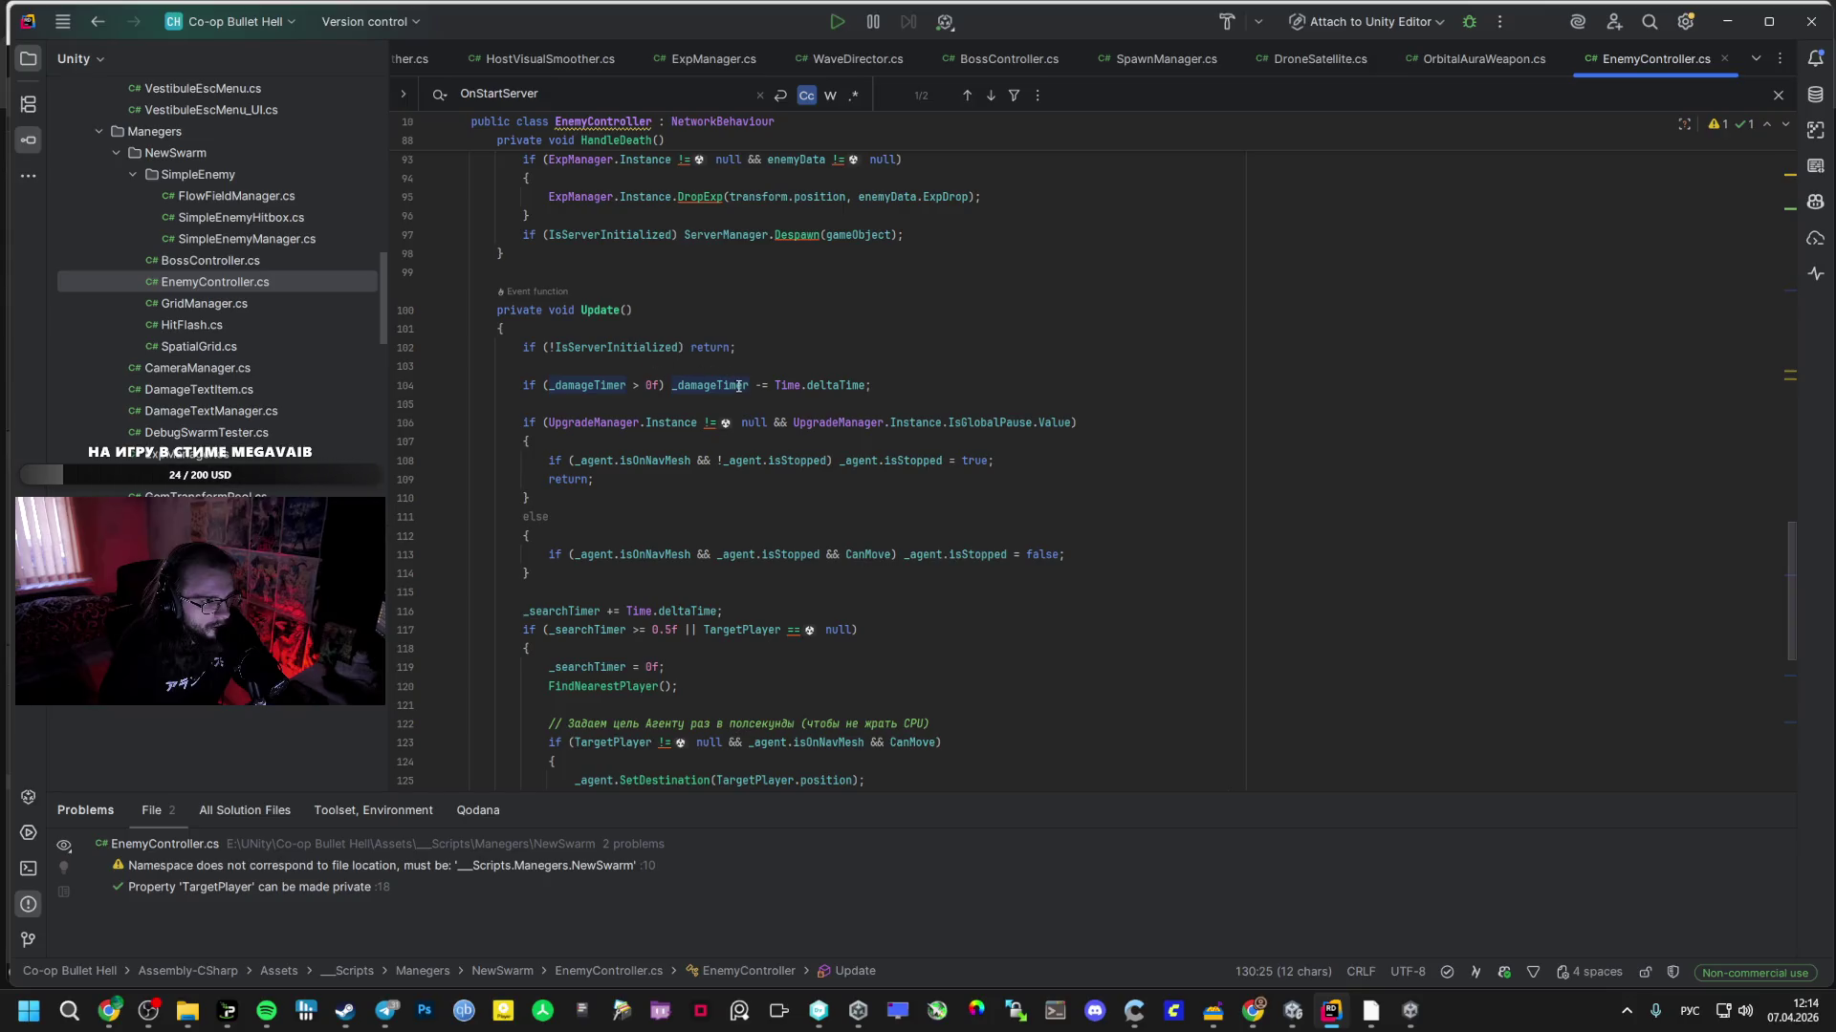
# - Inspect the damage timer at line 104 of EnemyController.cs in Rider, then return to the Unity Editor
pyautogui.click(808, 385)
pyautogui.hotkey('alt', 'Tab')
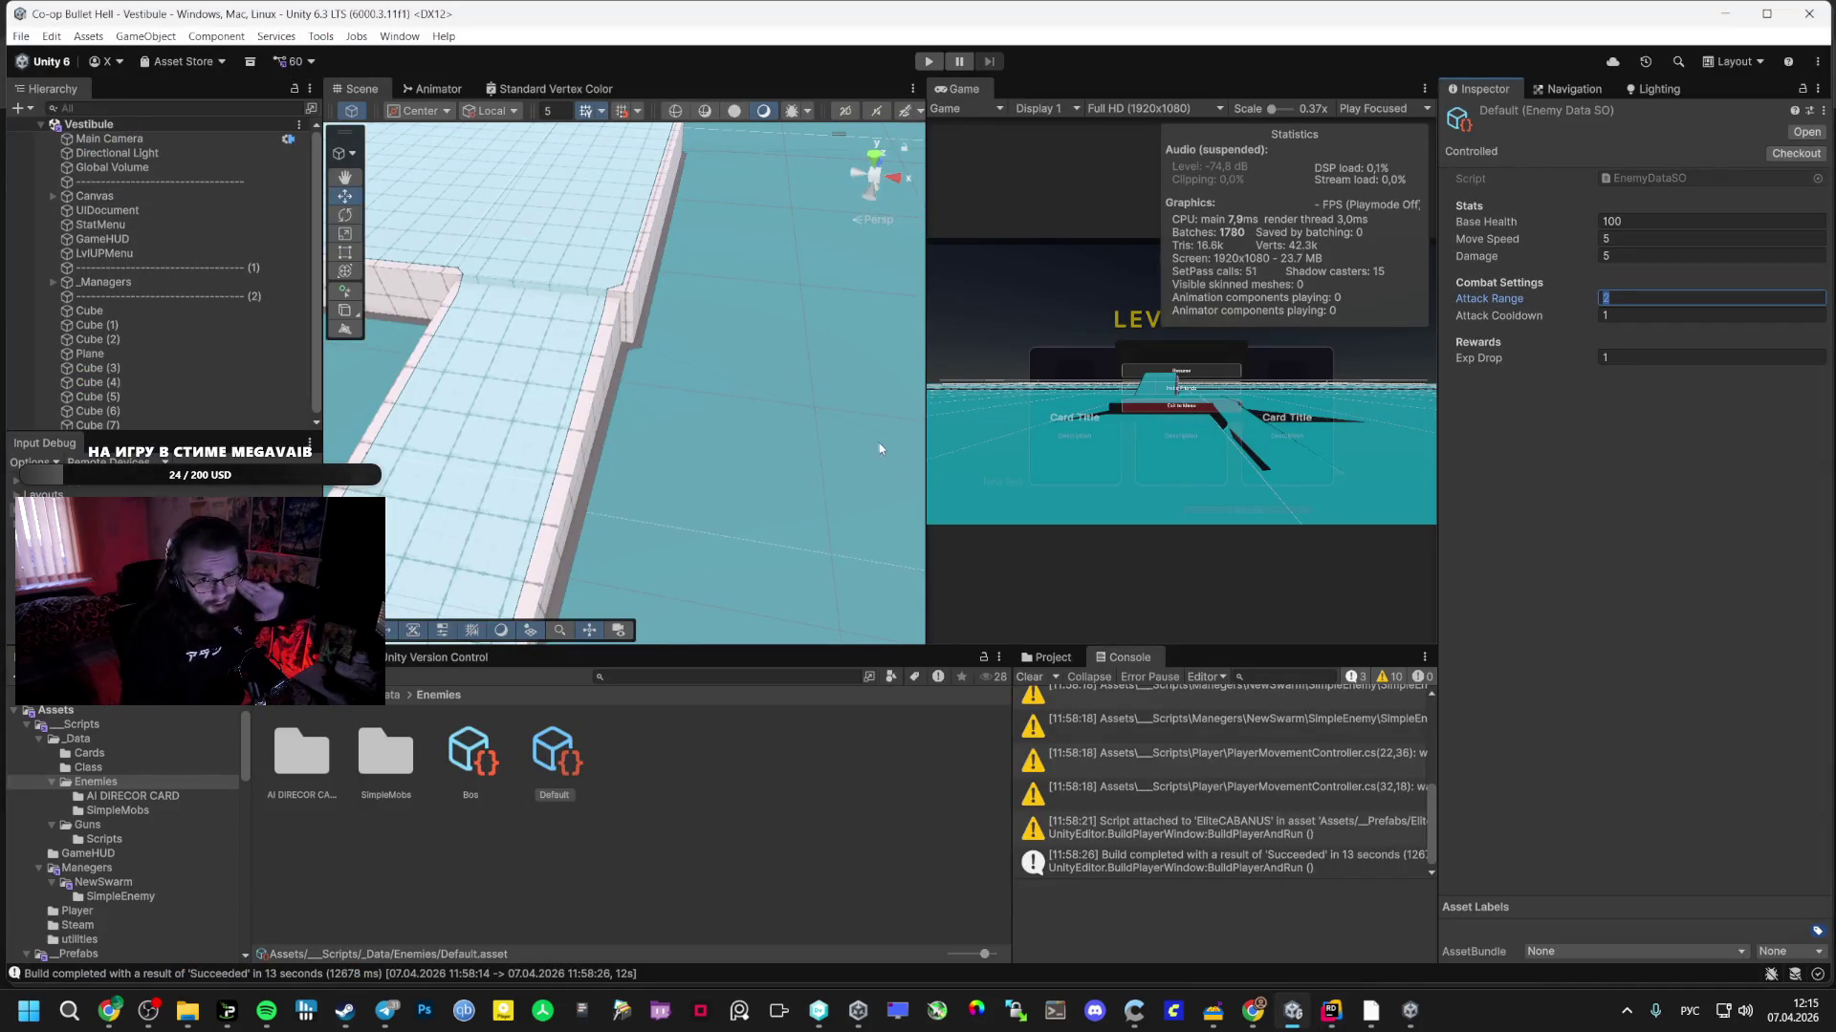
# - Restore the Spotify liked-tracks window on top of Unity from the taskbar
pyautogui.click(268, 1013)
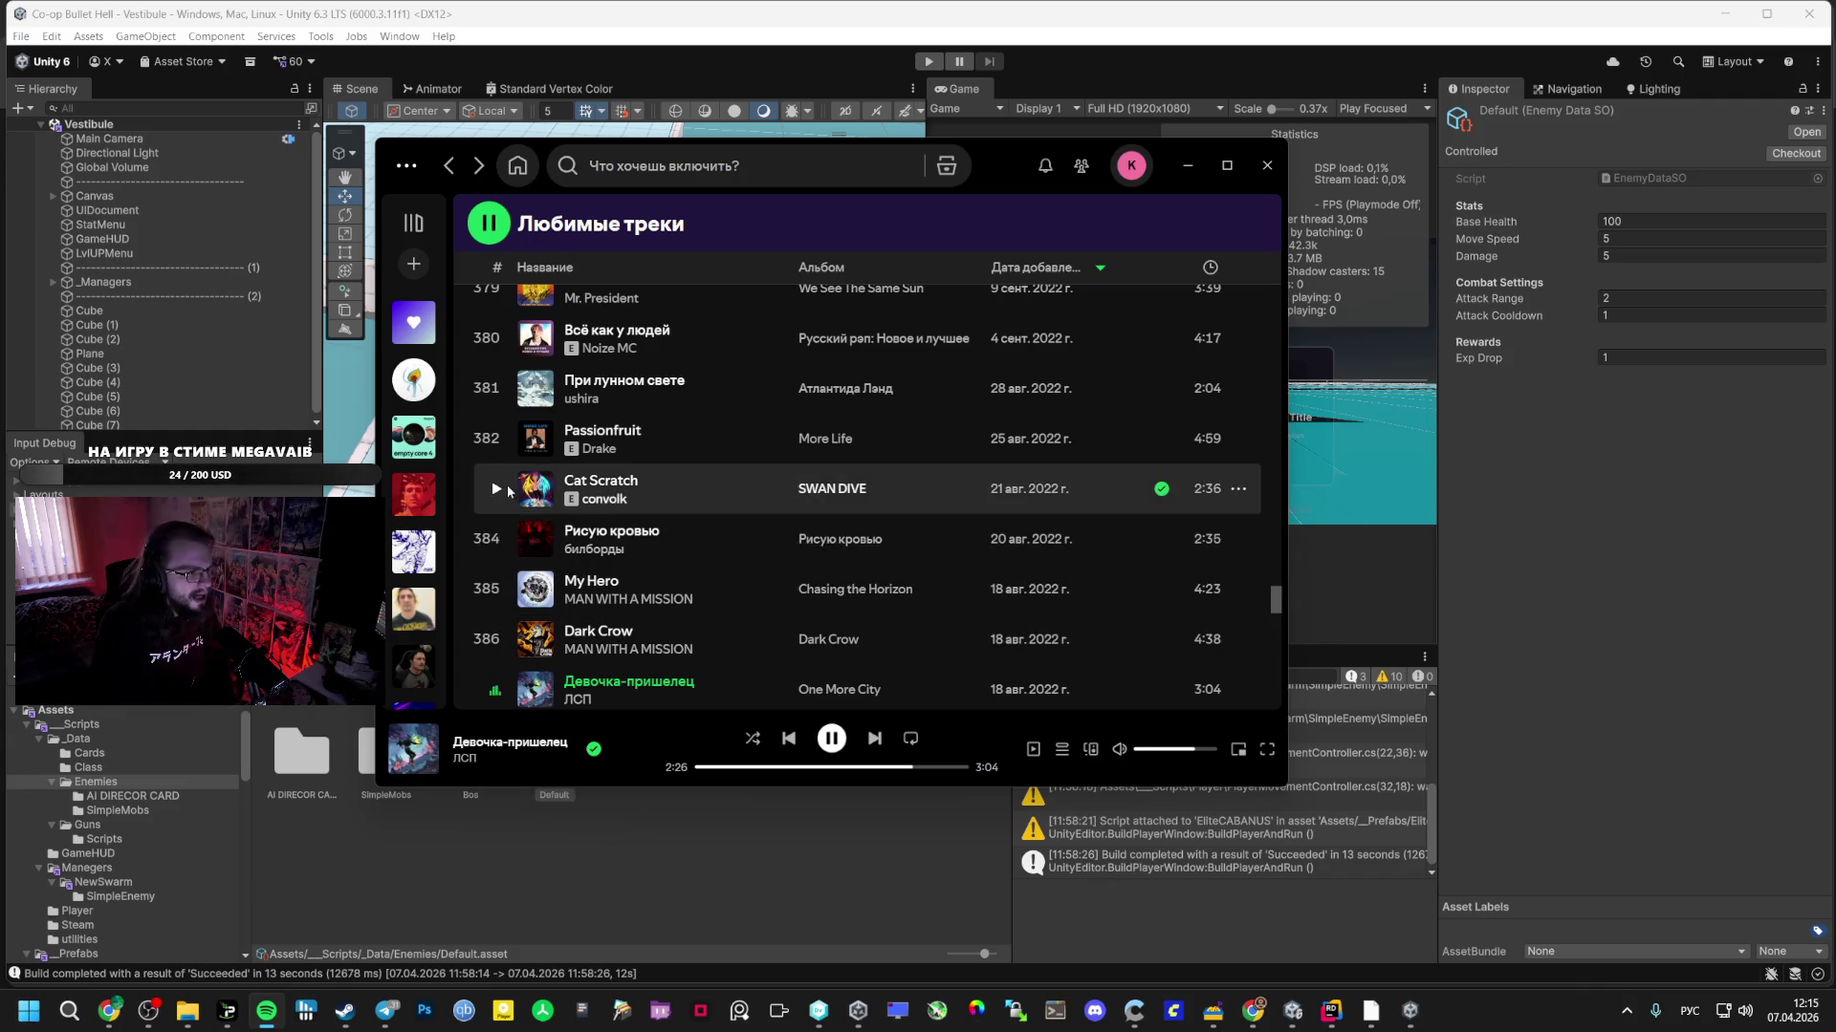
# - Play «Всё как у людей» by Noize MC, skipping ahead to about 0:23
pyautogui.scroll(1, 507, 432)
pyautogui.scroll(3, 507, 432)
pyautogui.click(505, 429)
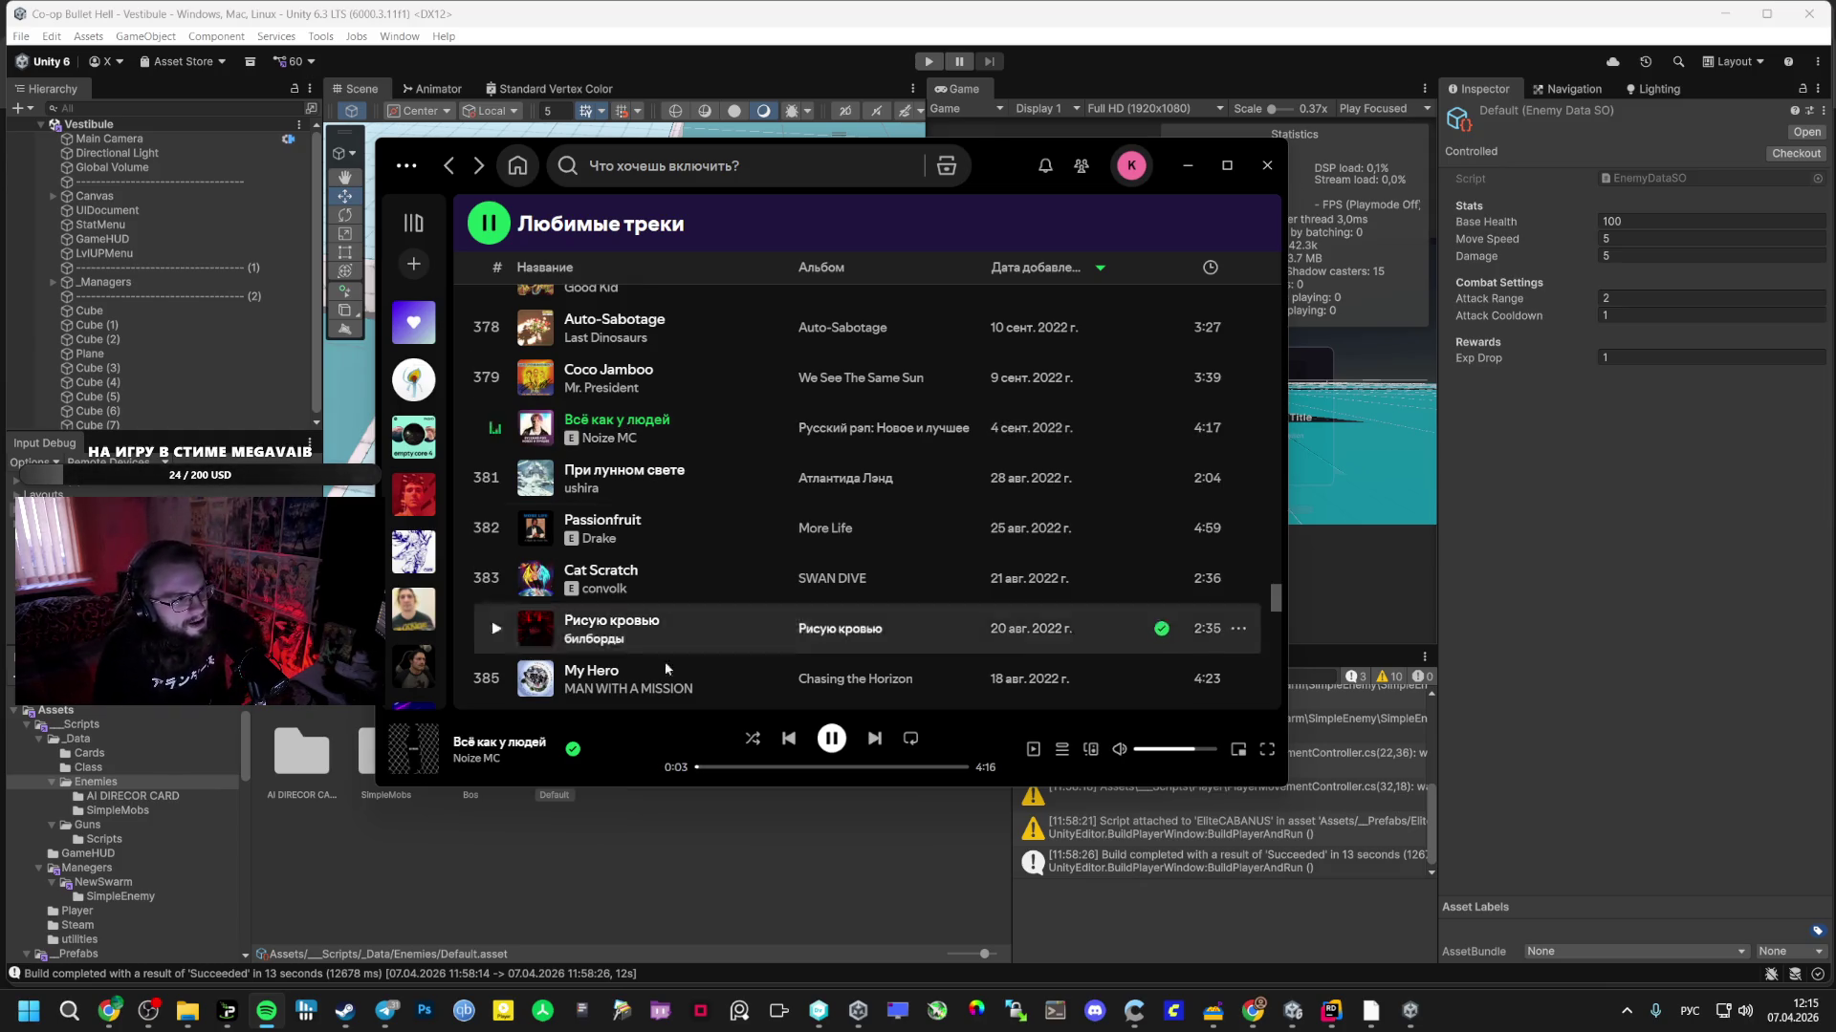
pyautogui.moveTo(710, 773); pyautogui.dragTo(722, 776)
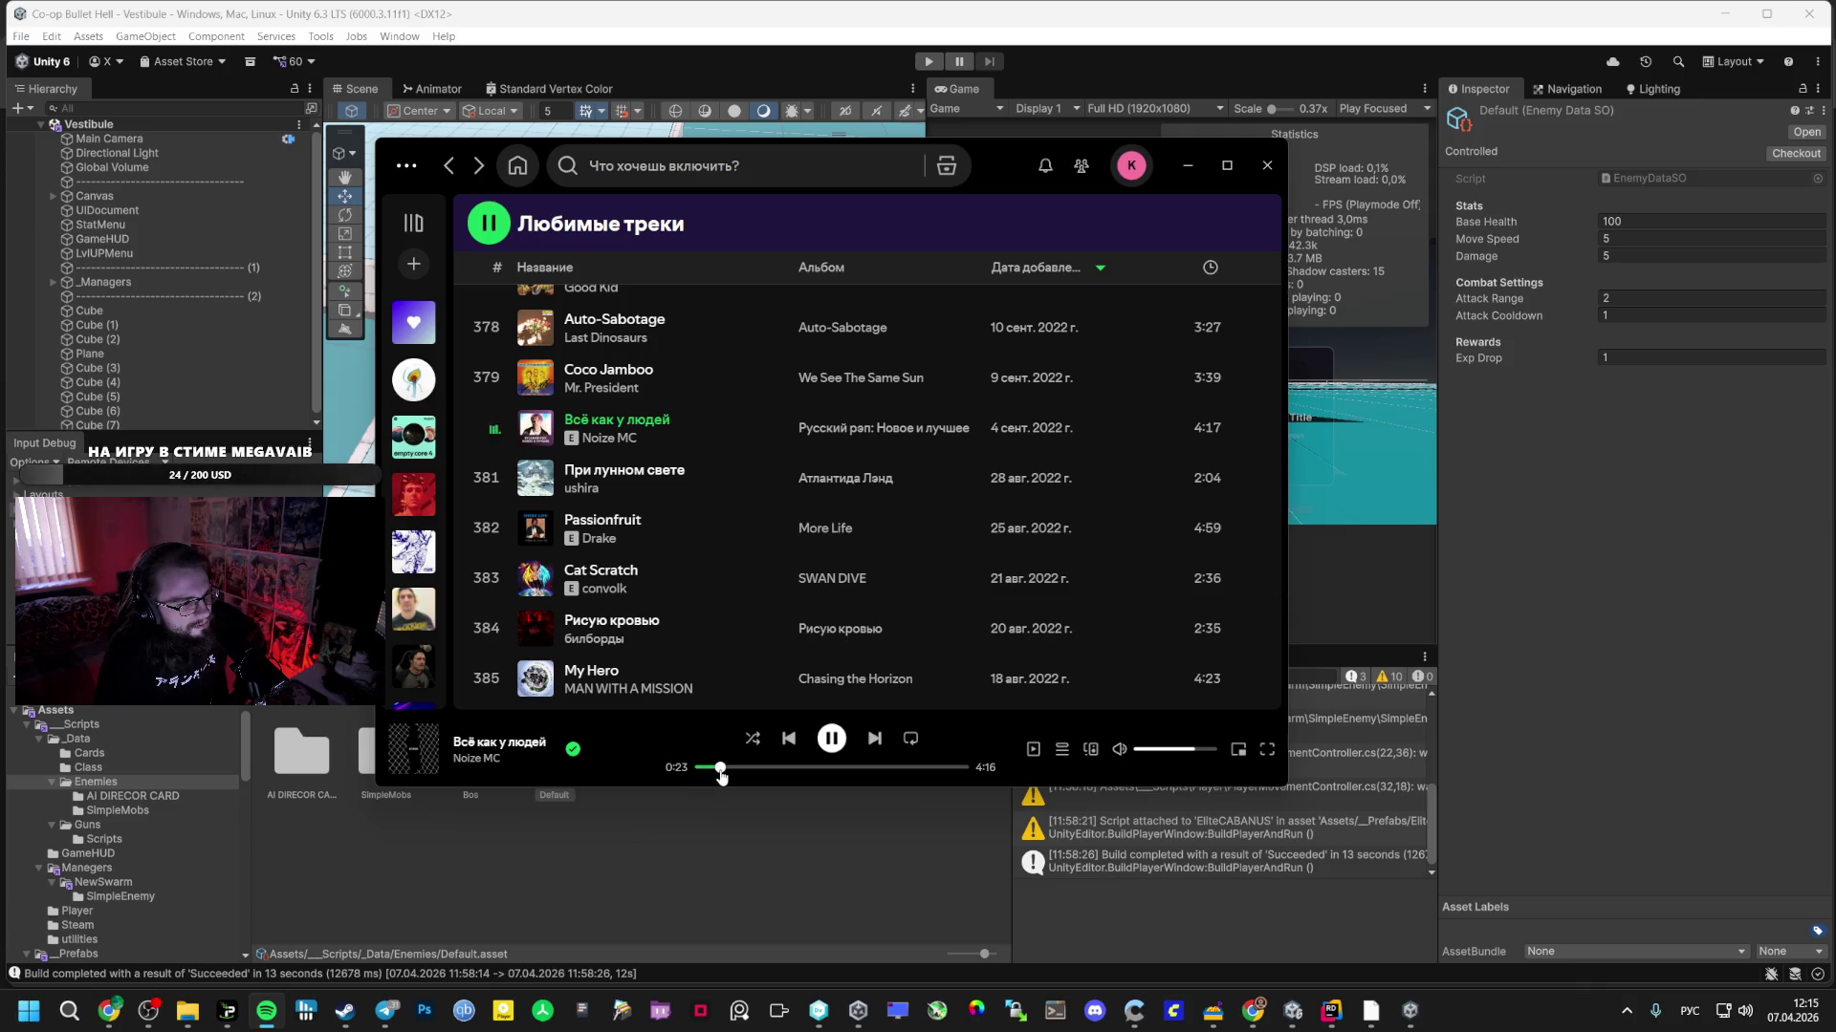
# - Switch to the AI Studio chat window in Chrome
pyautogui.scroll(2, 506, 507)
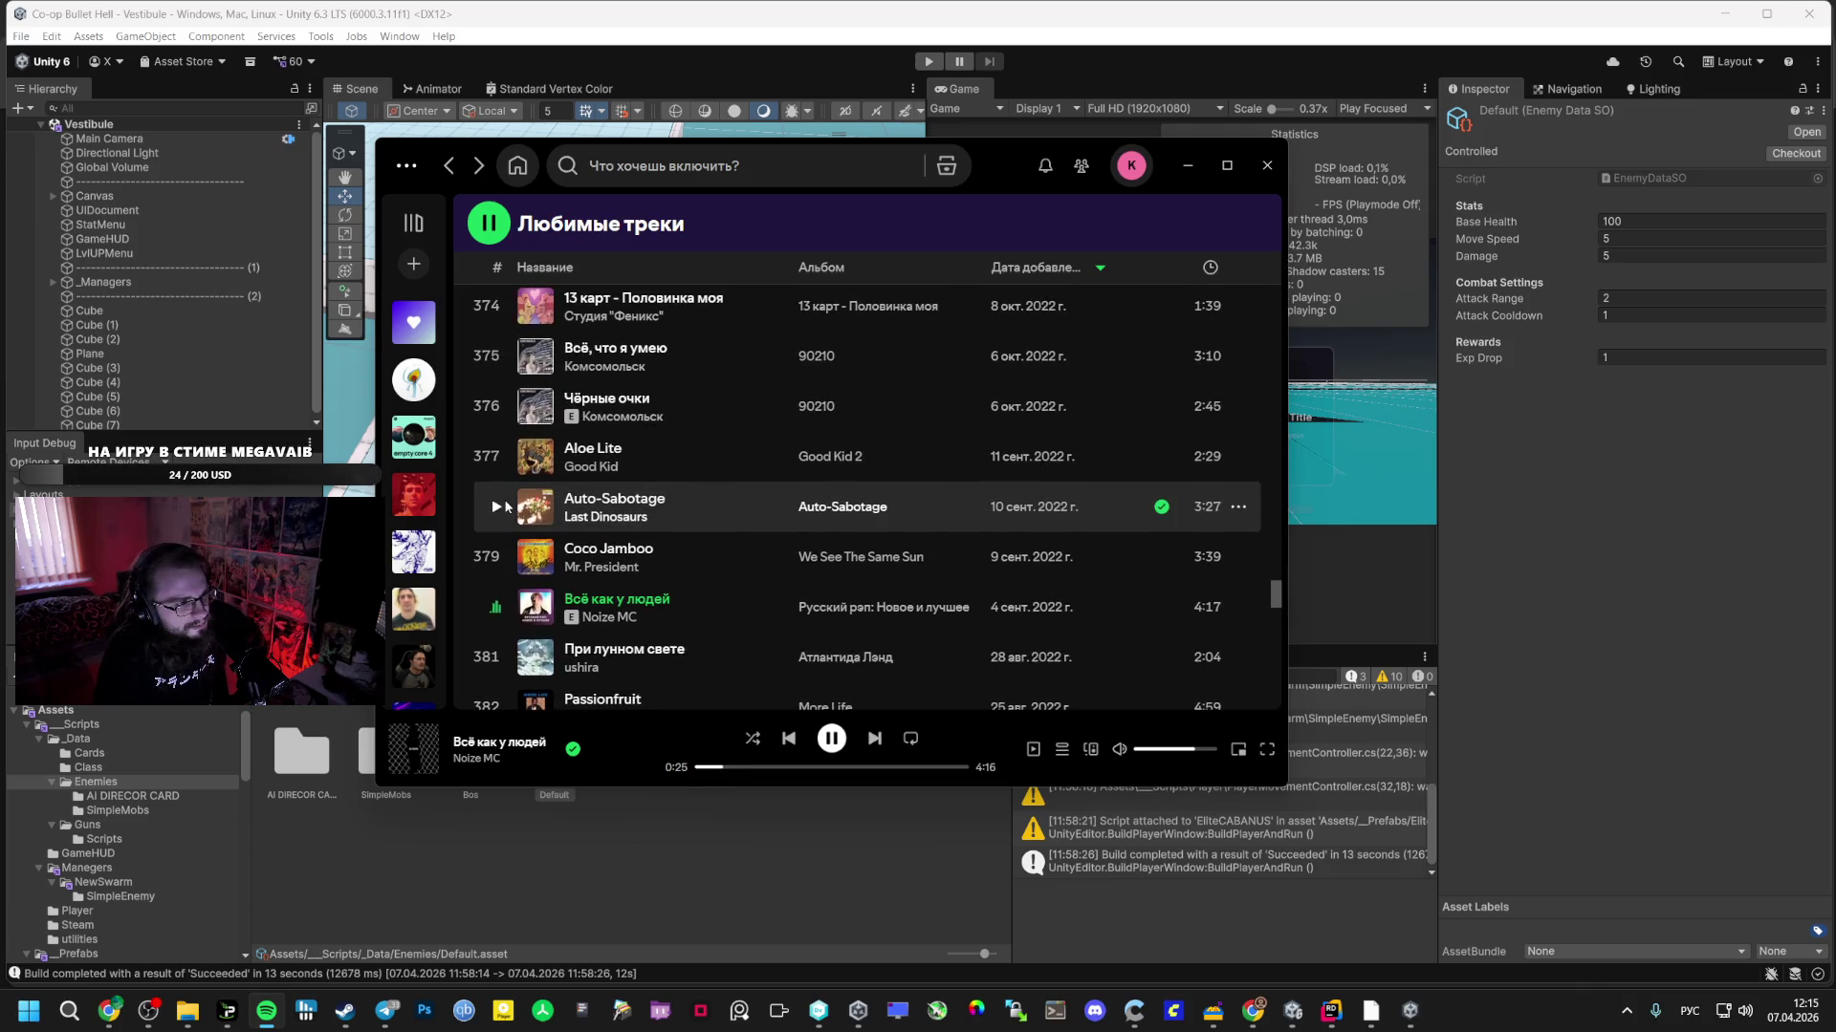
pyautogui.scroll(1, 543, 445)
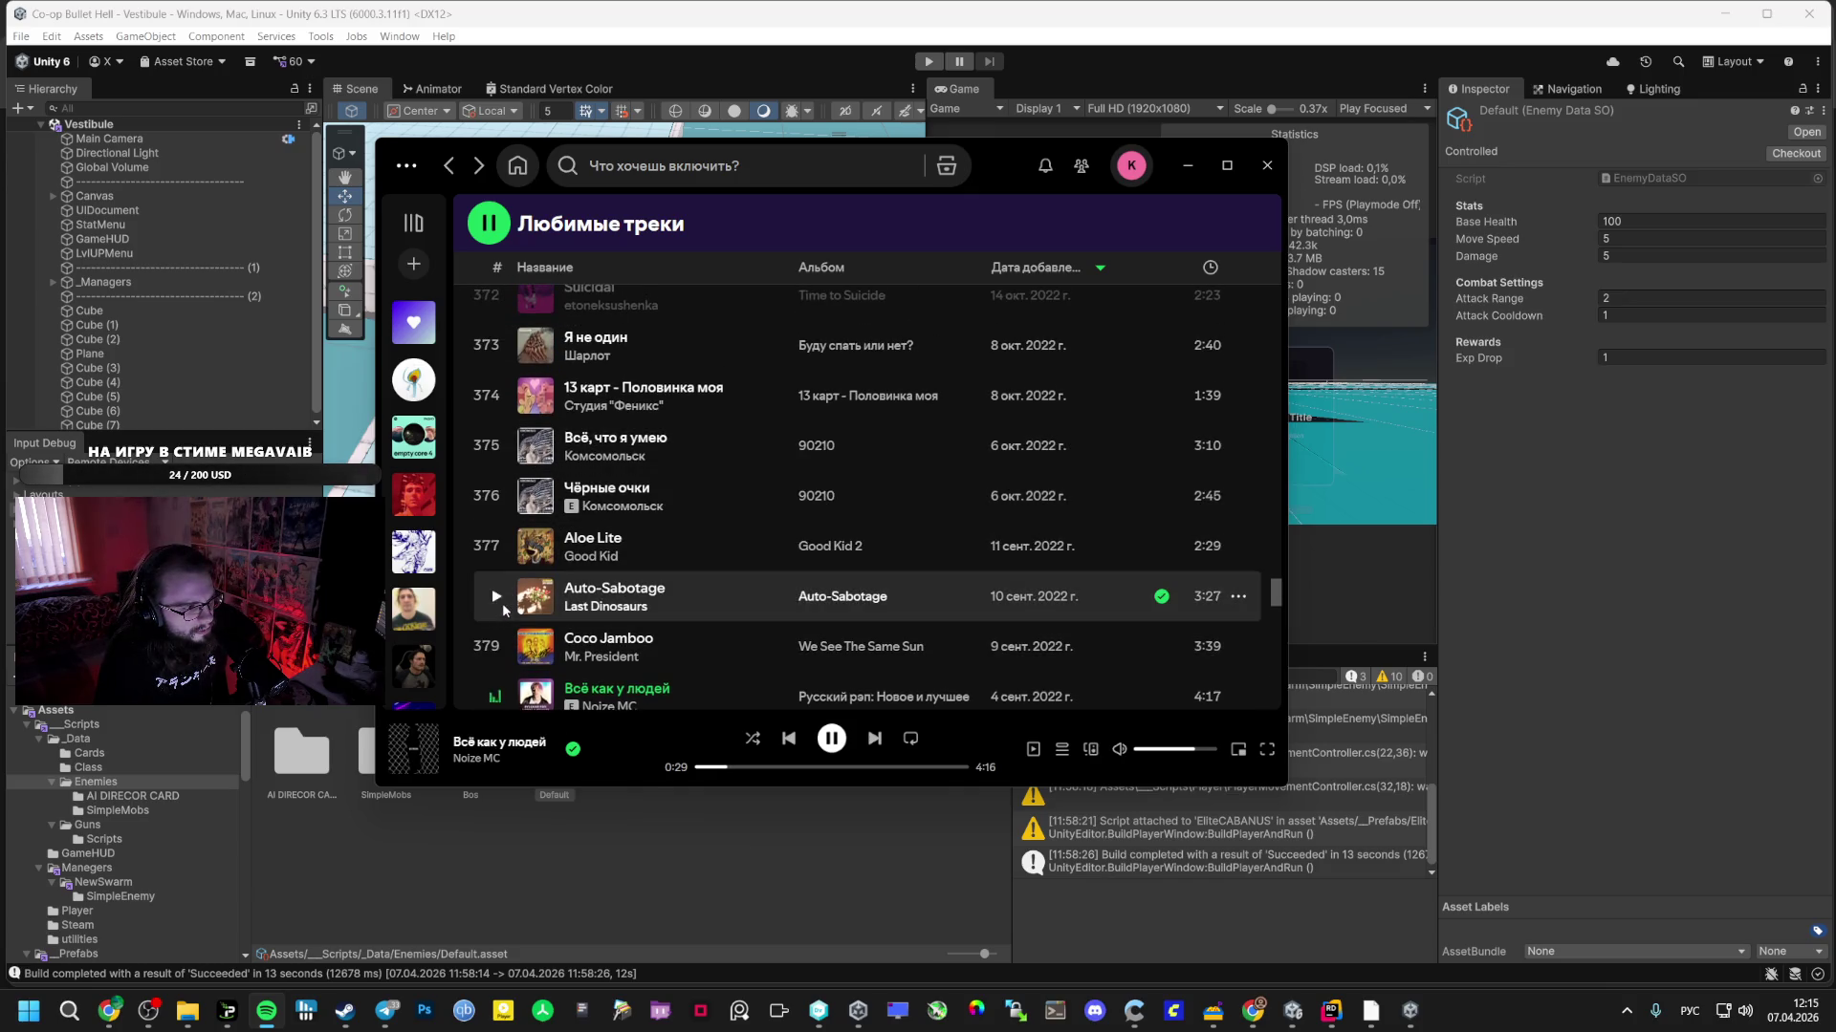
pyautogui.moveTo(109, 1011)
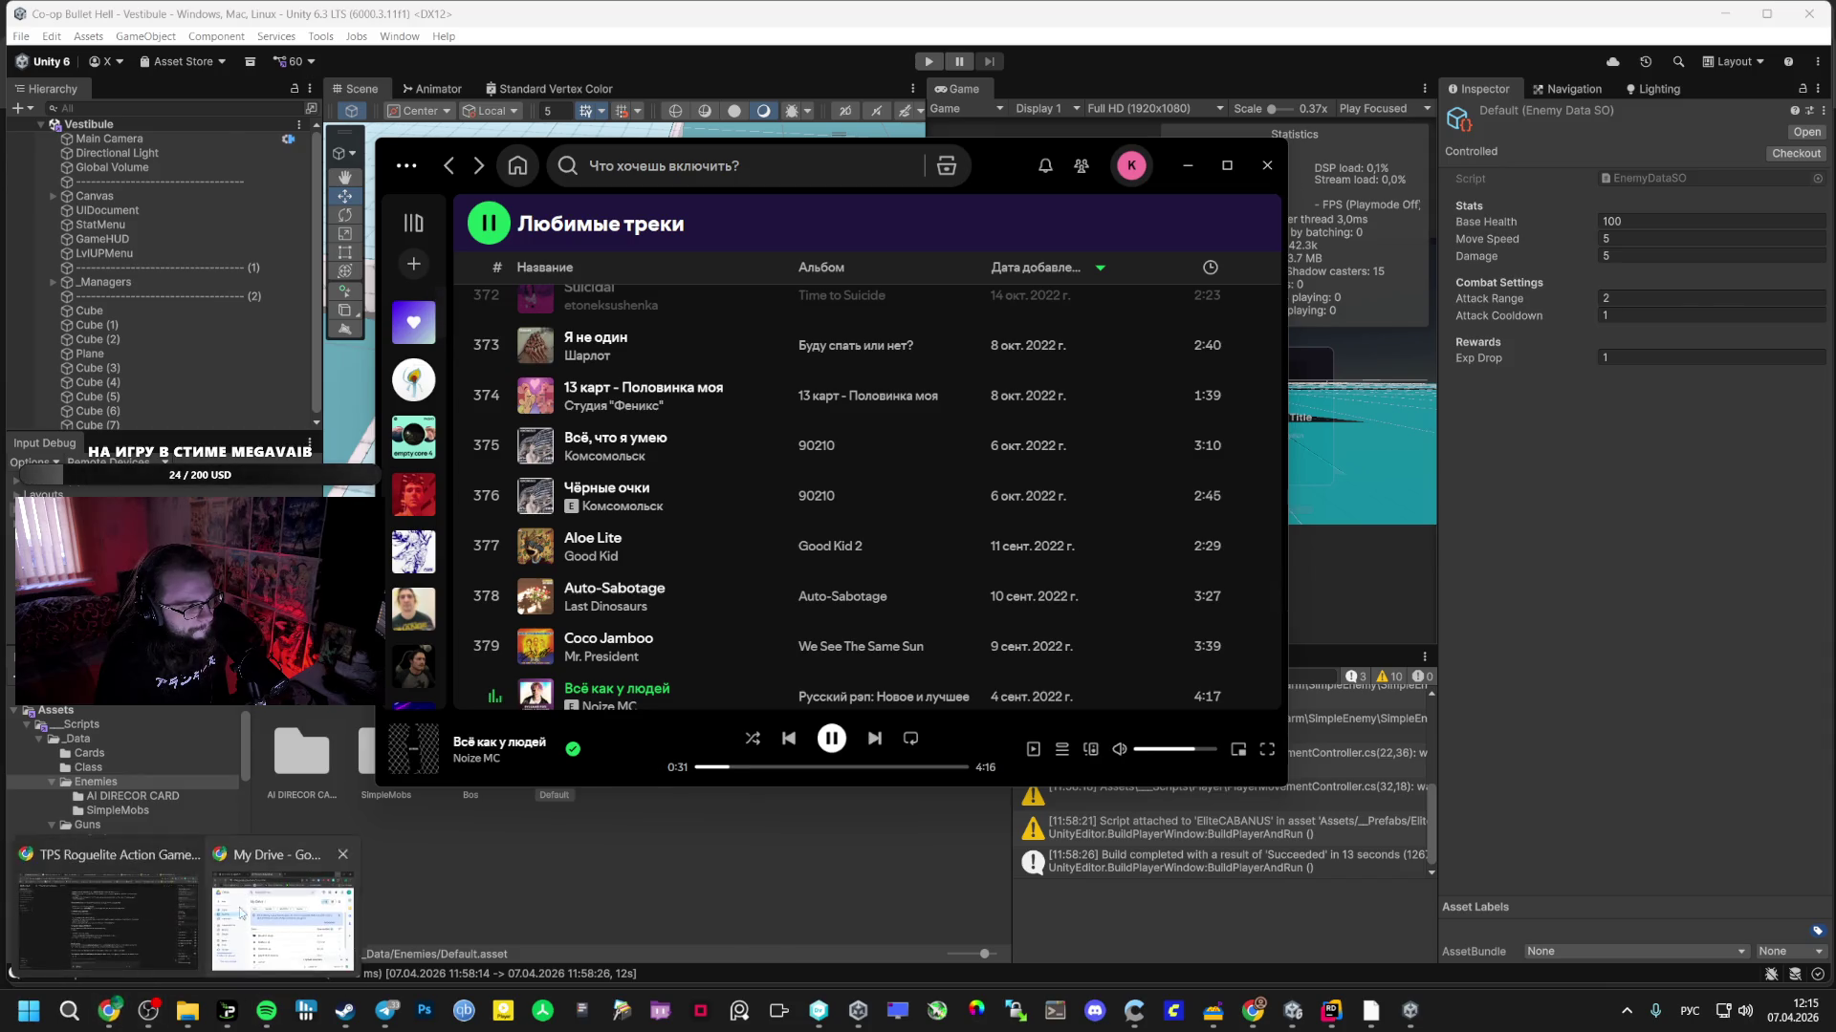
pyautogui.click(57, 918)
# - Delete the determinism question, the model's thoughts block and its answer from the AI Studio chat
pyautogui.scroll(10, 726, 575)
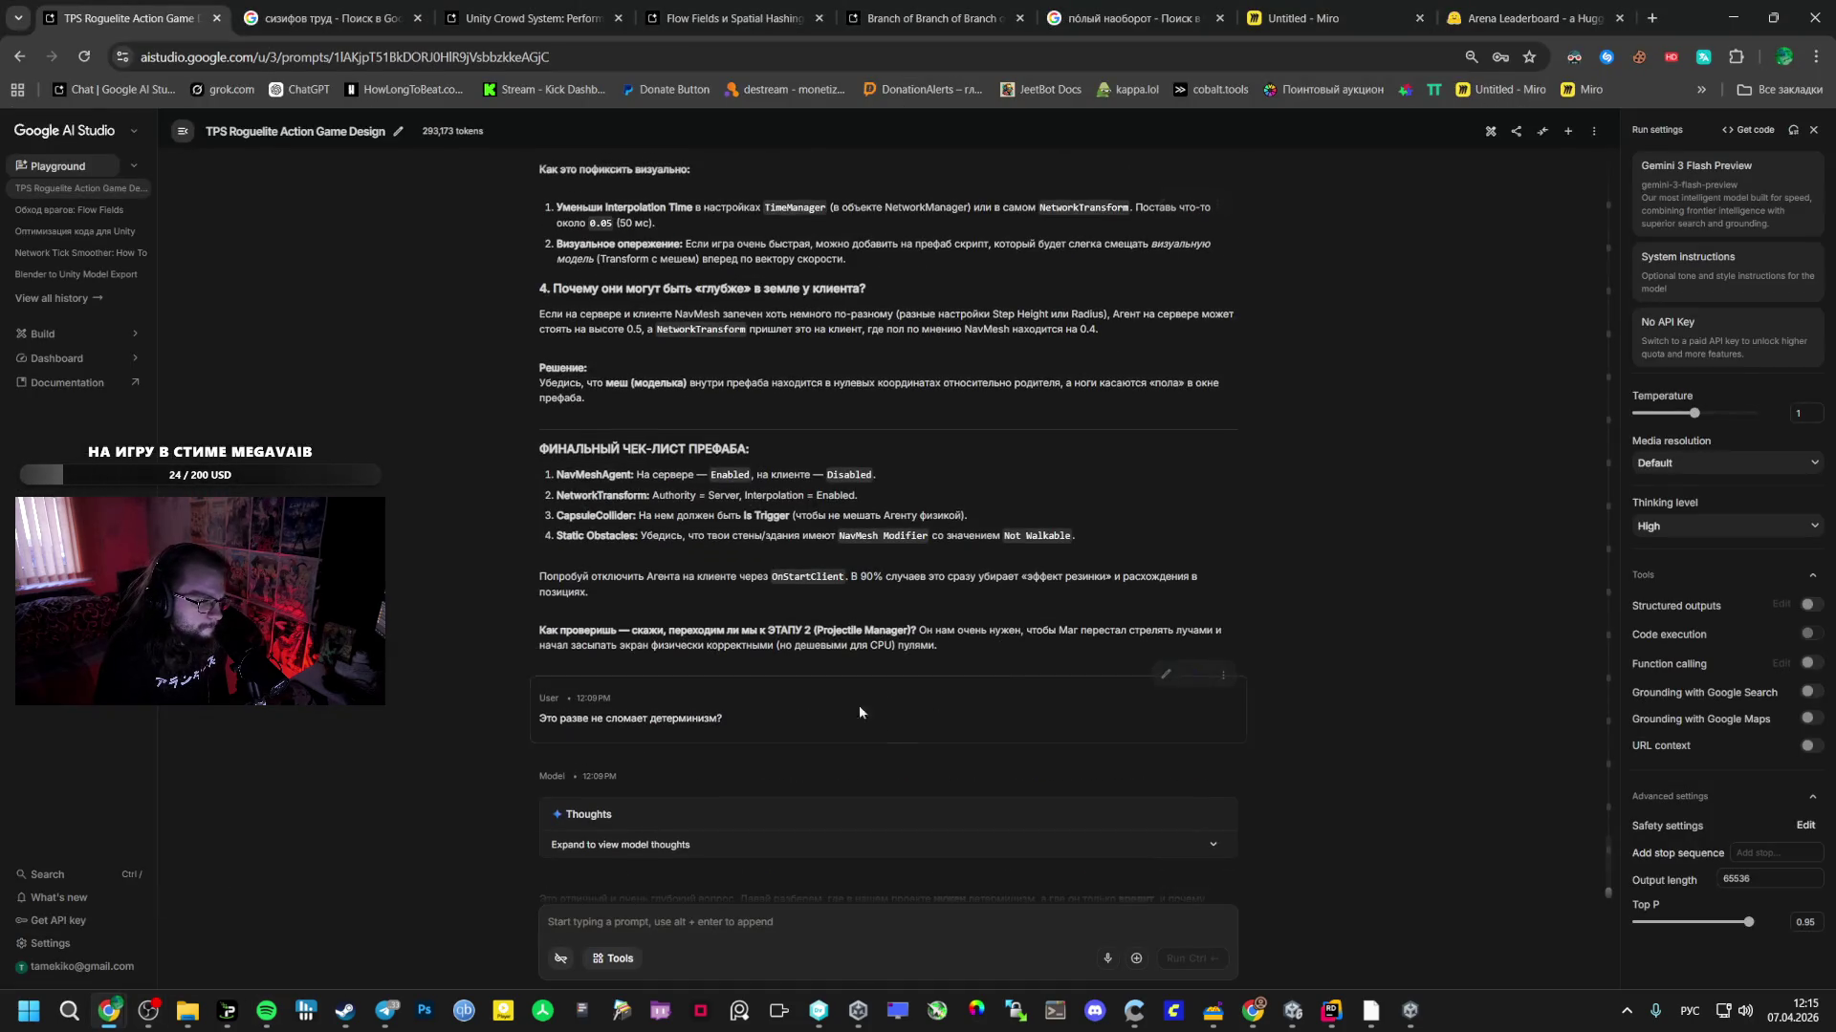
pyautogui.scroll(10, 928, 670)
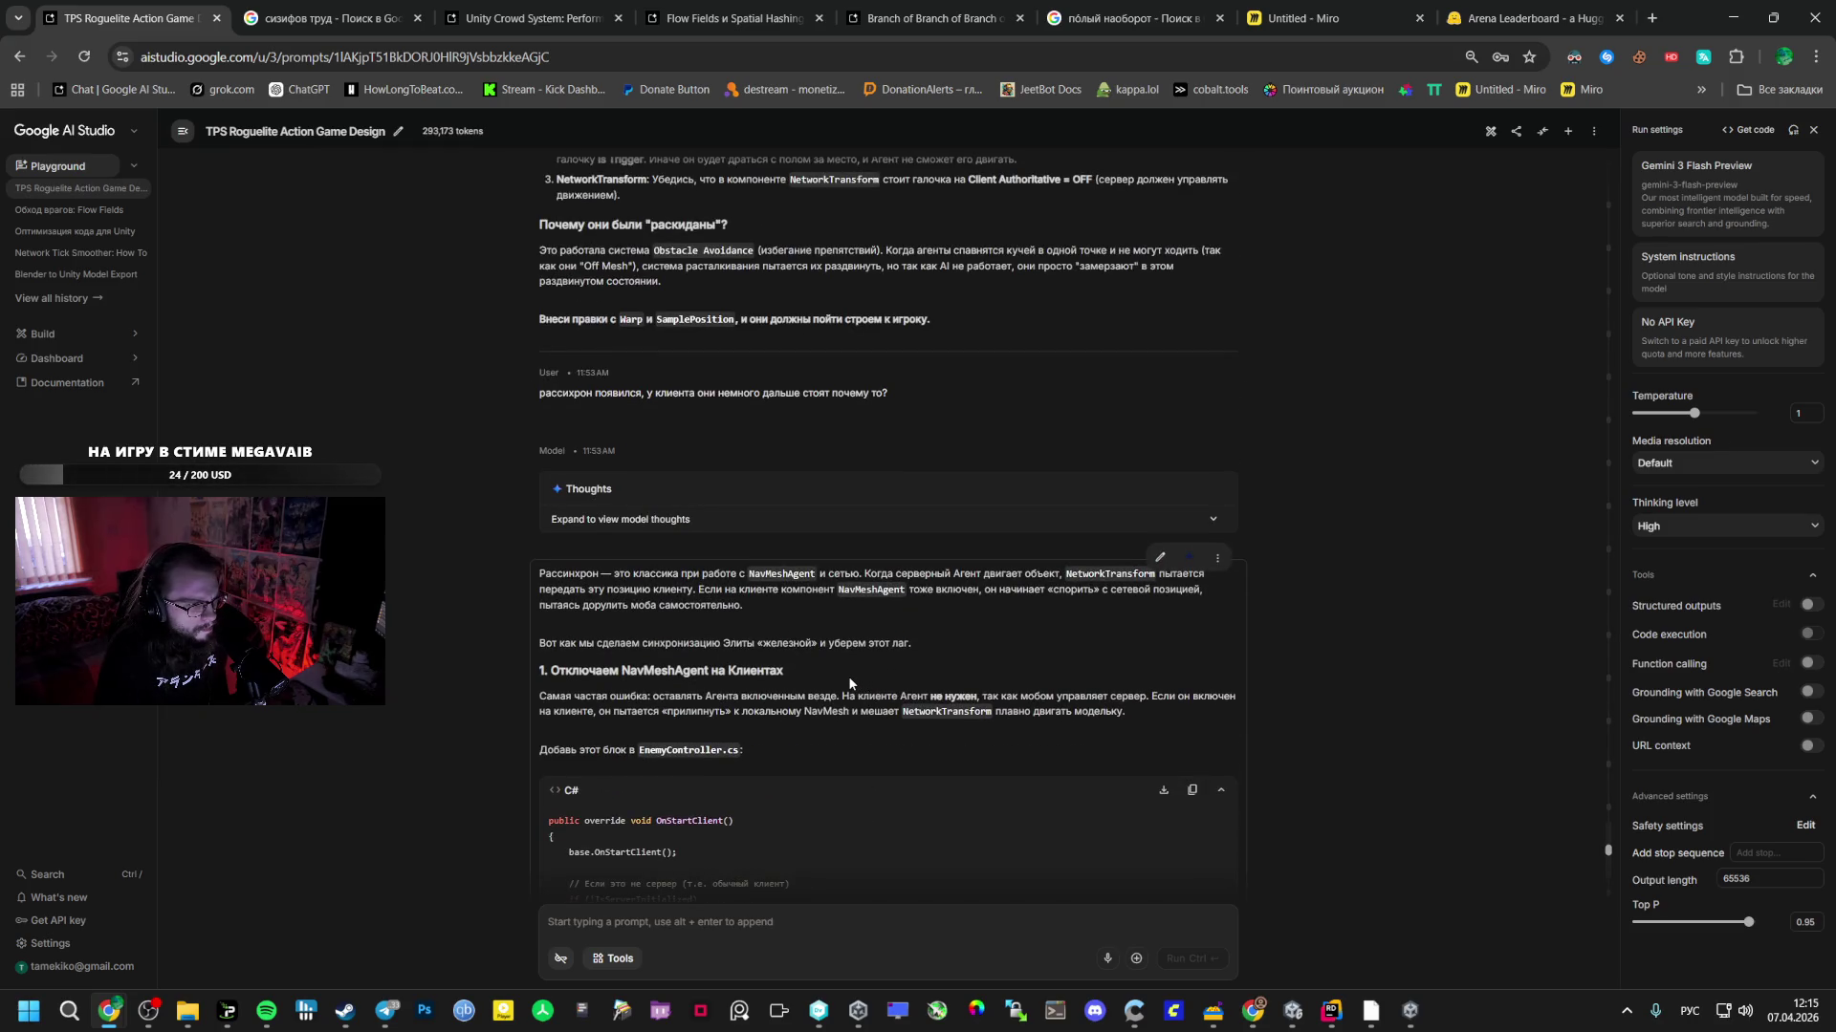
pyautogui.scroll(-7, 847, 674)
pyautogui.scroll(-4, 816, 668)
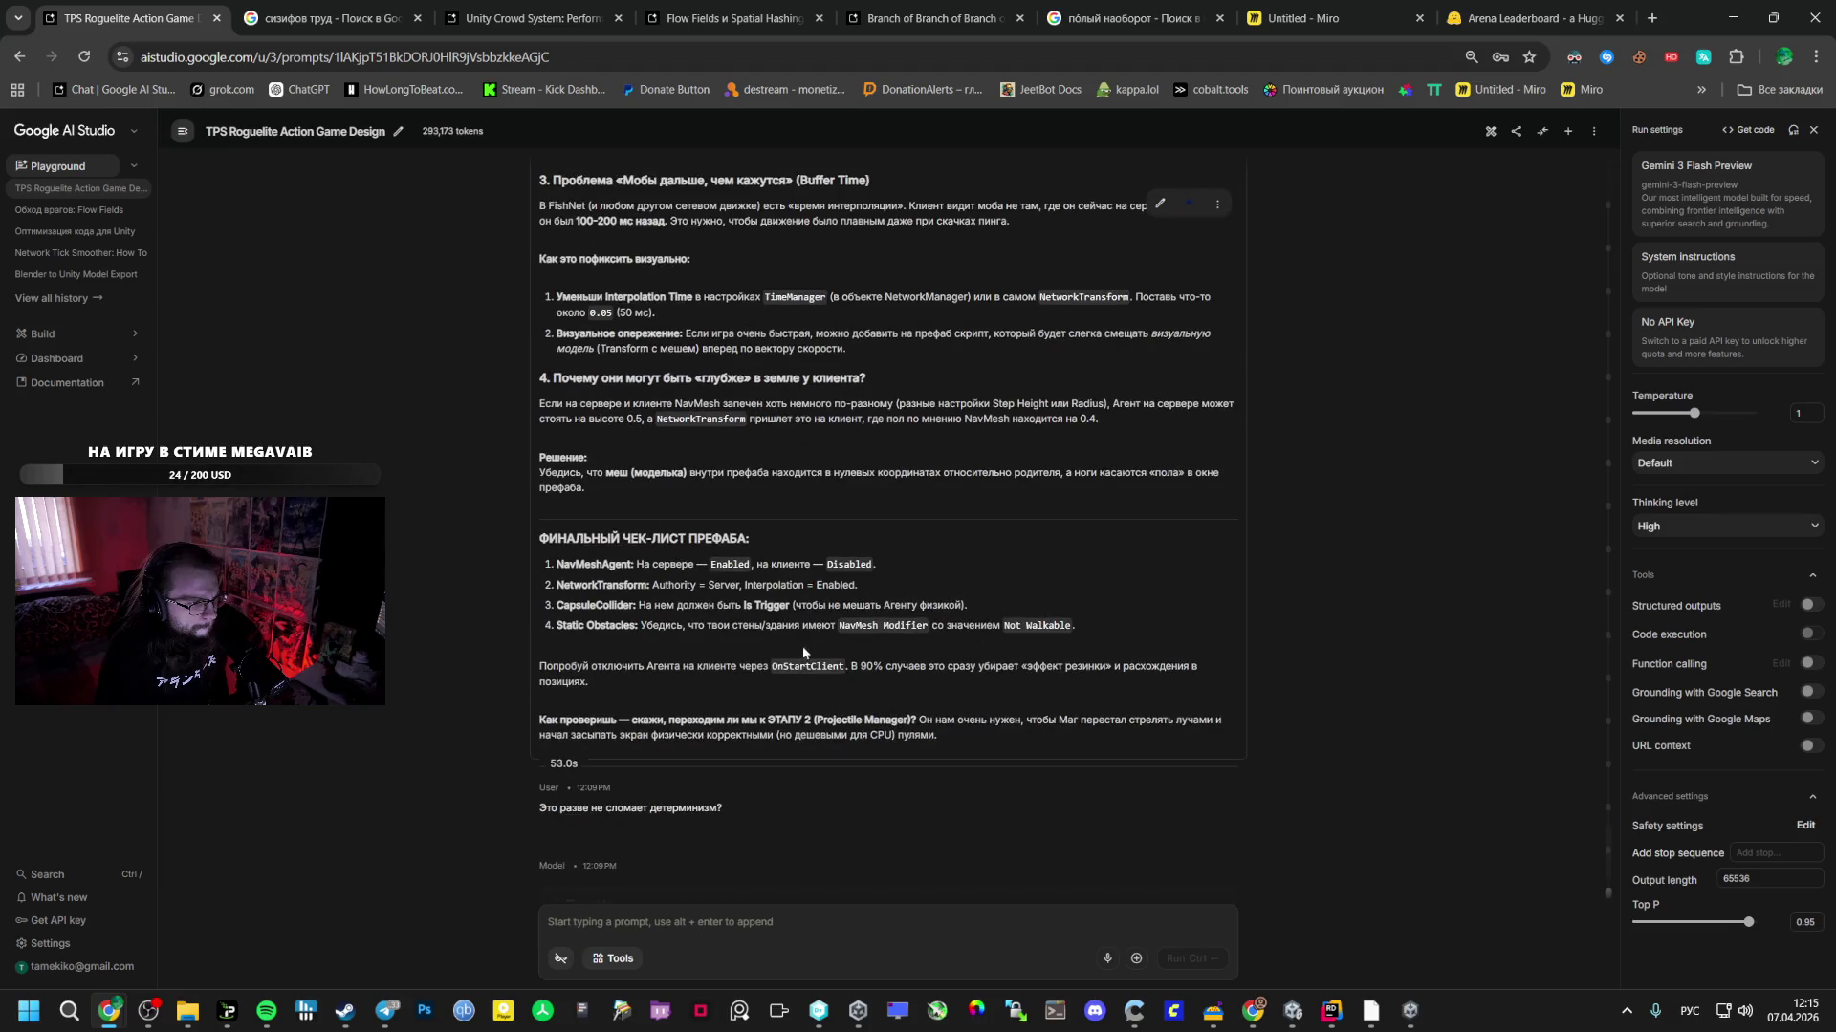
pyautogui.scroll(-4, 893, 571)
pyautogui.scroll(-3, 1081, 659)
pyautogui.scroll(3, 1147, 574)
pyautogui.click(1223, 497)
pyautogui.click(1238, 521)
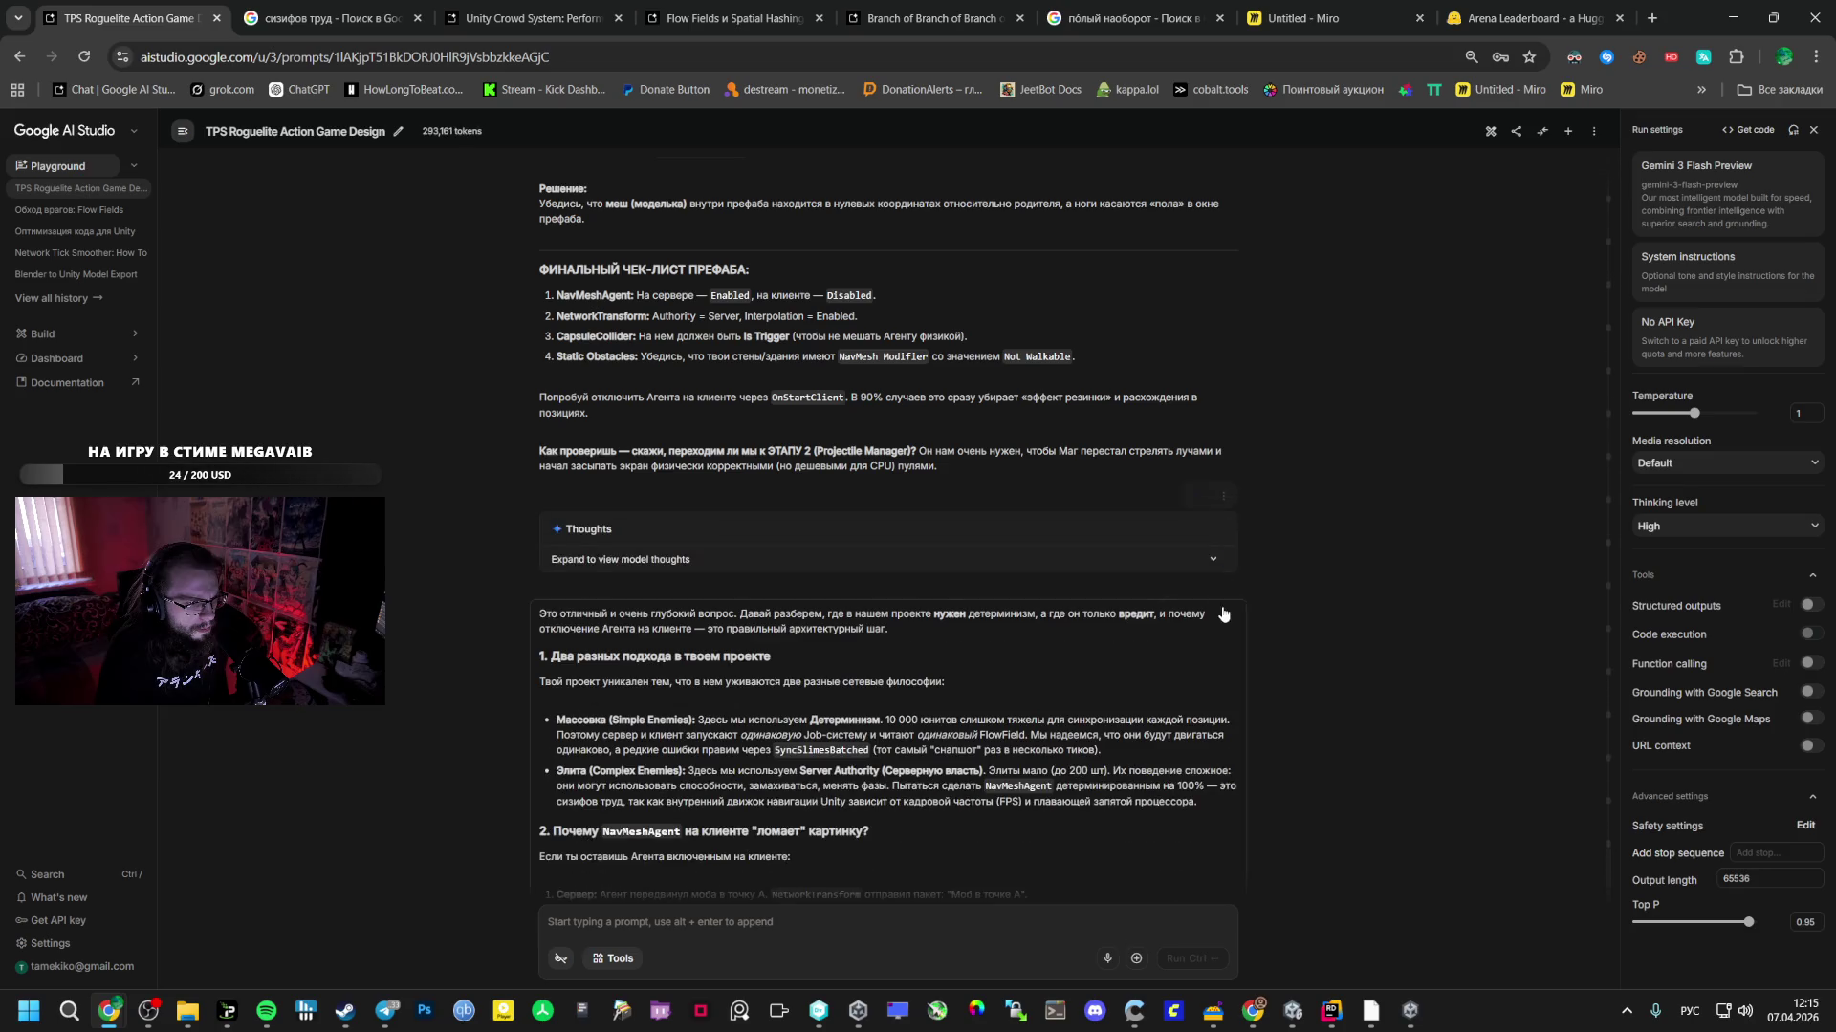
pyautogui.click(1223, 496)
pyautogui.click(1232, 519)
pyautogui.click(1217, 505)
pyautogui.click(1243, 533)
# - Review the Miro planning board up close, then return to the Unity editor
pyautogui.scroll(10, 608, 602)
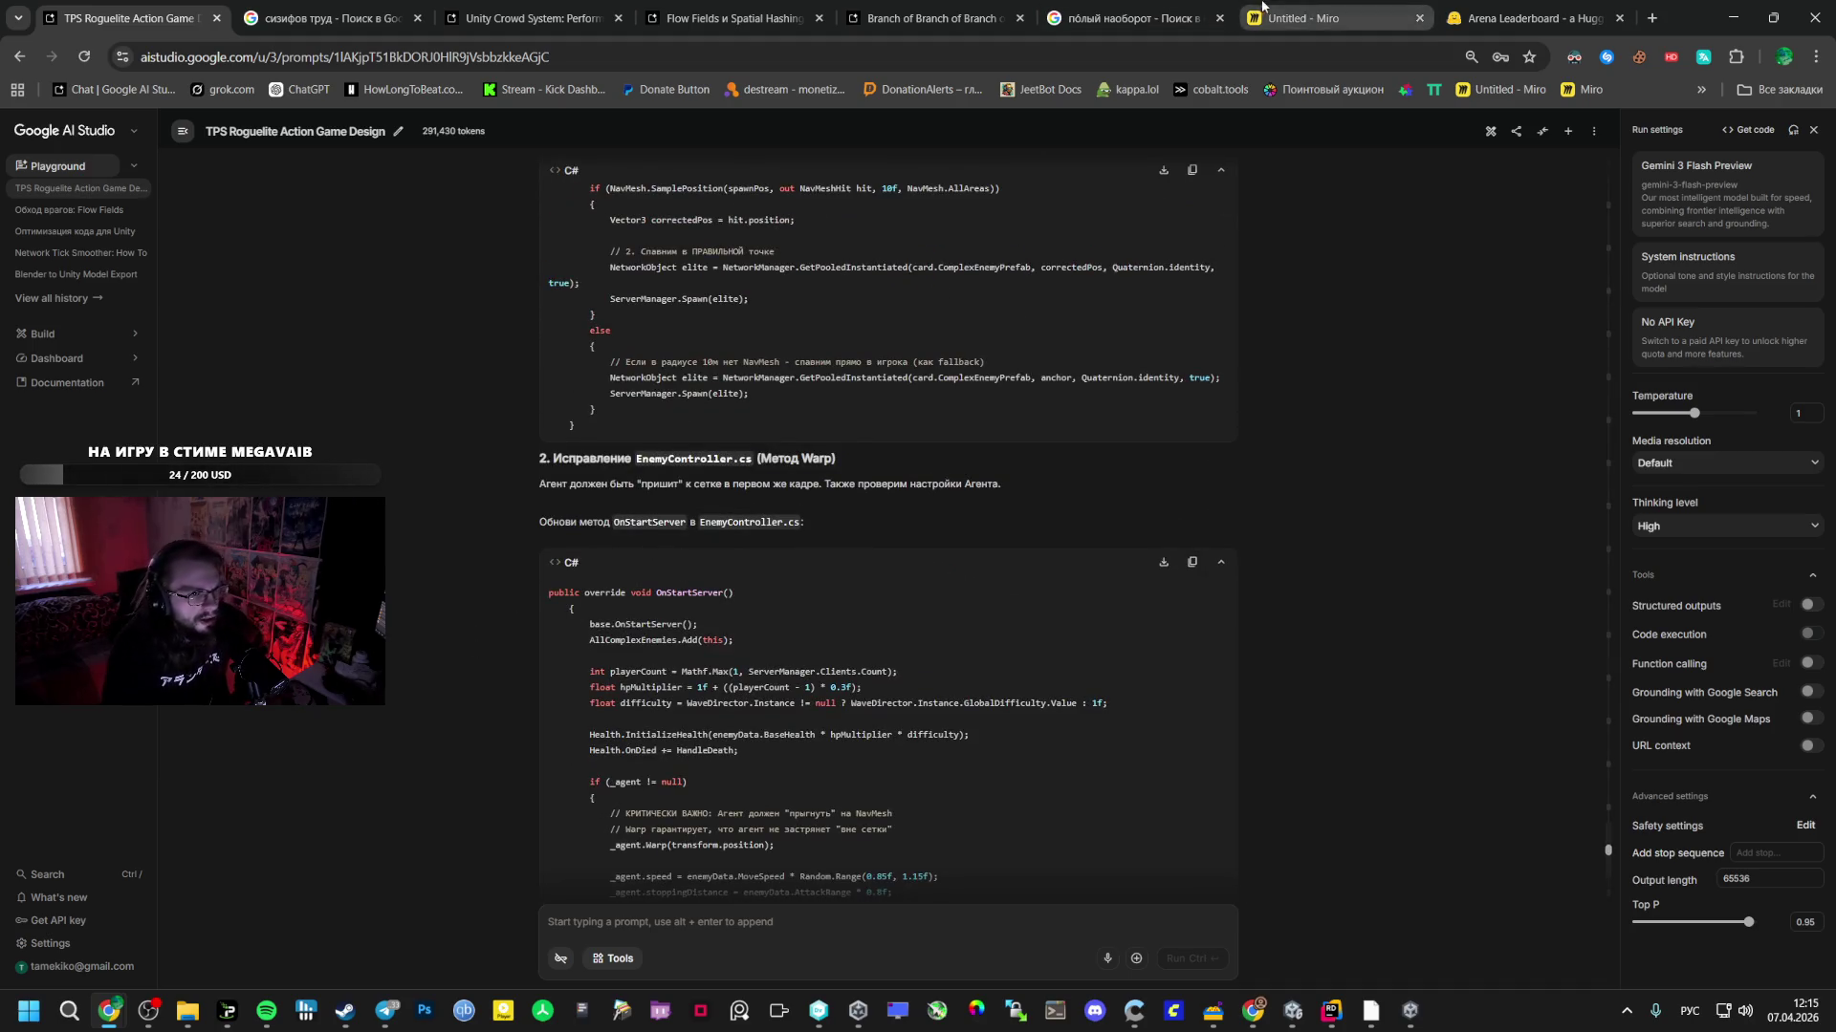
pyautogui.click(1260, 7)
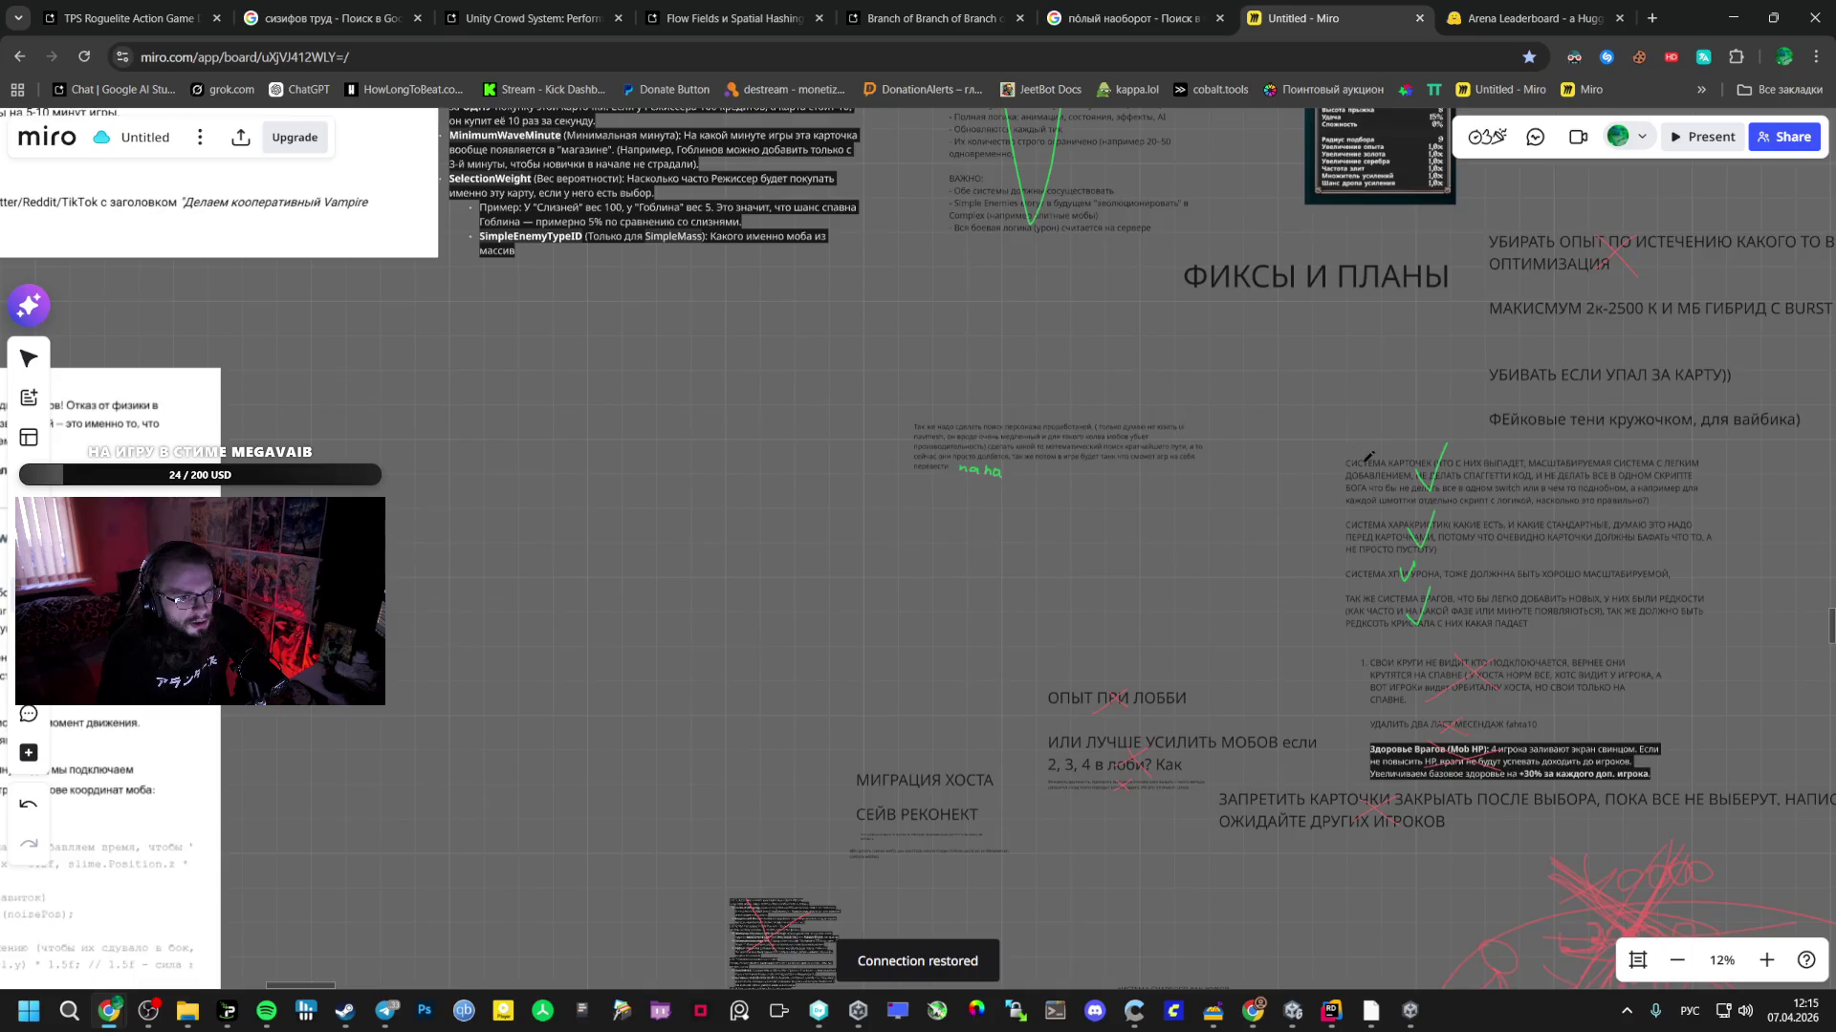
pyautogui.hscroll(10, 1369, 457)
pyautogui.scroll(5, 721, 591)
pyautogui.scroll(10, 667, 592)
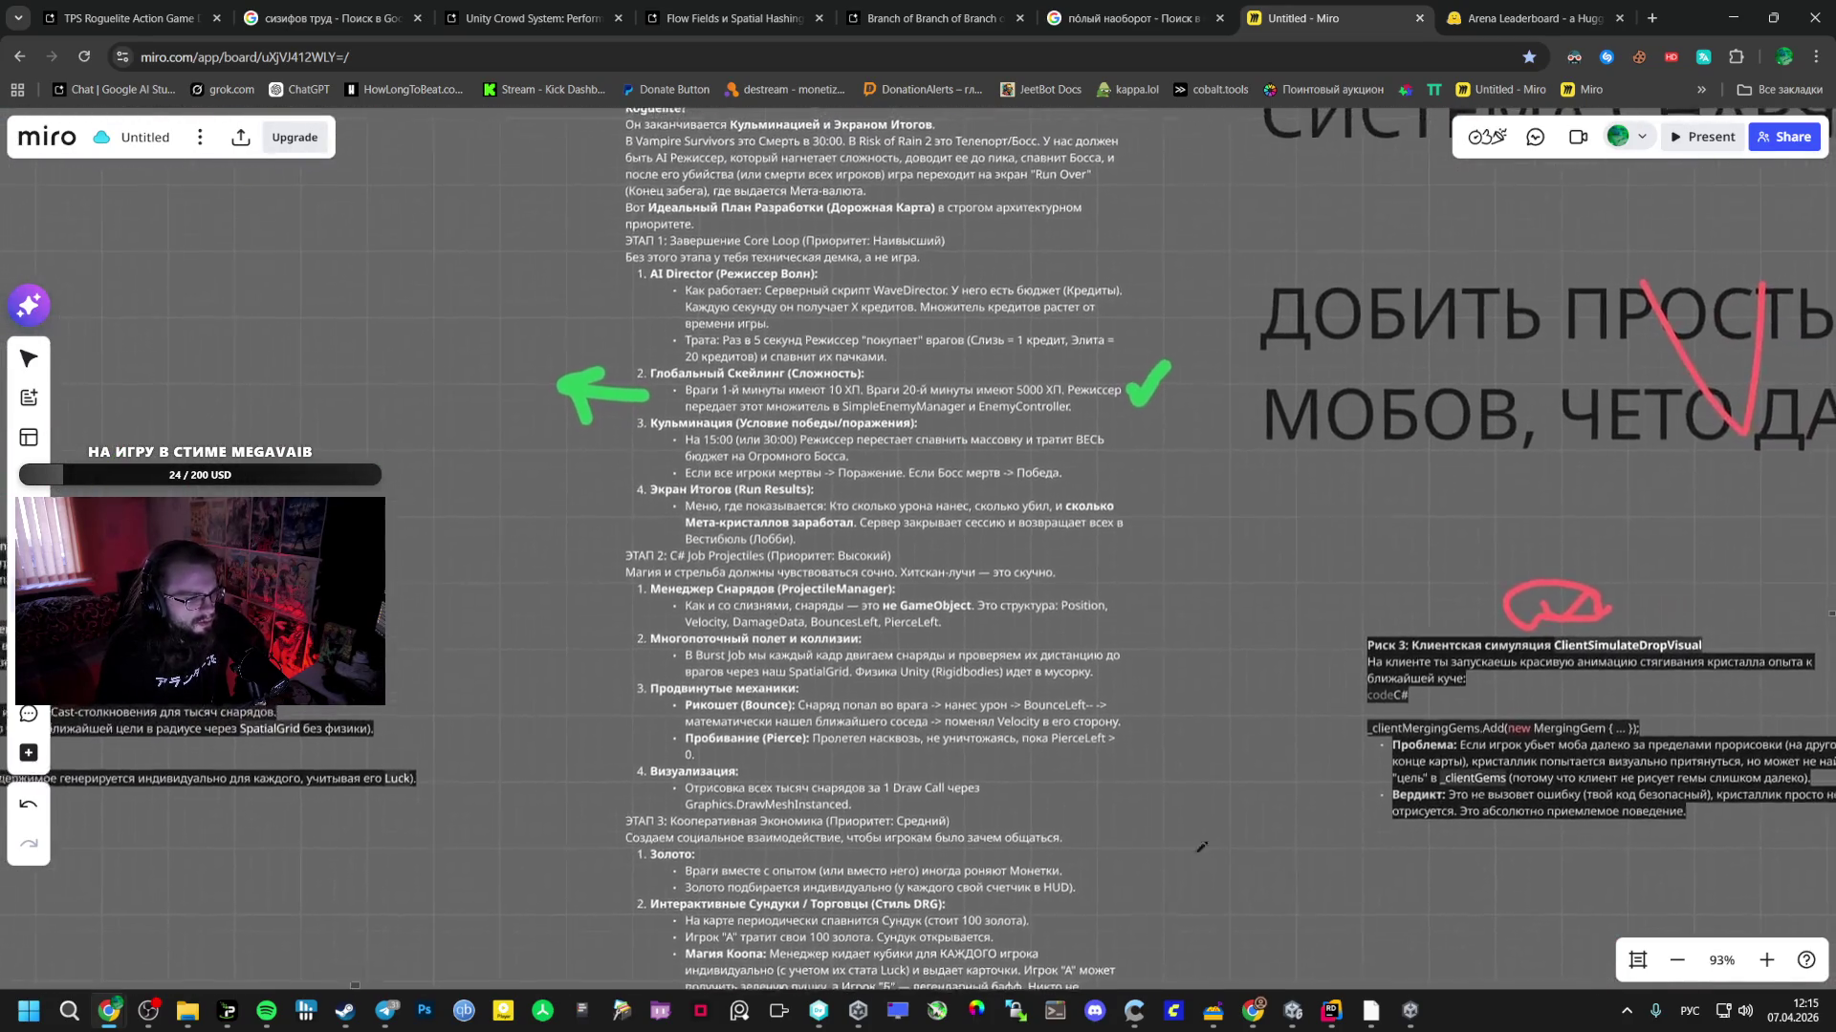
pyautogui.click(1287, 999)
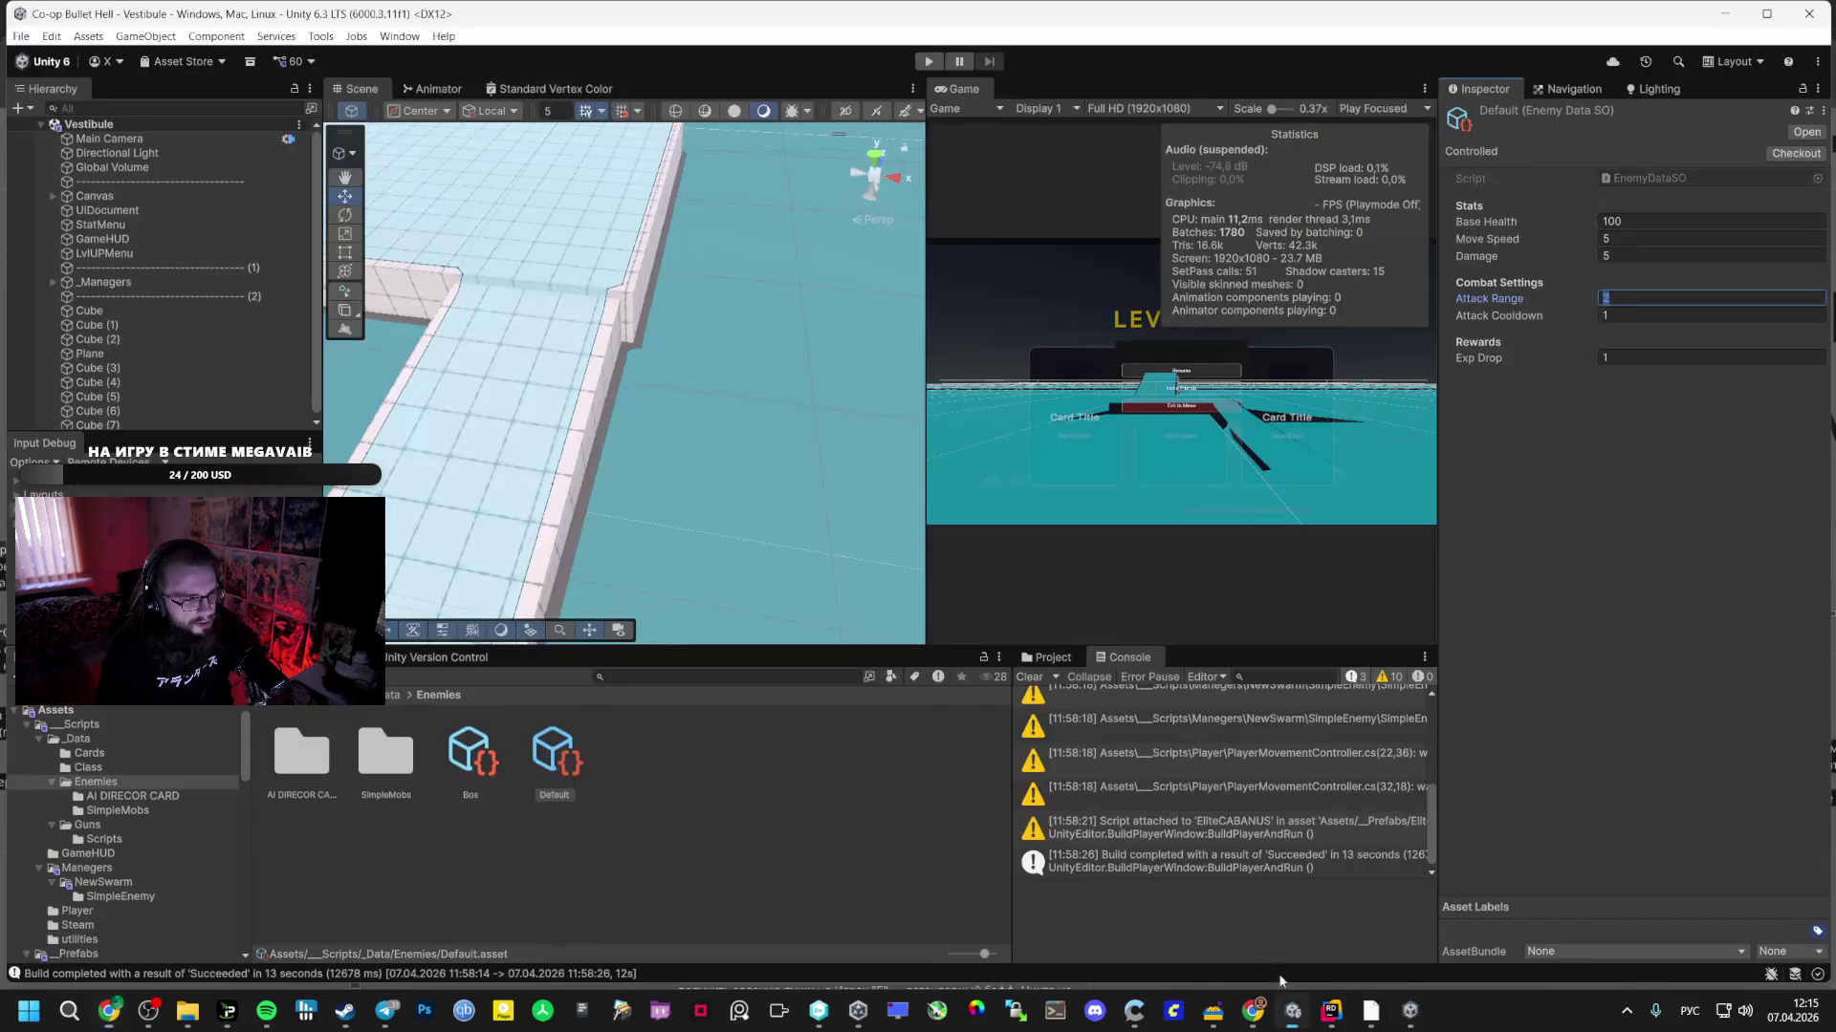
# - Open the Bootstrap scene from the _Scenes folder and run it in Play mode
pyautogui.click(78, 924)
pyautogui.click(79, 954)
pyautogui.scroll(-1, 171, 885)
pyautogui.scroll(-1, 124, 861)
pyautogui.click(76, 875)
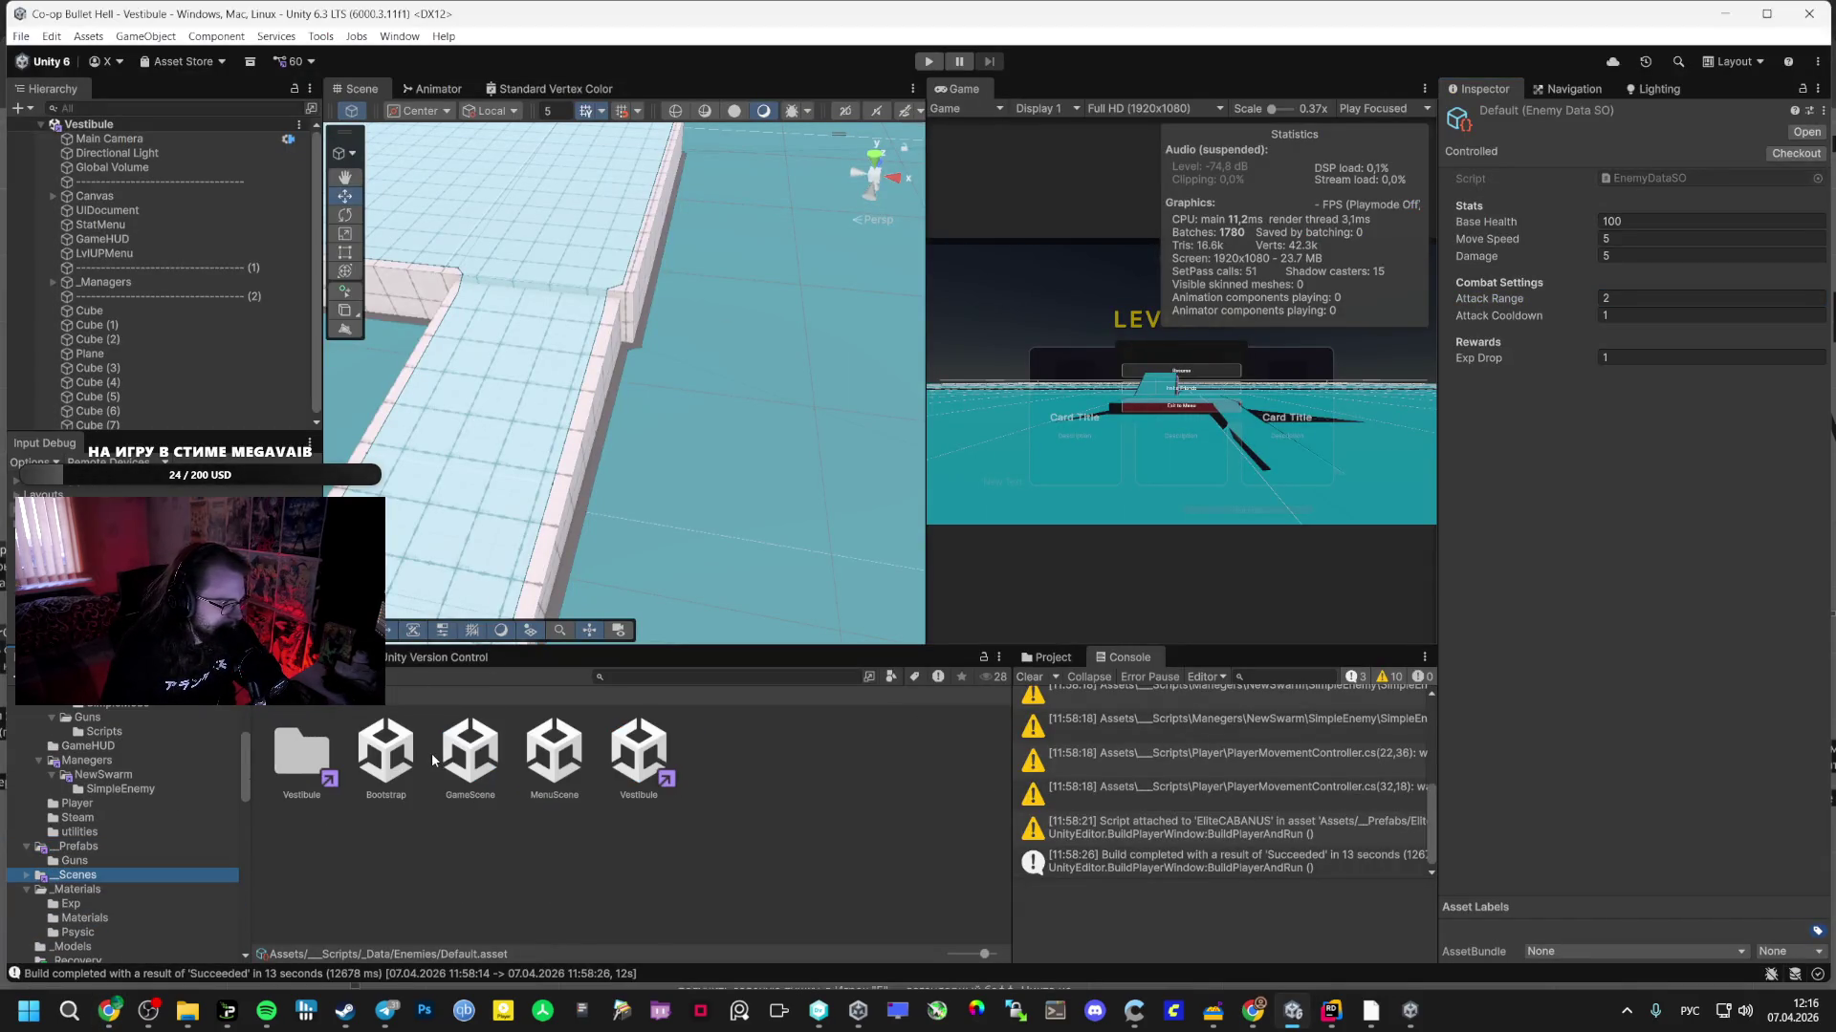
pyautogui.click(386, 752)
pyautogui.doubleClick(386, 753)
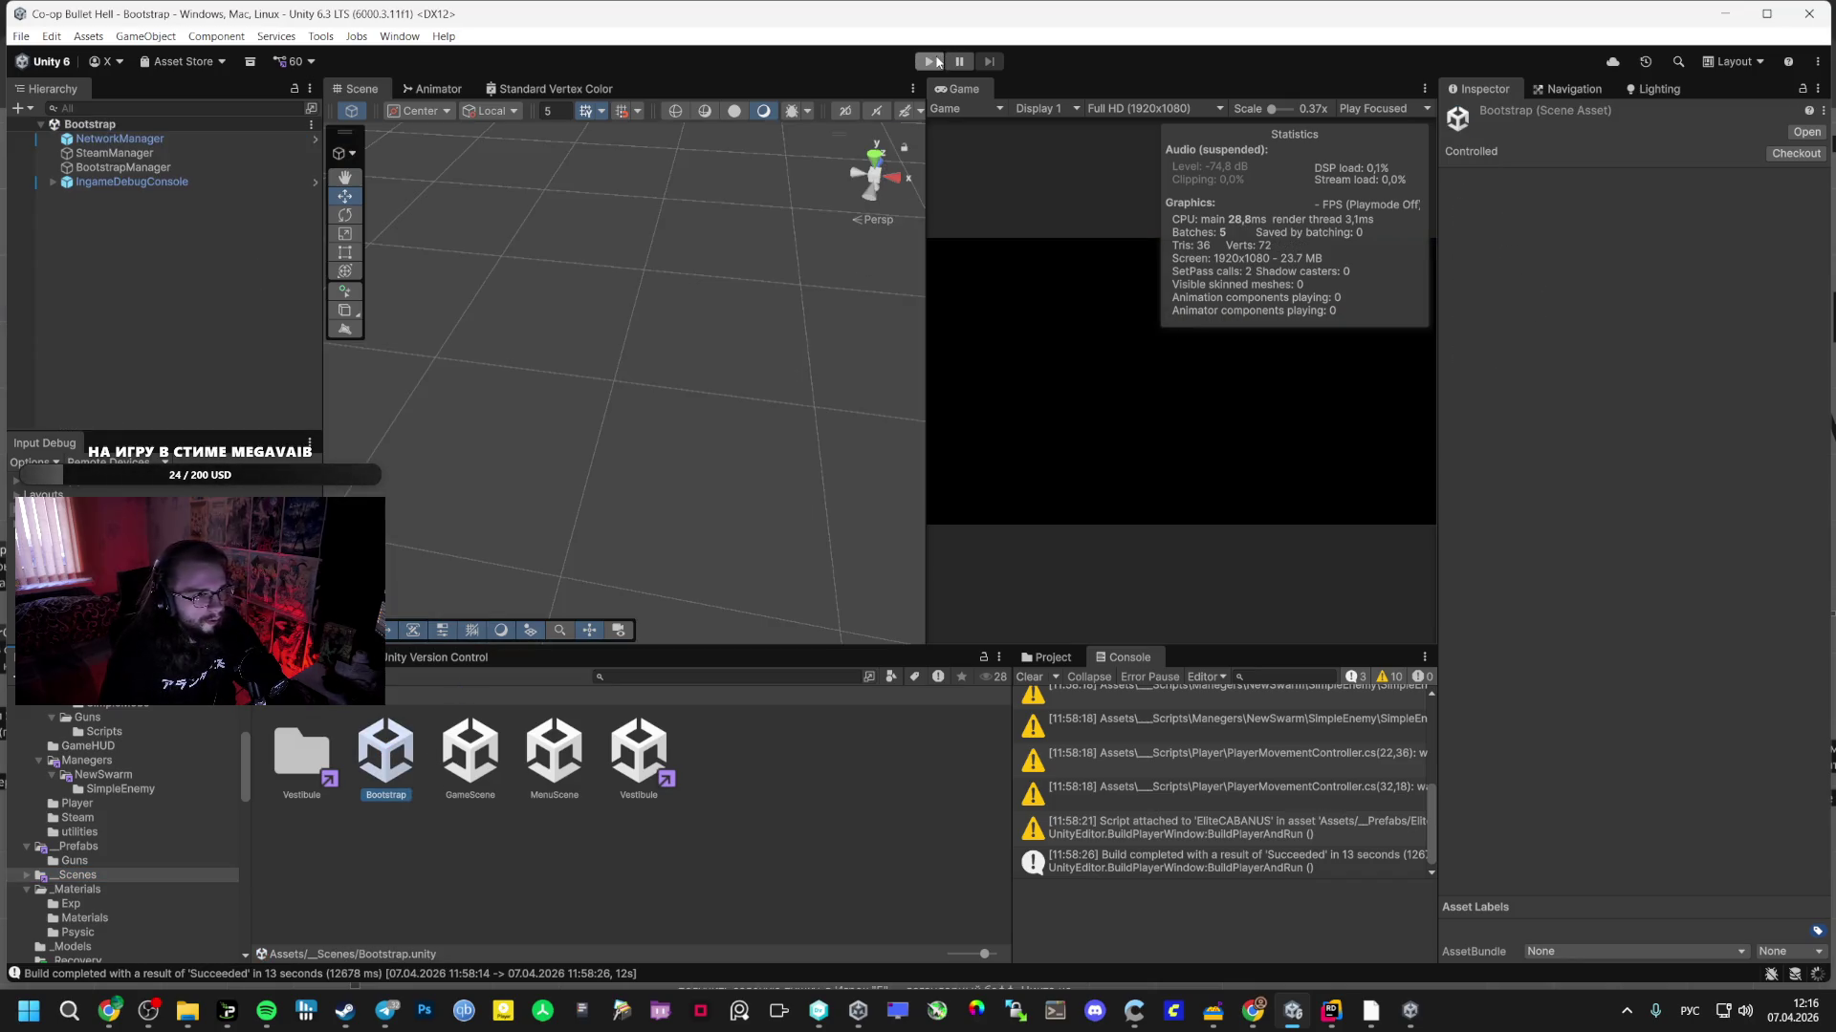
pyautogui.click(933, 61)
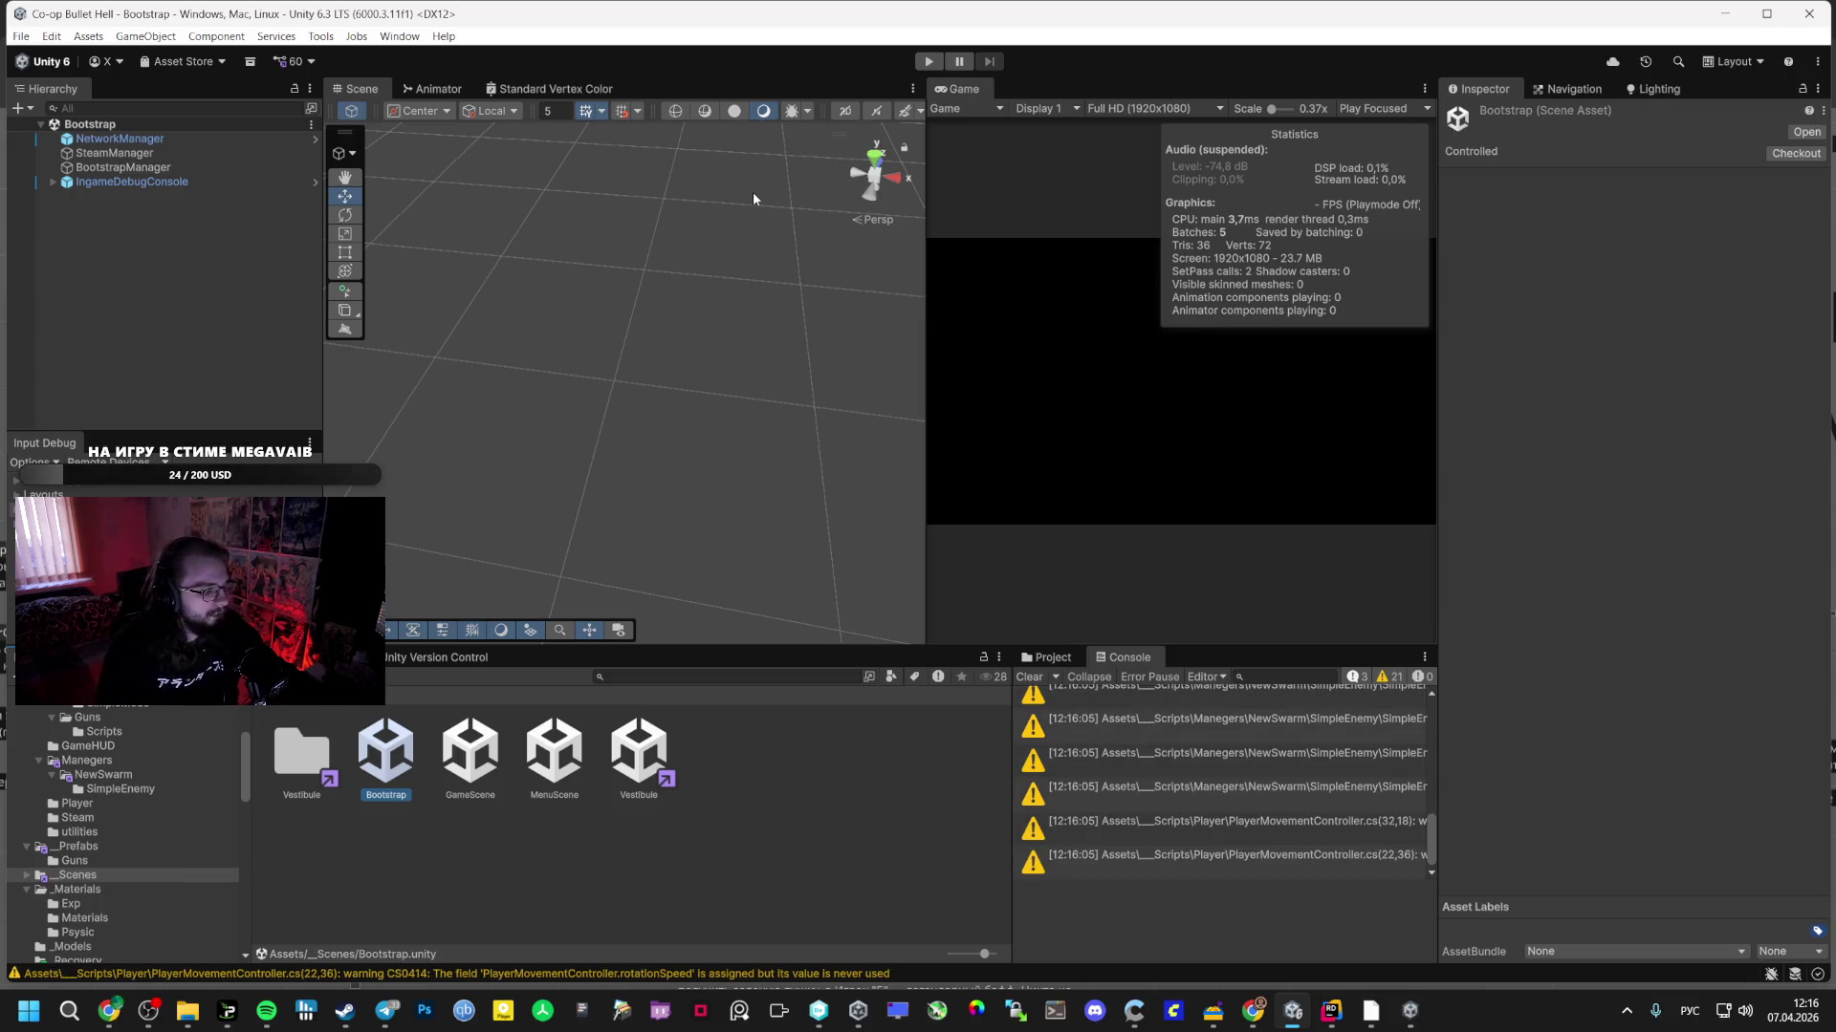
pyautogui.click(928, 61)
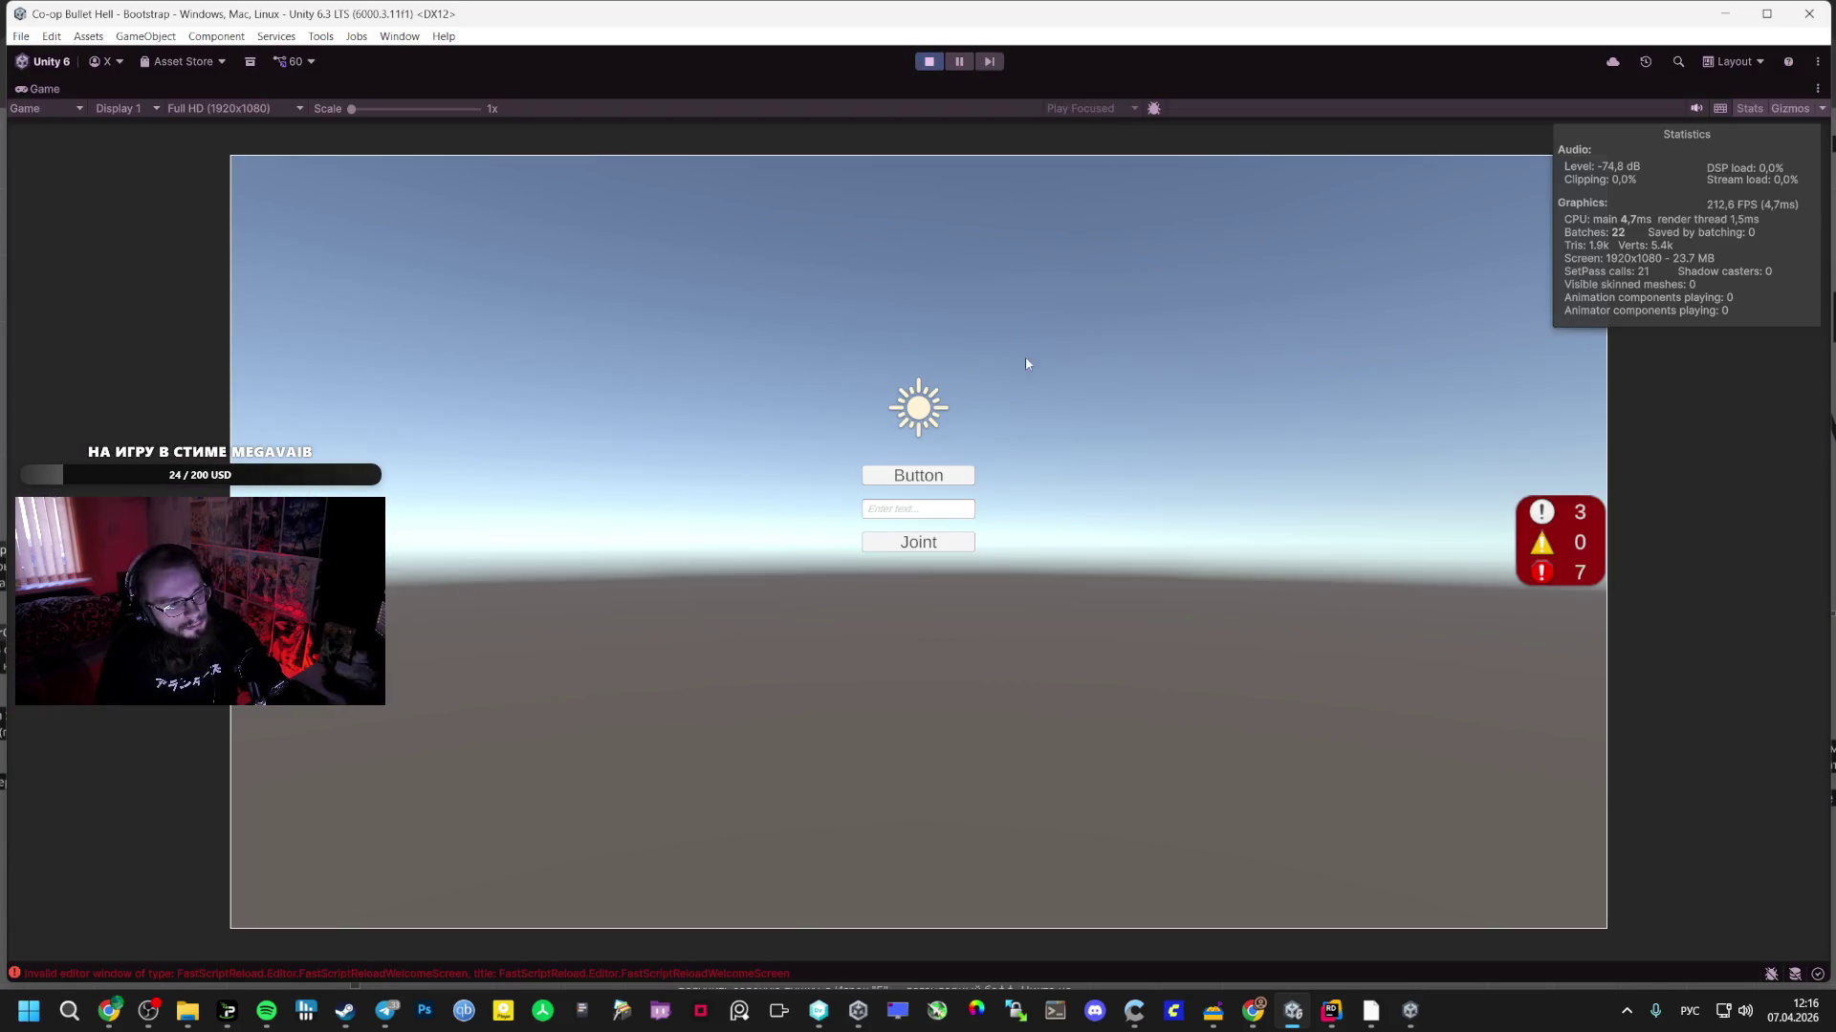
# - Create a lobby, play the Vestibule level with auto-fire toggled on via F, then pause with Esc
pyautogui.click(913, 473)
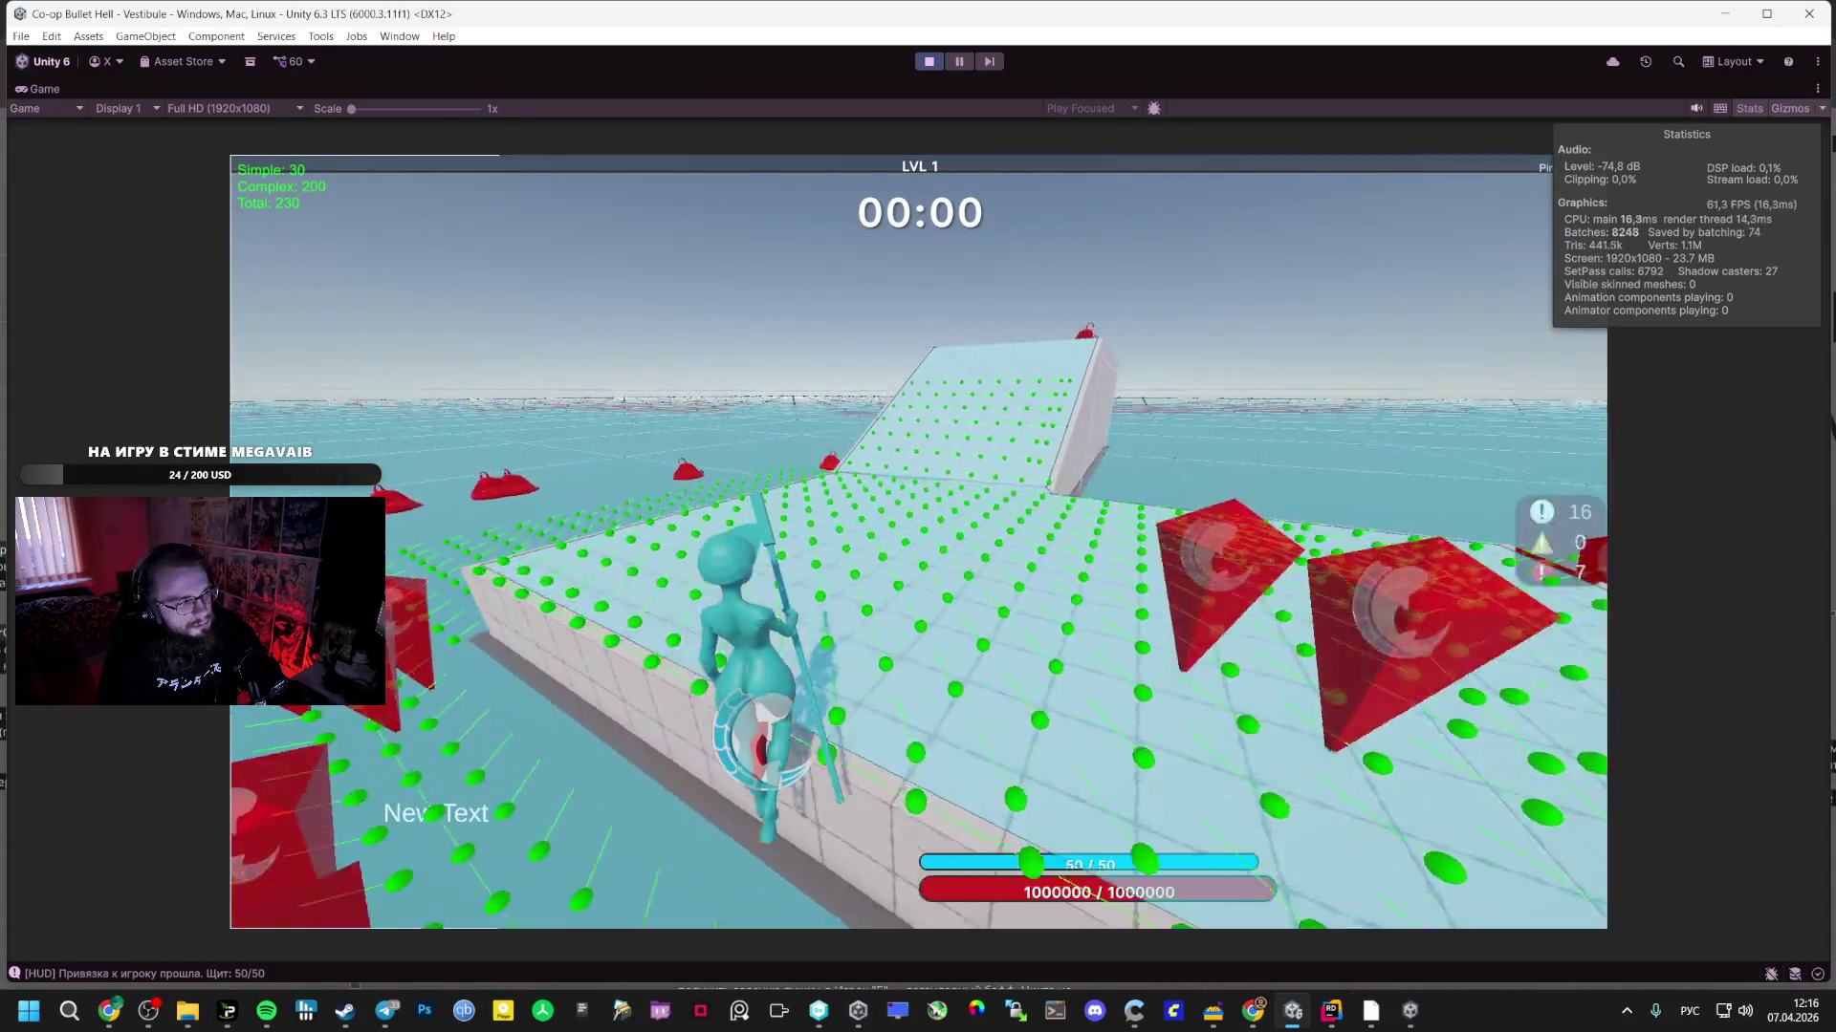
pyautogui.press('f')
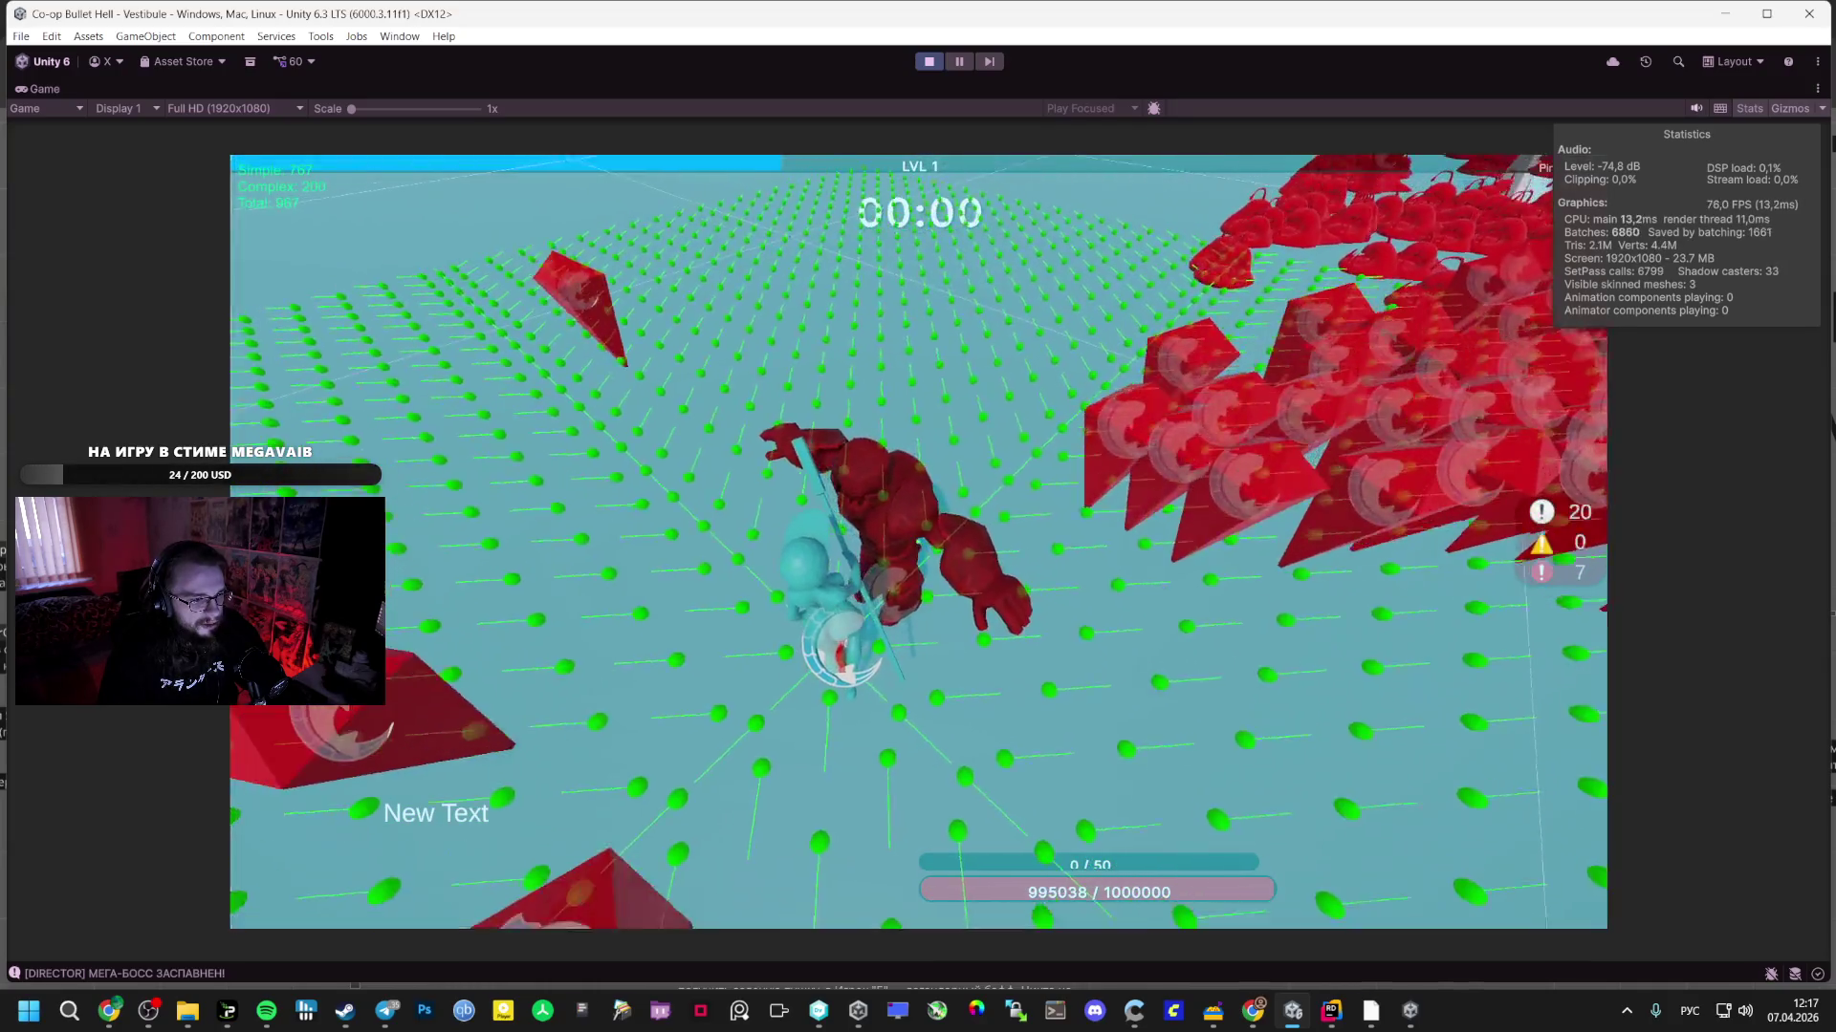
pyautogui.press('Escape')
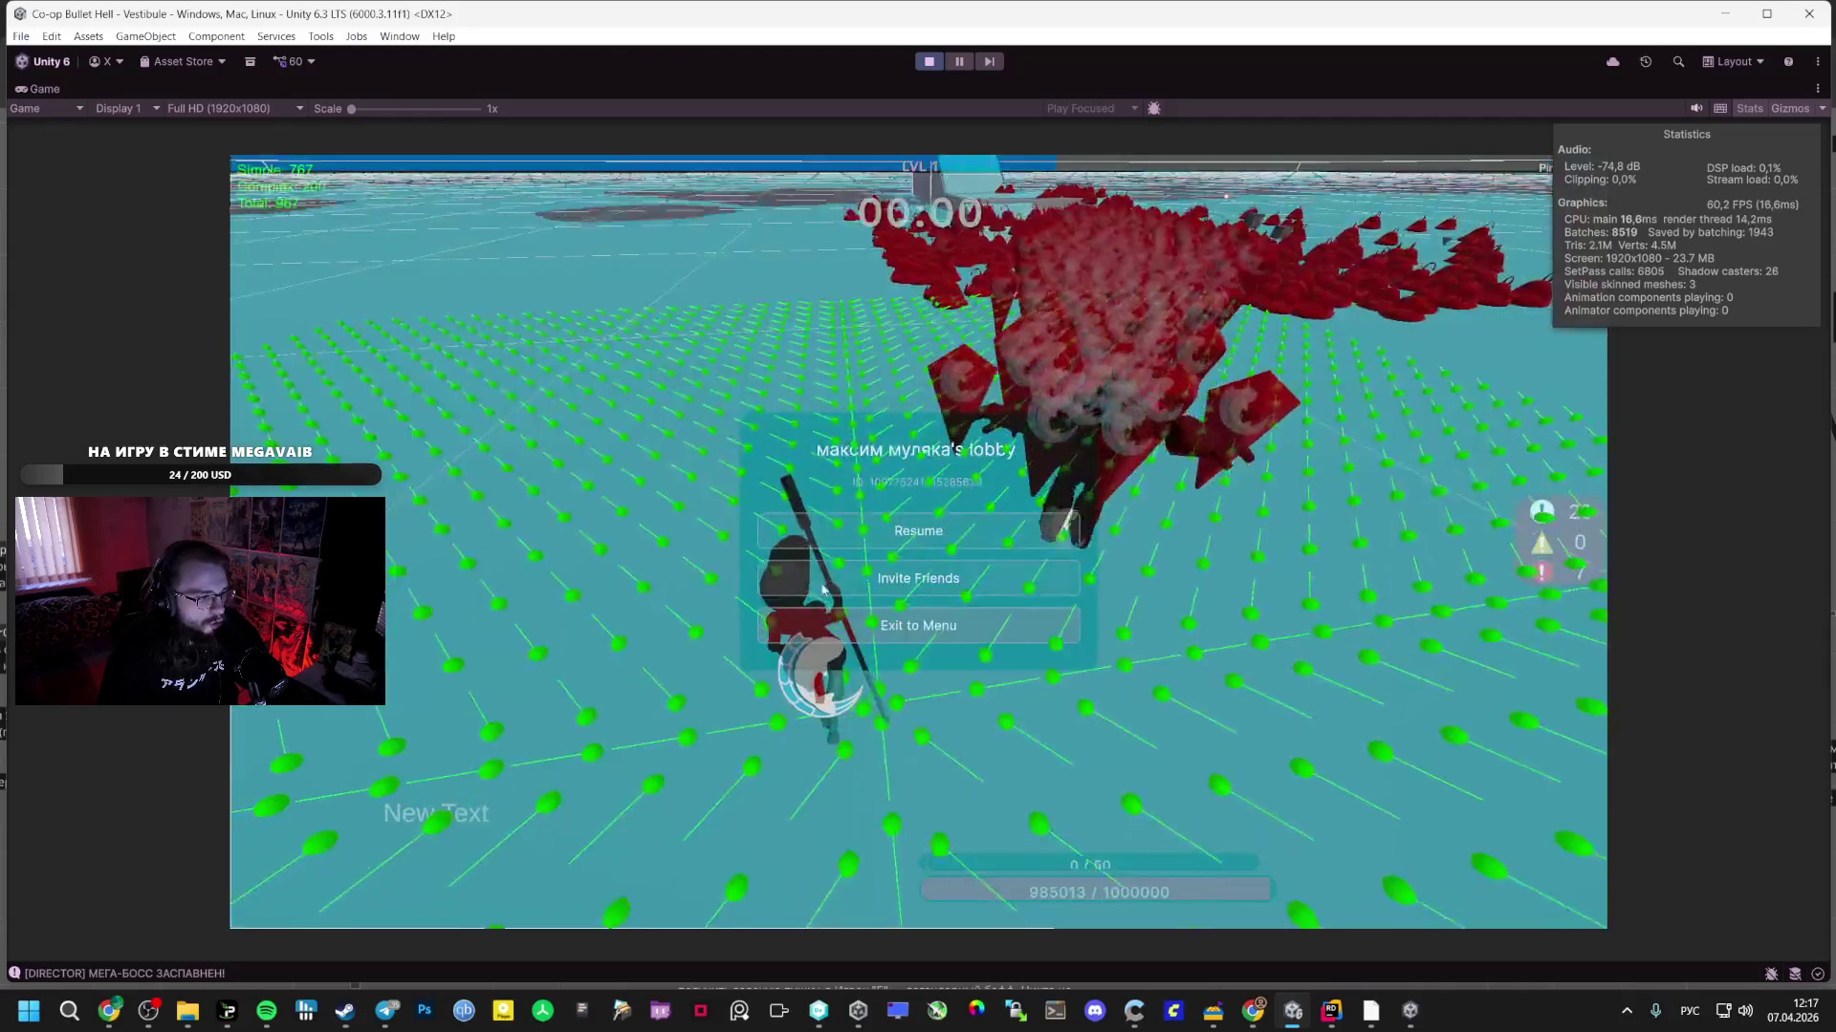
# - Open the Boss prefab from _Prefabs and tick Is Trigger on its Mesh Collider
pyautogui.doubleClick(67, 93)
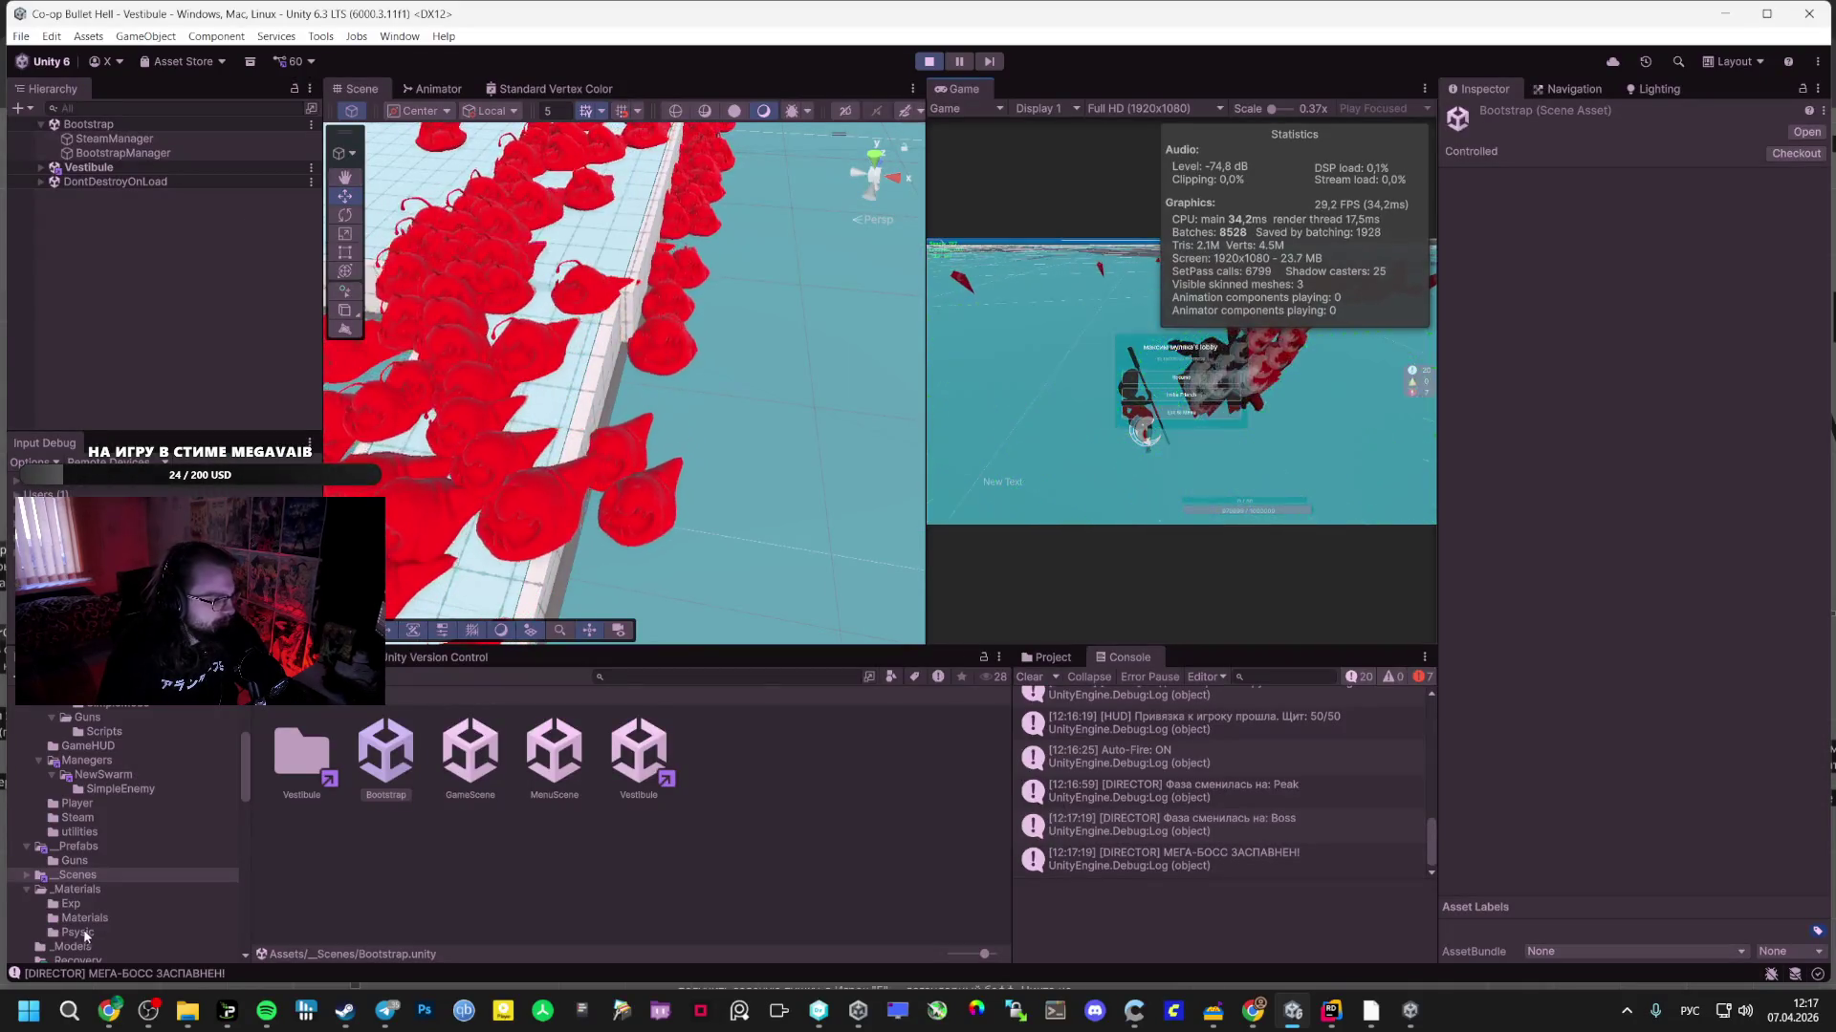
pyautogui.click(86, 903)
pyautogui.click(78, 846)
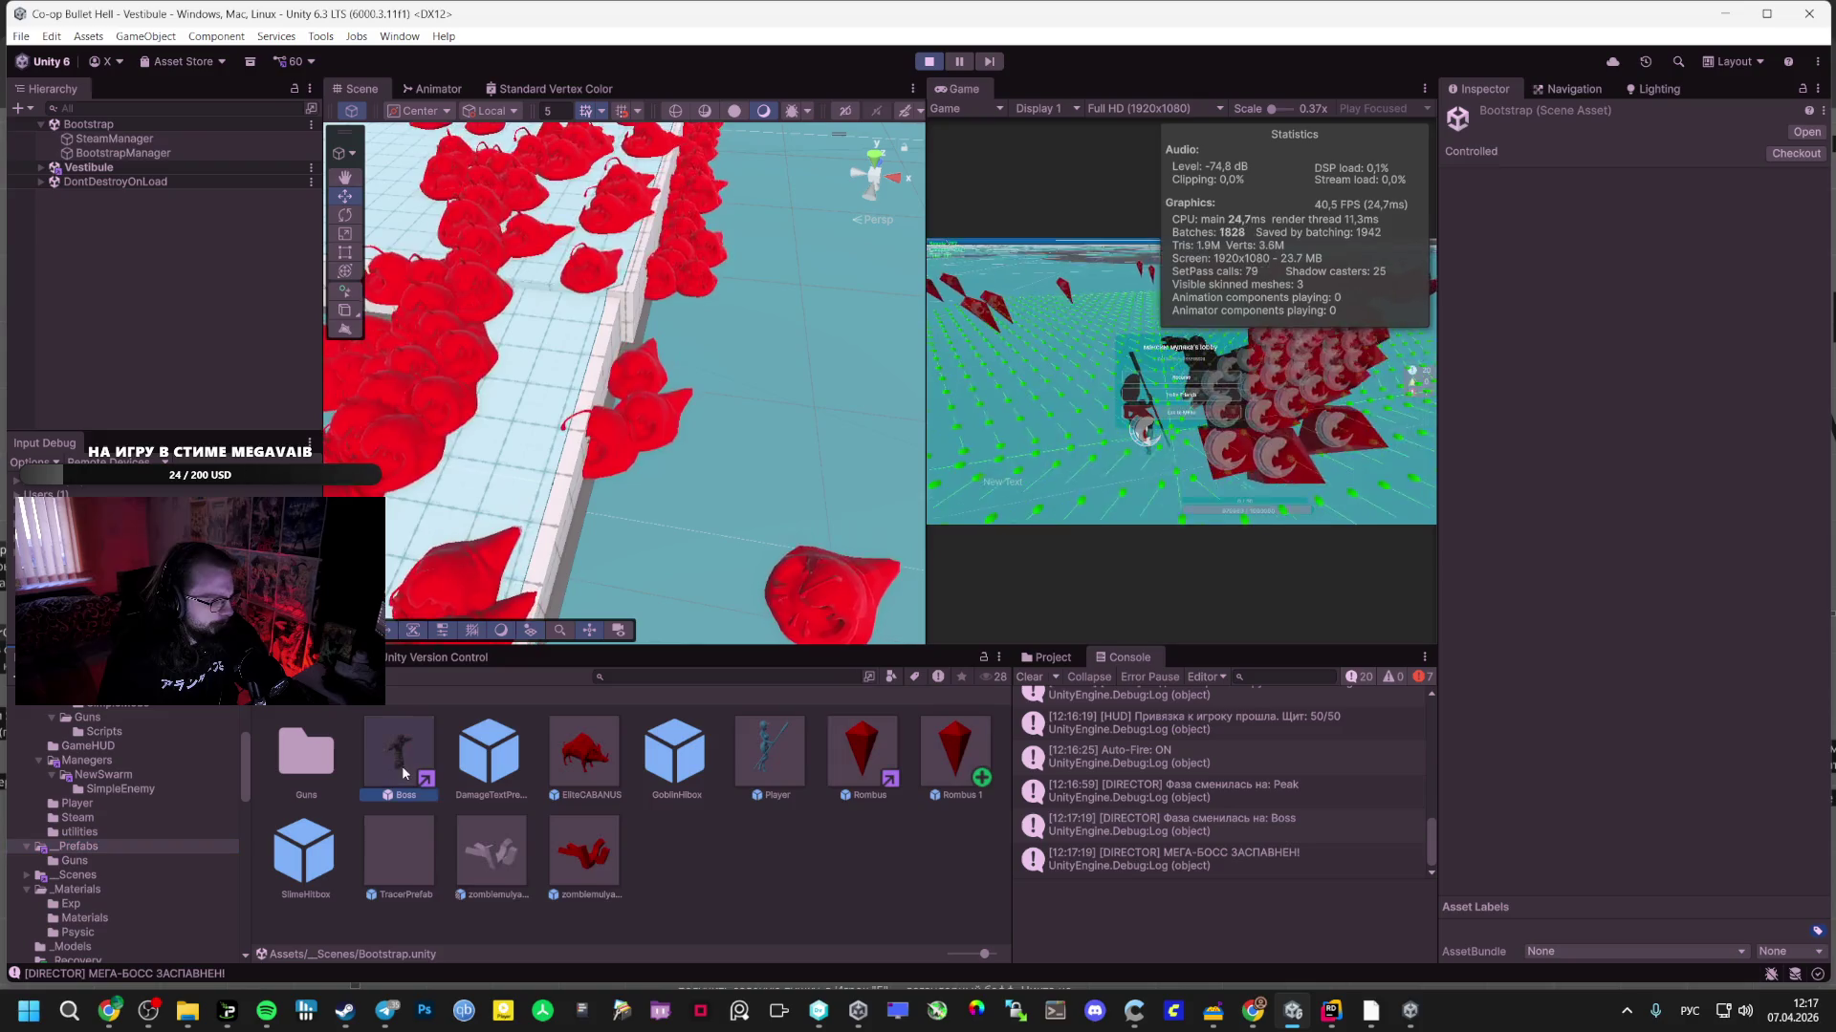
pyautogui.click(403, 773)
pyautogui.doubleClick(404, 772)
pyautogui.scroll(-5, 1583, 664)
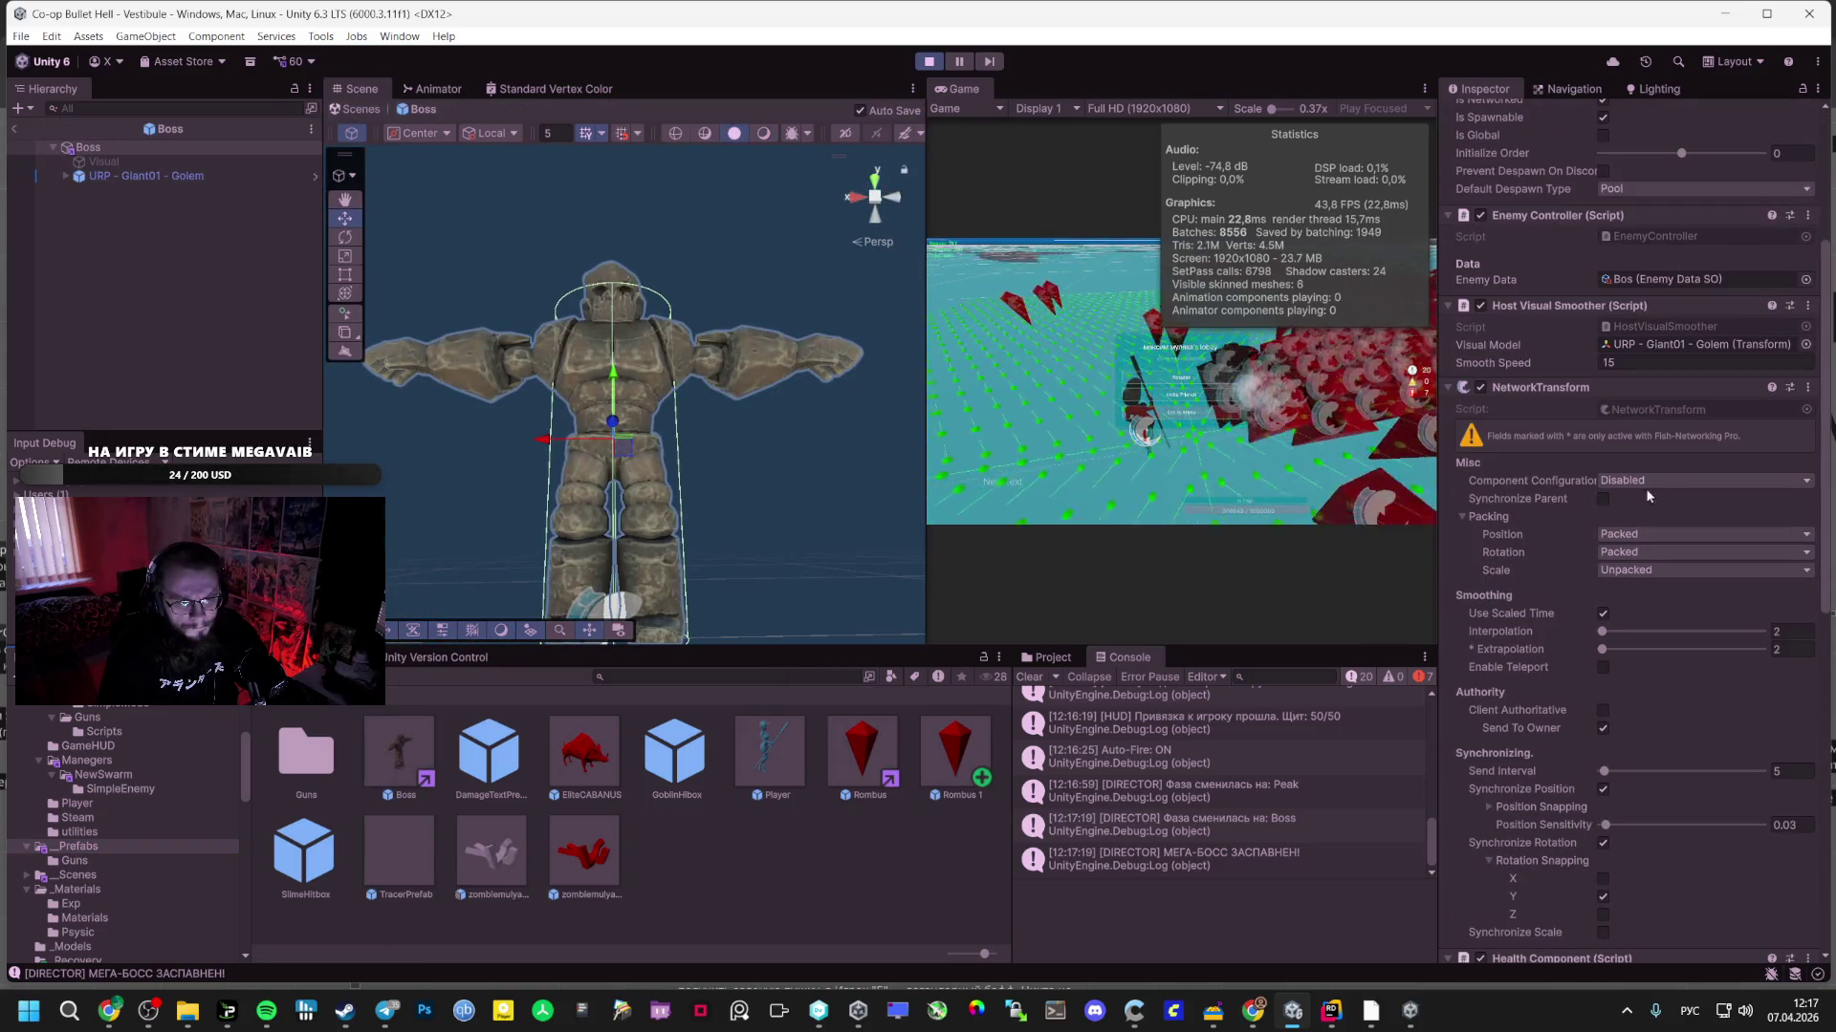
pyautogui.scroll(-8, 1580, 572)
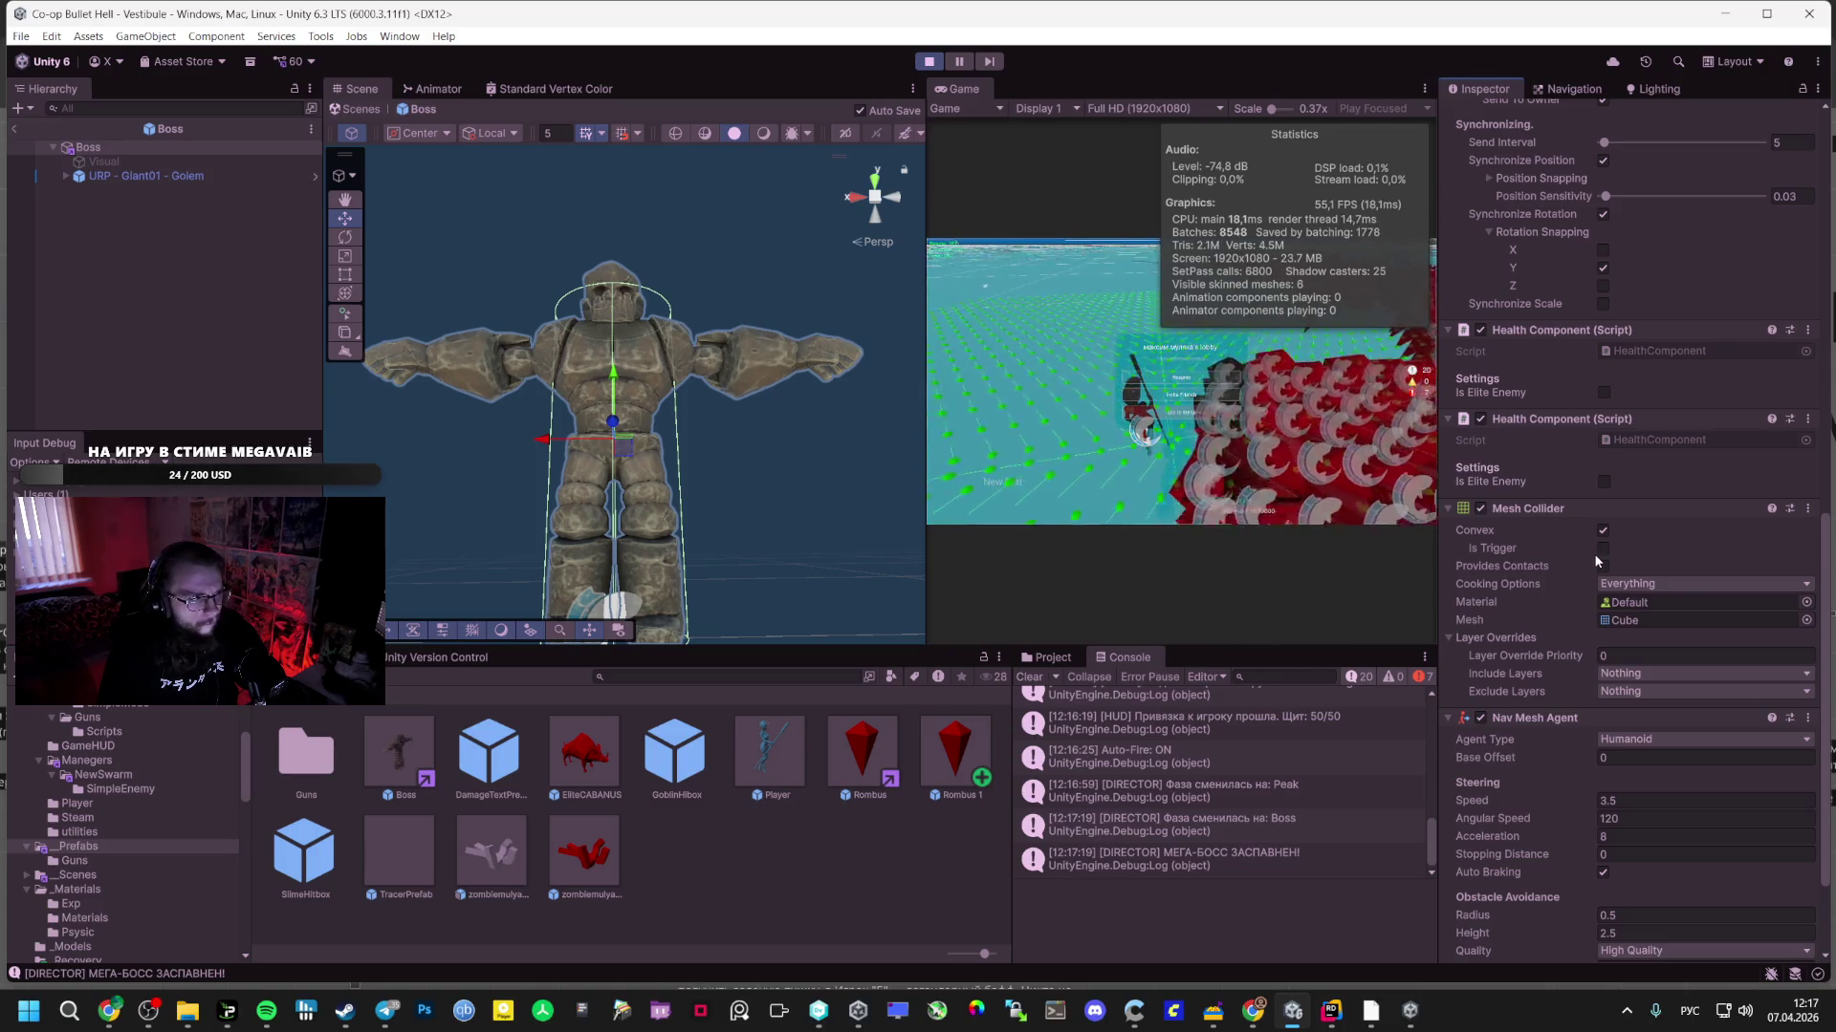
pyautogui.scroll(-3, 1587, 566)
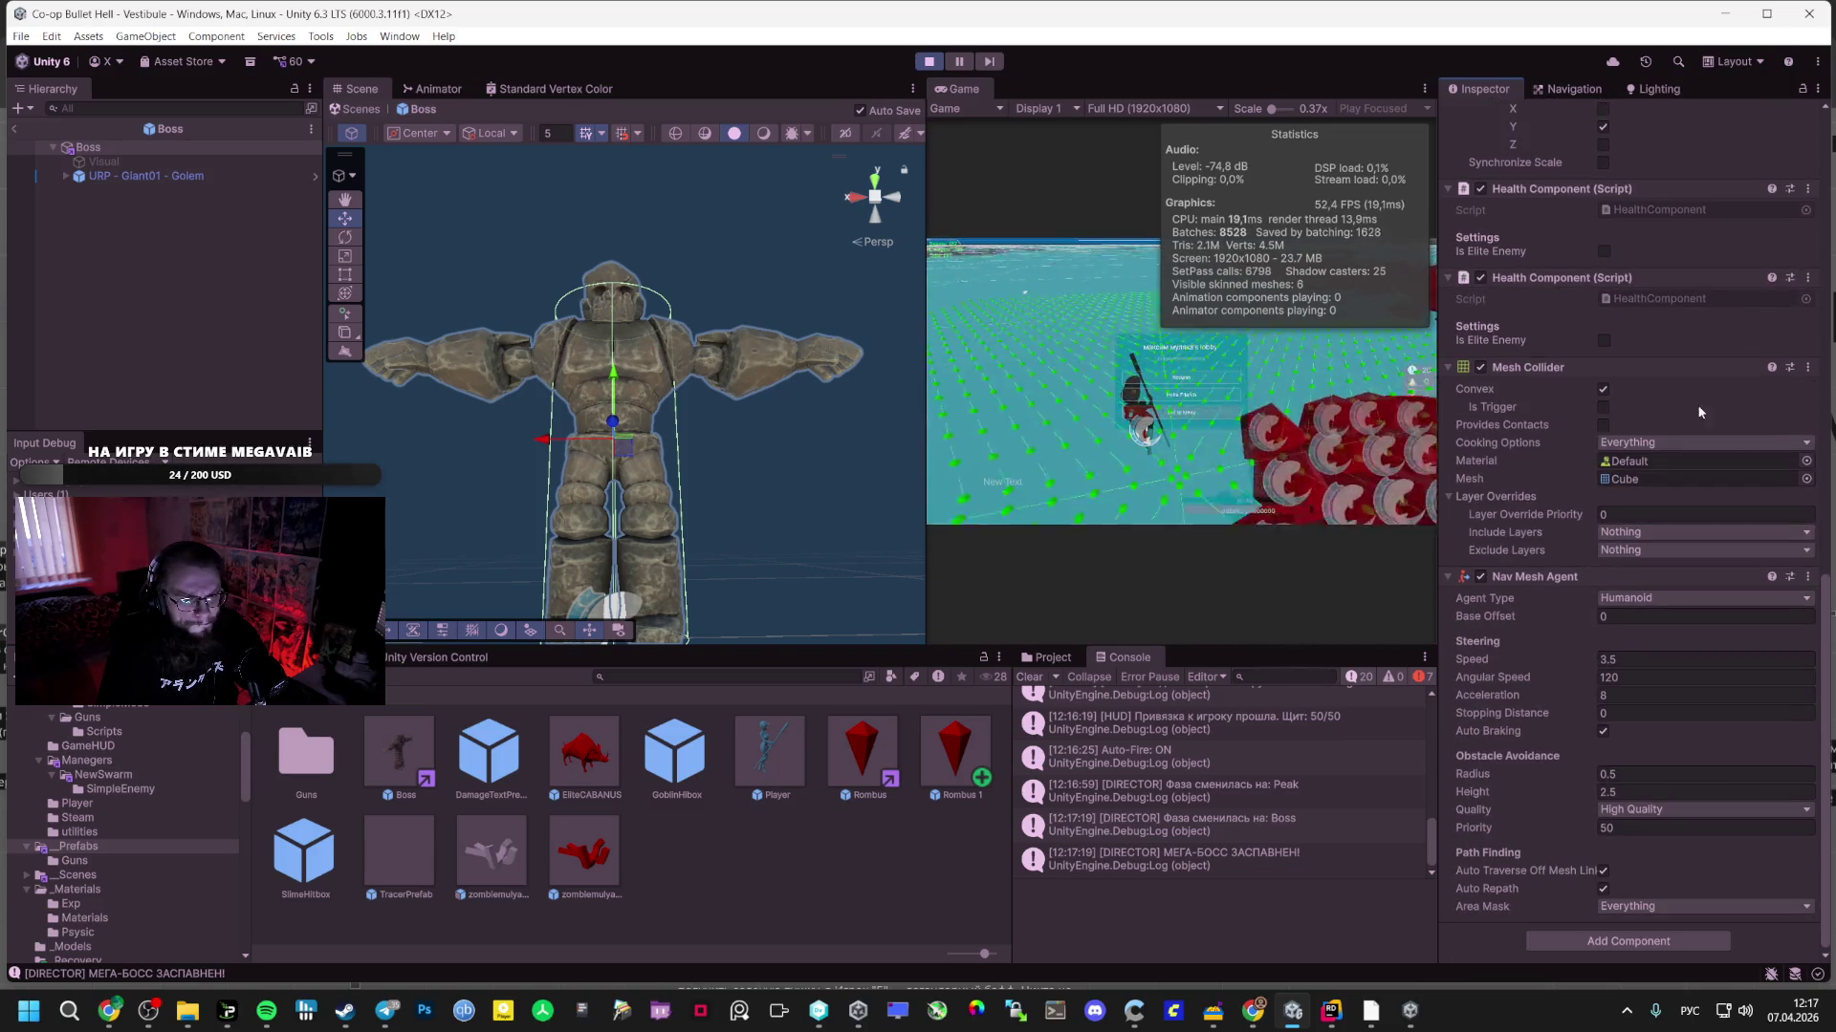
pyautogui.click(1807, 368)
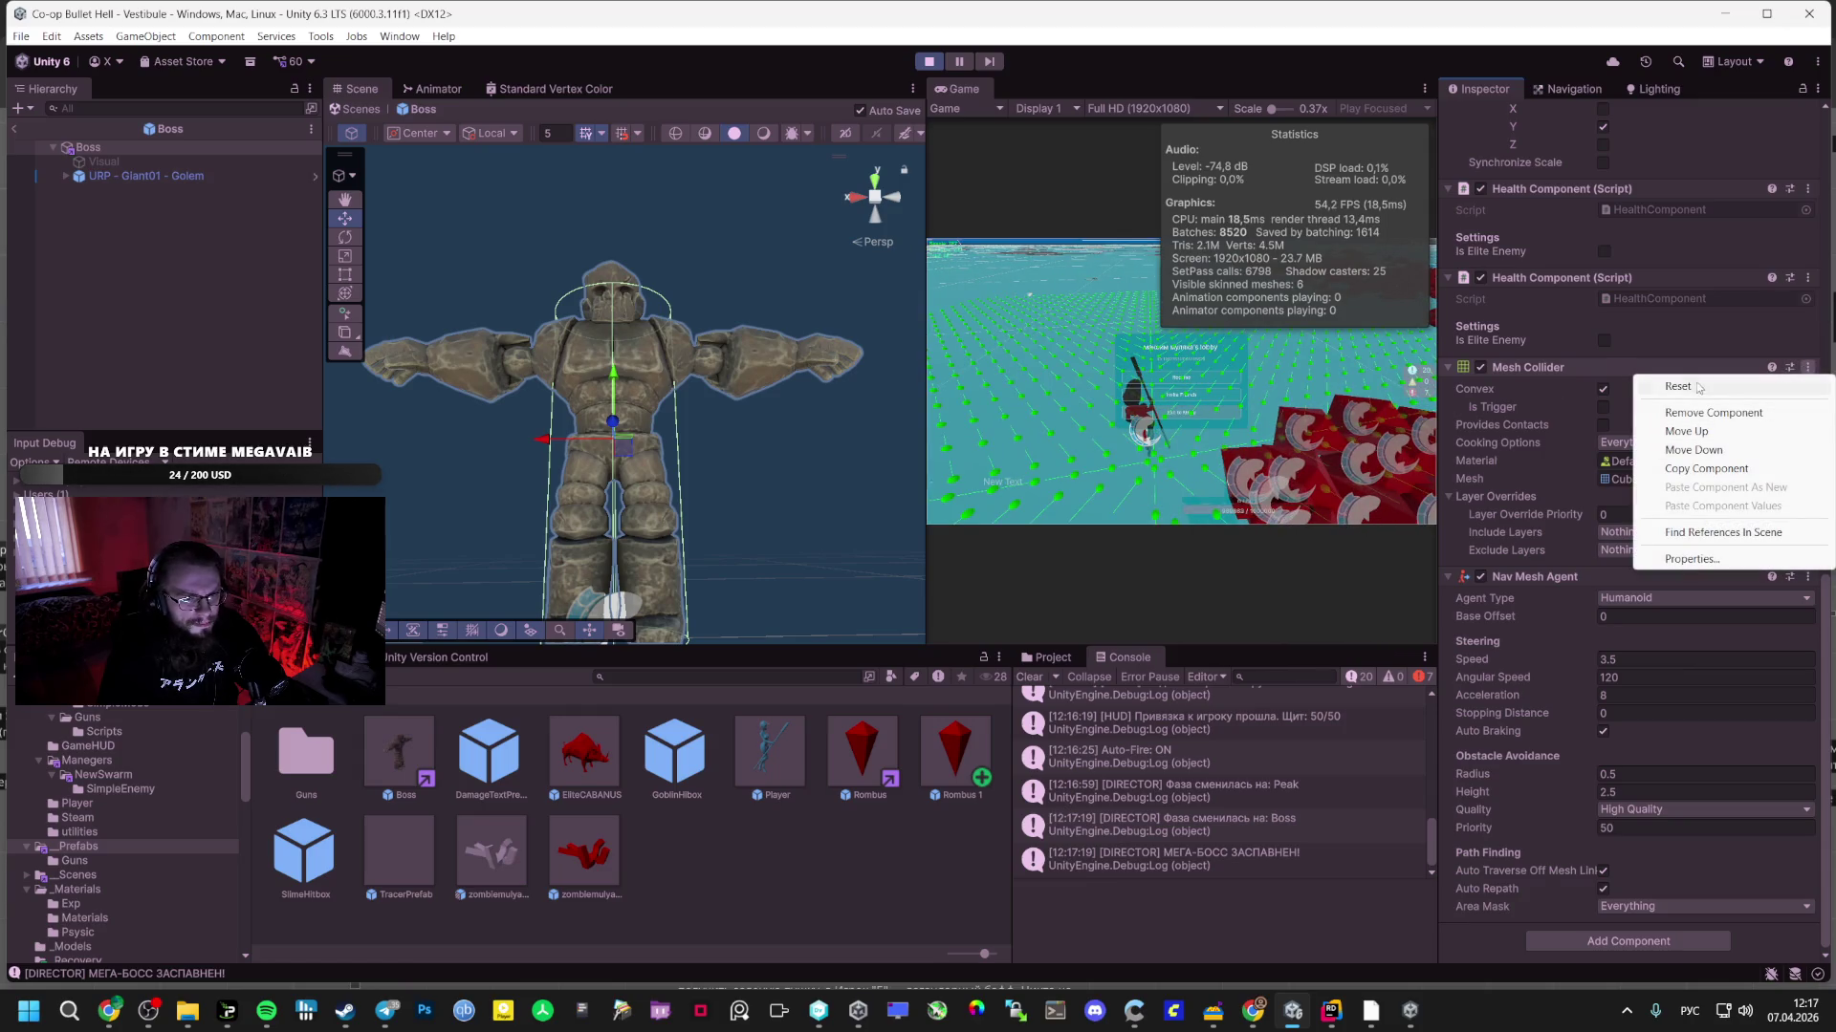
pyautogui.click(1614, 405)
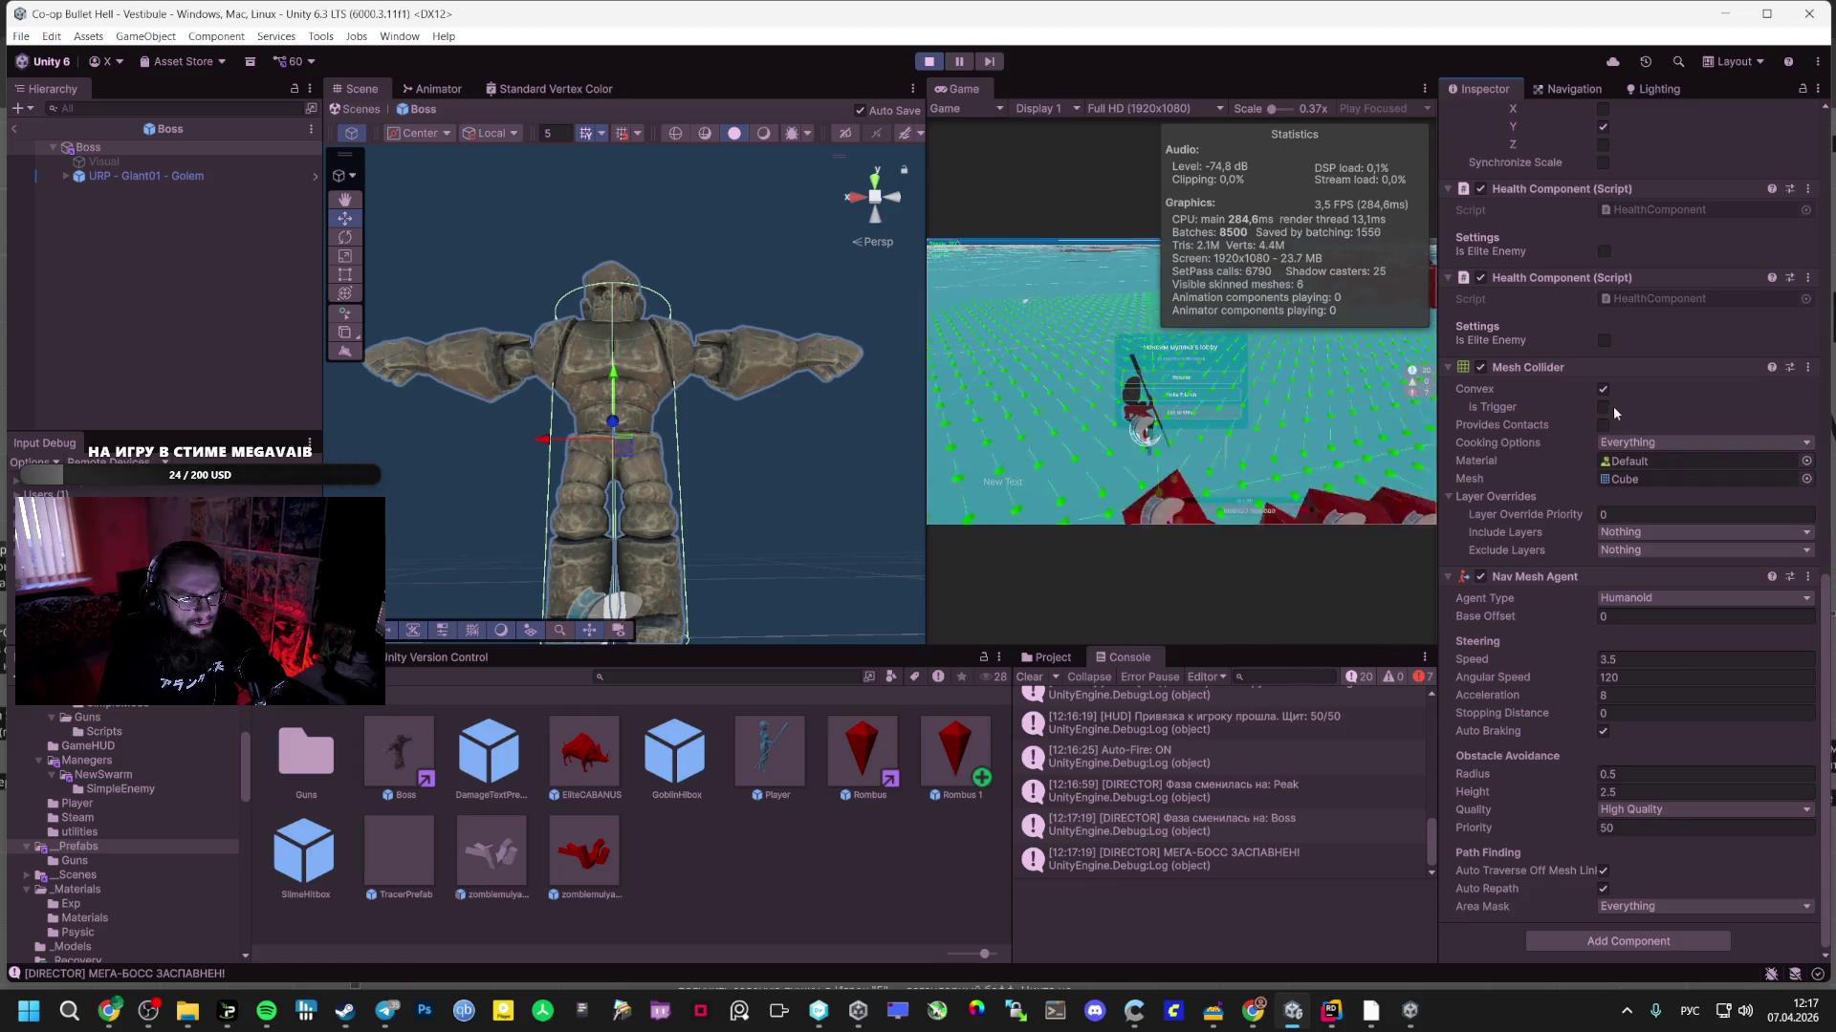
# - Test the change in the maximized Game view, then stop Play mode with Ctrl+P
pyautogui.doubleClick(940, 89)
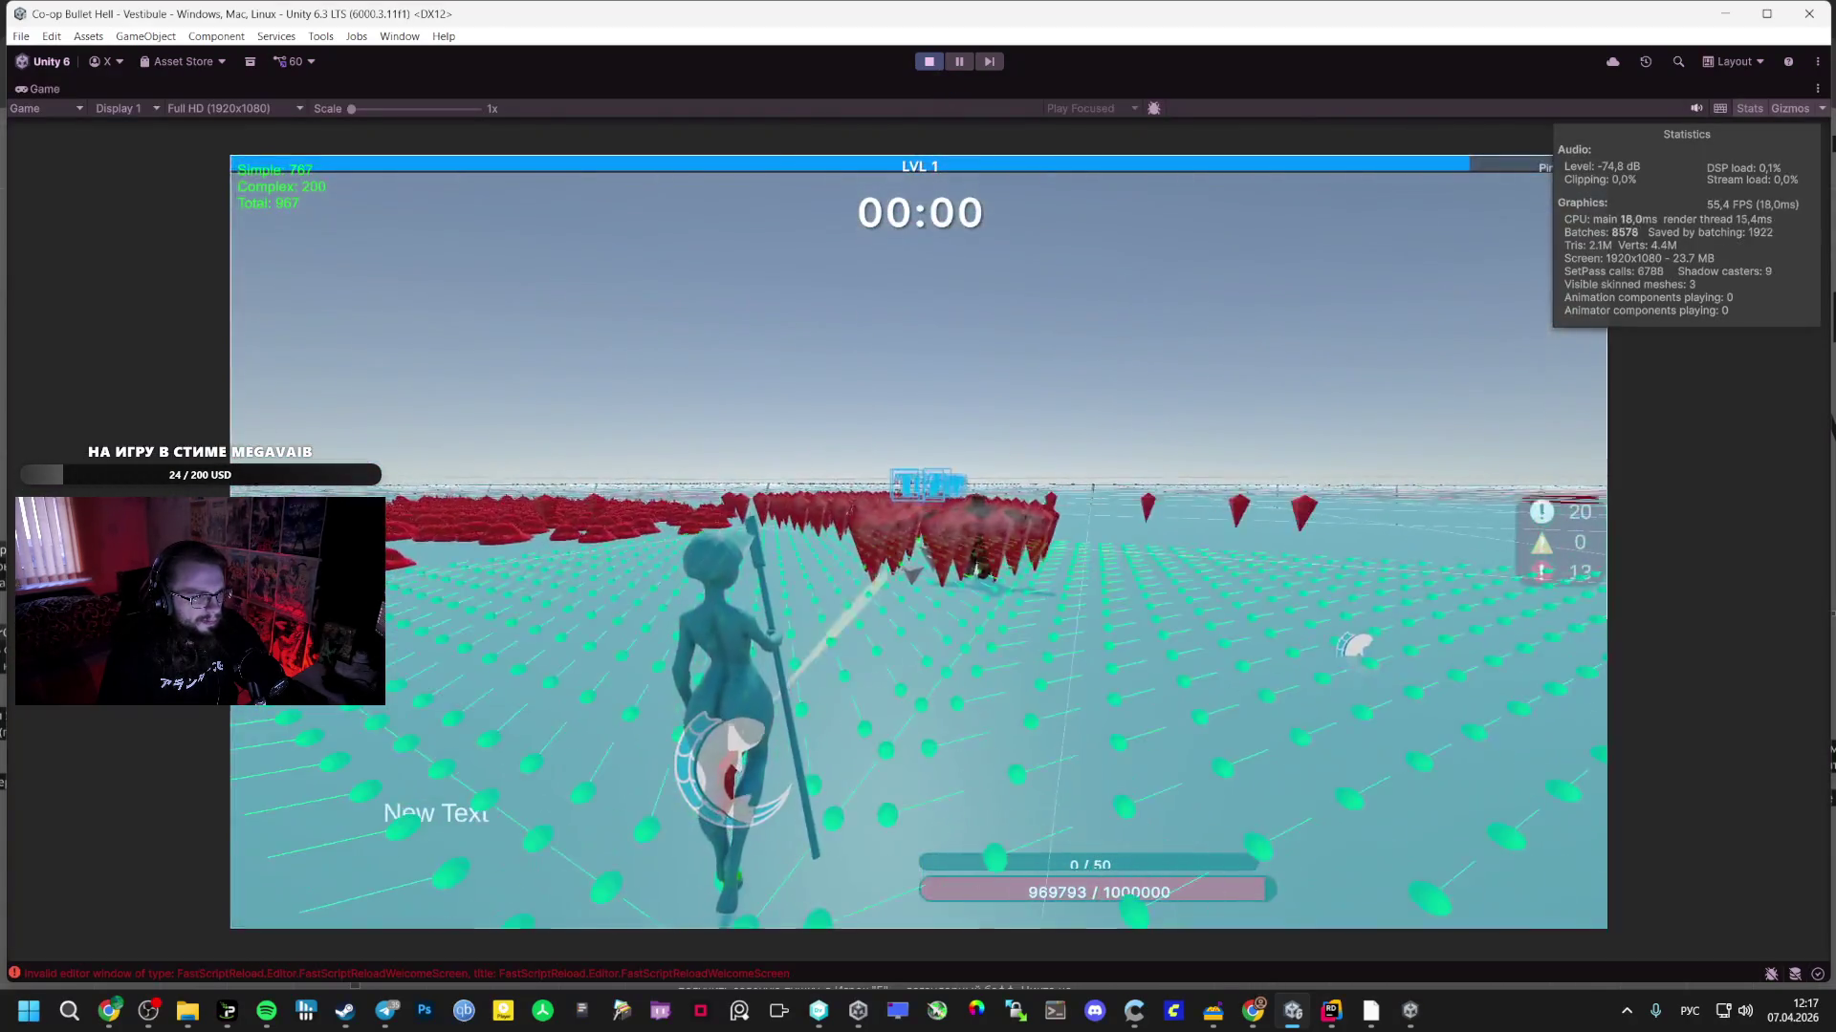
pyautogui.press('Escape')
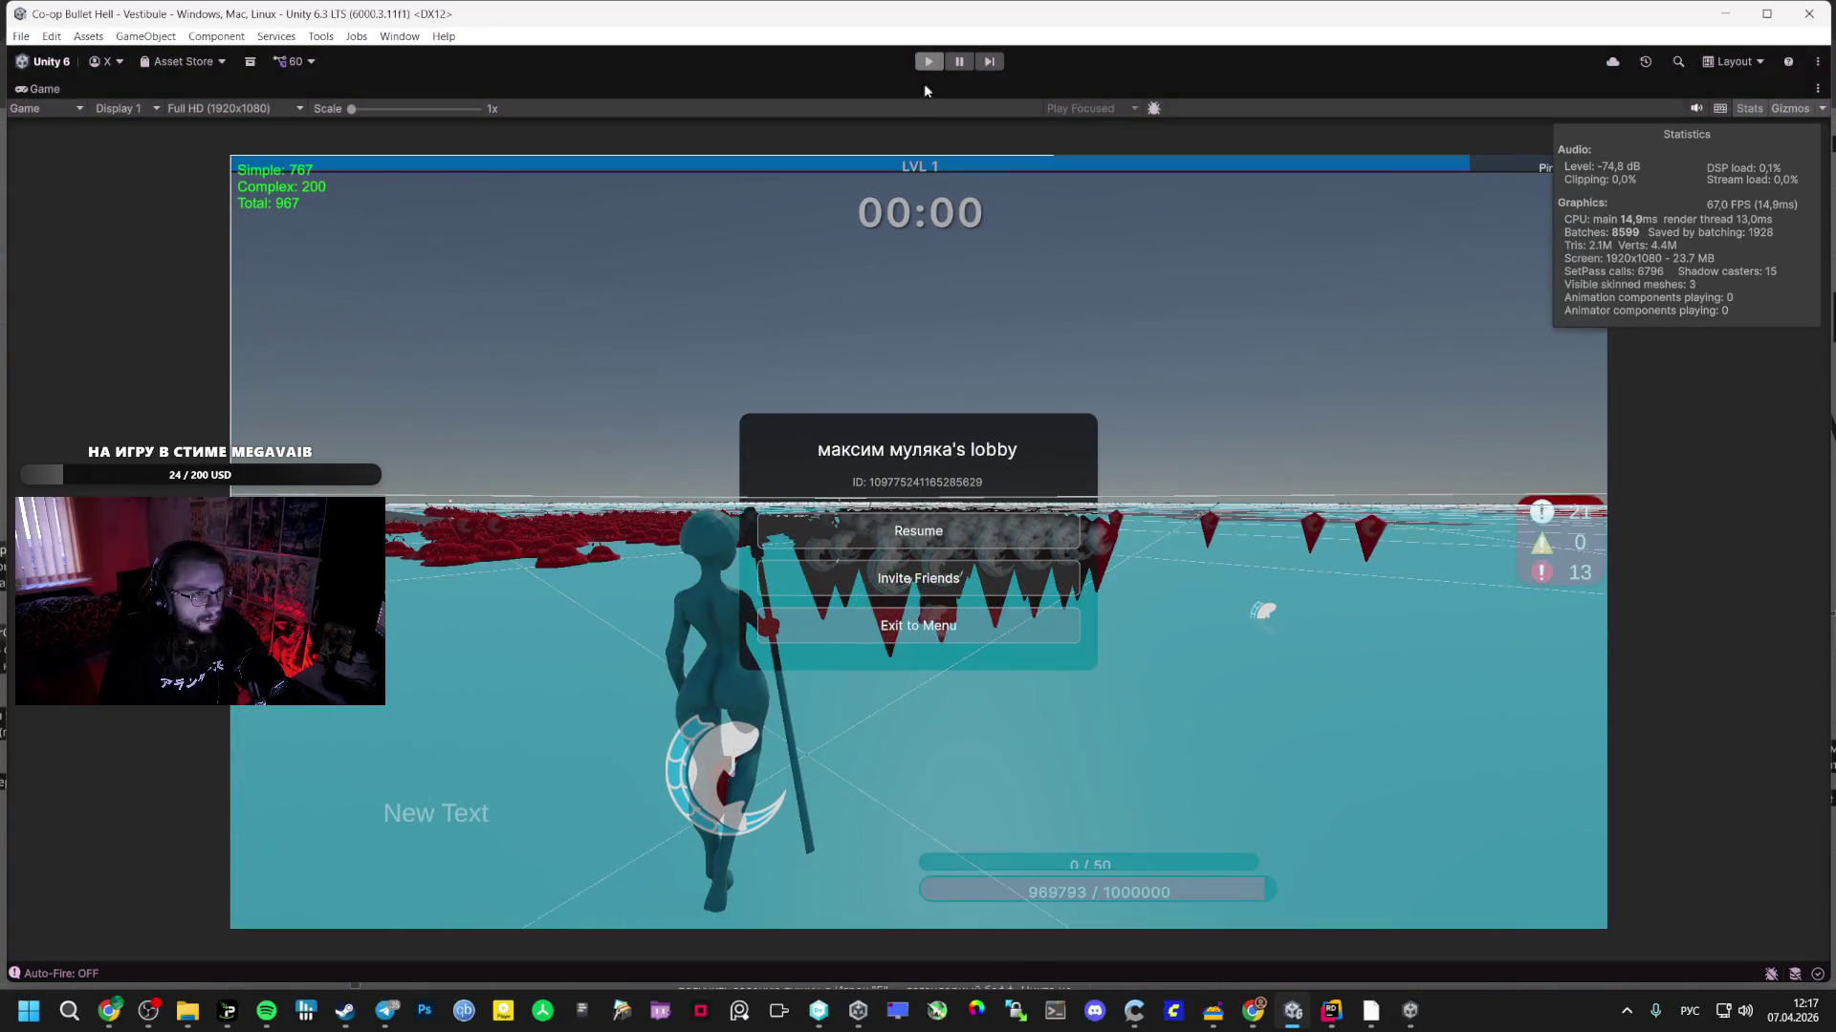
pyautogui.hotkey('ctrl', 'p')
pyautogui.scroll(-15, 1688, 774)
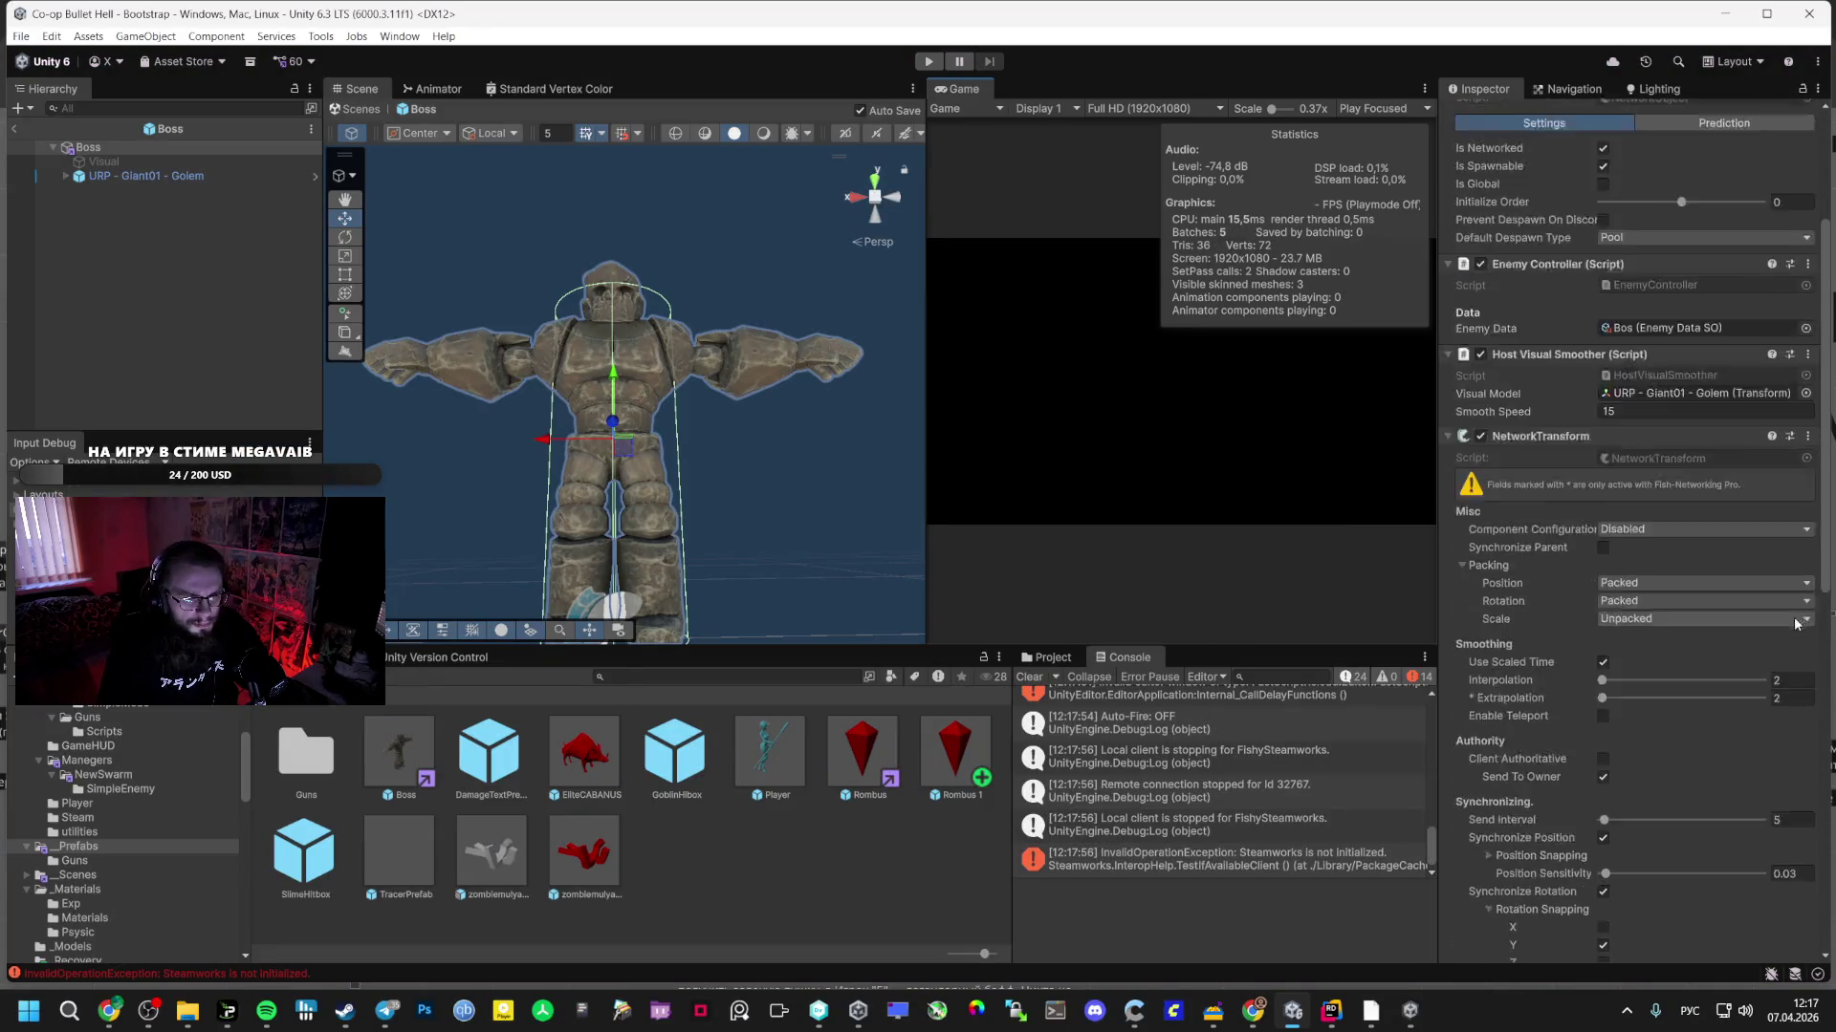
# - Remove the Boss's Mesh Collider and add a Capsule Collider in its place
pyautogui.click(1806, 556)
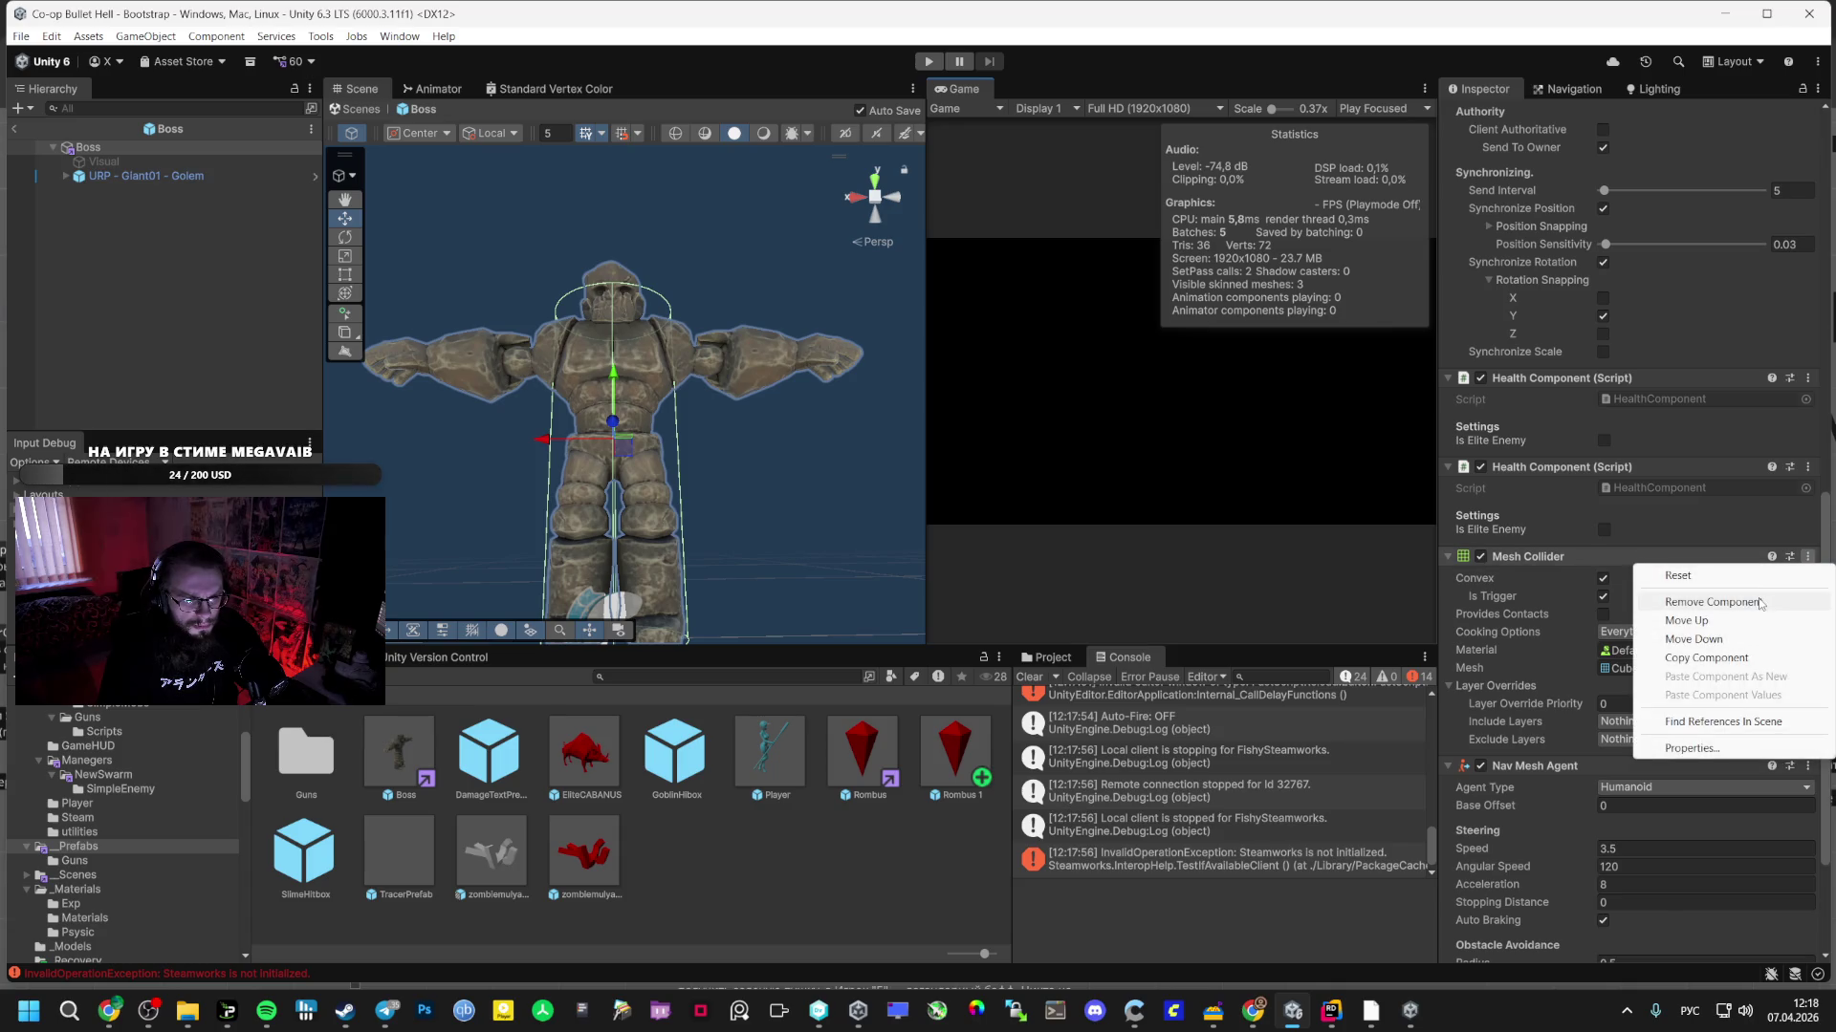
pyautogui.click(1711, 602)
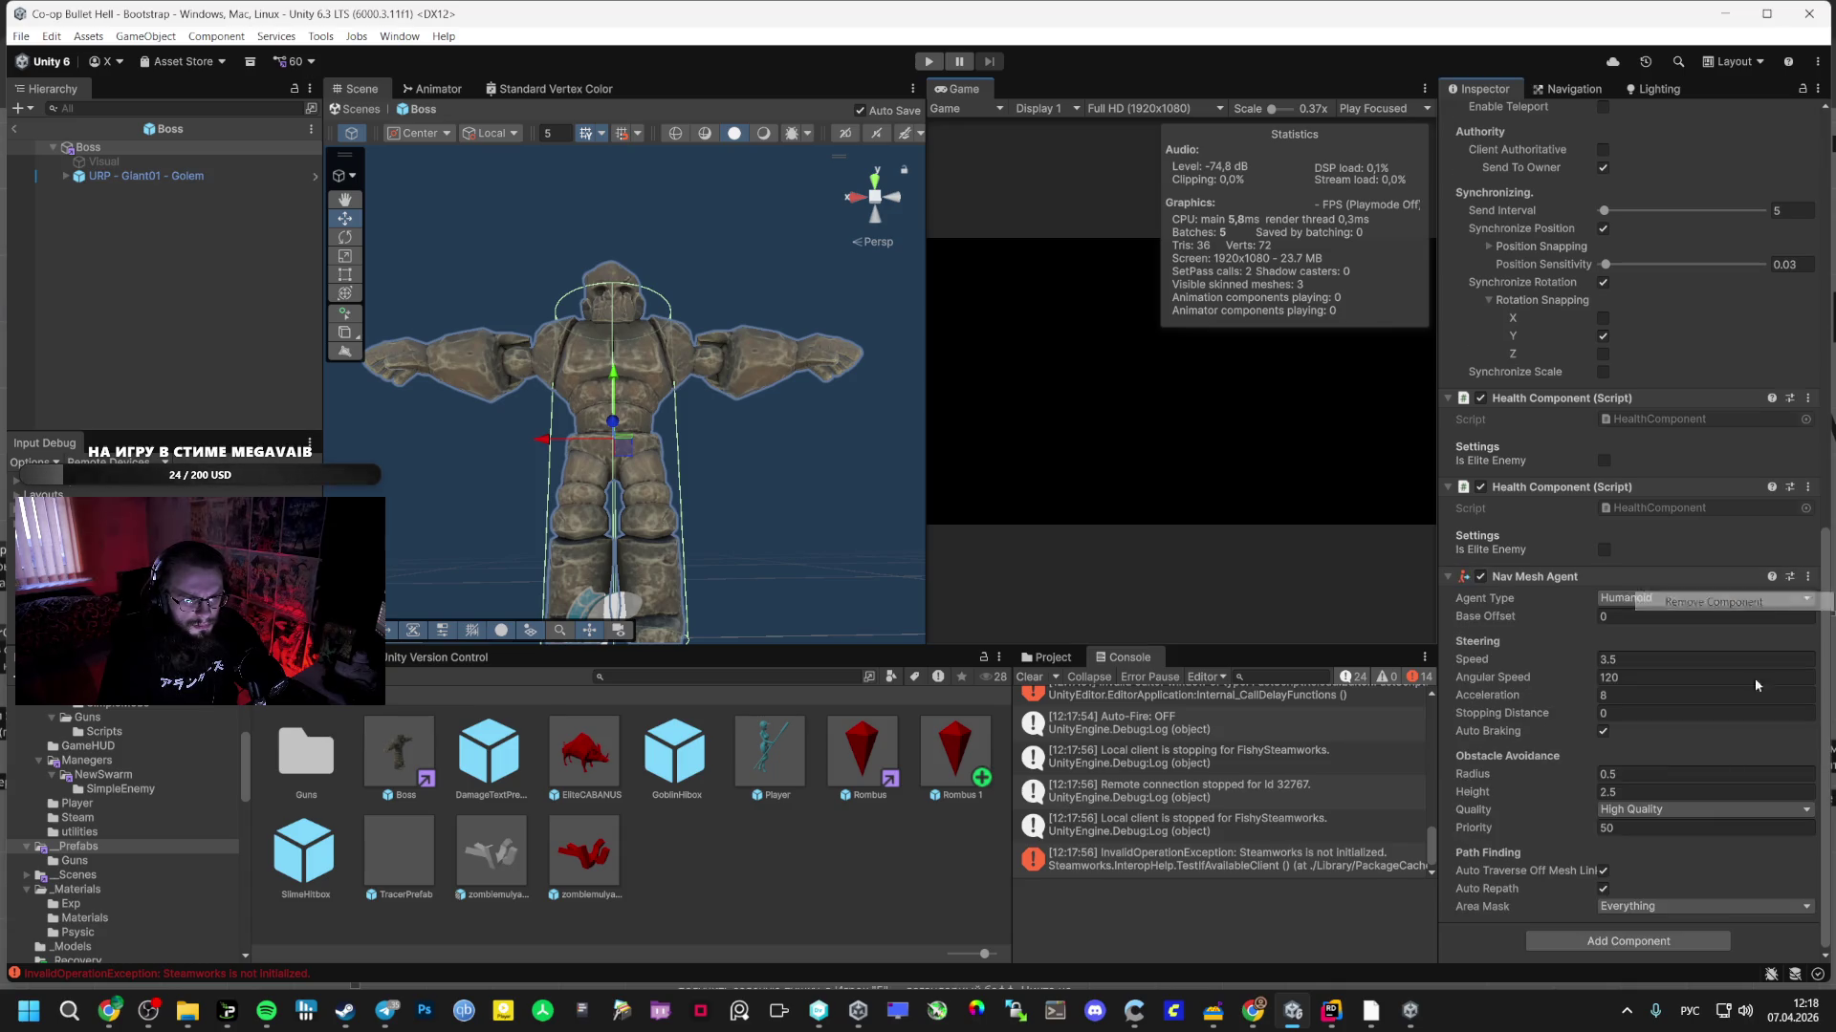
pyautogui.click(1628, 941)
pyautogui.write('nacu')
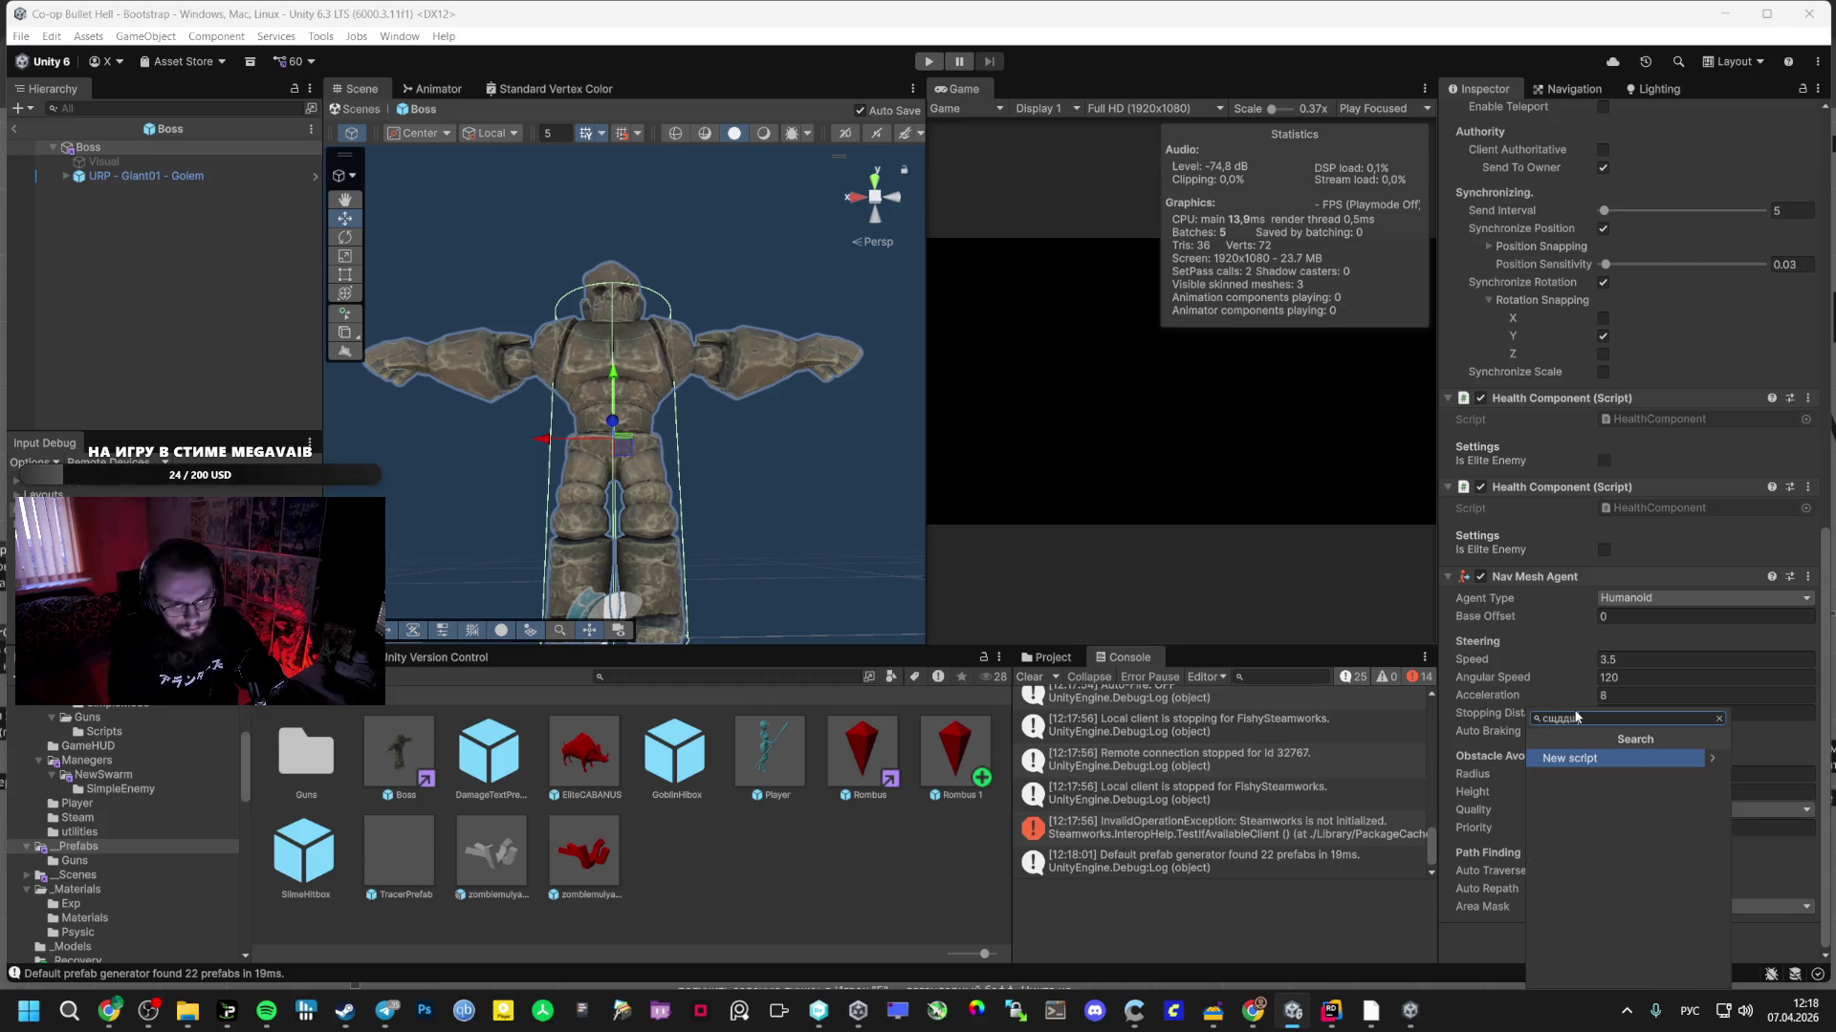
pyautogui.press('BackSpace')
pyautogui.write('olli')
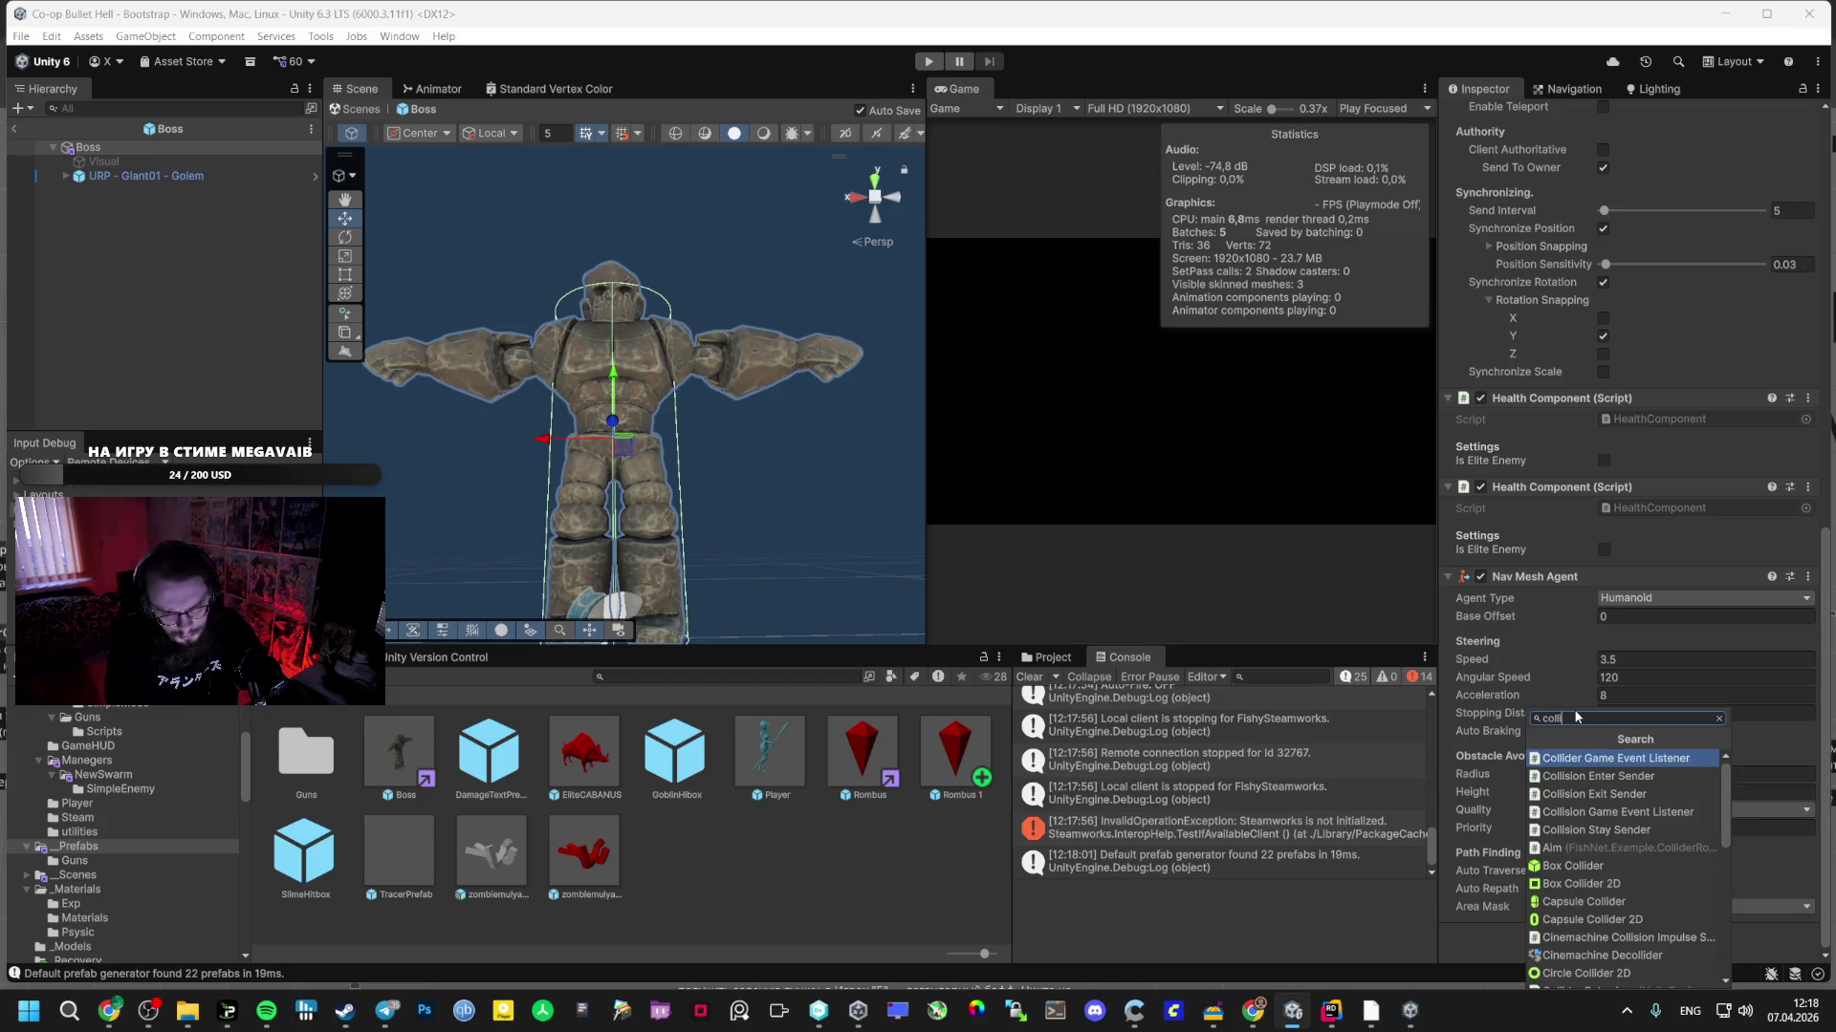
pyautogui.press('Down')
pyautogui.press('Down')
pyautogui.press('Down')
pyautogui.press('Up')
pyautogui.press('Return')
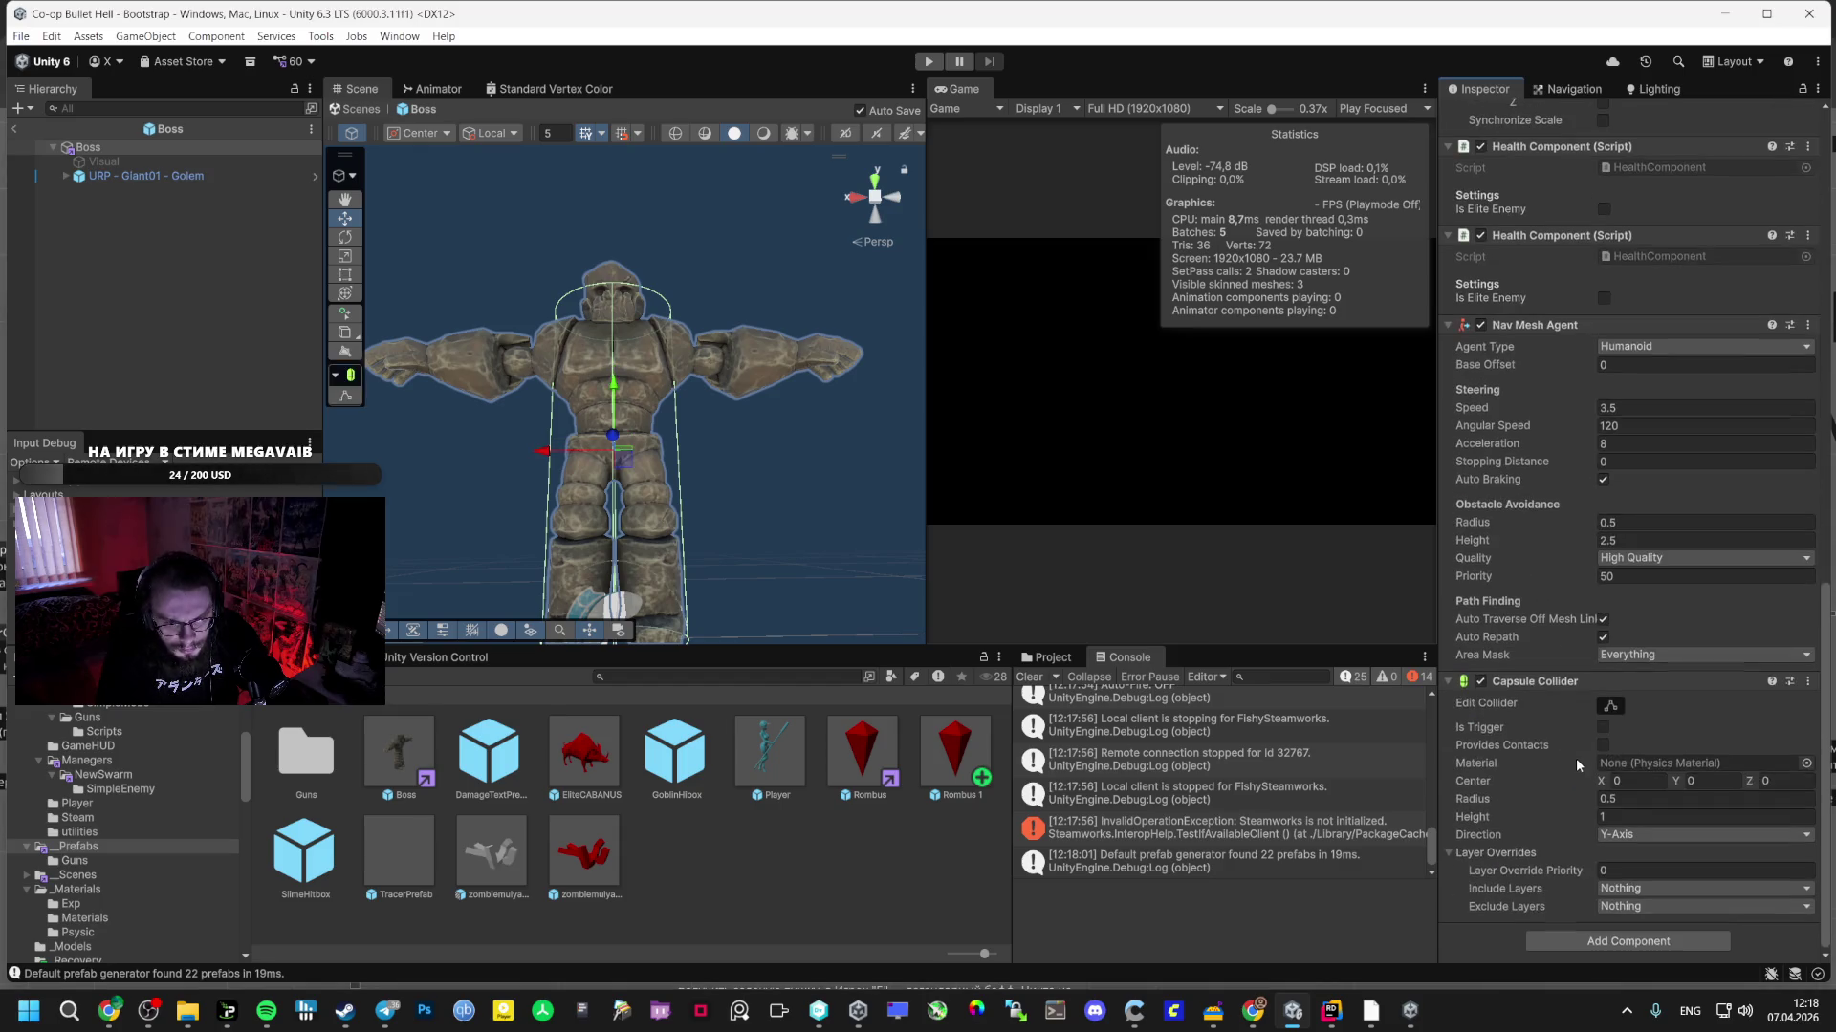
# - Try a capsule collider height of 2.5 and a centre Y of about 1.17
pyautogui.press('Tab')
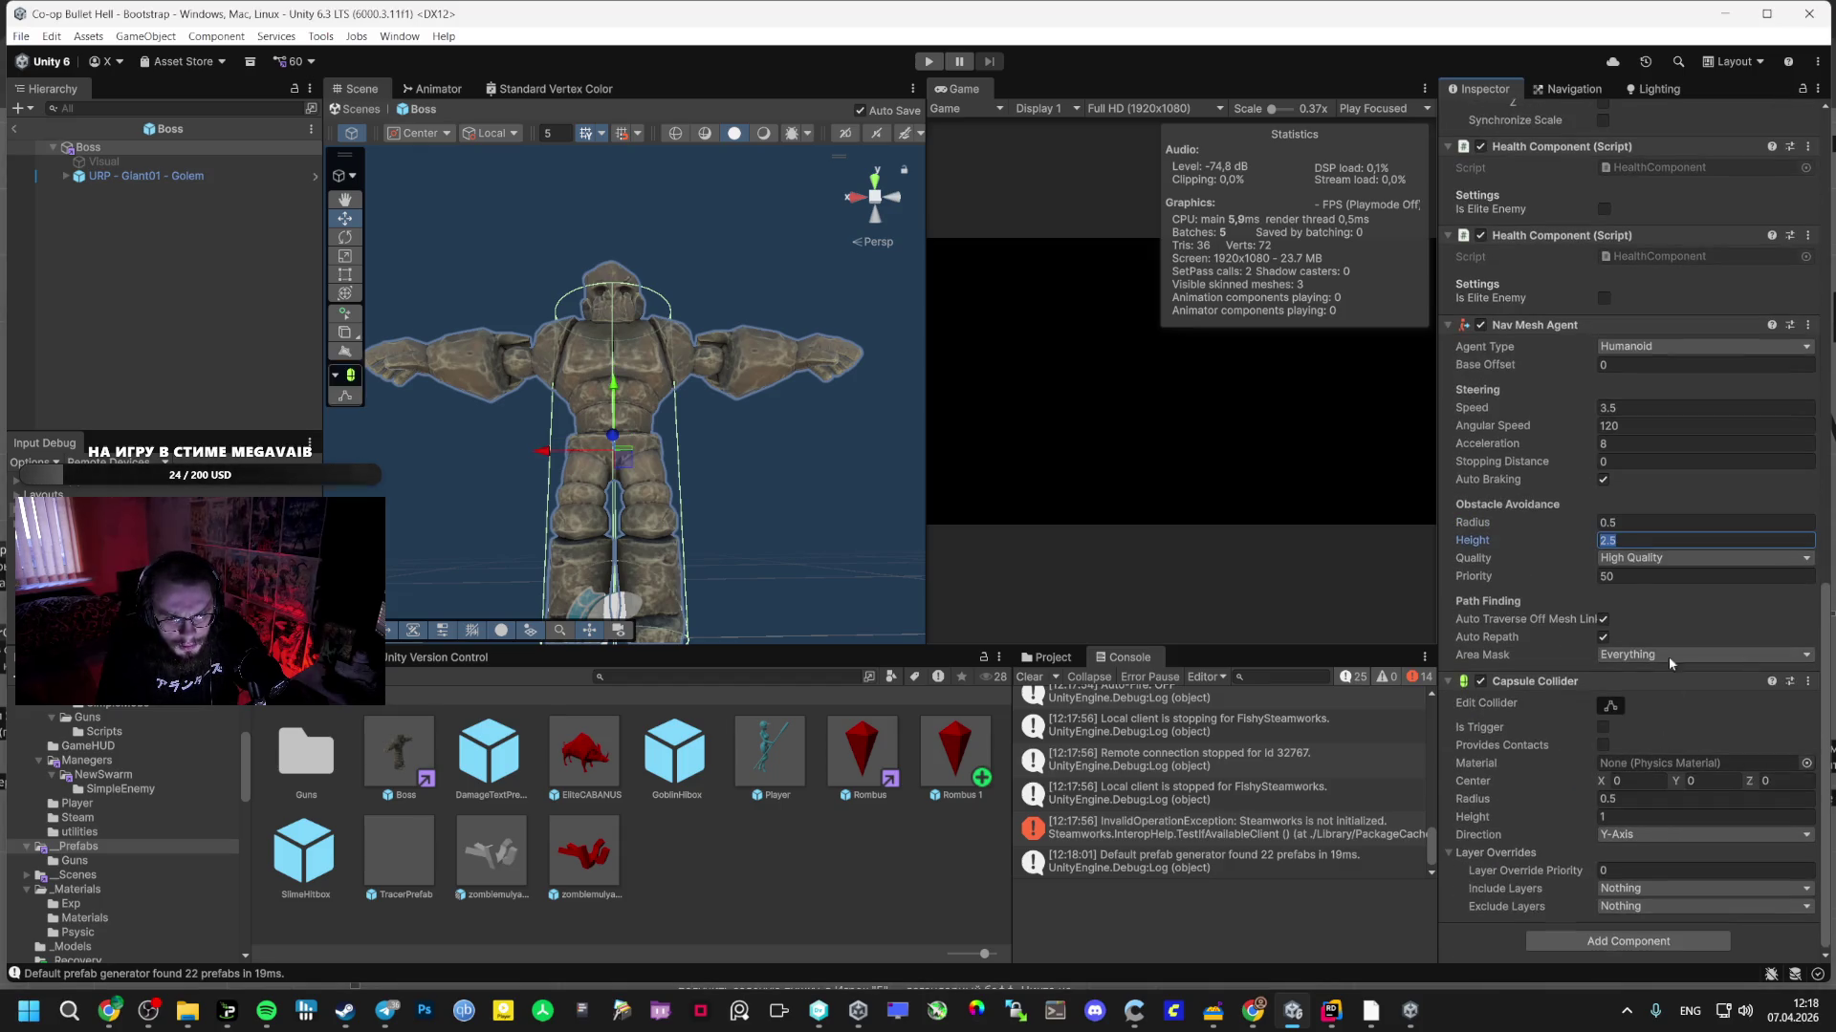
pyautogui.click(1626, 812)
pyautogui.write('2.5')
pyautogui.press('Return')
pyautogui.press('f')
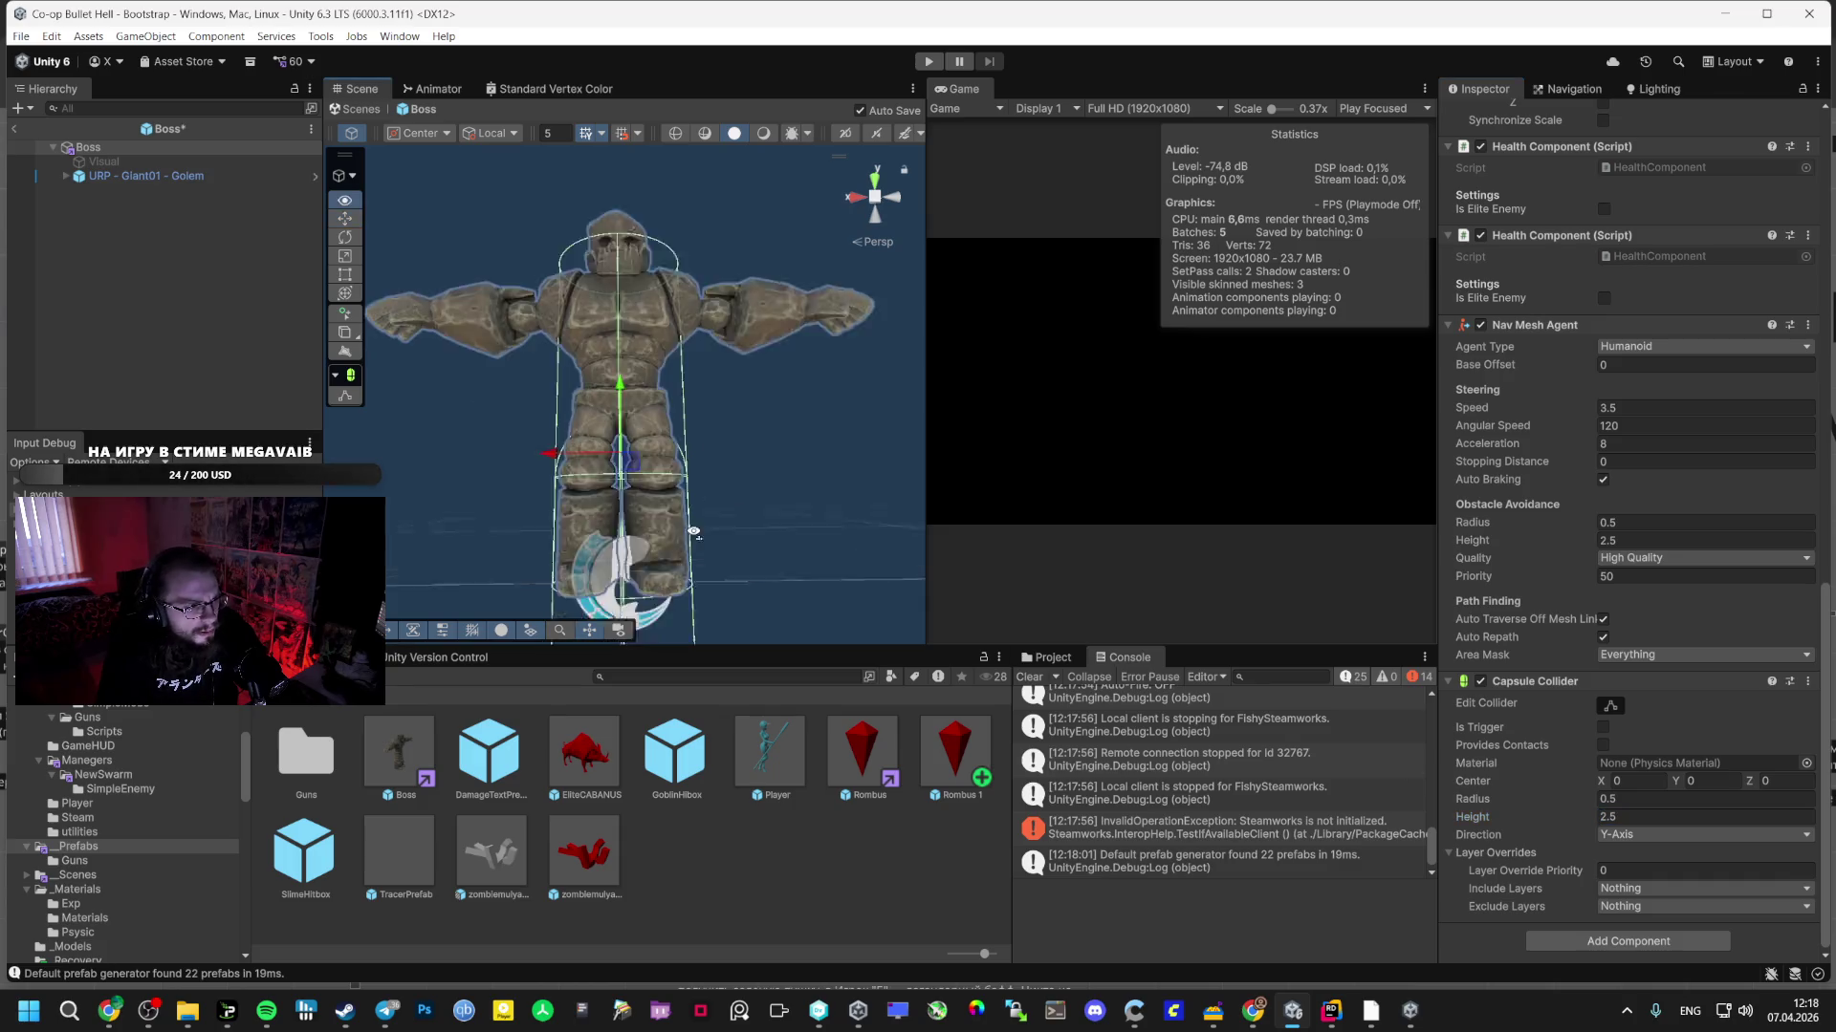
pyautogui.click(1702, 781)
pyautogui.write('0.79')
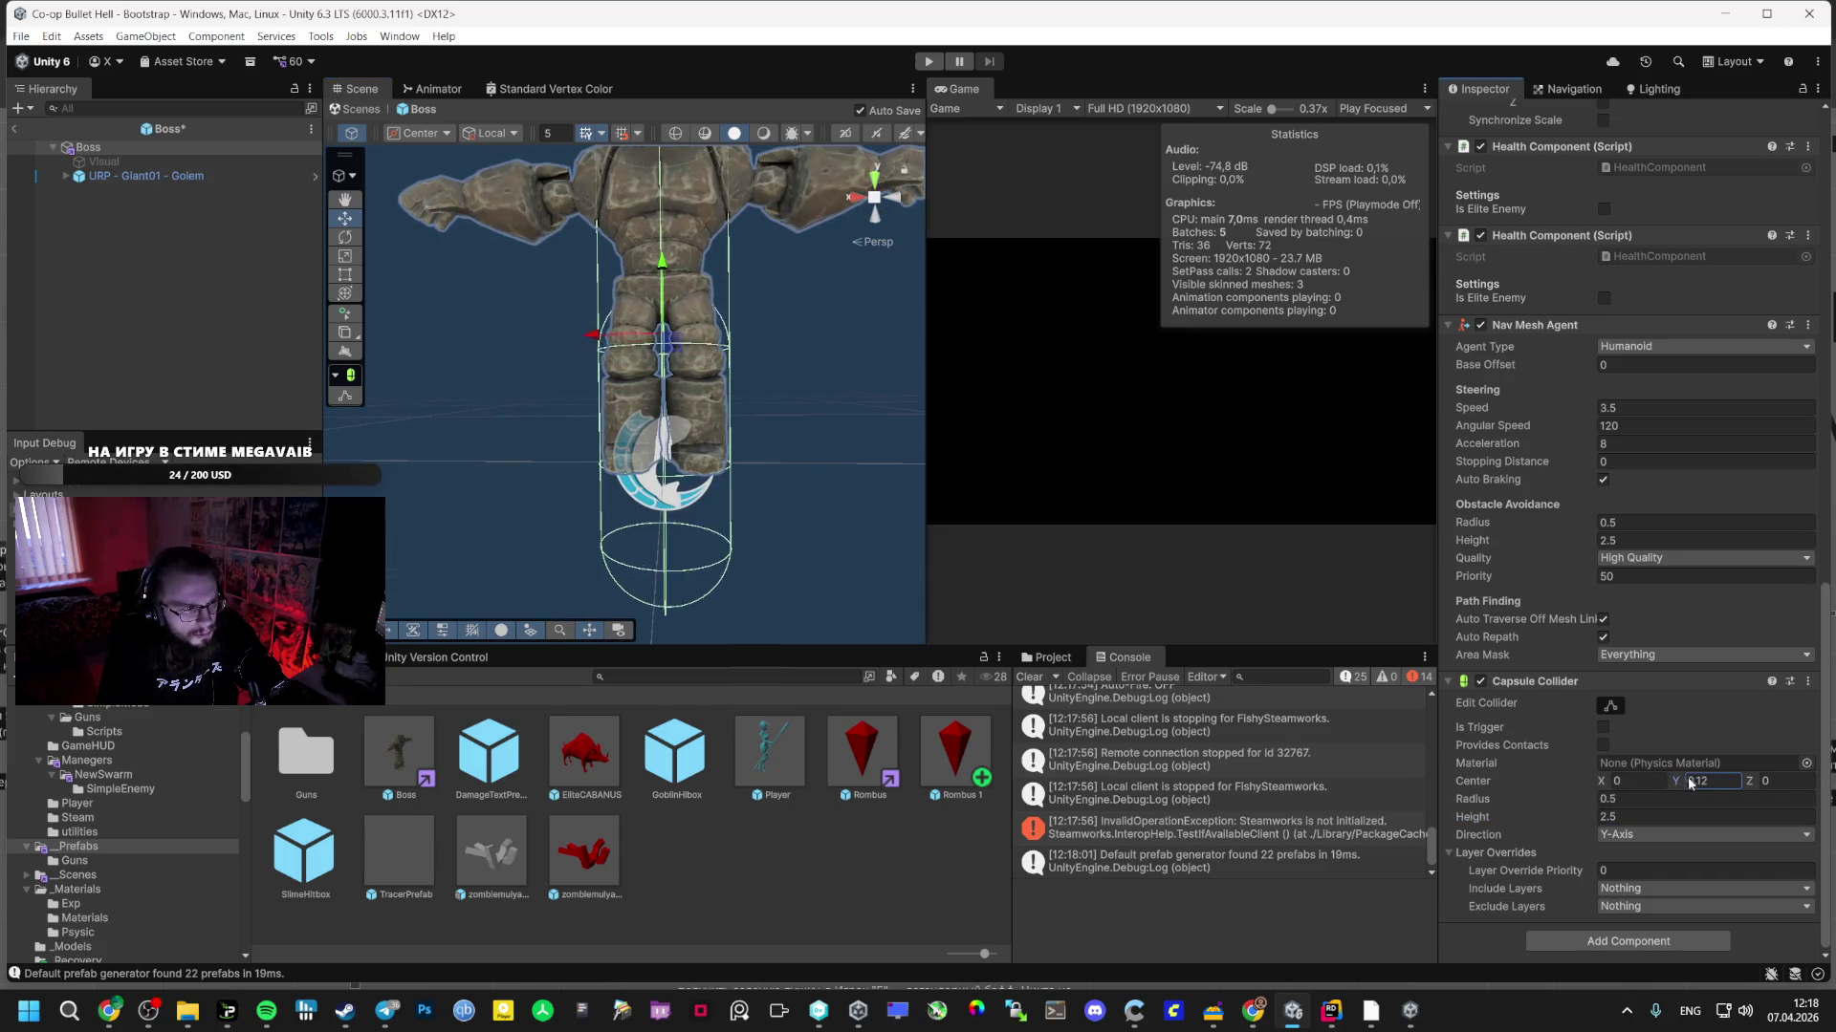
pyautogui.press('BackSpace')
pyautogui.press('BackSpace')
pyautogui.write('99')
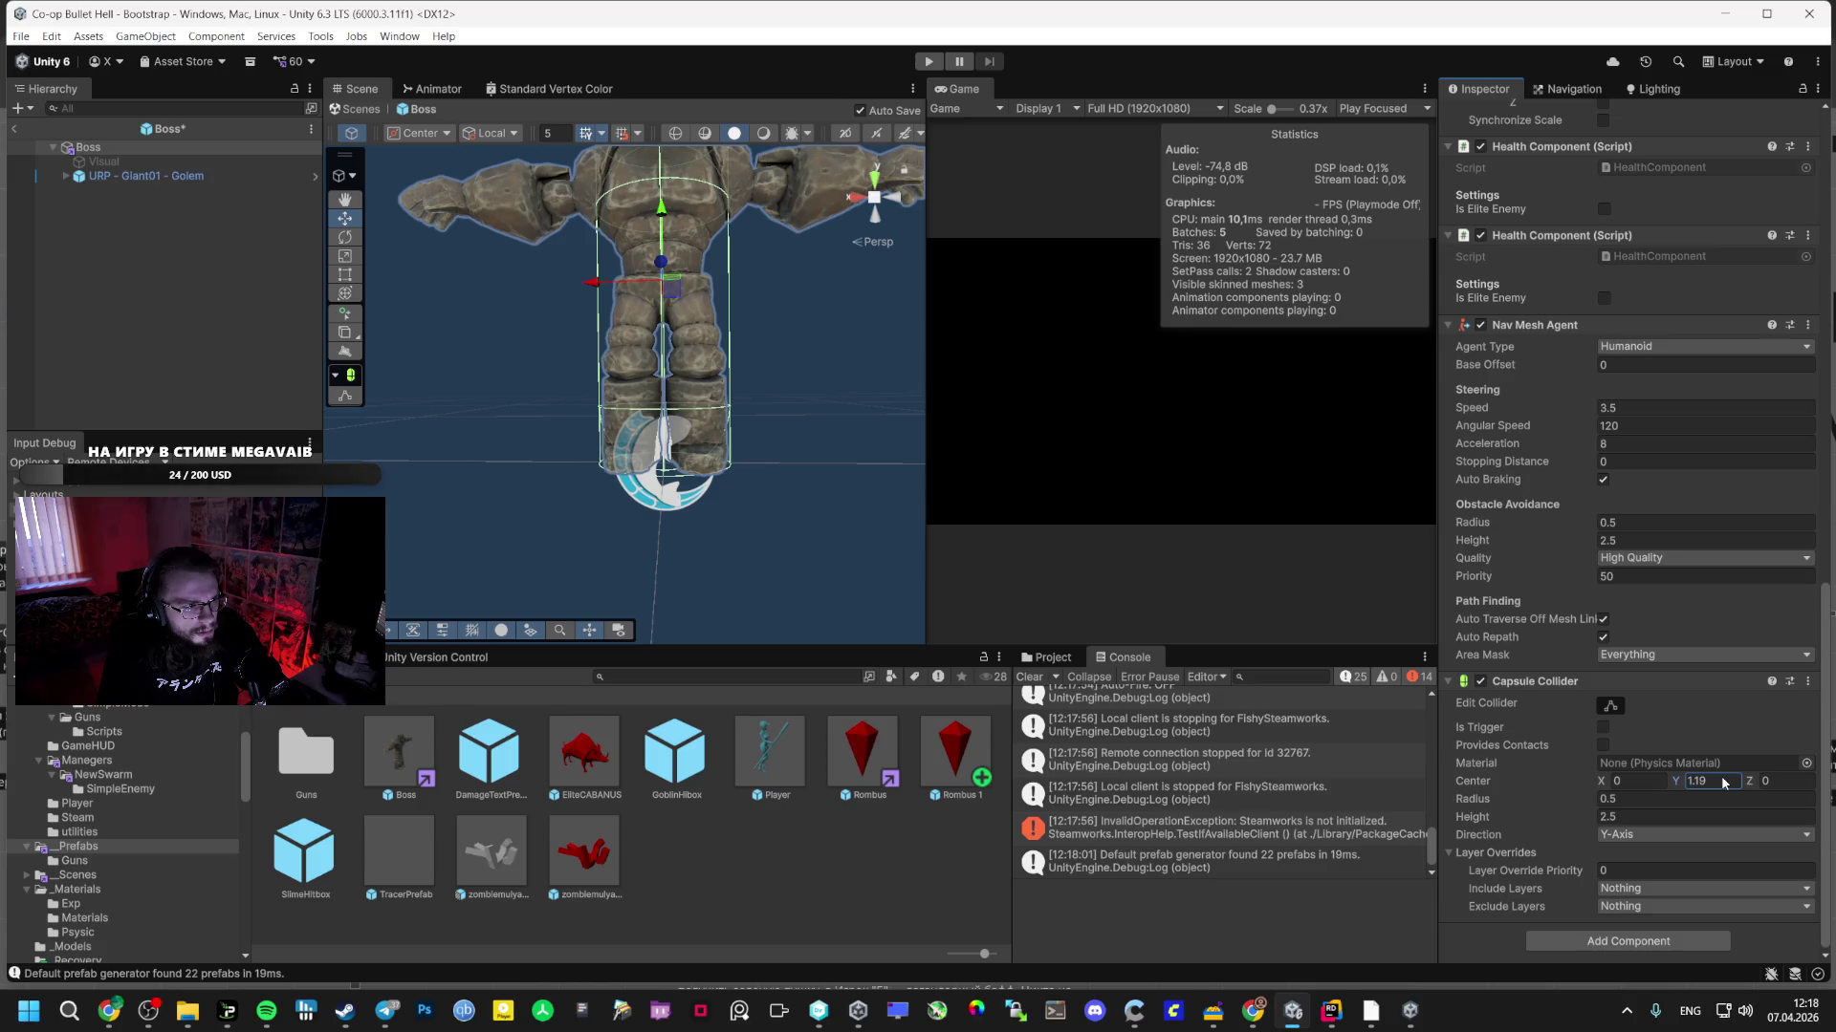
pyautogui.press('BackSpace')
pyautogui.write('7')
pyautogui.press('Return')
pyautogui.press('f')
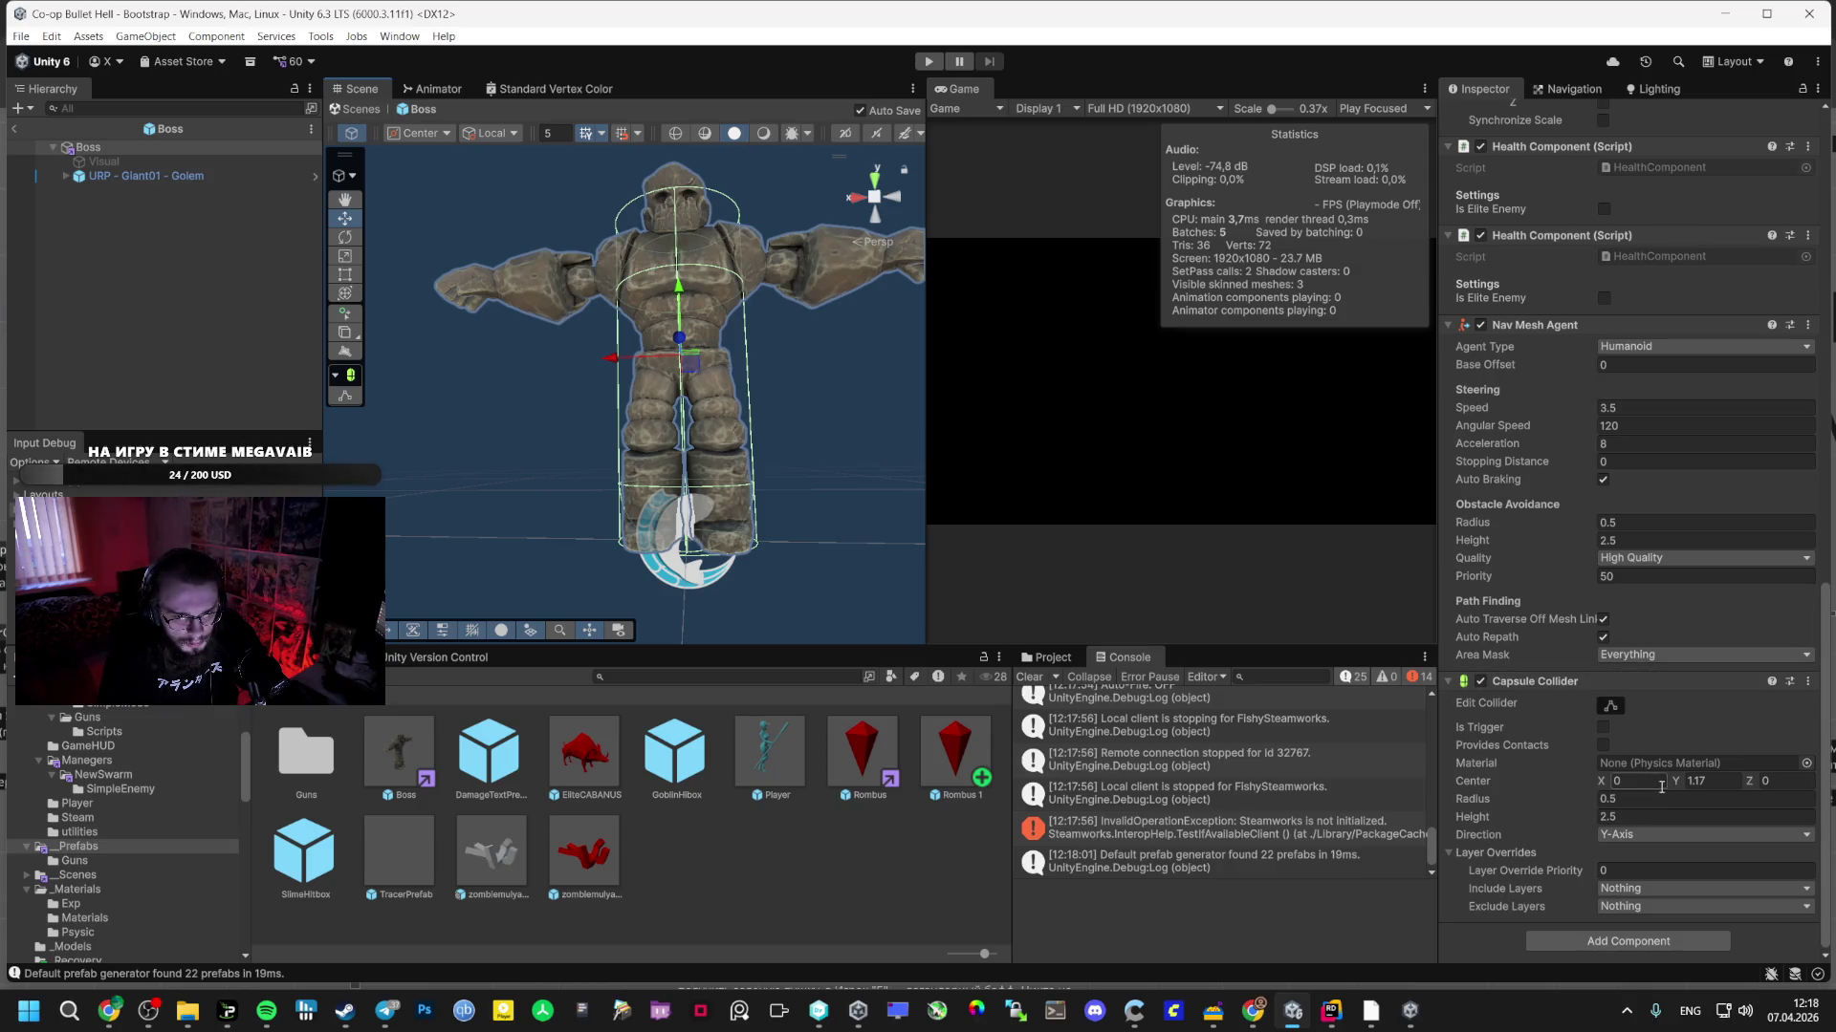
# - Change the capsule collider height to 3 and its centre Y to 1.43
pyautogui.click(1614, 817)
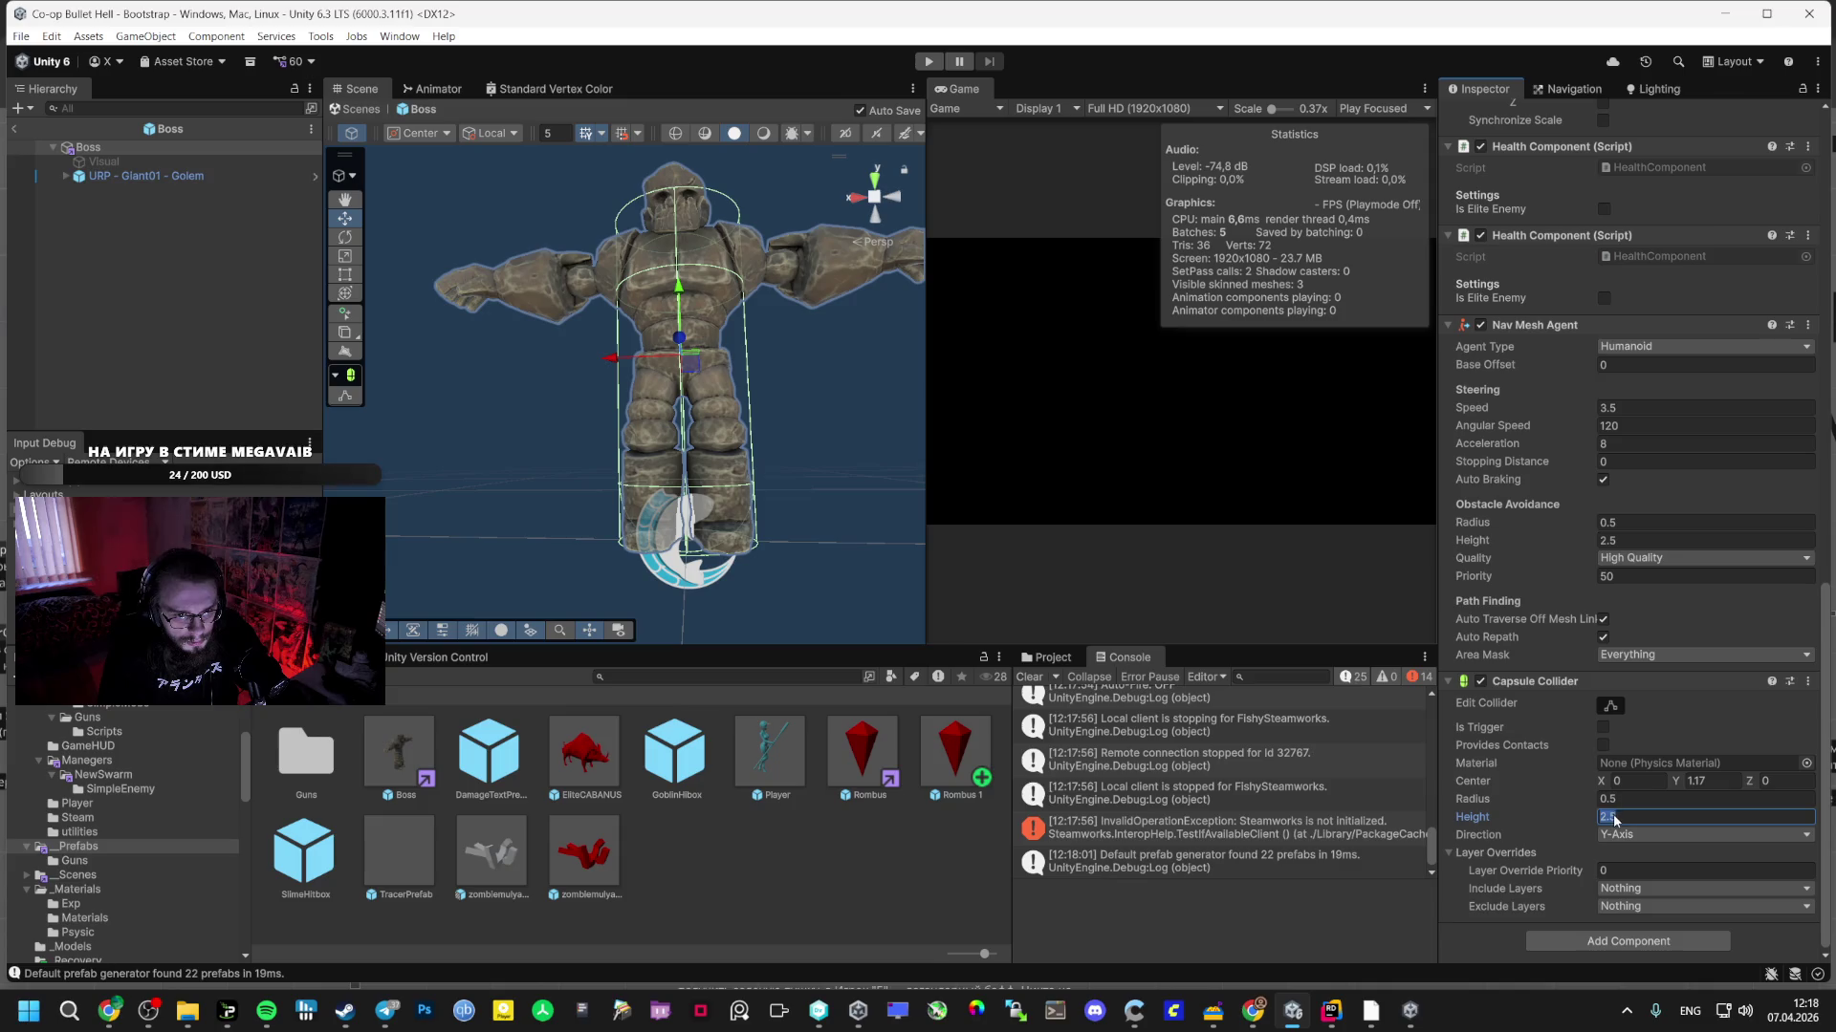
pyautogui.write('3')
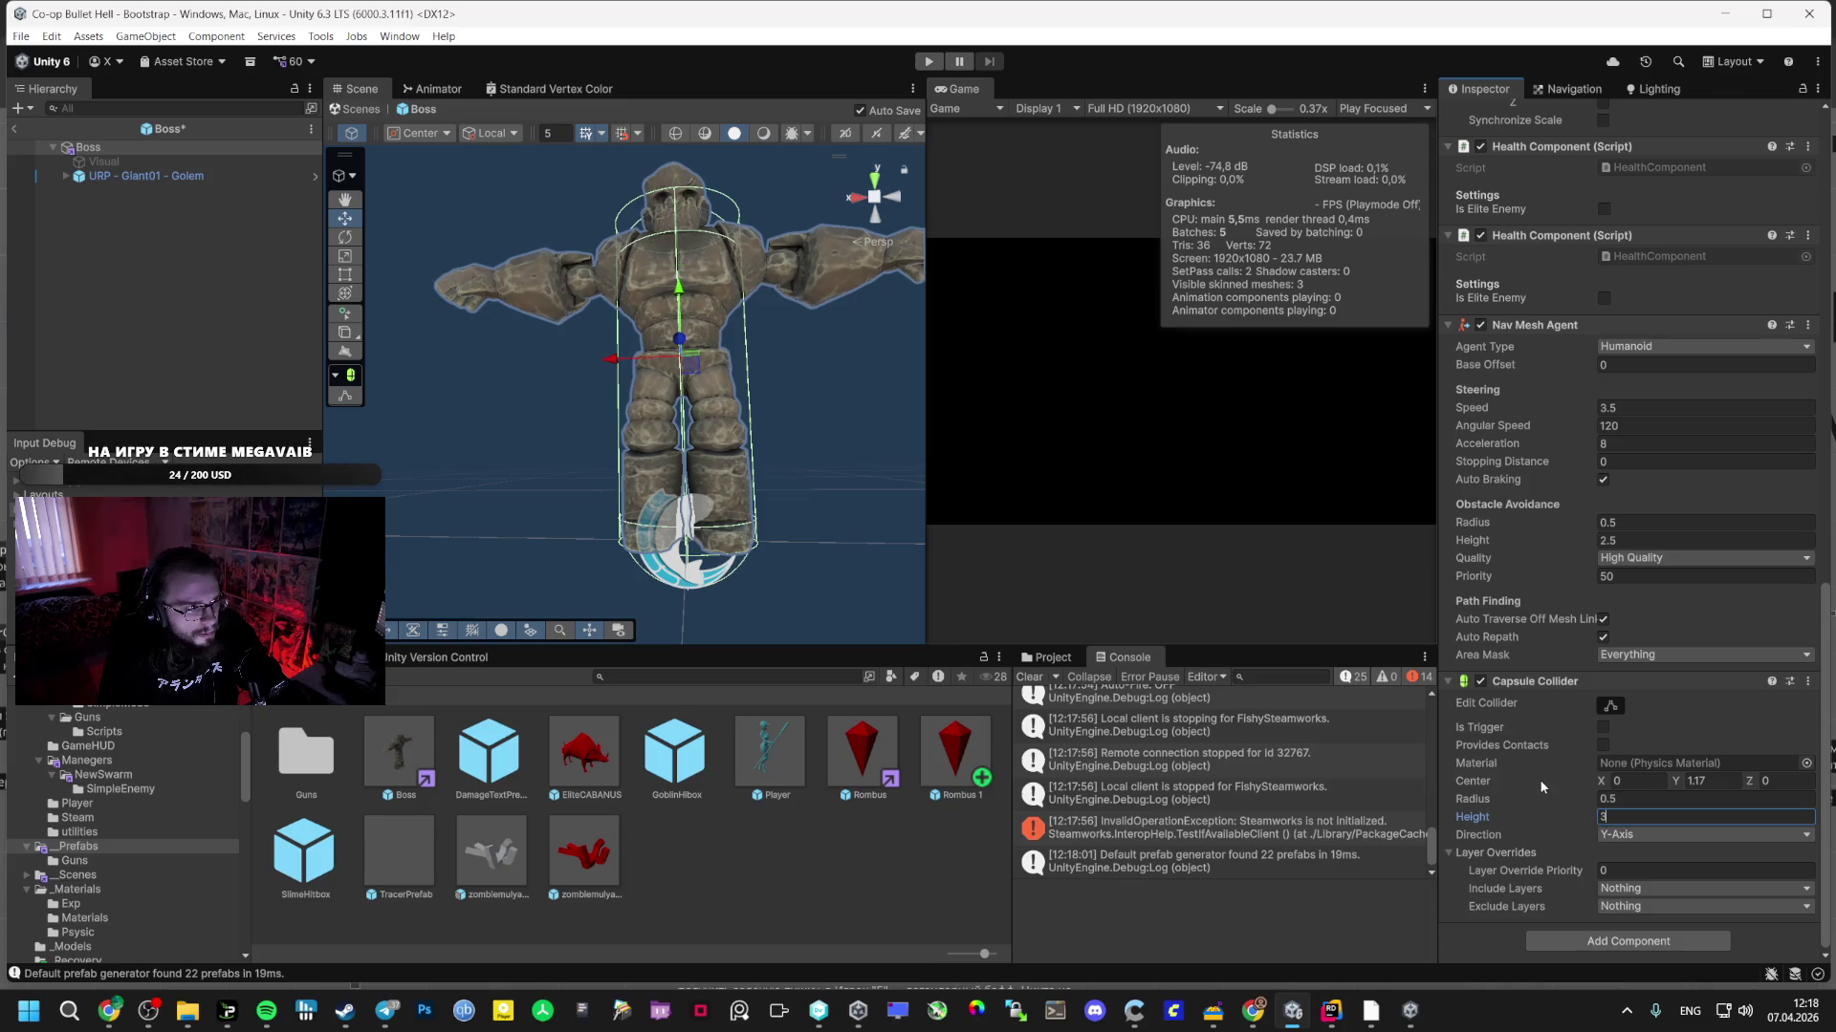
pyautogui.click(1688, 782)
pyautogui.write('1.35')
pyautogui.press('BackSpace')
pyautogui.press('BackSpace')
pyautogui.write('43')
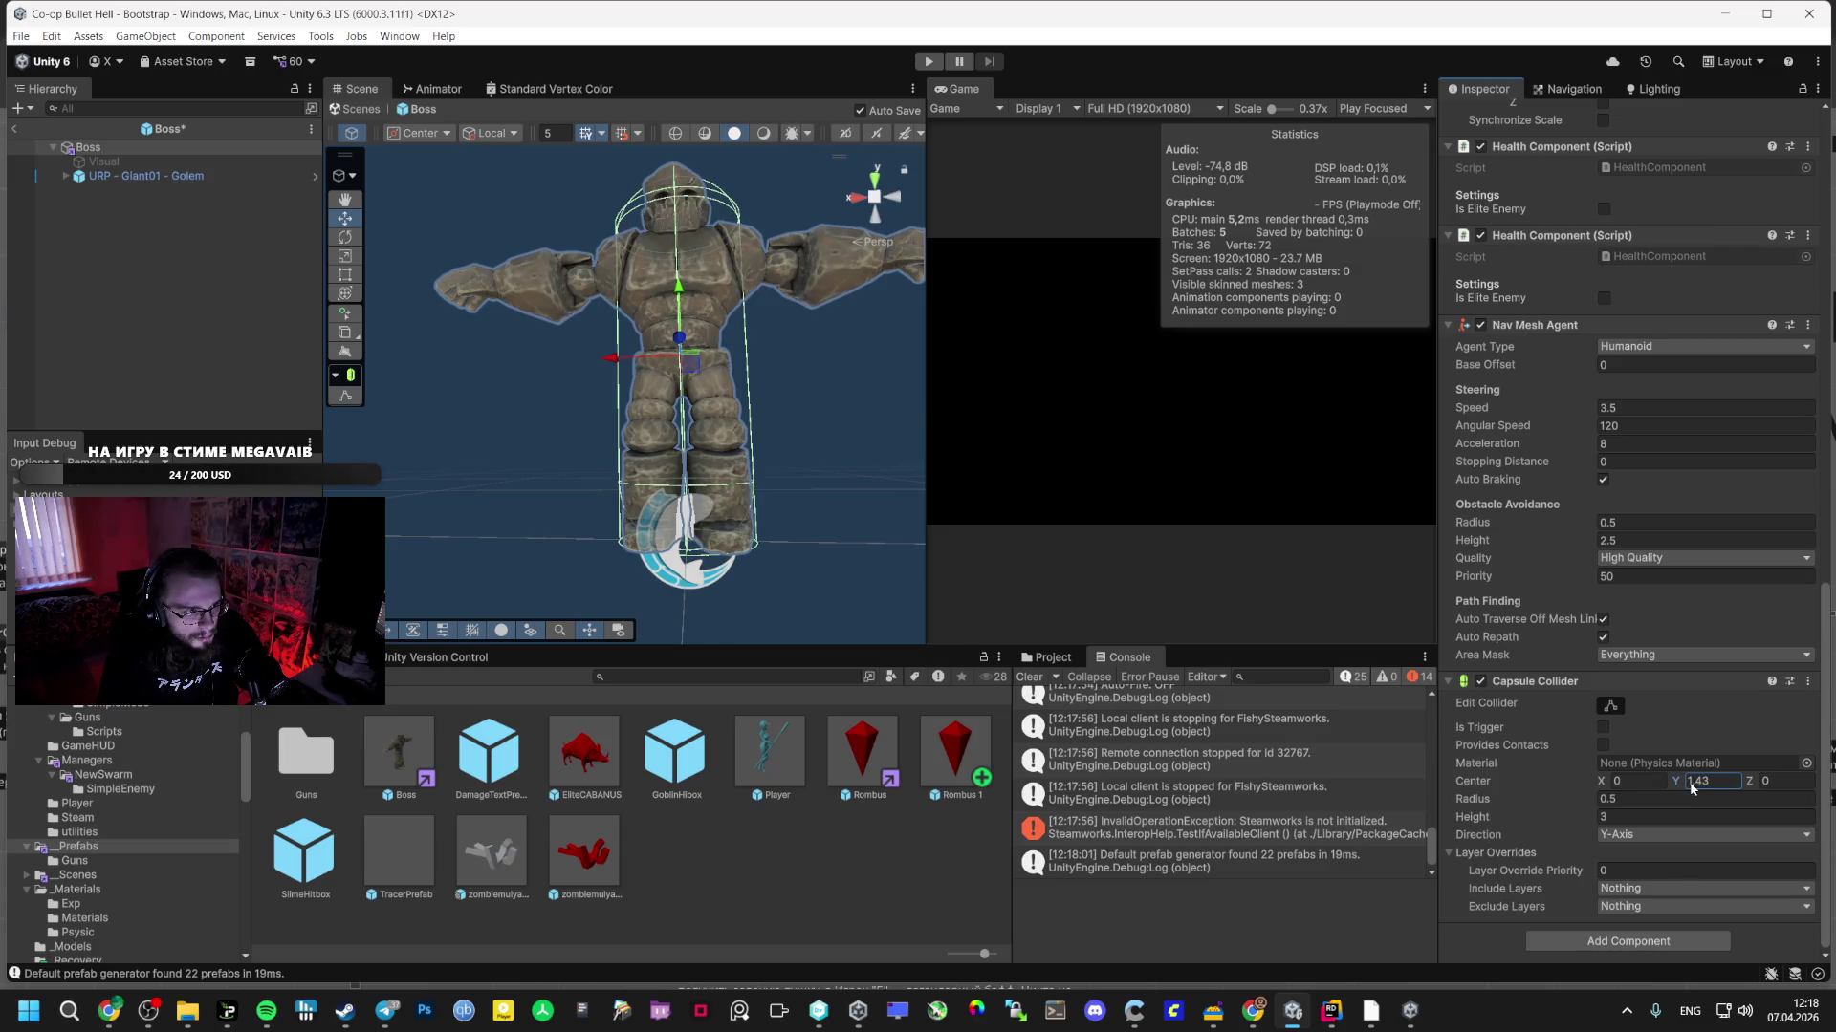
# - Make the Capsule Collider a trigger and leave prefab mode for the Bootstrap scene
pyautogui.moveTo(709, 496); pyautogui.dragTo(636, 375)
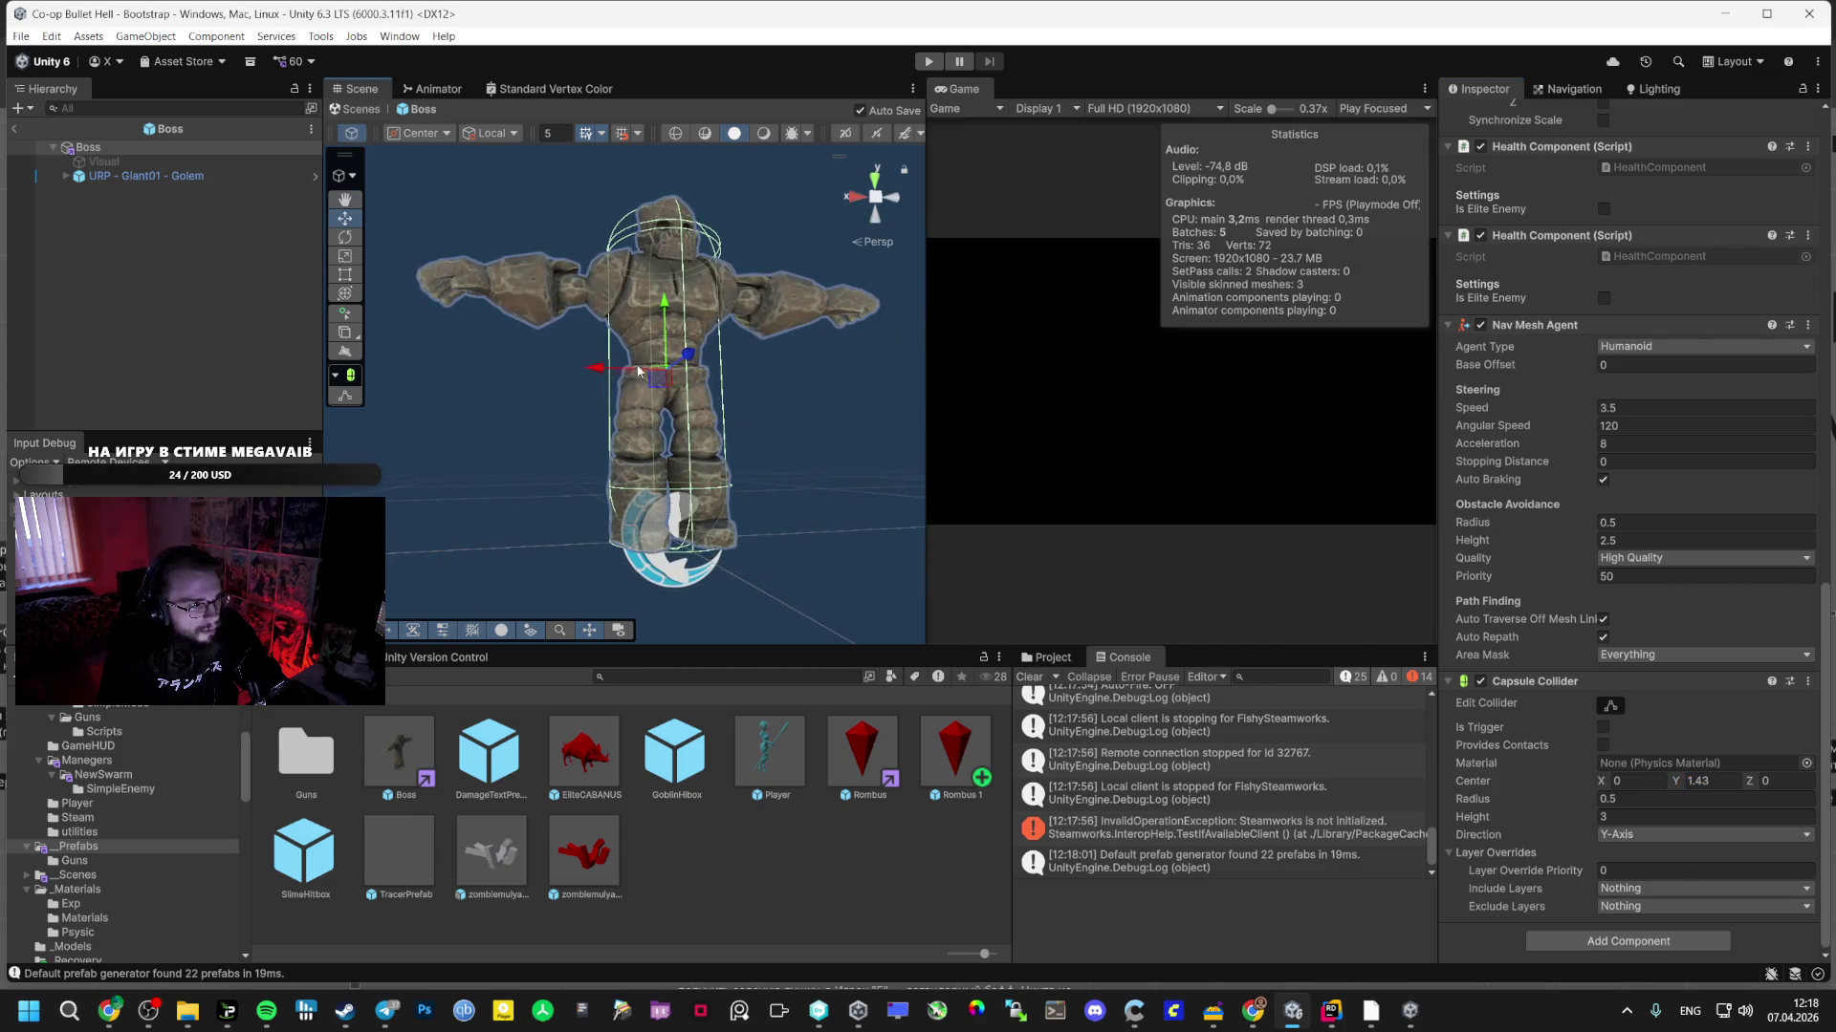
pyautogui.click(1603, 728)
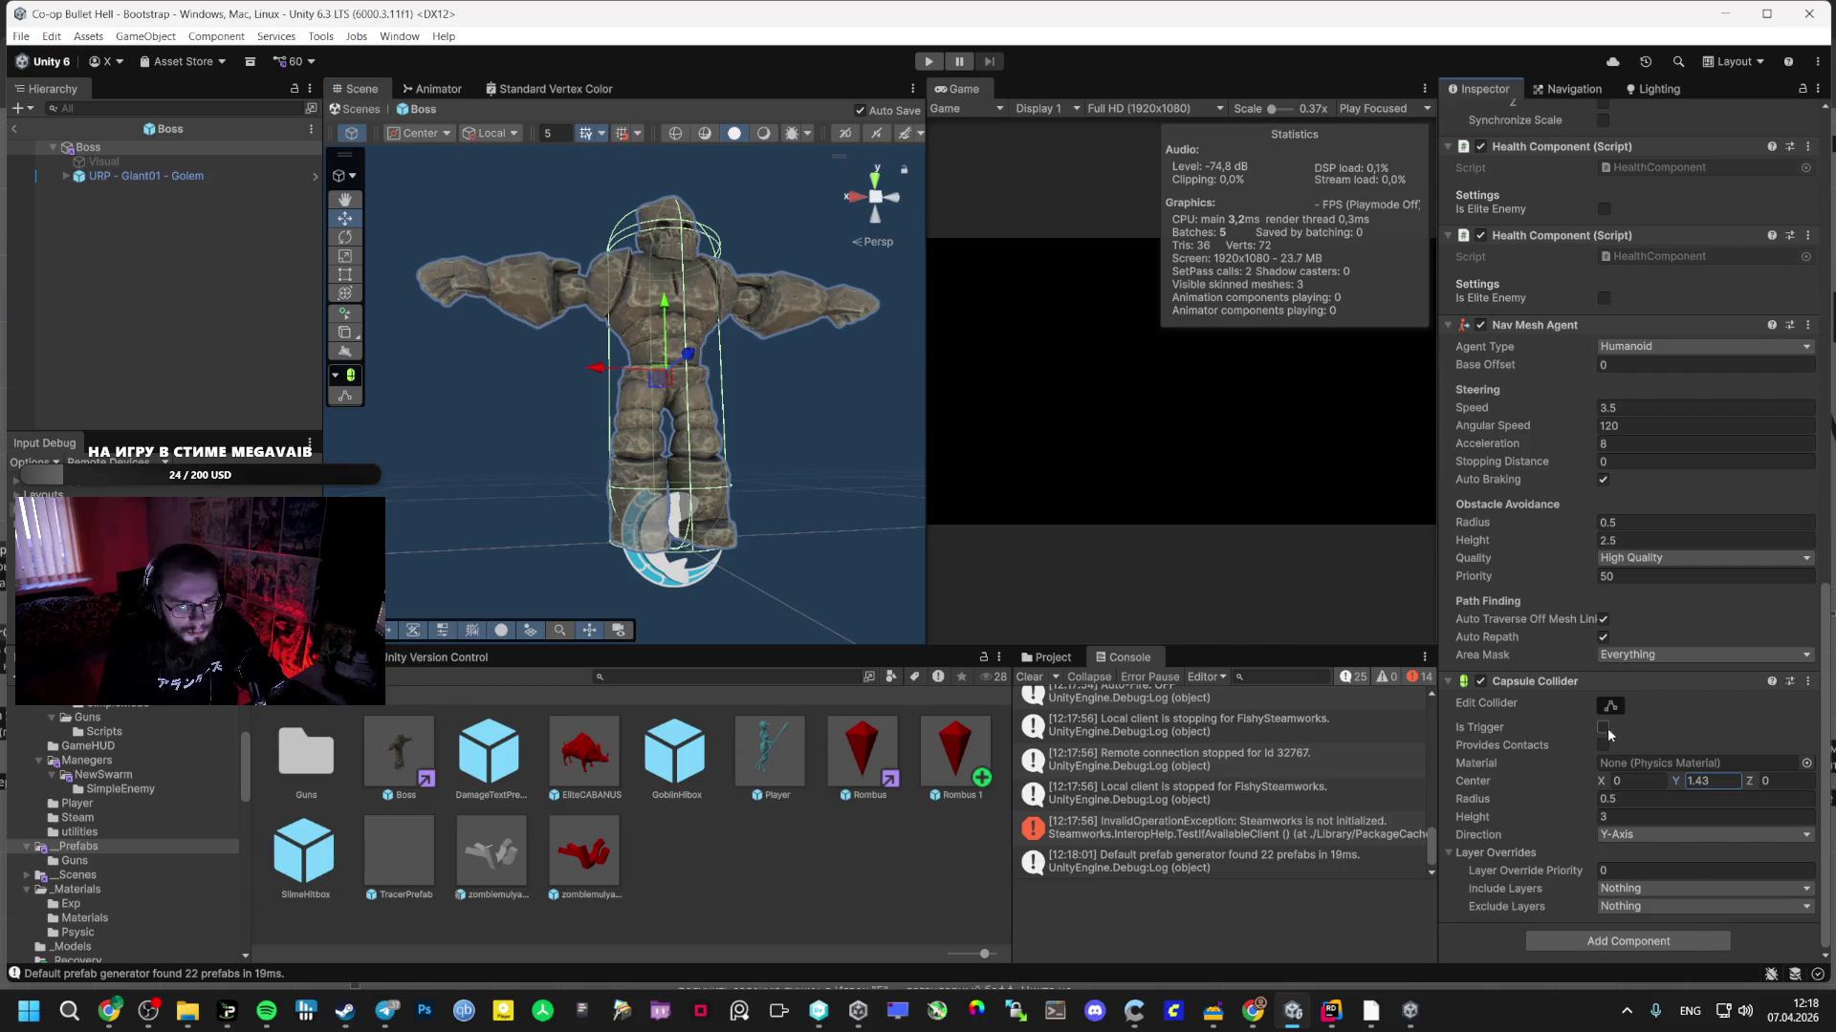
pyautogui.click(17, 129)
pyautogui.click(266, 1010)
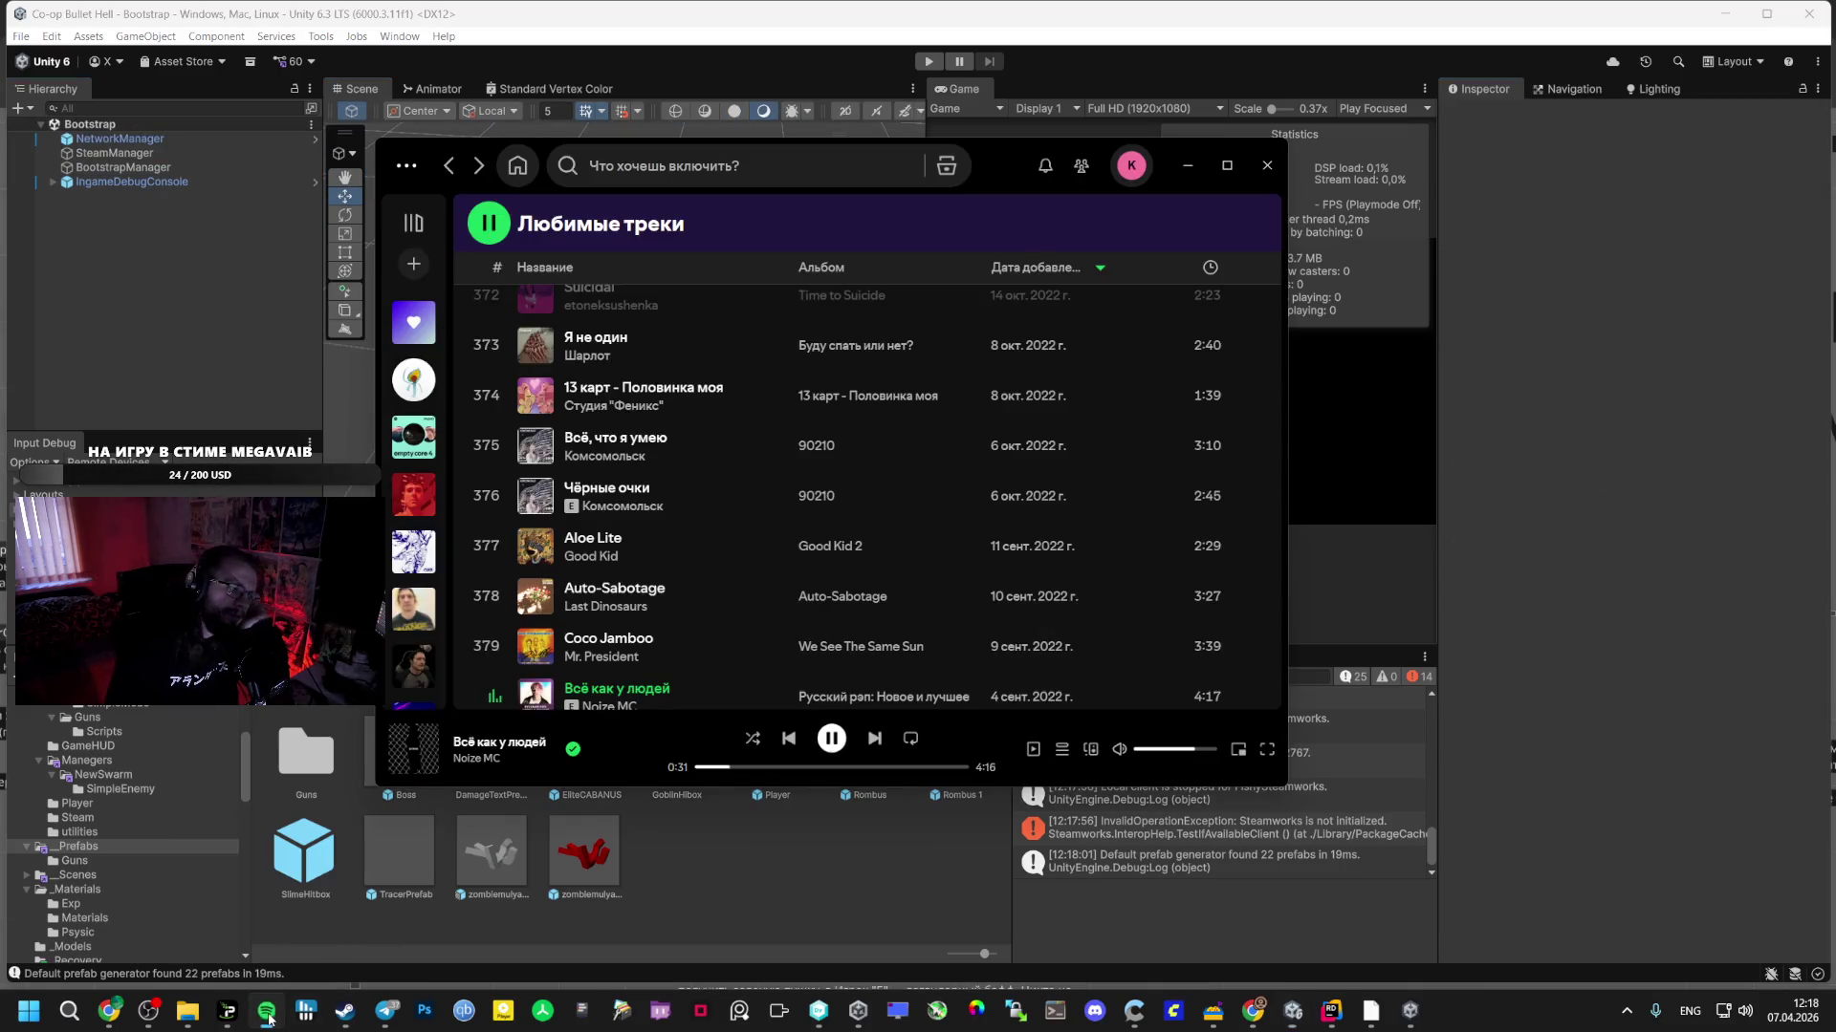
# - Play '13 карт - Половинка моя' from Liked Songs, then bring the Miro board window forward
pyautogui.scroll(-4, 670, 574)
pyautogui.scroll(2, 502, 430)
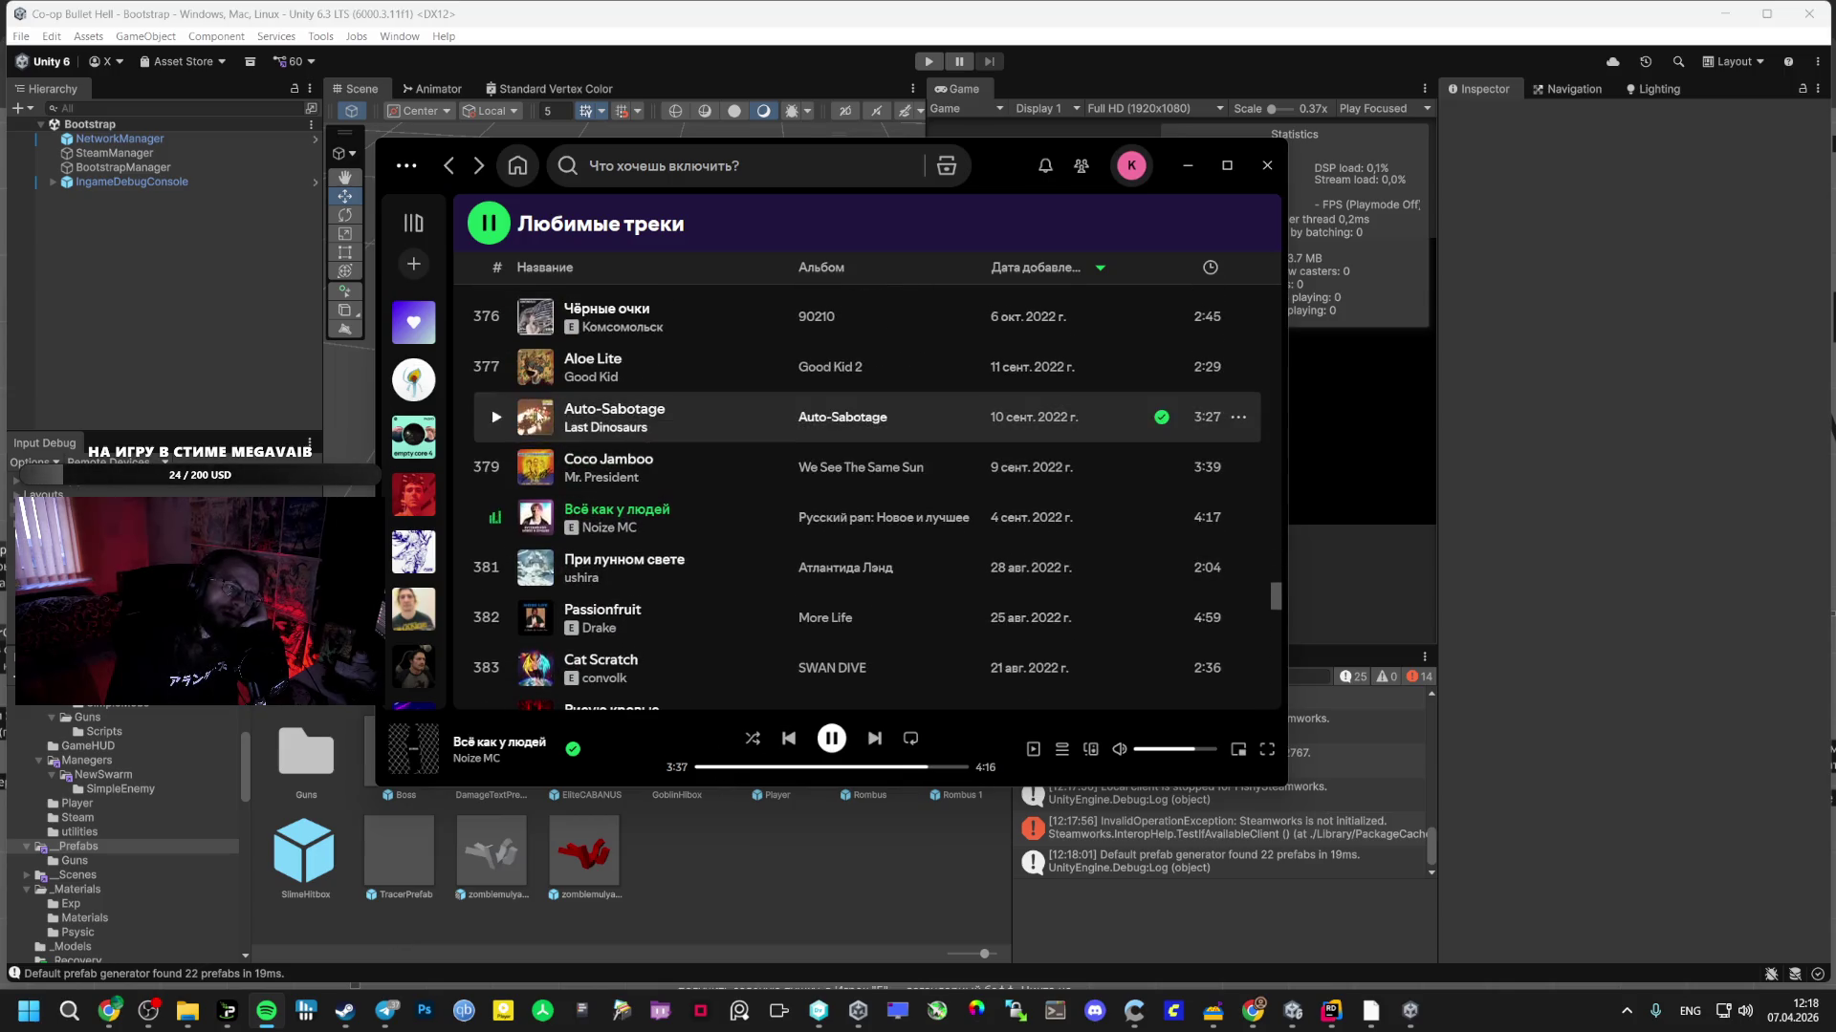
pyautogui.click(496, 417)
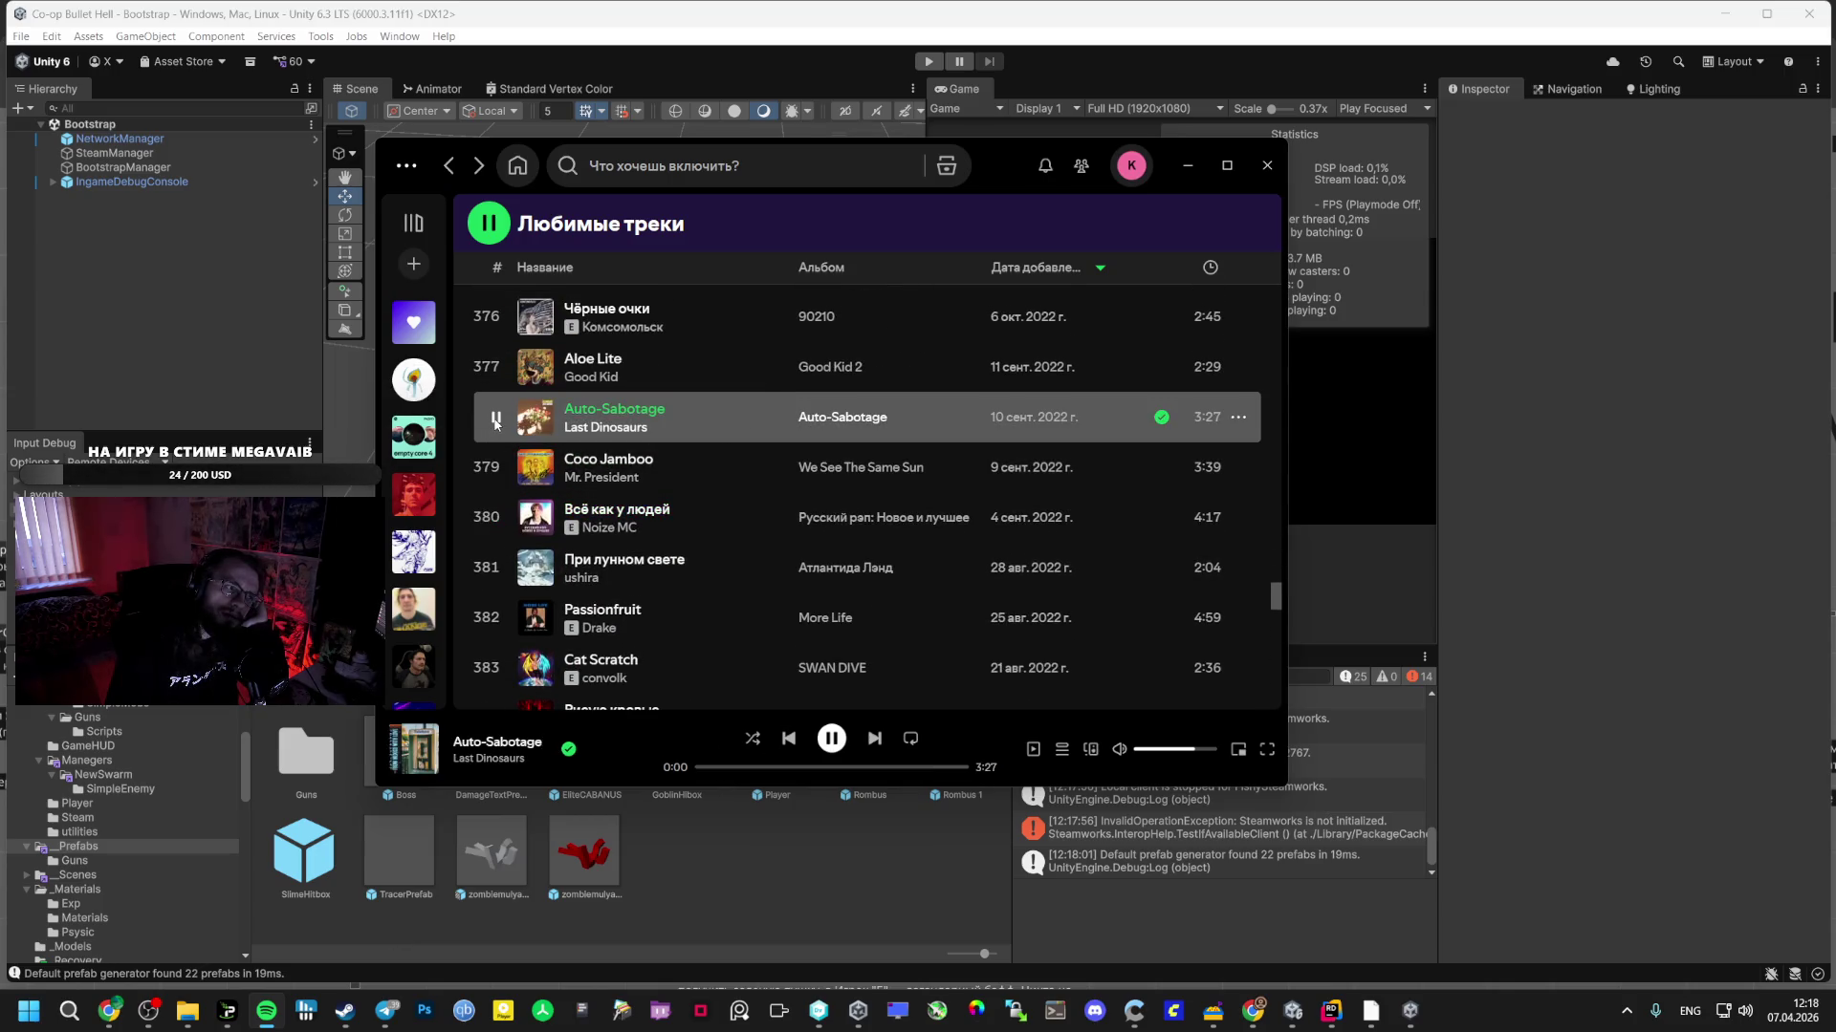
pyautogui.scroll(2, 538, 438)
pyautogui.click(488, 459)
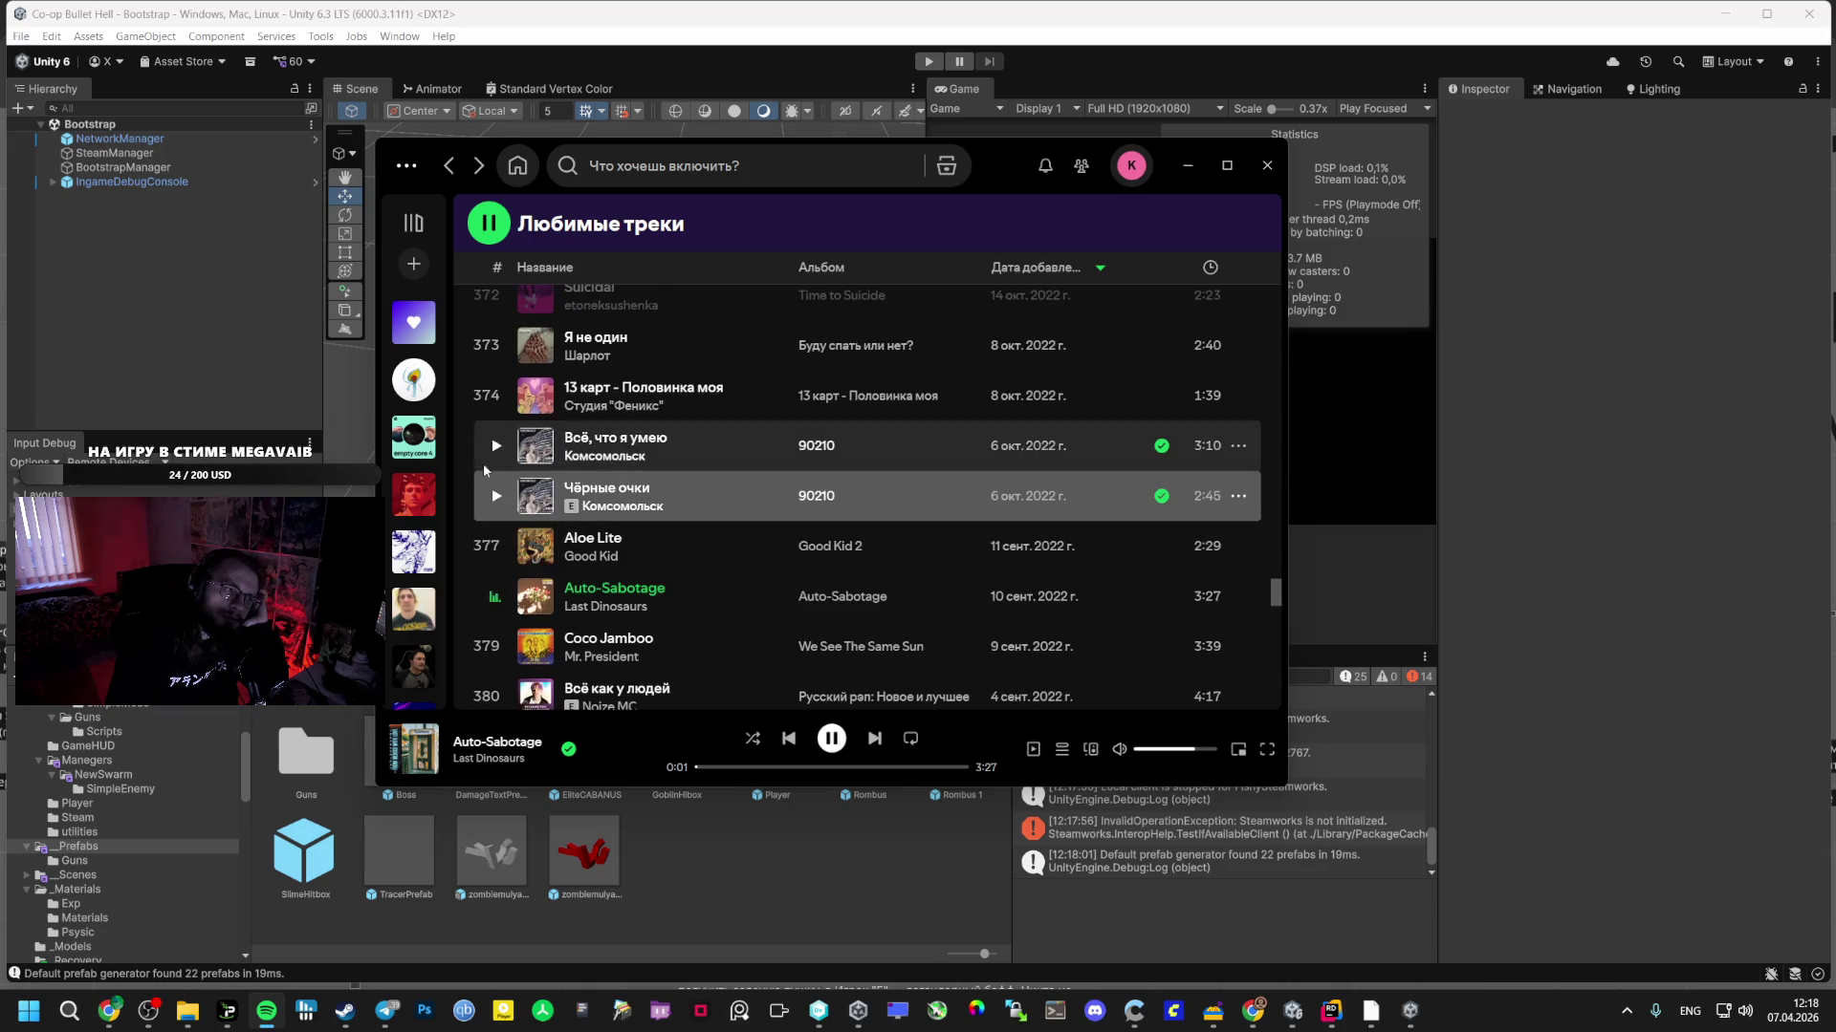
pyautogui.scroll(3, 489, 497)
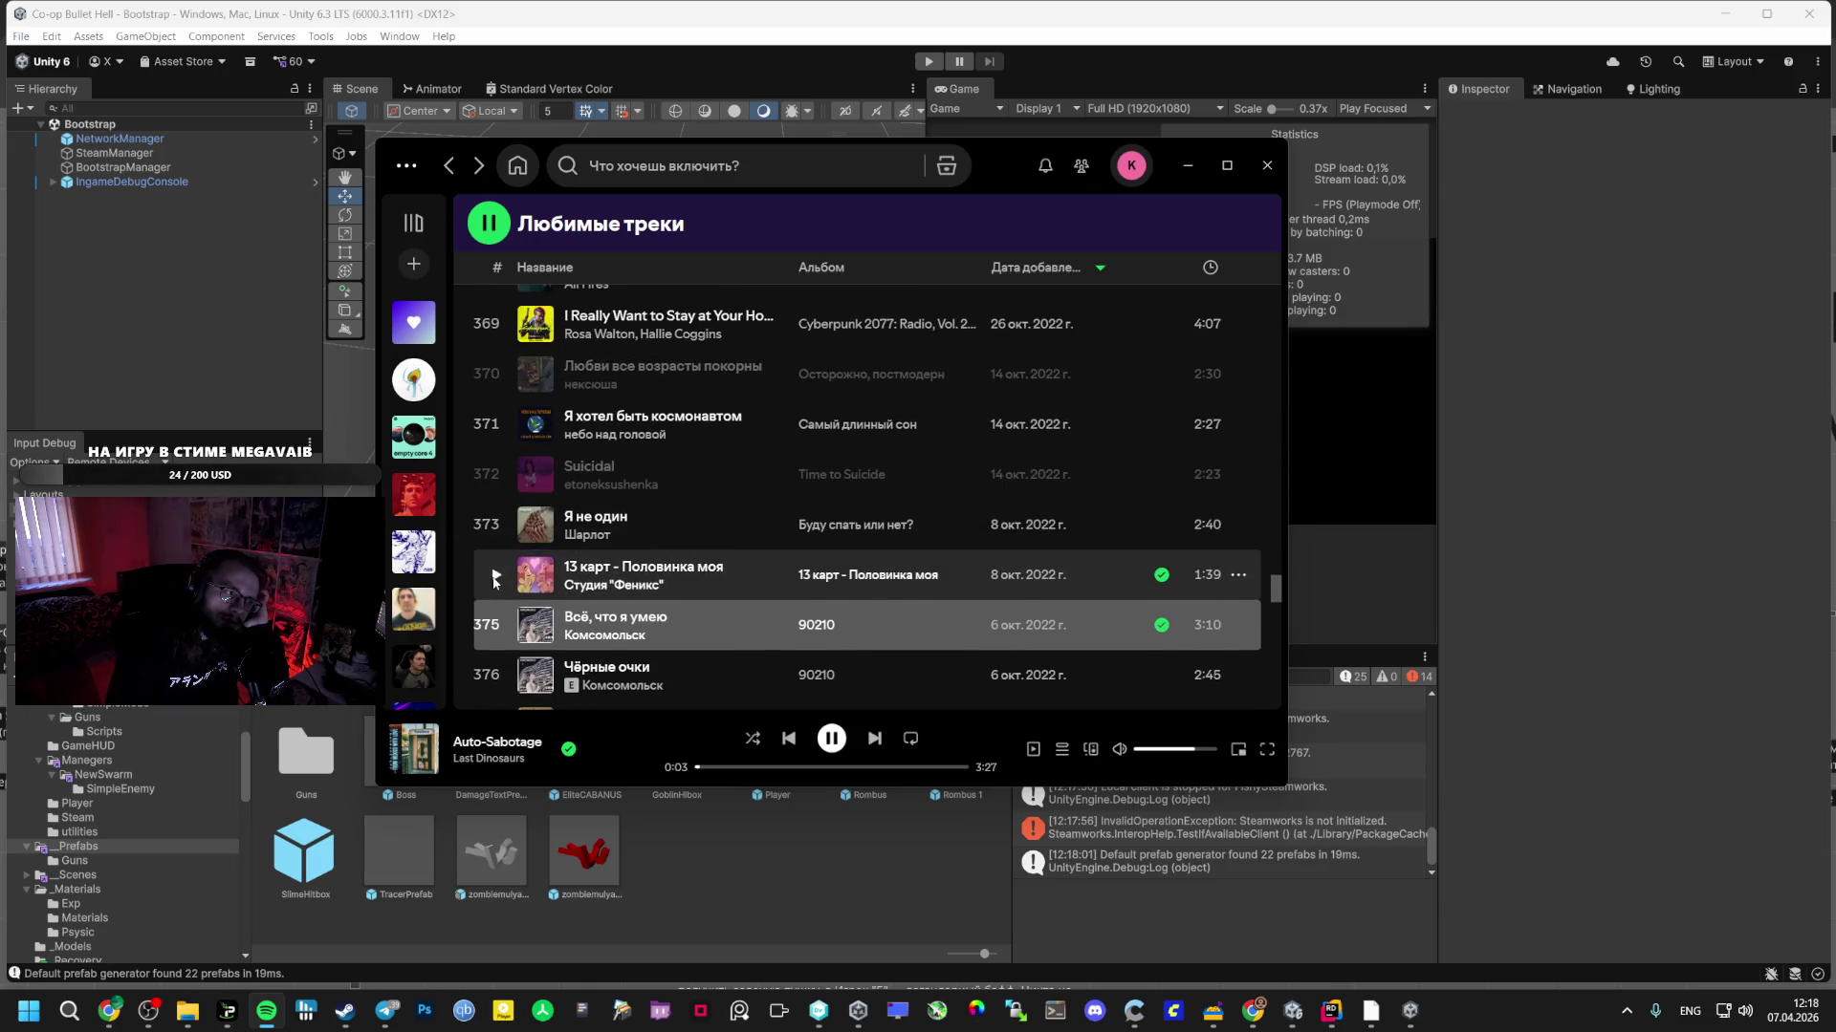
pyautogui.click(495, 577)
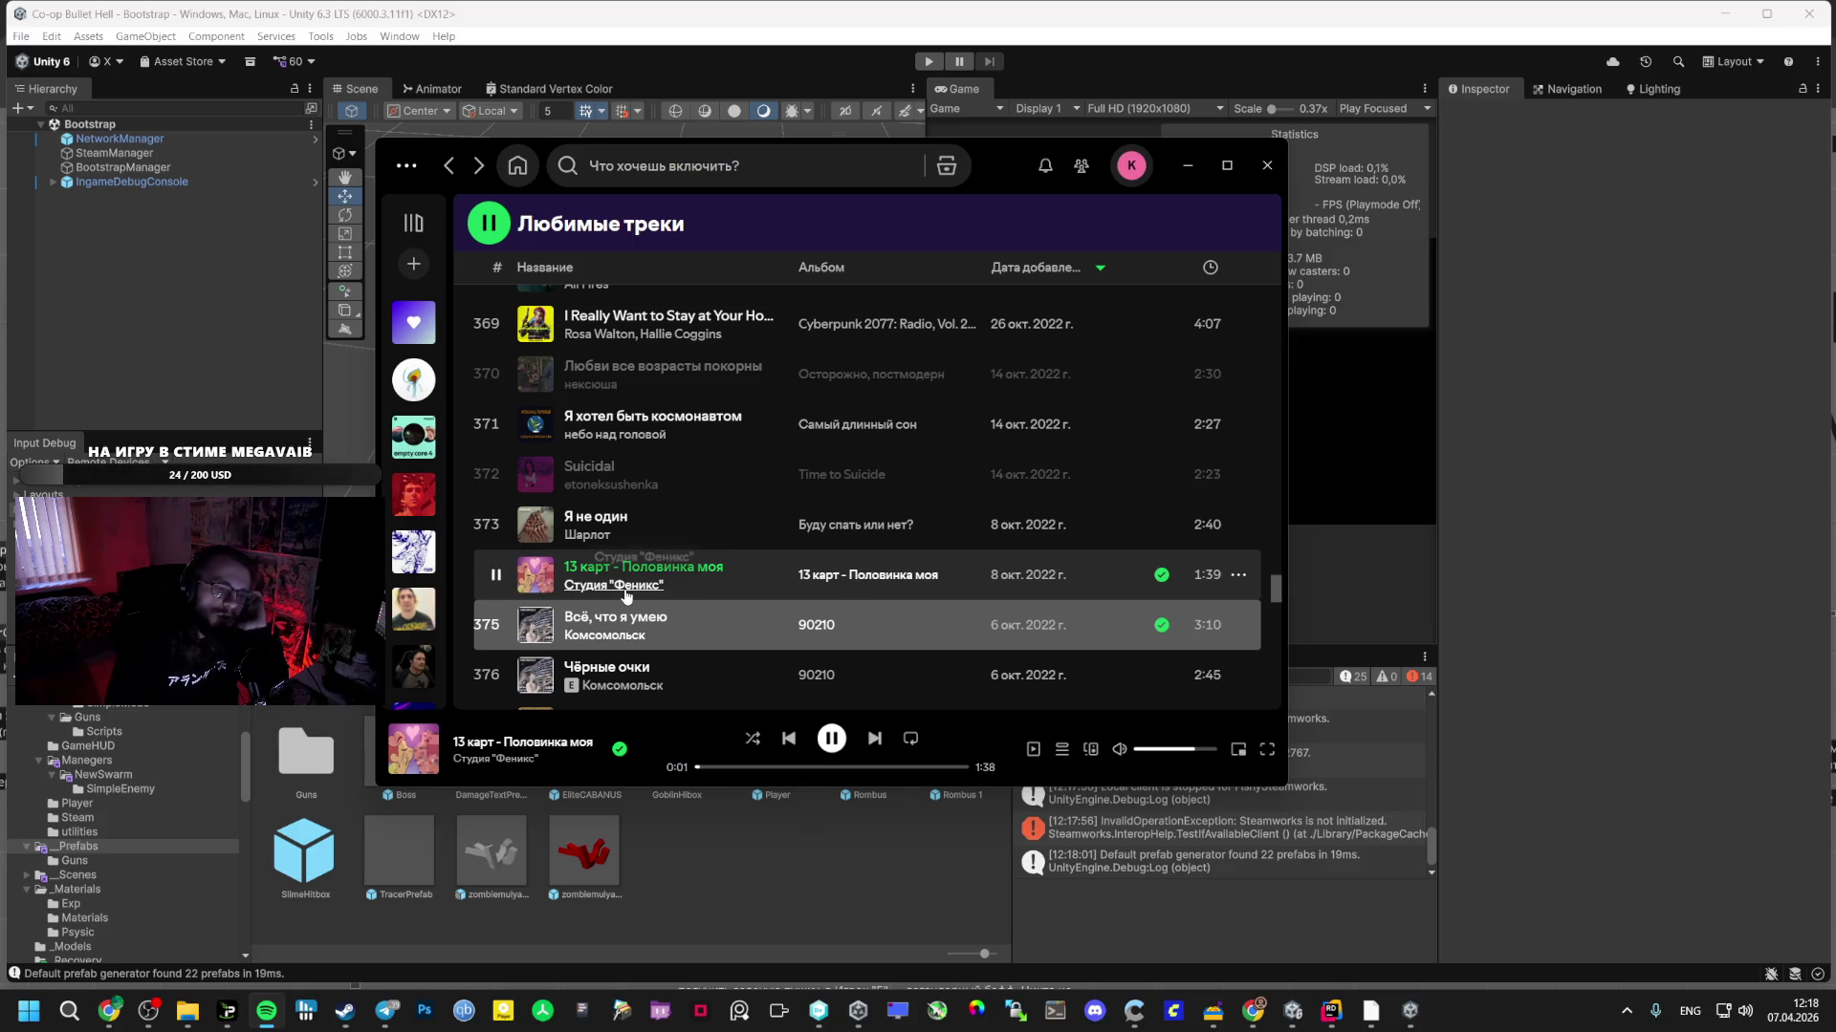
pyautogui.moveTo(111, 1000)
pyautogui.click(110, 918)
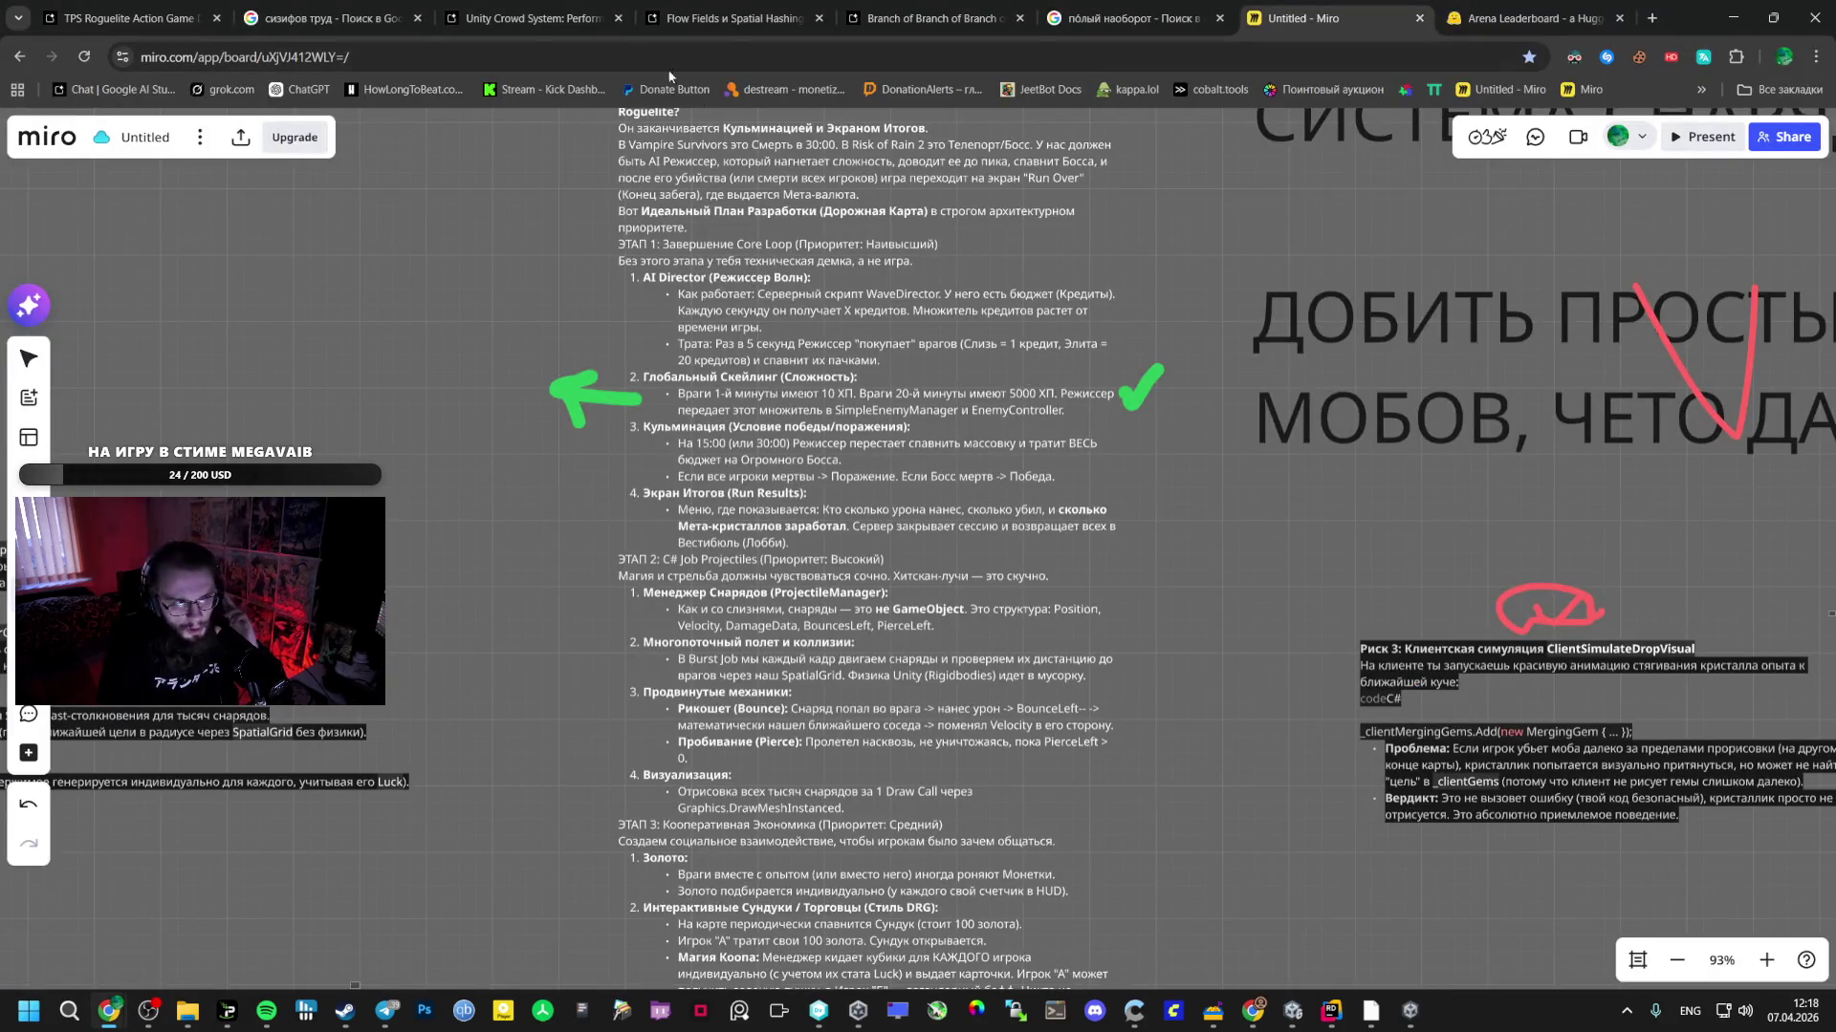
# - Switch to the 'TPS Roguelite Action Game' Chrome tab with the AI Studio chat
pyautogui.click(118, 19)
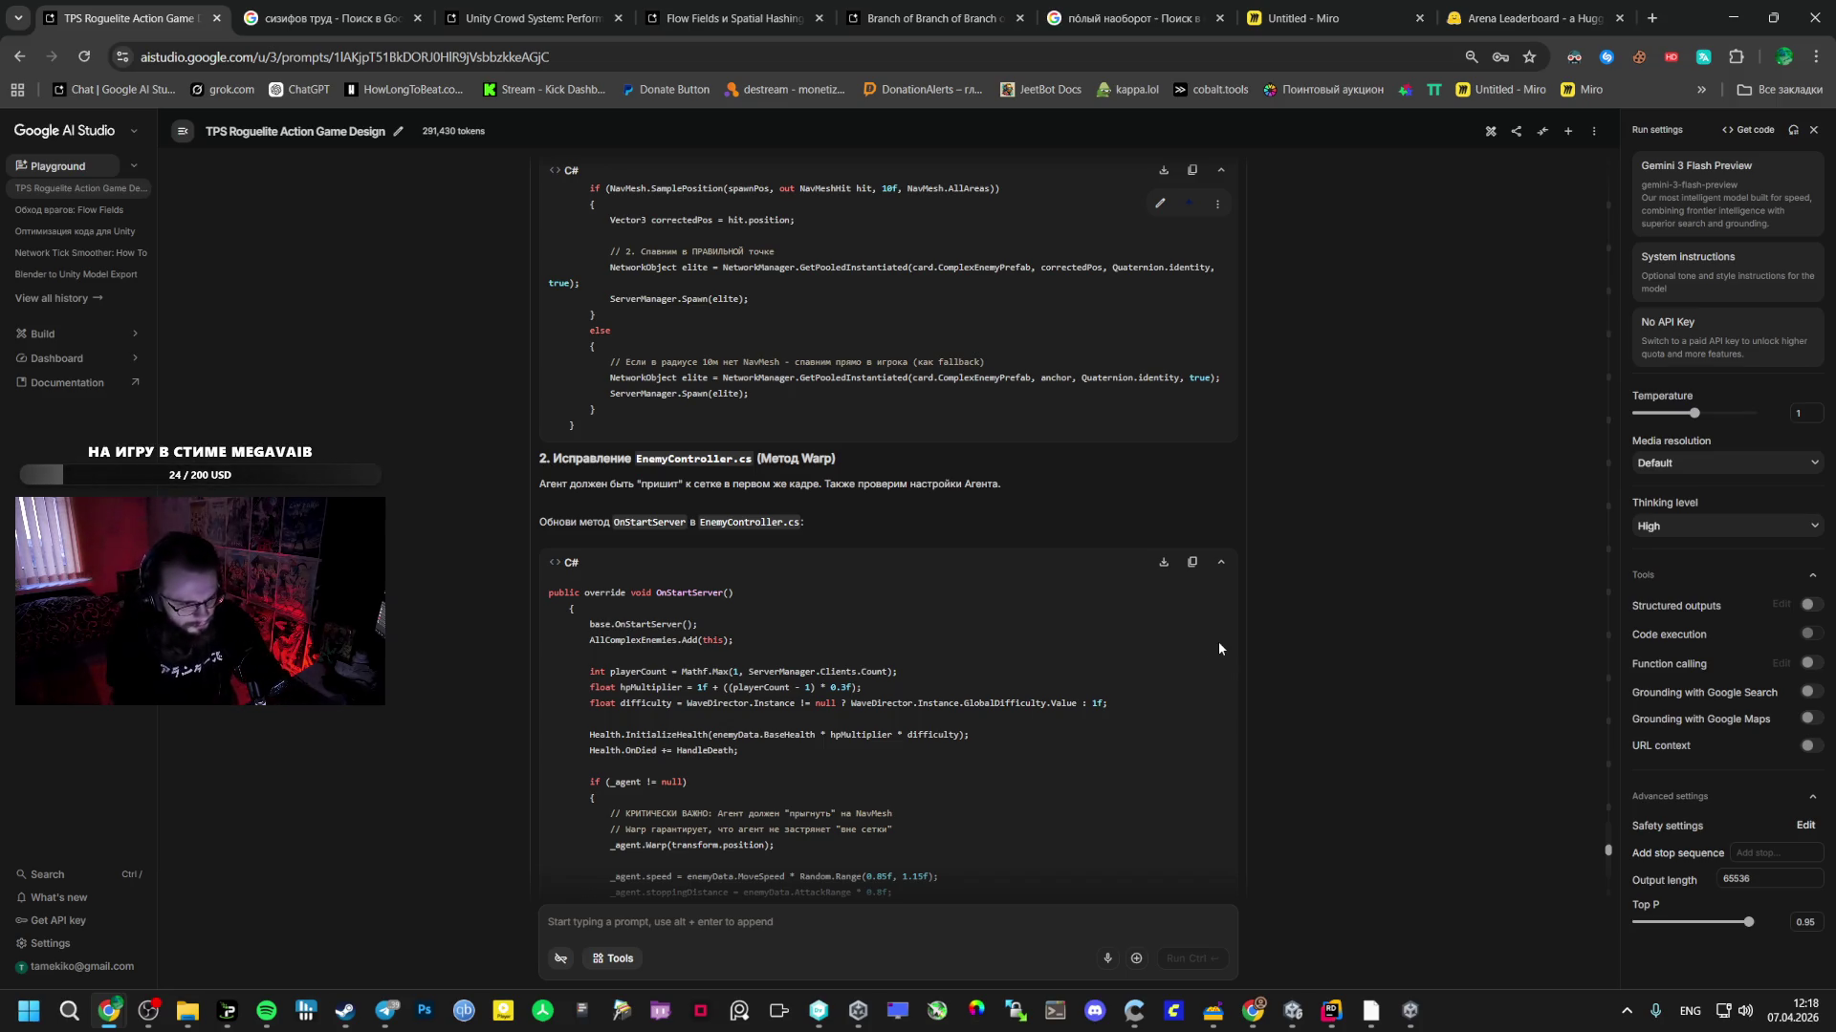
# - Set the AI Studio chat's model to Gemini 3.1 Pro Preview in Run settings
pyautogui.scroll(-10, 1219, 643)
pyautogui.scroll(-4, 962, 630)
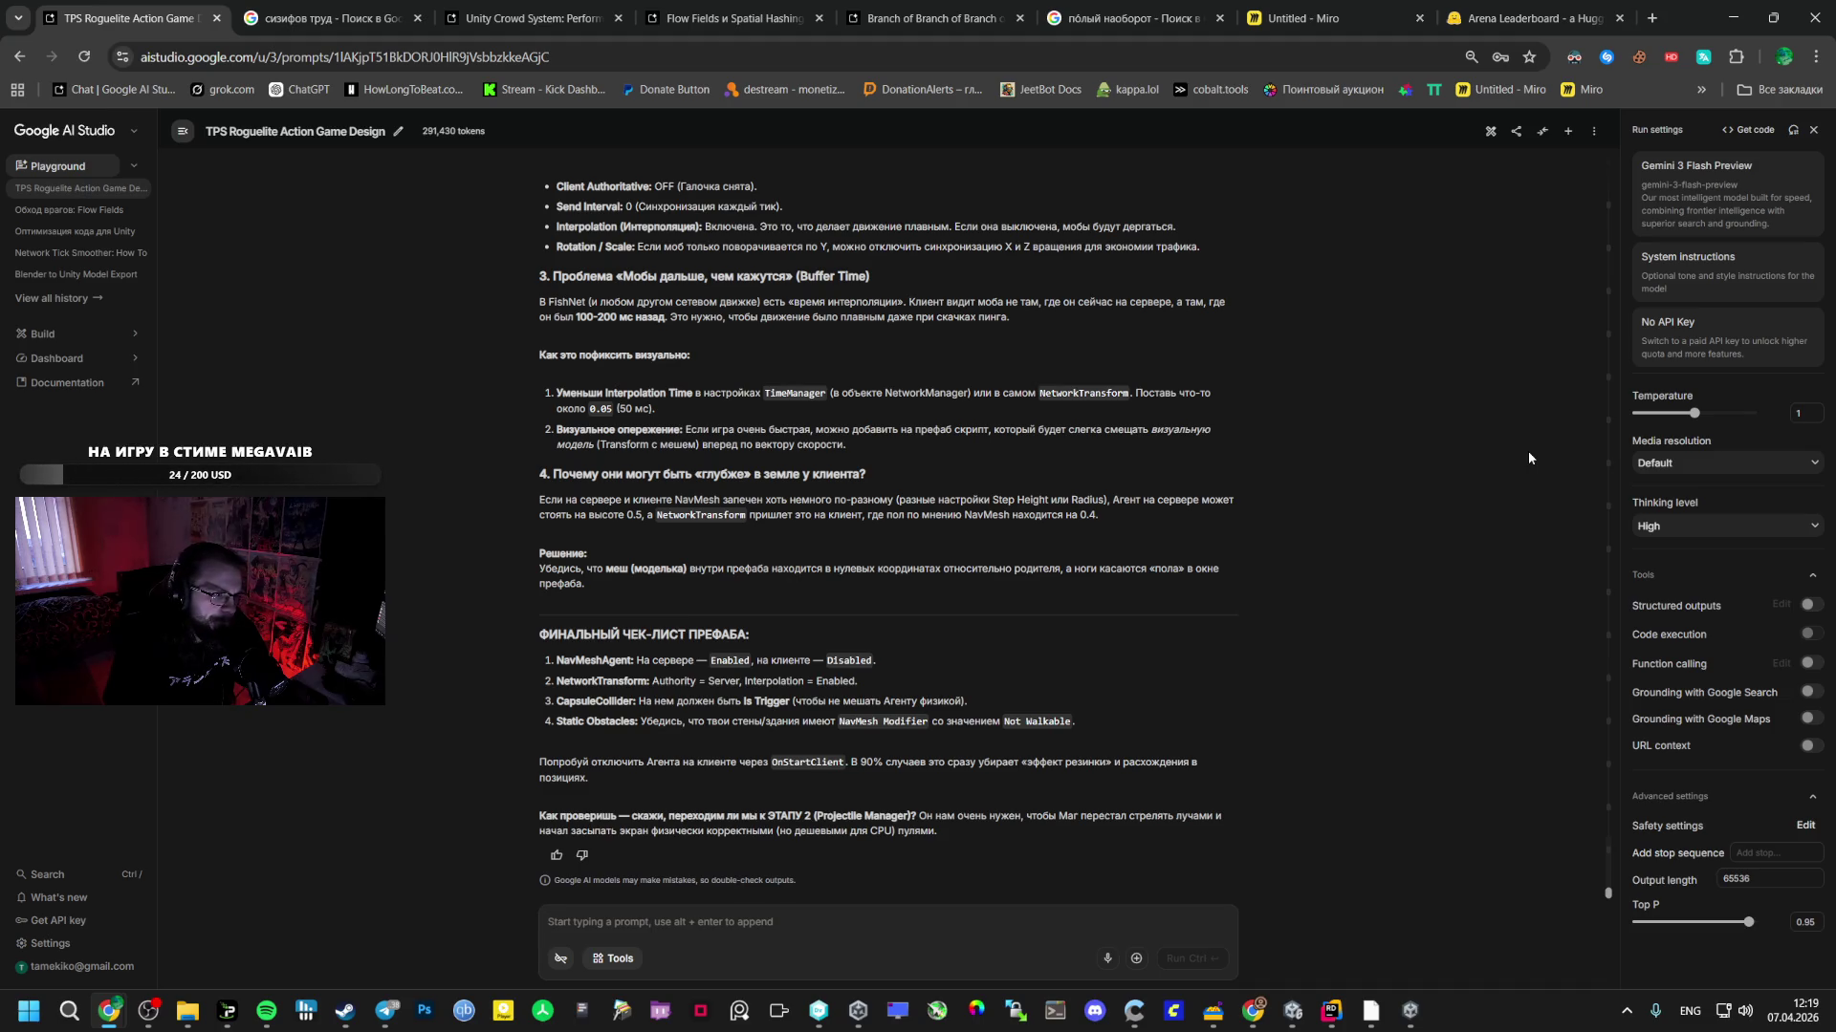
pyautogui.scroll(15, 869, 512)
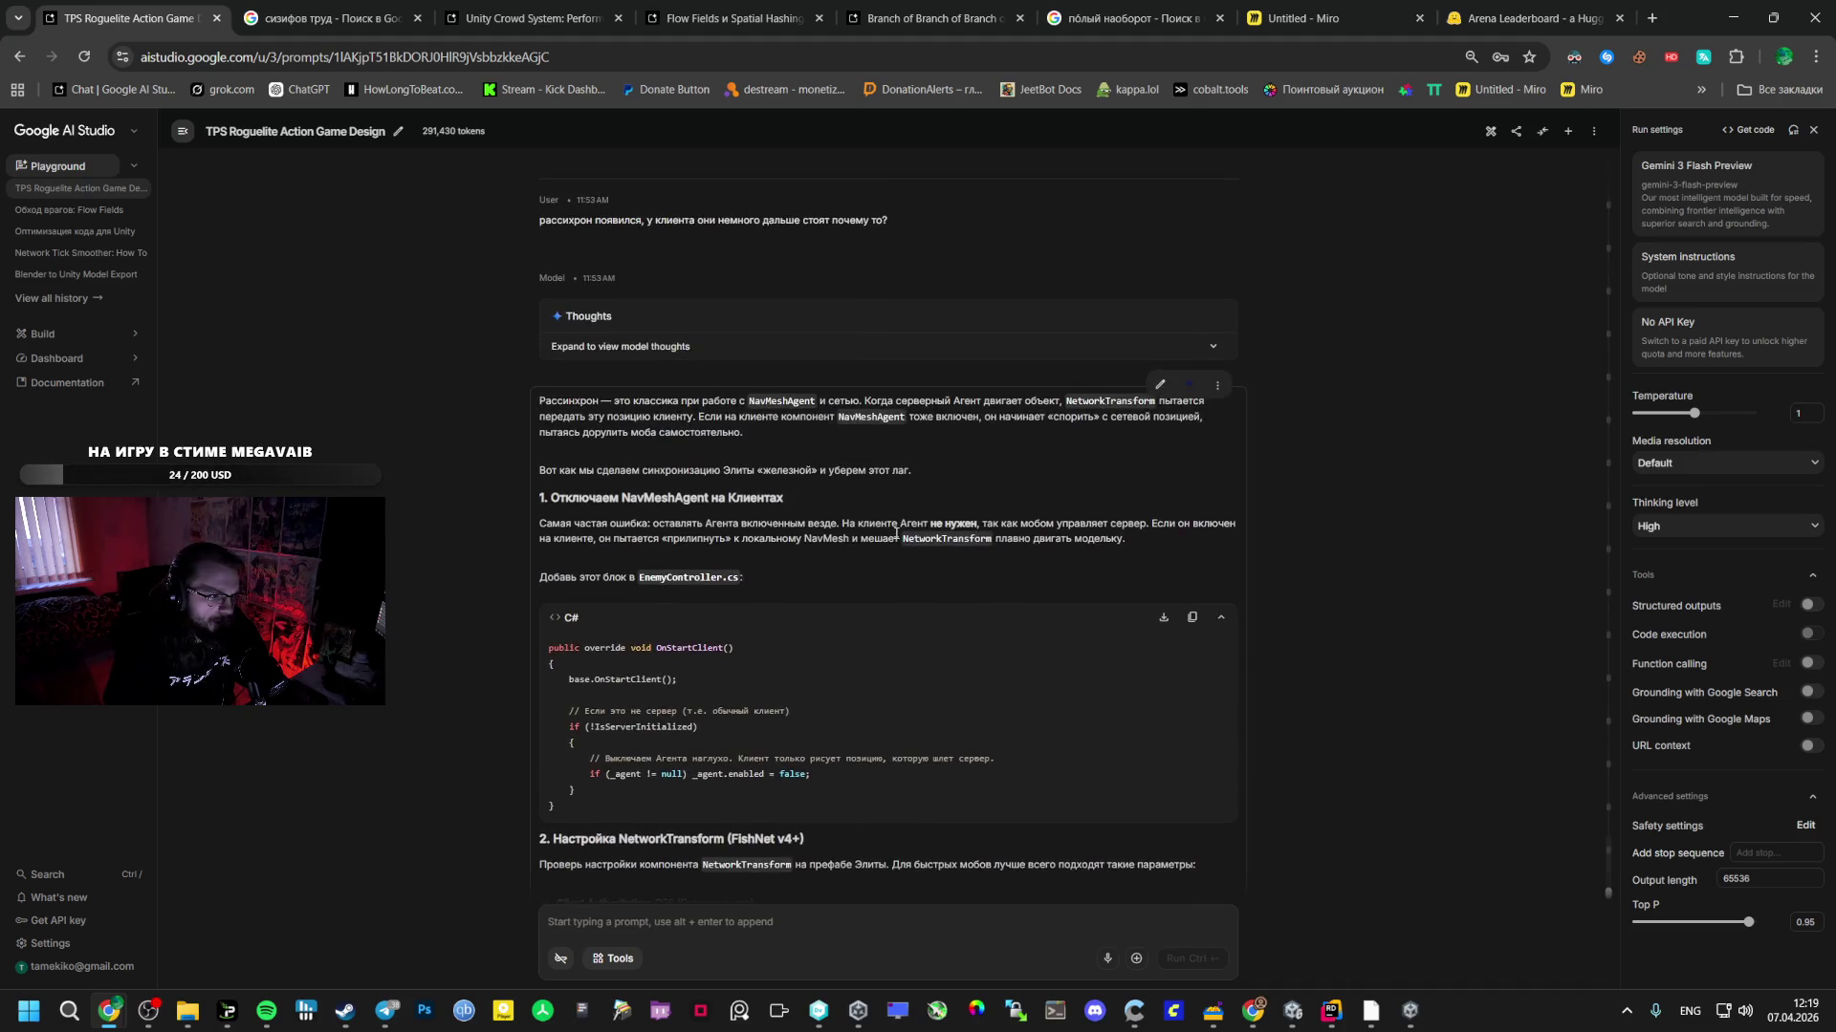
pyautogui.click(1780, 161)
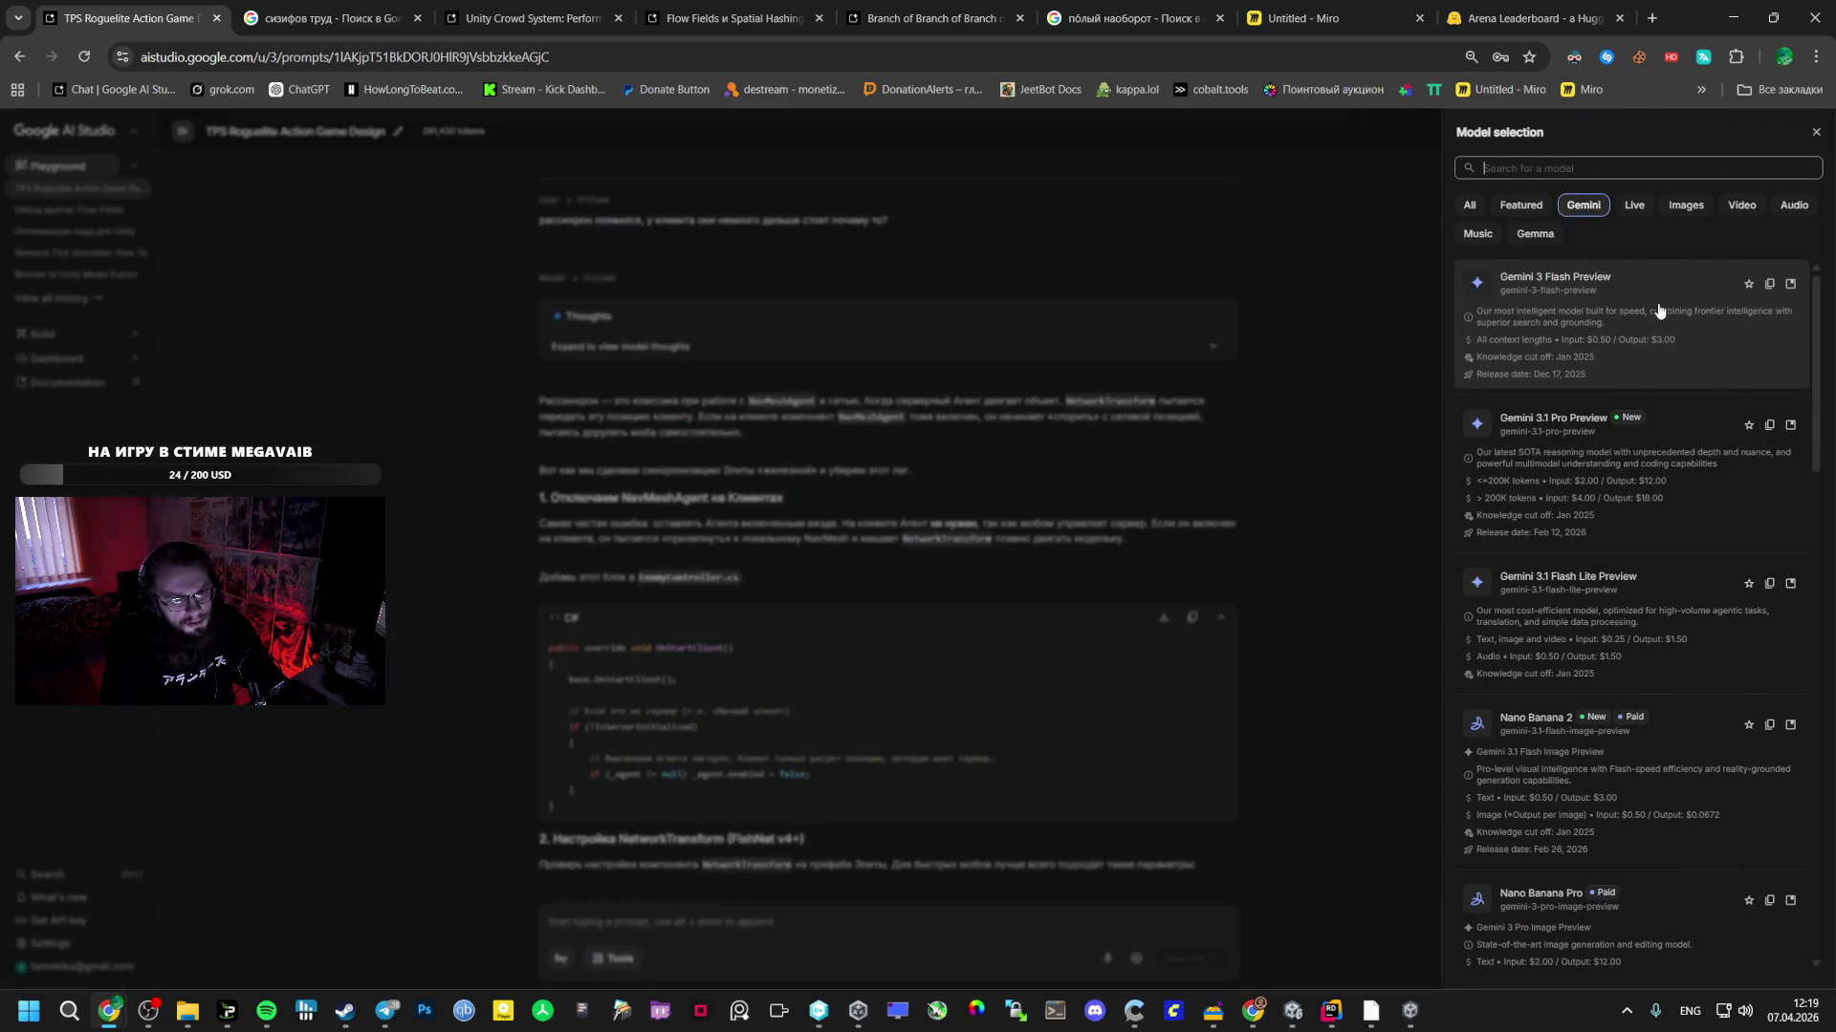
pyautogui.click(1641, 478)
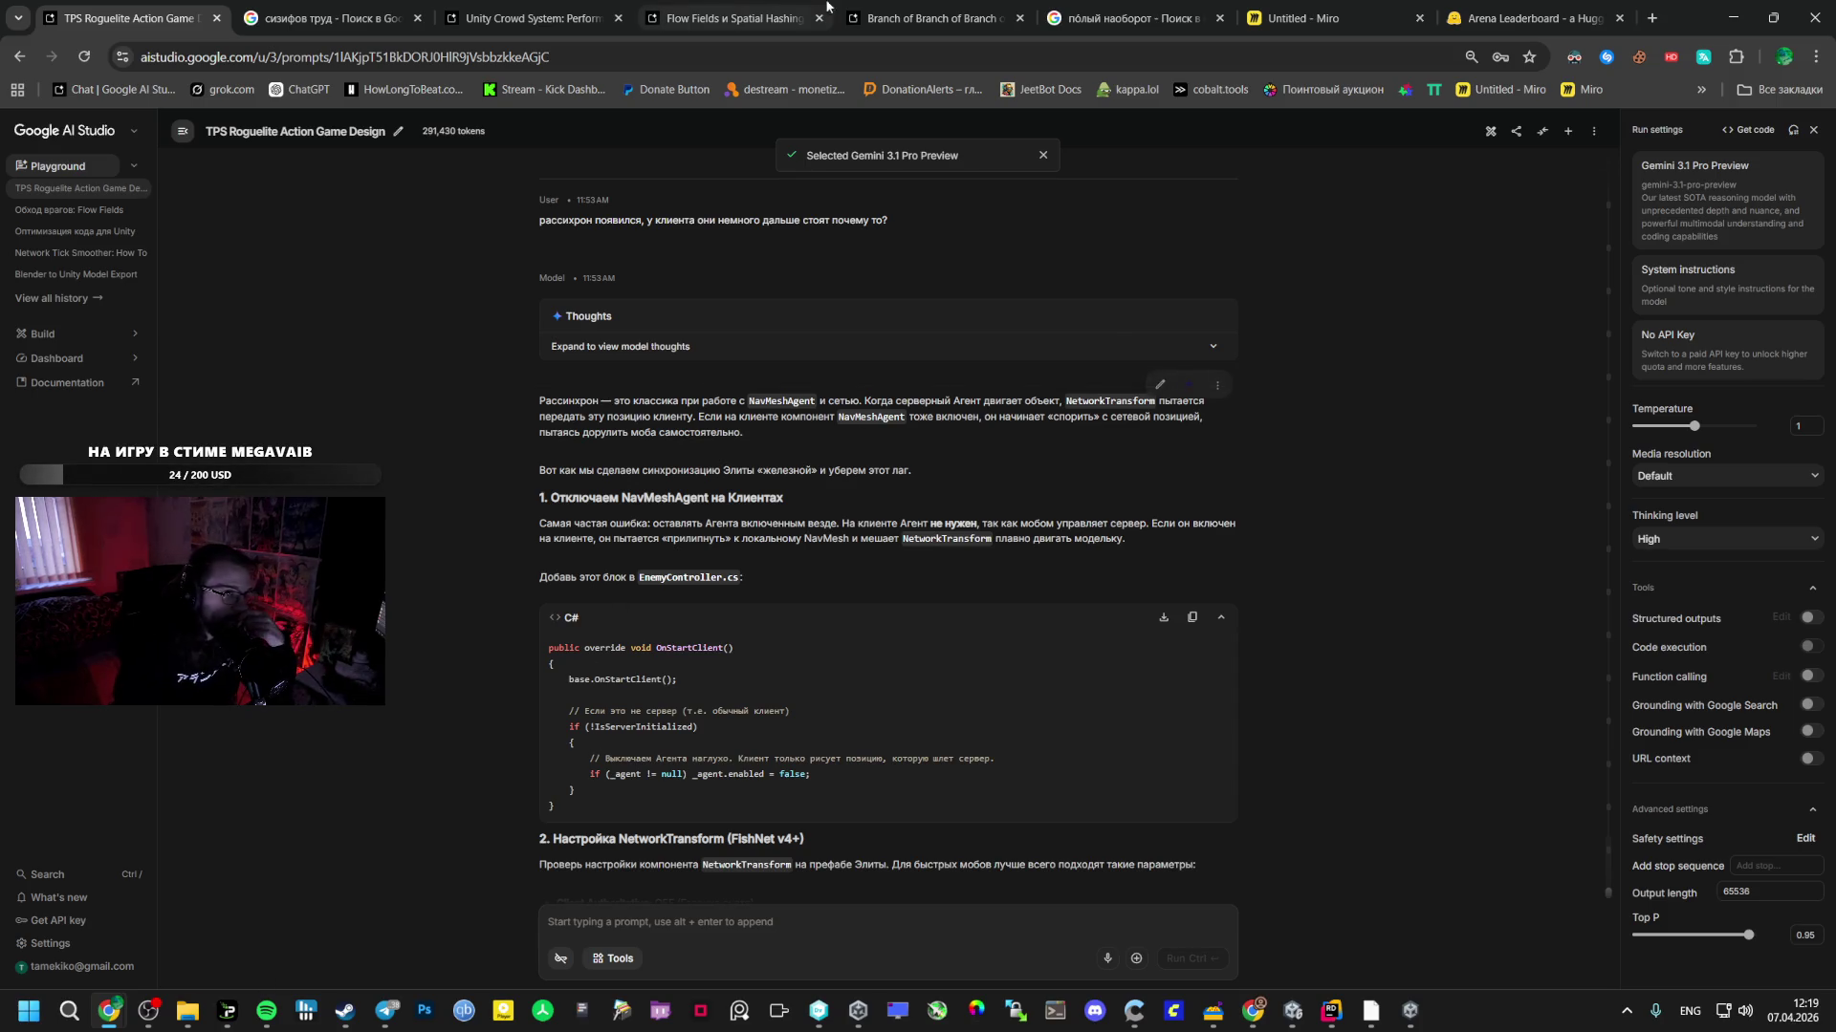
# - Return to the Untitled Miro board with the planning notes
pyautogui.click(726, 18)
pyautogui.click(1300, 18)
pyautogui.scroll(-3, 648, 508)
pyautogui.scroll(5, 649, 508)
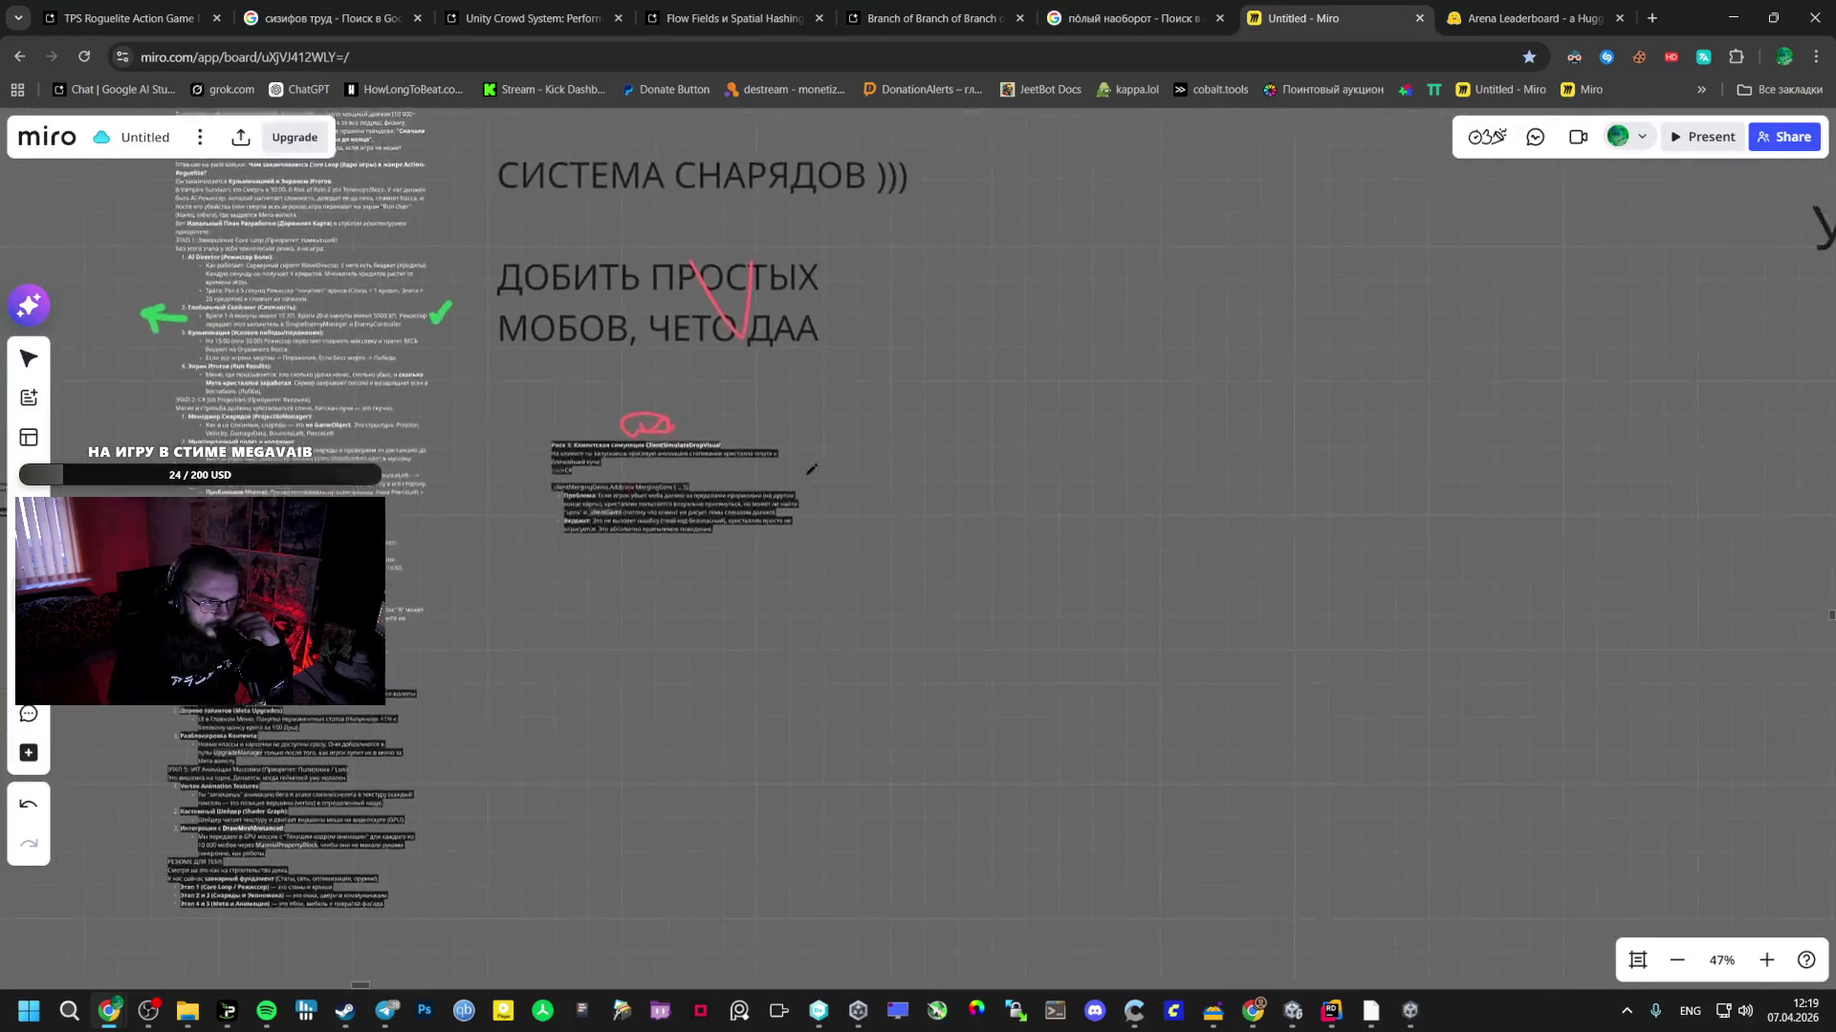
# - Zoom the Miro board to 93%, pan to the roadmap notes, then return to the TPS Roguelite chat
pyautogui.scroll(3, 648, 507)
pyautogui.moveTo(648, 508); pyautogui.dragTo(1508, 670)
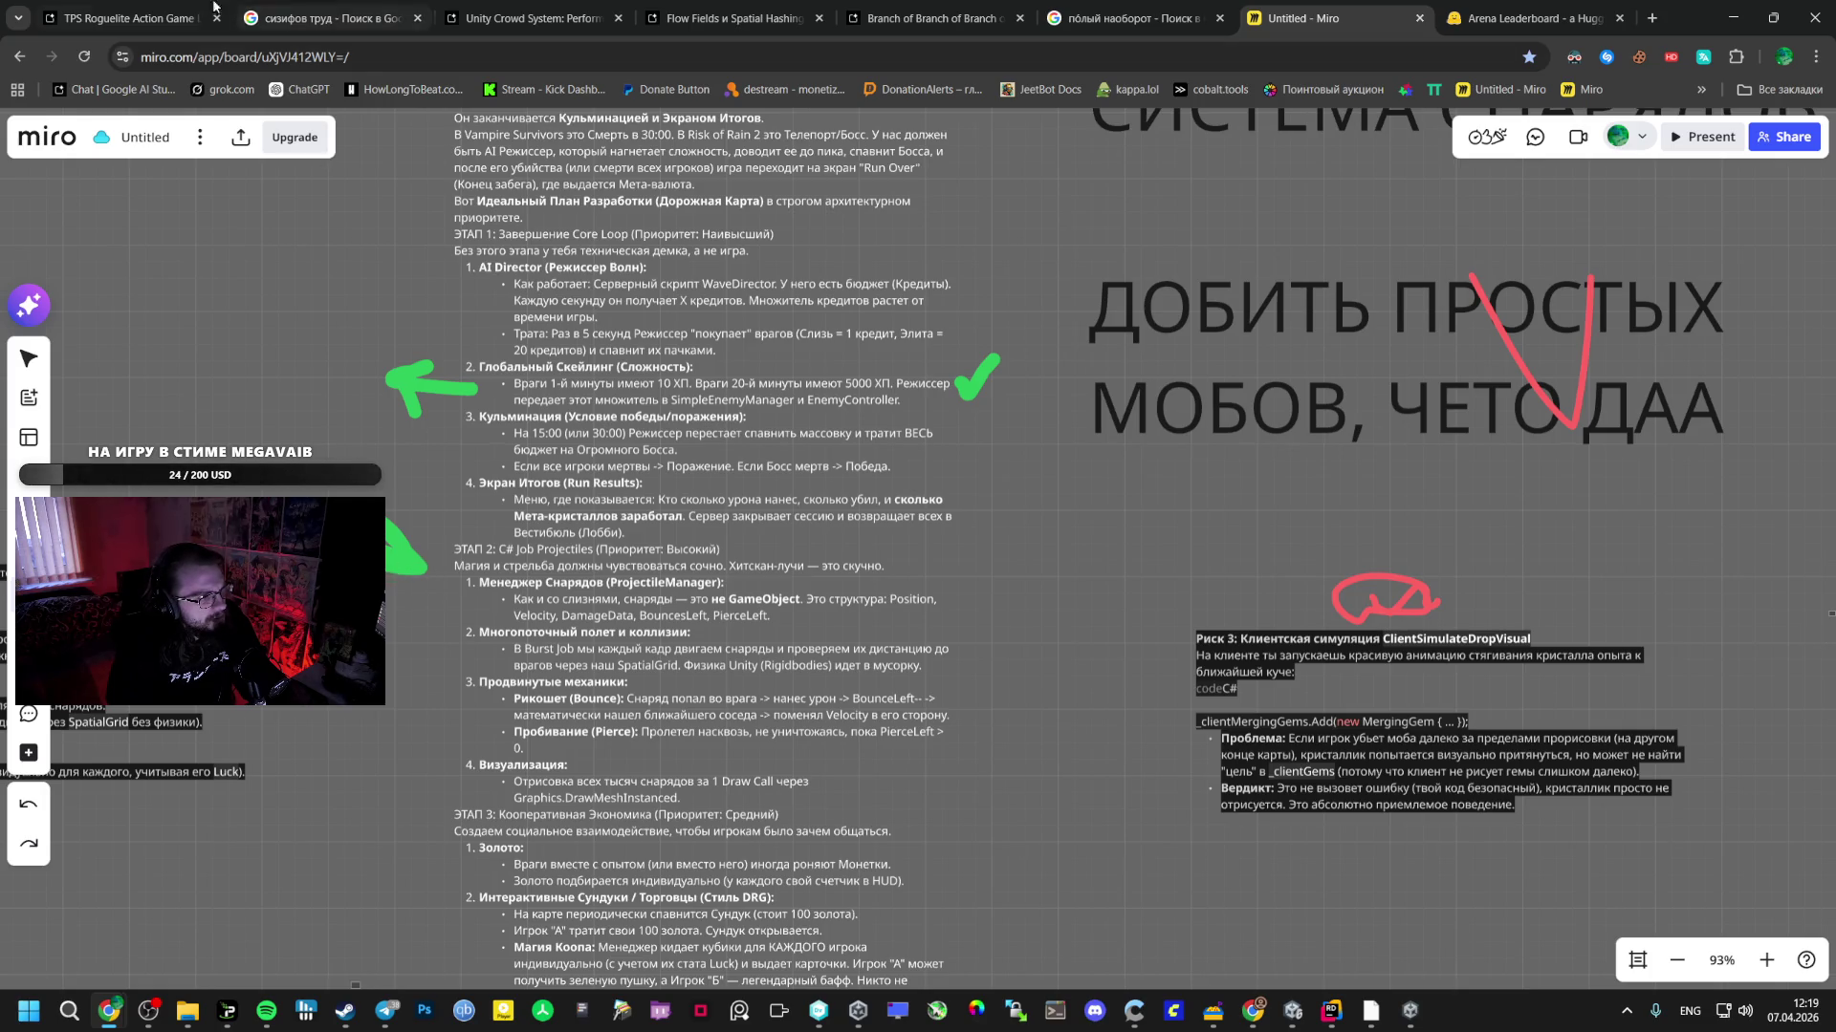
pyautogui.click(124, 18)
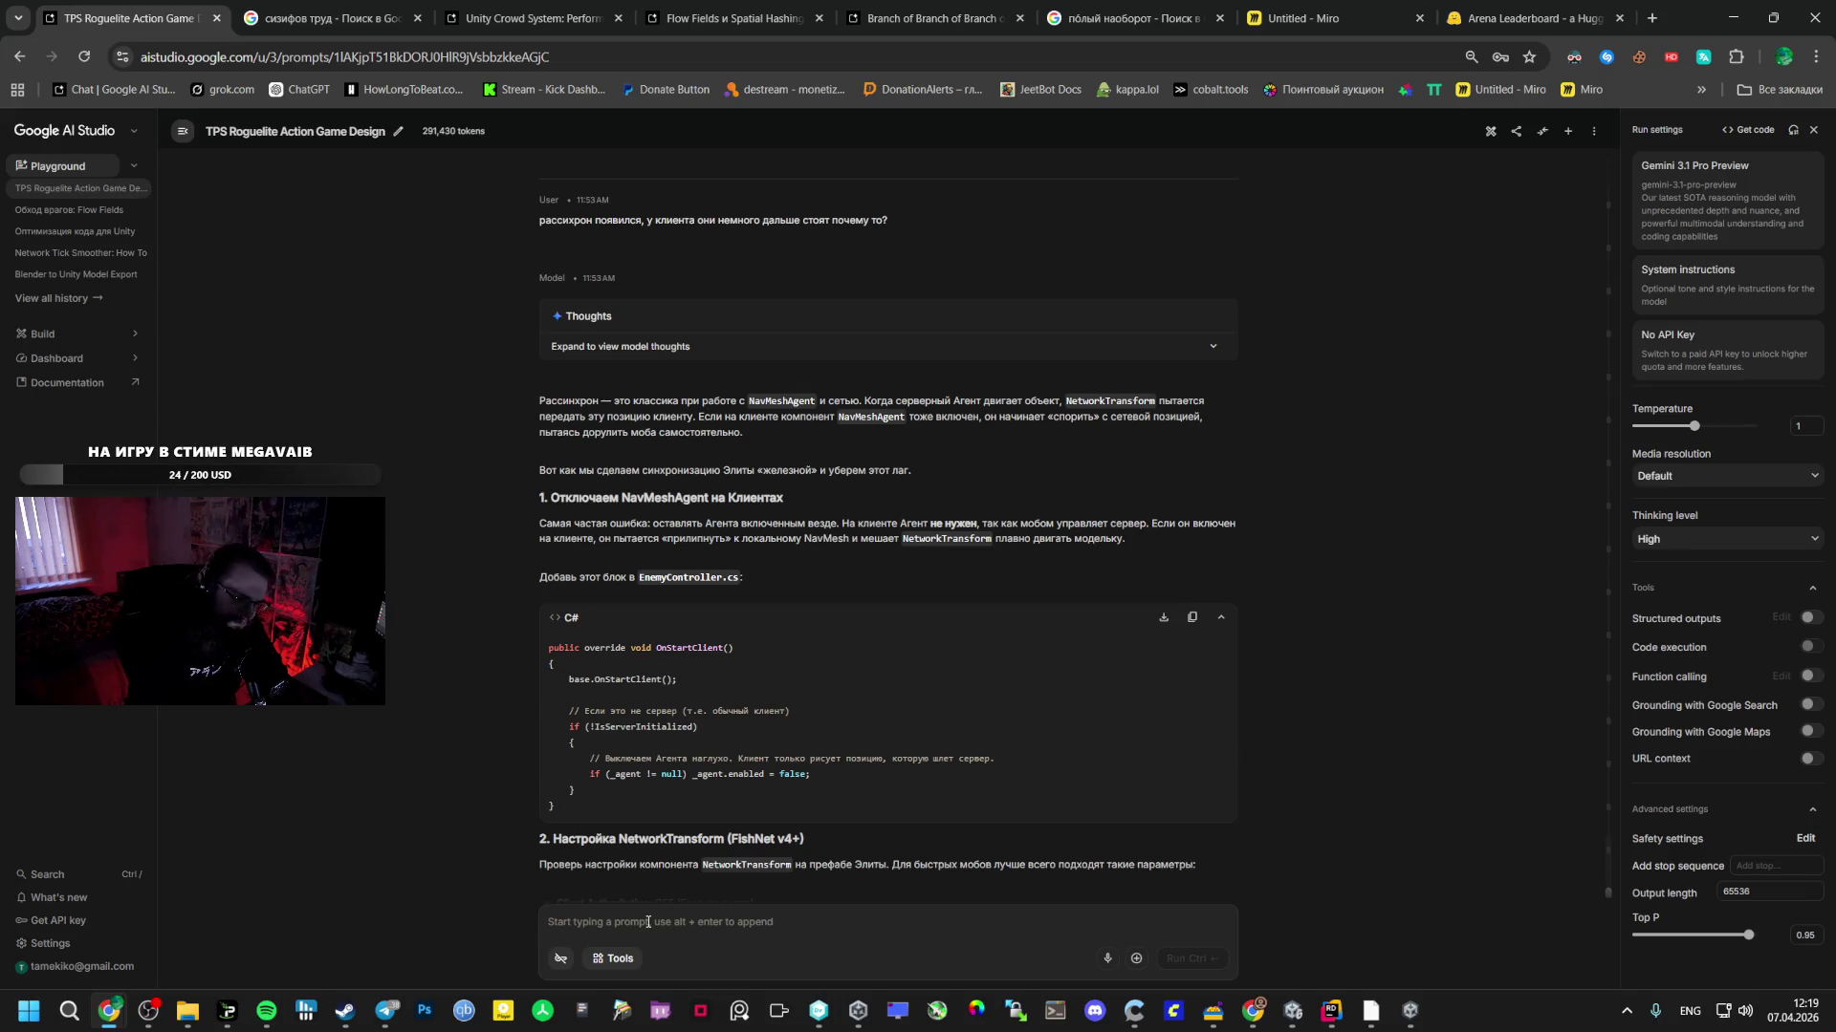
# - Switch to the Russian layout and start the prompt with 'Давай да…'
pyautogui.write('Ц')
pyautogui.hotkey('alt', 'shift')
pyautogui.press('BackSpace')
pyautogui.press('BackSpace')
pyautogui.press('BackSpace')
pyautogui.write('Давай ')
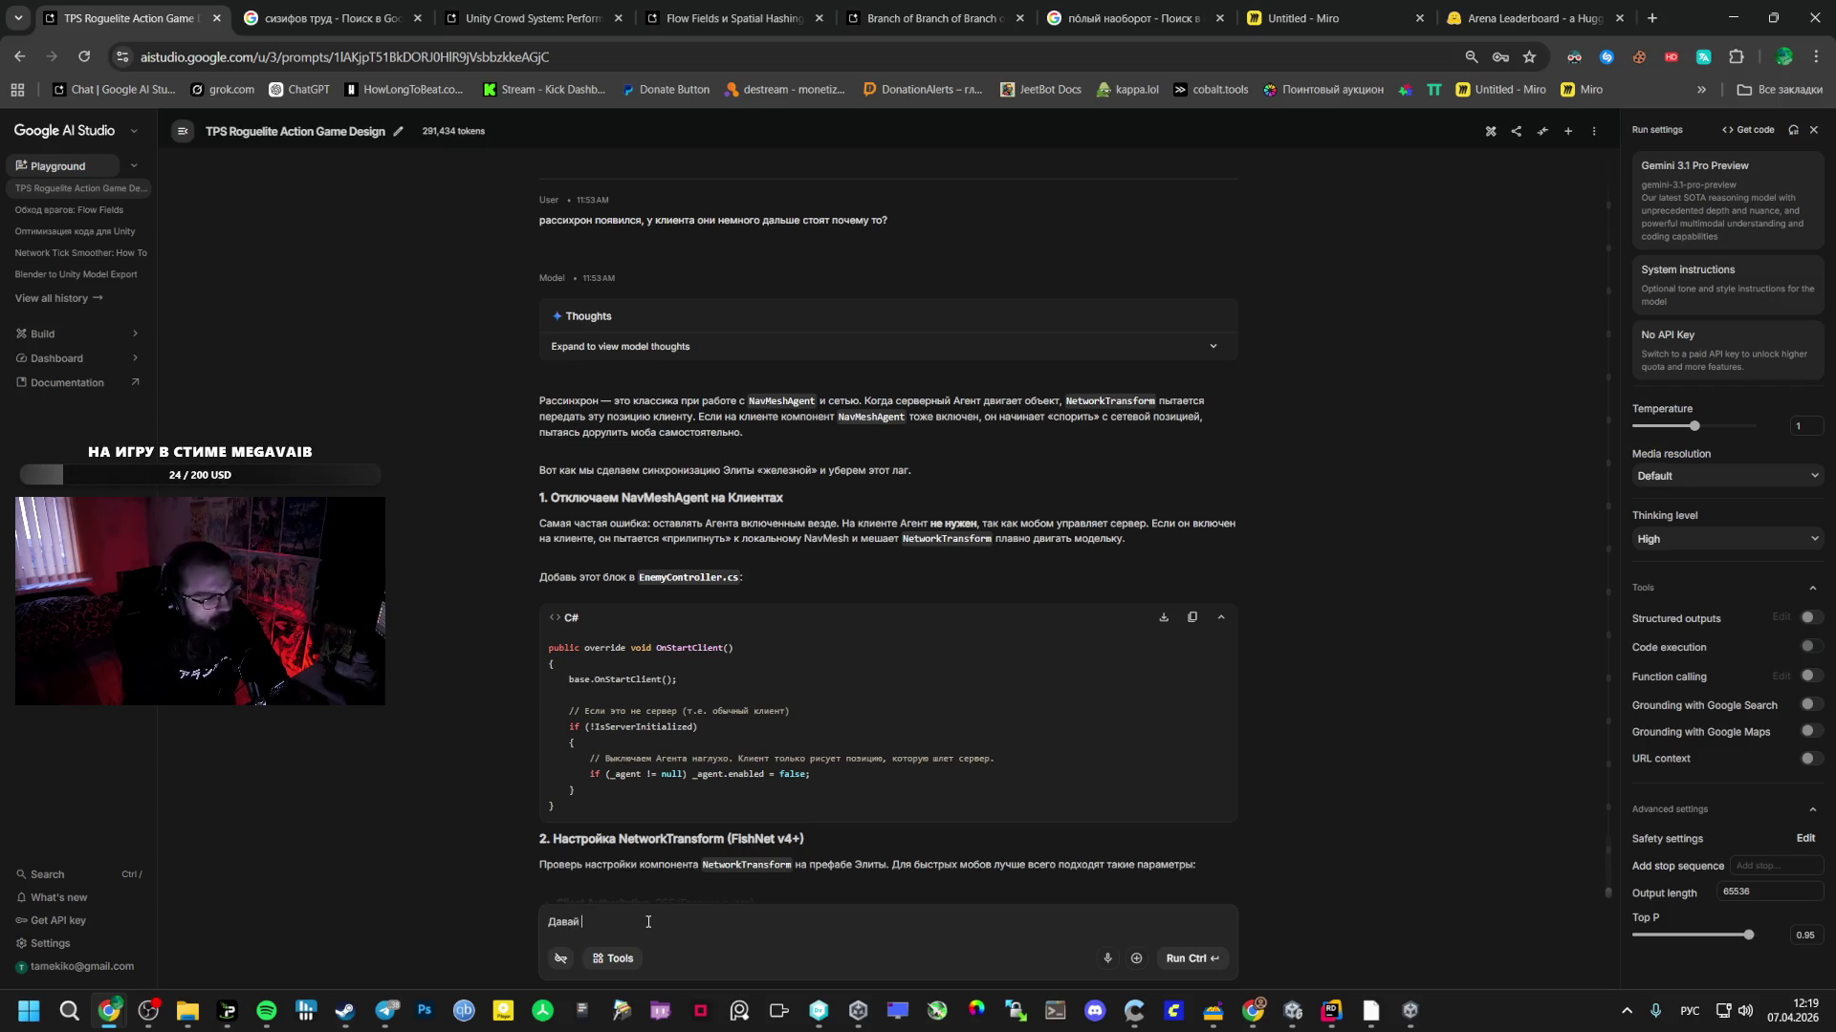
pyautogui.write('да')
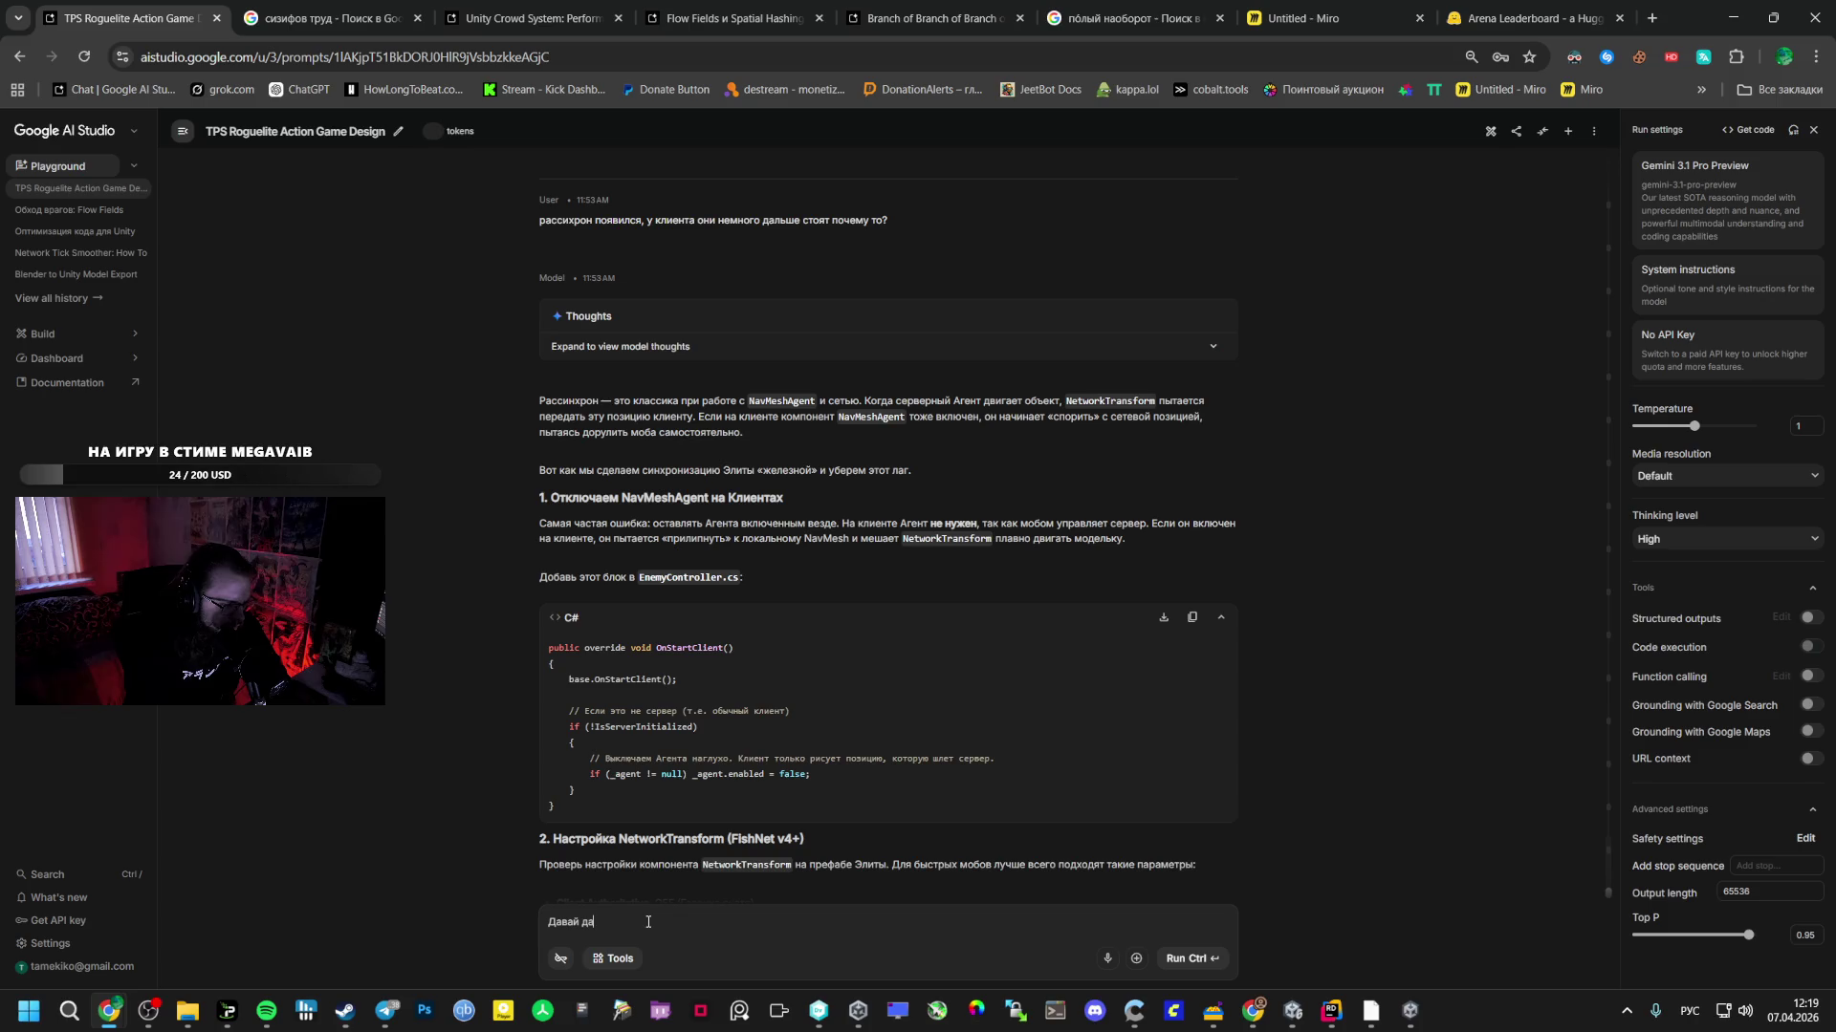
pyautogui.write('к ЭТАПУ')
pyautogui.scroll(-8, 810, 816)
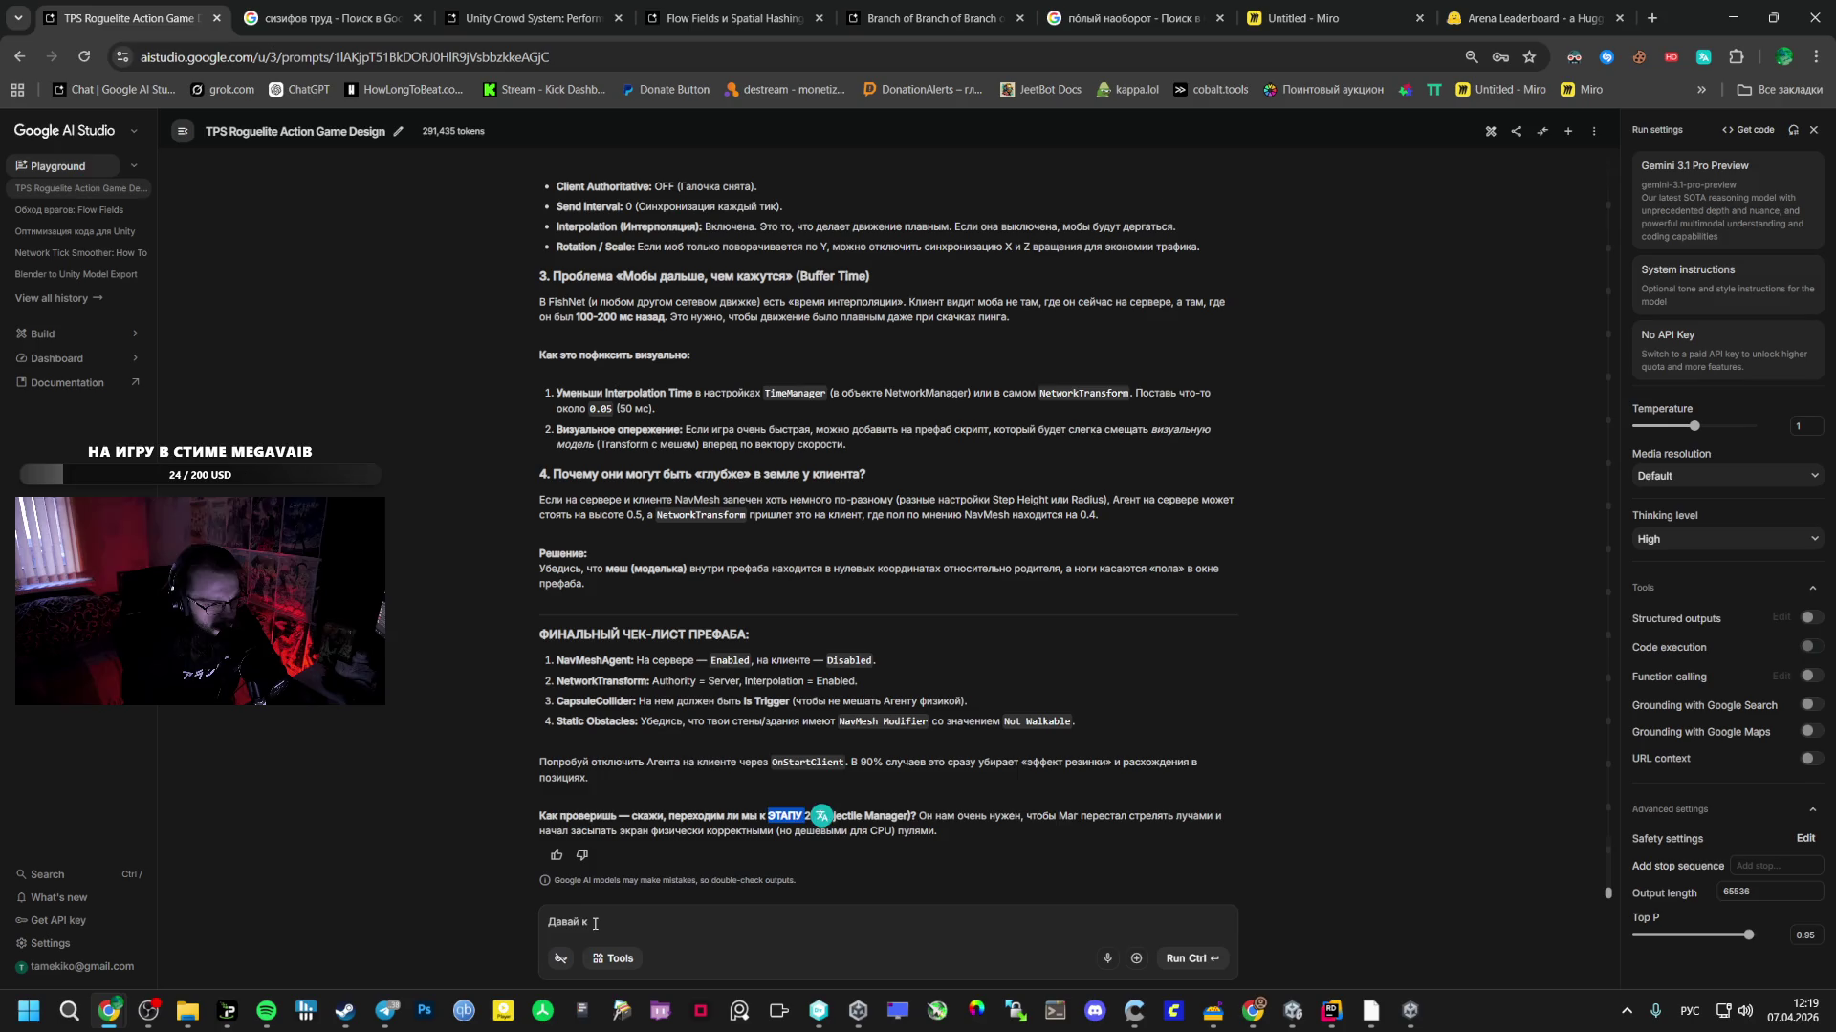
# - Add 'ЭТАПУ 2' and the beam-firing complaint, then paste the image.png screenshot from Telegram
pyautogui.write('ЭТАПУ 2')
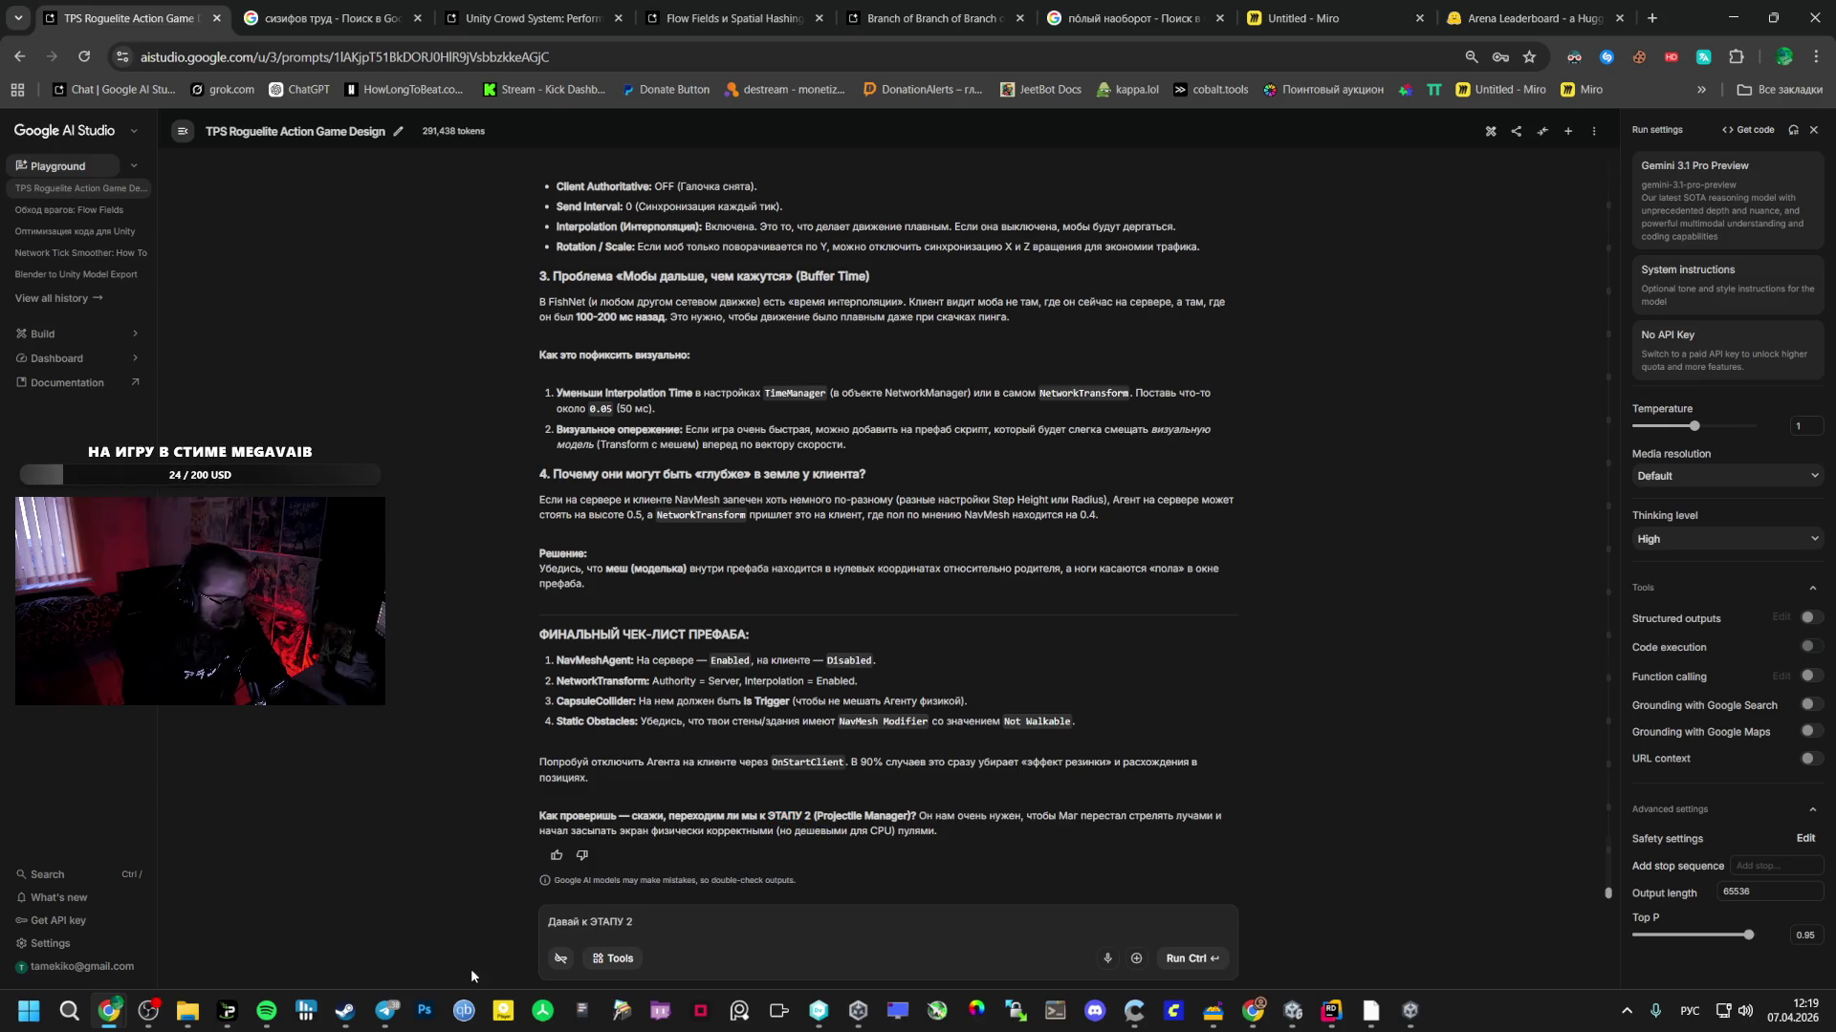
pyautogui.press('BackSpace')
pyautogui.write('2')
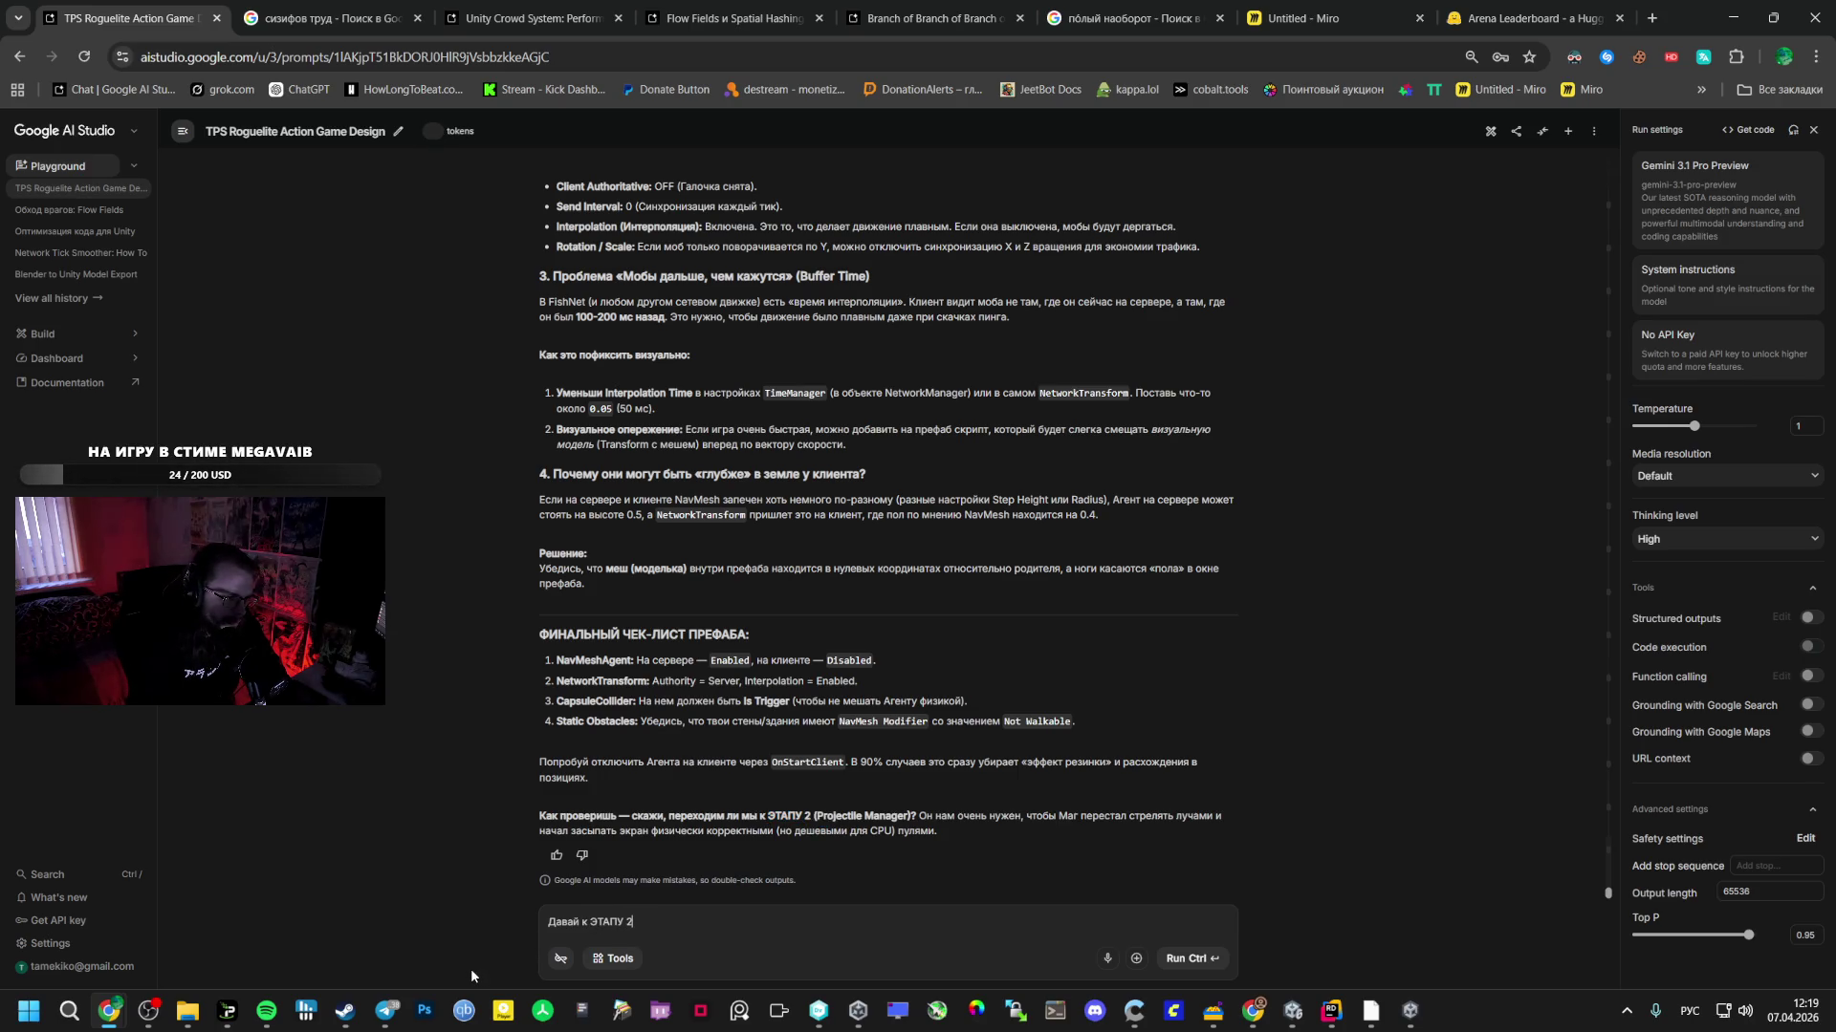
pyautogui.write('. Кста')
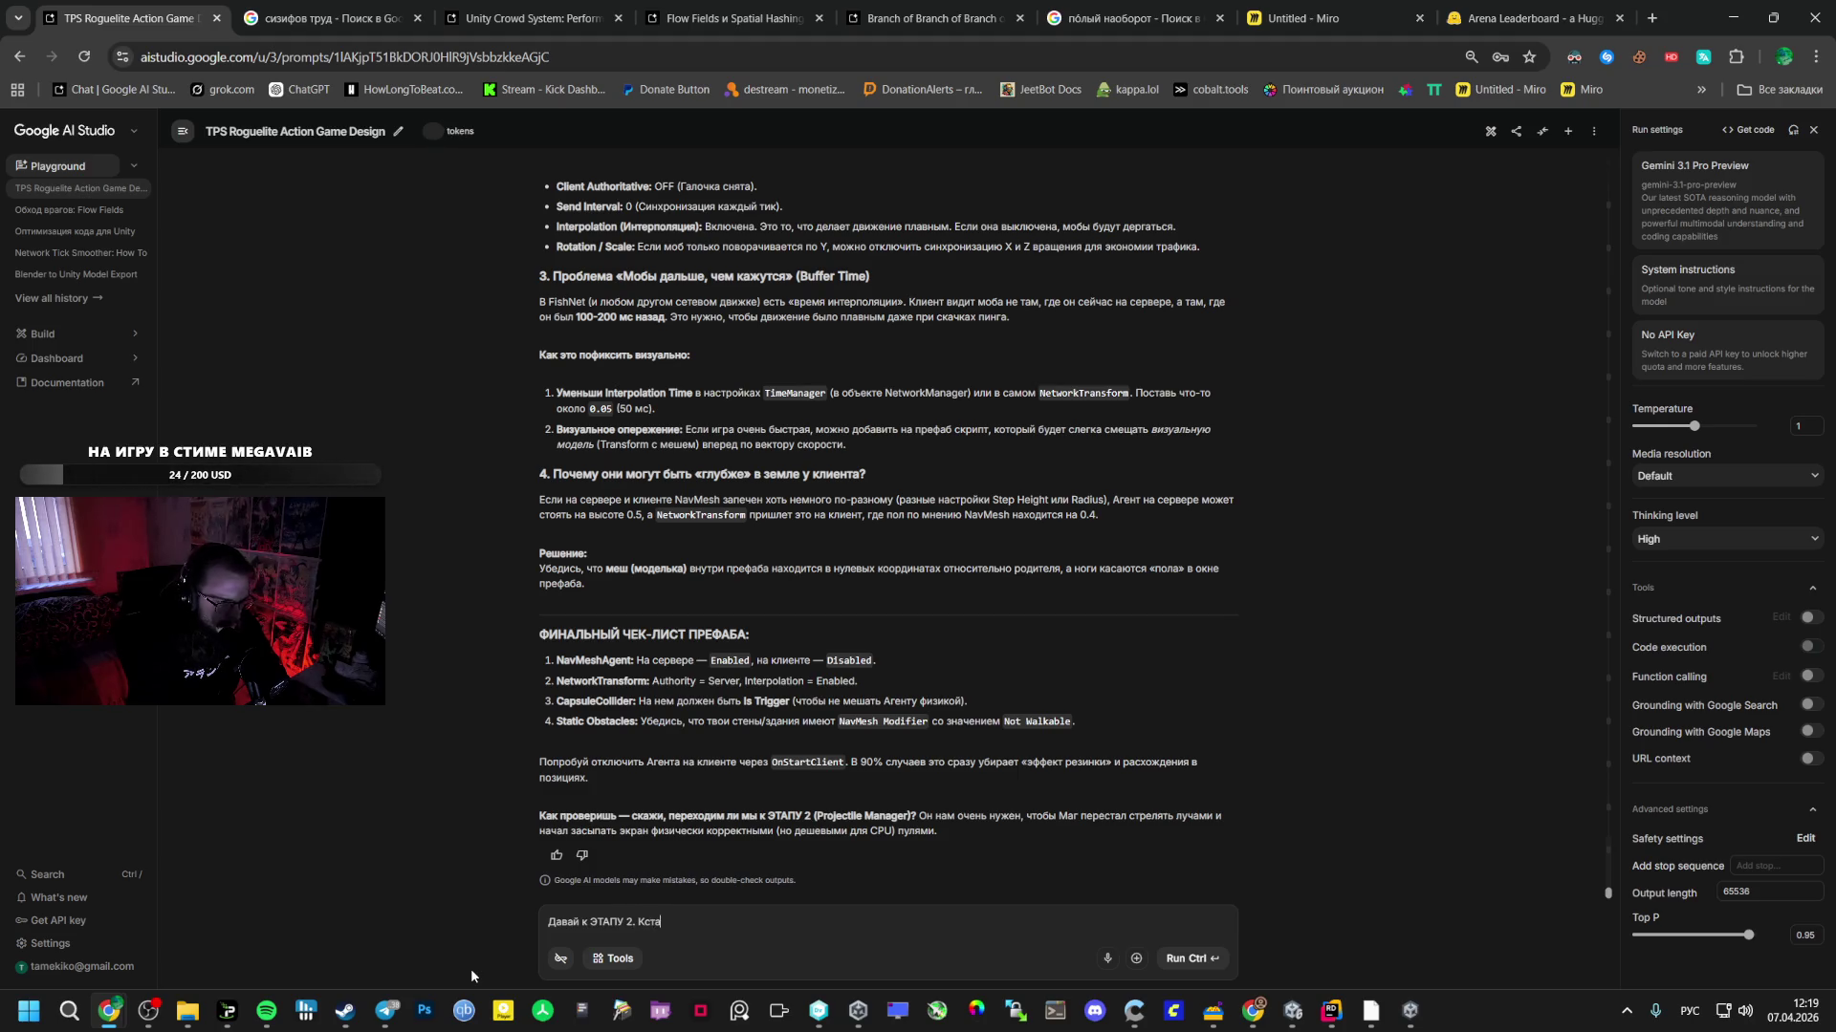
pyautogui.write('ти сейчас есл')
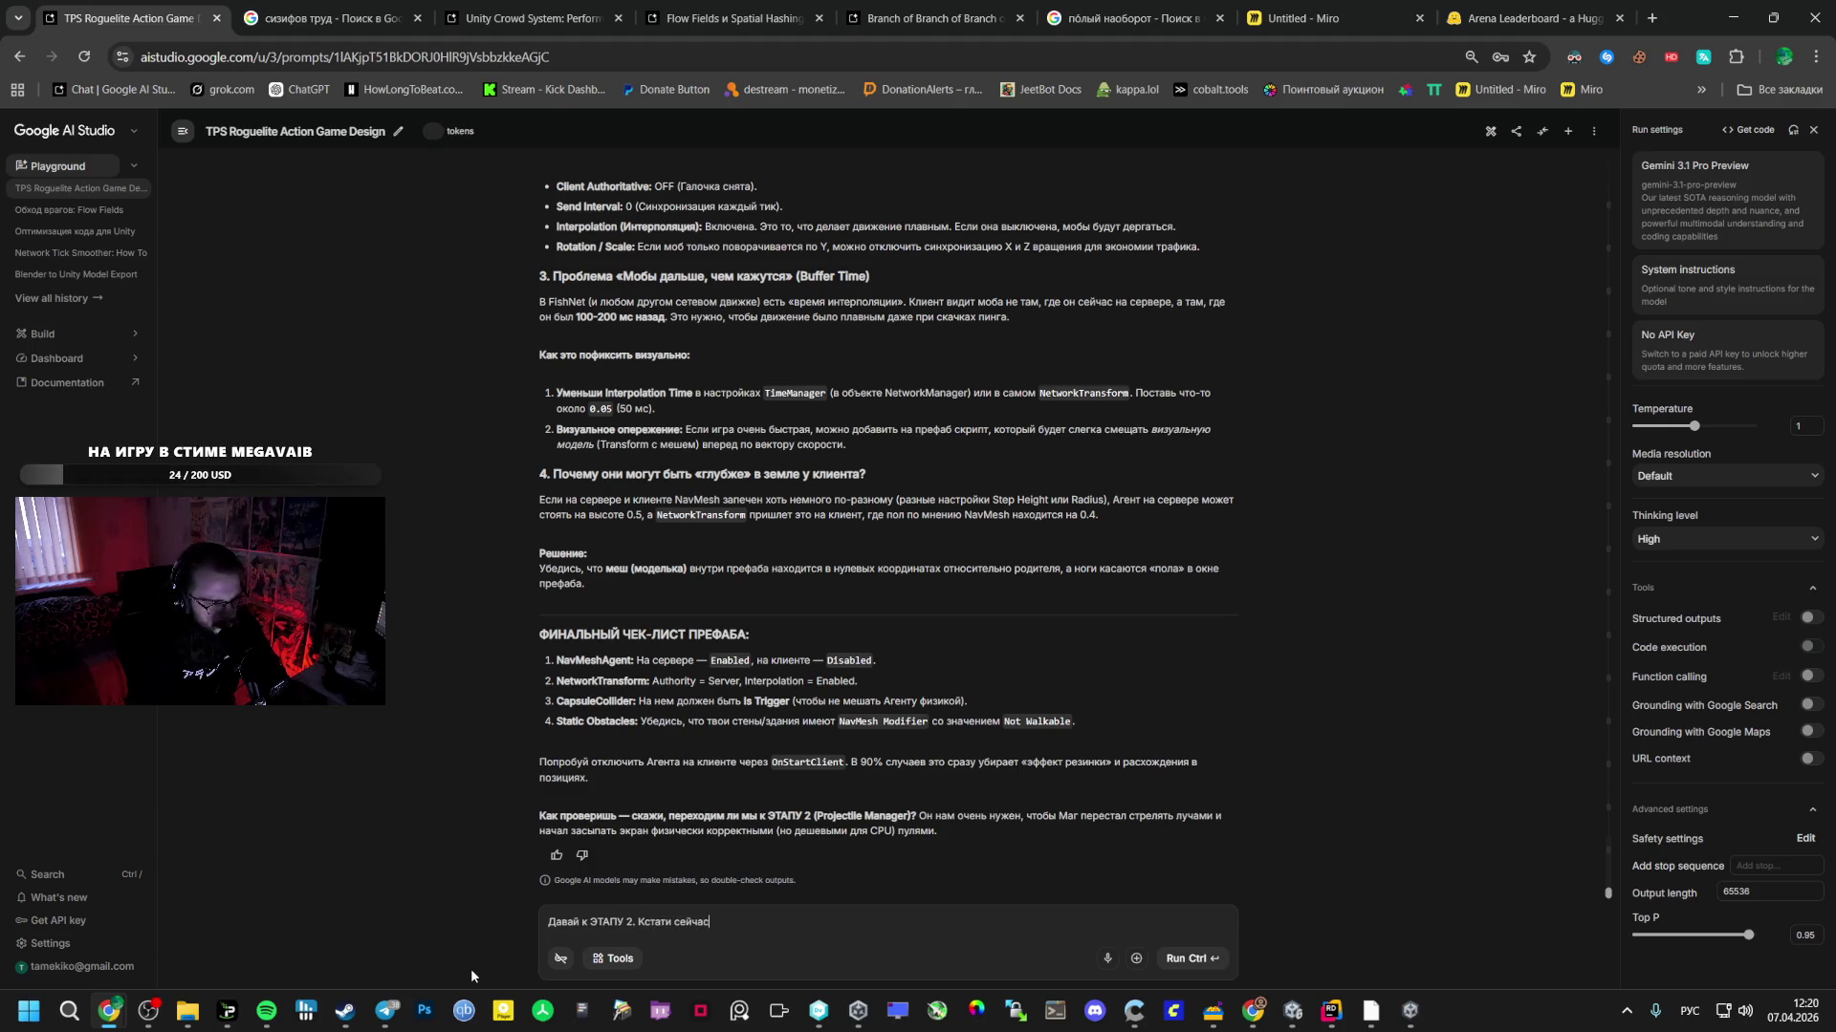
pyautogui.press('BackSpace')
pyautogui.press('BackSpace')
pyautogui.press('BackSpace')
pyautogui.write('как то луч')
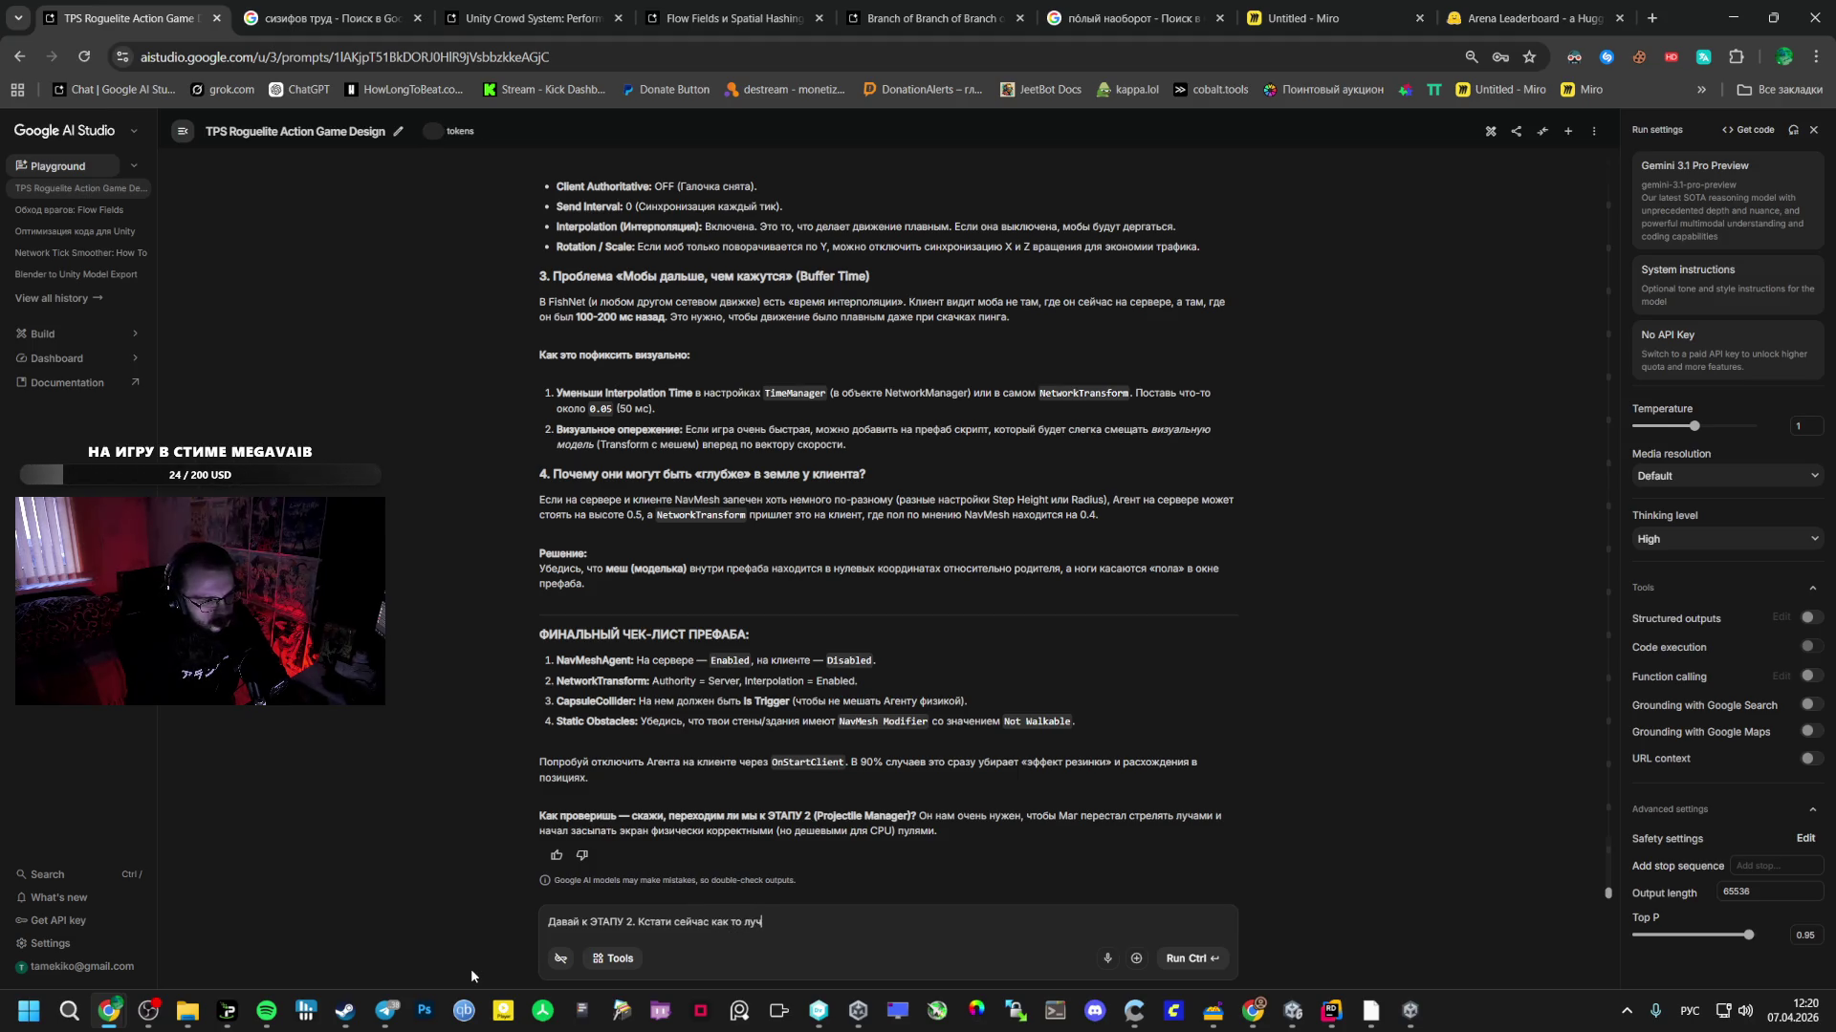
pyautogui.write(' не правильно ')
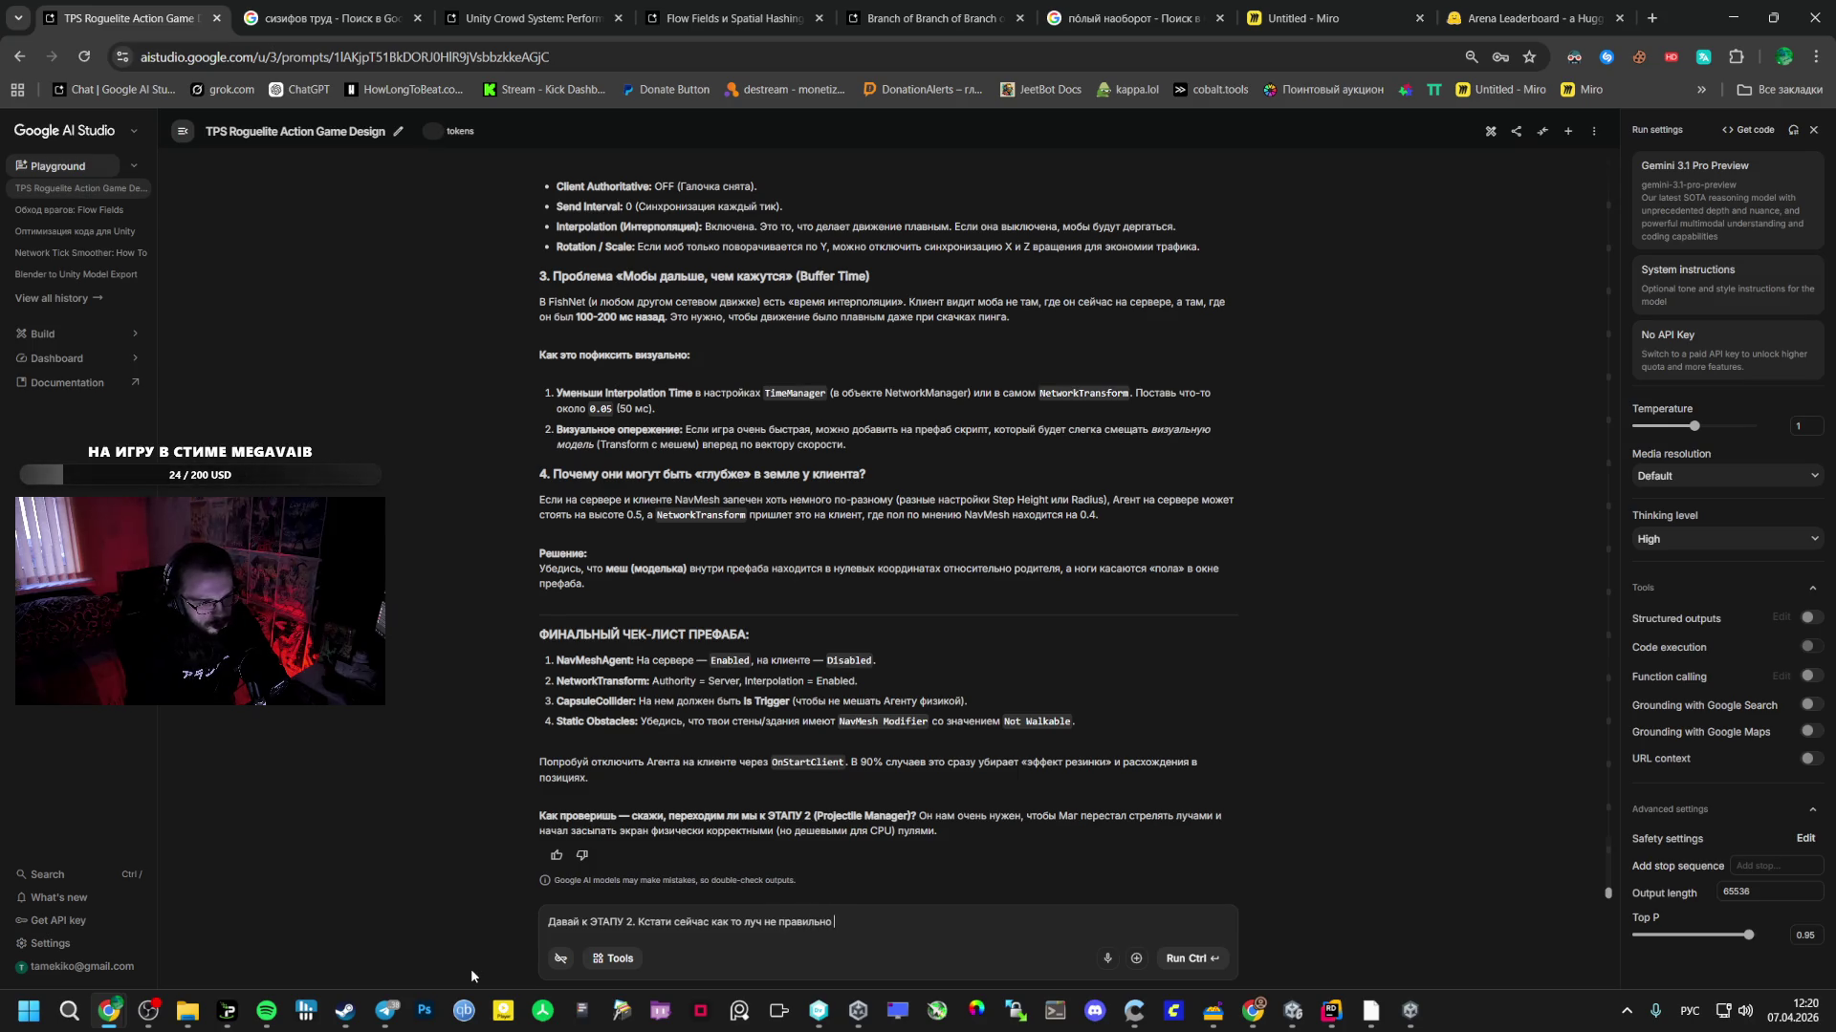
pyautogui.write('стреляет')
pyautogui.write(' из')
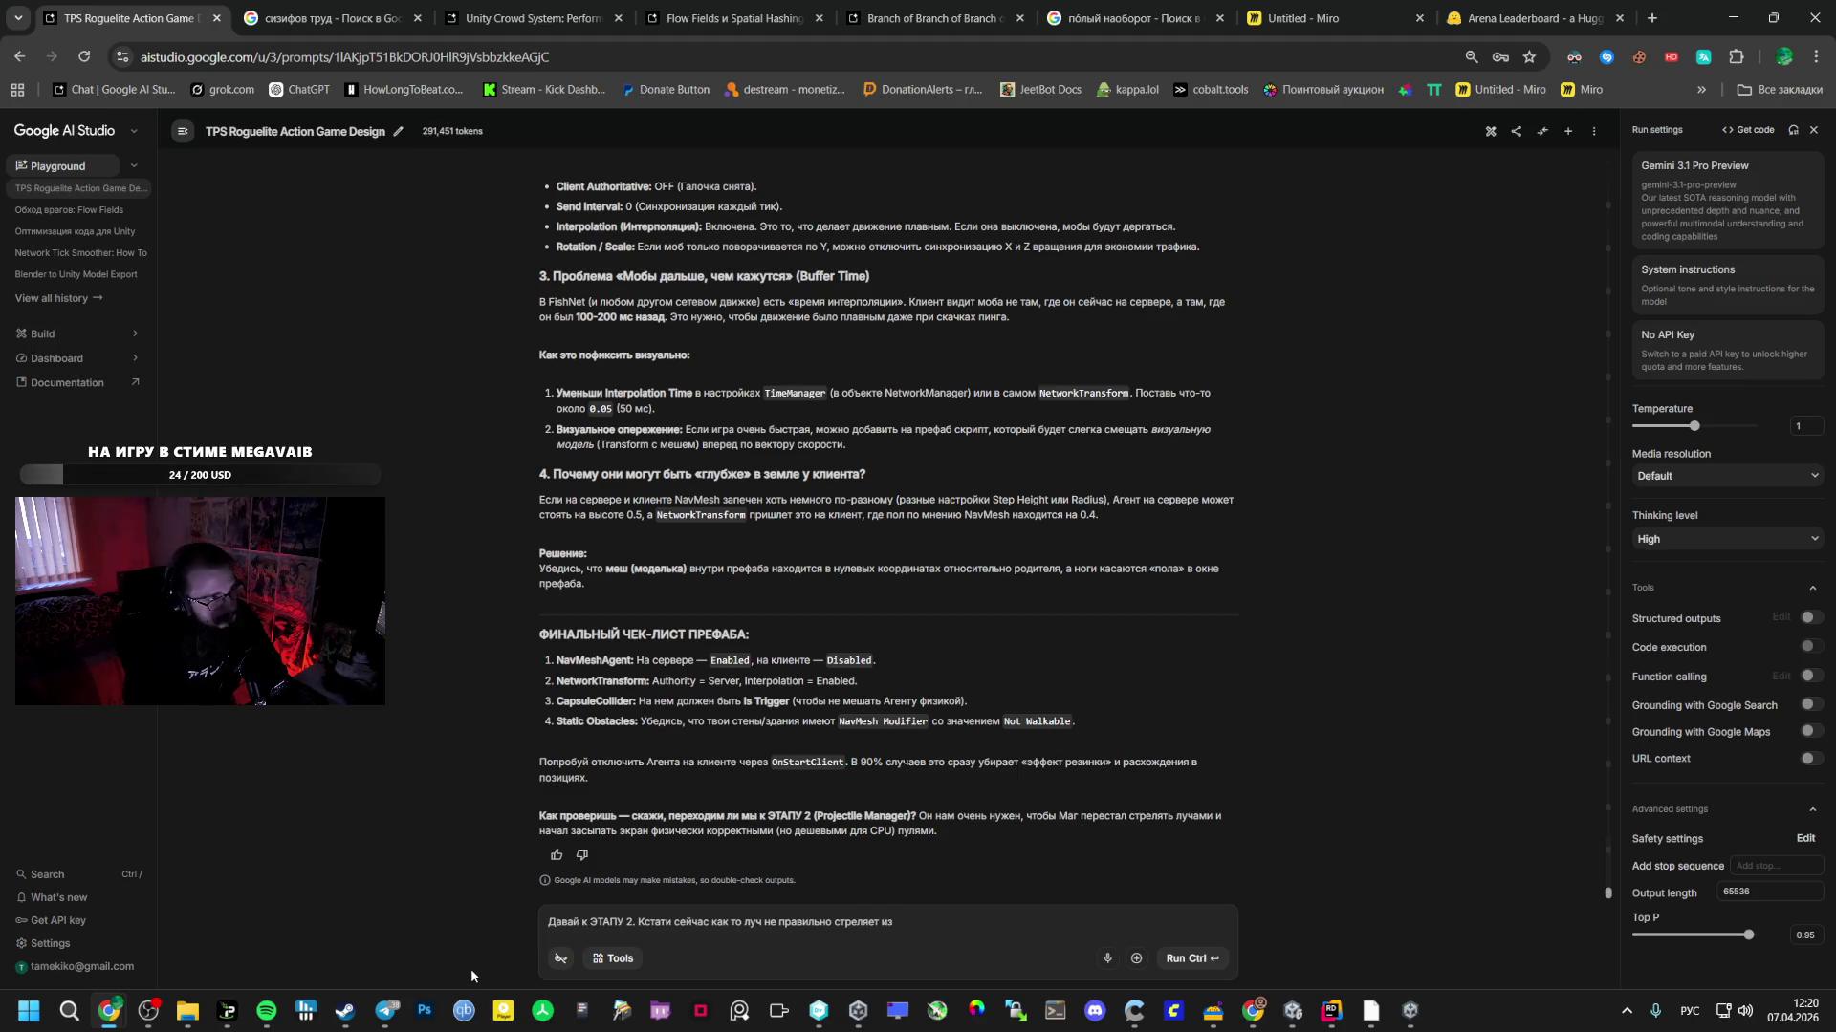
pyautogui.click(386, 1011)
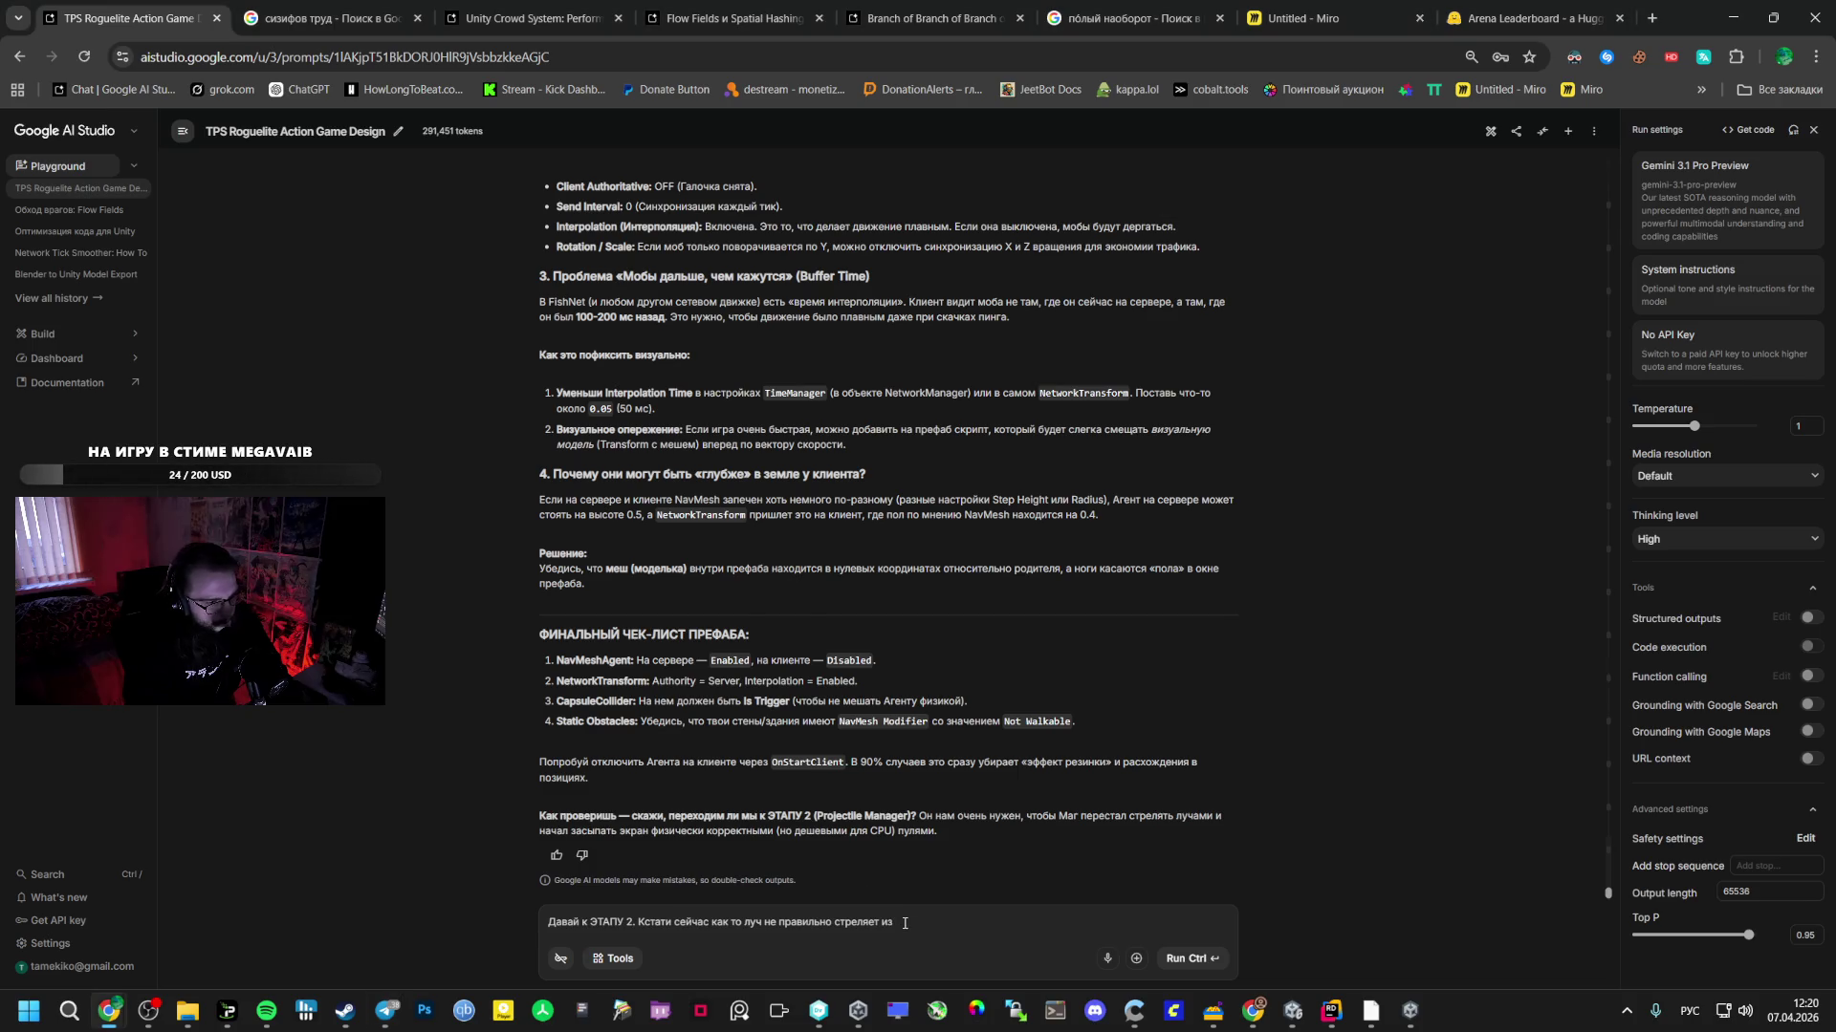
pyautogui.hotkey('ctrl', 'v')
# - Describe how the beam misfires at close range instead of hitting the aim point
pyautogui.write('песр')
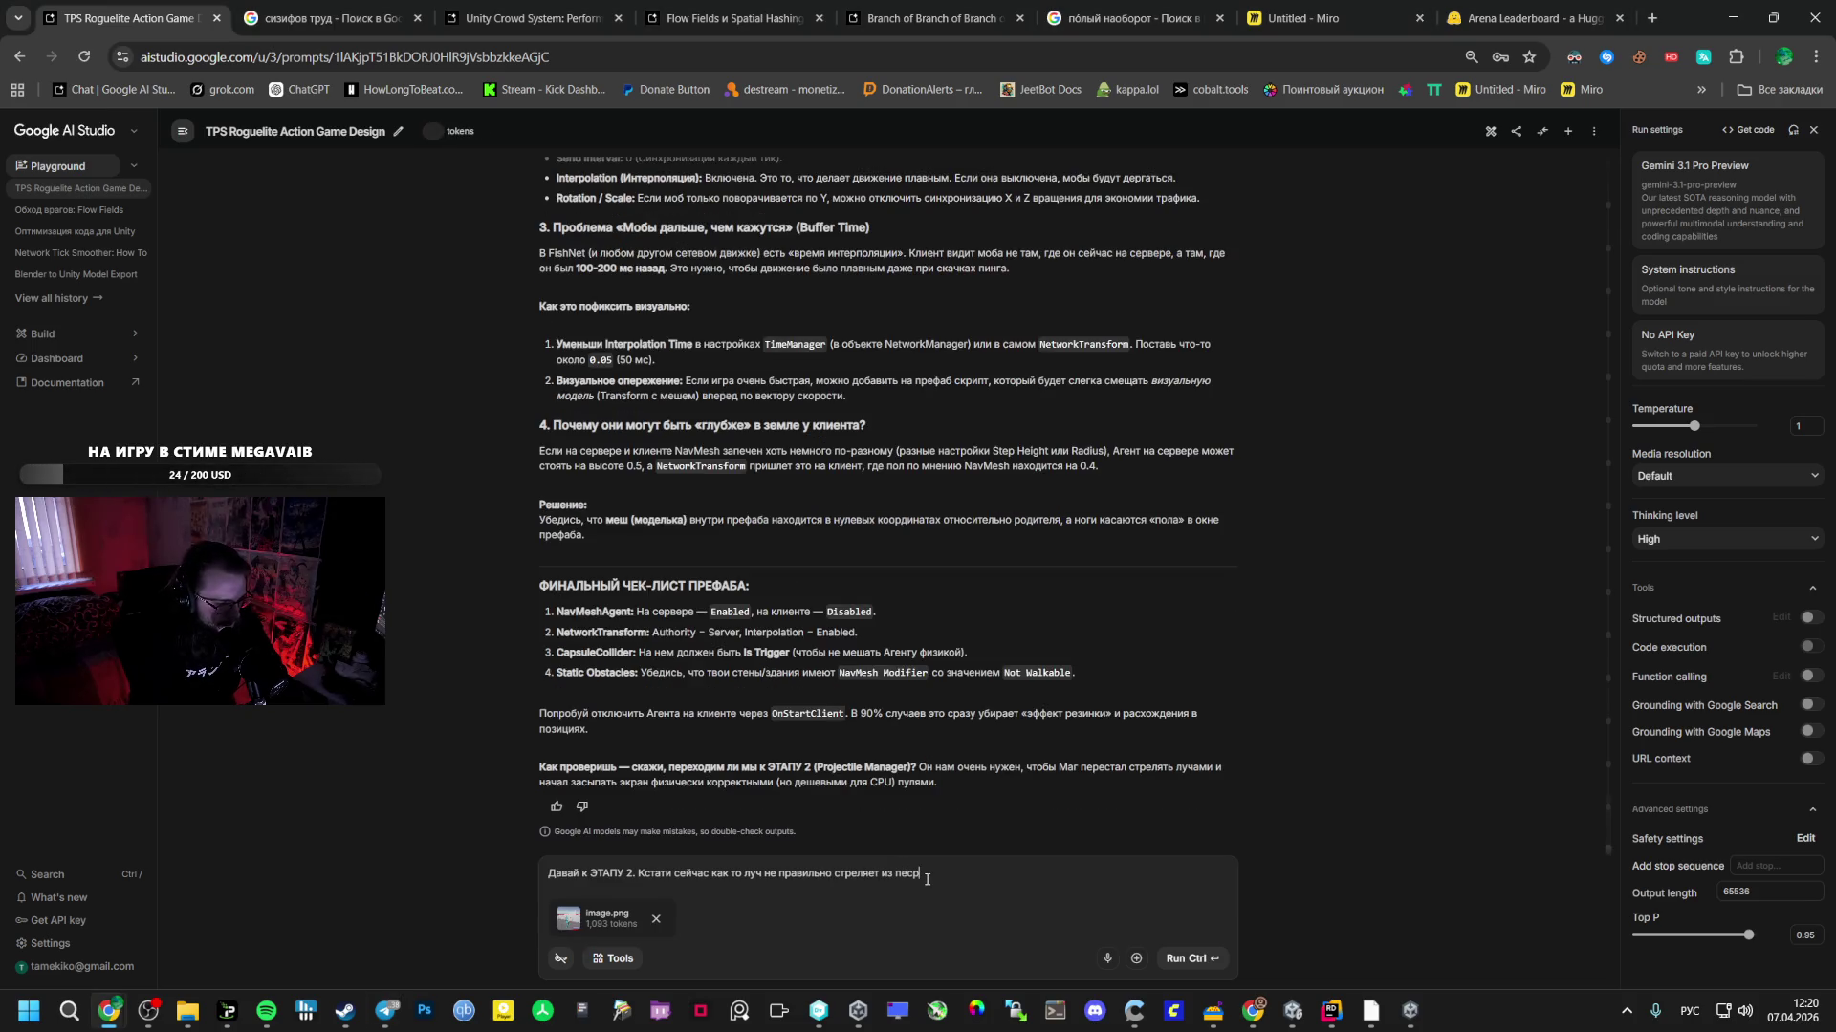
pyautogui.press('BackSpace')
pyautogui.press('BackSpace')
pyautogui.press('BackSpace')
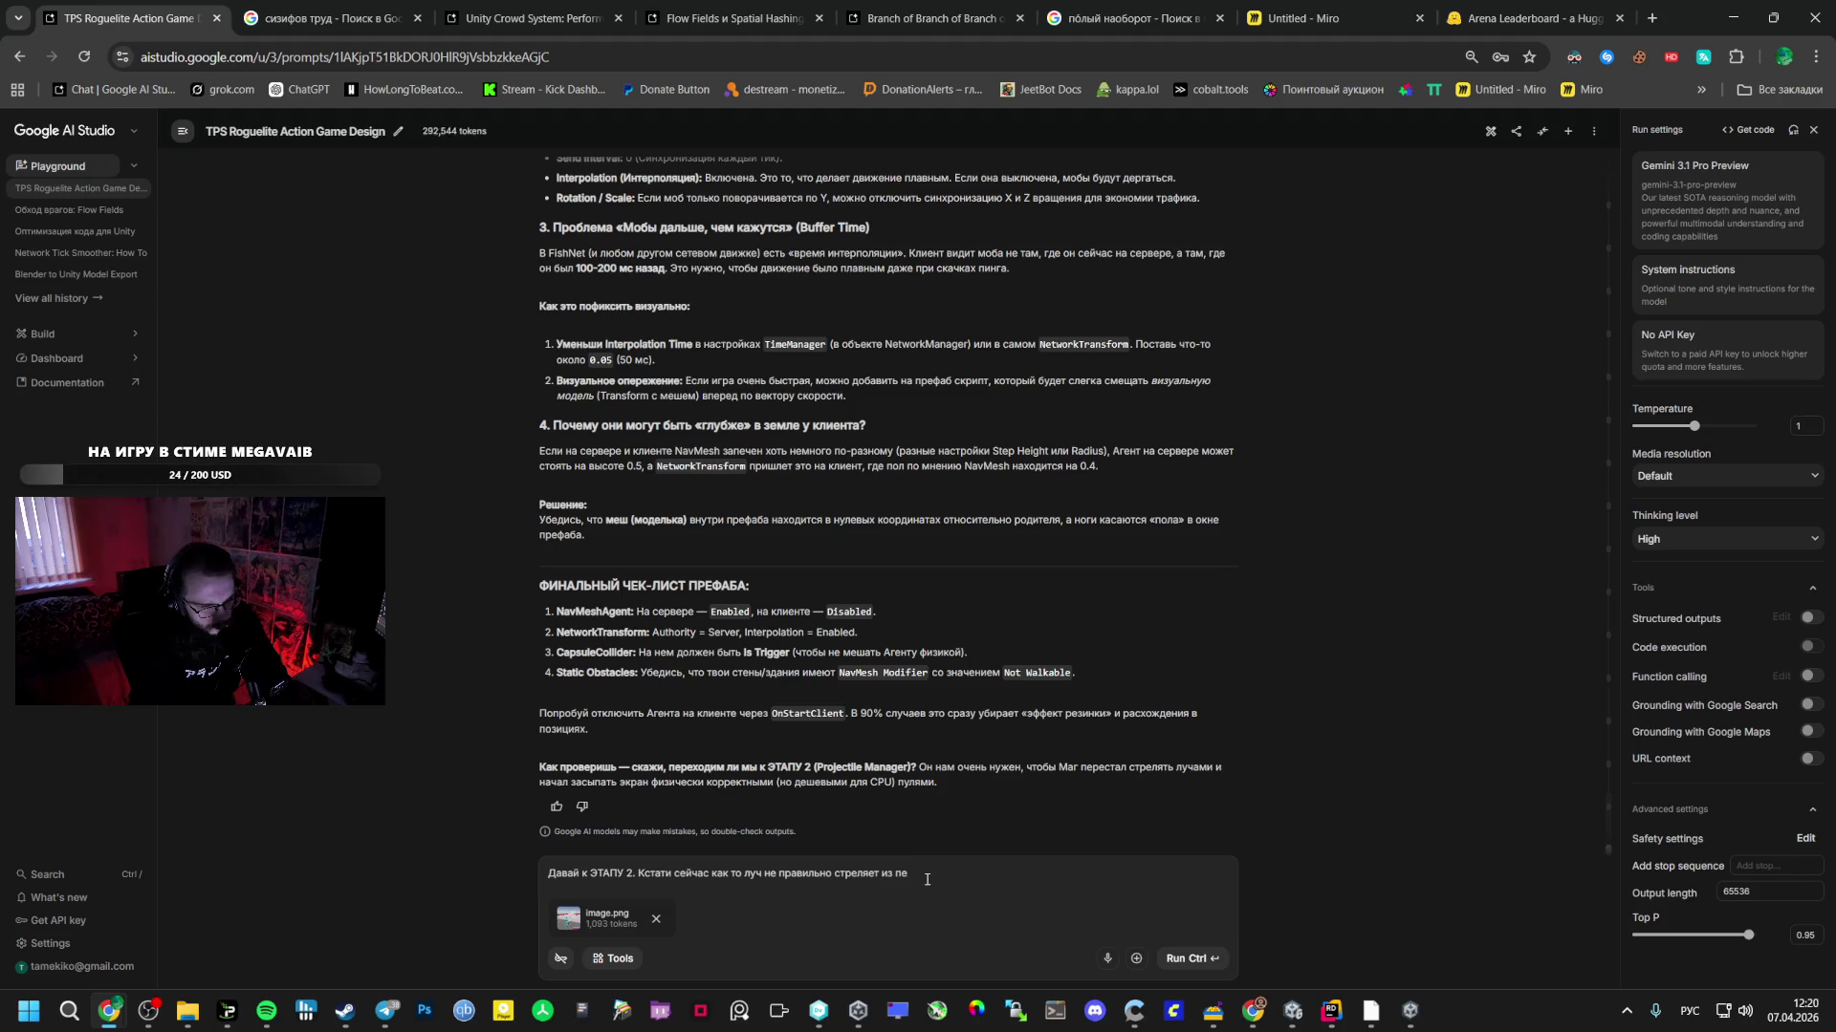
pyautogui.write('рсонажа')
pyautogui.write('то ')
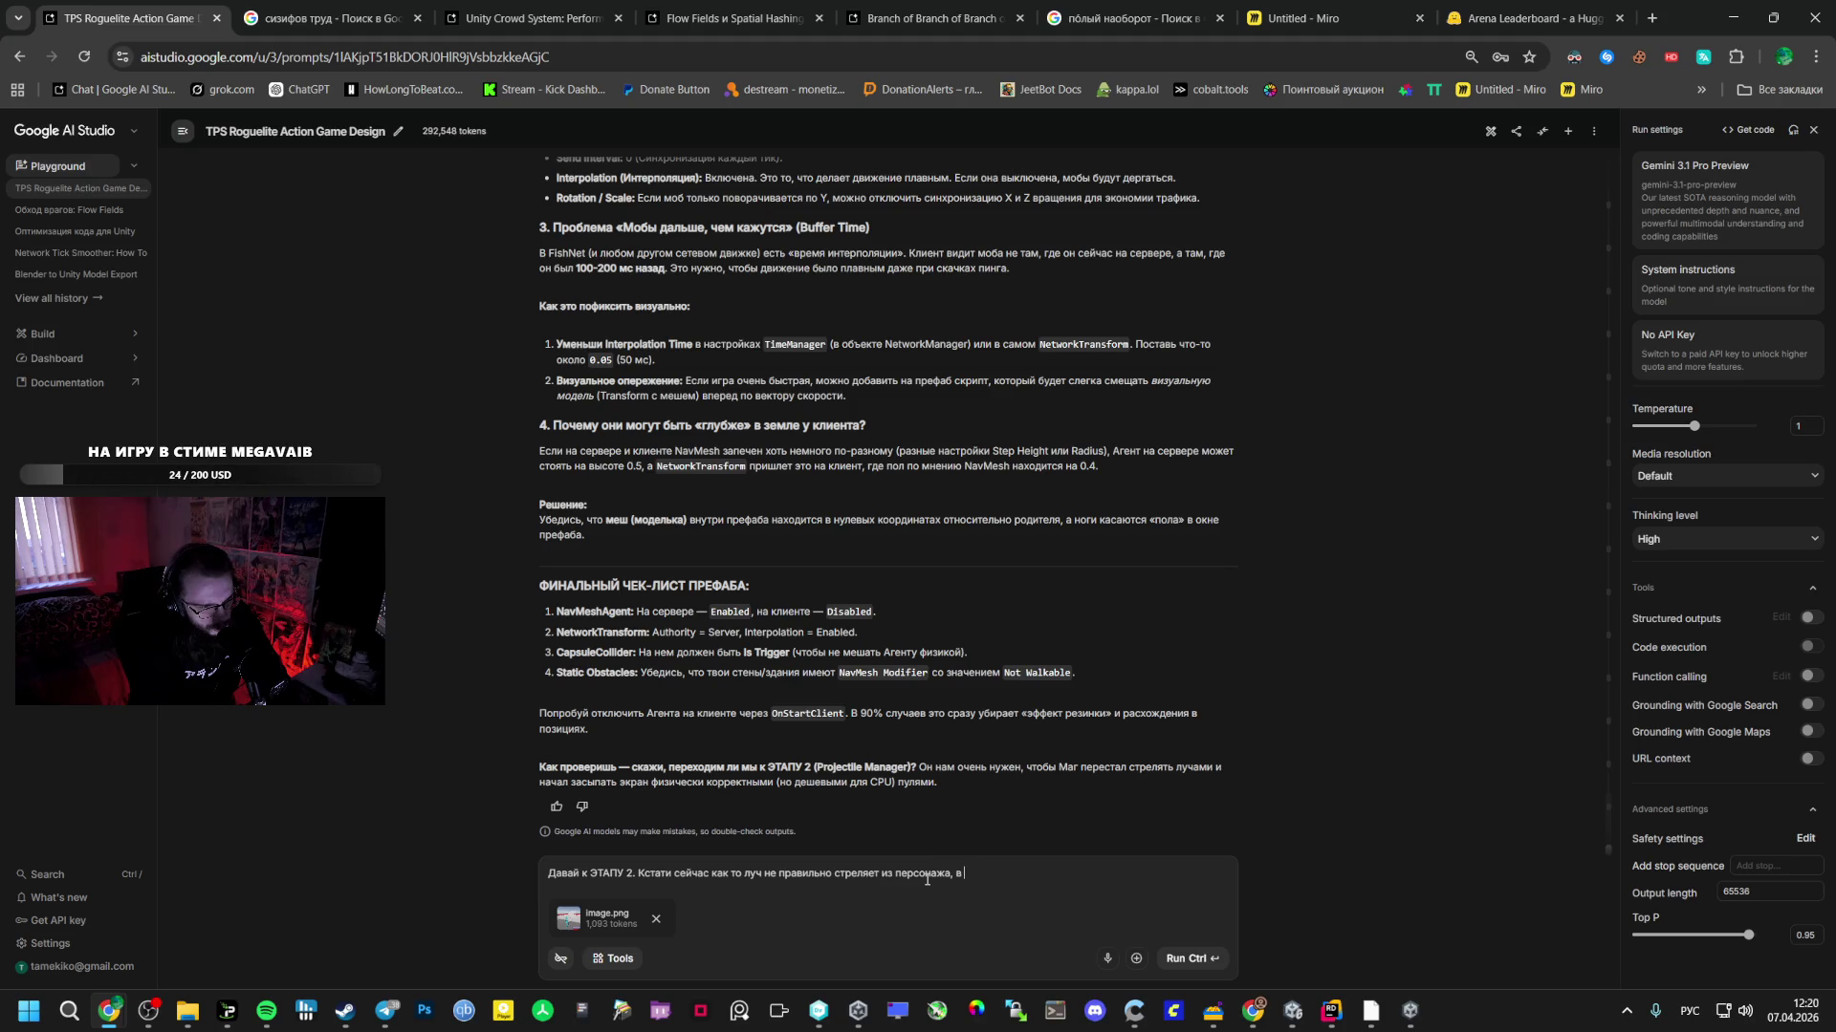
pyautogui.write('м плане')
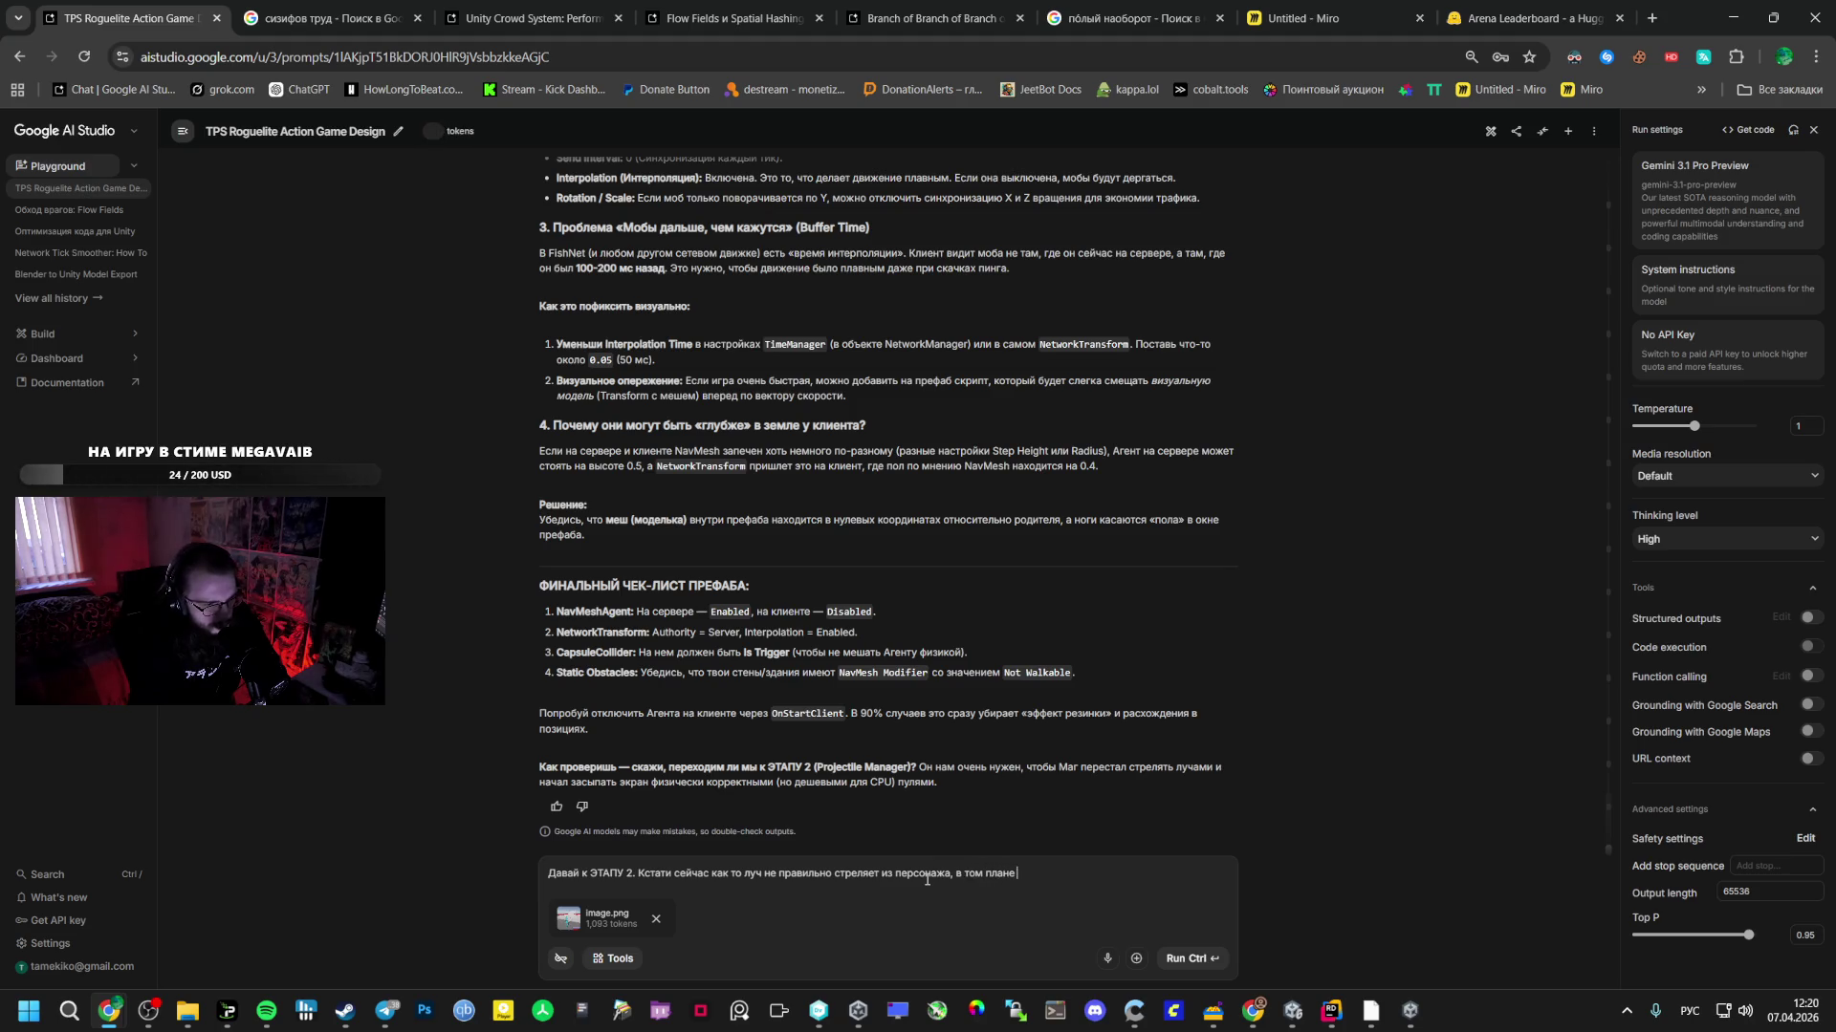
pyautogui.write(' что')
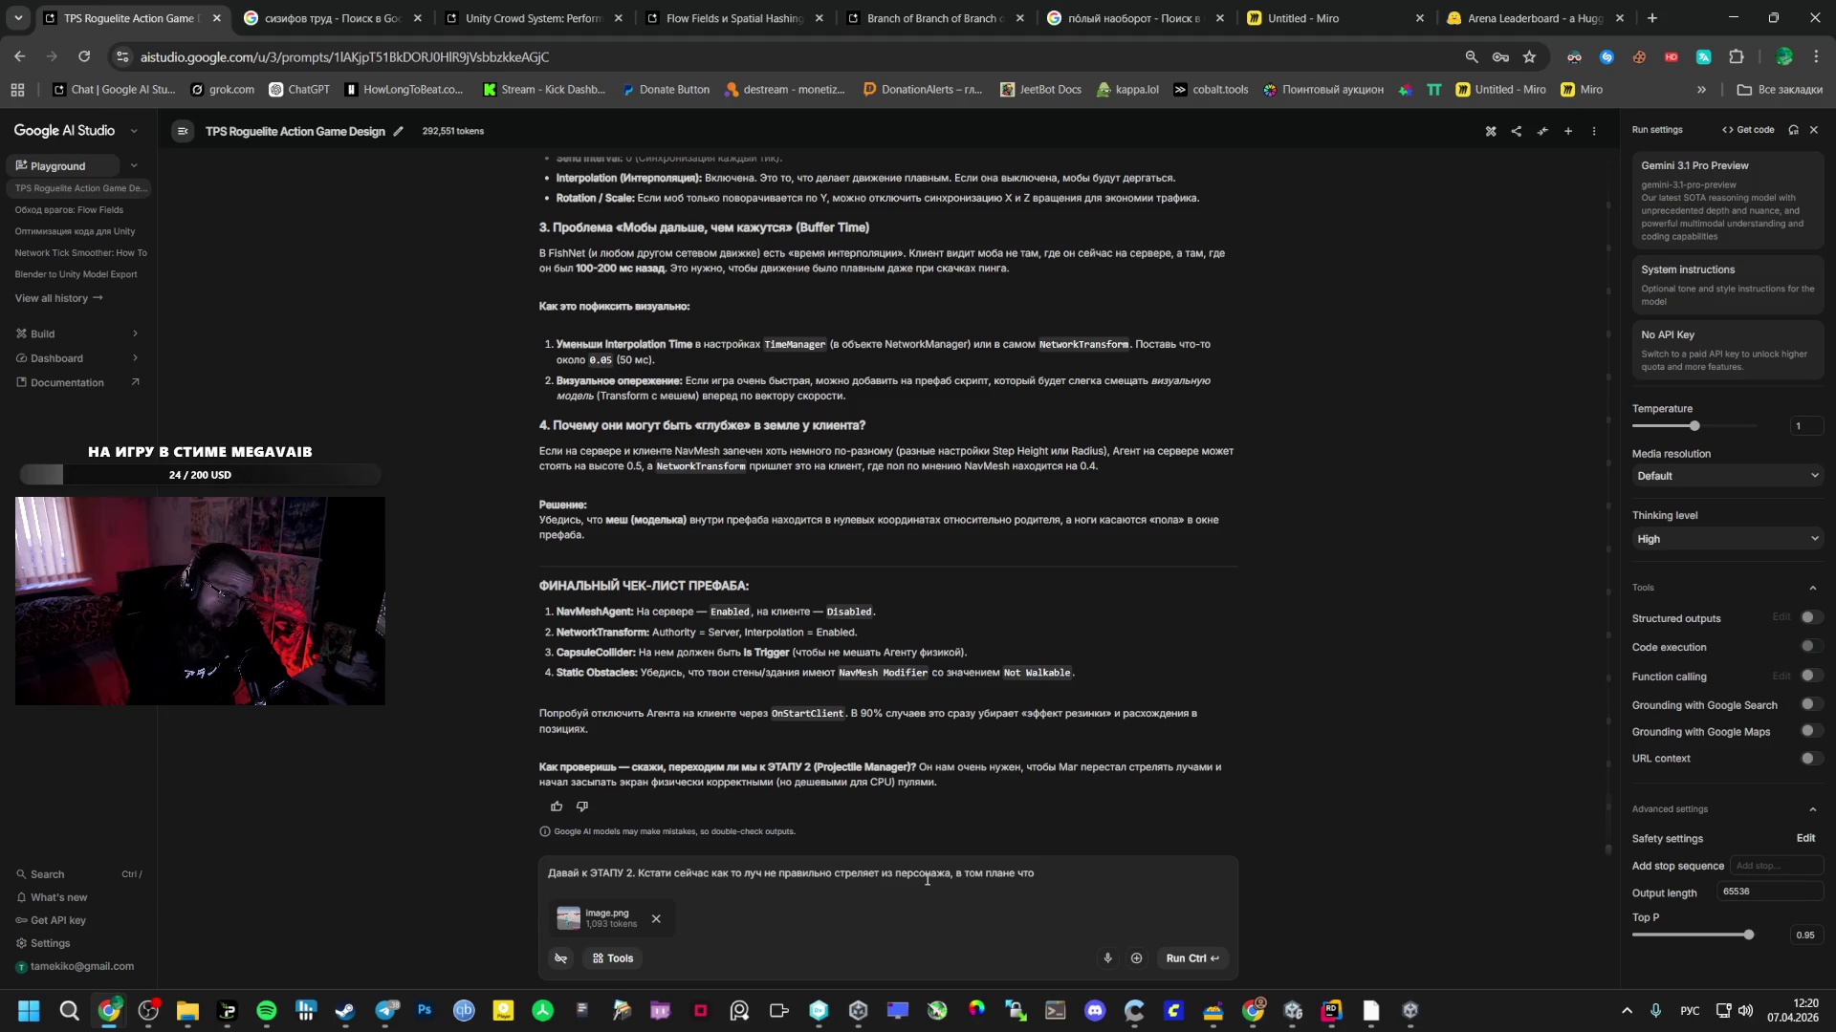
pyautogui.write(' если по')
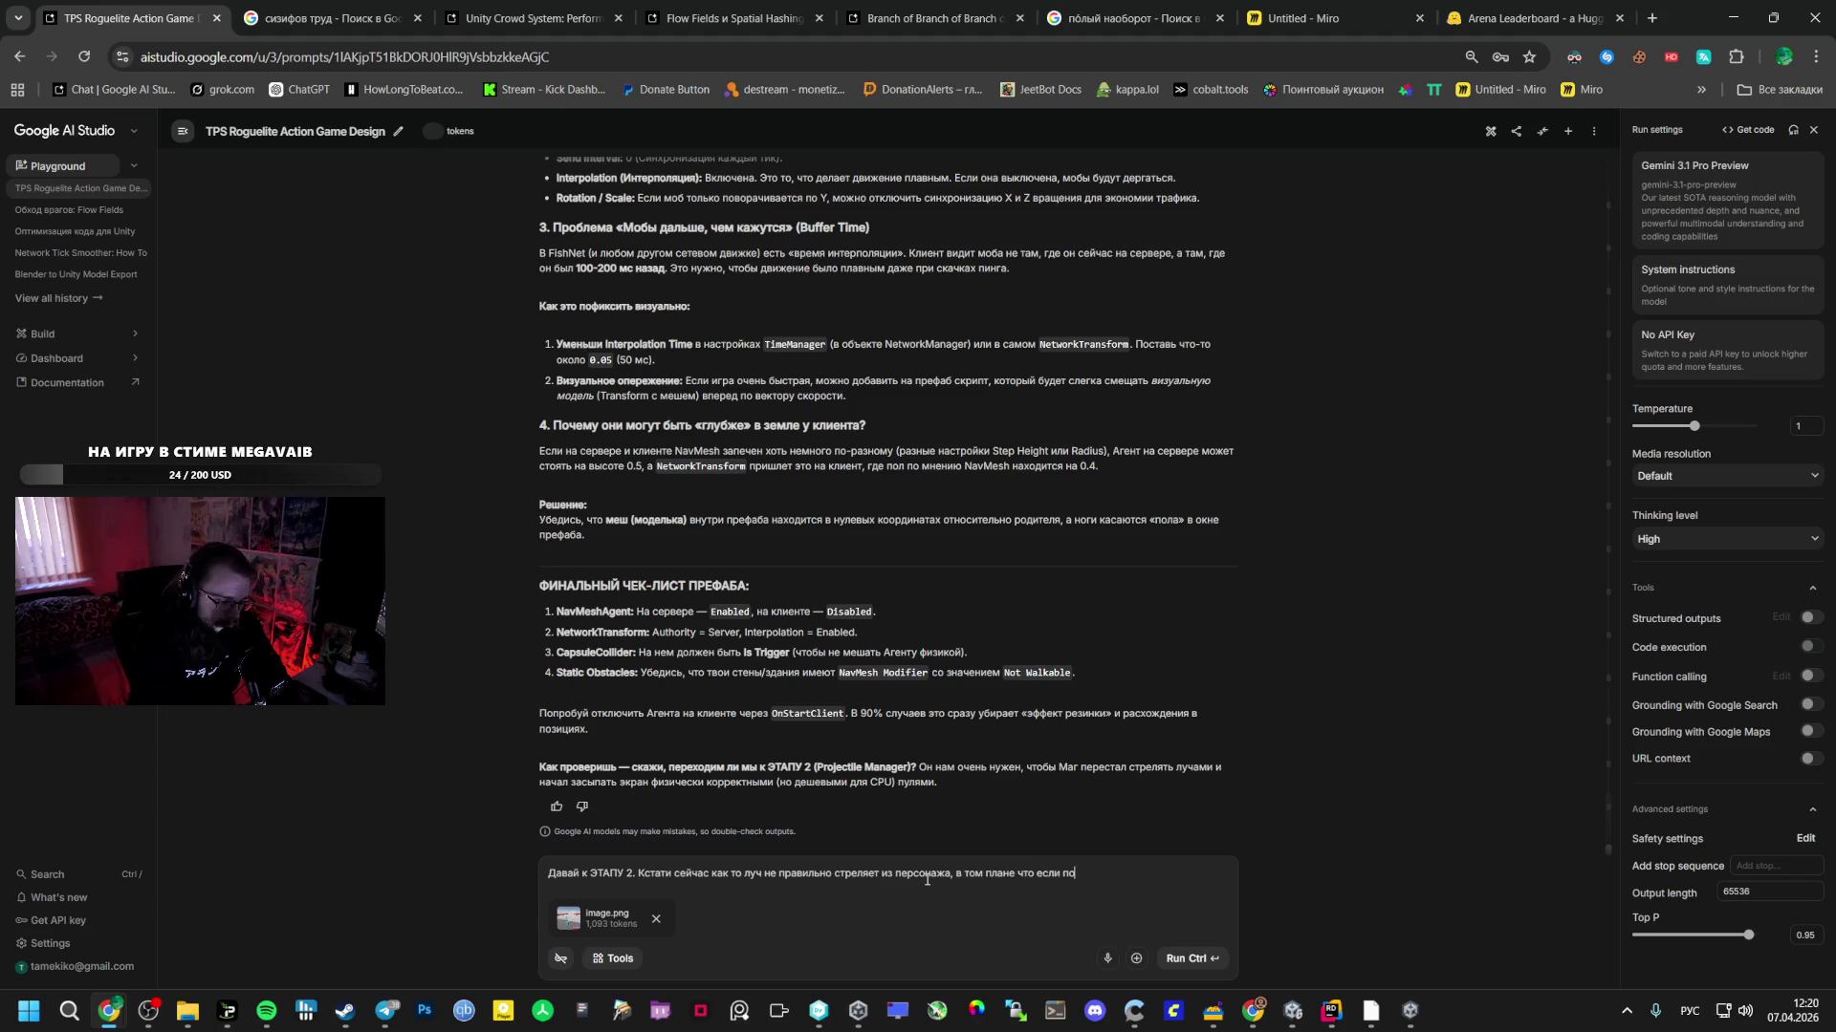
pyautogui.write('дойти в упор')
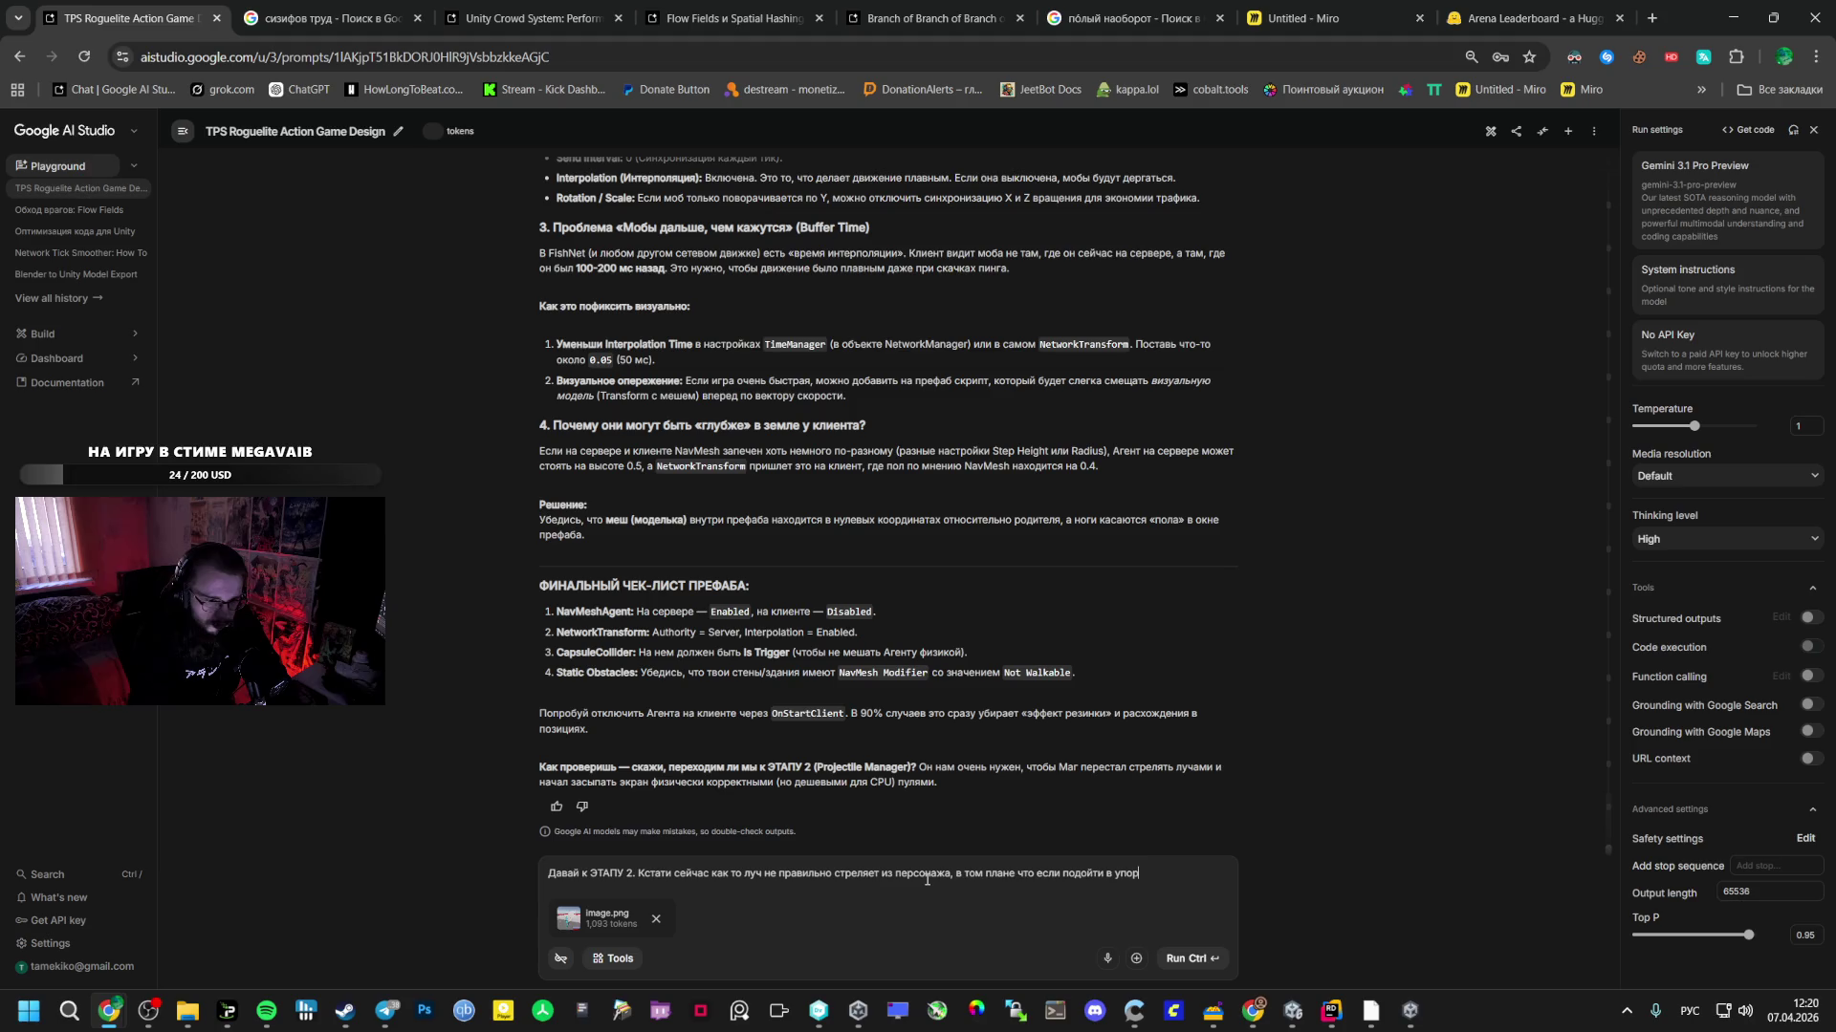
pyautogui.write(' он мо')
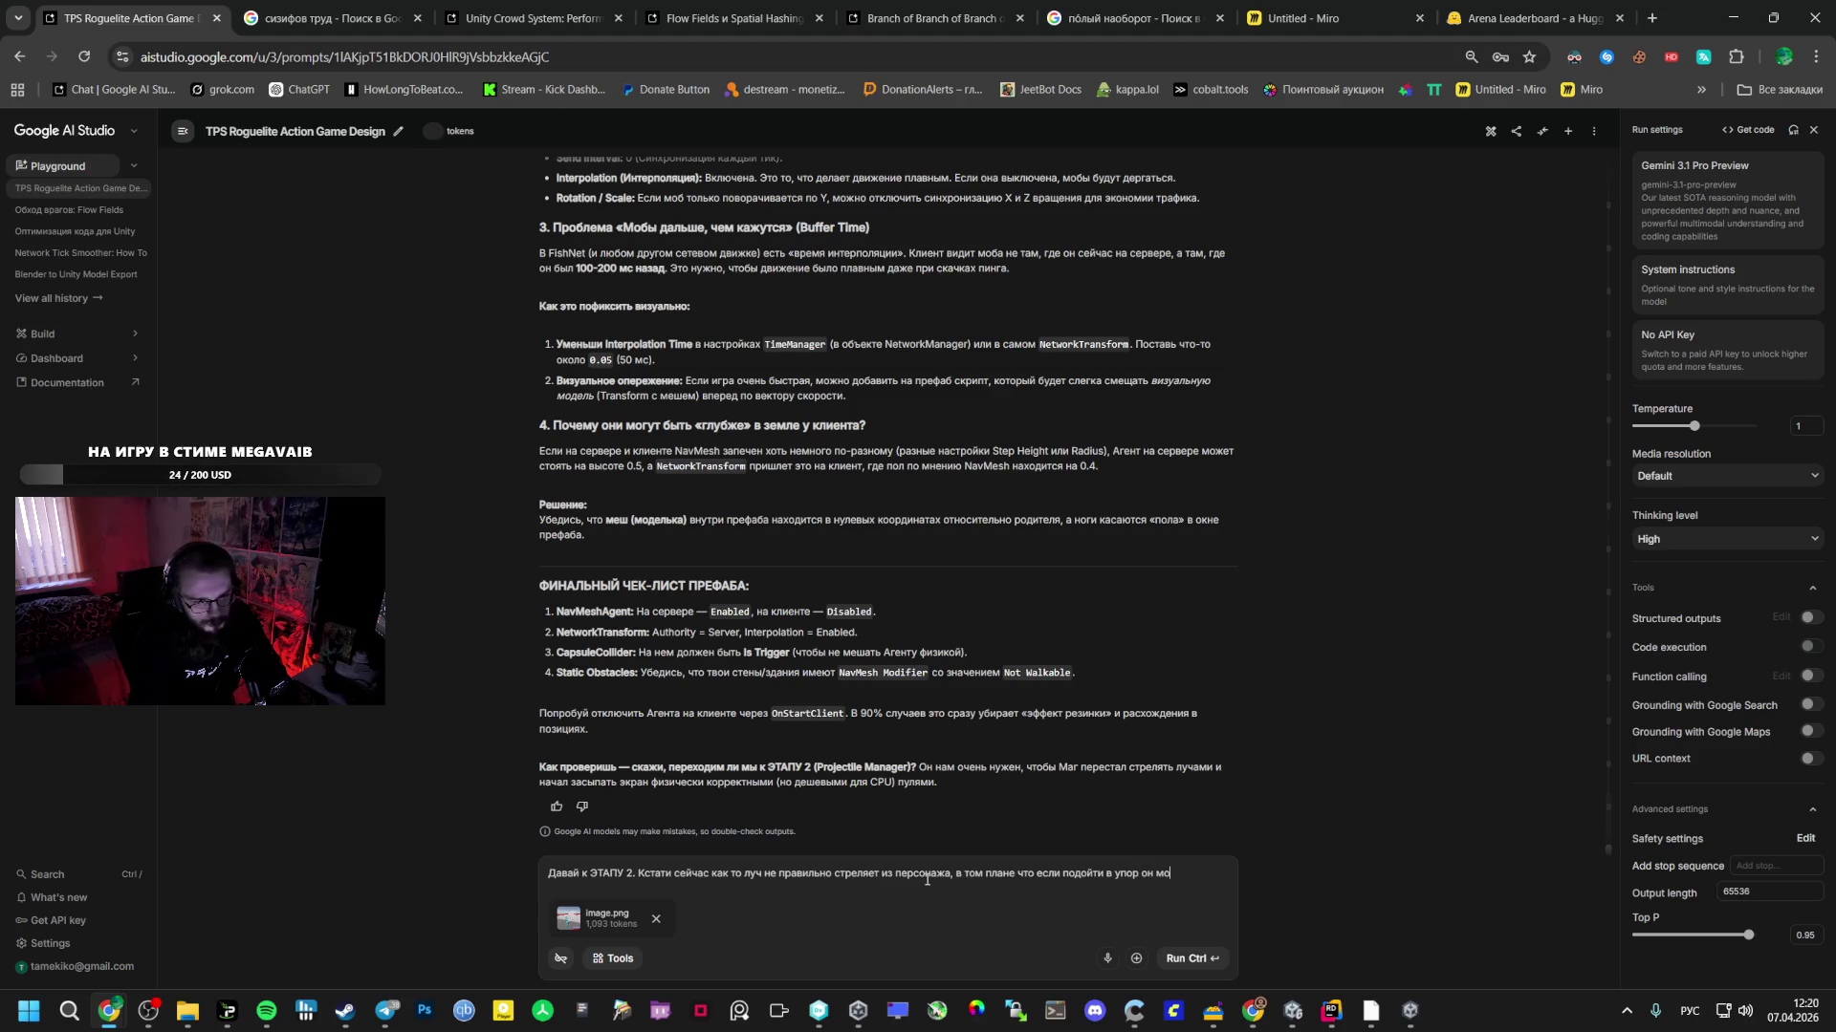
pyautogui.write('жет в')
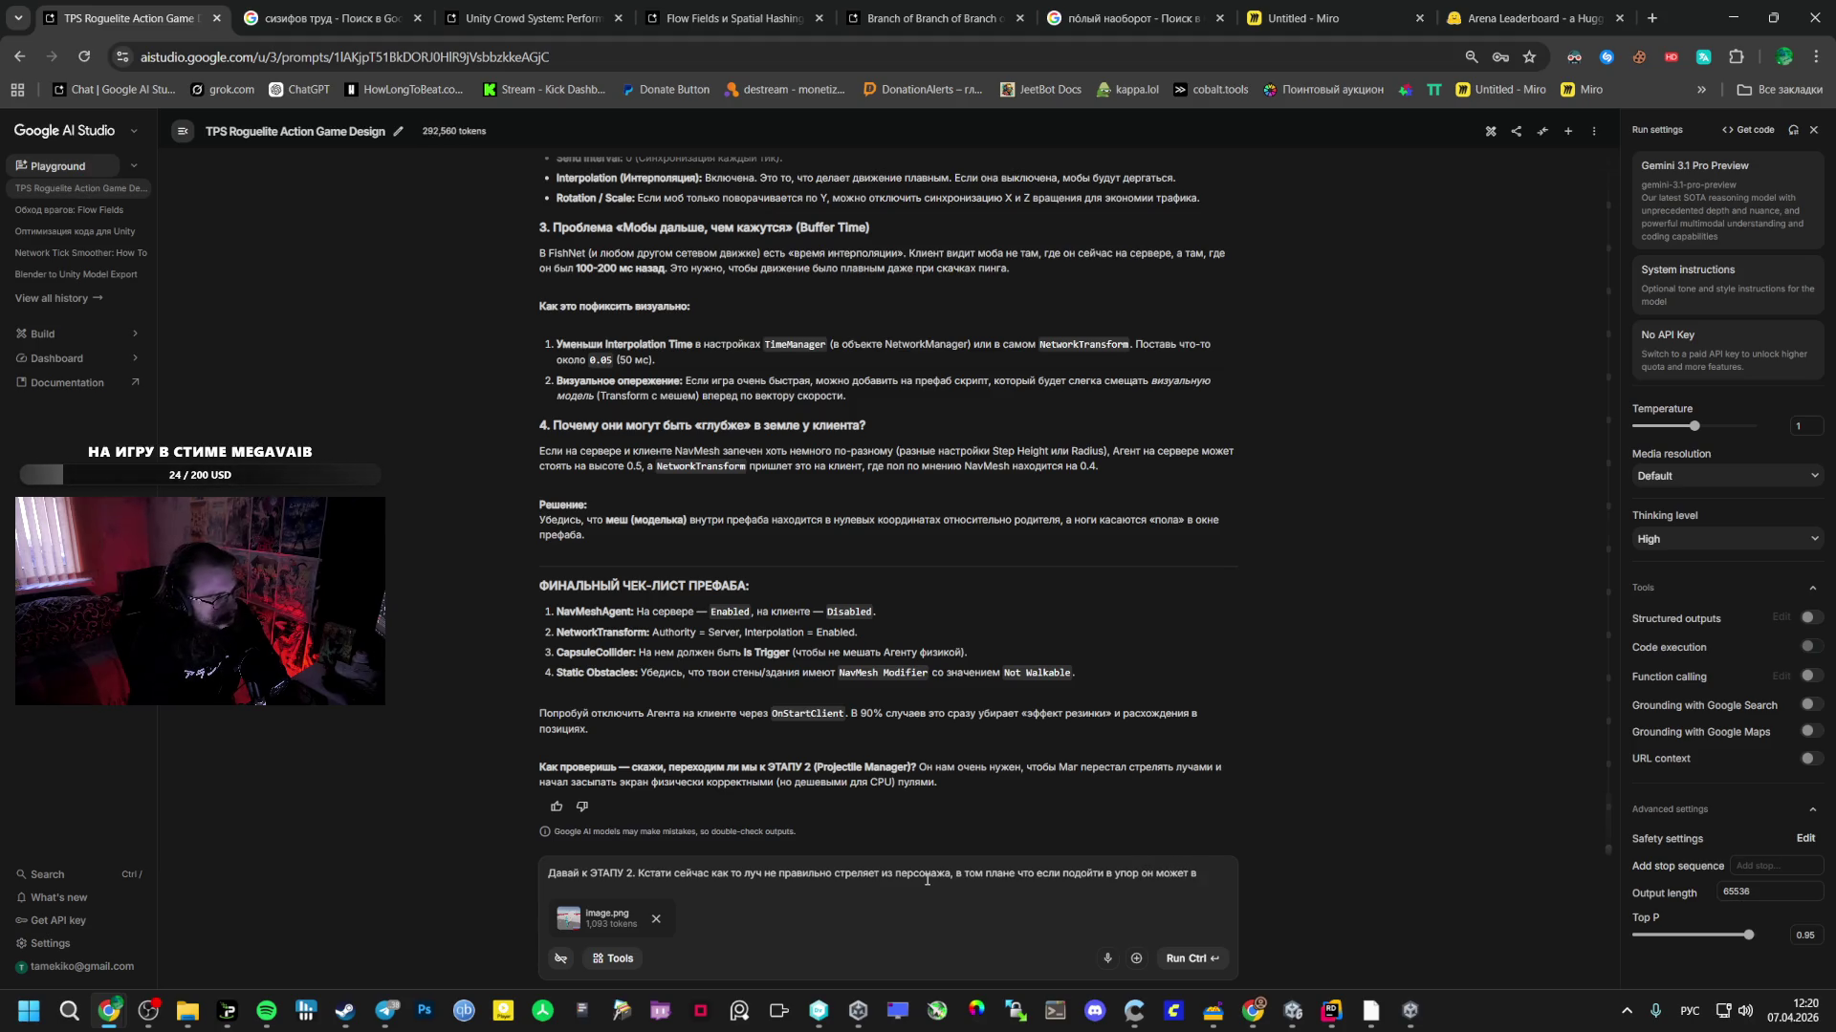
pyautogui.write(' него на')
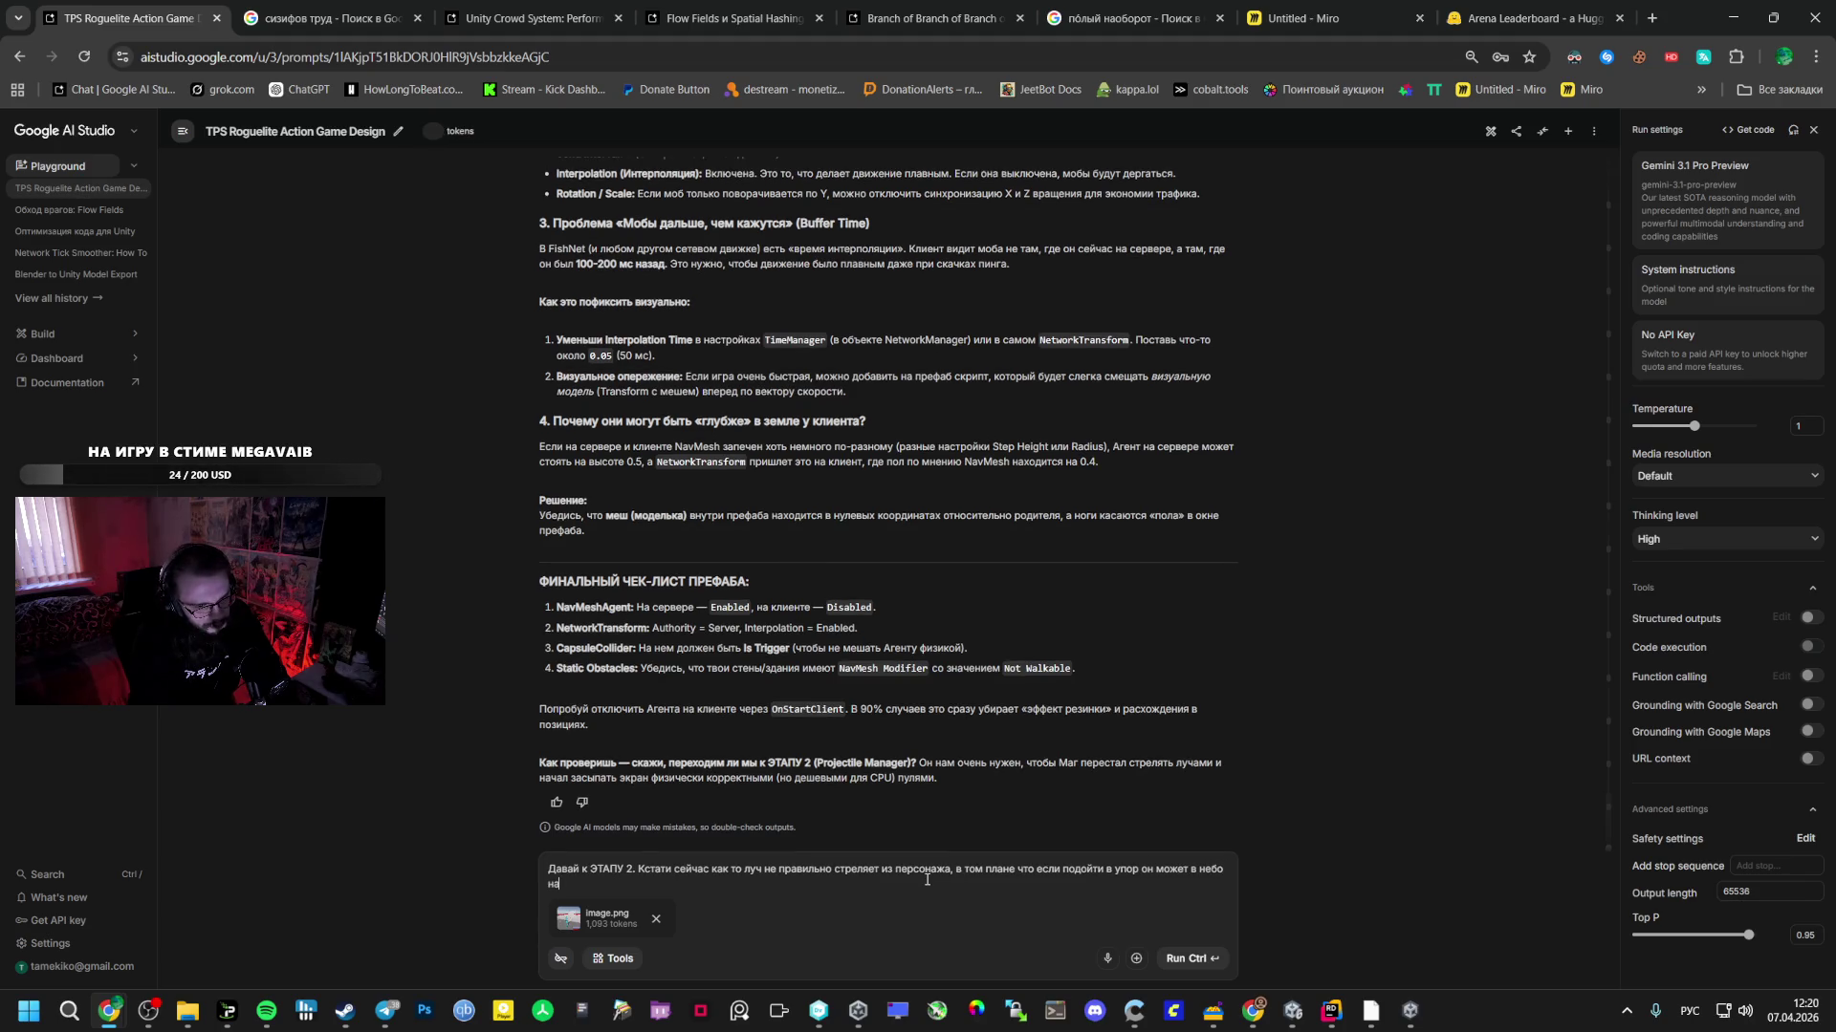
pyautogui.write('ть стрелять')
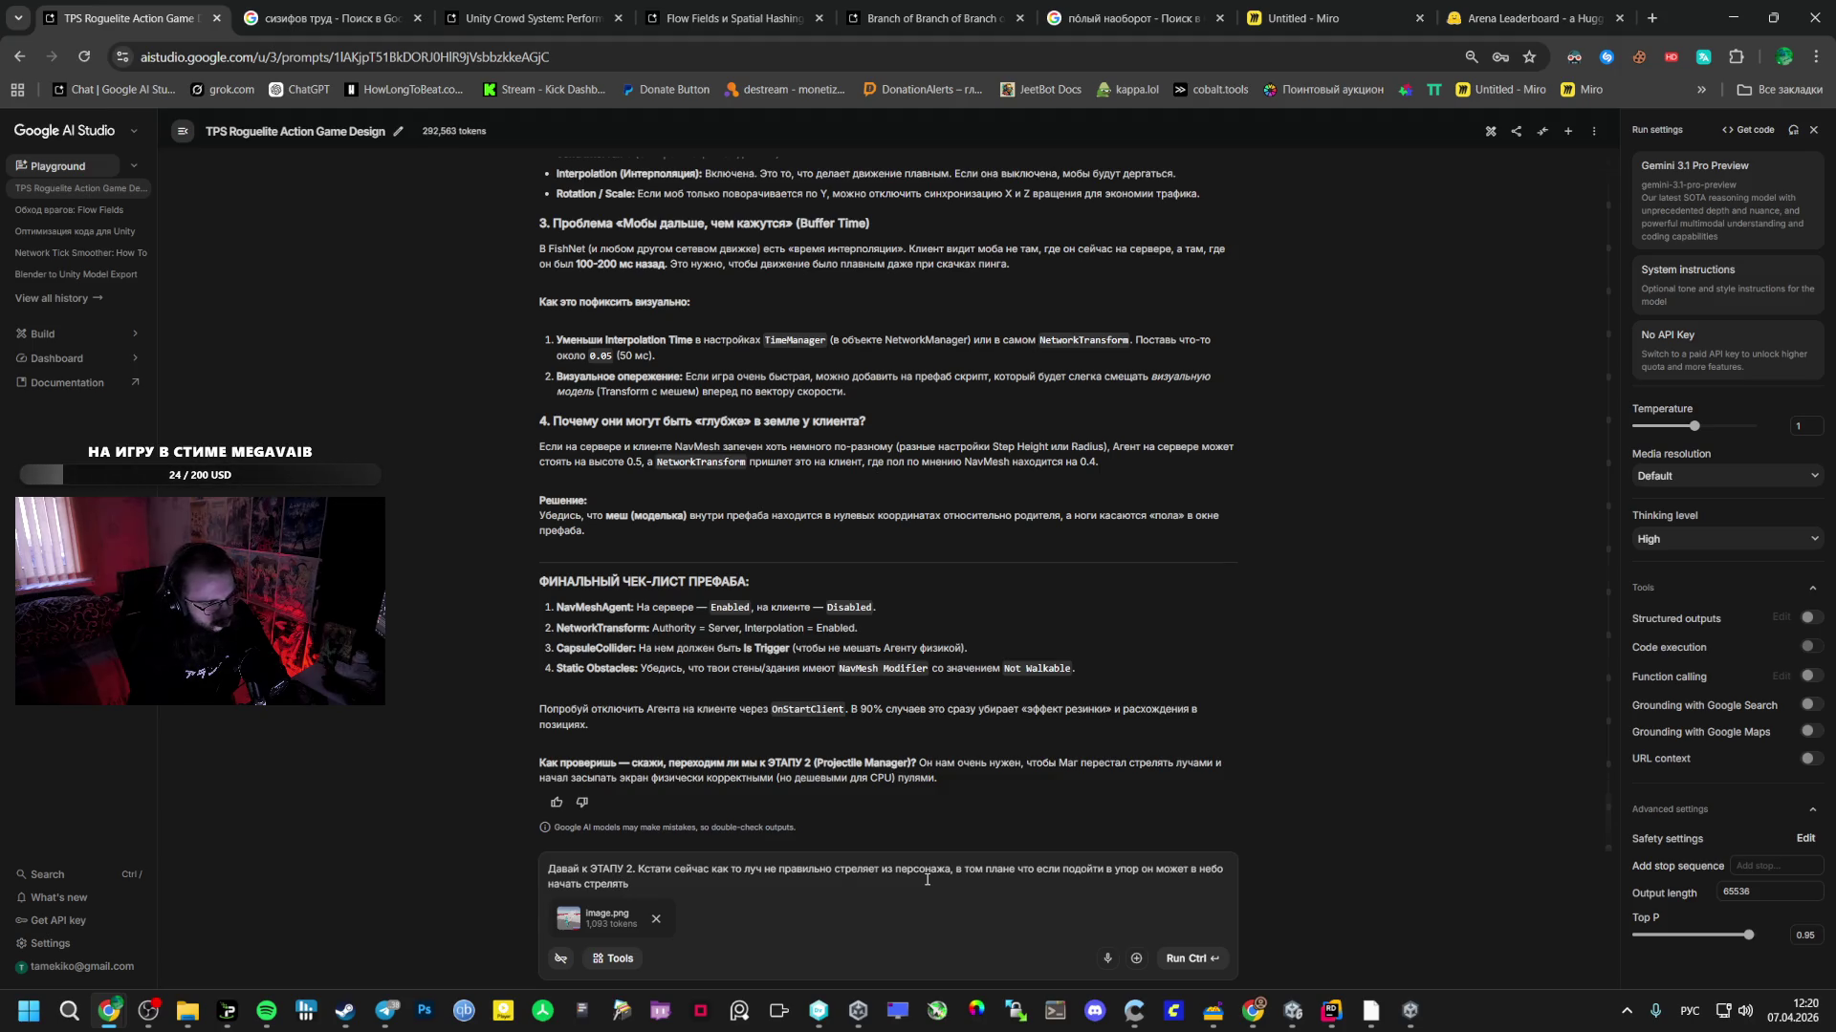
pyautogui.write(', и ког')
pyautogui.press('BackSpace')
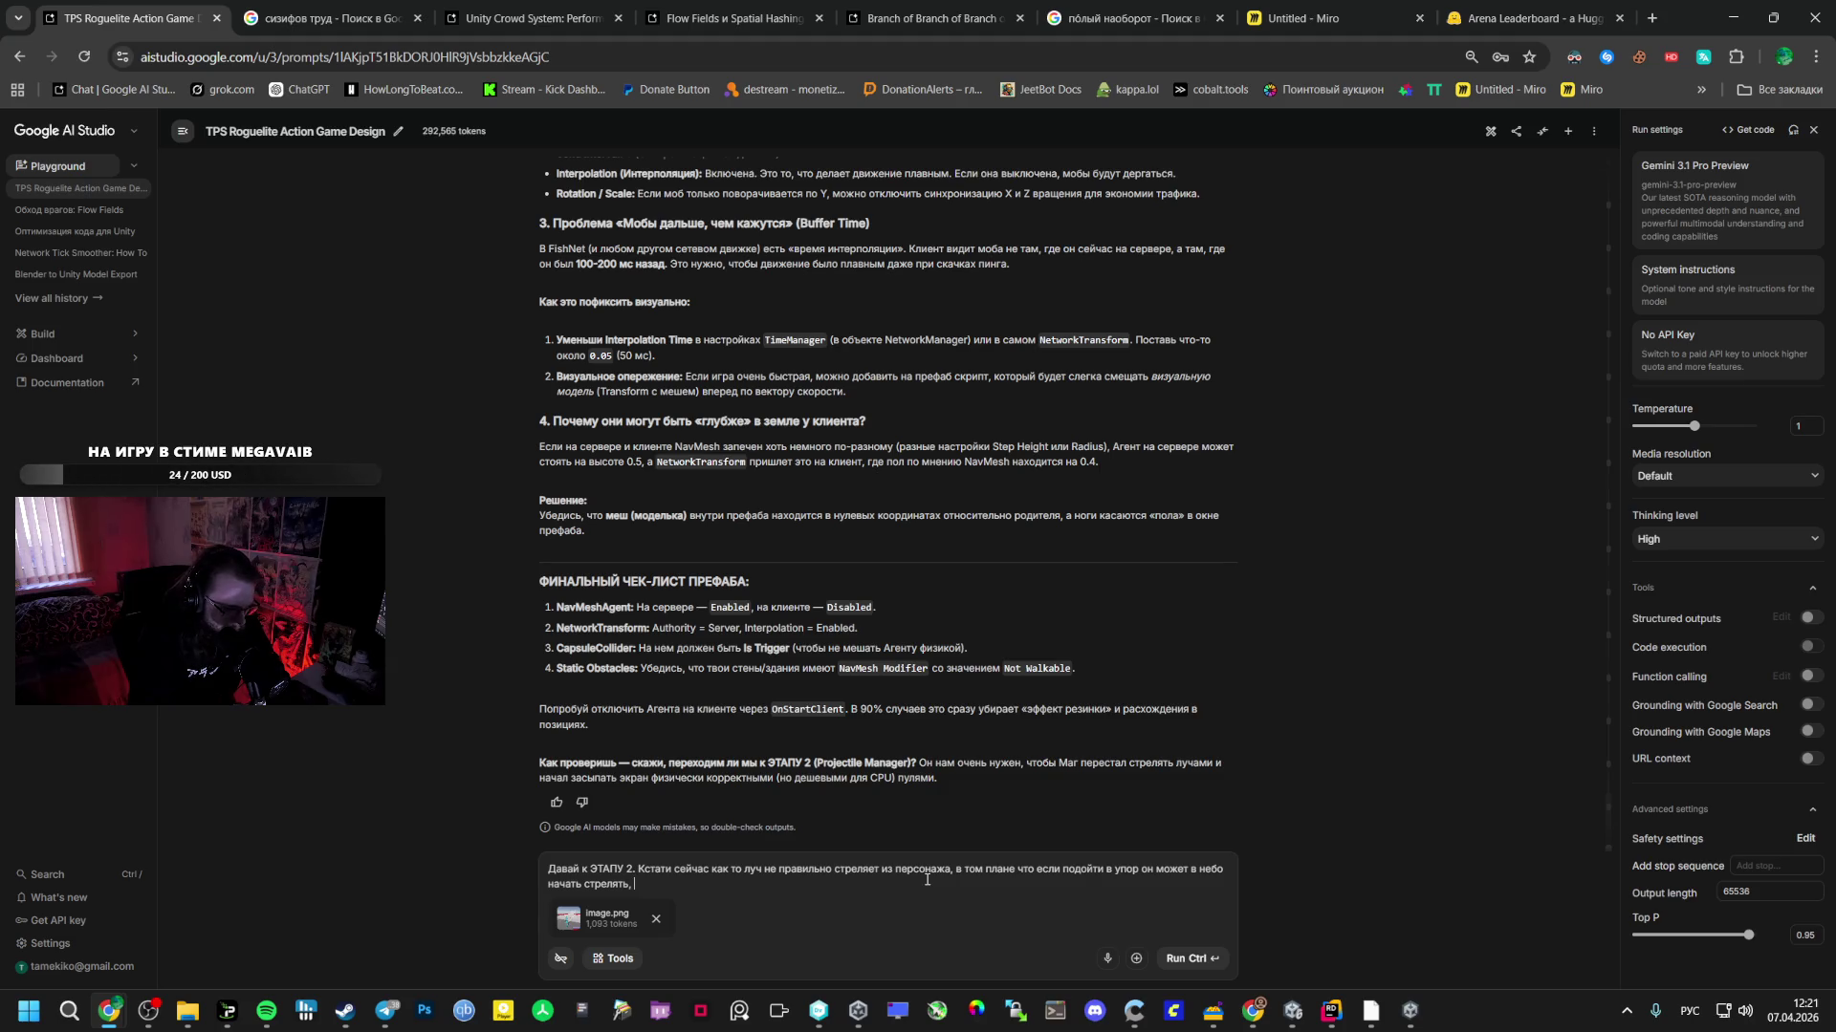
pyautogui.write('щение ')
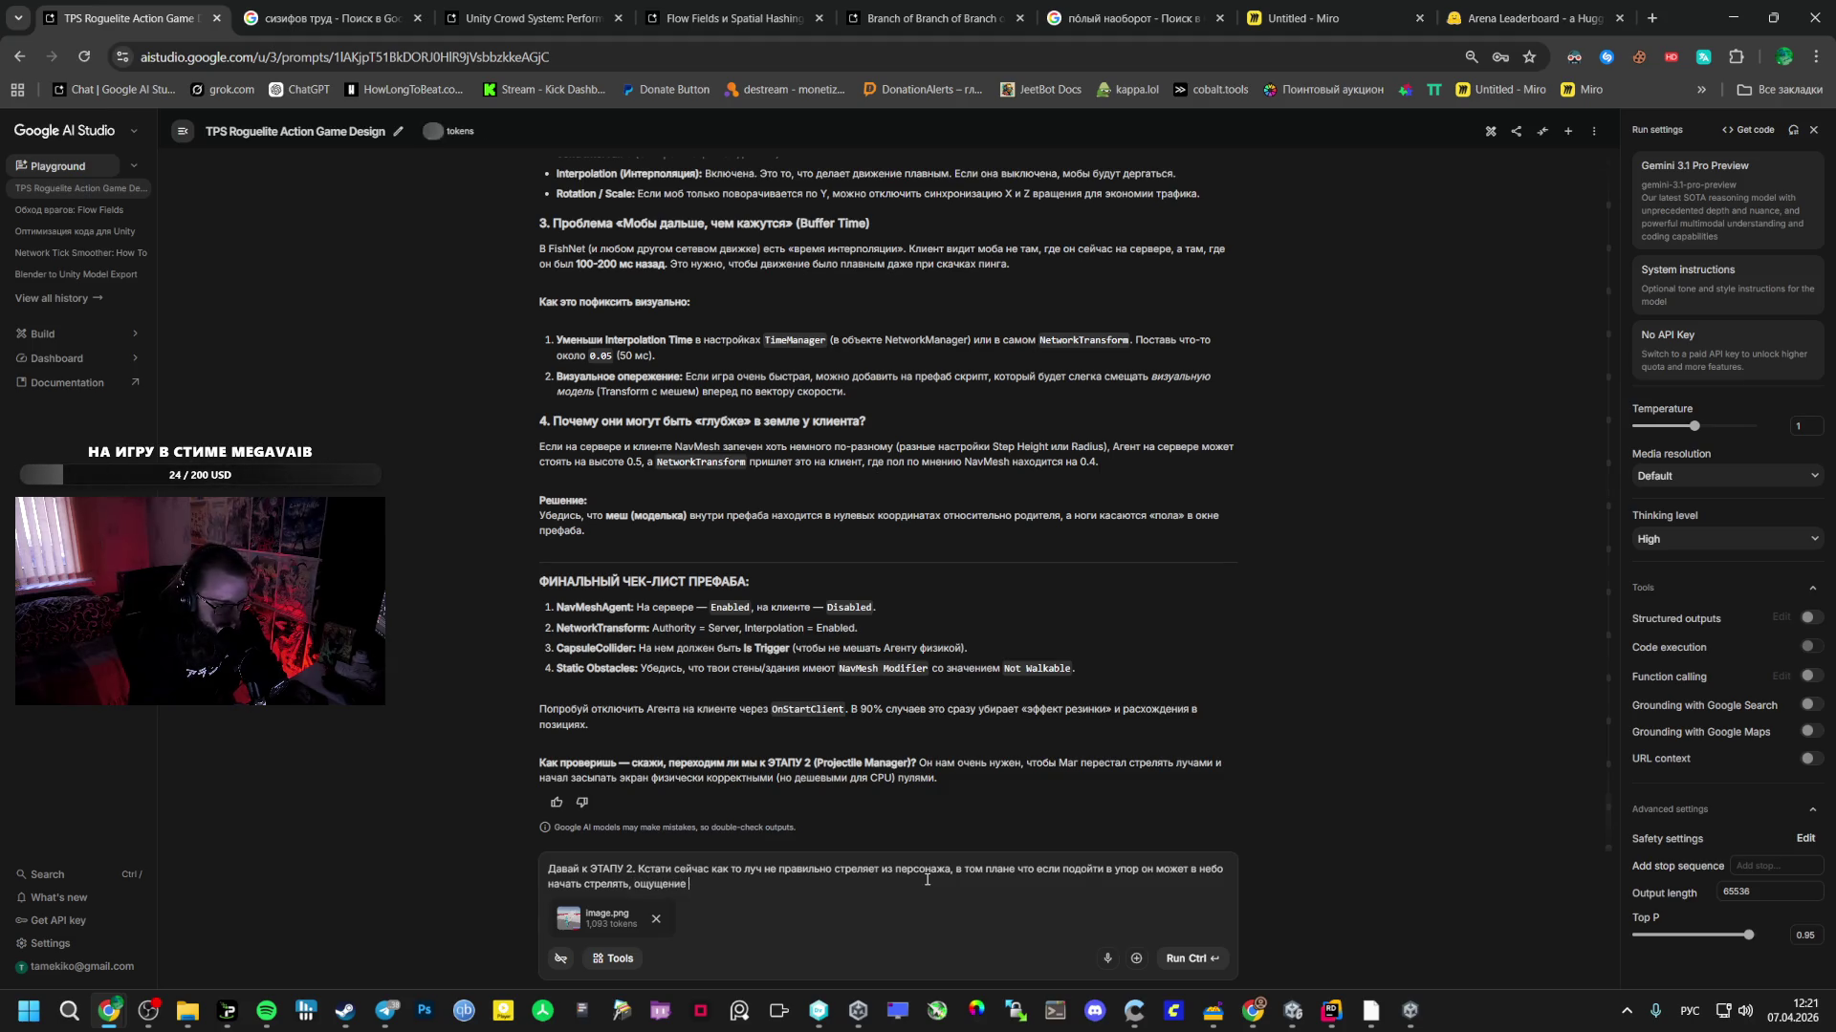
pyautogui.write('что это мо')
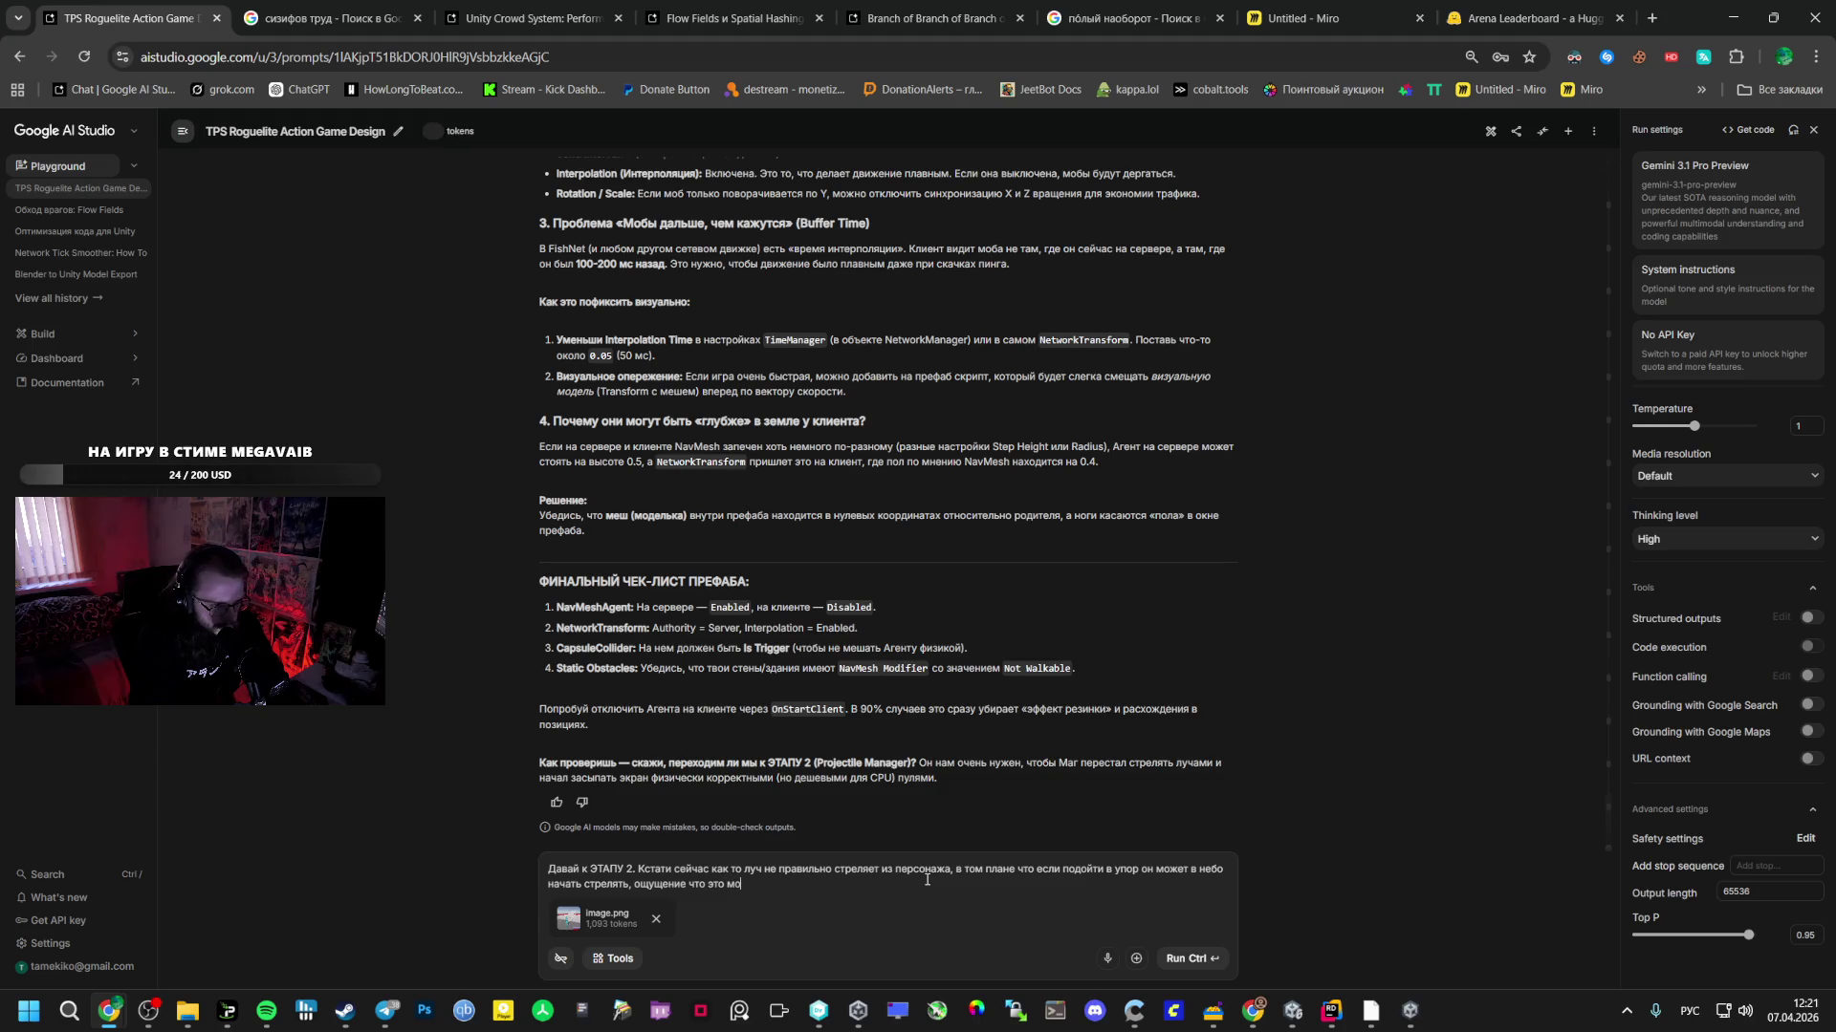
pyautogui.write('жет так же лом')
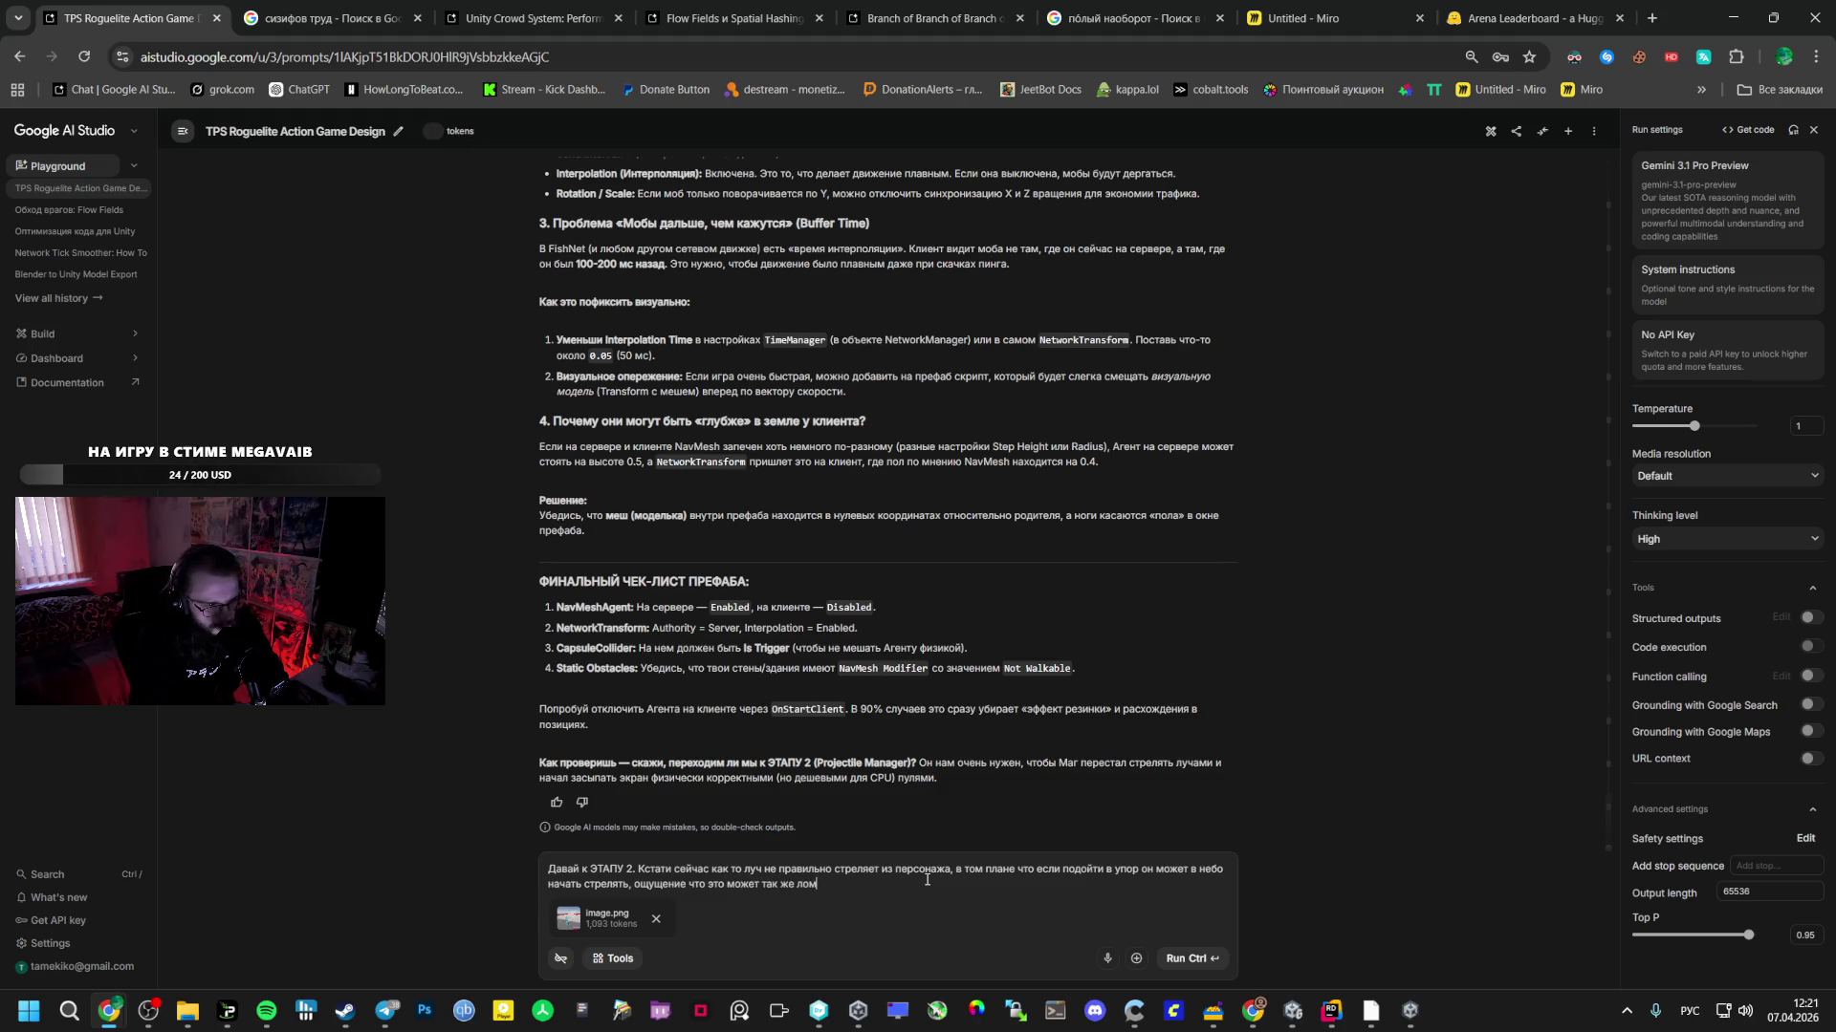
pyautogui.write('аться из-за')
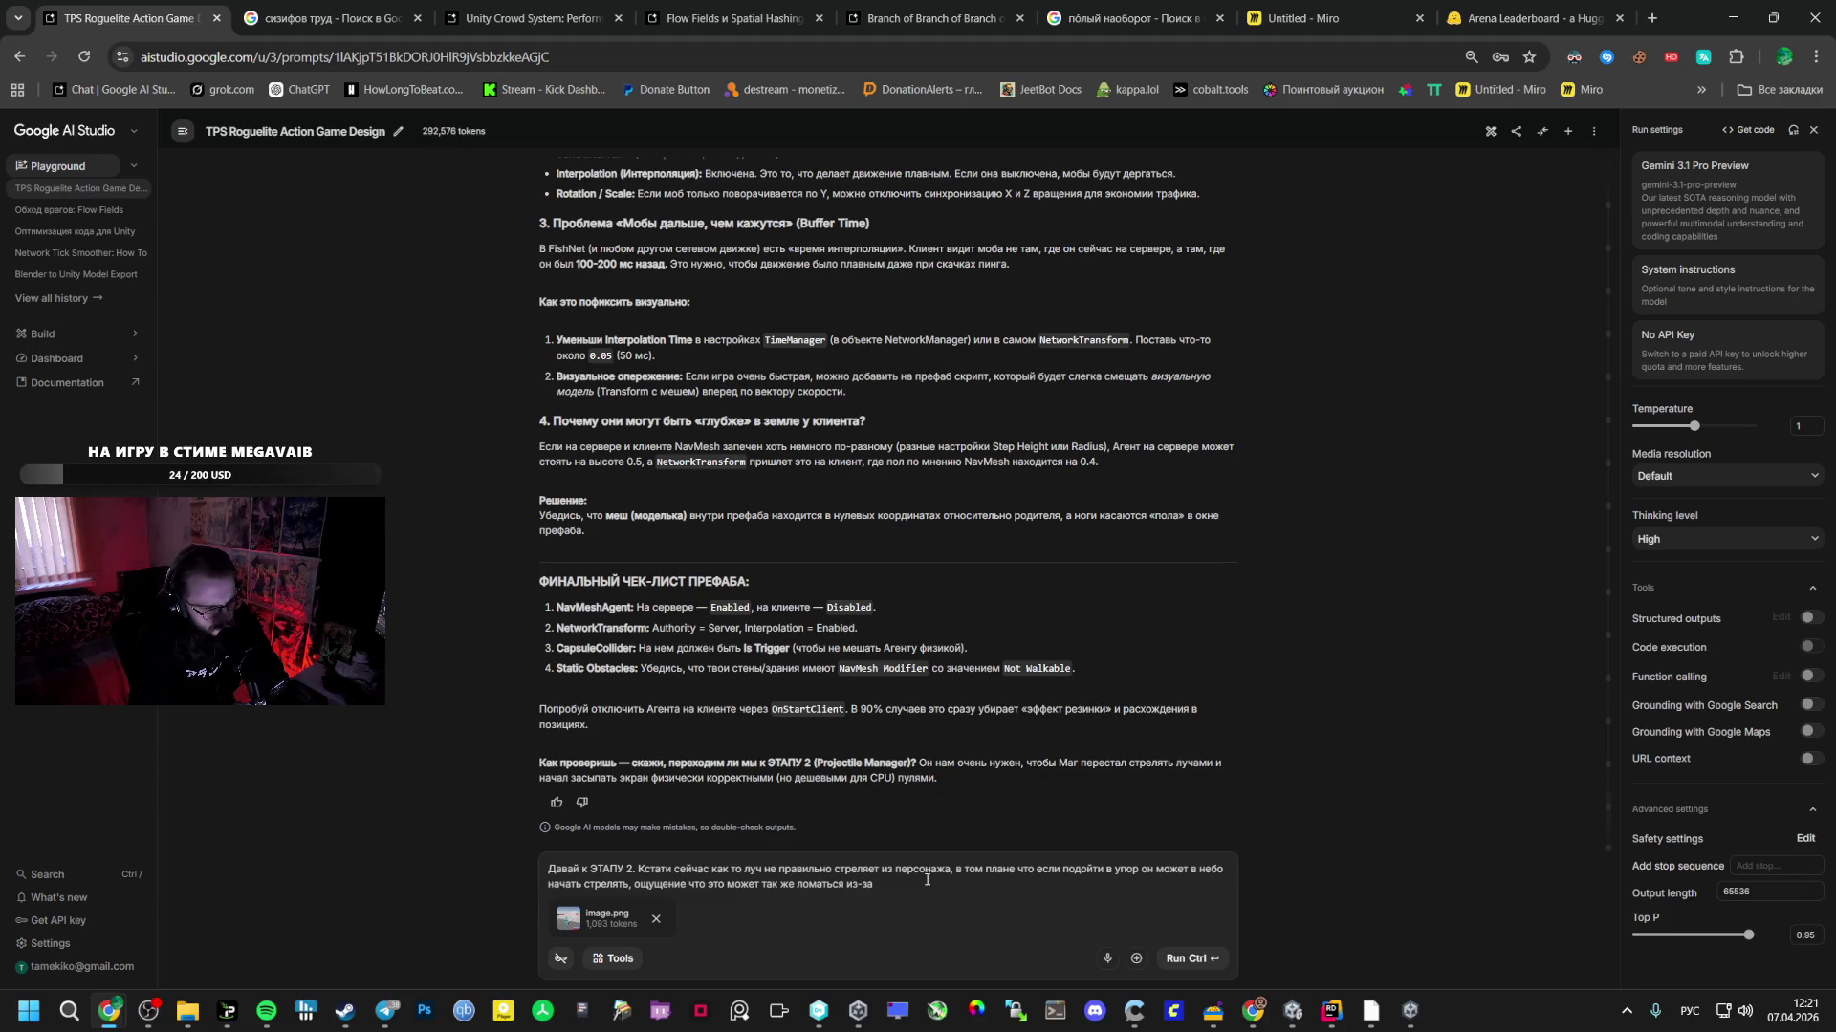
pyautogui.write('ор')
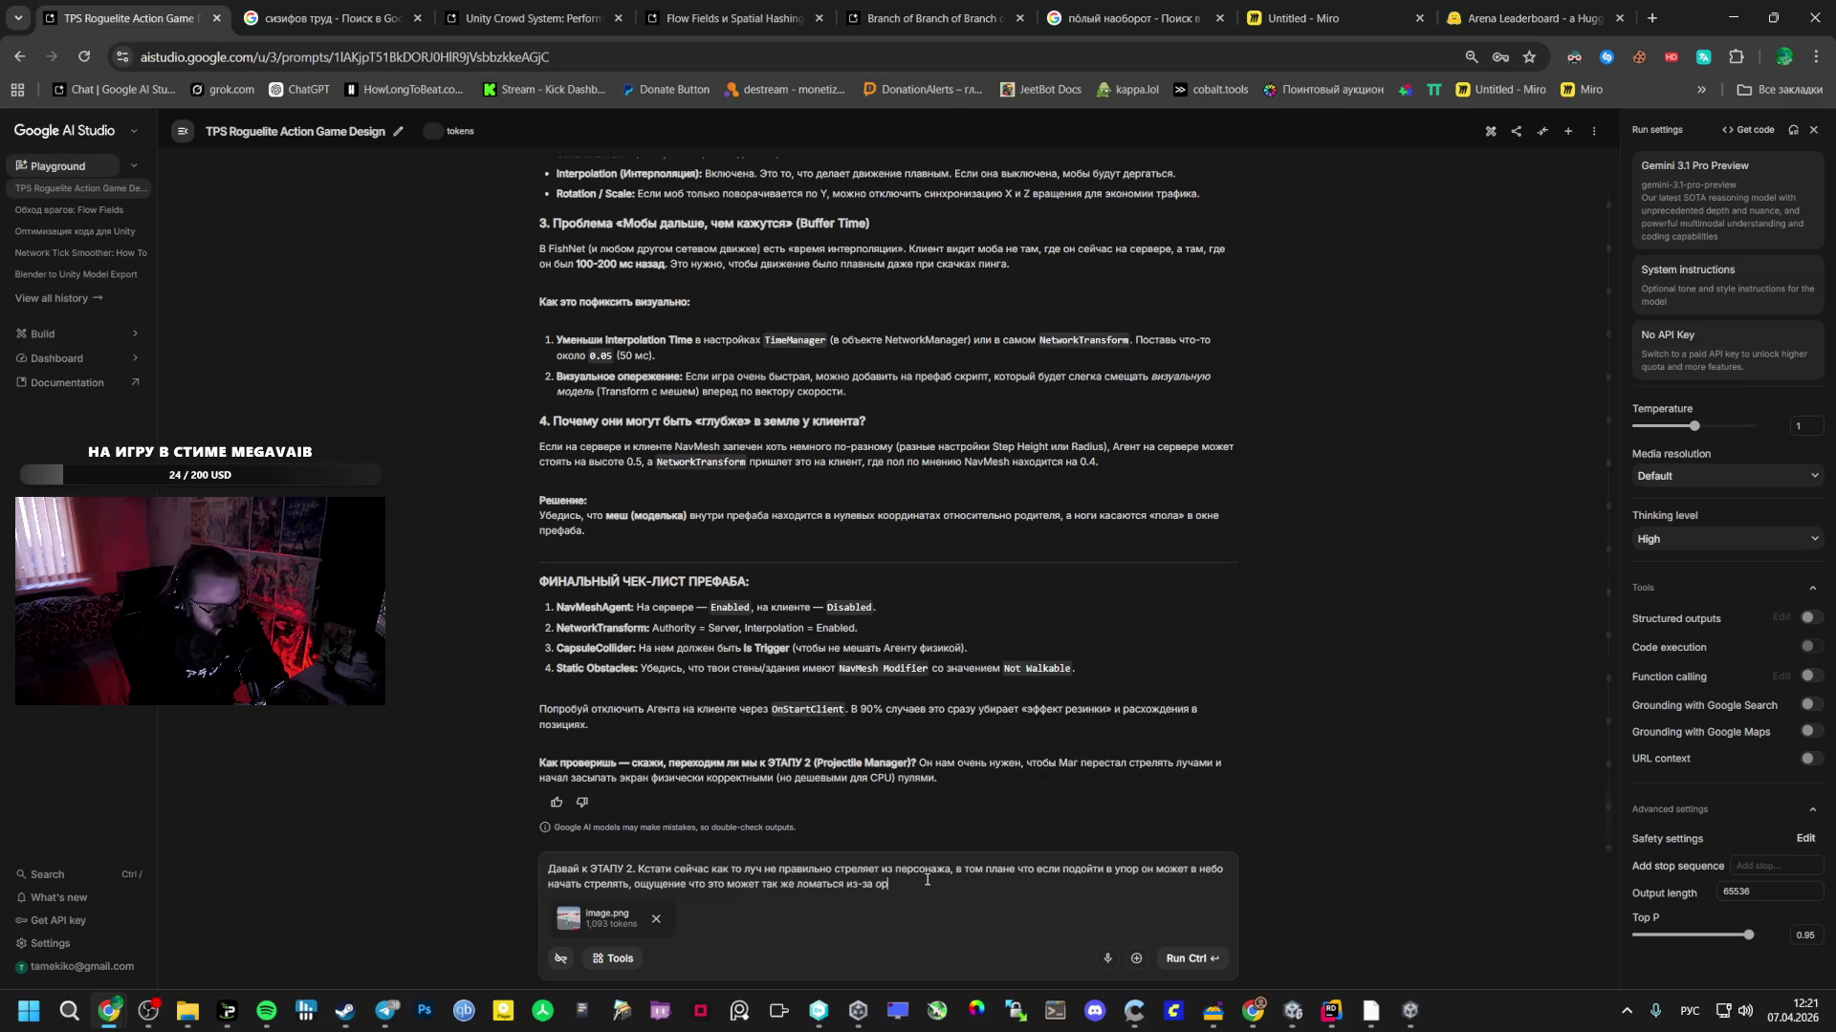
pyautogui.write('биталк')
pyautogui.write('лки')
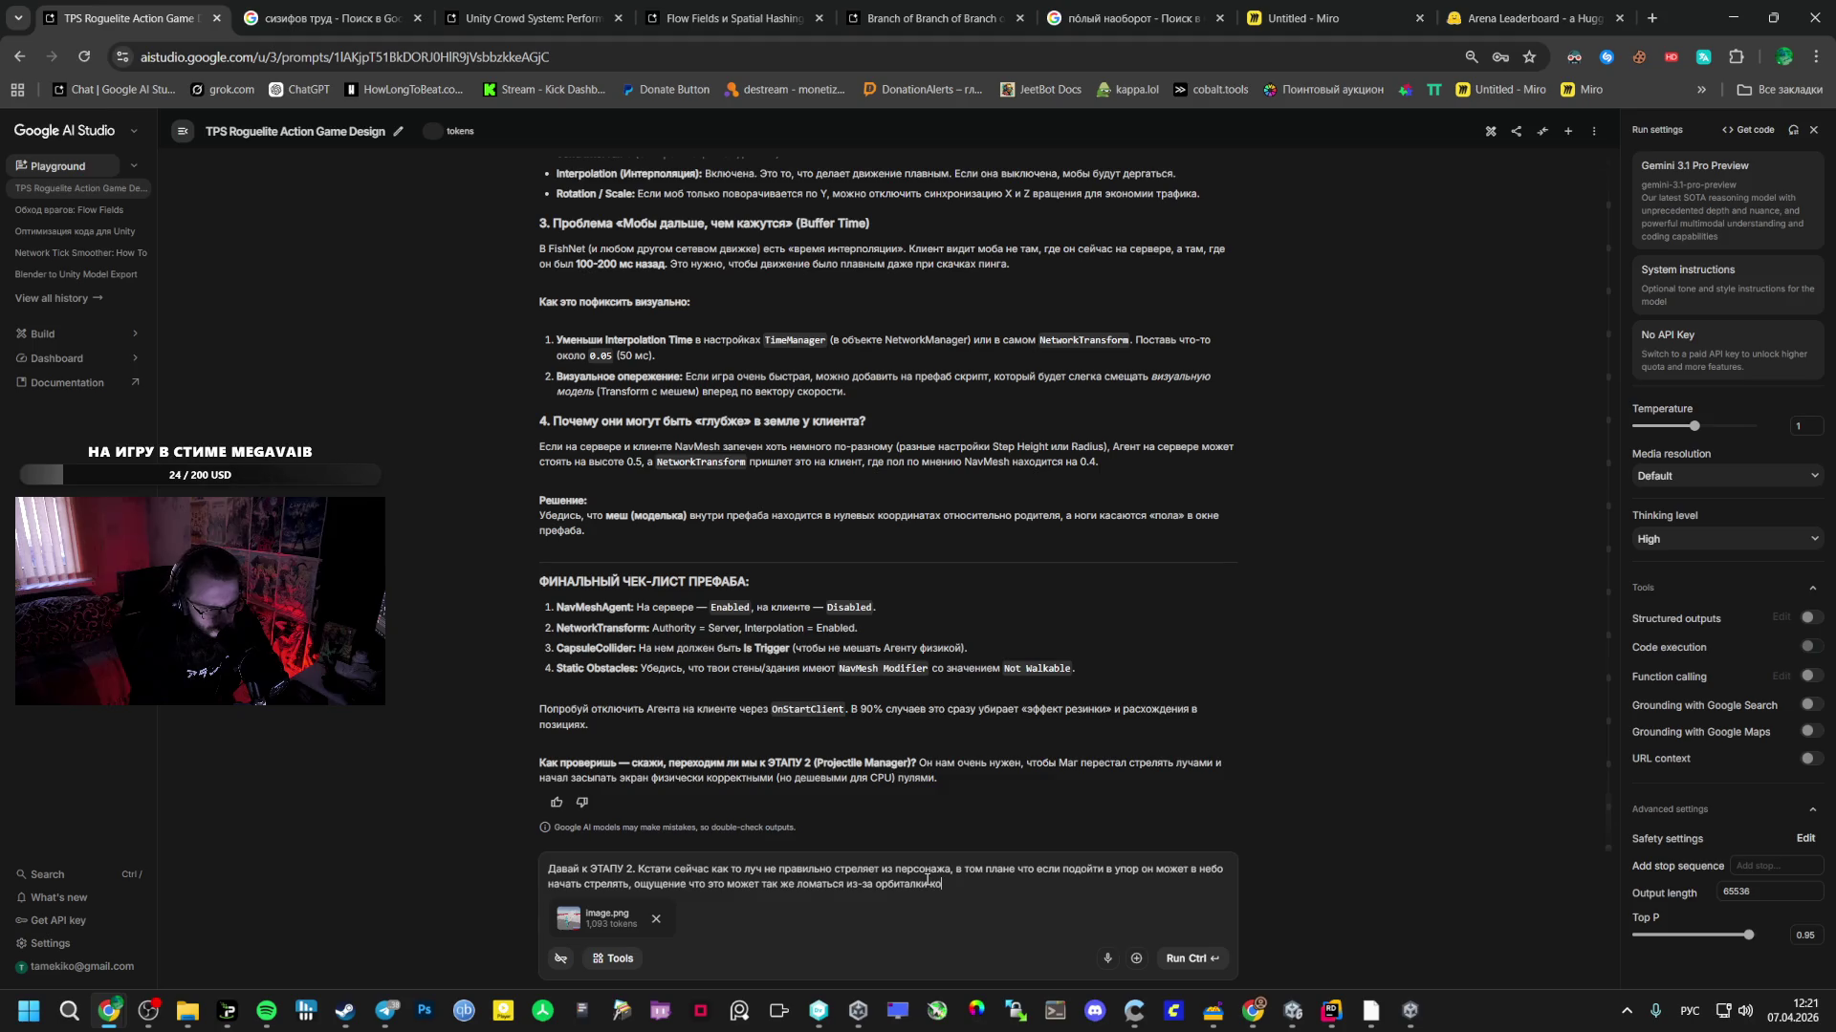
pyautogui.write('рая летае')
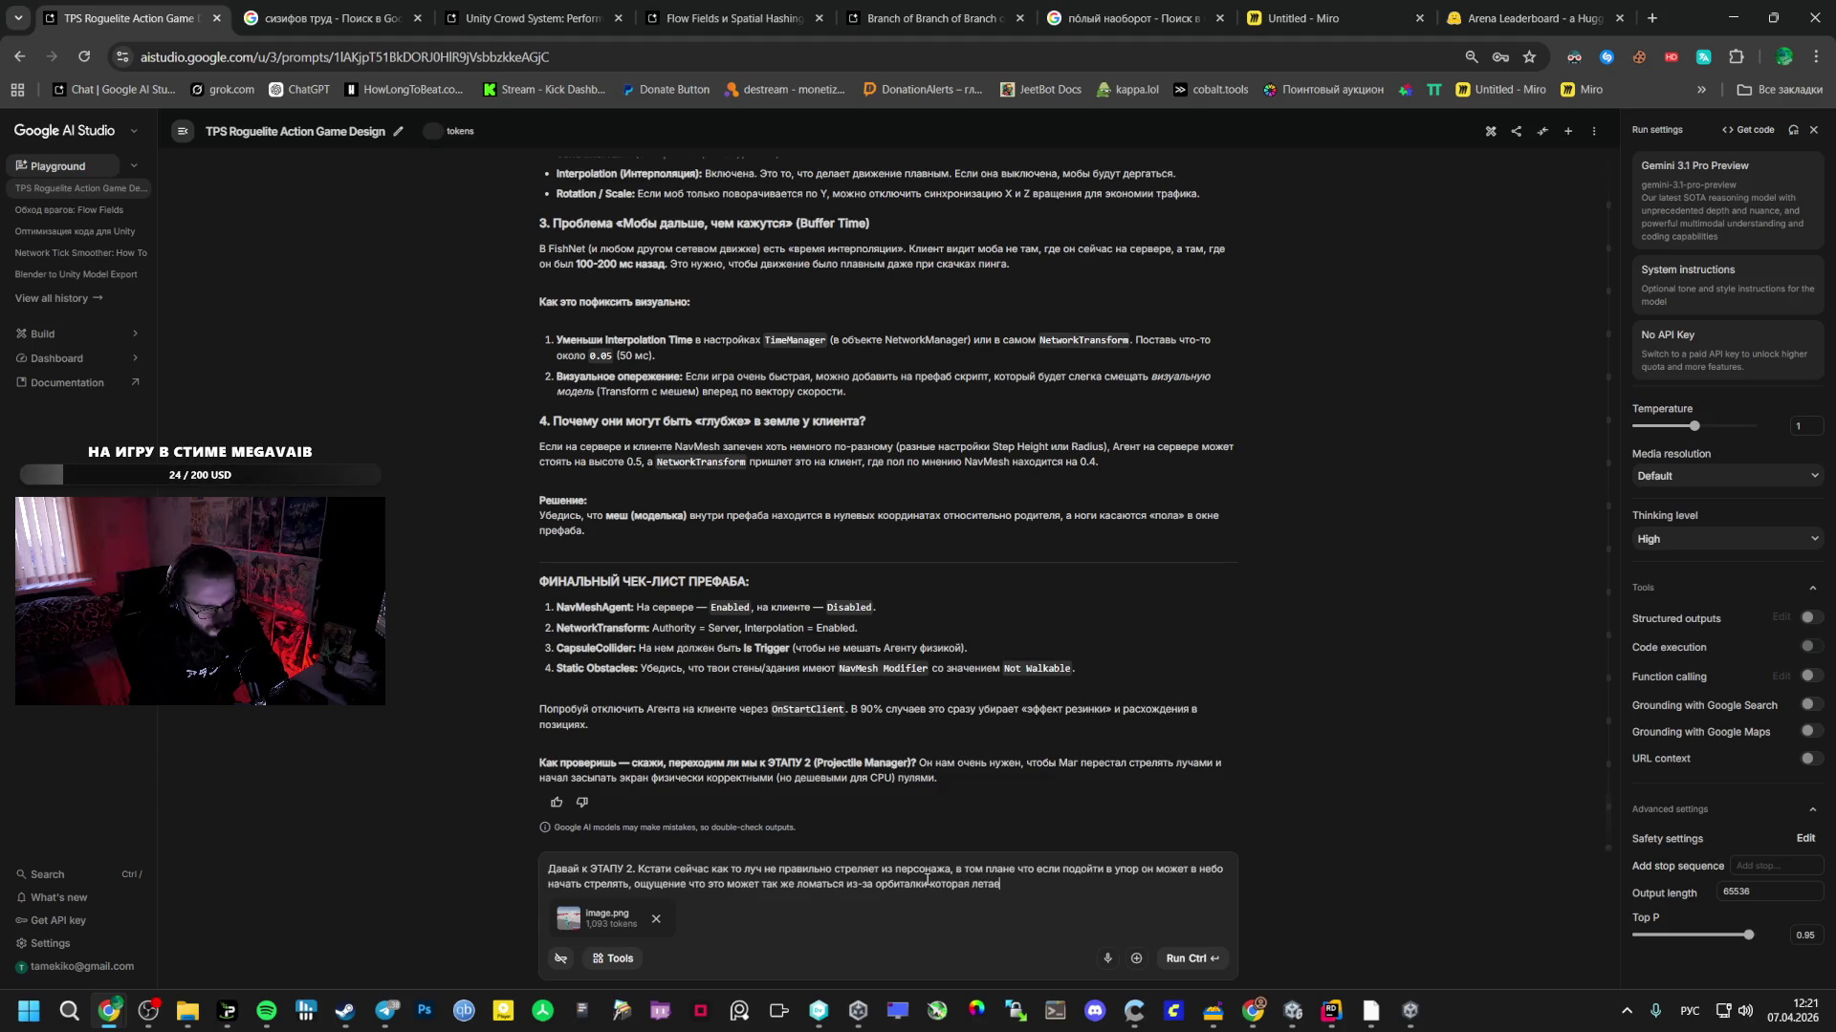
pyautogui.write('т вокруг.')
pyautogui.write(' На')
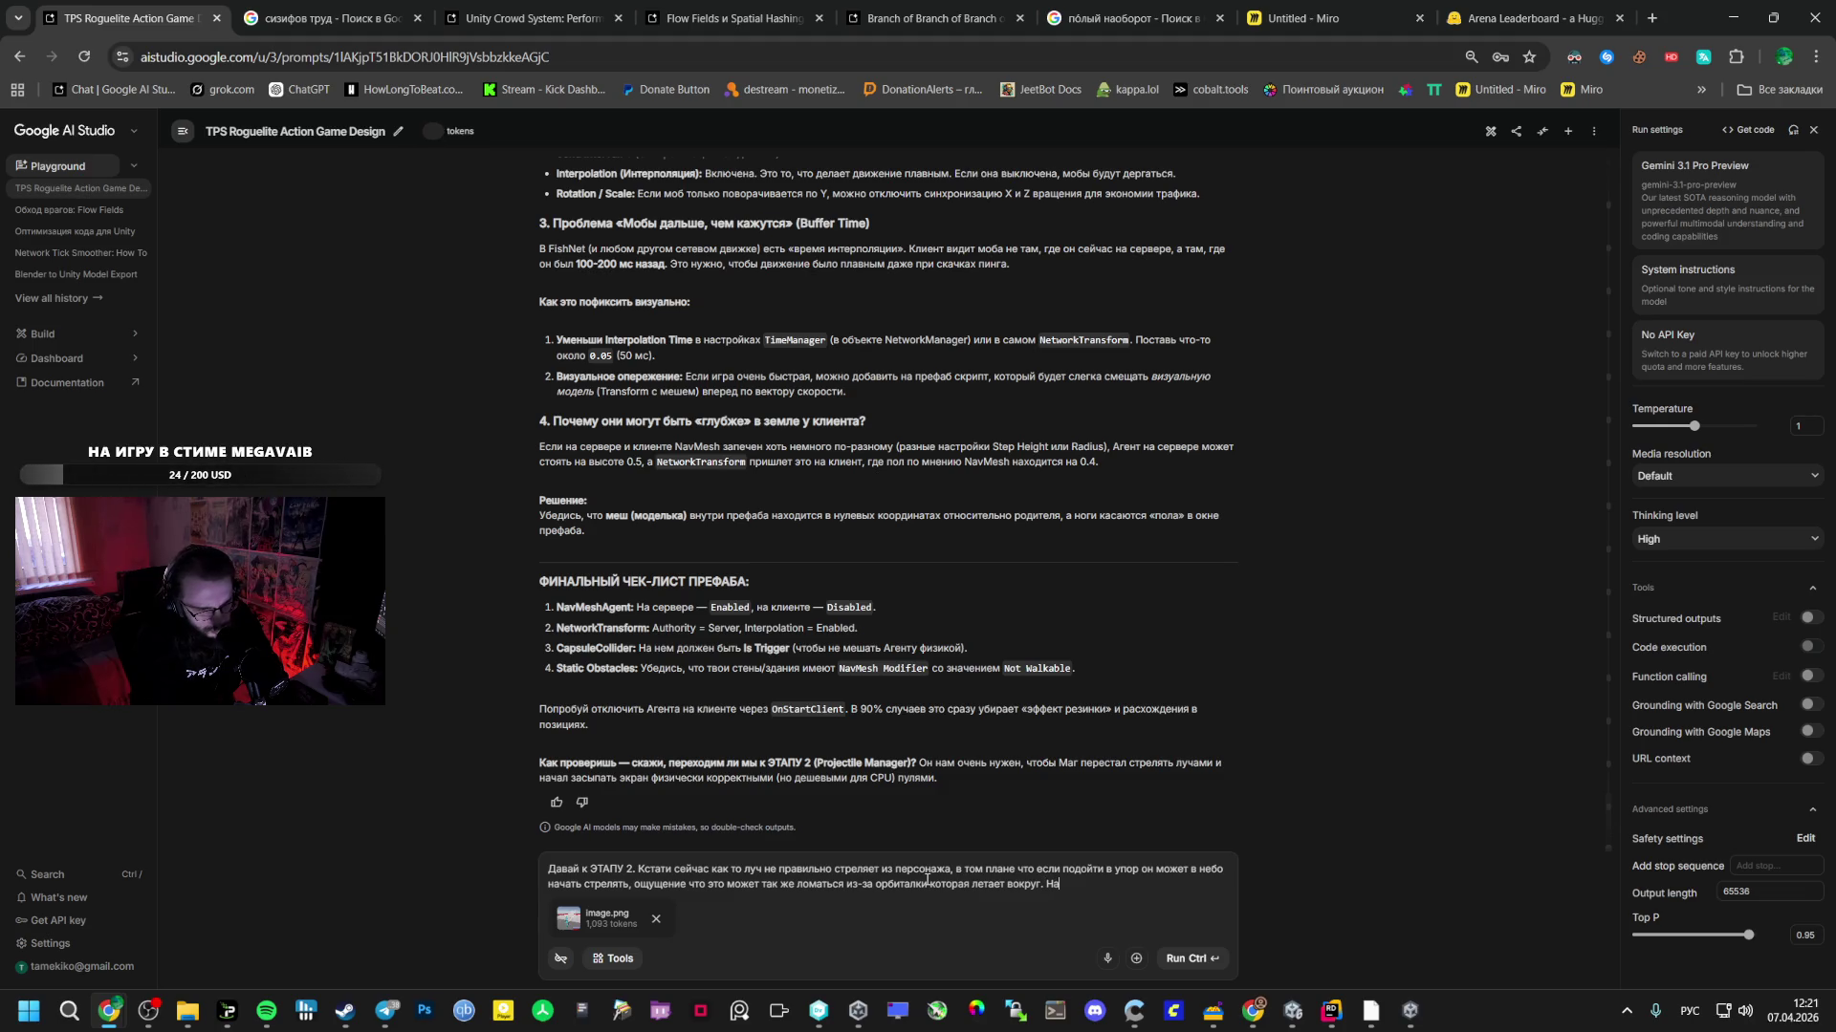
pyautogui.write('до что бы л')
pyautogui.write('уч')
pyautogui.write(' бил')
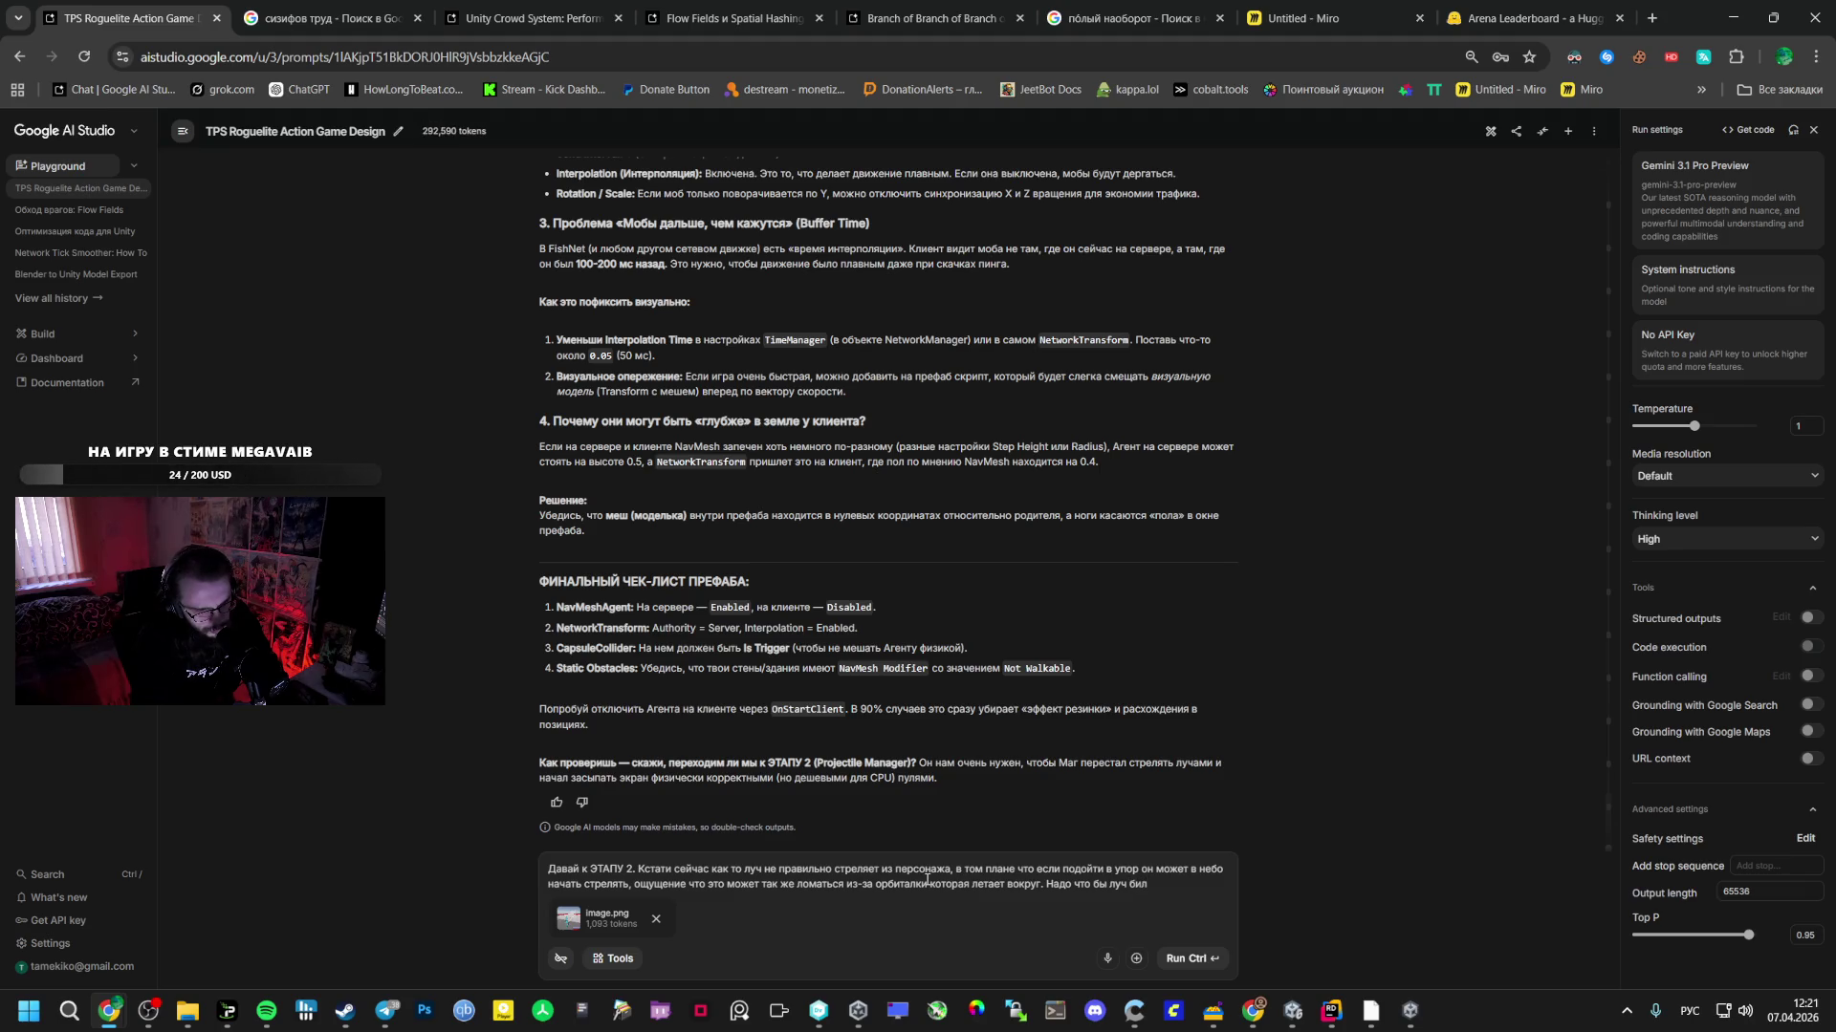
pyautogui.write(' роав')
pyautogui.press('BackSpace')
pyautogui.write('вно в т')
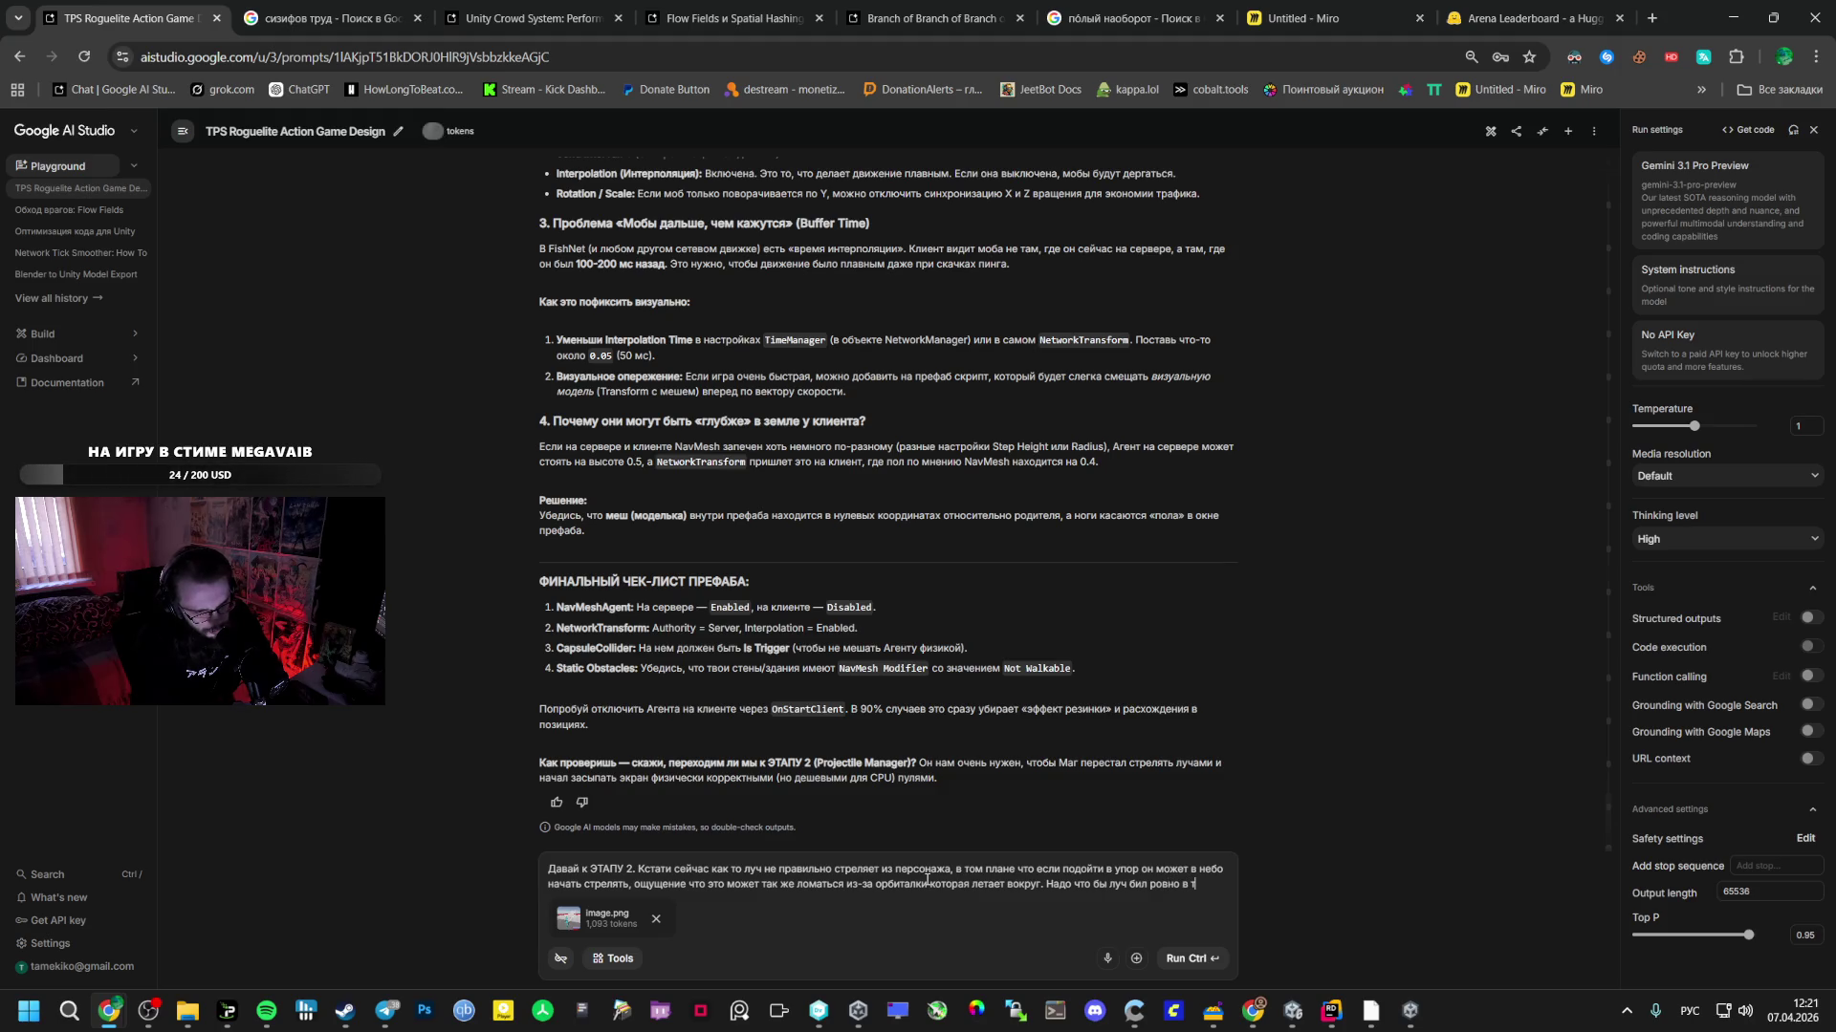
pyautogui.write('очку куда')
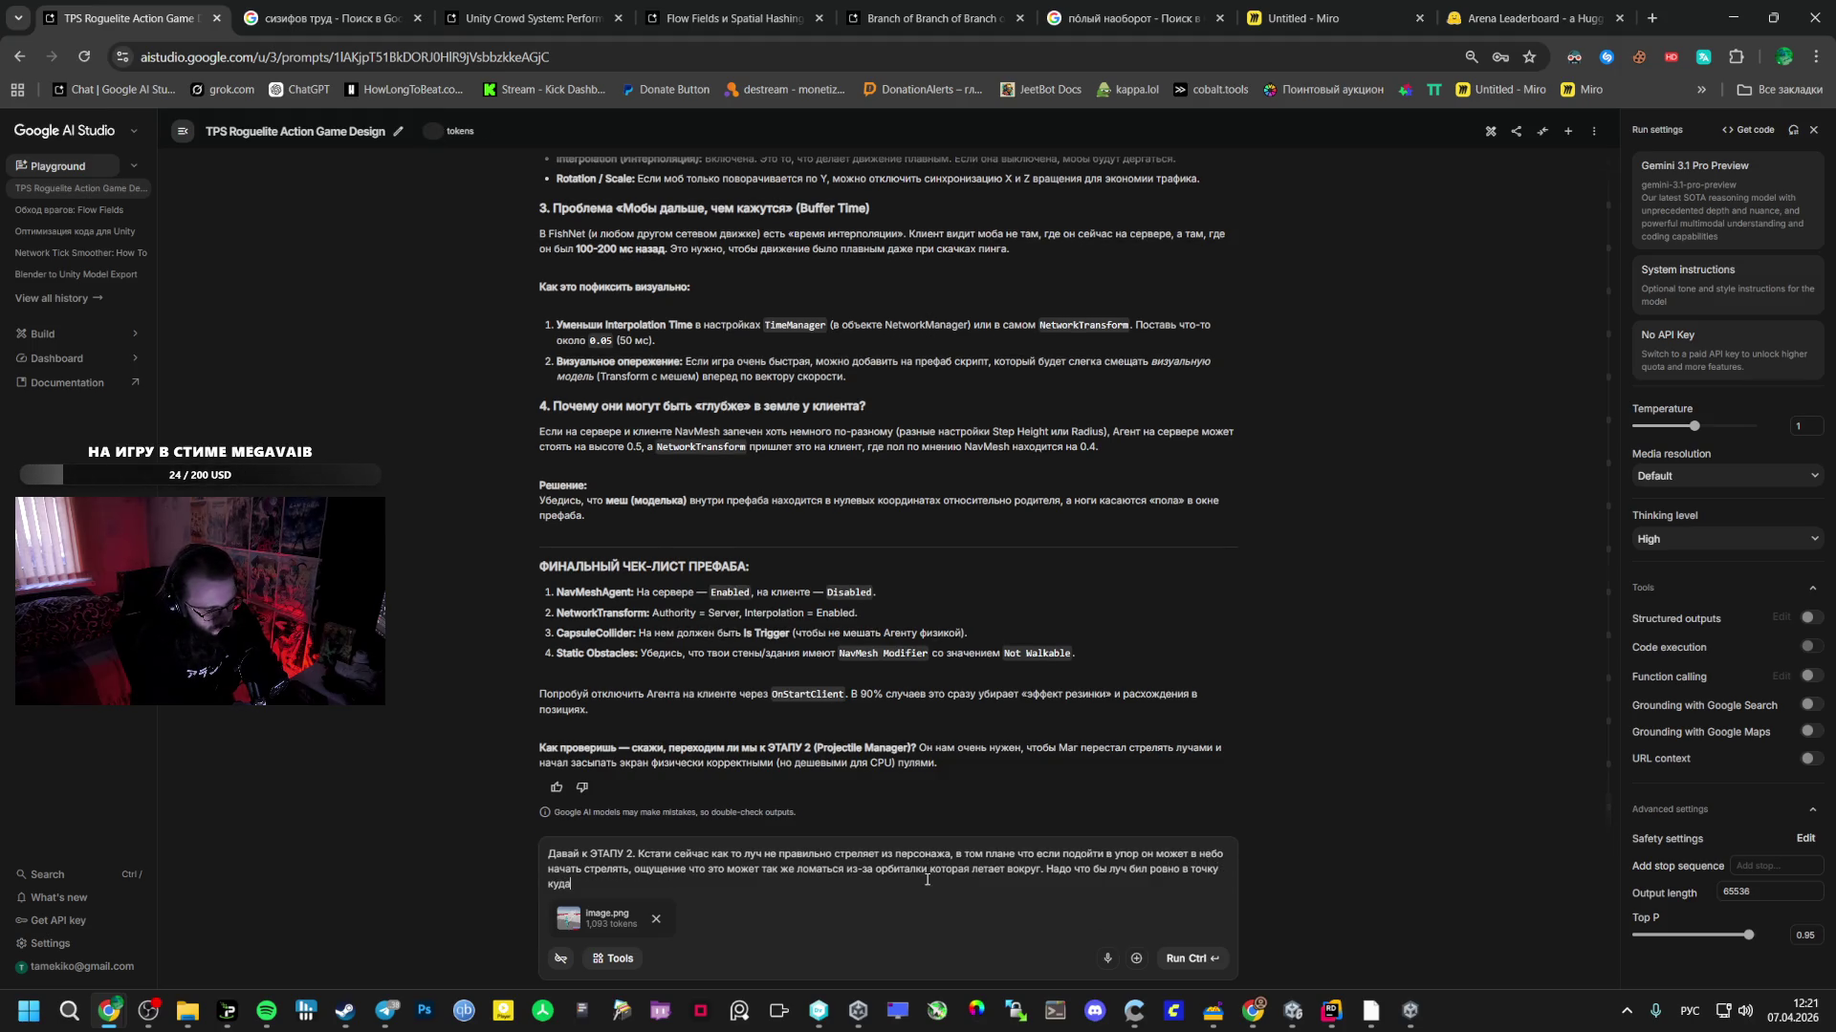
pyautogui.write(' целим')
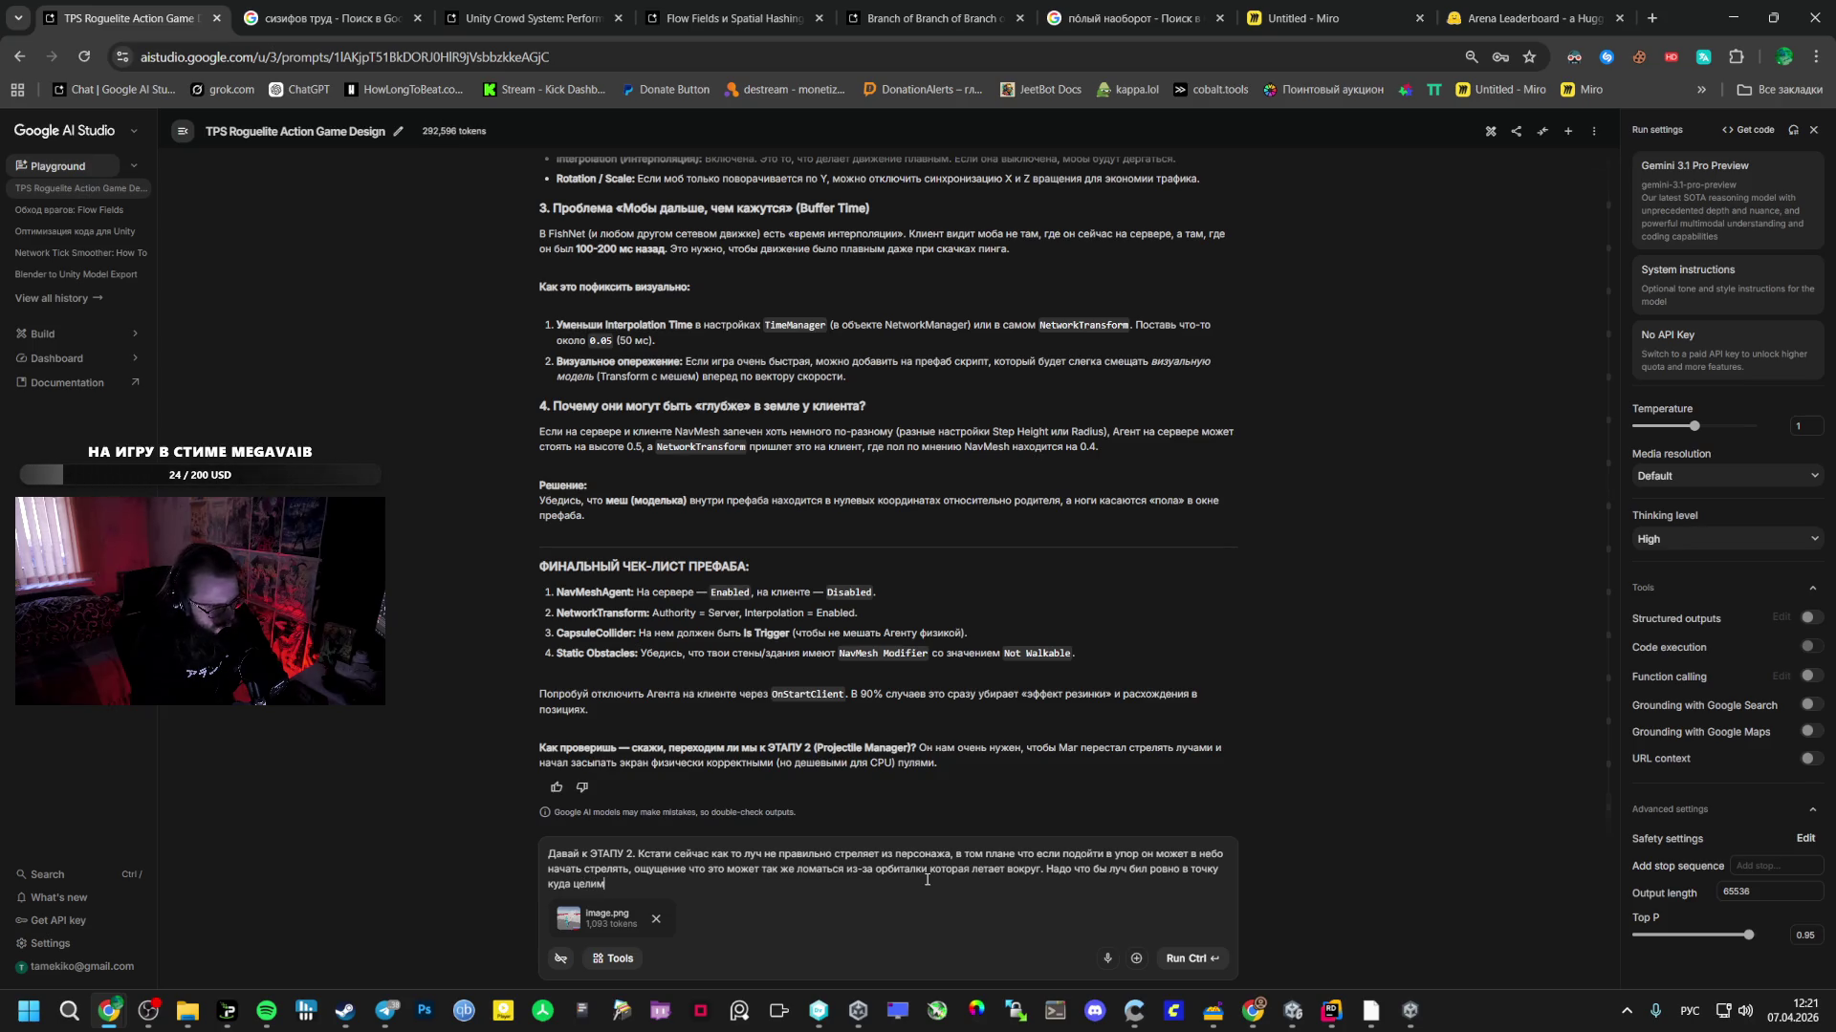
pyautogui.write('ся.')
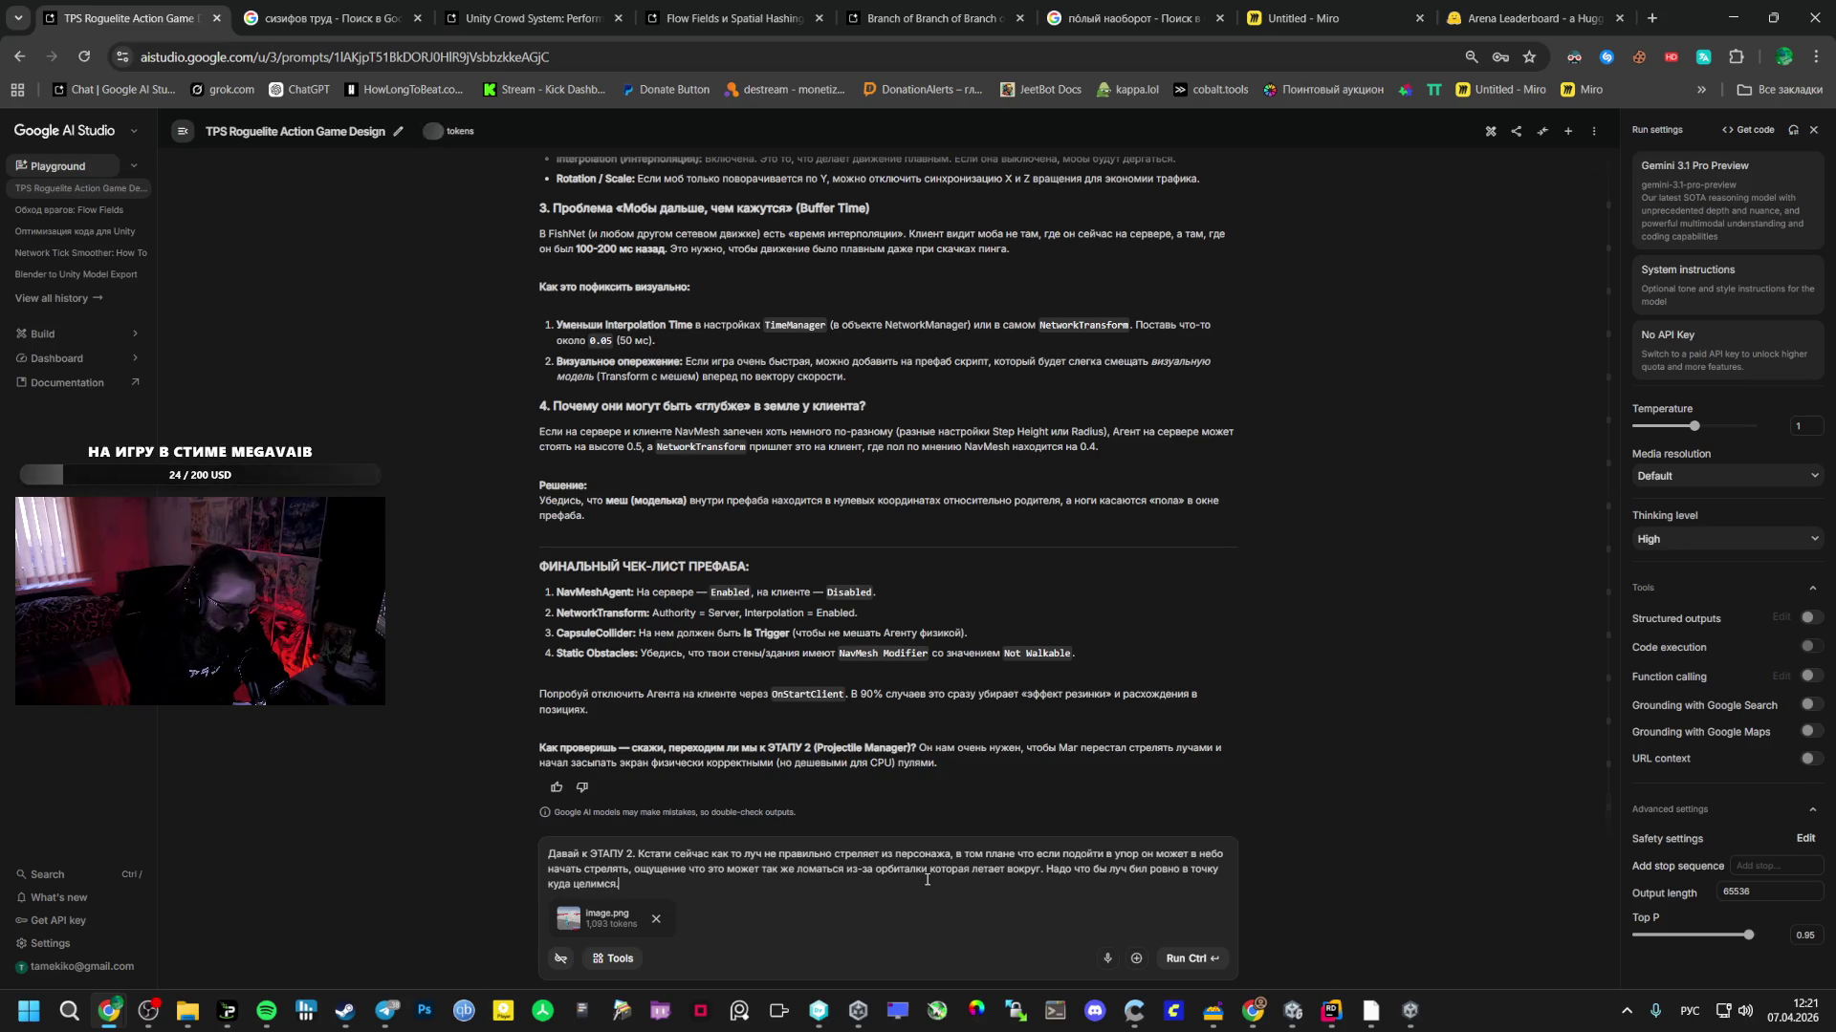
# - Add a second paragraph acknowledging the issue, then send the prompt with Ctrl+Enter
pyautogui.press('Return')
pyautogui.press('Return')
pyautogui.write('Я понима')
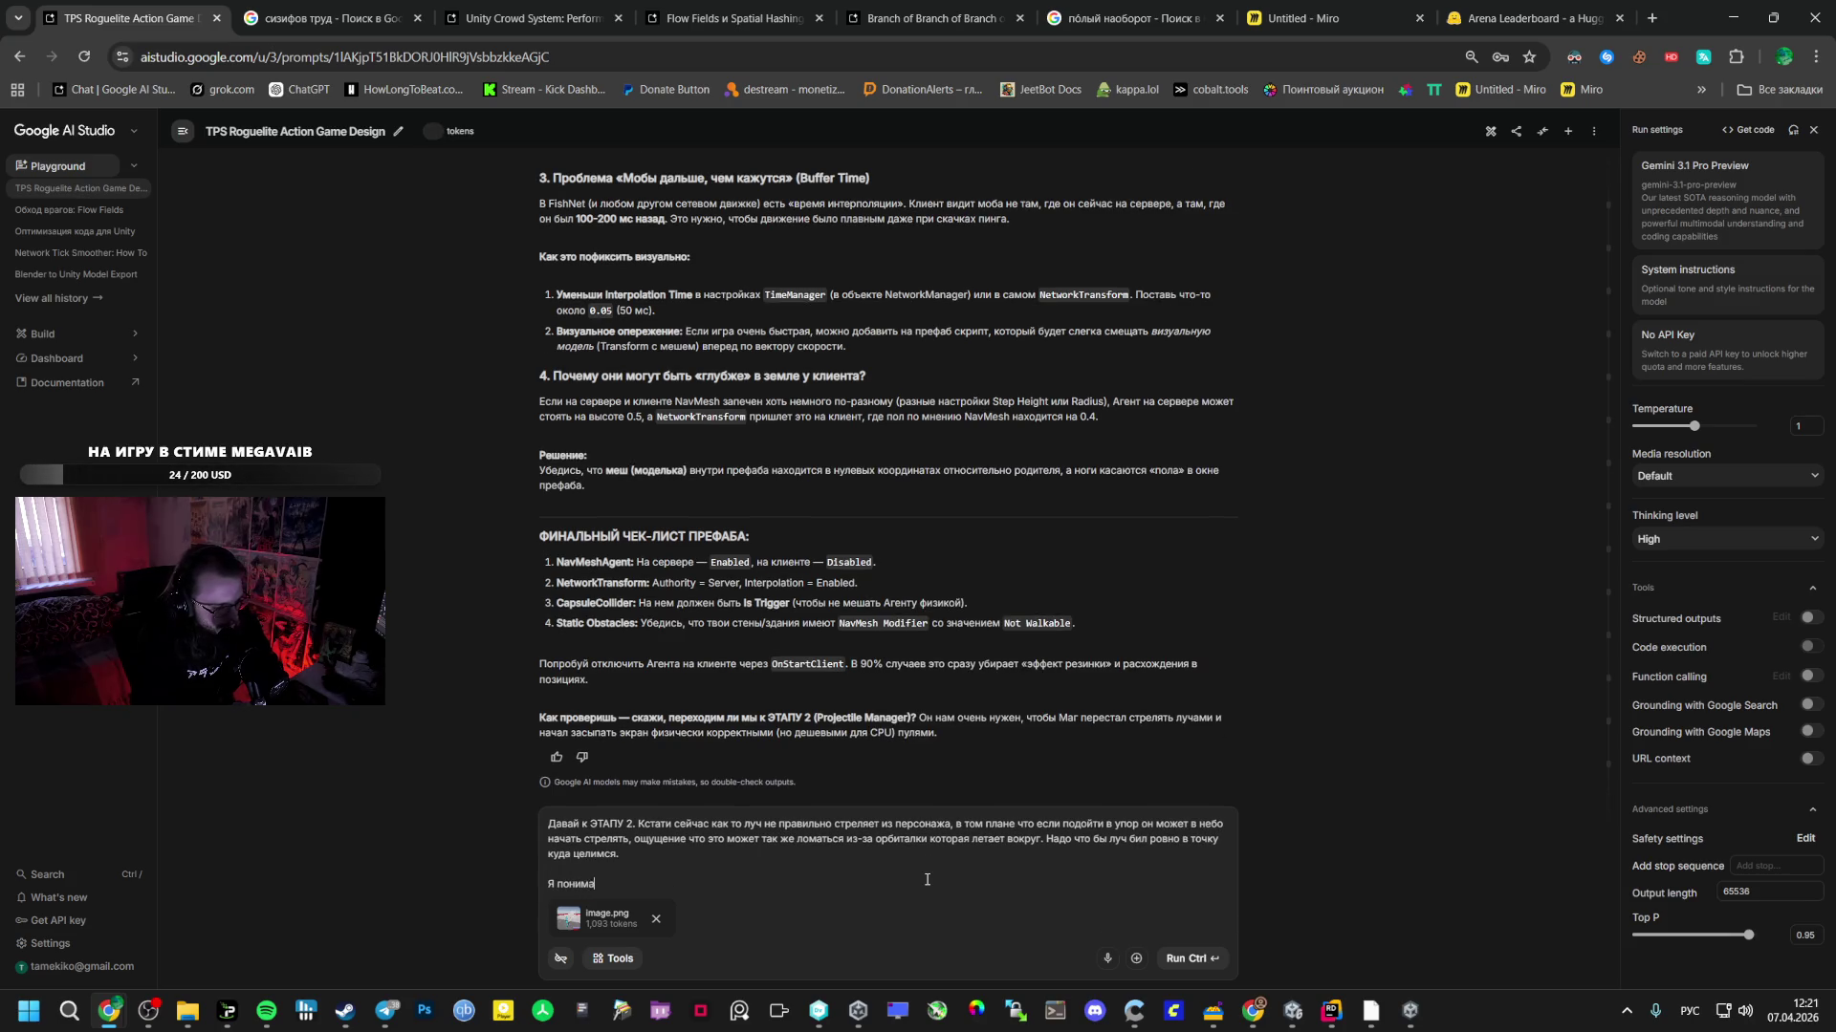
pyautogui.write('ю что сейчас ')
pyautogui.write('мы это п')
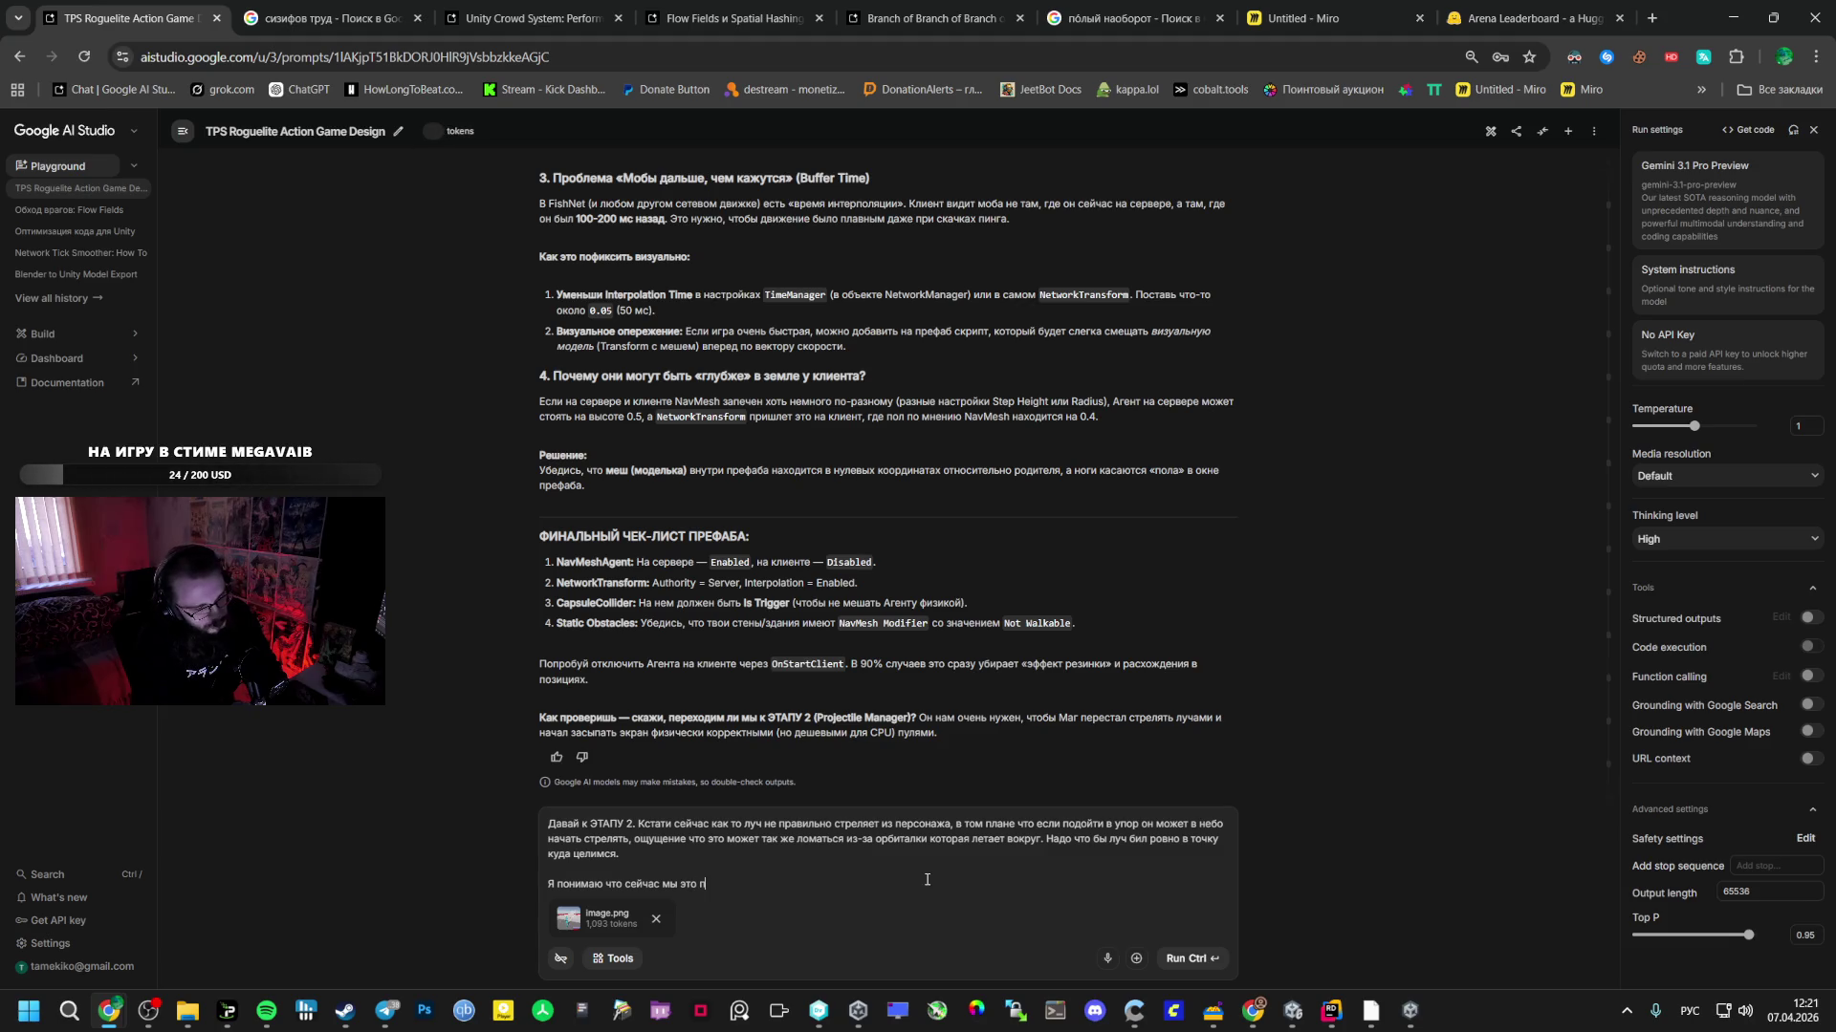
pyautogui.write('ла')
pyautogui.write('ем, поэтом')
pyautogui.write('у наверно мо')
pyautogui.write('жно это не')
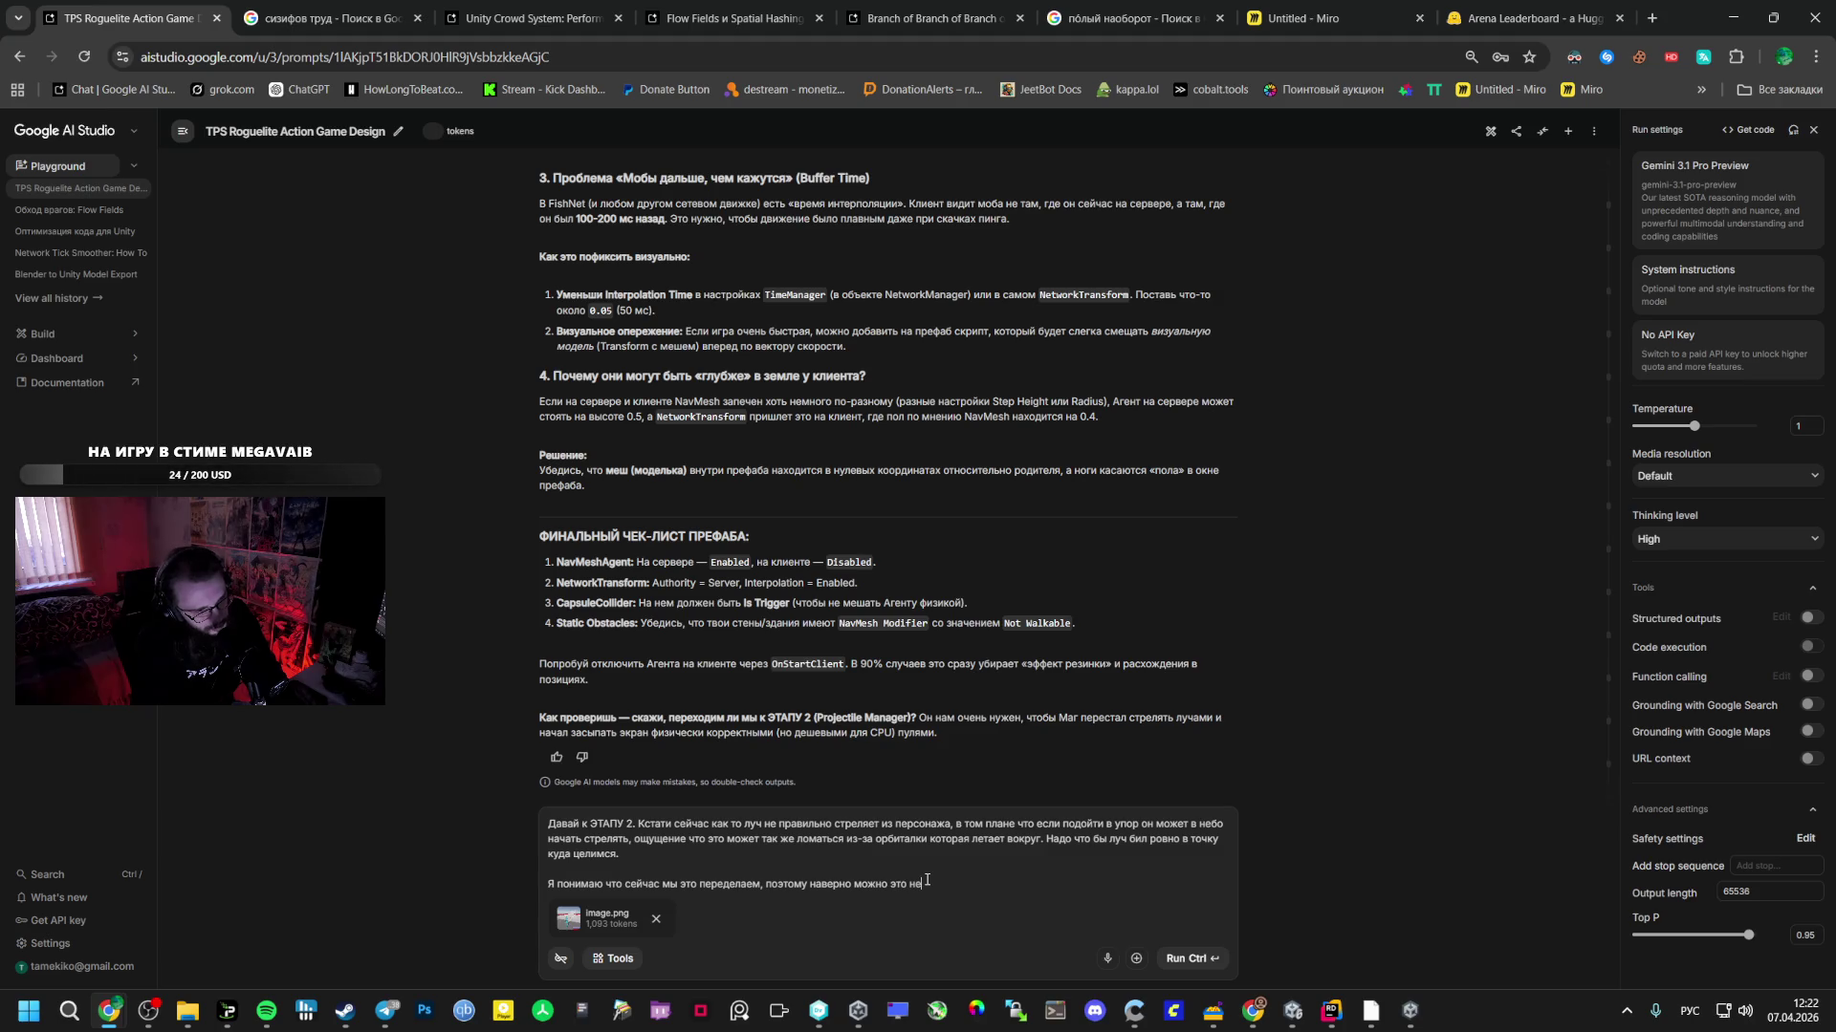
pyautogui.write('ть, пр')
pyautogui.write('осто прийми ')
pyautogui.write('к сведению')
pyautogui.write('нию')
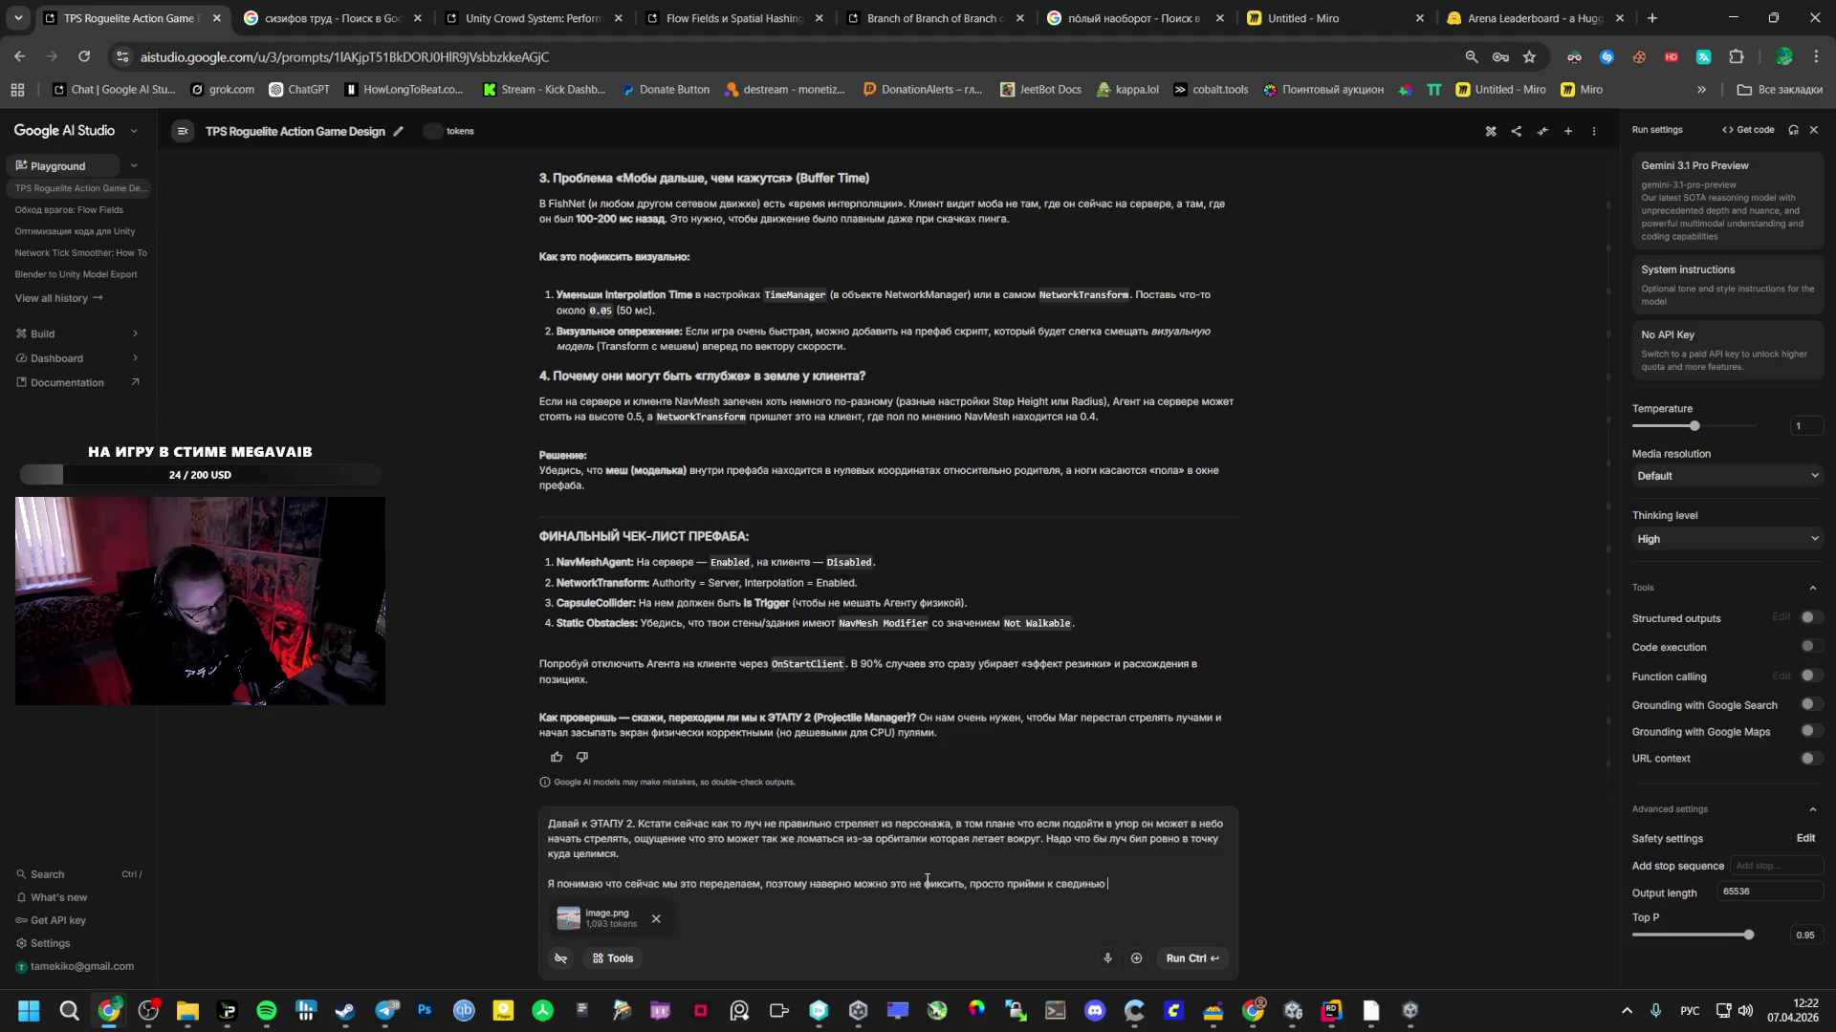
pyautogui.write('чии')
pyautogui.write(' такой')
pyautogui.write(' проблем')
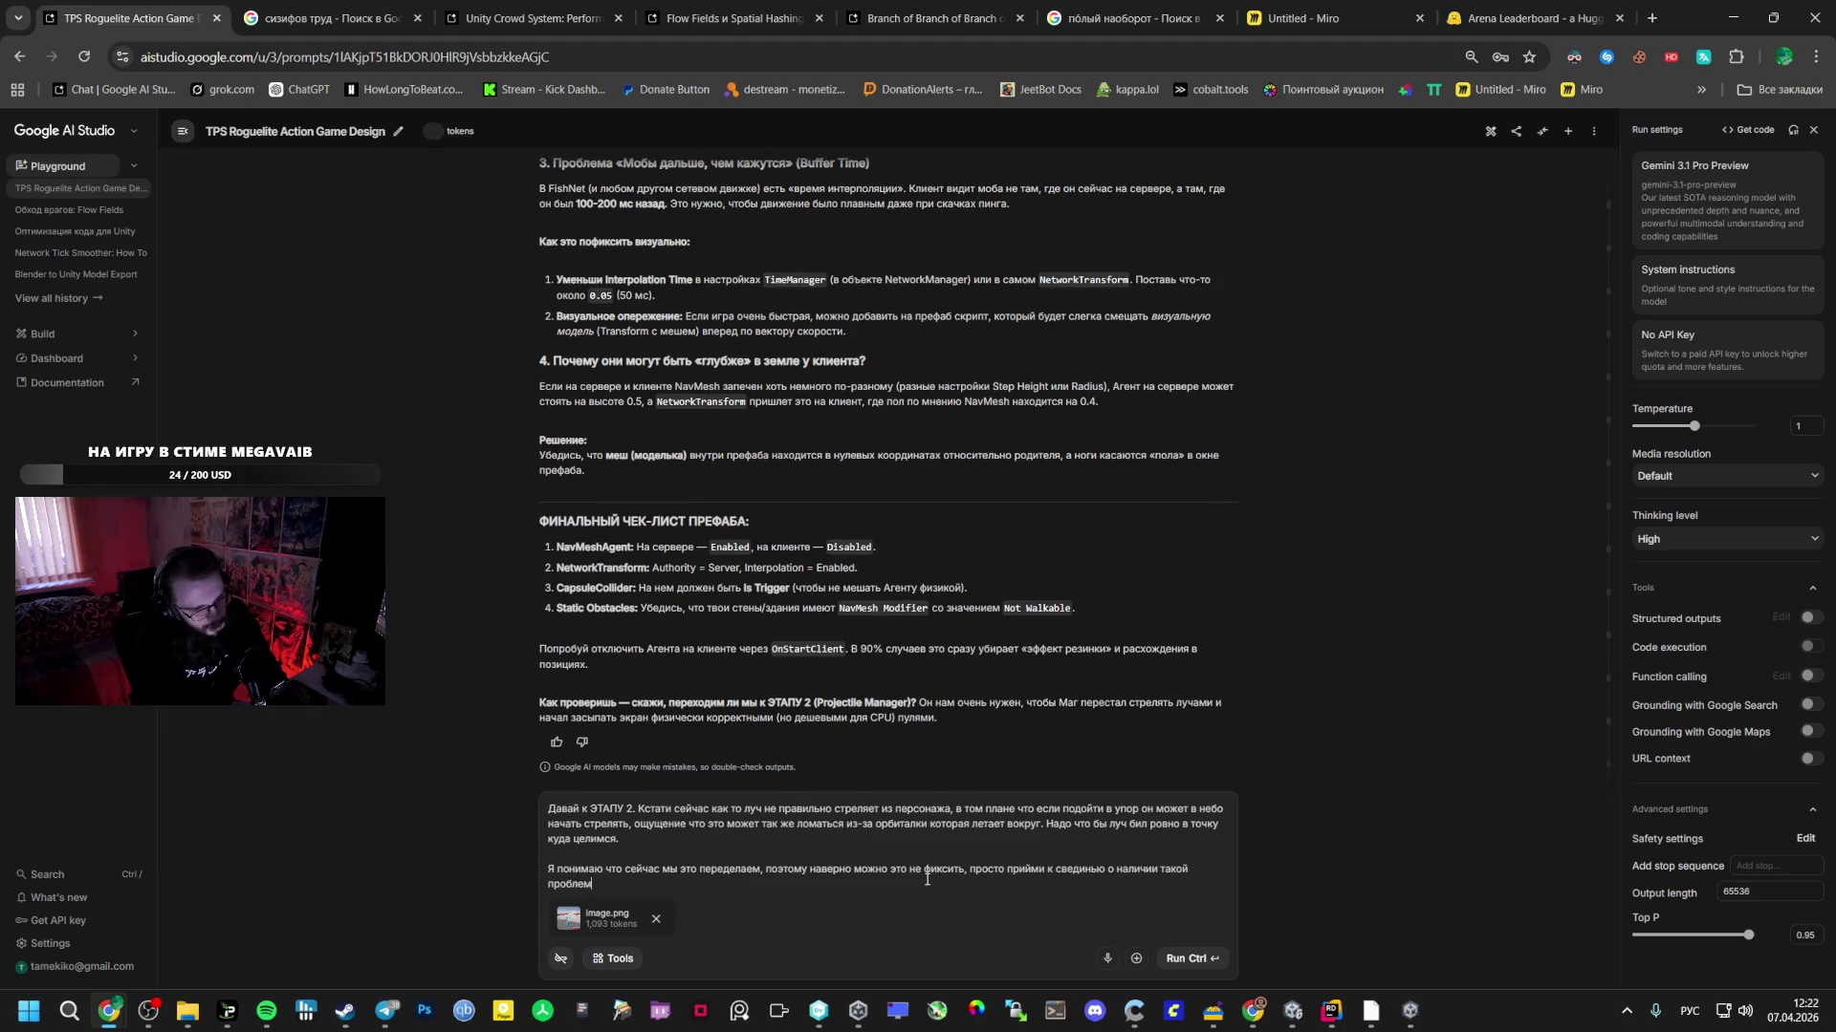
pyautogui.write('у')
pyautogui.write('ы')
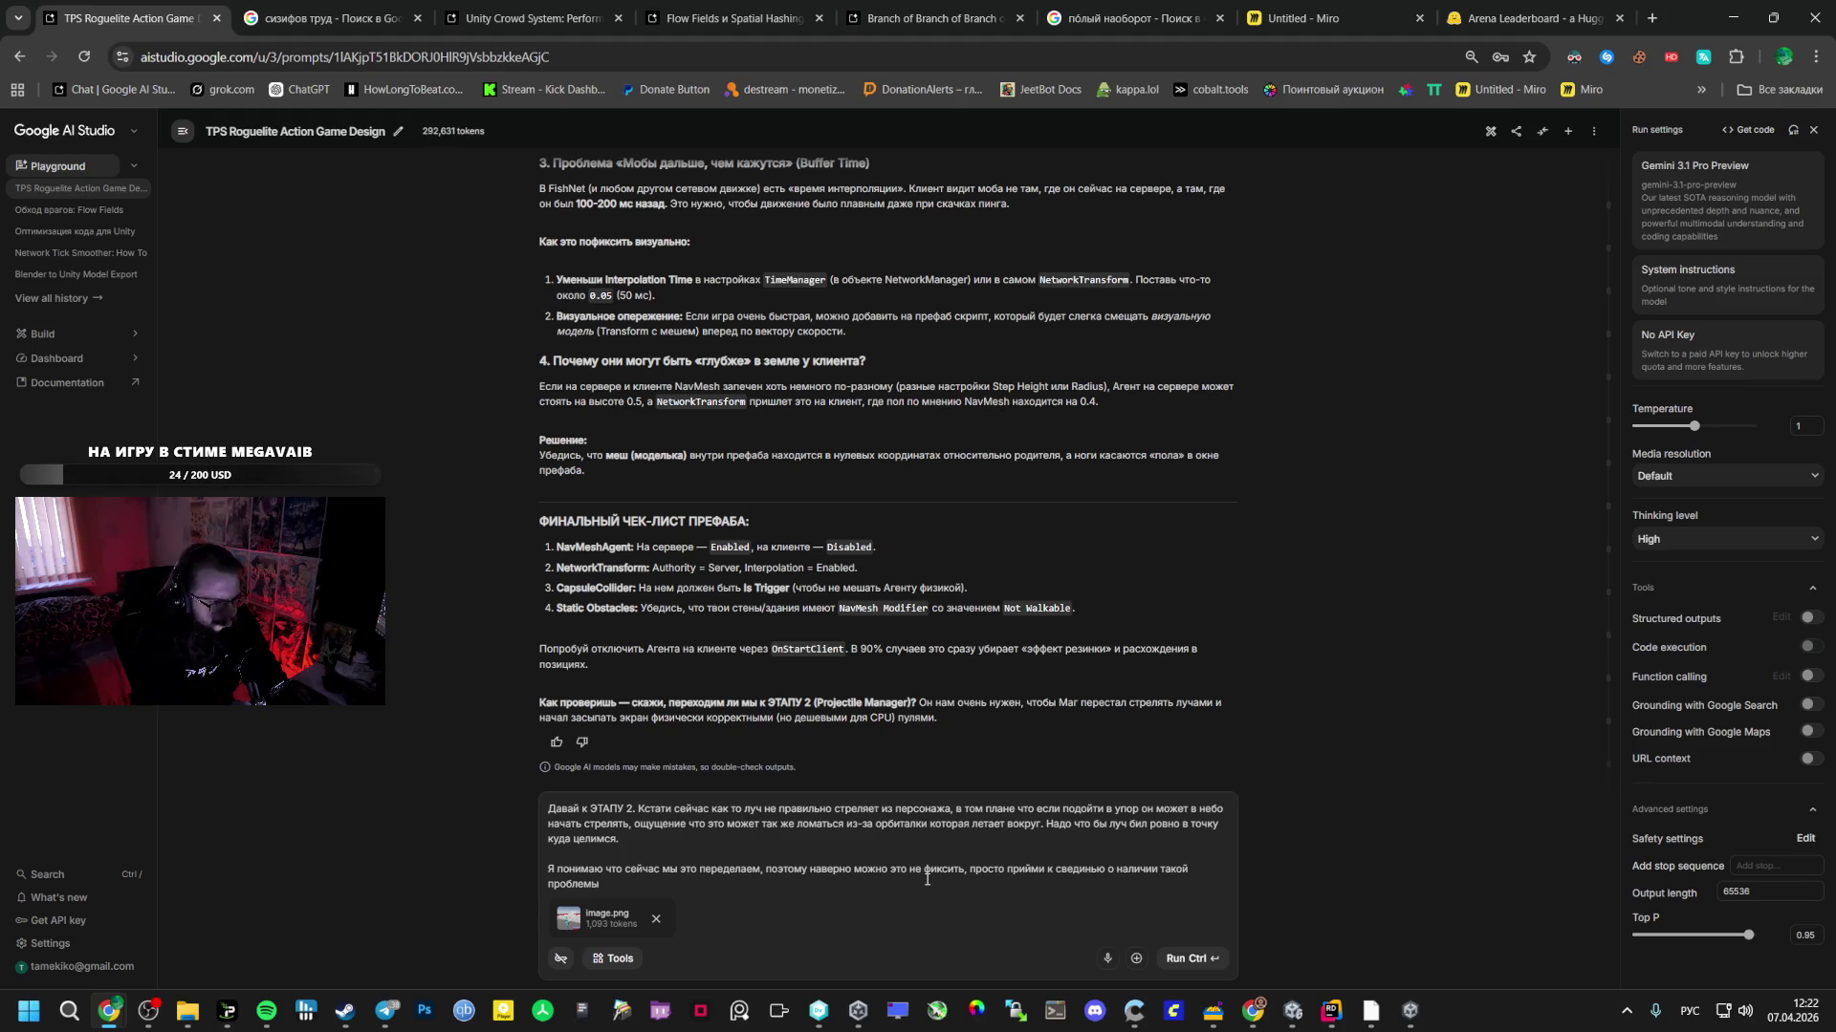
pyautogui.hotkey('ctrl', 'Return')
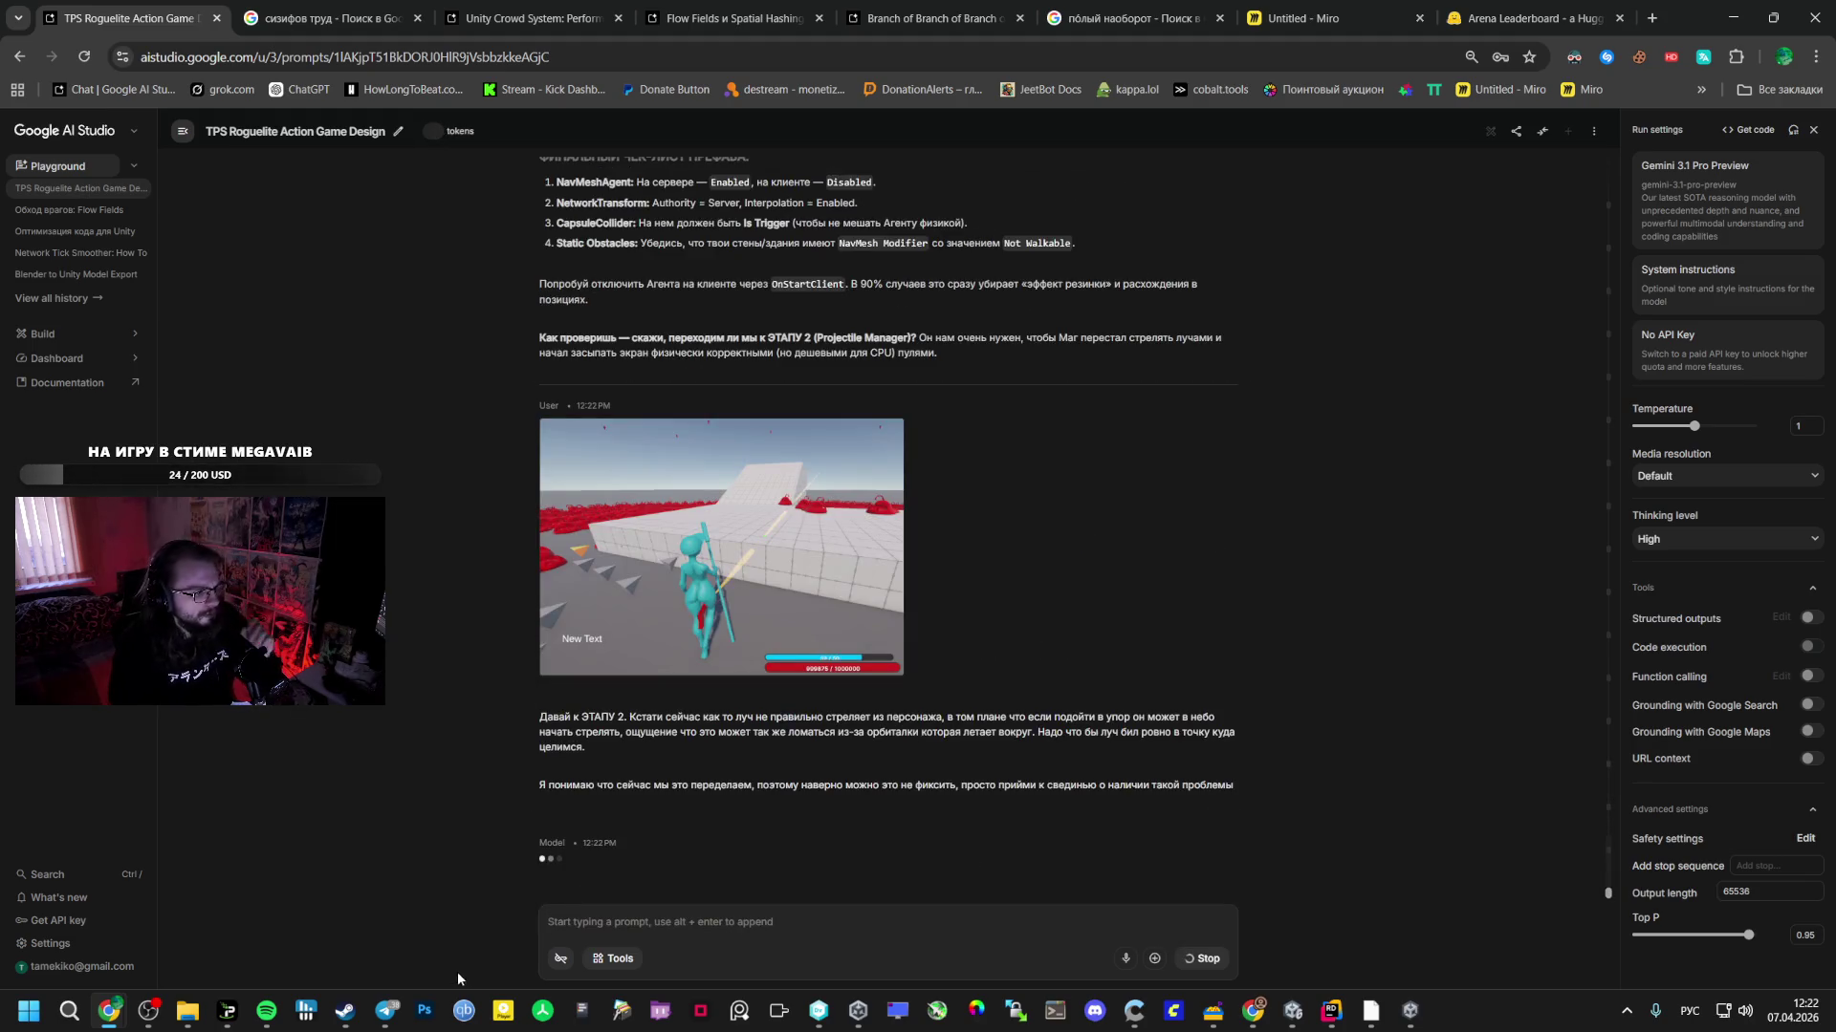
# - Let Gemini finish its stage 2 reply with projectile-manager code and layer-setup steps
pyautogui.moveTo(383, 1012)
pyautogui.click(472, 908)
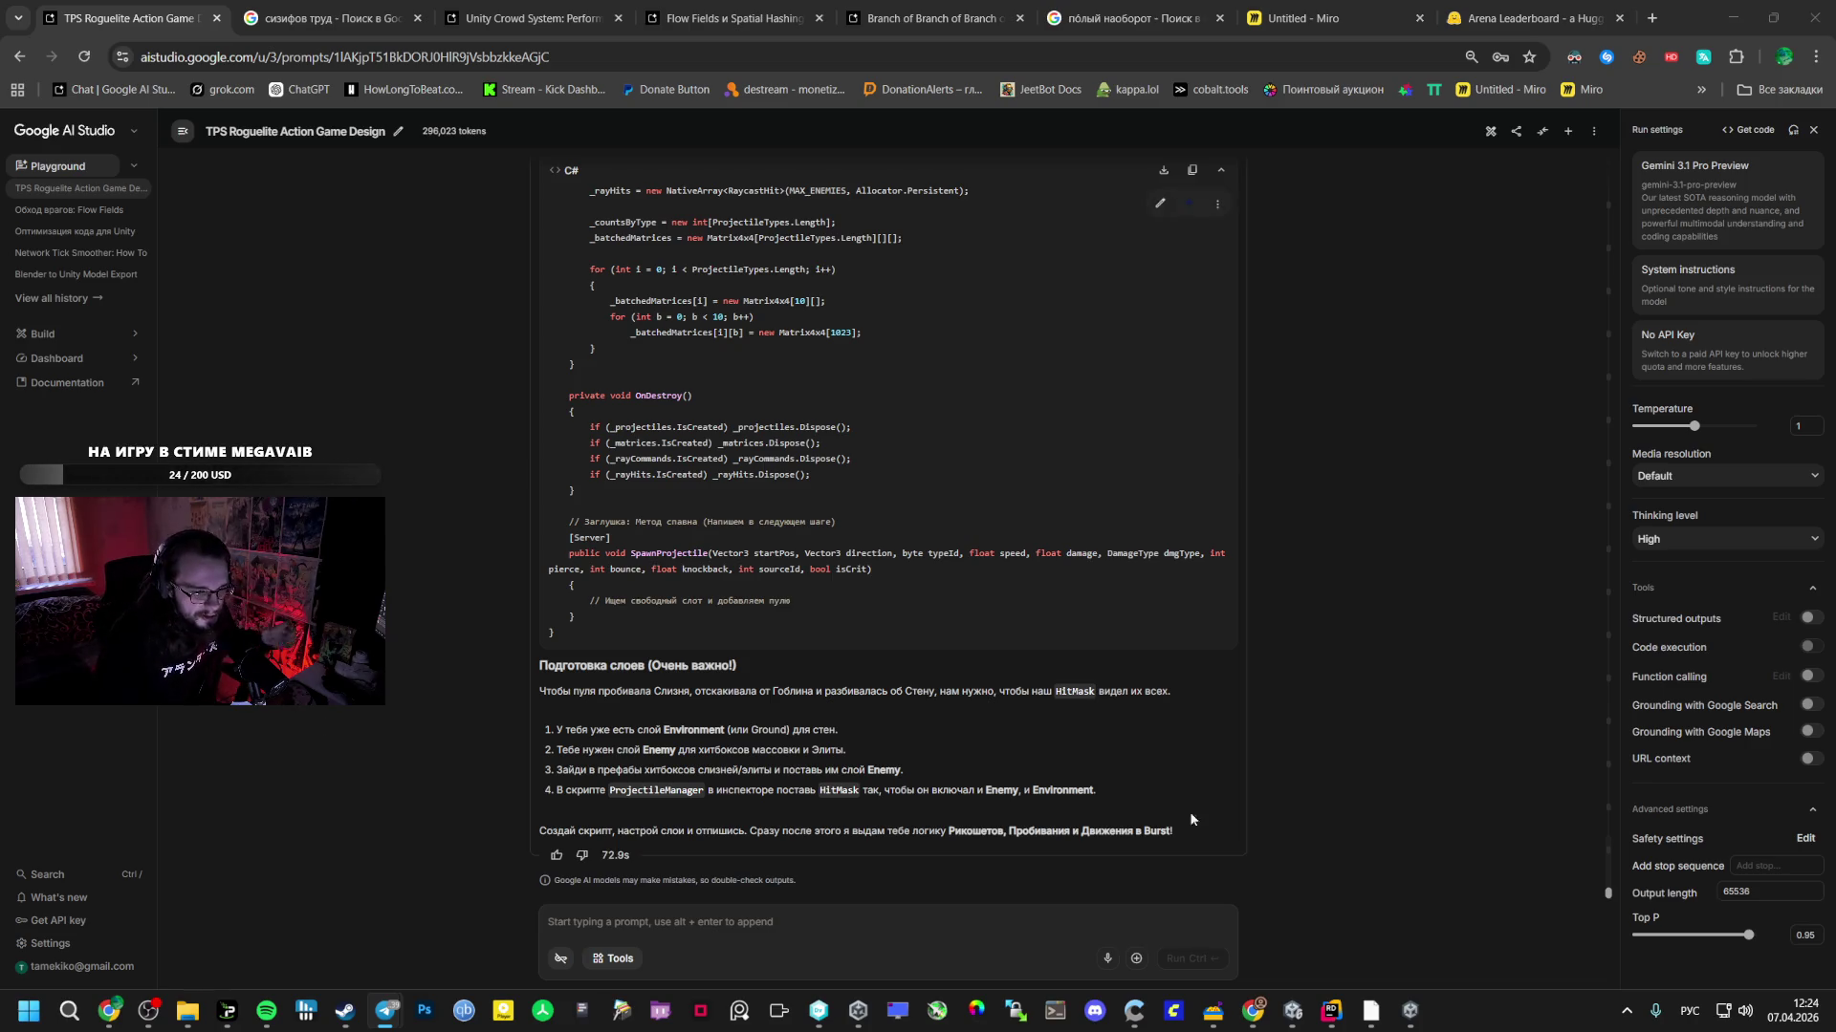
pyautogui.click(1332, 1011)
# - Open DebugSwarmTester.cs and review its enemy counter and slime spawning code
pyautogui.scroll(-3, 256, 404)
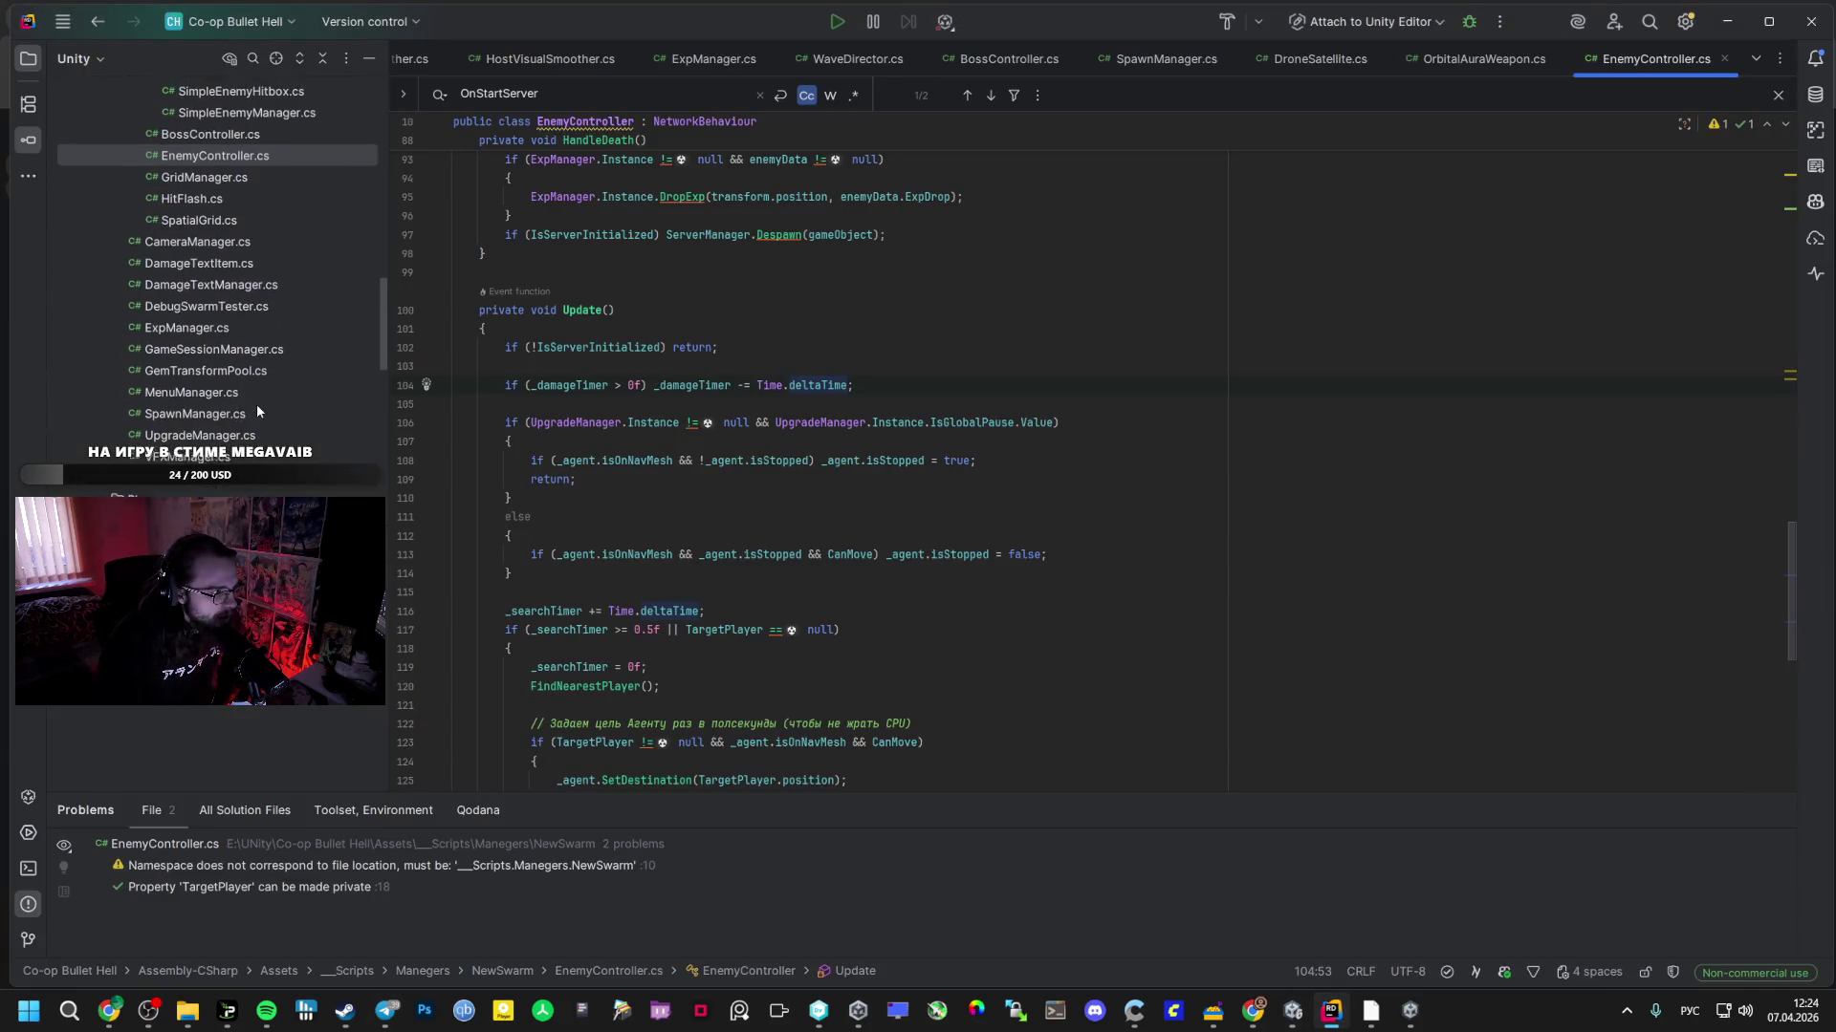
pyautogui.doubleClick(191, 303)
pyautogui.scroll(2, 688, 606)
pyautogui.scroll(-2, 688, 606)
pyautogui.click(1169, 570)
pyautogui.click(763, 586)
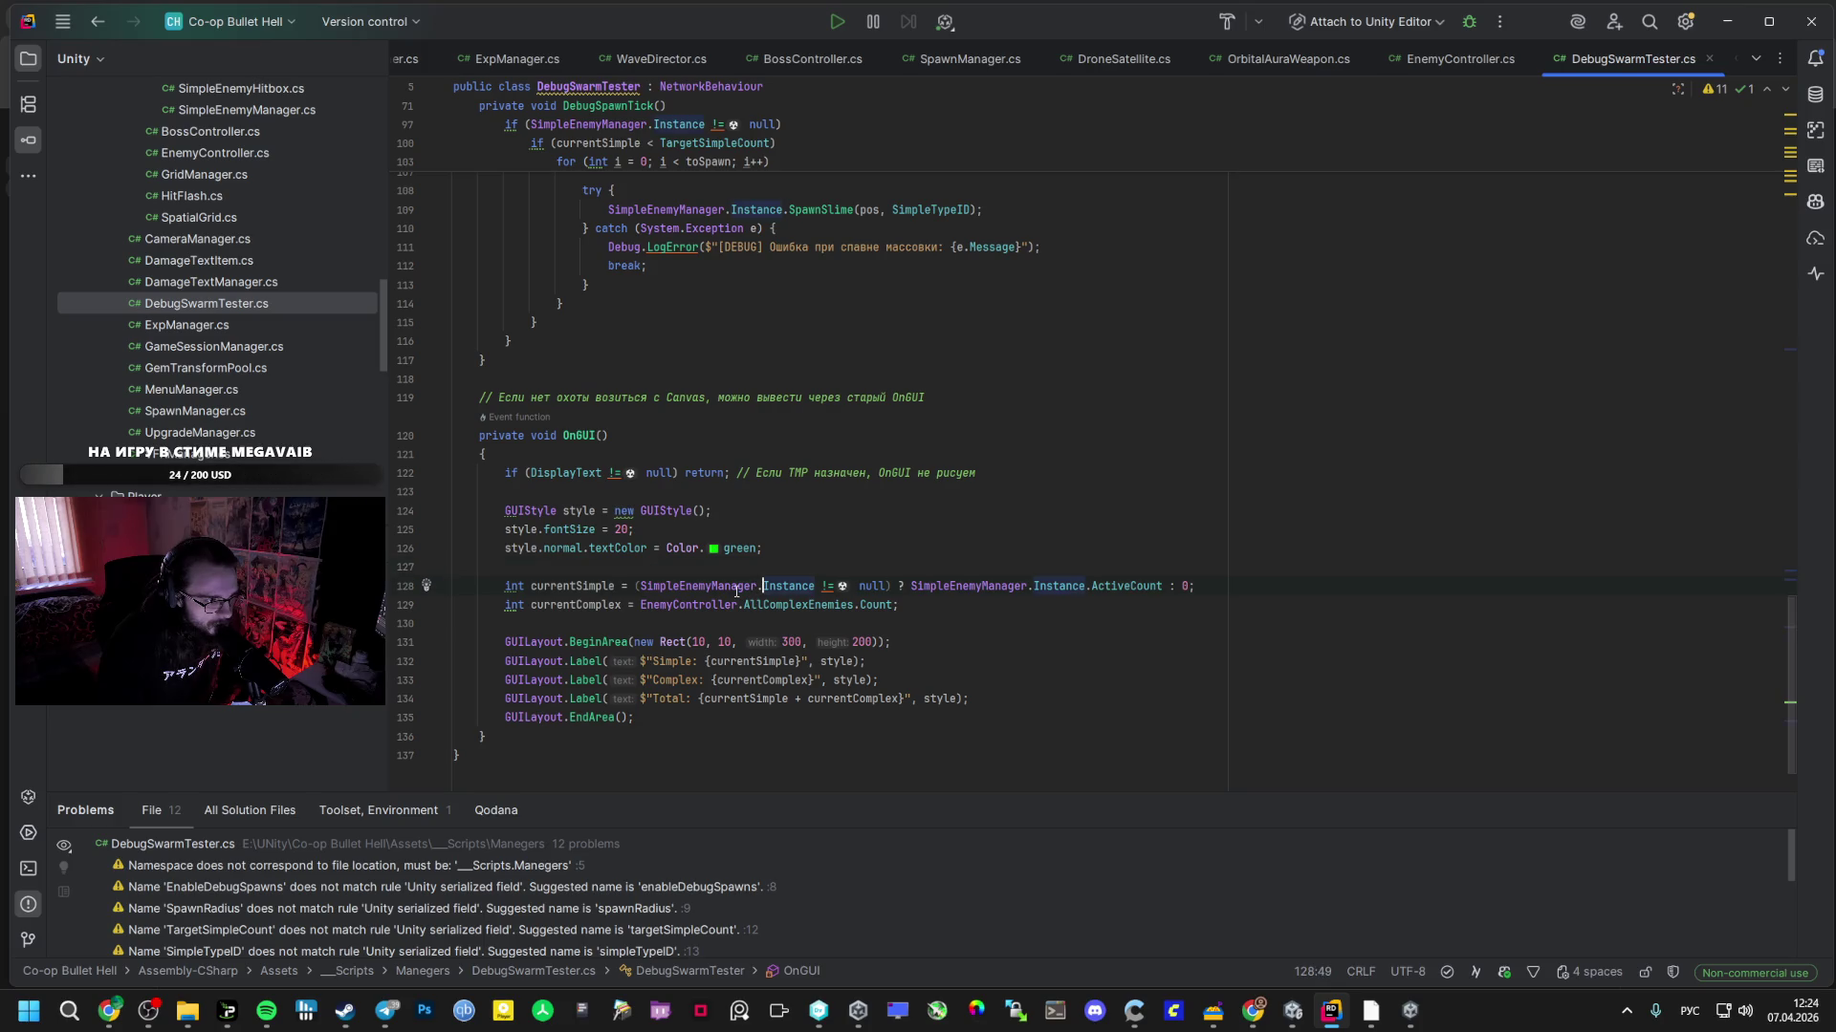
pyautogui.scroll(6, 712, 583)
pyautogui.click(791, 548)
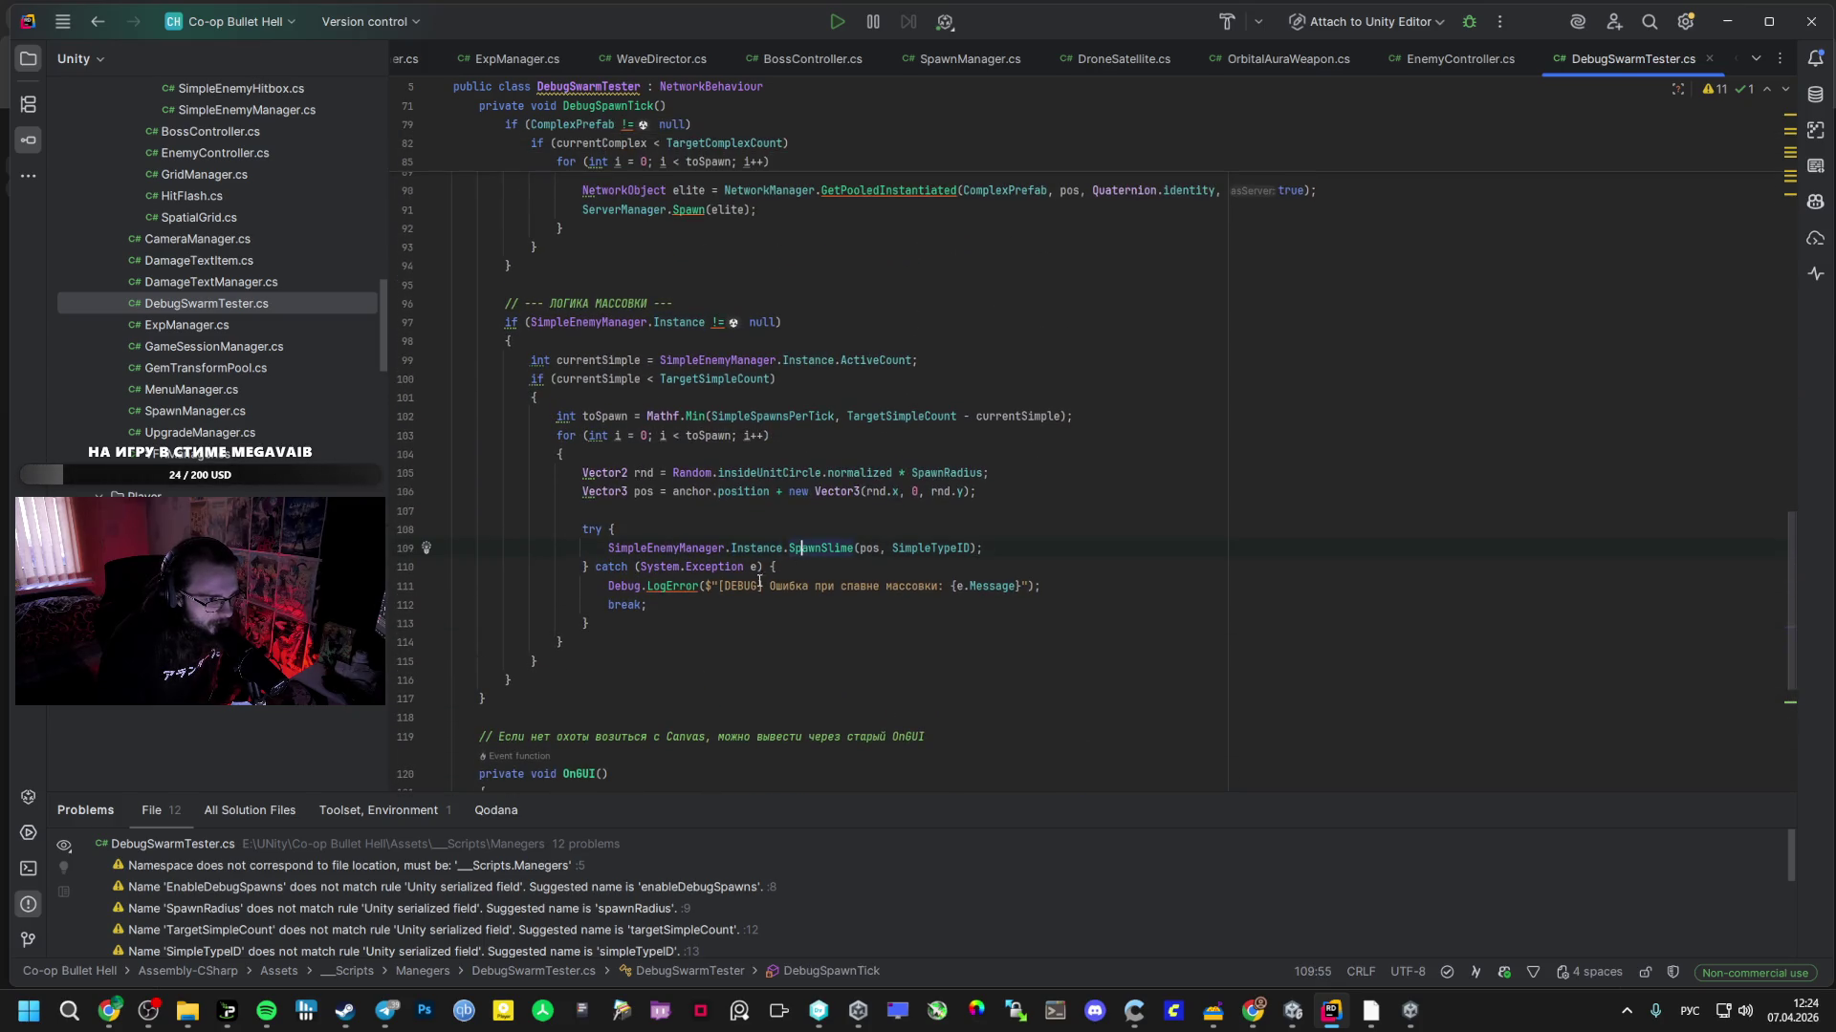
pyautogui.click(701, 472)
# - Go to DebugSpawnTick's anchor line and remove the 0 from AllPlayers[0]
pyautogui.scroll(7, 692, 476)
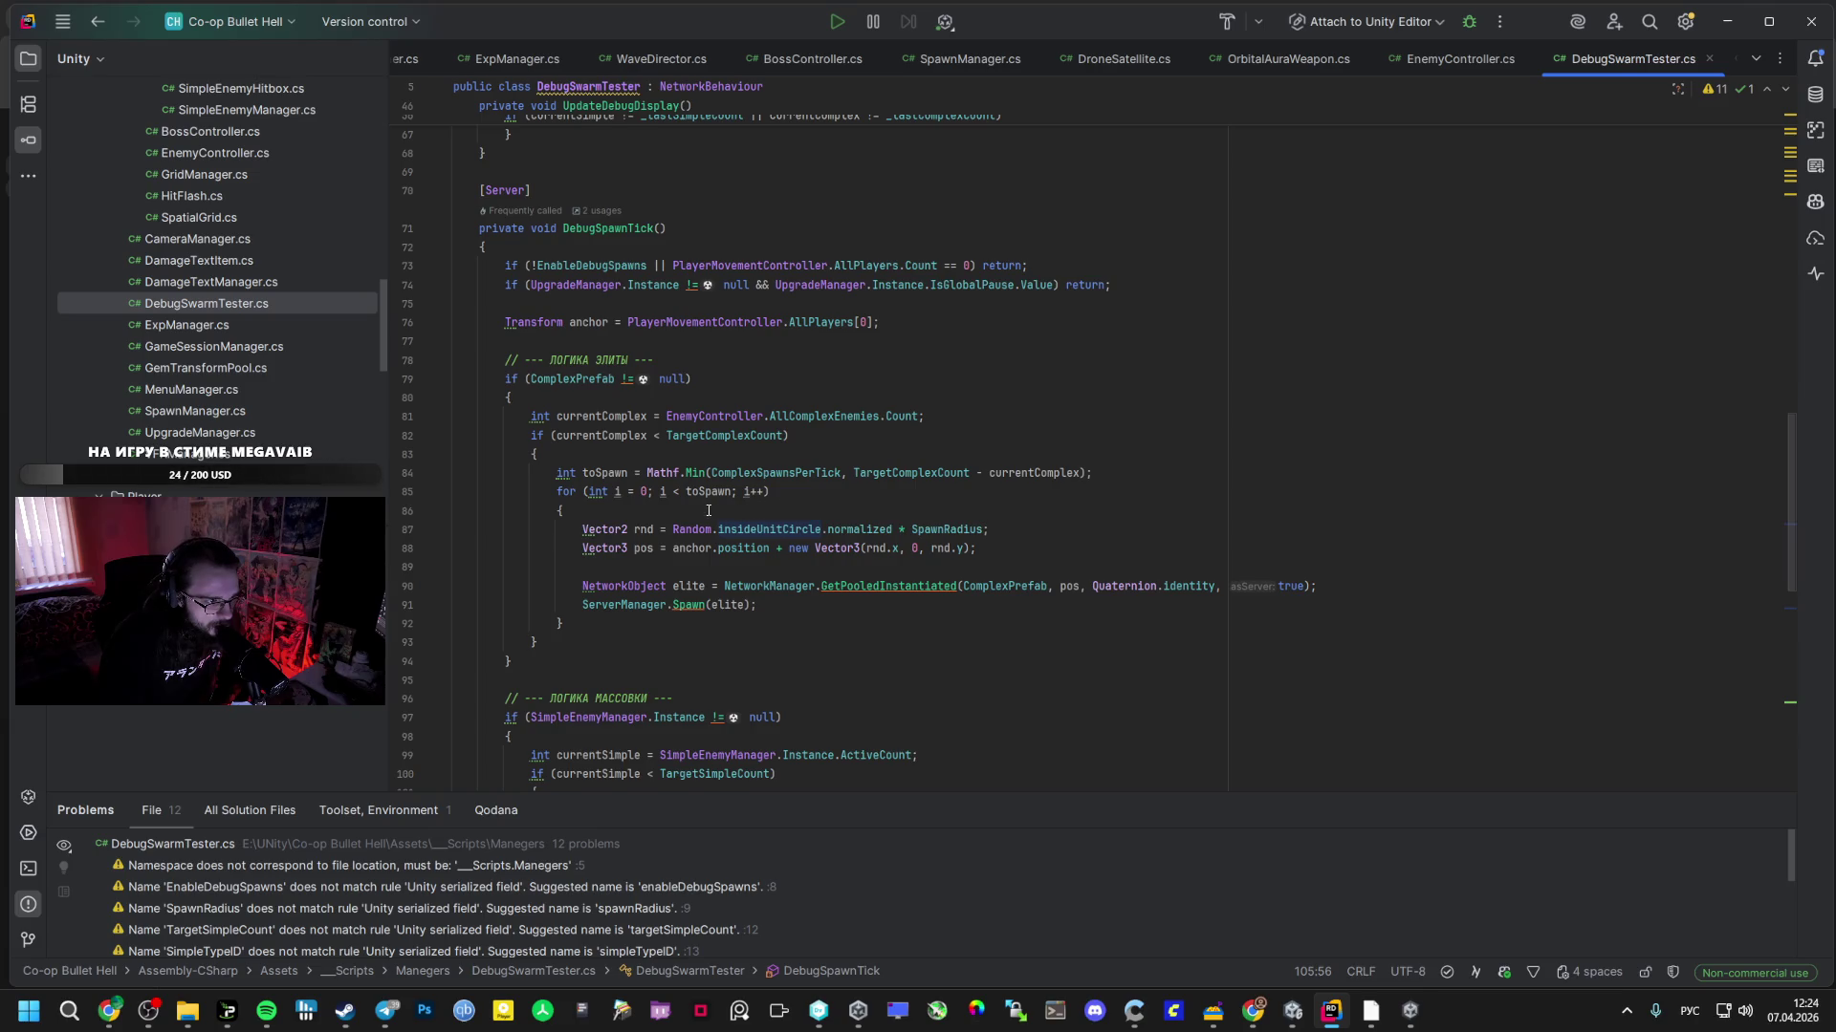
pyautogui.scroll(1, 704, 511)
pyautogui.scroll(1, 703, 511)
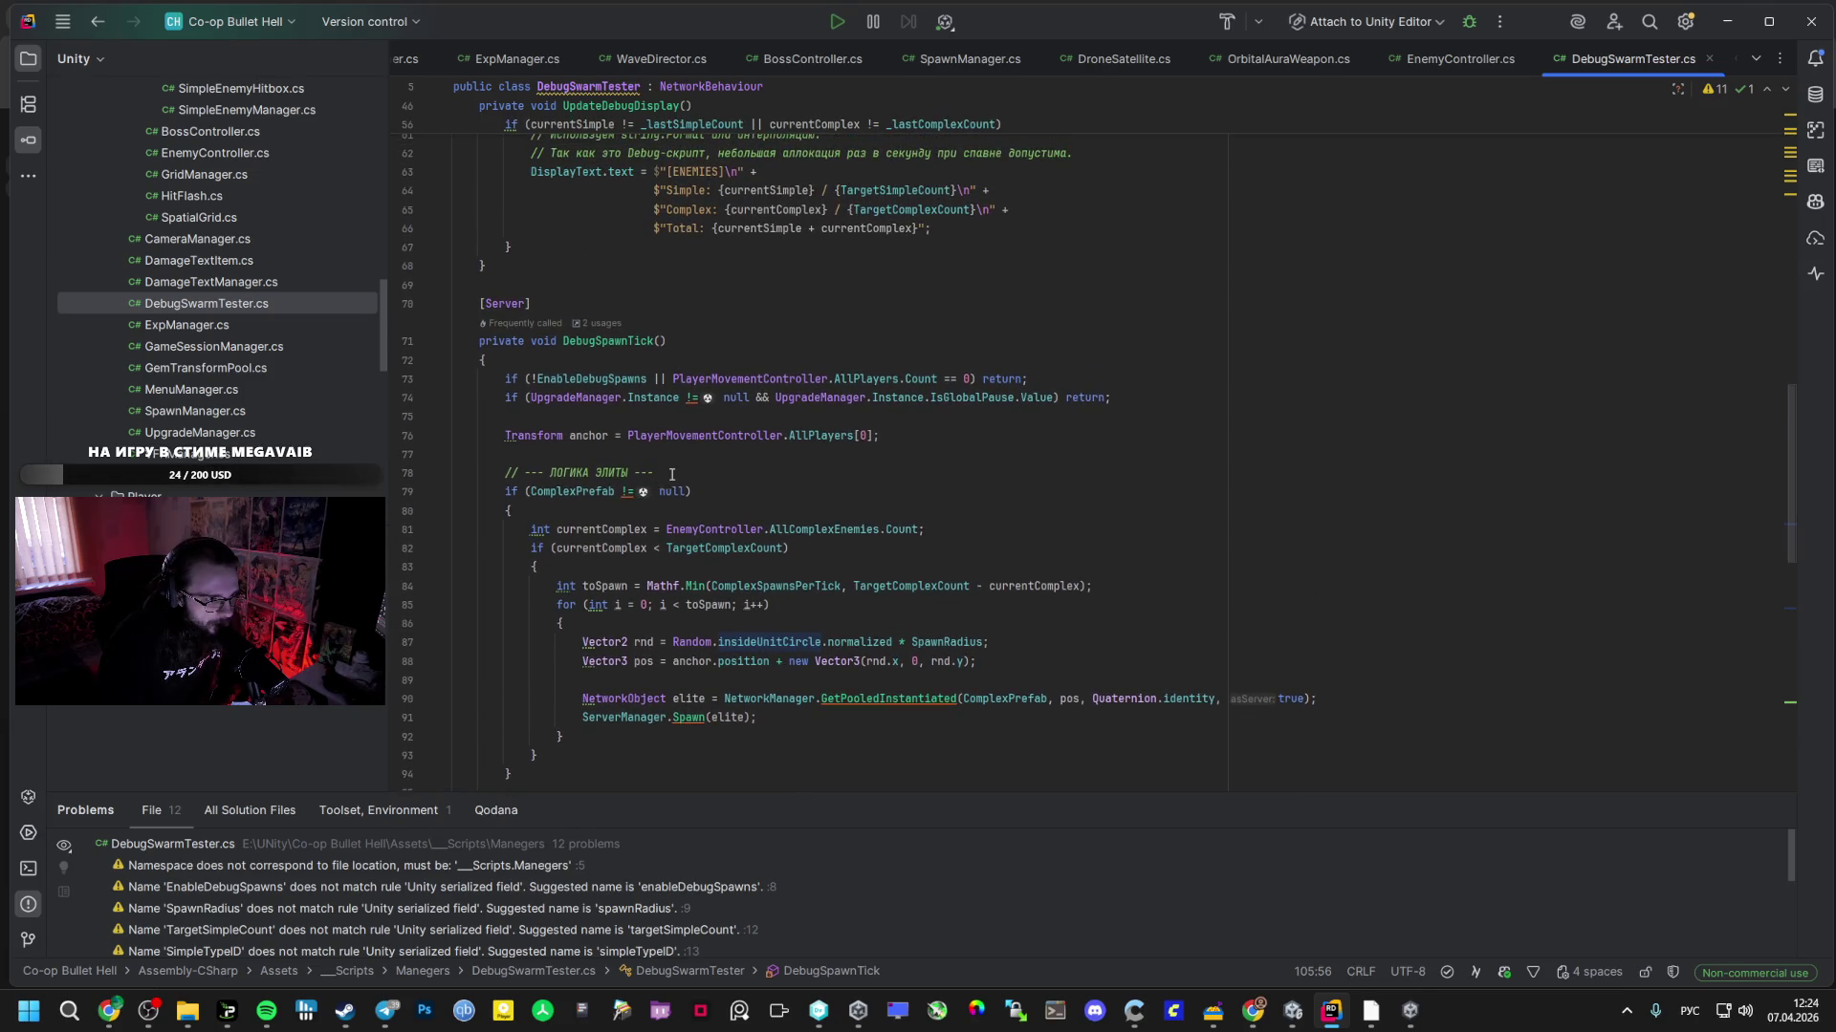
pyautogui.click(855, 435)
pyautogui.scroll(2, 765, 478)
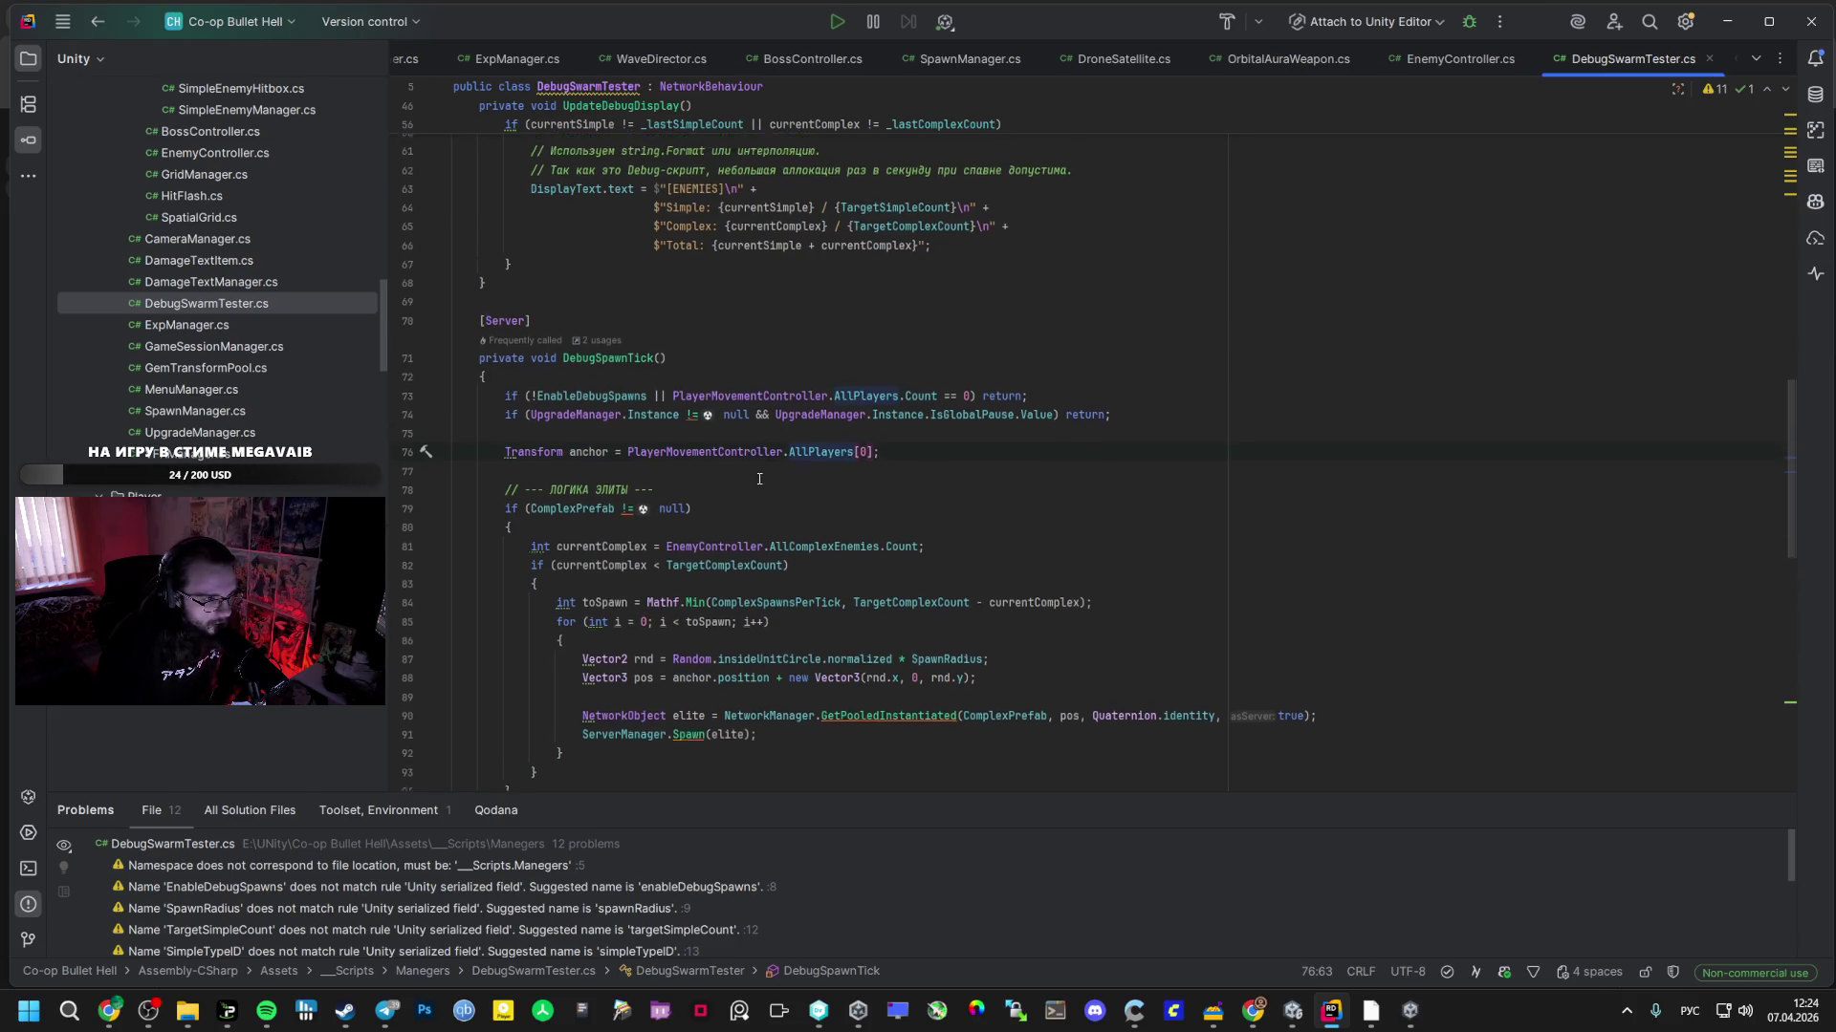
pyautogui.scroll(5, 757, 507)
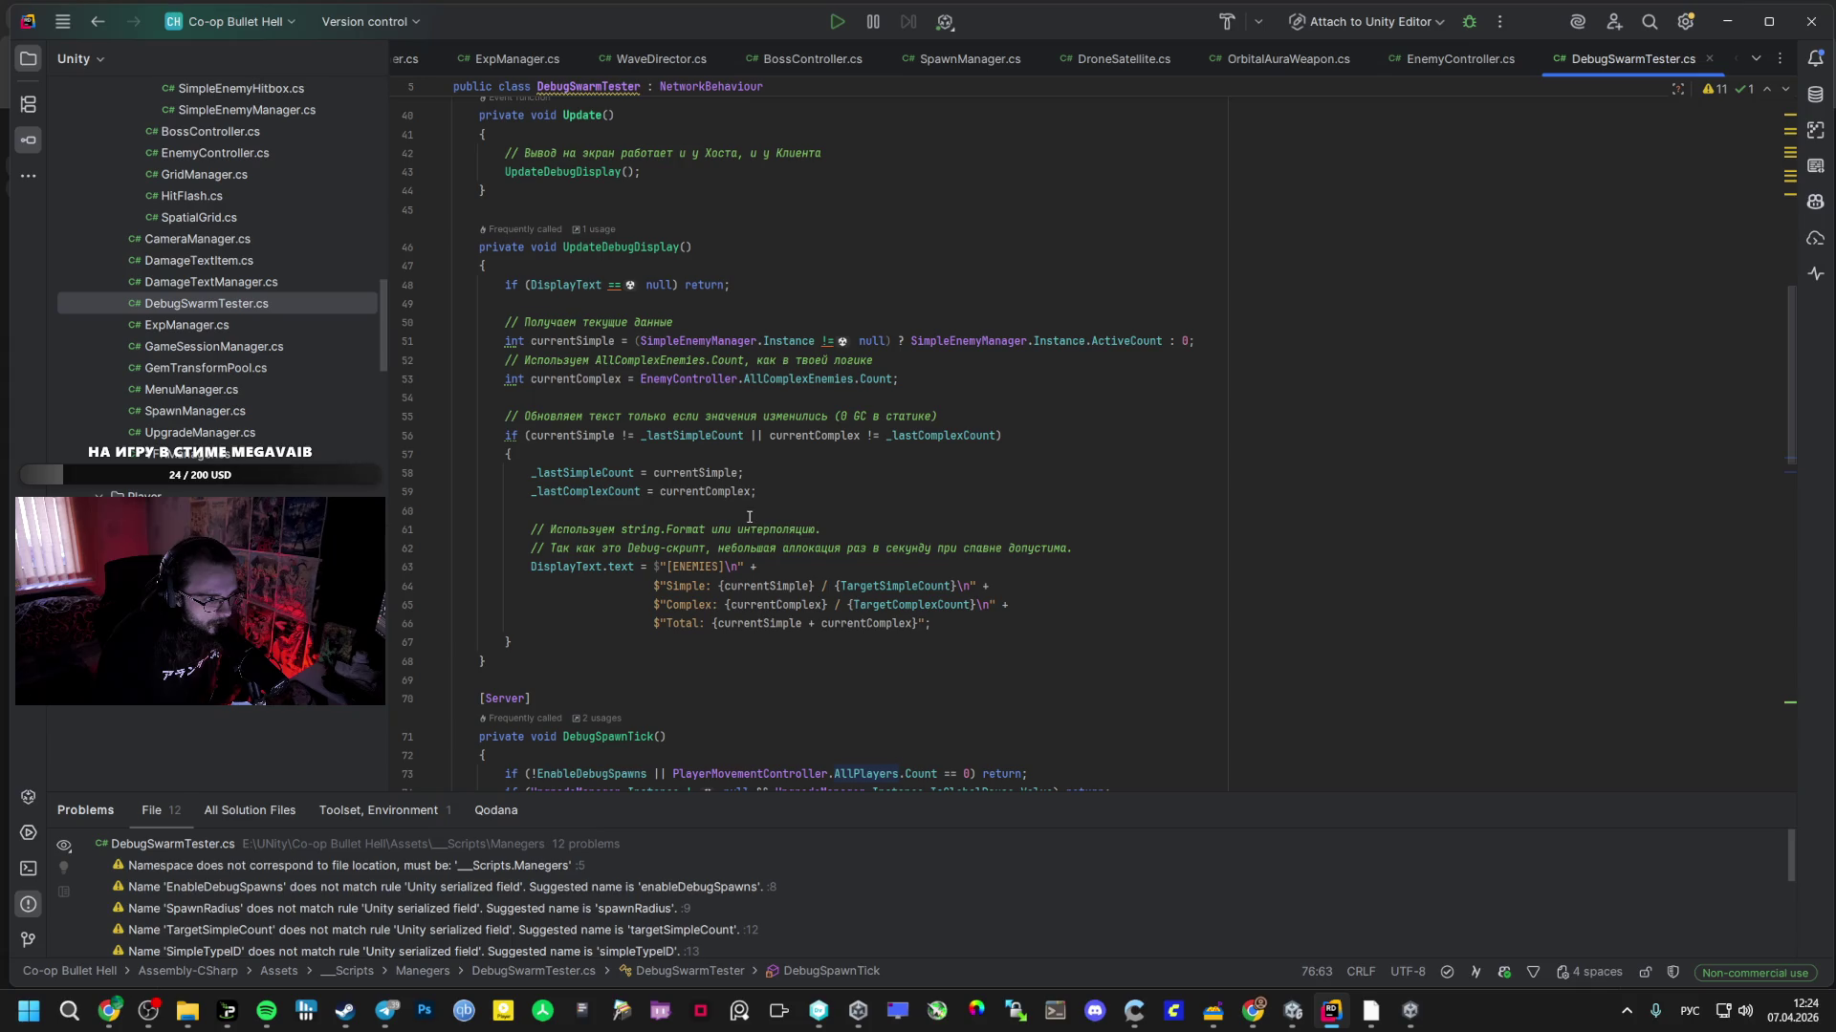
pyautogui.scroll(13, 743, 518)
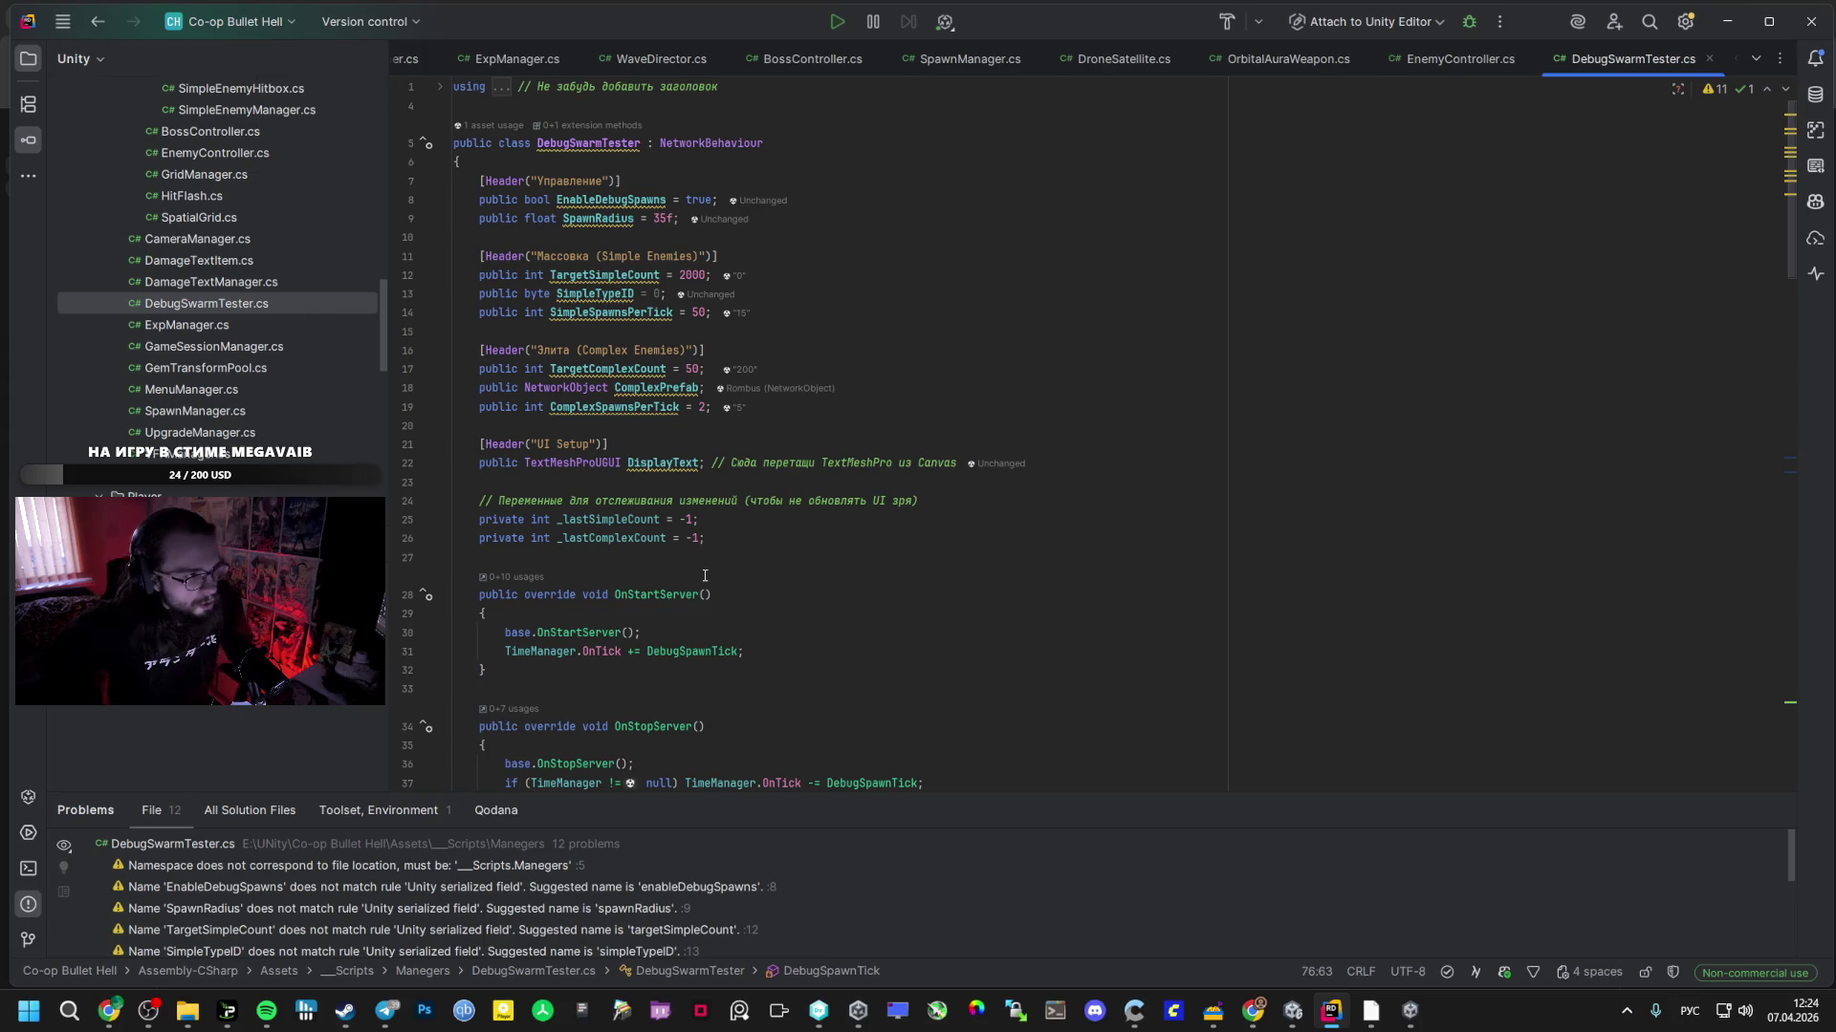
pyautogui.scroll(-14, 991, 471)
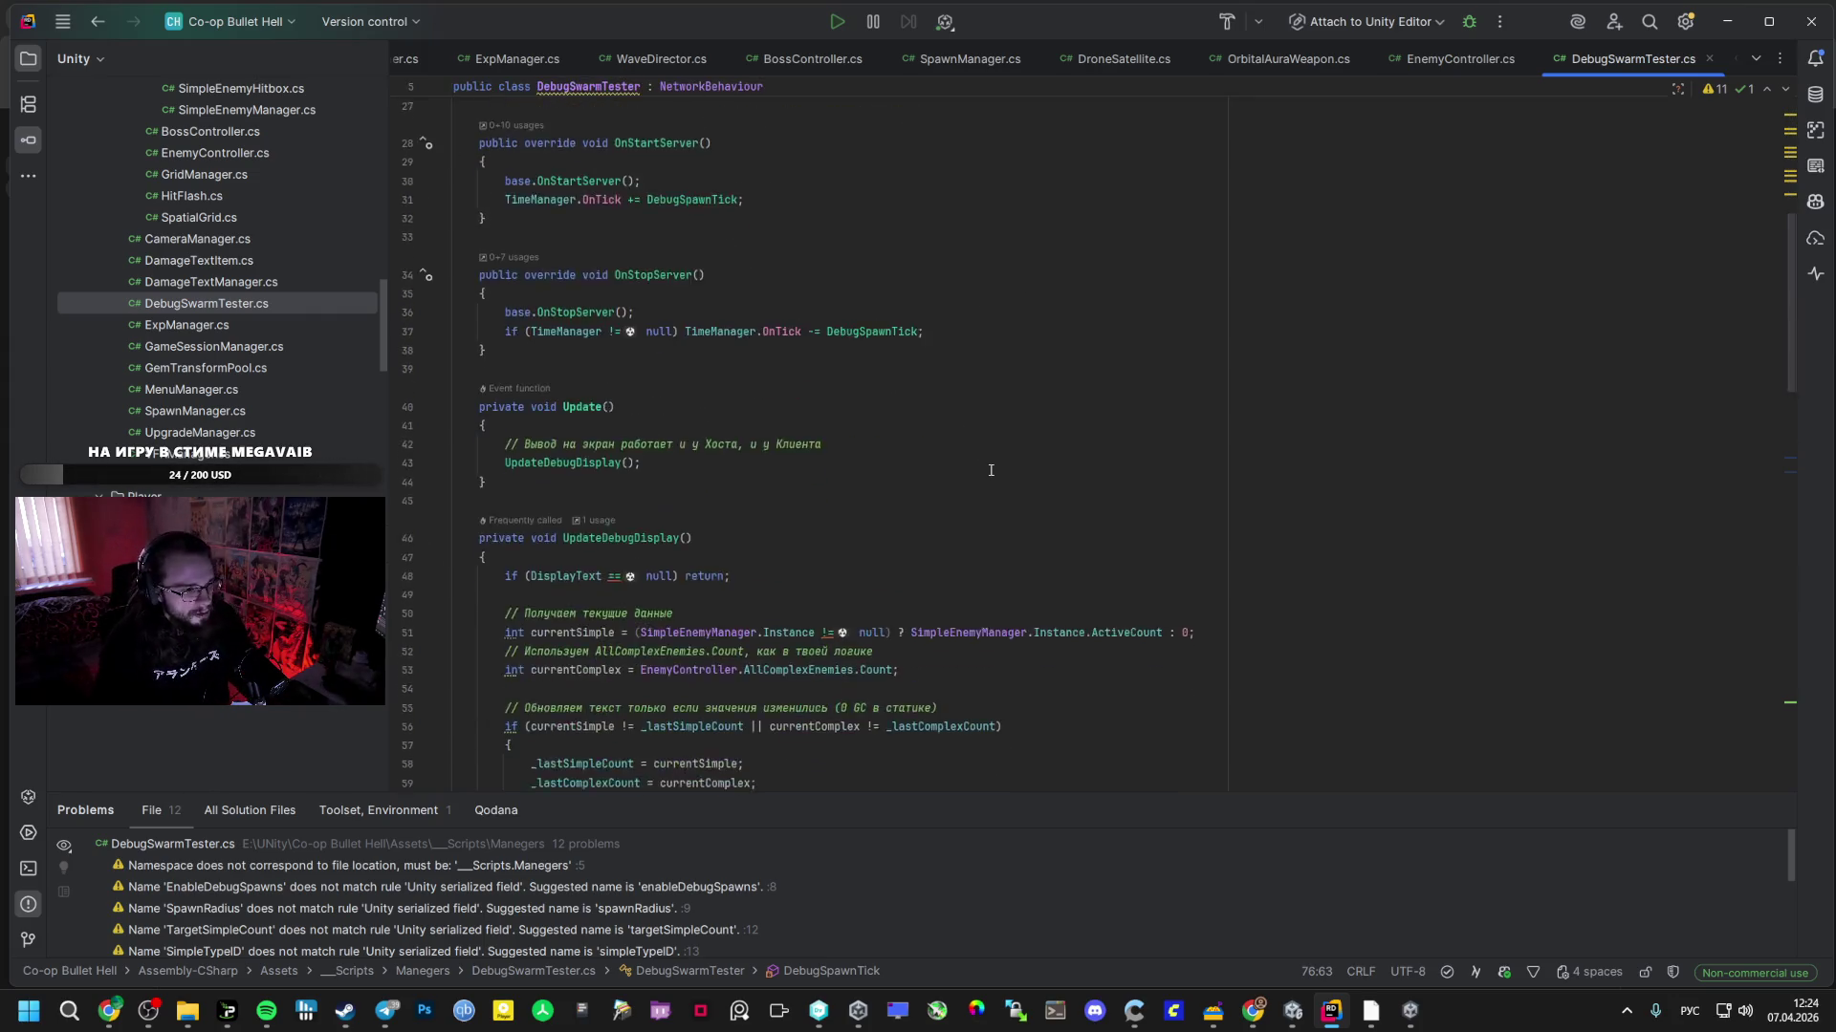
pyautogui.scroll(-7, 990, 470)
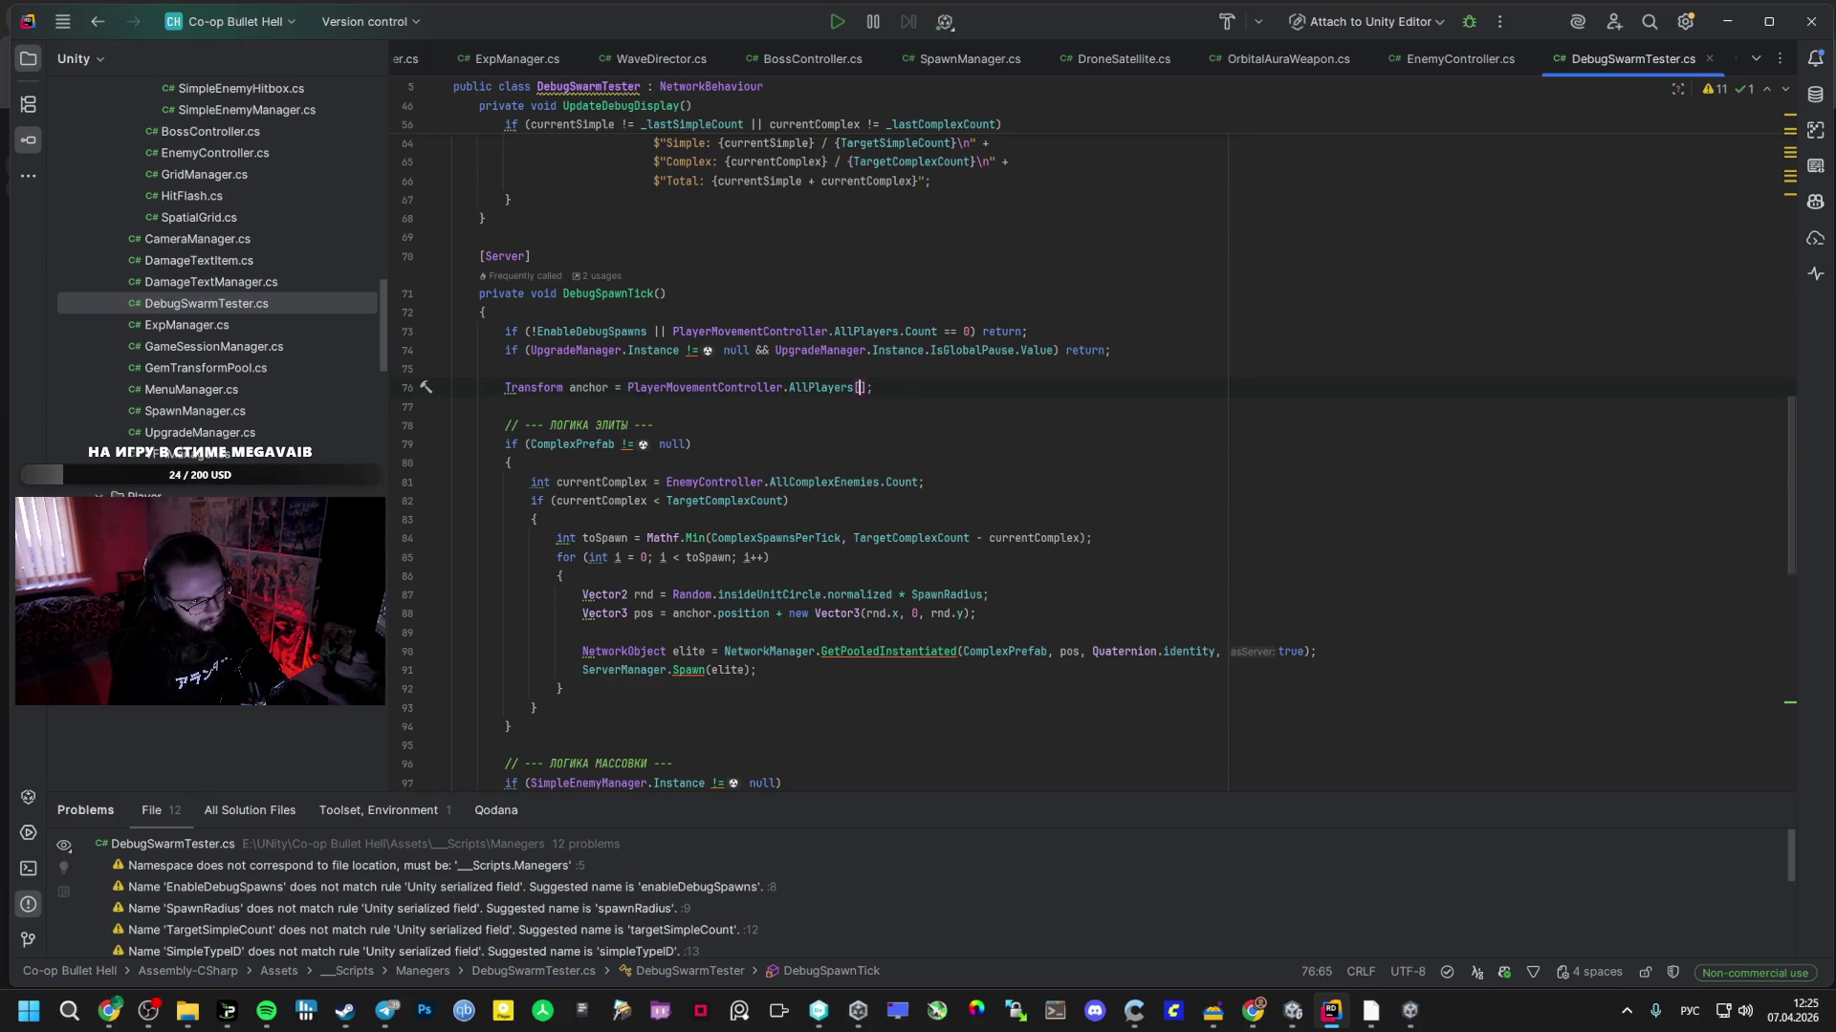
# - Start a Random index expression bounded by the player count in AllPlayers[ ]
pyautogui.write('ra')
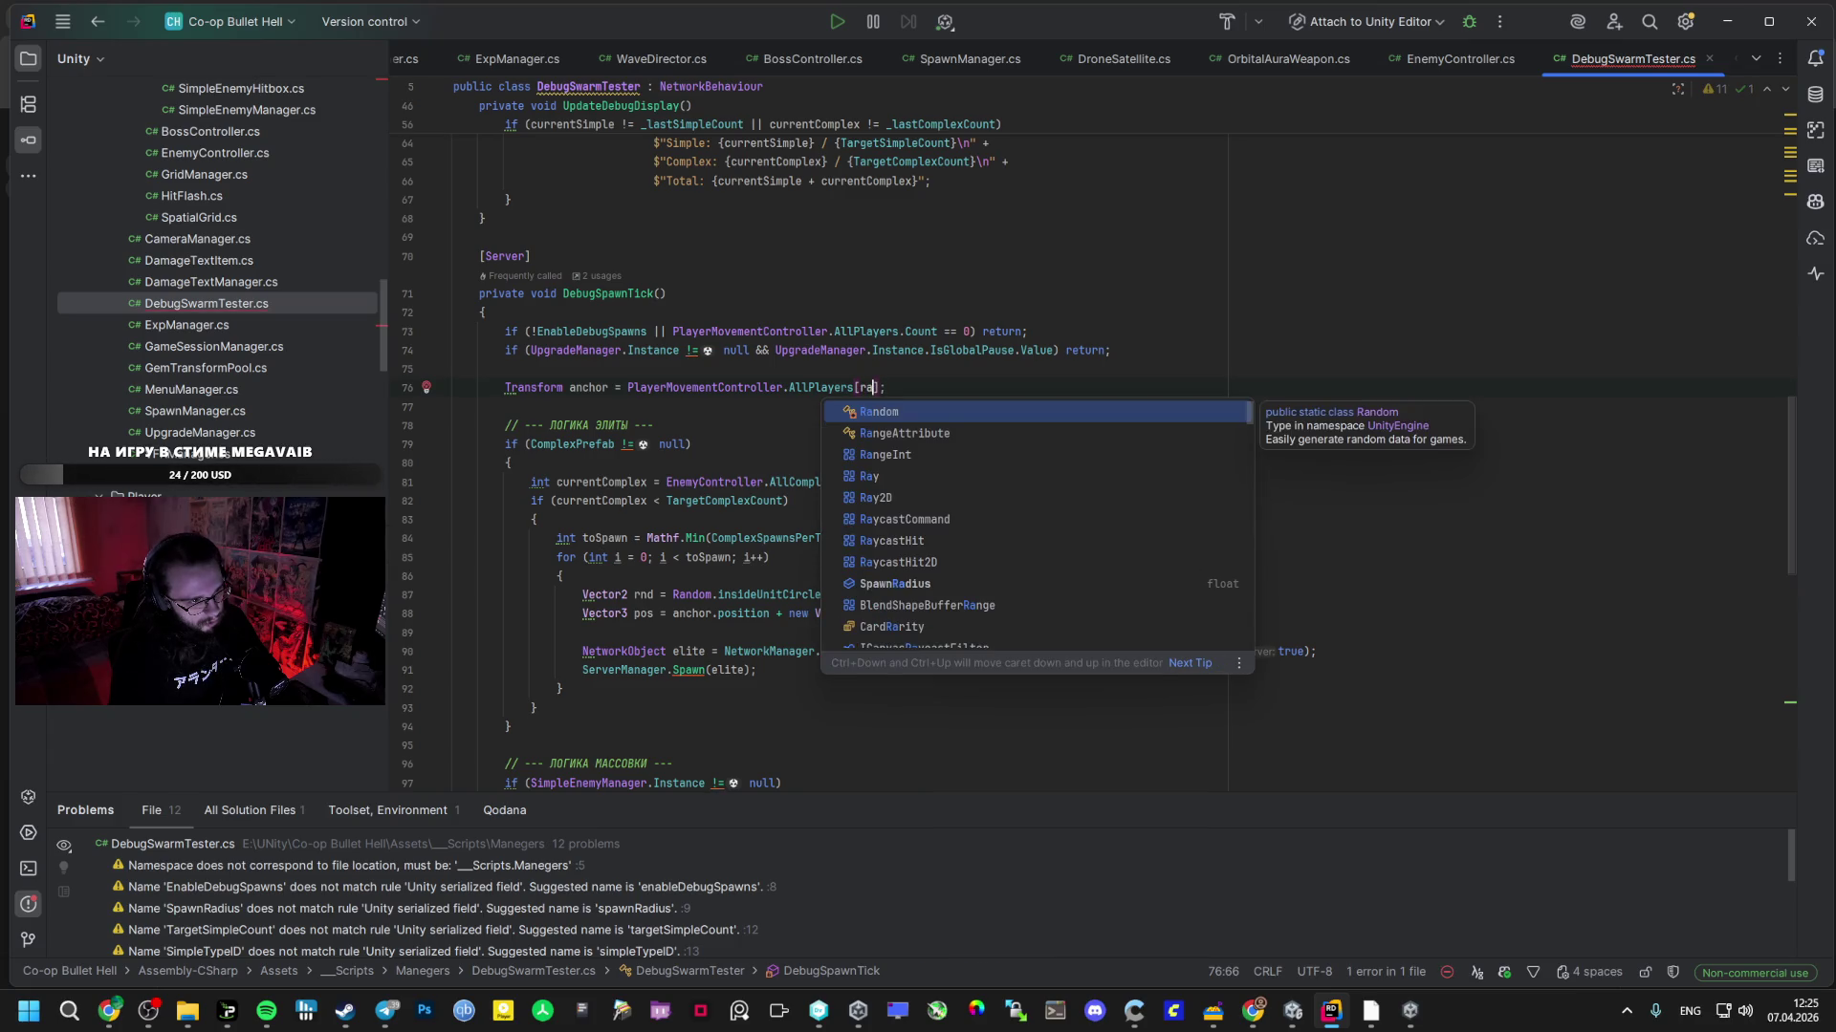
pyautogui.press('Return')
pyautogui.write('(')
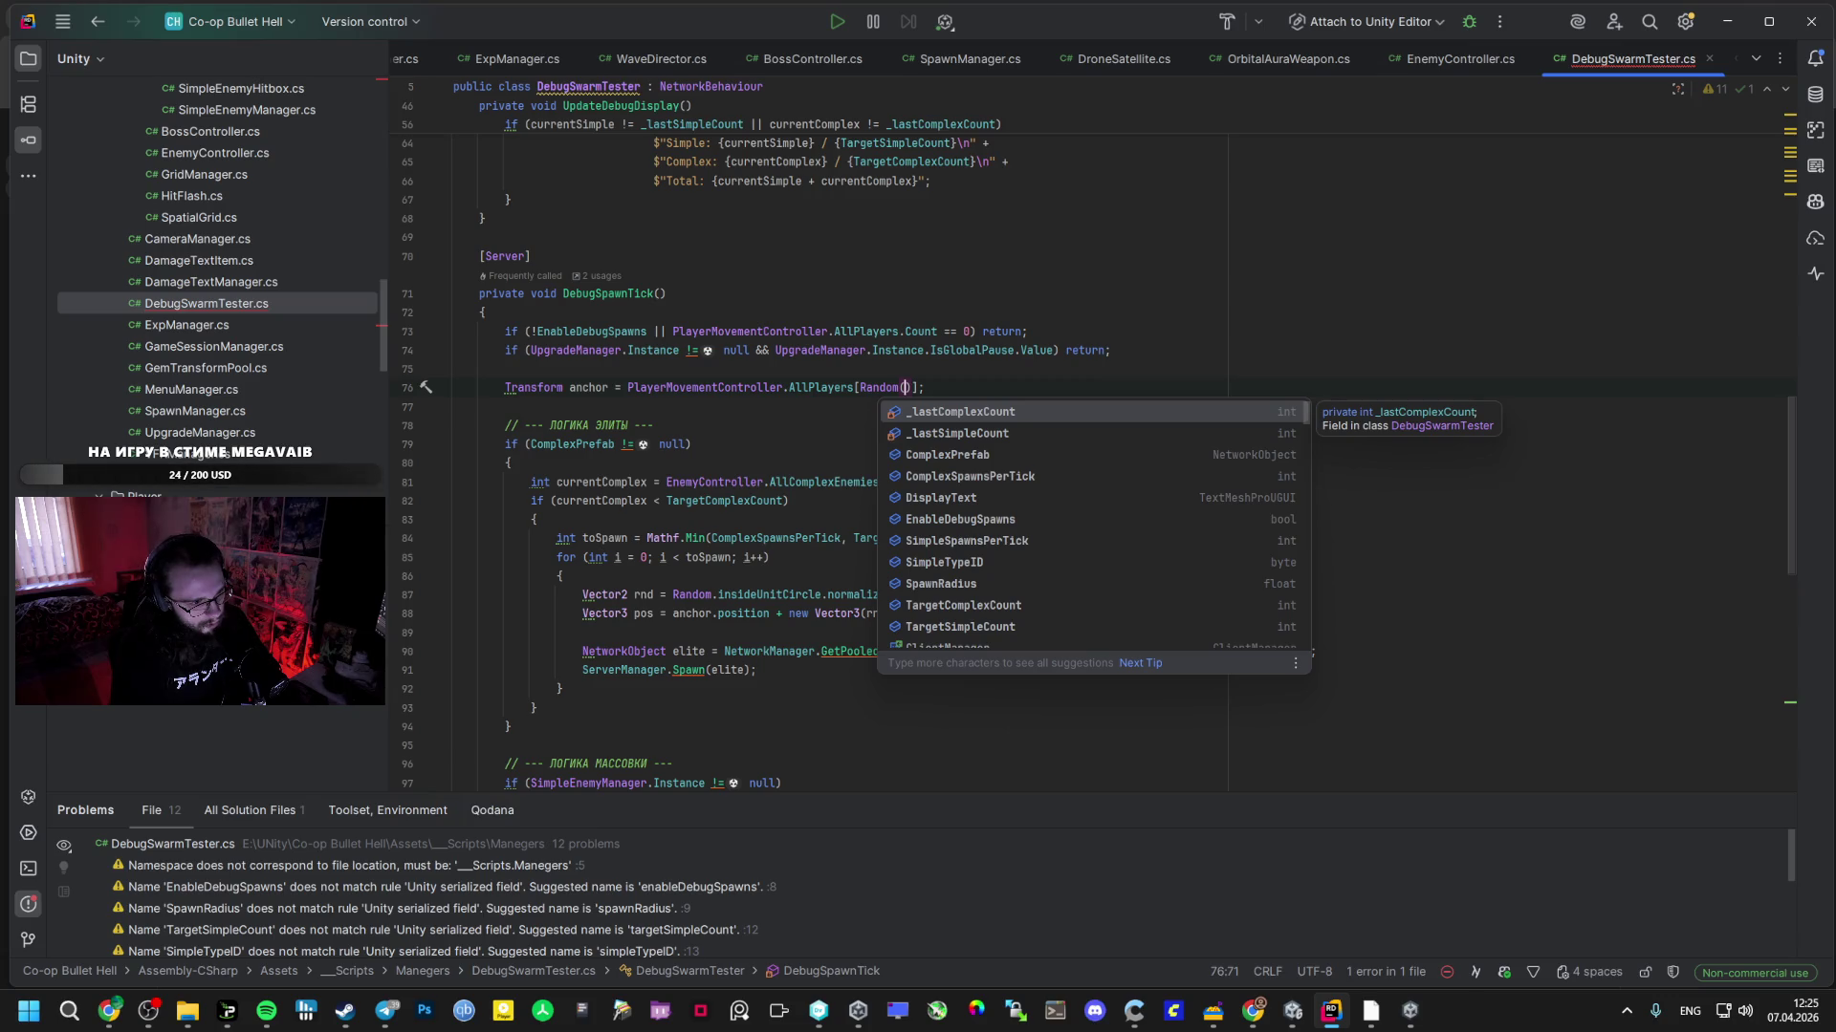
pyautogui.press('Escape')
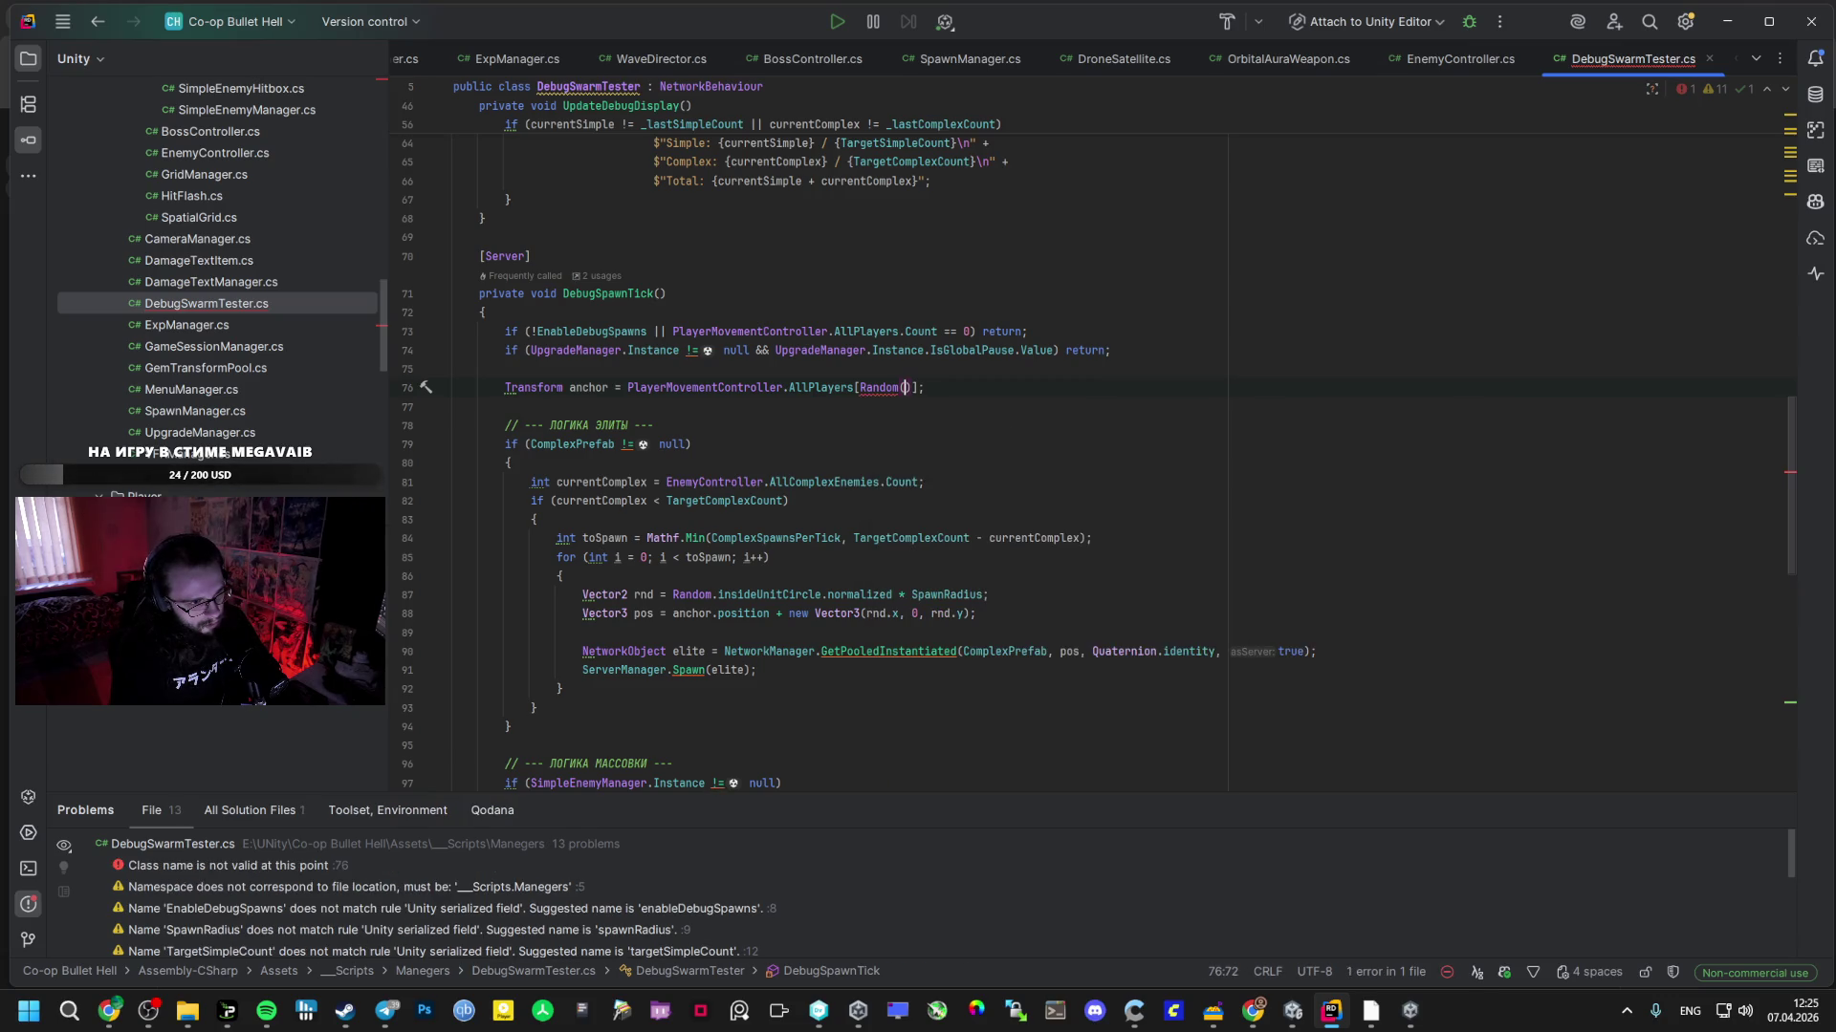
pyautogui.write('0,')
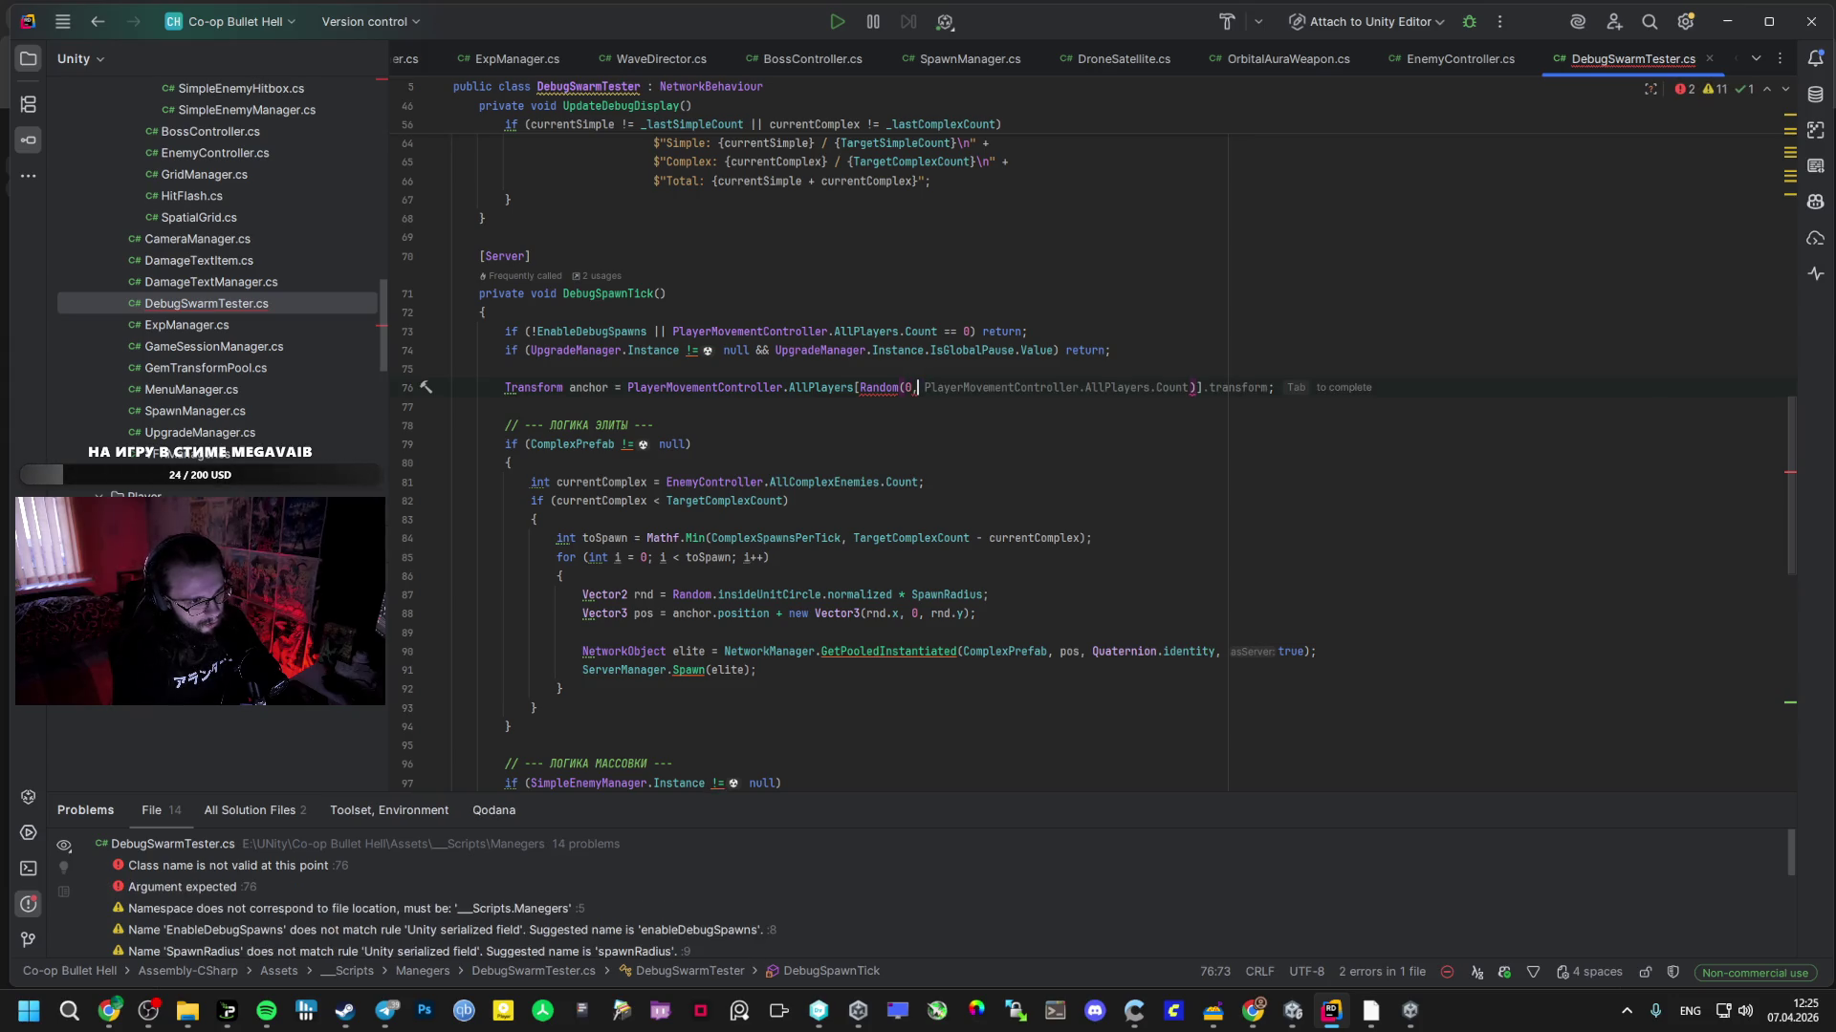
pyautogui.press('Tab')
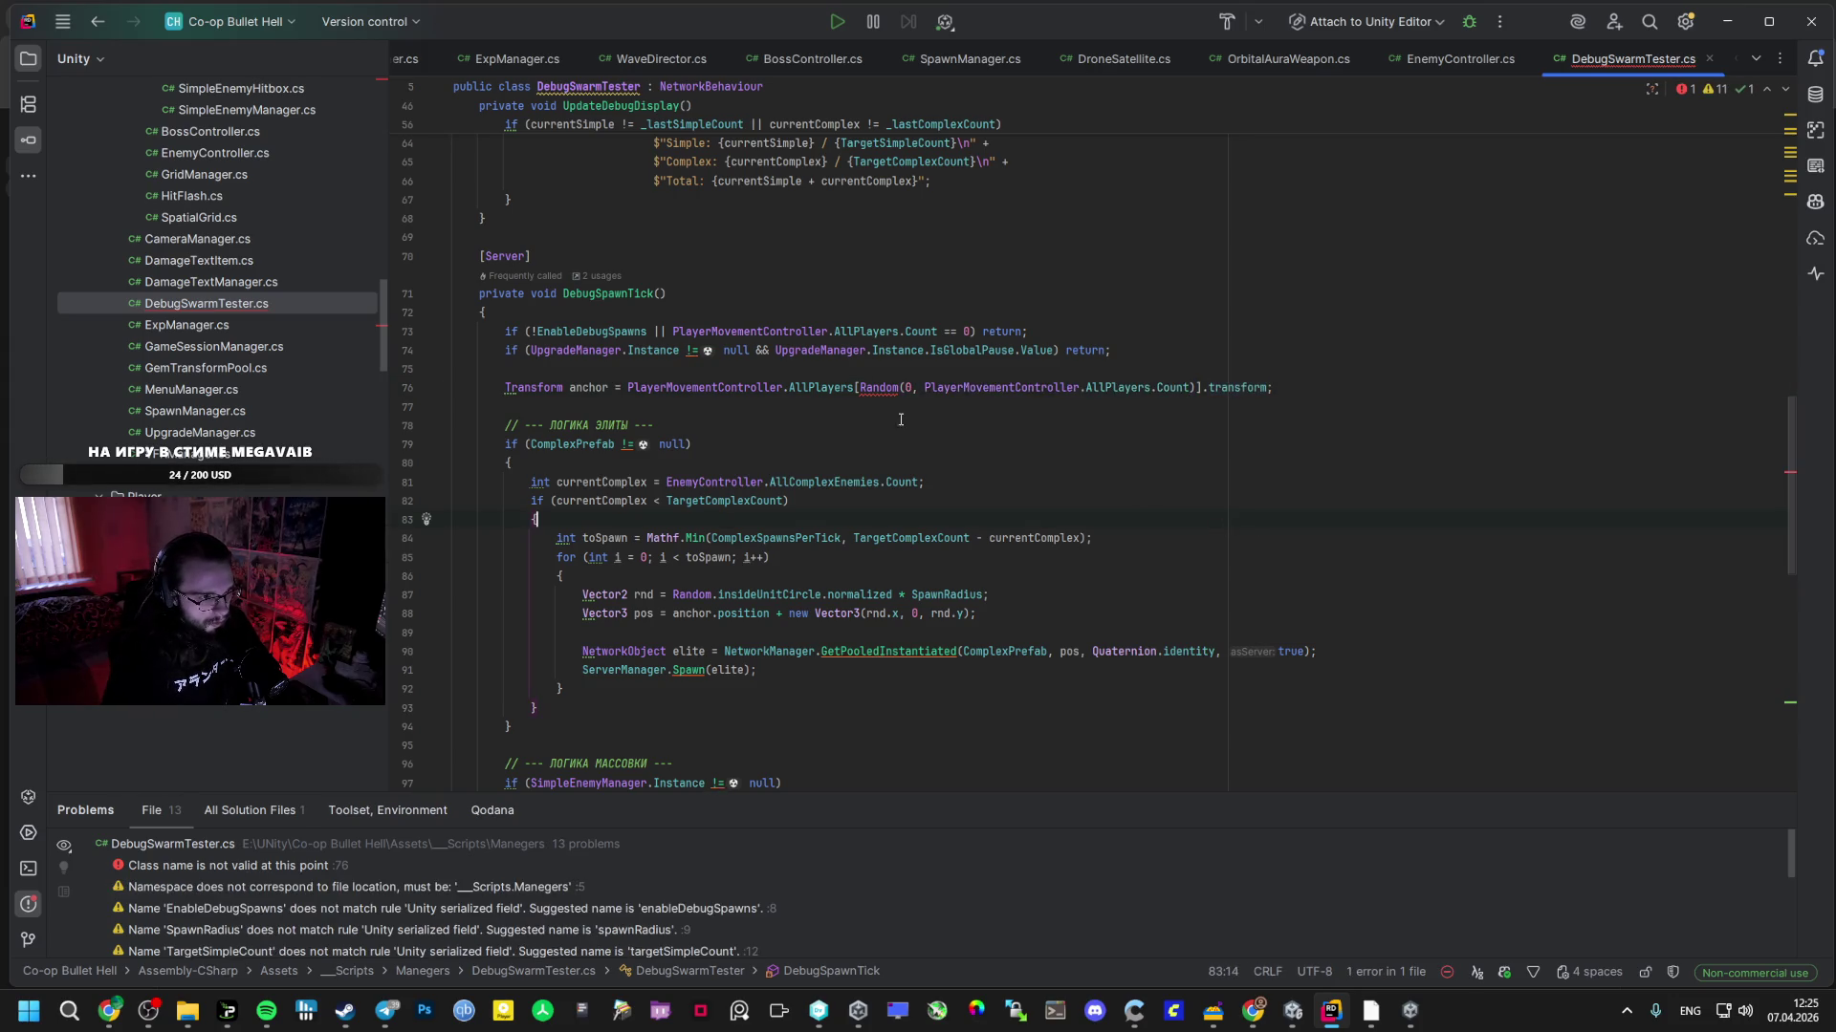
pyautogui.moveTo(894, 389)
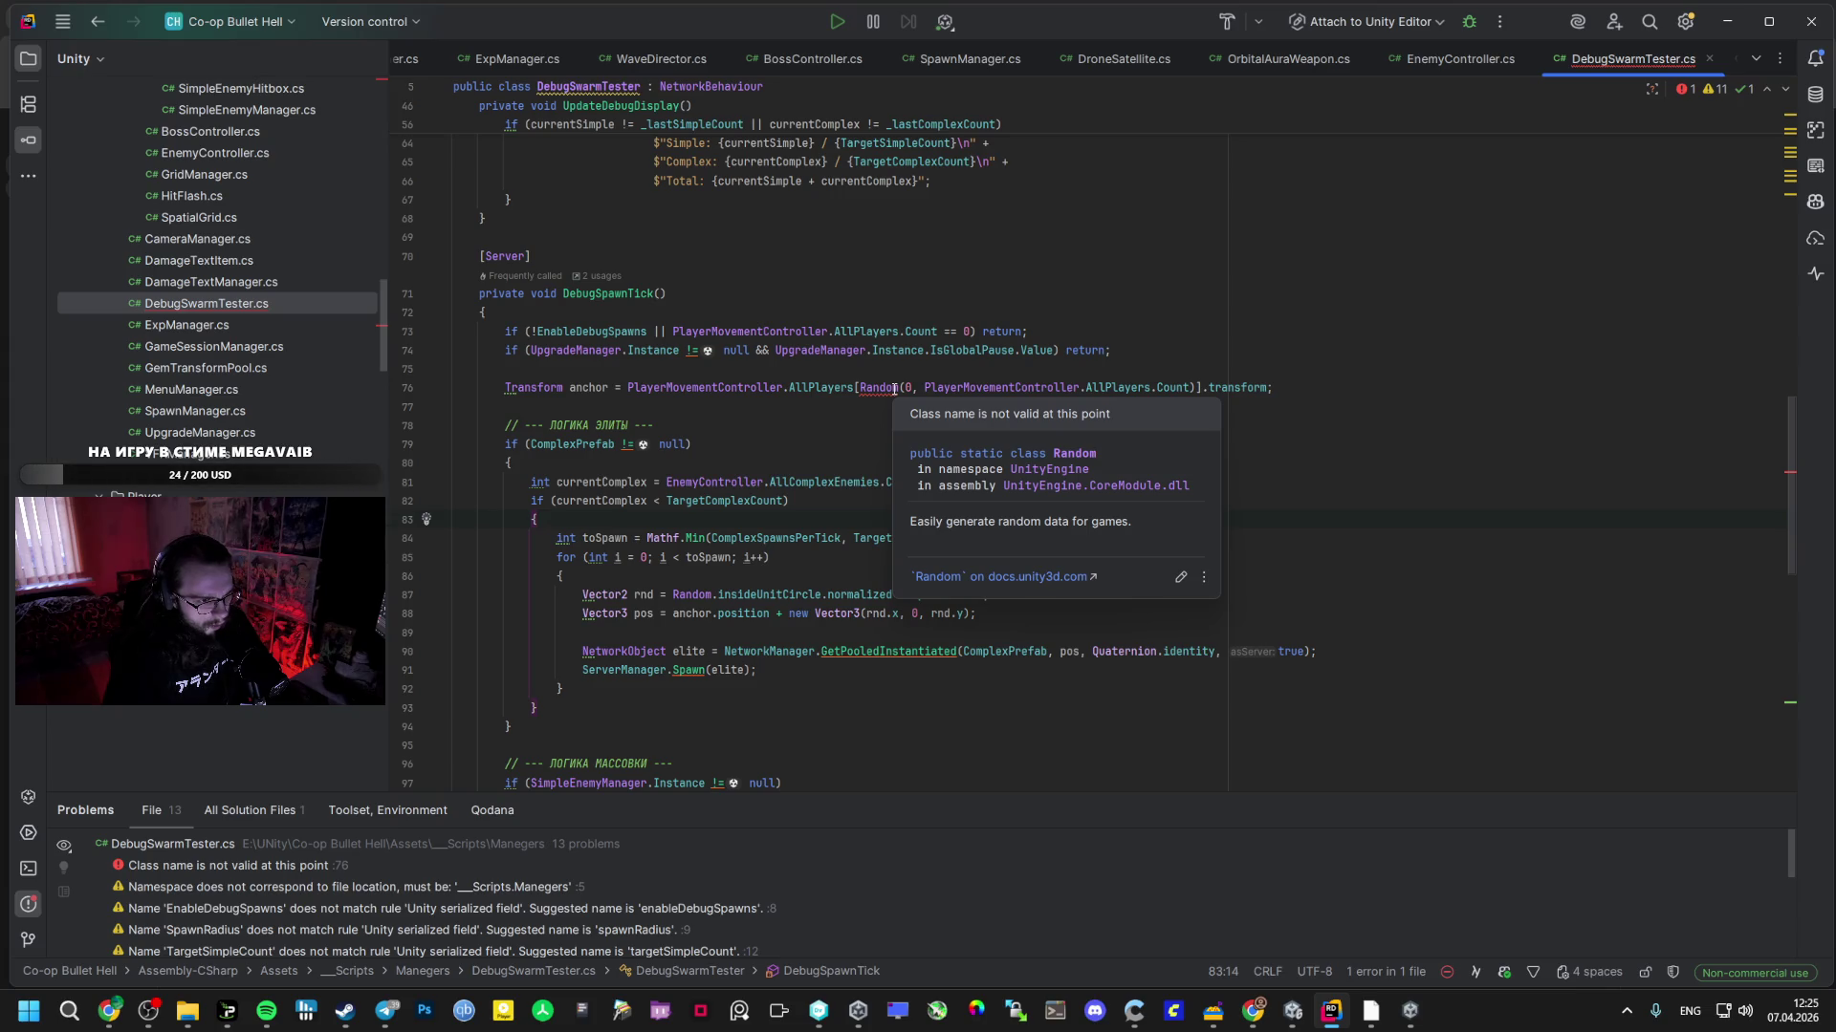
pyautogui.click(893, 388)
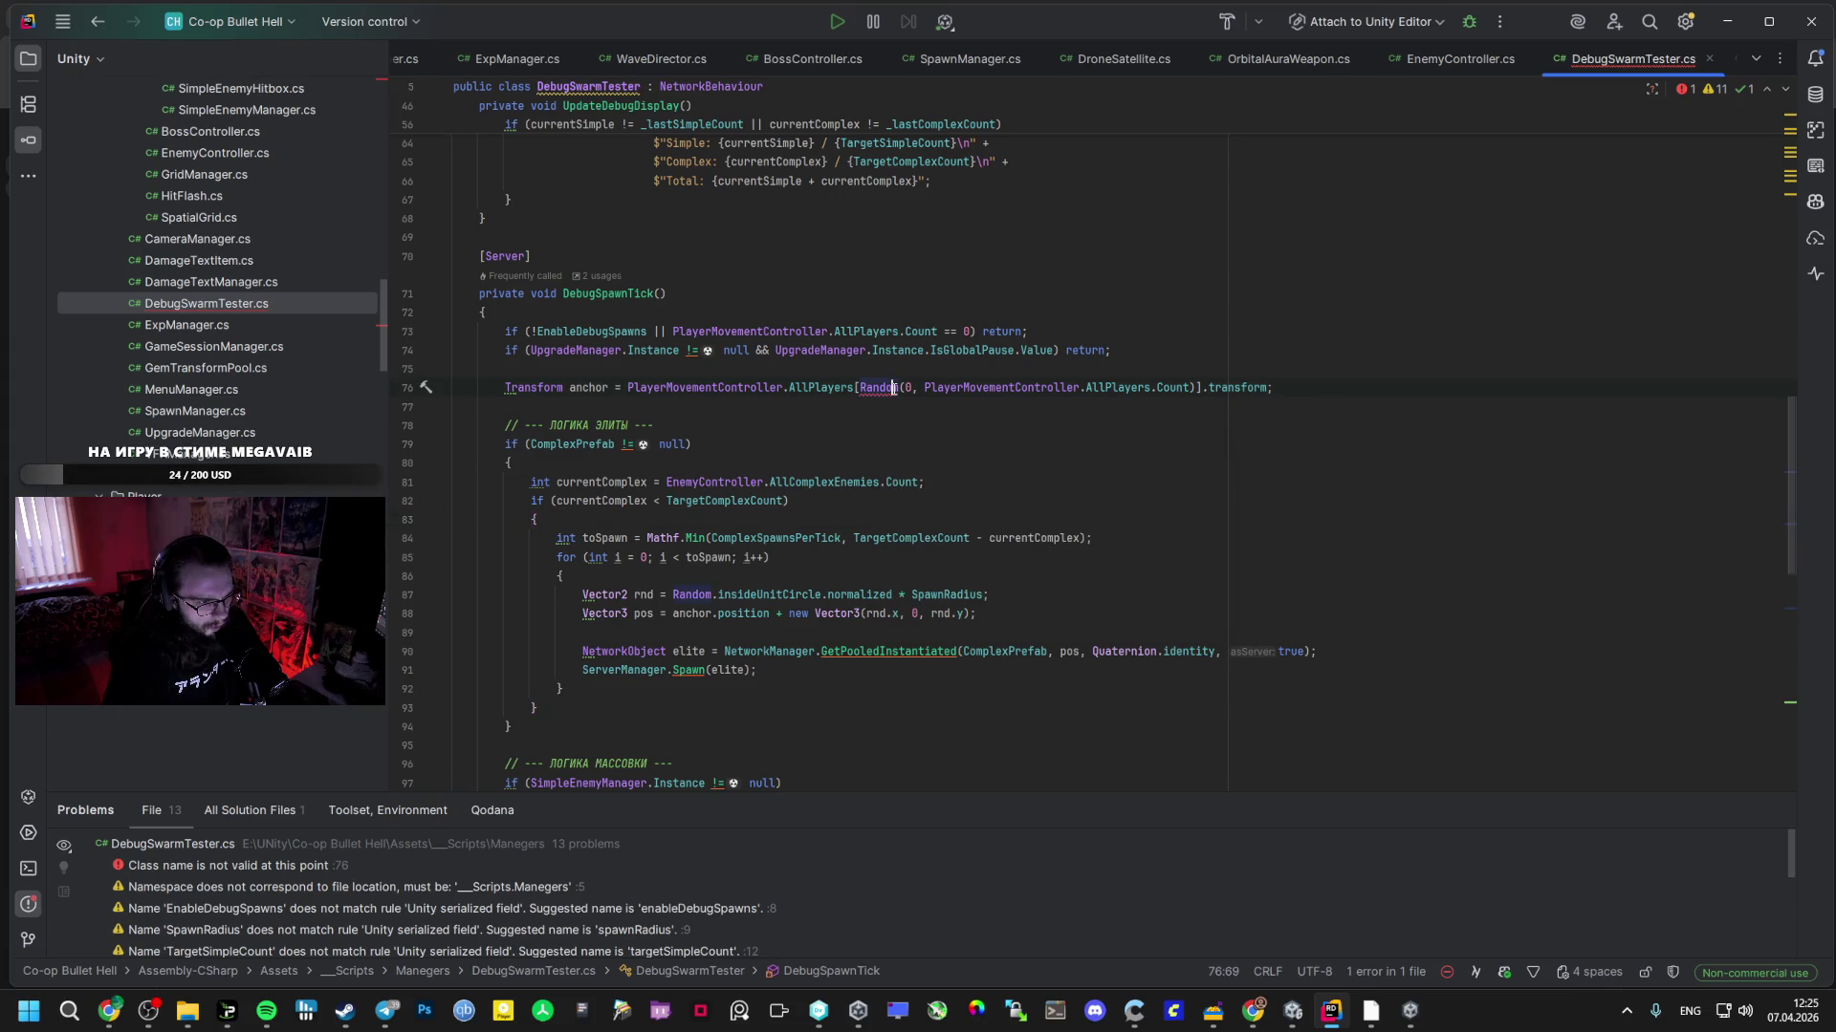
pyautogui.click(837, 413)
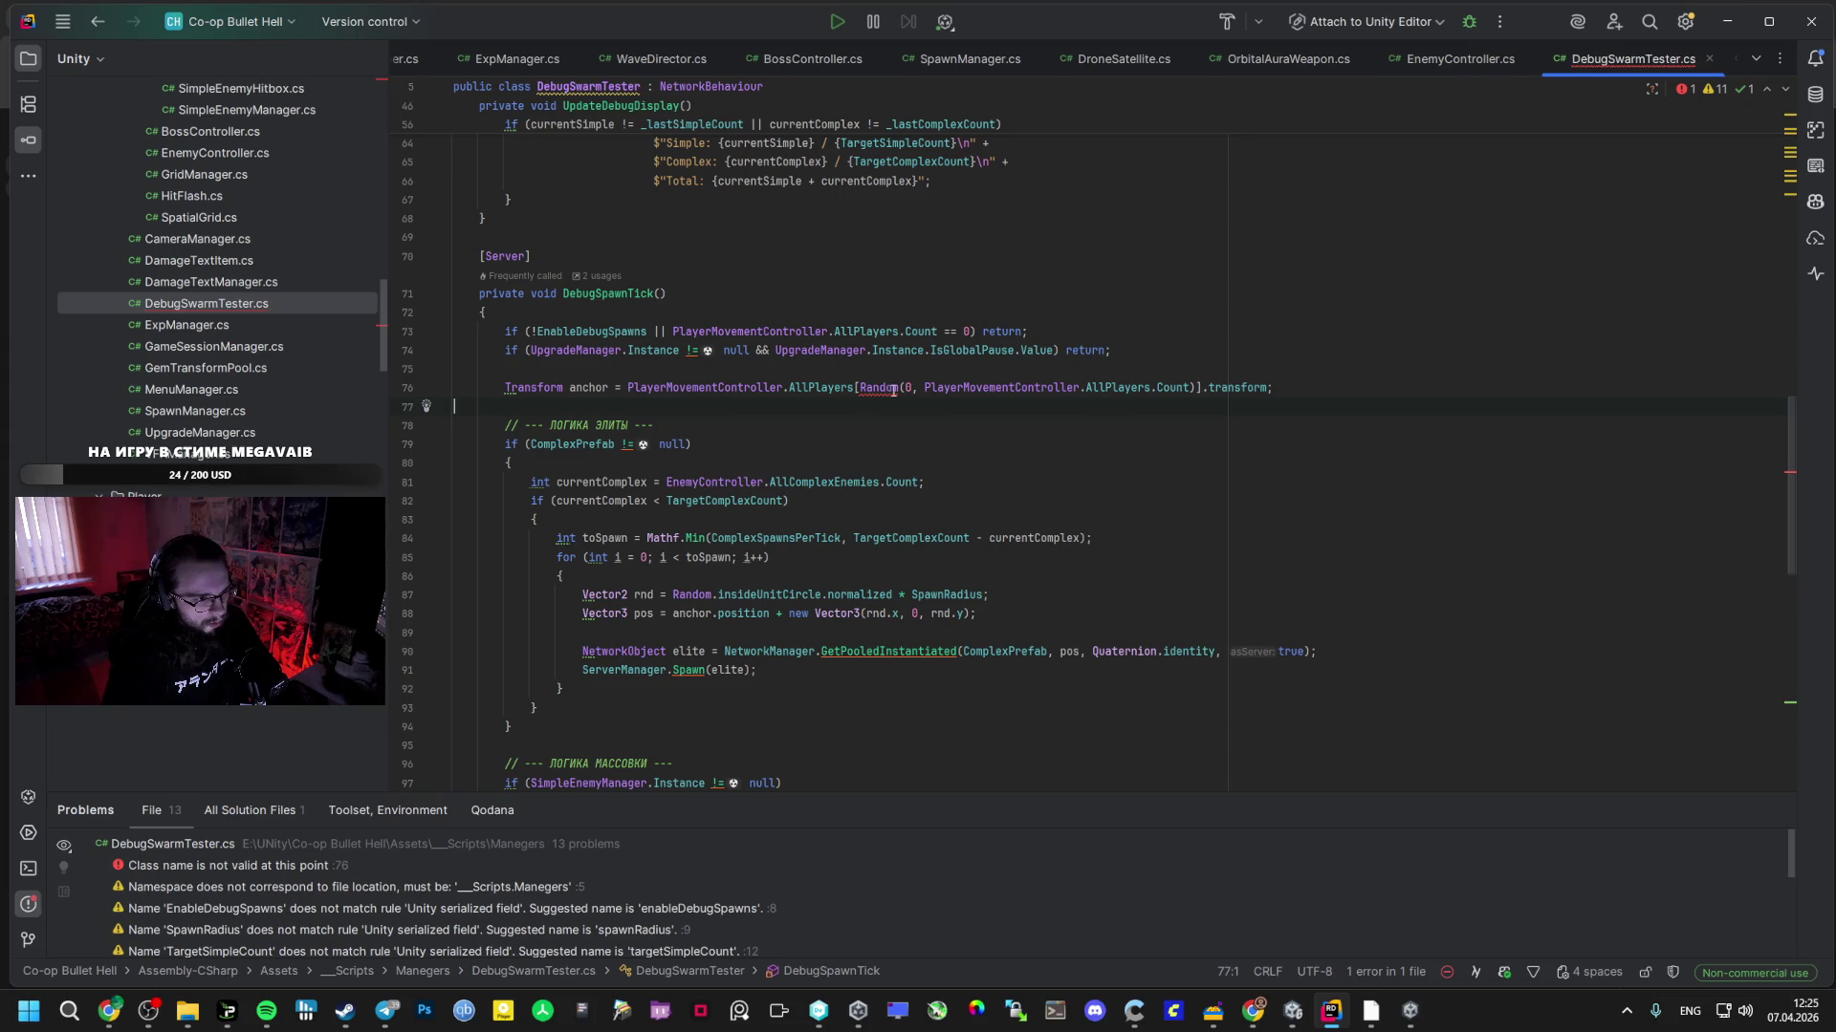
# - Correct the invalid Random call so it reads Random.Range
pyautogui.write('.')
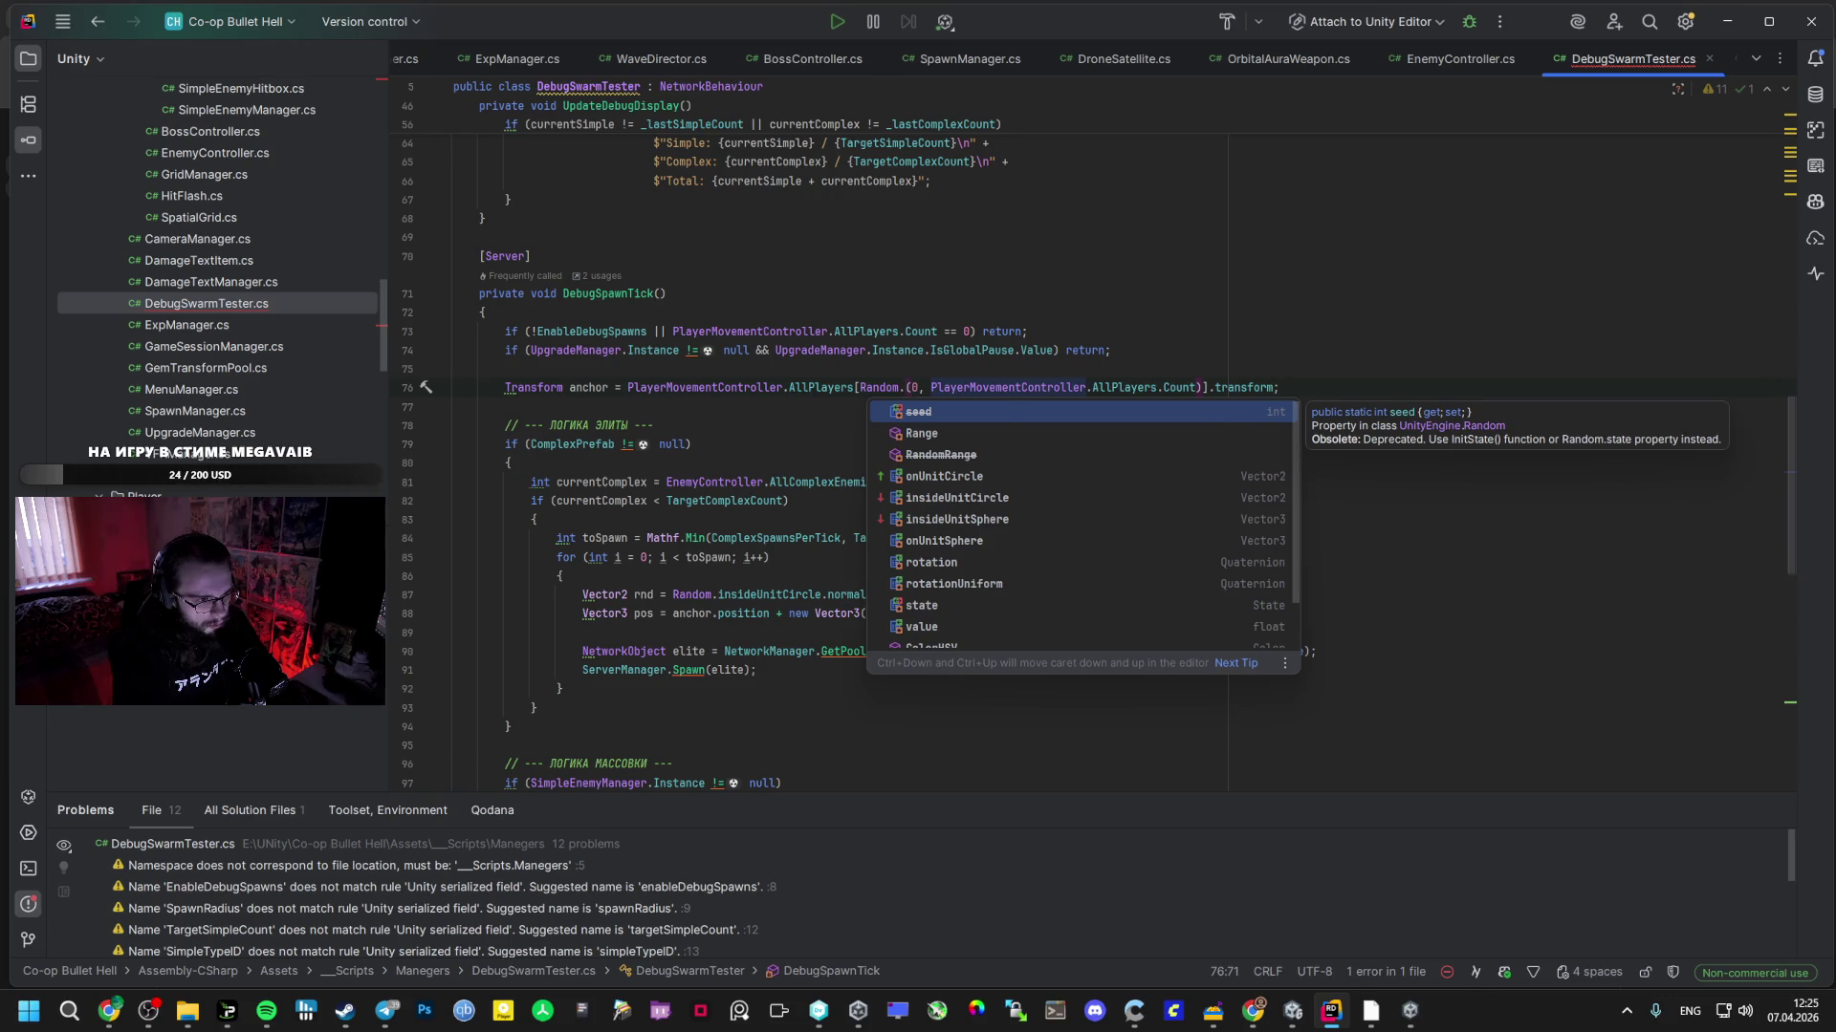
pyautogui.write('r')
pyautogui.press('BackSpace')
pyautogui.press('Delete')
pyautogui.write('R')
pyautogui.press('Tab')
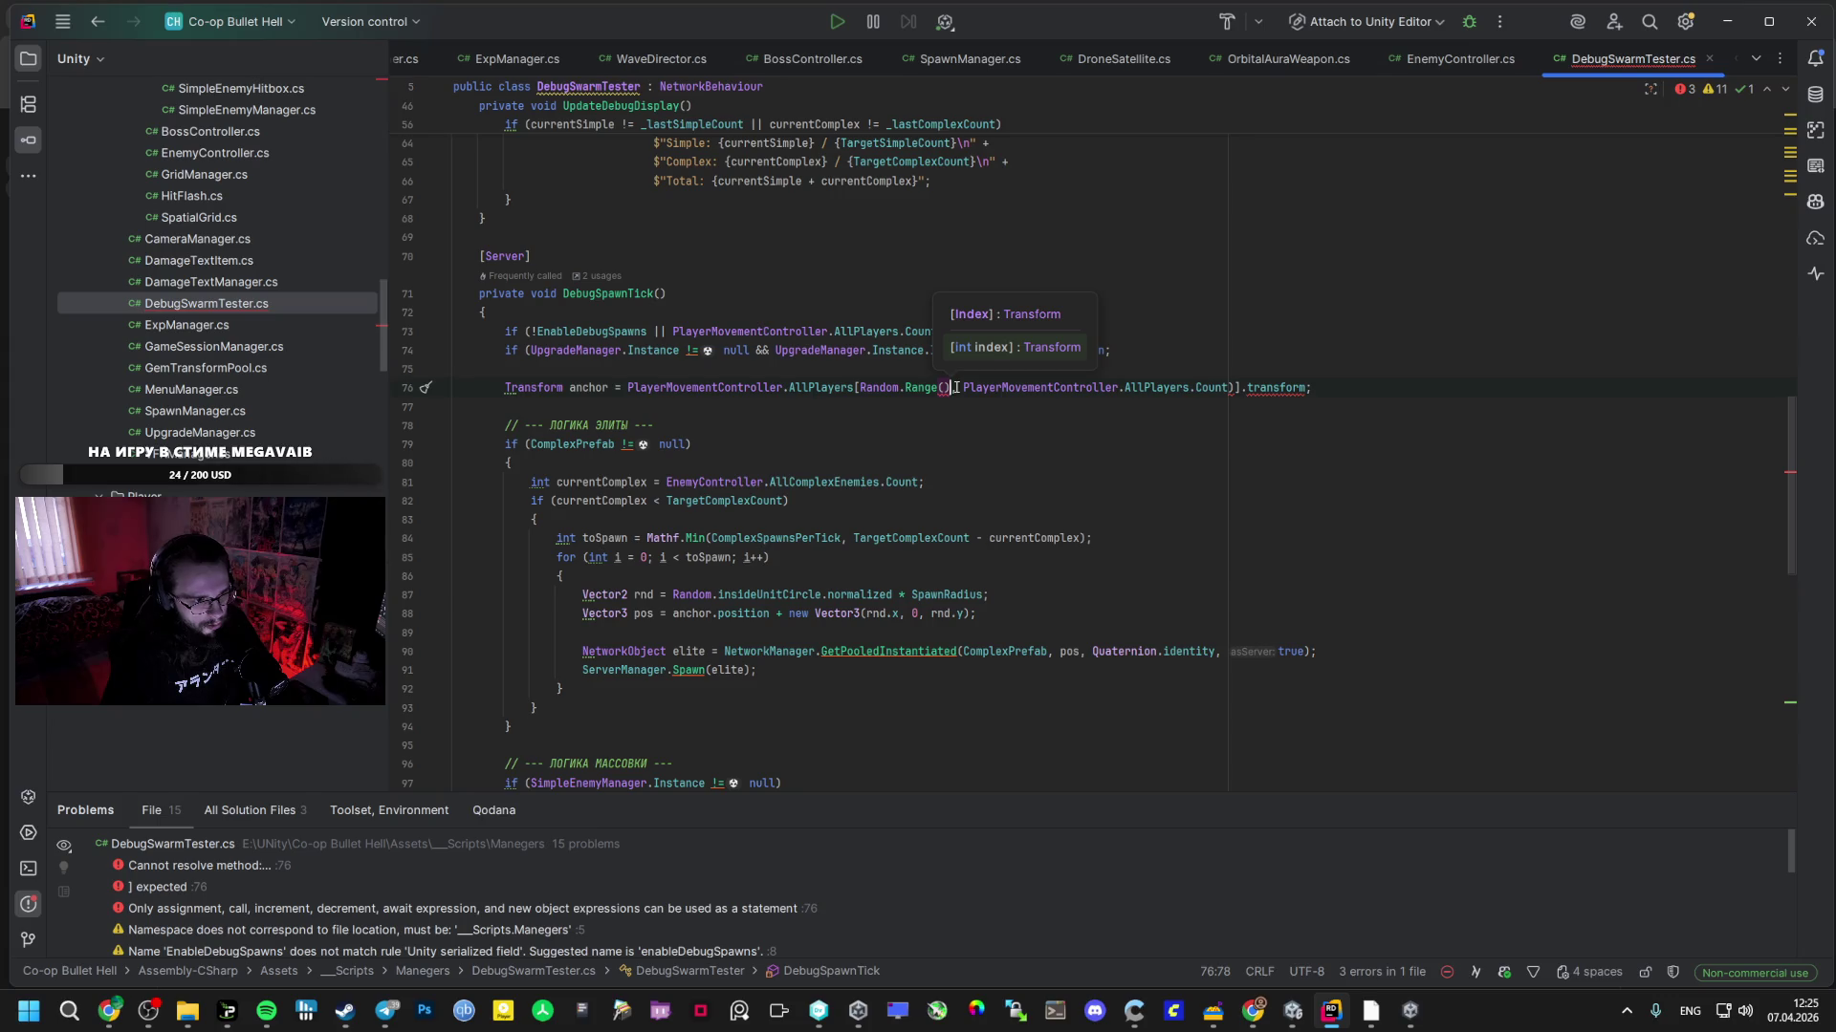
# - Fill in Range(0, AllPlayers.Count) and close the index with '];'
pyautogui.tripleClick(1255, 396)
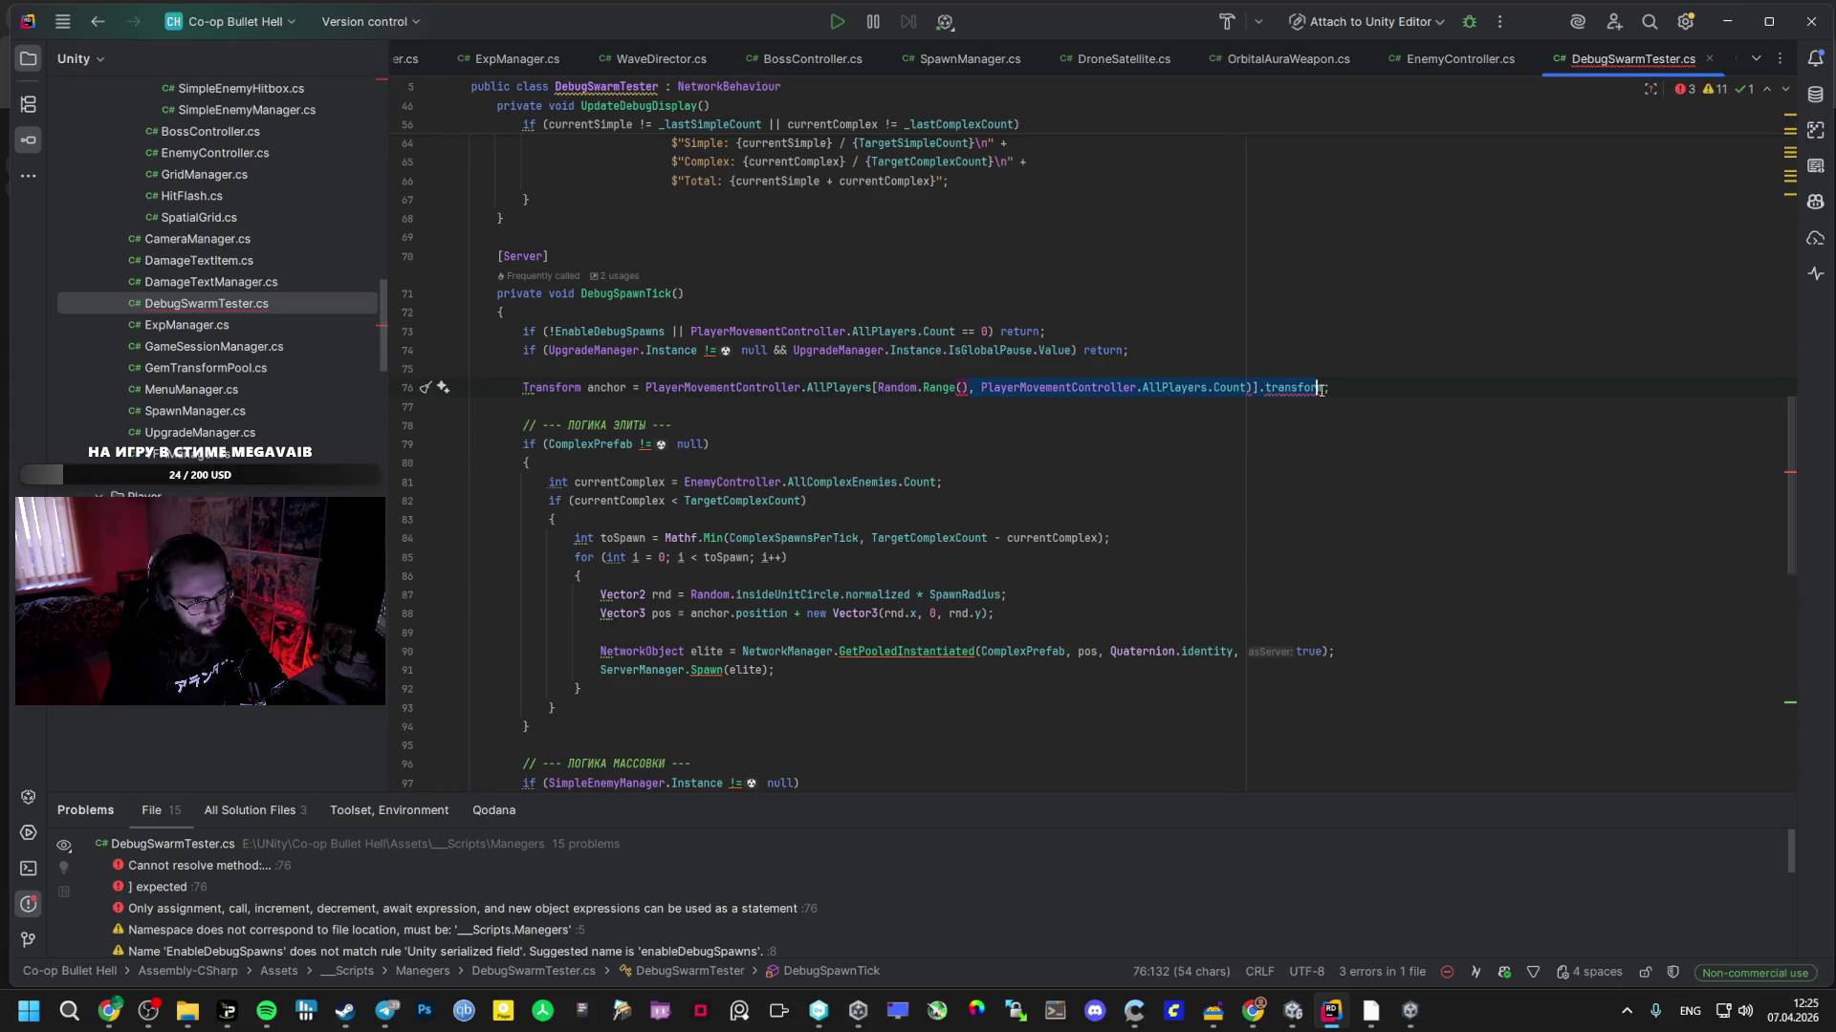
pyautogui.moveTo(1320, 390)
pyautogui.write('0')
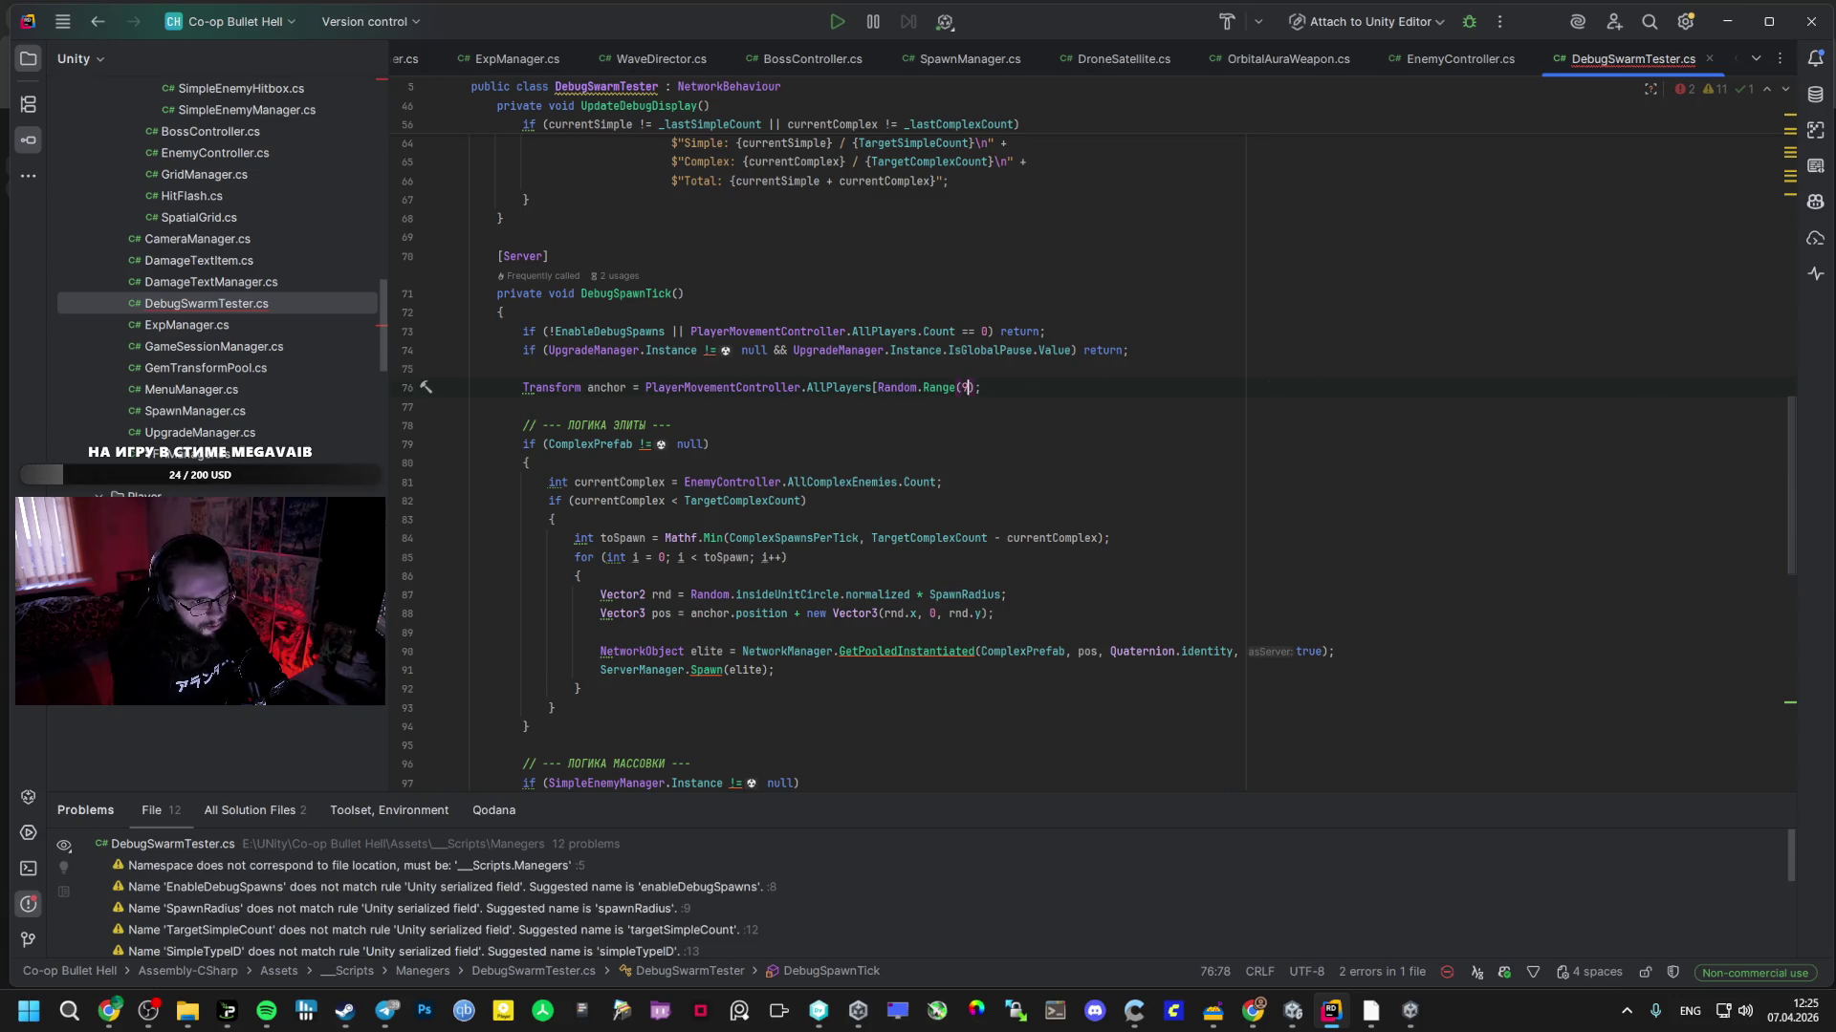
pyautogui.press('Tab')
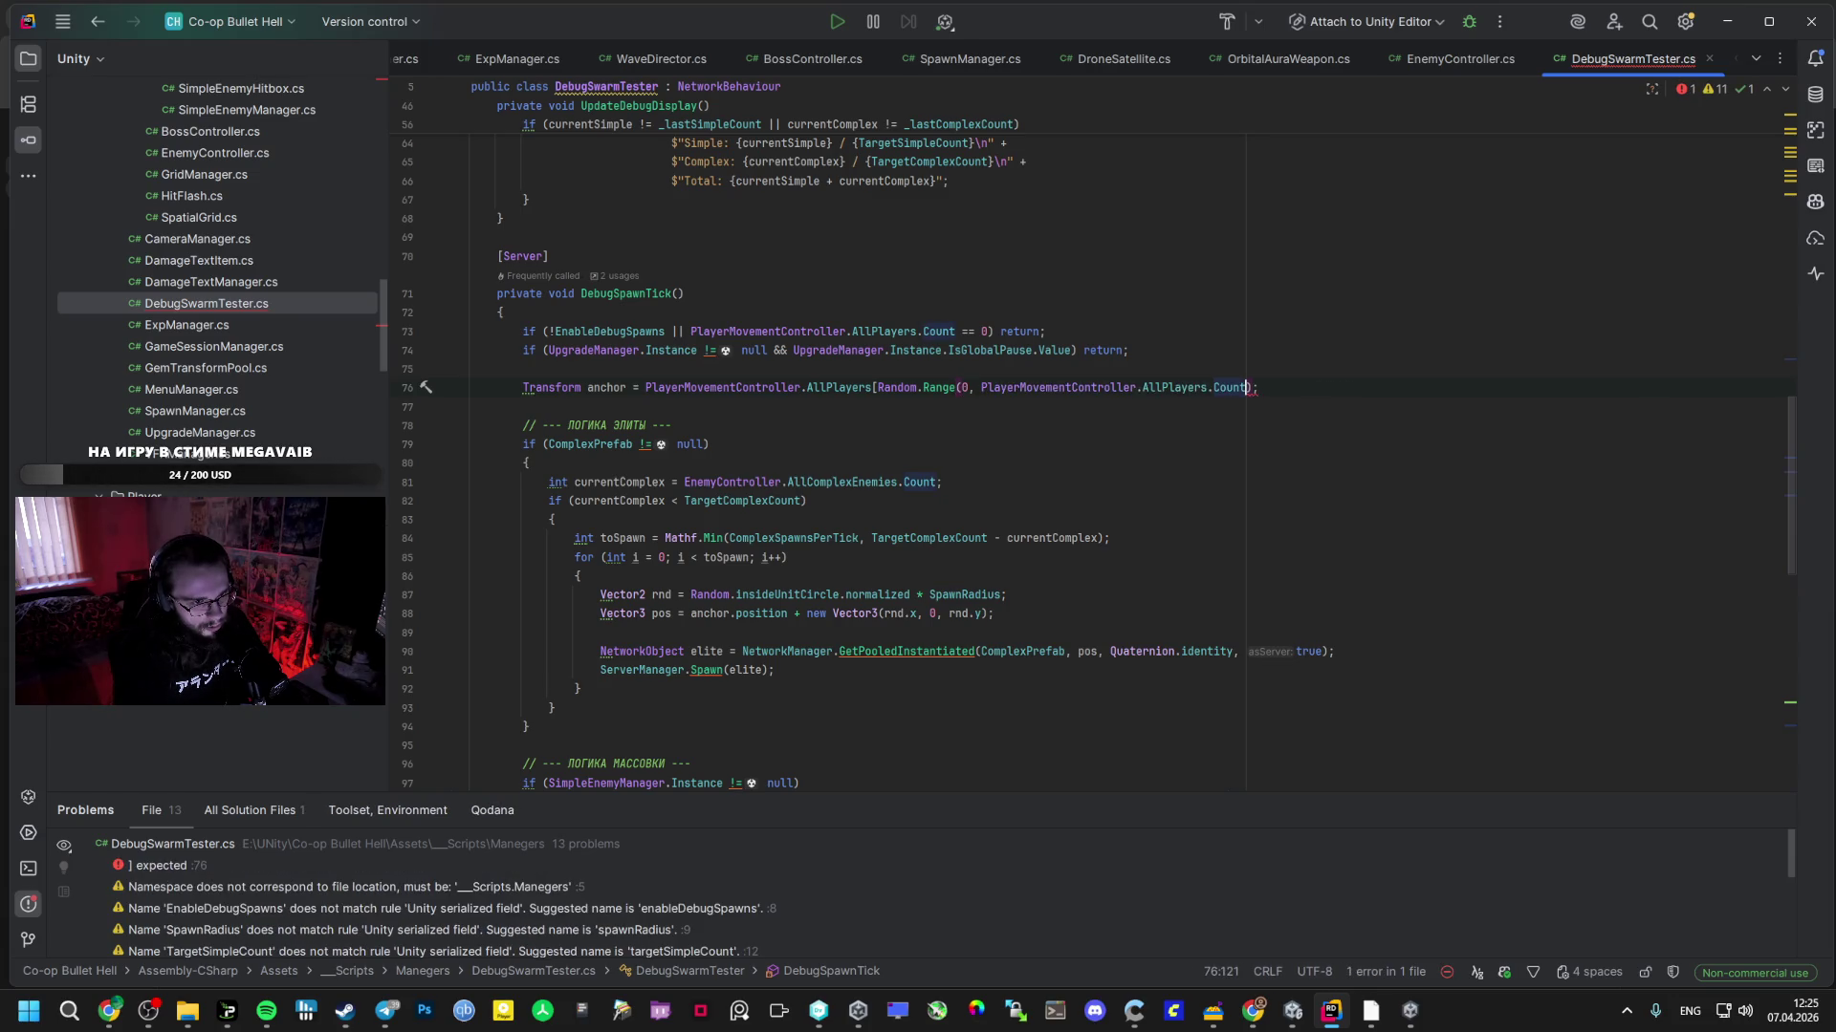
pyautogui.write('.t')
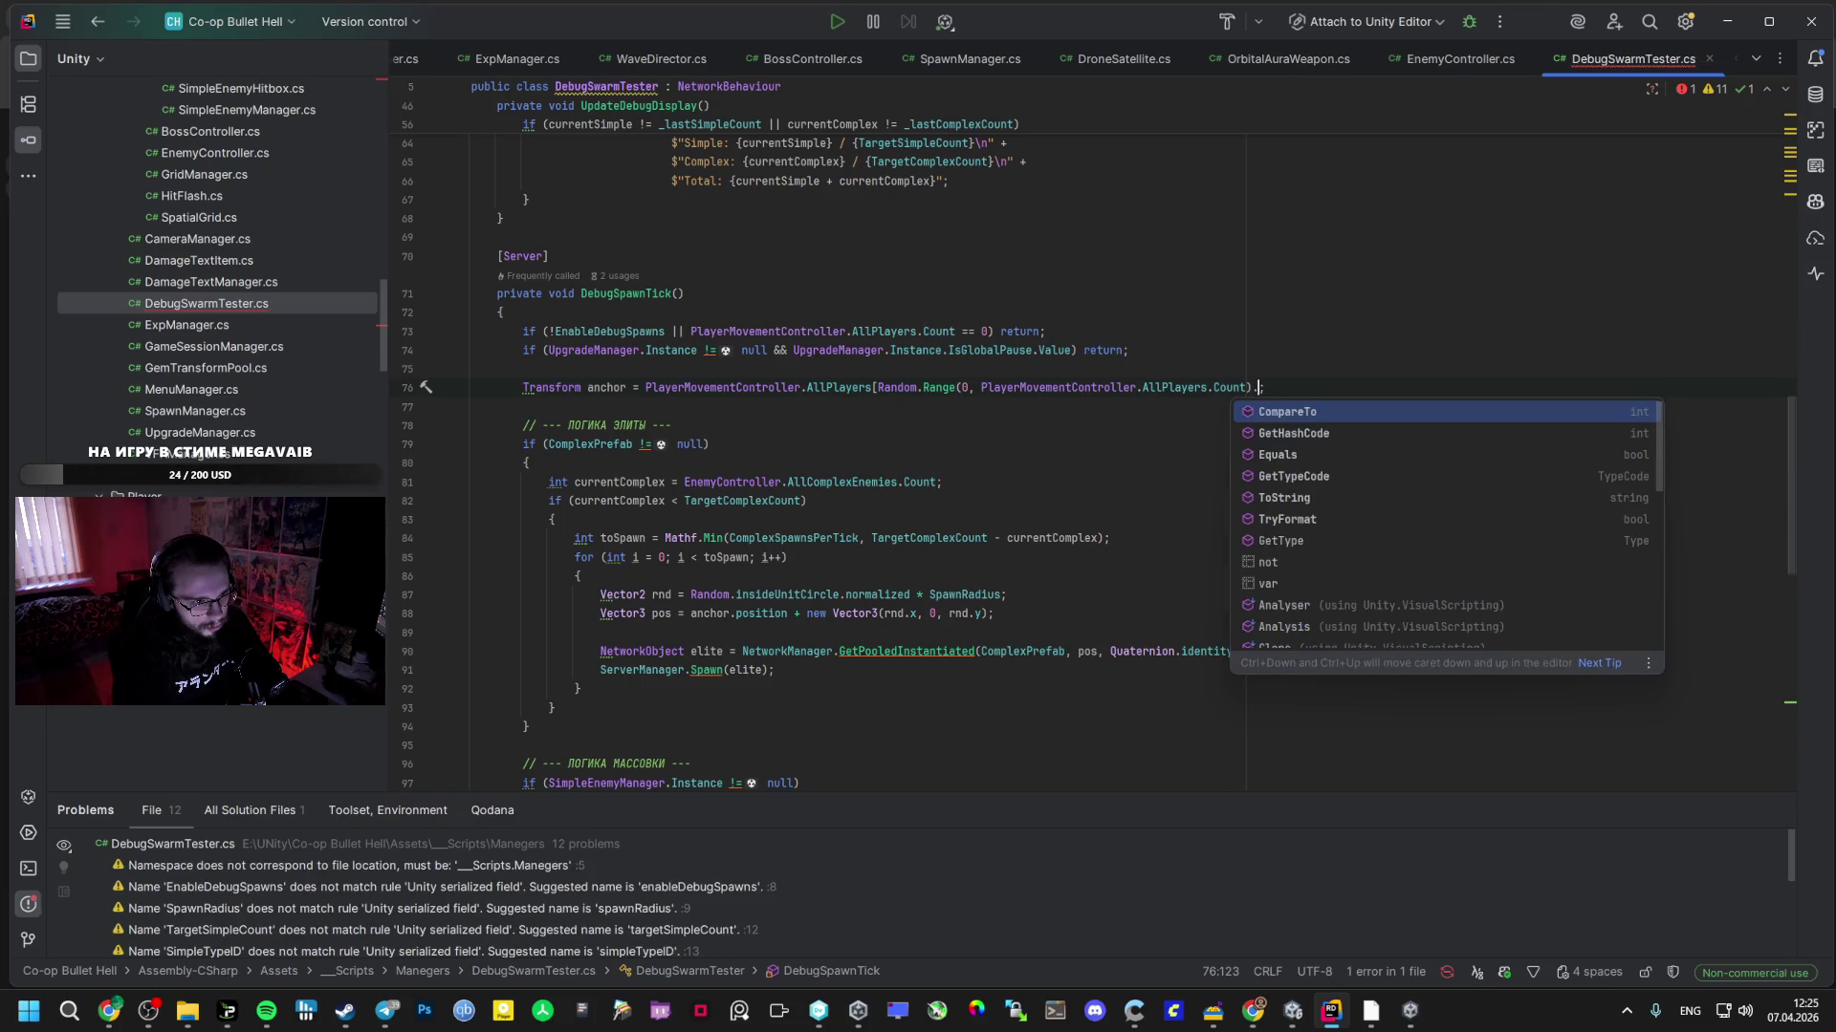
pyautogui.press('BackSpace')
pyautogui.press('BackSpace')
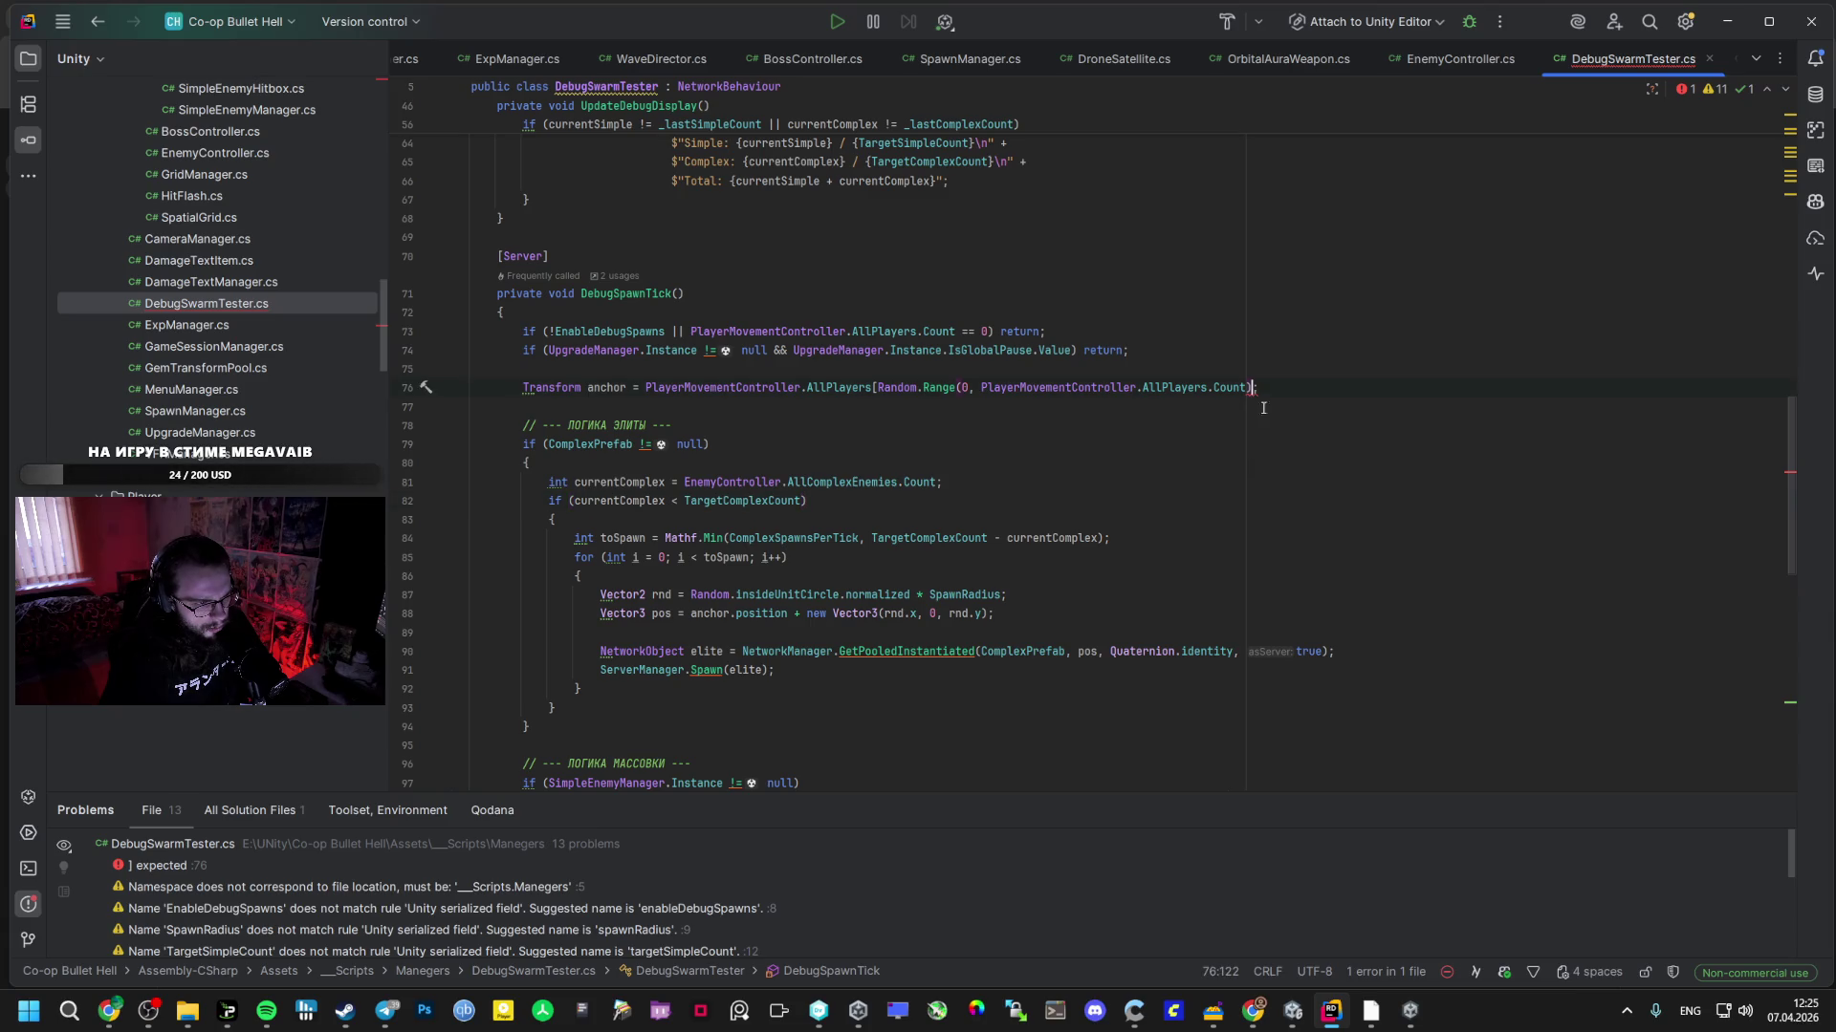
pyautogui.write('];')
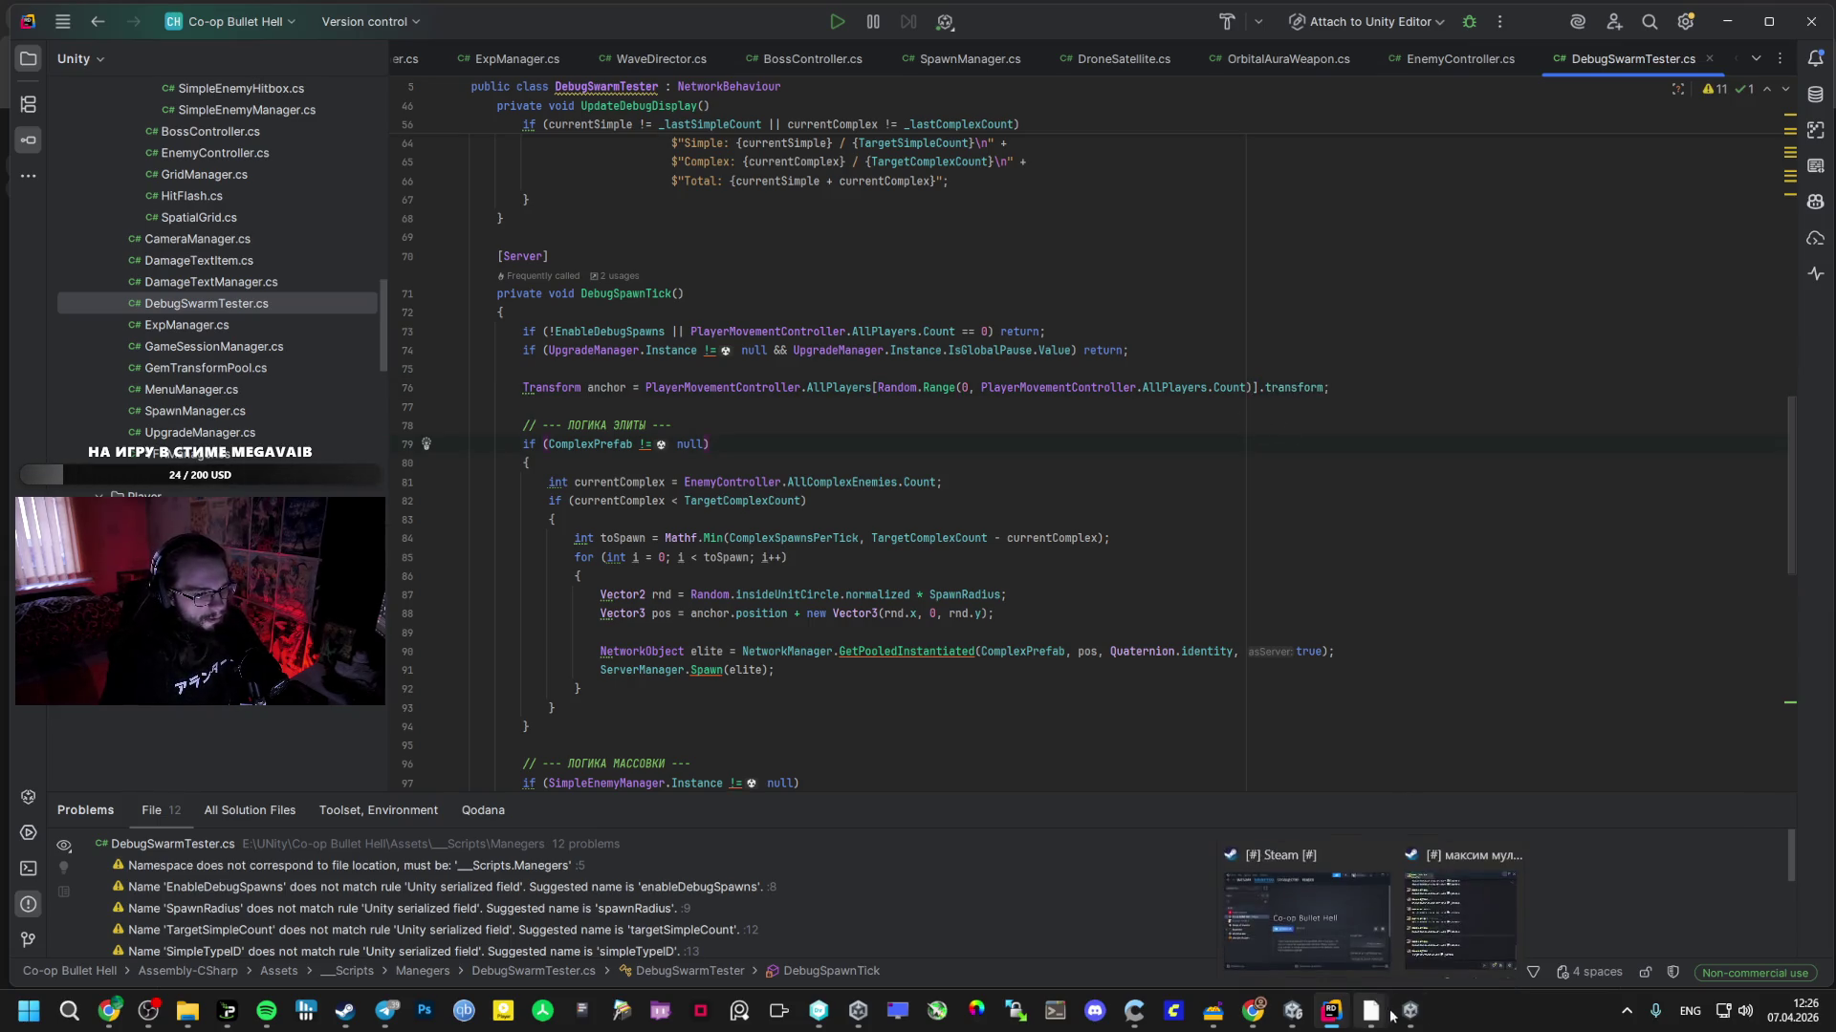
# - Play-test in Unity with a maximized Game view, creating a lobby, then stop play mode
pyautogui.click(1290, 1013)
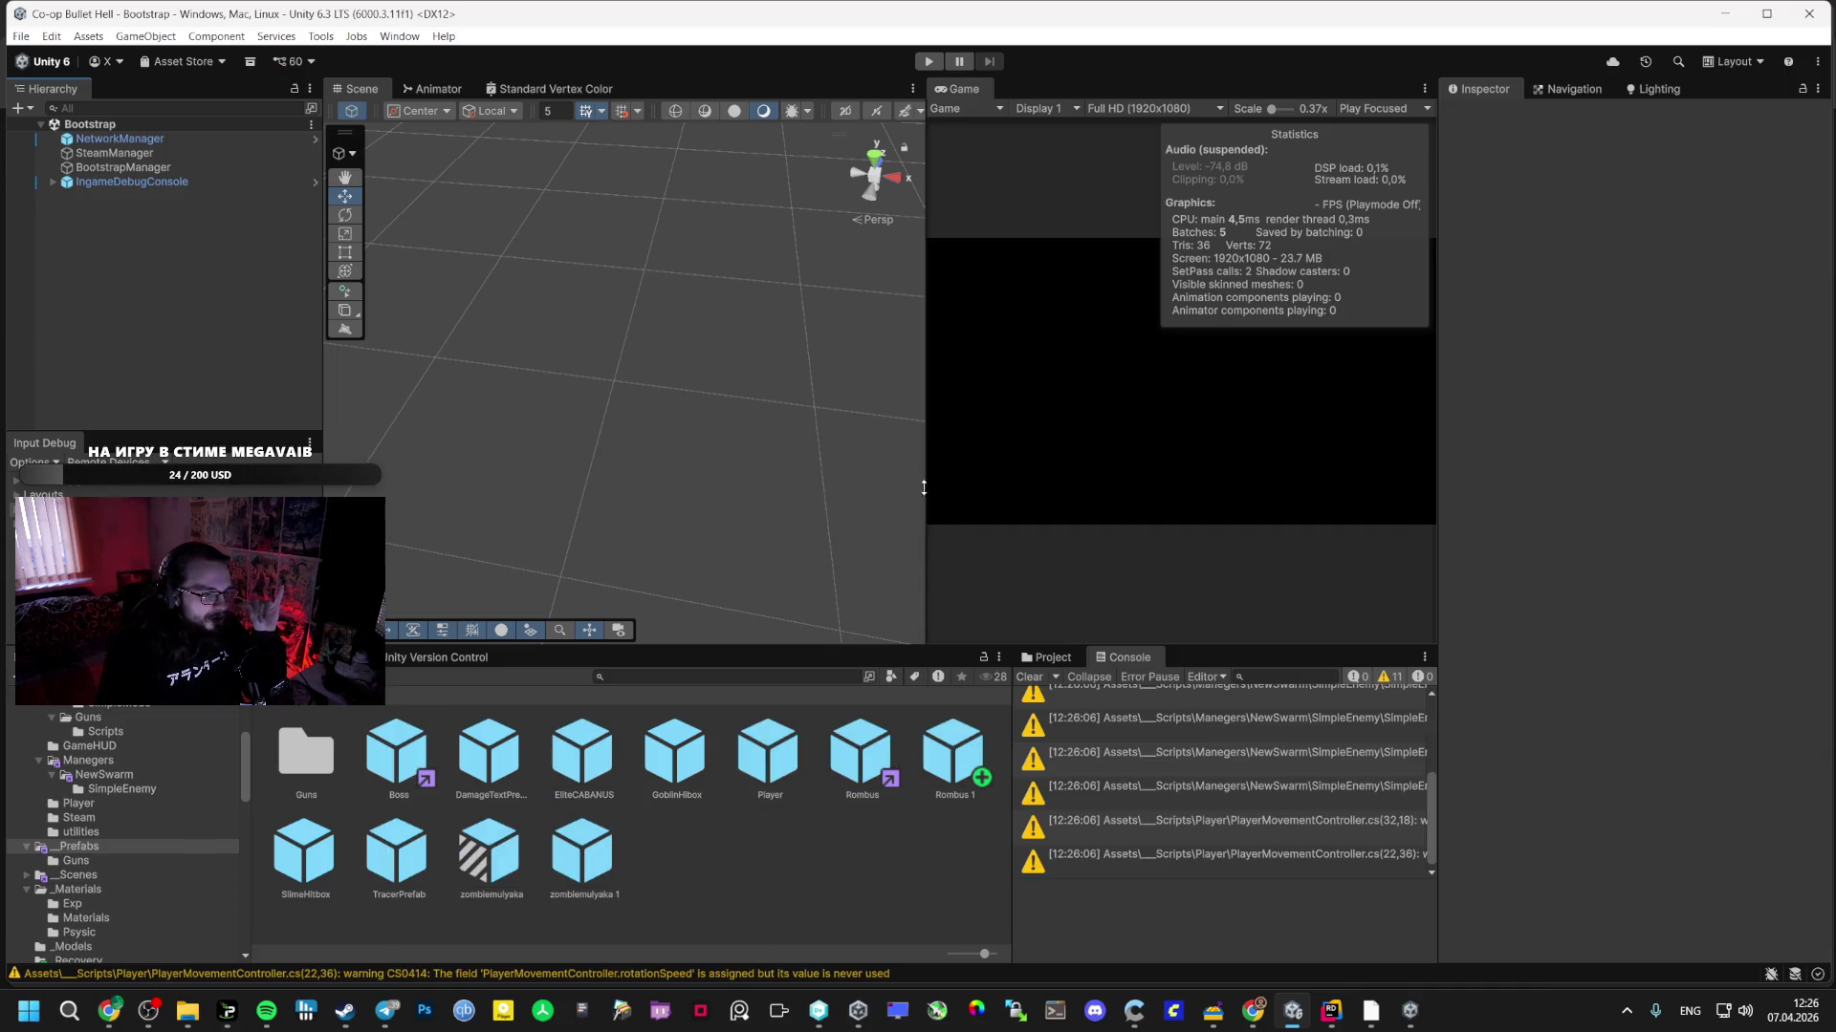
pyautogui.click(928, 61)
pyautogui.doubleClick(949, 86)
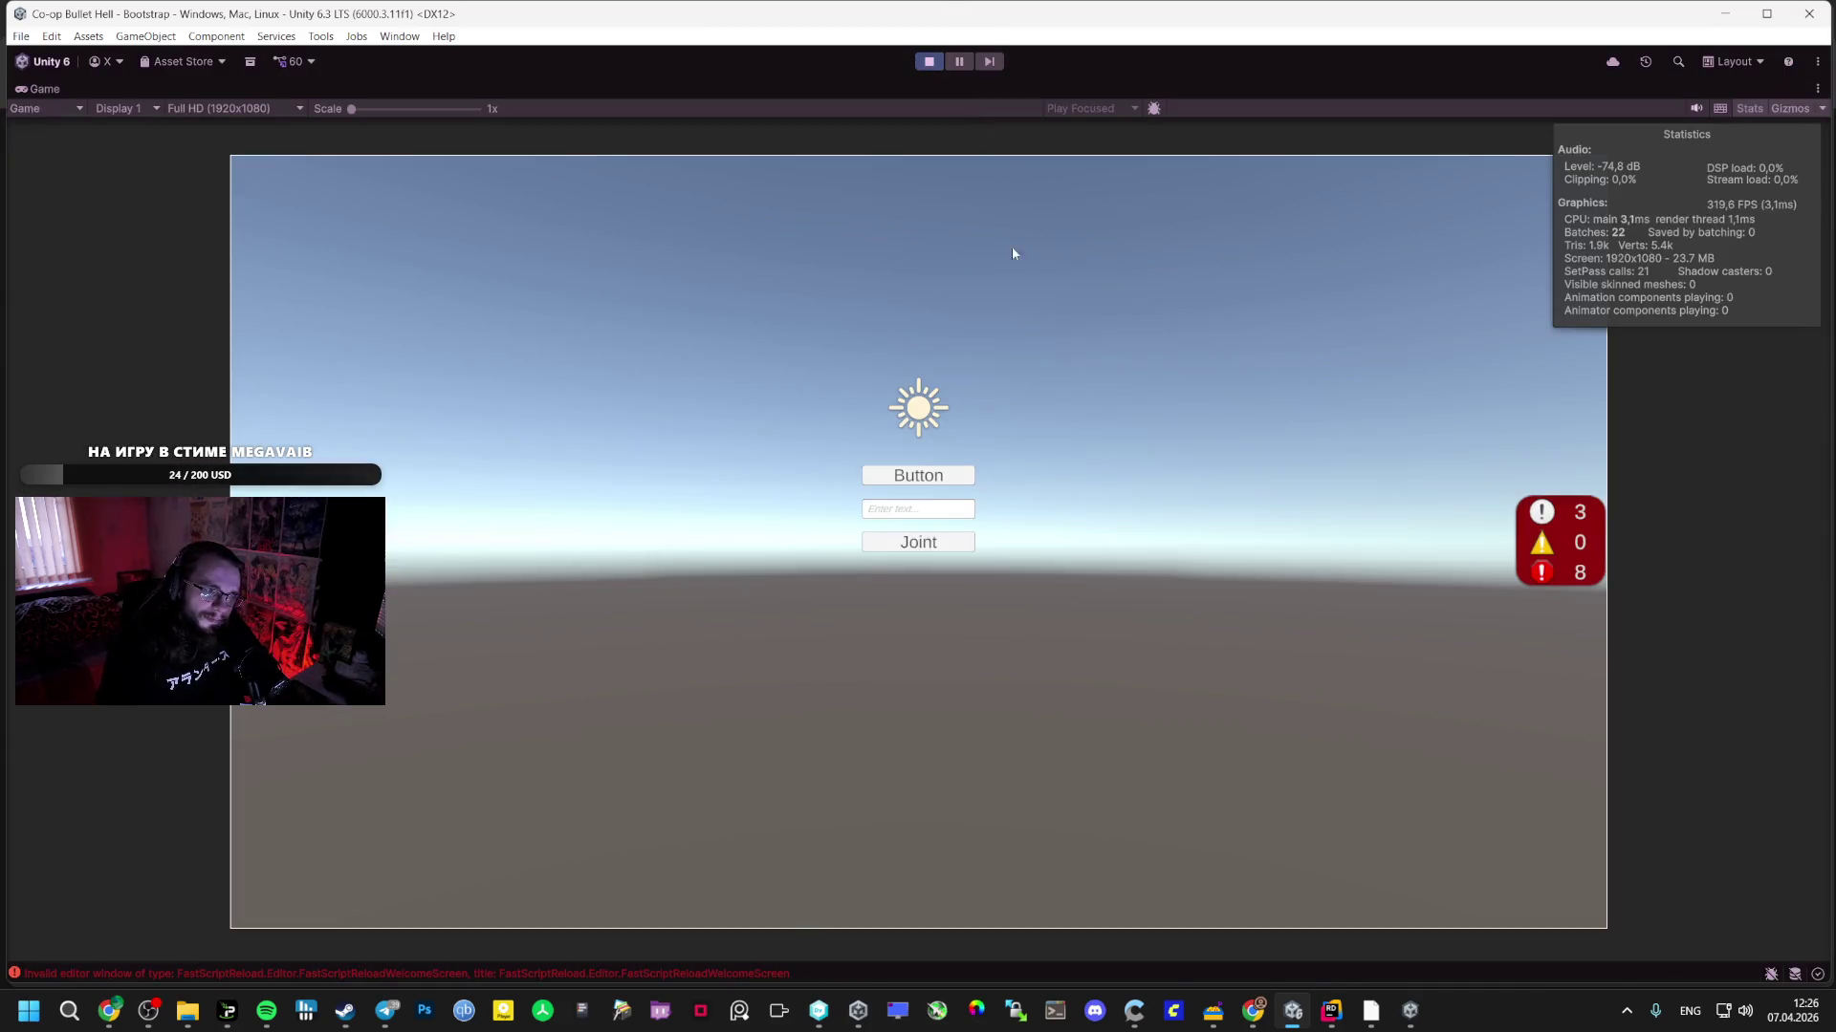
pyautogui.click(932, 474)
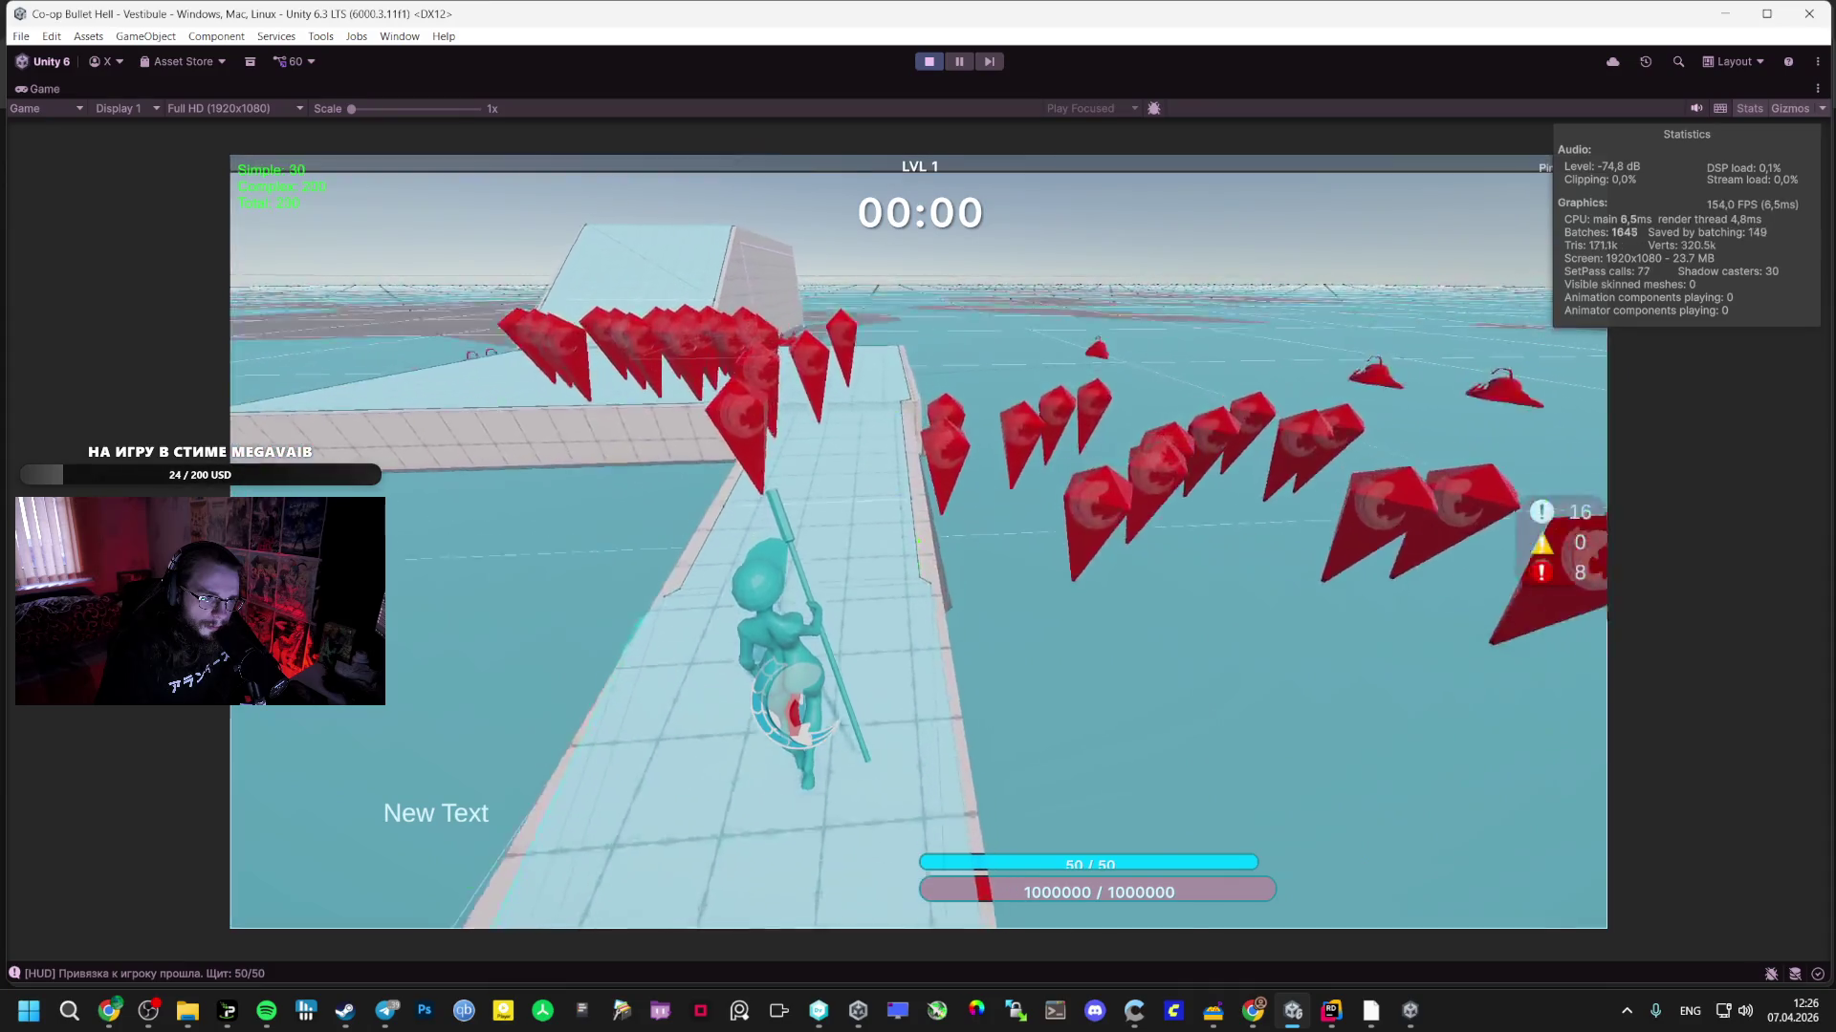
pyautogui.press('Escape')
pyautogui.click(937, 62)
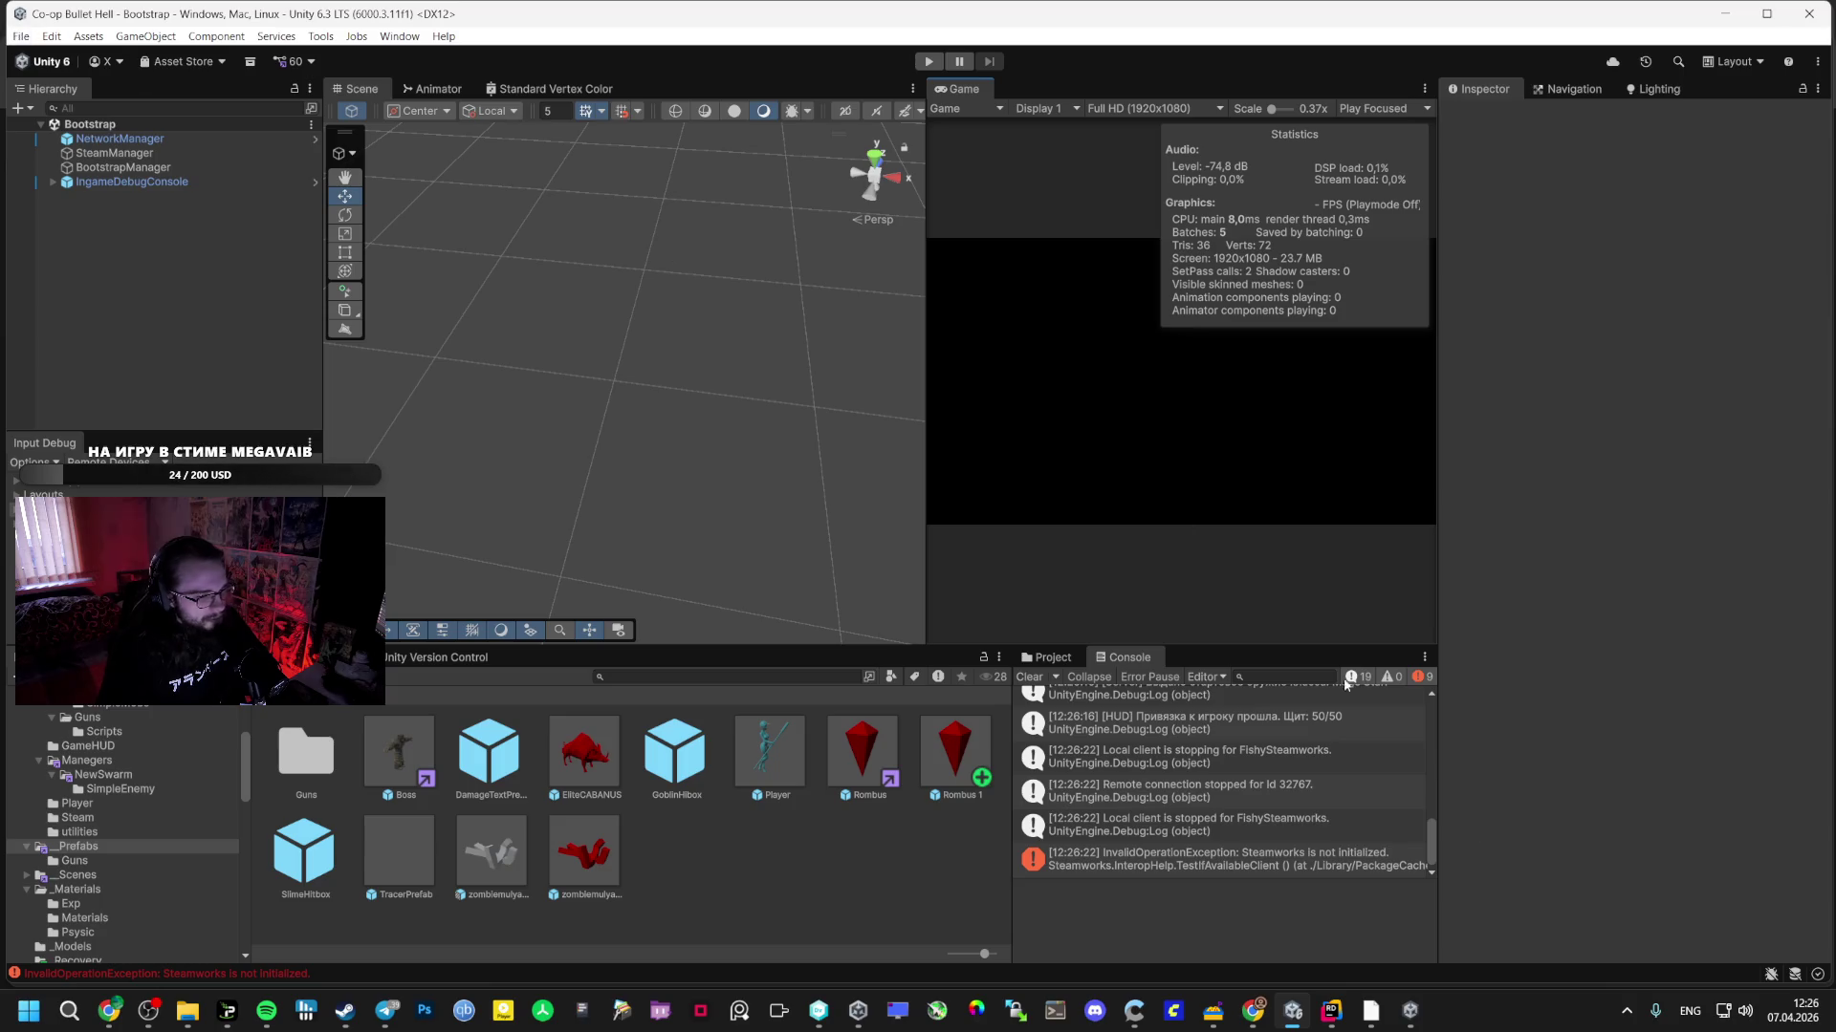
# - Start a fresh player build via File > Build And Run
pyautogui.rightClick(1411, 1010)
pyautogui.click(1376, 972)
pyautogui.click(22, 36)
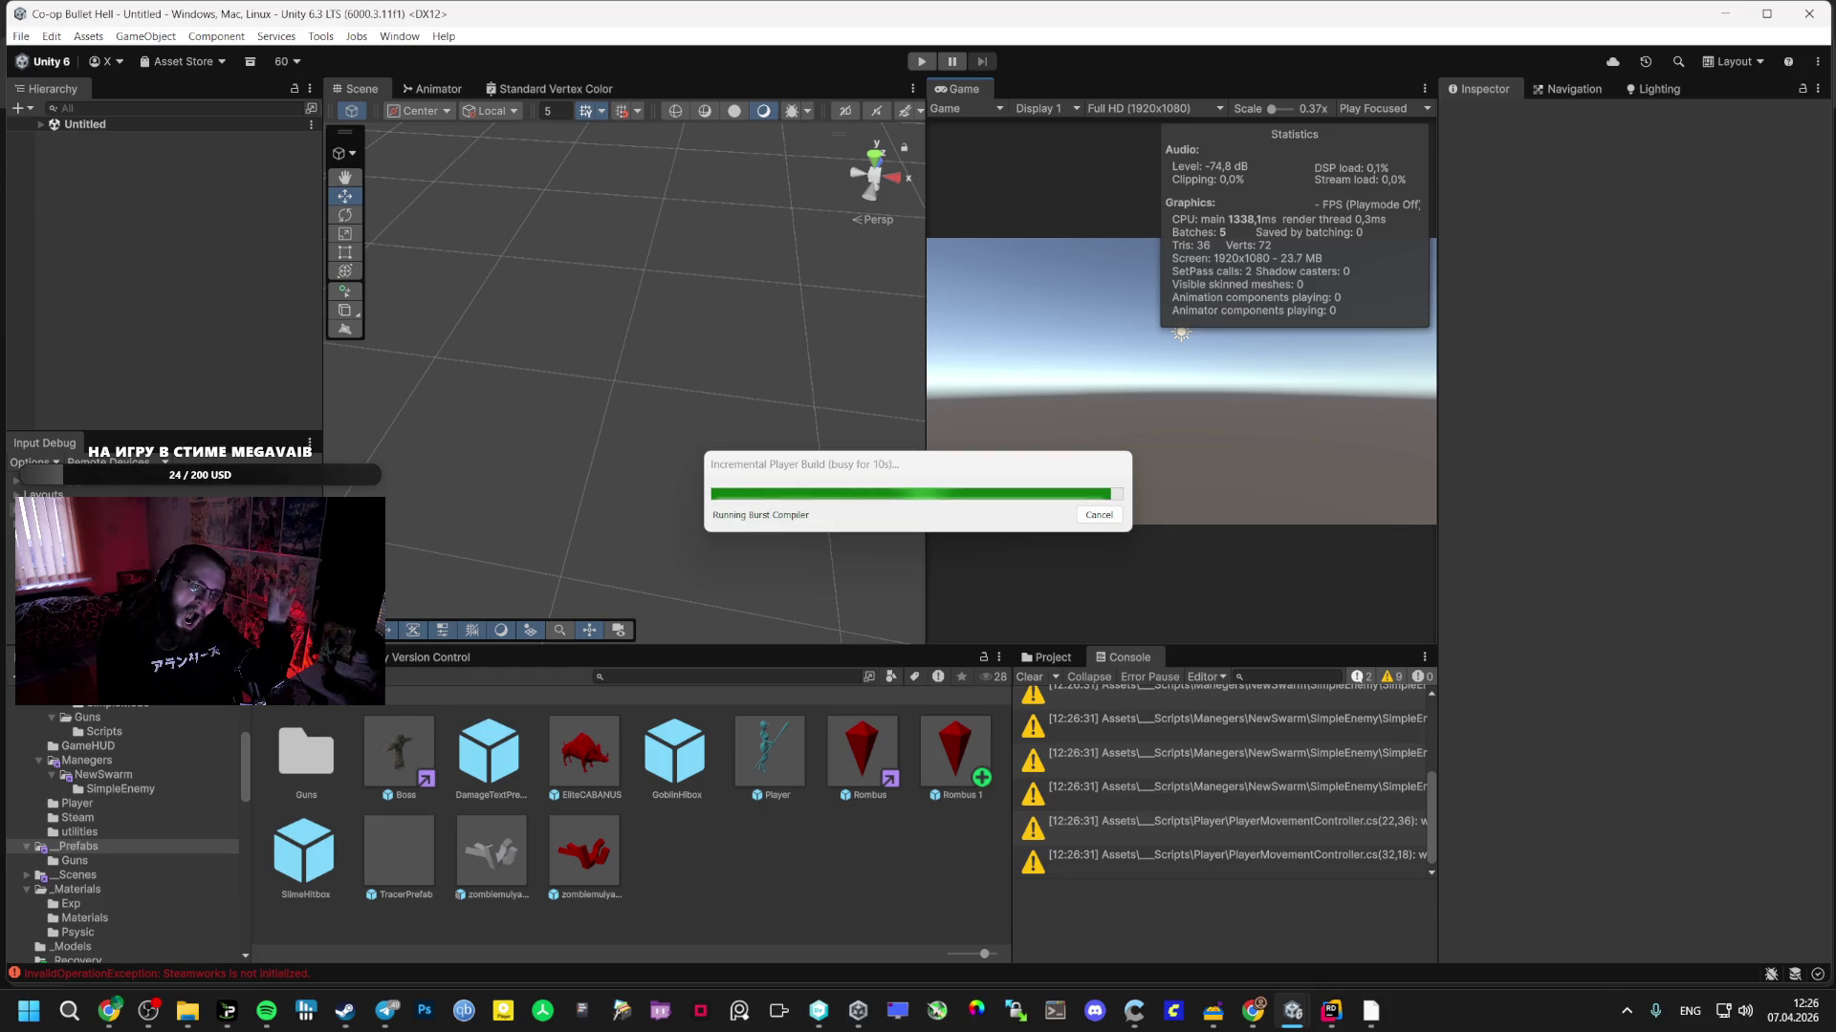
# - Bring the Steam library forward and move it toward the lower left
pyautogui.moveTo(1370, 1011)
pyautogui.click(1293, 918)
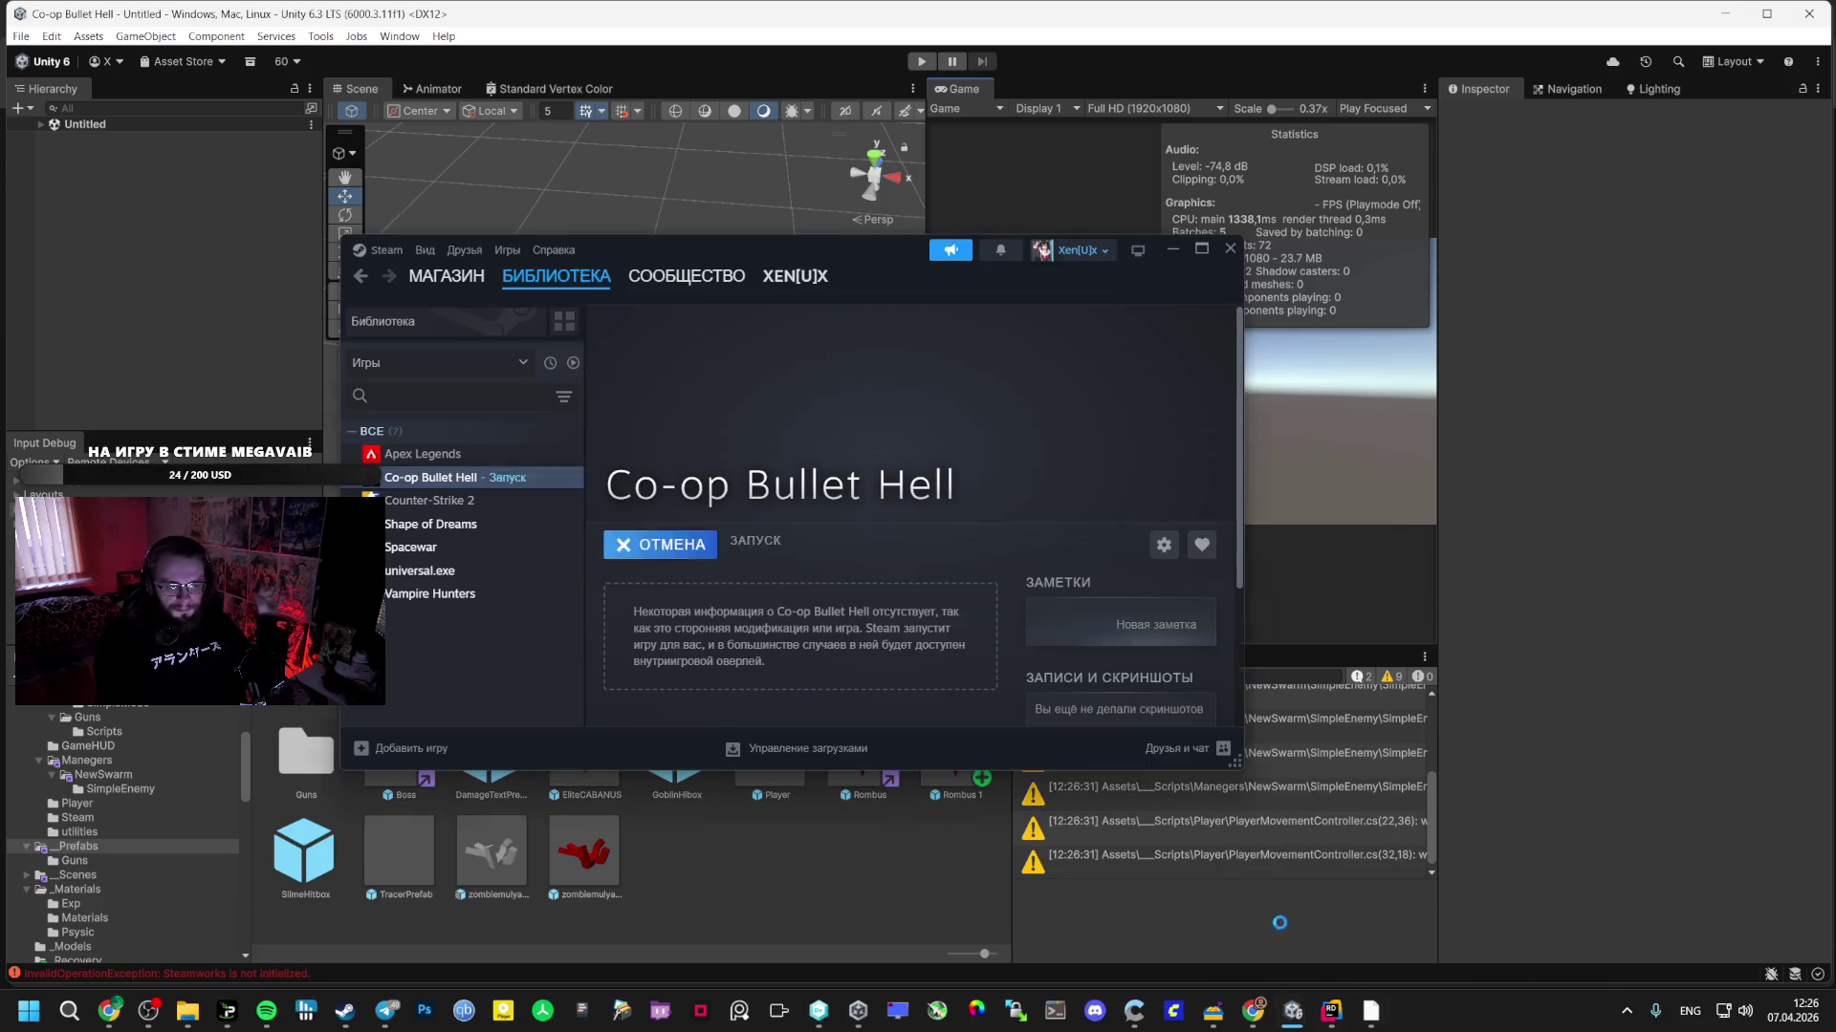
pyautogui.moveTo(889, 265)
pyautogui.mouseDown()
pyautogui.moveTo(585, 455)
pyautogui.moveTo(600, 441)
pyautogui.mouseUp()
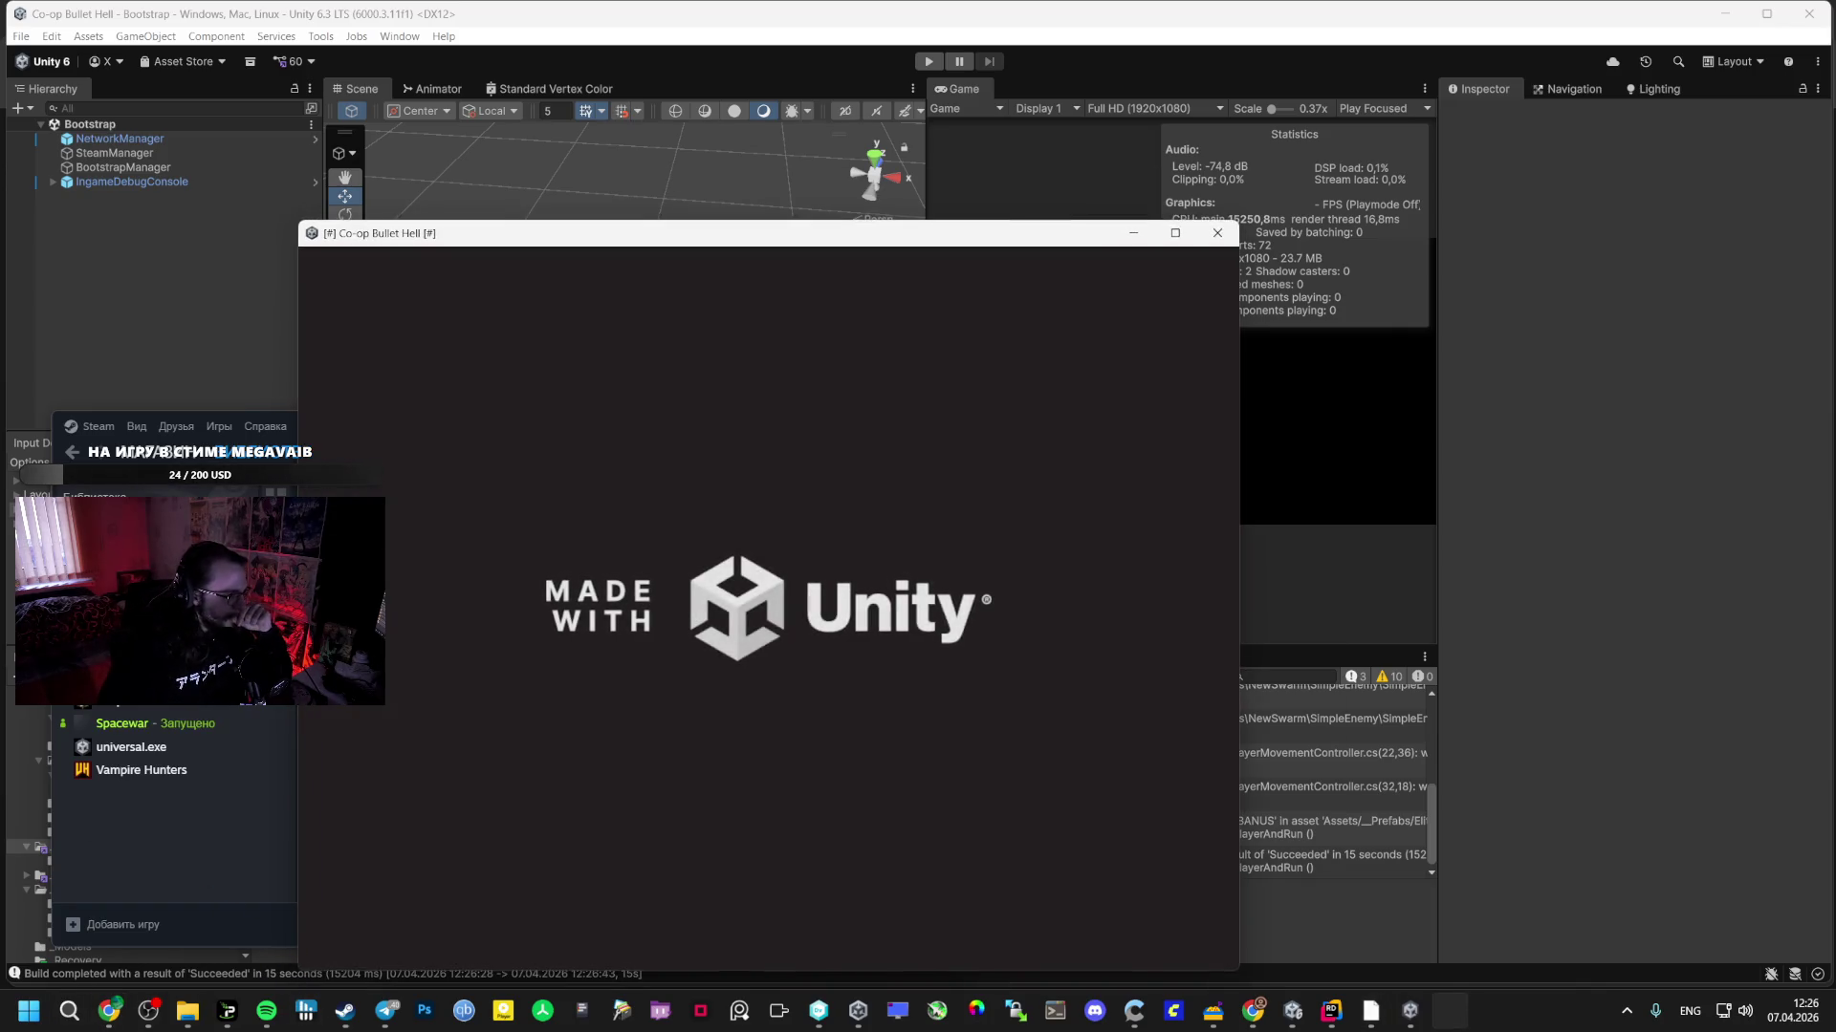
# - Launch a second copy from Co-op Bullet Hell.exe in the GAME folder and open Steam's friends list
pyautogui.moveTo(194, 1017)
pyautogui.click(187, 966)
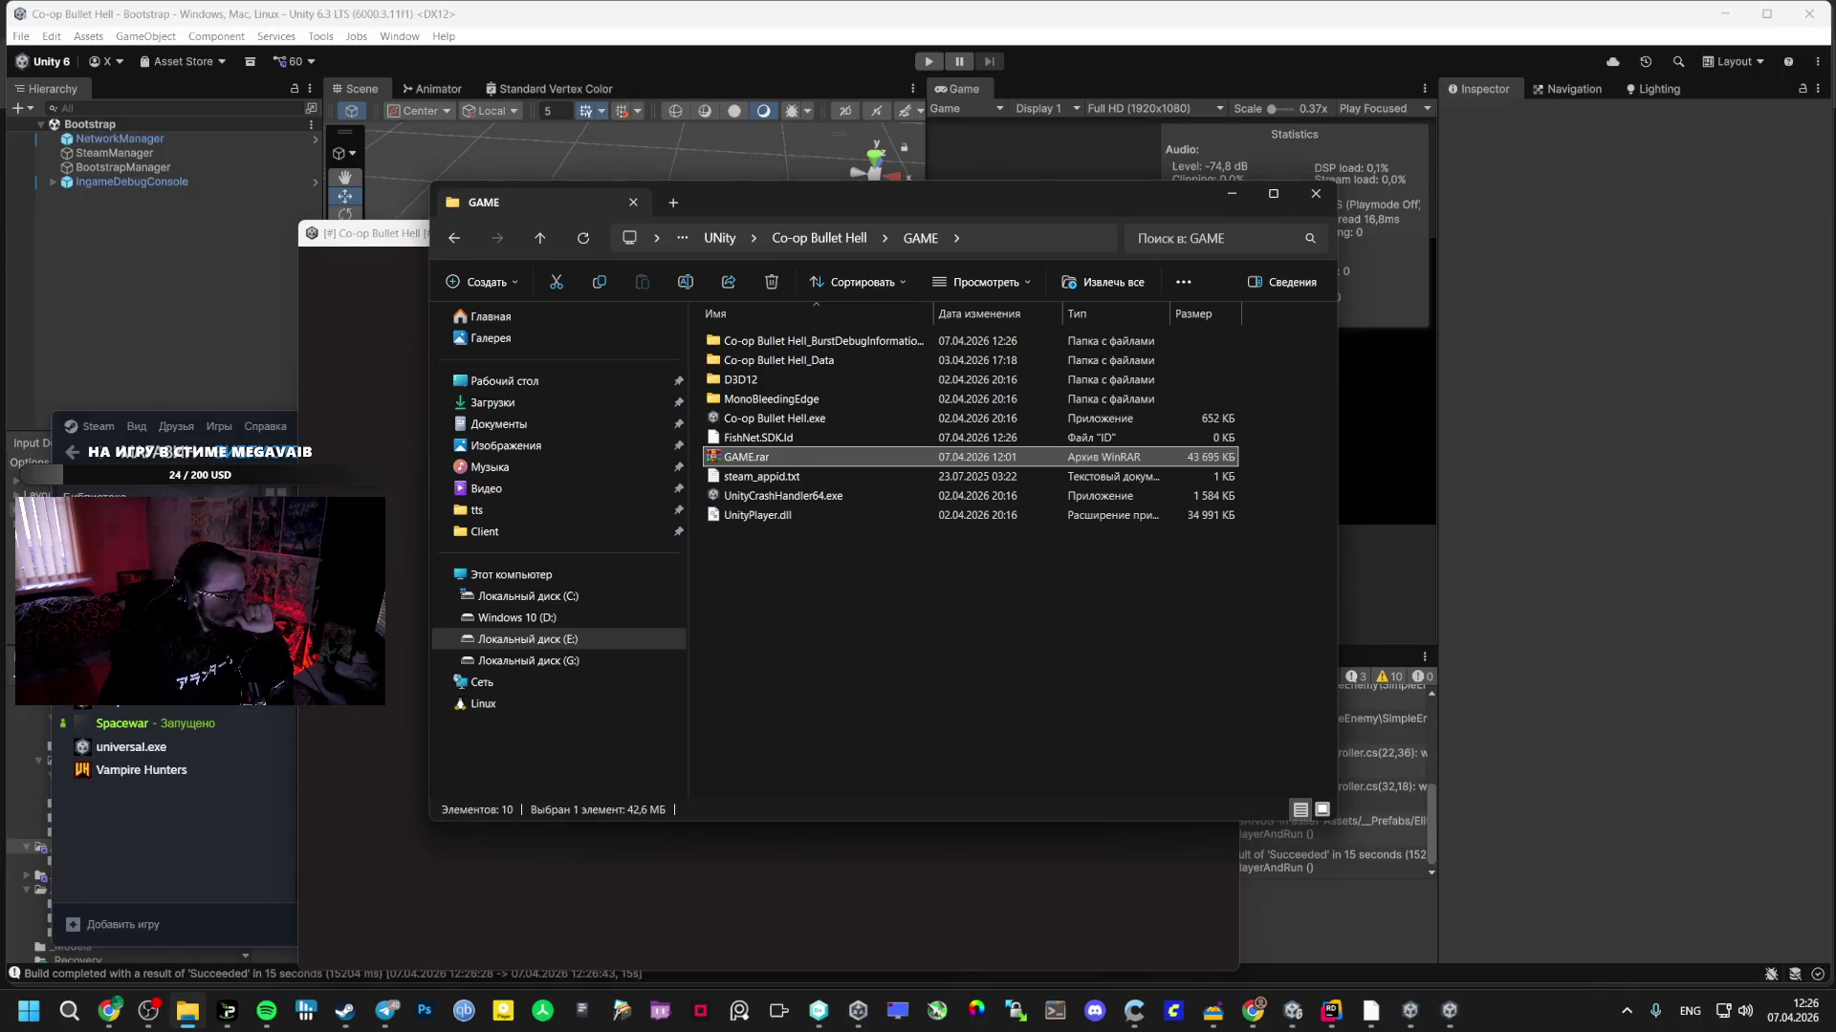
pyautogui.click(768, 420)
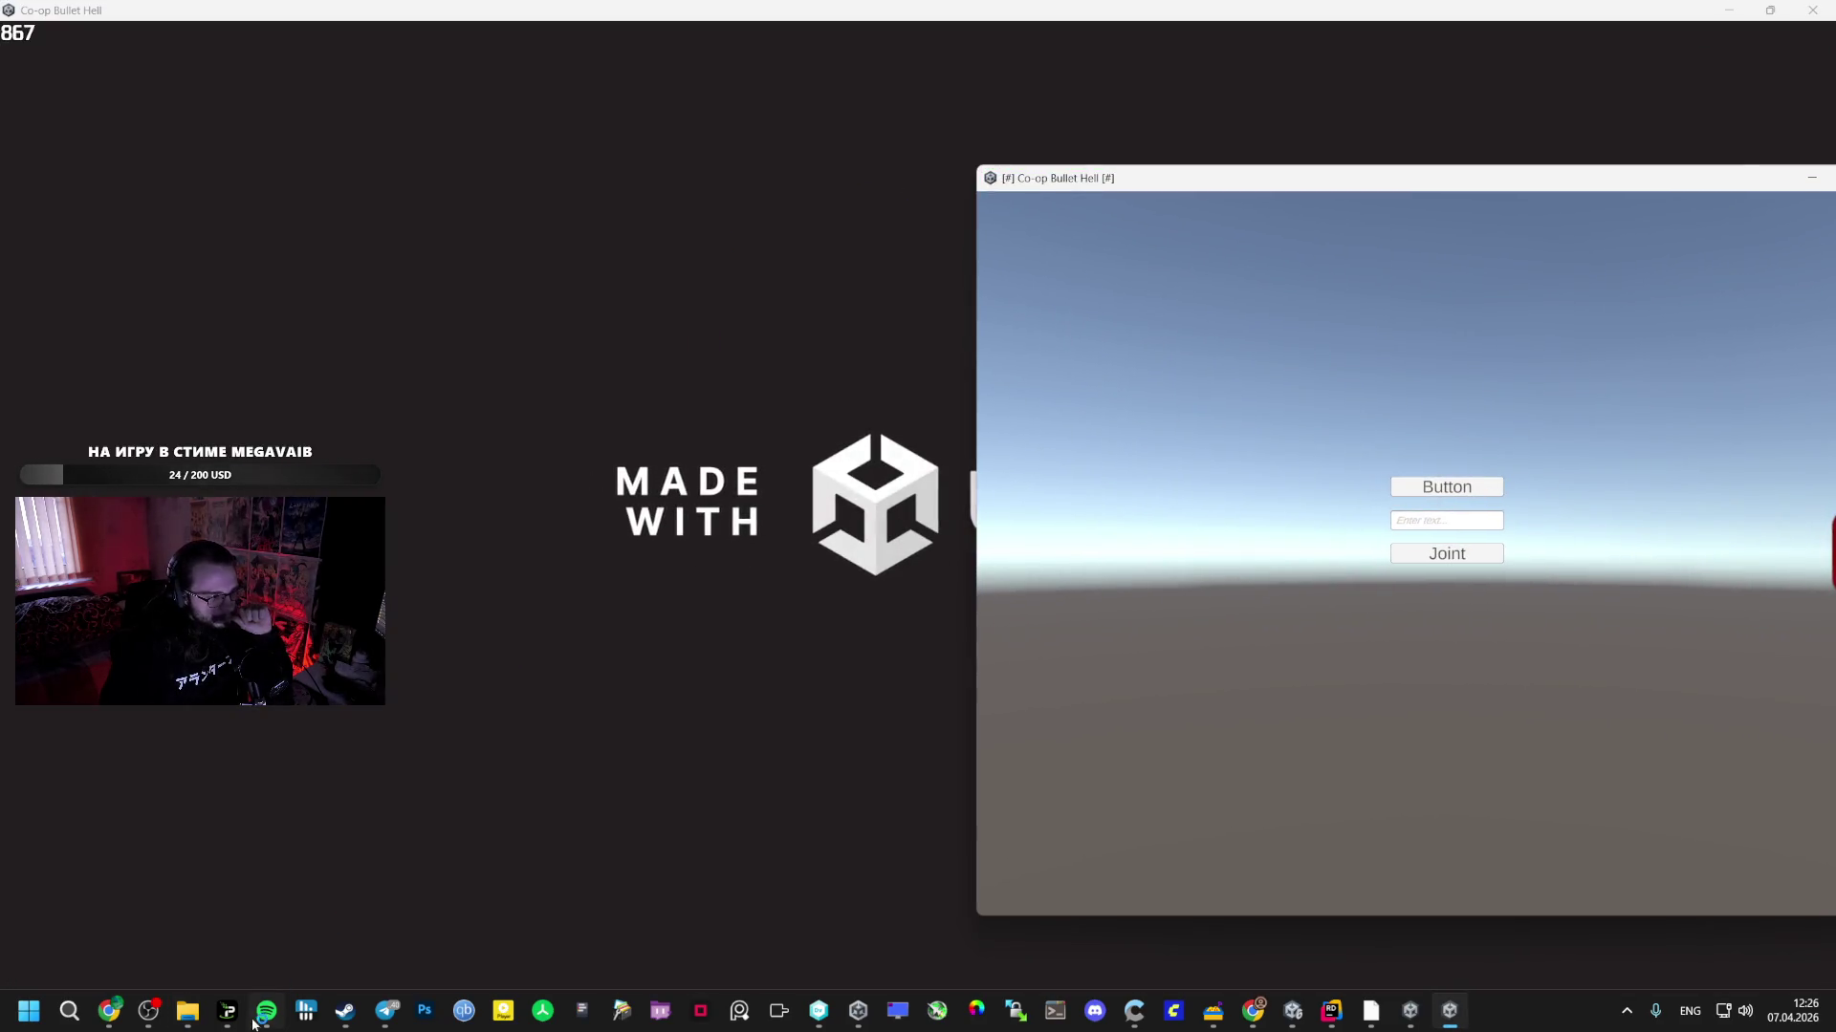
pyautogui.moveTo(339, 1016)
pyautogui.click(440, 918)
# - Host a level in the first game, accept the Steam chat invite, and switch to the second game
pyautogui.moveTo(204, 354)
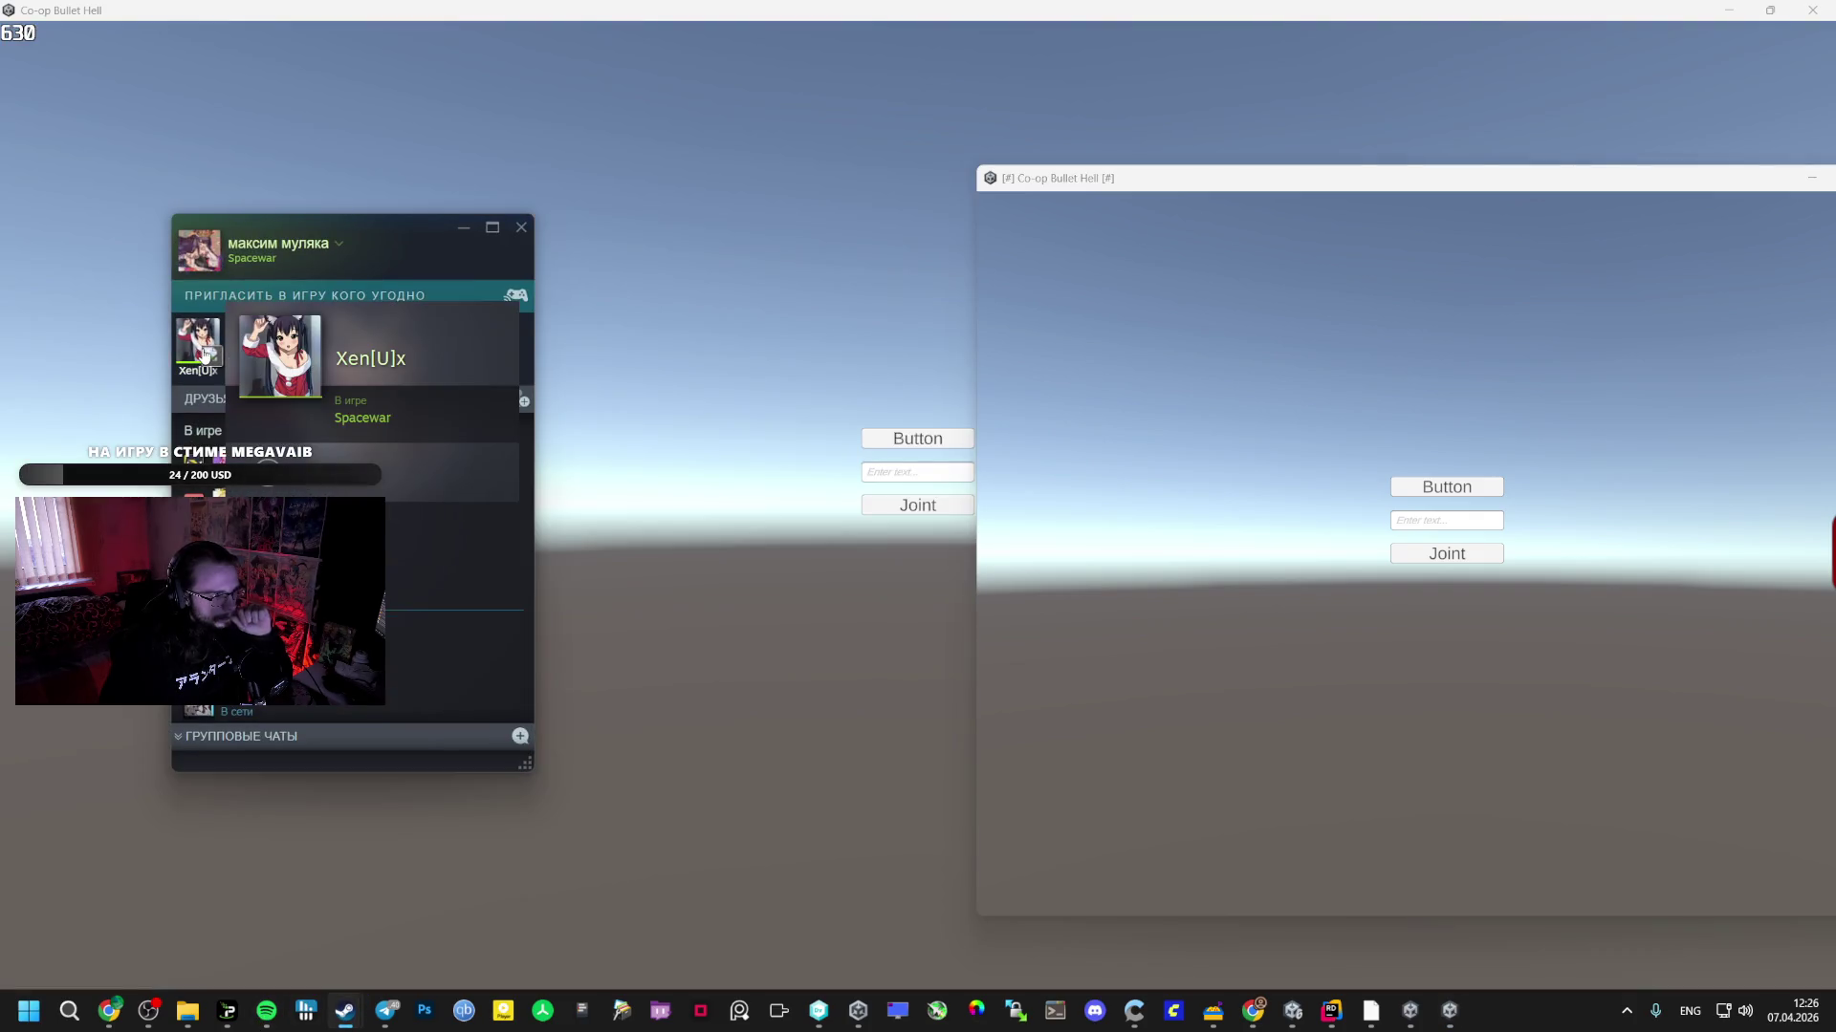
pyautogui.click(961, 440)
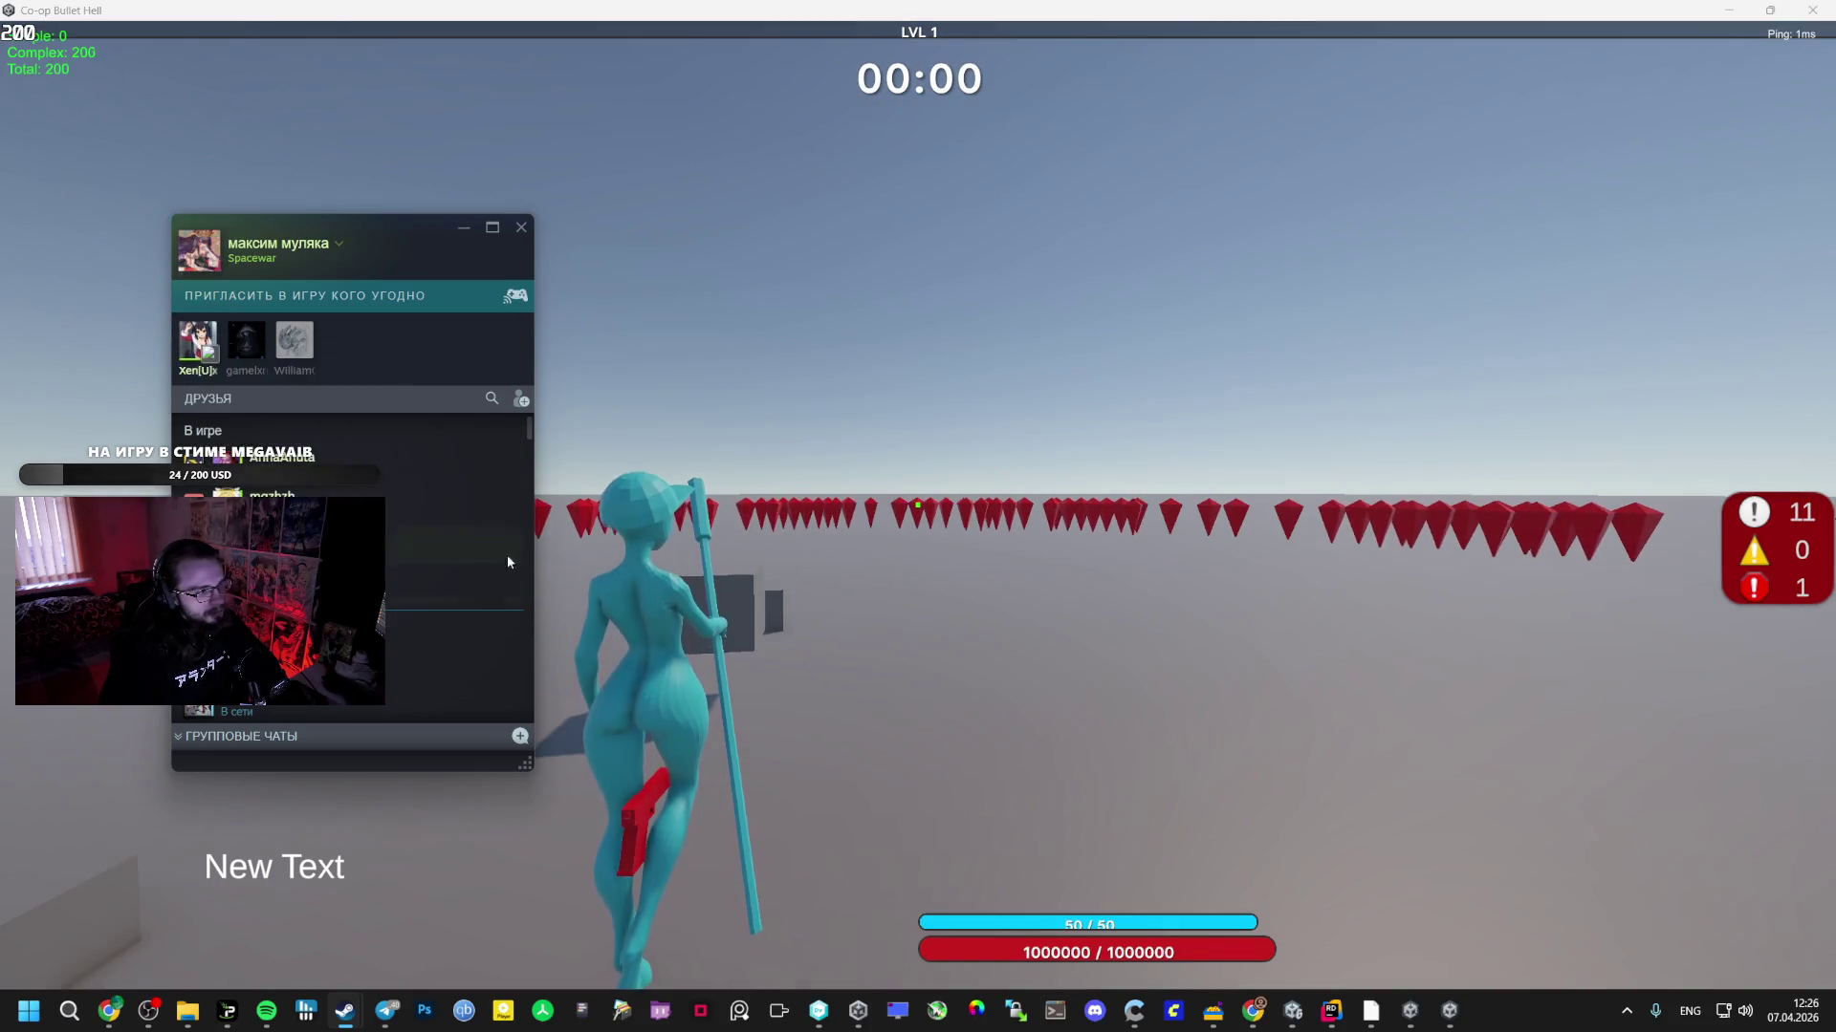
pyautogui.click(953, 504)
pyautogui.hotkey('alt', 'Tab')
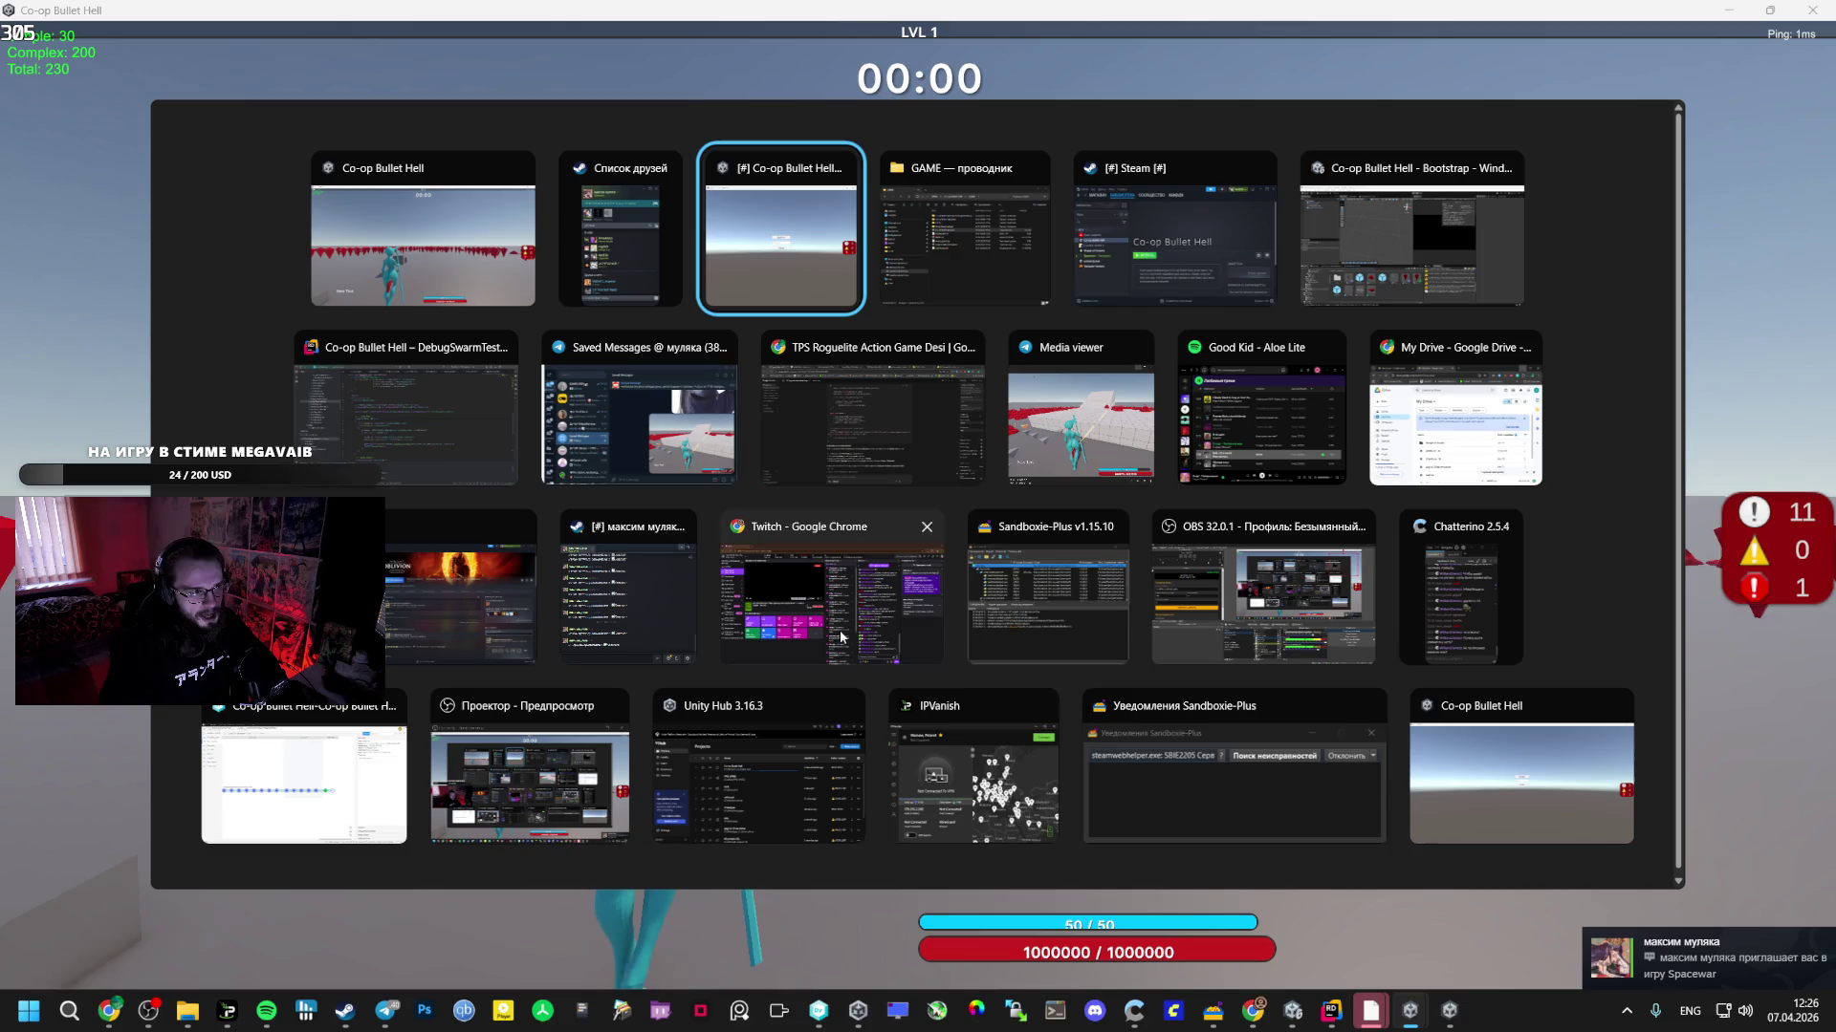
pyautogui.click(628, 588)
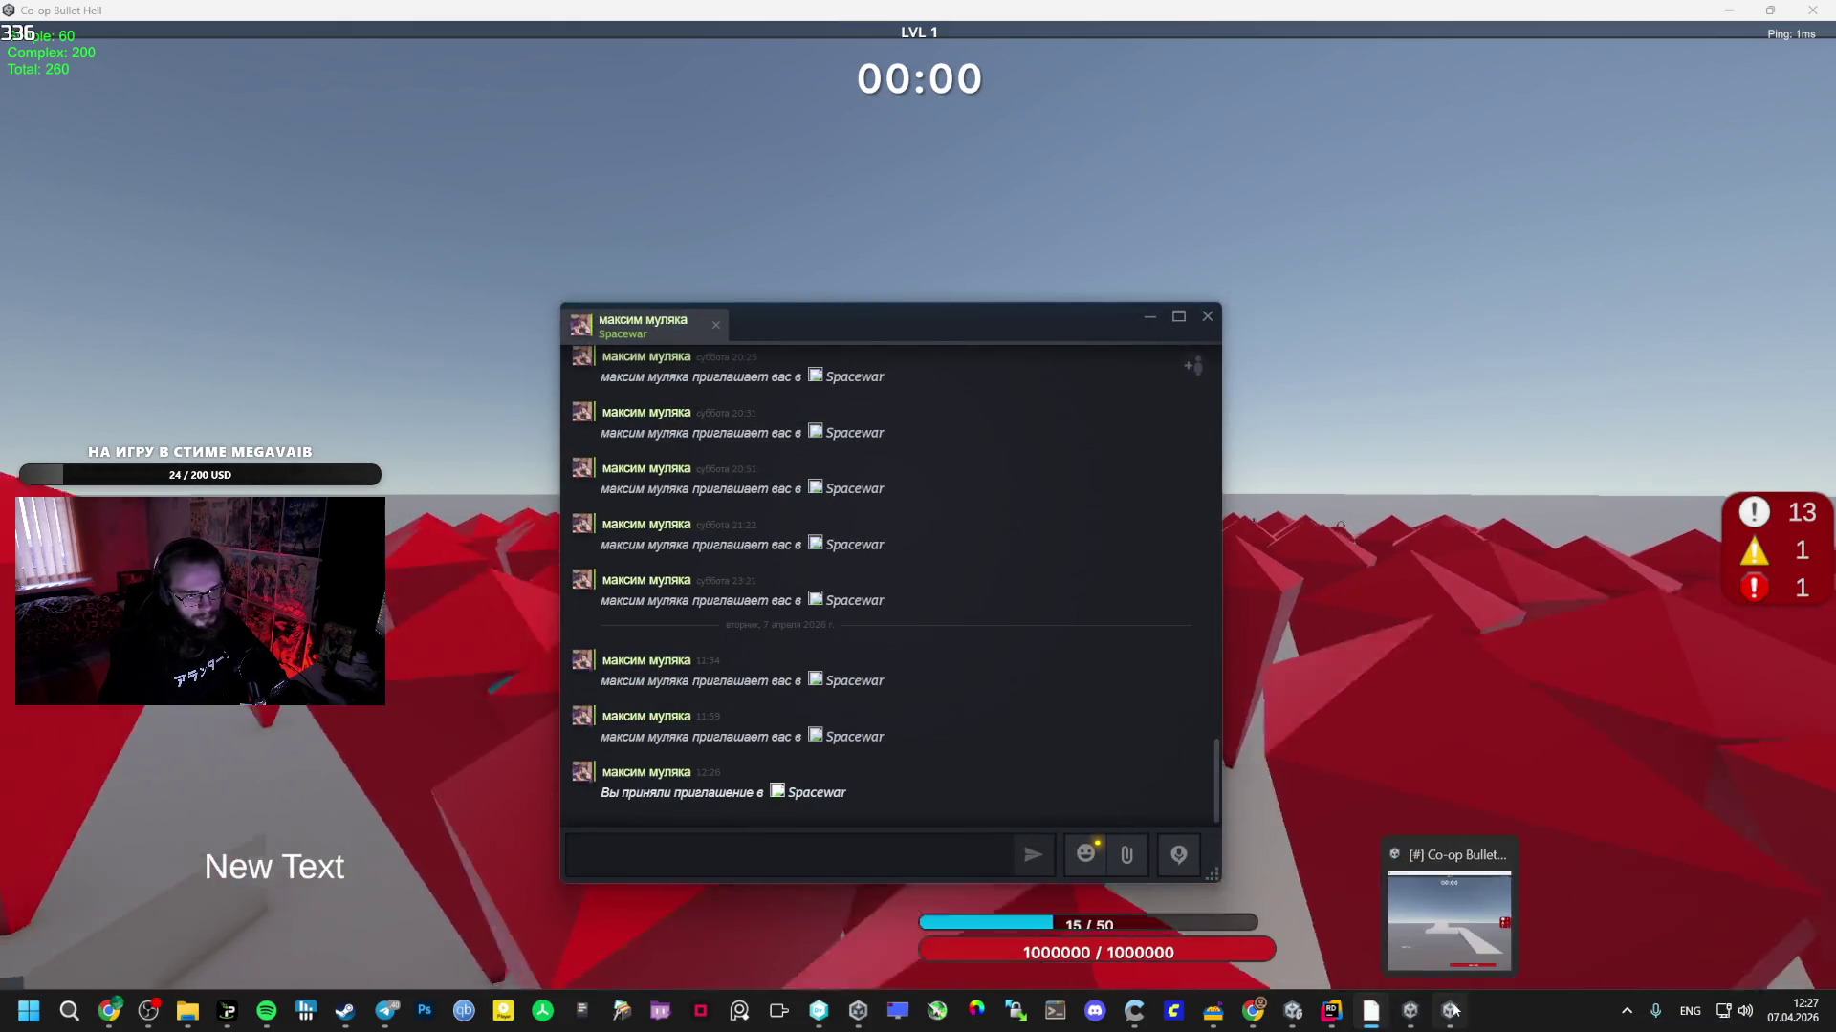
pyautogui.hotkey('alt', 'Tab')
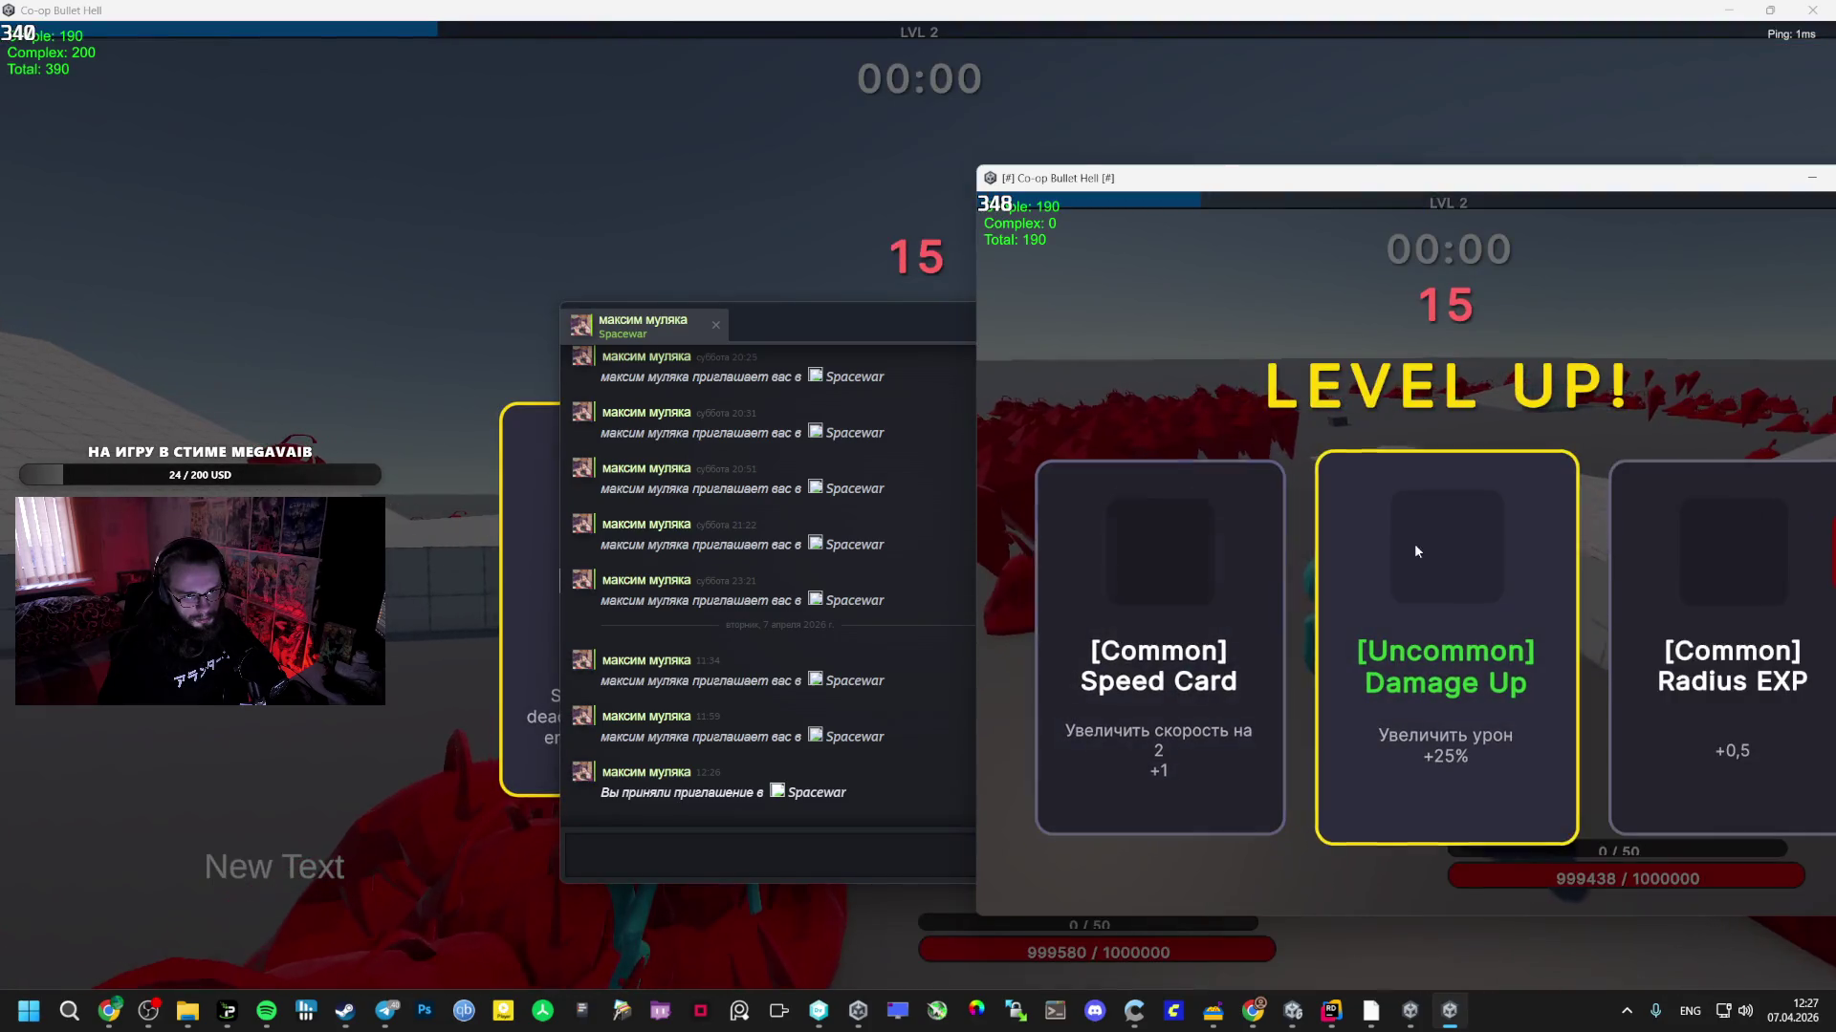
# - Take Rare Radius EXP, Mage Staff and Orbital Weapon upgrades across both game windows
pyautogui.click(1587, 603)
pyautogui.click(696, 185)
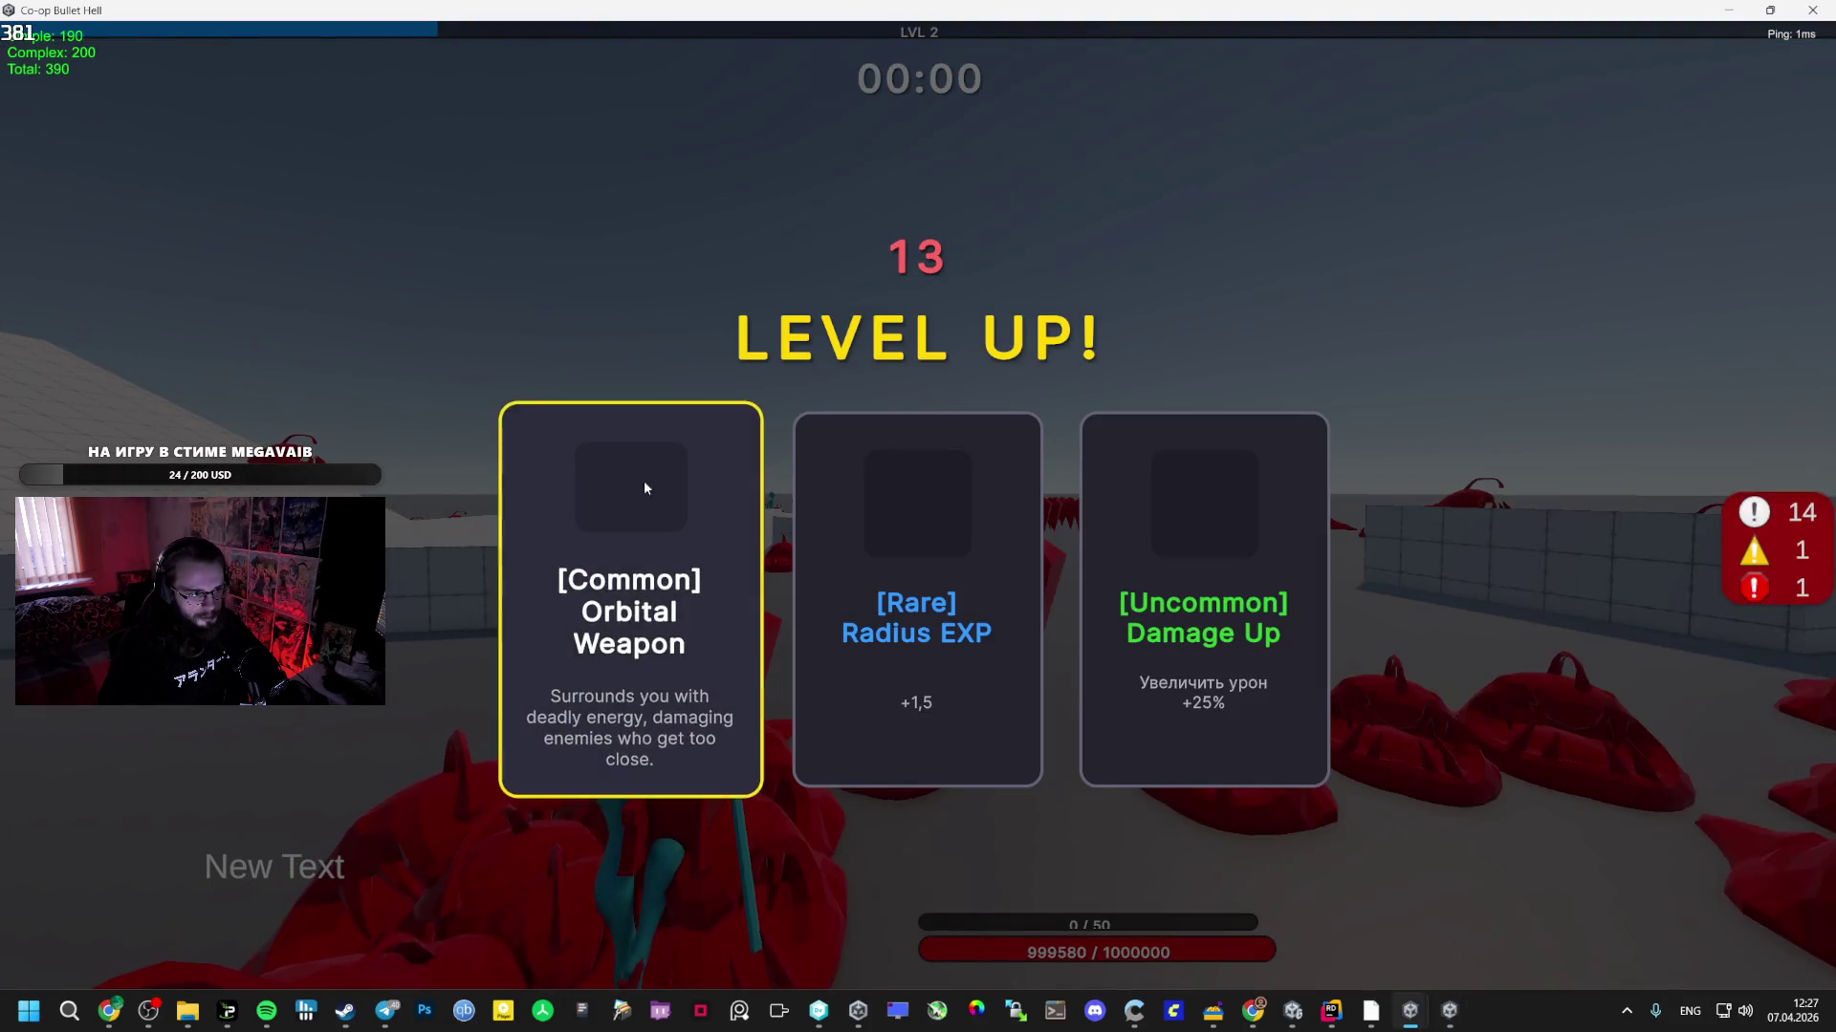
pyautogui.click(960, 529)
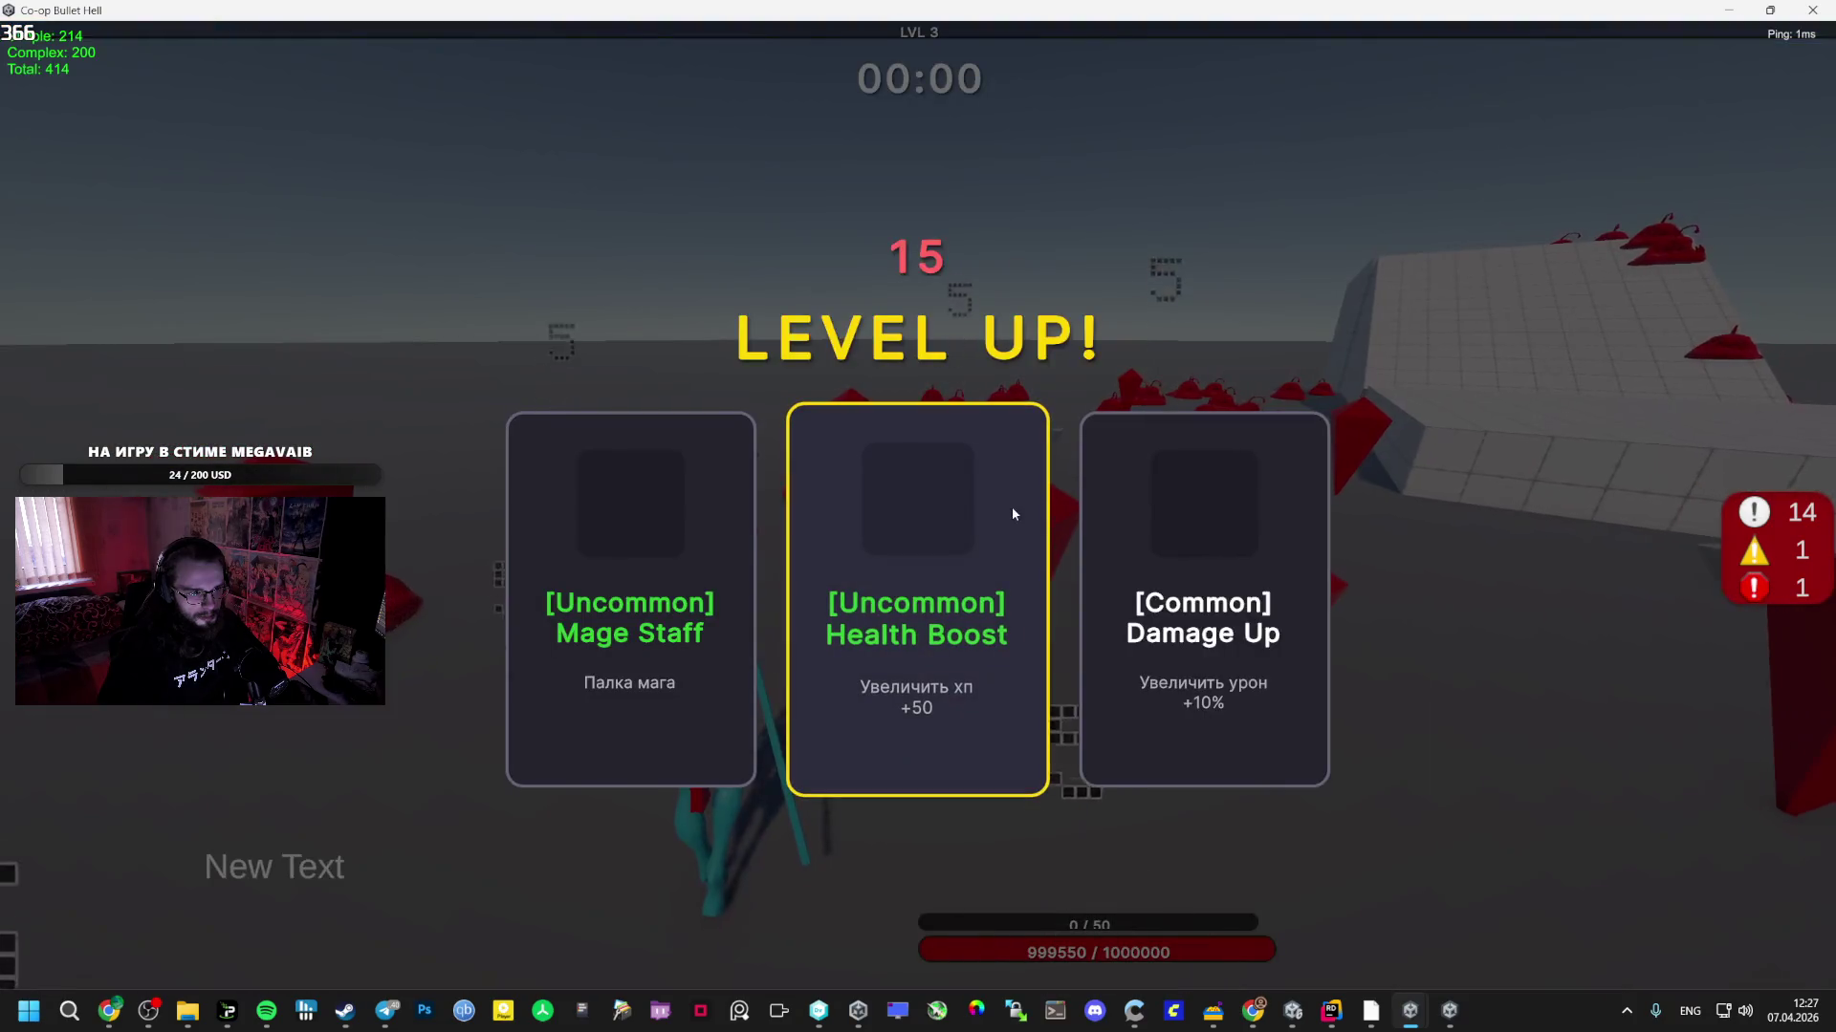
pyautogui.click(695, 559)
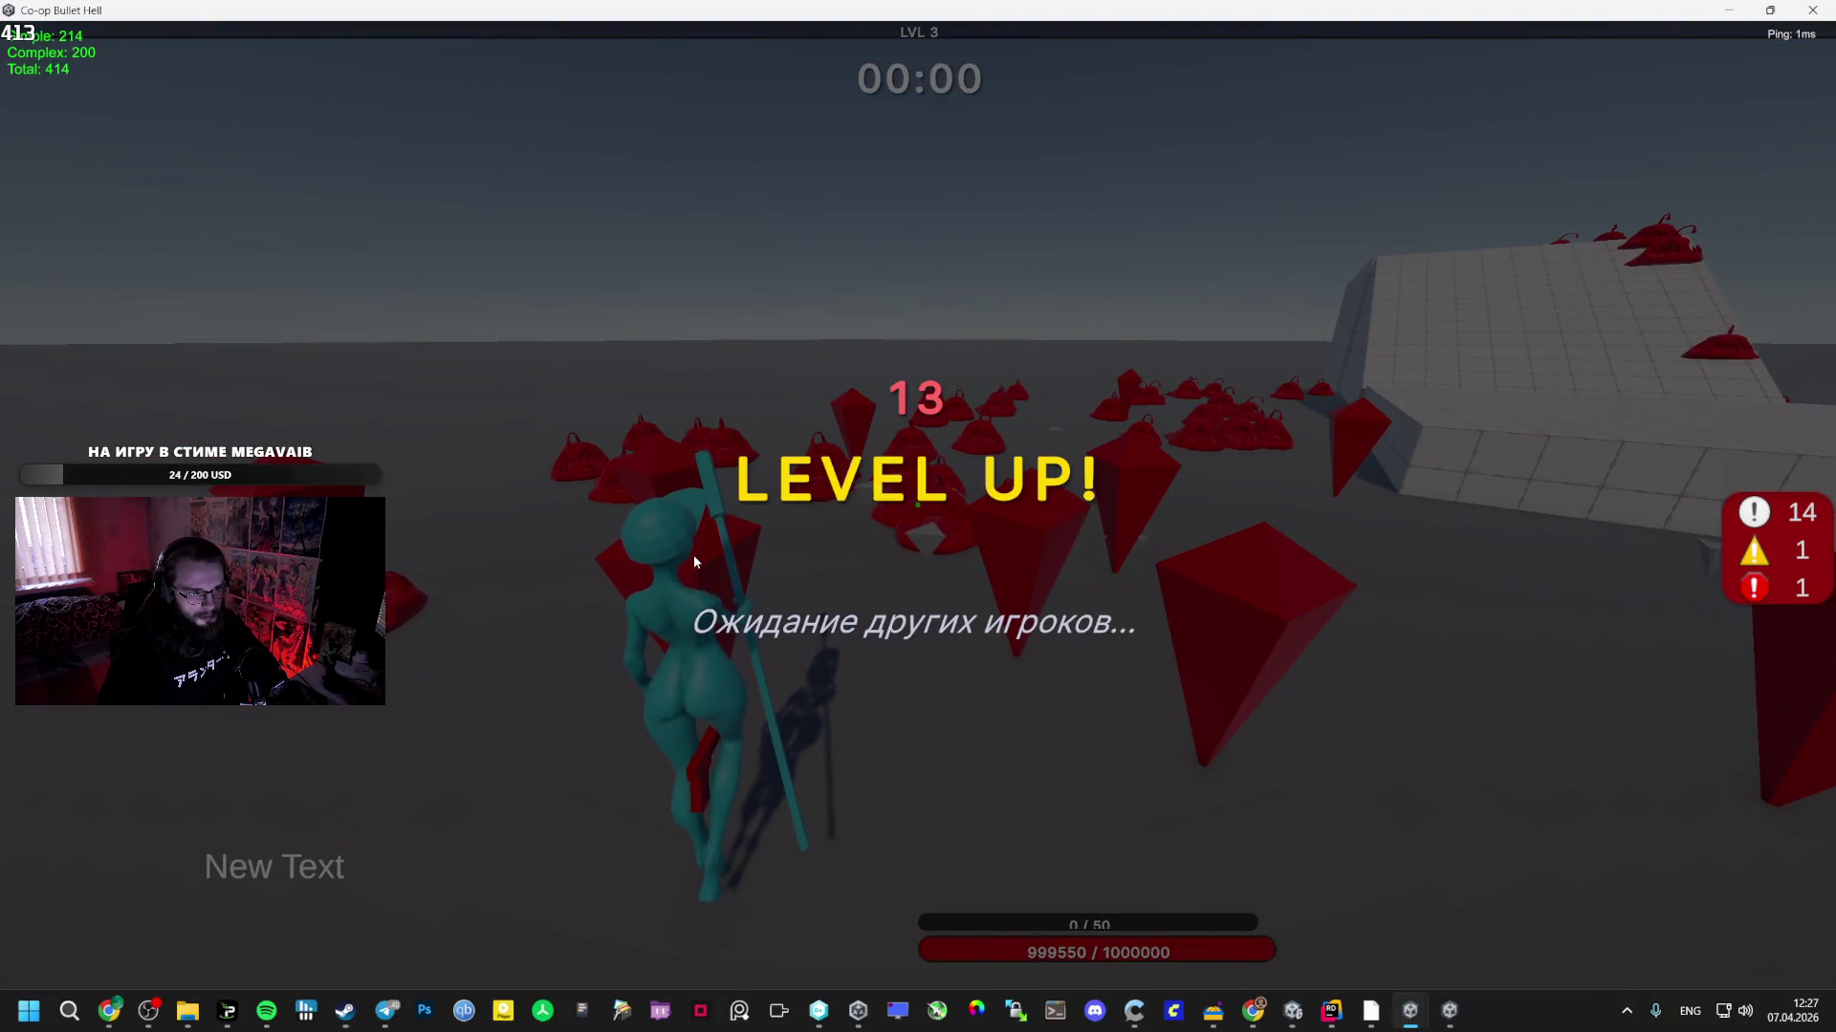
pyautogui.hotkey('alt', 'Tab')
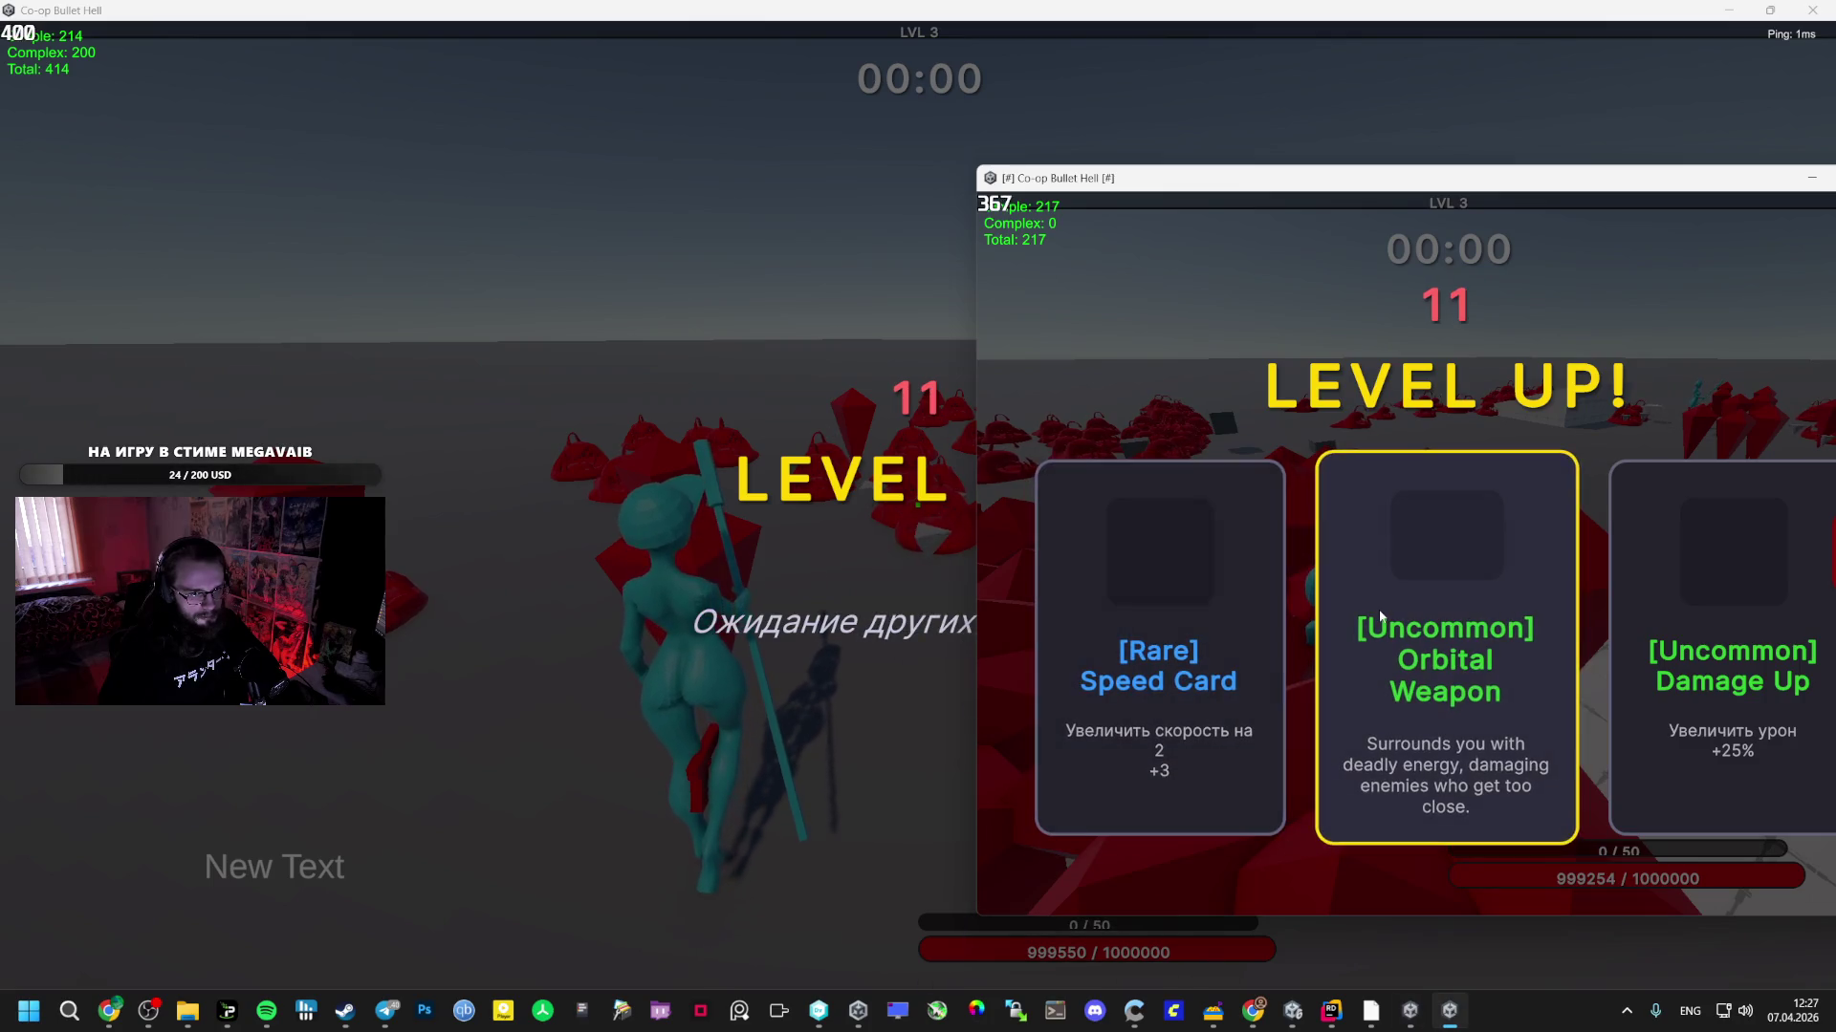
pyautogui.click(1379, 610)
pyautogui.hotkey('alt', 'Tab')
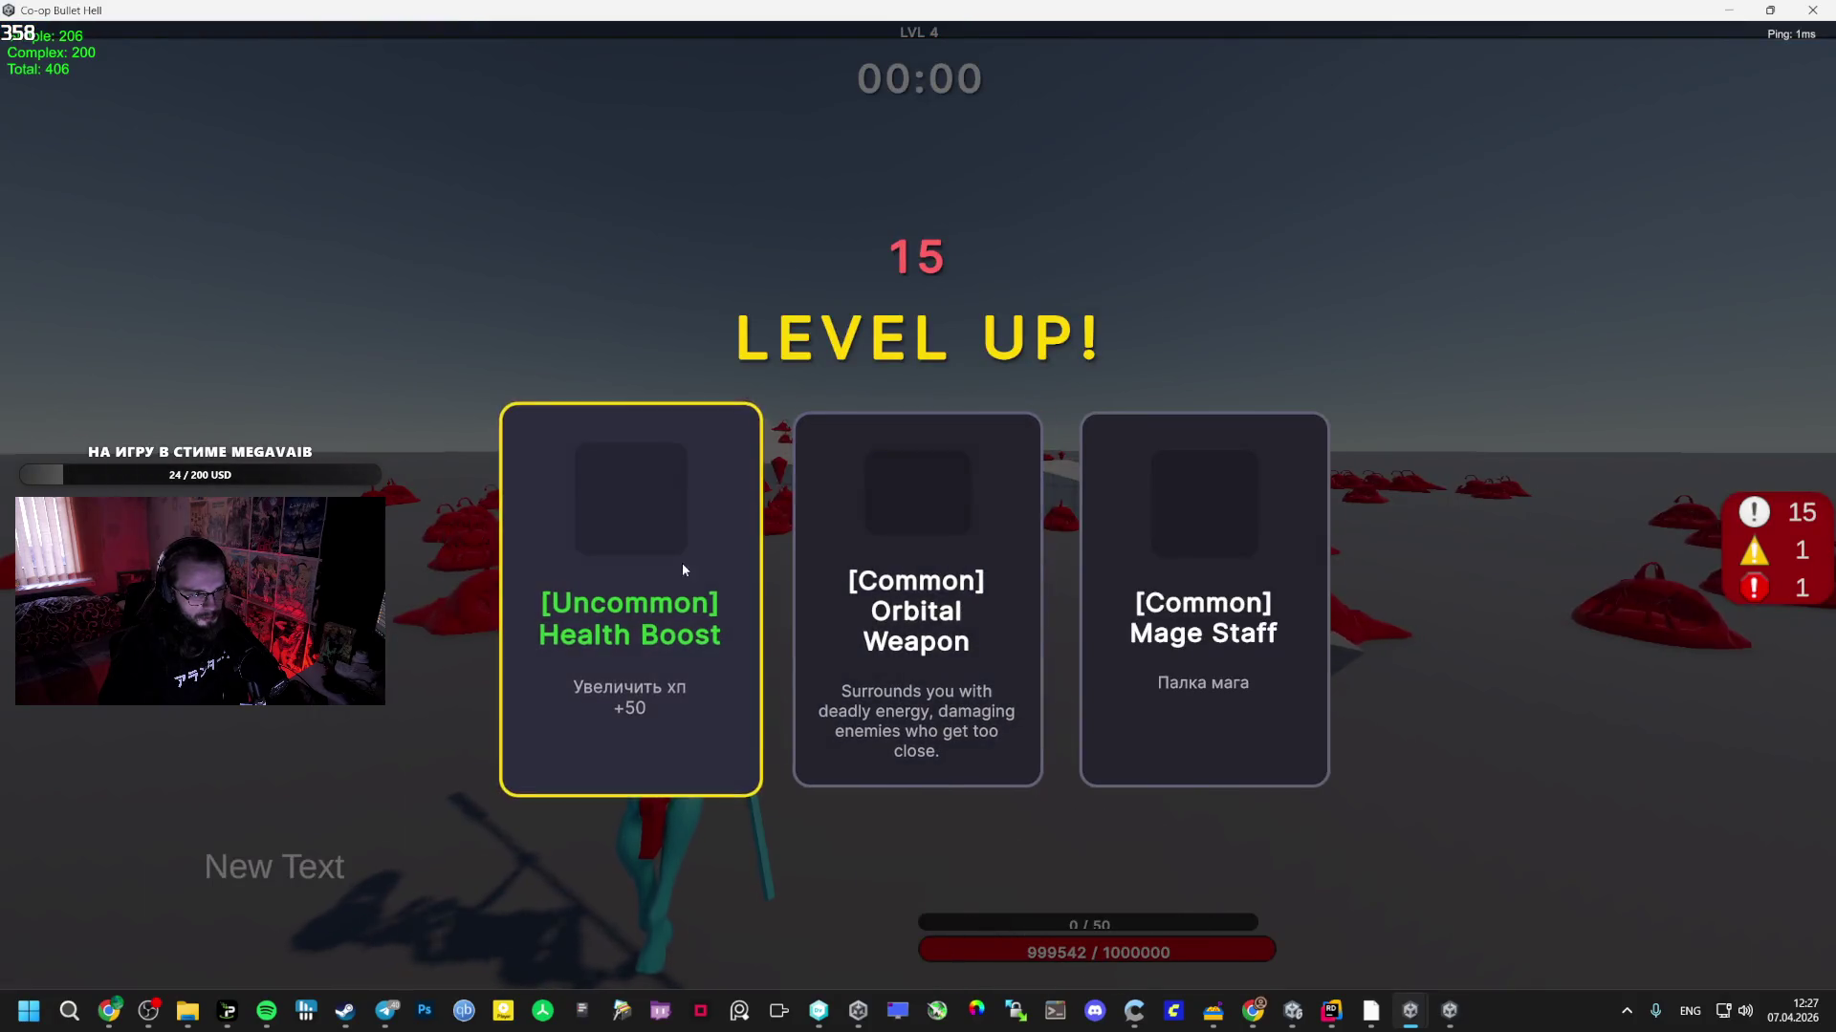
pyautogui.click(932, 564)
# - Pick more level-up cards in both windows, including Radius EXP for the second player
pyautogui.hotkey('alt', 'Tab')
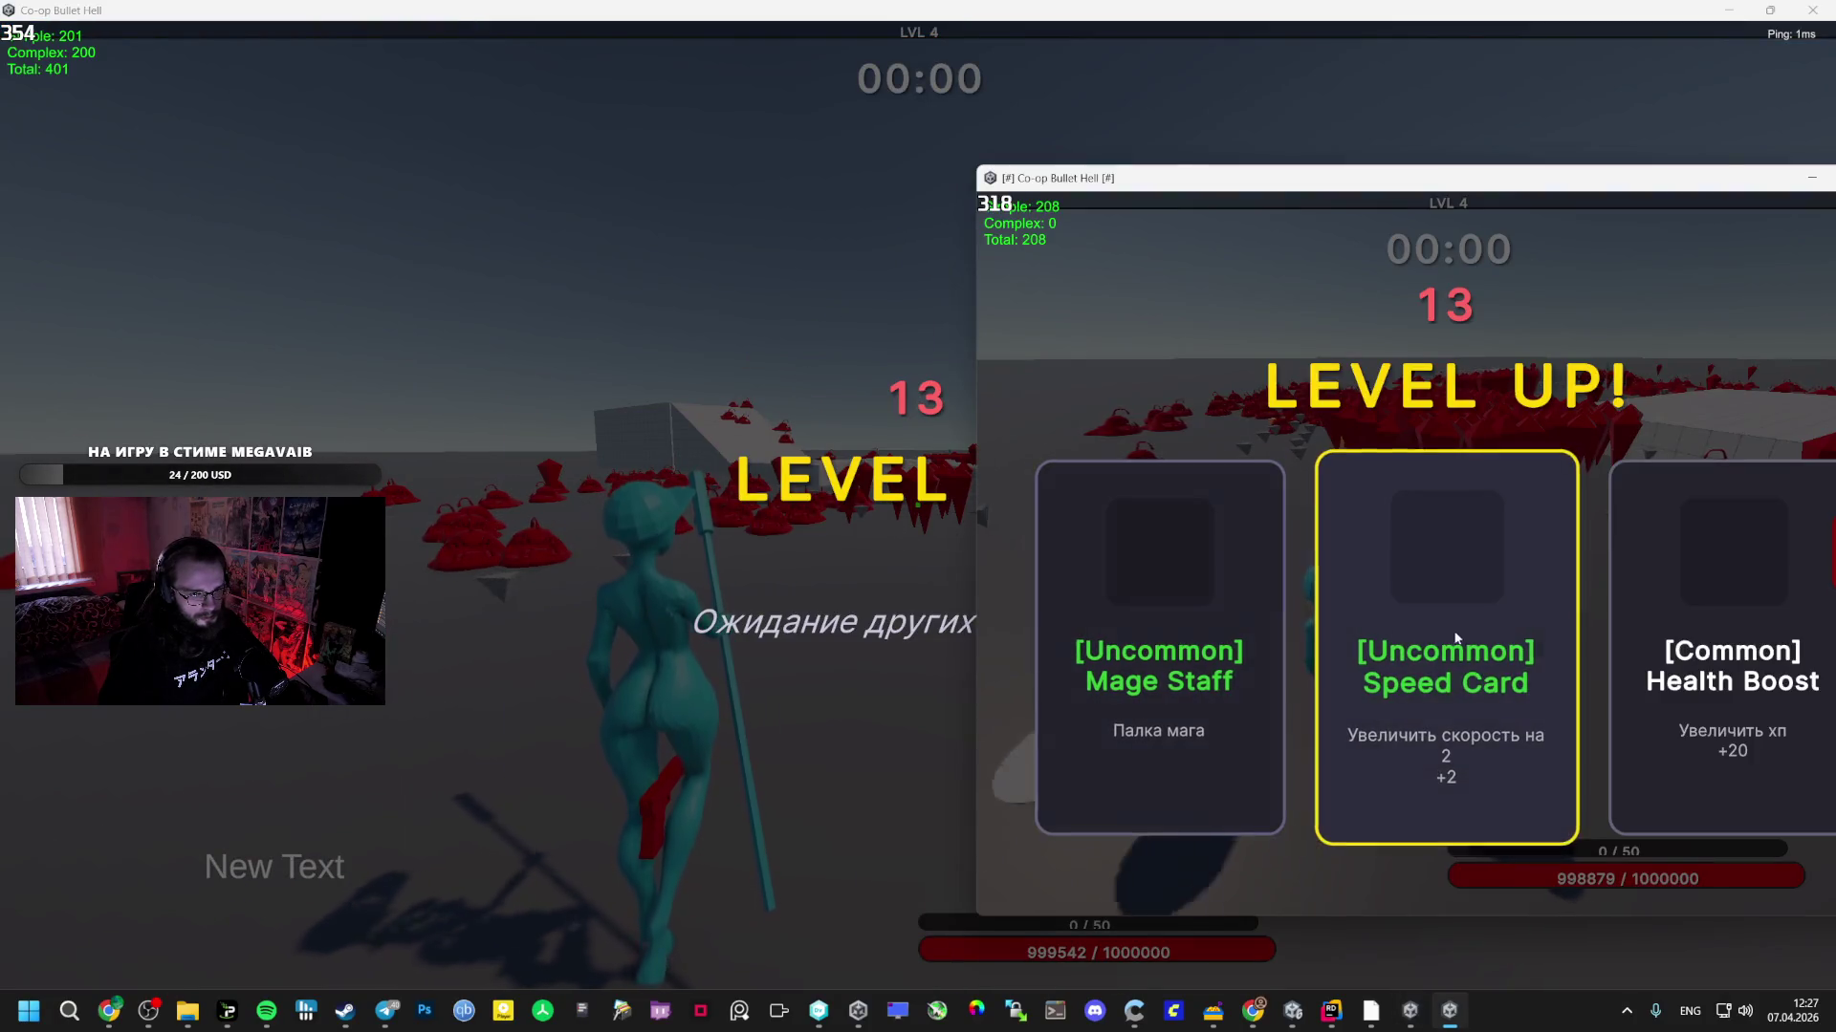
pyautogui.click(1216, 602)
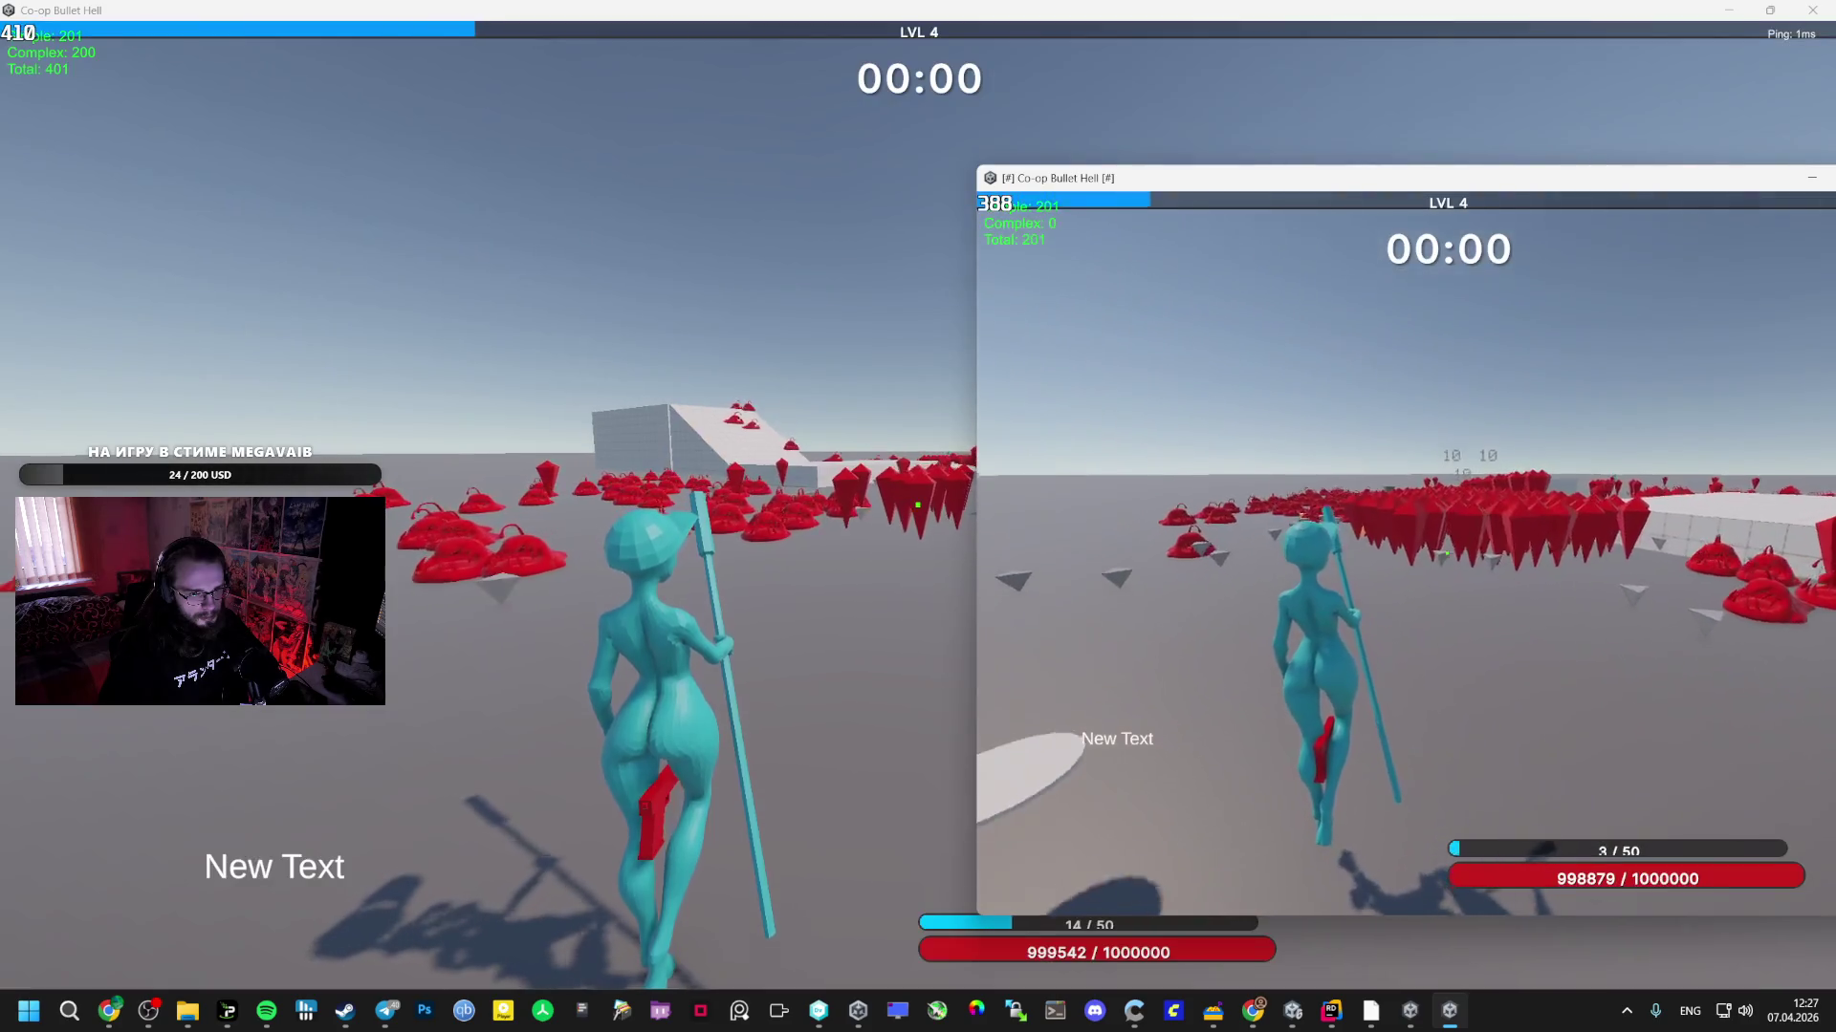
pyautogui.hotkey('alt', 'Tab')
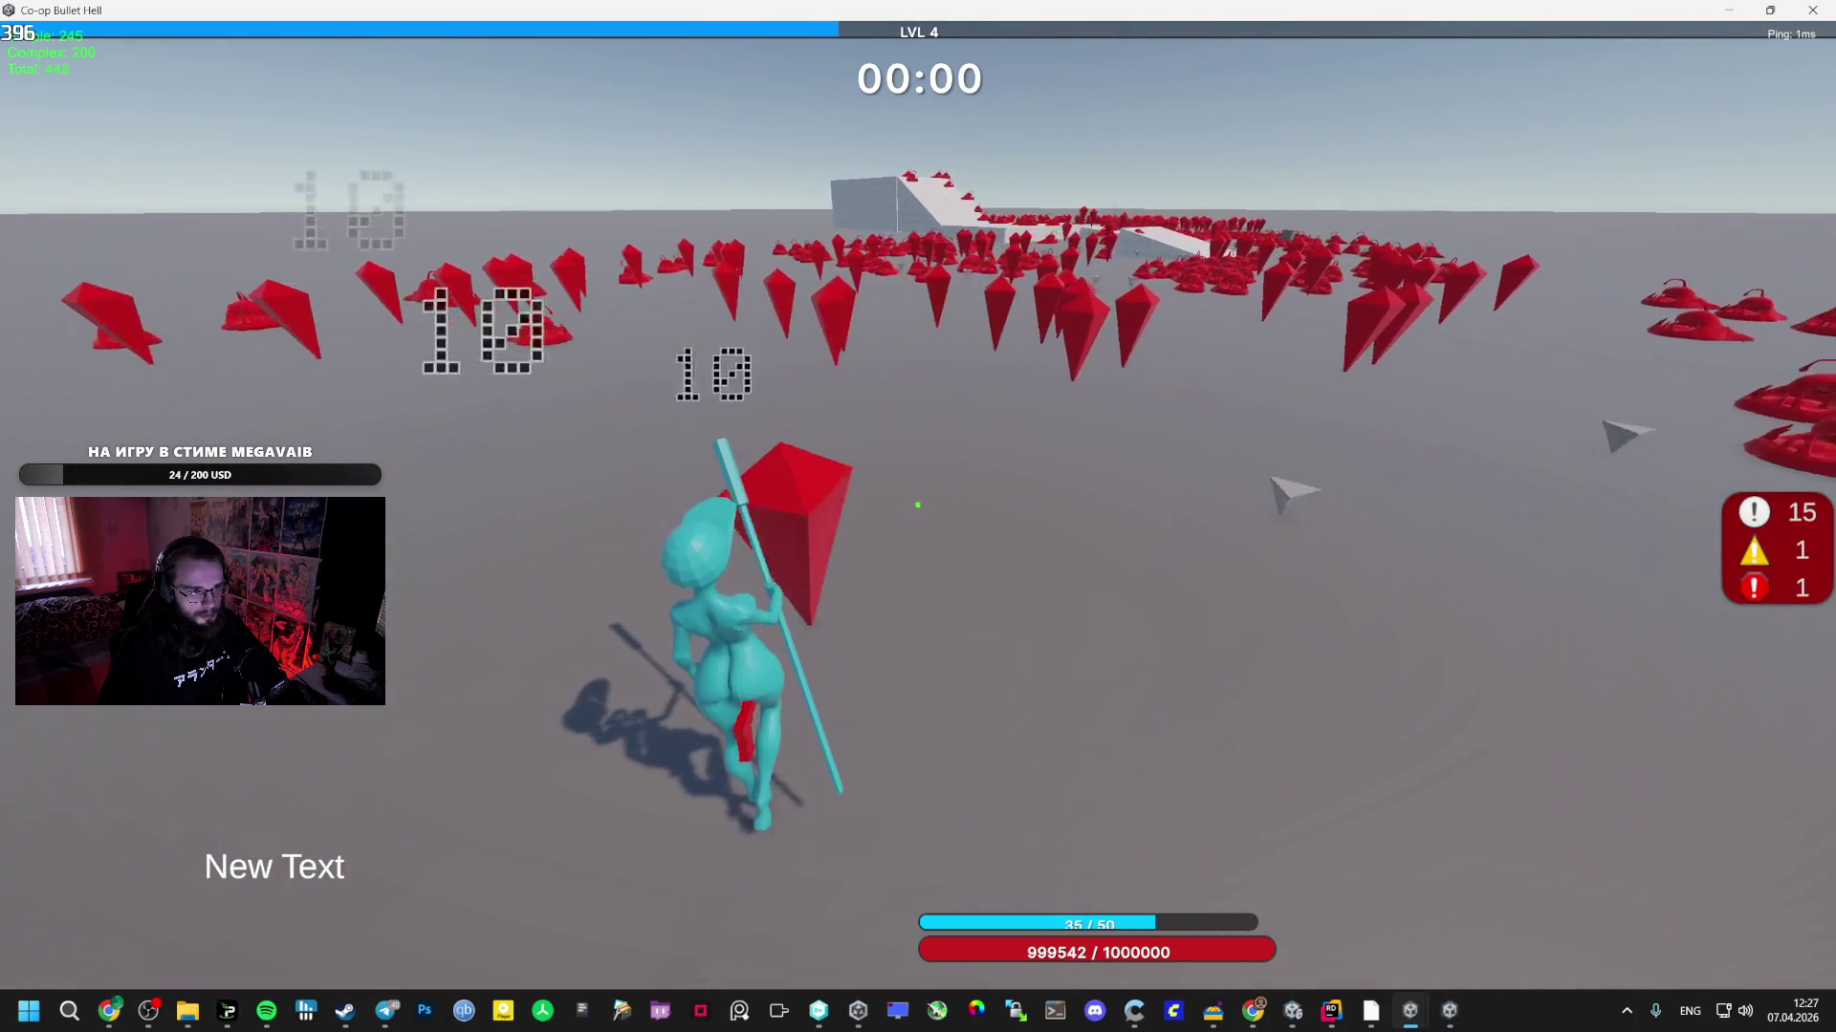
pyautogui.hotkey('alt', 'Tab')
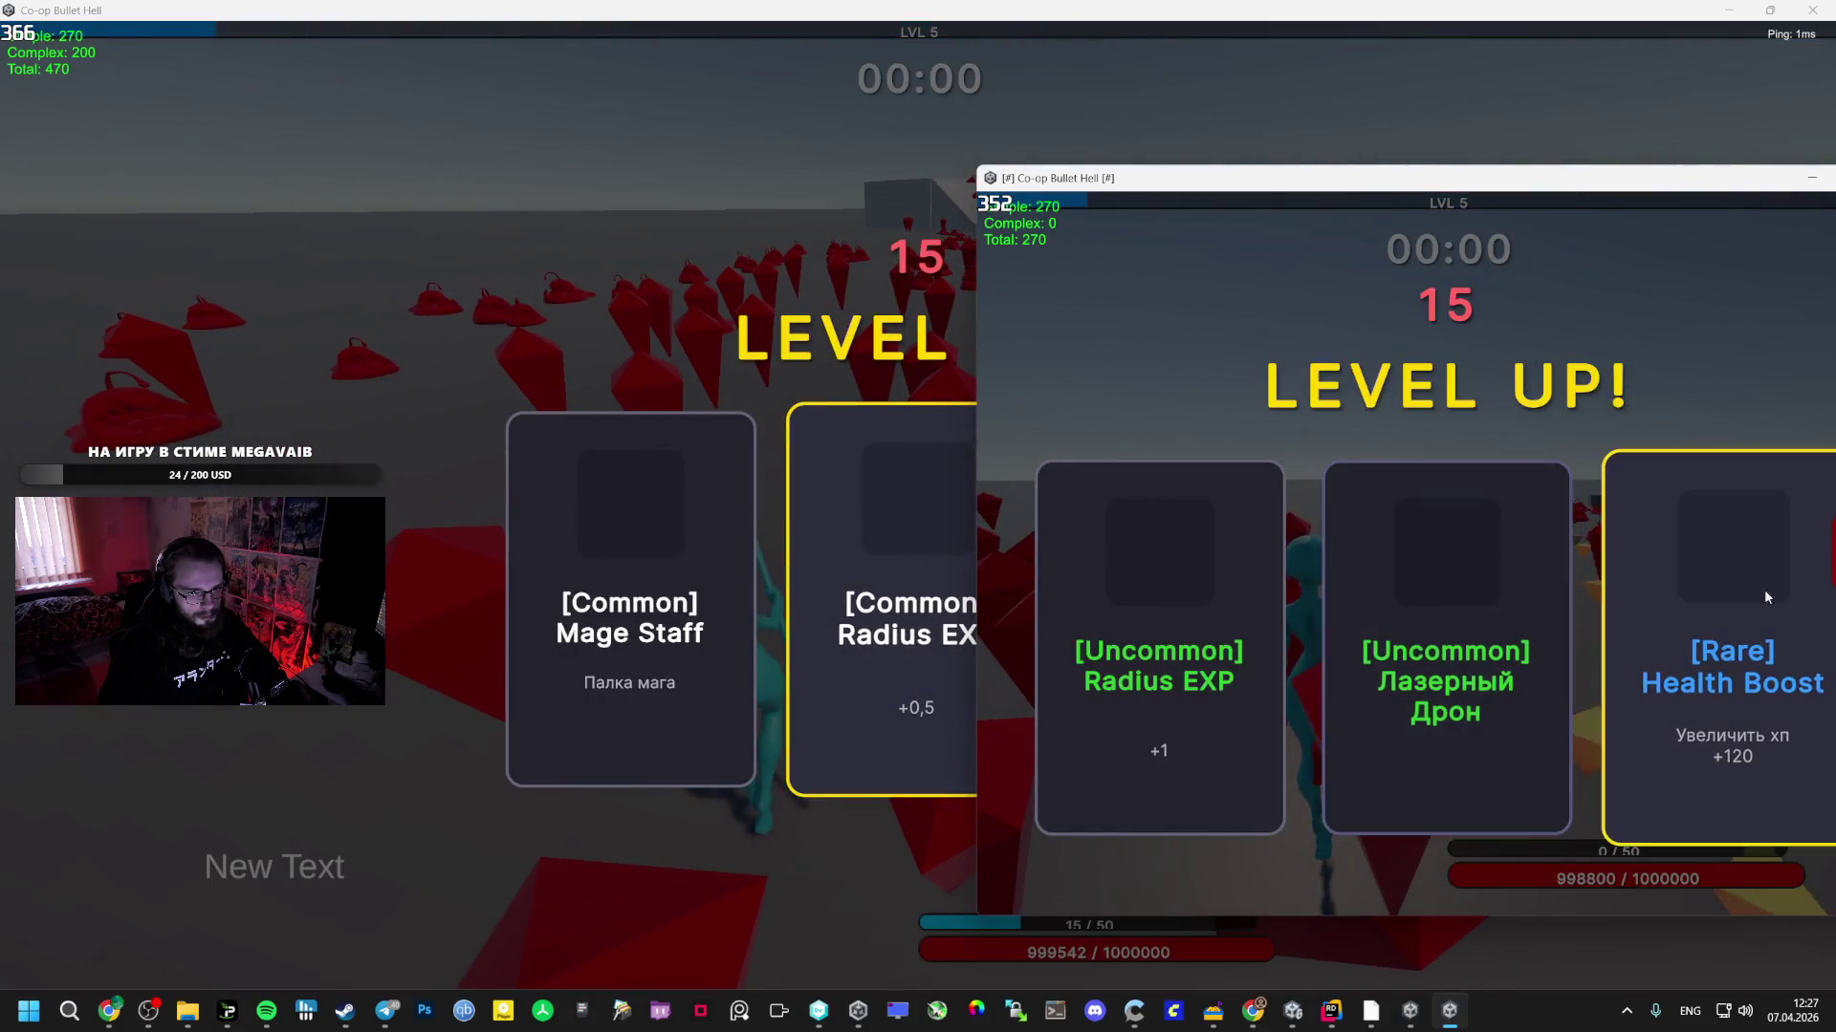
pyautogui.click(1133, 564)
pyautogui.hotkey('alt', 'Tab')
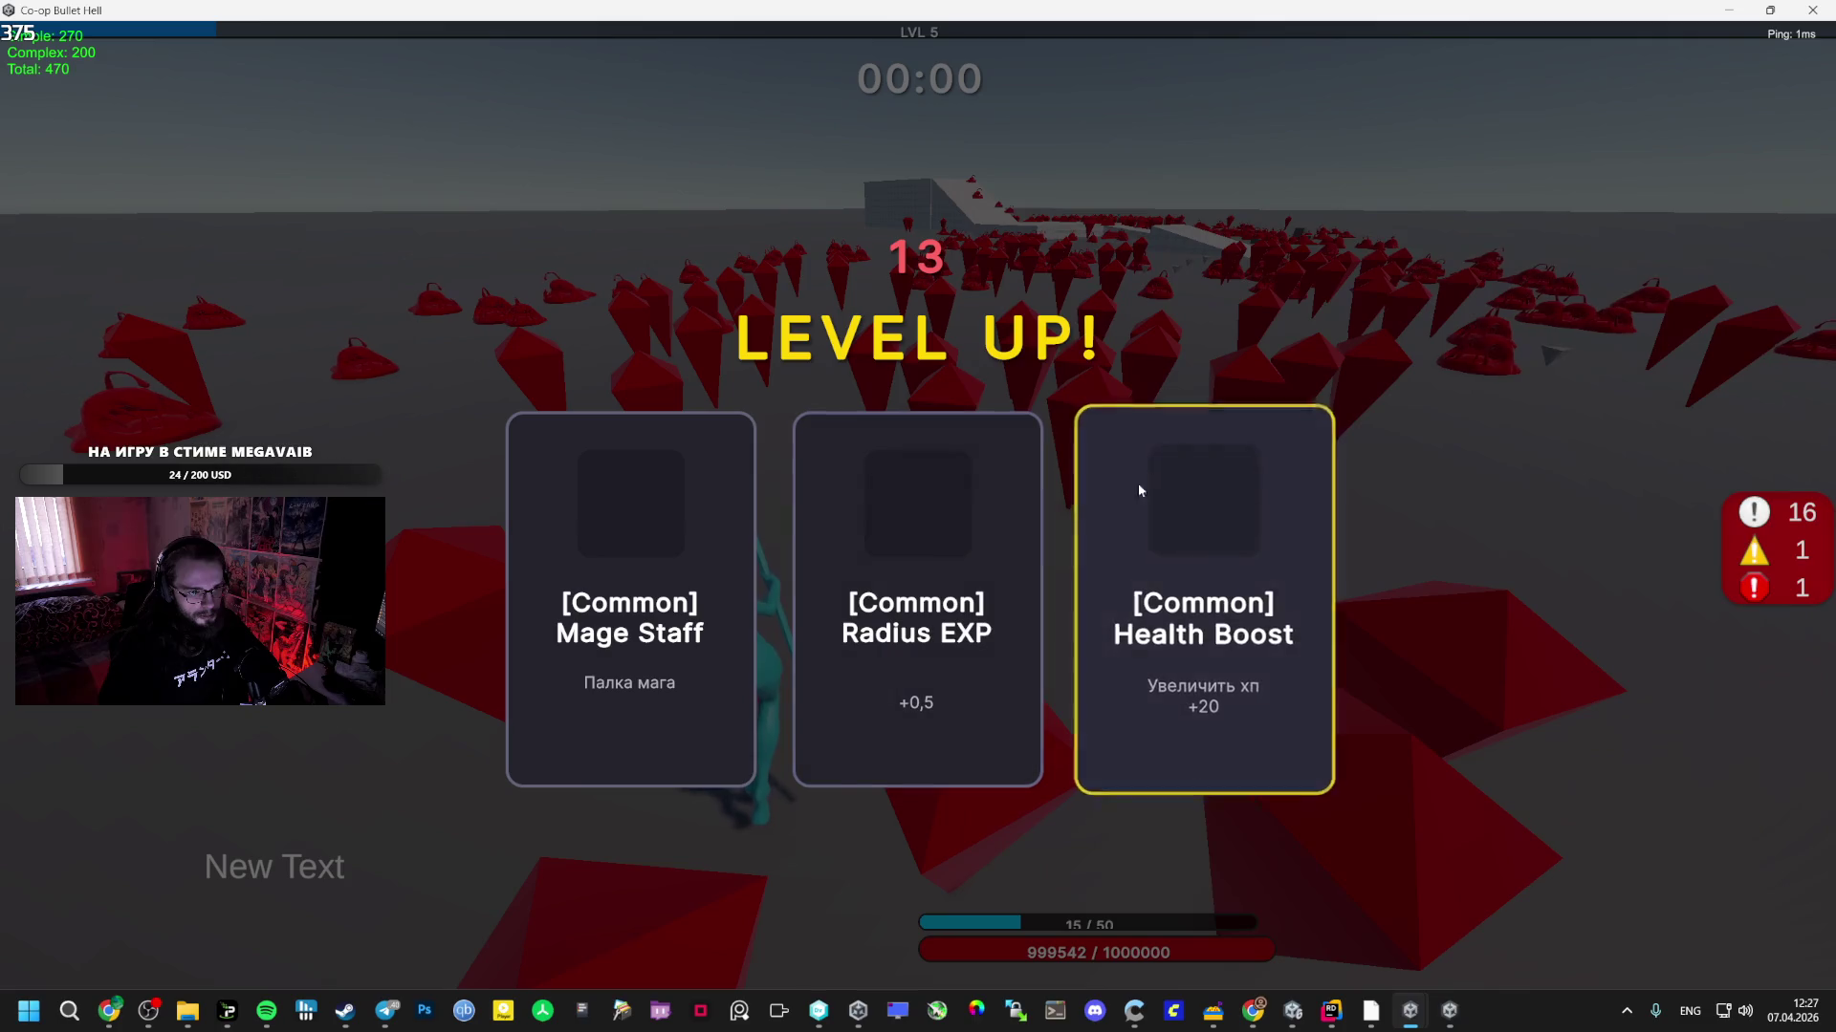
pyautogui.click(646, 548)
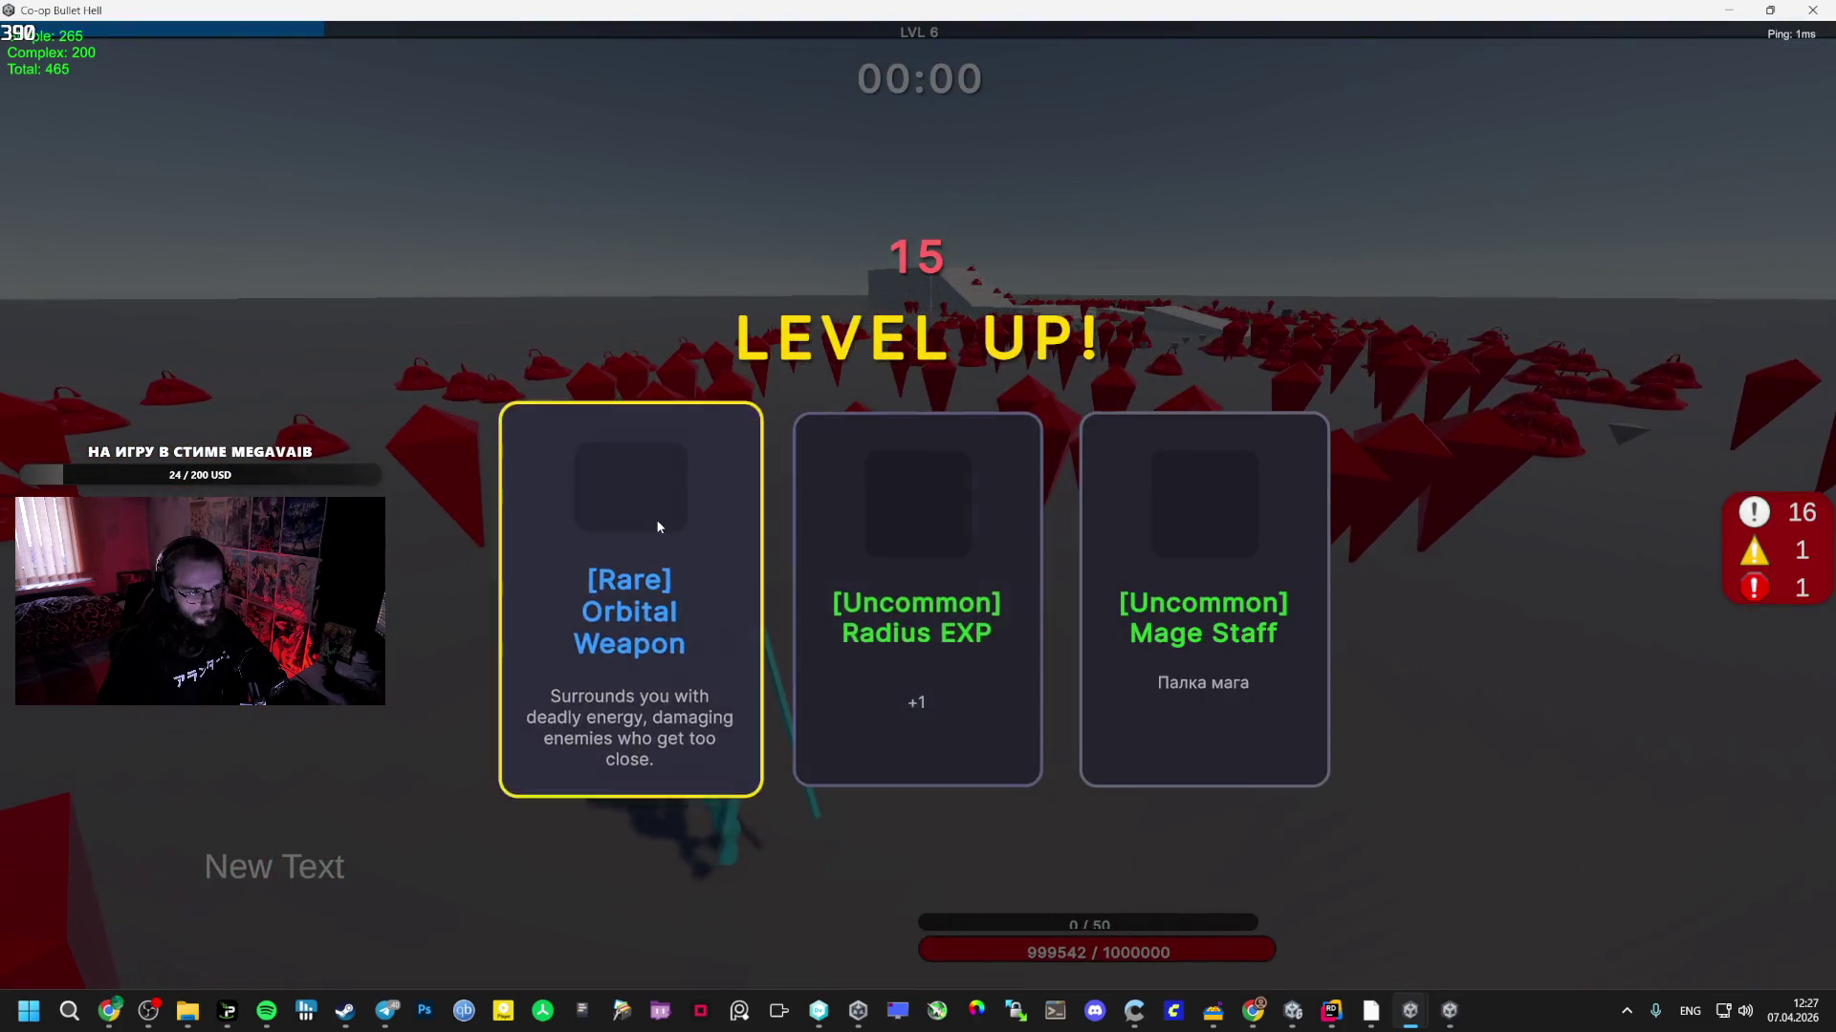
# - Take Rare Orbital Weapon, Damage Up and Rare Radius EXP to reach level 7 in both windows
pyautogui.click(656, 524)
pyautogui.hotkey('alt', 'Tab')
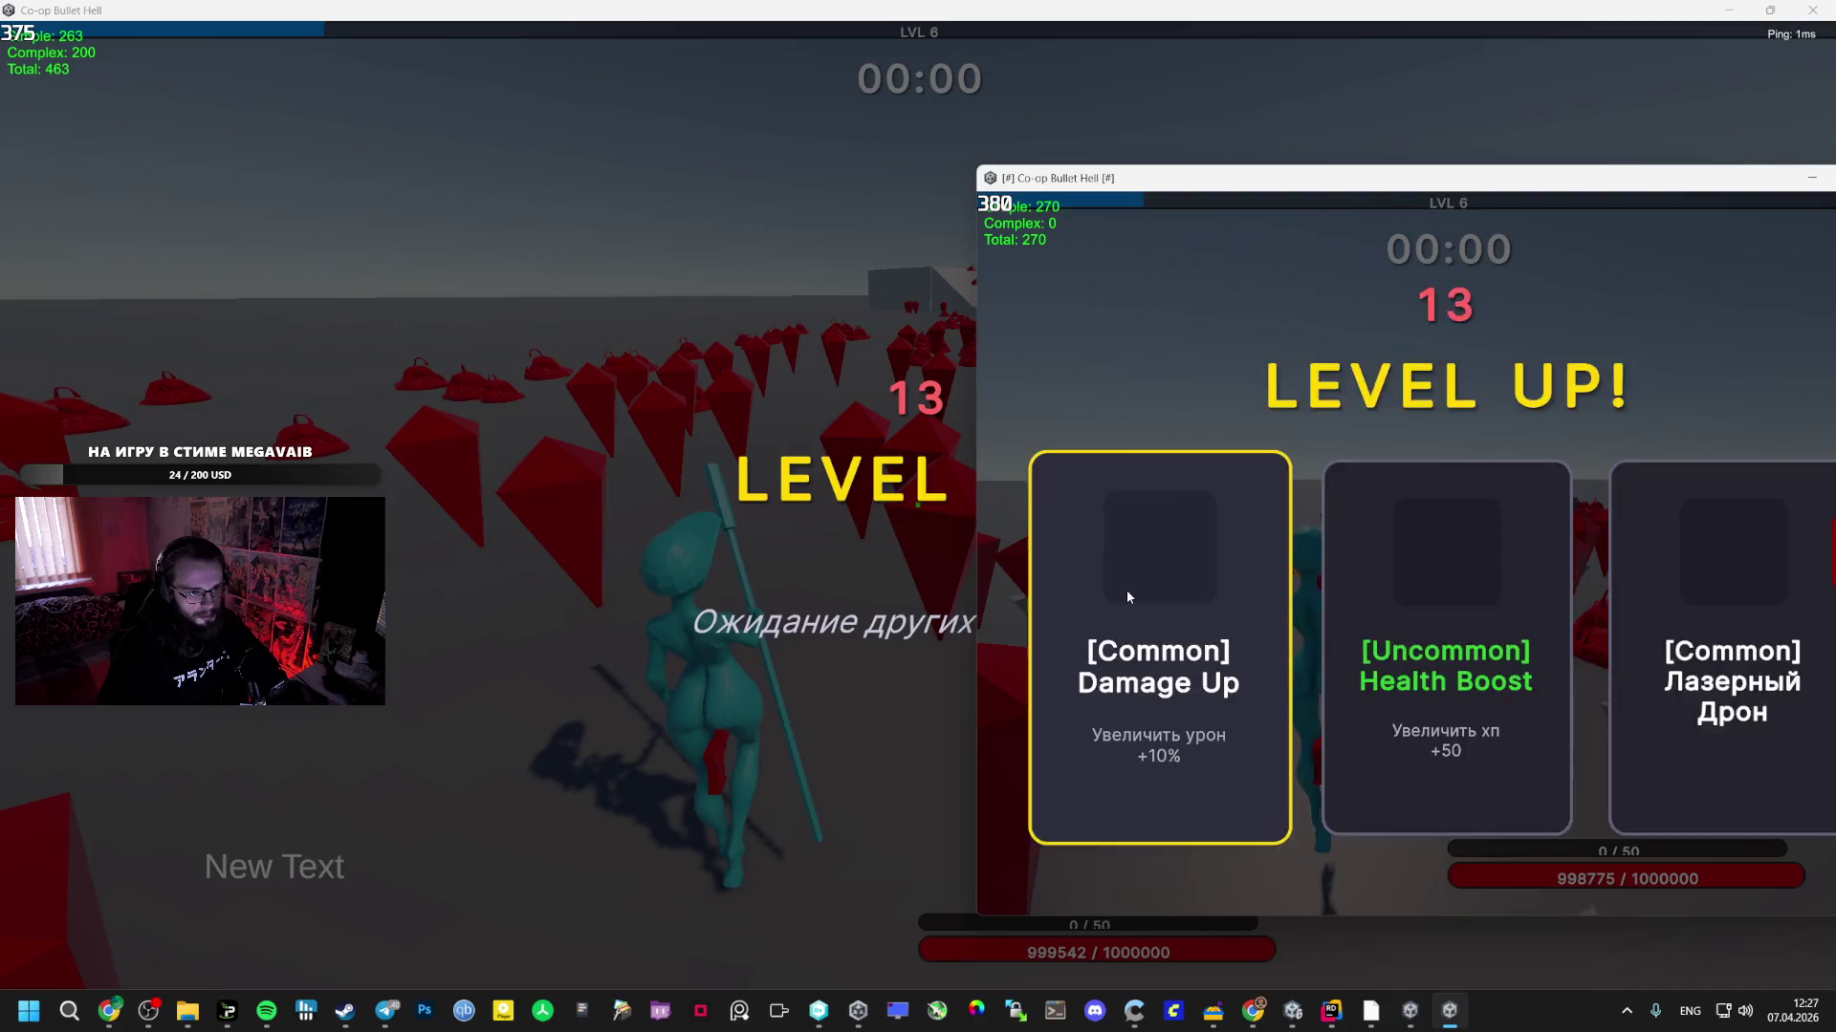
pyautogui.click(1126, 589)
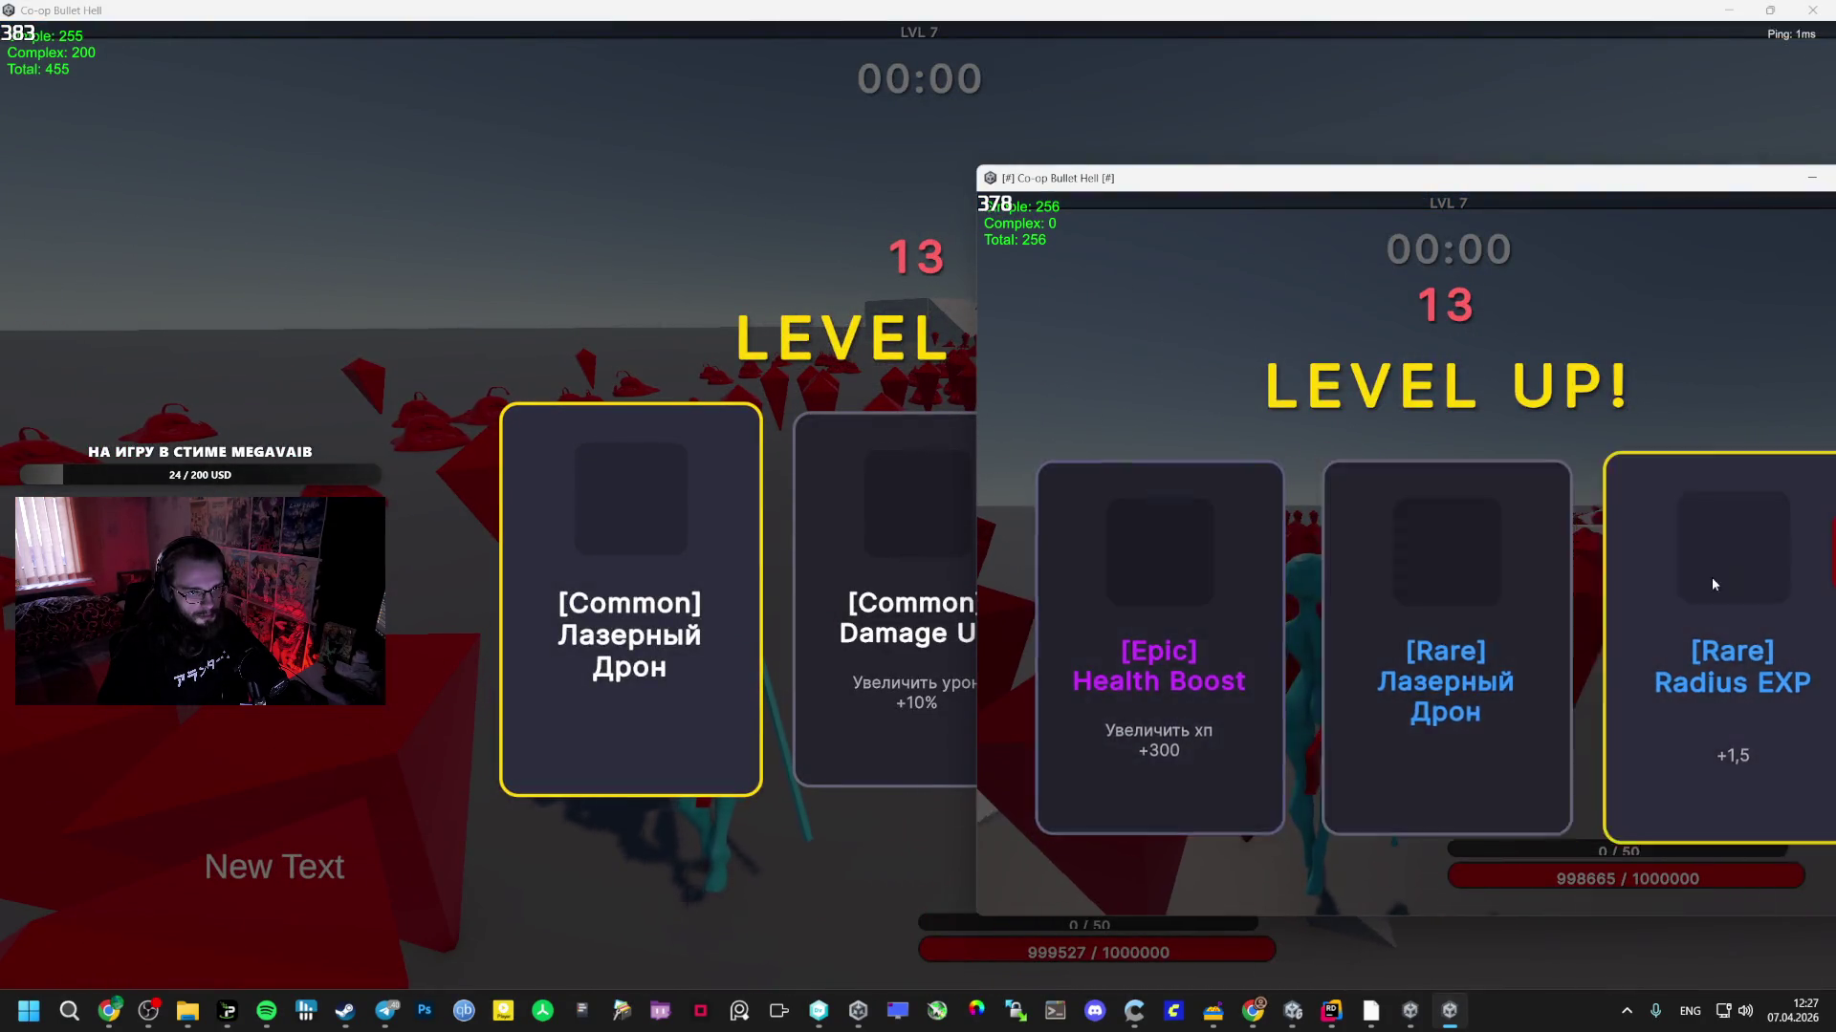
pyautogui.click(1709, 579)
pyautogui.hotkey('alt', 'Tab')
pyautogui.click(1131, 459)
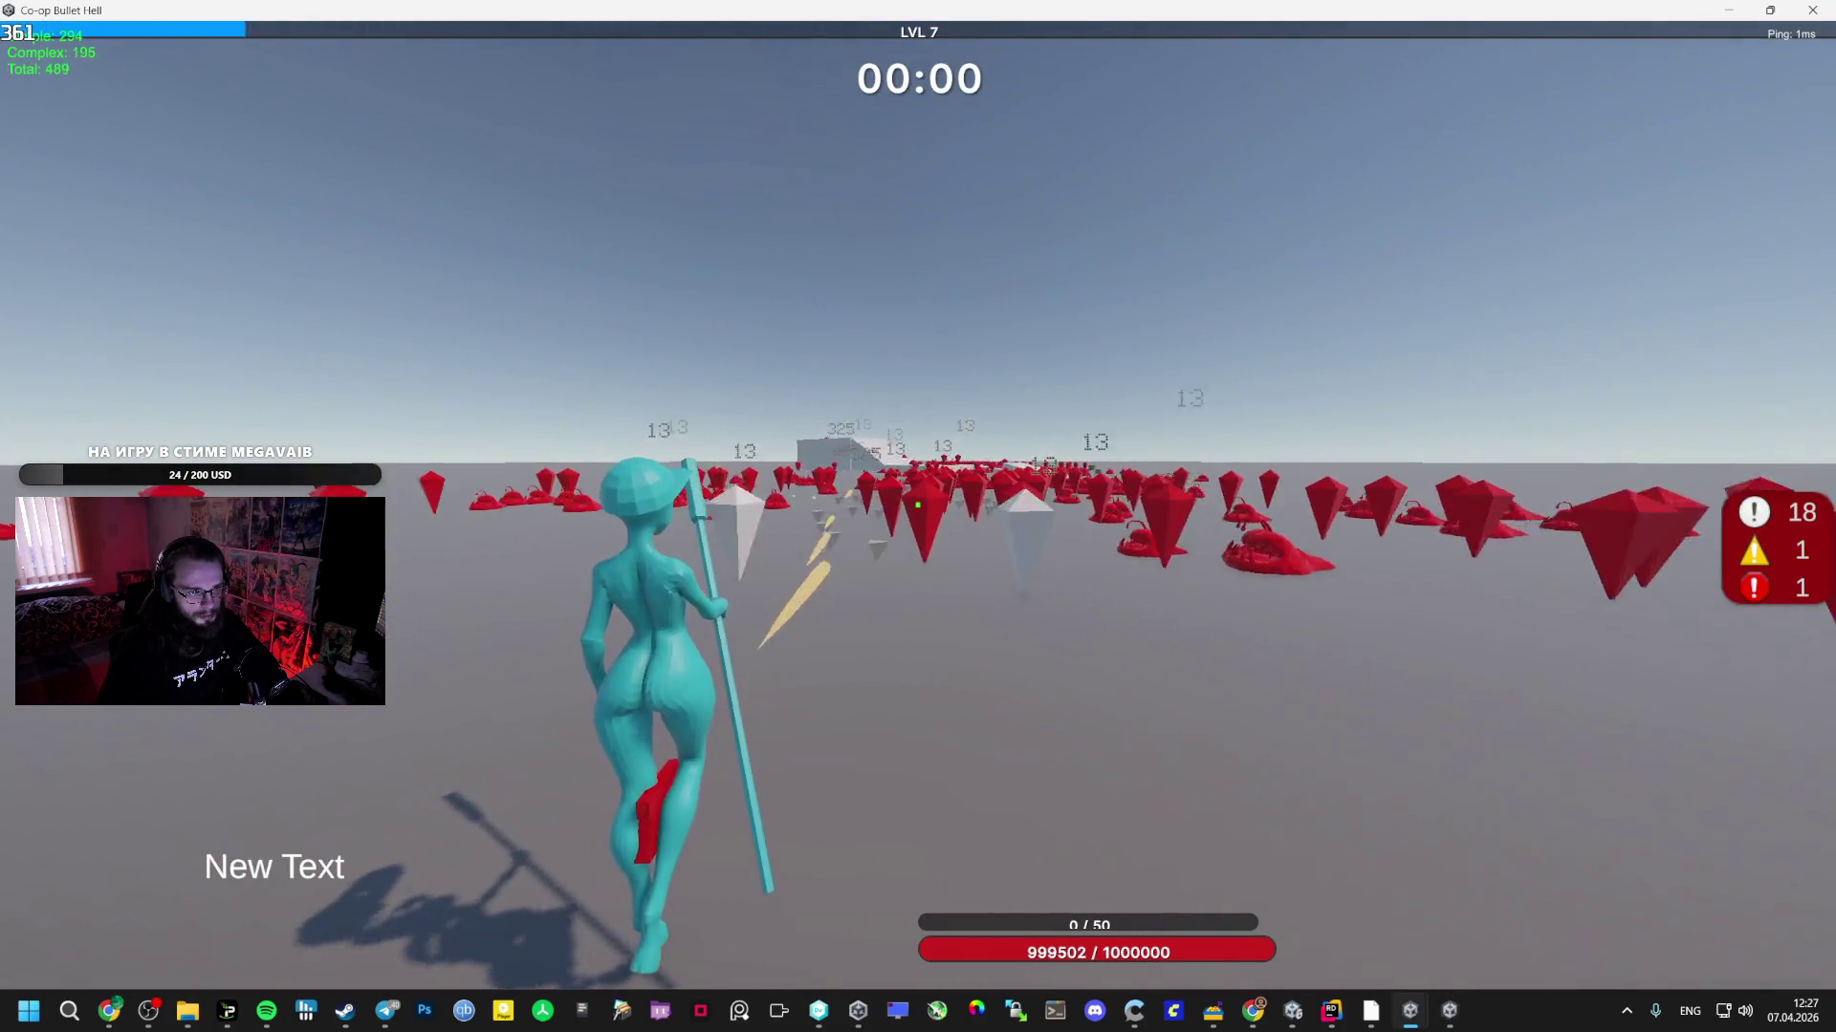
# - Choose Legendary Orbital Weapon and Mage Staff, then open the second client's lobby menu and centre its window
pyautogui.hotkey('alt', 'Tab')
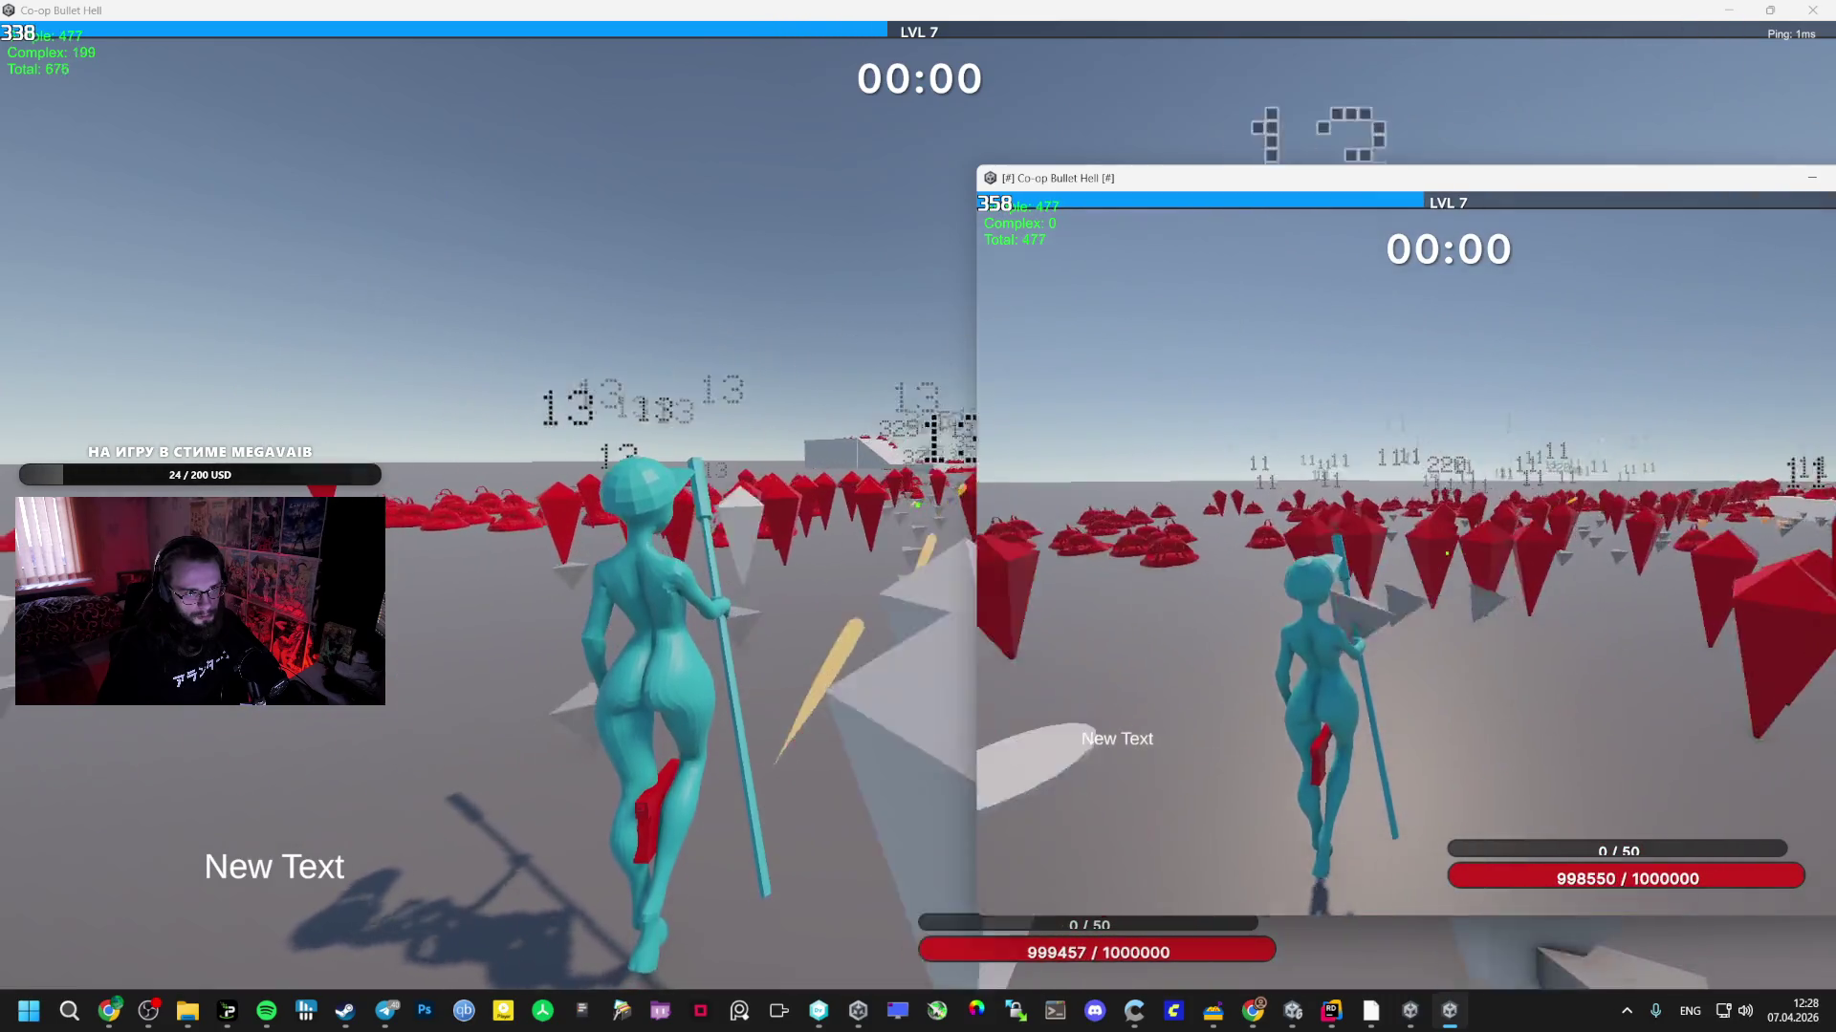
pyautogui.hotkey('alt', 'Tab')
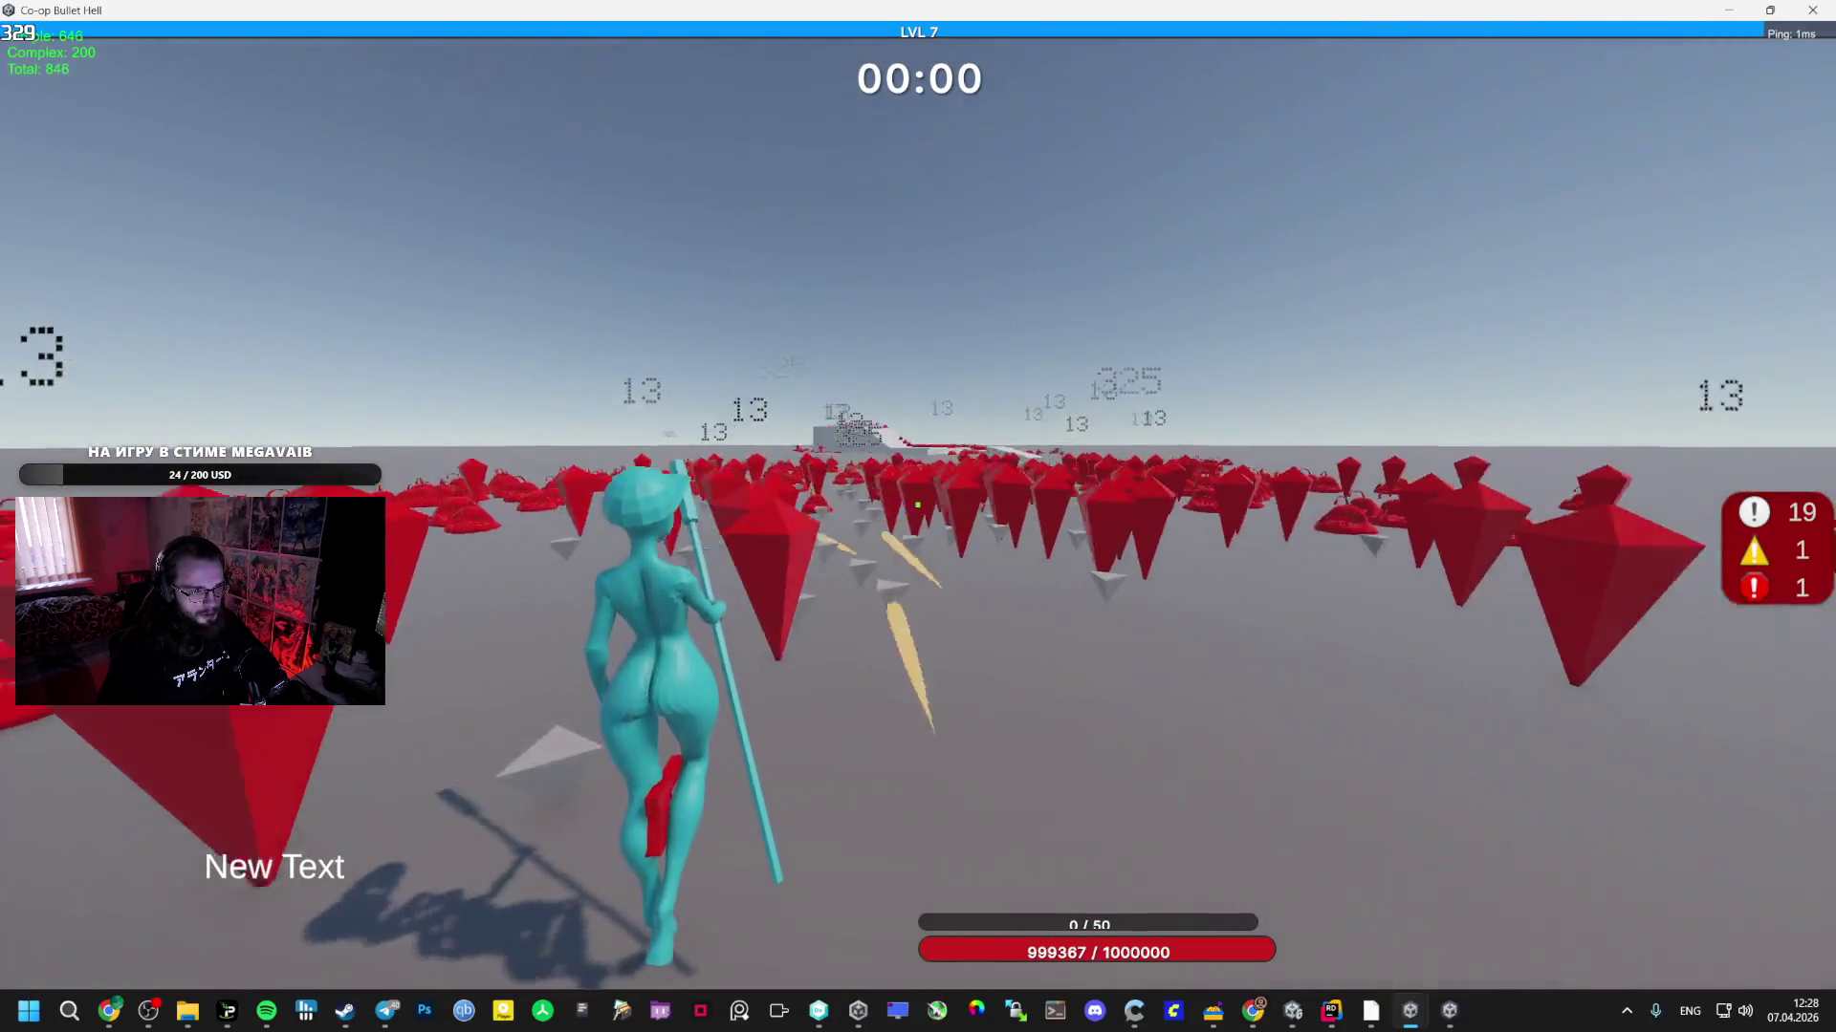
pyautogui.hotkey('alt', 'Tab')
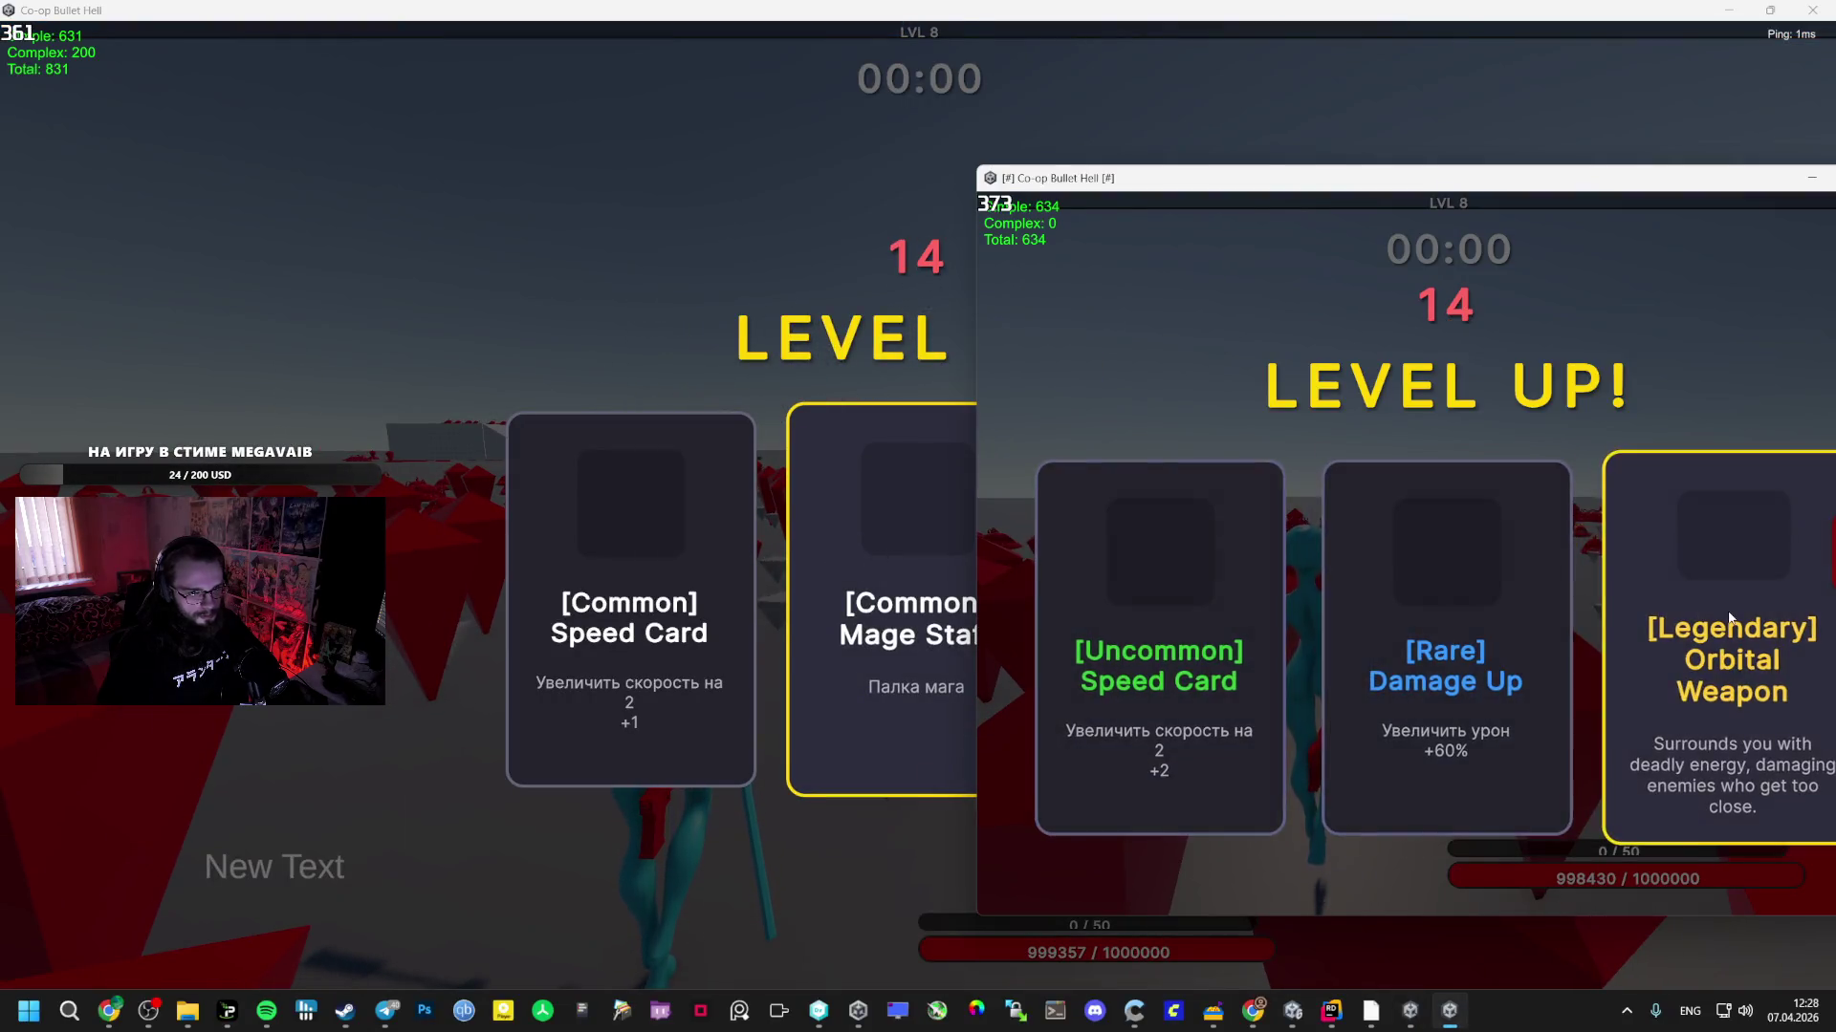
pyautogui.click(1729, 617)
pyautogui.hotkey('alt', 'Tab')
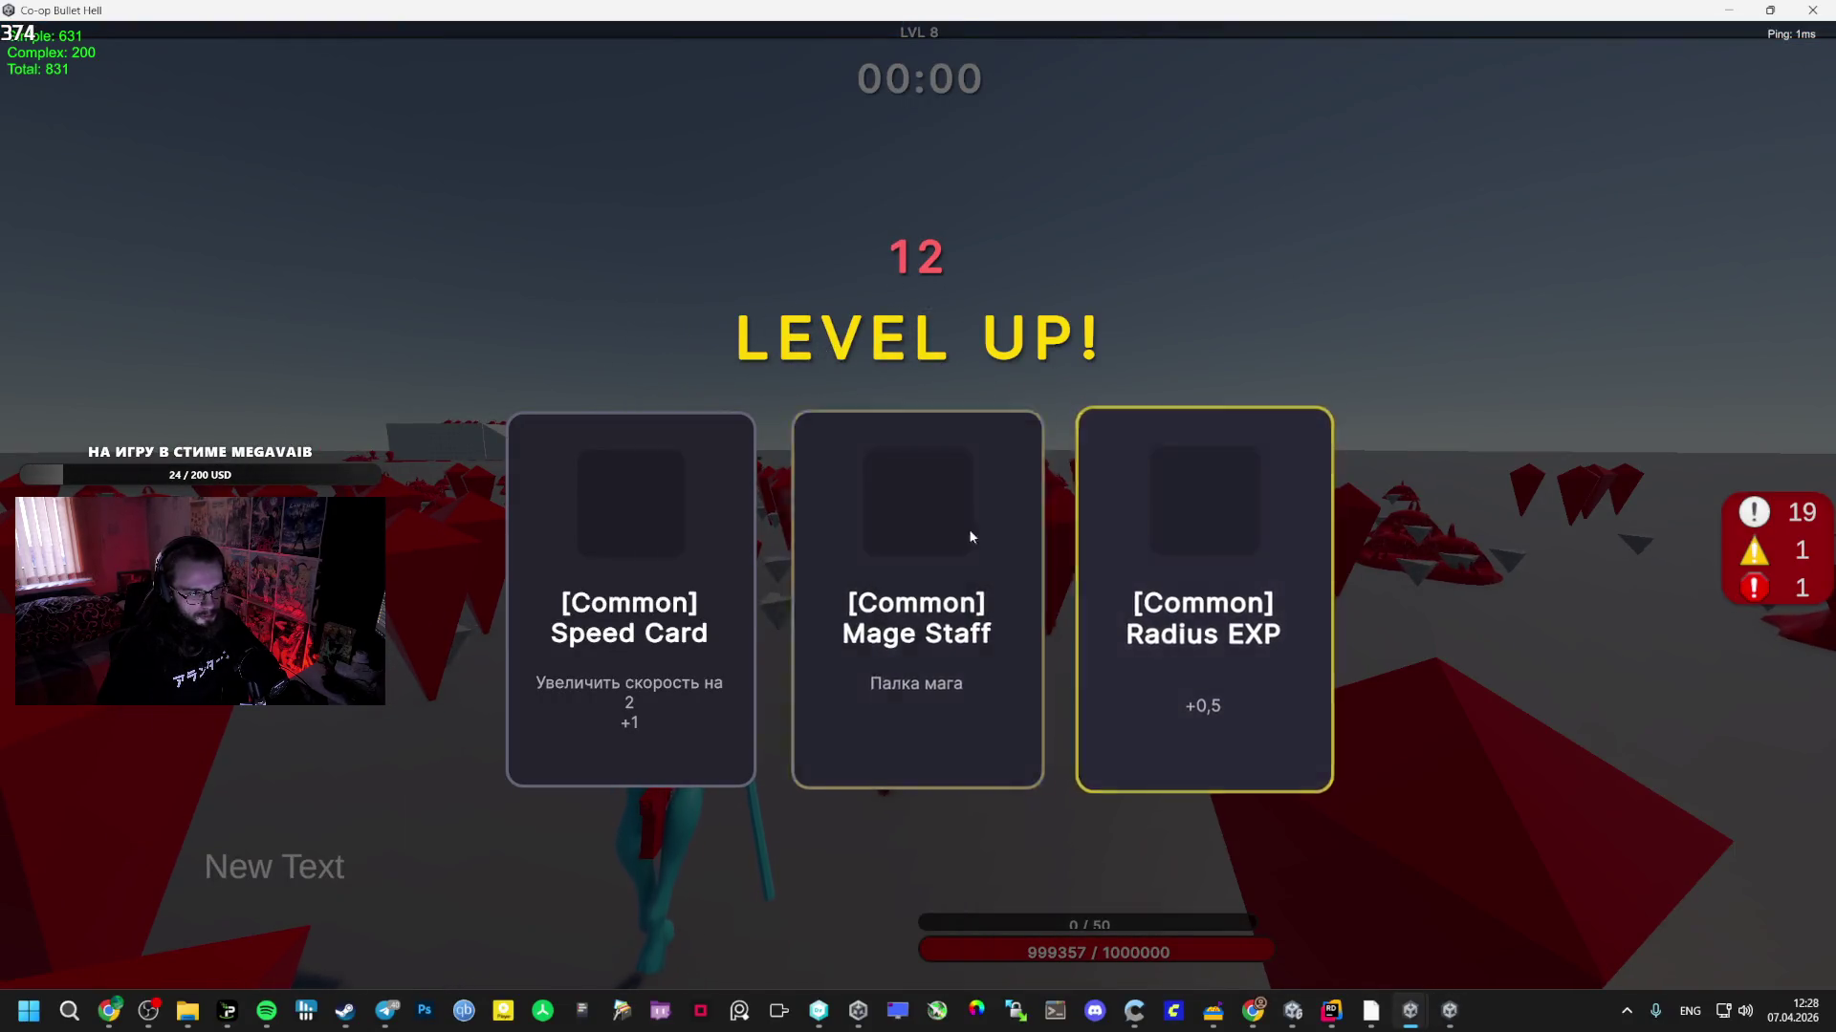
pyautogui.click(876, 522)
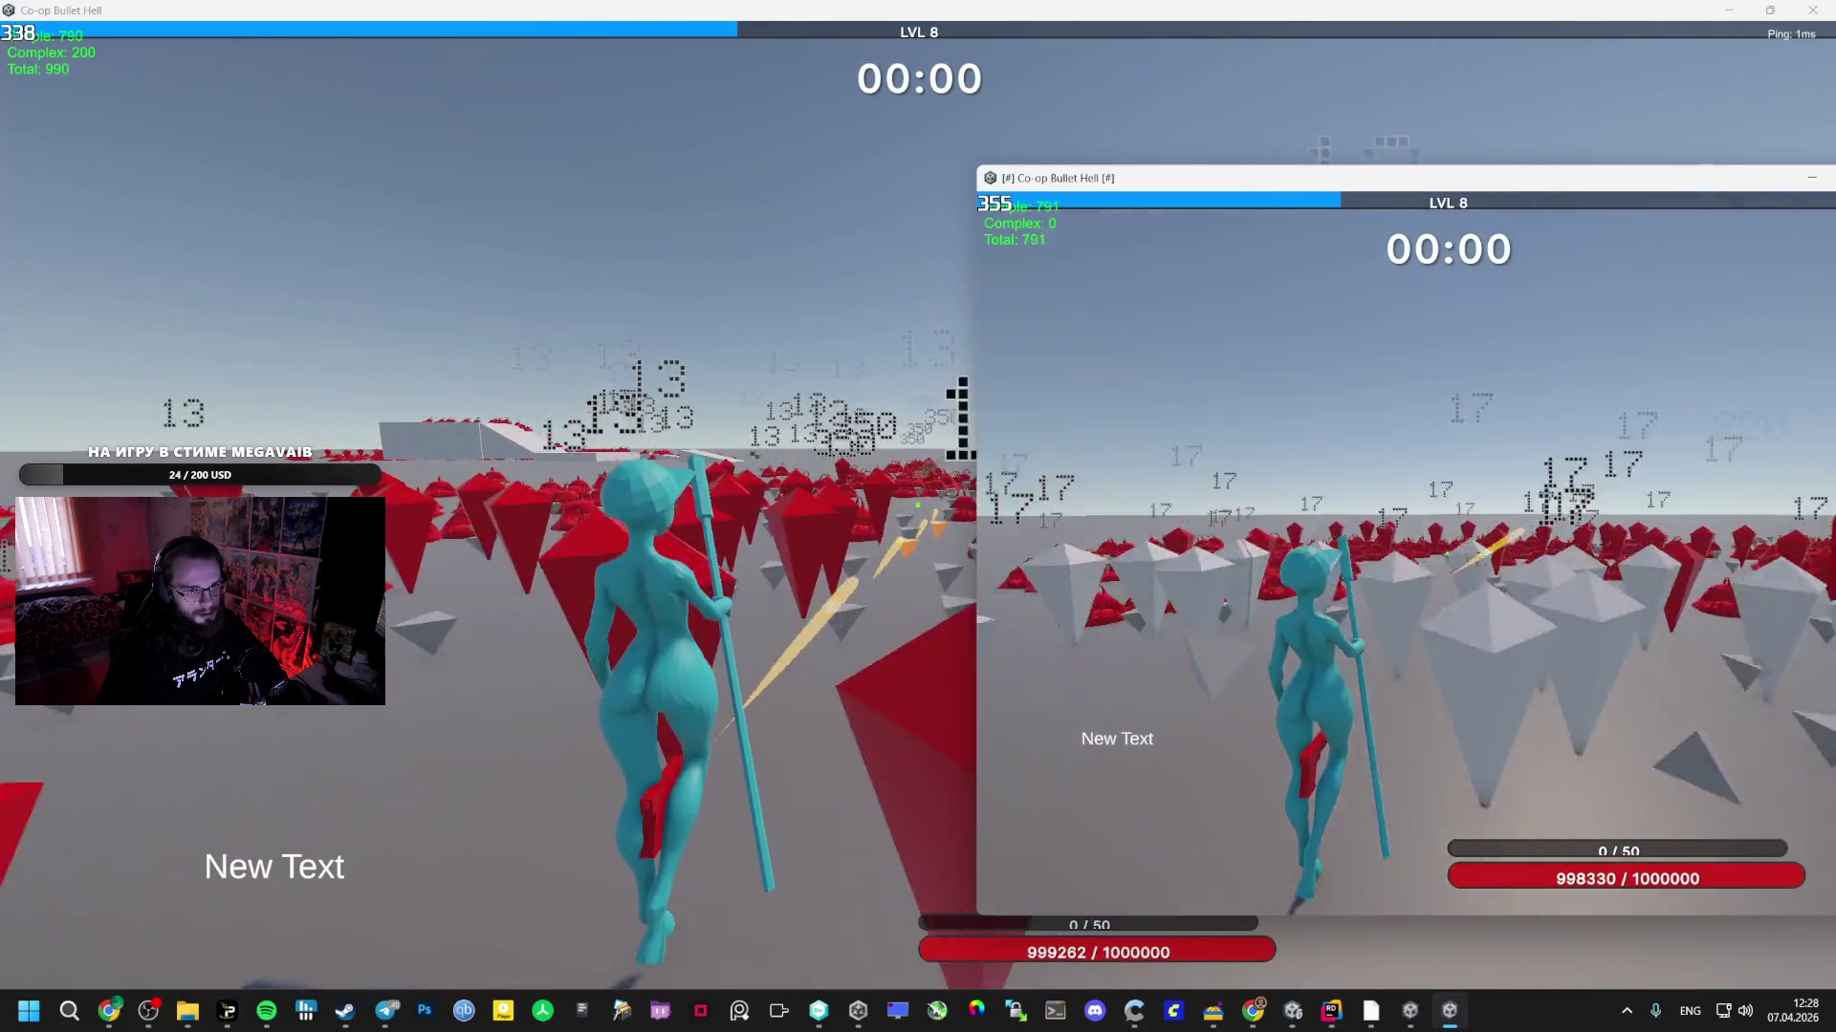
pyautogui.press('Escape')
pyautogui.moveTo(1374, 178); pyautogui.dragTo(755, 140)
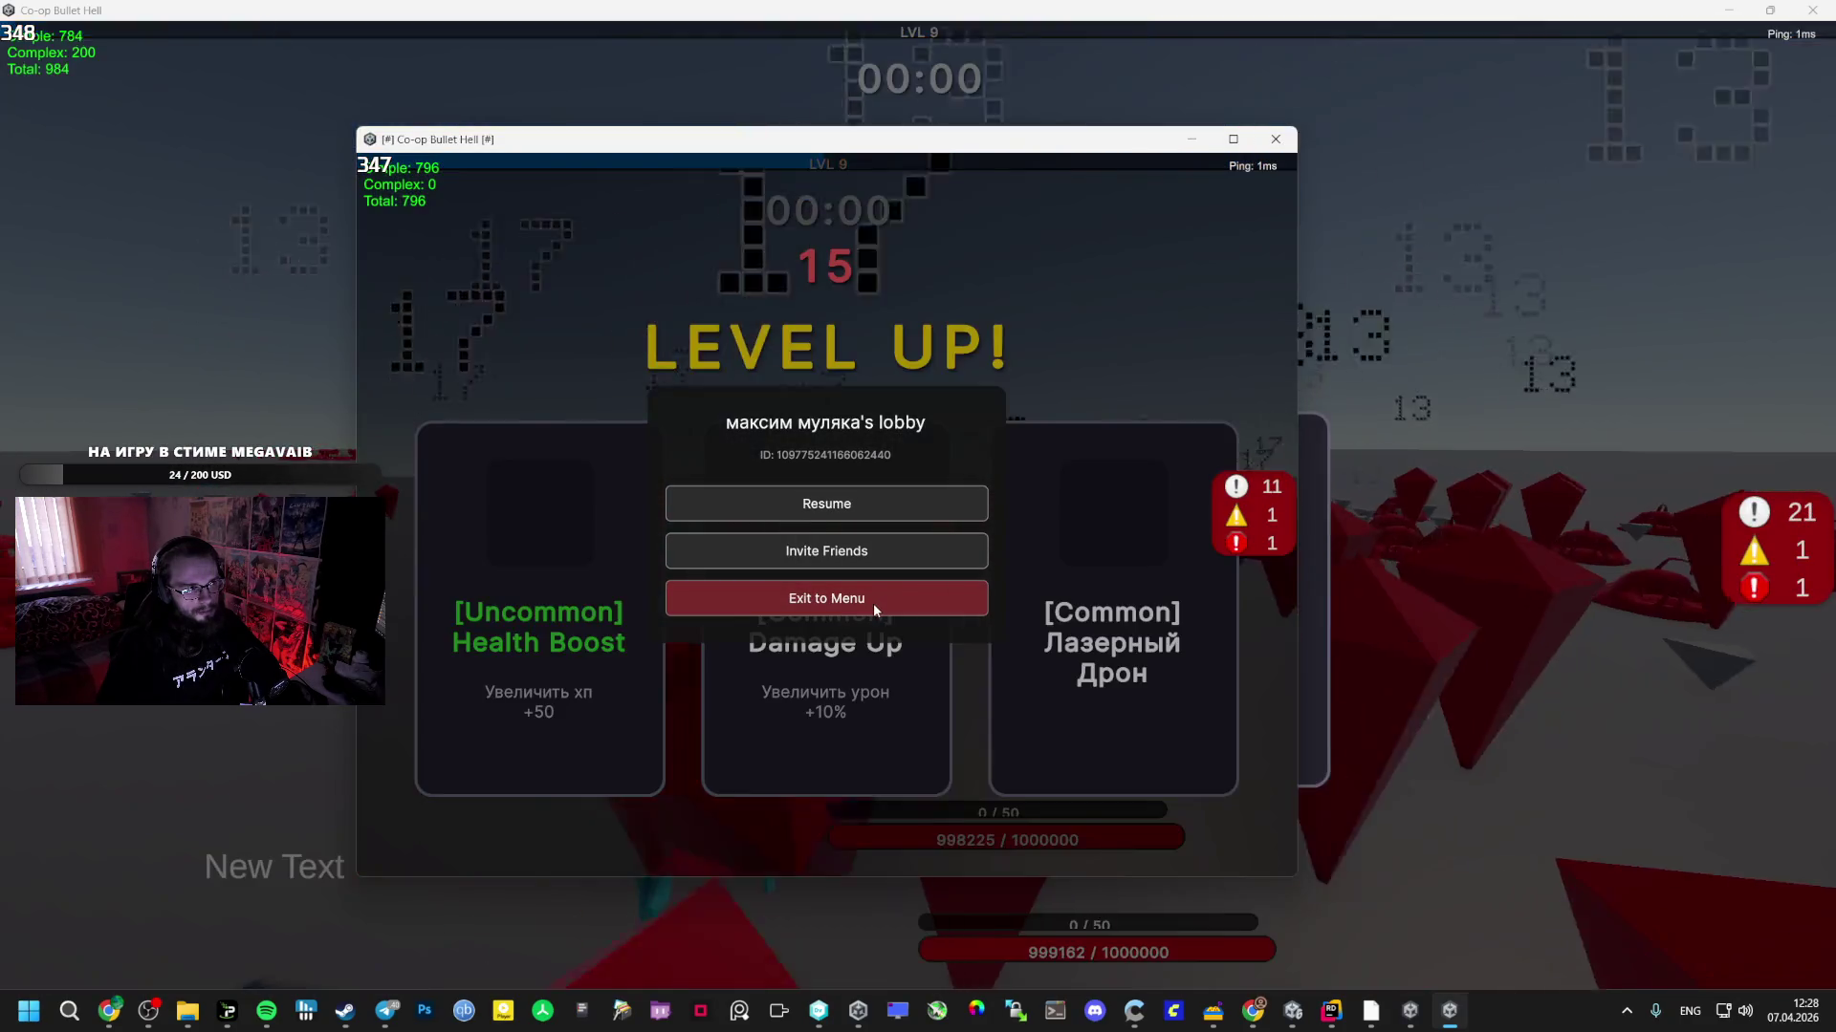
# - Resume the second client, taking Health Boost there and Mage Staff in the main window
pyautogui.click(839, 508)
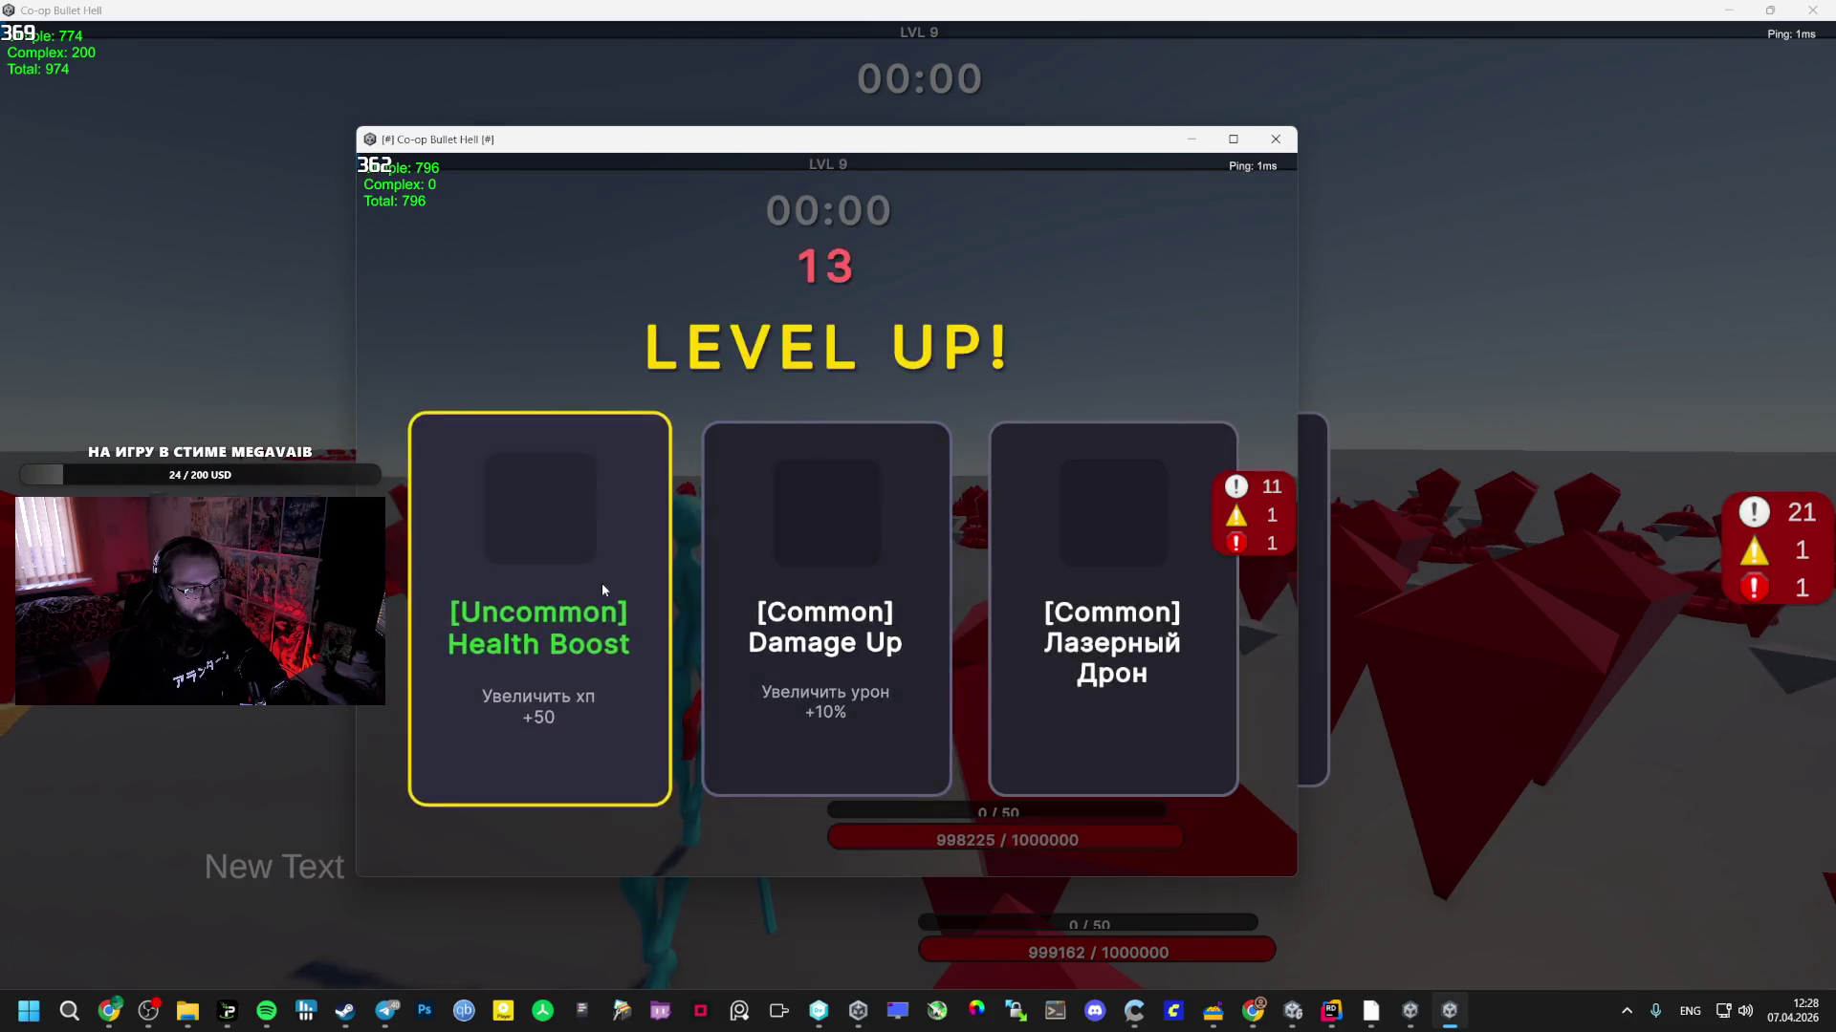
pyautogui.click(602, 583)
pyautogui.hotkey('alt', 'Tab')
pyautogui.click(1181, 531)
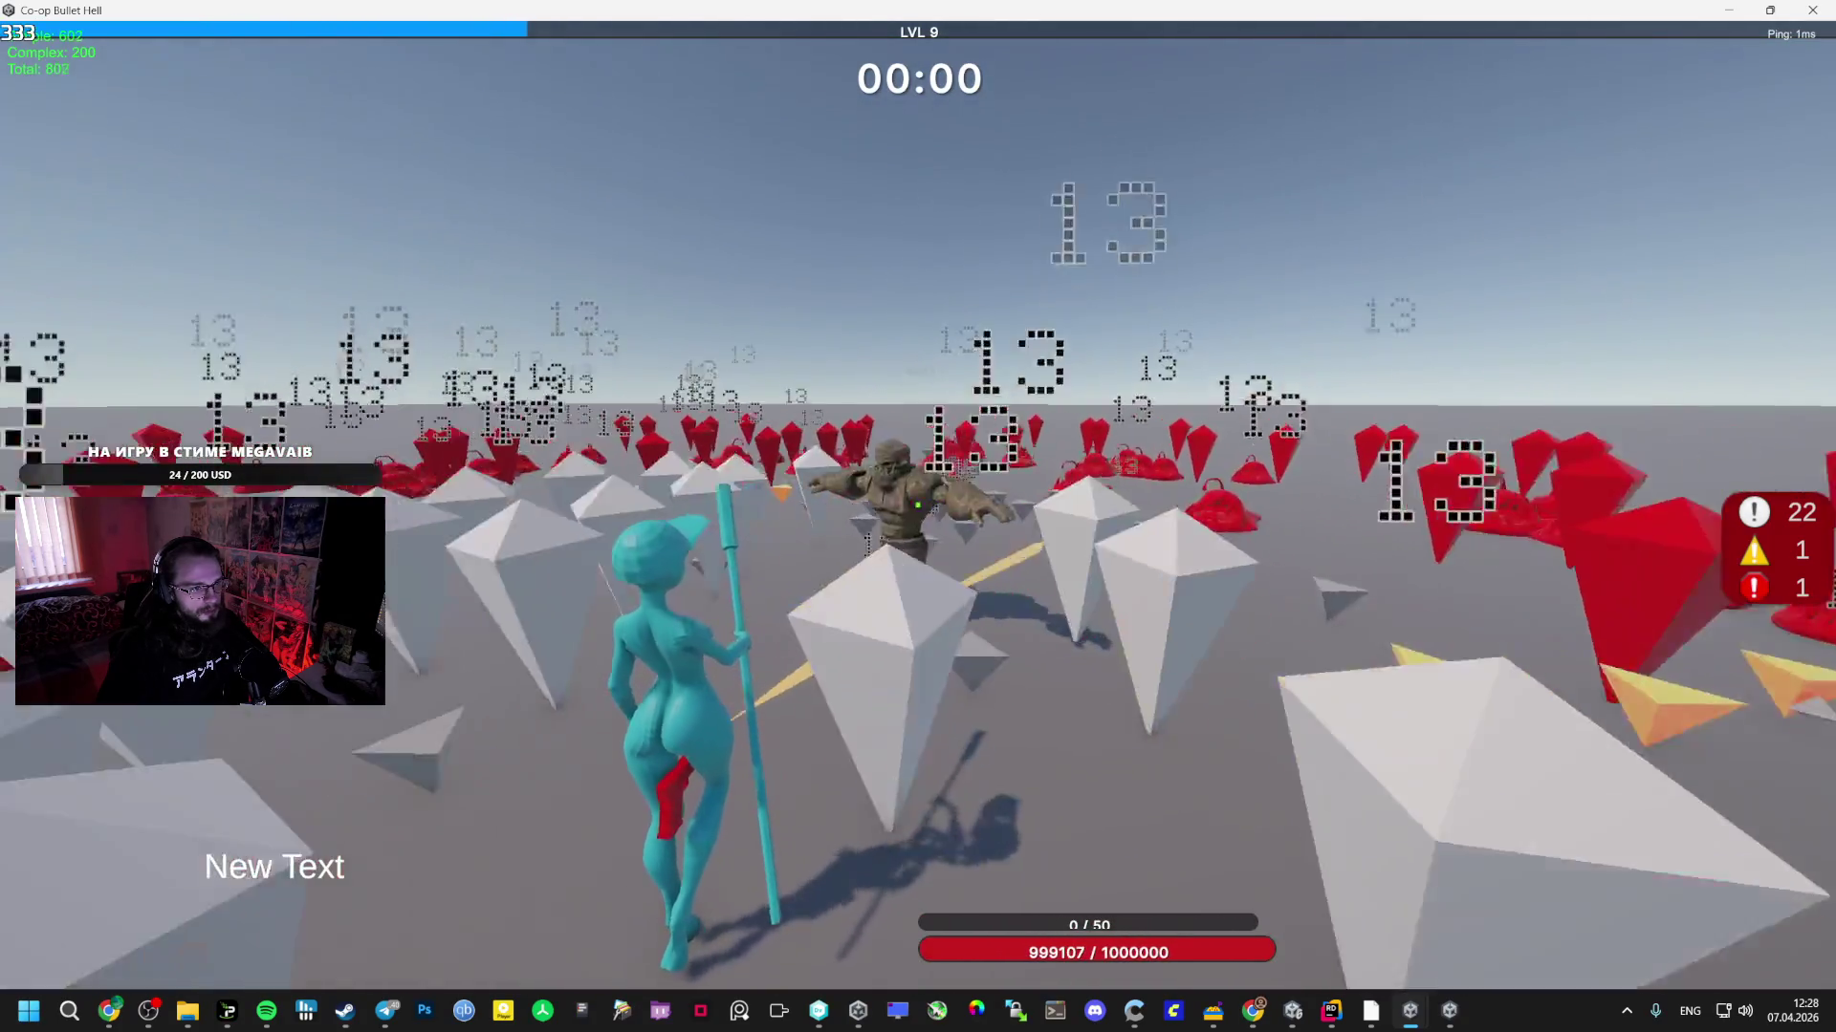
# - Exit the second client to menu and close it, then pause the main game and switch away
pyautogui.hotkey('alt', 'Tab')
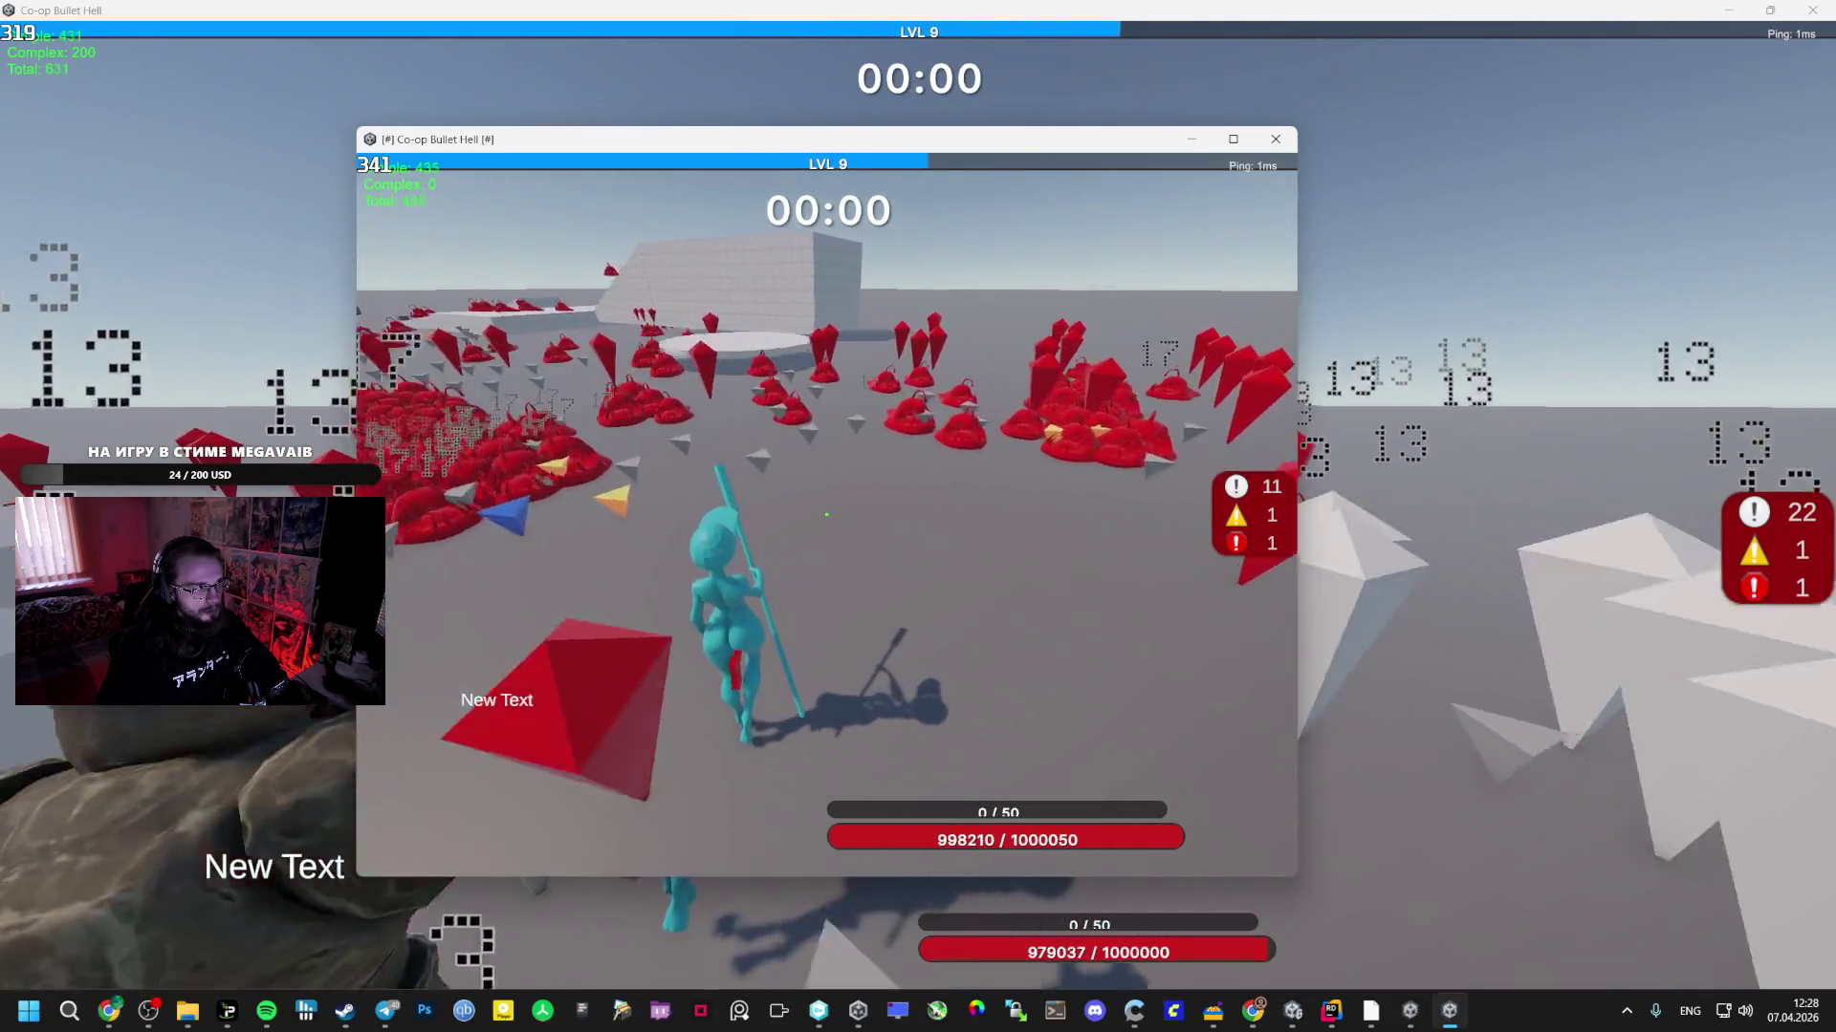
pyautogui.press('Escape')
pyautogui.click(884, 588)
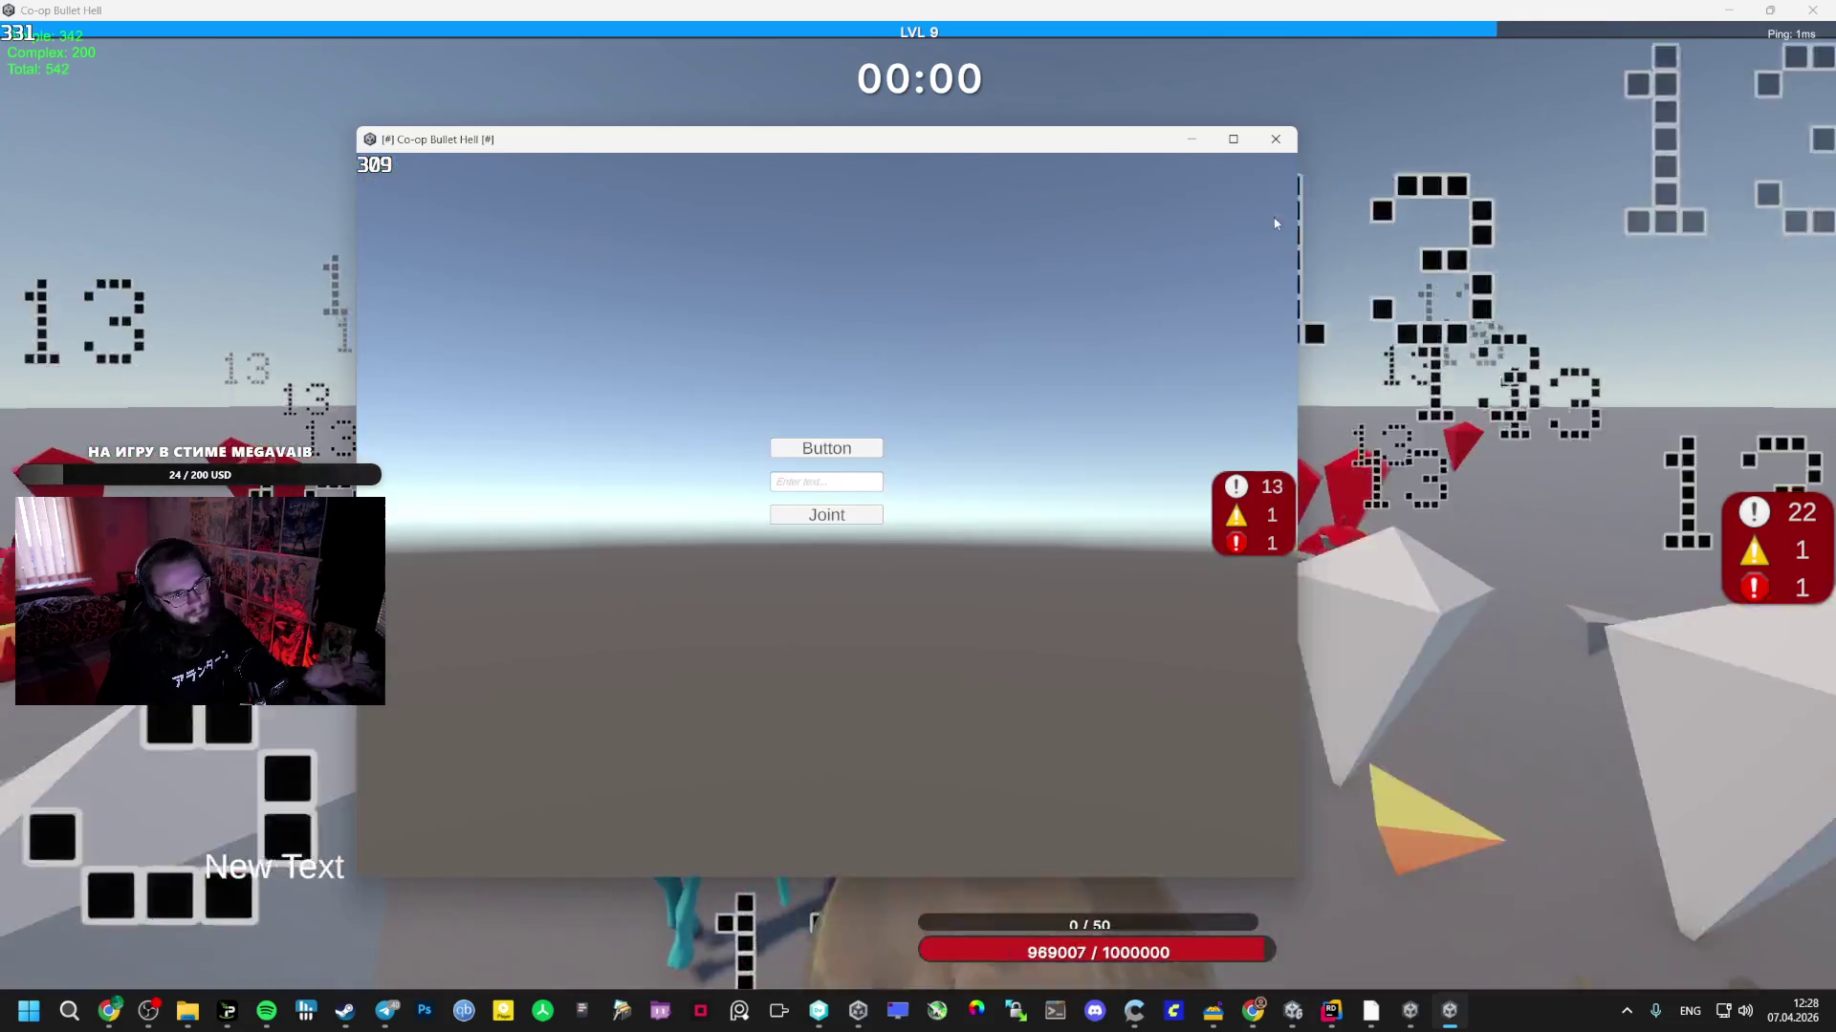
pyautogui.hotkey('alt', 'F4')
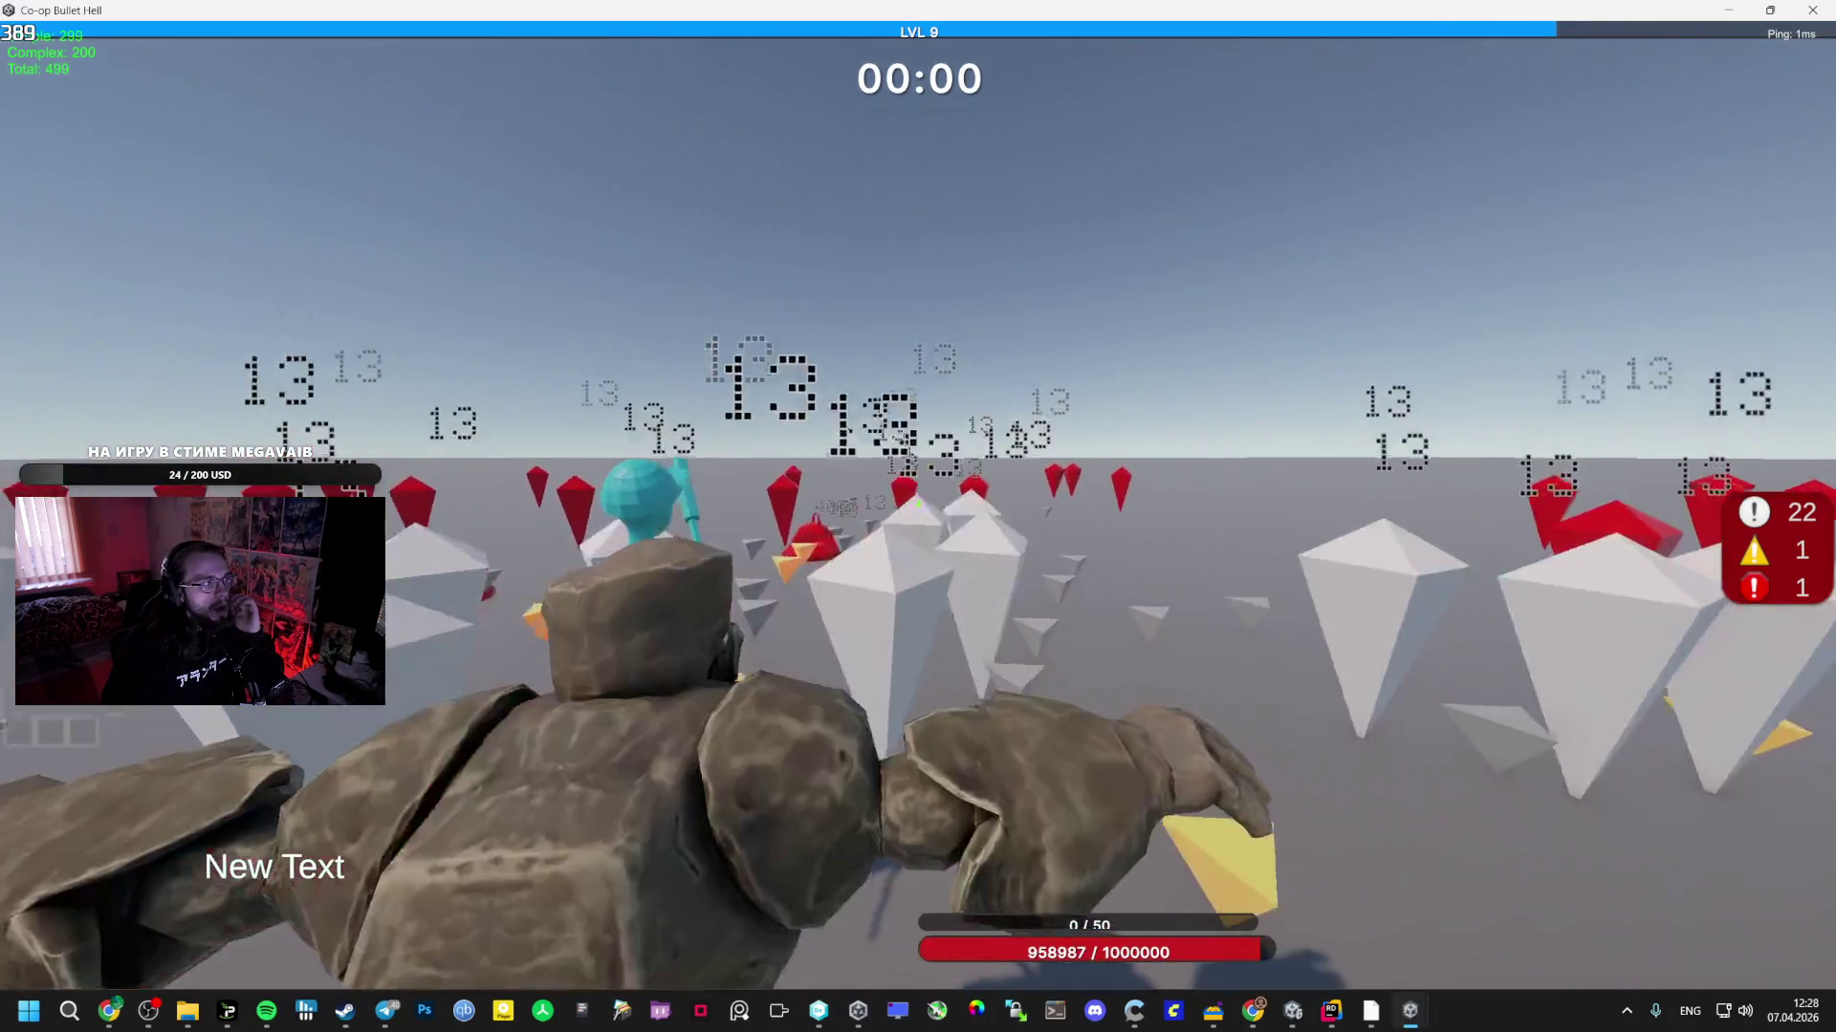
pyautogui.press('Escape')
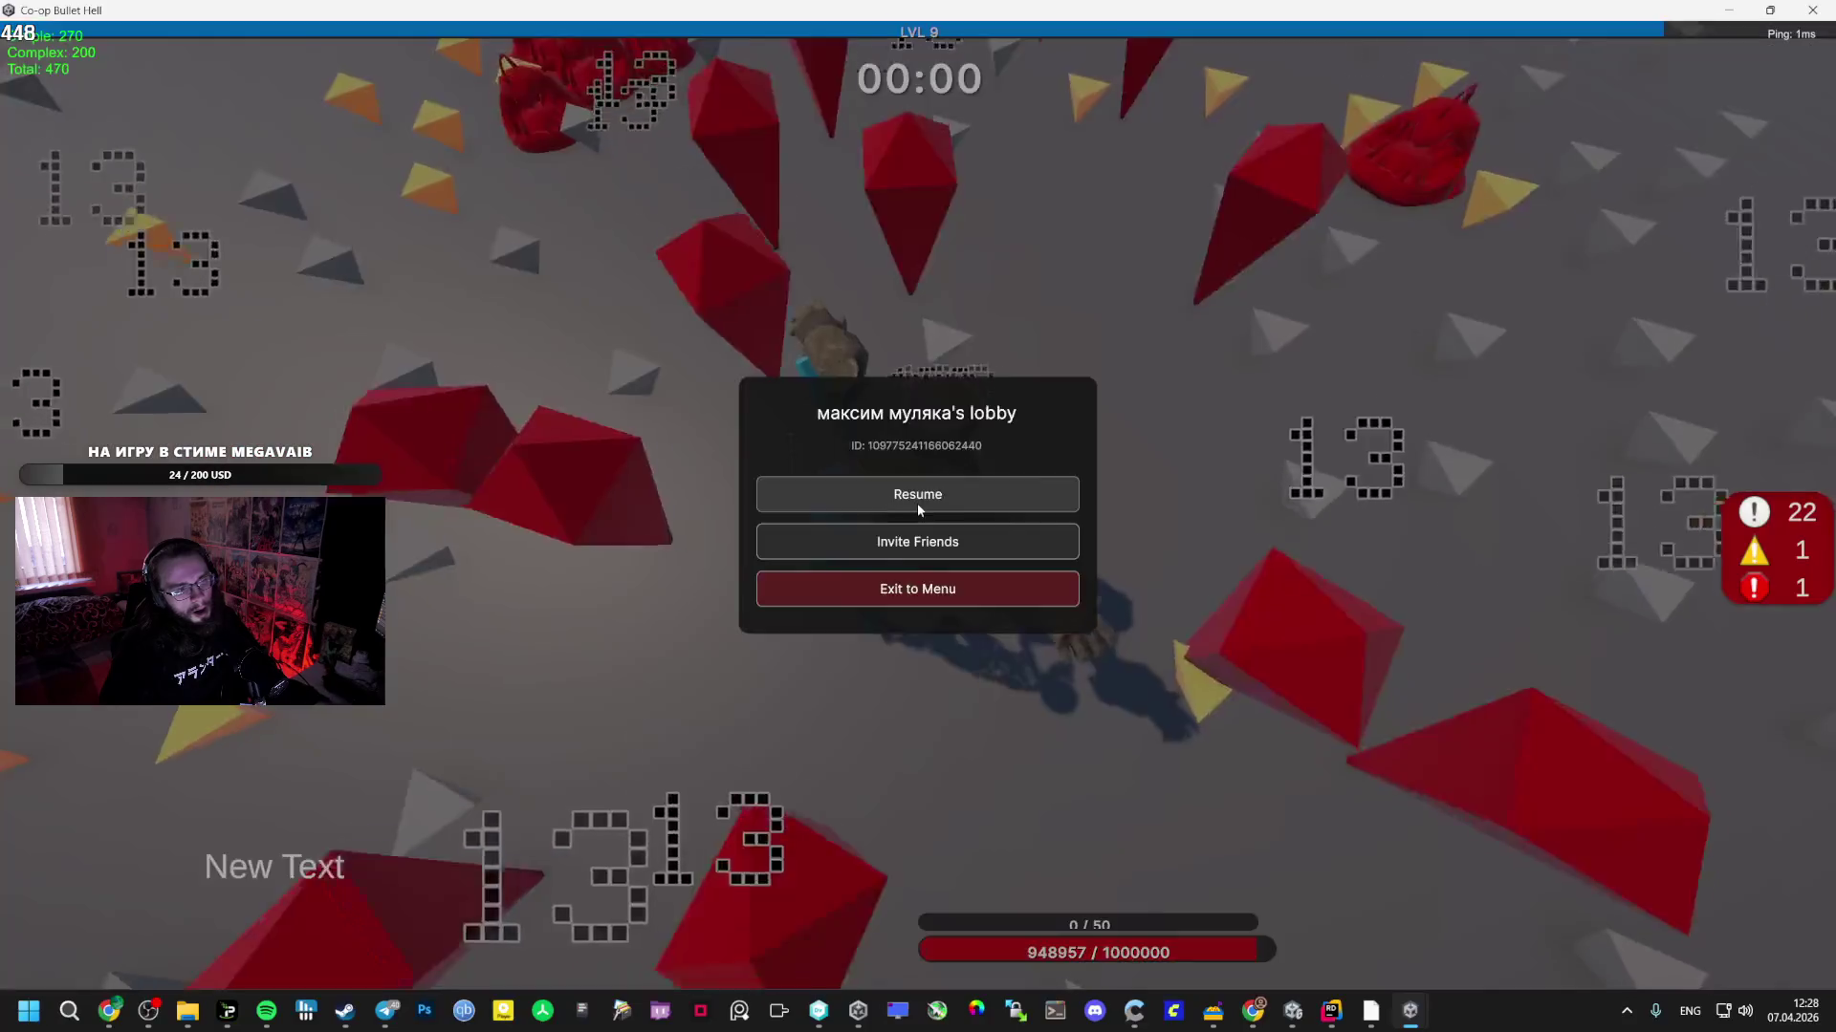
pyautogui.hotkey('alt', 'Tab')
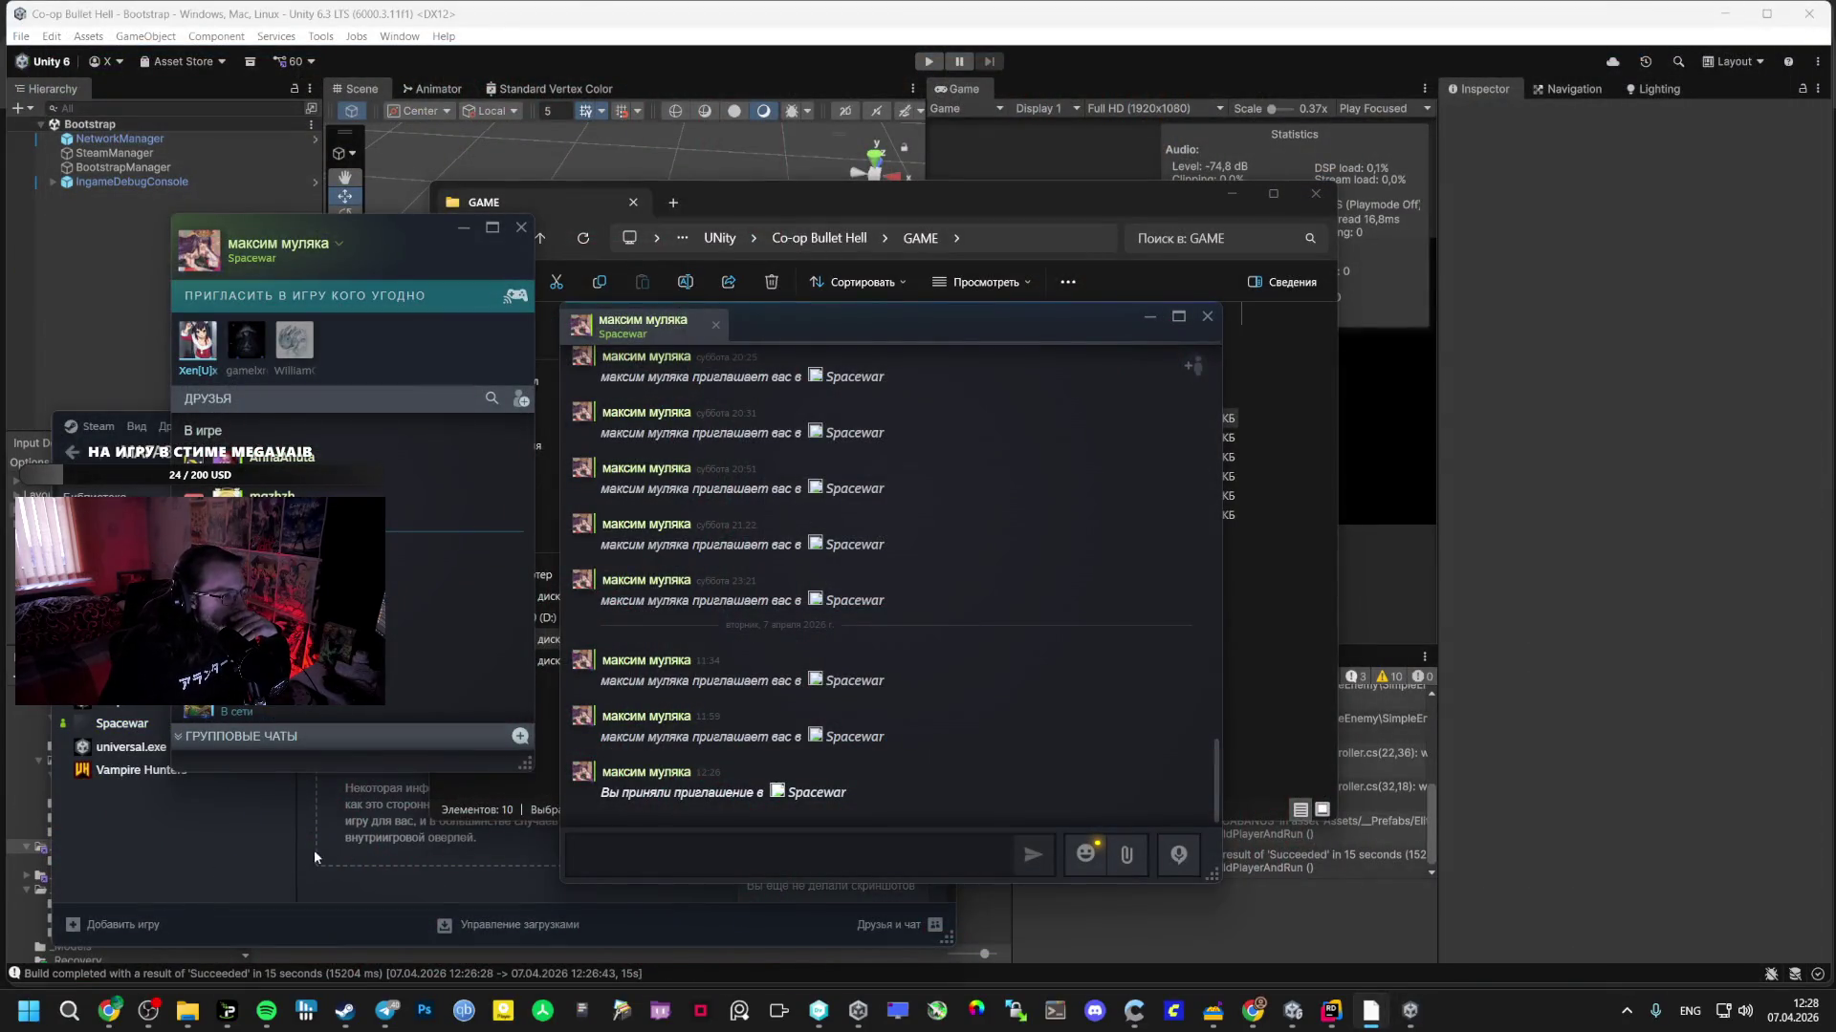
# - Open another friend's chat, type 'F(F)', close it and scroll down the friends list
pyautogui.click(319, 708)
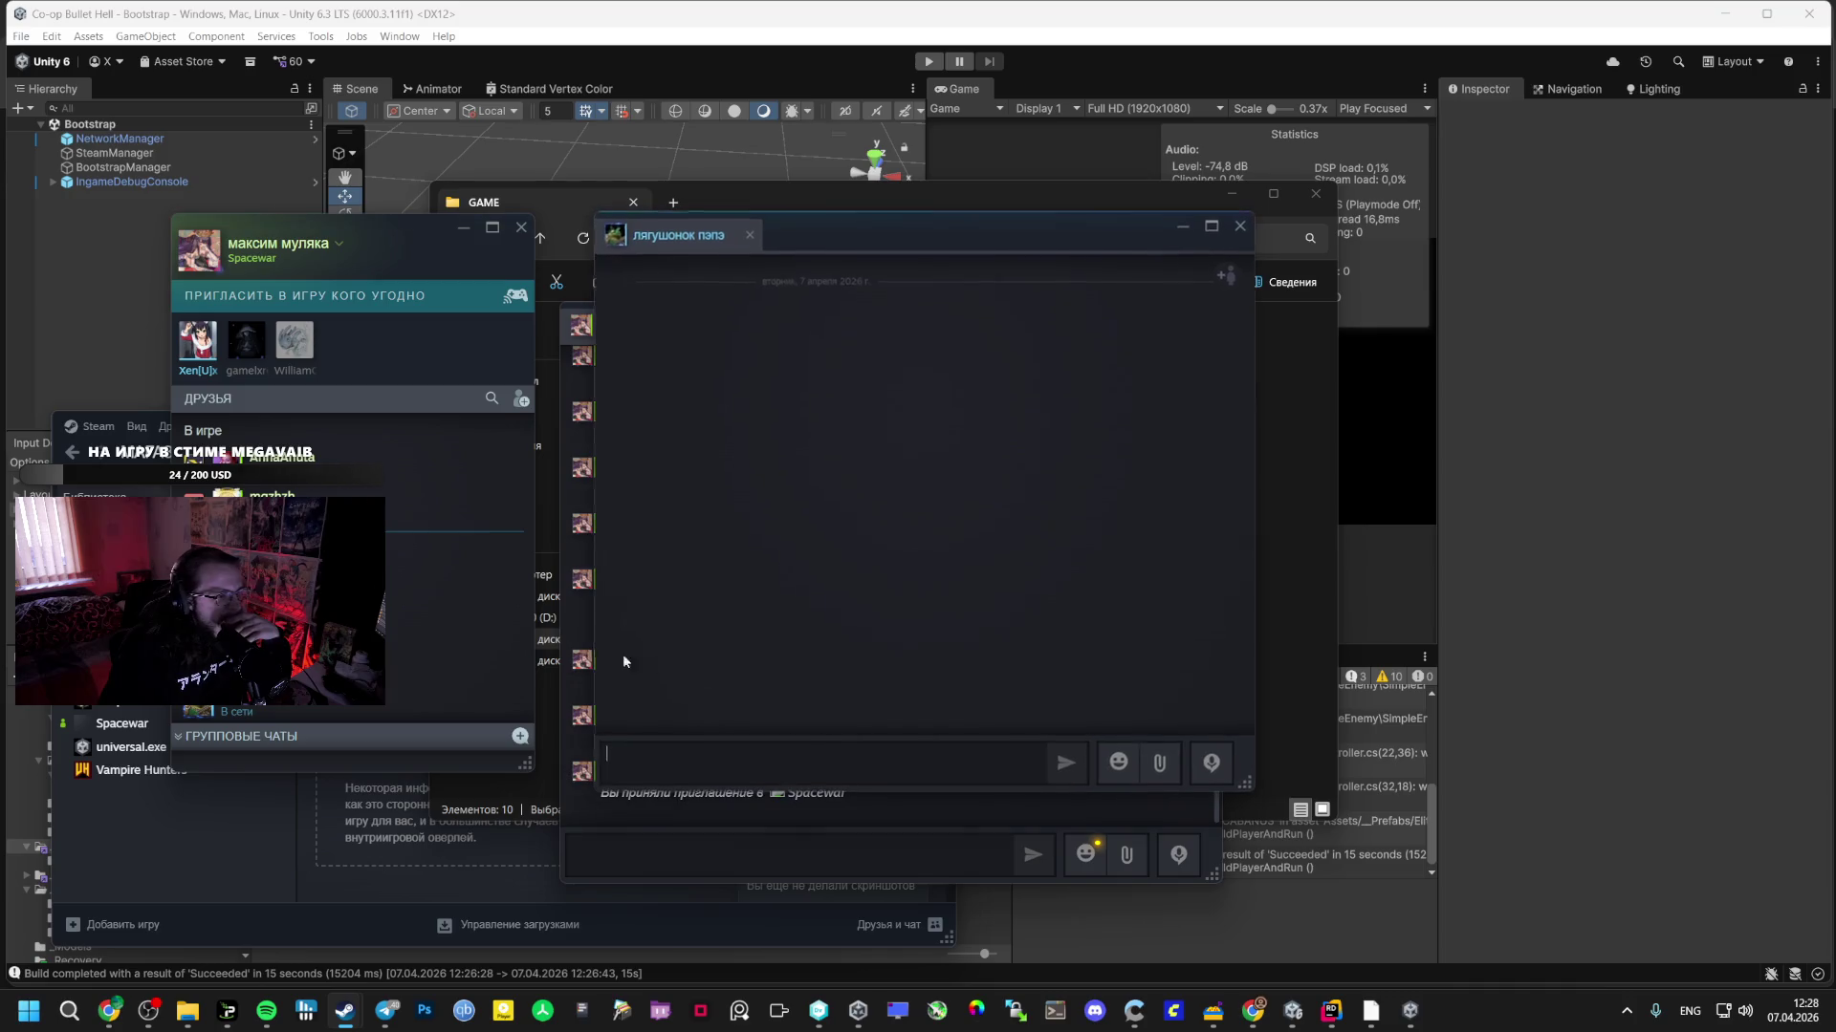
pyautogui.write('F(F')
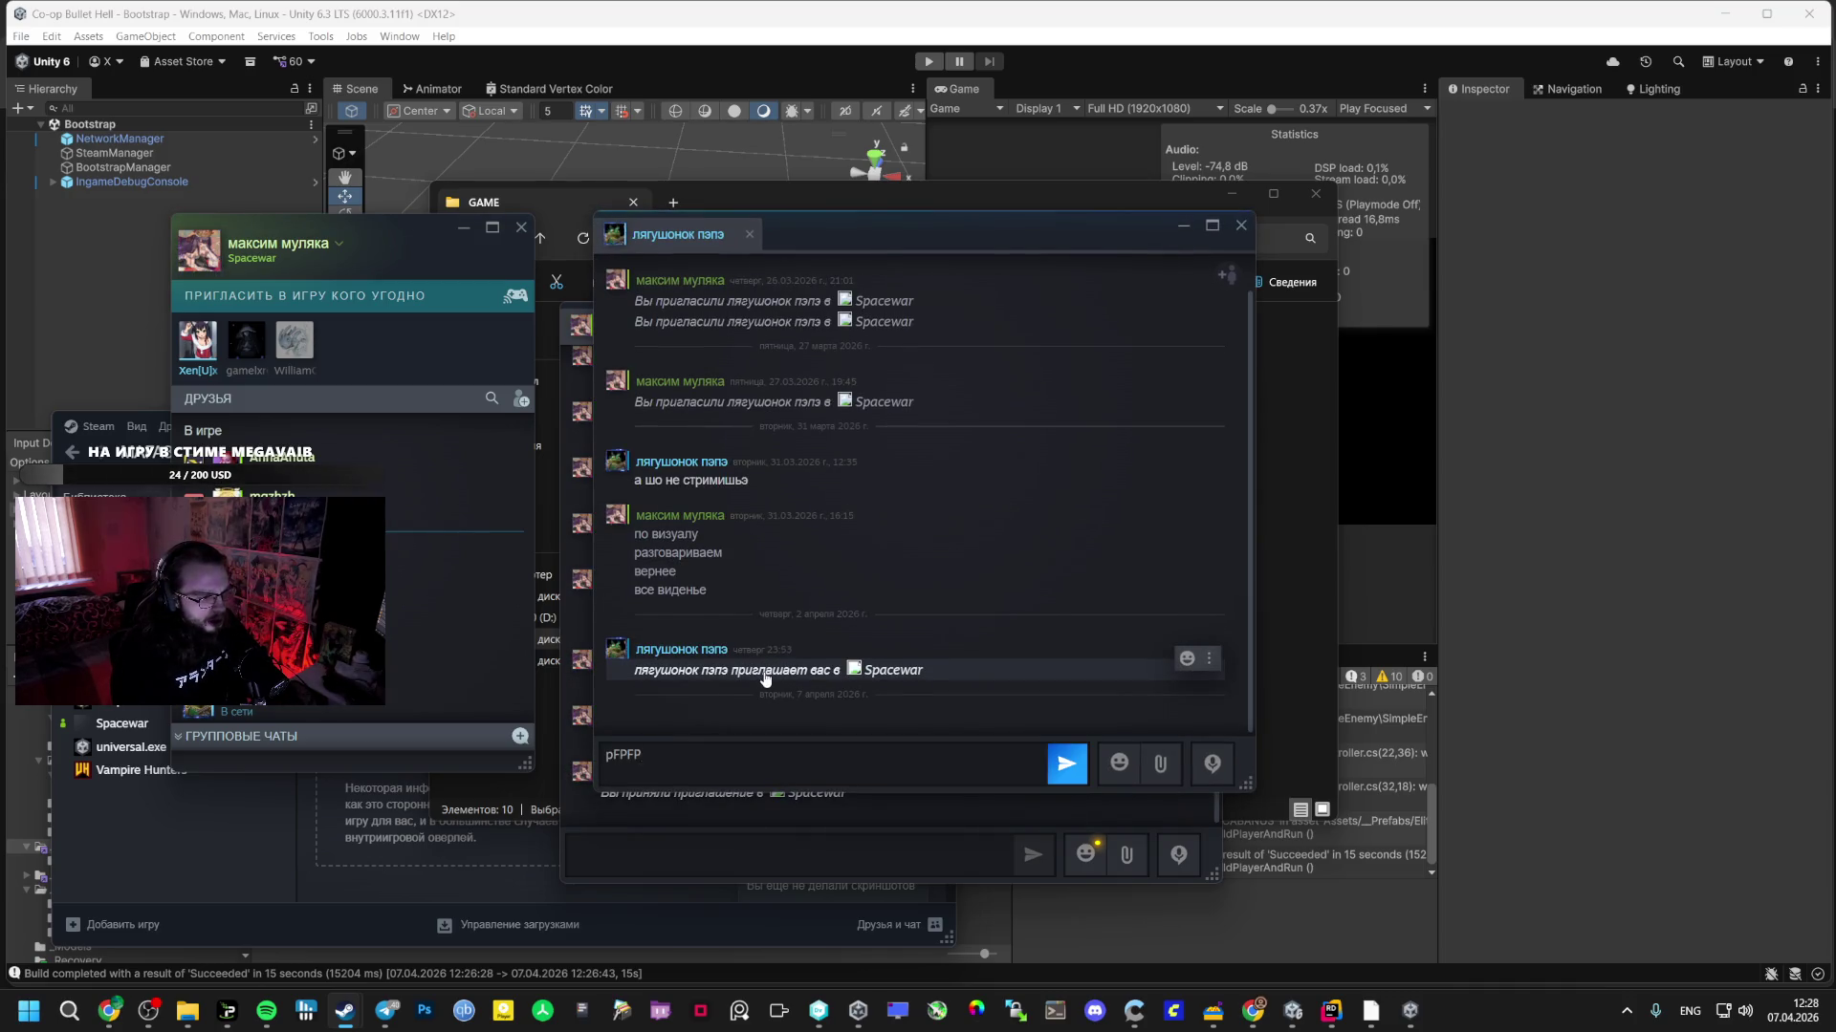
pyautogui.write(')')
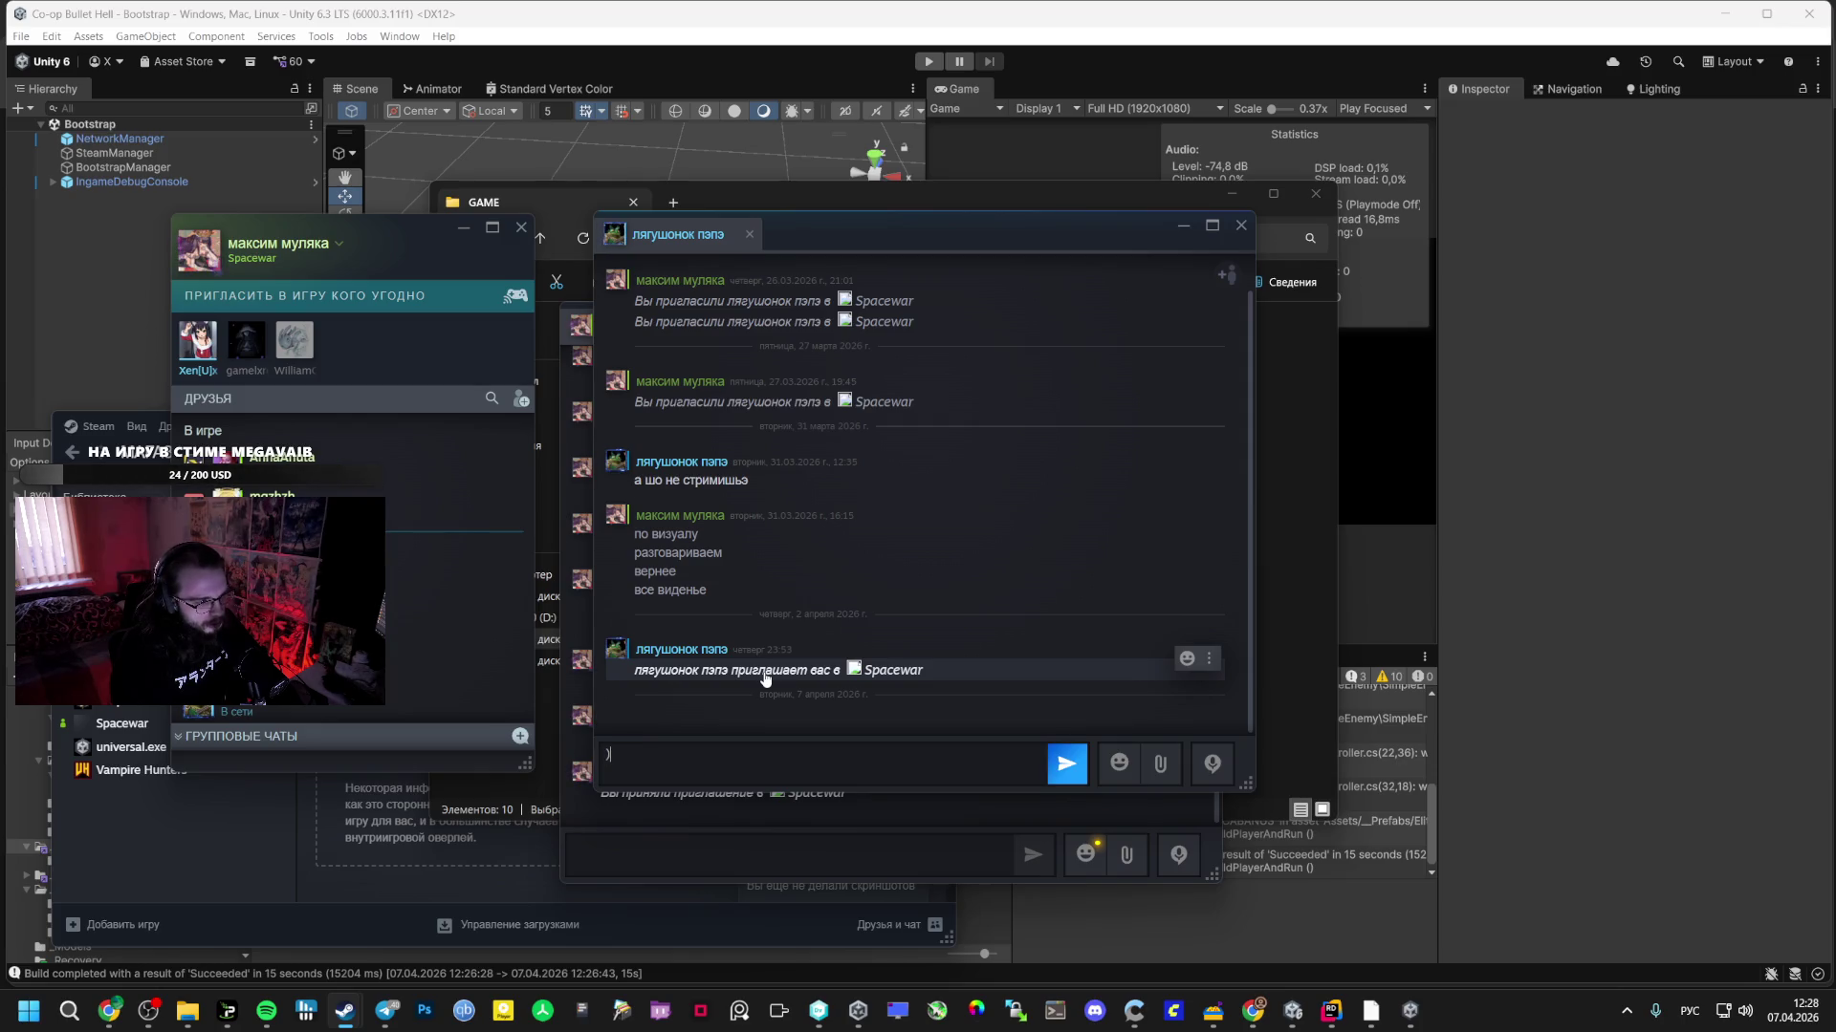
pyautogui.click(1183, 226)
pyautogui.scroll(-3, 408, 620)
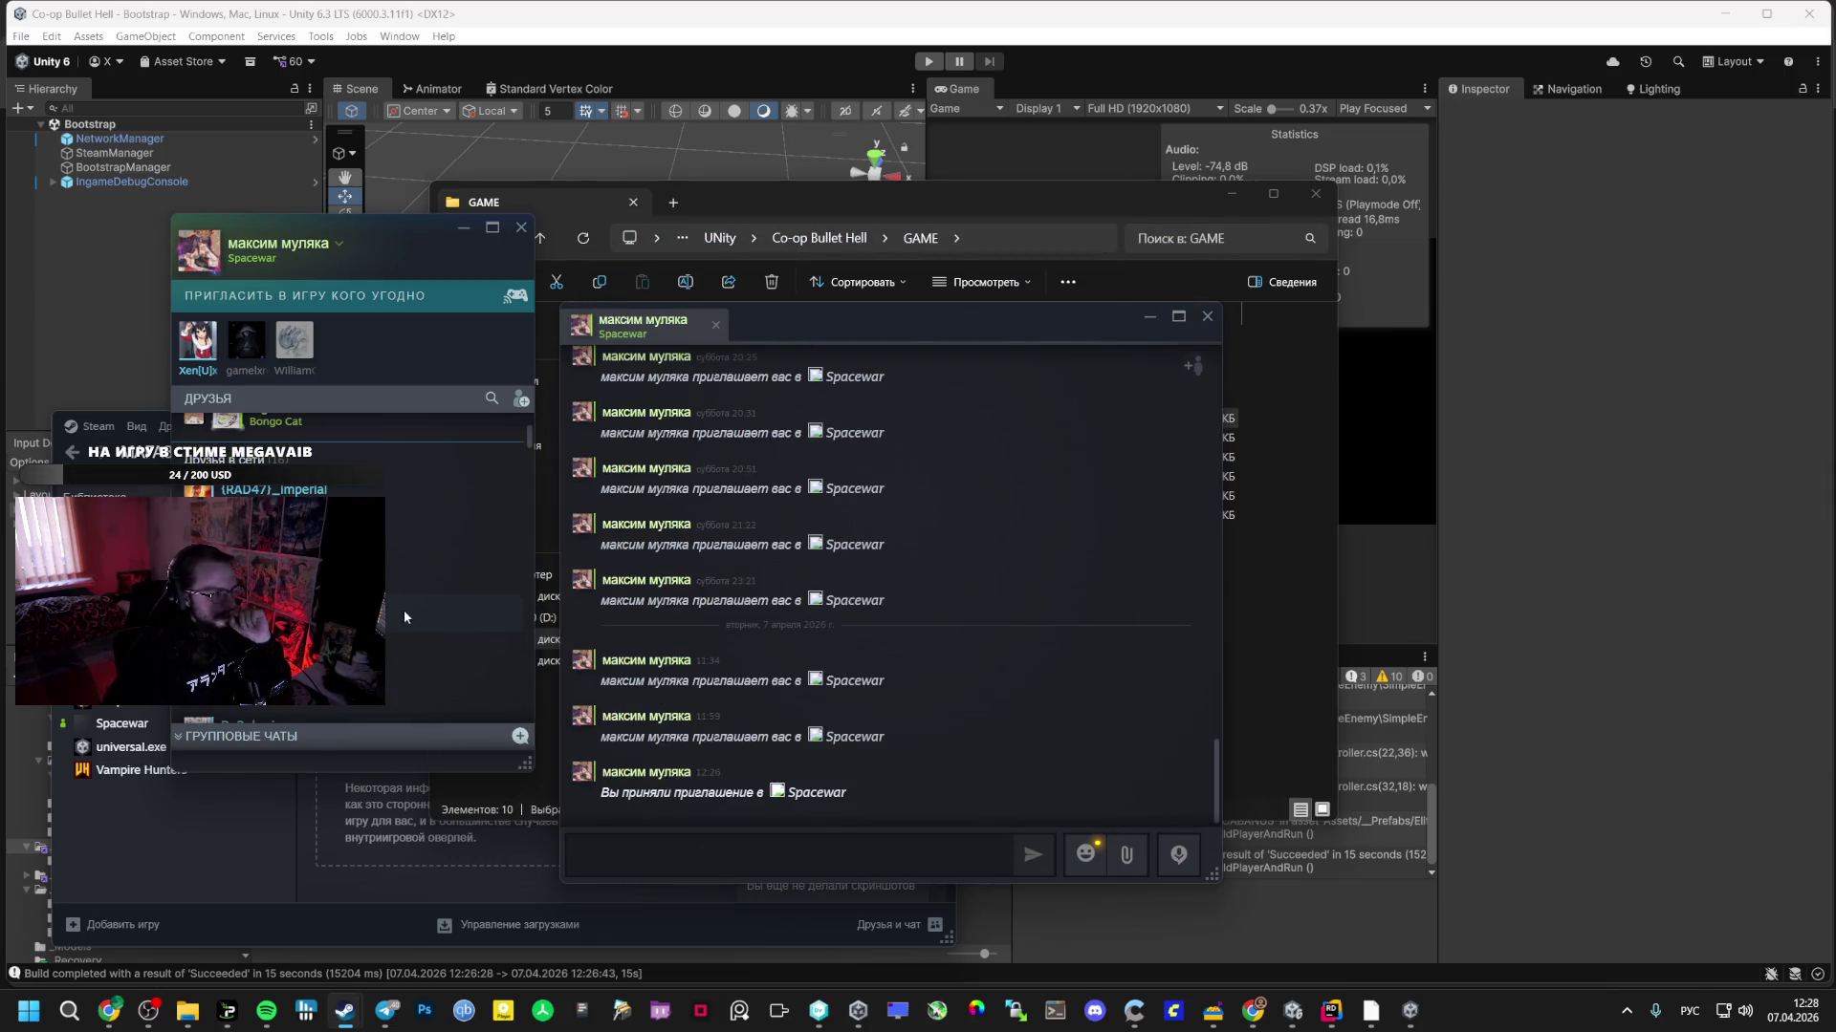
pyautogui.scroll(-3, 406, 612)
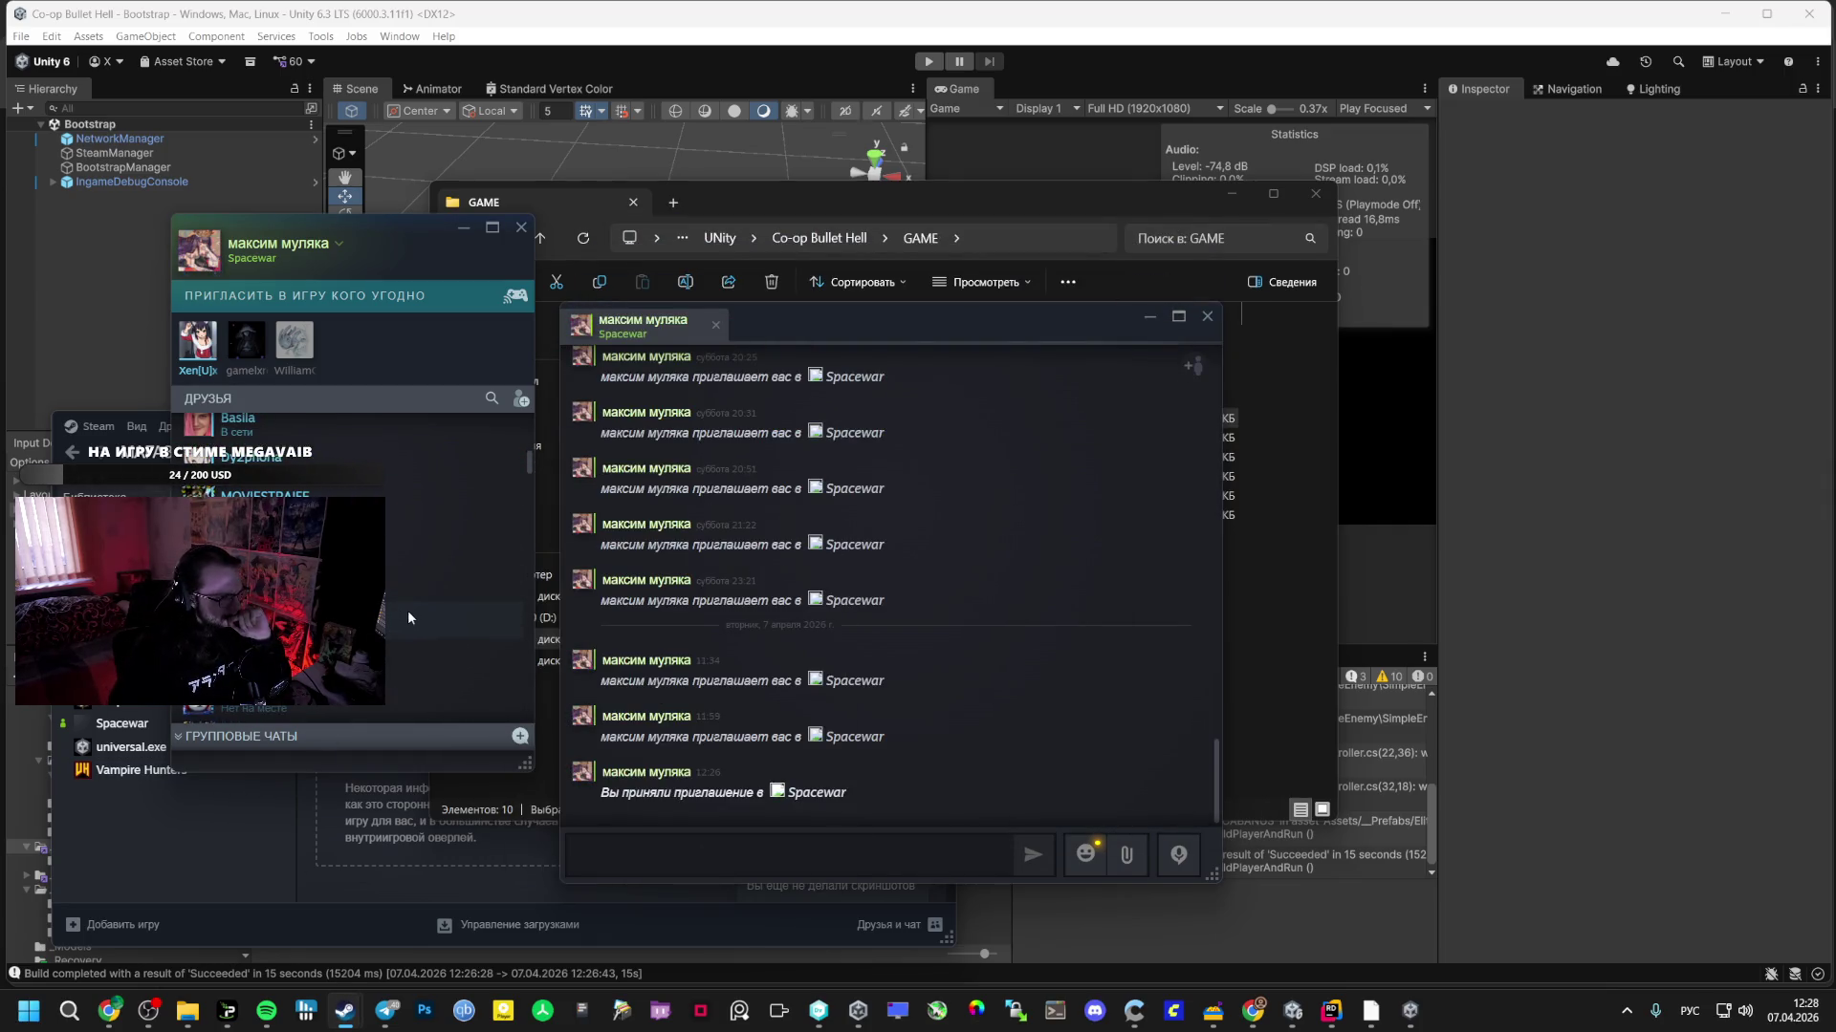
pyautogui.scroll(-2, 409, 618)
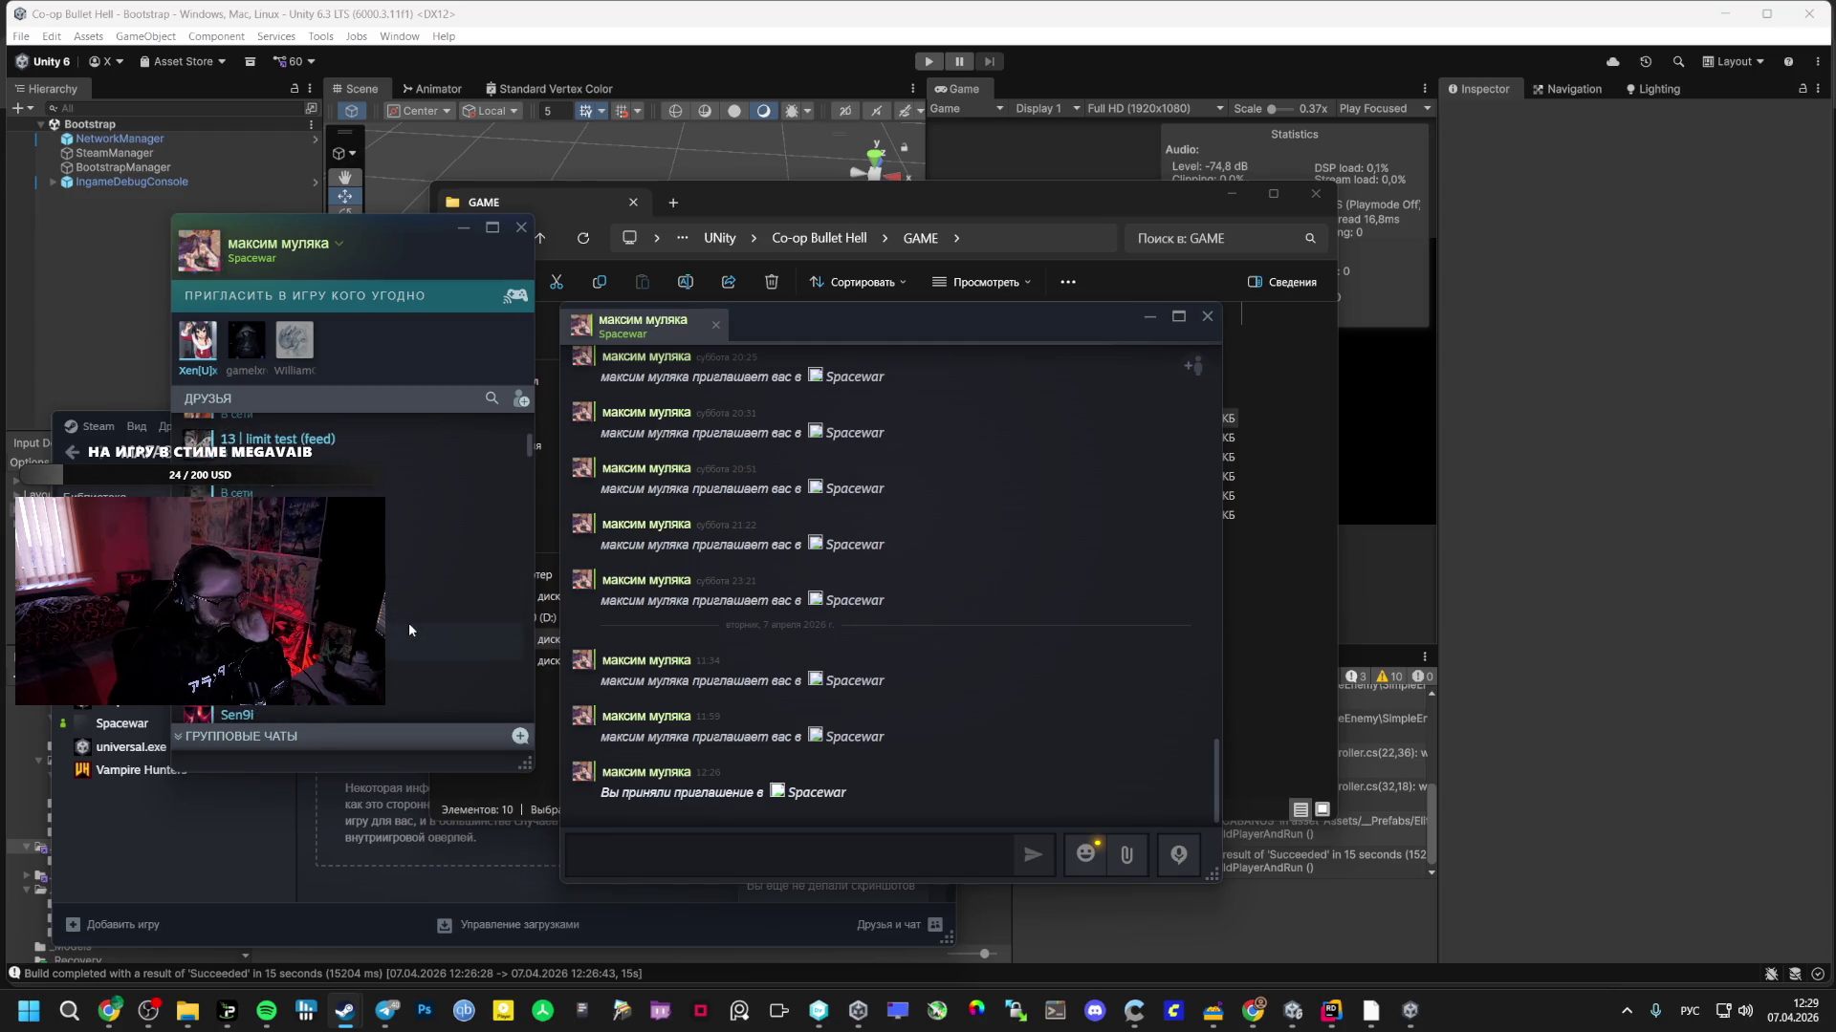
pyautogui.scroll(-3, 459, 612)
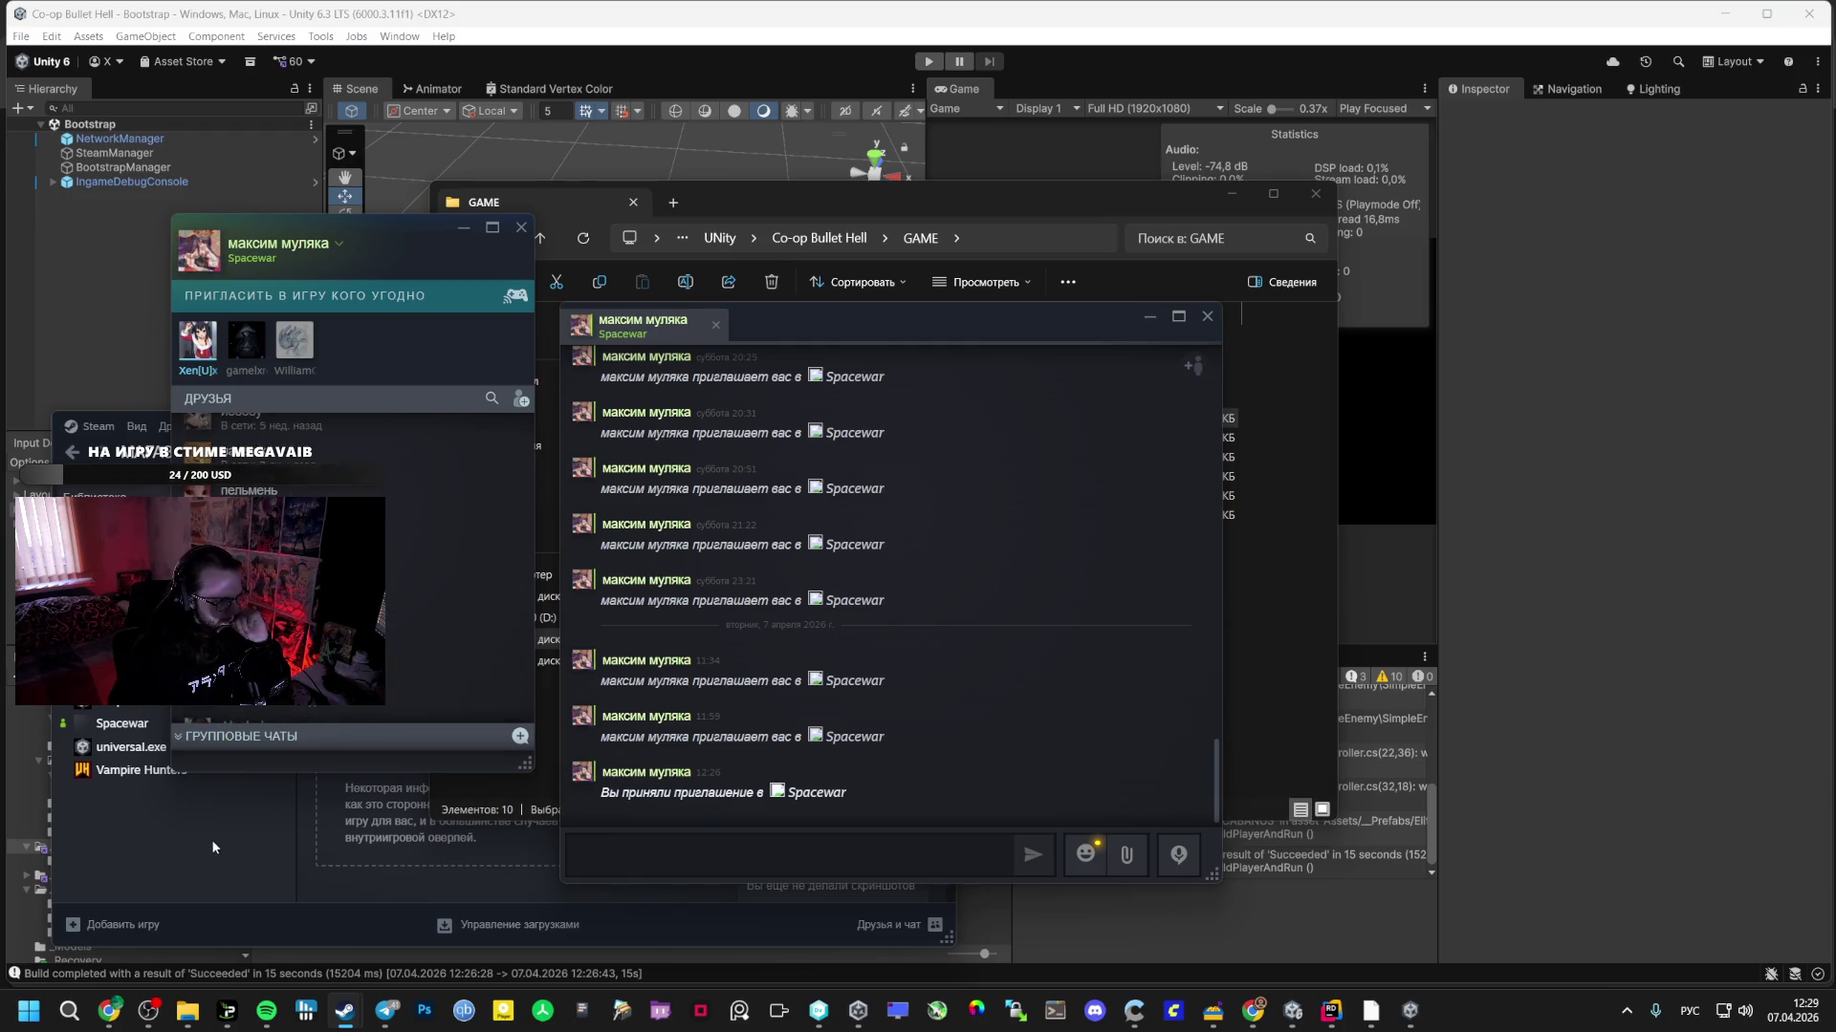
# - Show the Spacewar game page in the Steam library, then bring up the AI Studio browser
pyautogui.click(212, 845)
pyautogui.click(182, 724)
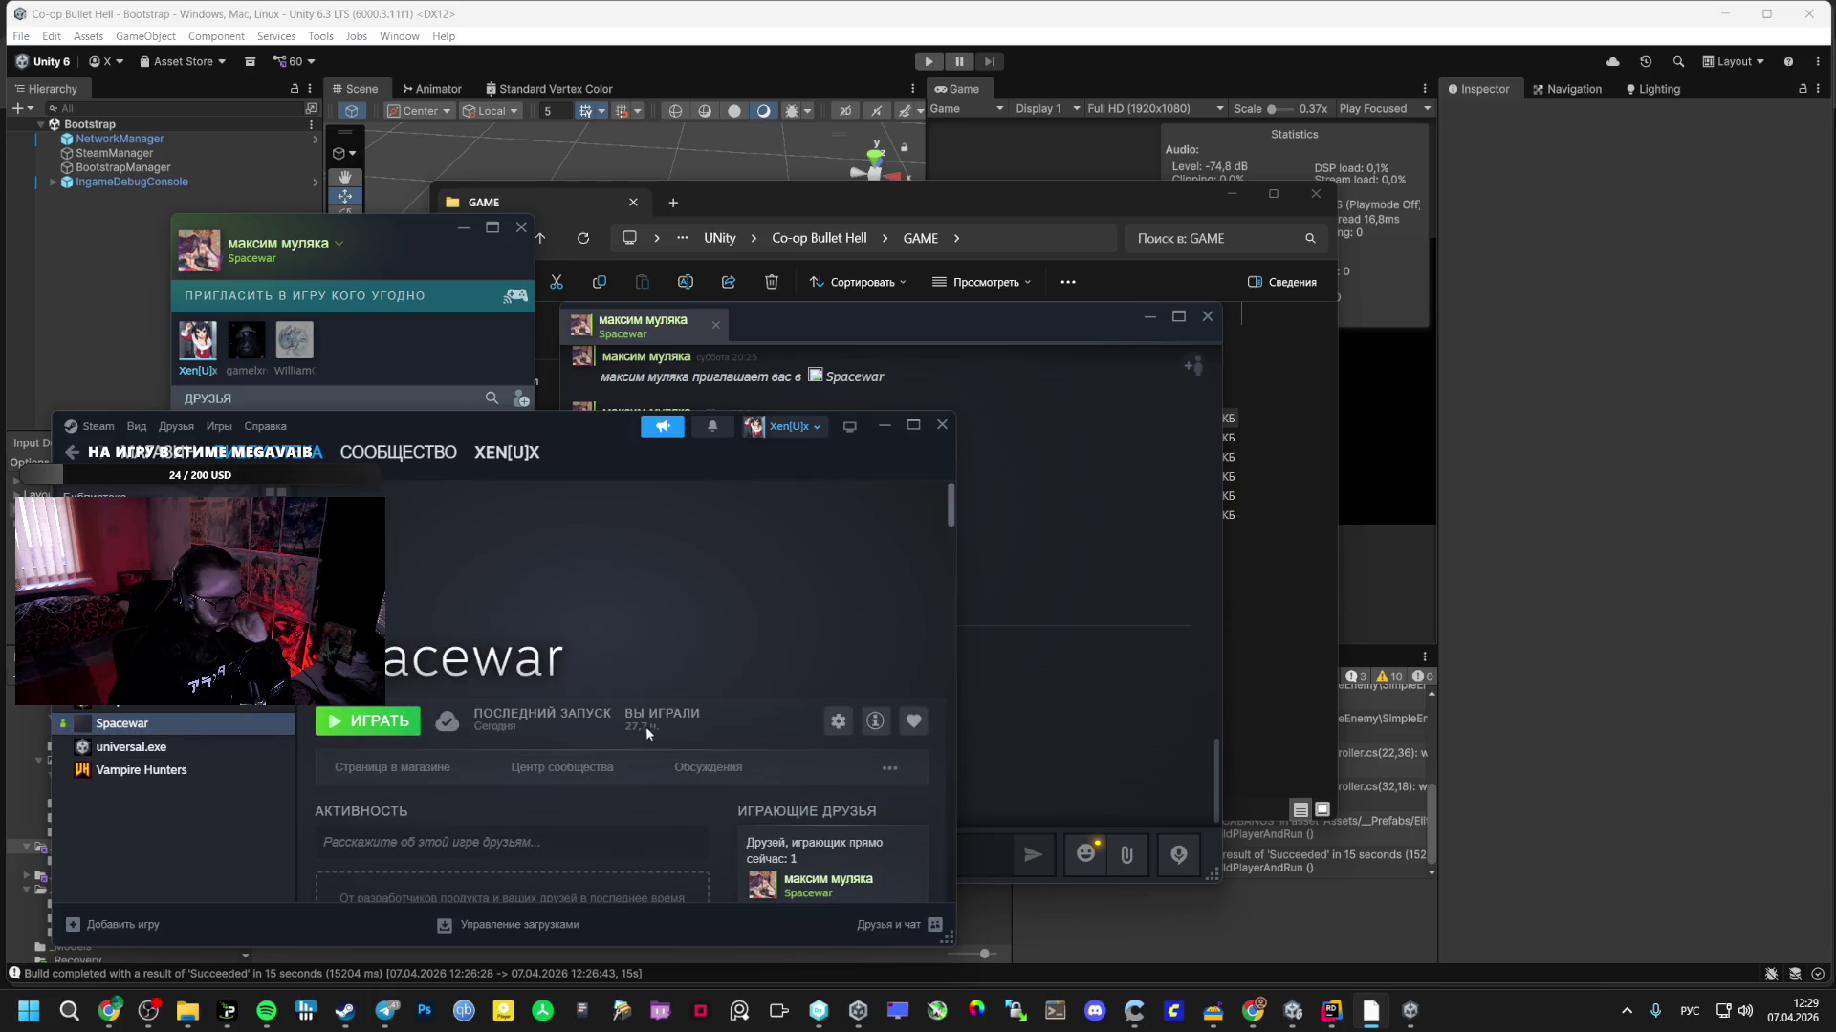
pyautogui.press('super')
pyautogui.moveTo(109, 1011)
pyautogui.click(118, 963)
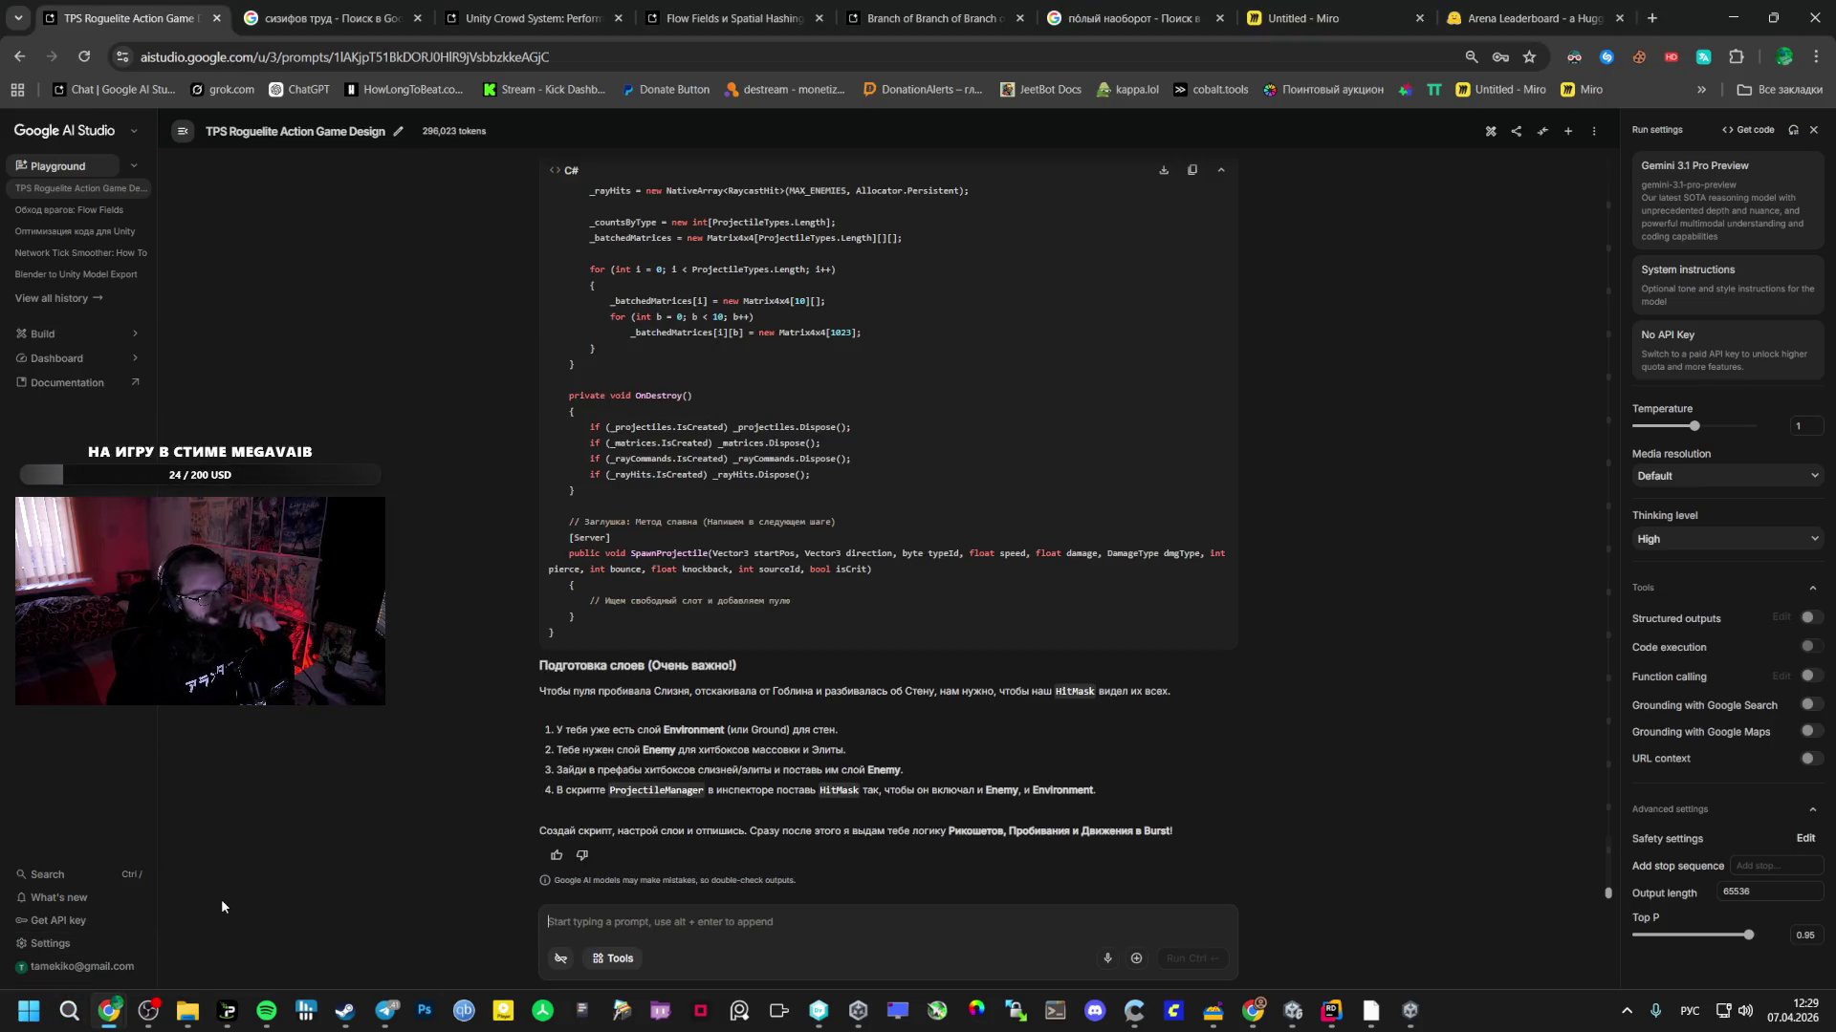
# - Highlight the model's aiming-bug explanation and fix paragraph in the ЭТАП 2 answer
pyautogui.scroll(7, 573, 786)
pyautogui.scroll(10, 573, 786)
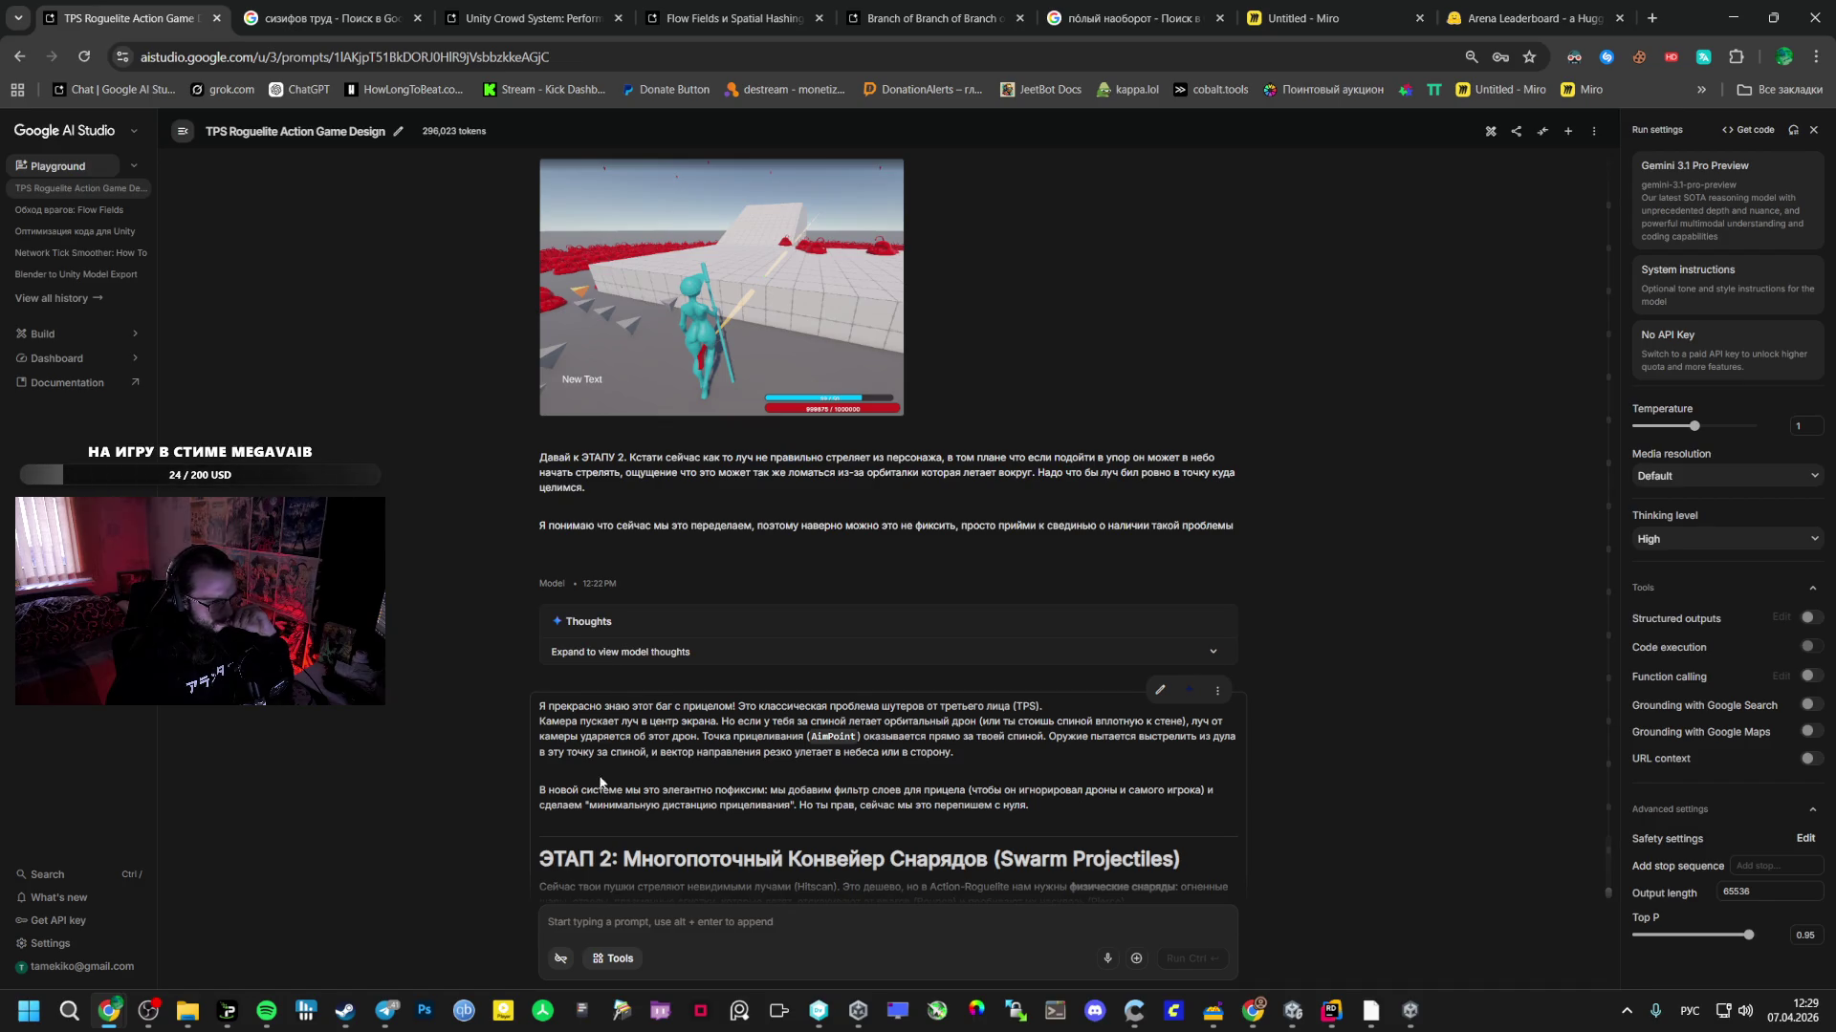
pyautogui.moveTo(606, 705)
pyautogui.mouseDown()
pyautogui.moveTo(1037, 709)
pyautogui.moveTo(707, 734)
pyautogui.mouseUp()
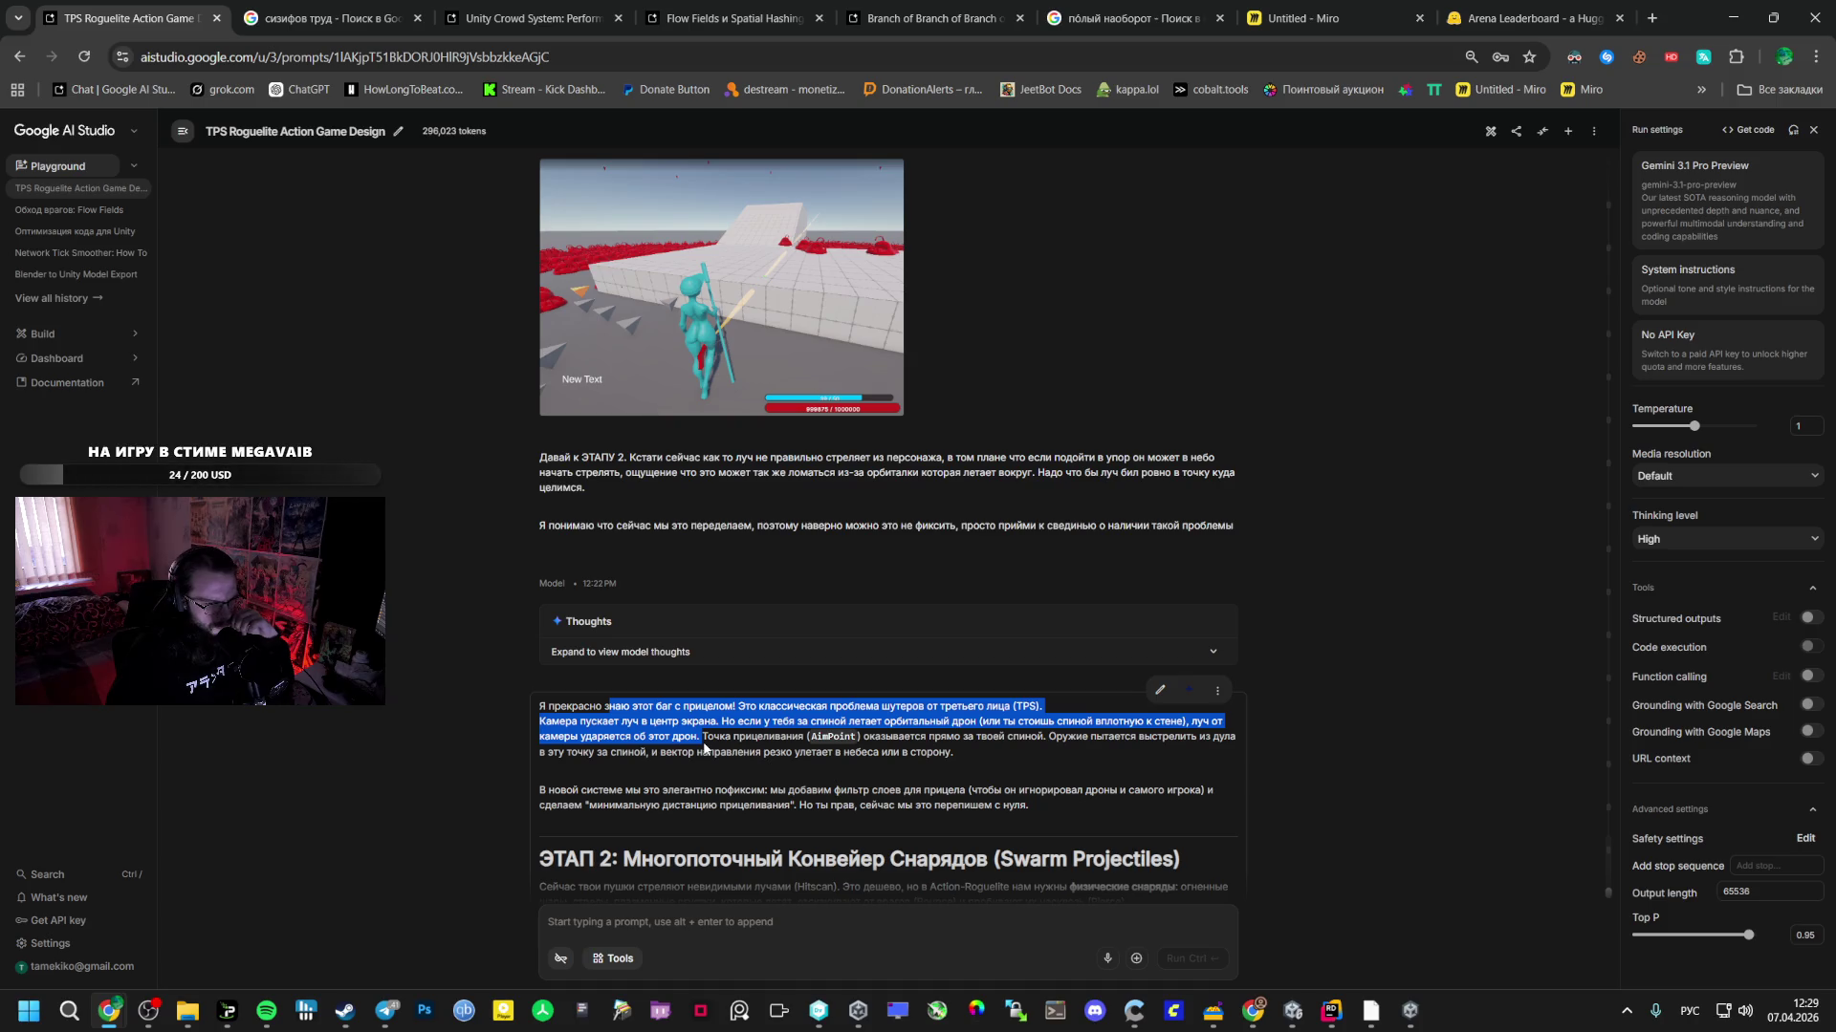
pyautogui.moveTo(705, 749)
pyautogui.mouseDown()
pyautogui.moveTo(669, 805)
pyautogui.moveTo(1032, 807)
pyautogui.moveTo(994, 793)
pyautogui.moveTo(1025, 793)
pyautogui.moveTo(1058, 809)
pyautogui.mouseUp()
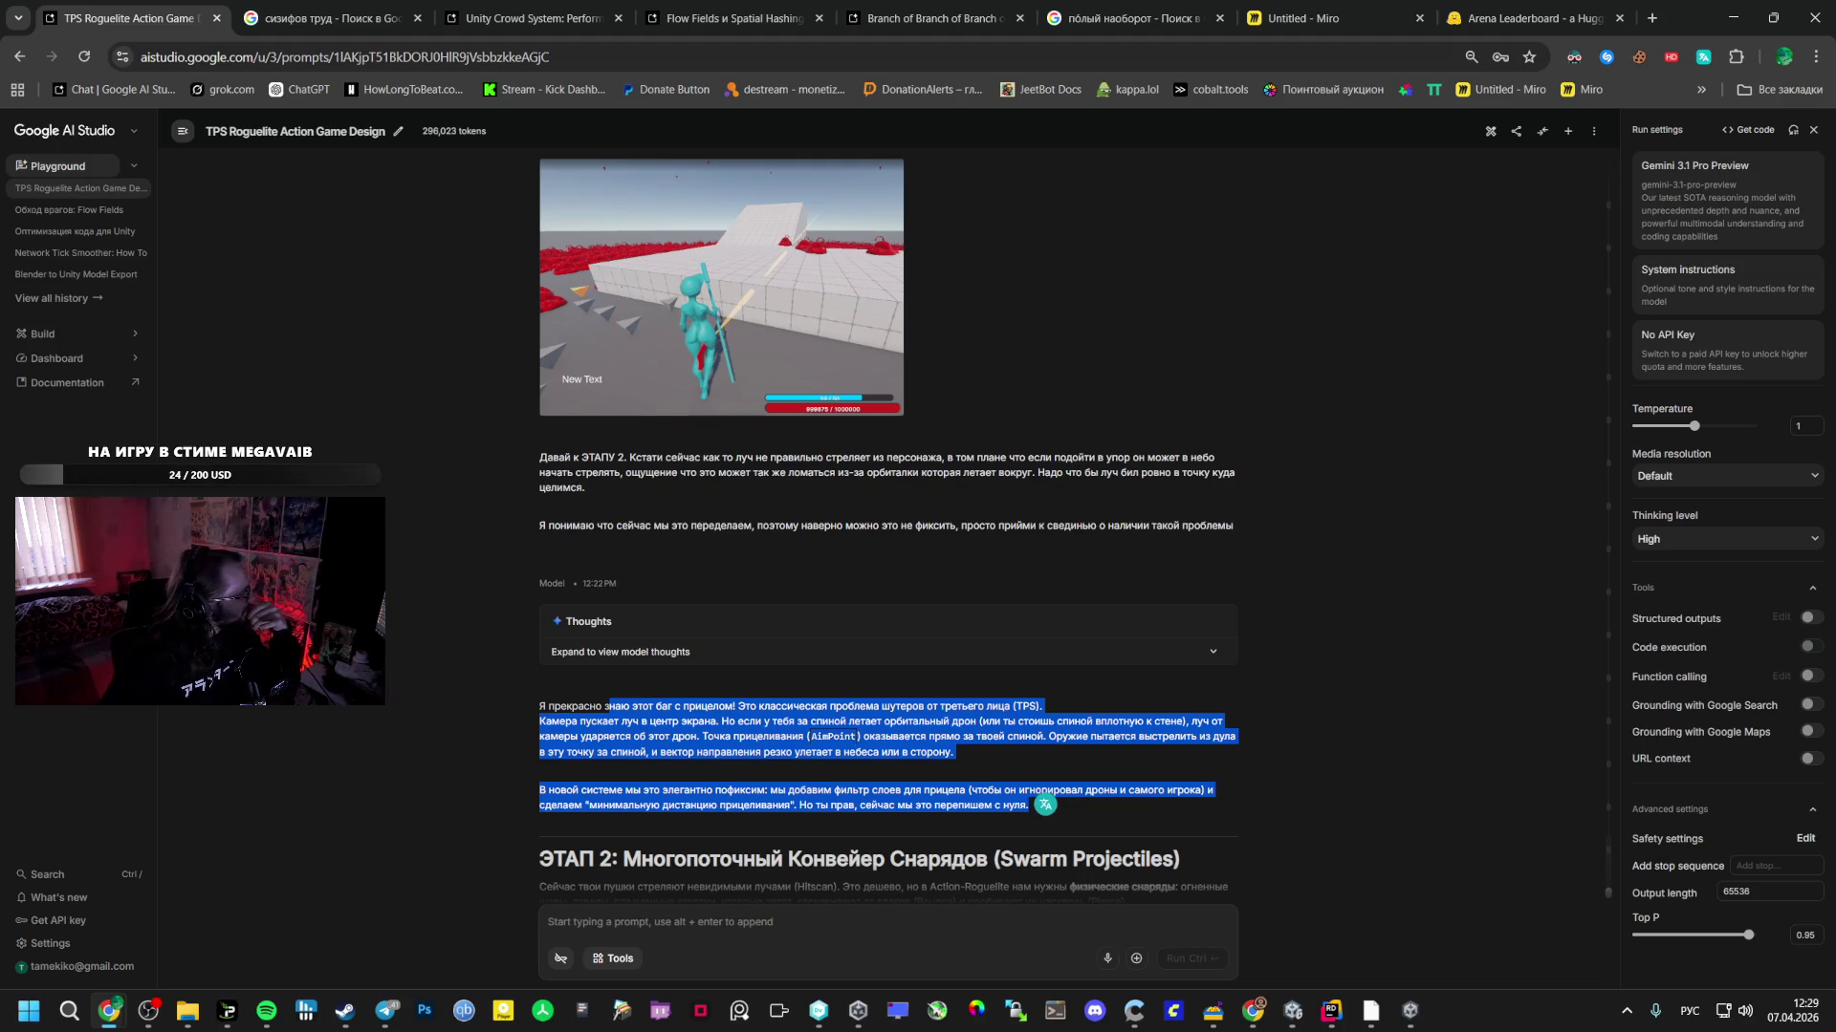
# - Check Telegram, then highlight the ProjectileData and collision list items and bring up Spotify
pyautogui.hotkey('alt', 'Tab')
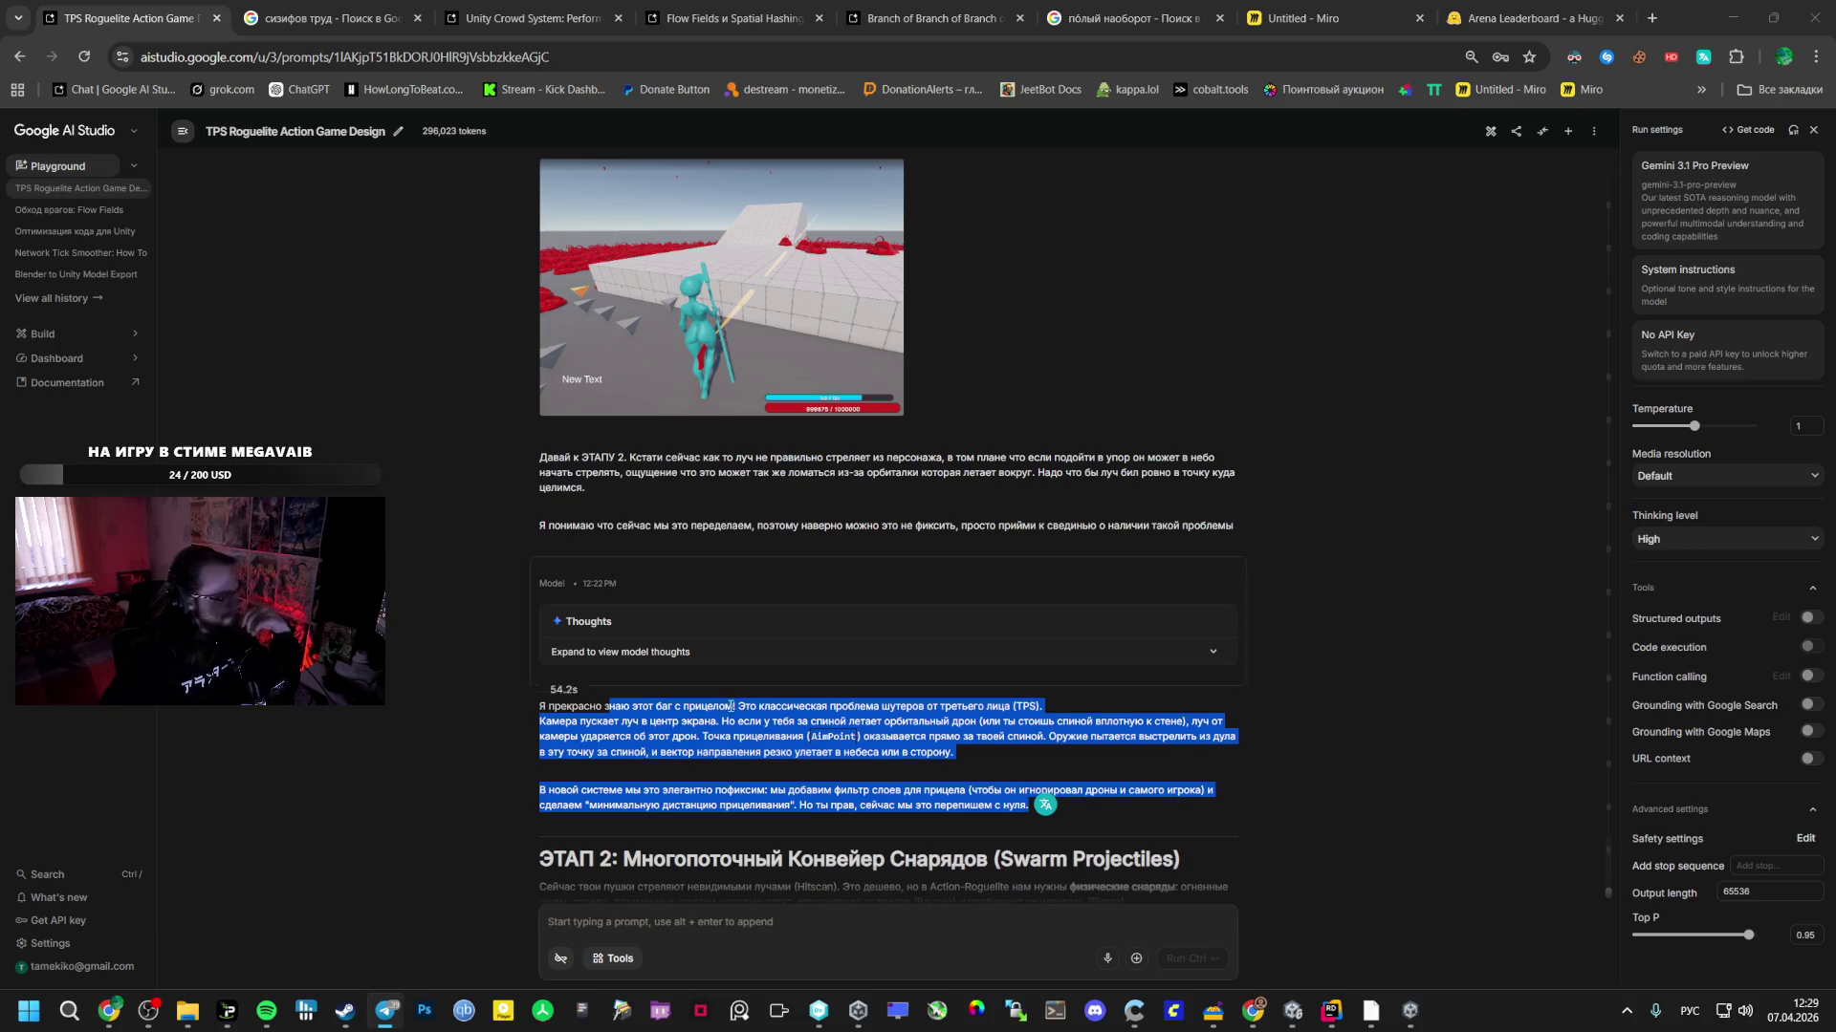
pyautogui.scroll(-5, 923, 869)
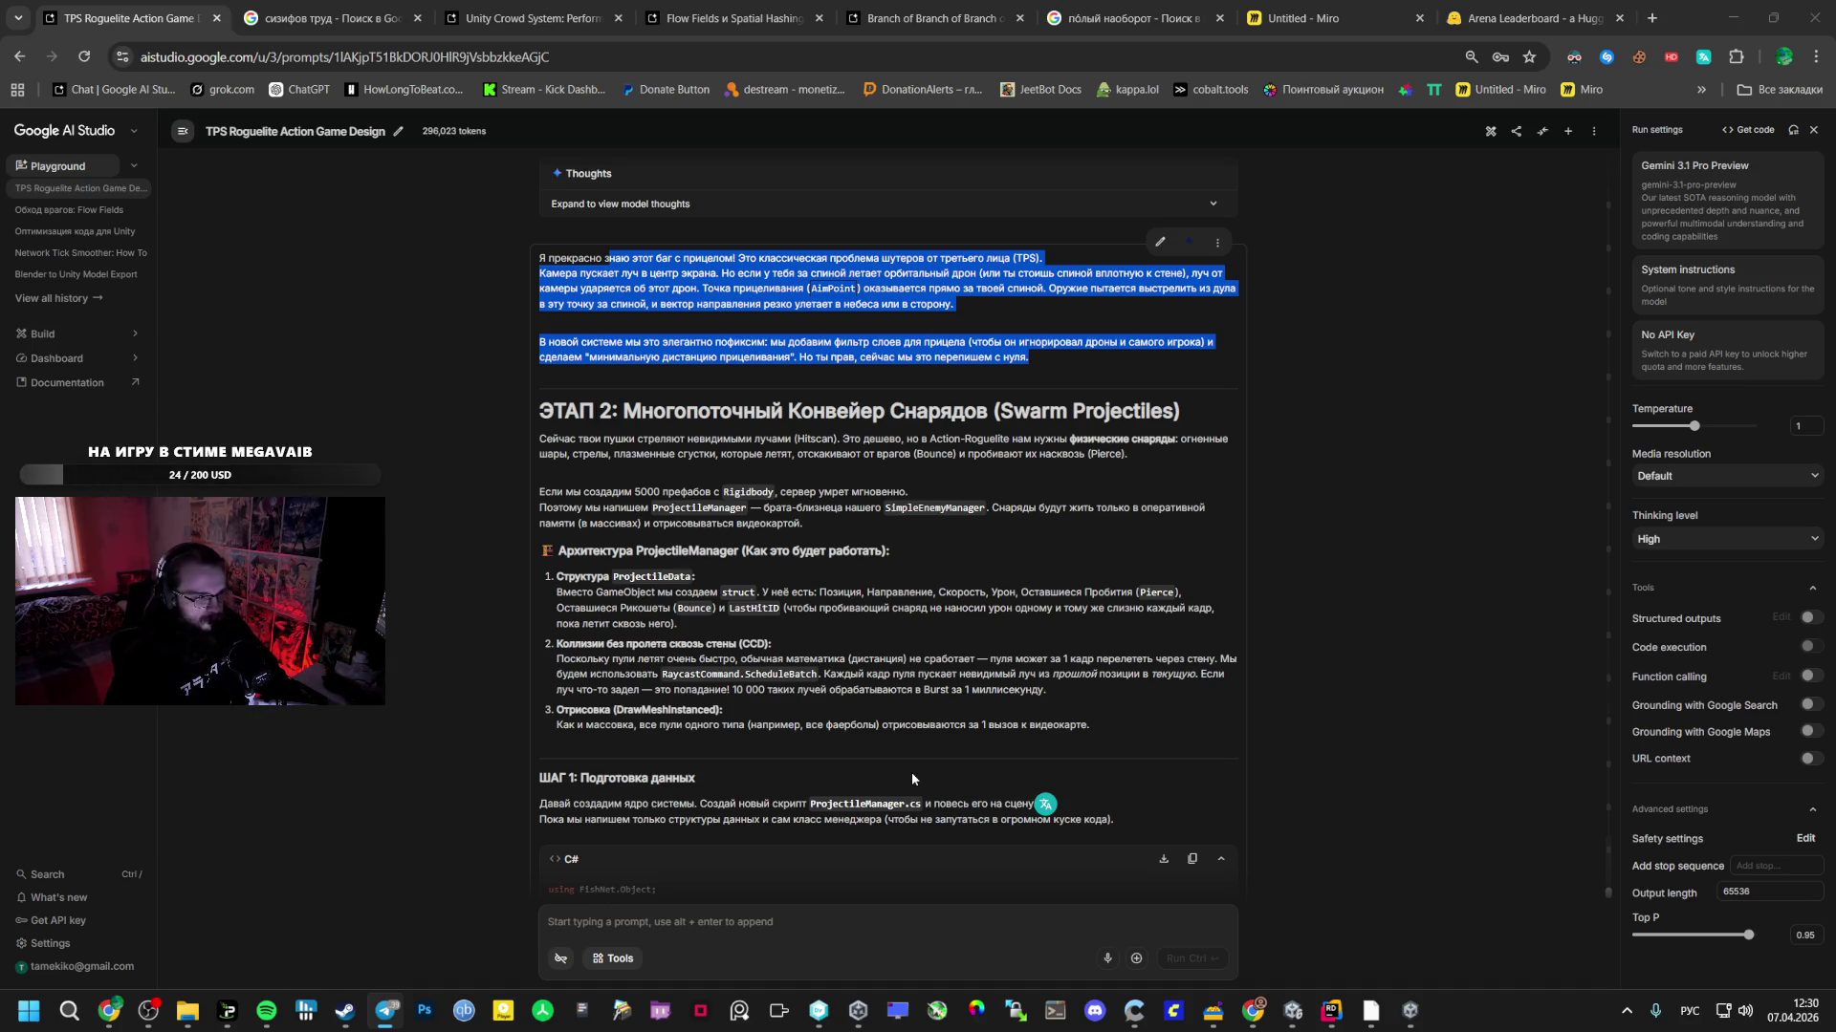
pyautogui.moveTo(819, 592)
pyautogui.mouseDown()
pyautogui.moveTo(677, 626)
pyautogui.moveTo(769, 660)
pyautogui.moveTo(702, 627)
pyautogui.moveTo(680, 660)
pyautogui.moveTo(737, 644)
pyautogui.moveTo(633, 659)
pyautogui.moveTo(1181, 661)
pyautogui.moveTo(722, 709)
pyautogui.moveTo(679, 690)
pyautogui.moveTo(846, 674)
pyautogui.mouseUp()
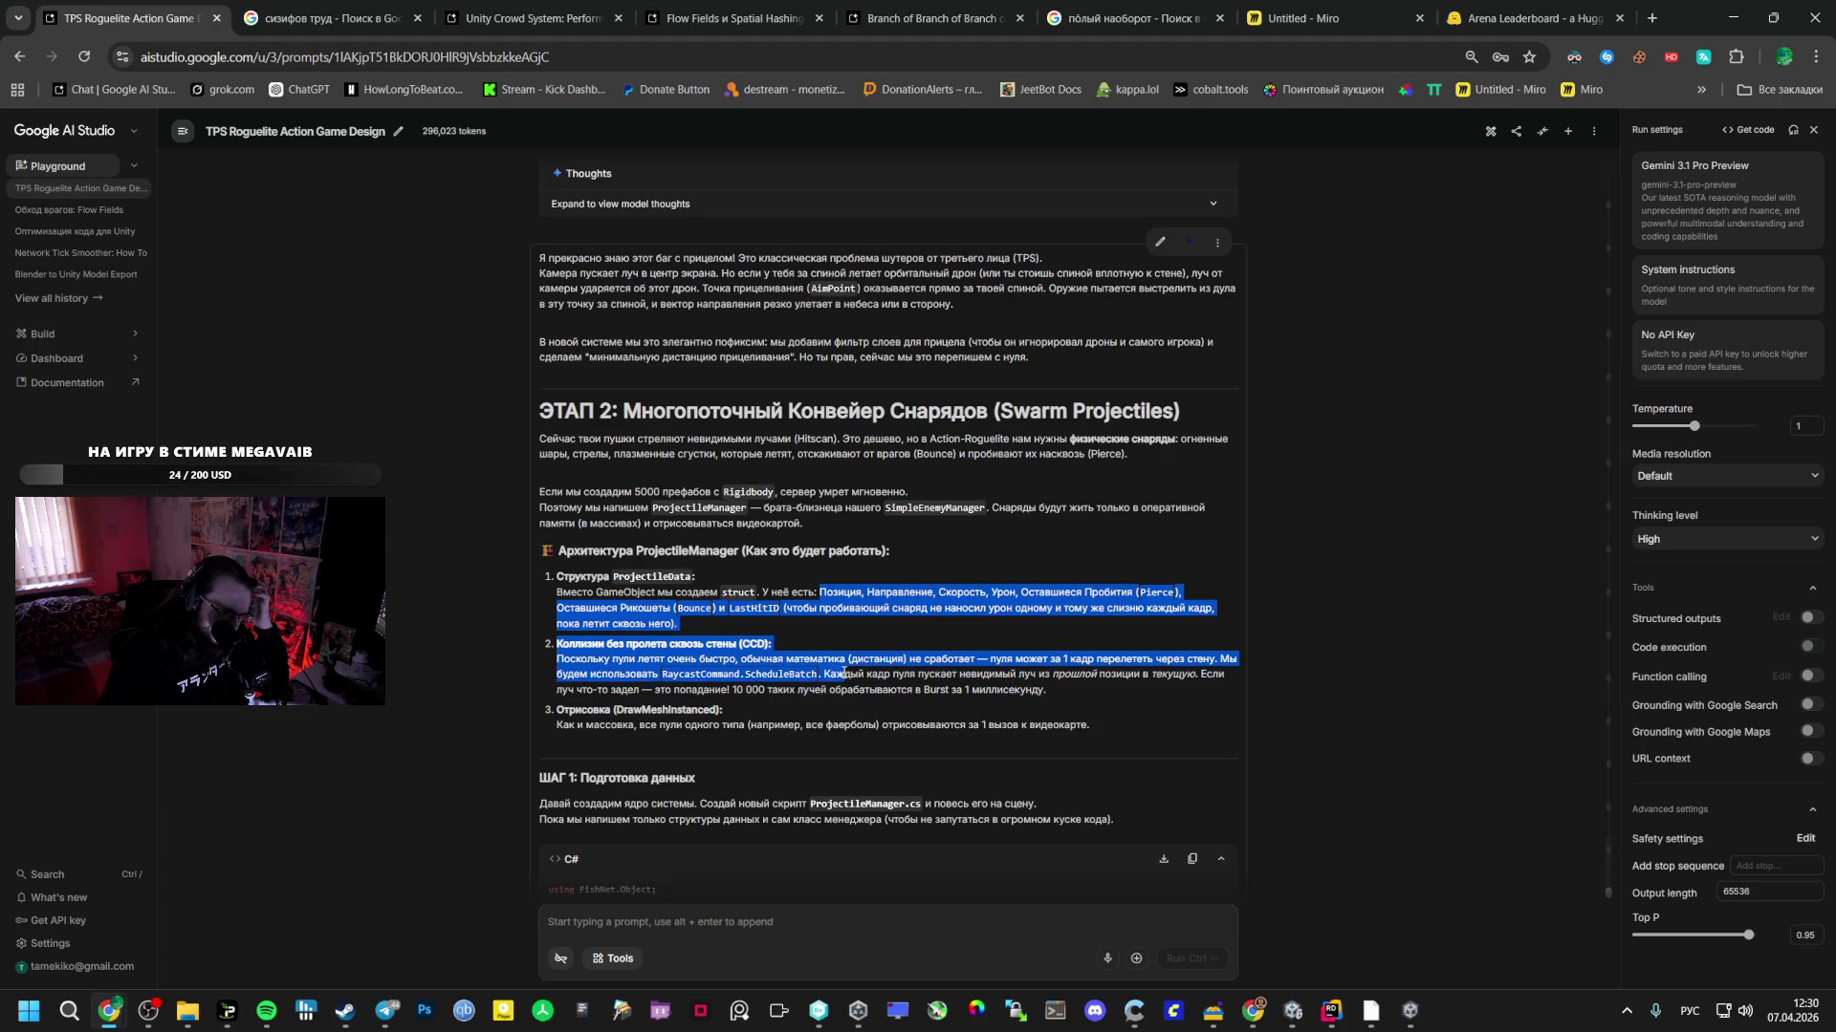
pyautogui.click(266, 1011)
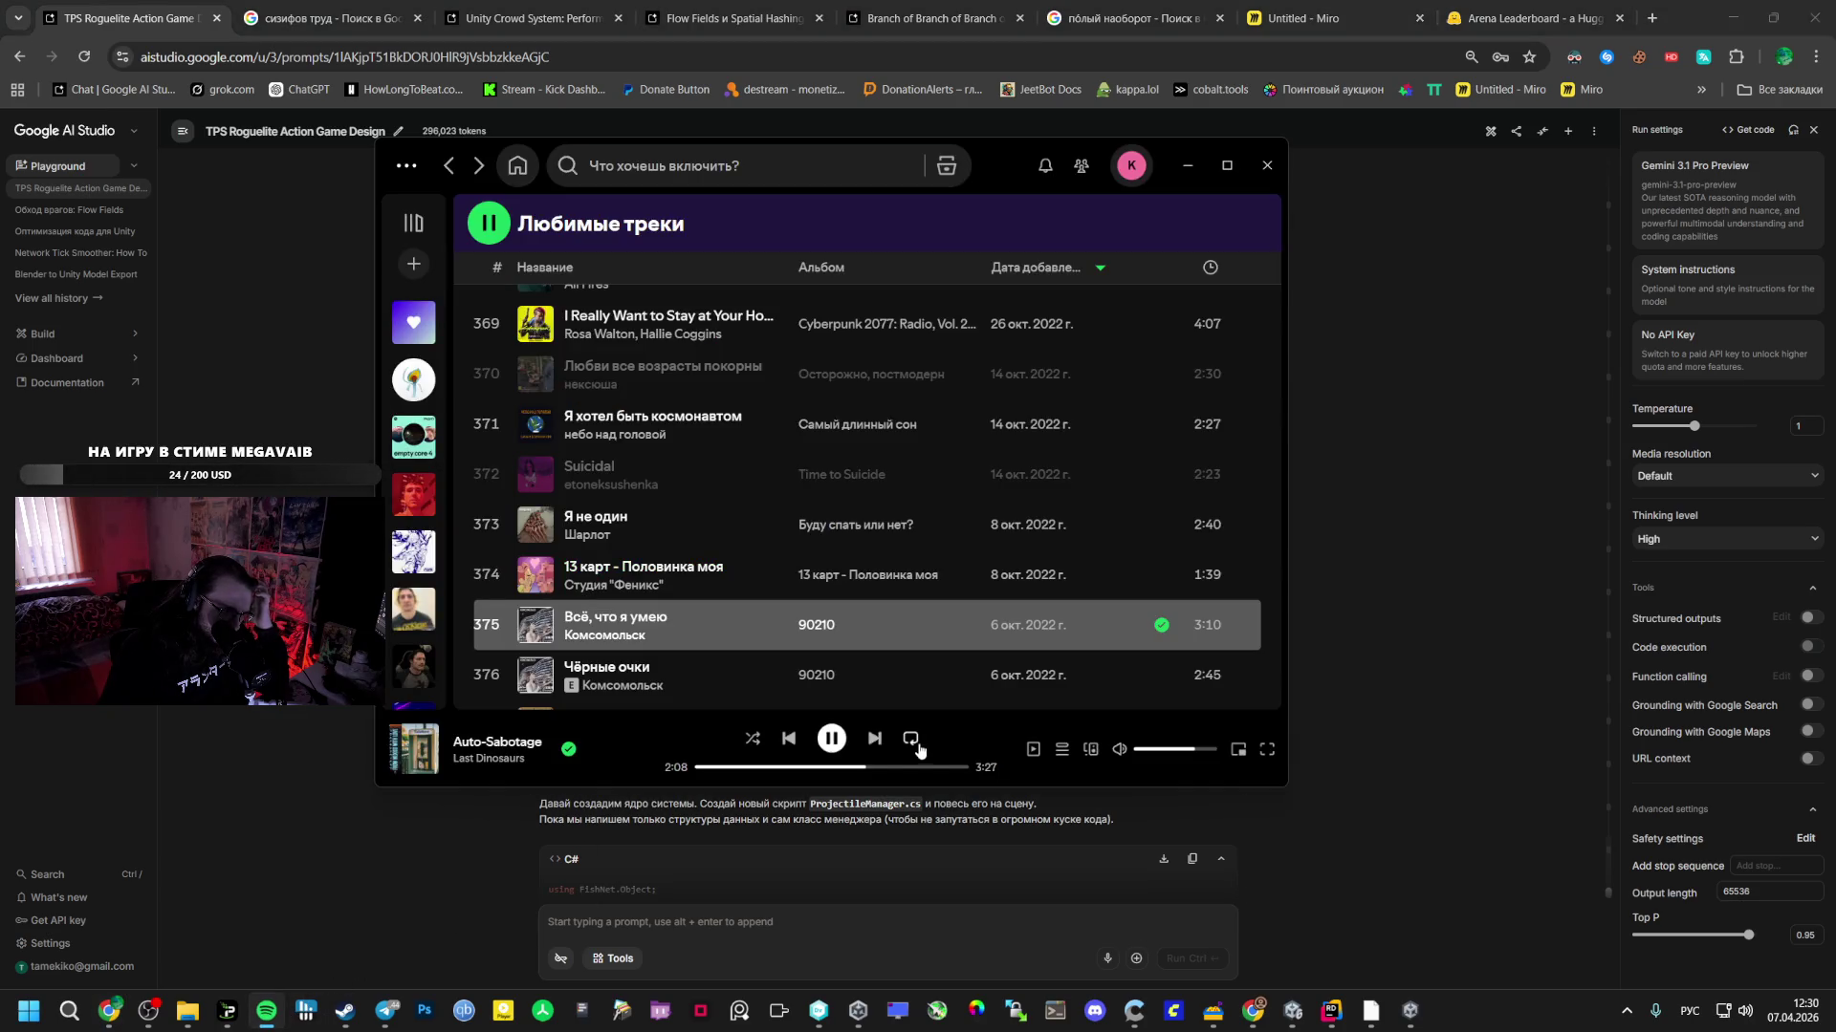
# - Skip Auto-Sabotage, play 'The Reluctant Heroes' from Liked Songs, then hide Spotify
pyautogui.click(876, 739)
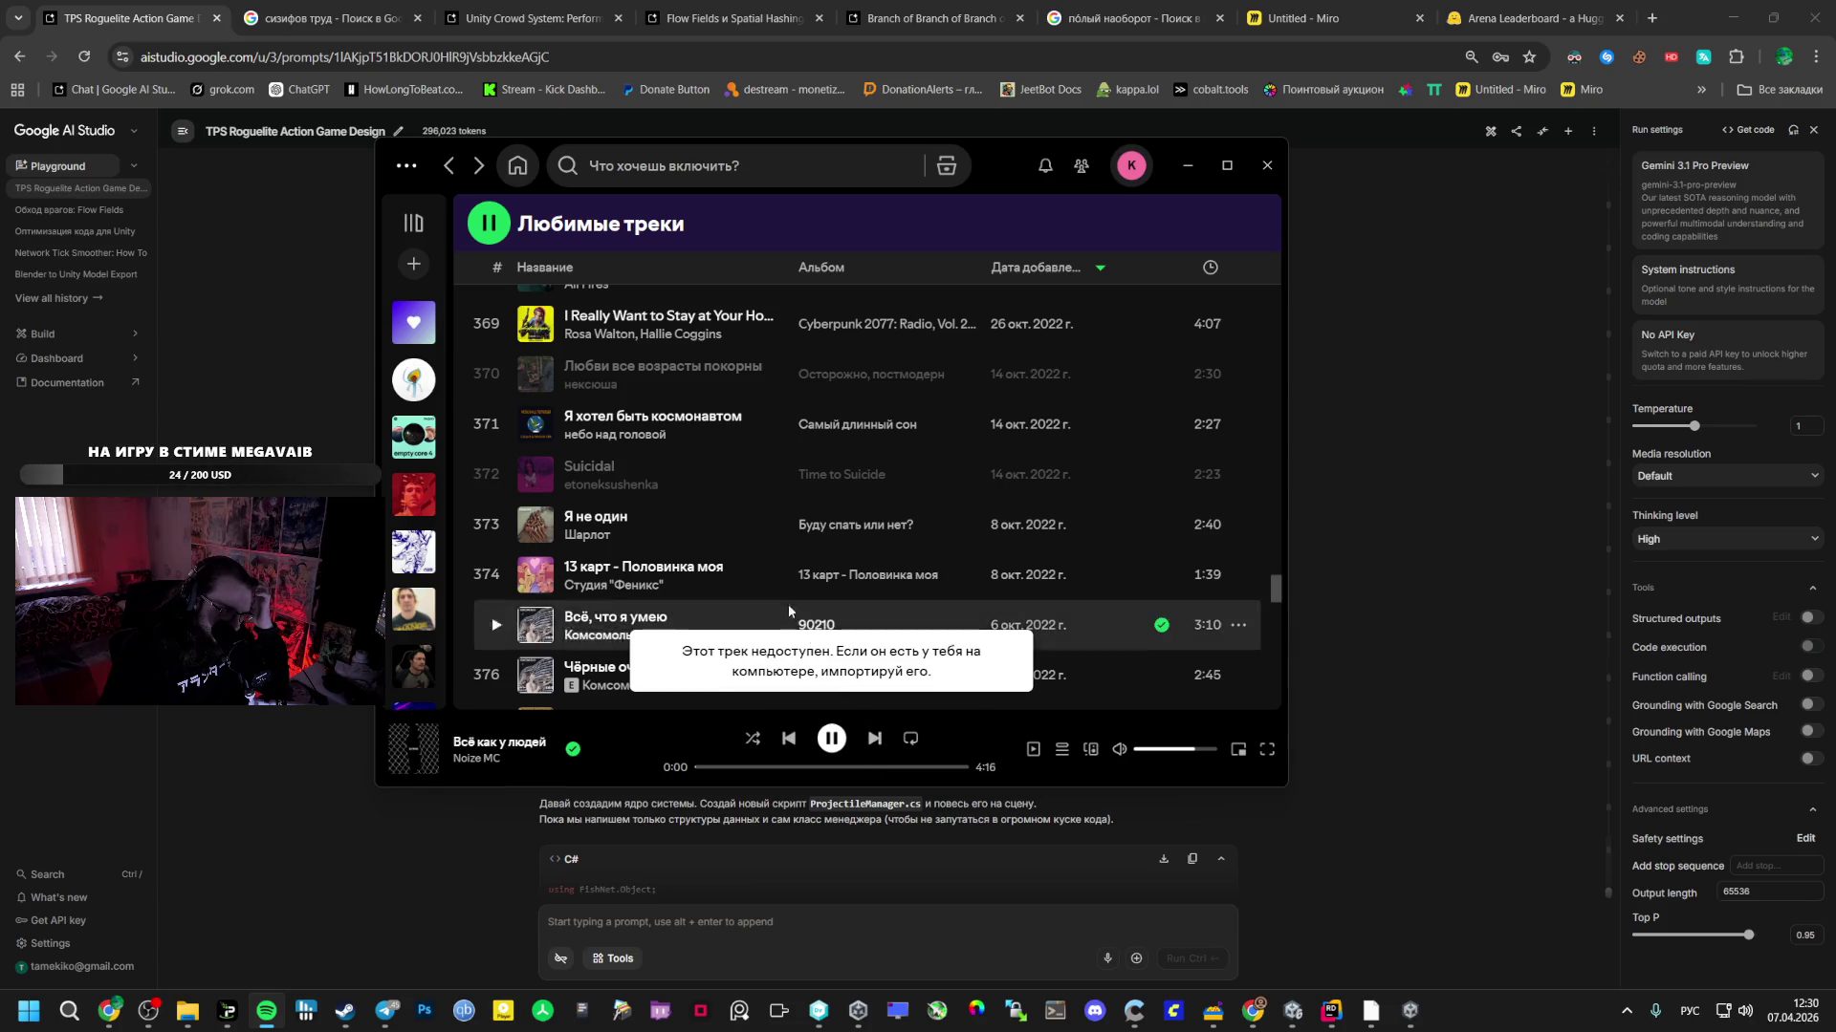
pyautogui.scroll(2, 573, 497)
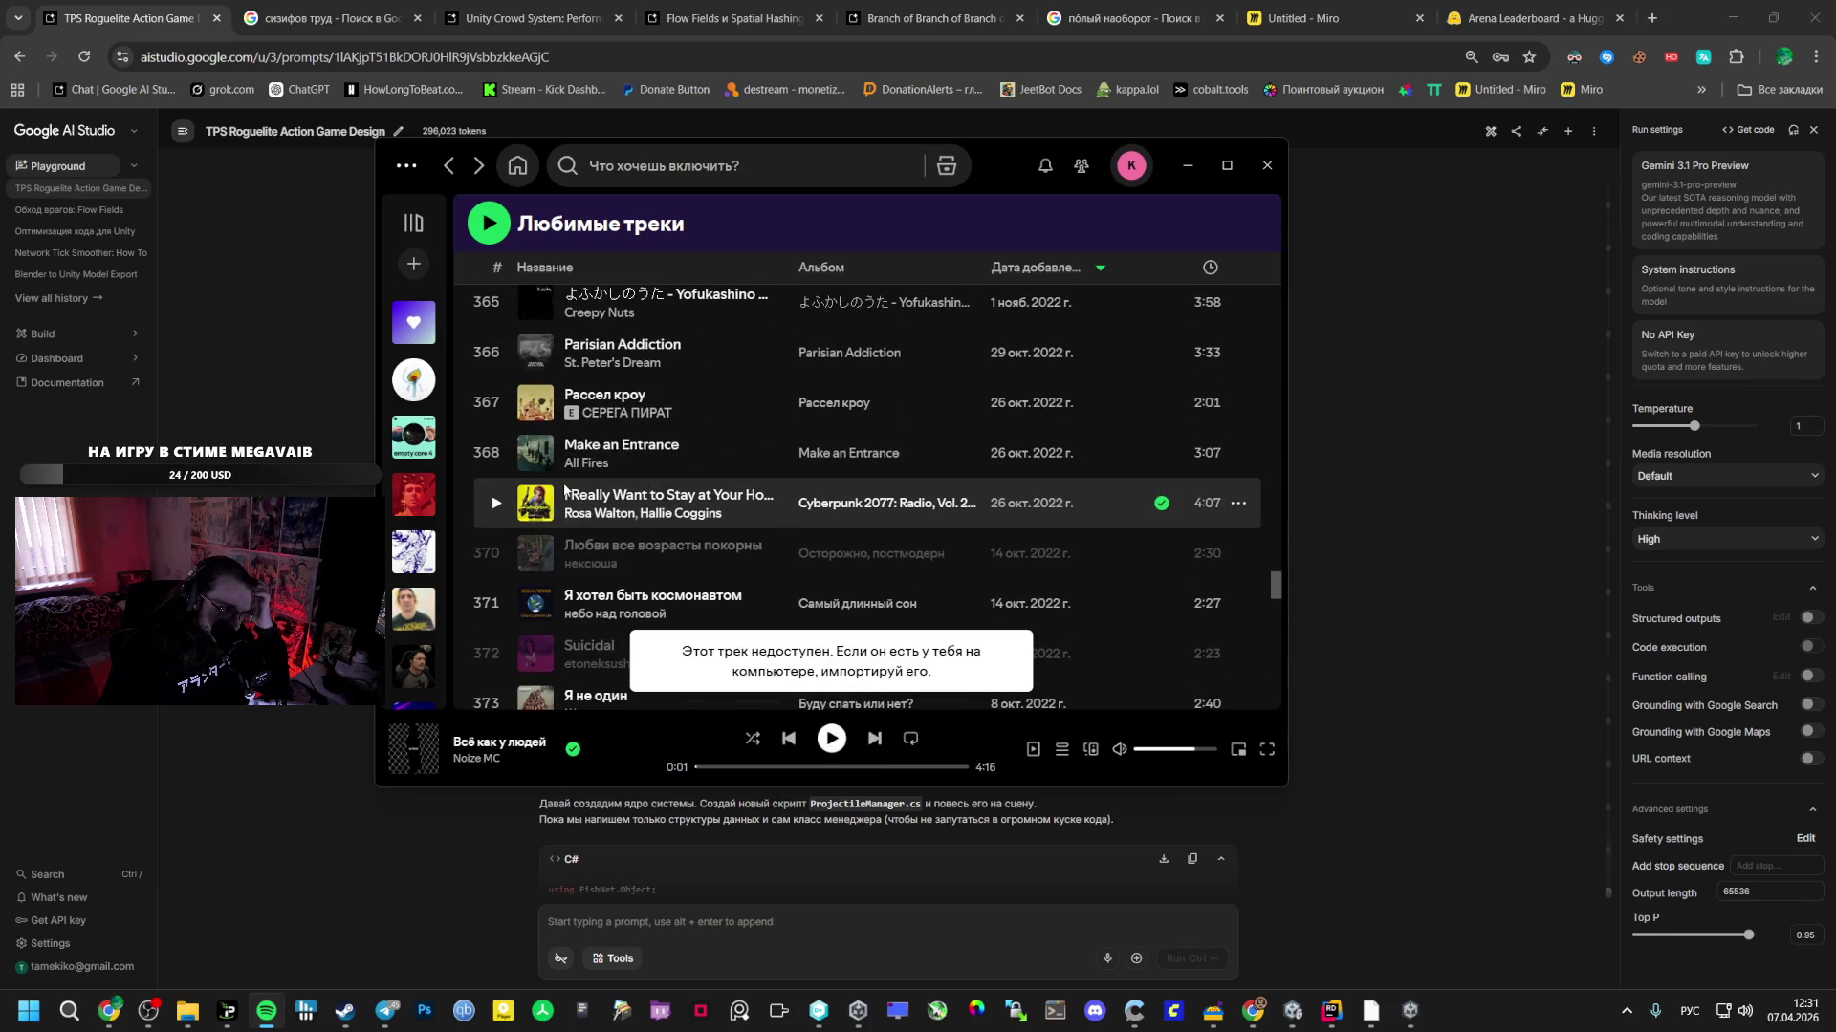
pyautogui.scroll(2, 562, 483)
pyautogui.scroll(4, 563, 482)
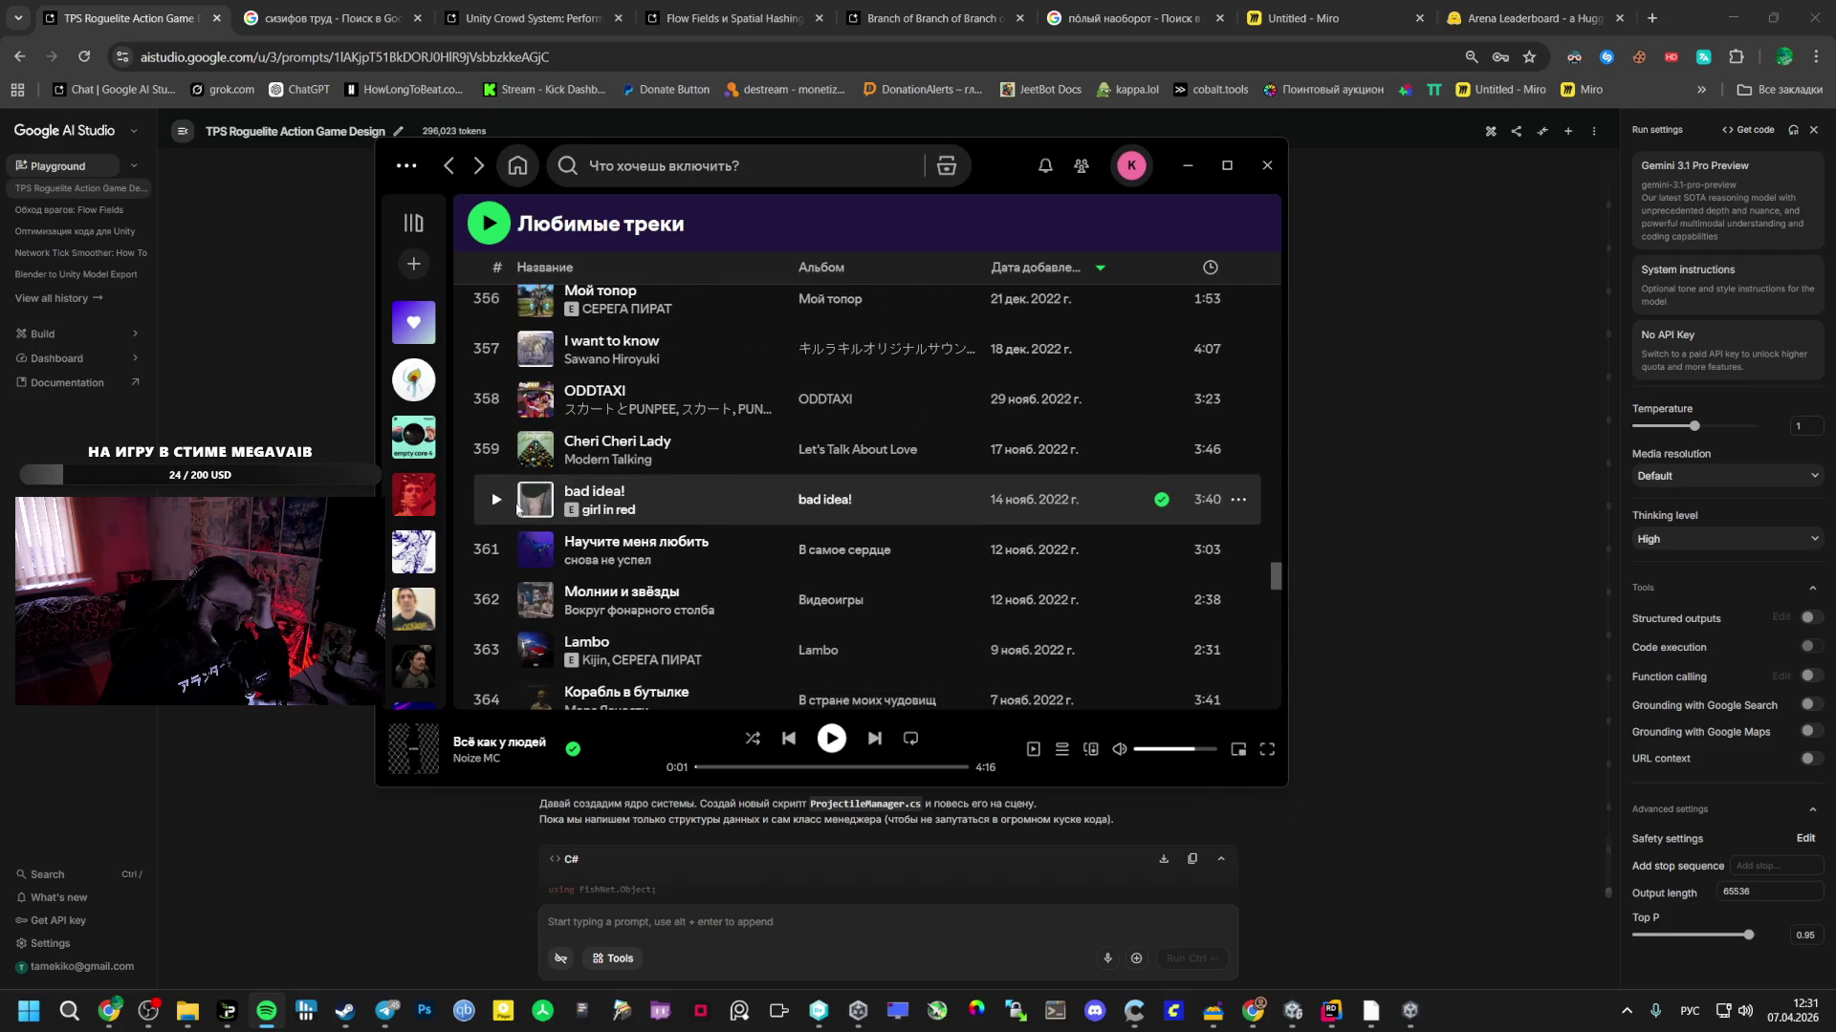
pyautogui.scroll(4, 541, 542)
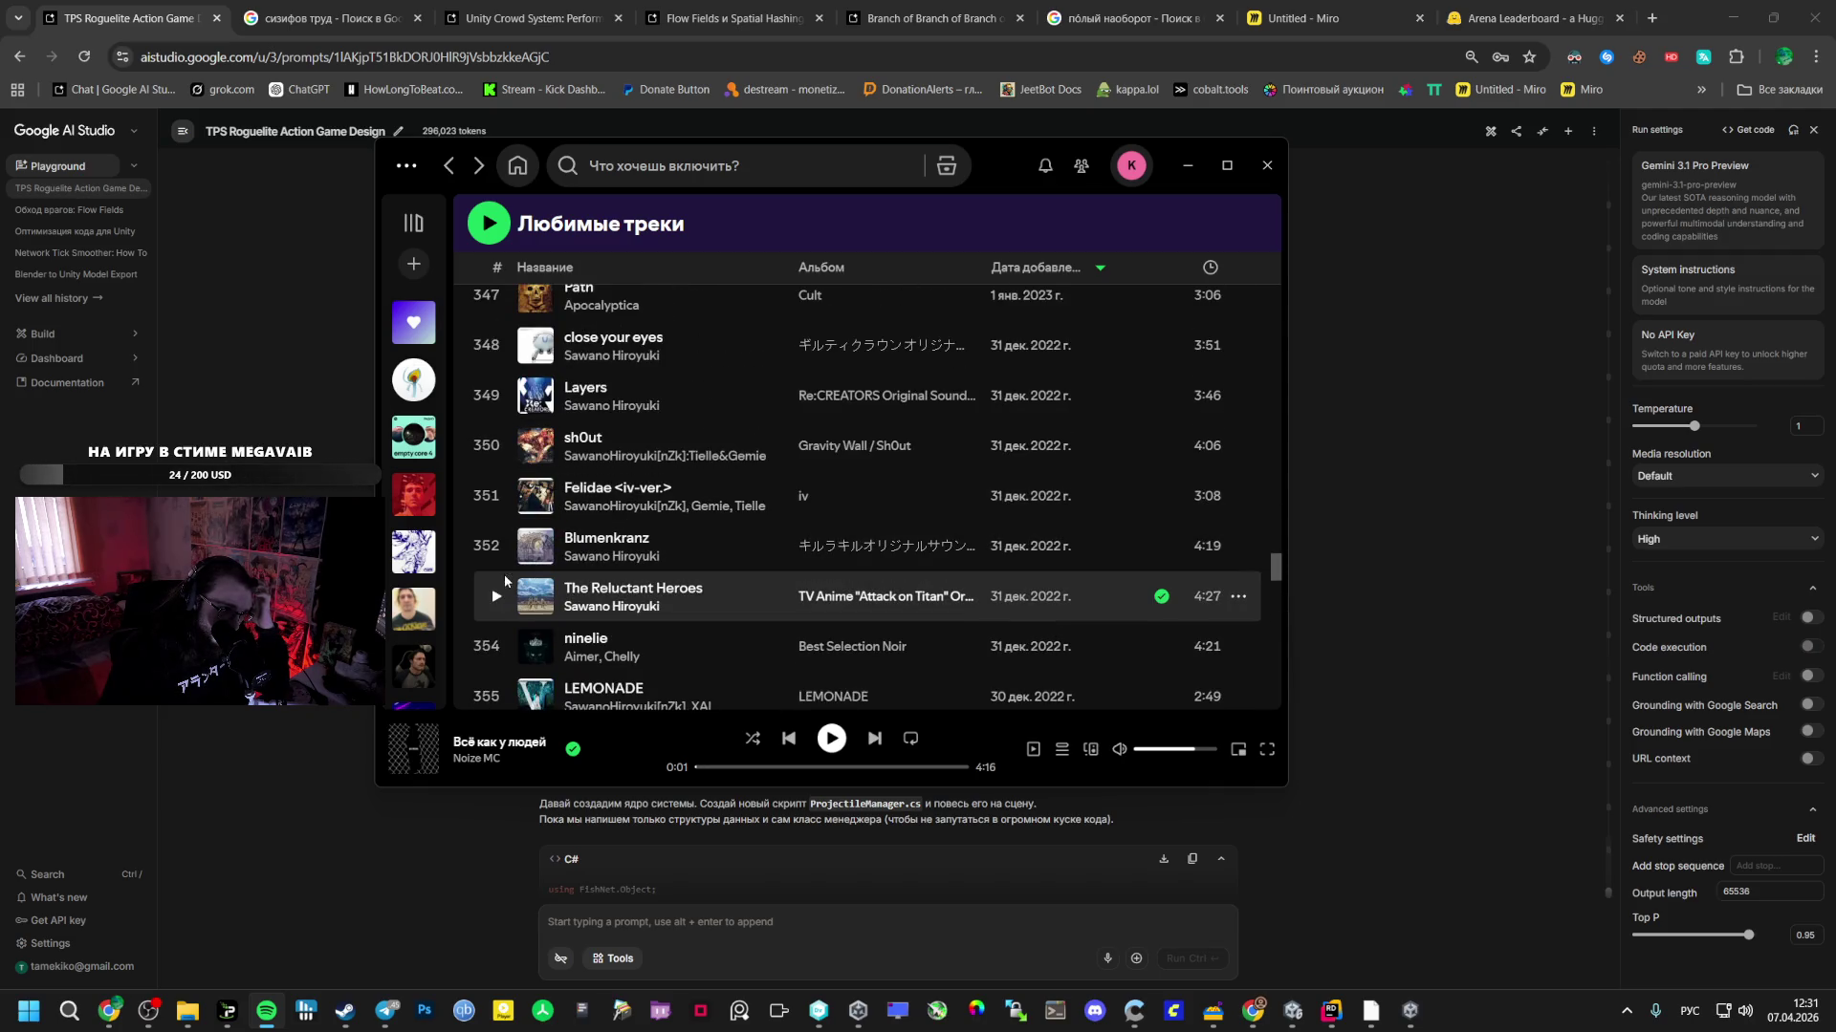
pyautogui.click(497, 597)
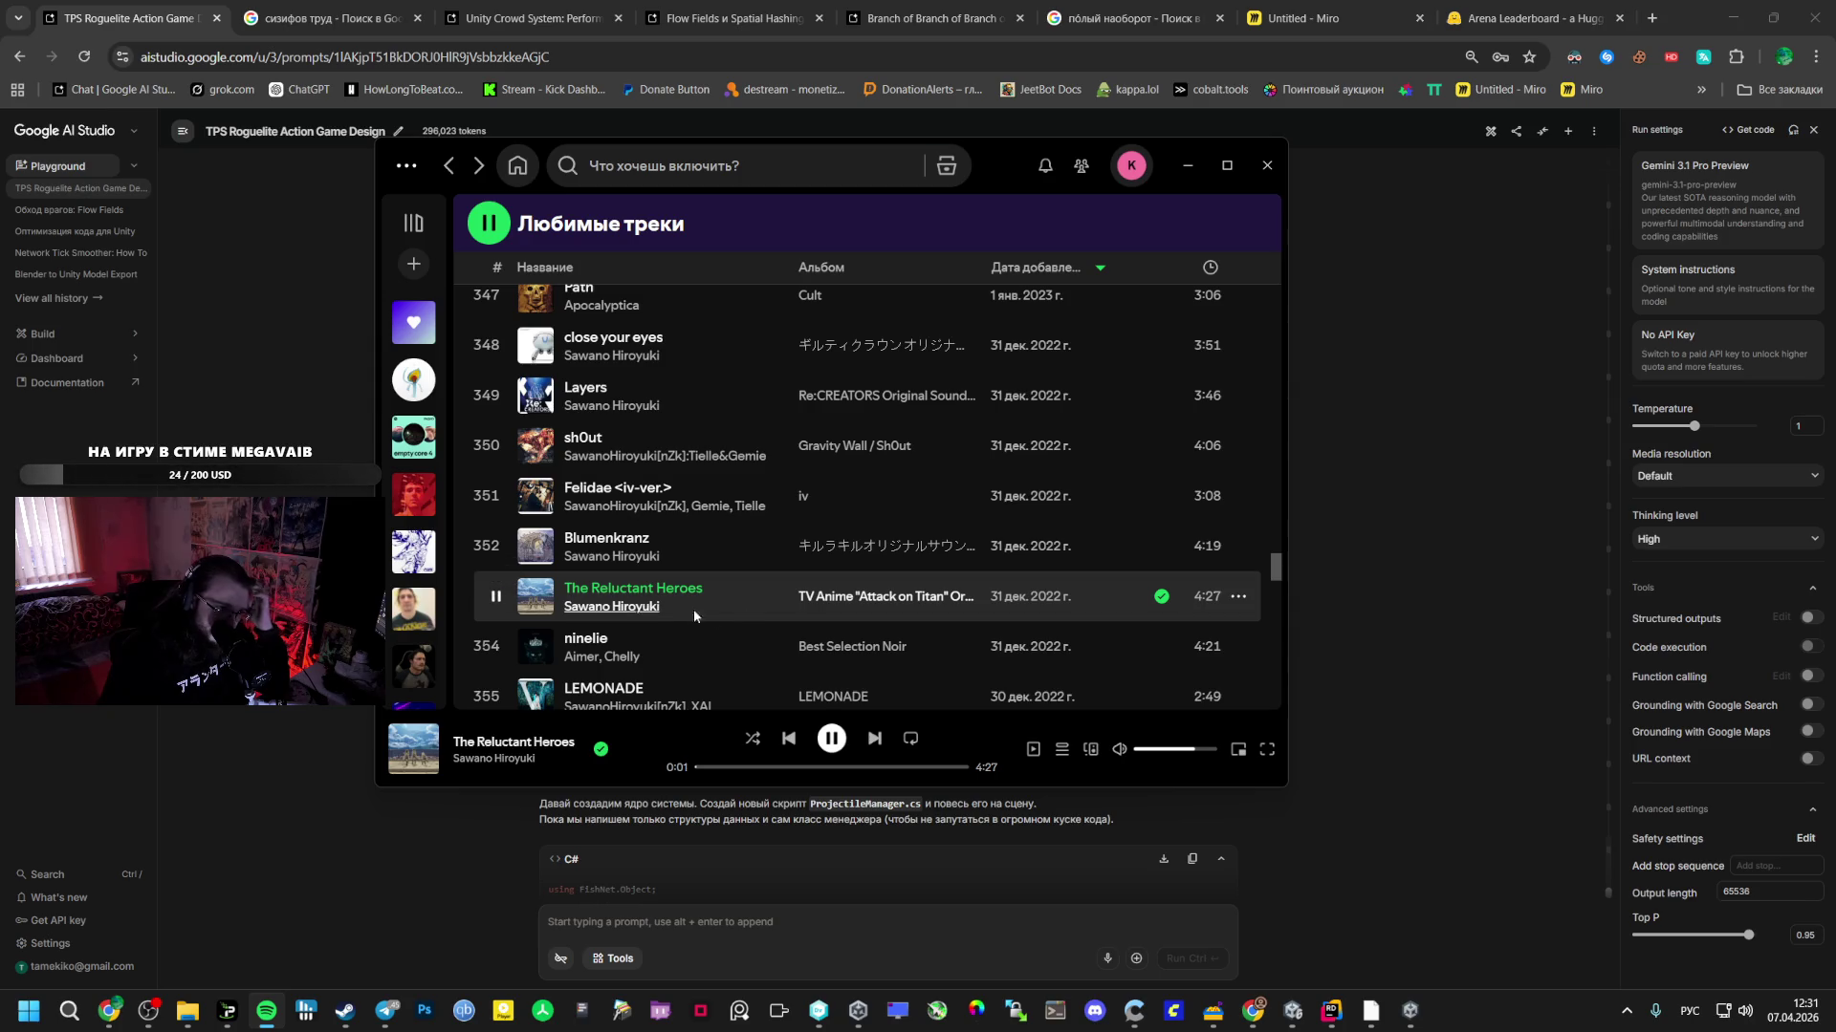
pyautogui.hotkey('alt', 'Tab')
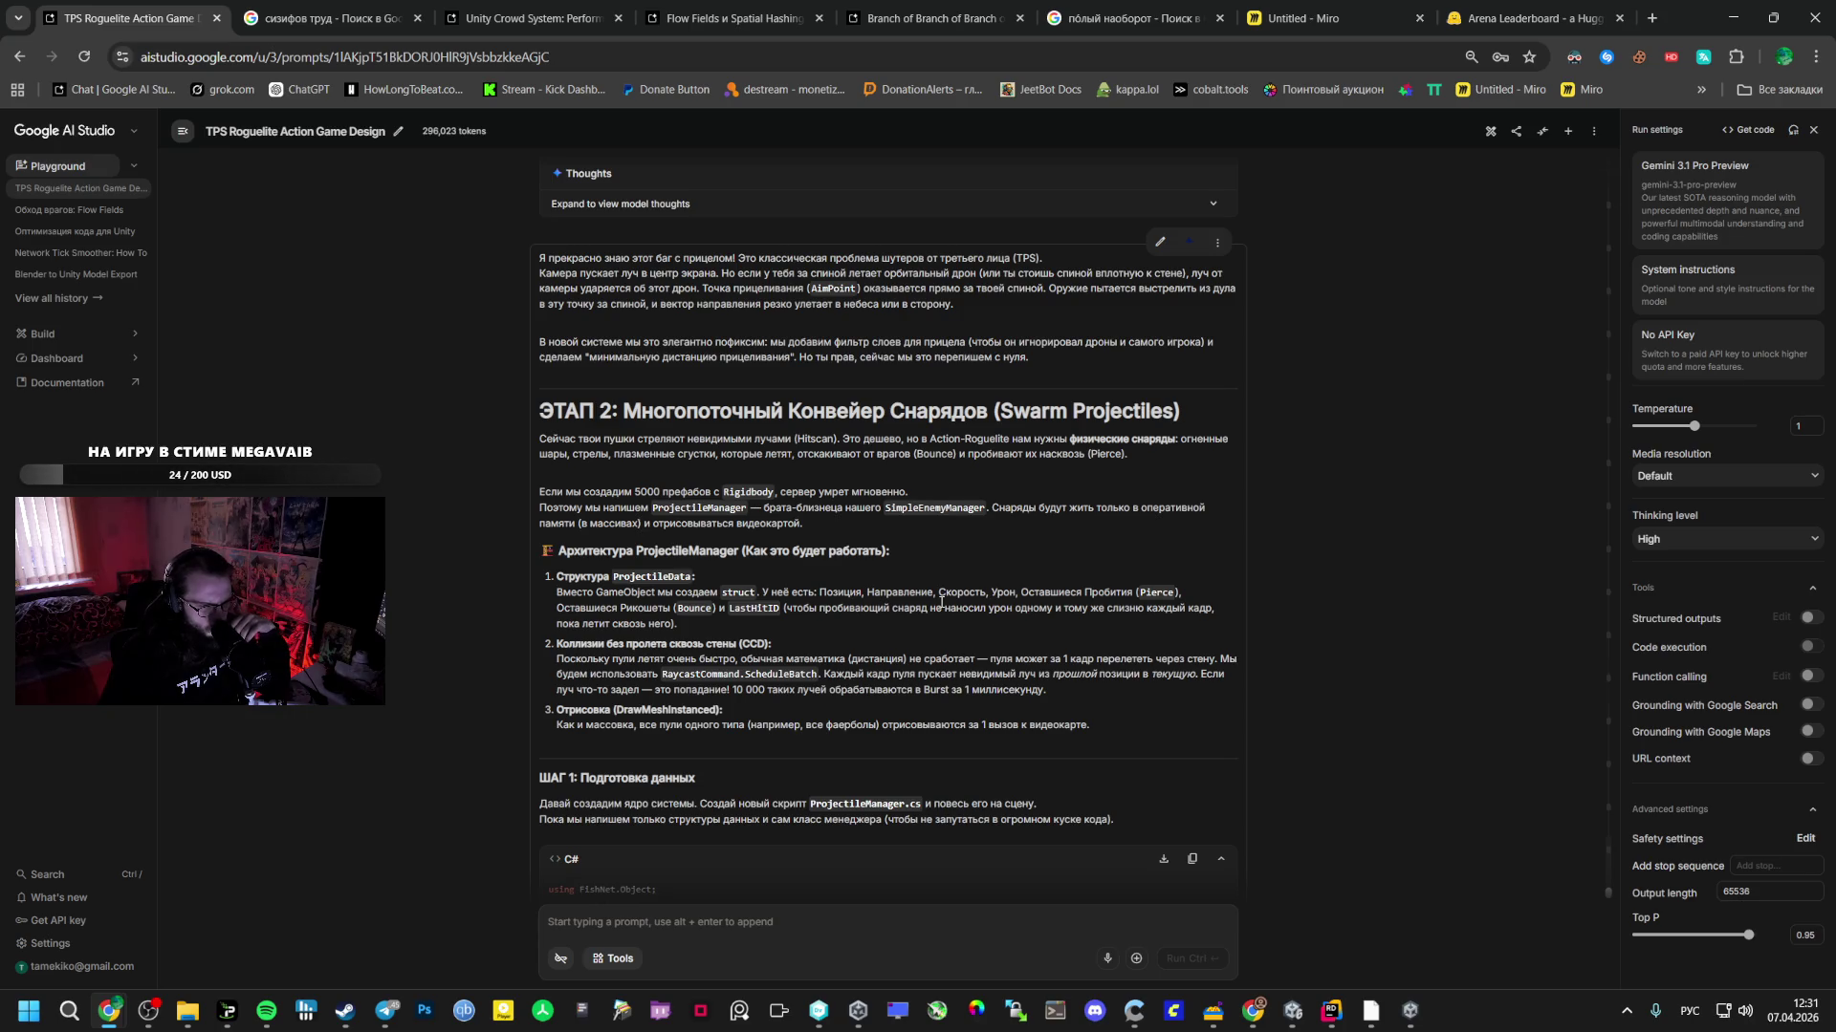
# - Scroll to the ProjectileManager.cs code block, select 'ProjectileManager', then switch to Unity
pyautogui.scroll(-1, 940, 602)
pyautogui.scroll(-1, 938, 602)
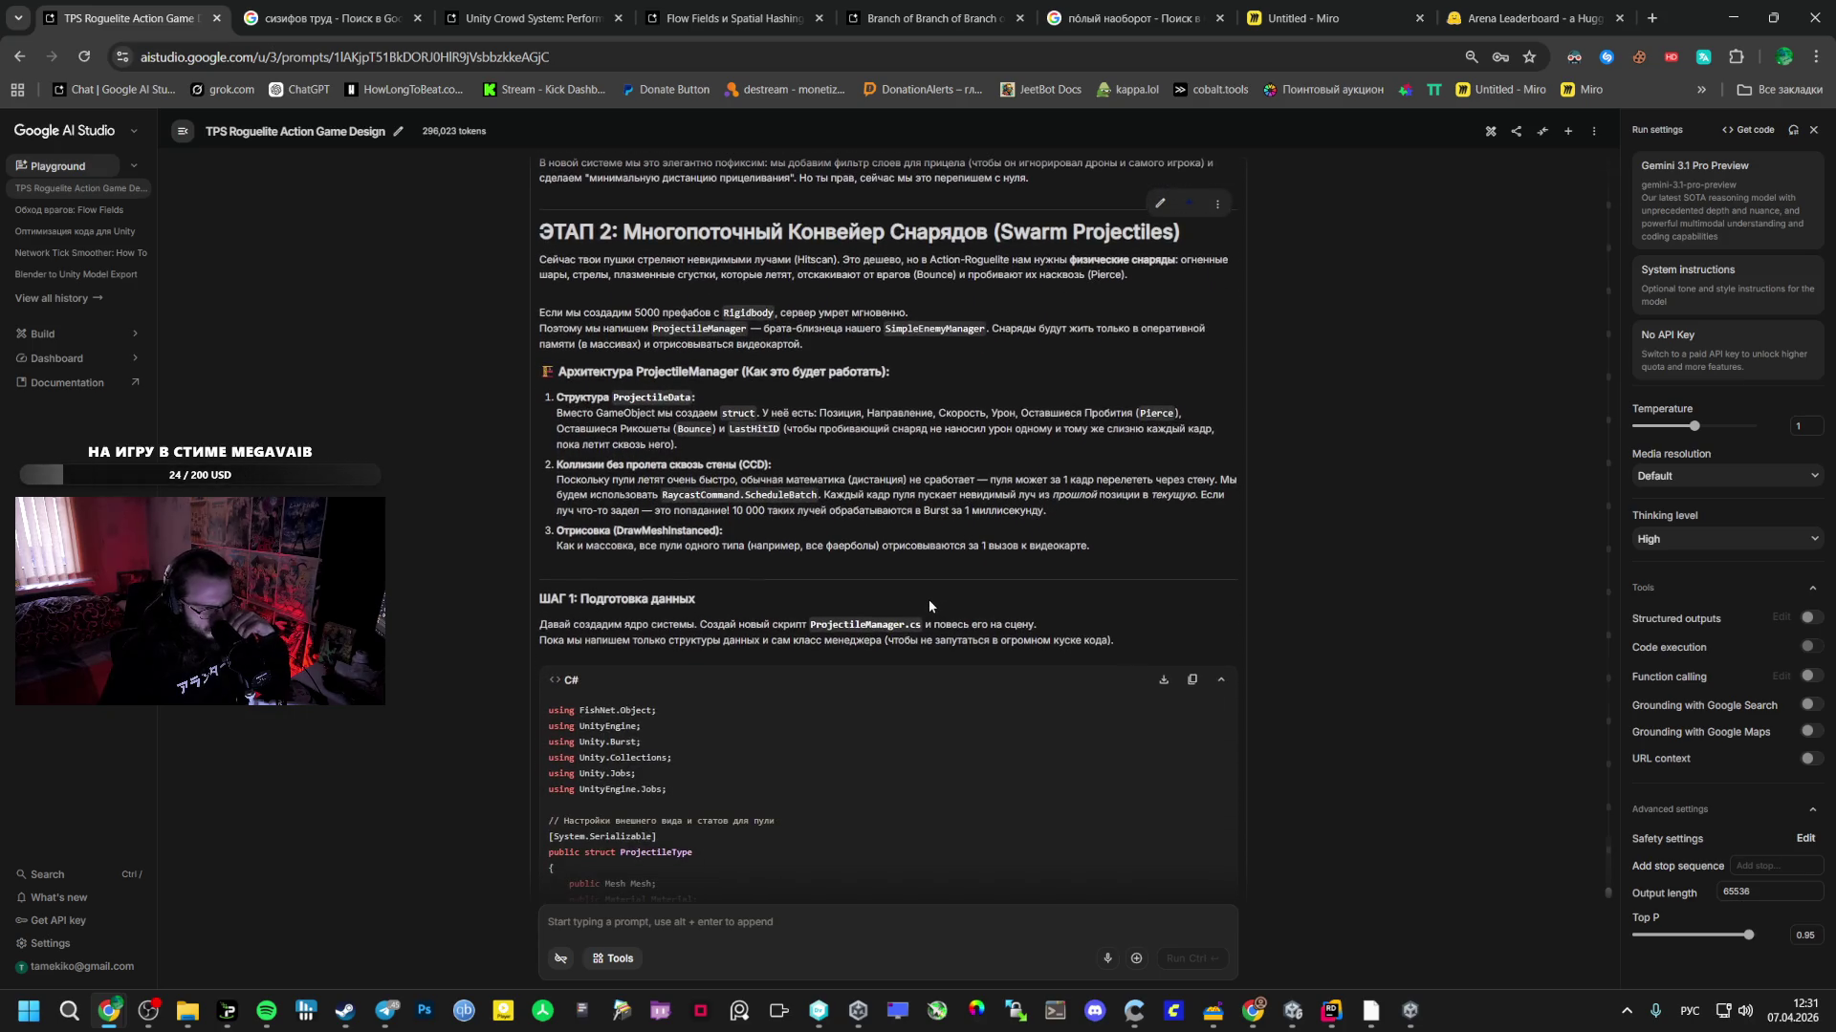
pyautogui.scroll(-1, 928, 605)
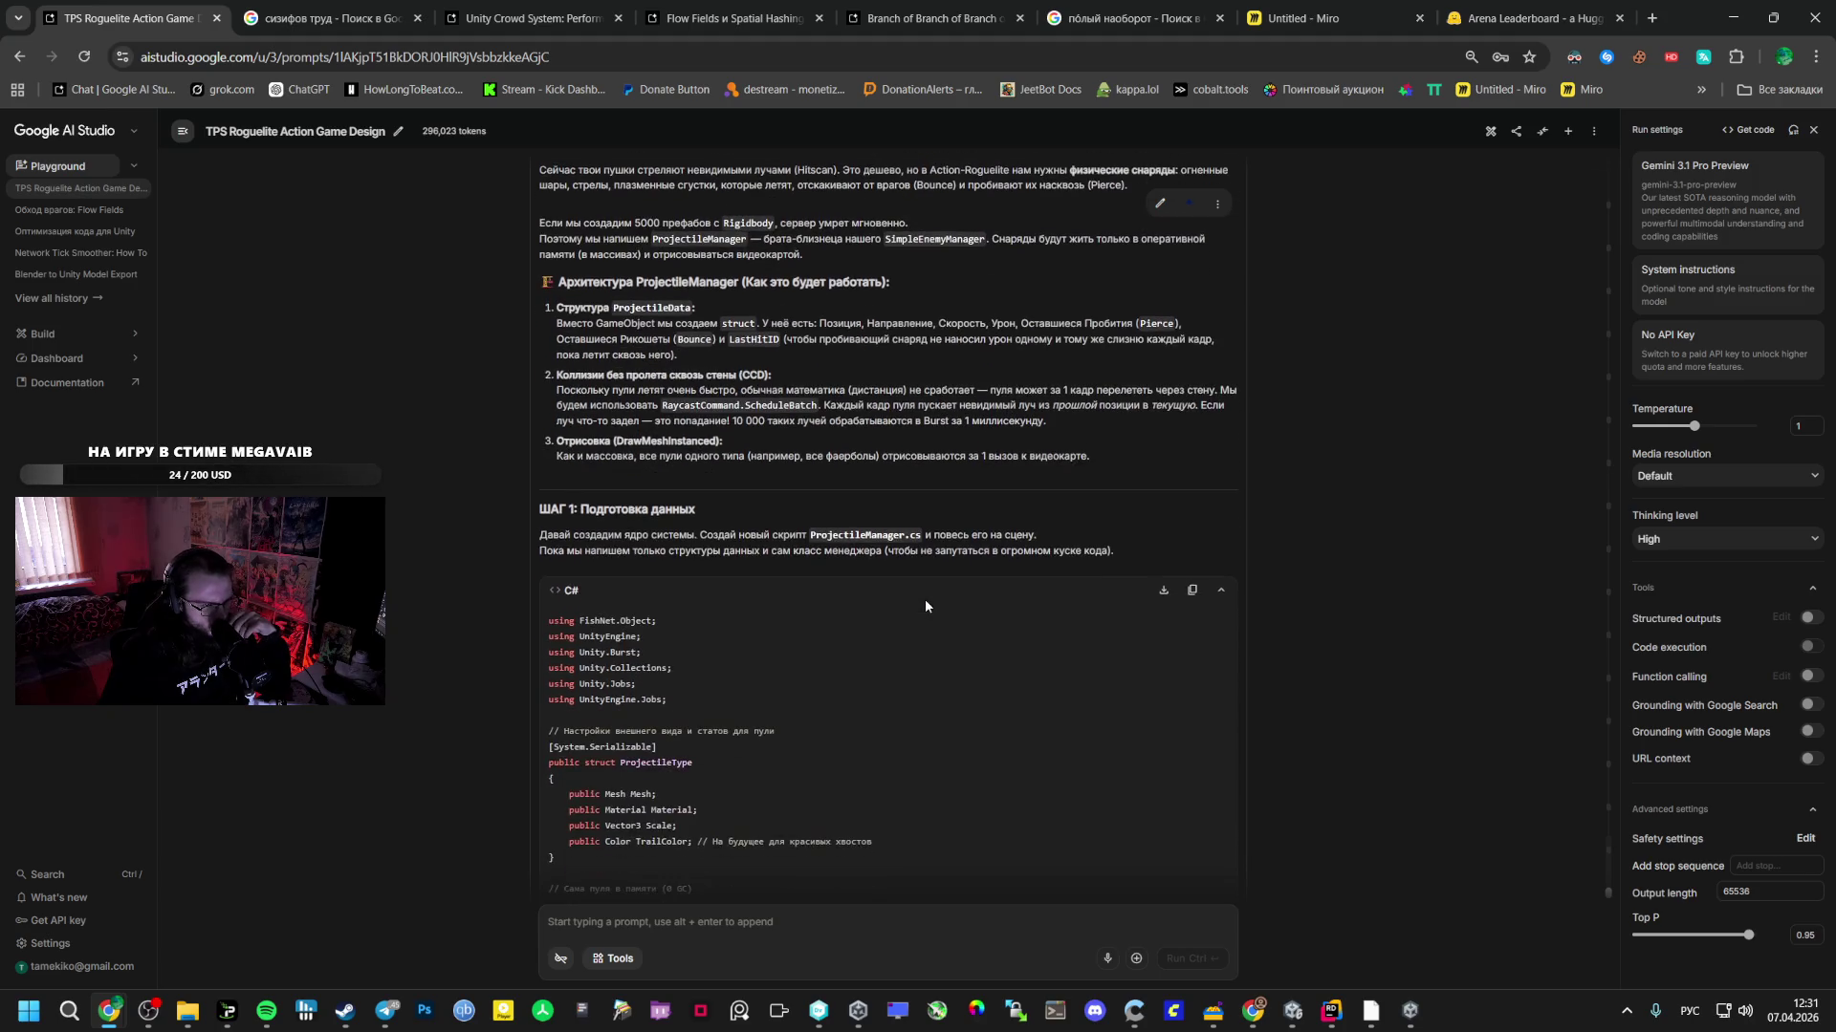
pyautogui.scroll(-1, 925, 607)
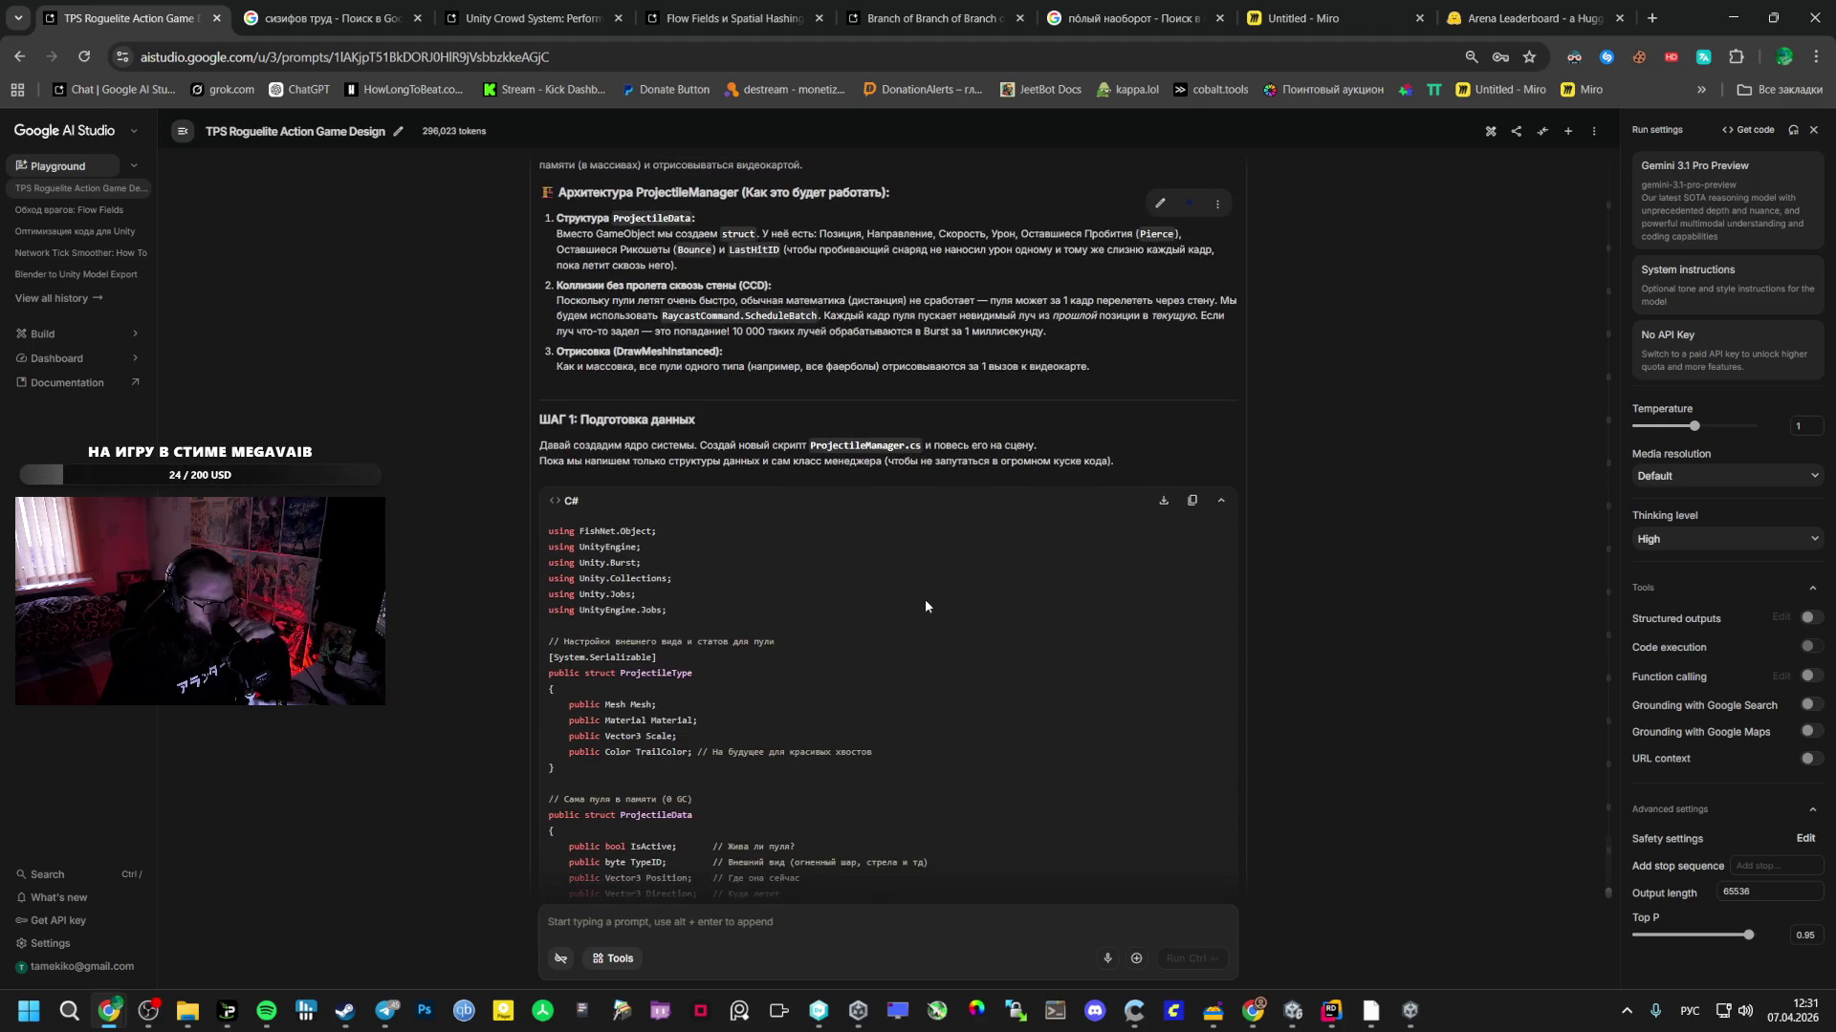
pyautogui.doubleClick(856, 446)
pyautogui.click(1292, 1011)
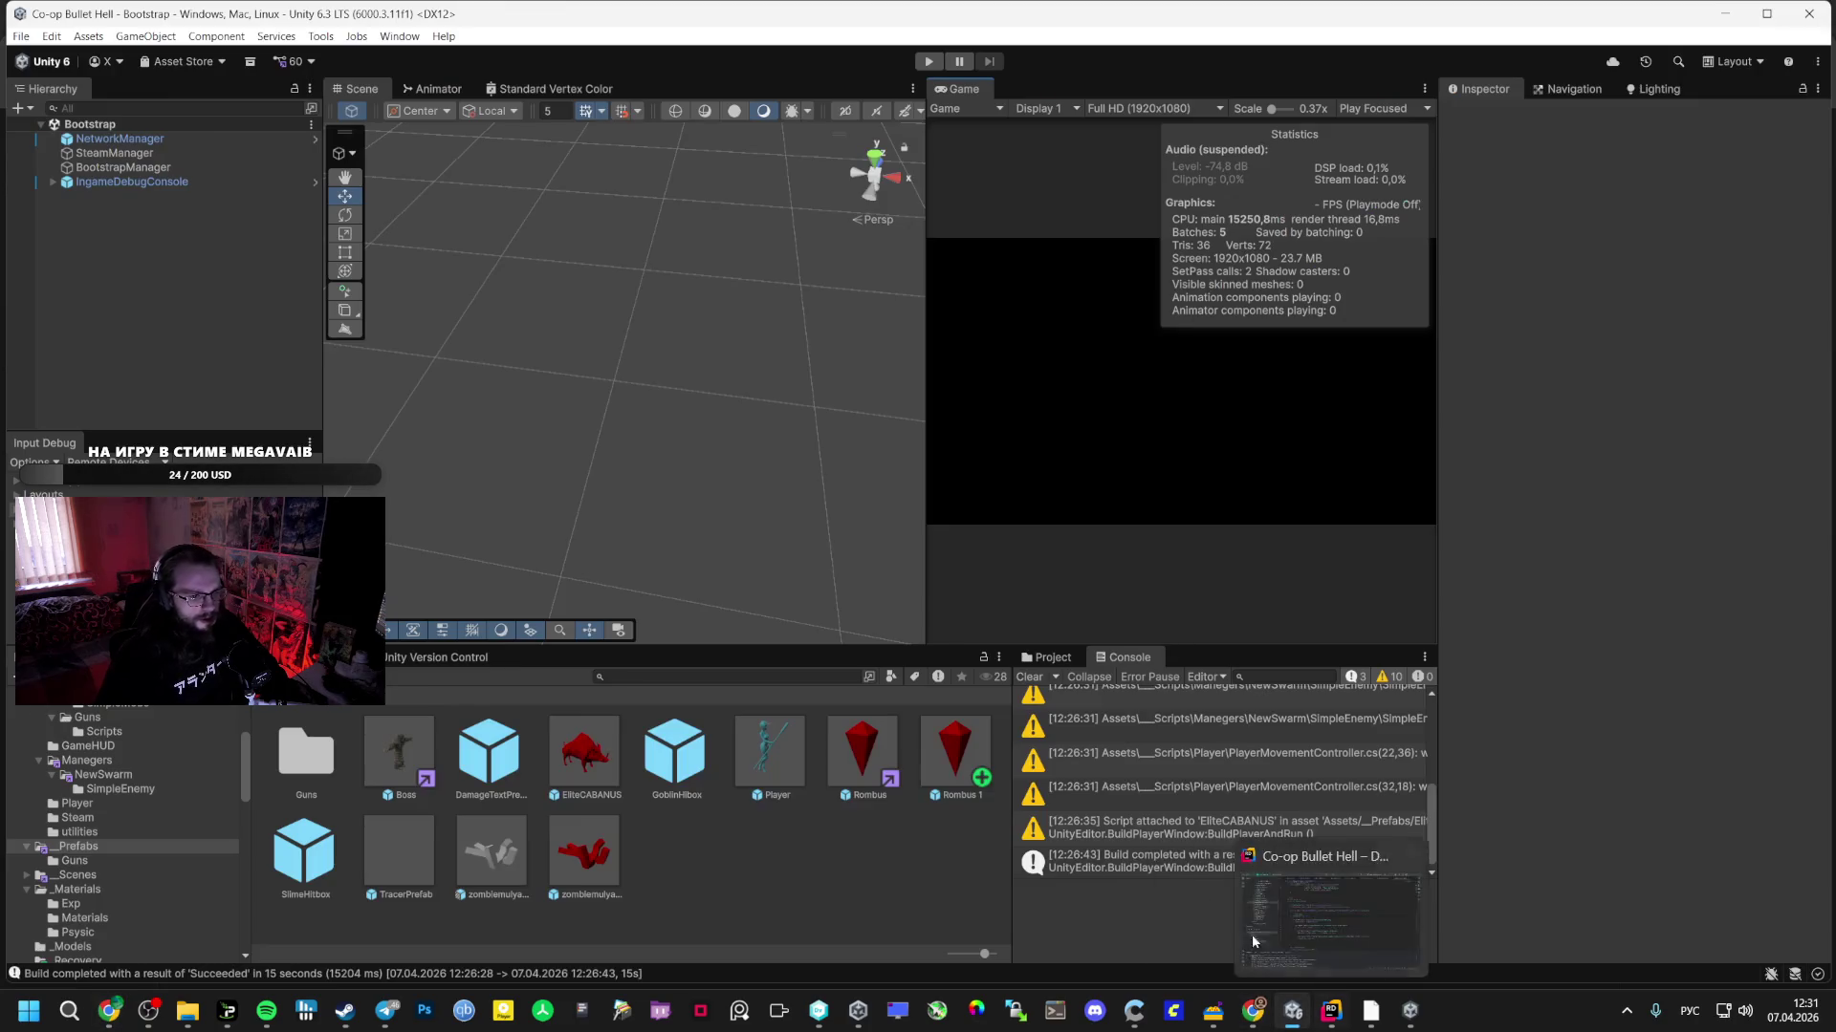
# - Open Pending Changes and type a check-in comment about enemies moving to logic with NavMesh
pyautogui.click(465, 654)
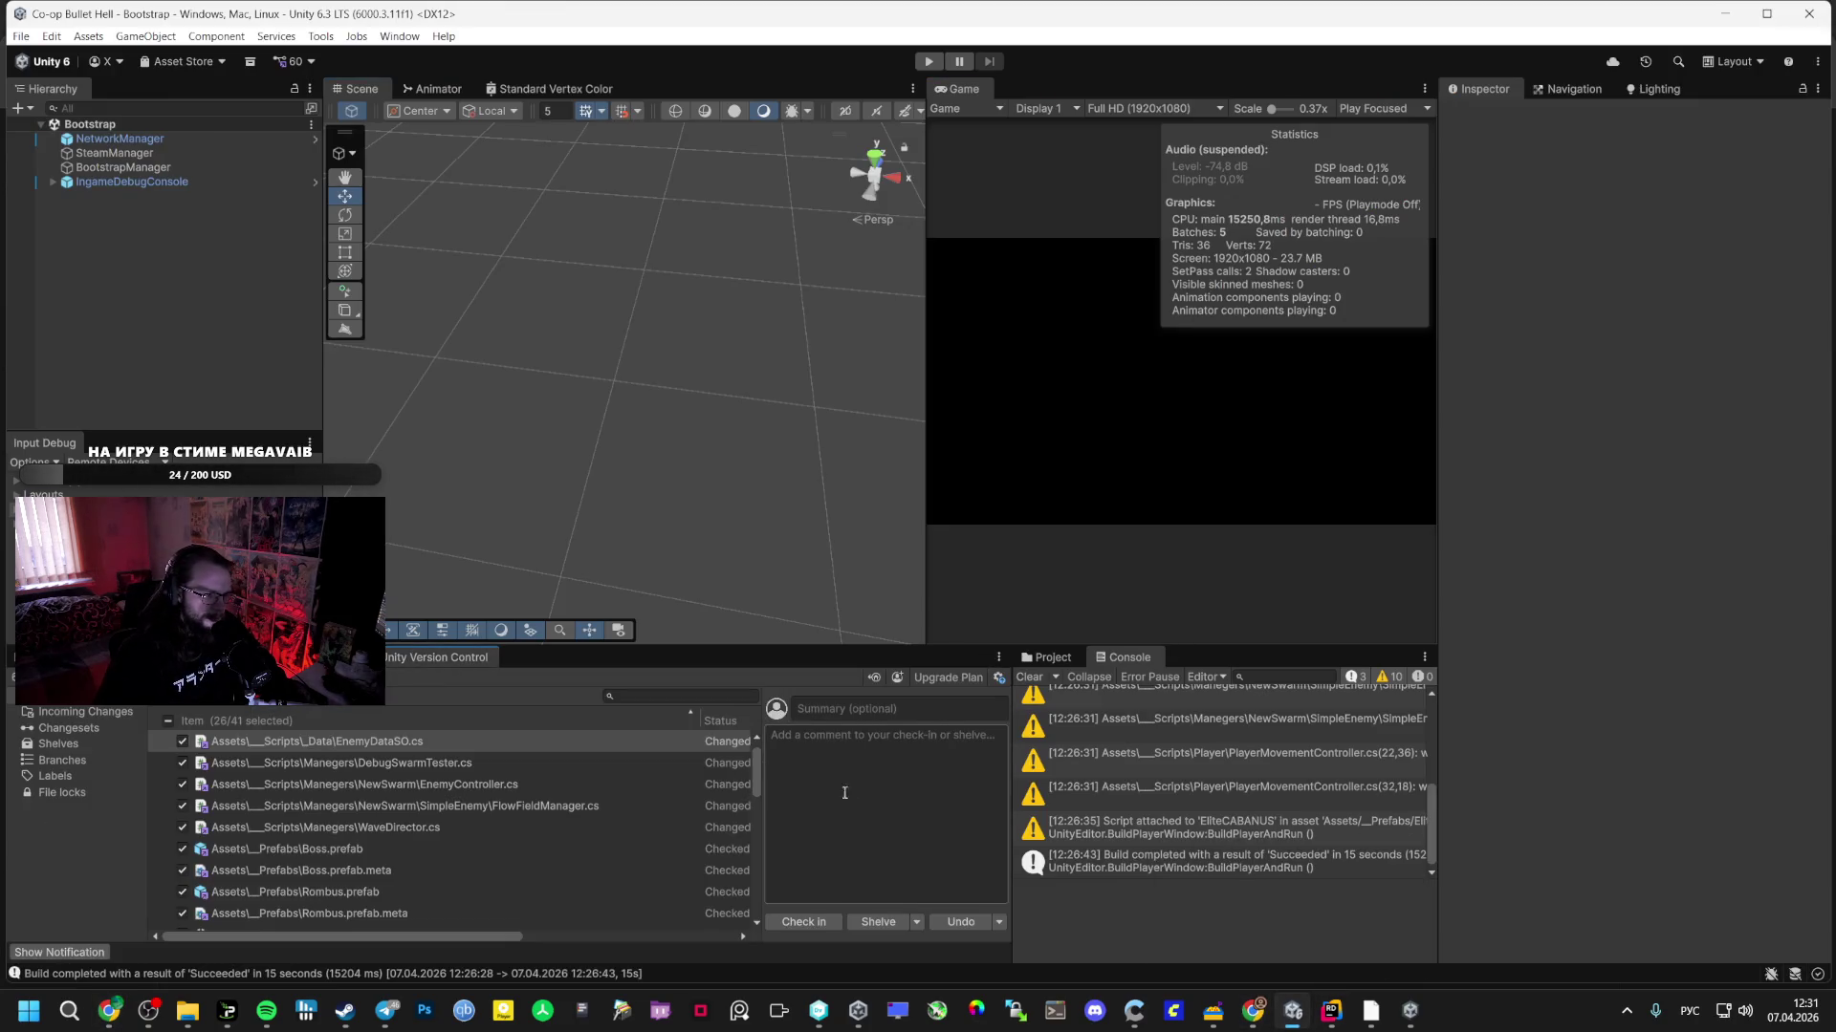
pyautogui.write('Враги в')
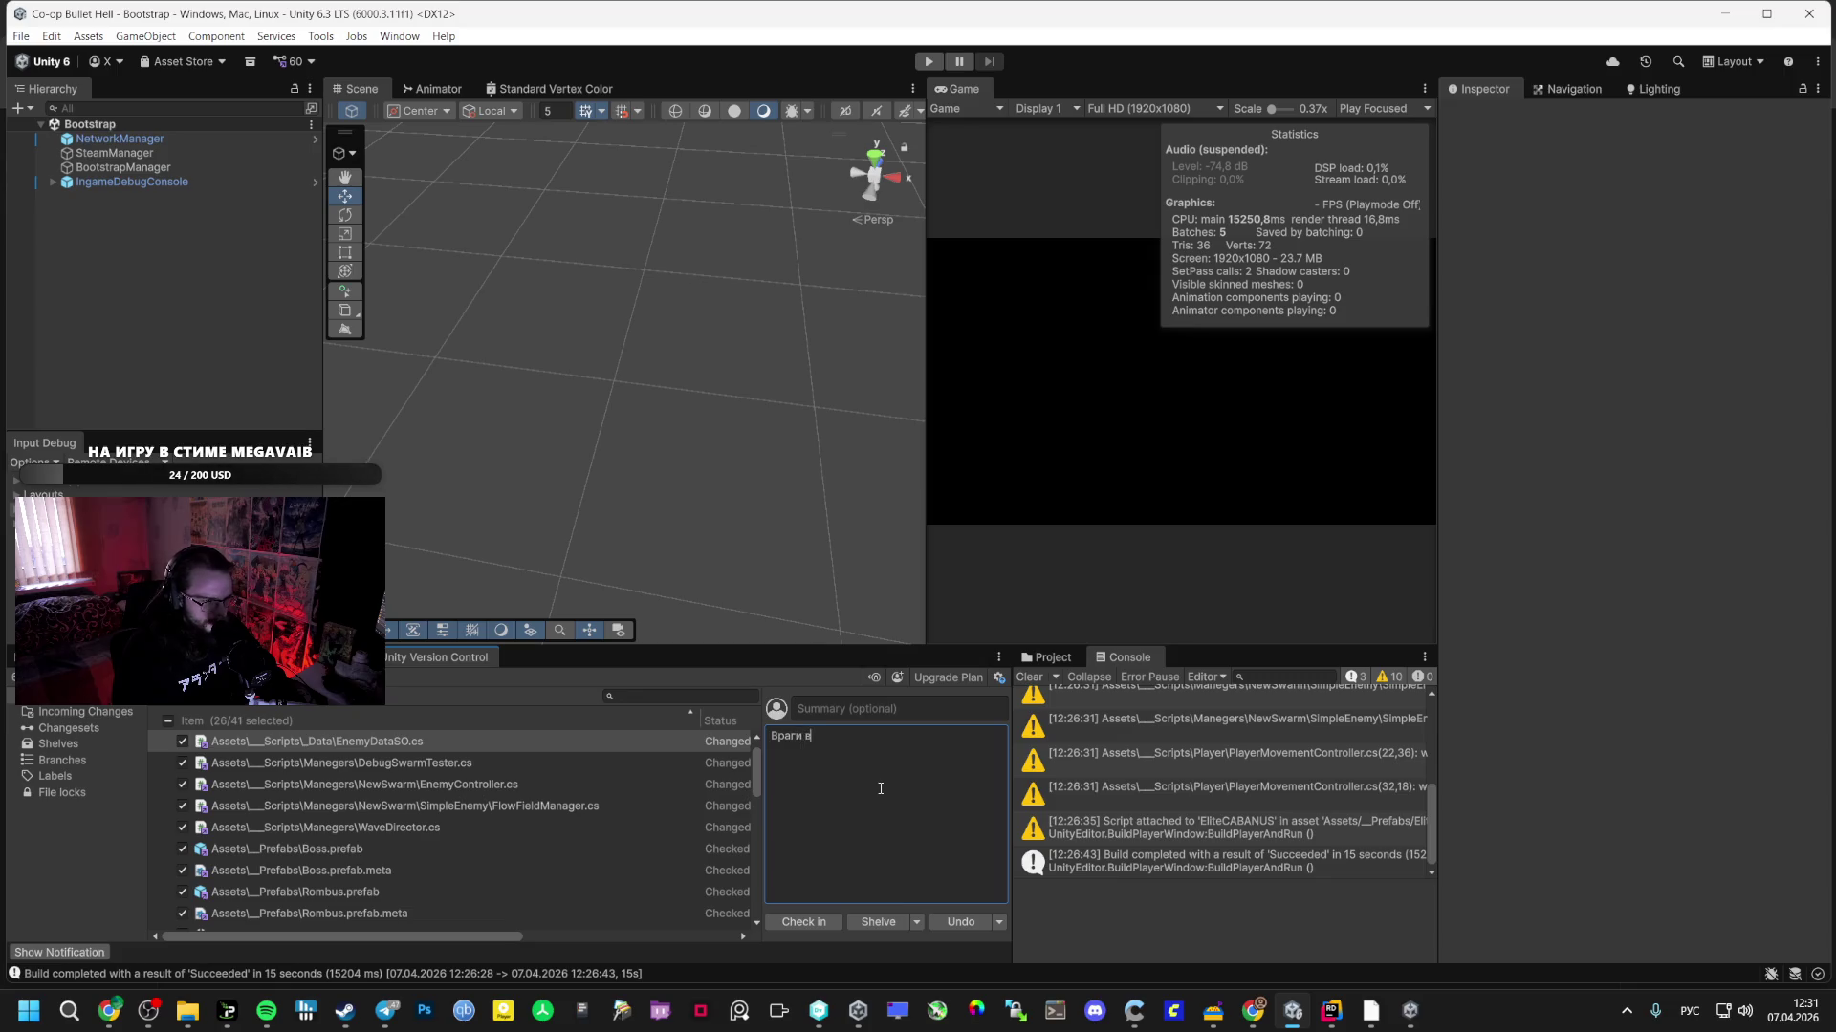
pyautogui.press('BackSpace')
pyautogui.write('переве')
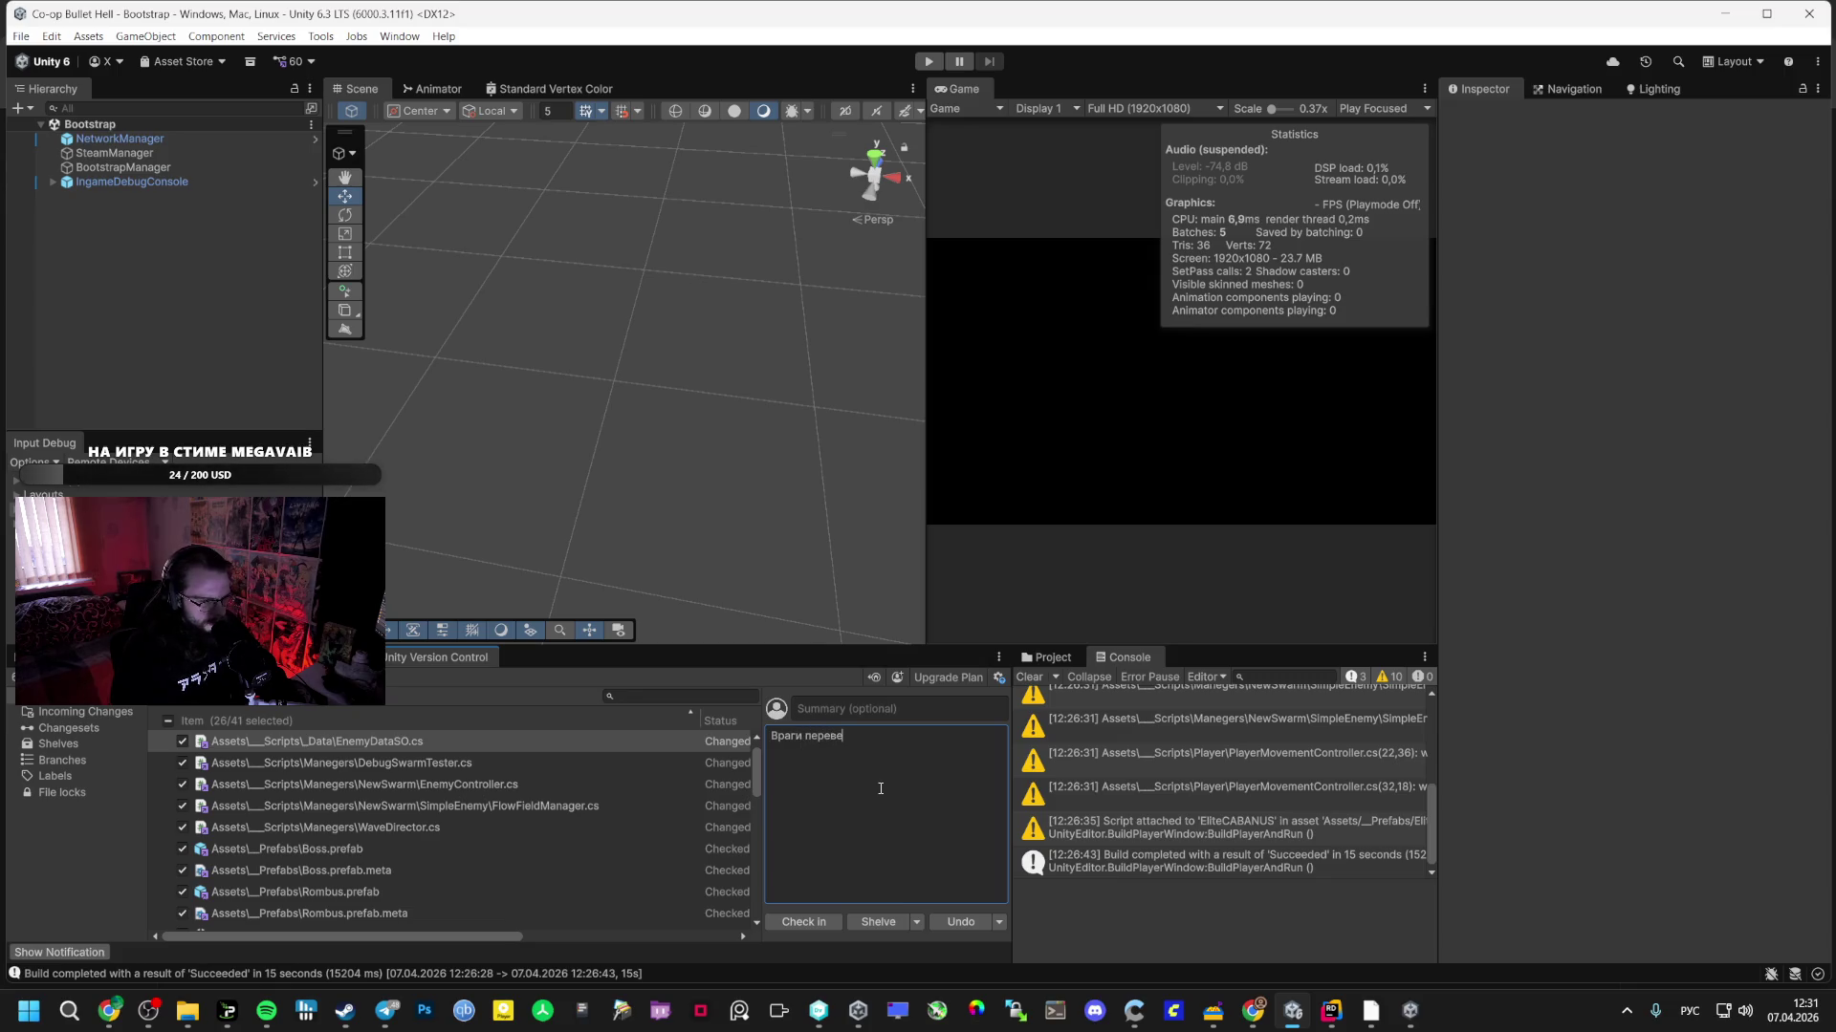
pyautogui.write('дены на')
pyautogui.write(' логику')
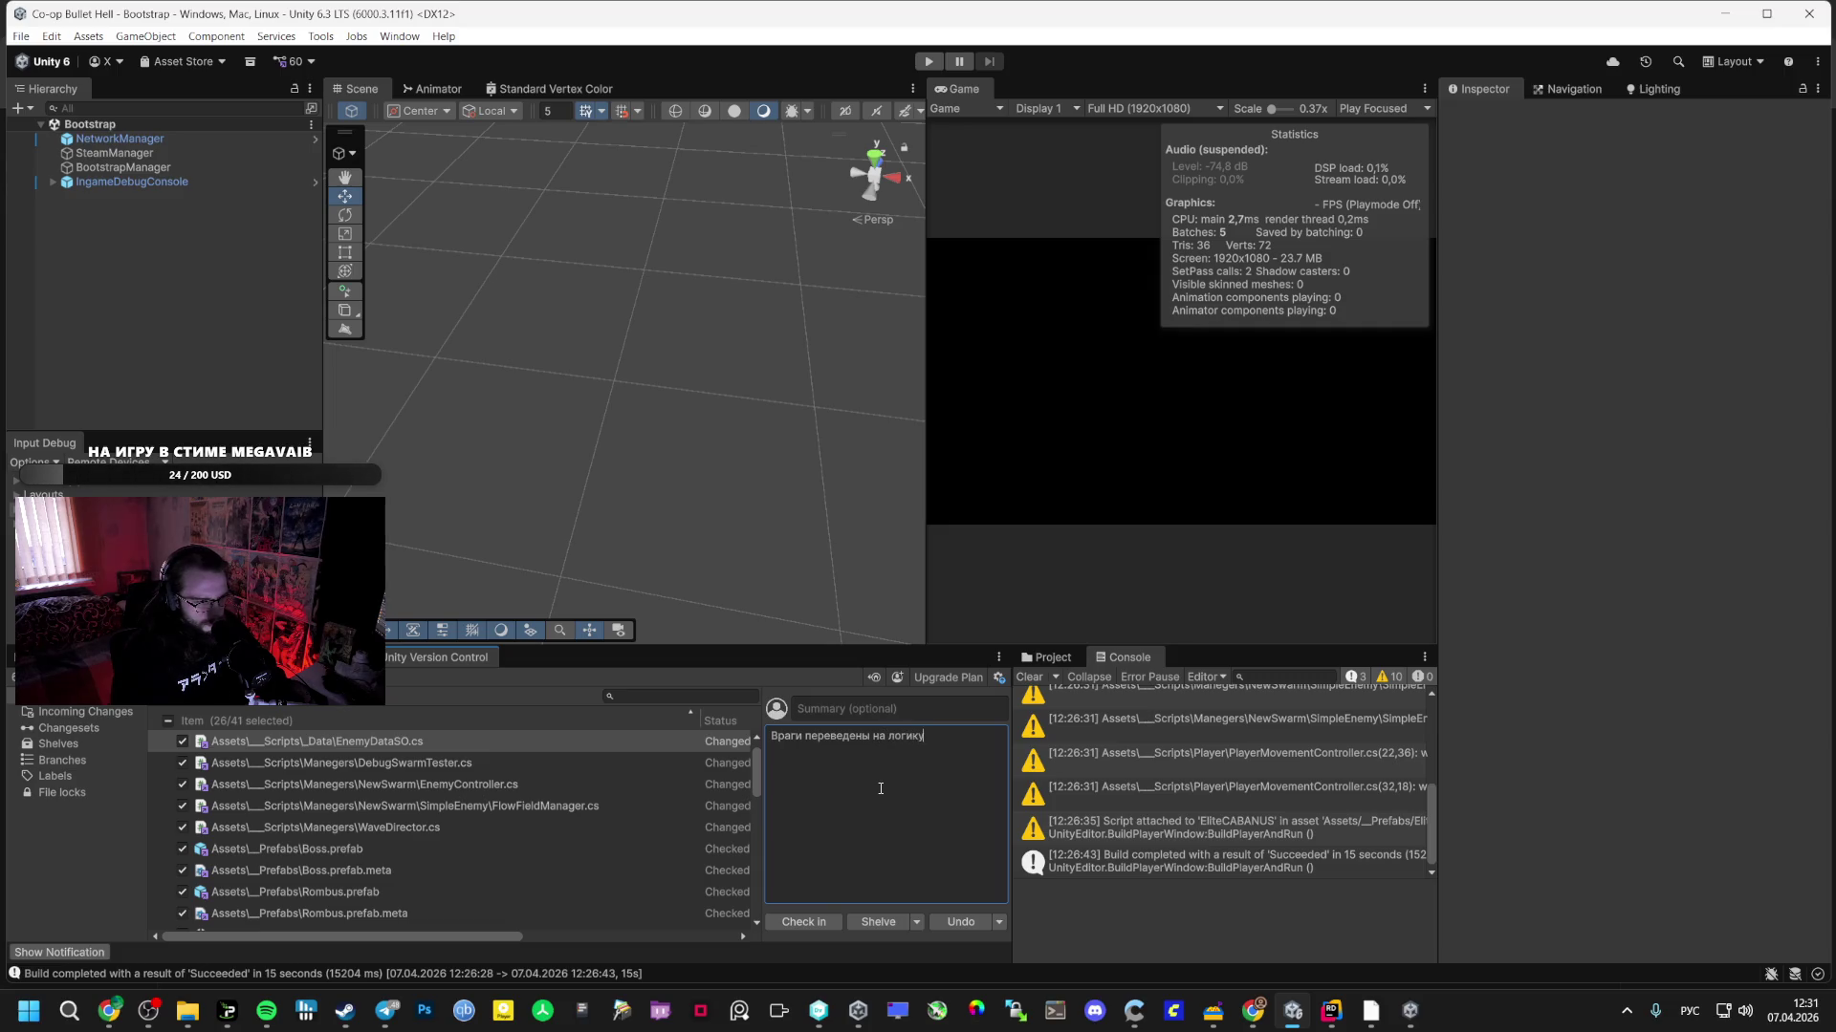
pyautogui.write(', с фи')
pyautogui.write('на')
pyautogui.write('ют Nav')
pyautogui.write('mesh')
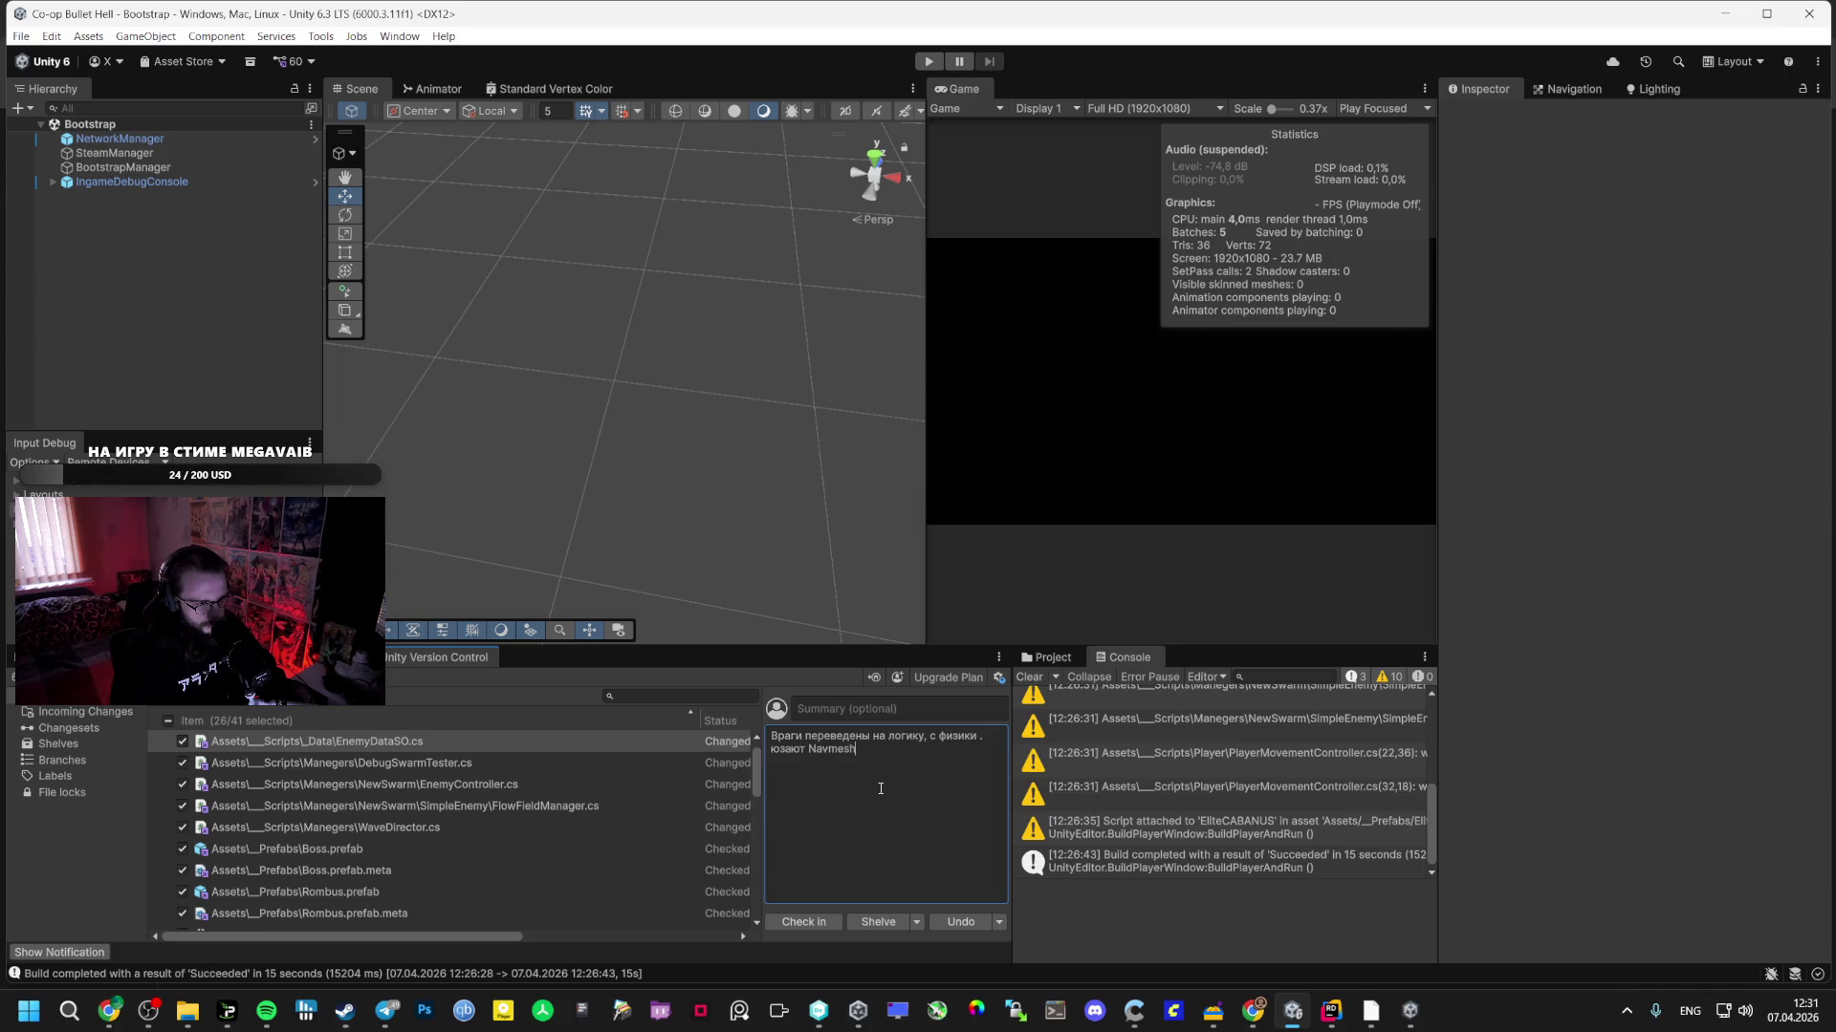
pyautogui.write('УМНЫЕ) ')
pyautogui.write('ДА')
pyautogui.write(')')
pyautogui.write('ЕЩЕ')
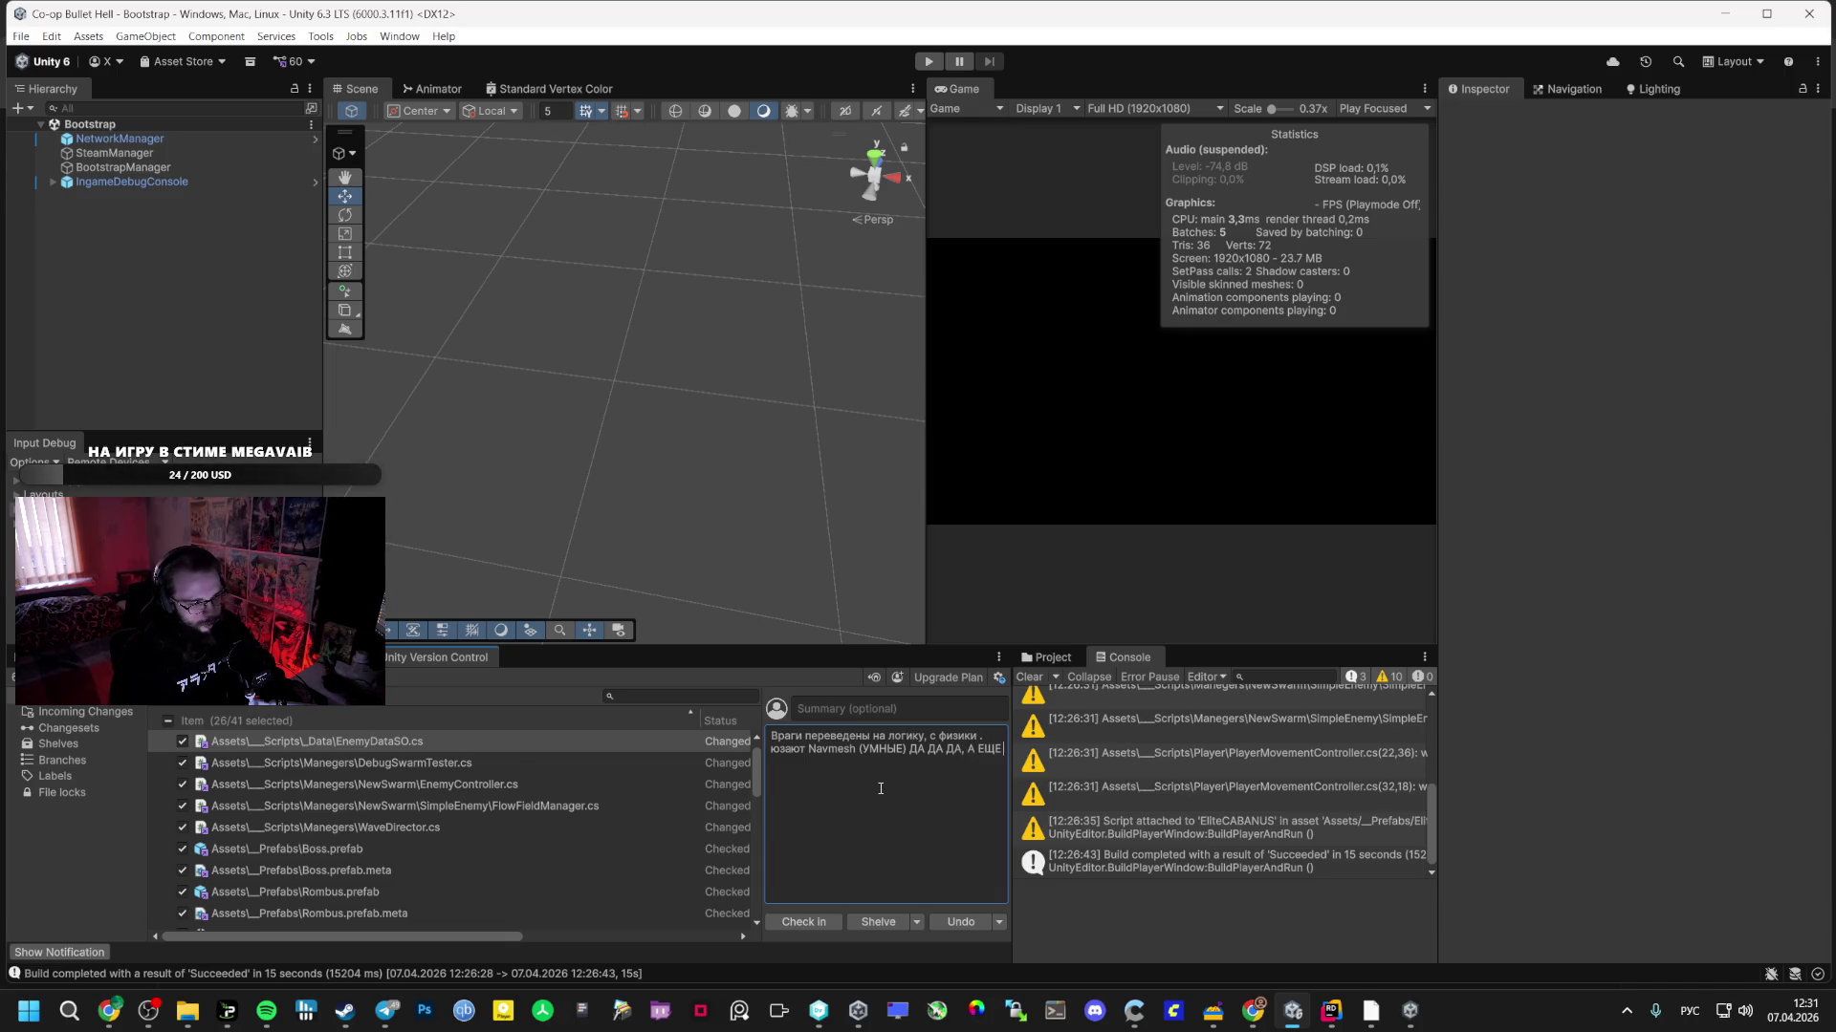
pyautogui.write('С ТЕПЕРЬ')
pyautogui.write(' КАРЛИК')
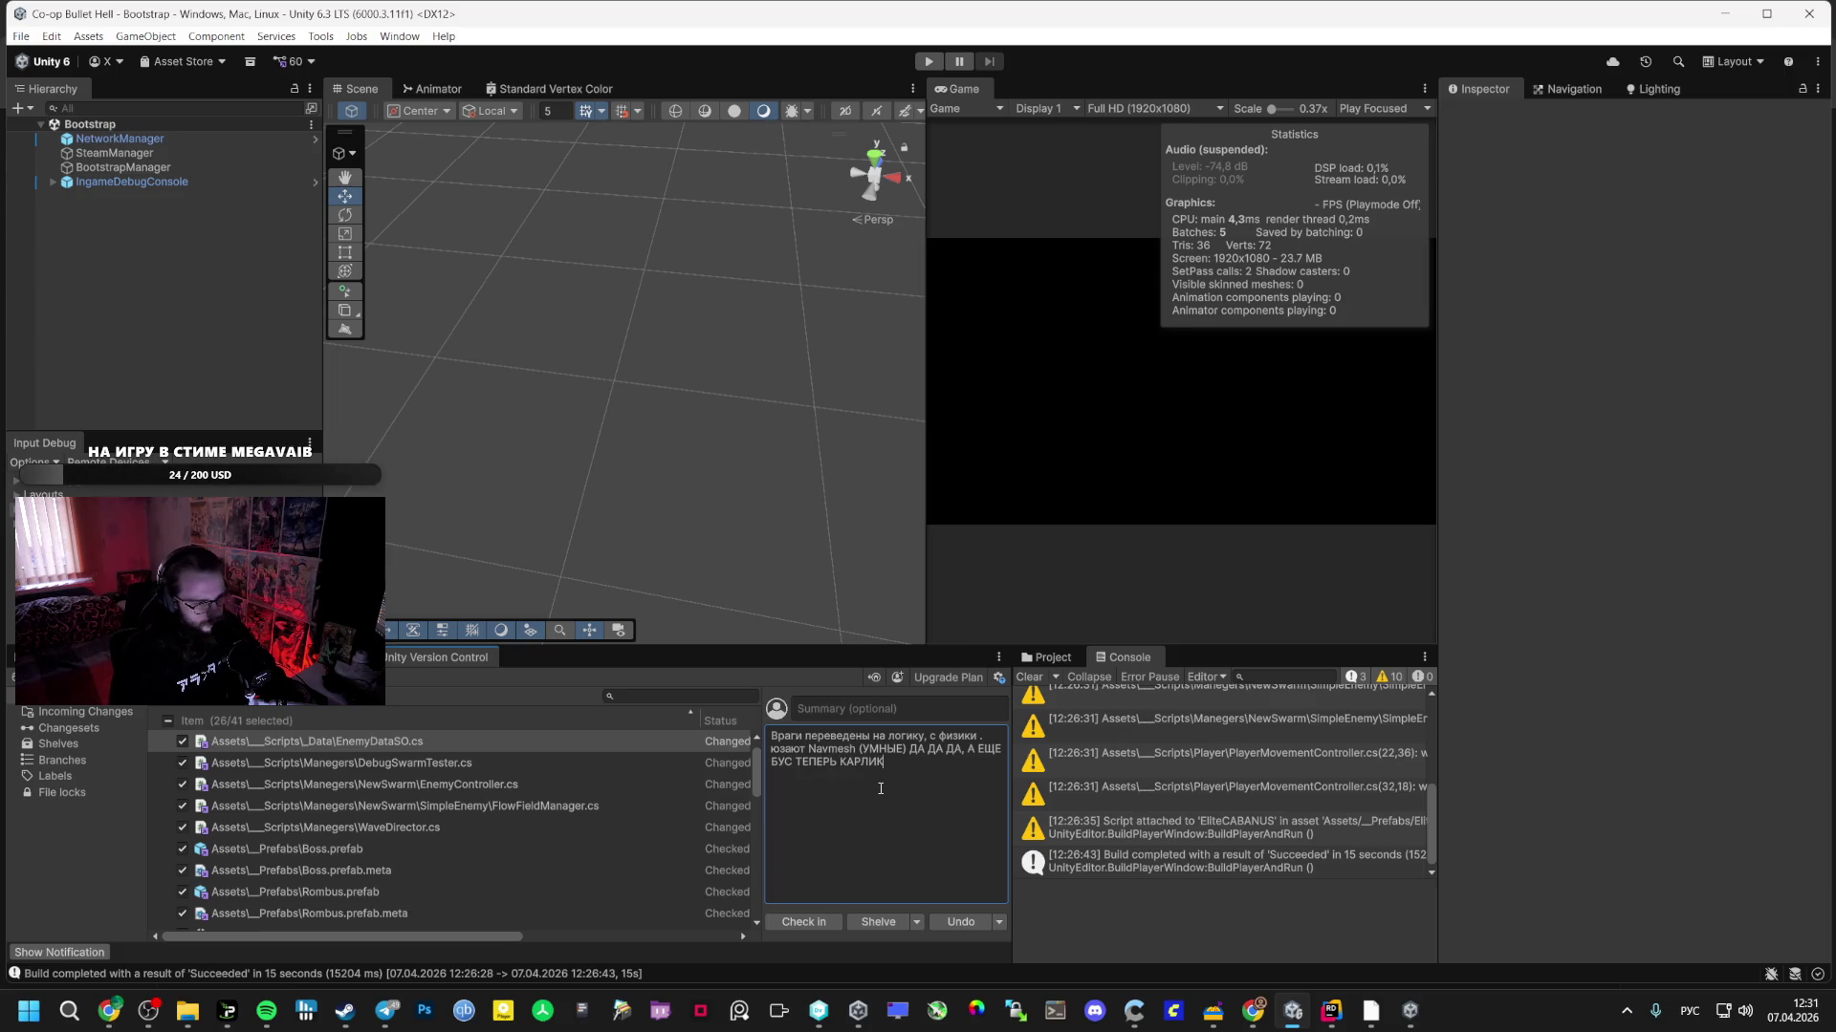
pyautogui.write(', А ЕЩЕ')
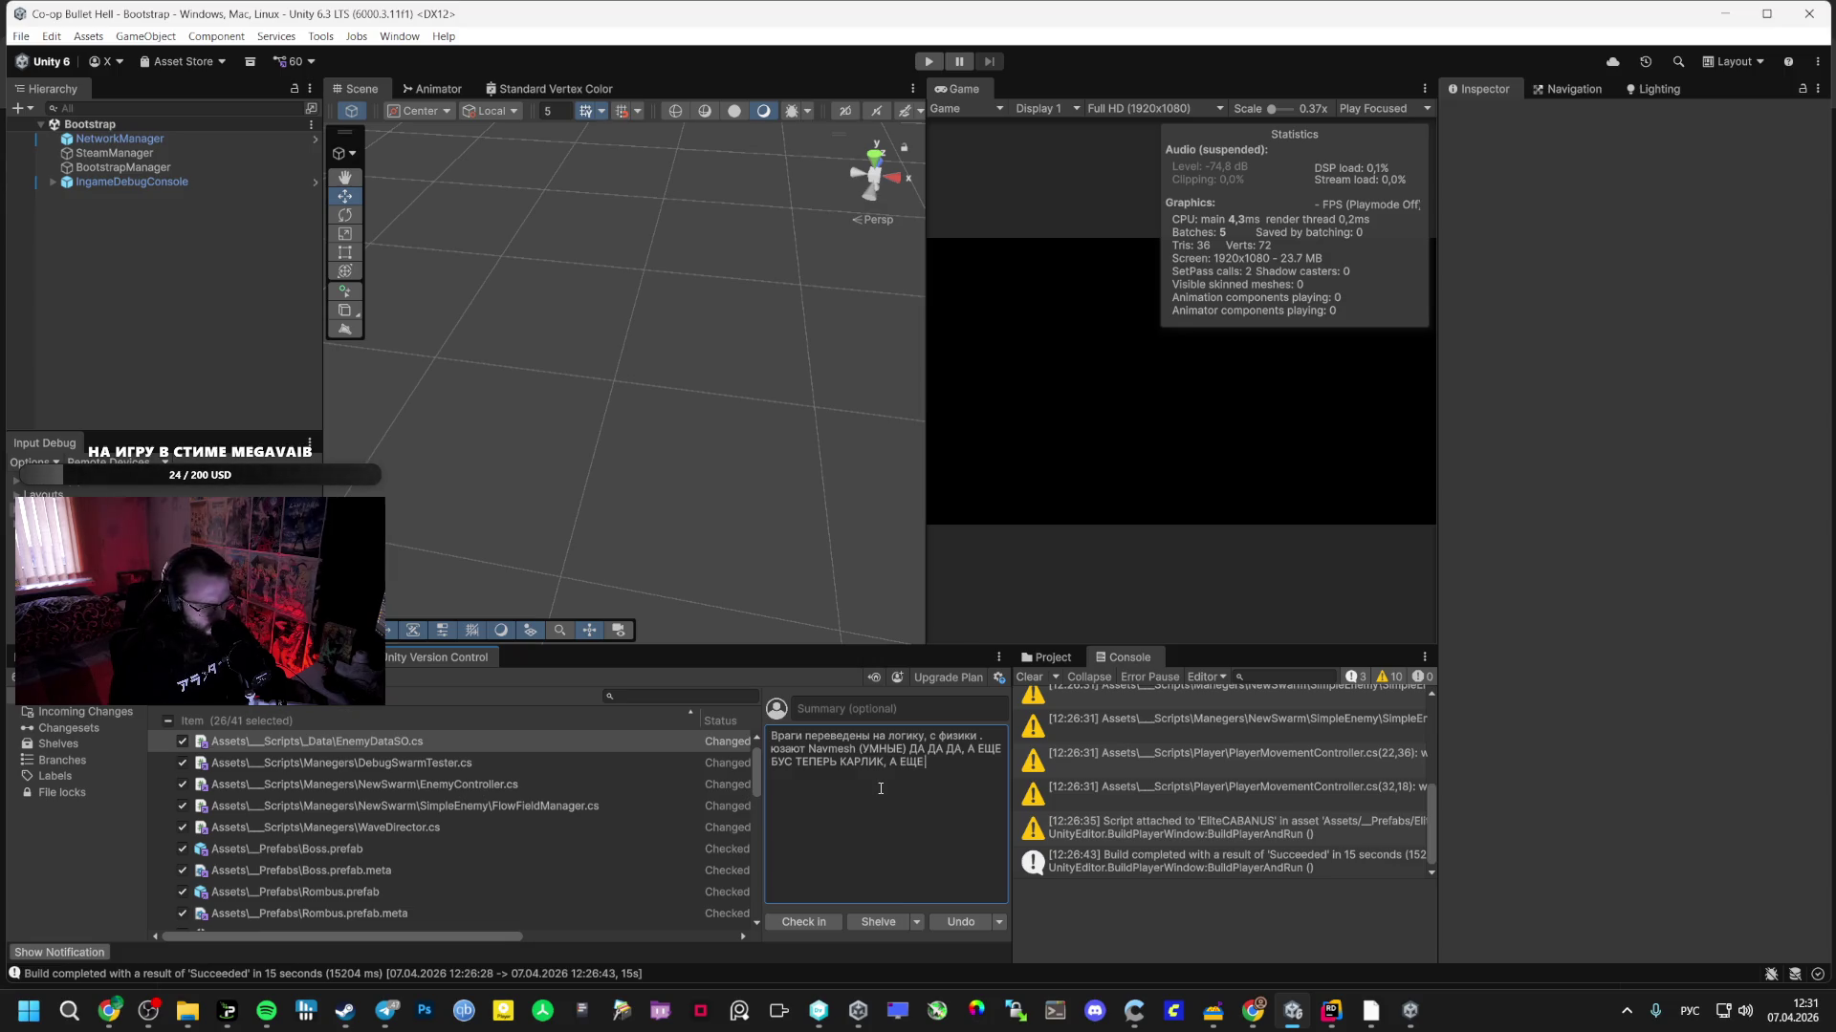
pyautogui.click(1331, 1011)
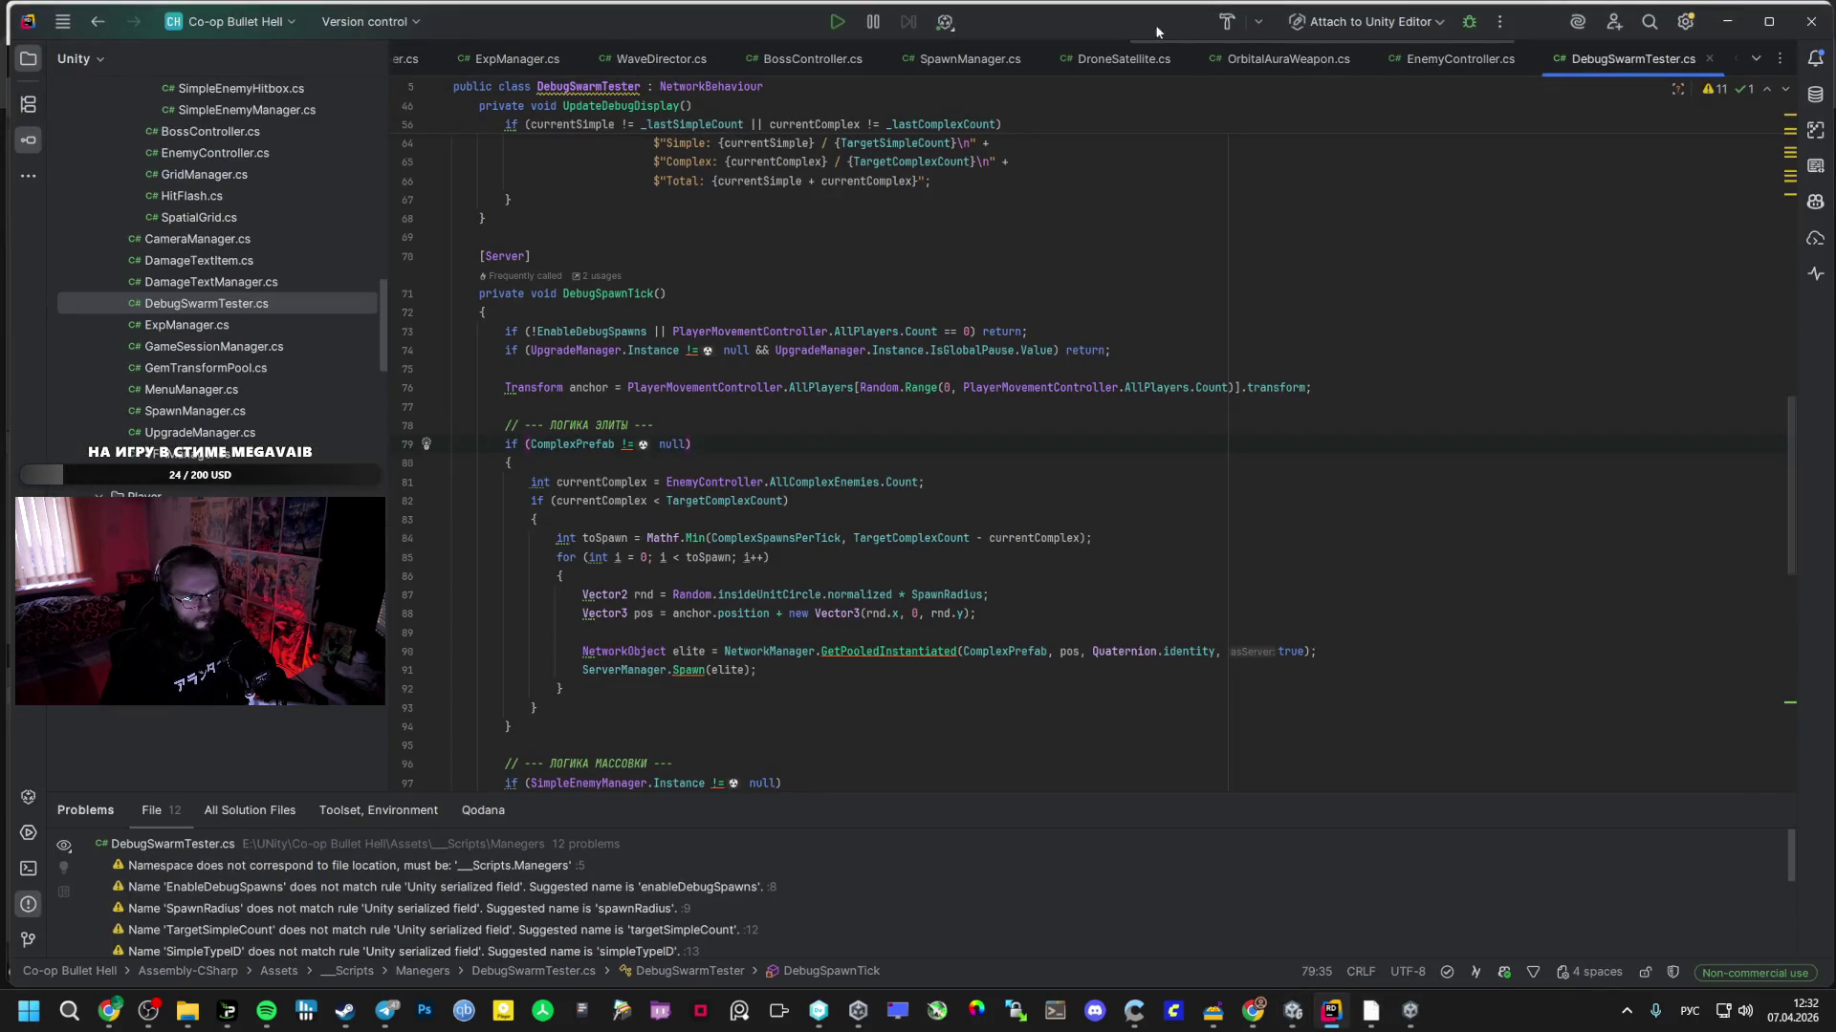
# - Open WaveDirector.cs in Rider and scroll through its code to review it
pyautogui.scroll(8, 223, 279)
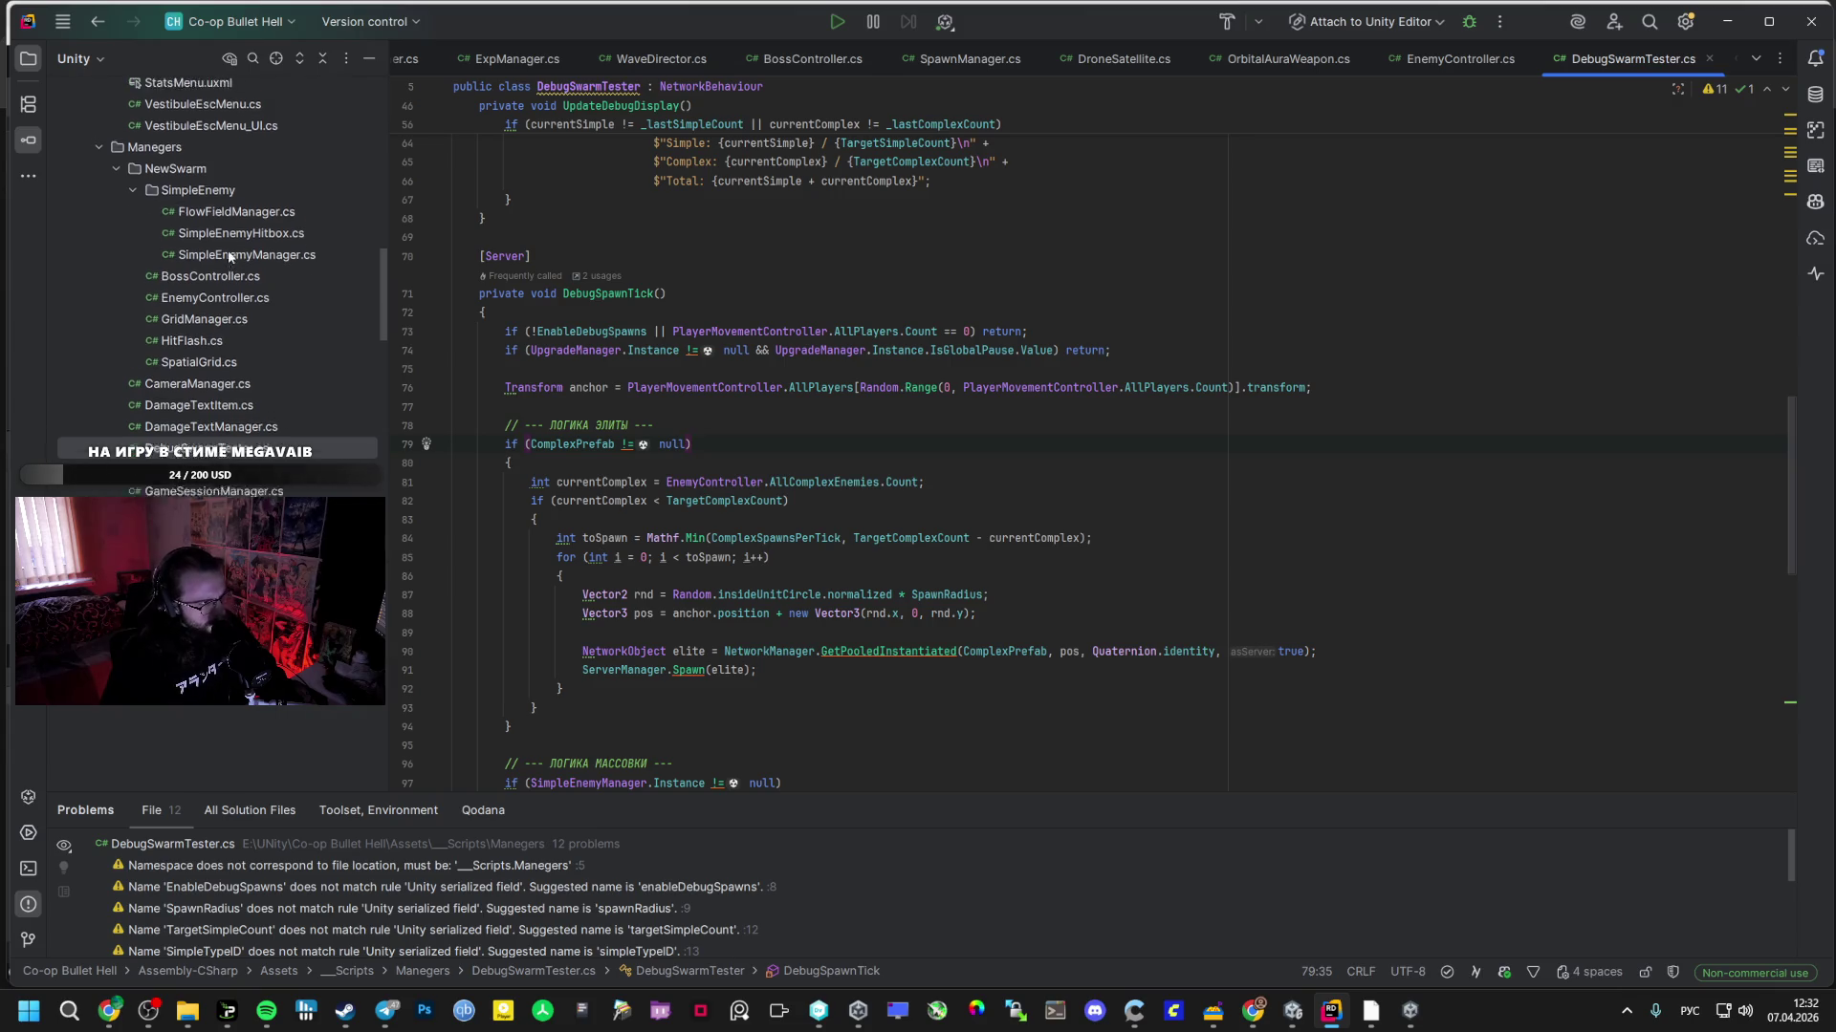
pyautogui.scroll(-10, 250, 284)
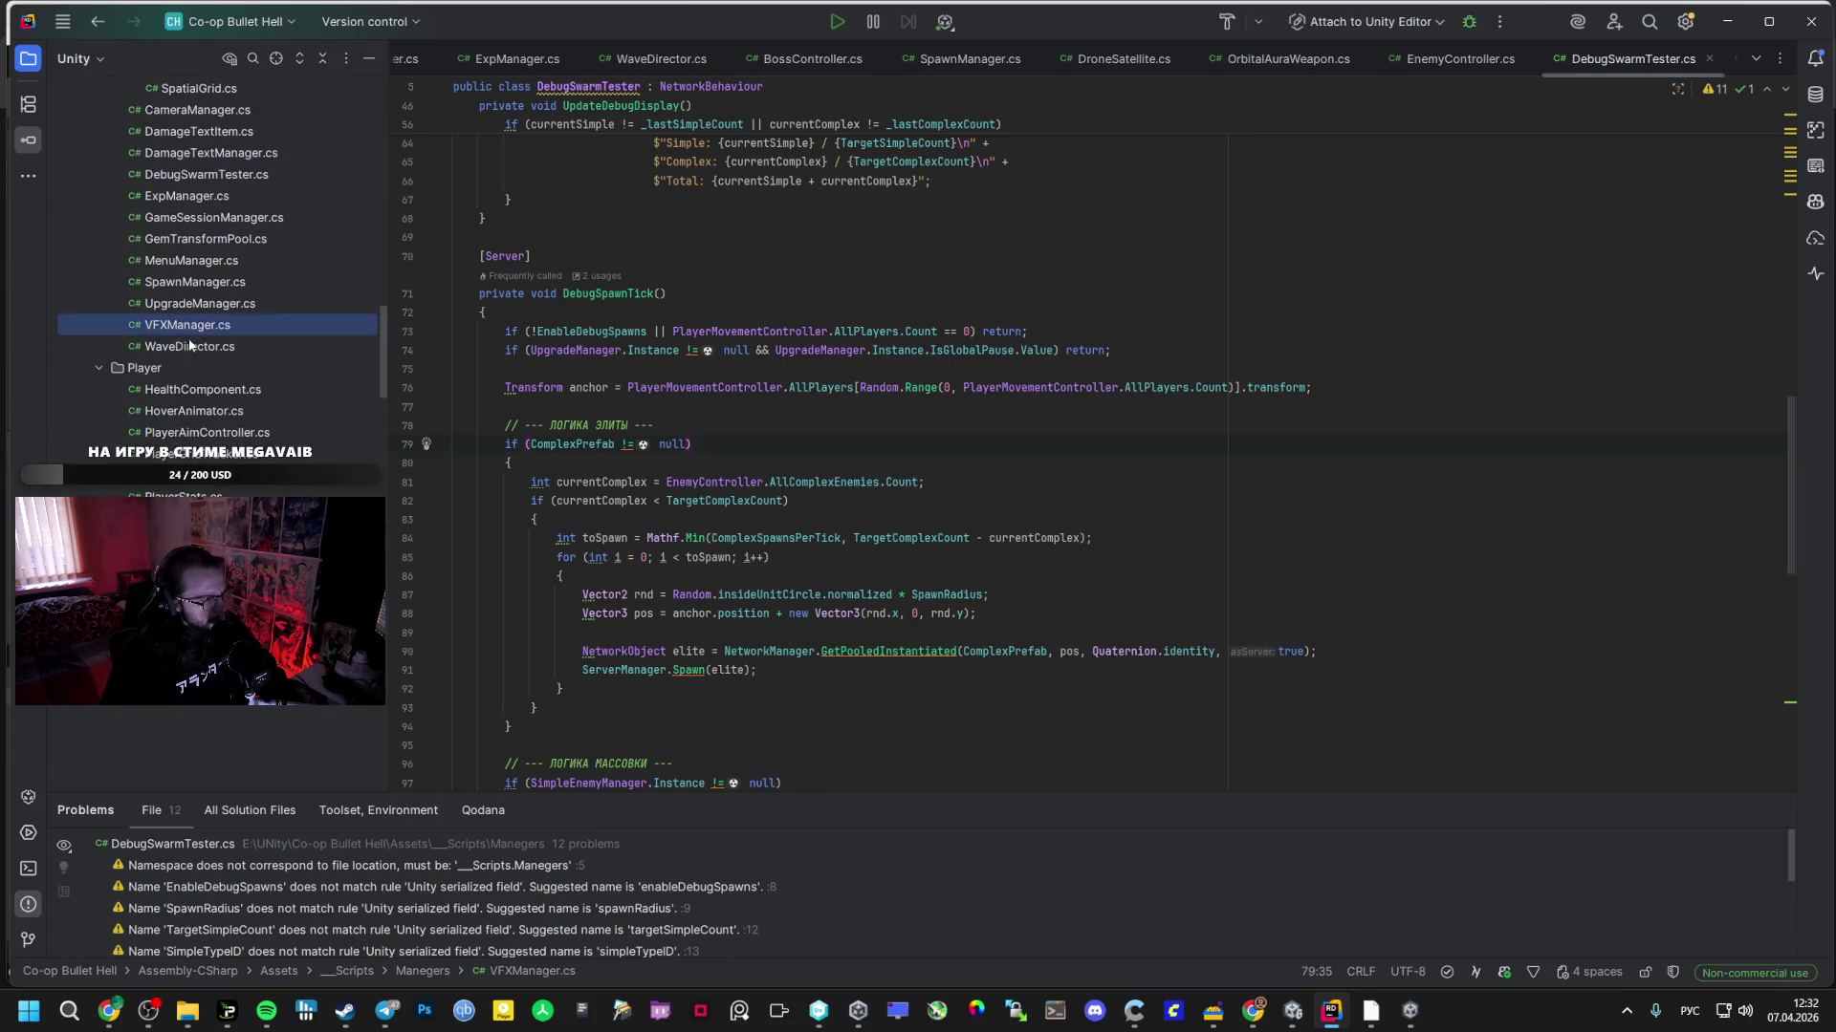
pyautogui.doubleClick(190, 347)
pyautogui.click(593, 561)
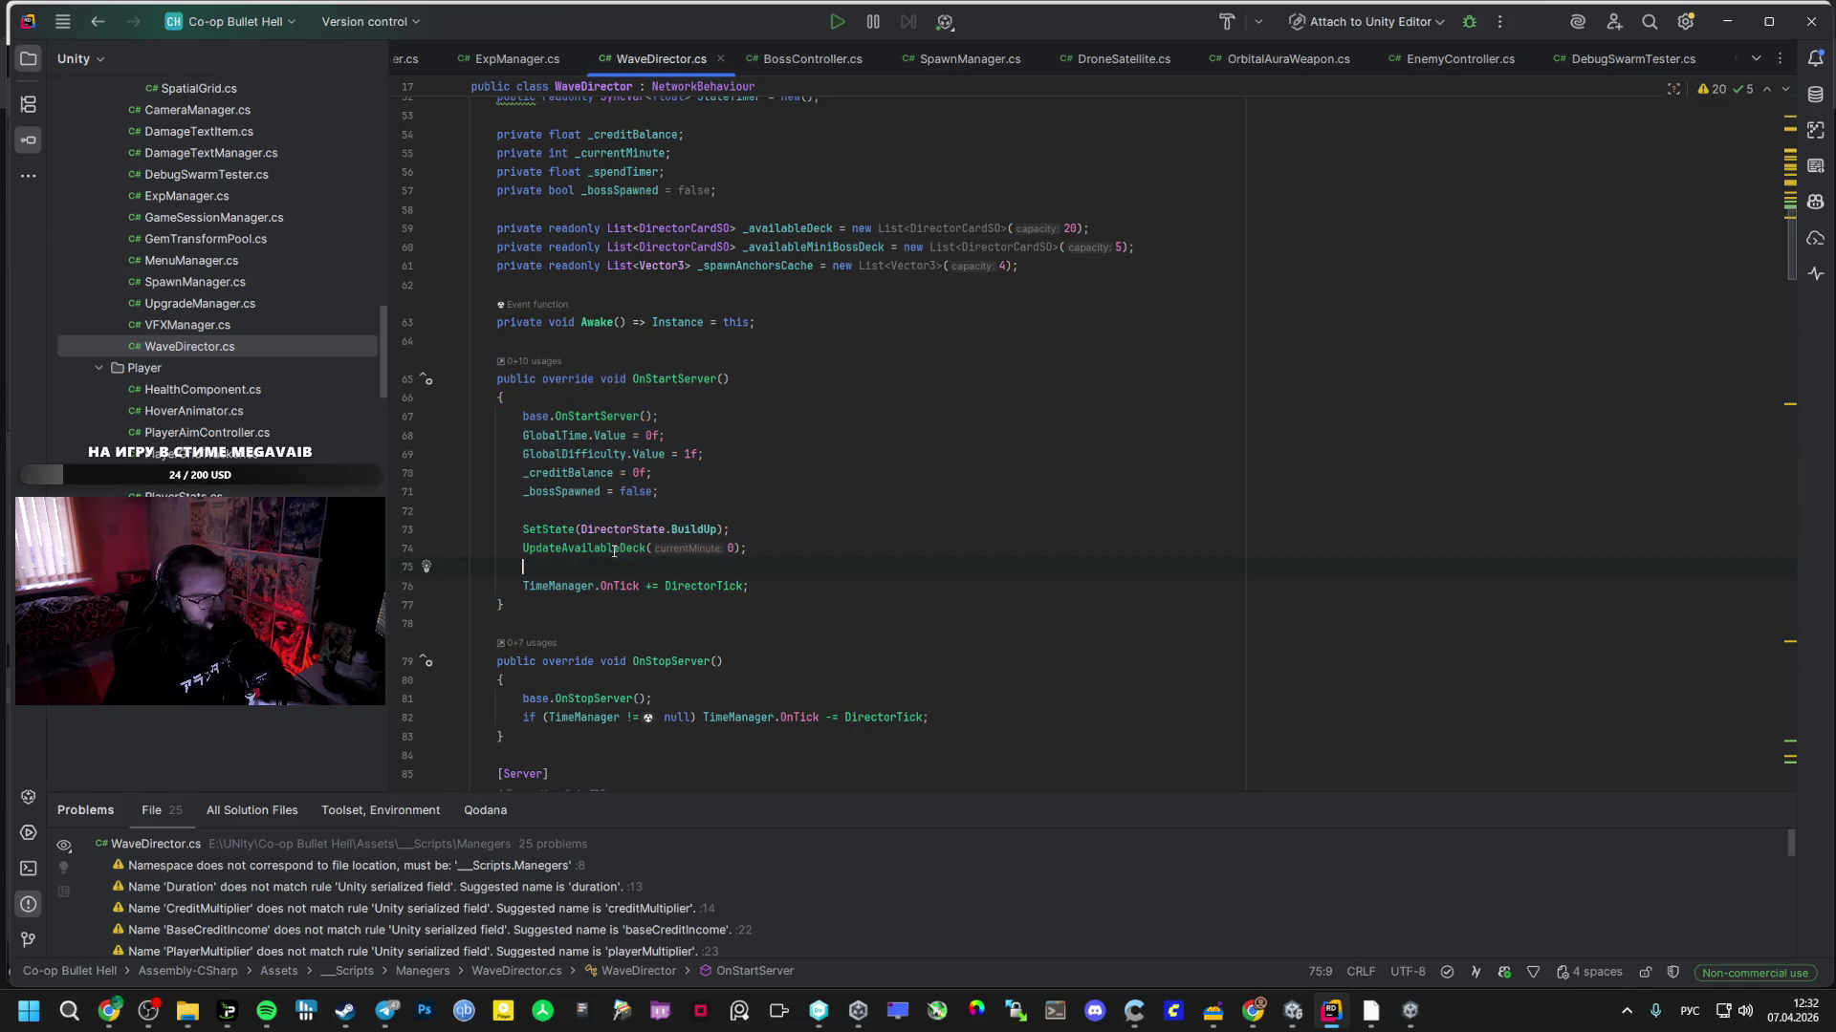
pyautogui.scroll(-20, 615, 548)
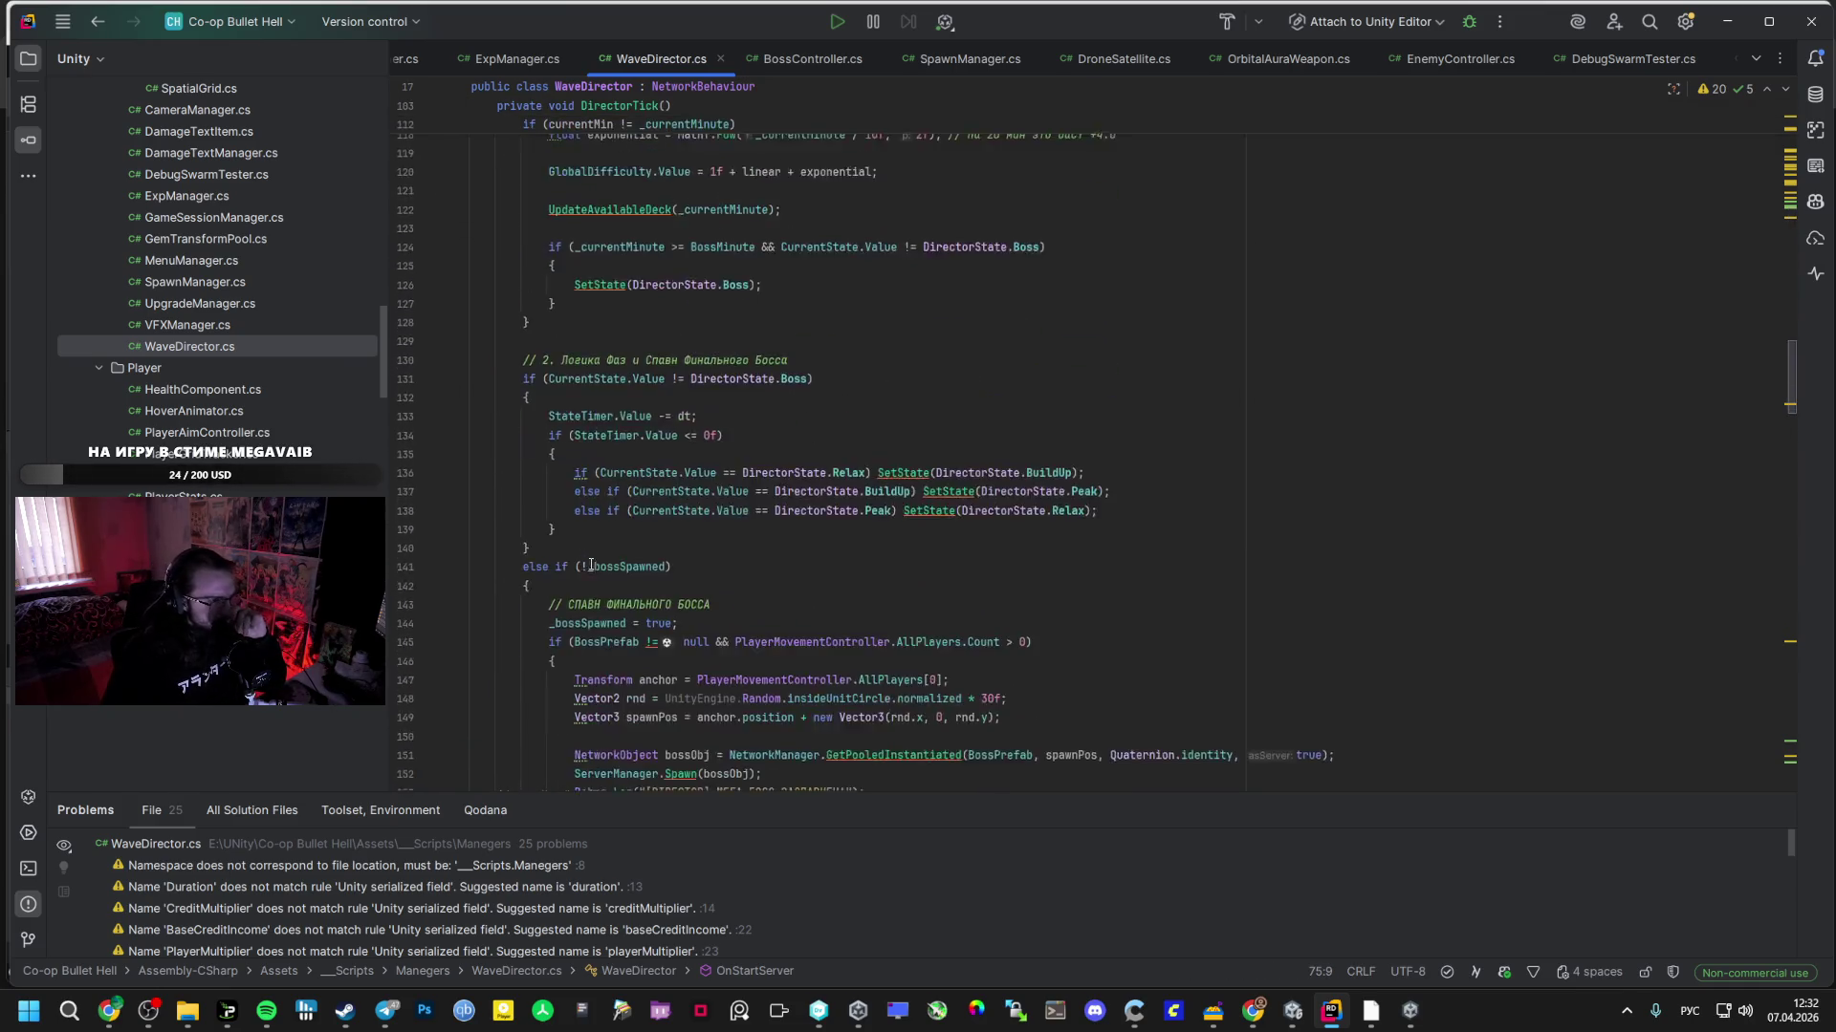
pyautogui.scroll(-13, 586, 587)
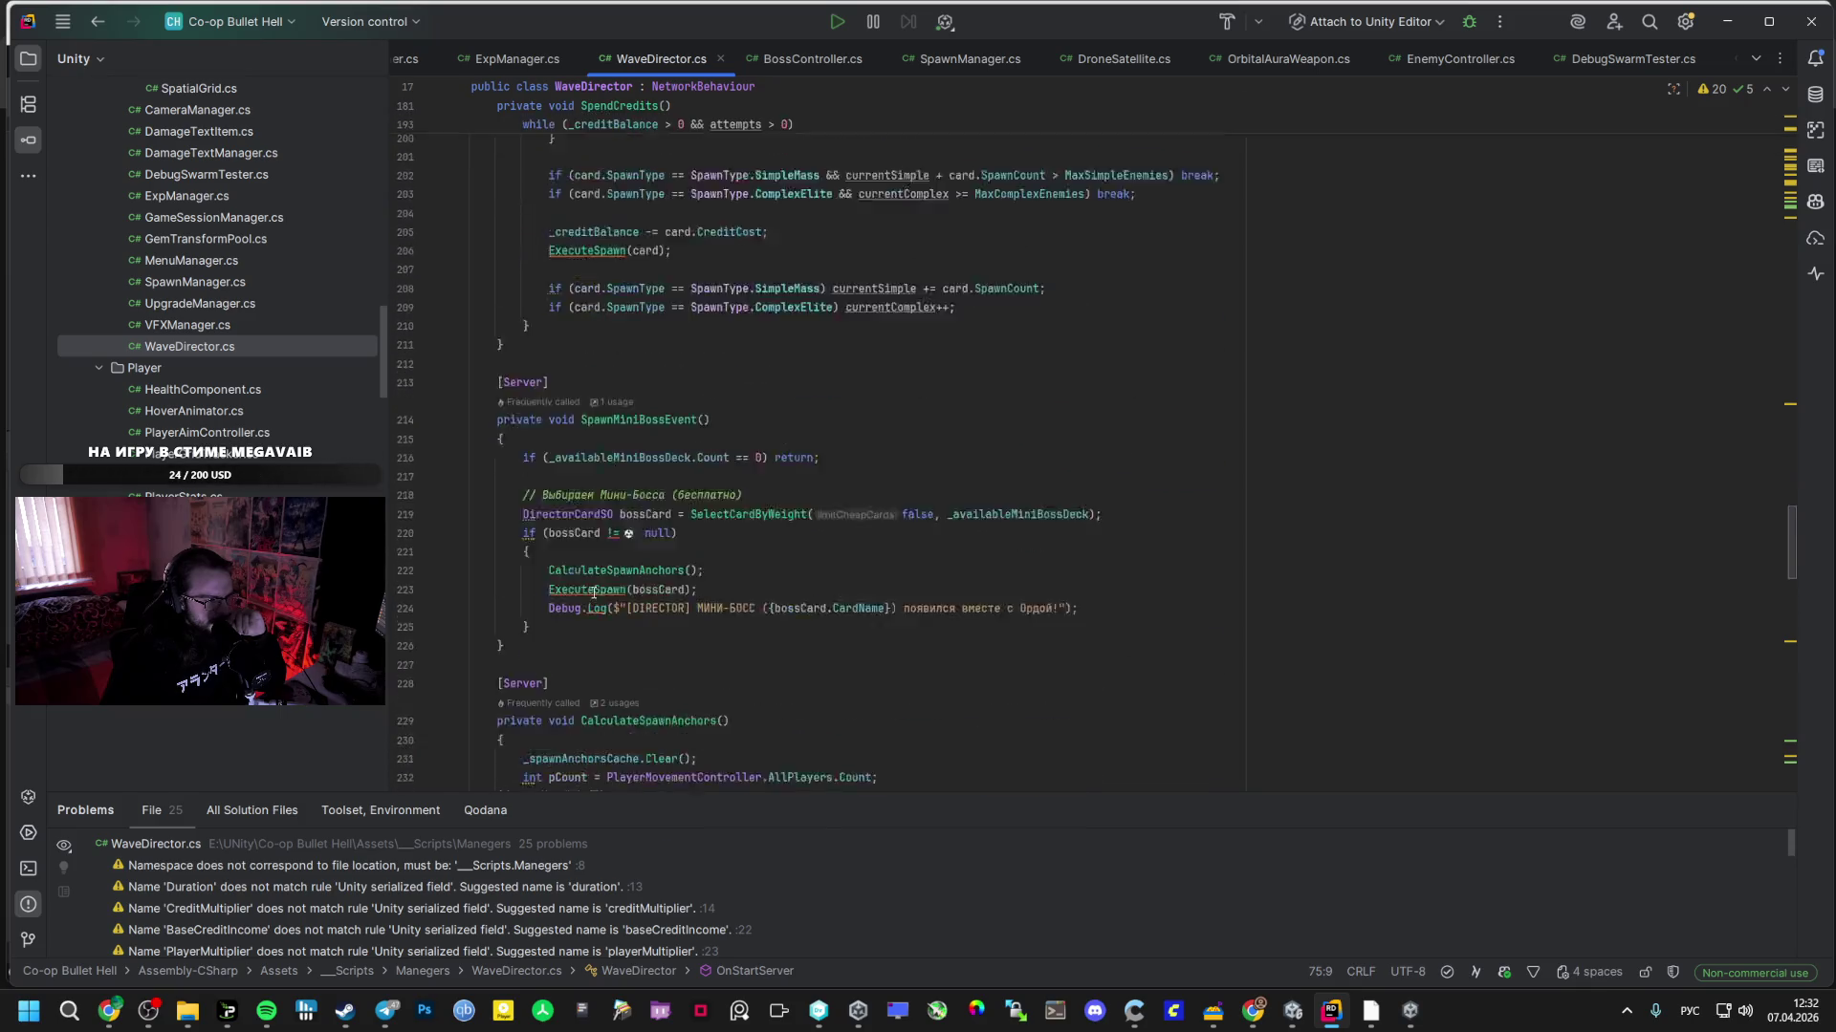
pyautogui.scroll(-15, 593, 593)
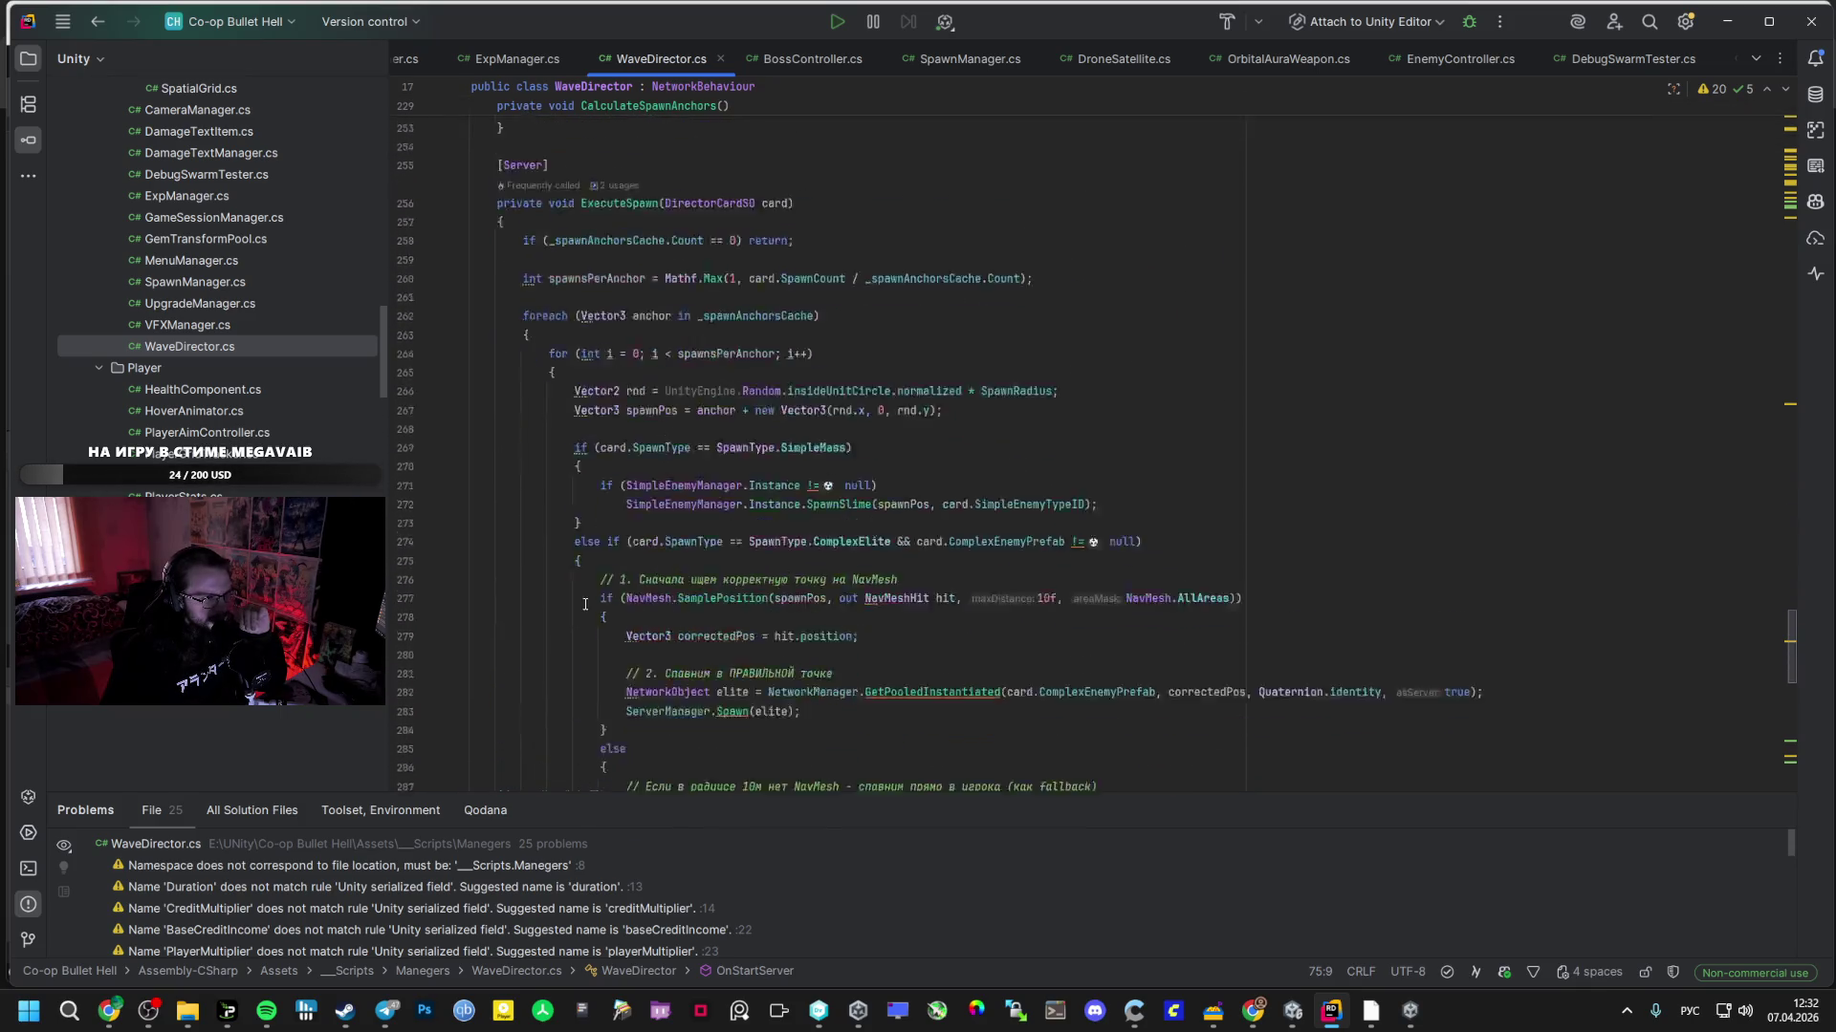
pyautogui.scroll(-5, 586, 604)
pyautogui.scroll(5, 578, 596)
pyautogui.scroll(20, 577, 595)
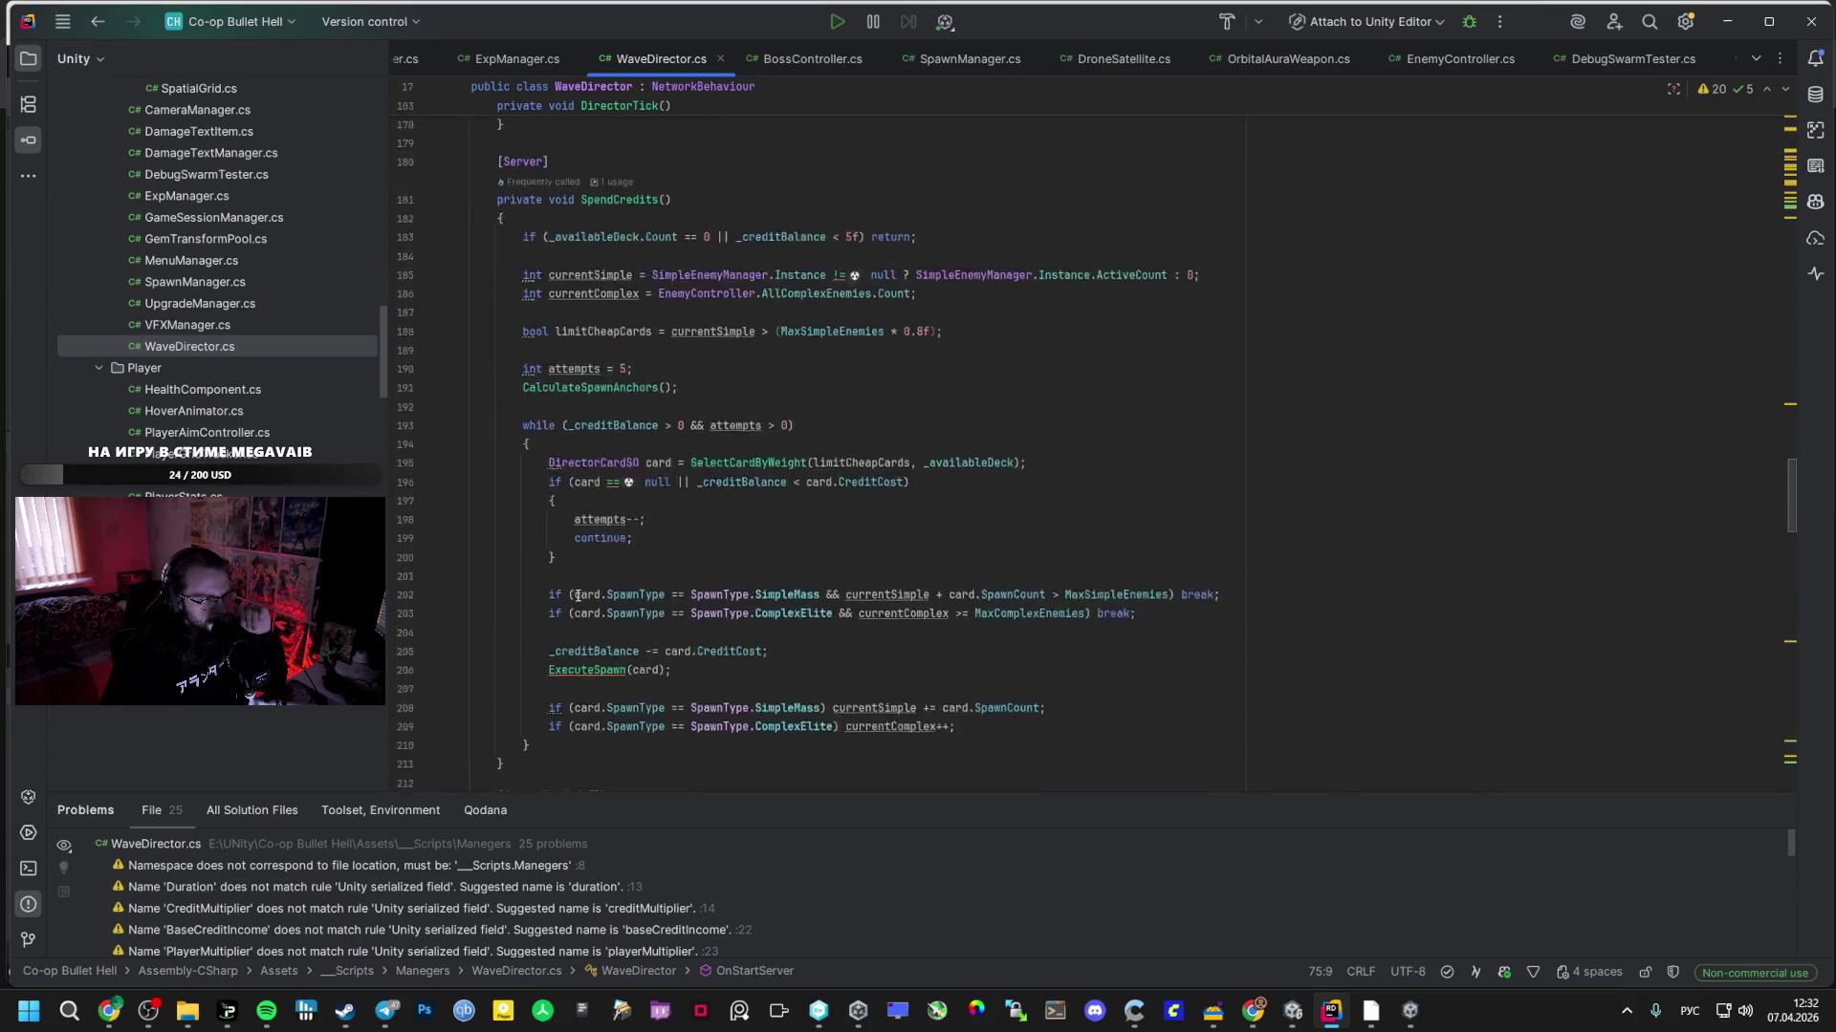
pyautogui.scroll(20, 577, 595)
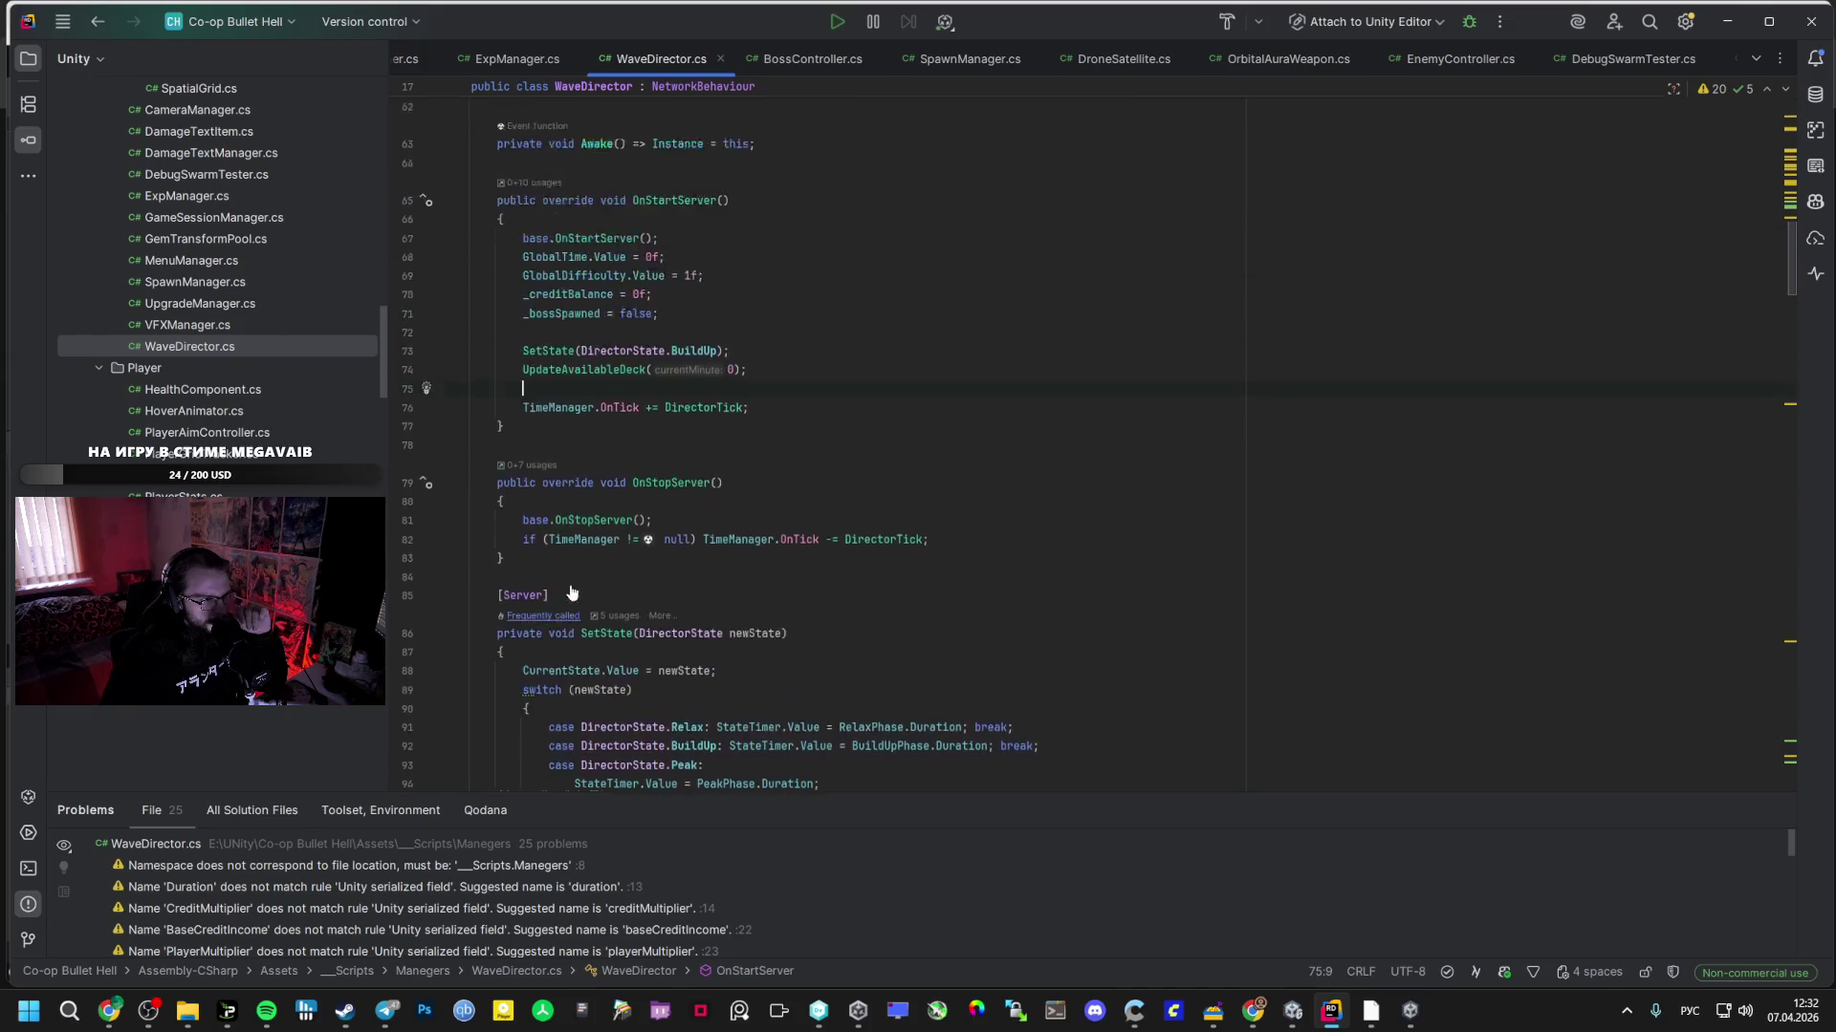
pyautogui.scroll(2, 248, 320)
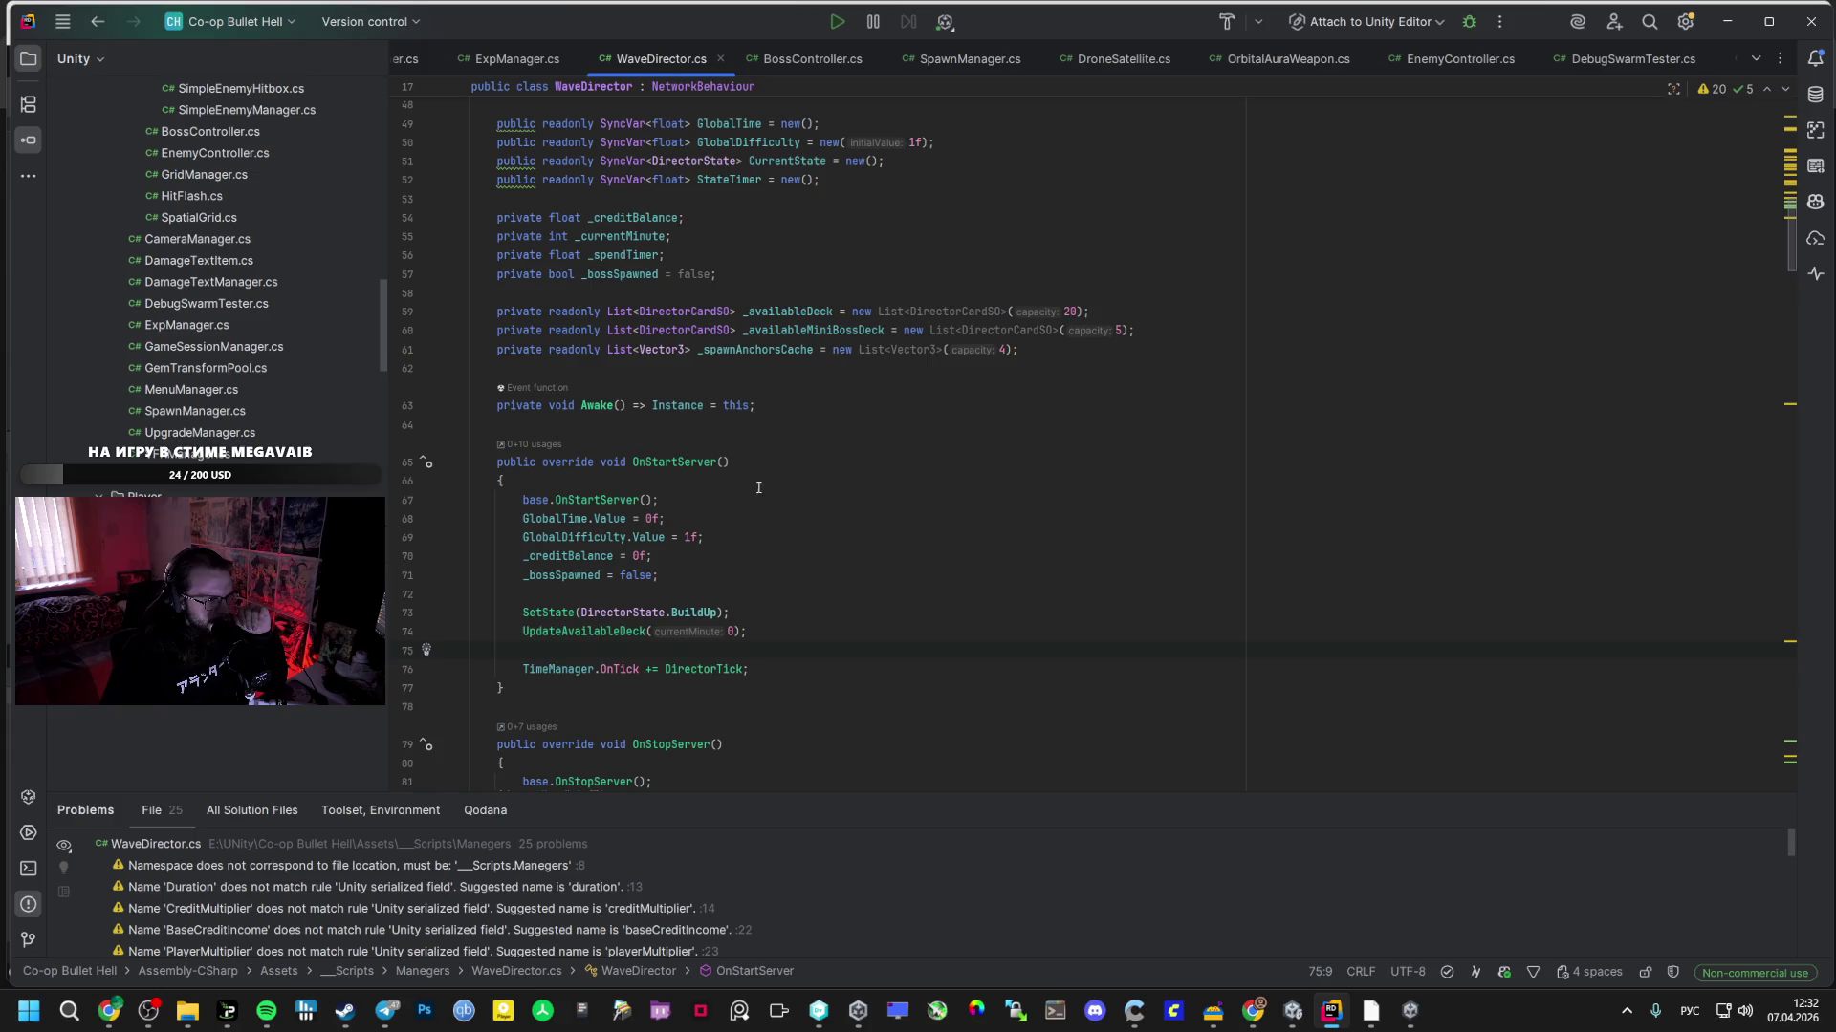
pyautogui.scroll(3, 249, 392)
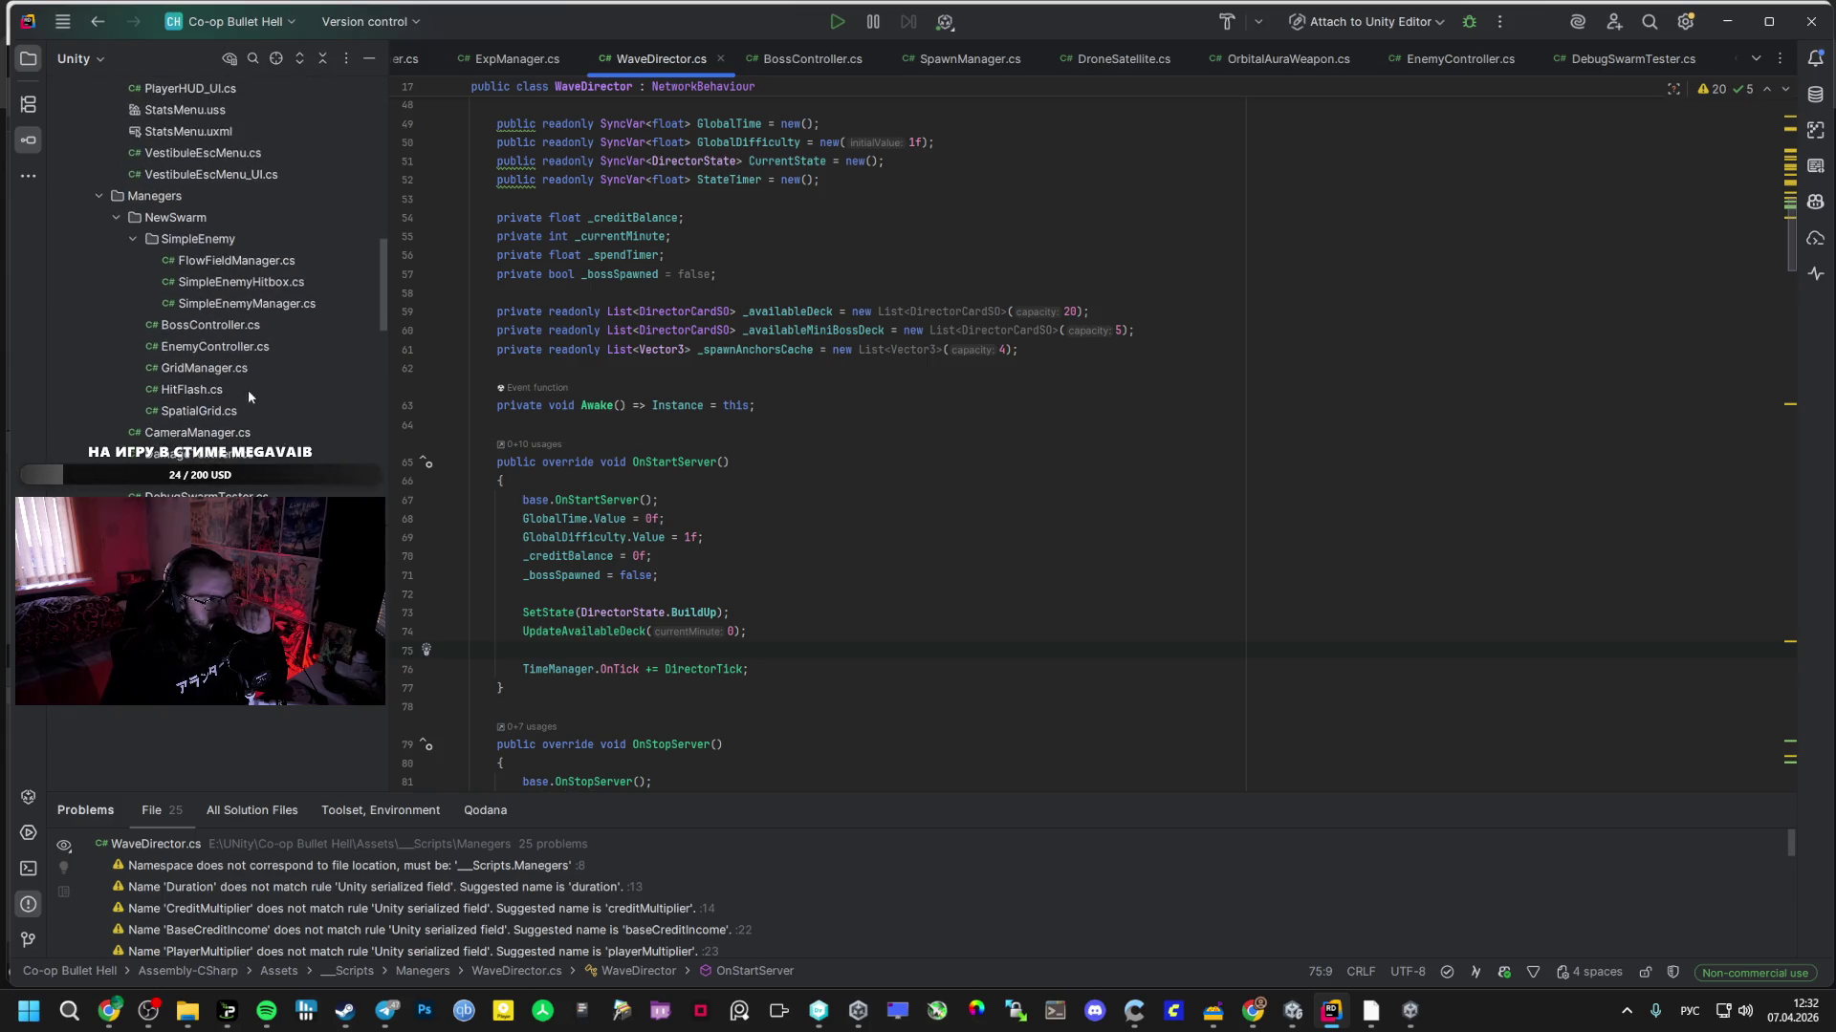
# - Delete the GetFlowDirection method (lines 128–143) from FlowFieldManager.cs and return to Unity
pyautogui.doubleClick(239, 260)
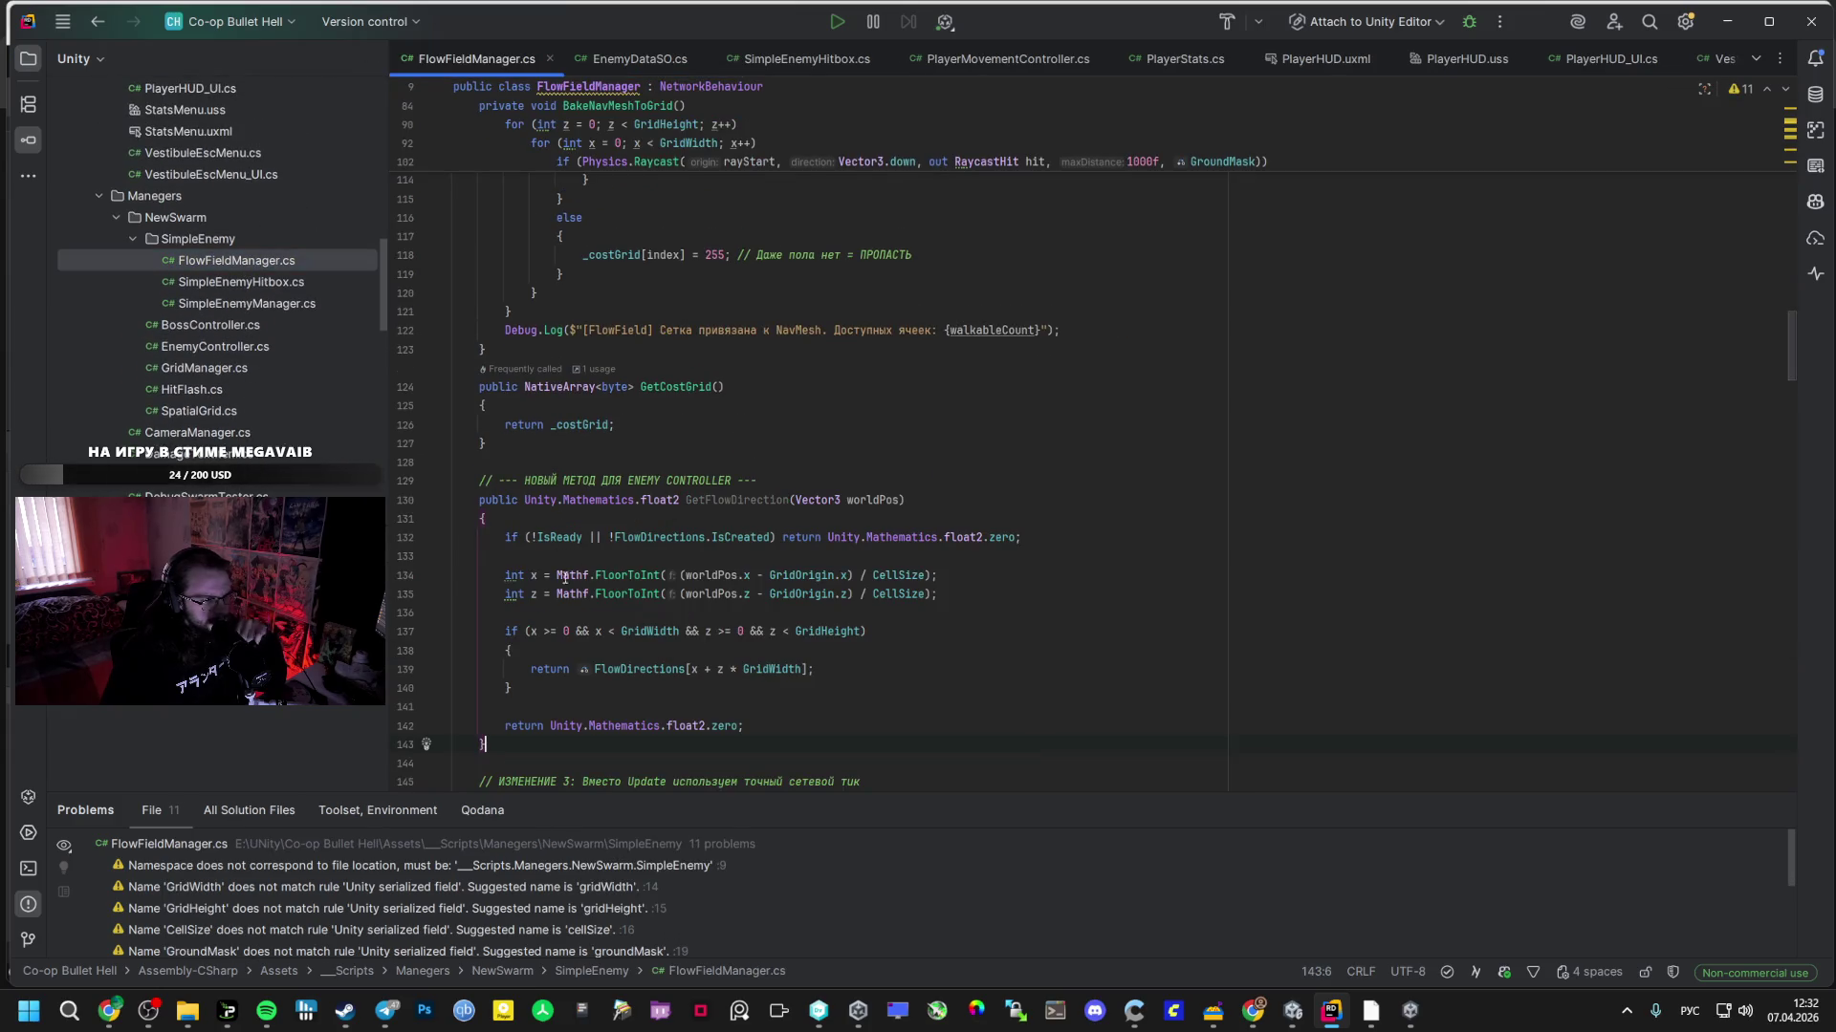
pyautogui.moveTo(487, 467)
pyautogui.mouseDown()
pyautogui.moveTo(535, 684)
pyautogui.moveTo(594, 747)
pyautogui.mouseUp()
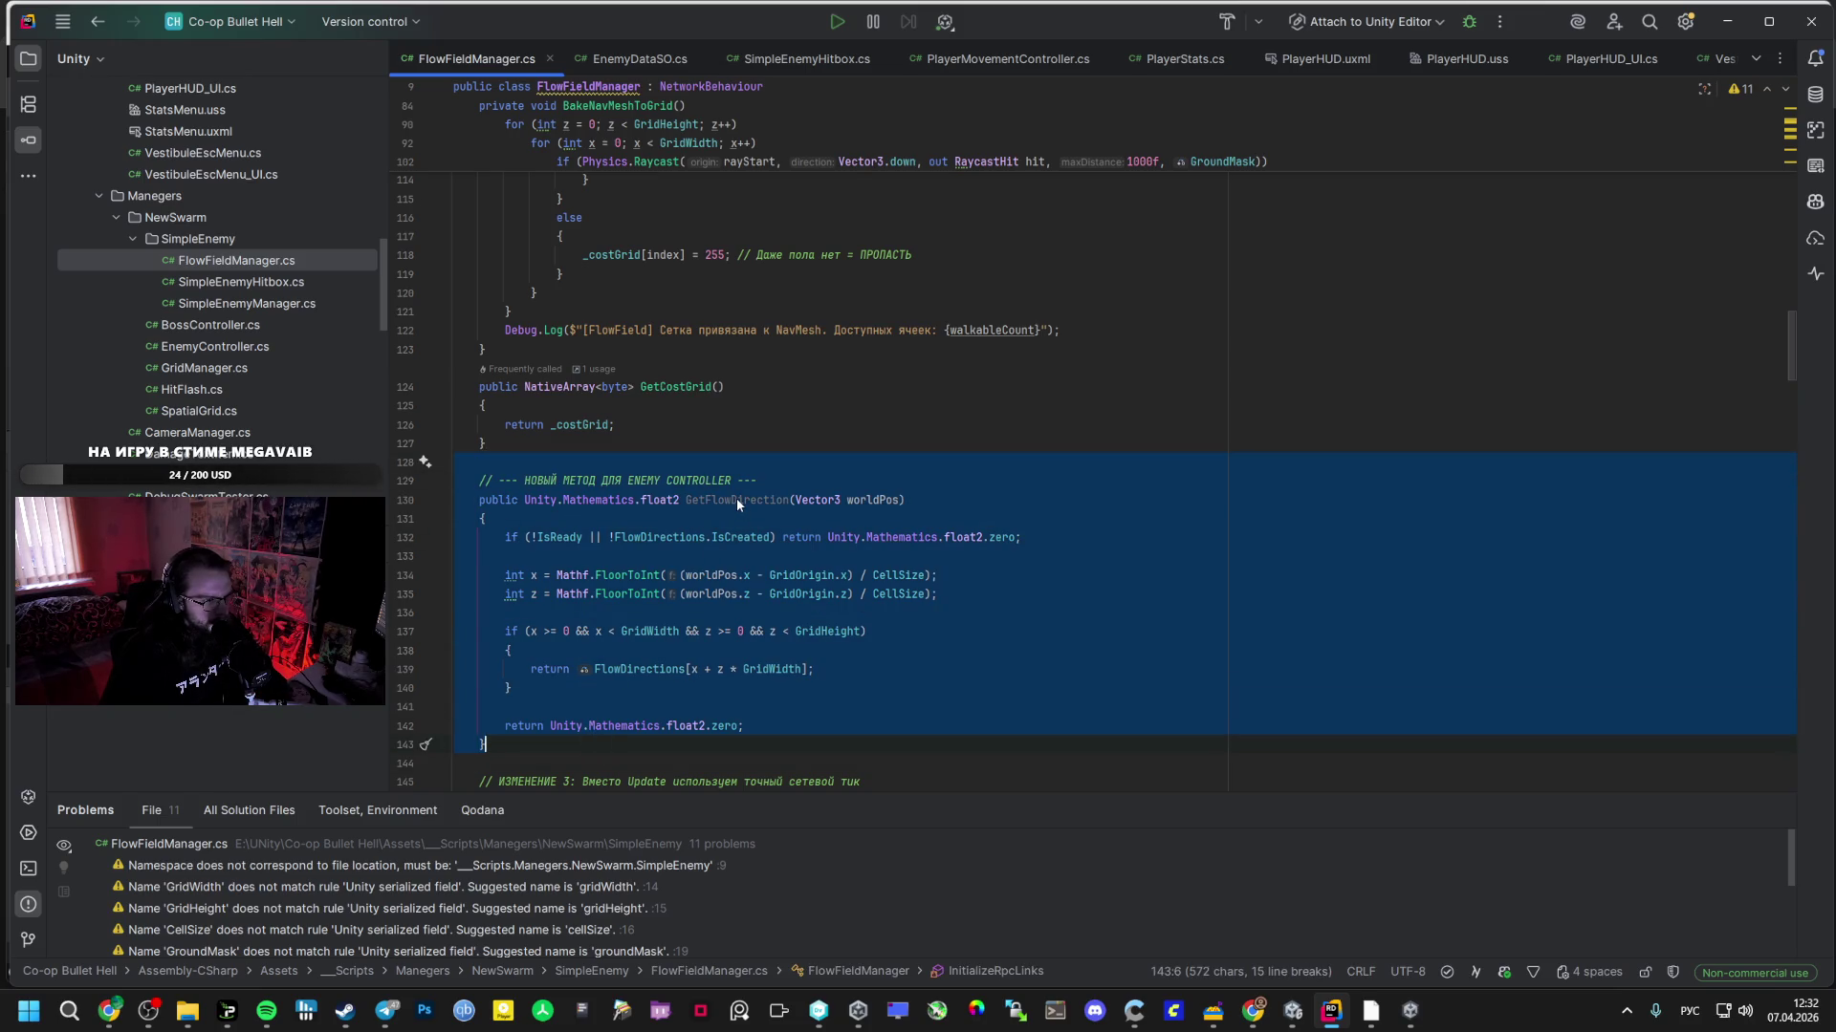
pyautogui.press('Delete')
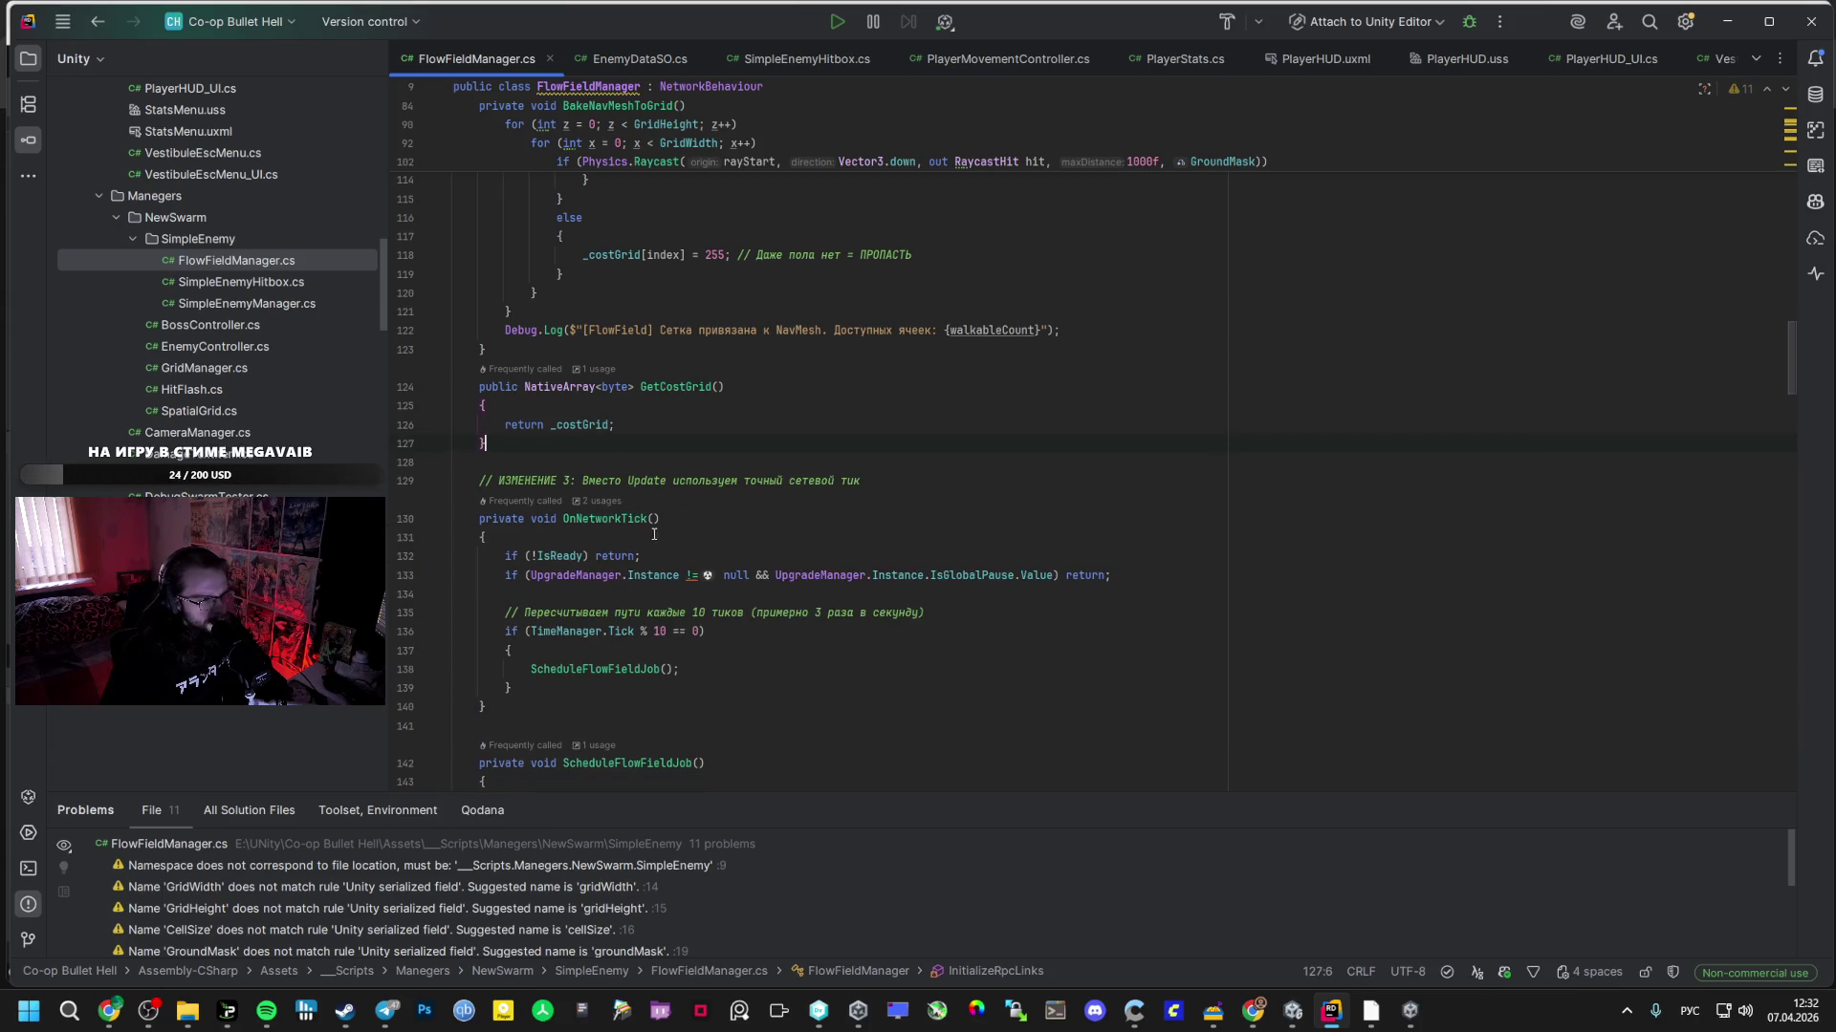
pyautogui.click(1298, 1018)
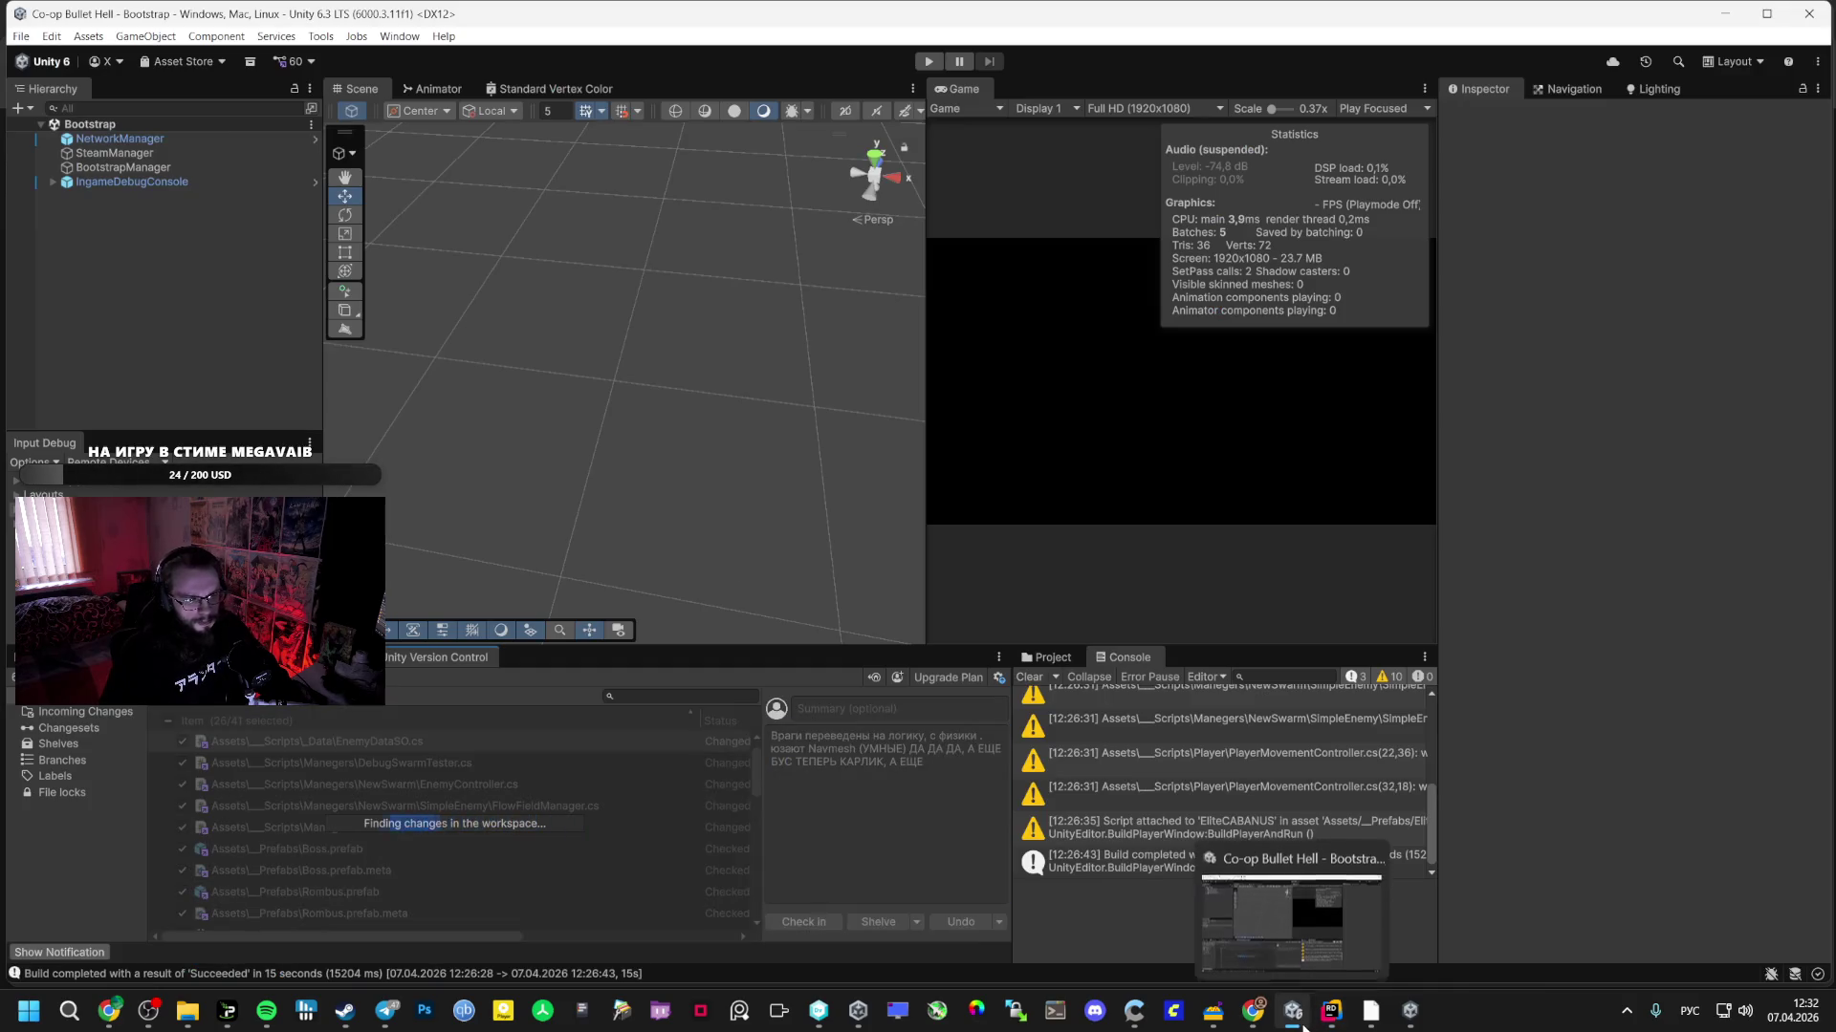
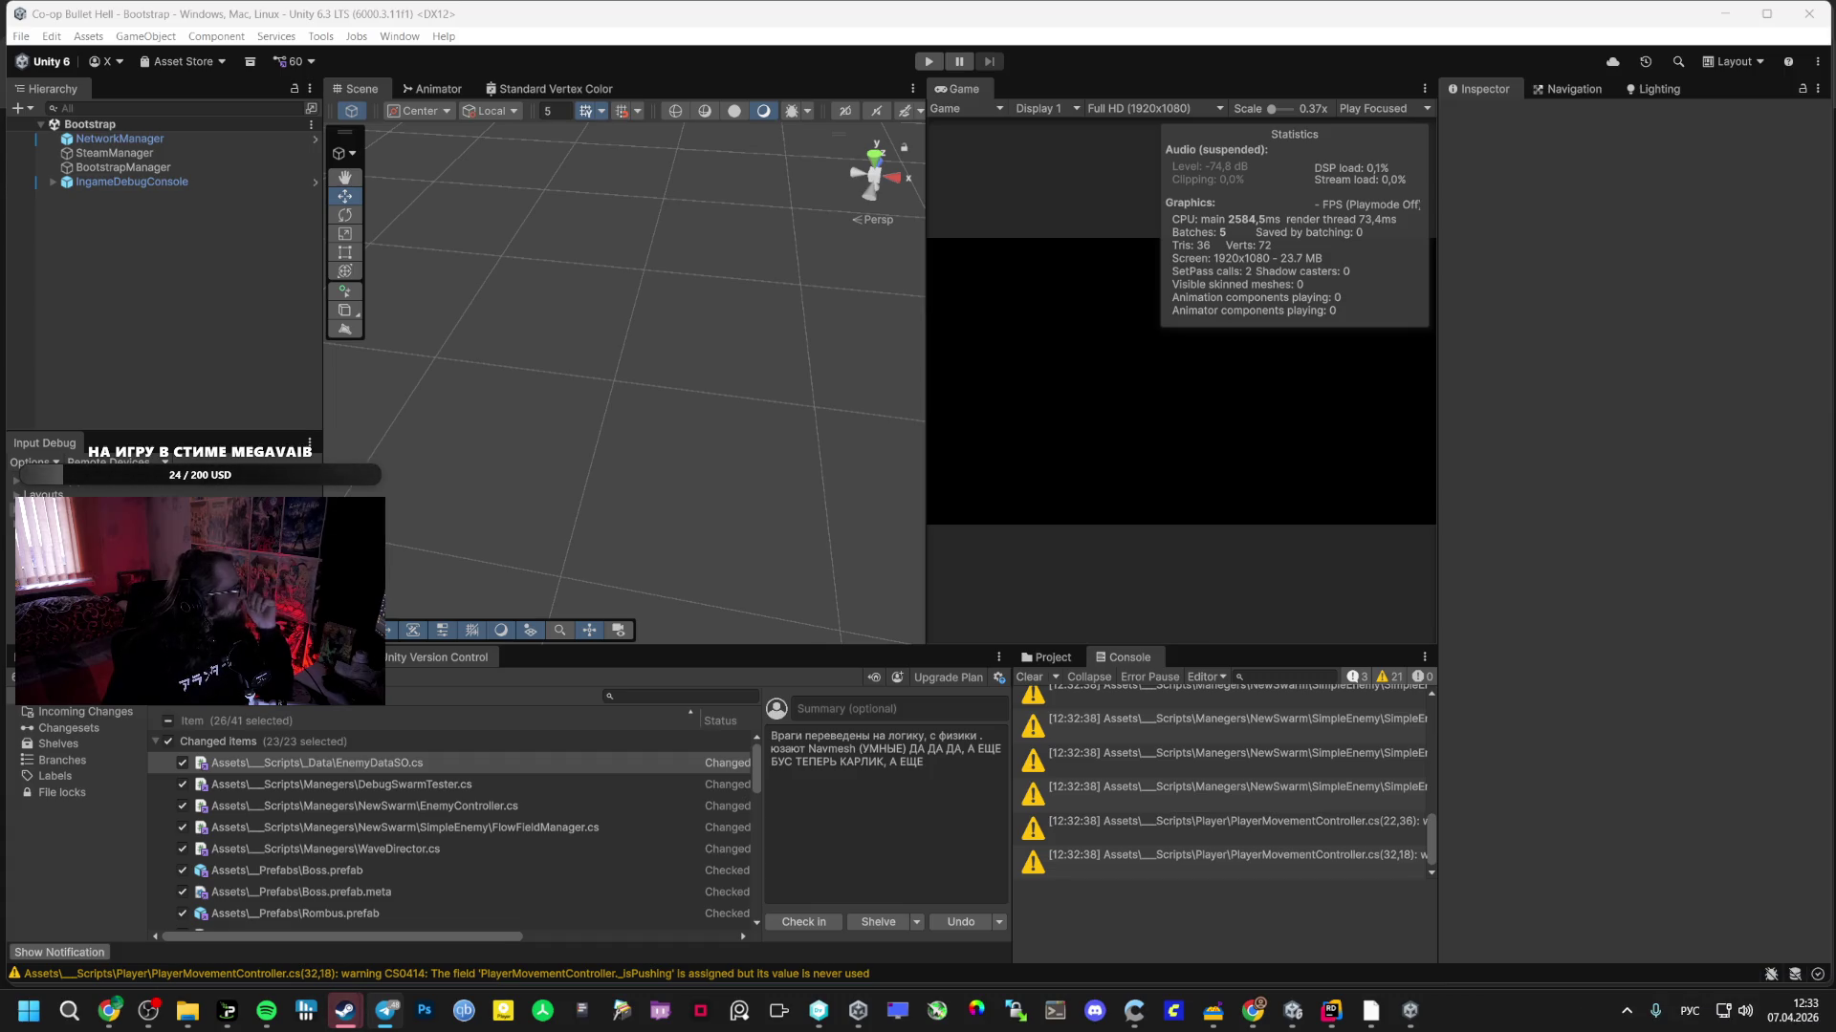
# - Send the friend a good-day greeting in the Steam chat, then return to Unity
pyautogui.moveTo(345, 1010)
pyautogui.click(492, 875)
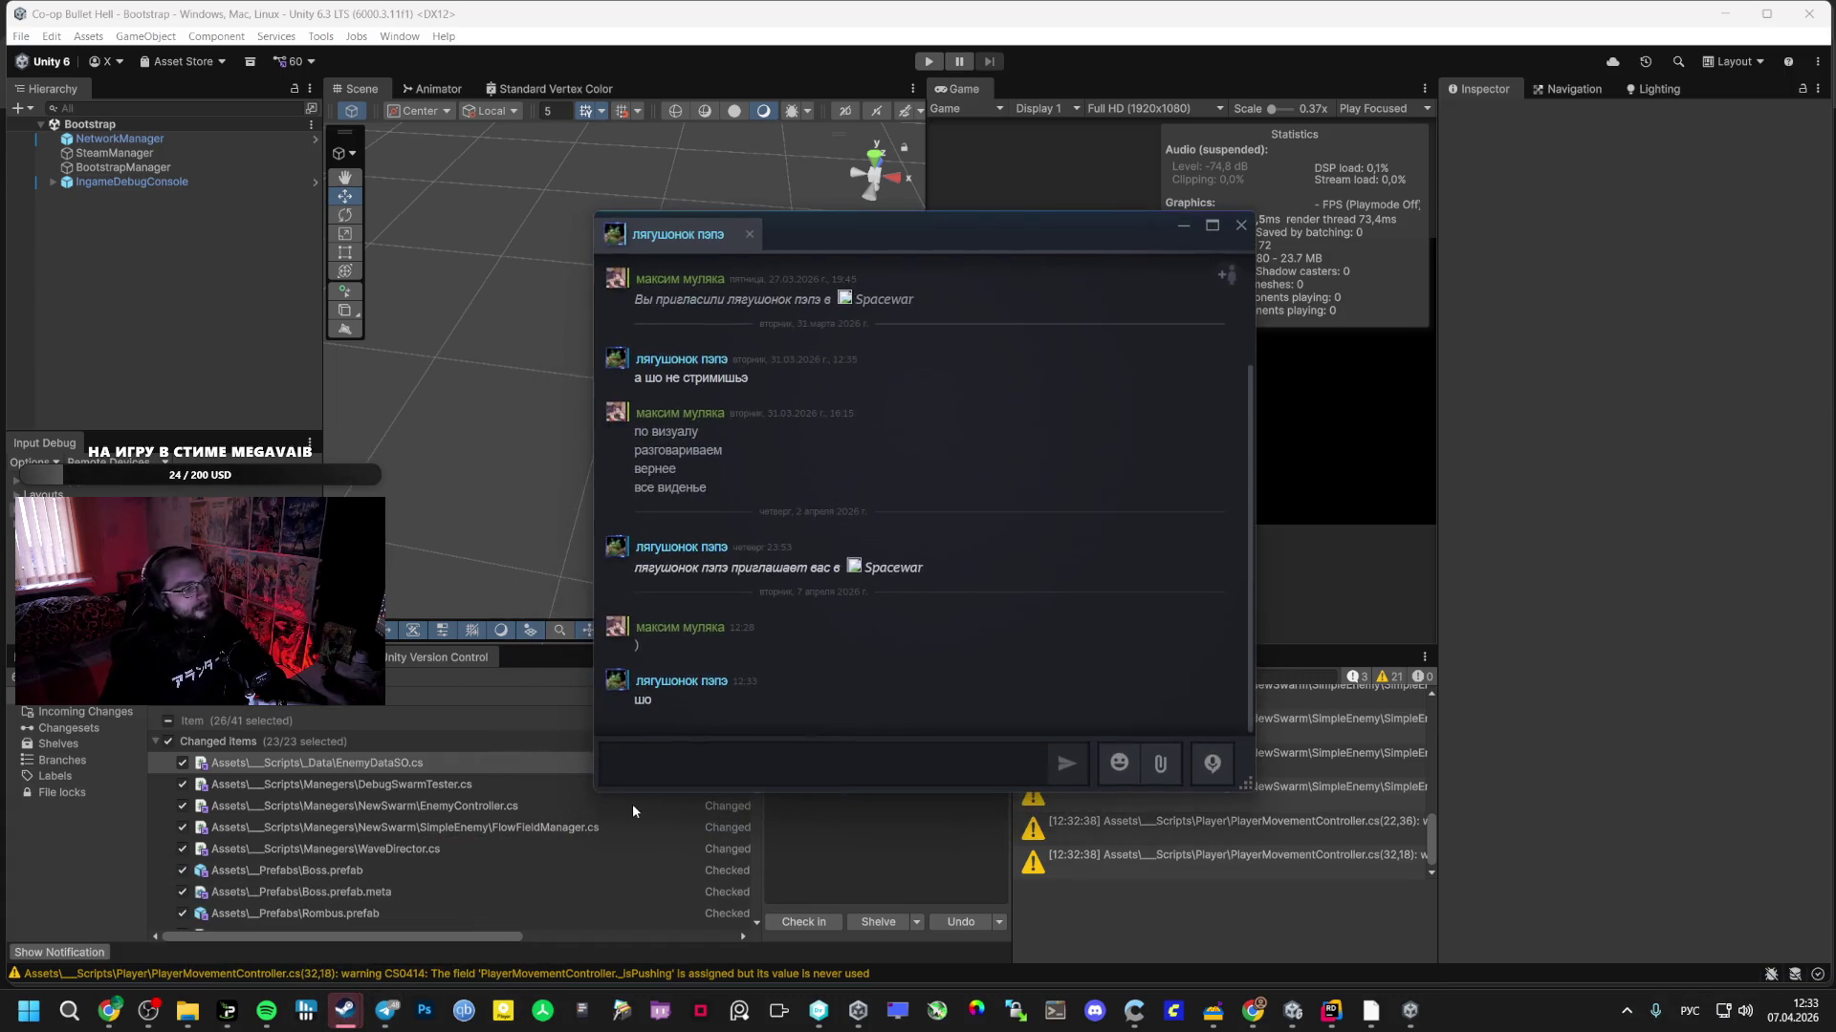
pyautogui.click(728, 770)
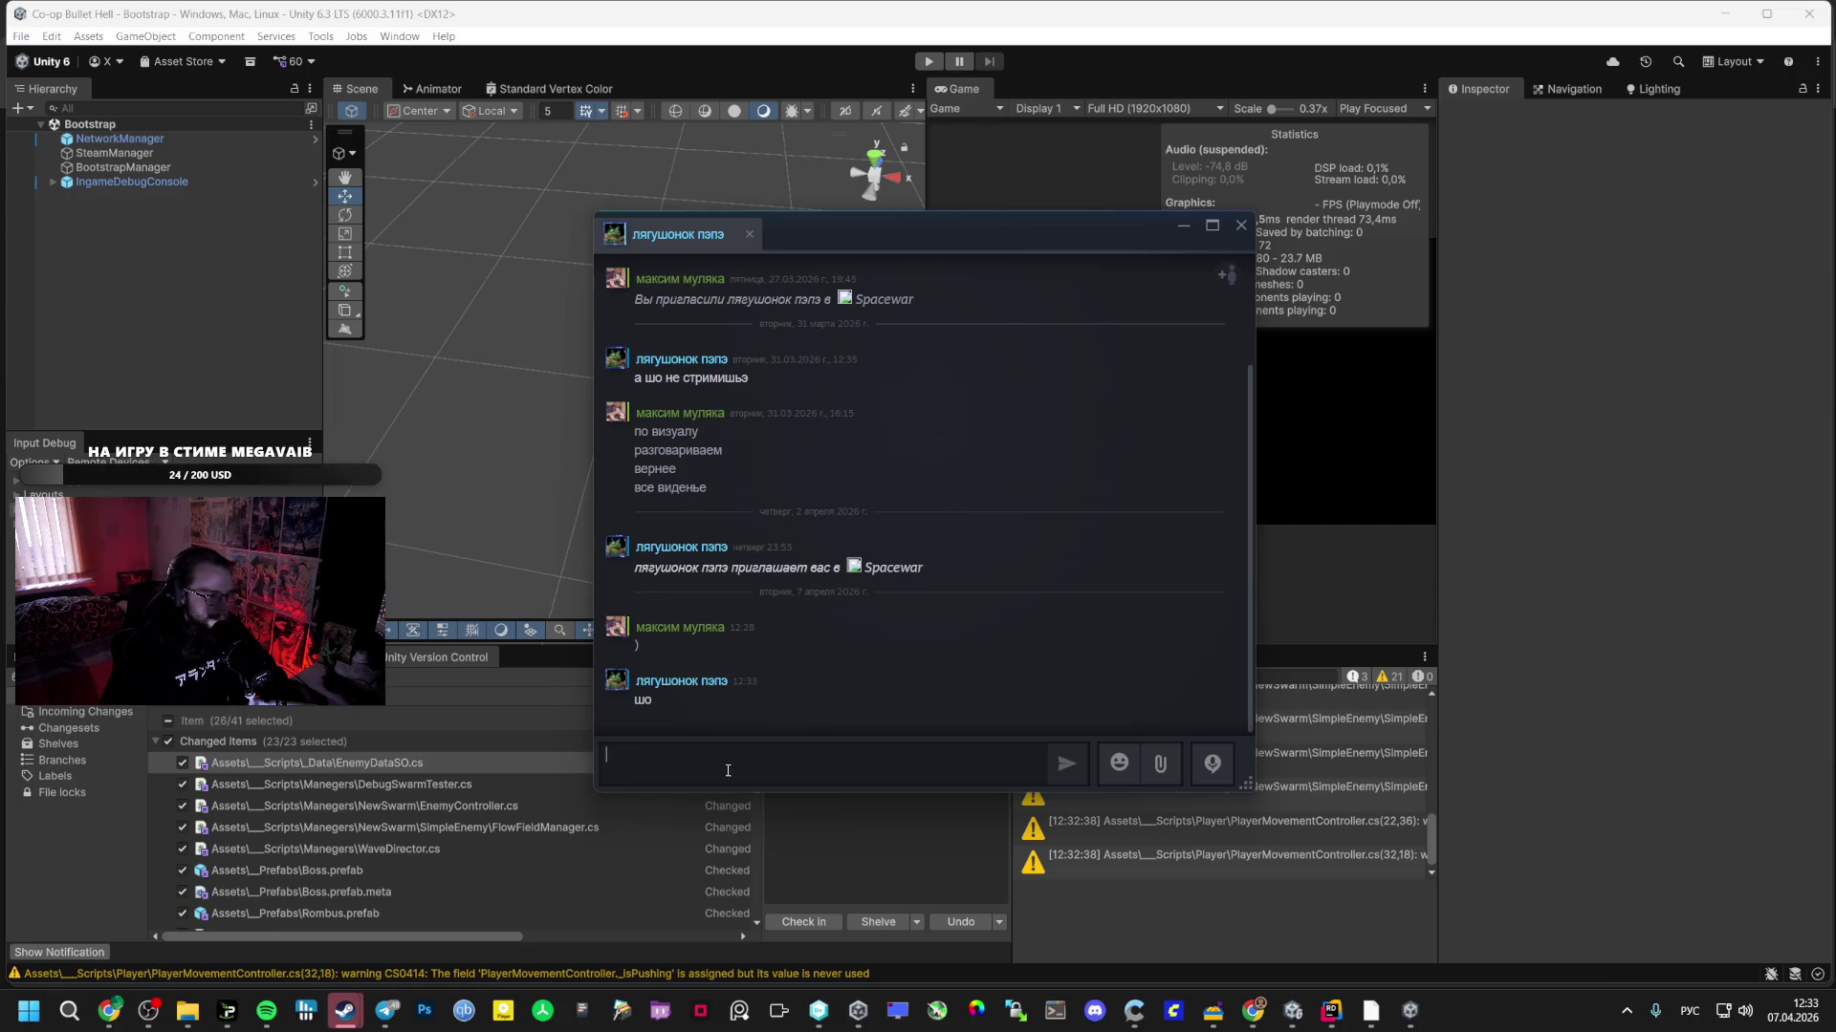
pyautogui.write('Хорошего')
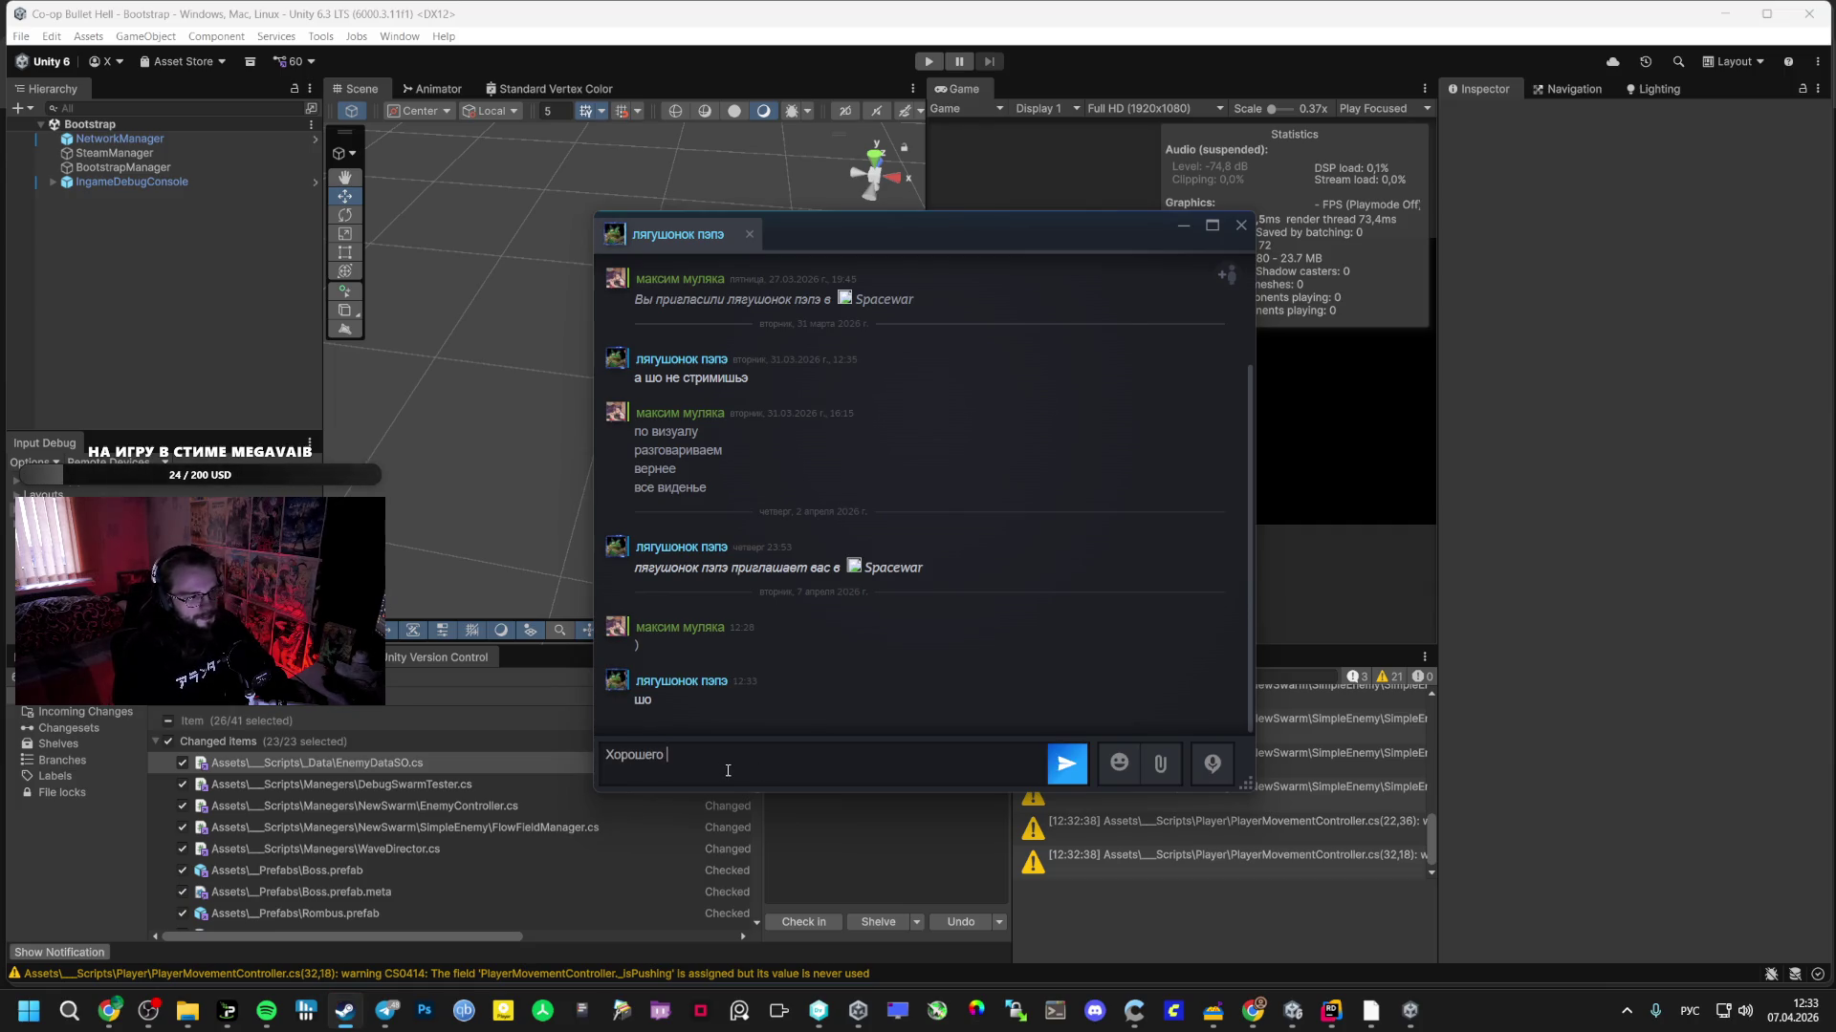
pyautogui.write('я дня Солны')
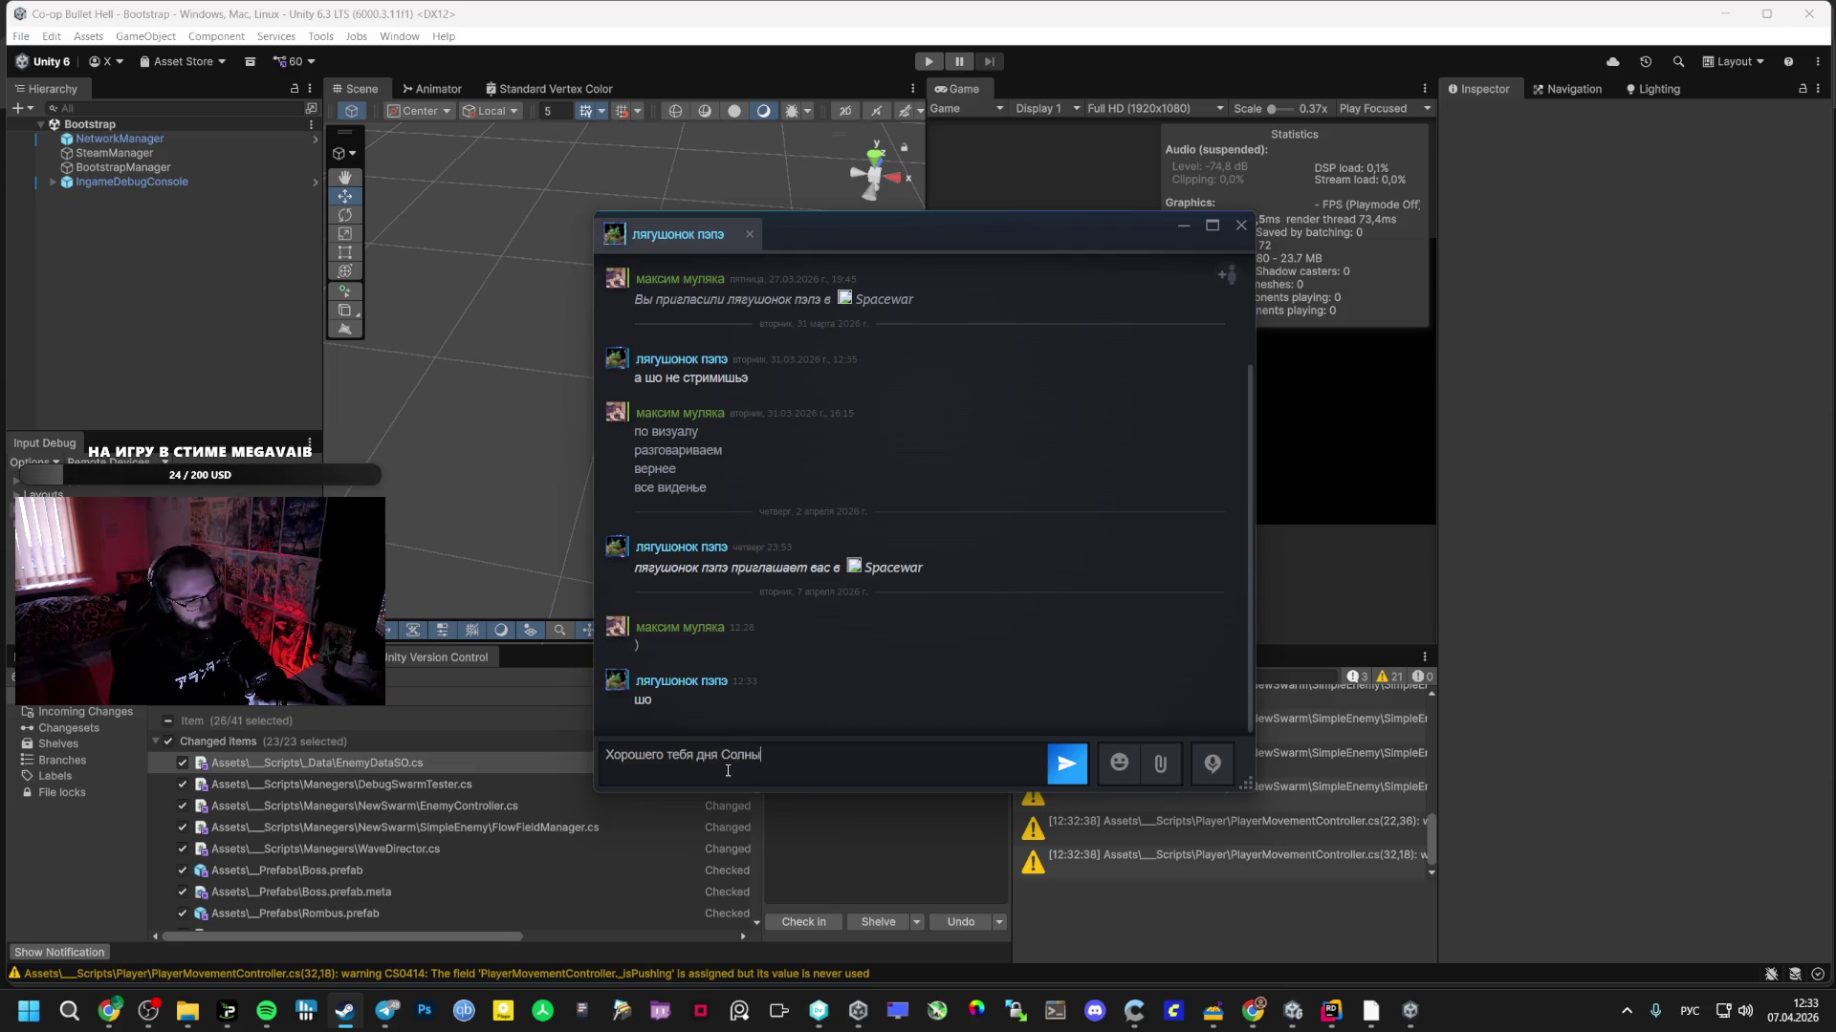
pyautogui.write('о')
pyautogui.press('Return')
pyautogui.hotkey('alt', 'Tab')
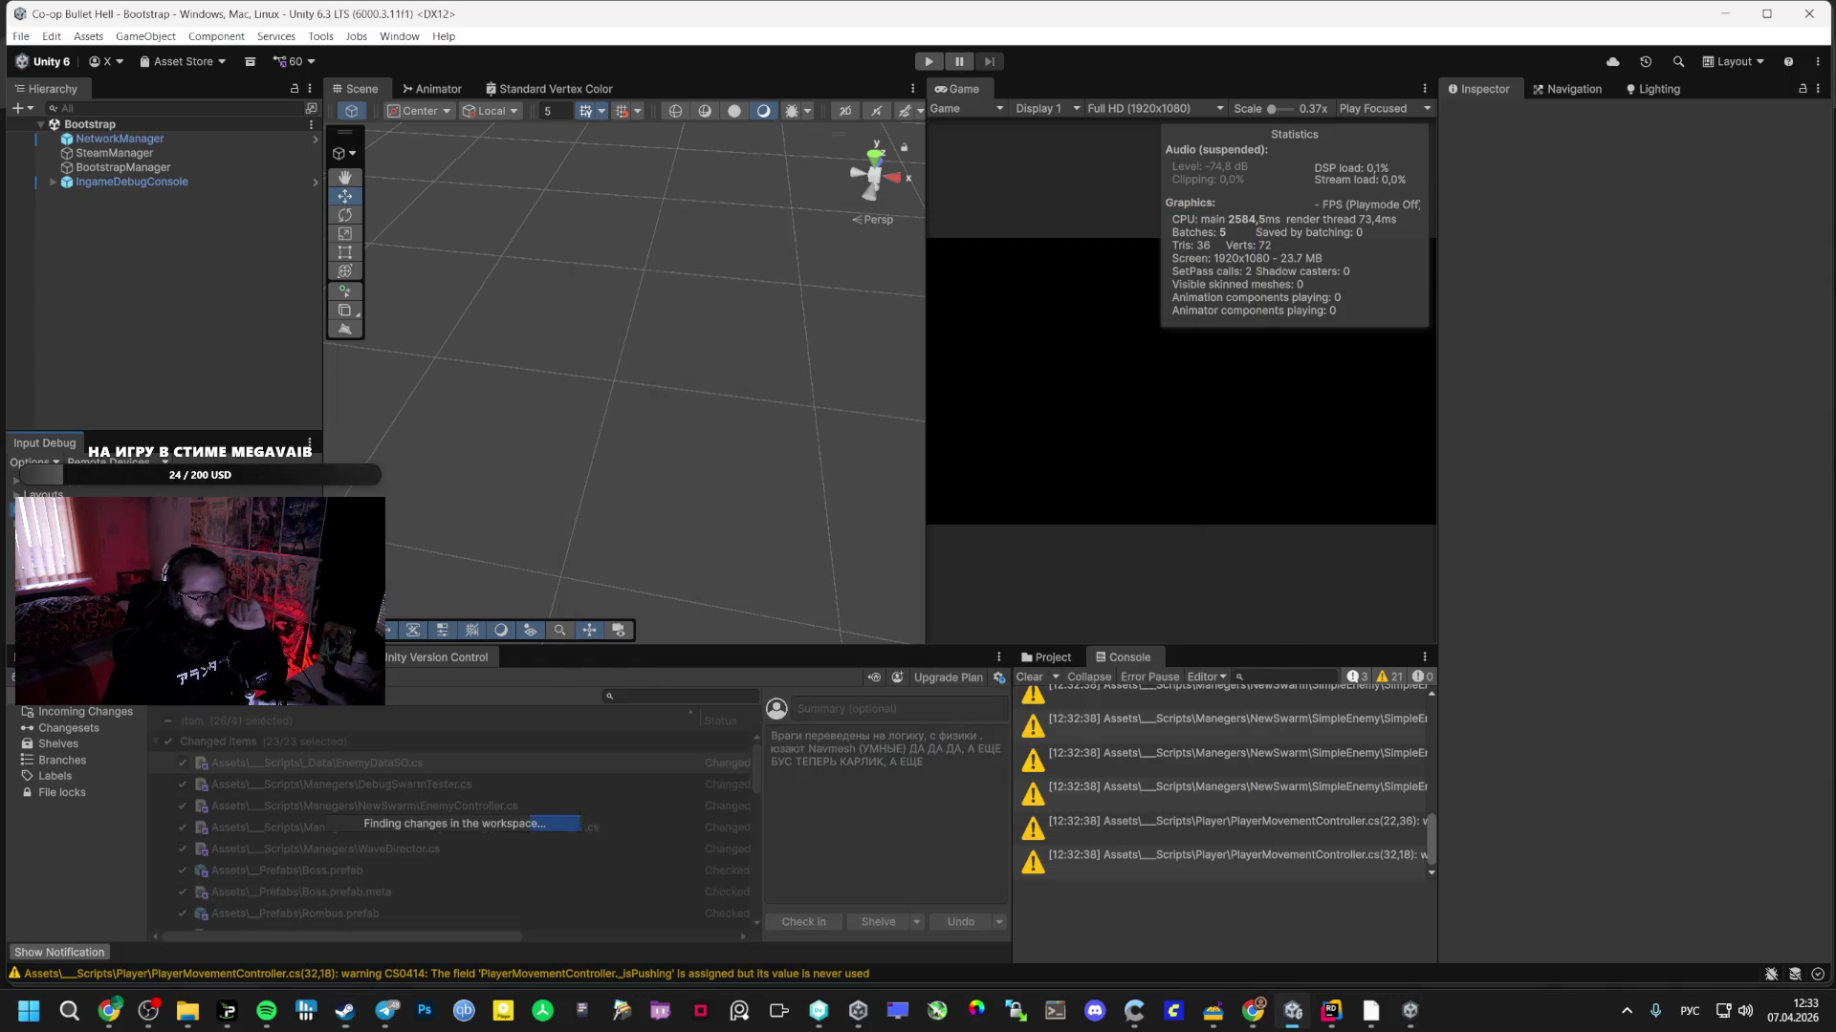
# - Check in the pending workspace changes, show the Project tab, and pause Spotify playback
pyautogui.click(803, 922)
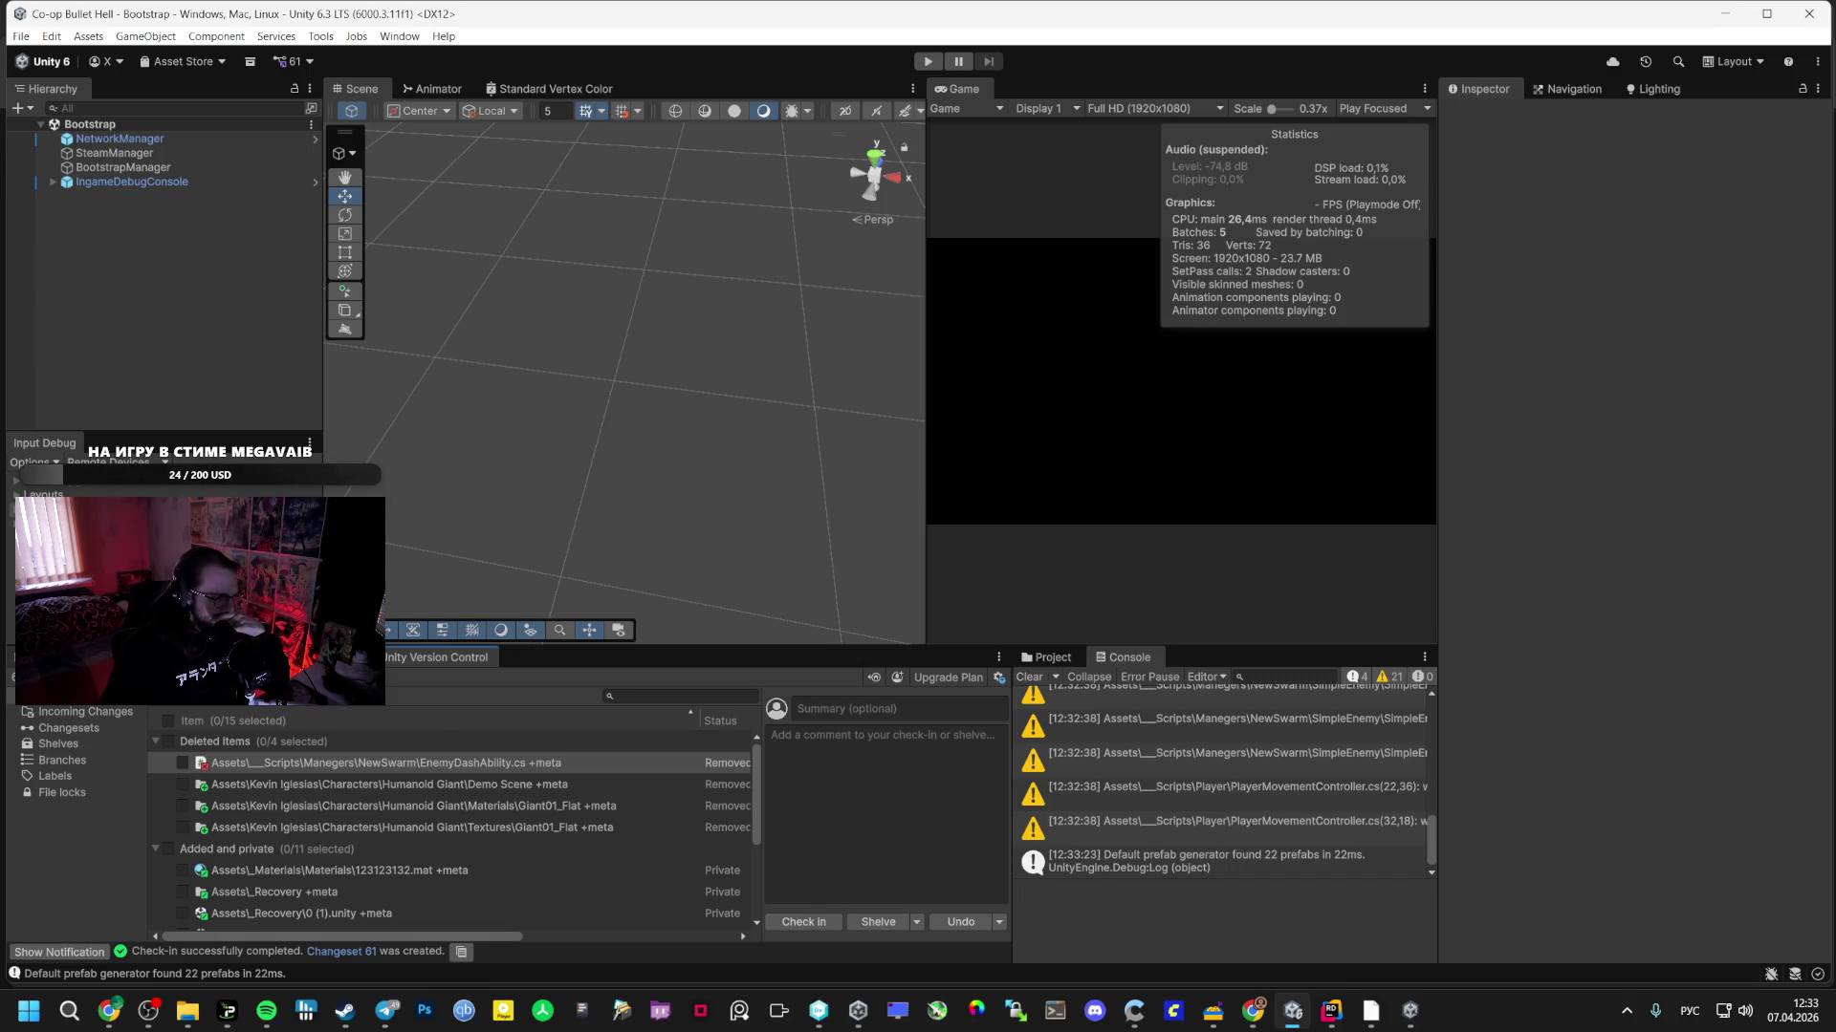
pyautogui.click(43, 656)
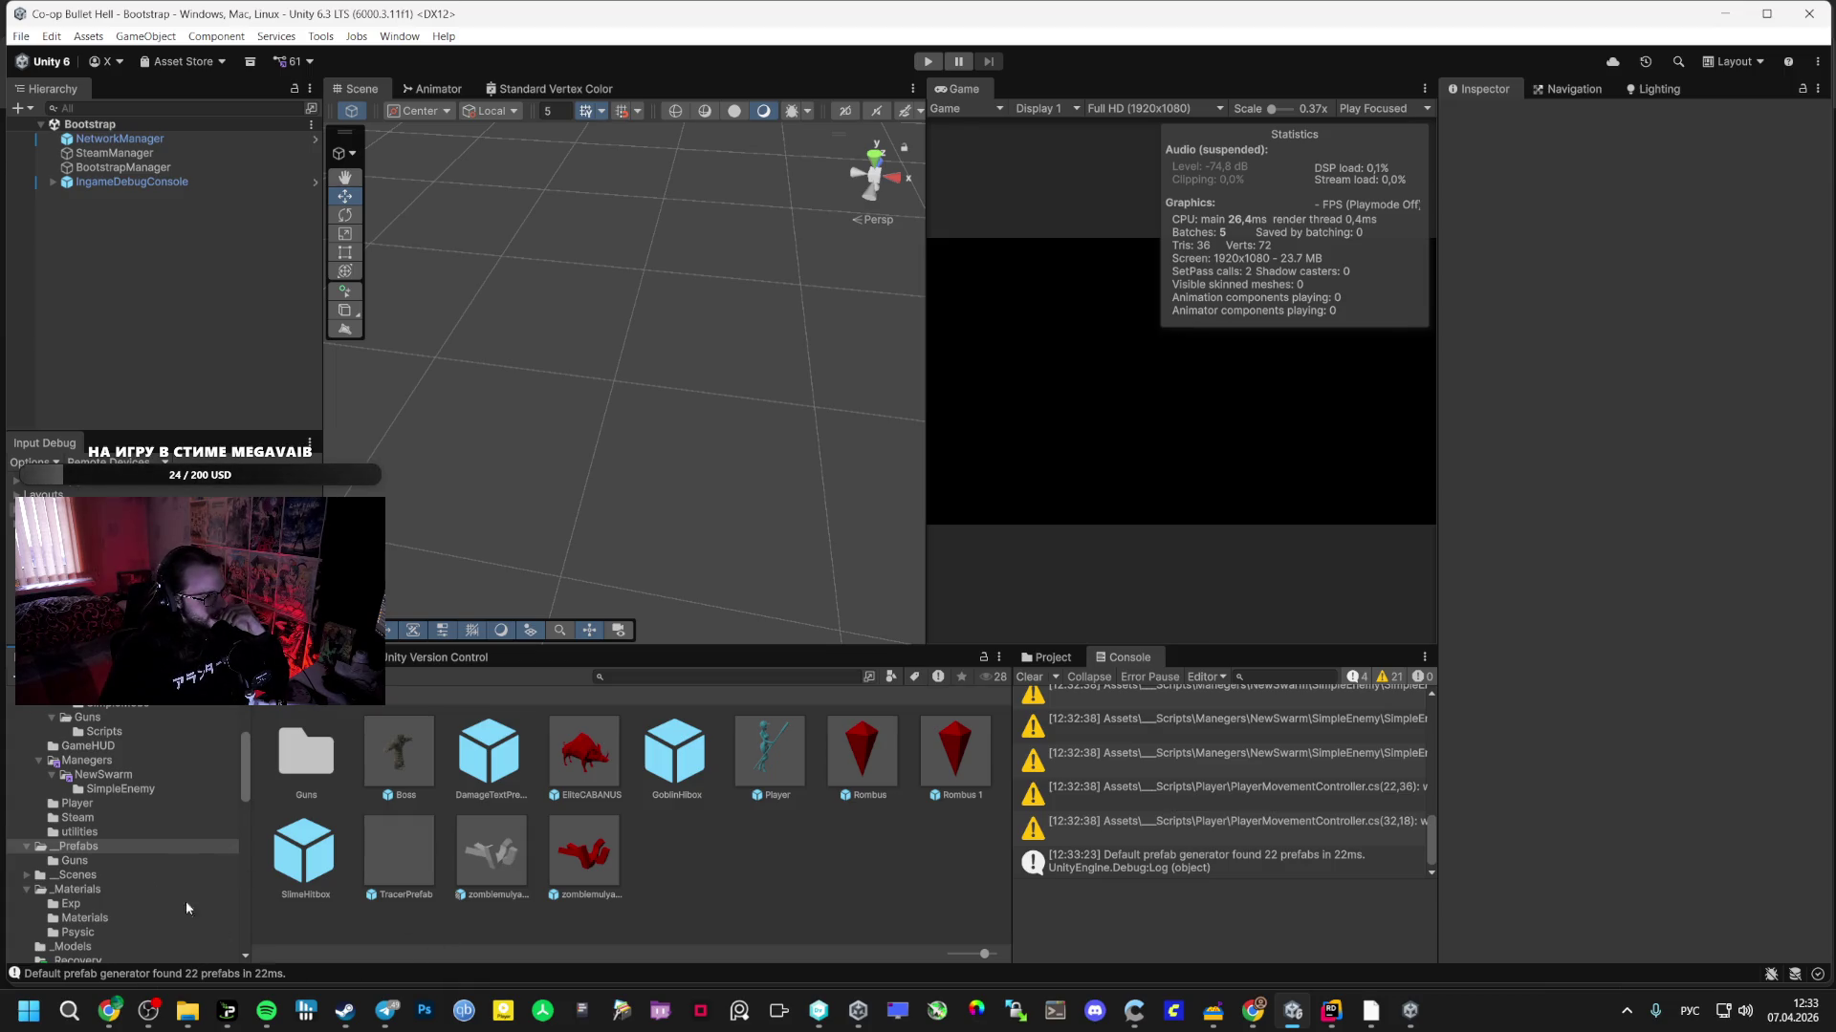
pyautogui.click(265, 1011)
pyautogui.click(828, 743)
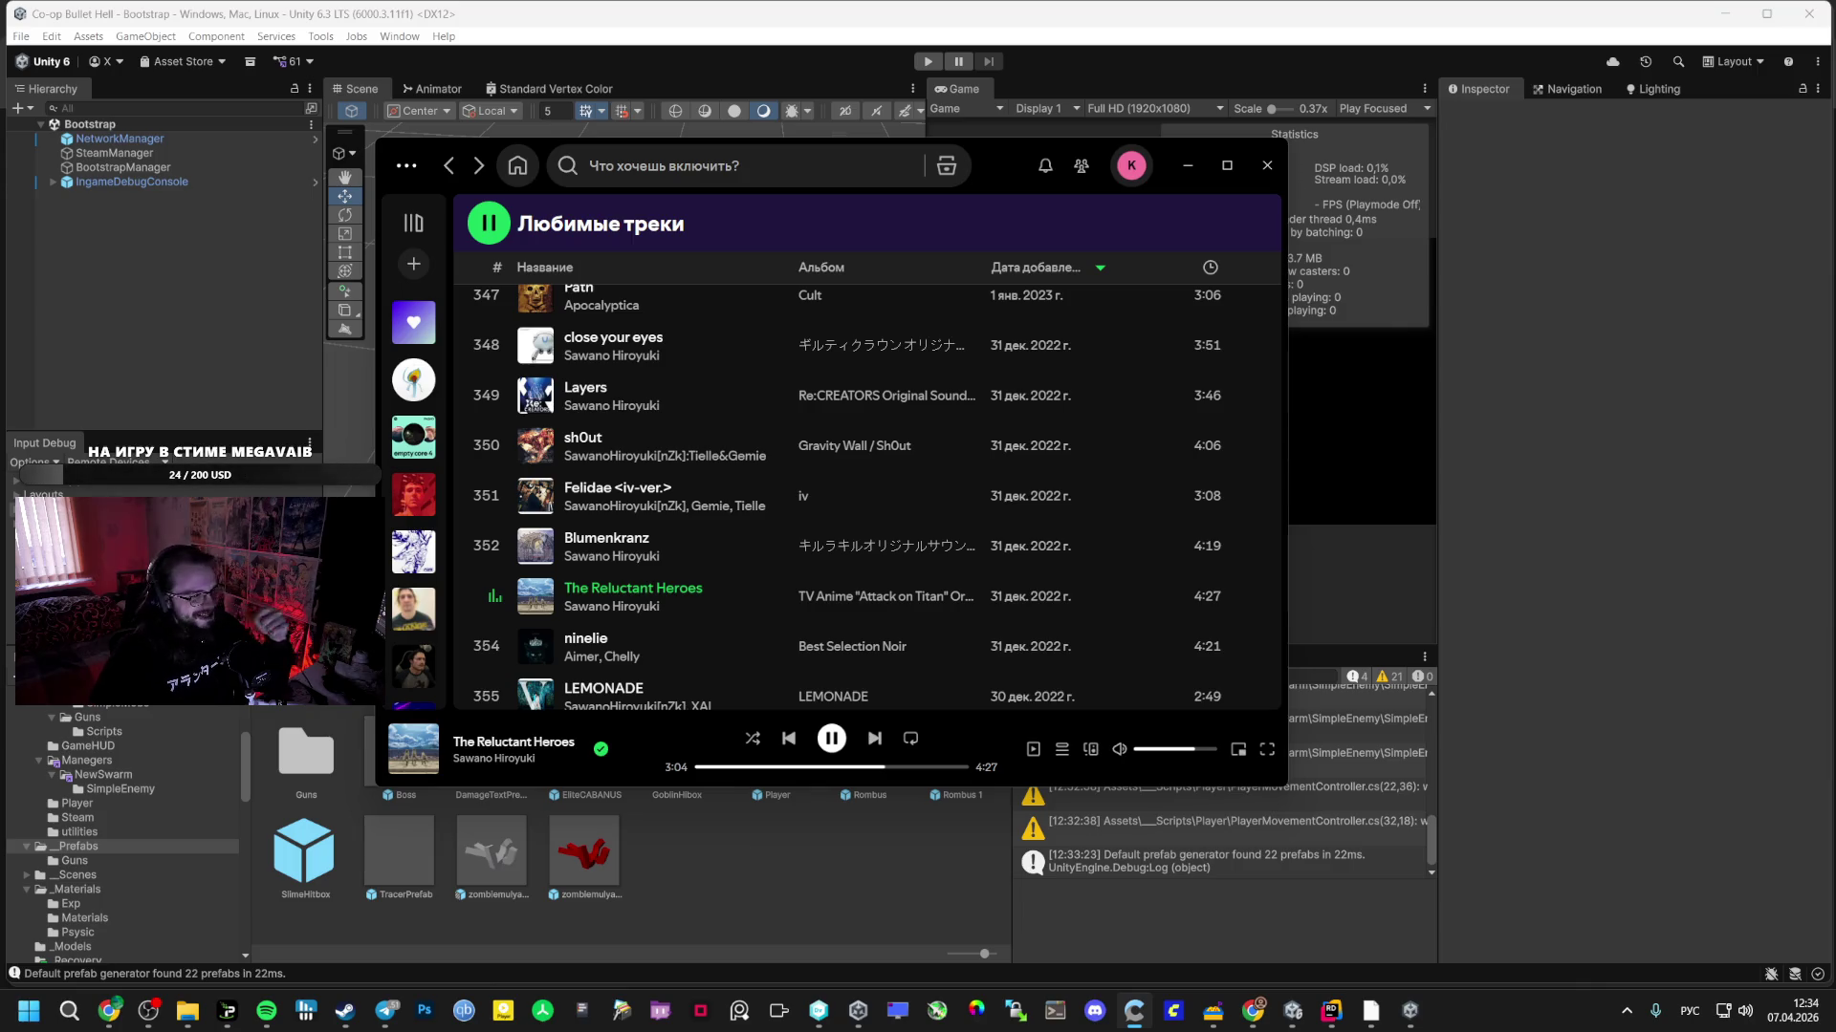
# - In Liked Songs, play Path, then Kingslayer (feat. BABYMETAL), and bring the game window forward
pyautogui.scroll(3, 506, 439)
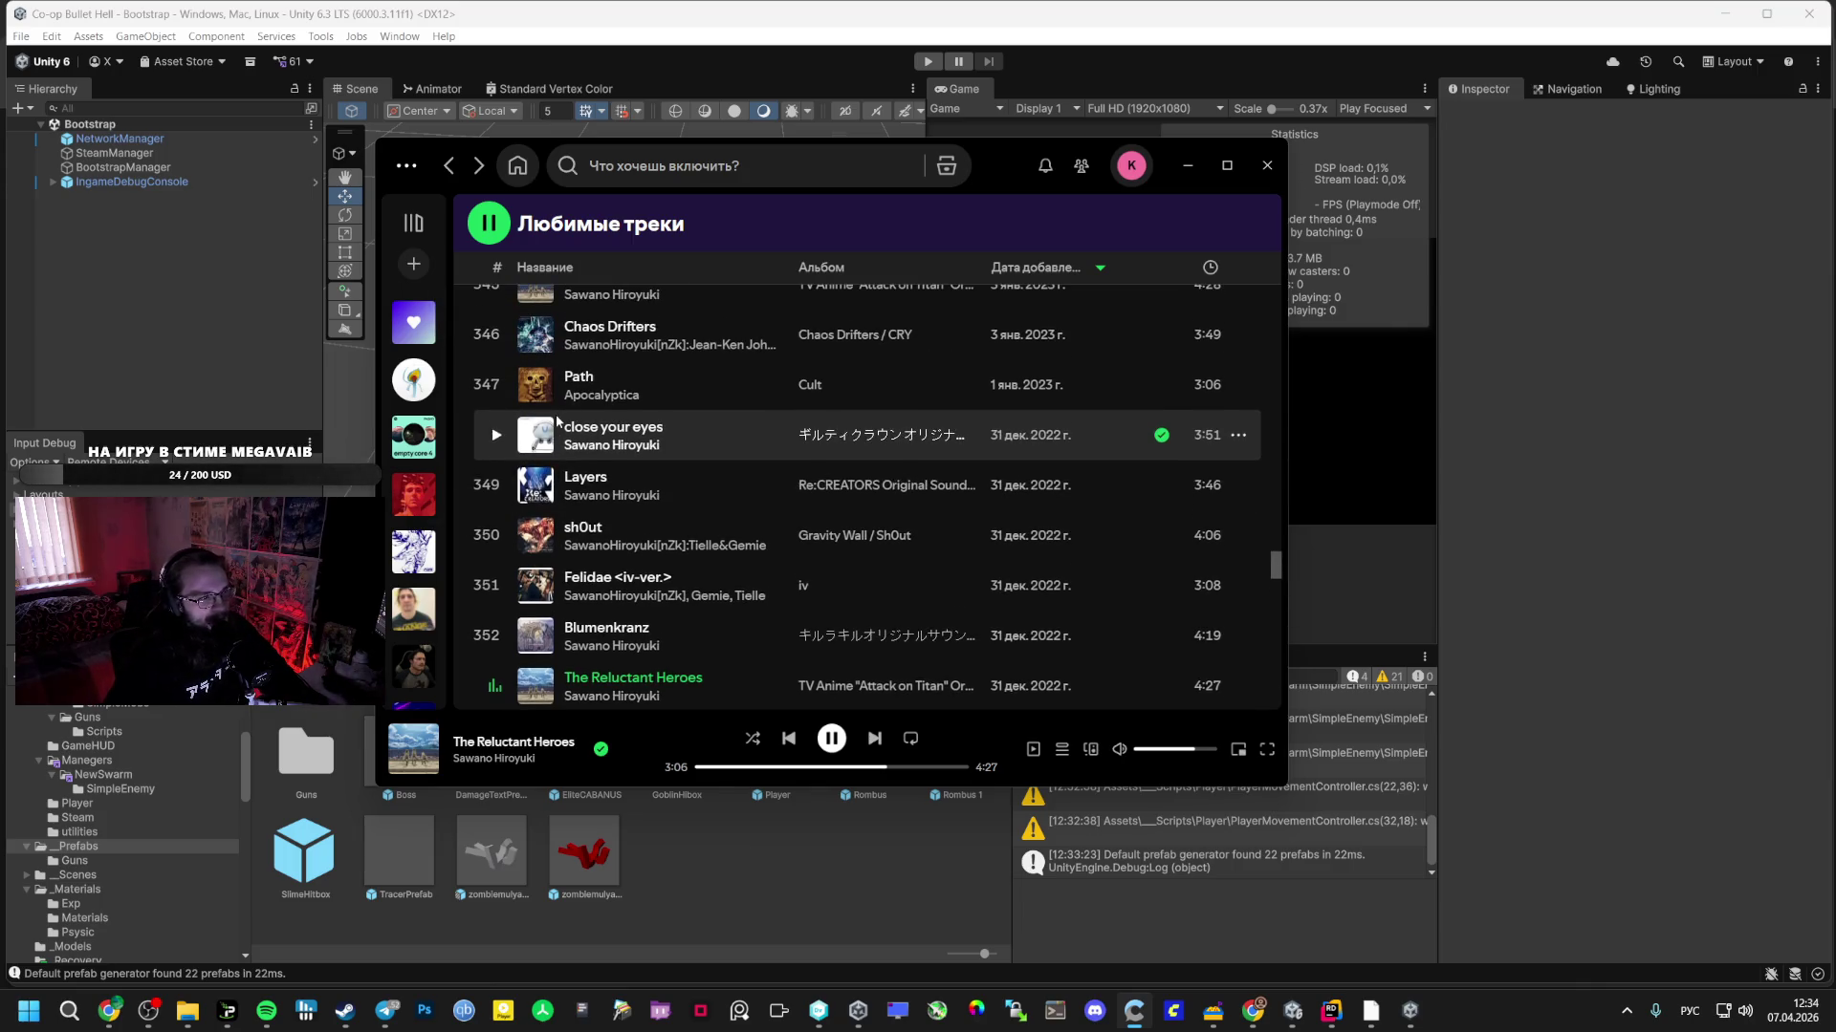
pyautogui.click(493, 478)
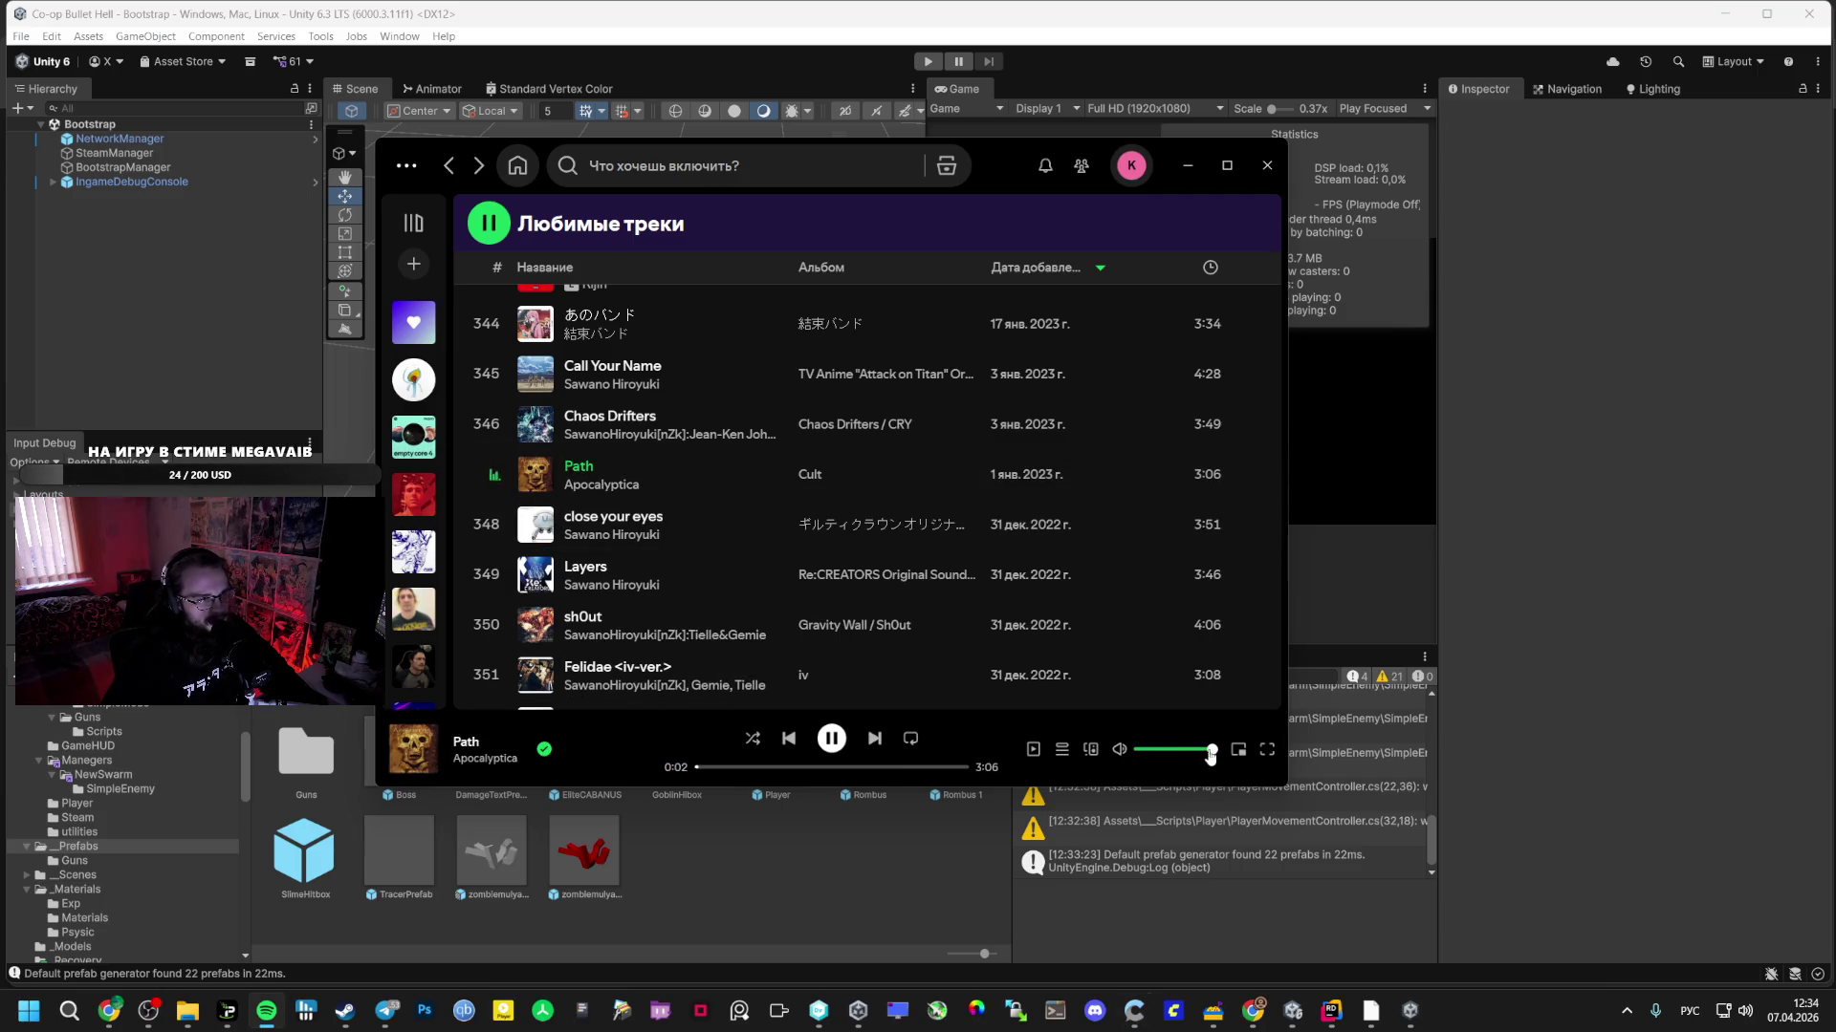
pyautogui.scroll(3, 623, 602)
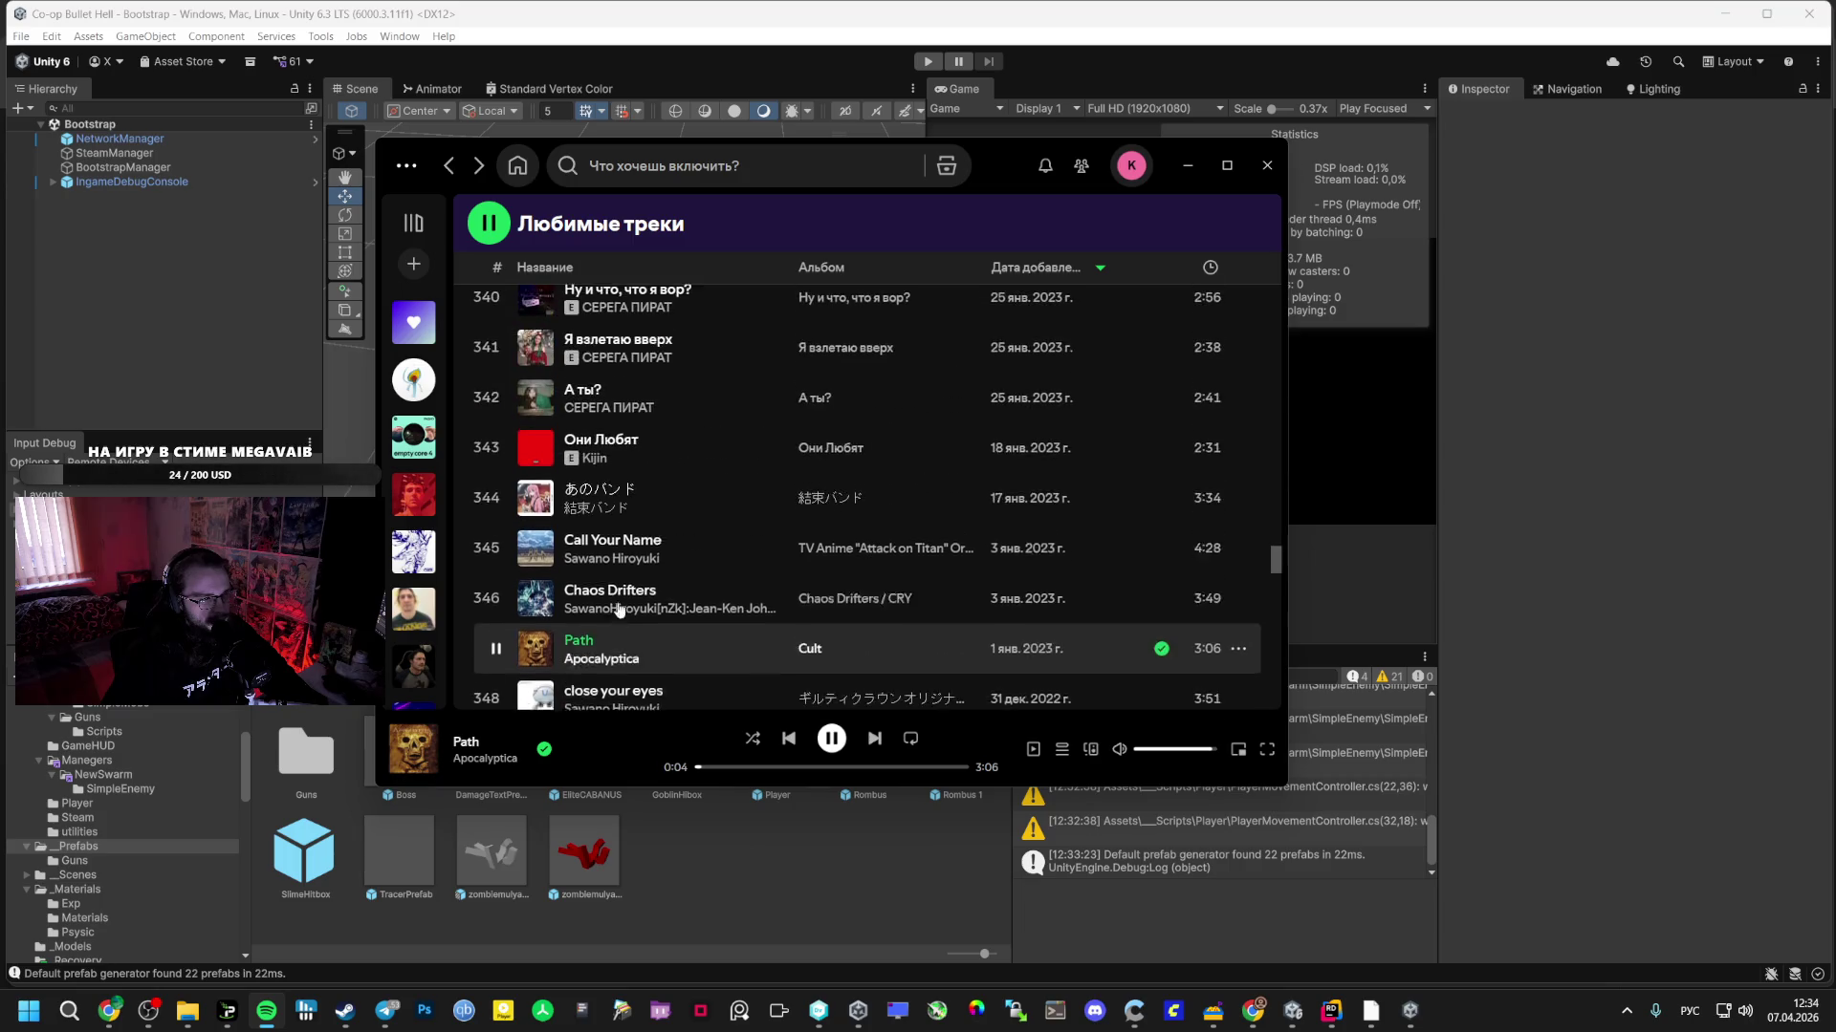
pyautogui.scroll(5, 626, 621)
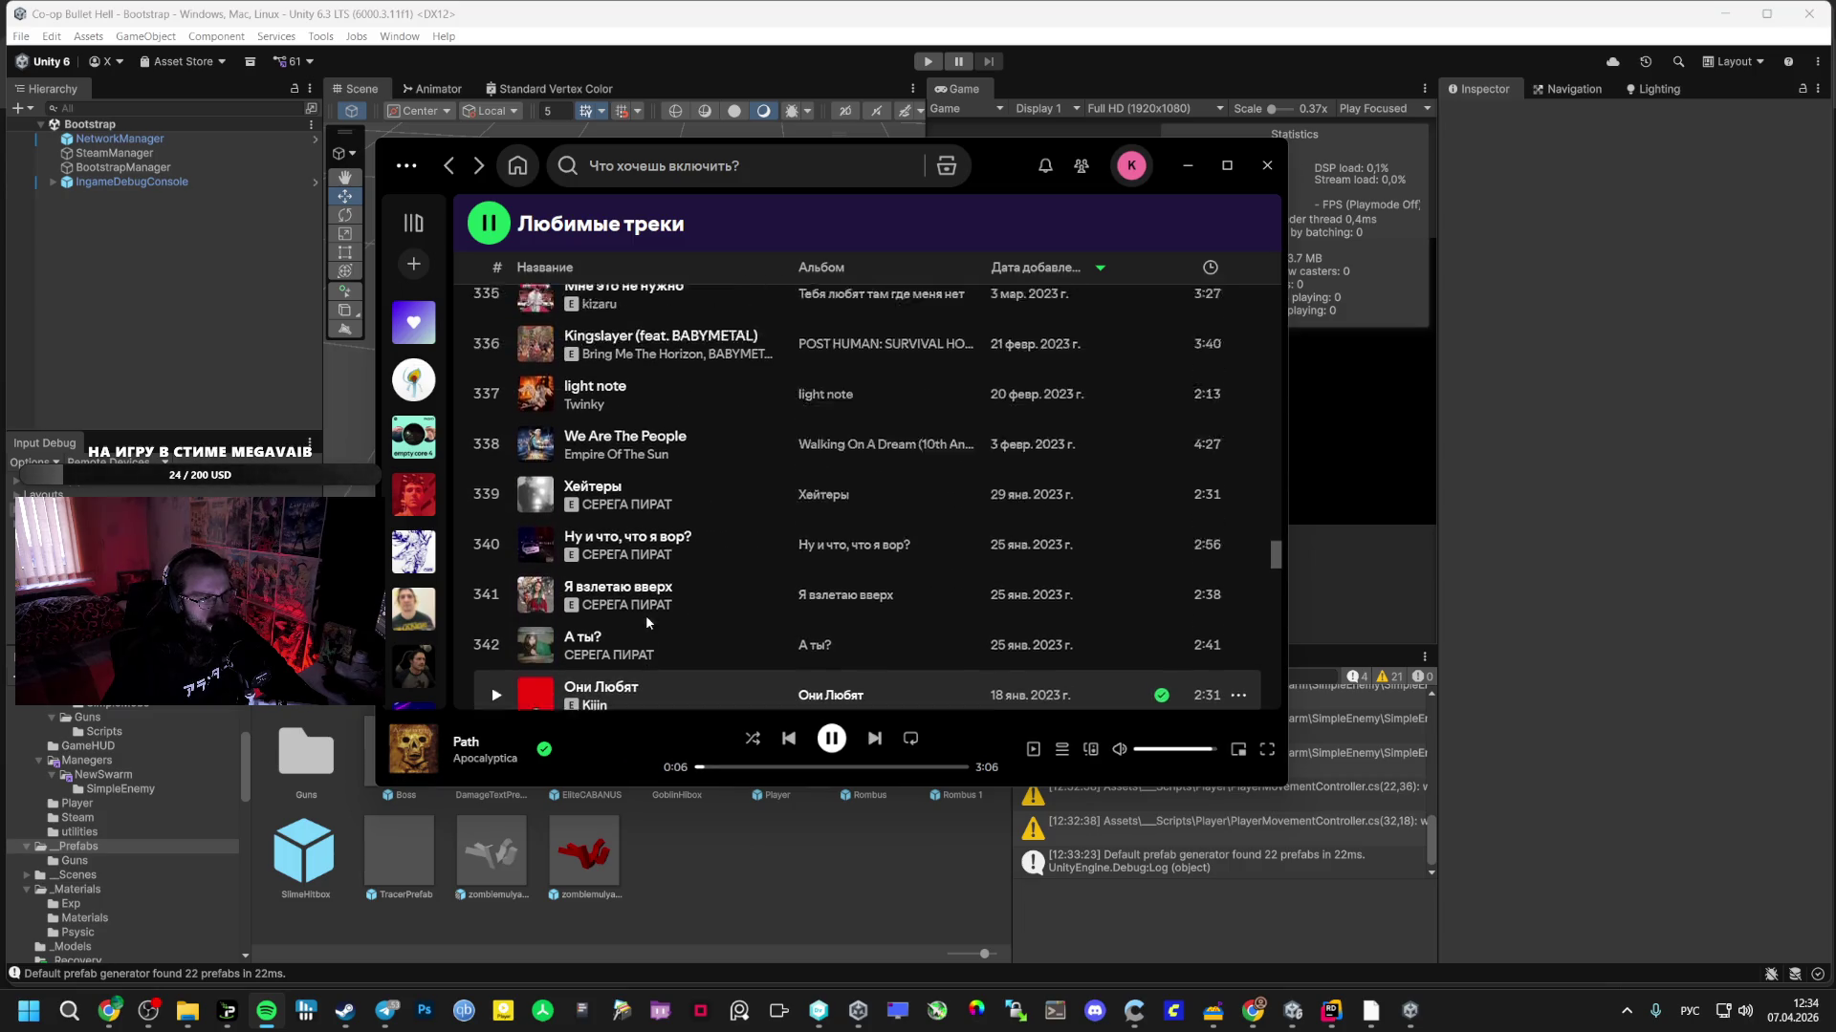
pyautogui.scroll(2, 580, 553)
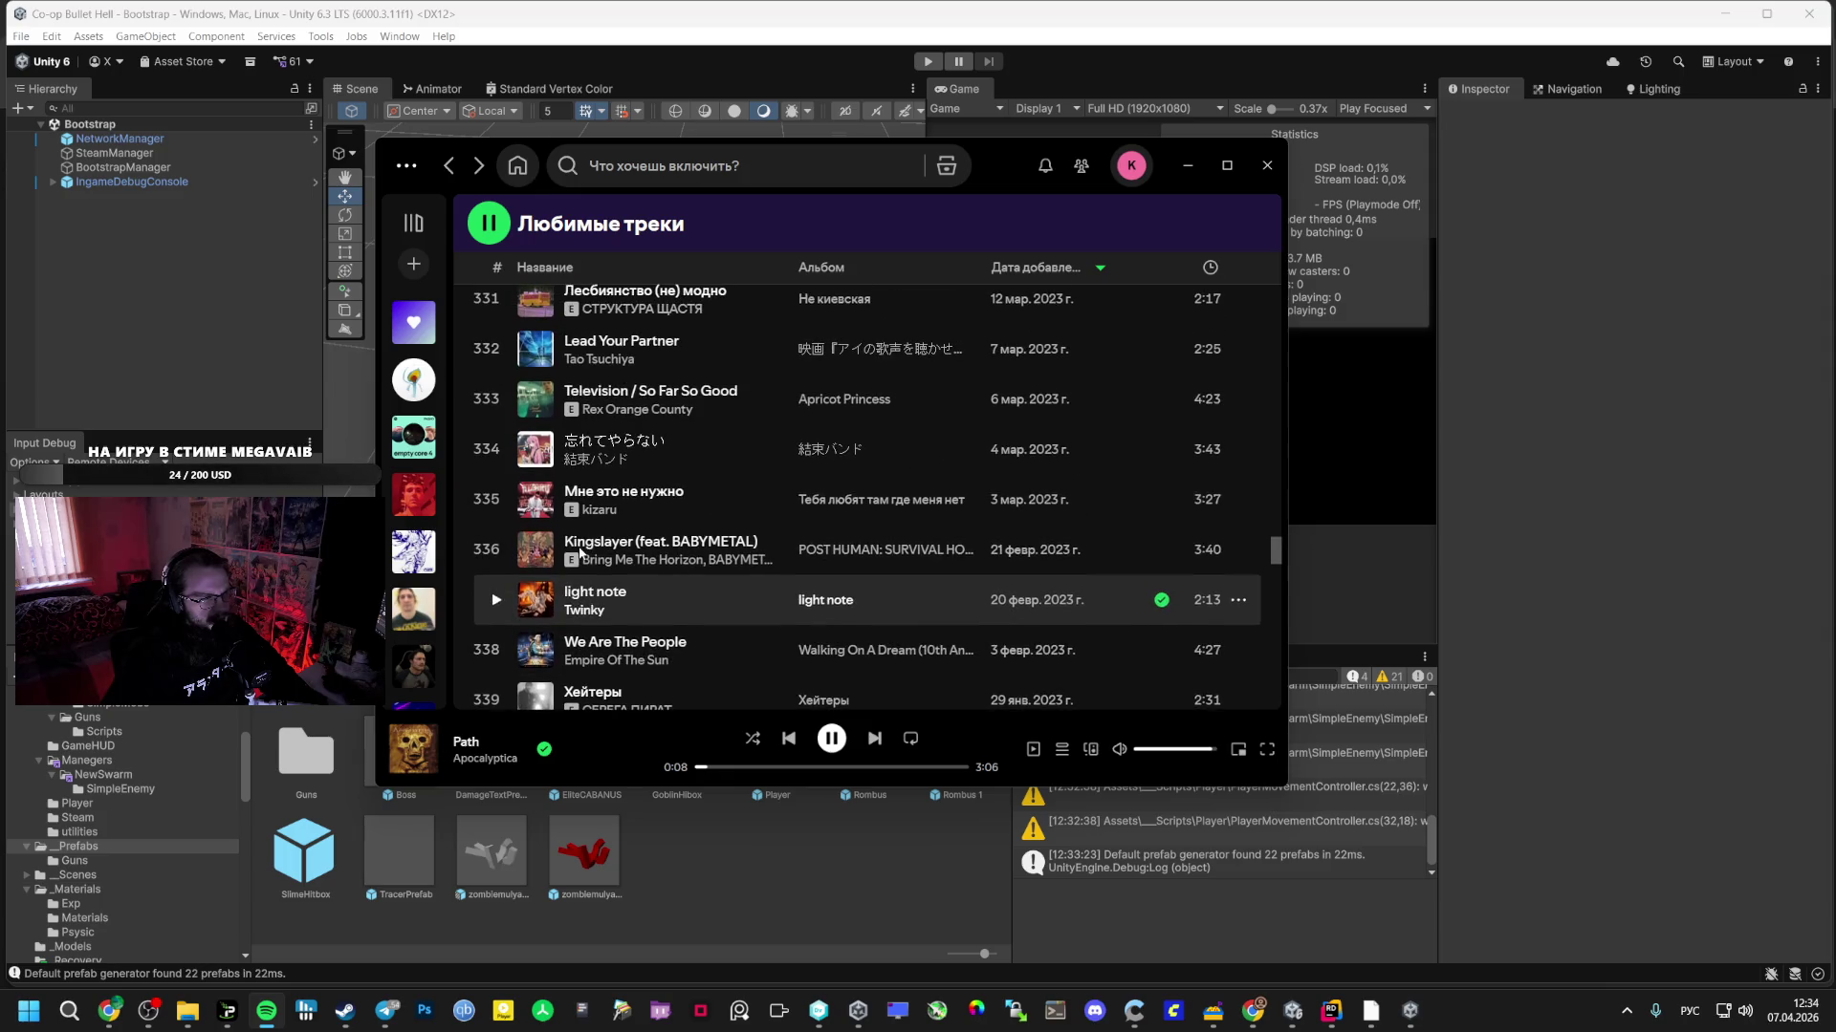
pyautogui.doubleClick(598, 547)
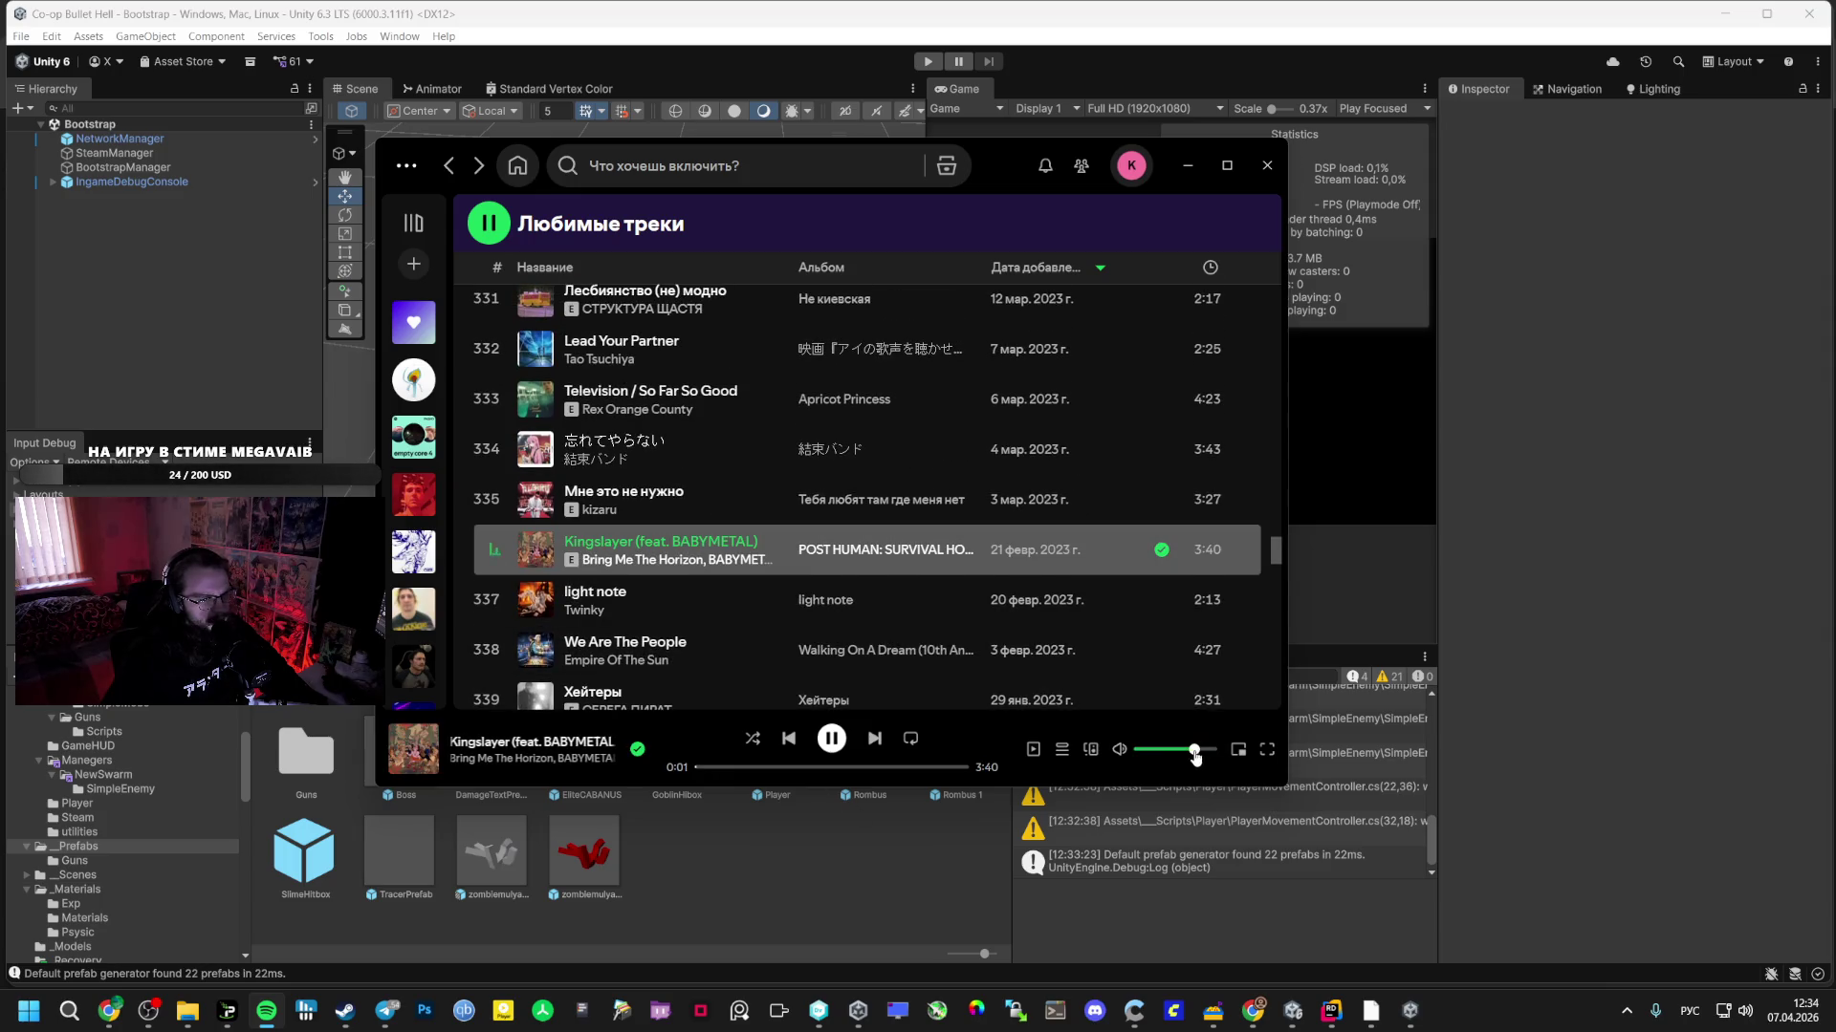
pyautogui.click(1421, 1023)
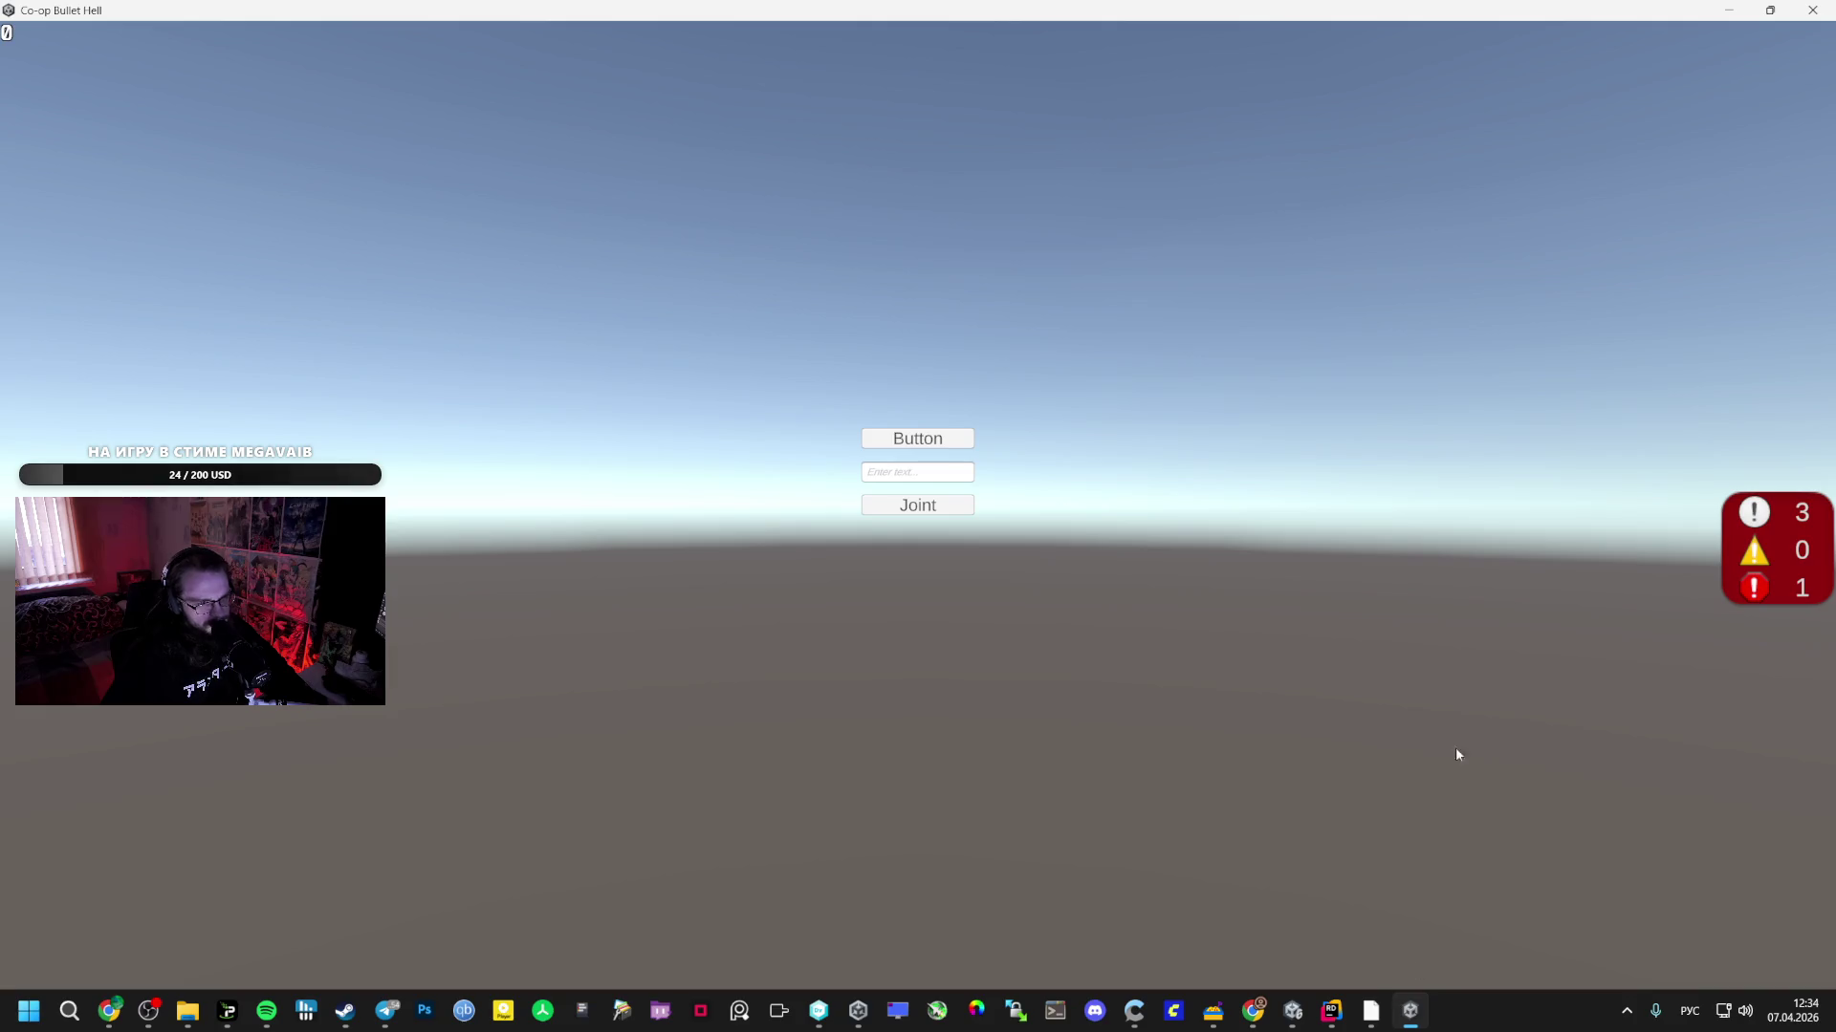
# - Start the match, advance toward the white platform firing the staff at red enemies, then retreat
pyautogui.click(886, 450)
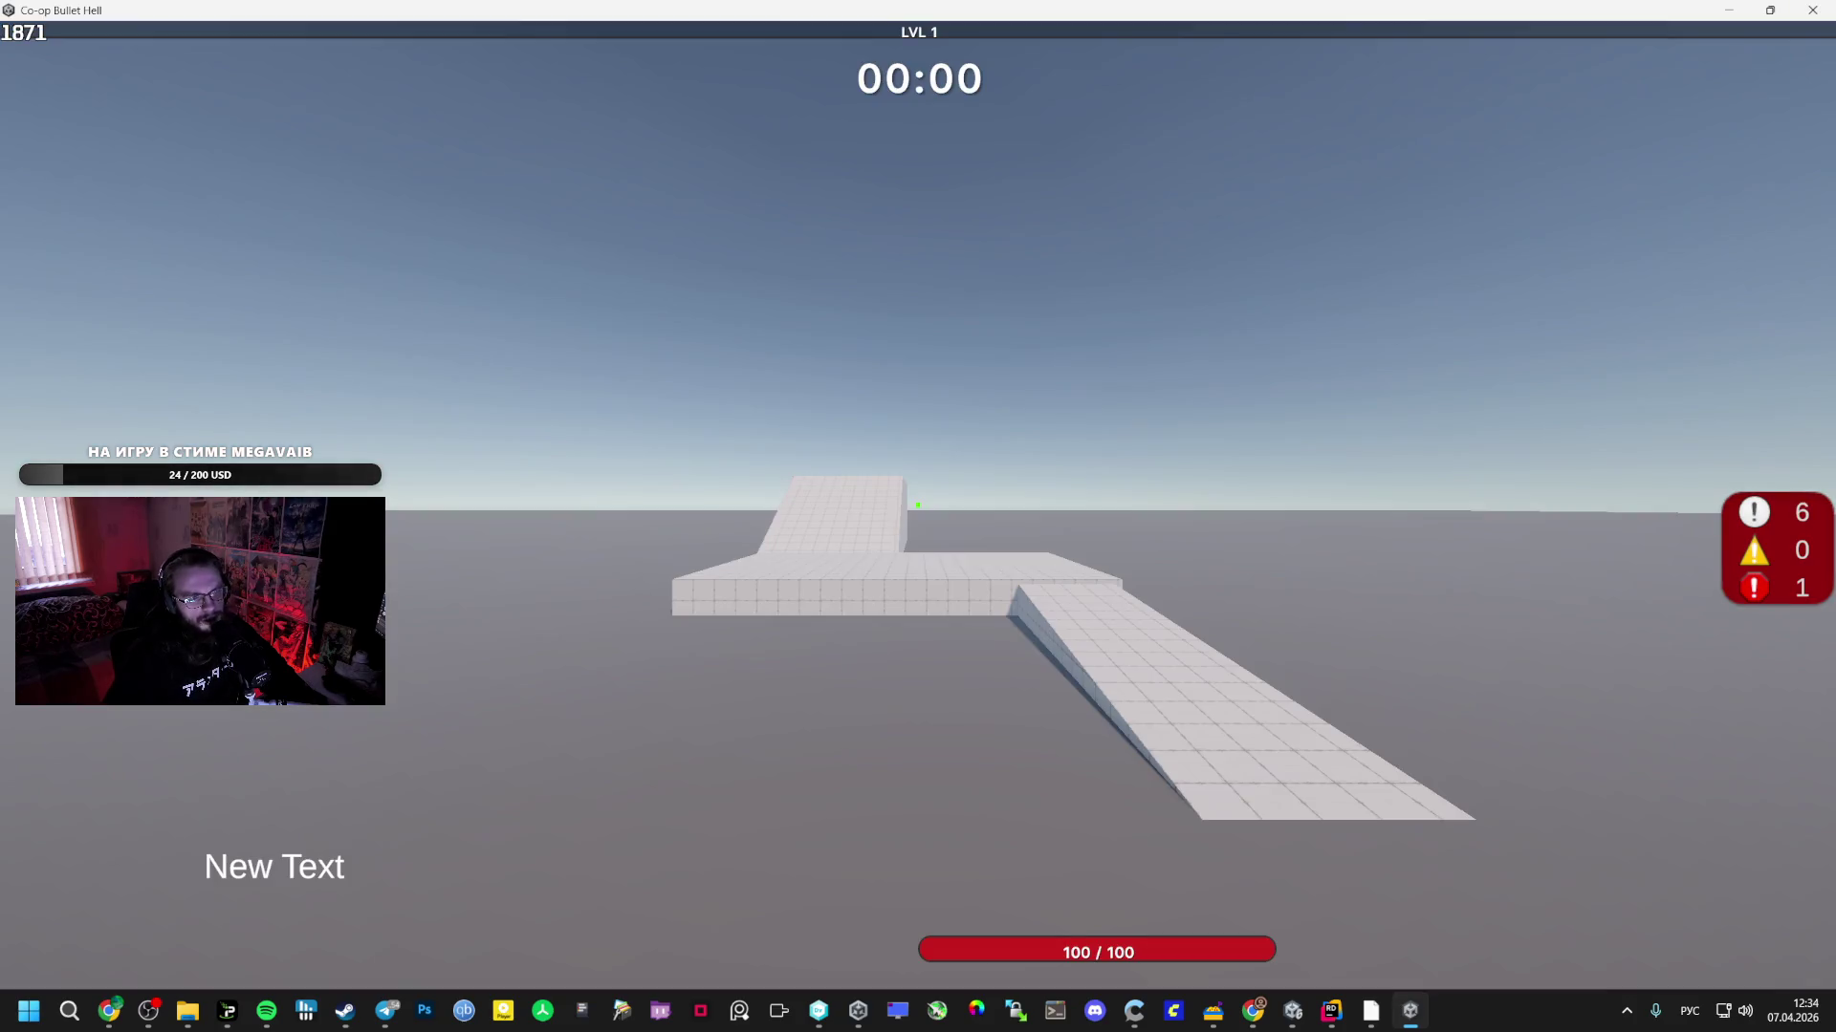
pyautogui.press('w')
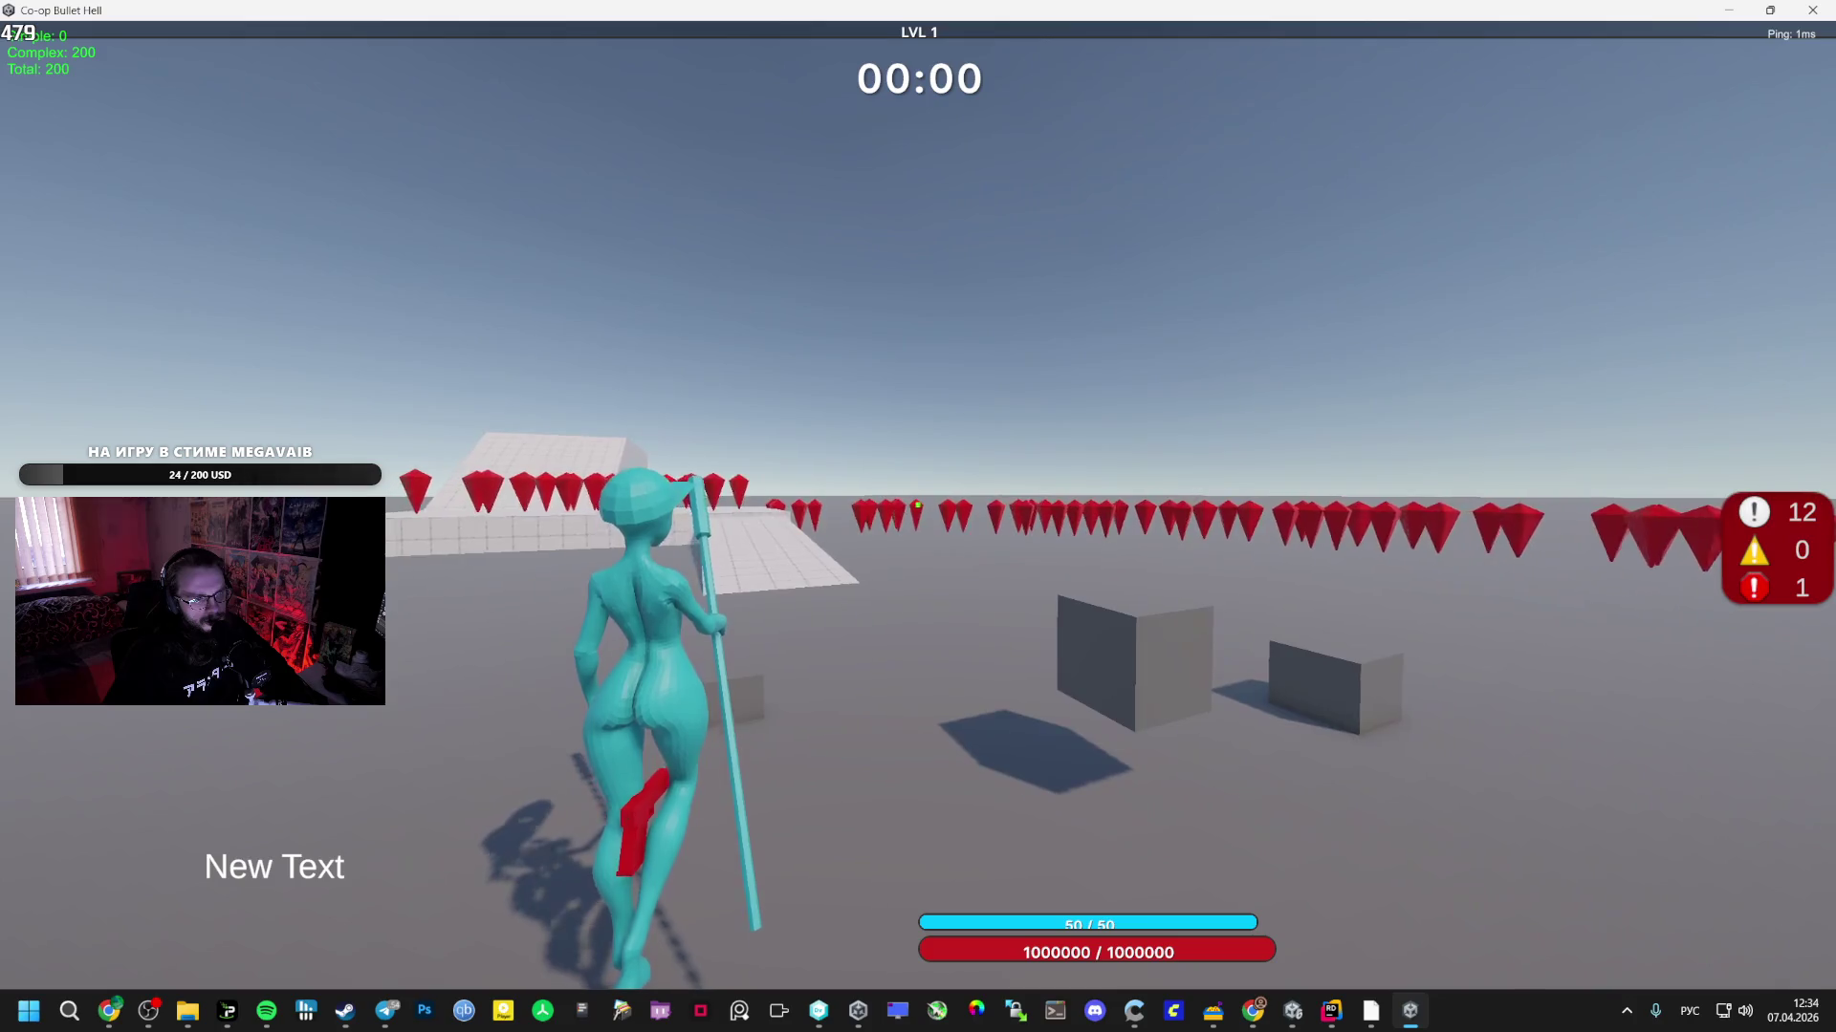
pyautogui.click(916, 504)
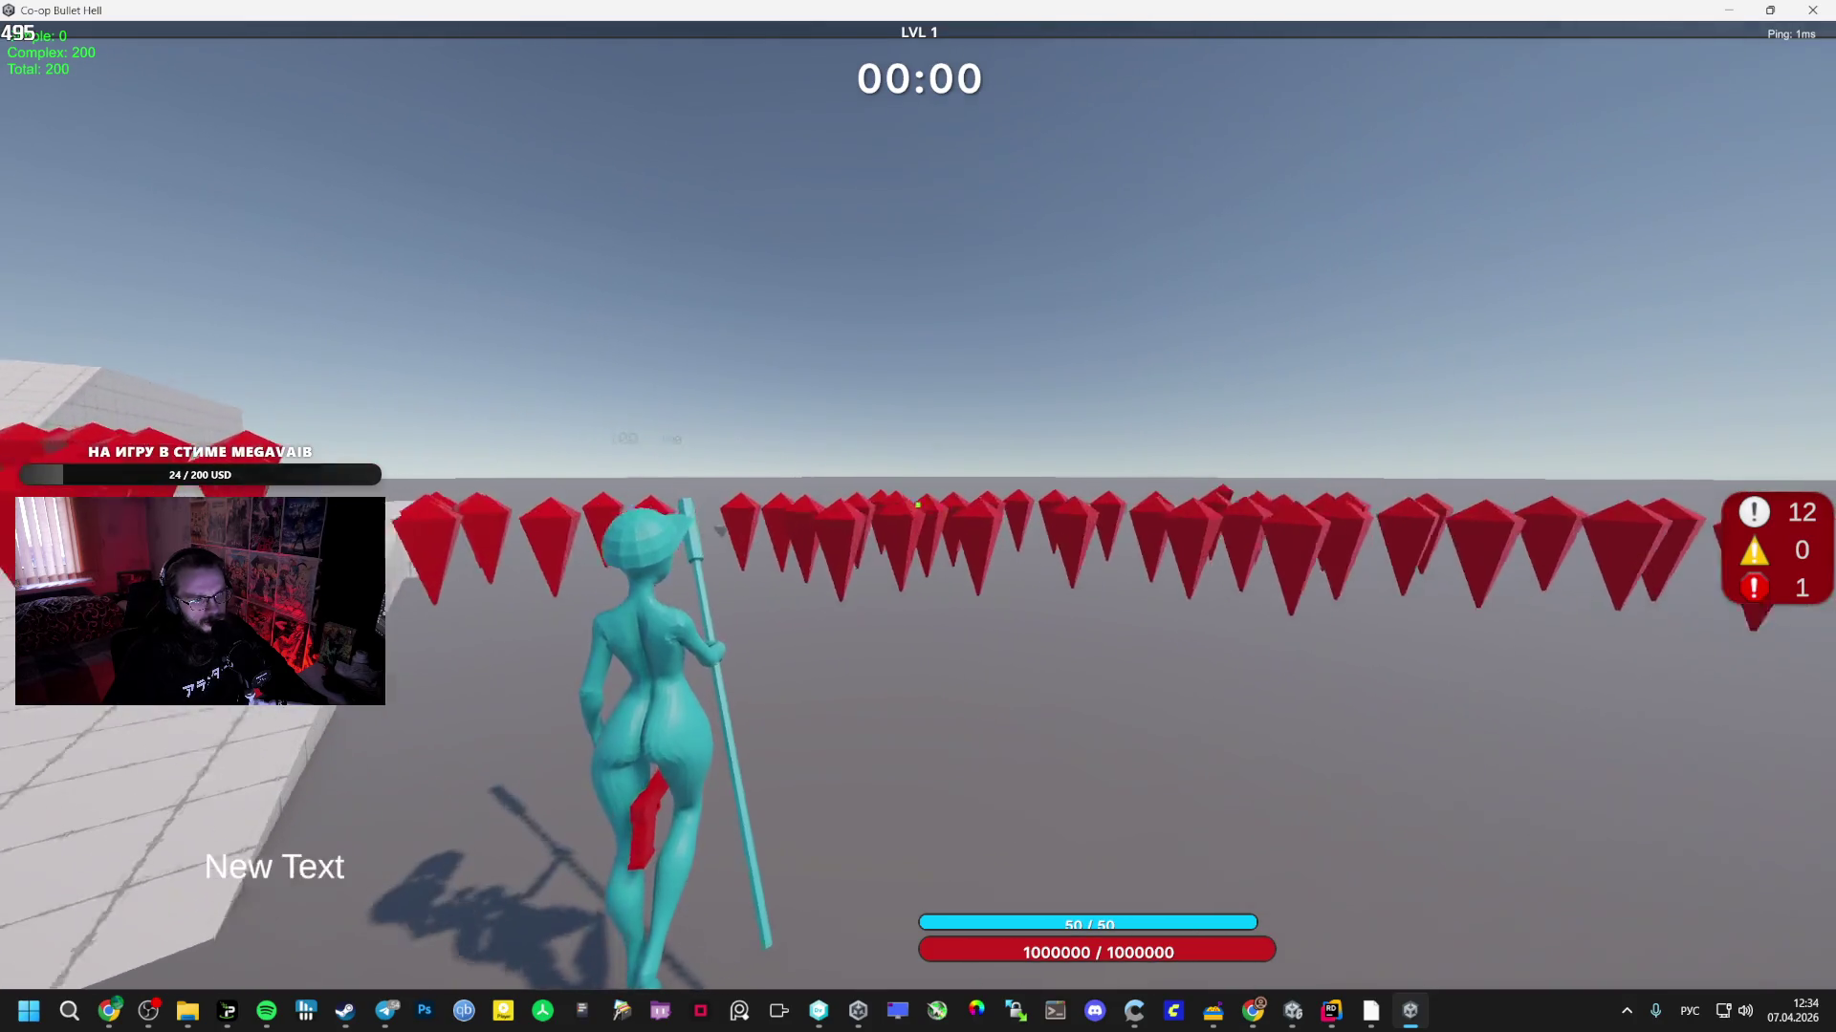
pyautogui.click(917, 504)
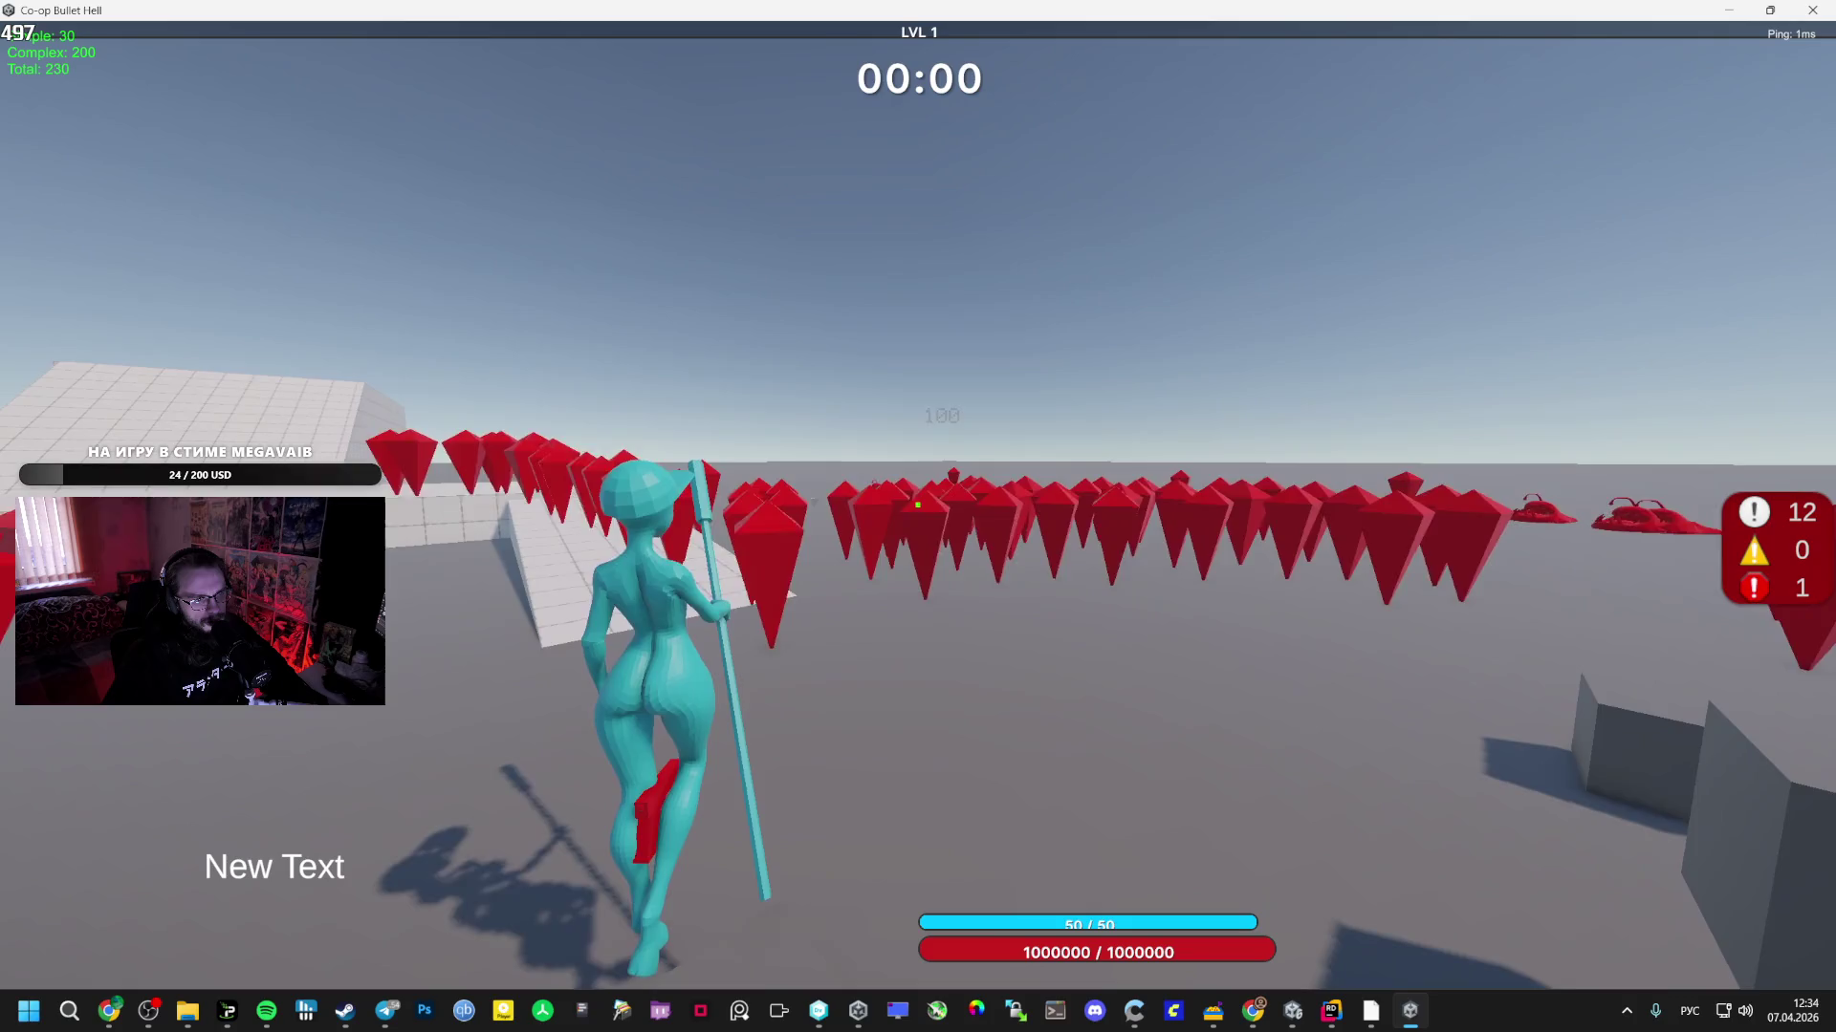
pyautogui.click(917, 504)
pyautogui.click(916, 504)
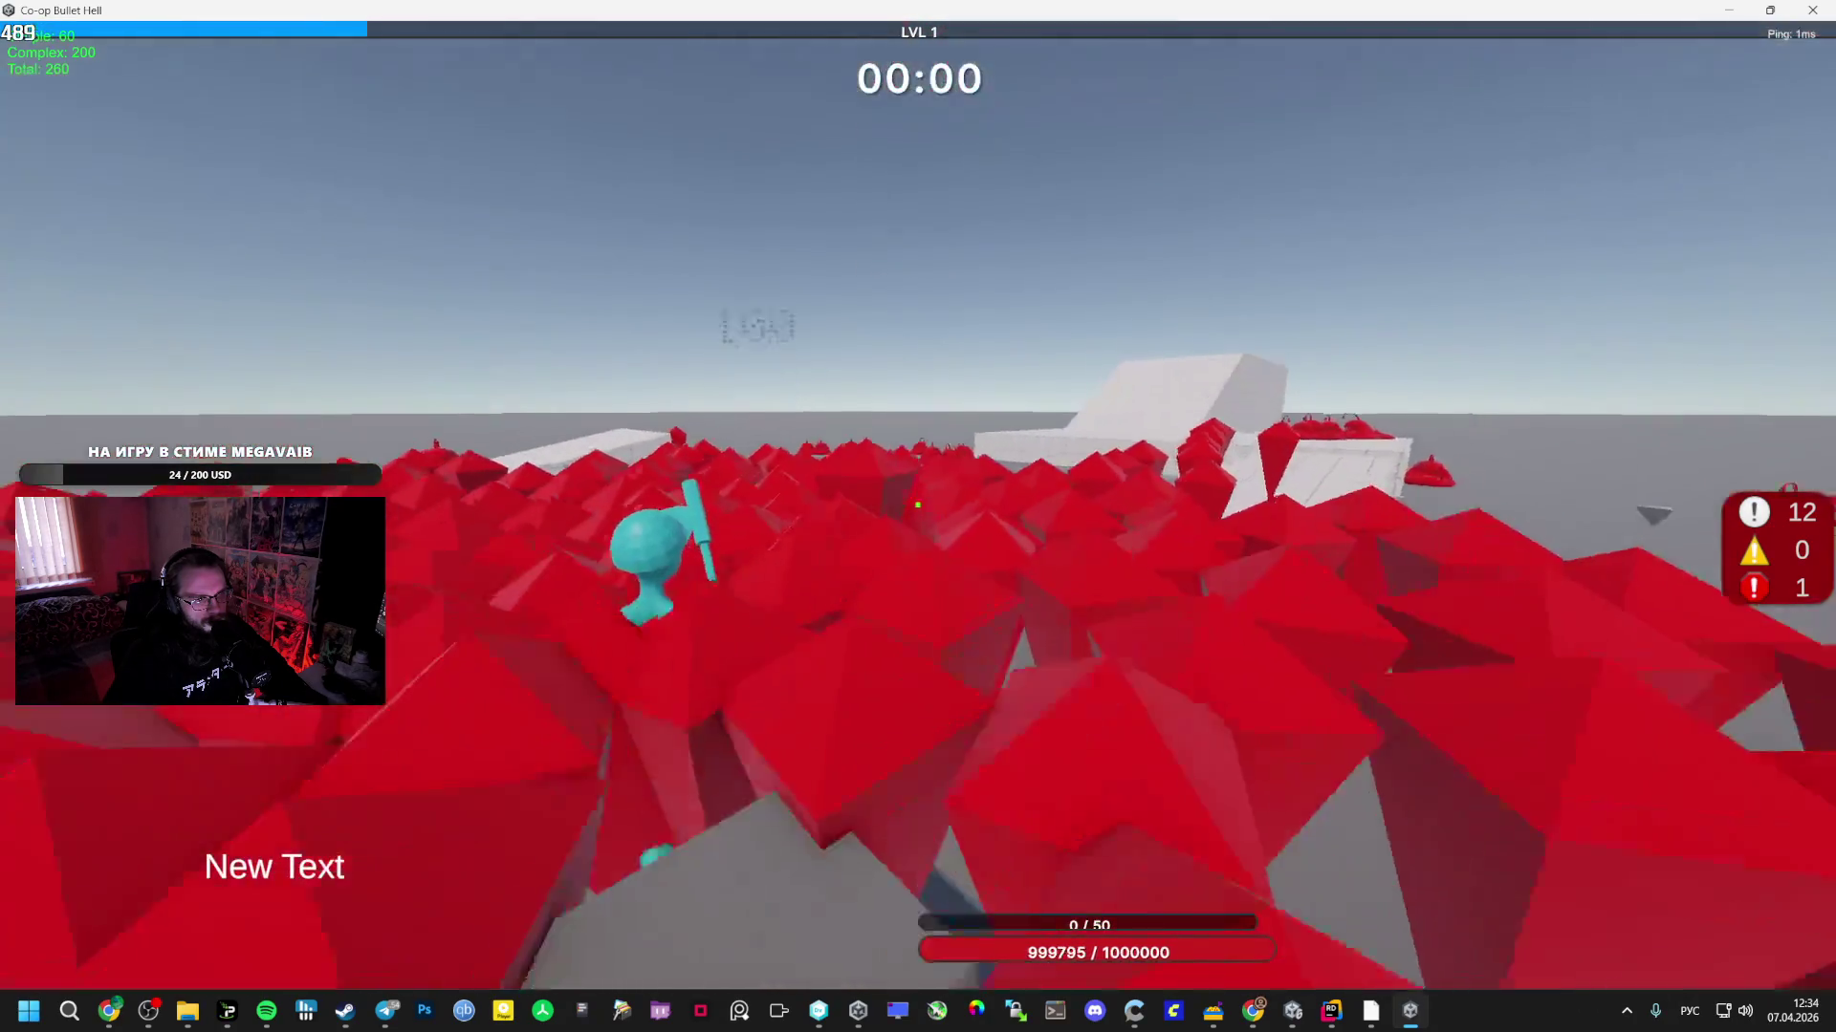
pyautogui.press('s')
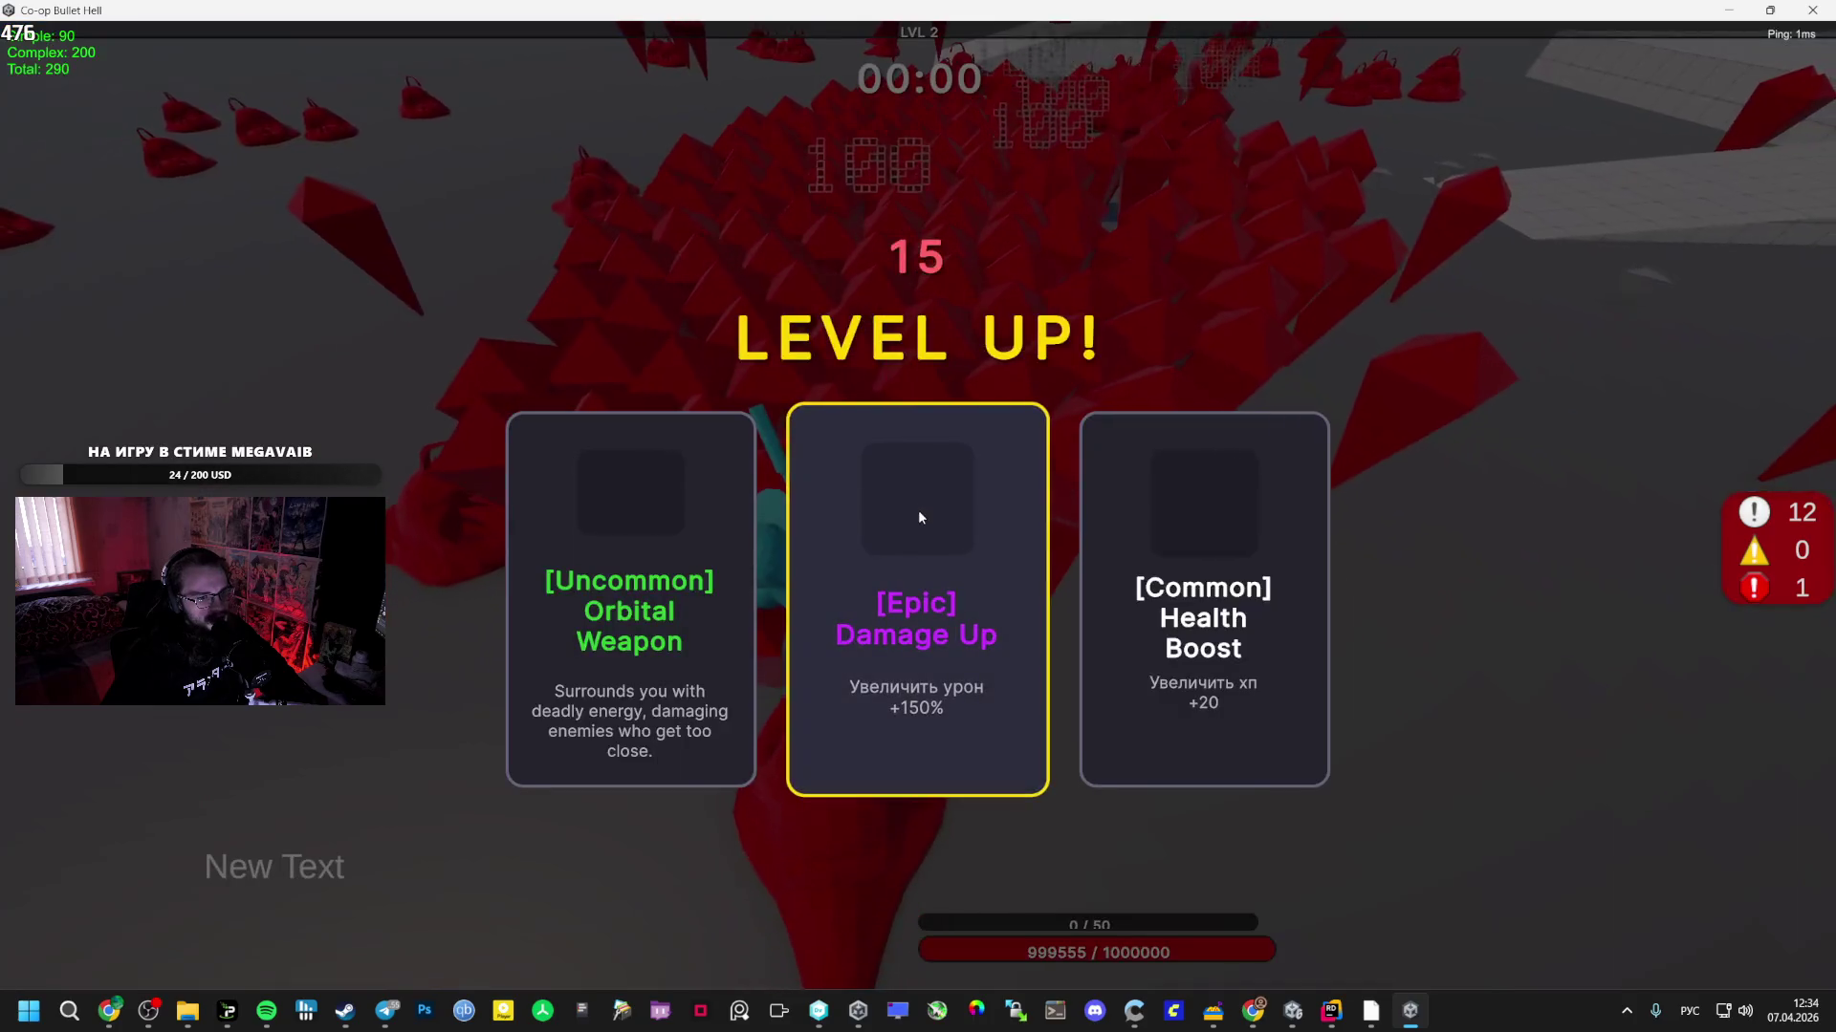
# - Take level-up upgrades: Epic Damage Up, Mage Staff twice, Epic Damage Up and Orbital Weapon
pyautogui.click(755, 564)
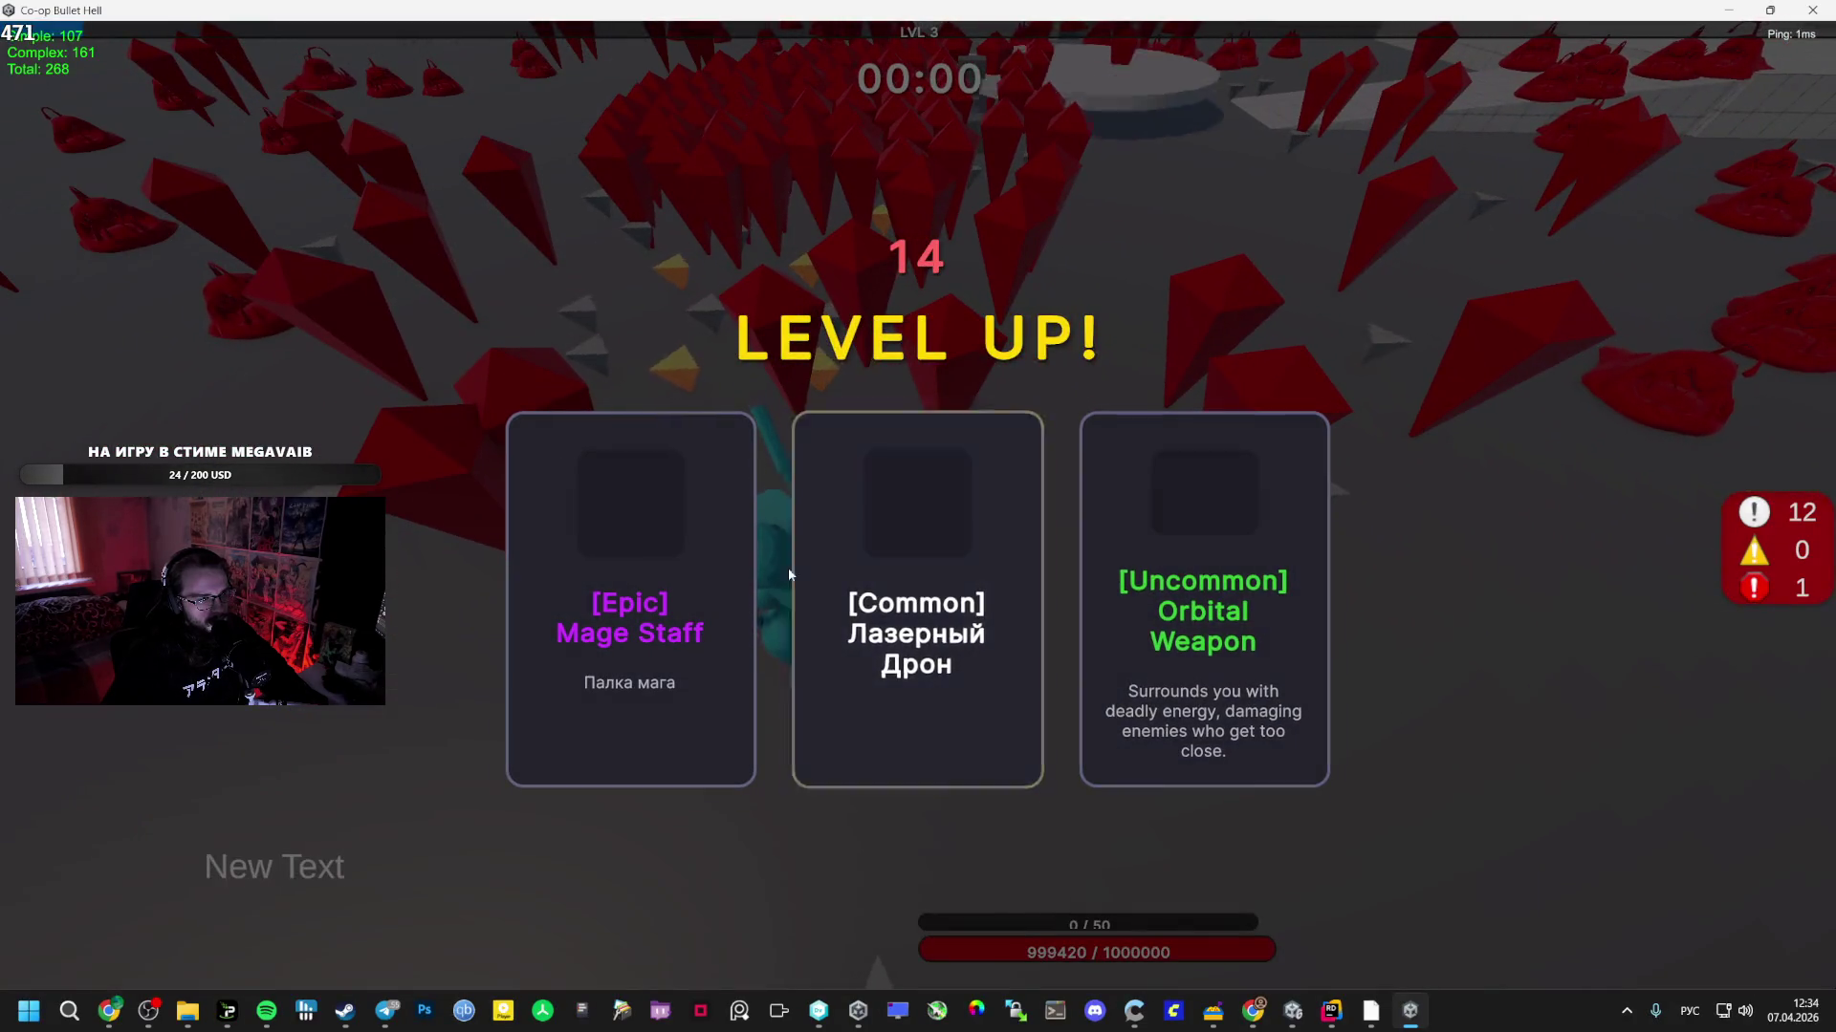
pyautogui.click(790, 566)
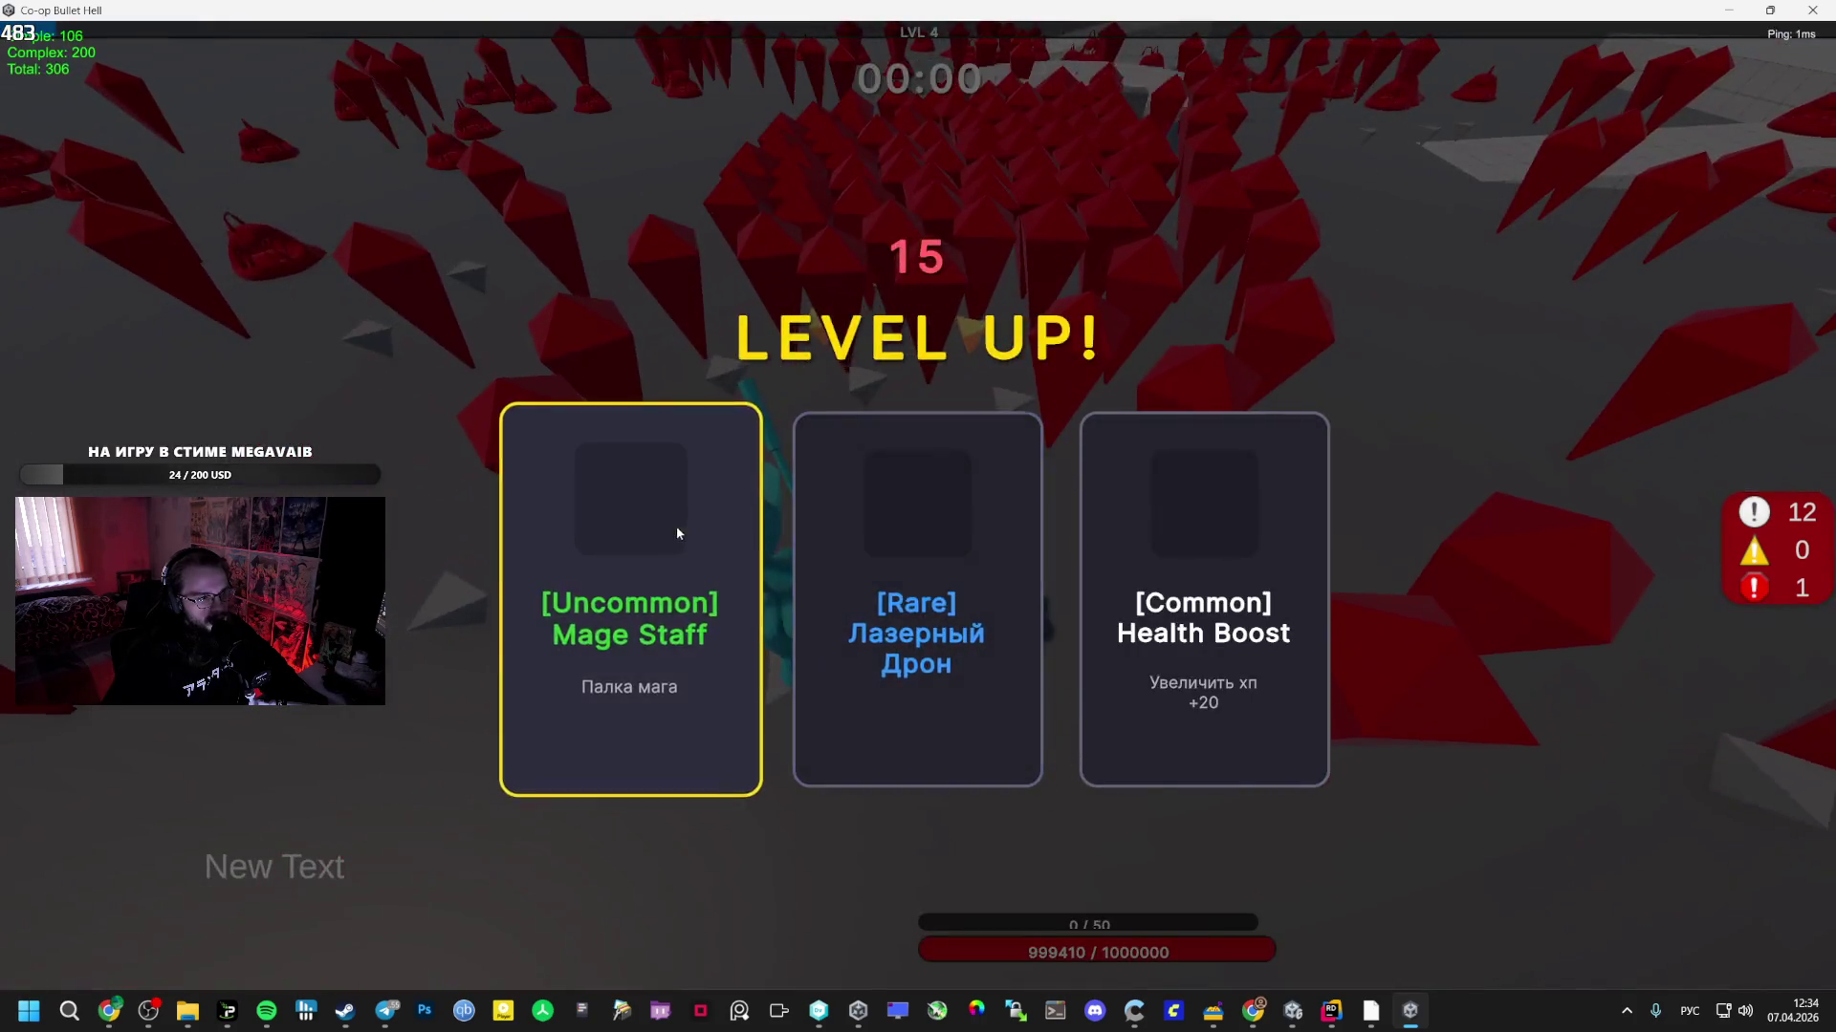
pyautogui.click(675, 526)
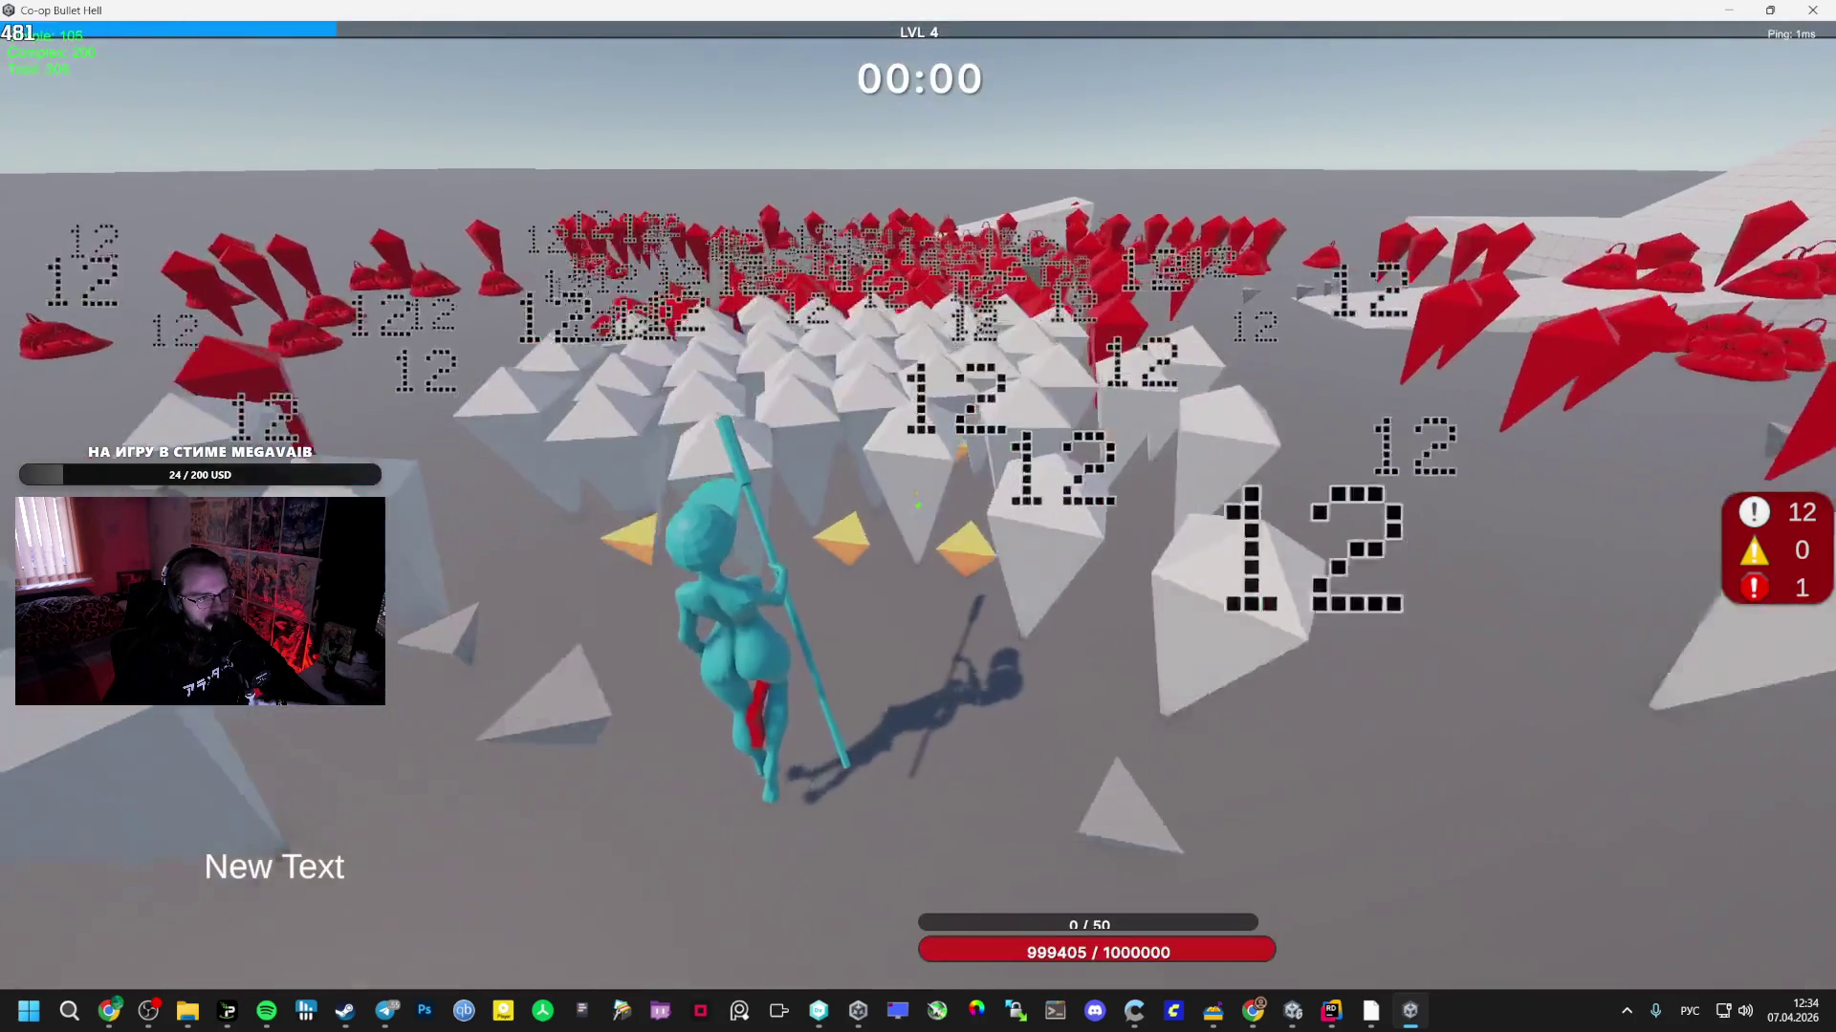
pyautogui.click(914, 524)
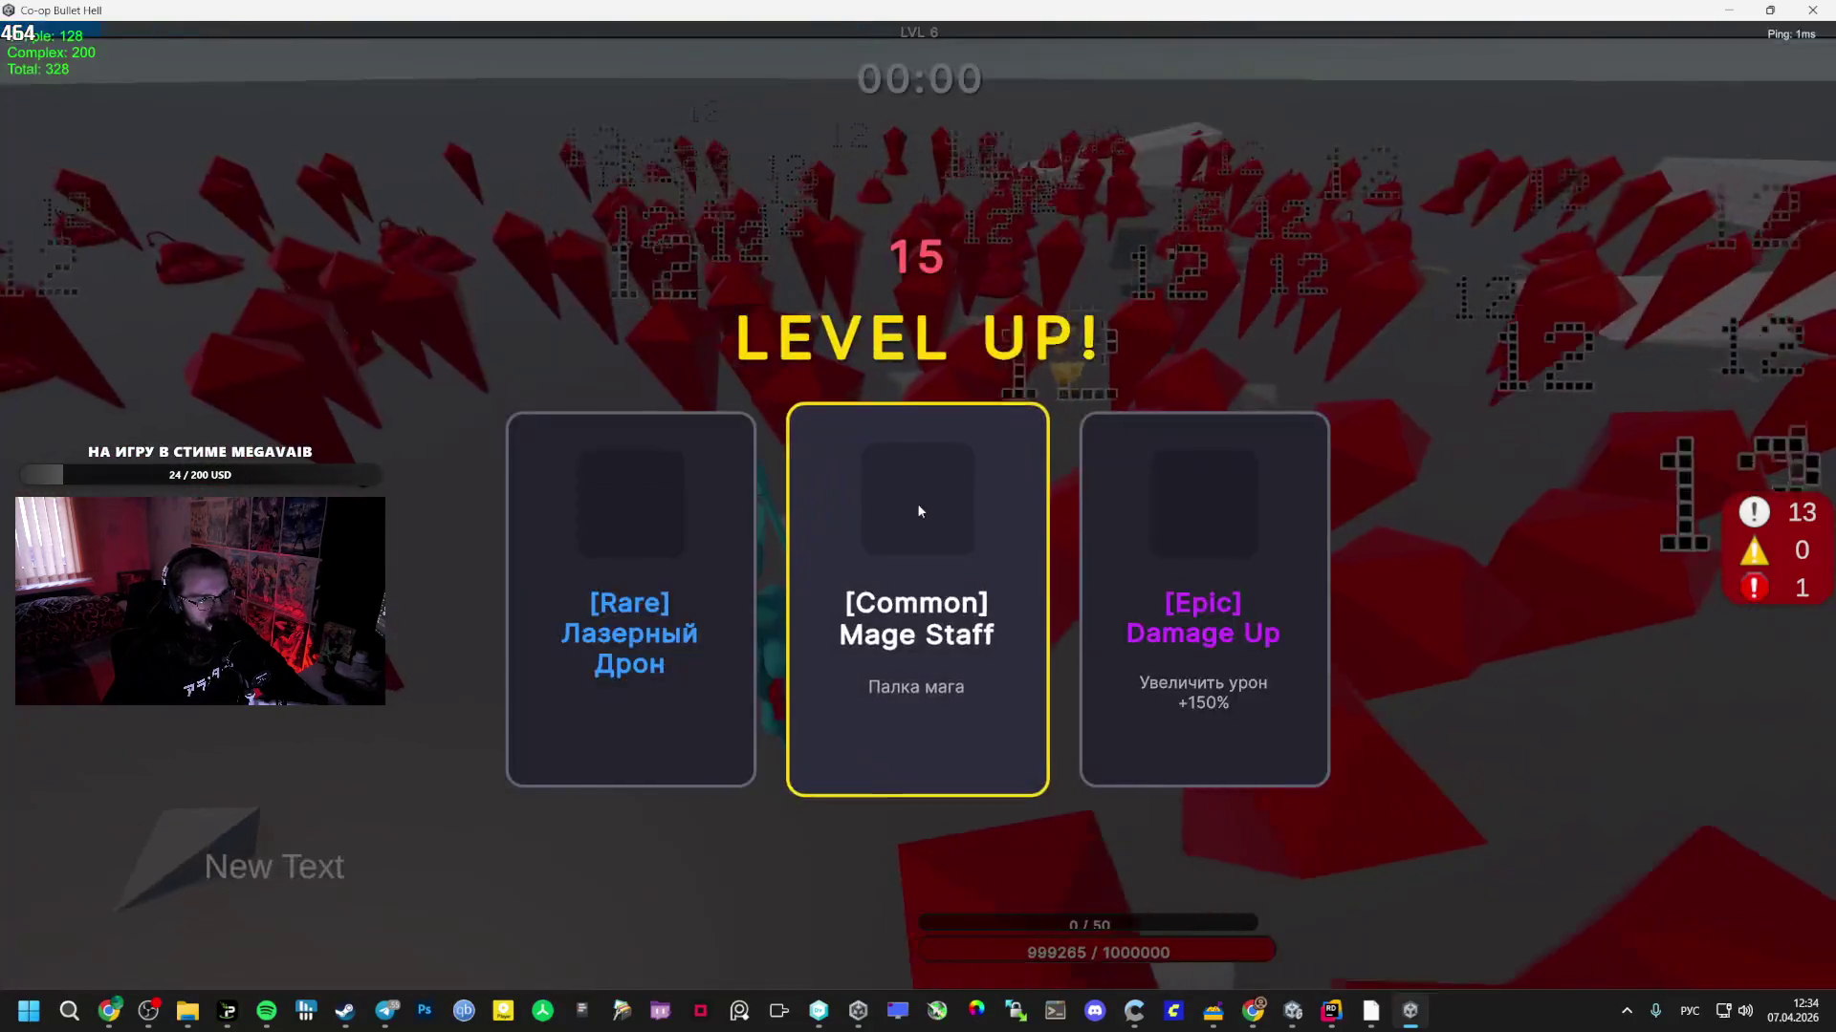
pyautogui.click(1203, 573)
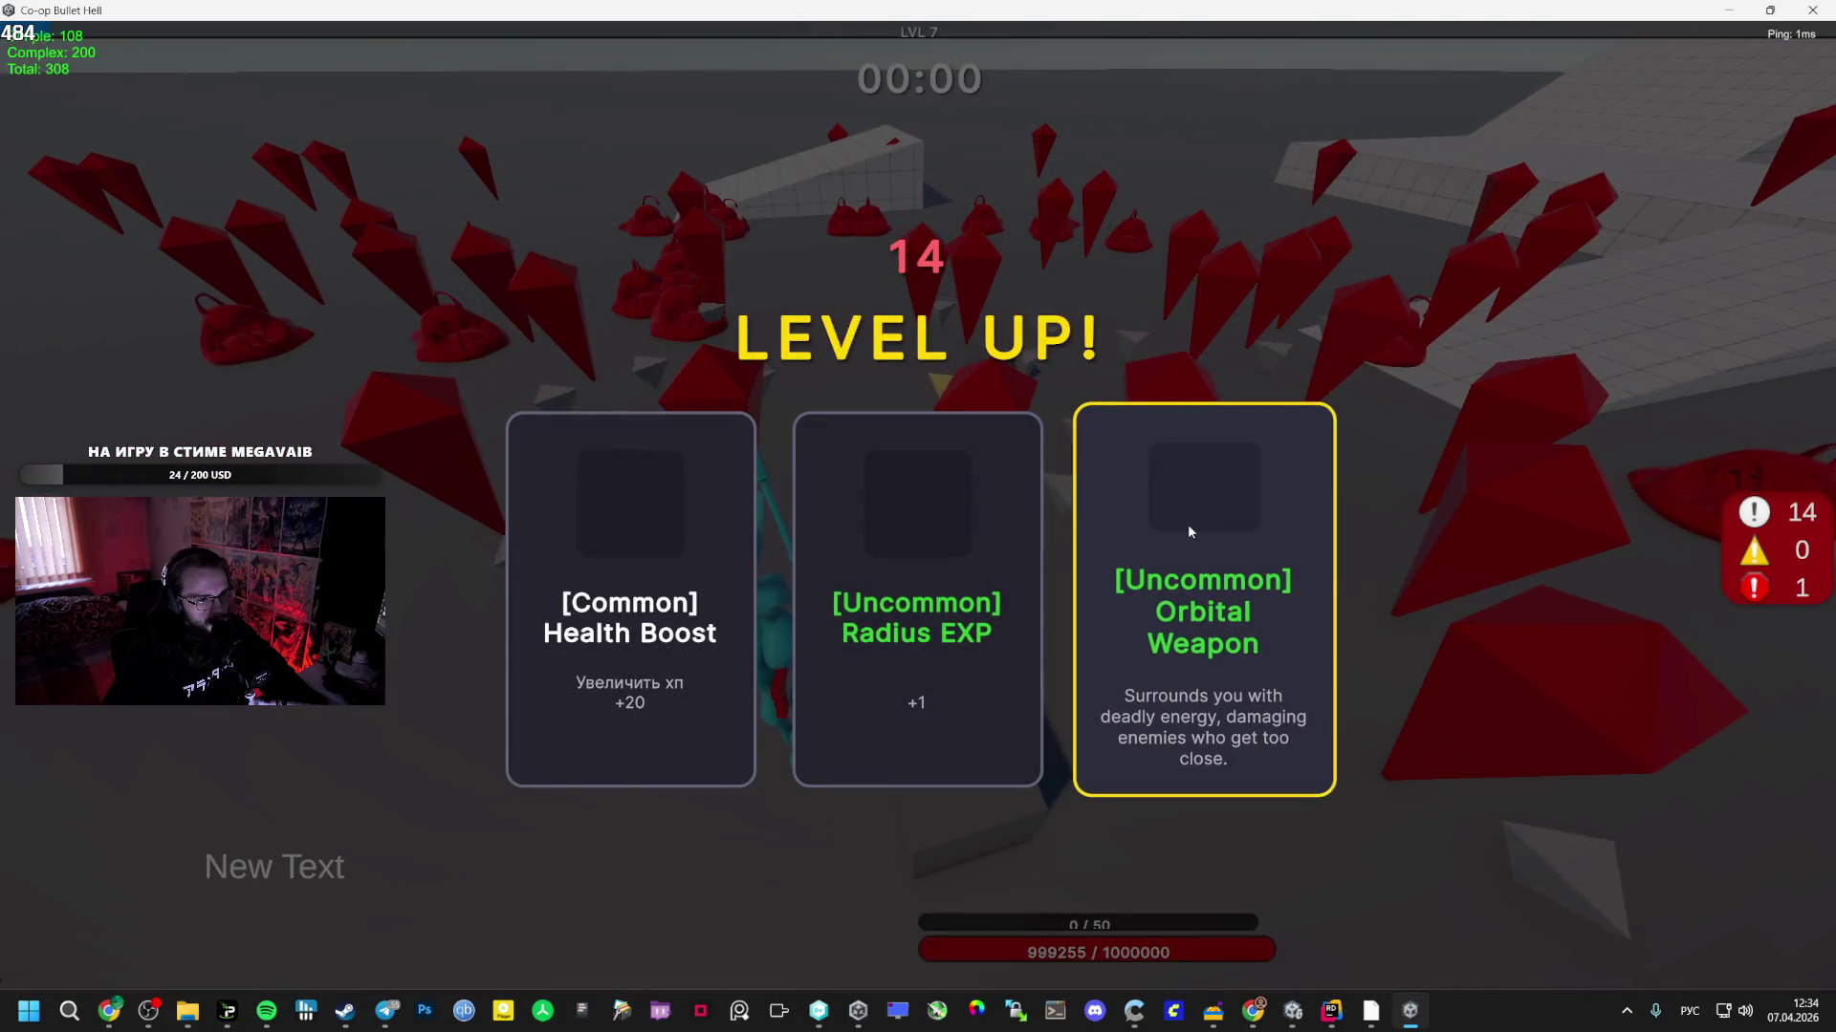
pyautogui.click(1189, 530)
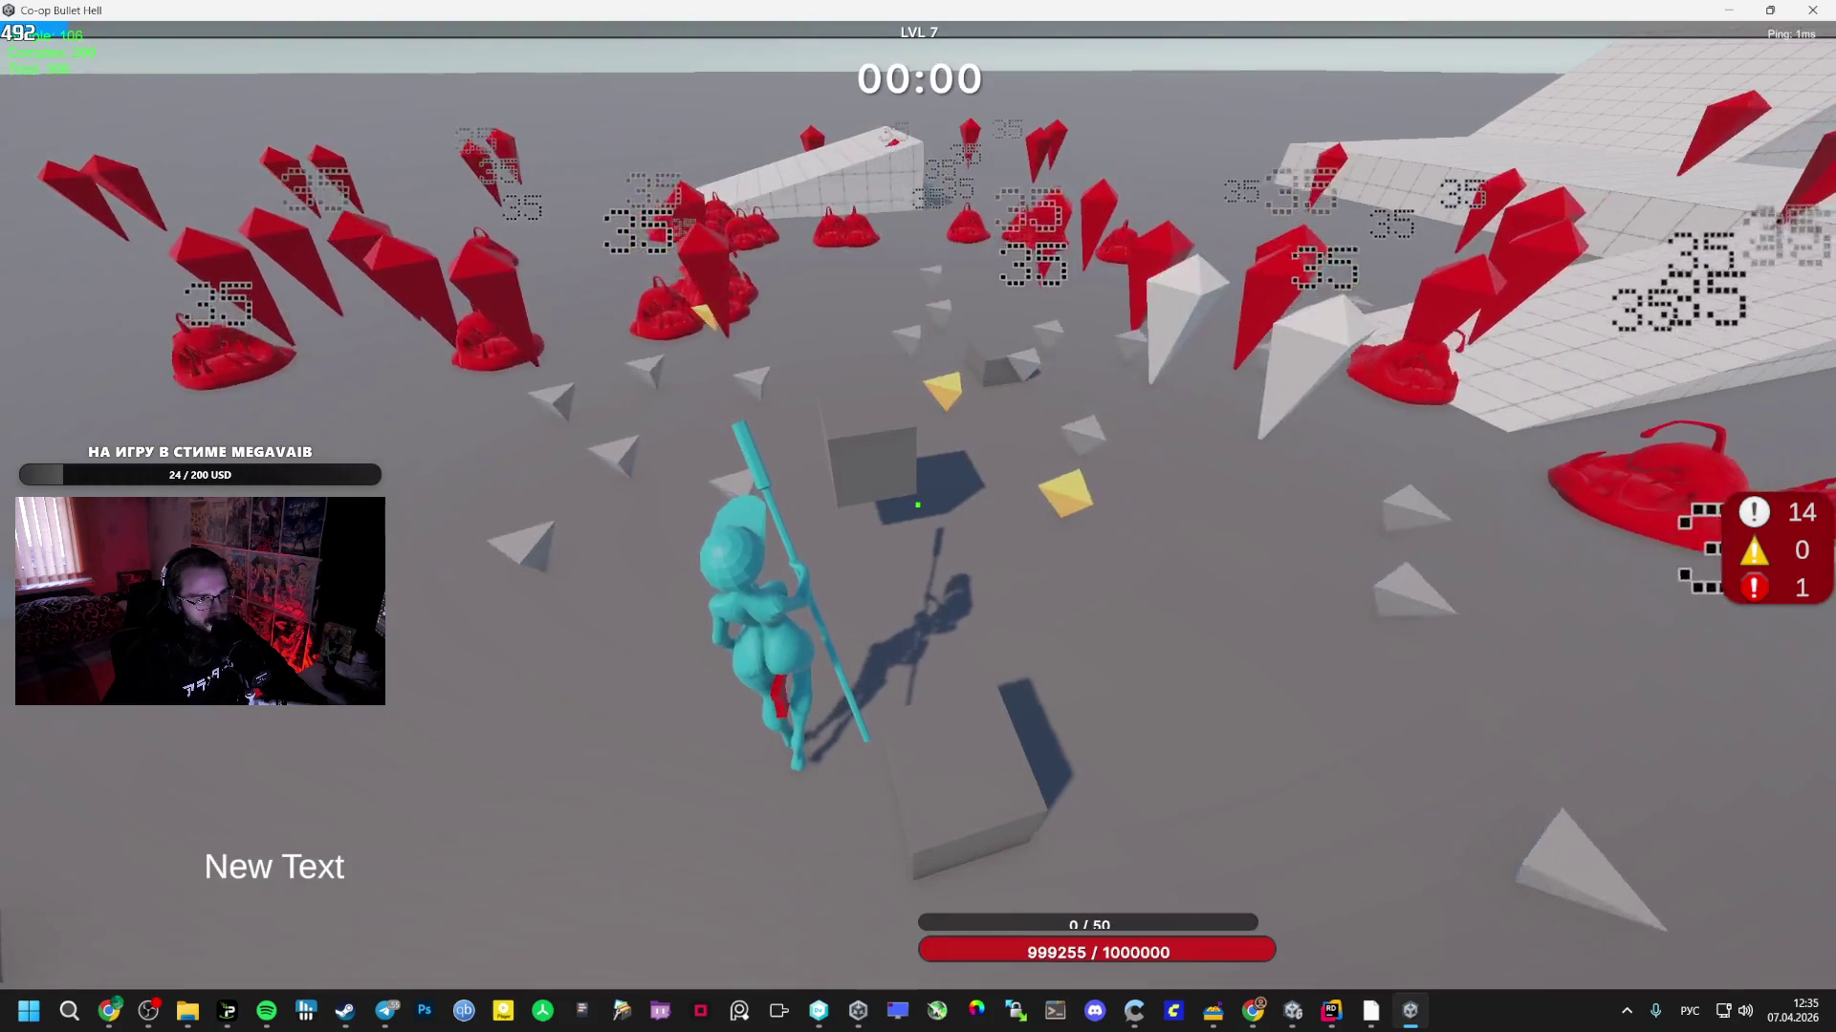
# - Run across the arena, pick Epic Radius EXP, then pause to the lobby menu
pyautogui.press('w')
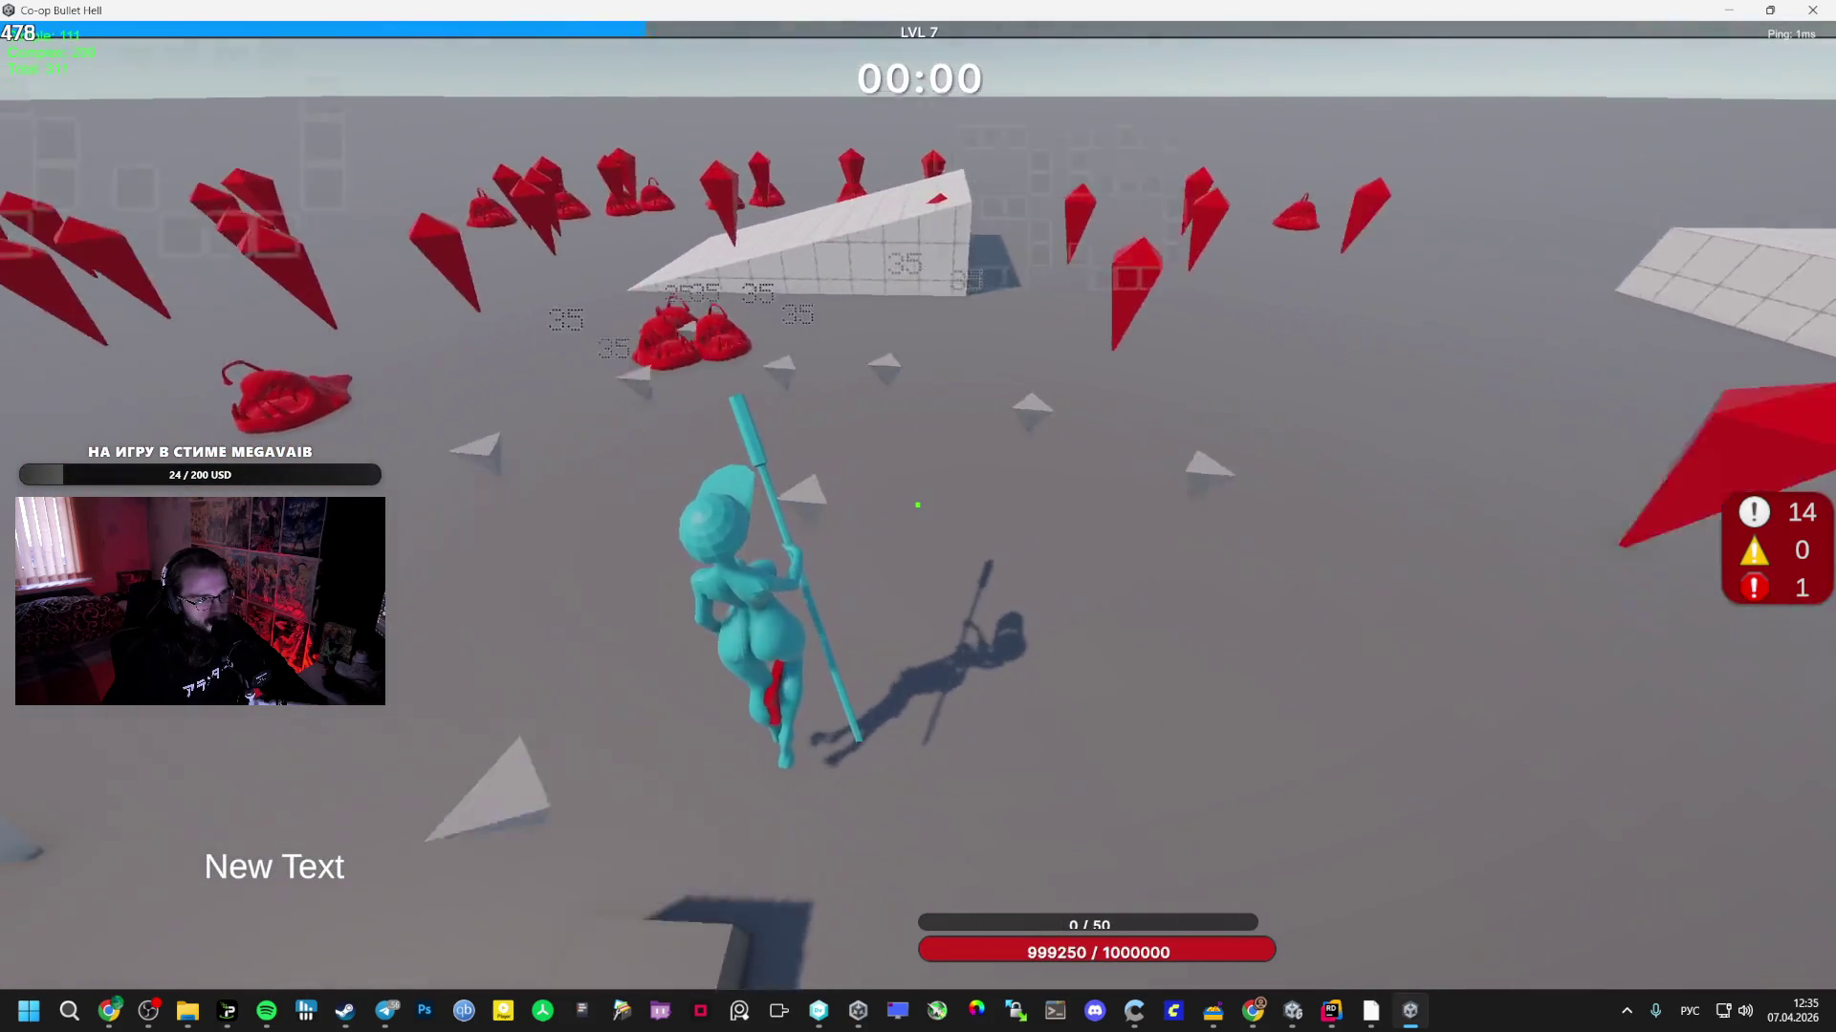
pyautogui.press('w')
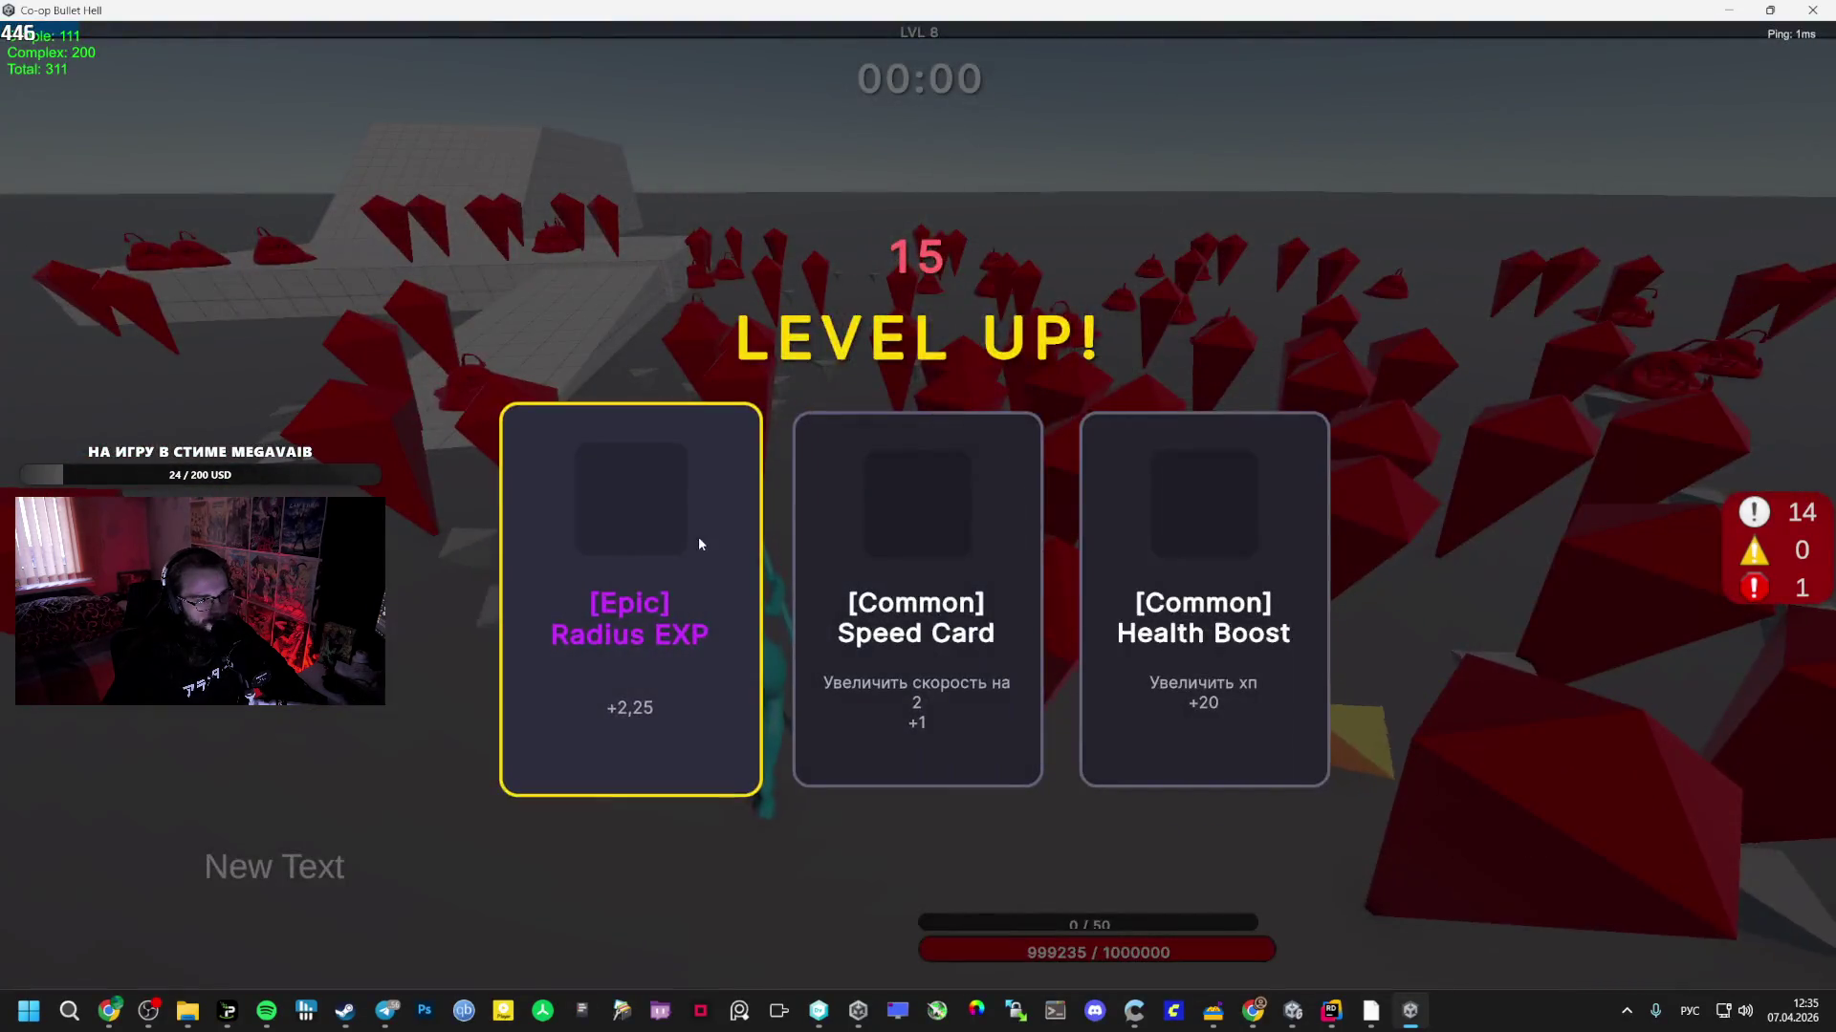
pyautogui.click(698, 536)
pyautogui.press('Escape')
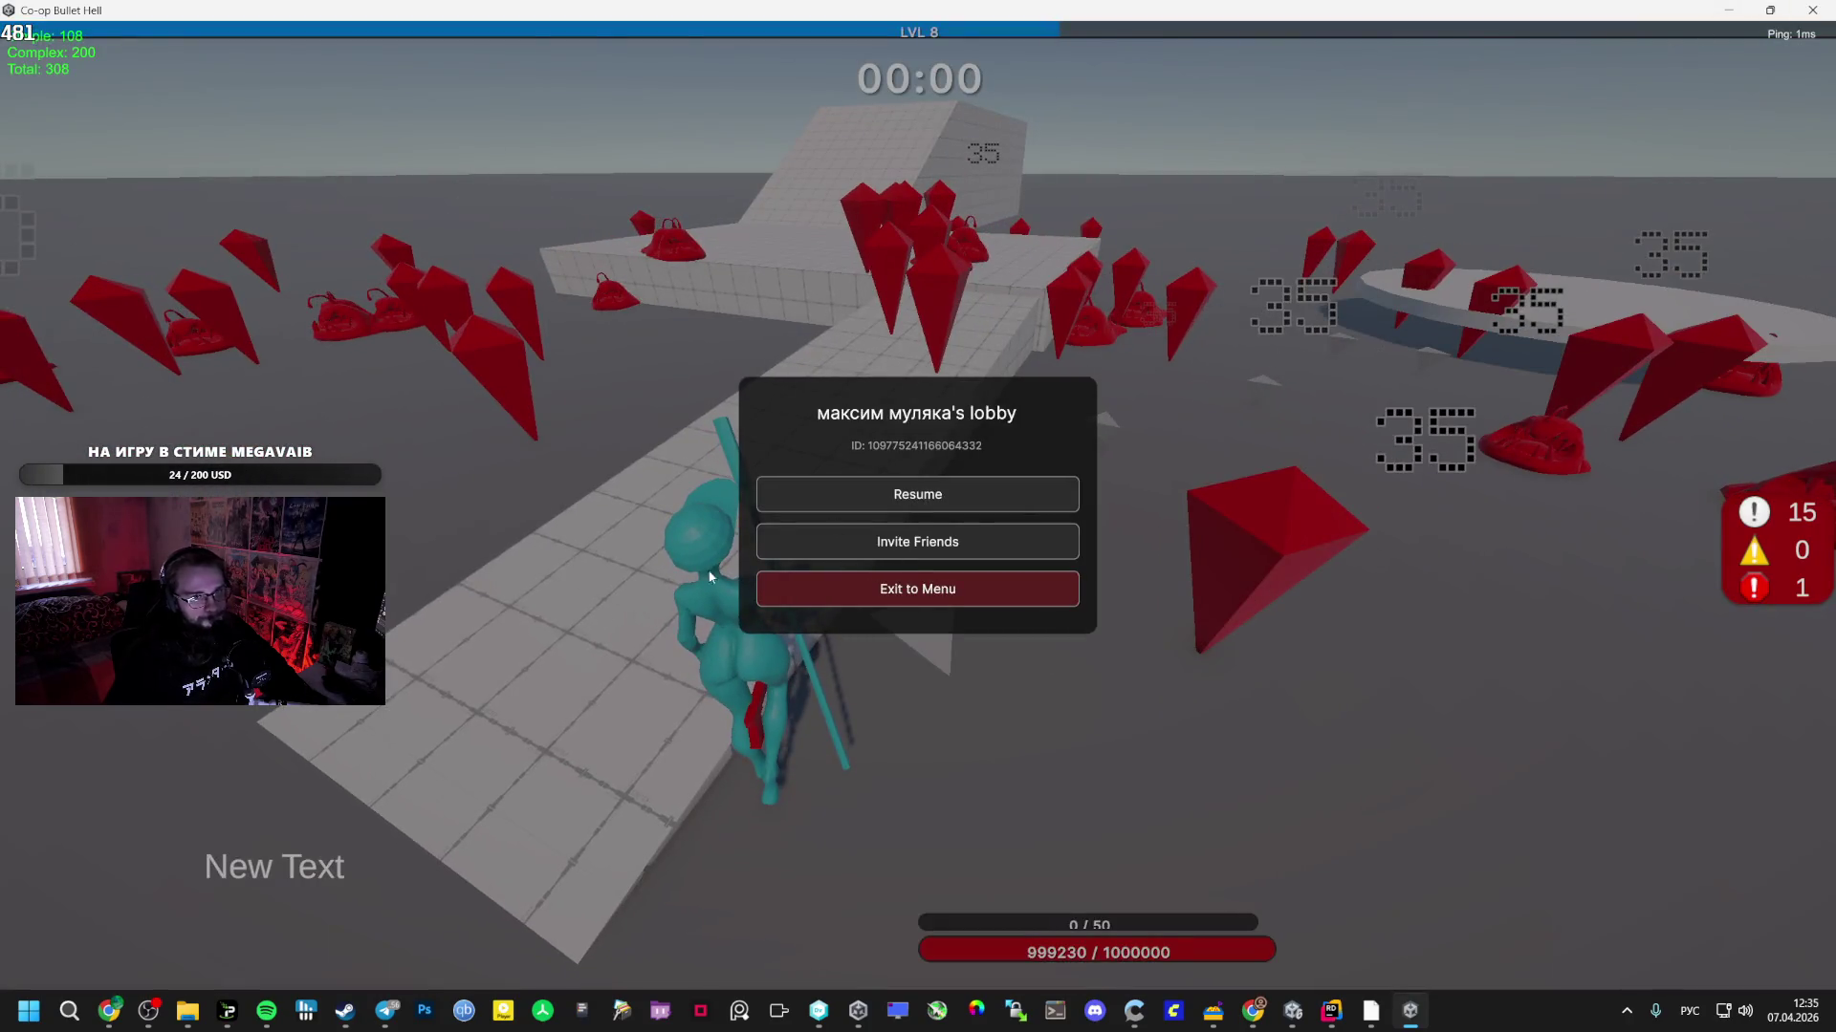
pyautogui.hotkey('alt', 'Tab')
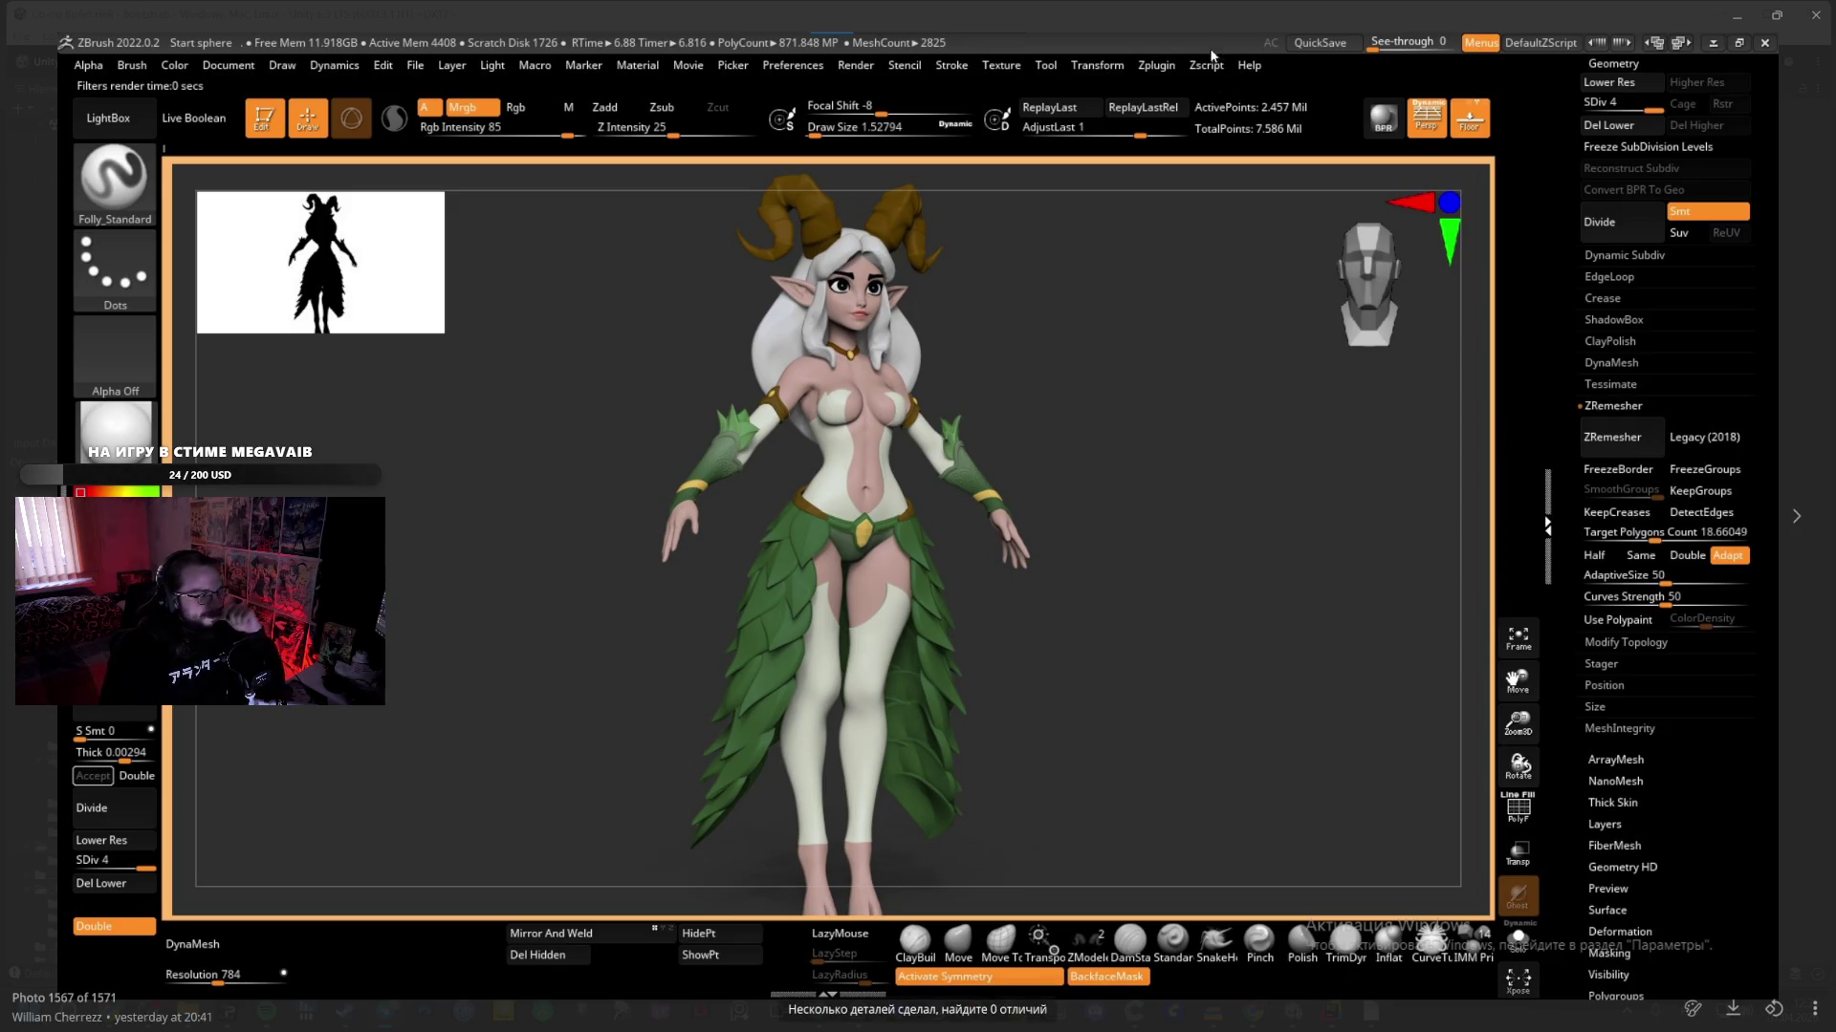
pyautogui.click(1780, 12)
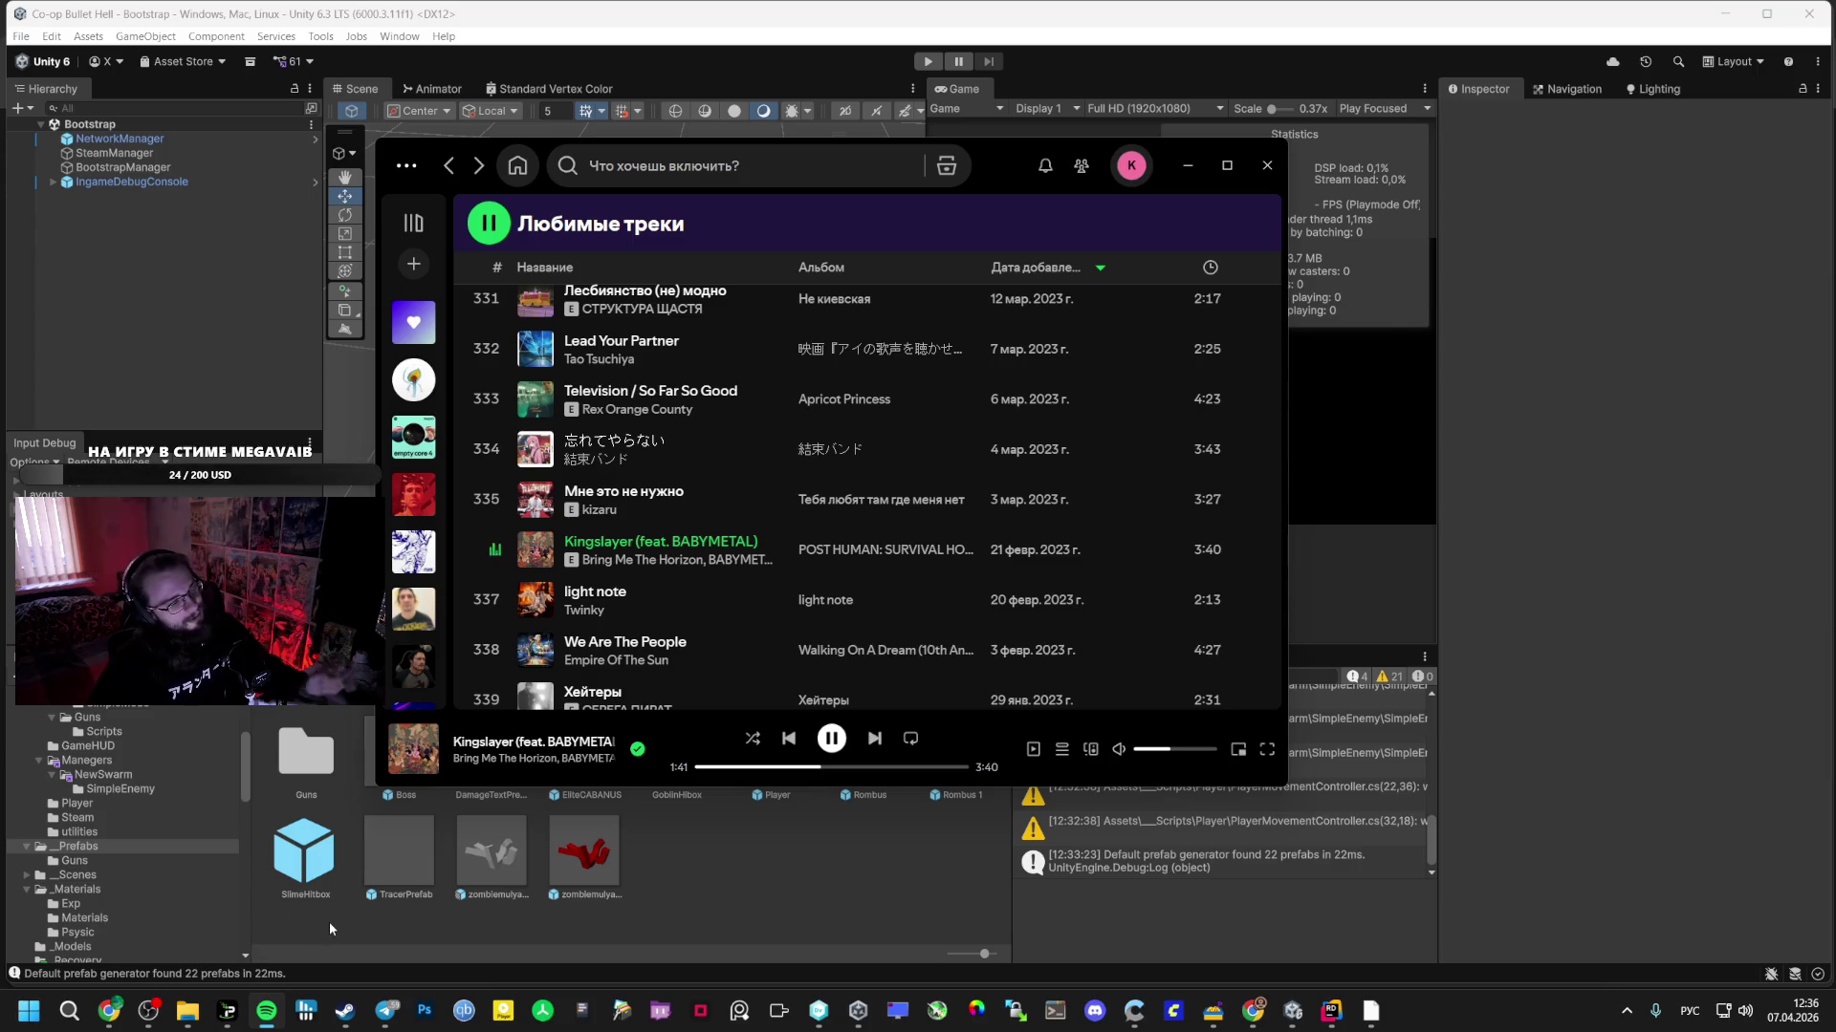
pyautogui.click(219, 344)
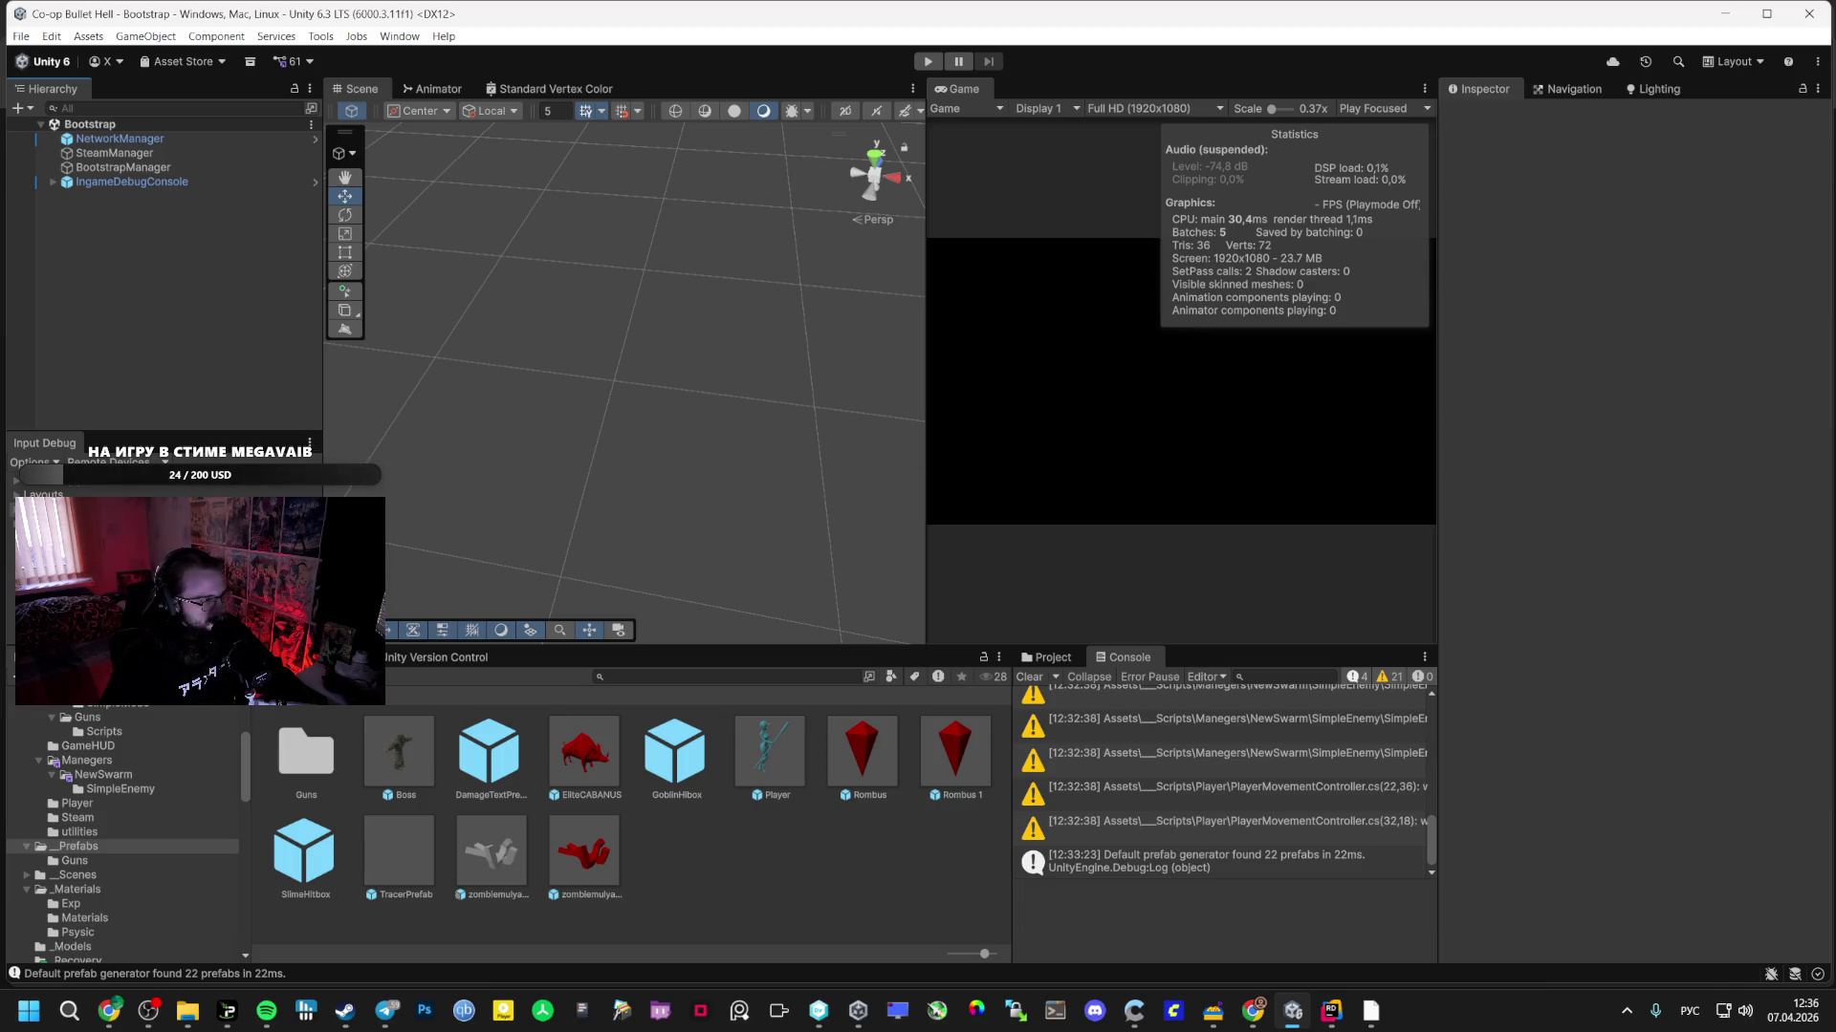
# - Open the Boss golem prefab, set its Transform Scale X to 3, and return to the scene
pyautogui.hotkey('alt', 'Tab')
pyautogui.hotkey('alt', 'Tab')
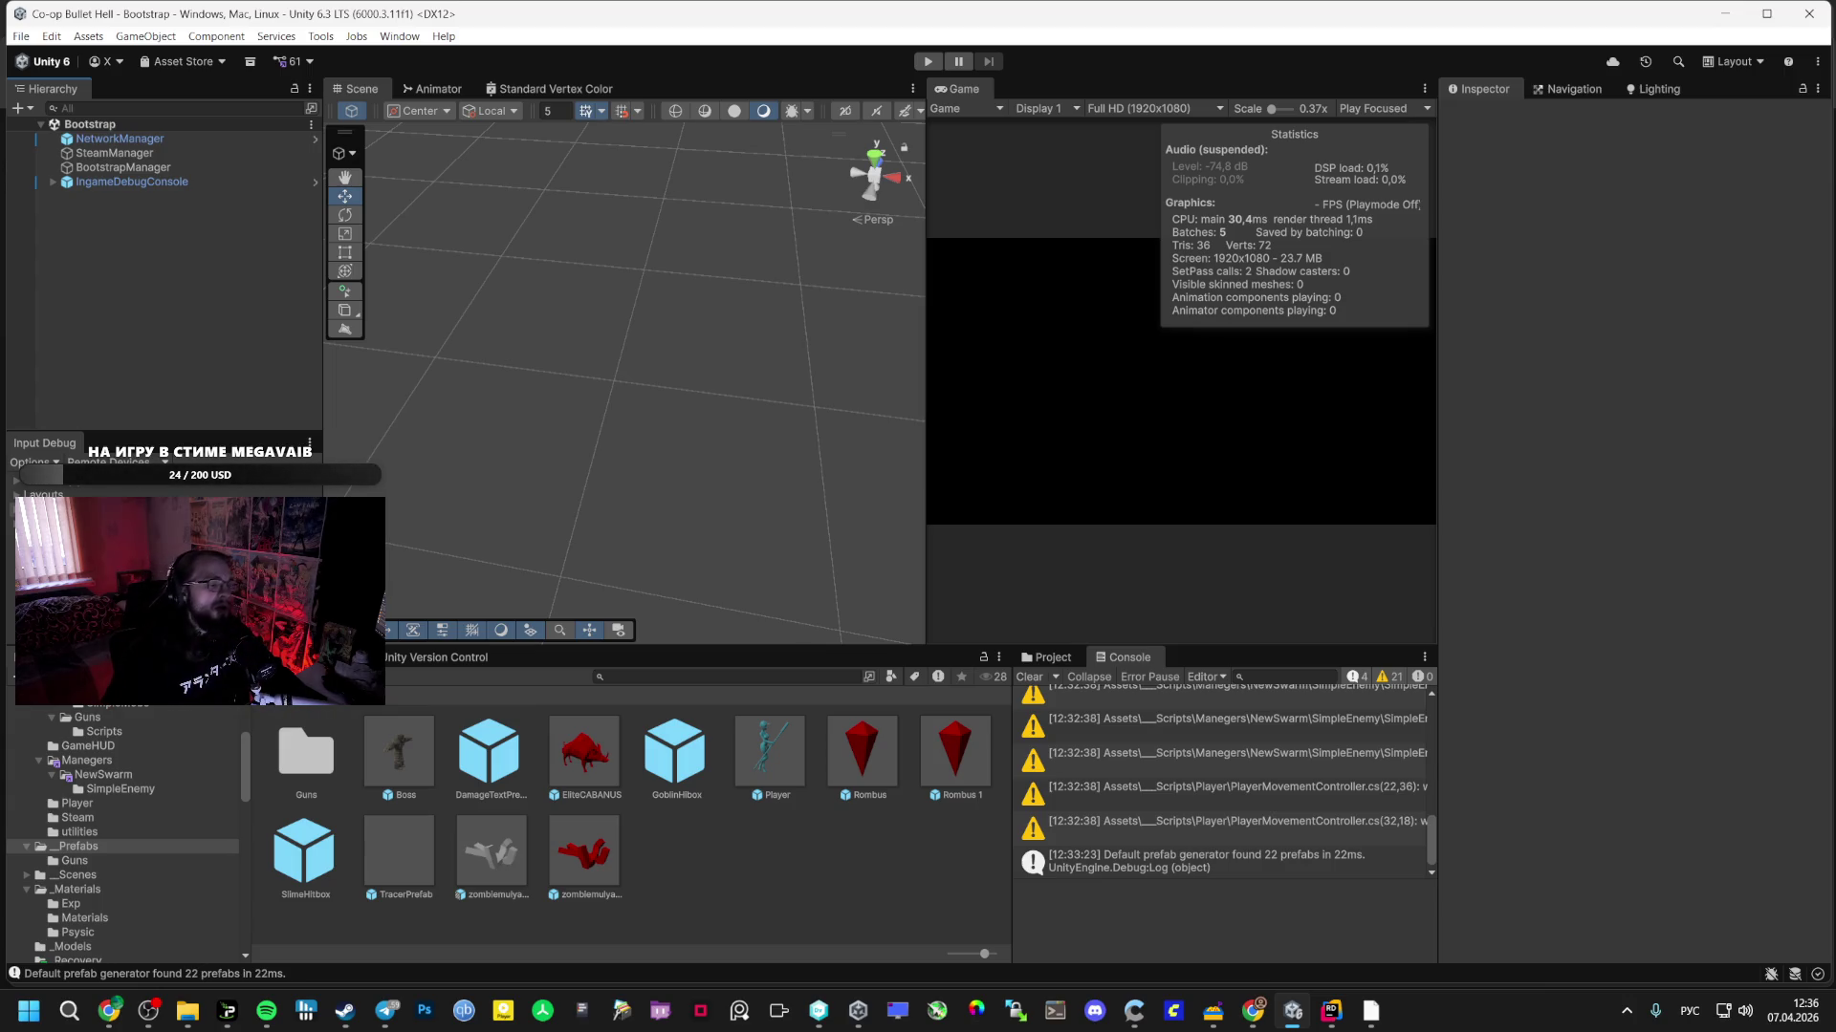
pyautogui.doubleClick(390, 739)
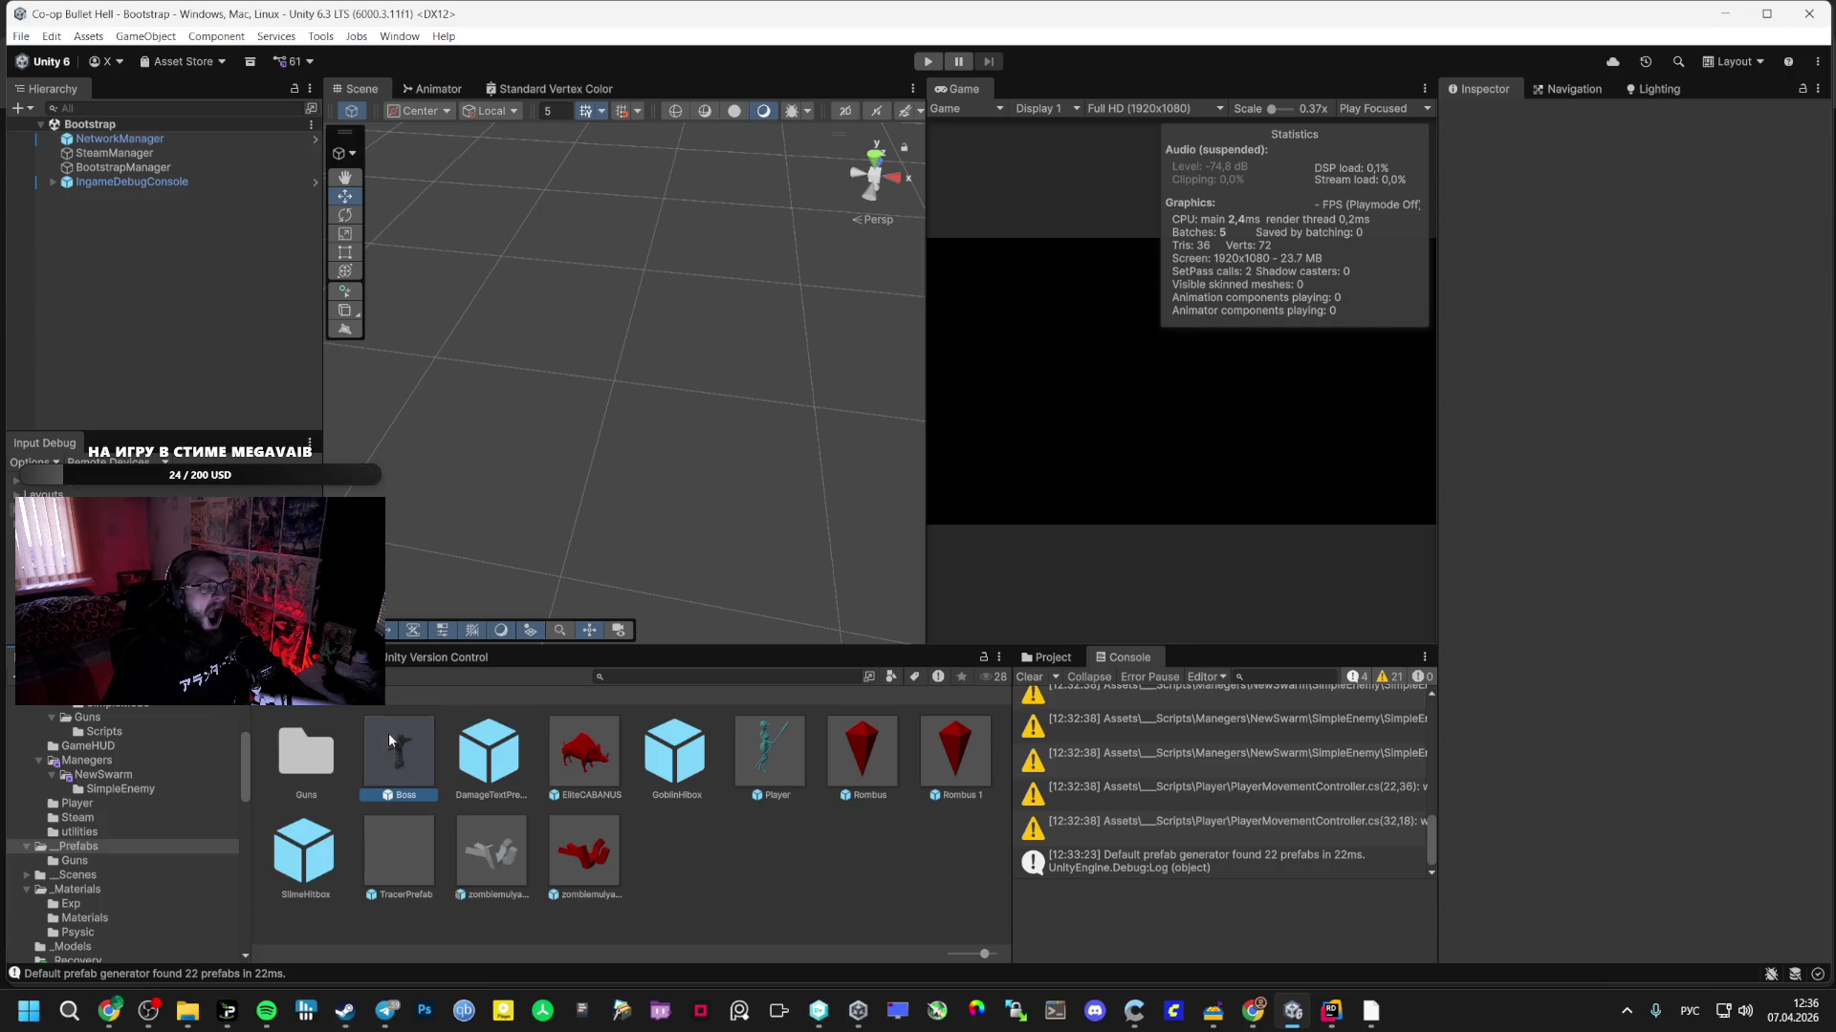
pyautogui.moveTo(813, 363)
pyautogui.mouseDown()
pyautogui.moveTo(880, 376)
pyautogui.moveTo(877, 410)
pyautogui.moveTo(908, 443)
pyautogui.moveTo(813, 516)
pyautogui.moveTo(621, 449)
pyautogui.moveTo(527, 443)
pyautogui.moveTo(527, 465)
pyautogui.mouseUp()
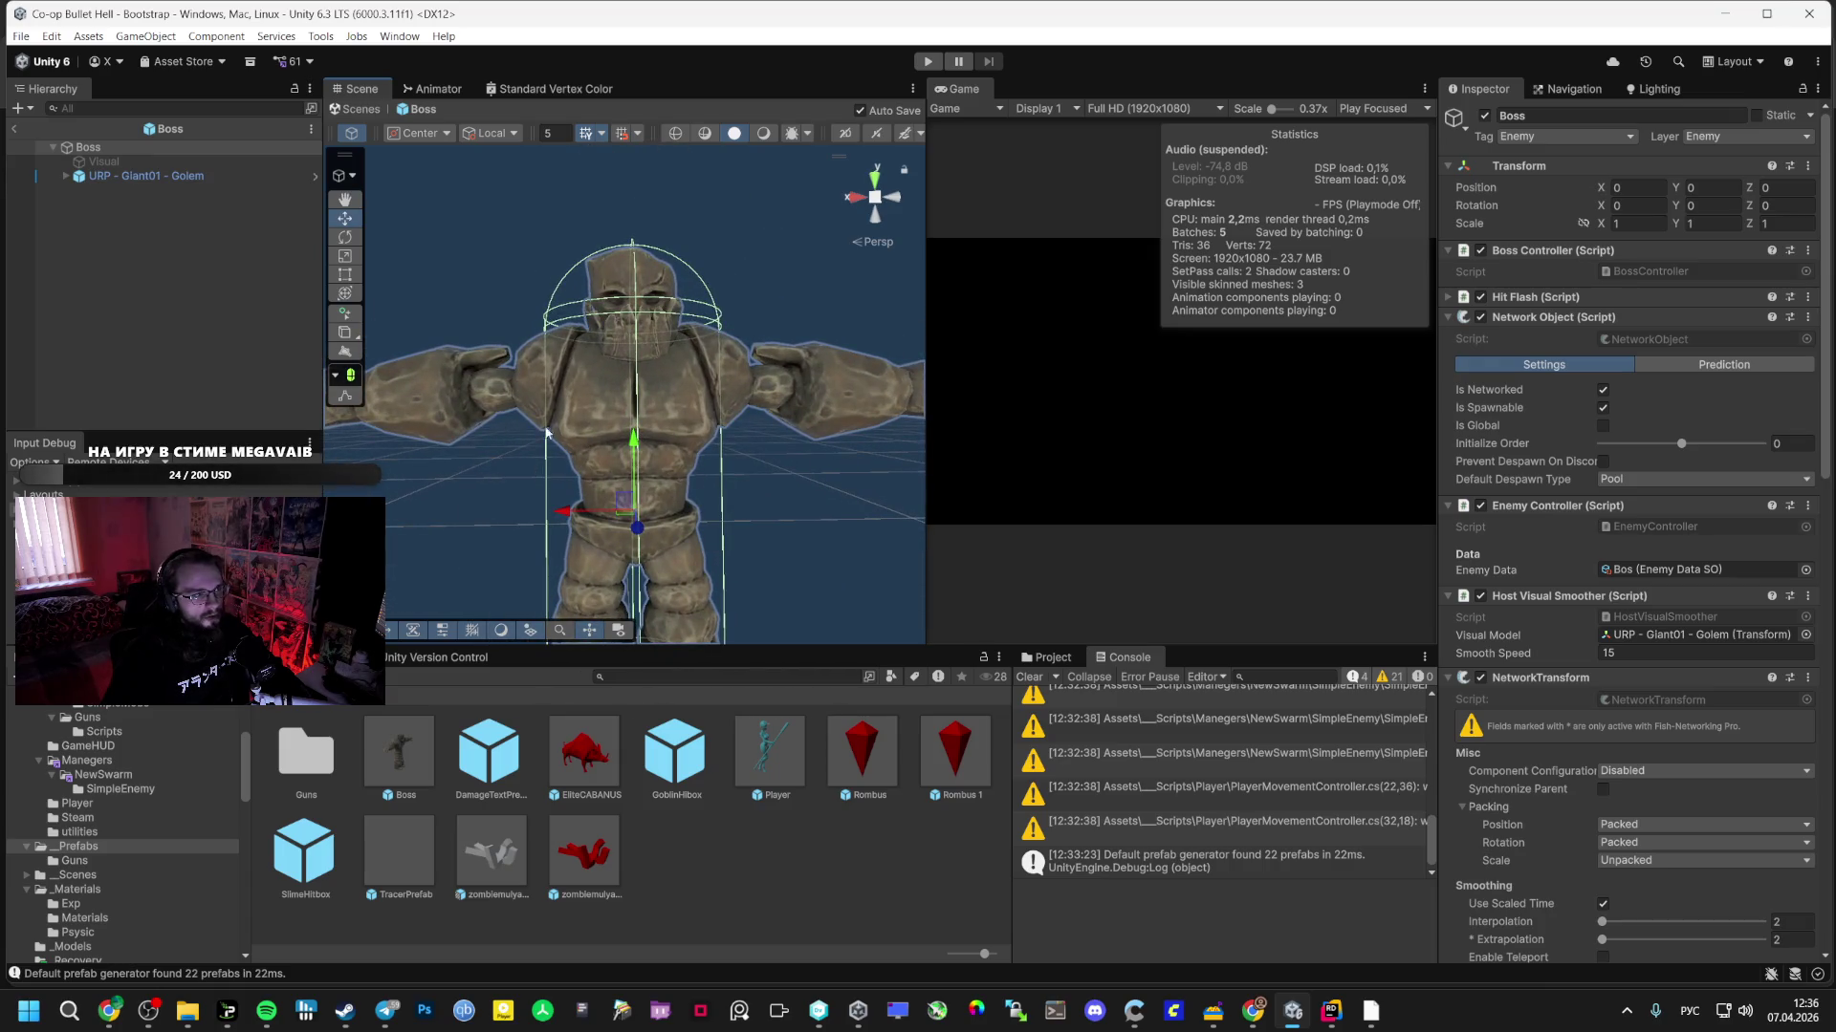
pyautogui.click(1653, 224)
pyautogui.write('2')
pyautogui.press('Tab')
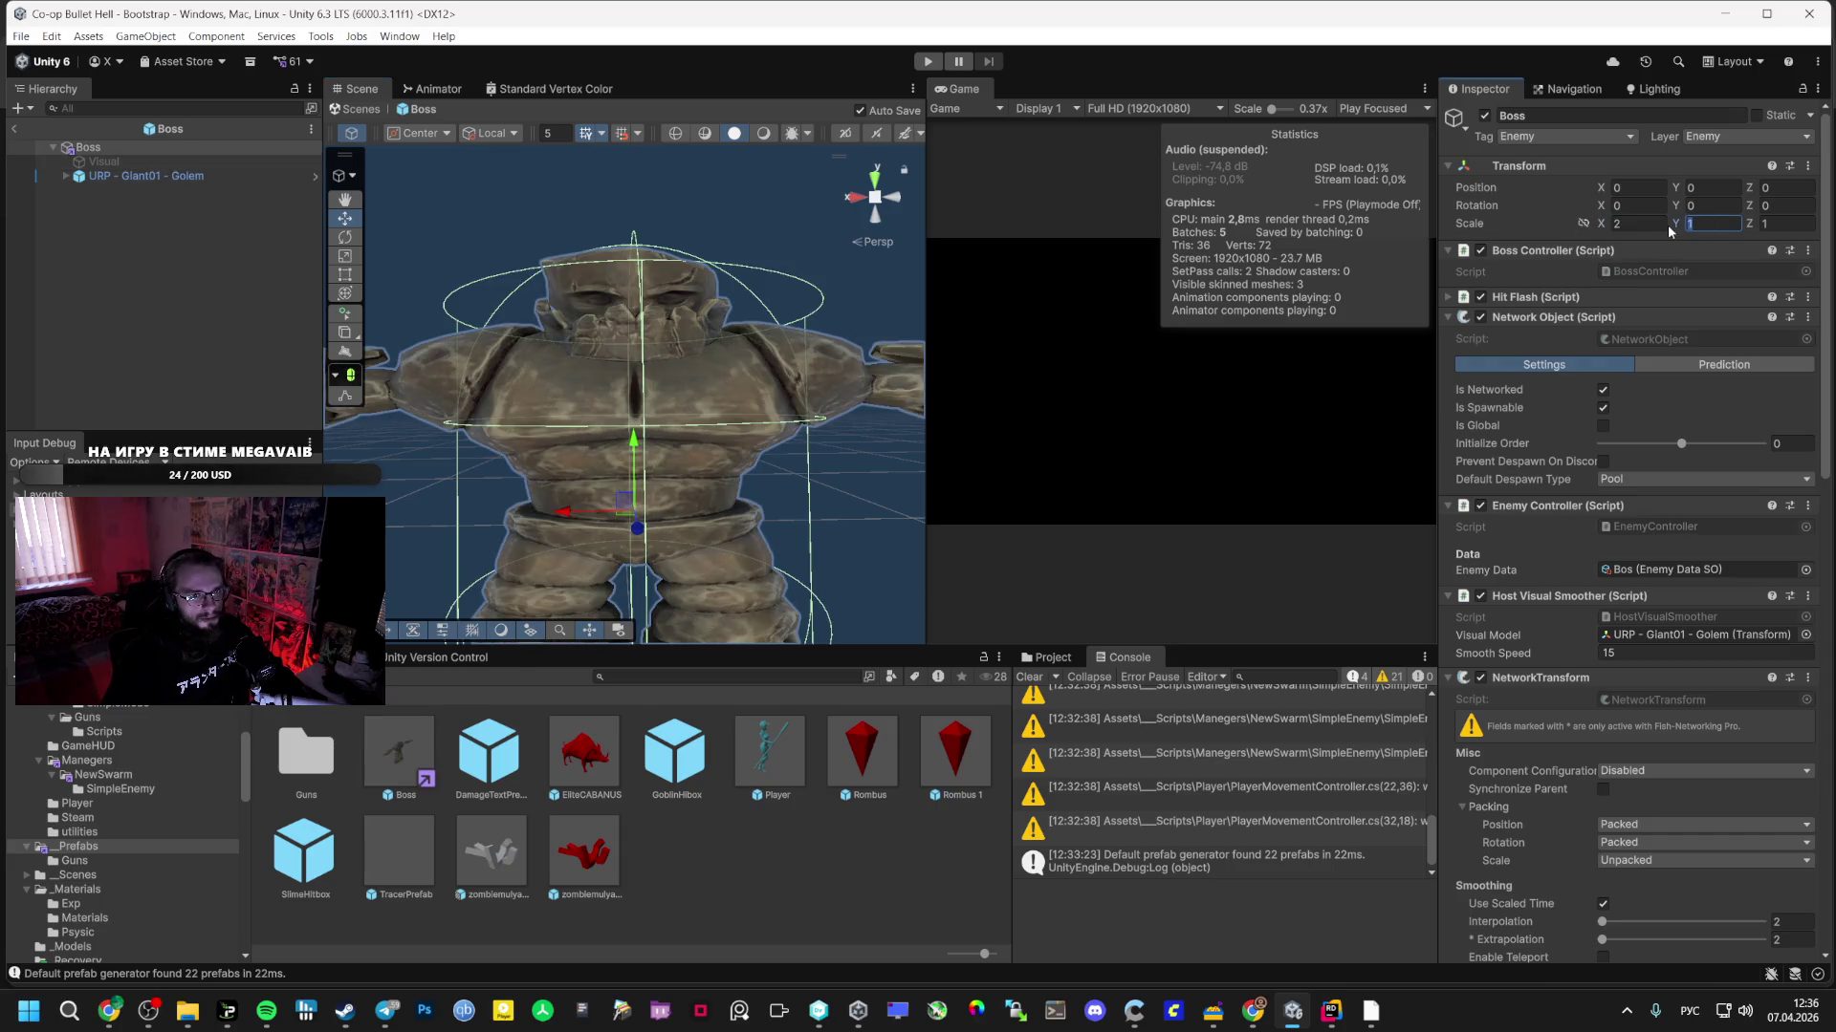
pyautogui.write('3')
pyautogui.scroll(-5, 680, 438)
pyautogui.moveTo(681, 411)
pyautogui.mouseDown()
pyautogui.moveTo(680, 438)
pyautogui.moveTo(621, 411)
pyautogui.moveTo(565, 422)
pyautogui.moveTo(697, 345)
pyautogui.moveTo(688, 287)
pyautogui.moveTo(840, 578)
pyautogui.moveTo(771, 516)
pyautogui.moveTo(632, 454)
pyautogui.mouseUp()
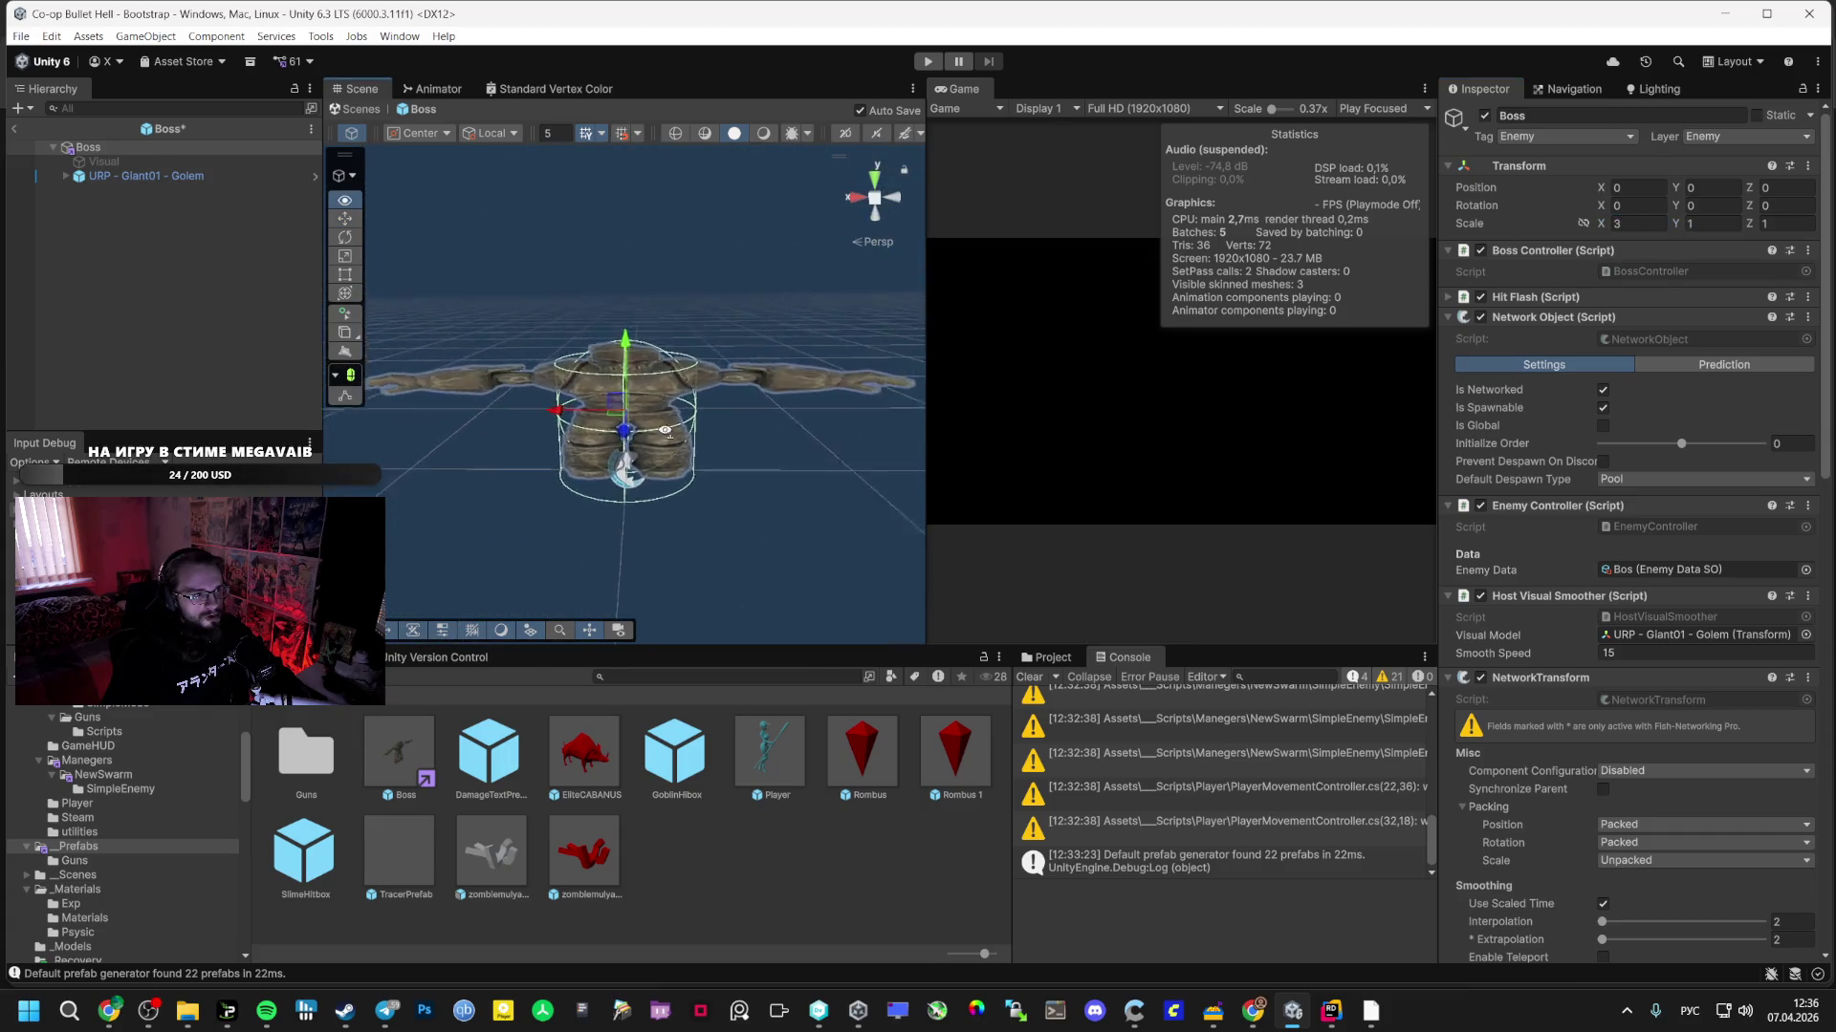
pyautogui.scroll(3, 669, 363)
pyautogui.click(13, 128)
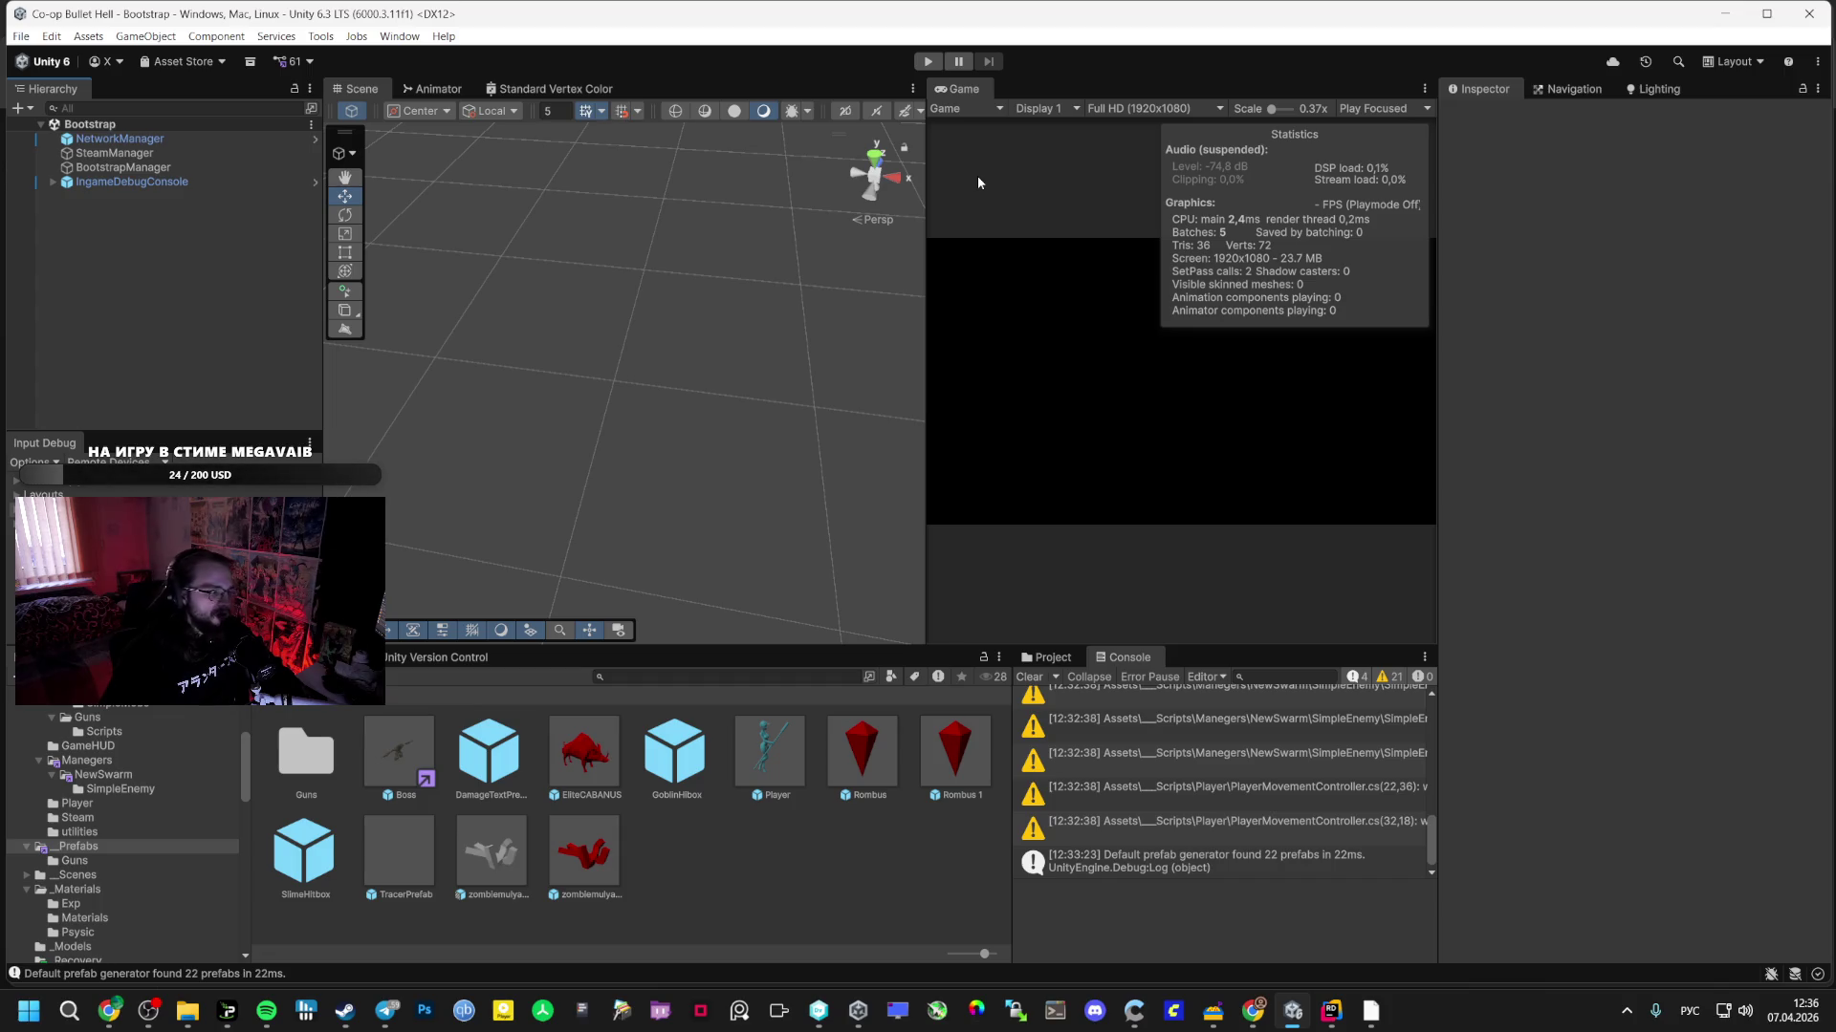
# - Open the AI DIRECOR CARD folder and select Card_Goblin to view its settings
pyautogui.scroll(4, 125, 822)
pyautogui.rightClick(174, 802)
pyautogui.click(220, 354)
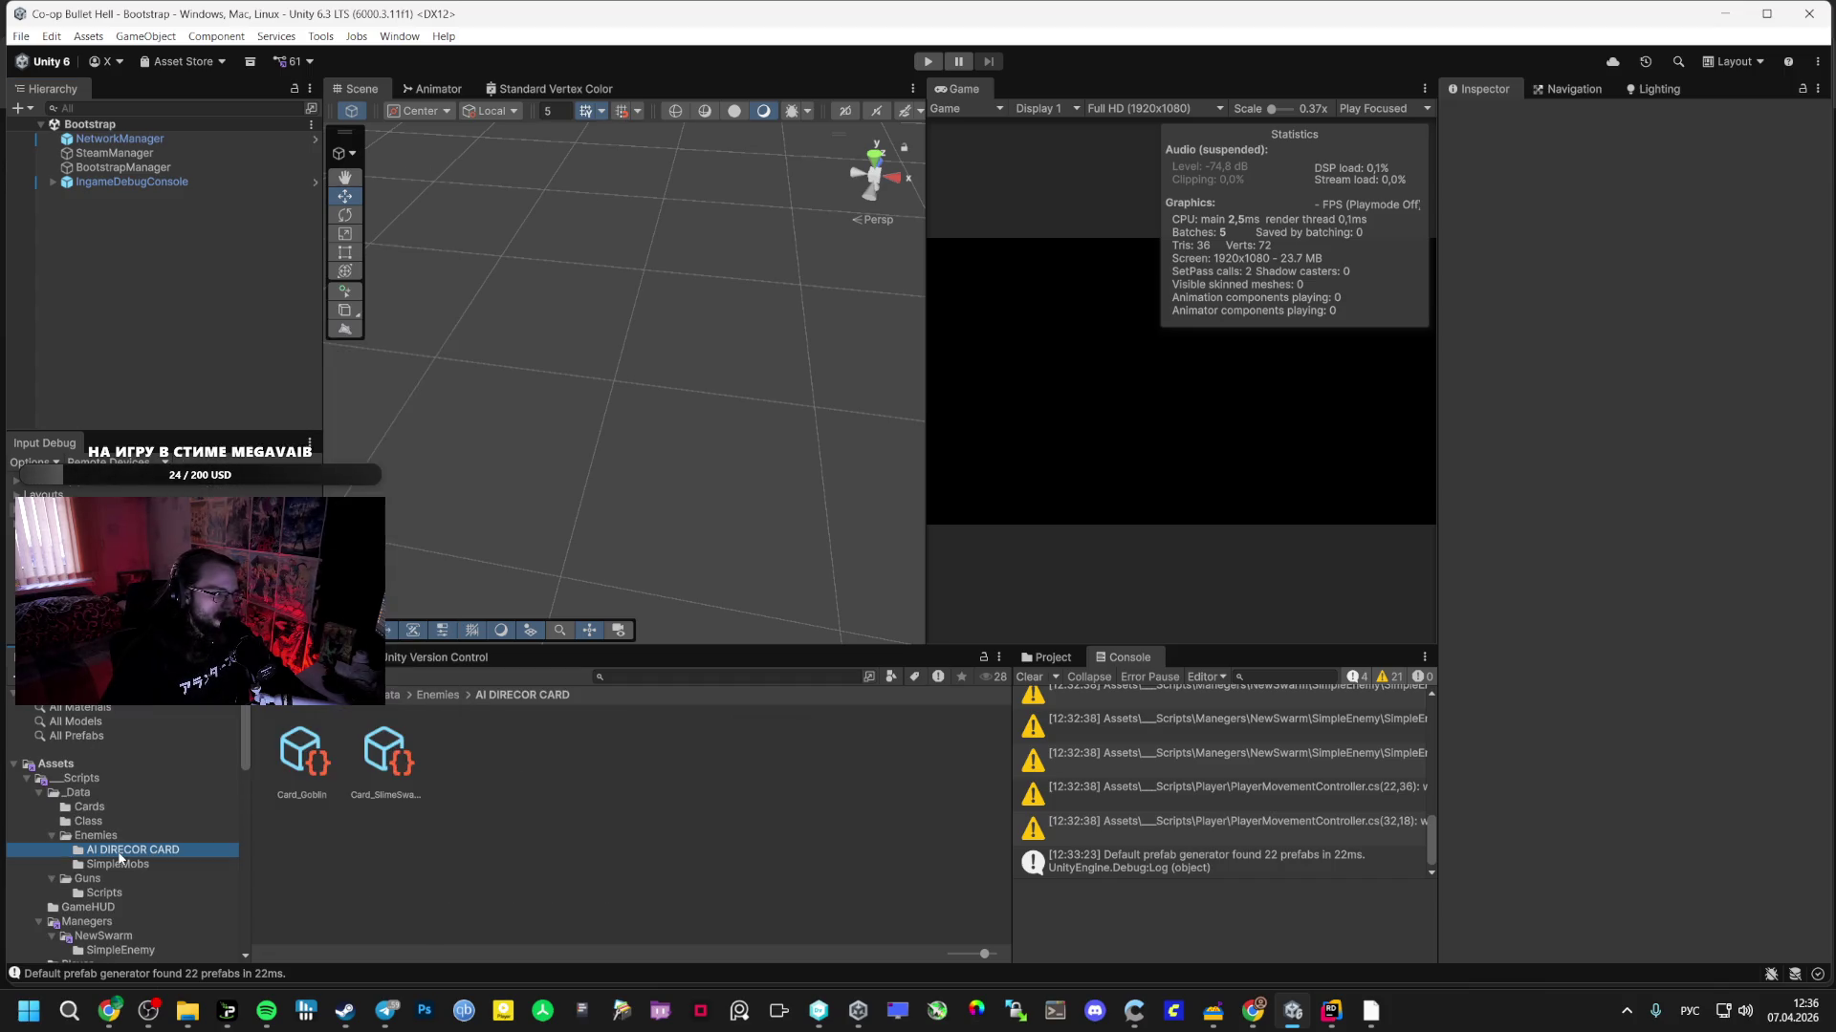
pyautogui.click(291, 766)
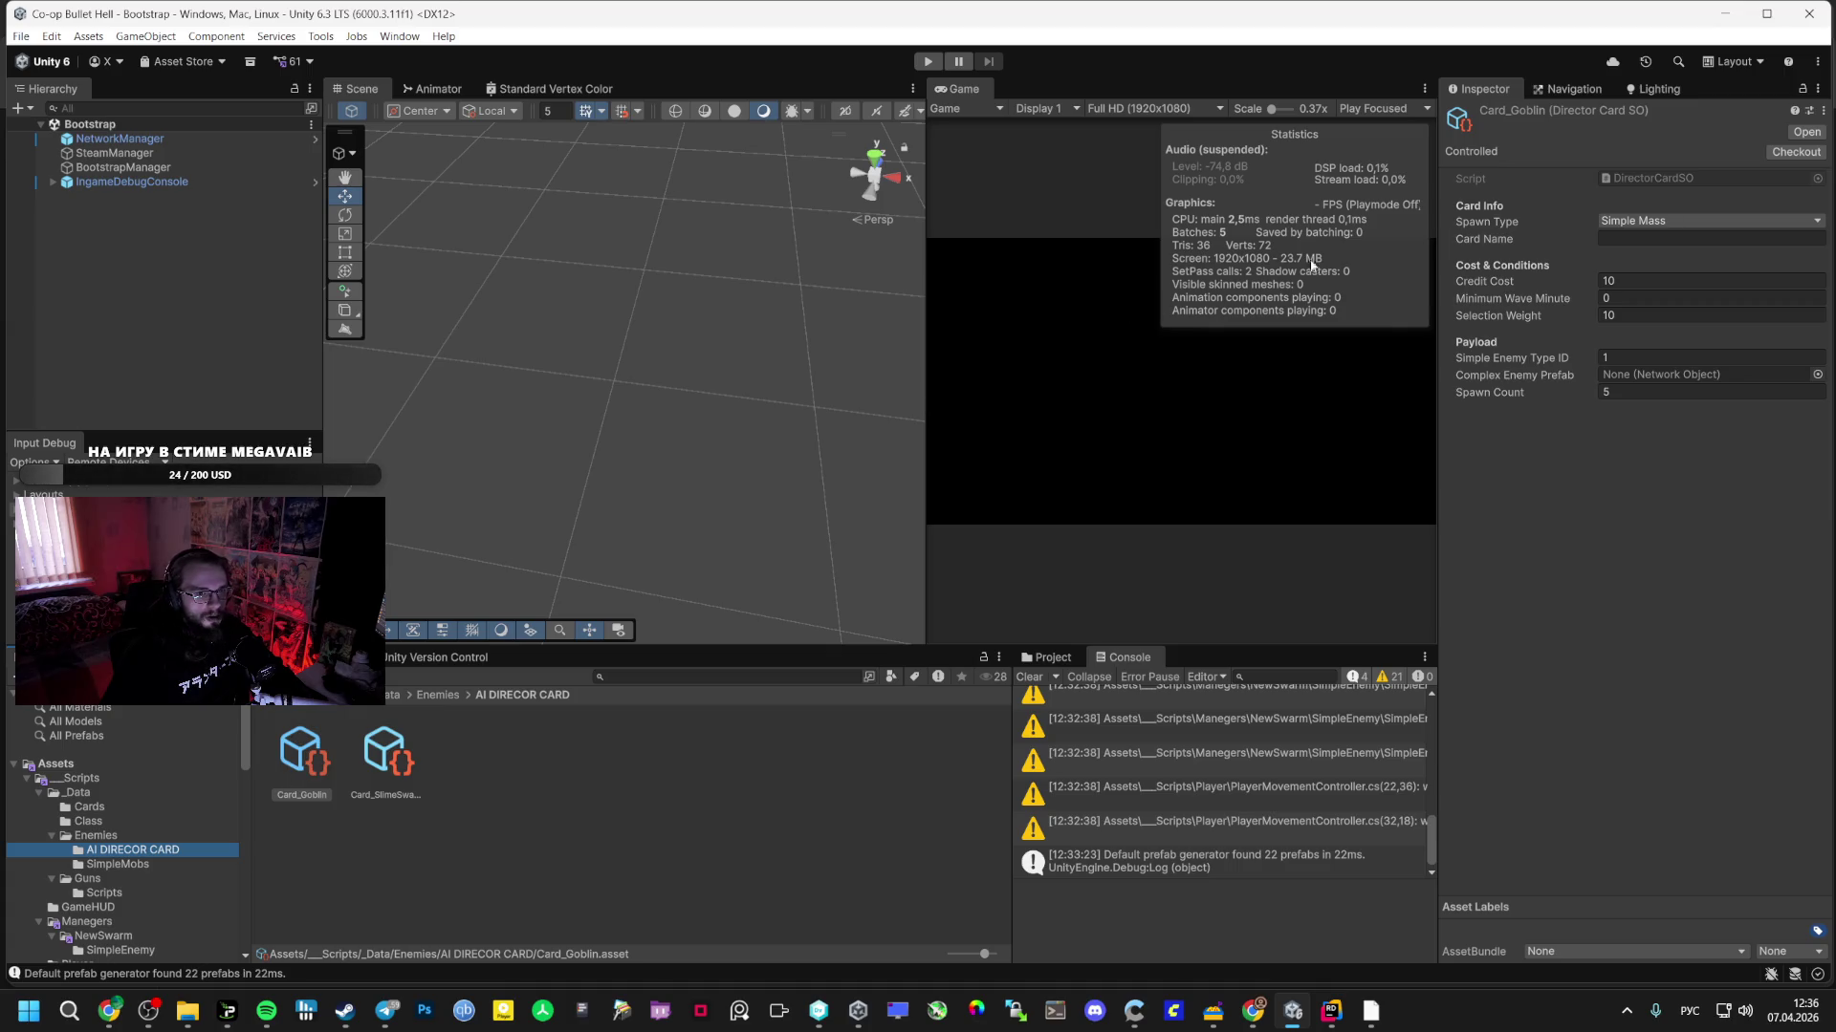
# - Bring Chrome to the front on the Miro planning board tab
pyautogui.hotkey('alt', 'Tab')
pyautogui.hotkey('alt', 'Tab')
pyautogui.hotkey('alt', 'Tab')
pyautogui.press('Tab')
pyautogui.moveTo(109, 1011)
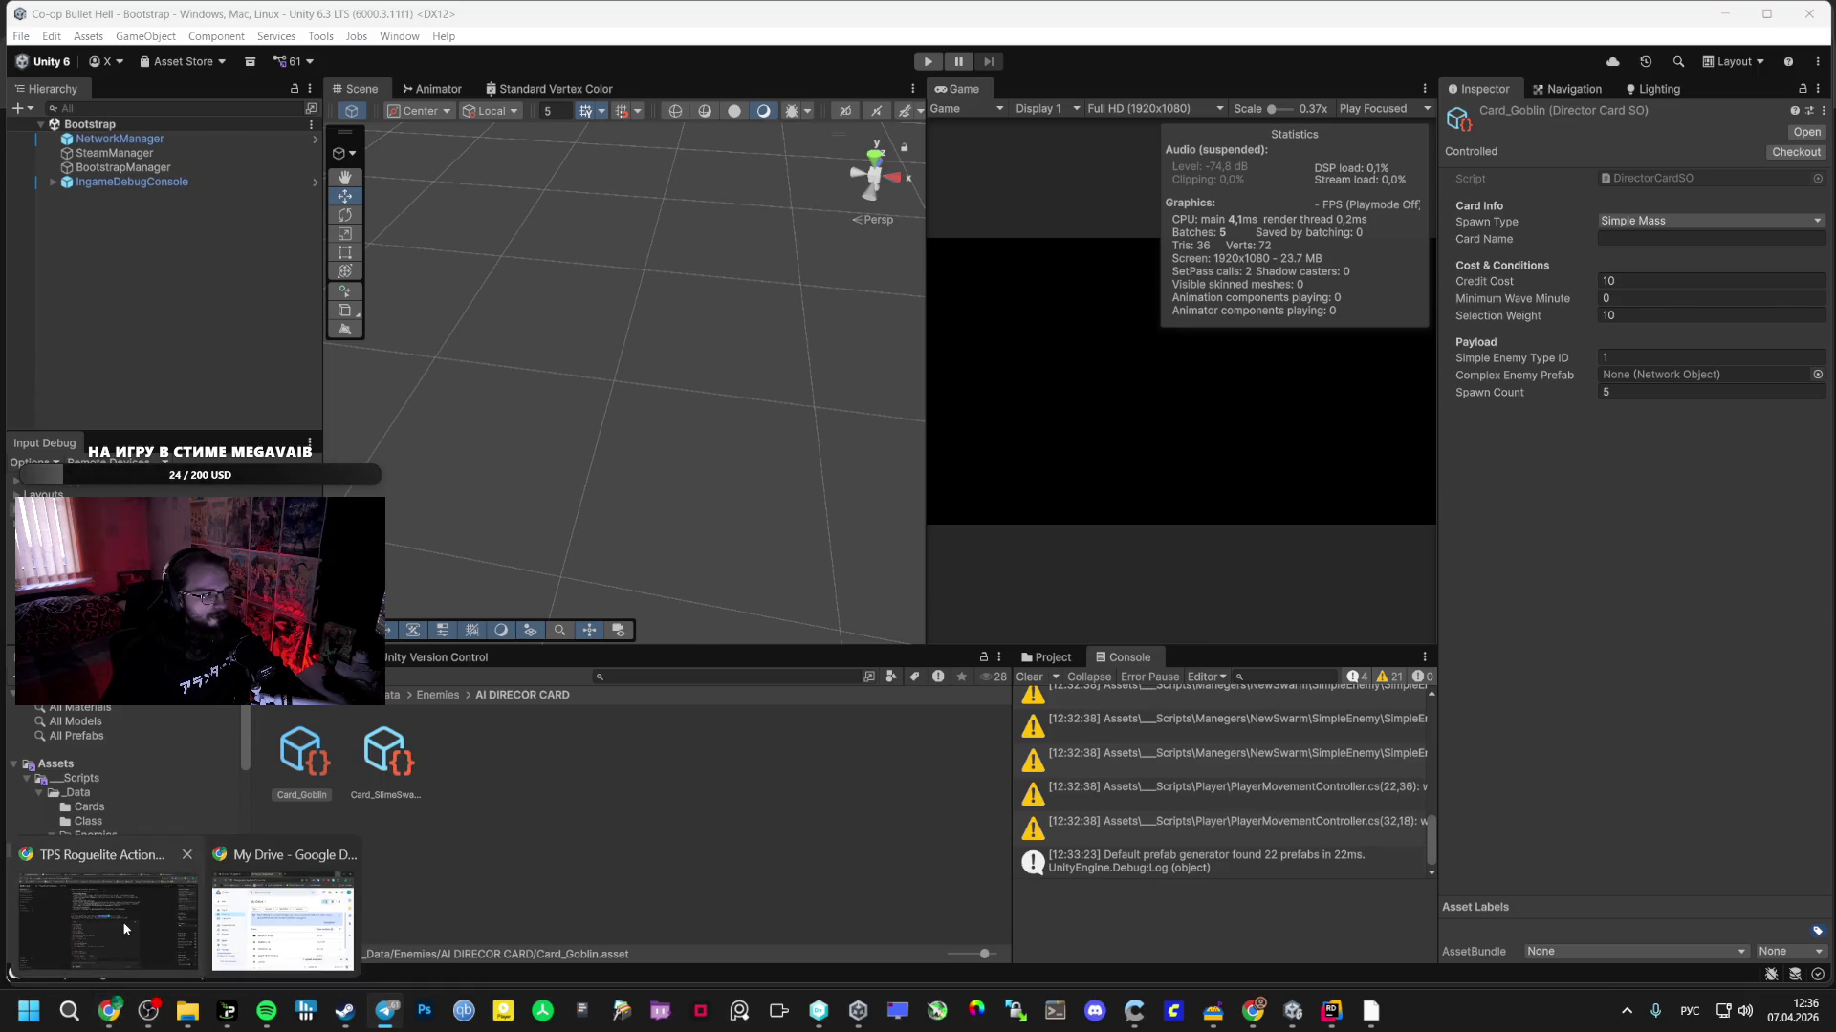
pyautogui.click(91, 917)
pyautogui.click(1319, 17)
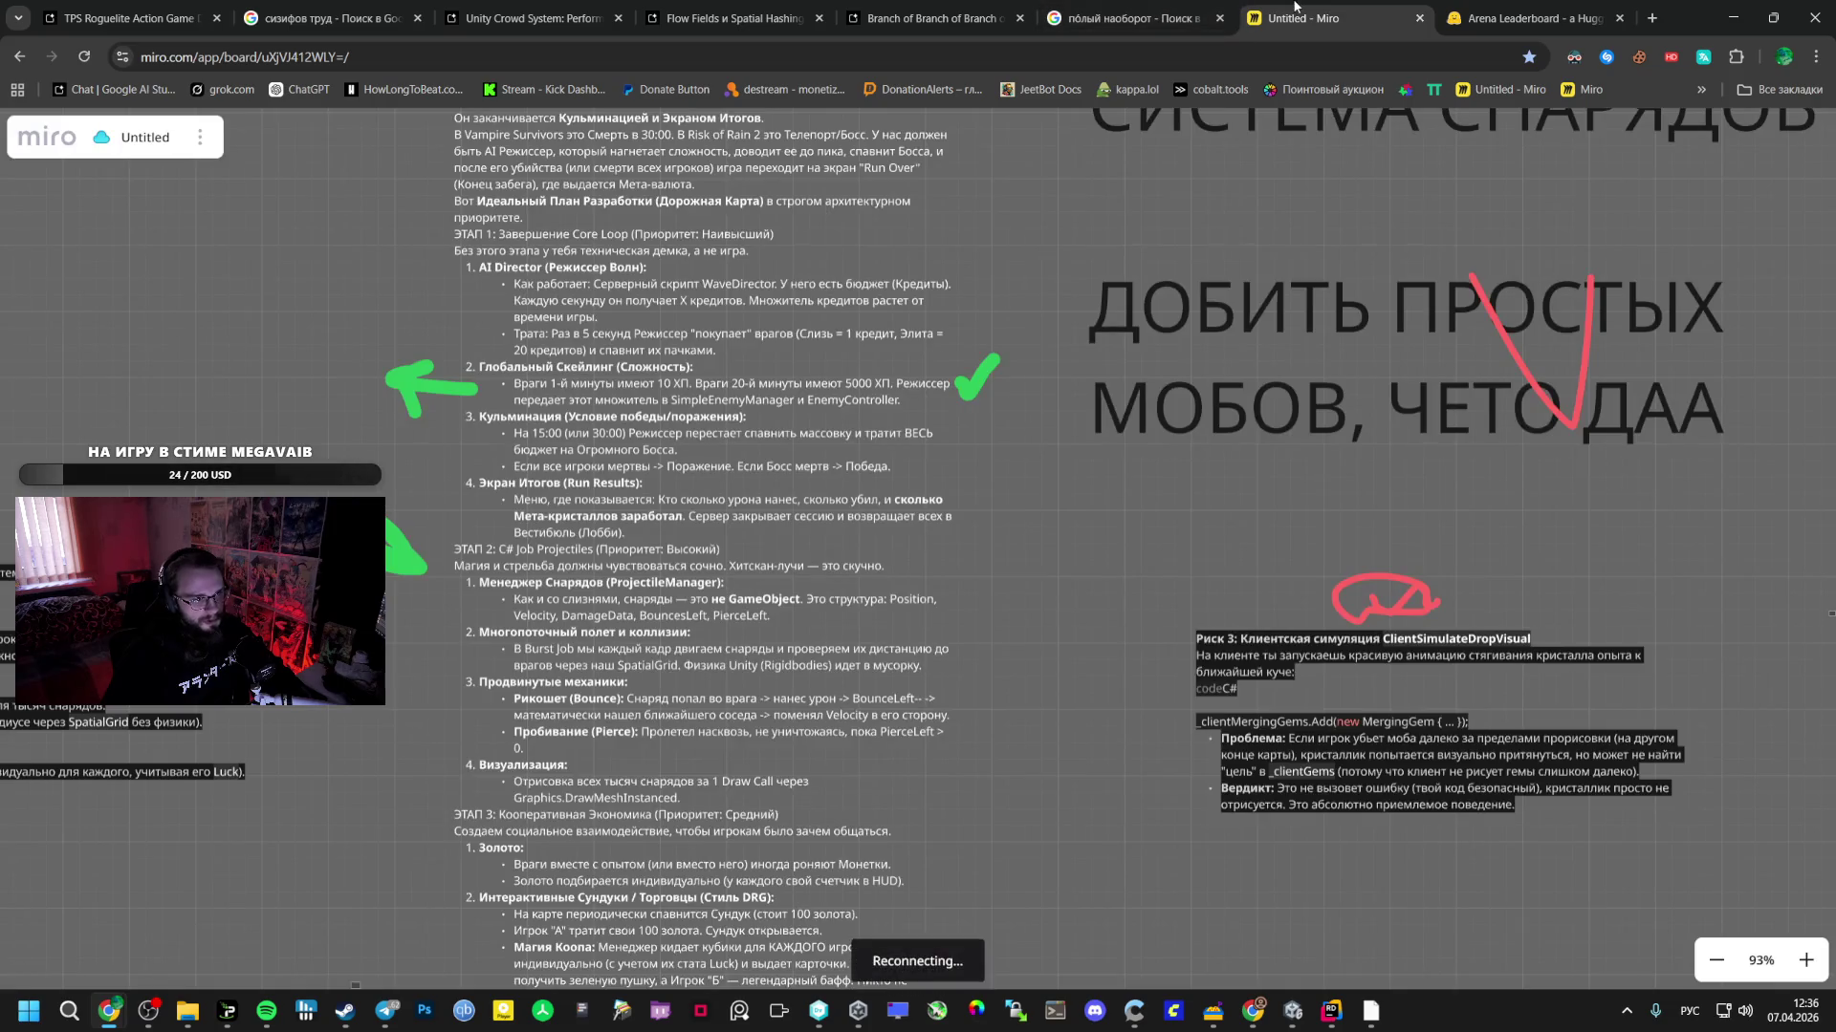
# - Navigate the Miro board to the DirectorCardSO notes and mark the SimpleMass line in green
pyautogui.scroll(-5, 442, 405)
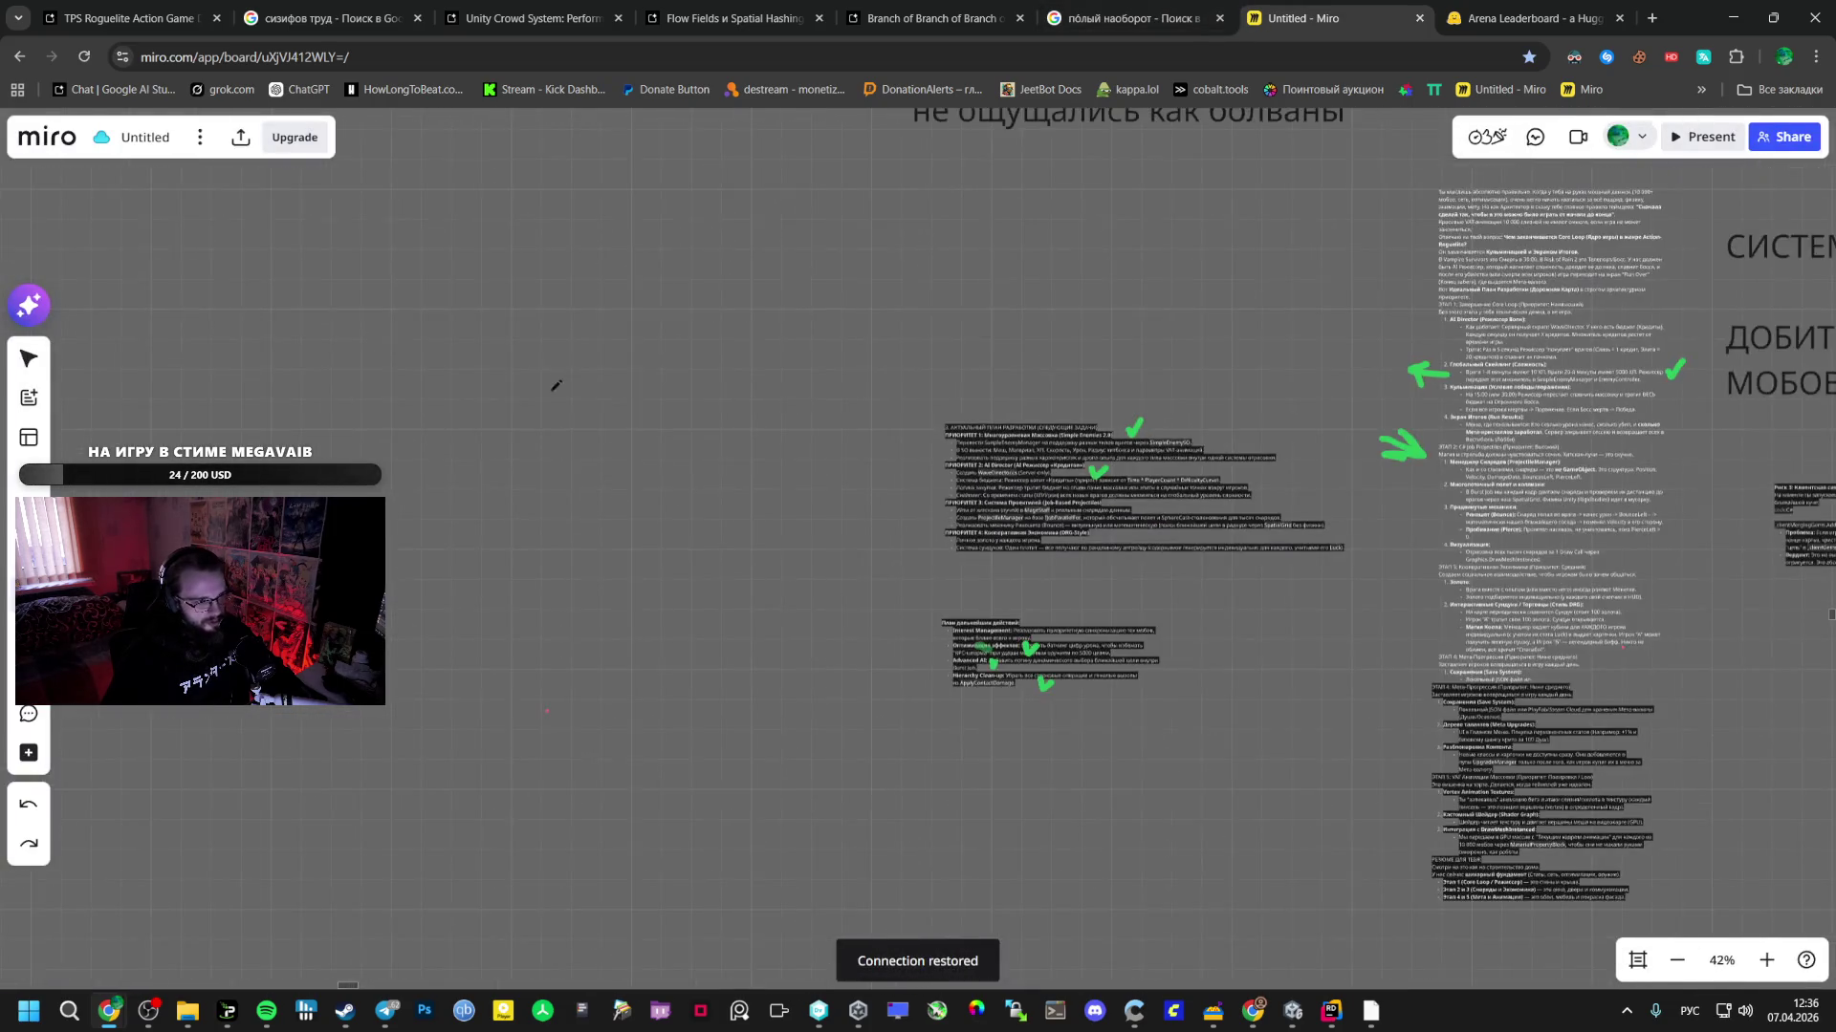
pyautogui.scroll(-4, 844, 373)
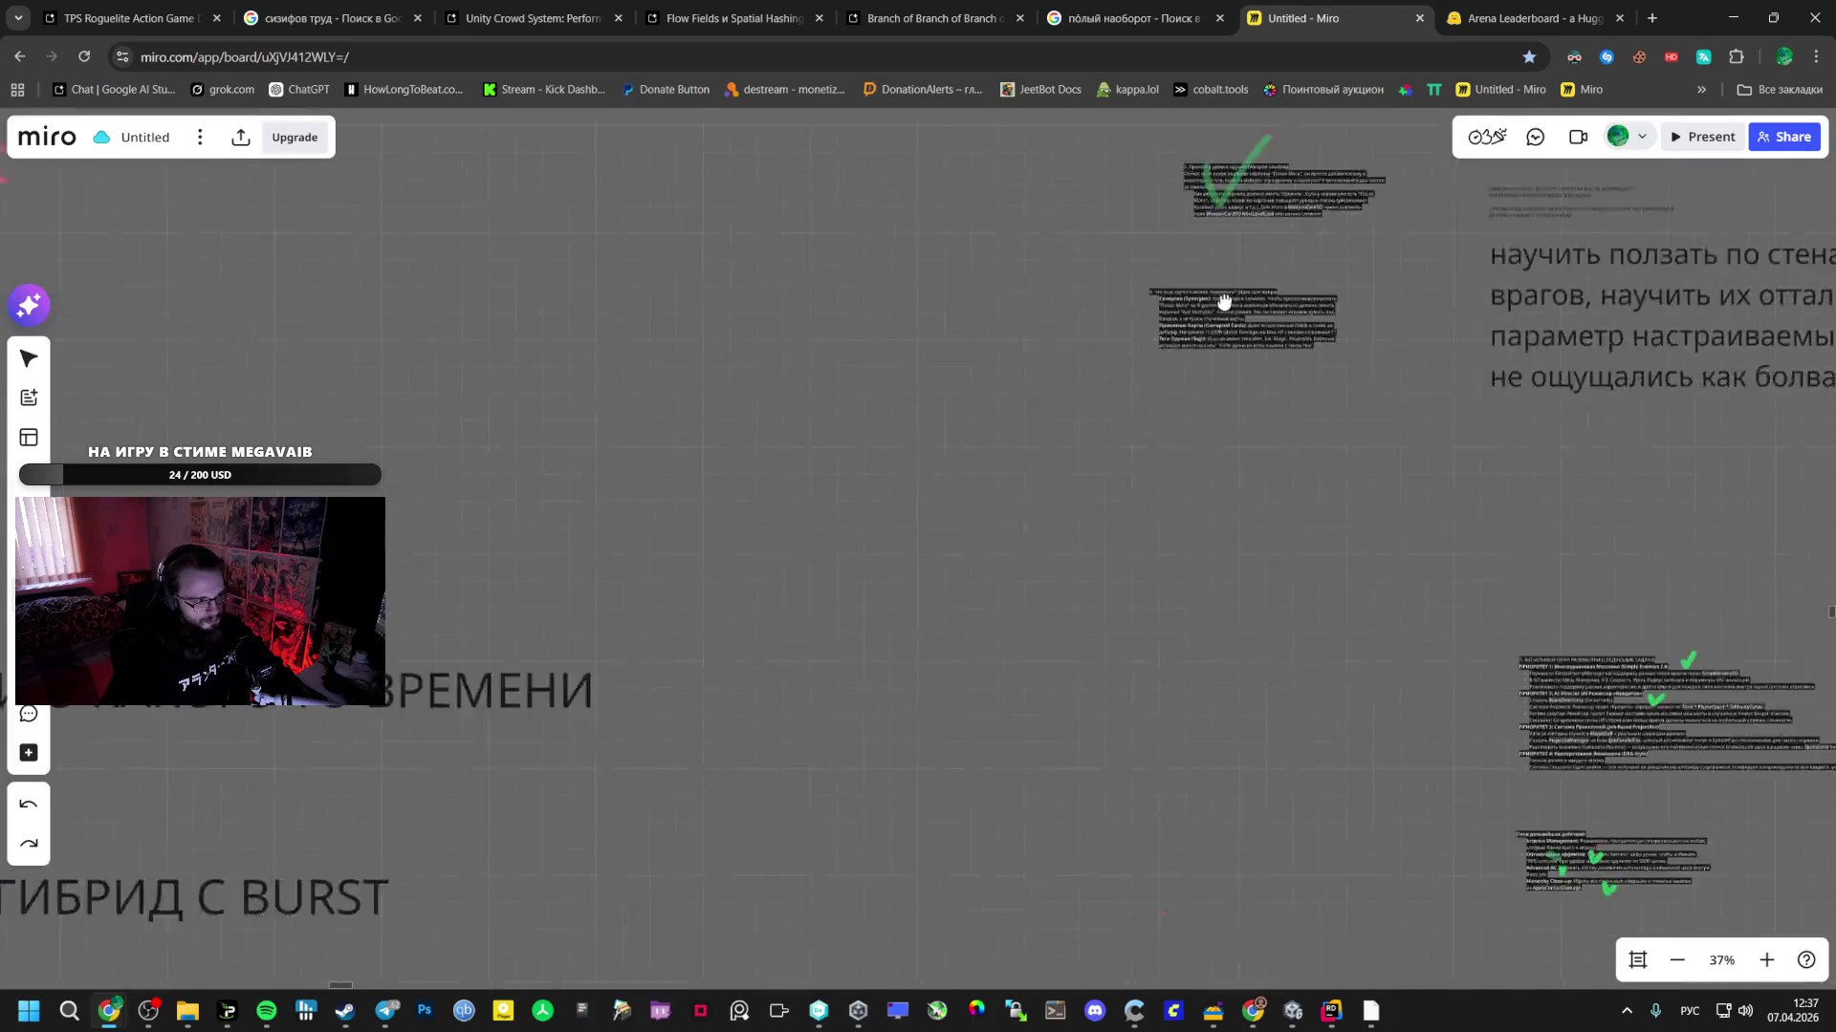
pyautogui.hscroll(-10, 890, 406)
pyautogui.scroll(-3, 1326, 548)
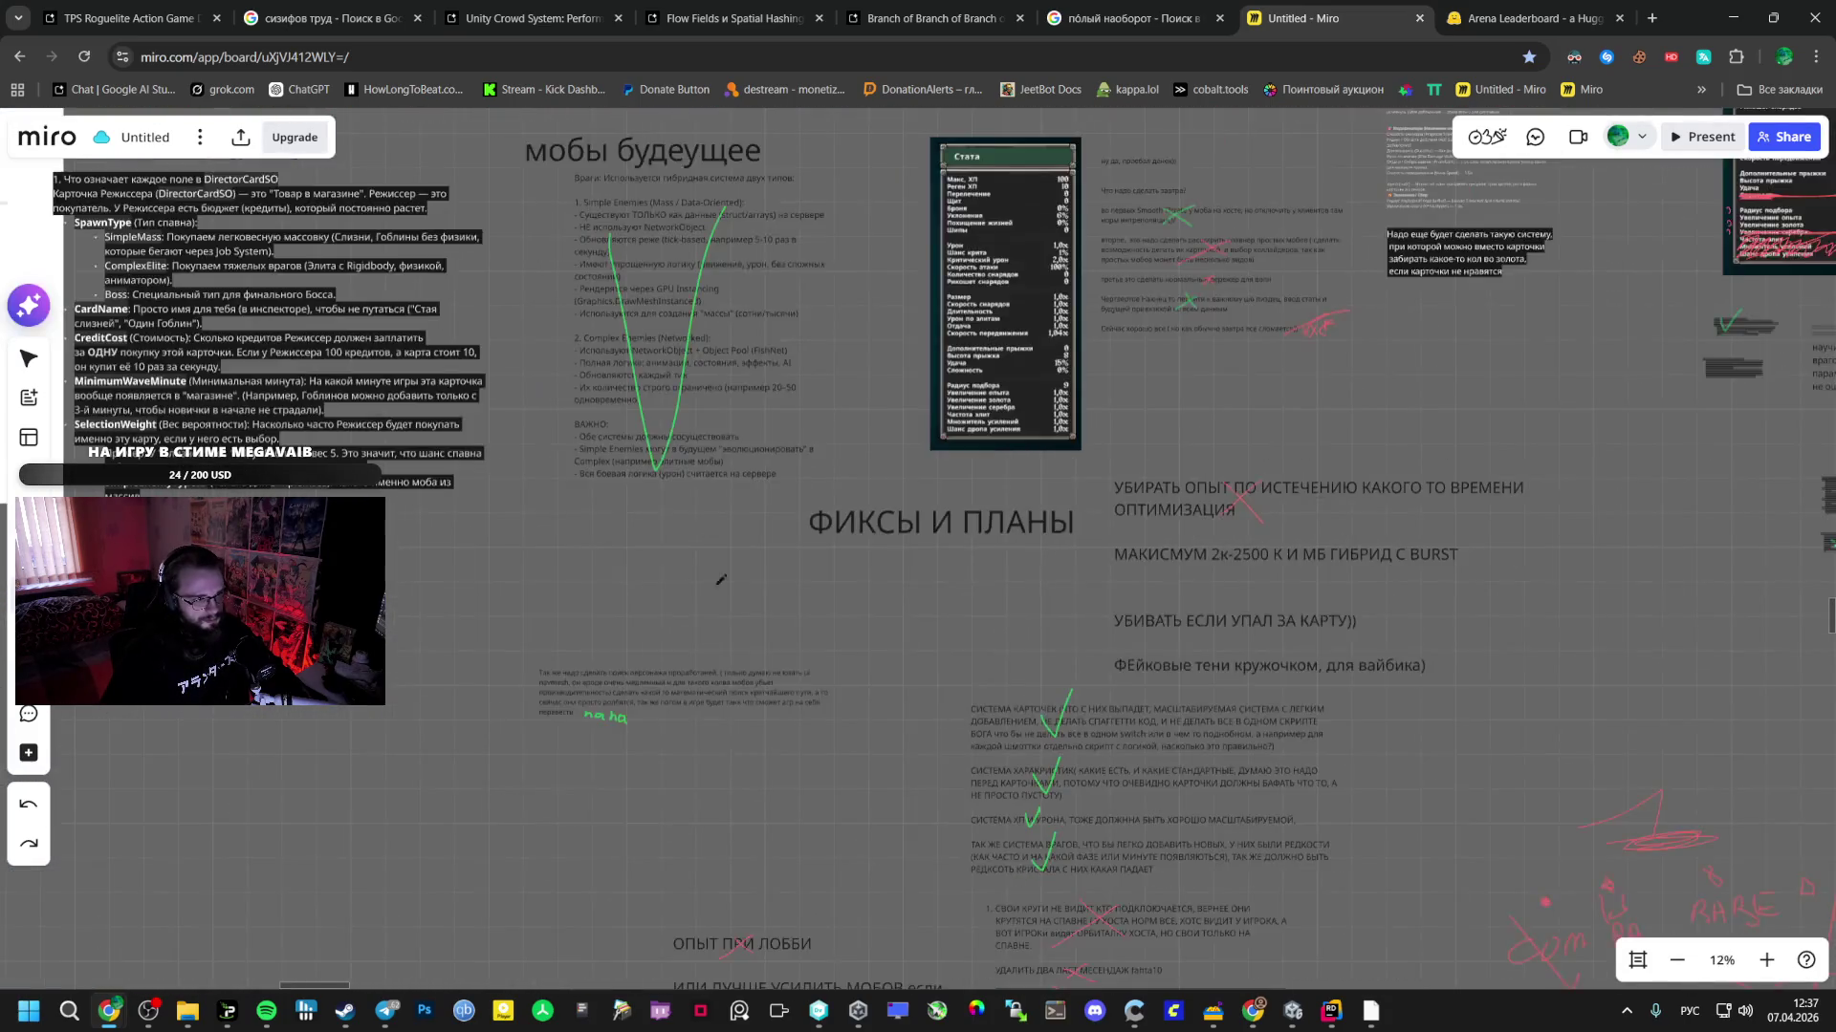
pyautogui.scroll(3, 1327, 549)
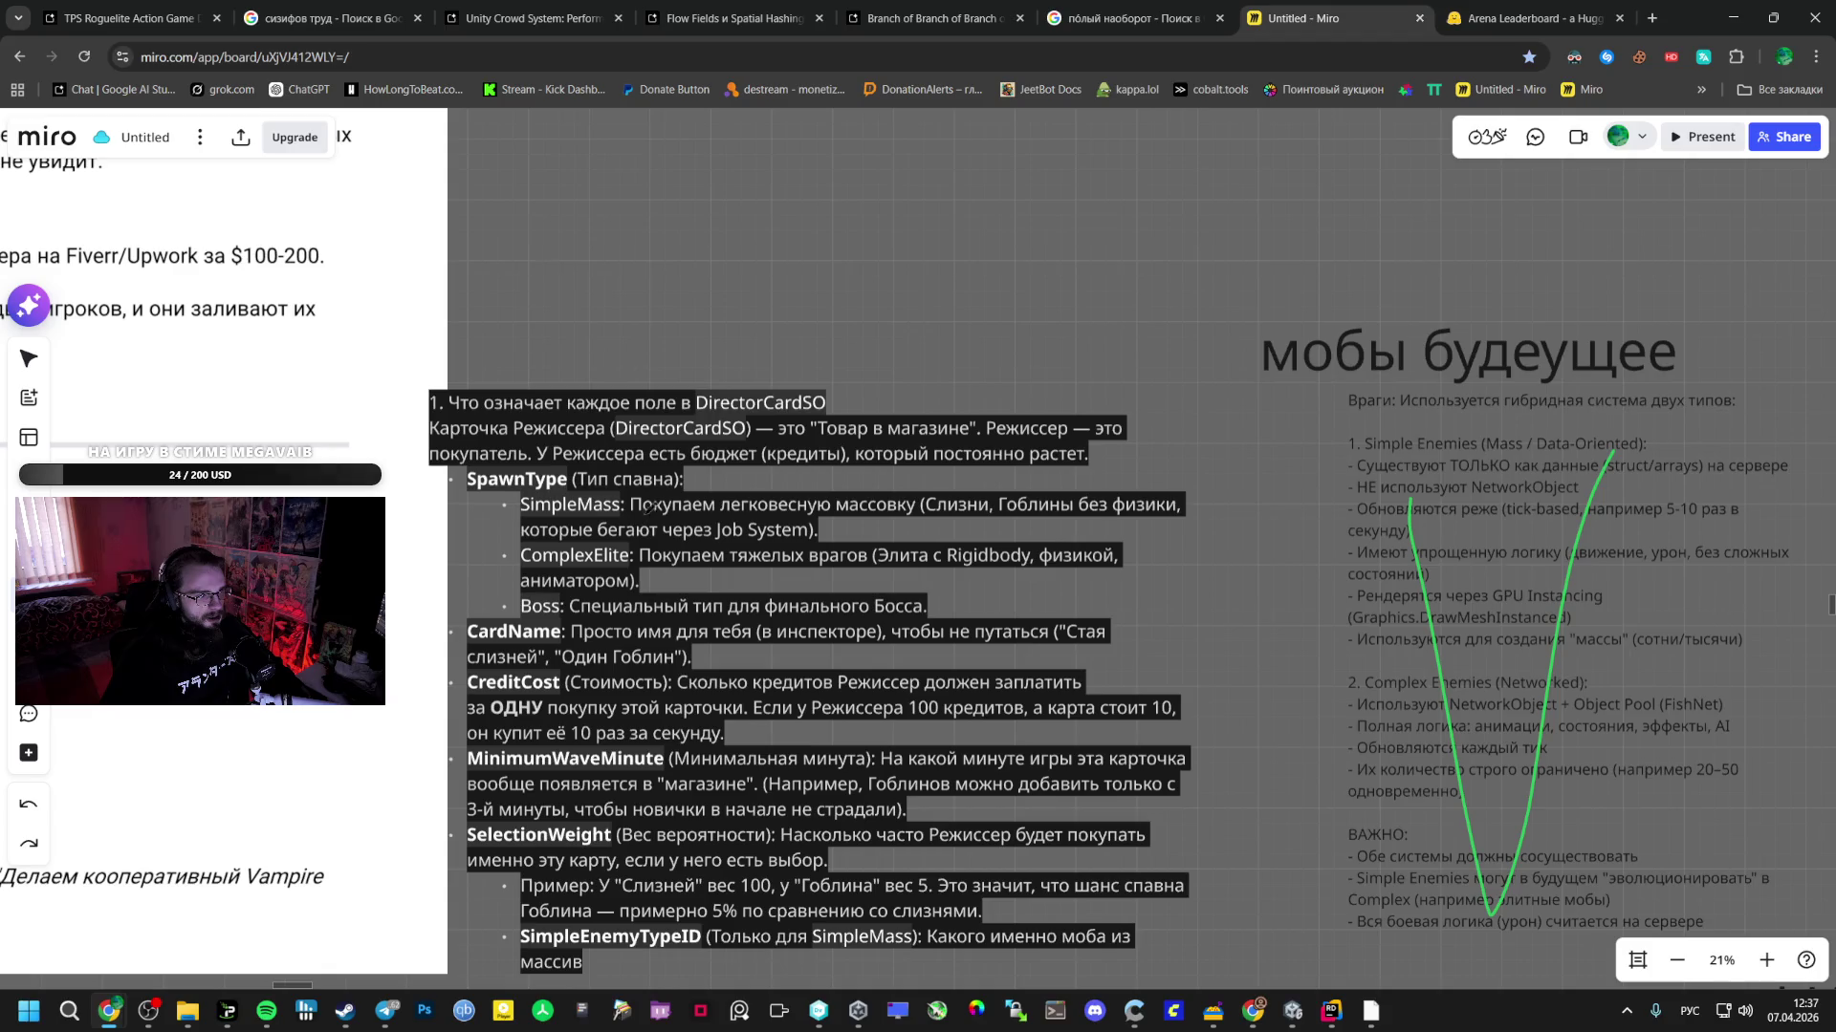
pyautogui.scroll(-2, 644, 517)
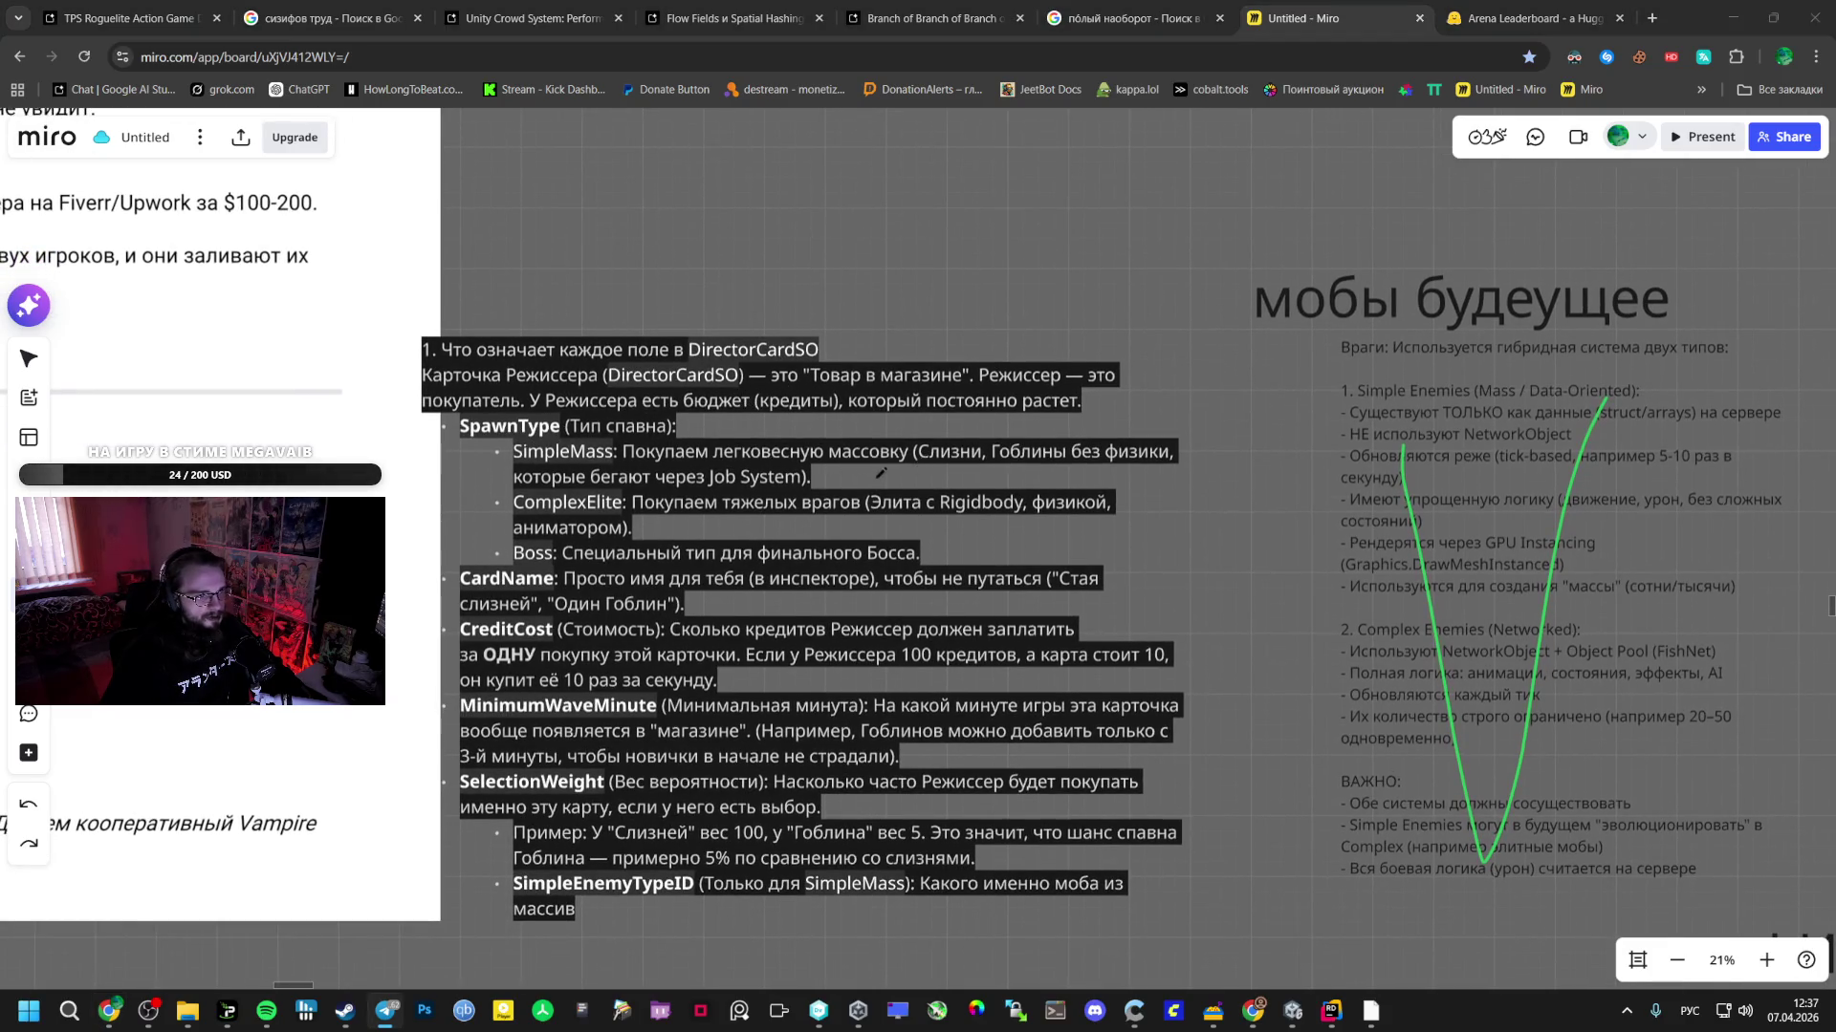
pyautogui.moveTo(856, 475)
pyautogui.mouseDown()
pyautogui.moveTo(880, 474)
pyautogui.moveTo(851, 474)
pyautogui.mouseUp()
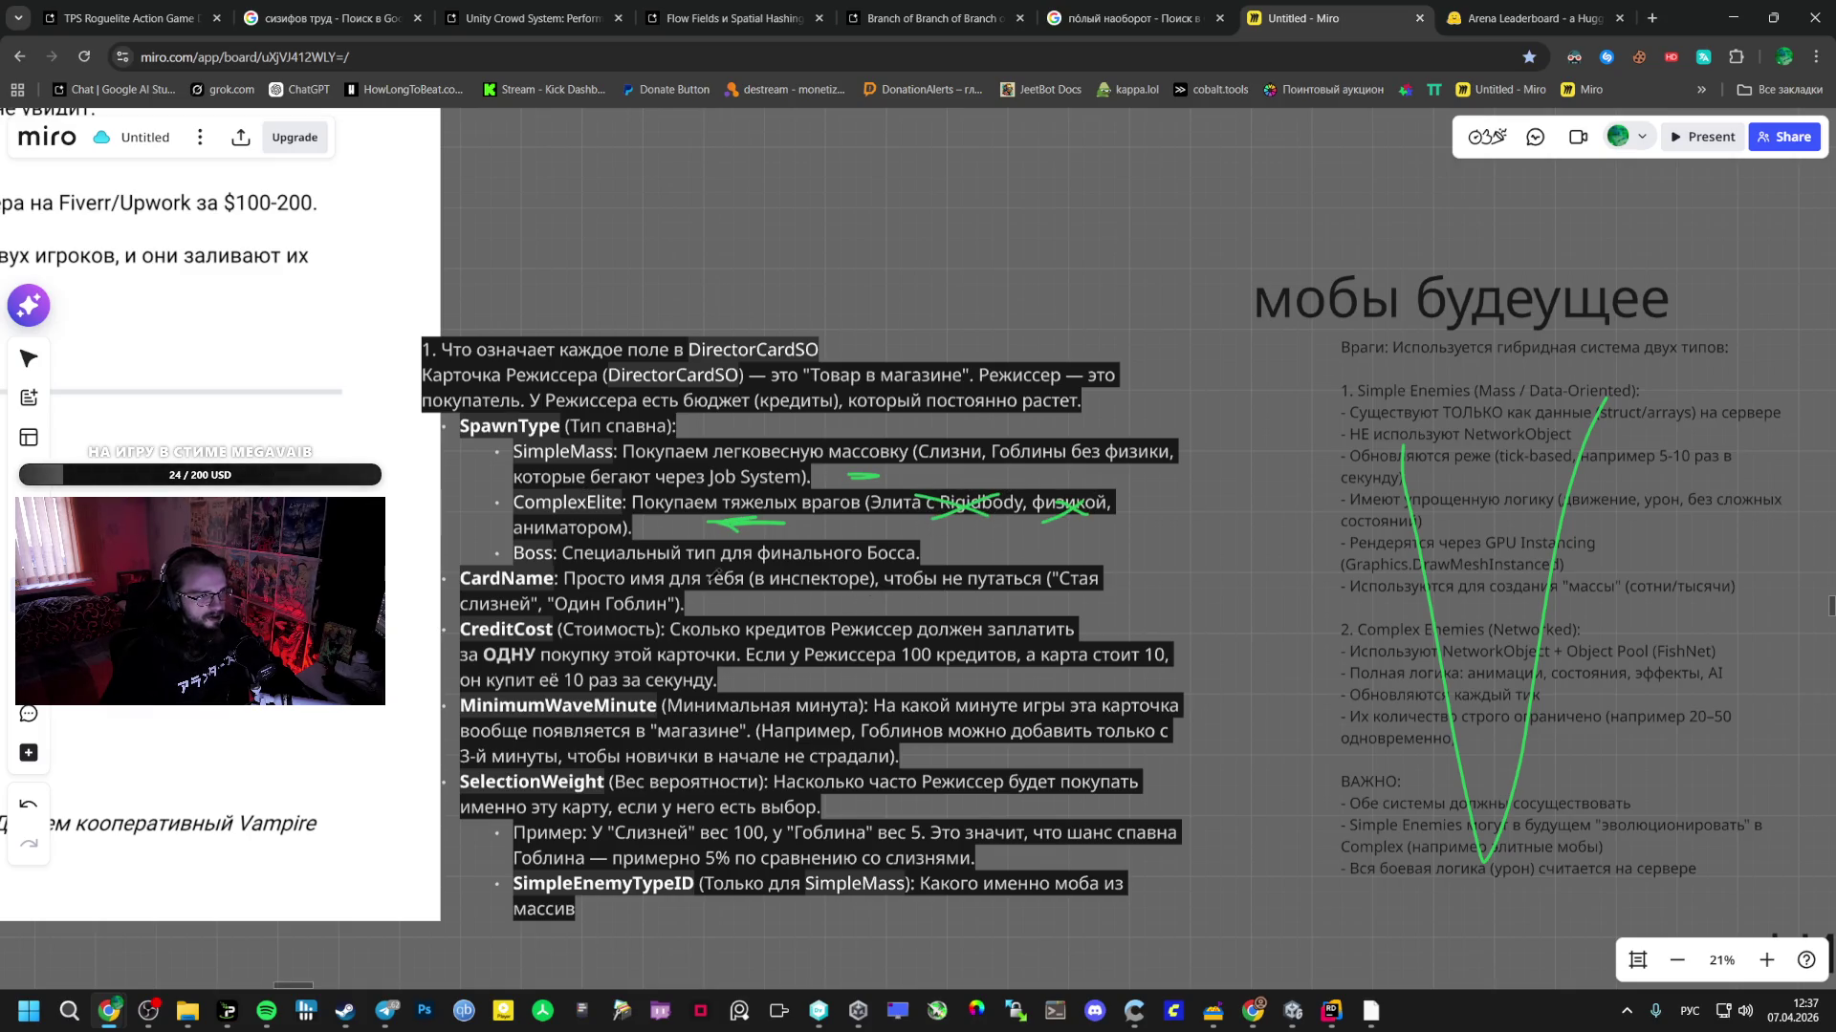
# - Add green pen marks on the ComplexElite and CreditCost lines, then switch to Google AI Studio
pyautogui.moveTo(574, 517); pyautogui.dragTo(599, 528)
pyautogui.moveTo(570, 529); pyautogui.dragTo(600, 517)
pyautogui.moveTo(758, 675)
pyautogui.mouseDown()
pyautogui.moveTo(818, 685)
pyautogui.moveTo(756, 681)
pyautogui.mouseUp()
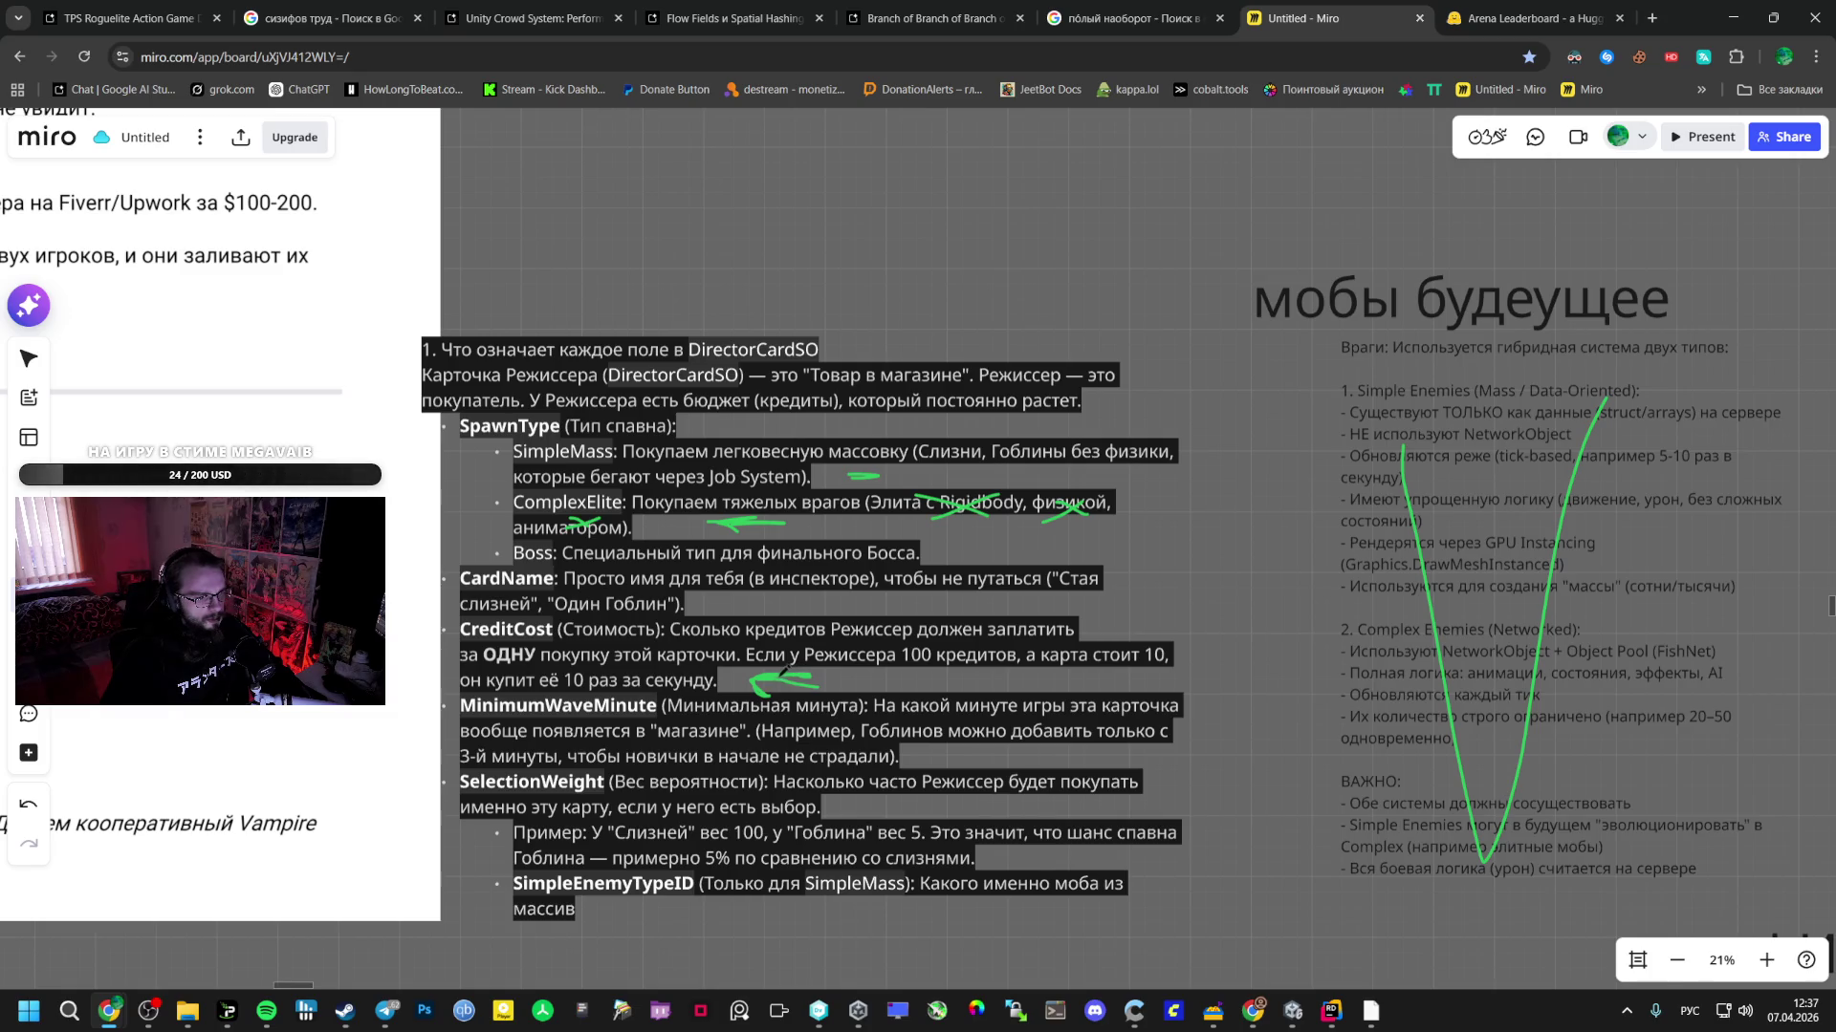
pyautogui.scroll(-3, 841, 631)
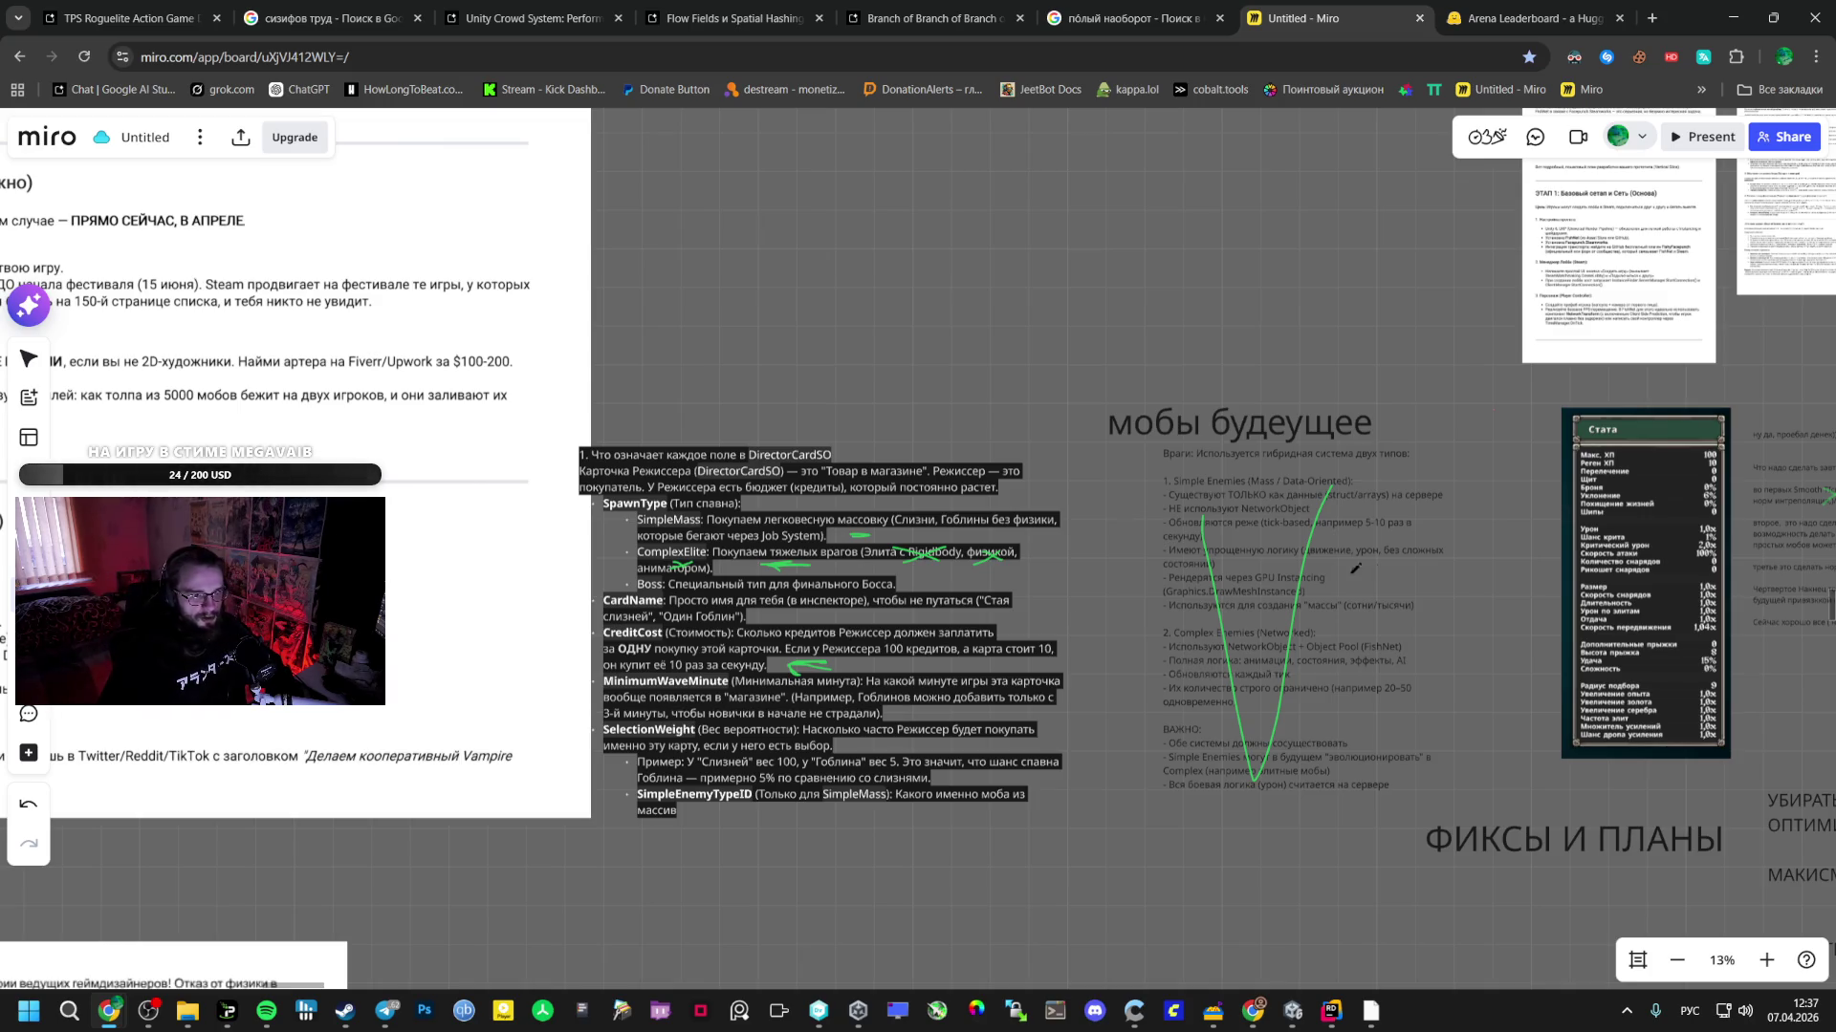
pyautogui.scroll(-5, 1344, 571)
pyautogui.scroll(3, 725, 519)
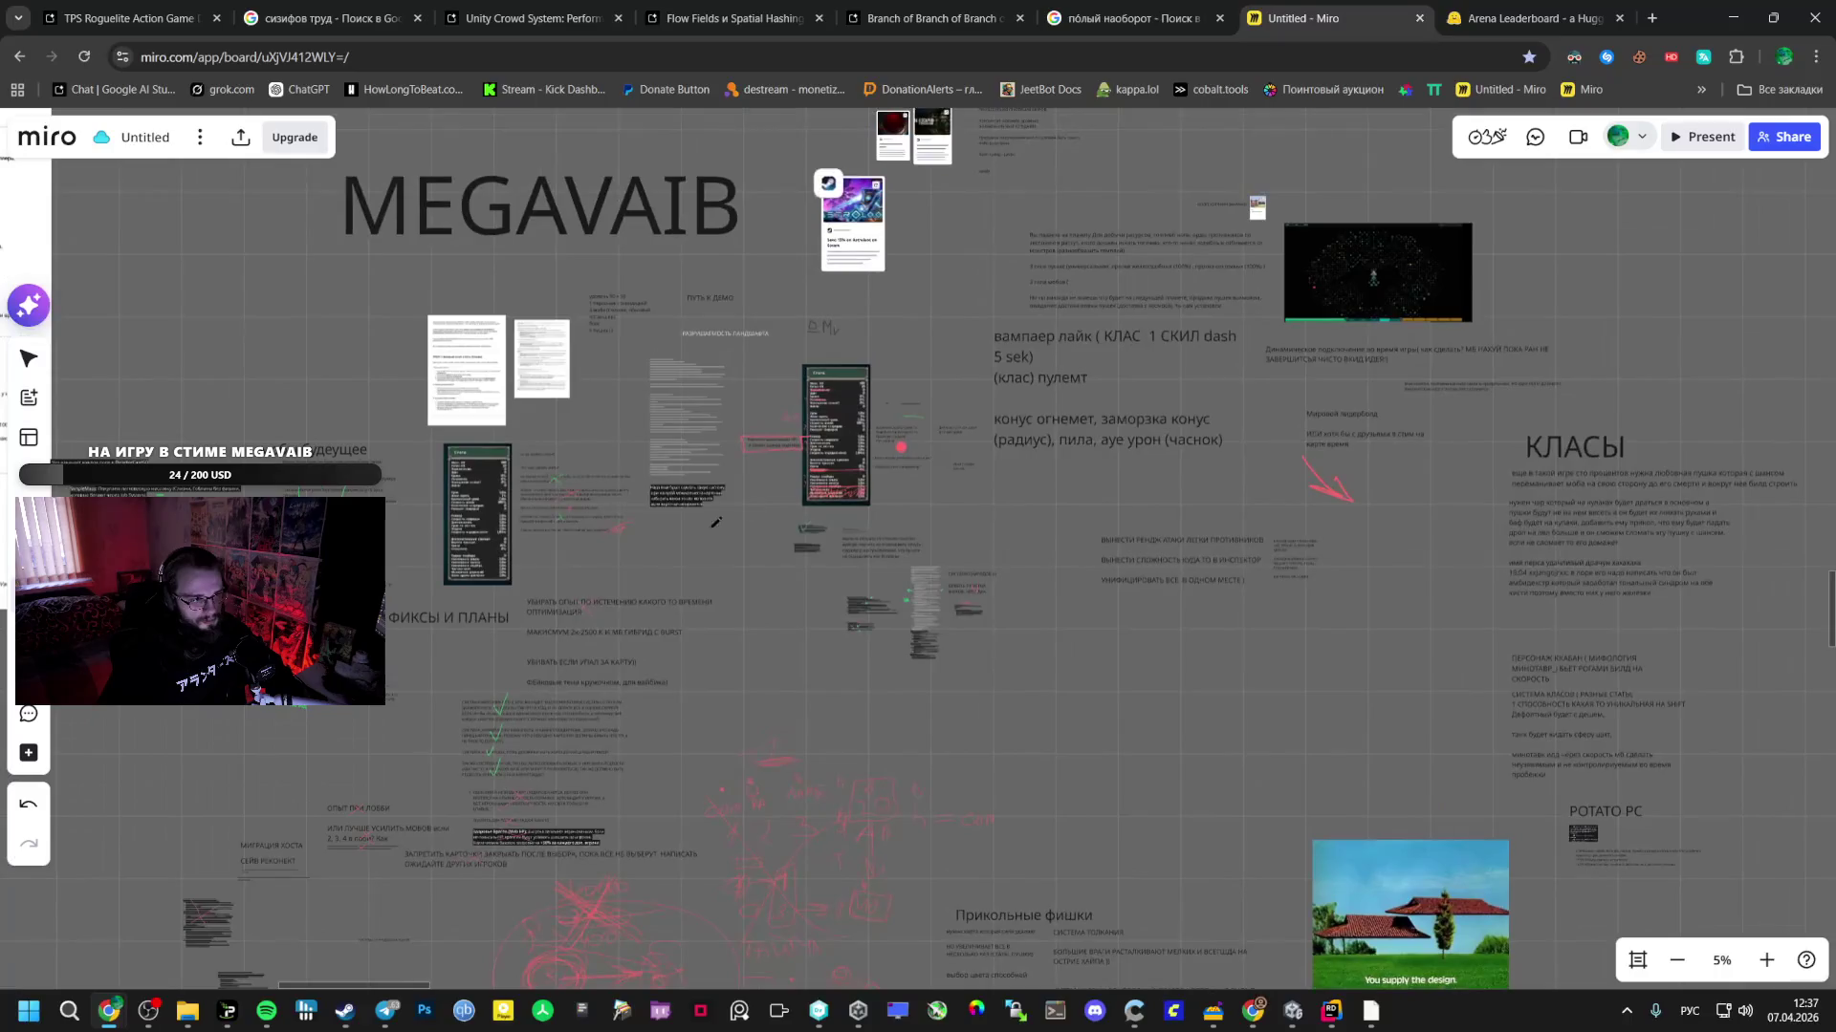
pyautogui.hotkey('ctrl', '1')
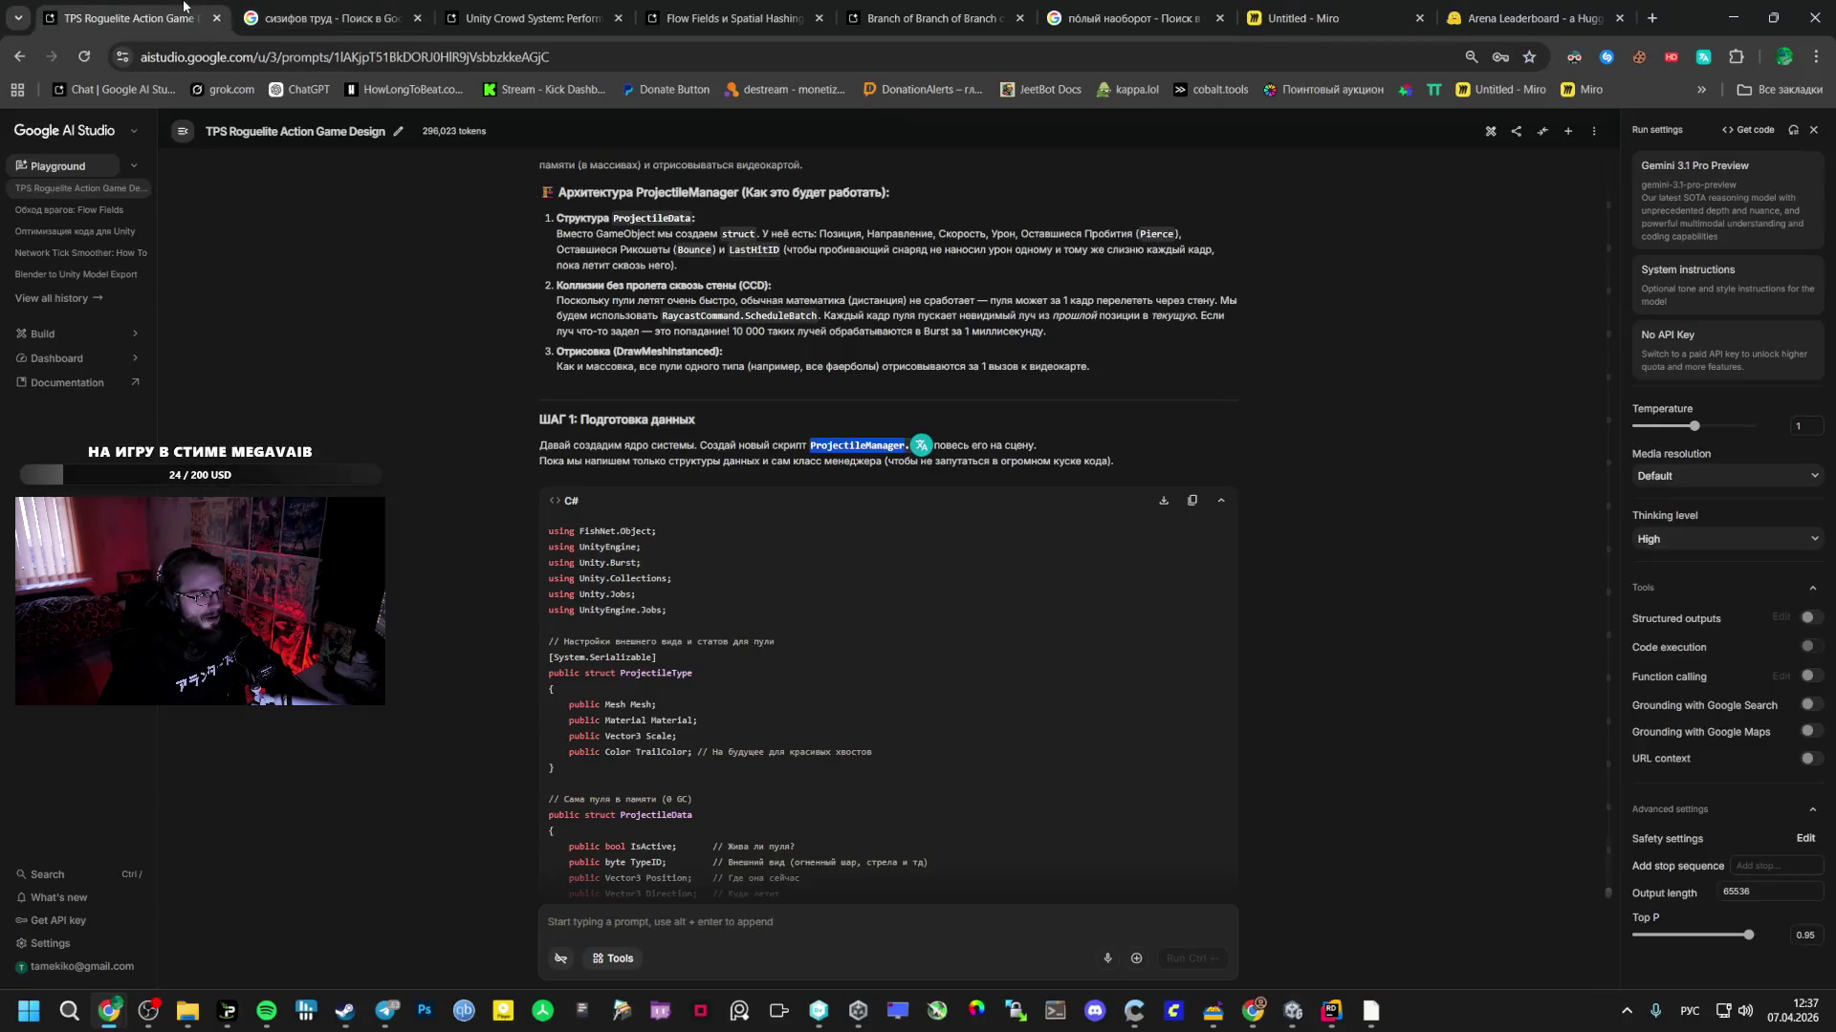
# - Find and select the Relax, BuildUp and Peak phase lines in the AI Studio Director plan
pyautogui.scroll(10, 664, 432)
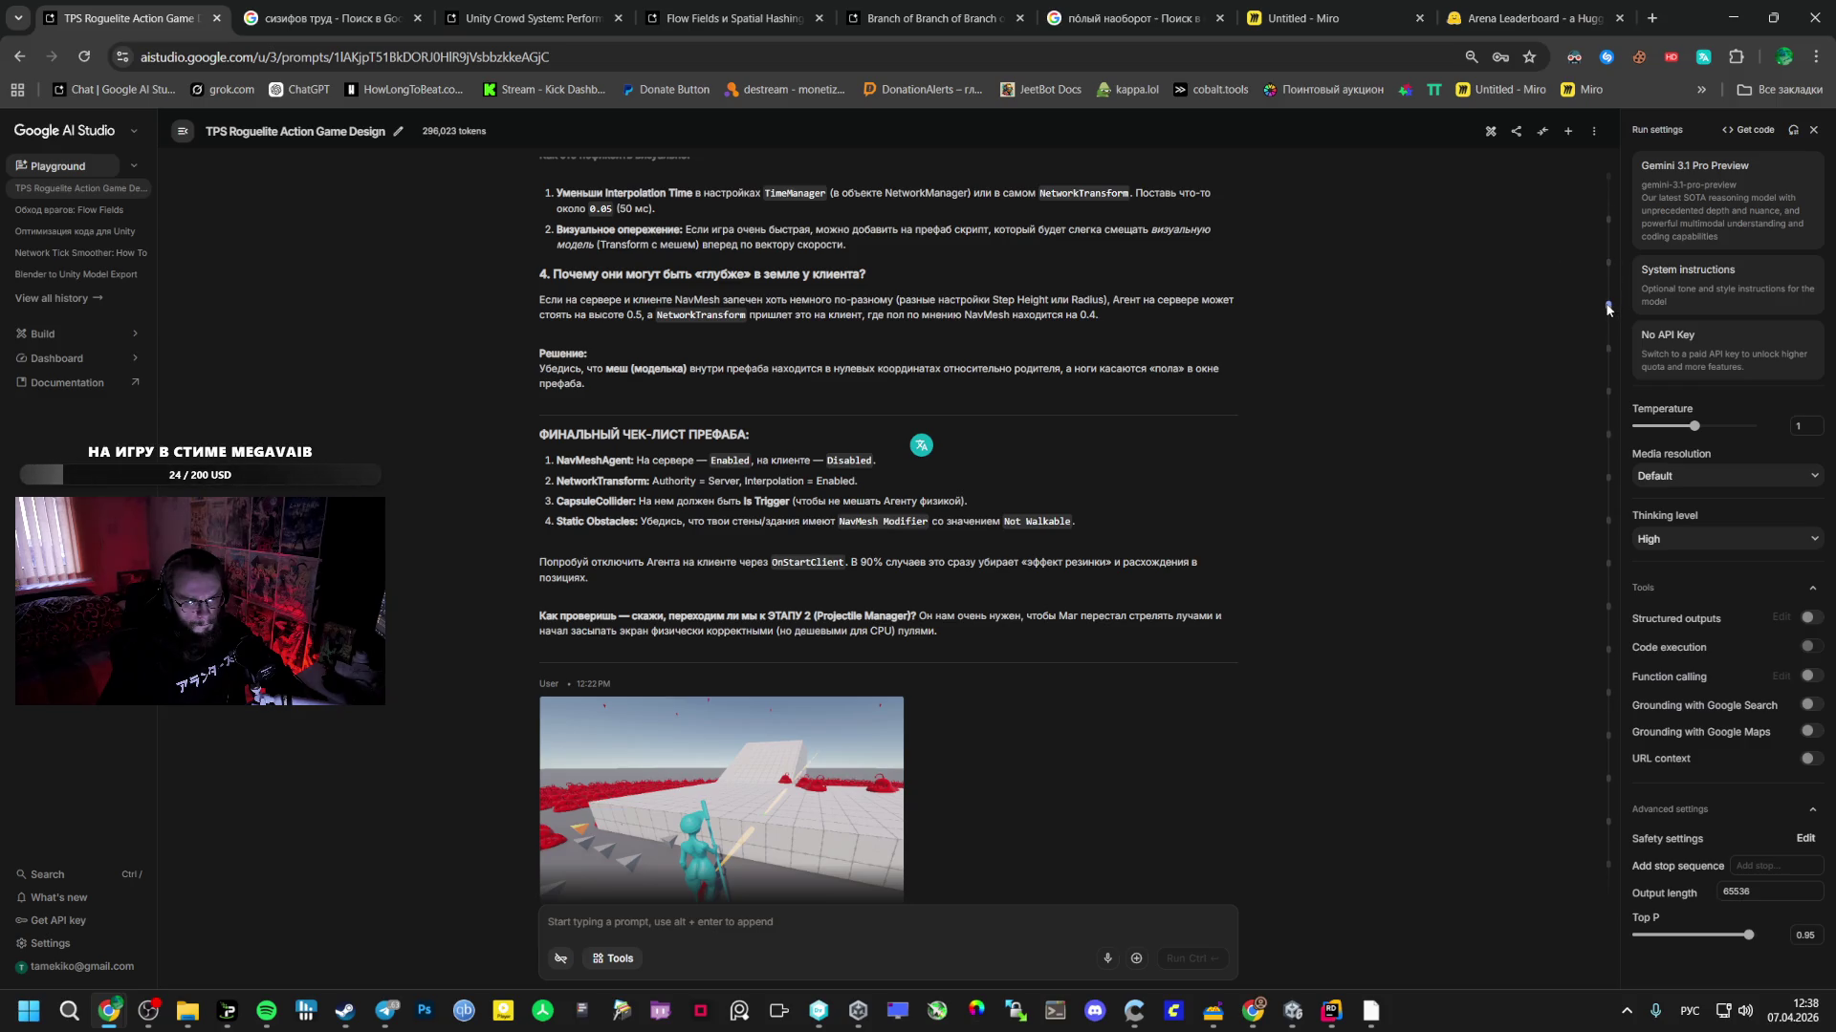
pyautogui.click(1608, 308)
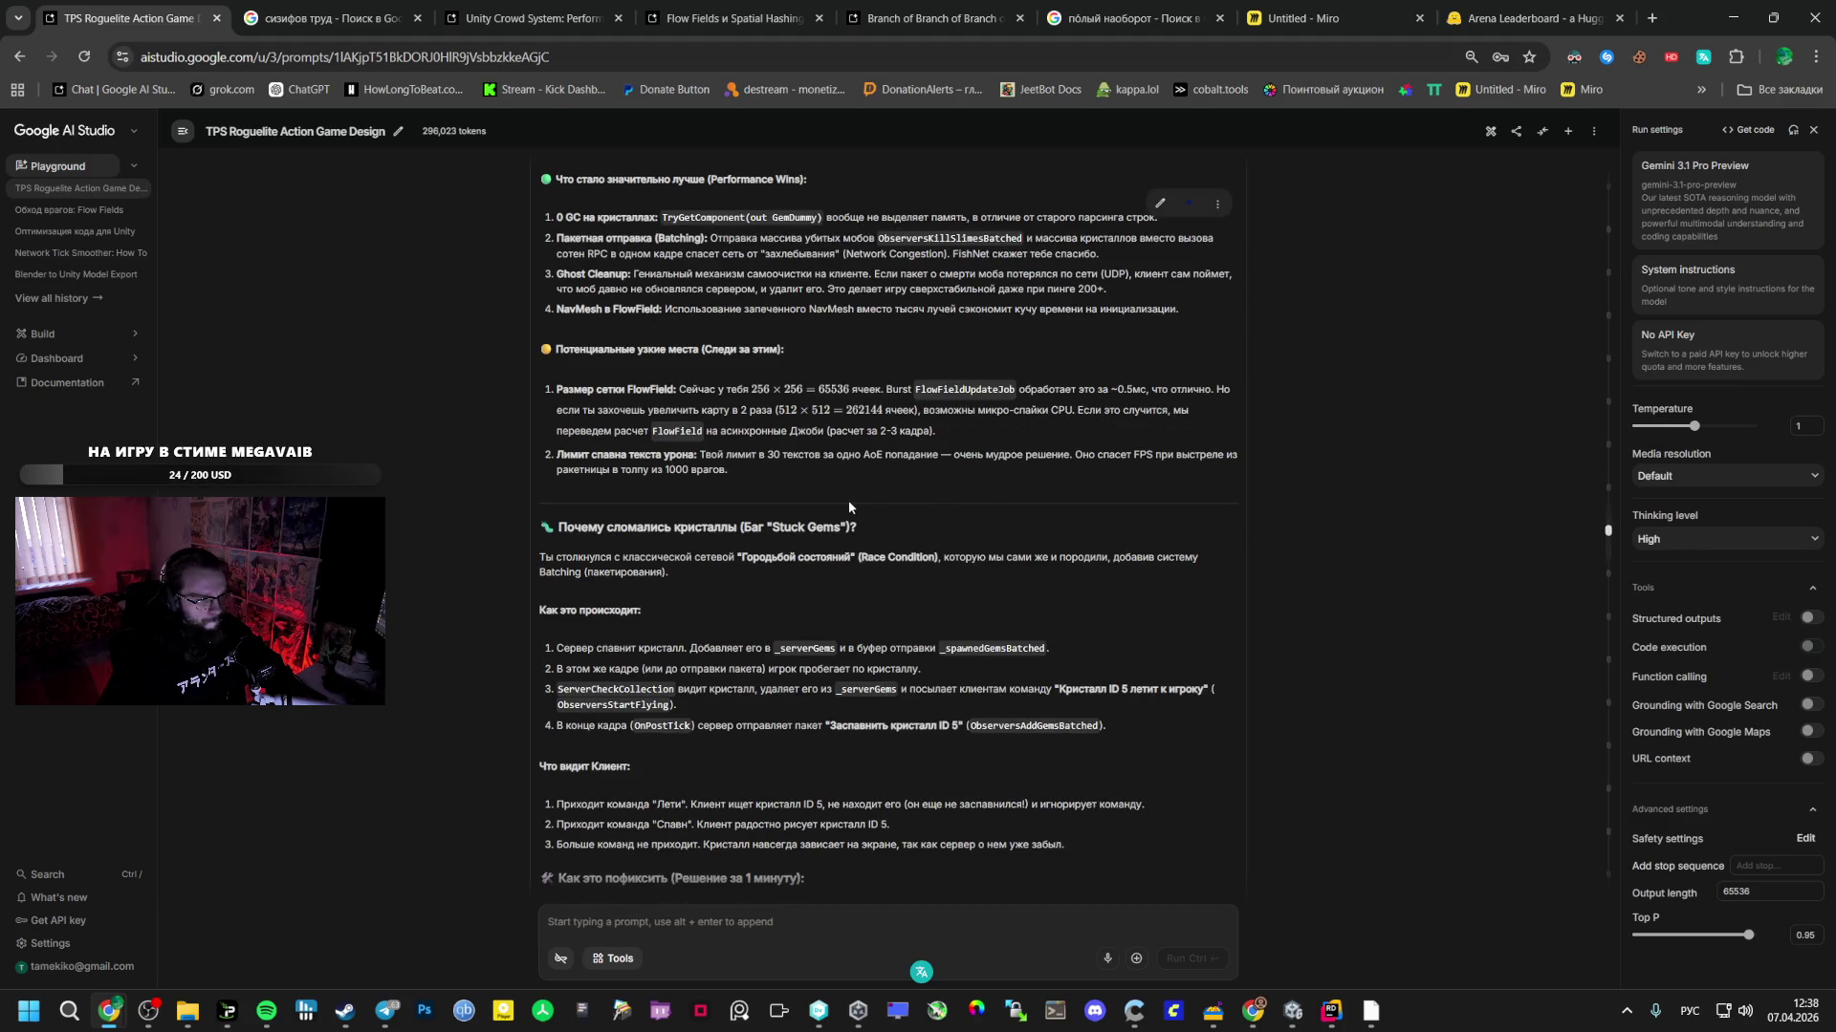
pyautogui.scroll(5, 845, 501)
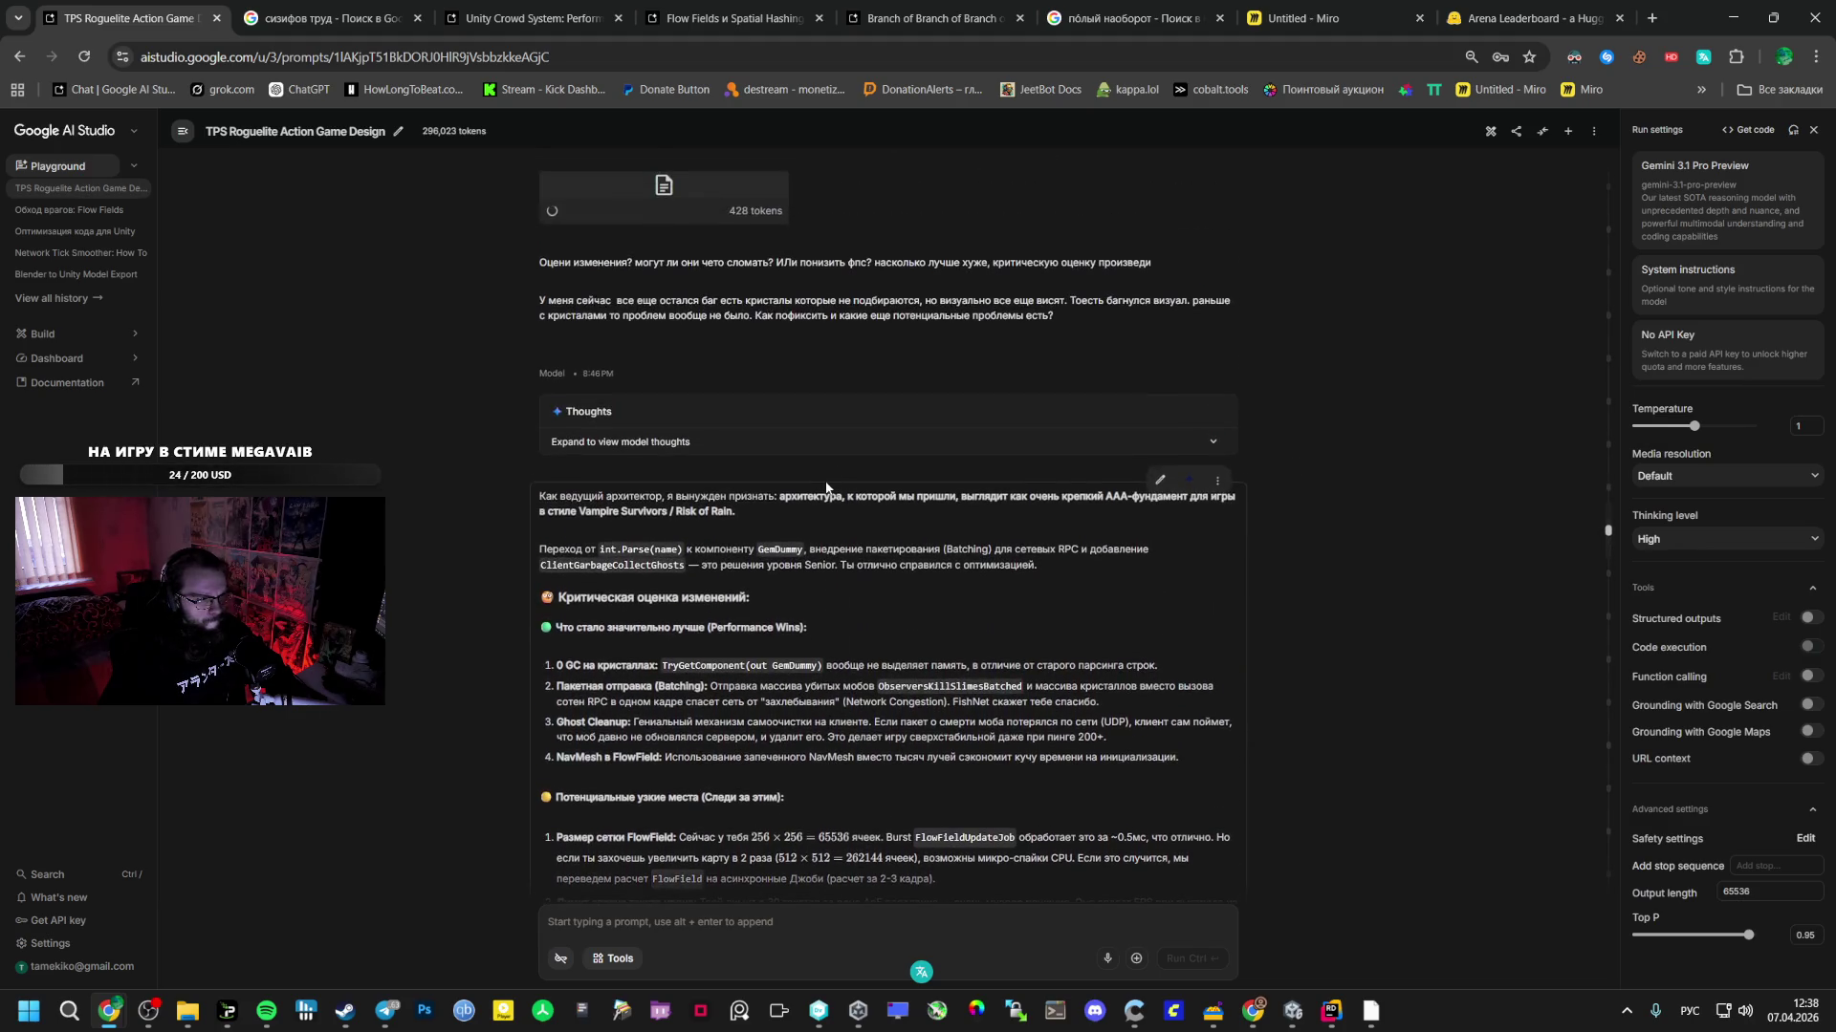
pyautogui.scroll(-20, 826, 485)
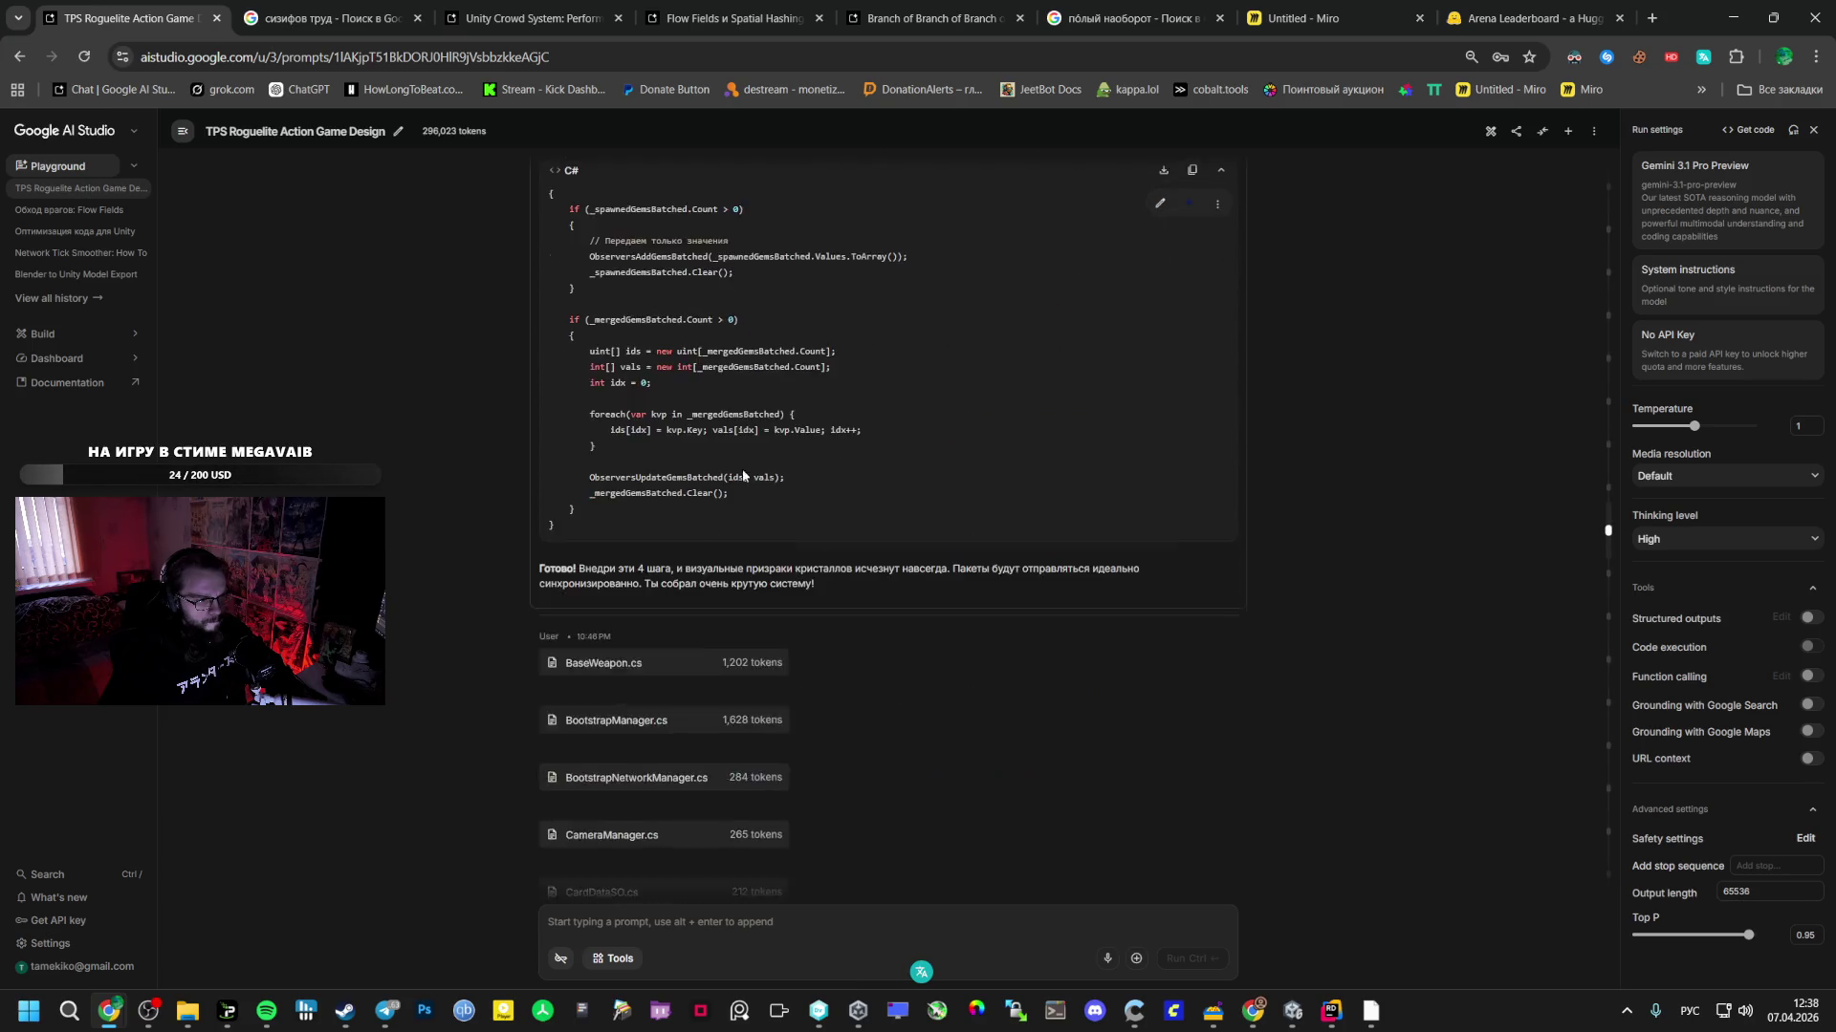
pyautogui.scroll(-15, 561, 646)
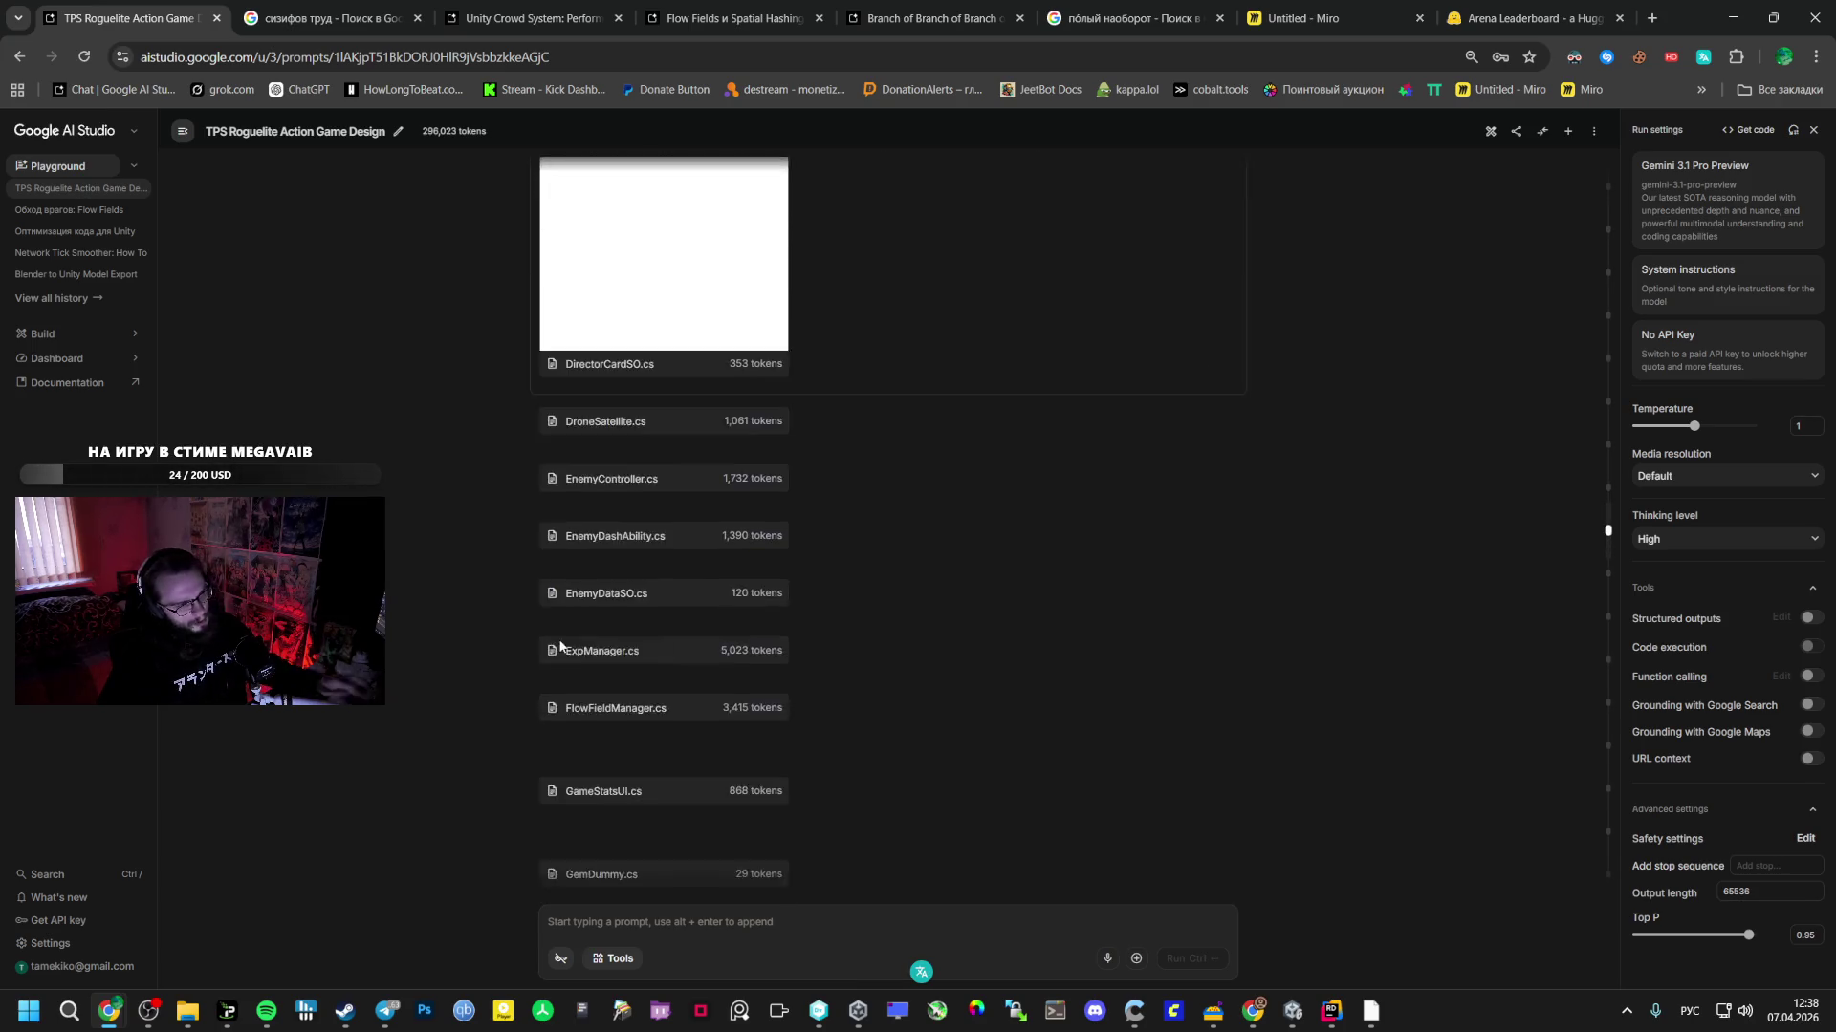
pyautogui.scroll(-20, 560, 646)
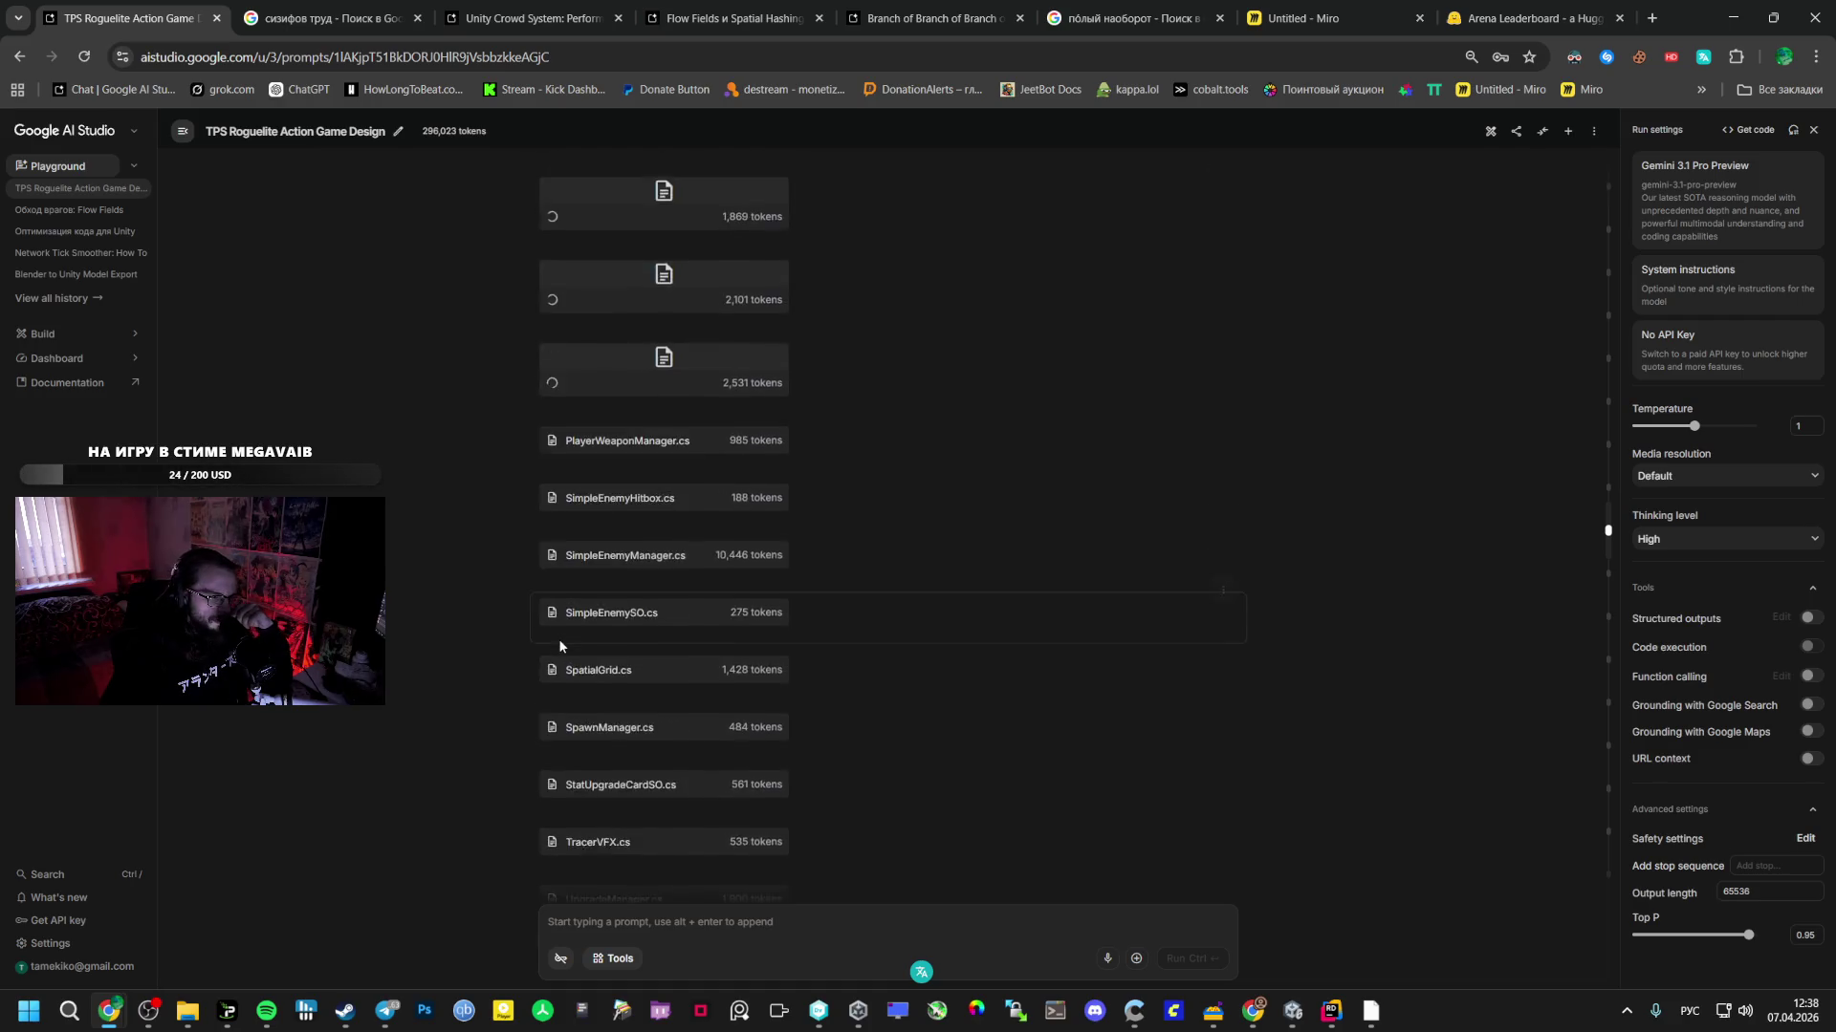
pyautogui.scroll(-15, 560, 646)
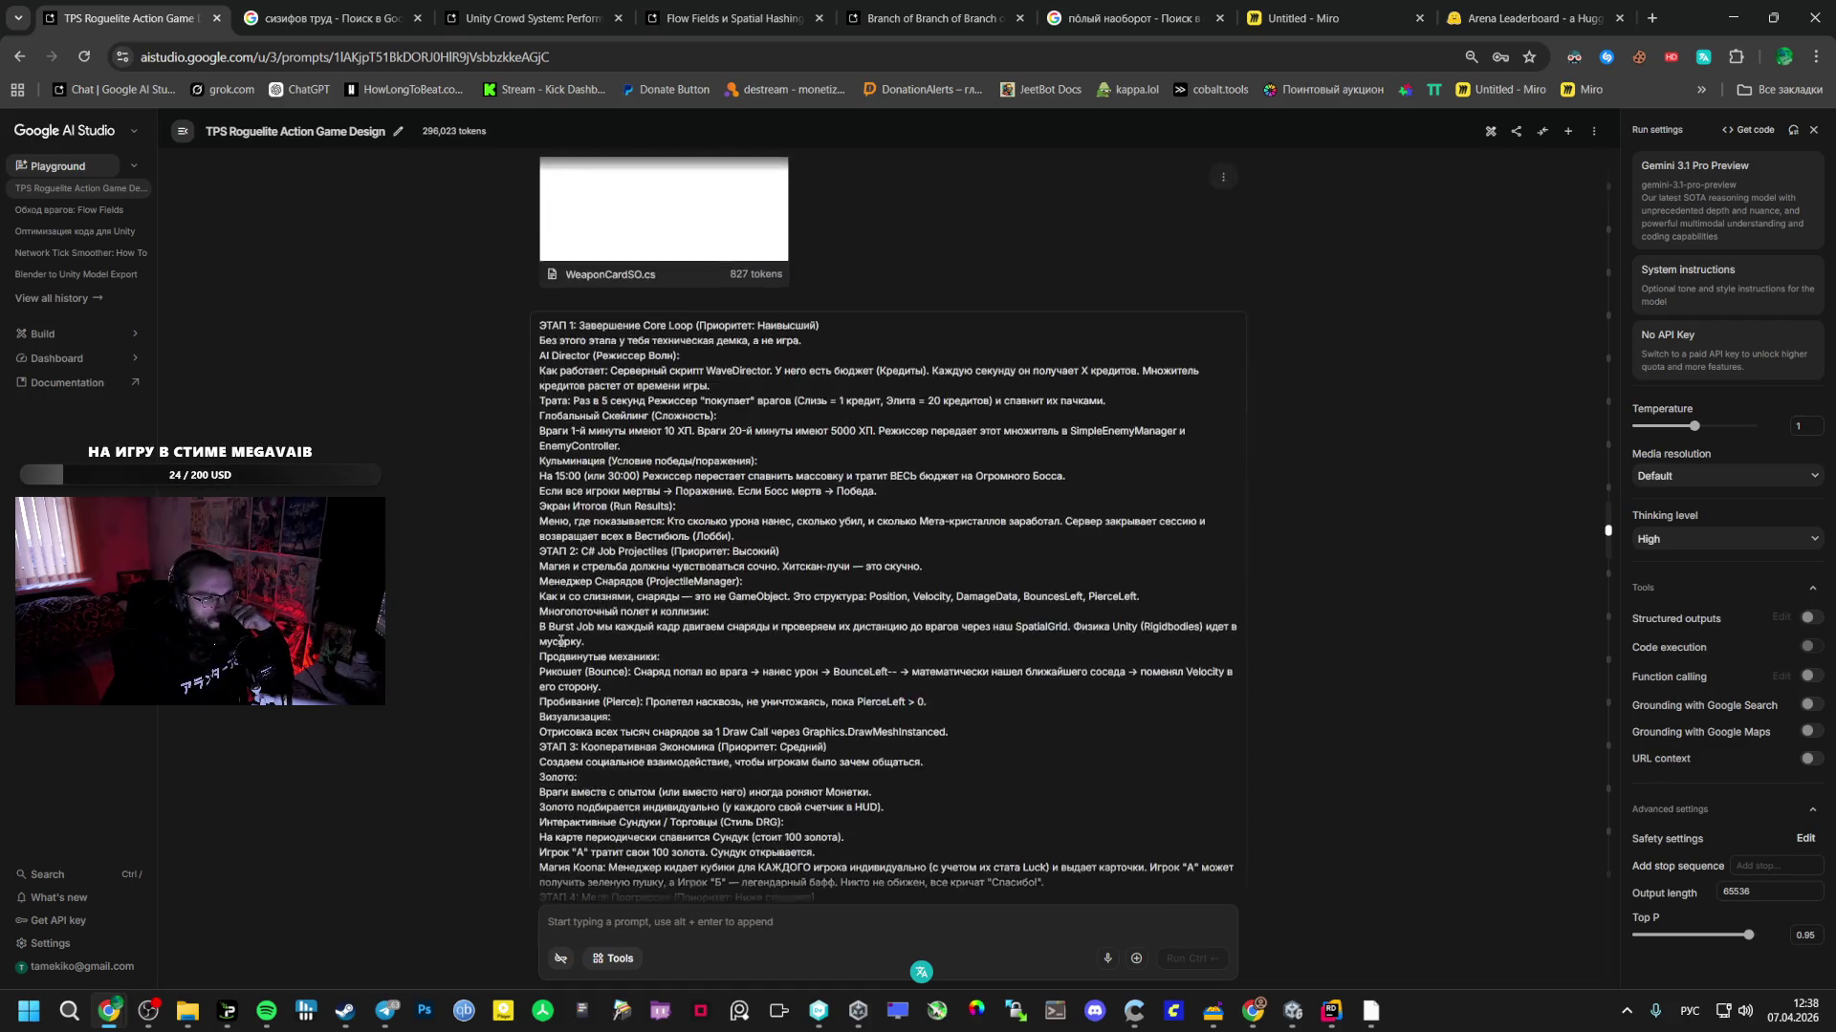
pyautogui.scroll(-20, 560, 641)
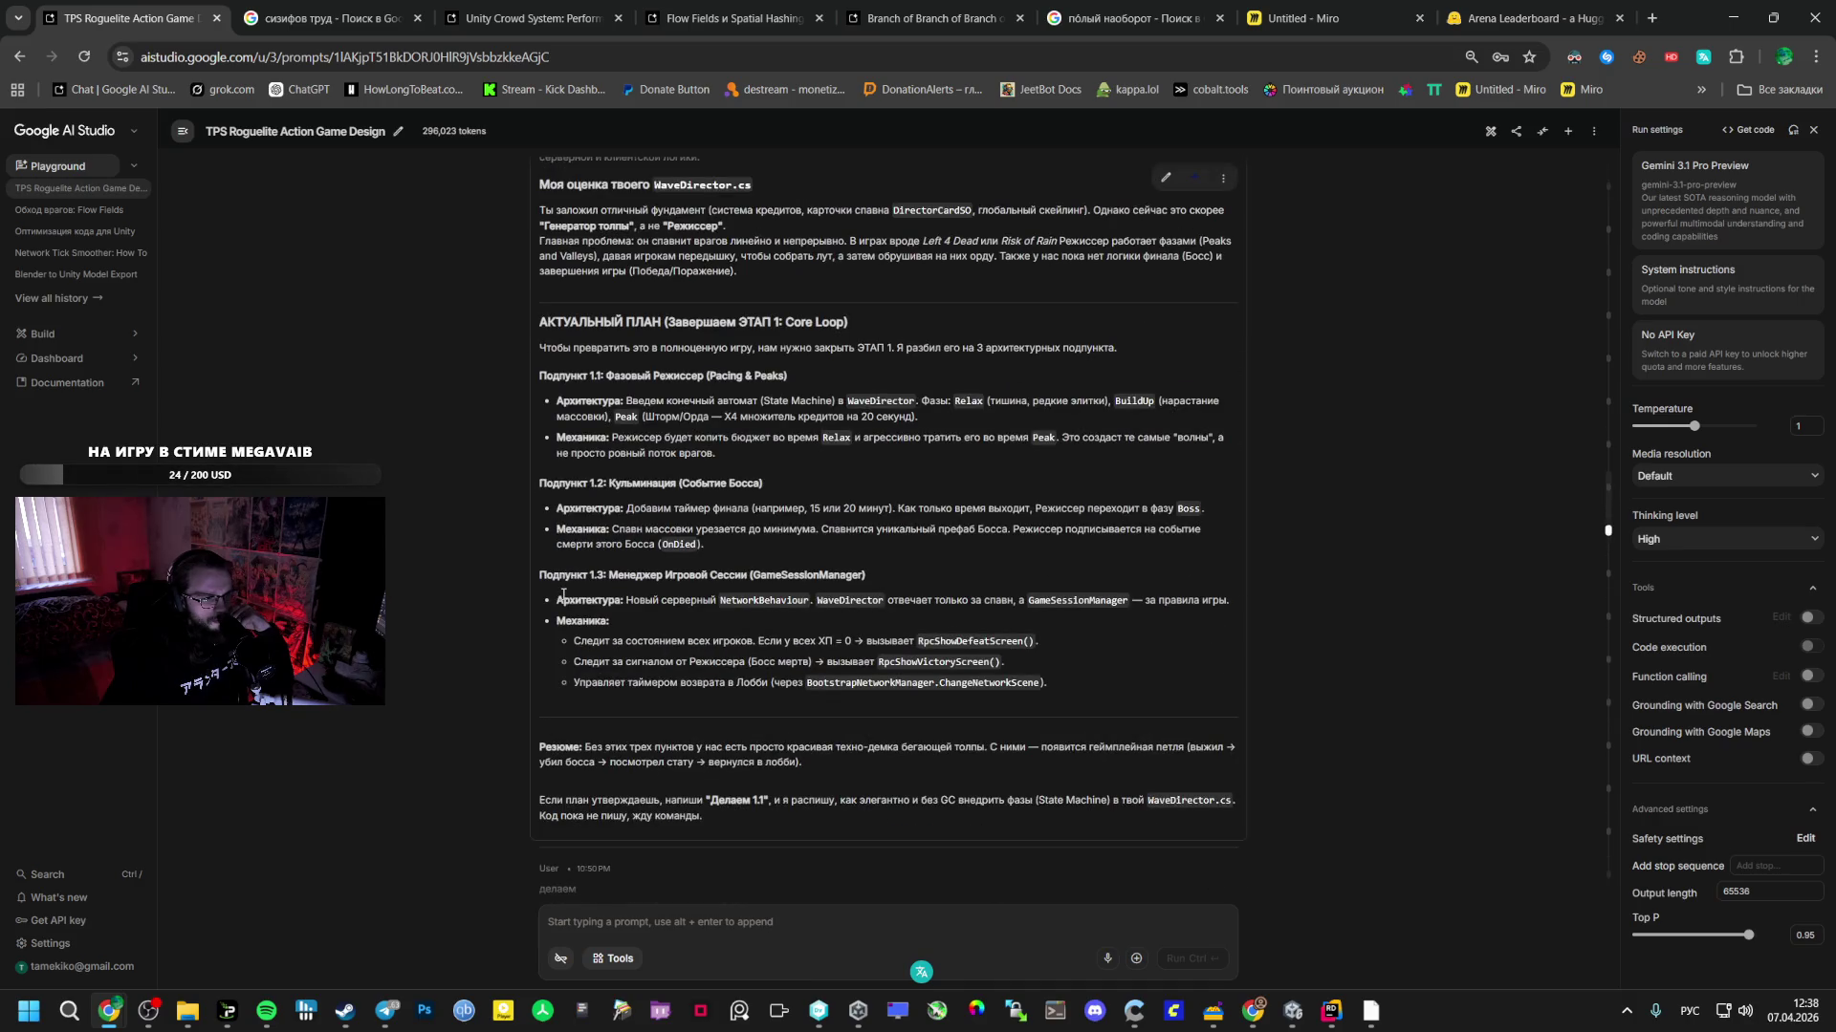
pyautogui.scroll(-15, 616, 449)
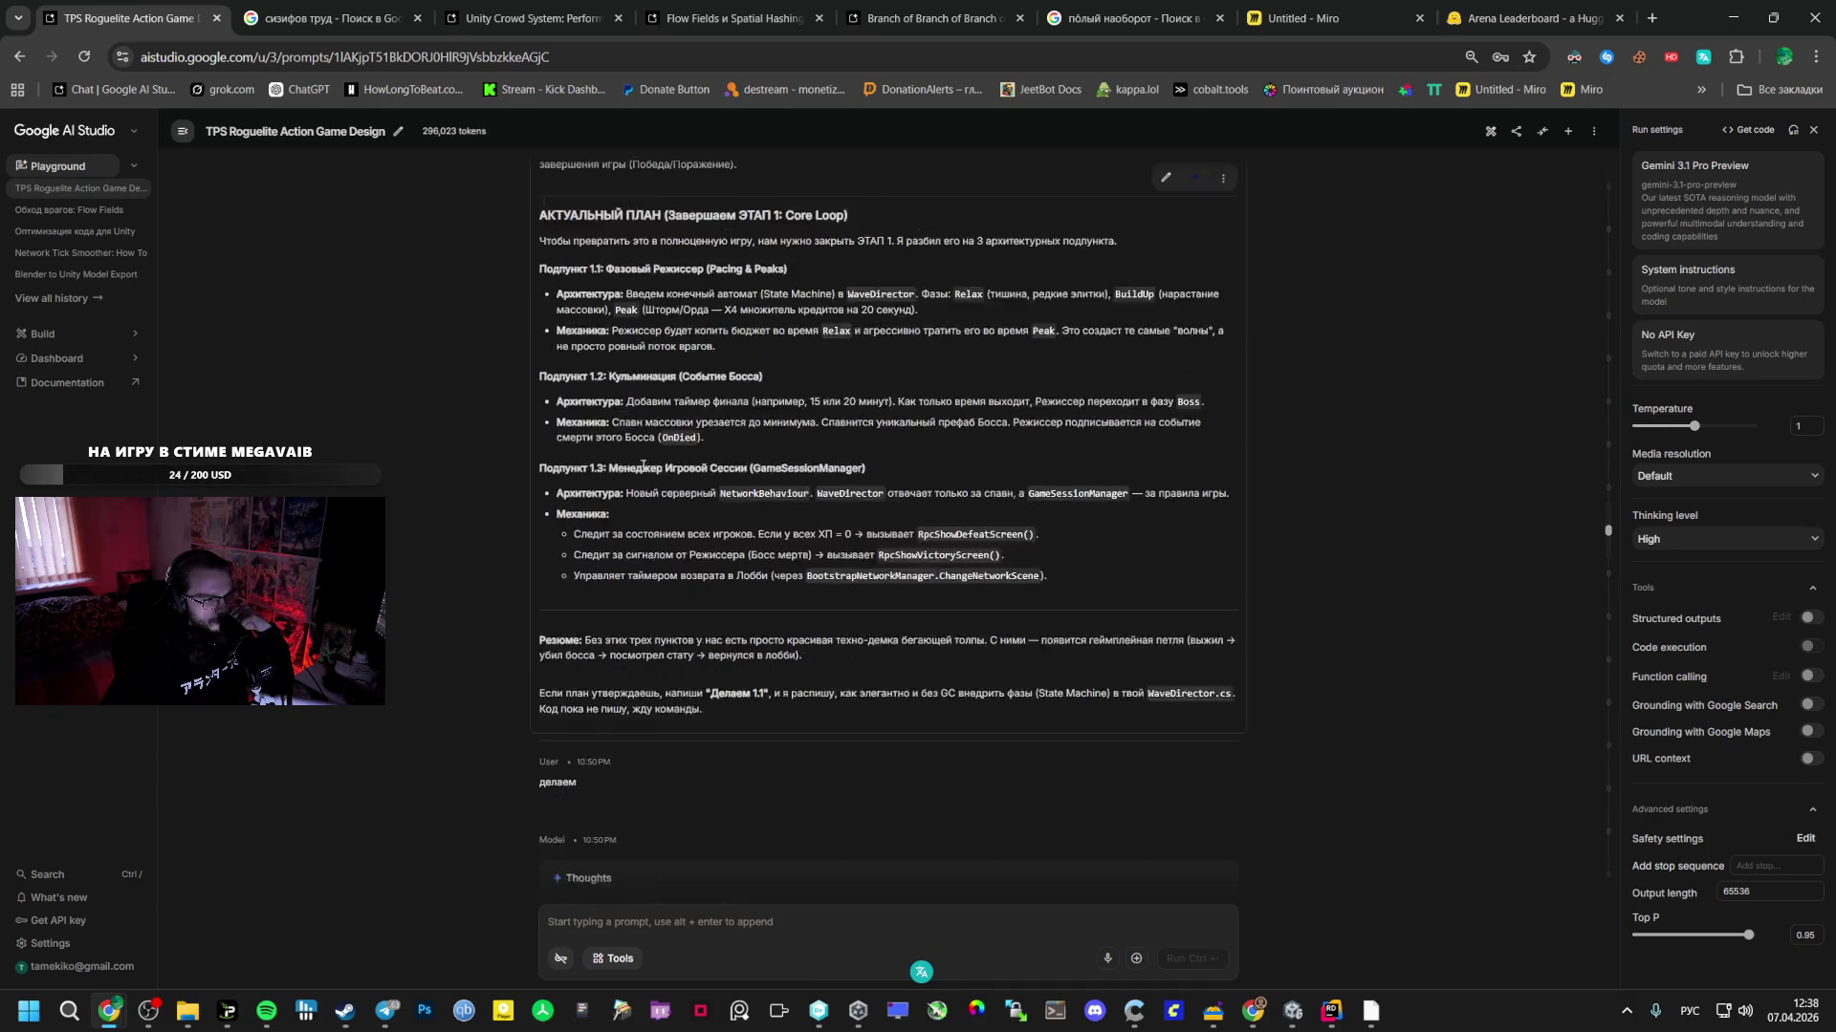
pyautogui.scroll(-7, 626, 478)
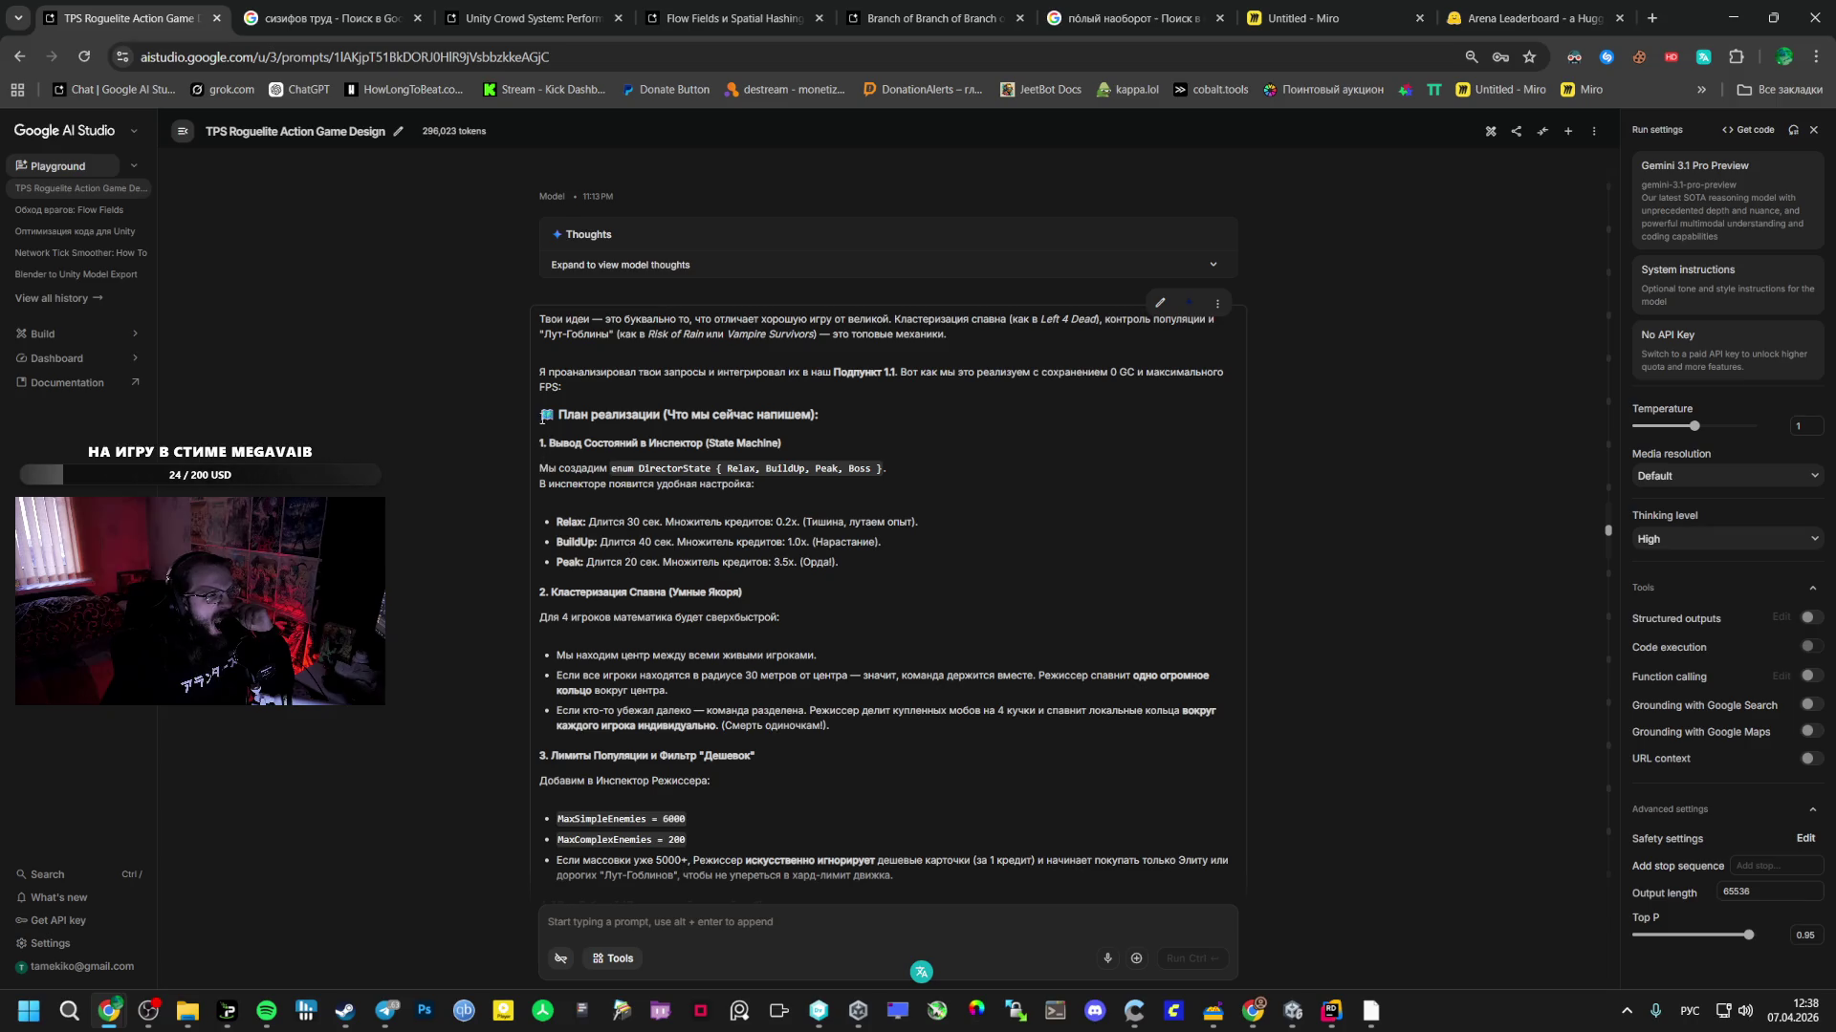
pyautogui.moveTo(557, 521)
pyautogui.mouseDown()
pyautogui.moveTo(774, 543)
pyautogui.moveTo(852, 578)
pyautogui.mouseUp()
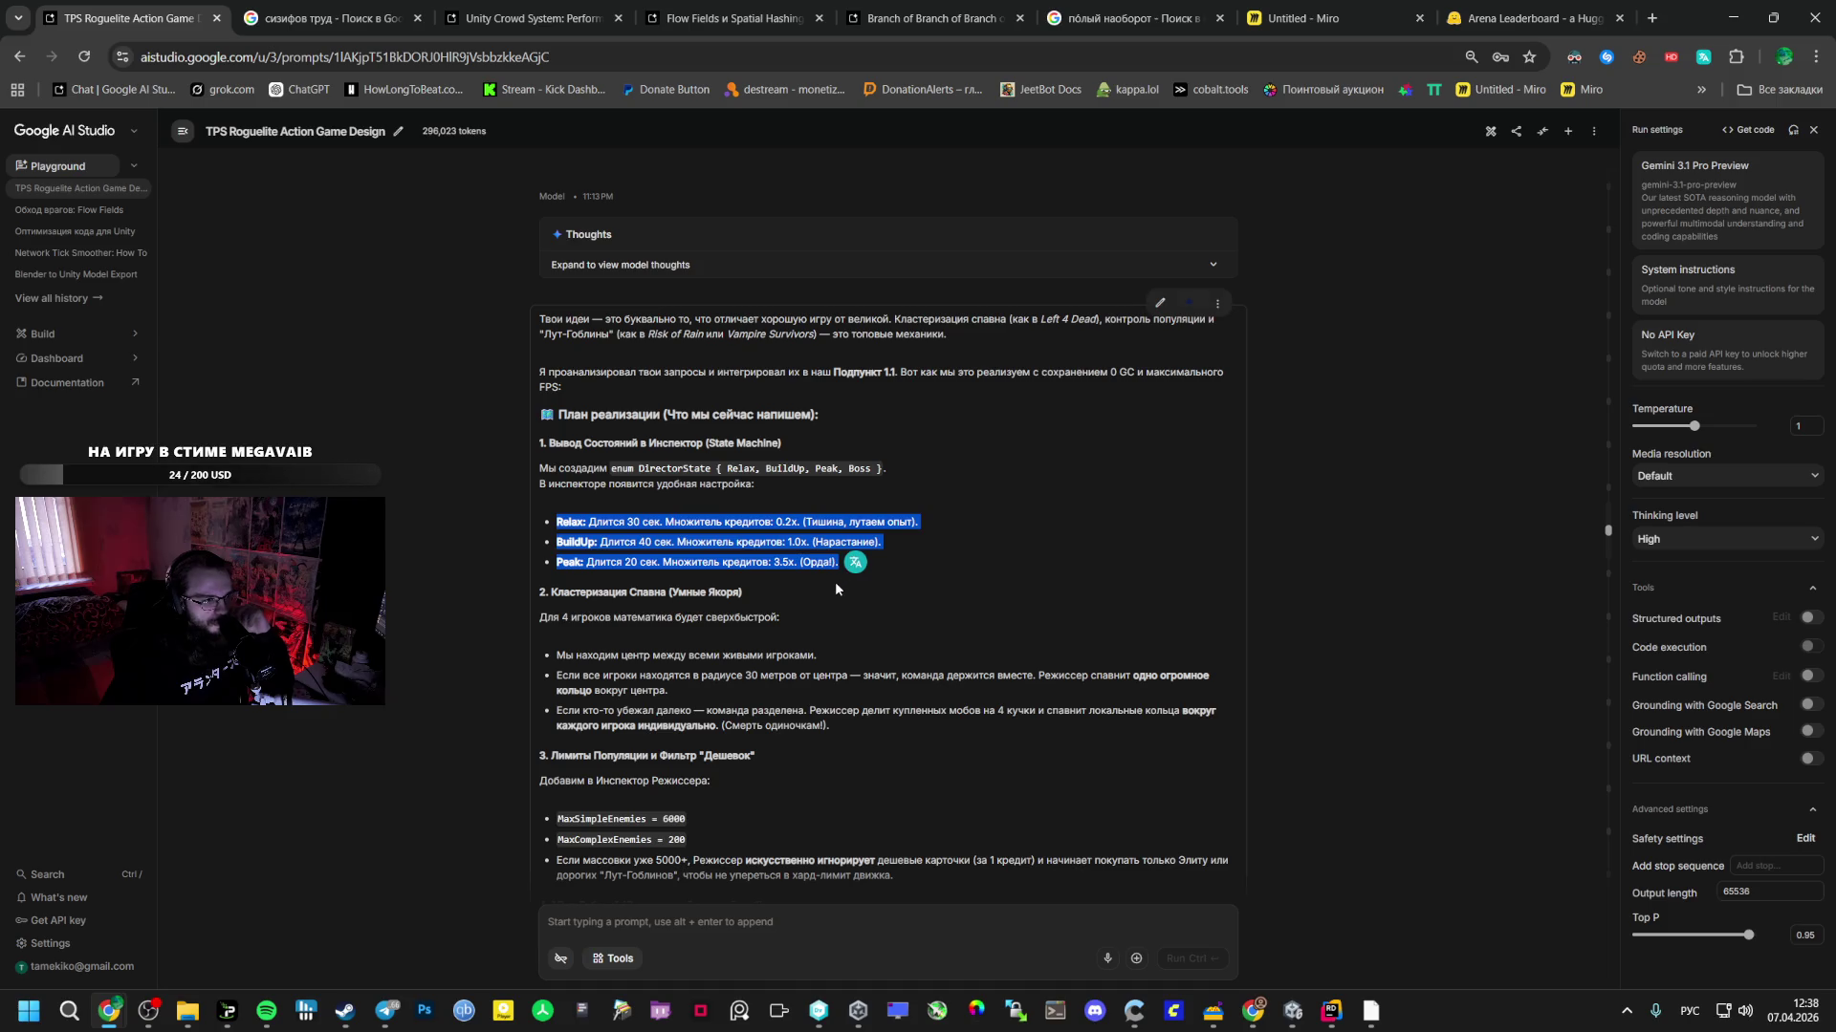
# - In Unity, open the Vestibule scene from the _Scenes folder
pyautogui.click(1293, 1011)
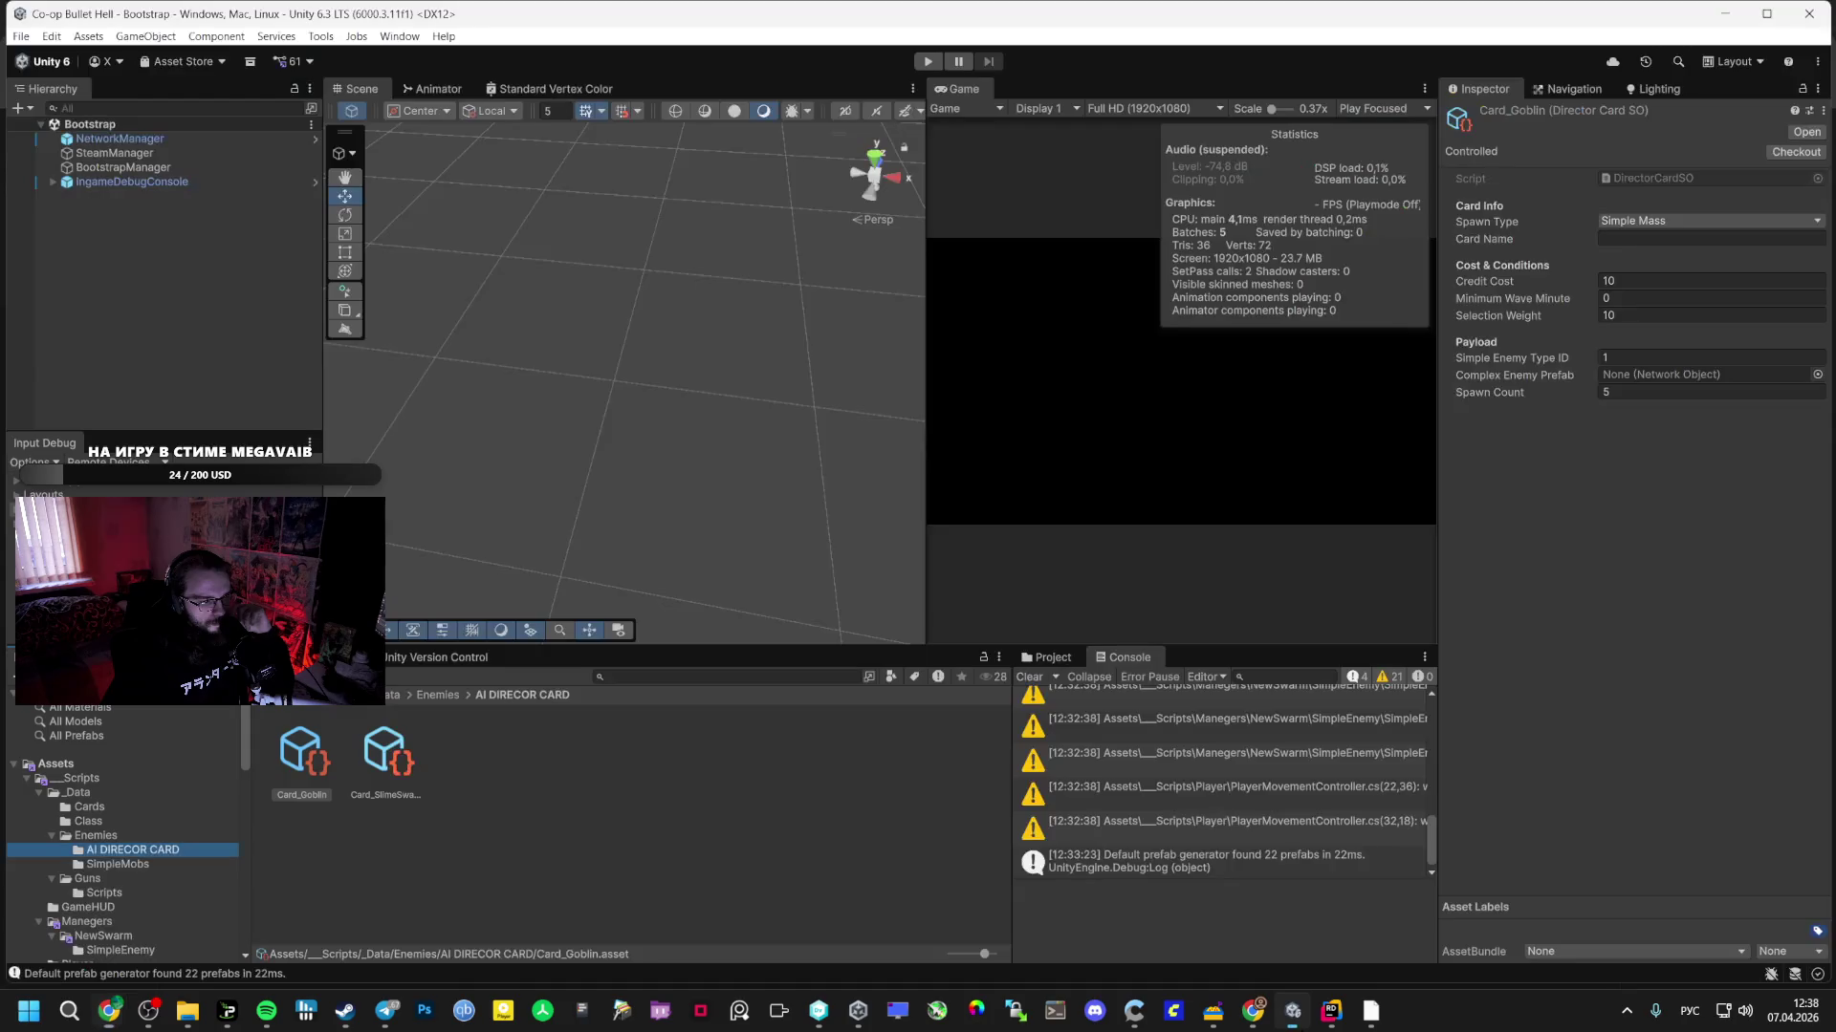
pyautogui.scroll(-5, 94, 941)
pyautogui.click(94, 892)
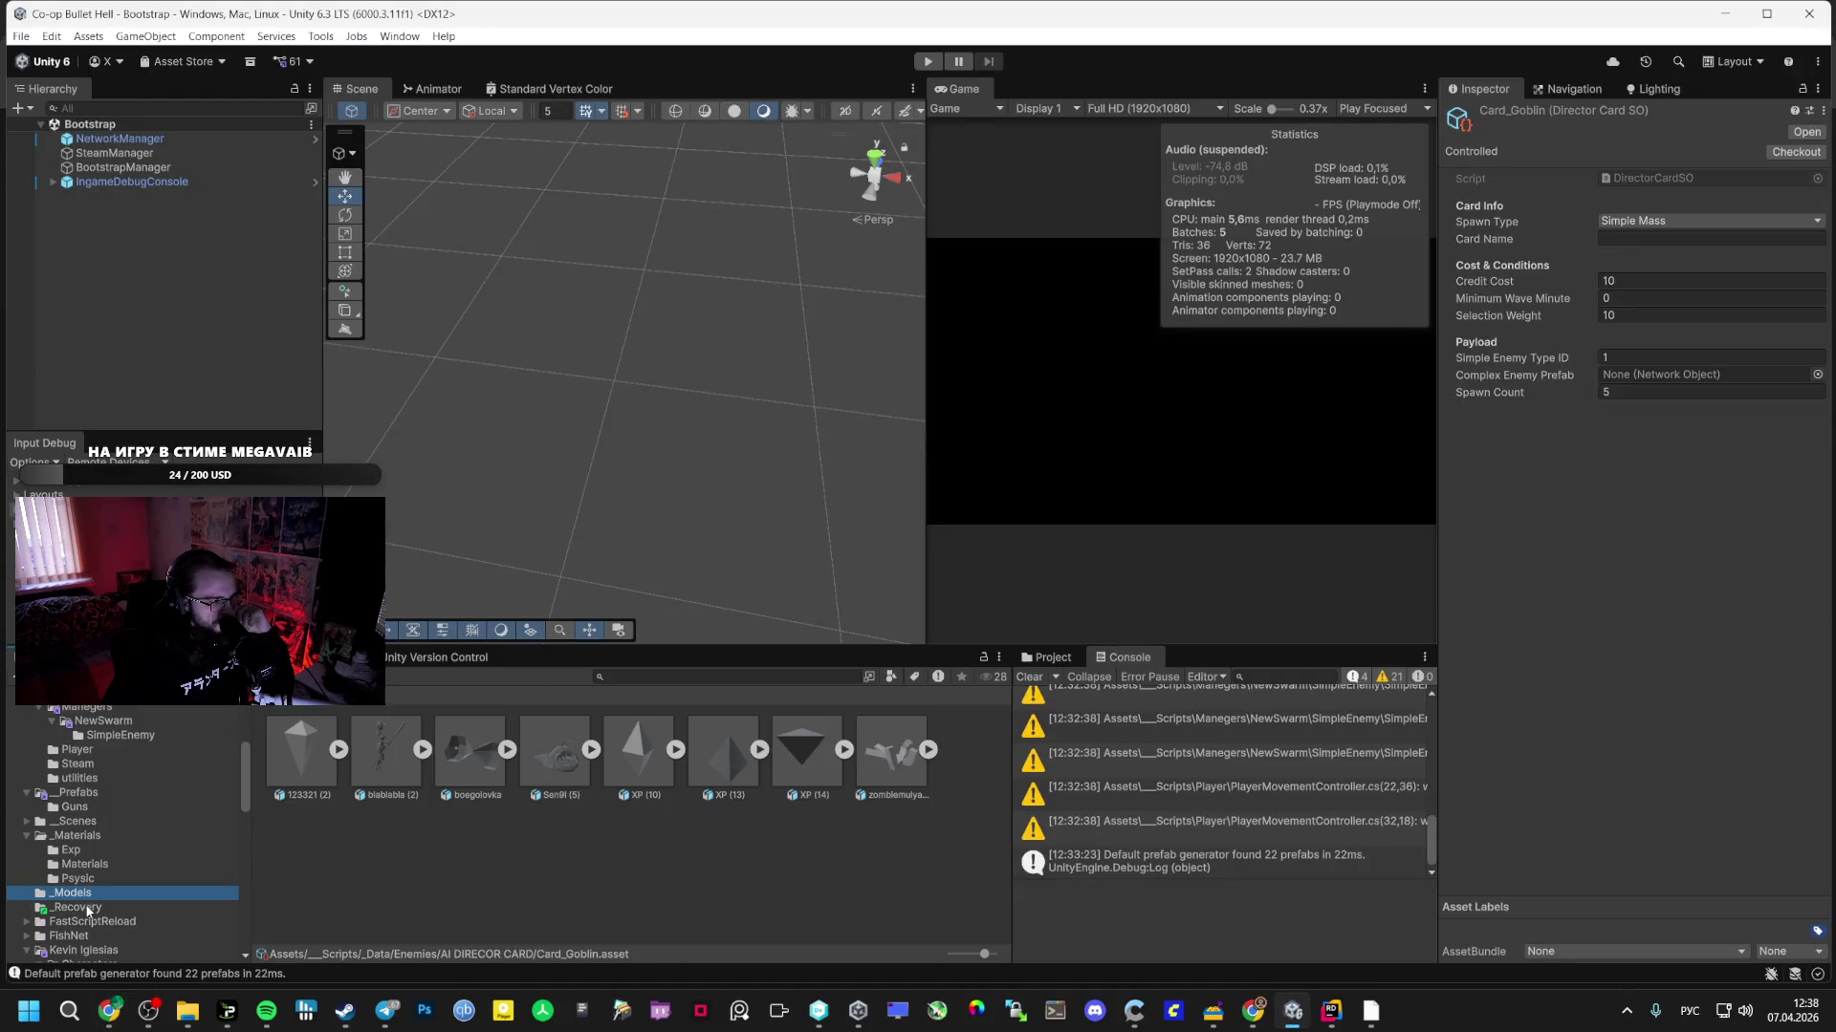
pyautogui.click(112, 833)
pyautogui.click(123, 820)
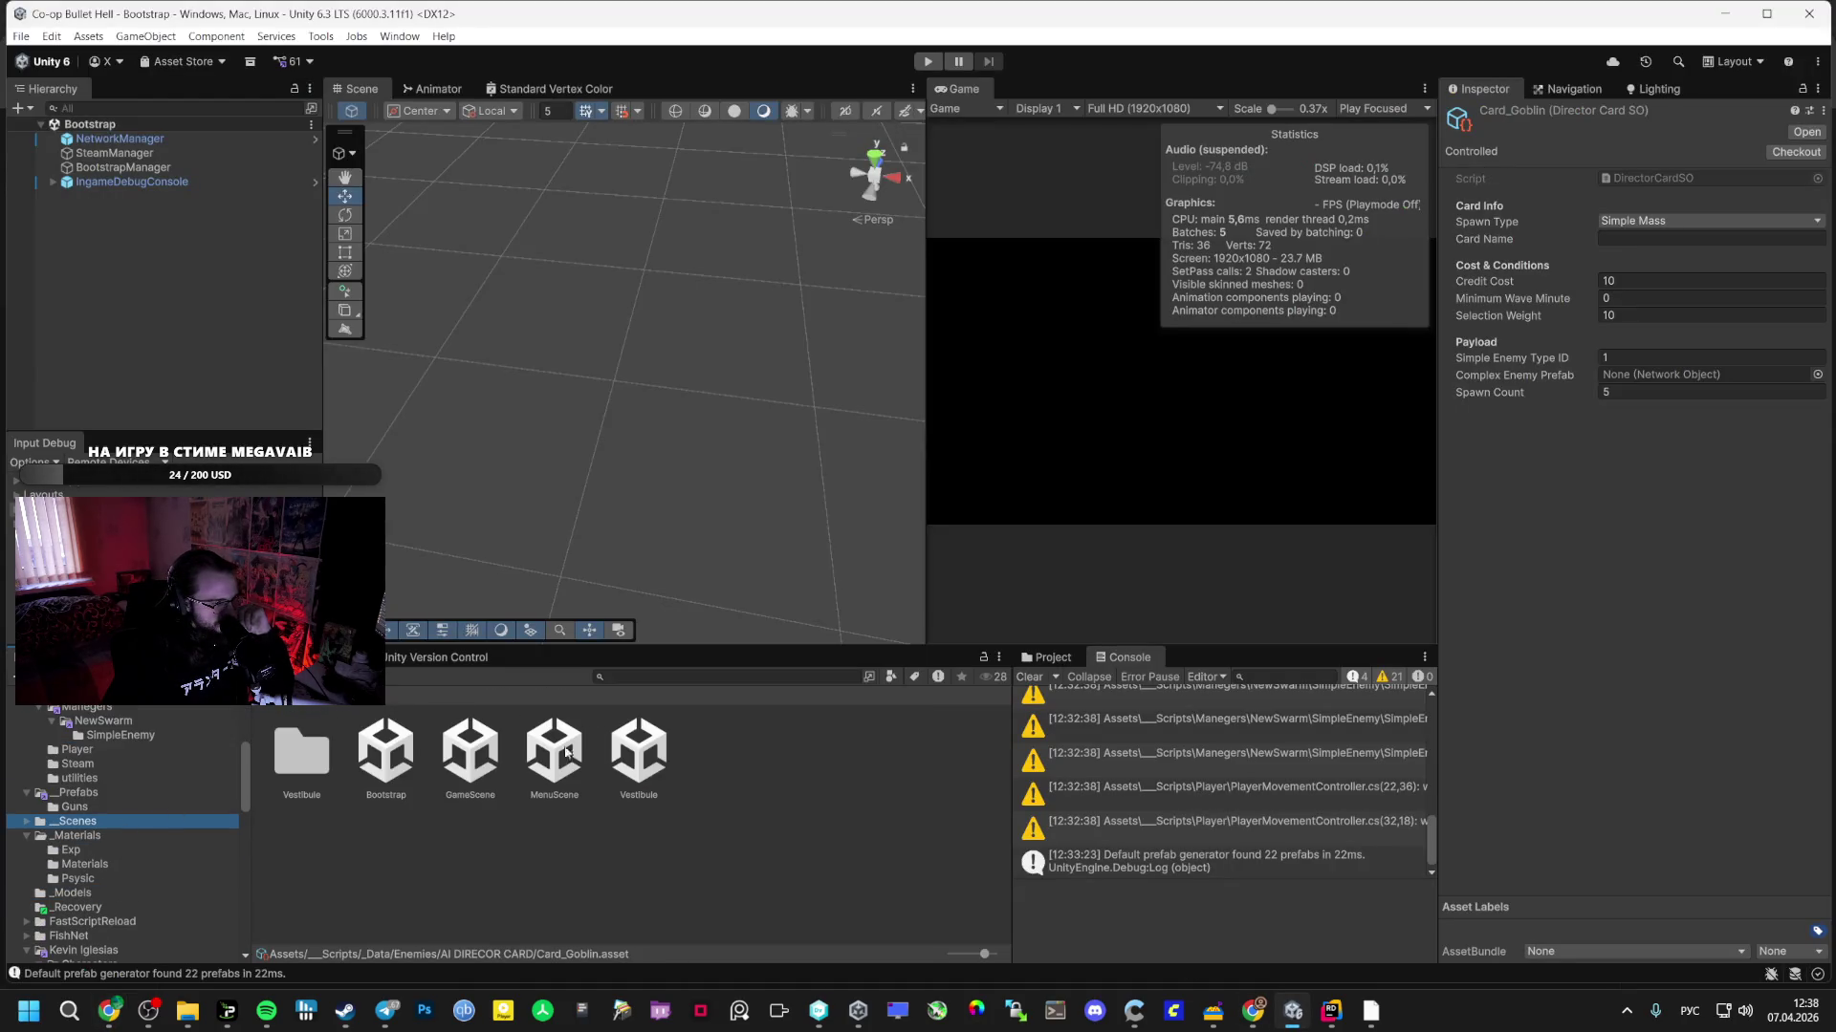
pyautogui.click(640, 755)
pyautogui.doubleClick(640, 755)
pyautogui.click(76, 279)
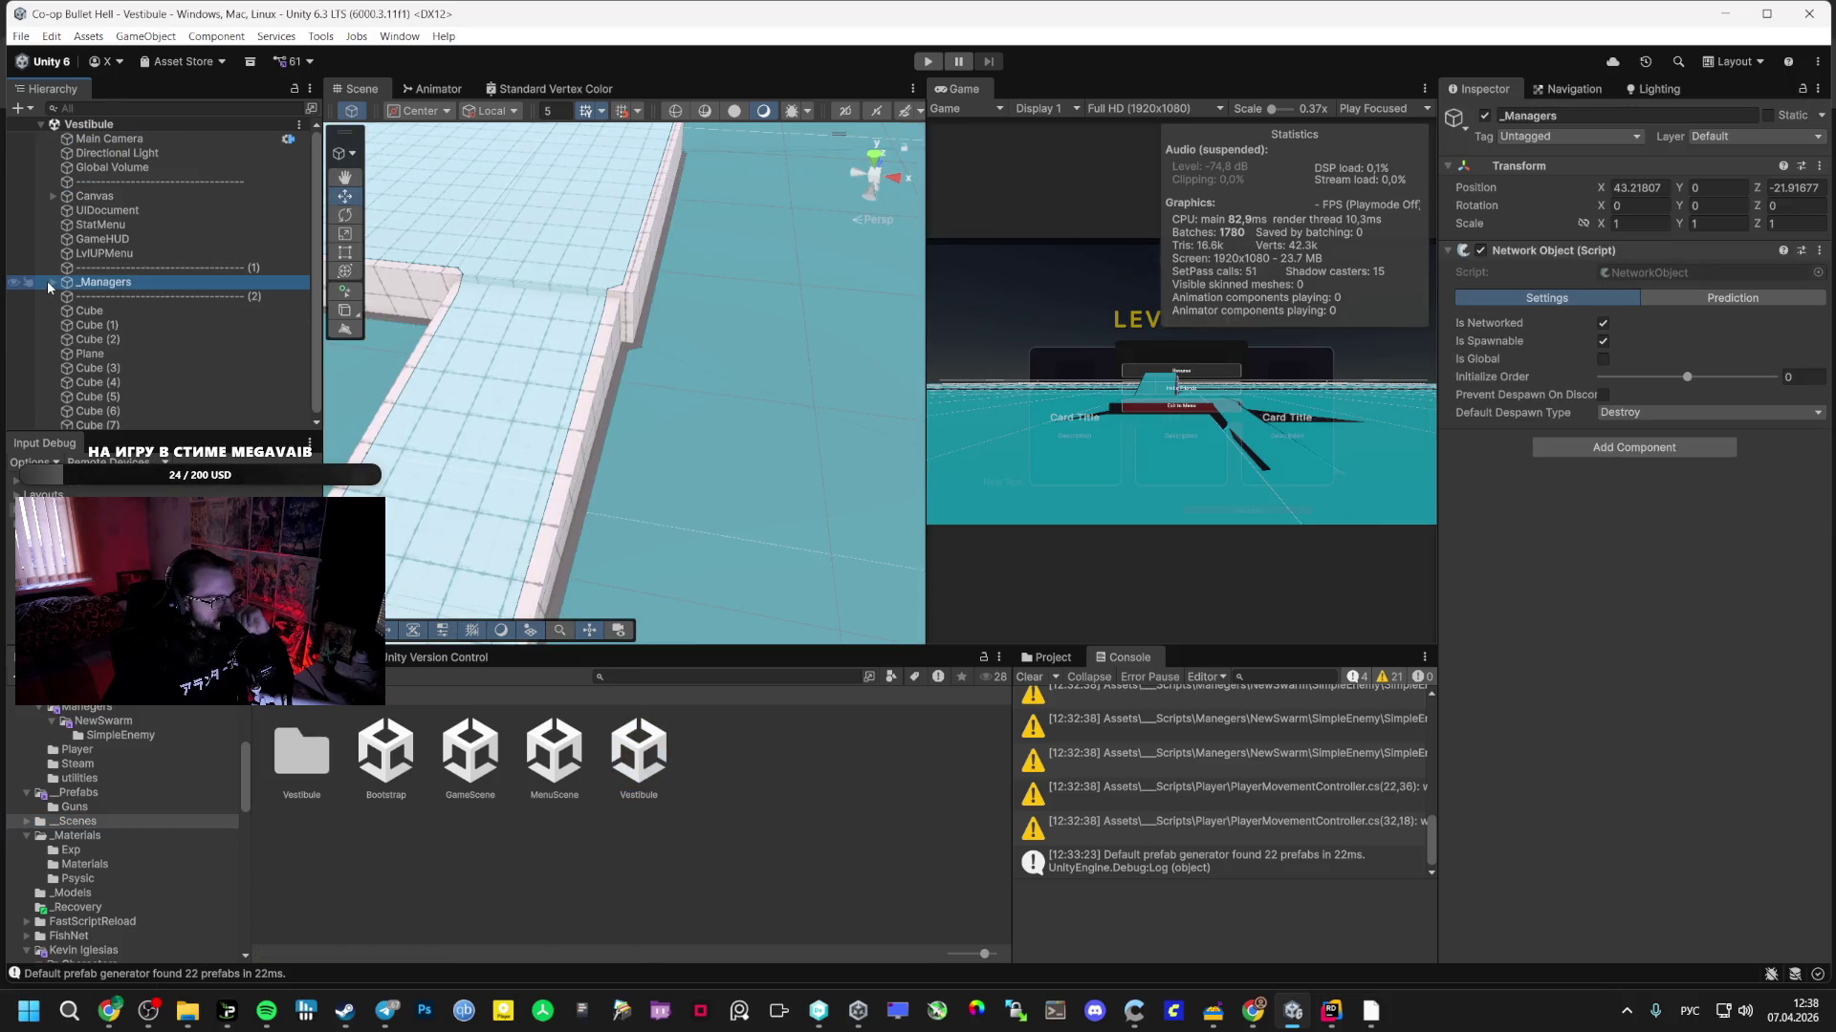
# - Expand _Managers, look through DamageTextsManager, GameSessionManager and SimpleSpawner, then select WaveMangaer
pyautogui.click(52, 282)
pyautogui.scroll(-1, 162, 363)
pyautogui.click(162, 361)
pyautogui.click(158, 330)
pyautogui.click(156, 387)
pyautogui.click(163, 371)
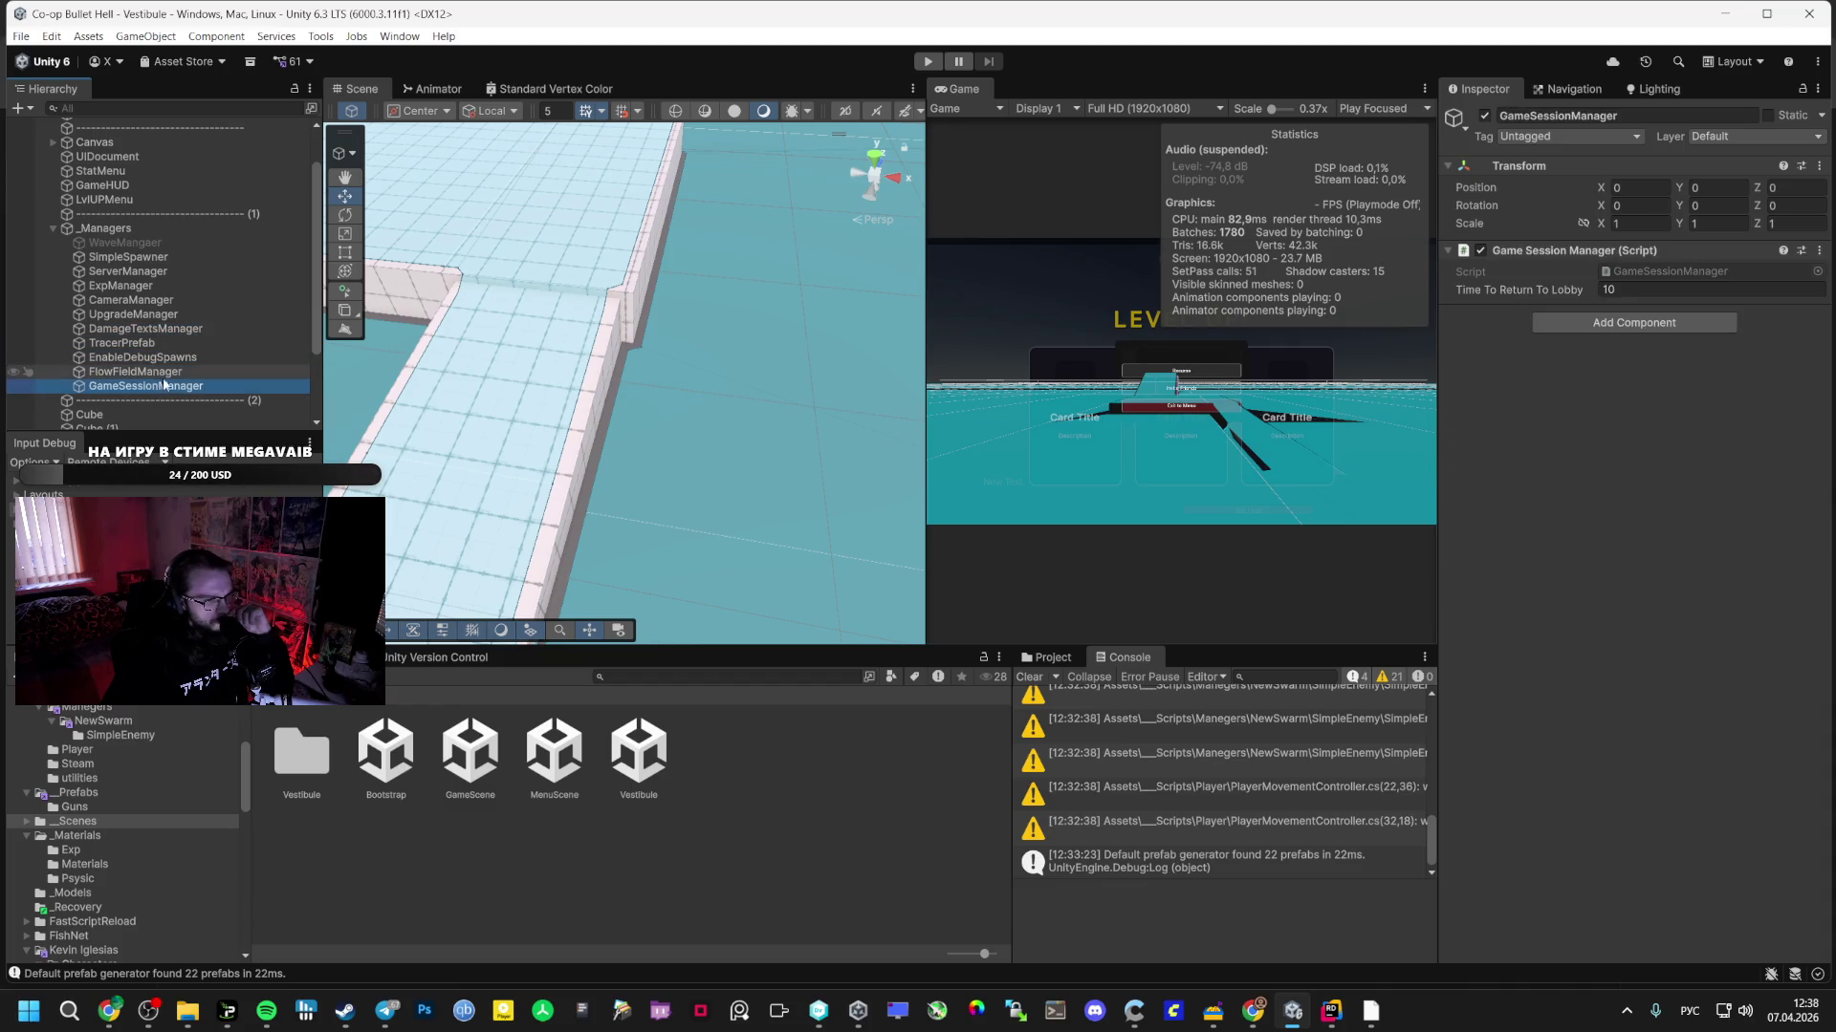
pyautogui.click(174, 358)
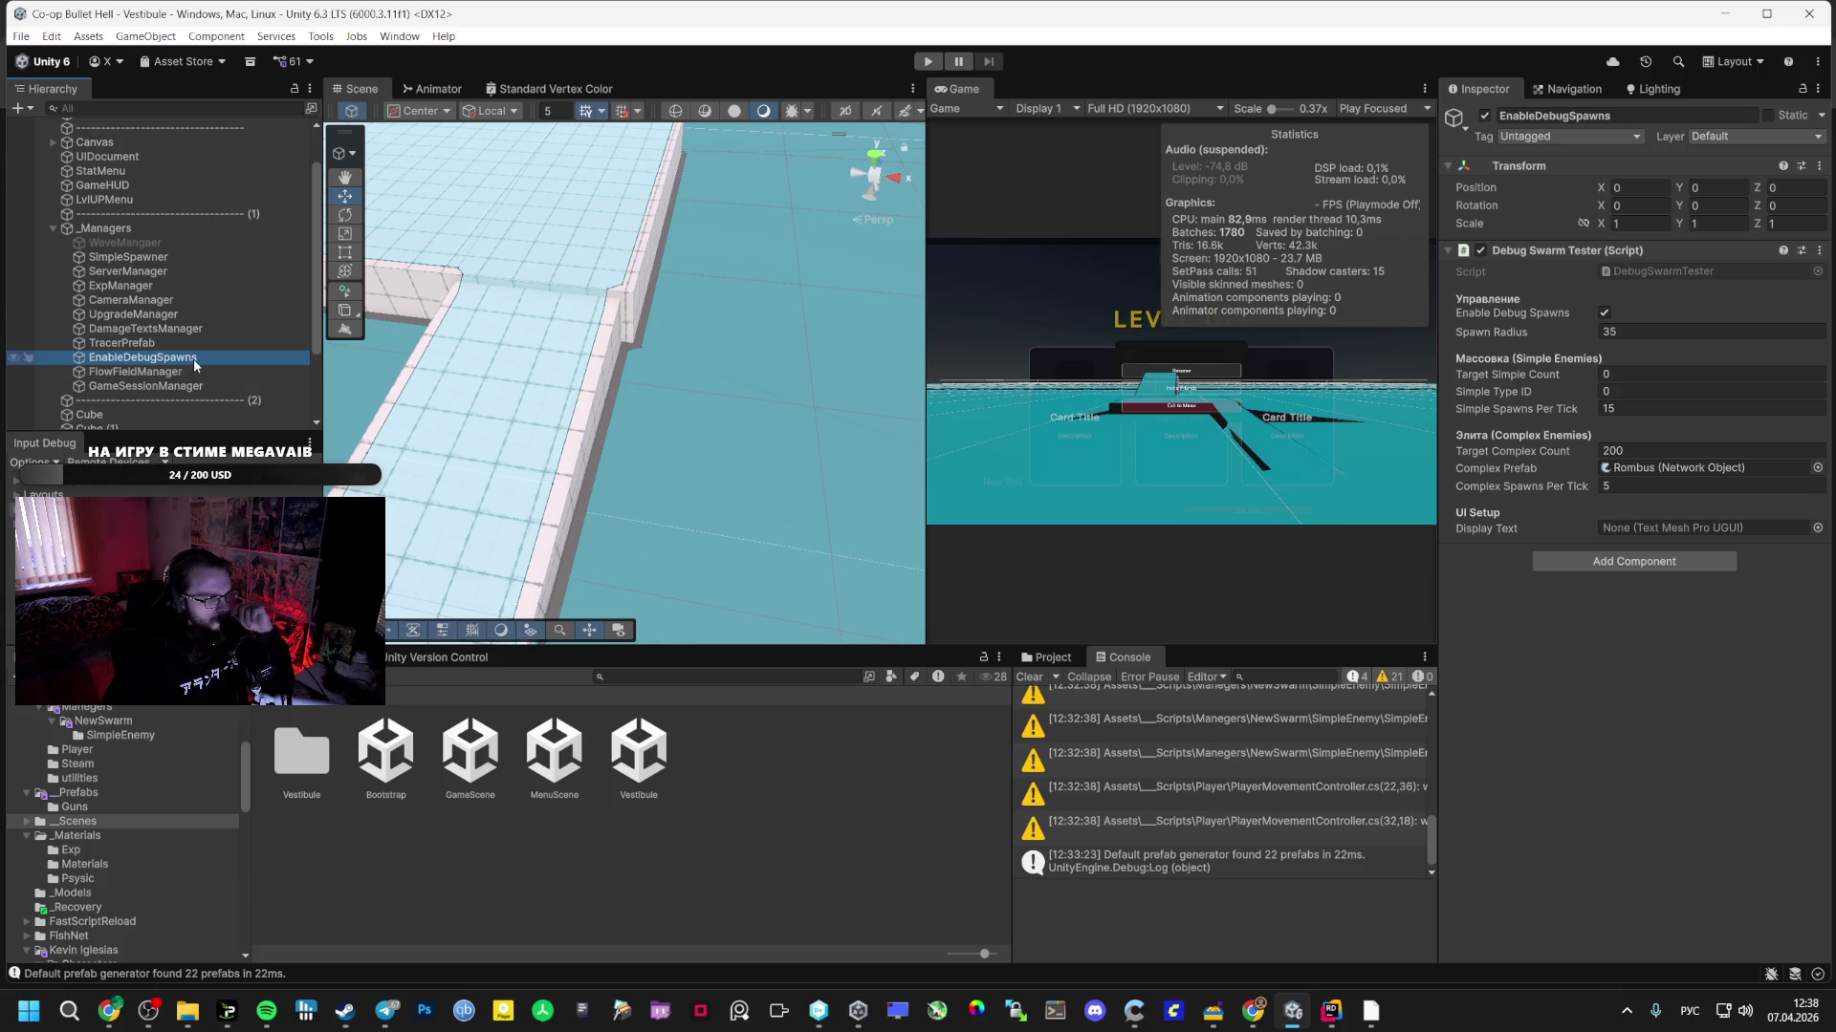
pyautogui.click(169, 256)
pyautogui.click(191, 243)
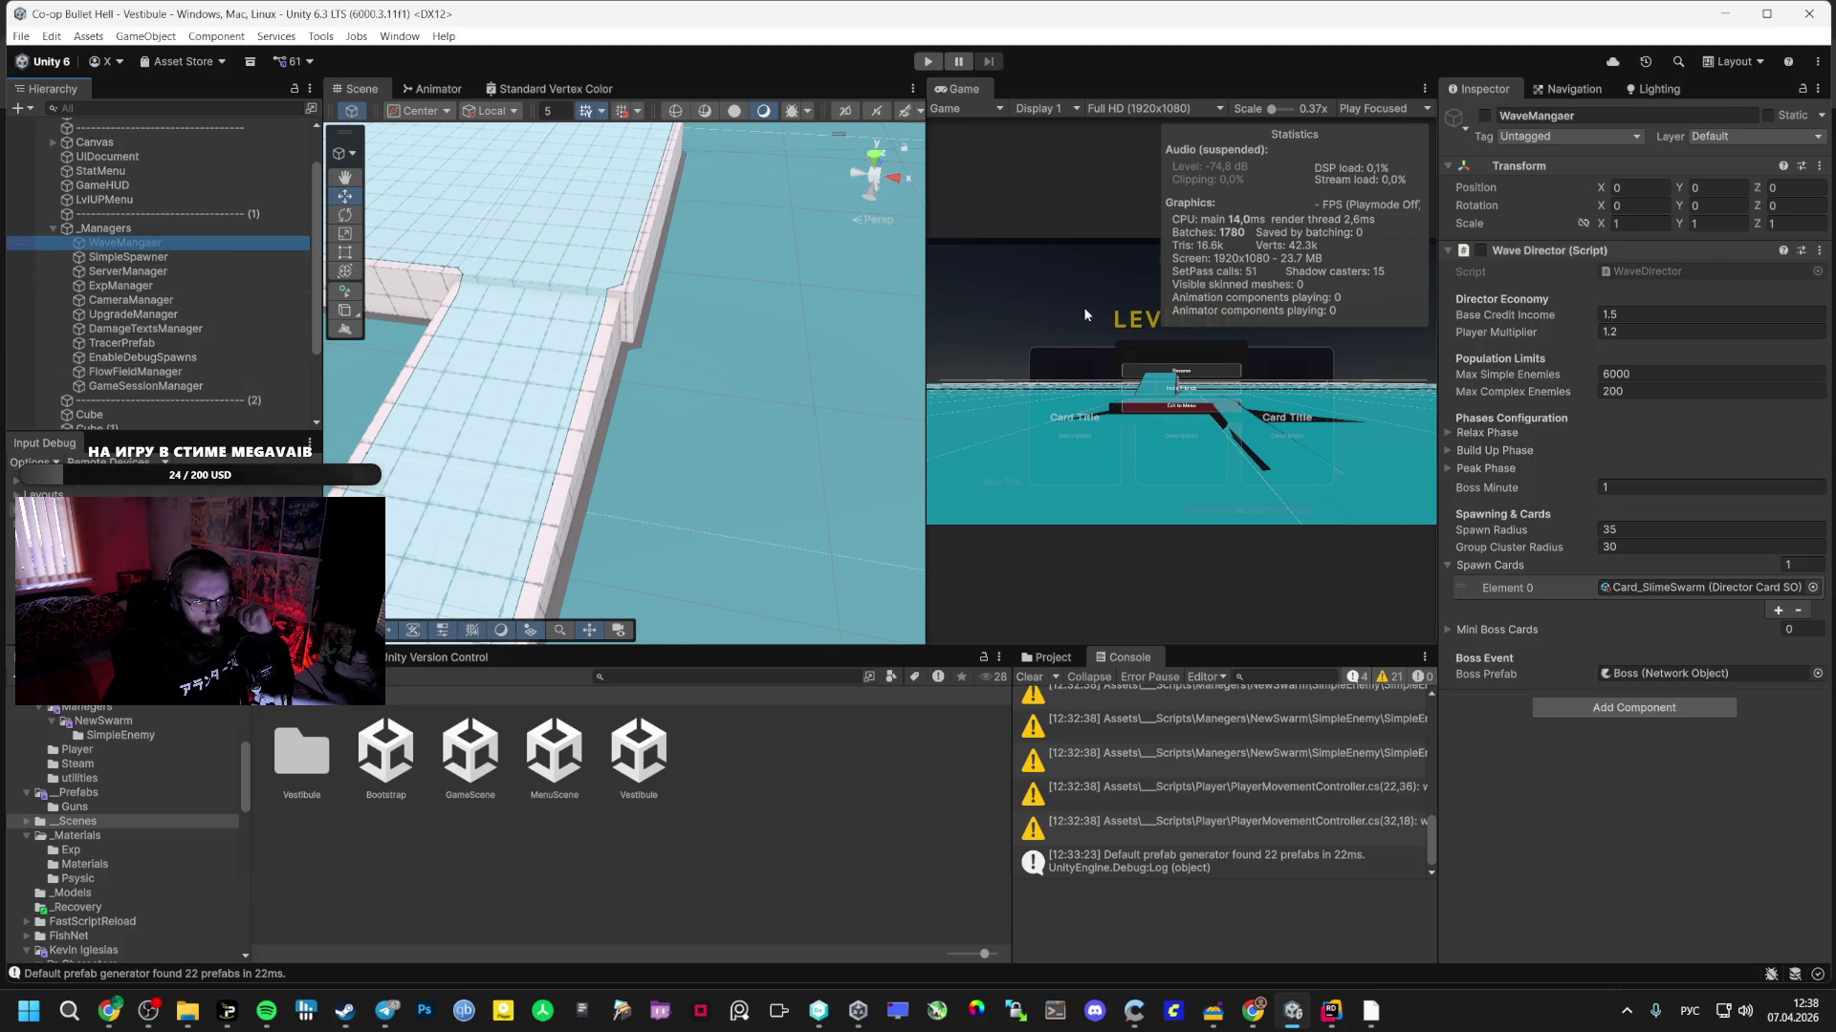
# - Expand the Wave Director's Relax Phase, Build Up Phase and Mini Boss Cards foldouts
pyautogui.click(1448, 433)
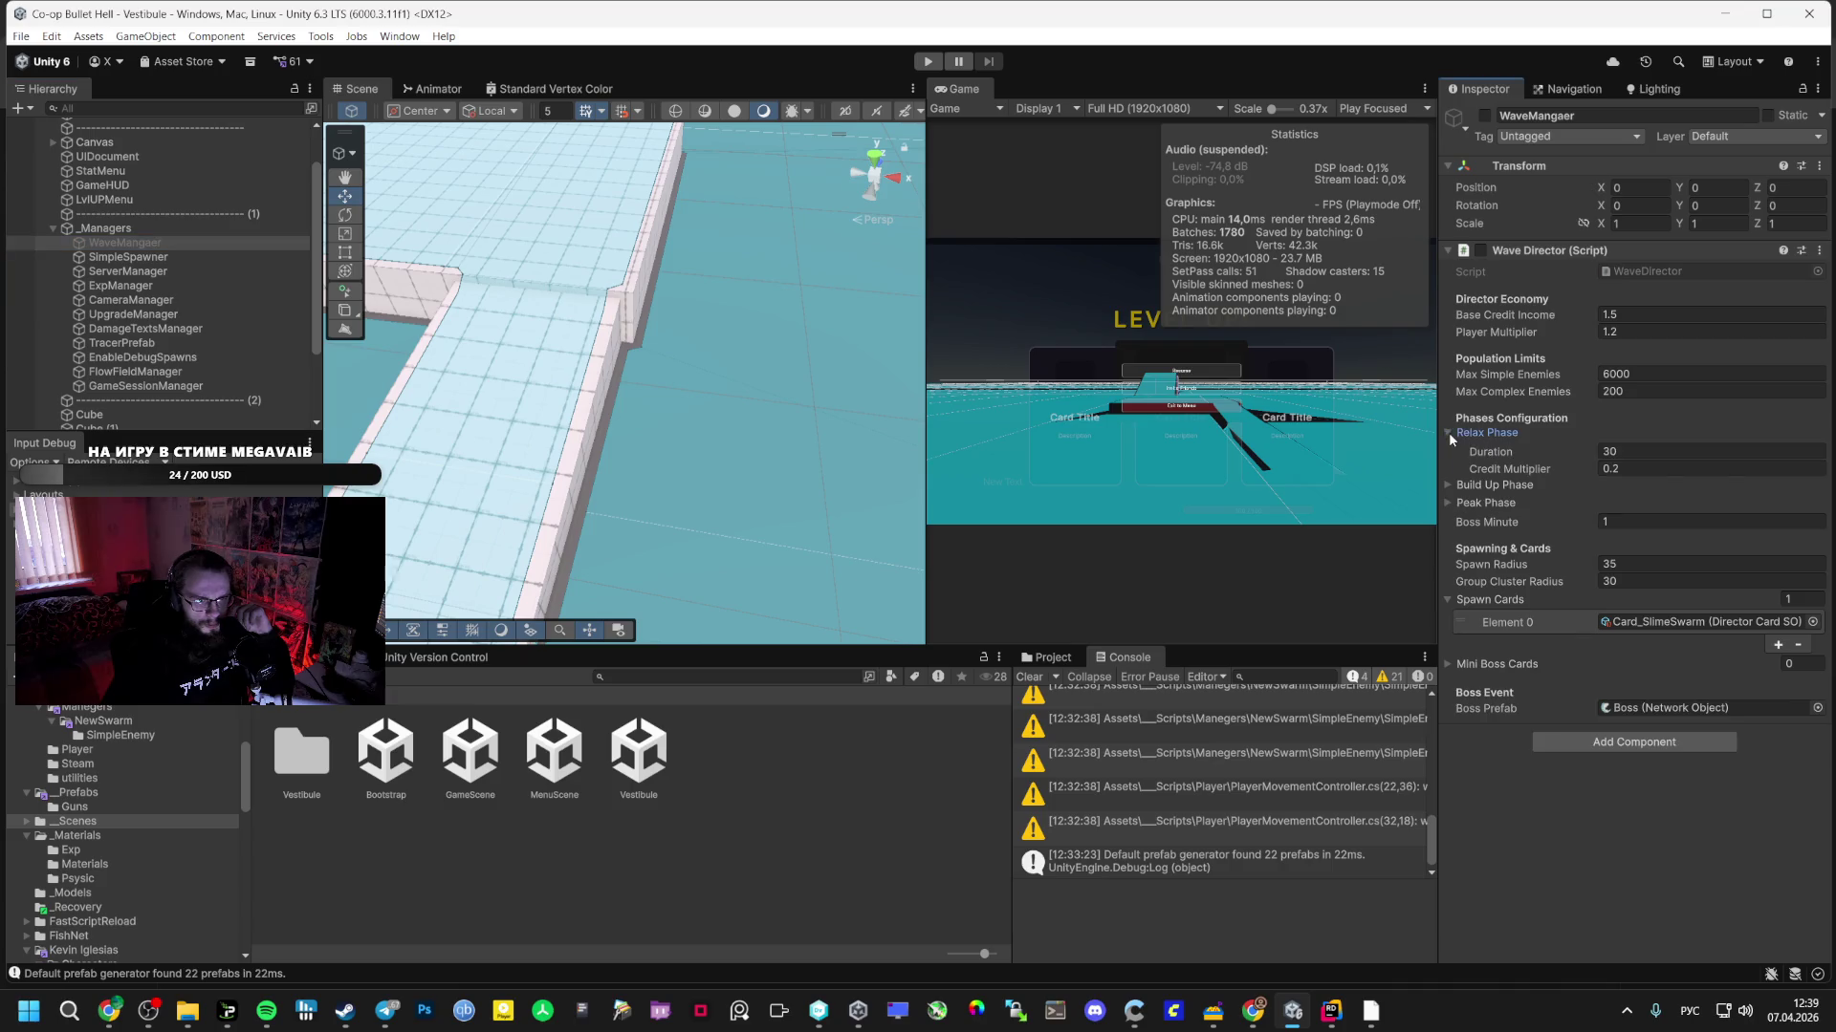
pyautogui.click(1449, 484)
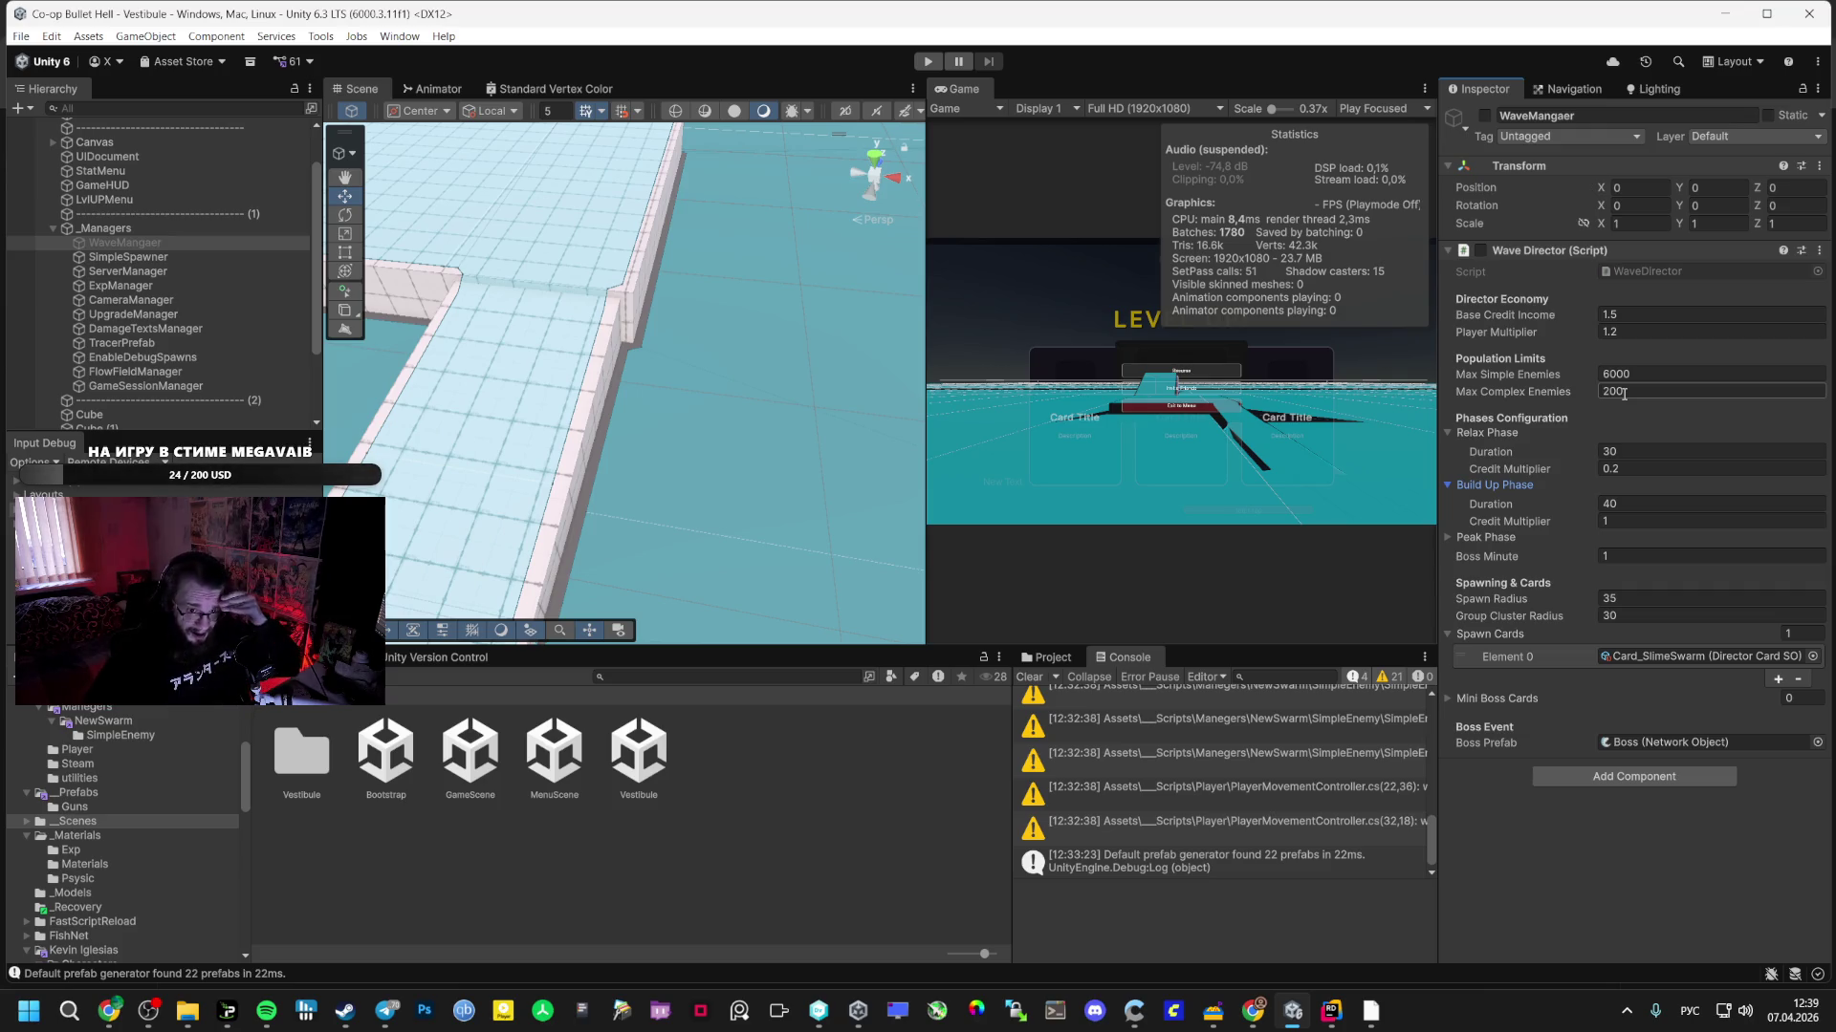
pyautogui.click(1449, 698)
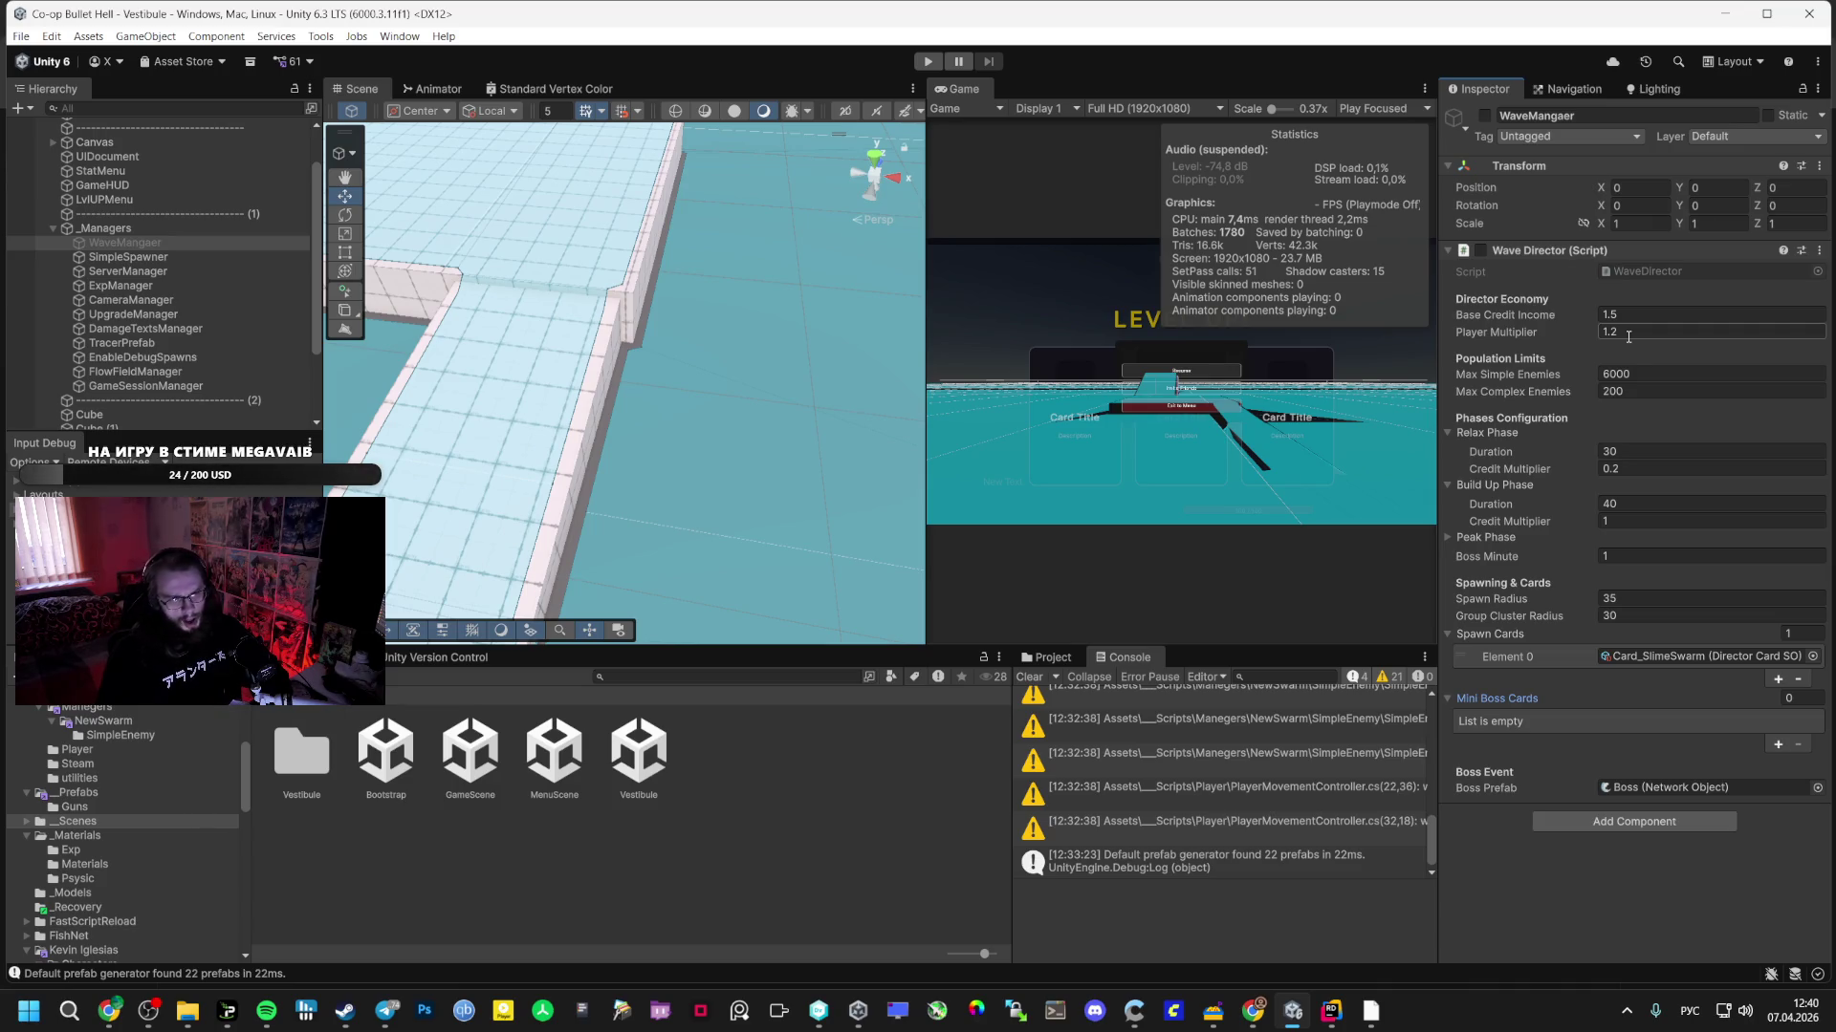
# - Switch Spotify playback to Television / So Far So Good, then bring the AI Studio chat forward
pyautogui.click(266, 1010)
pyautogui.click(495, 499)
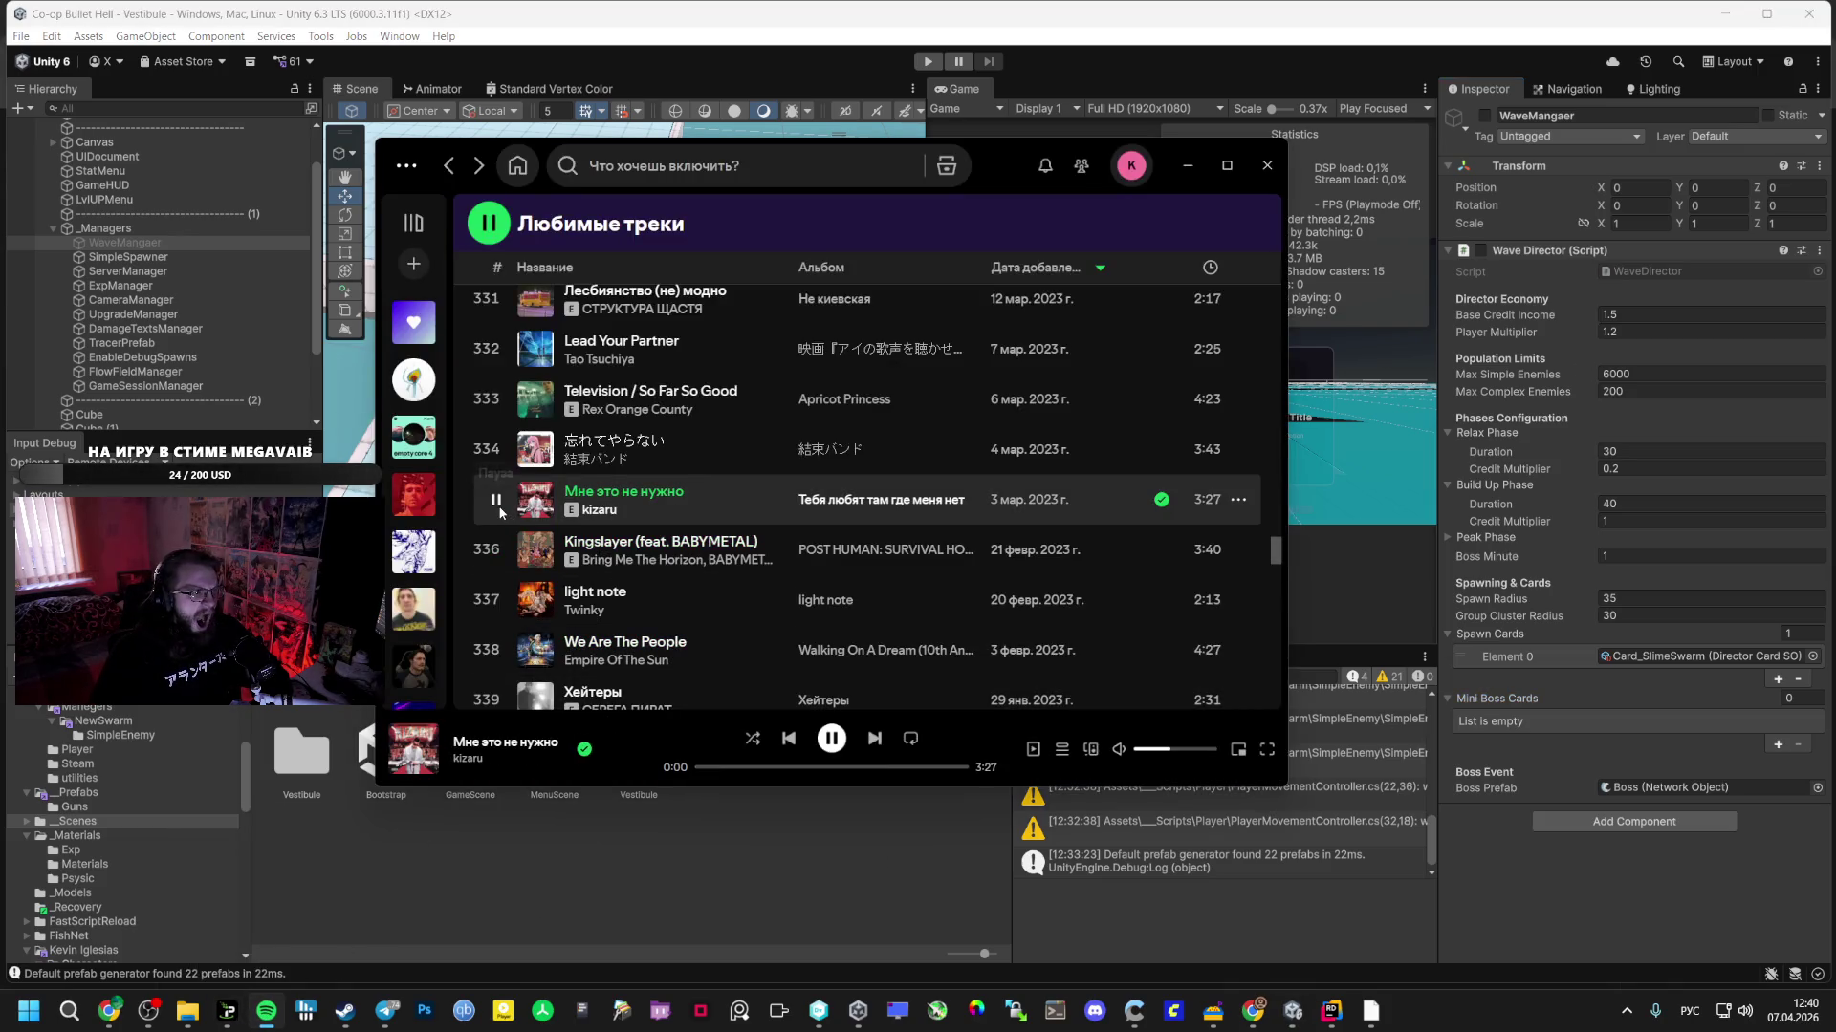
pyautogui.click(495, 398)
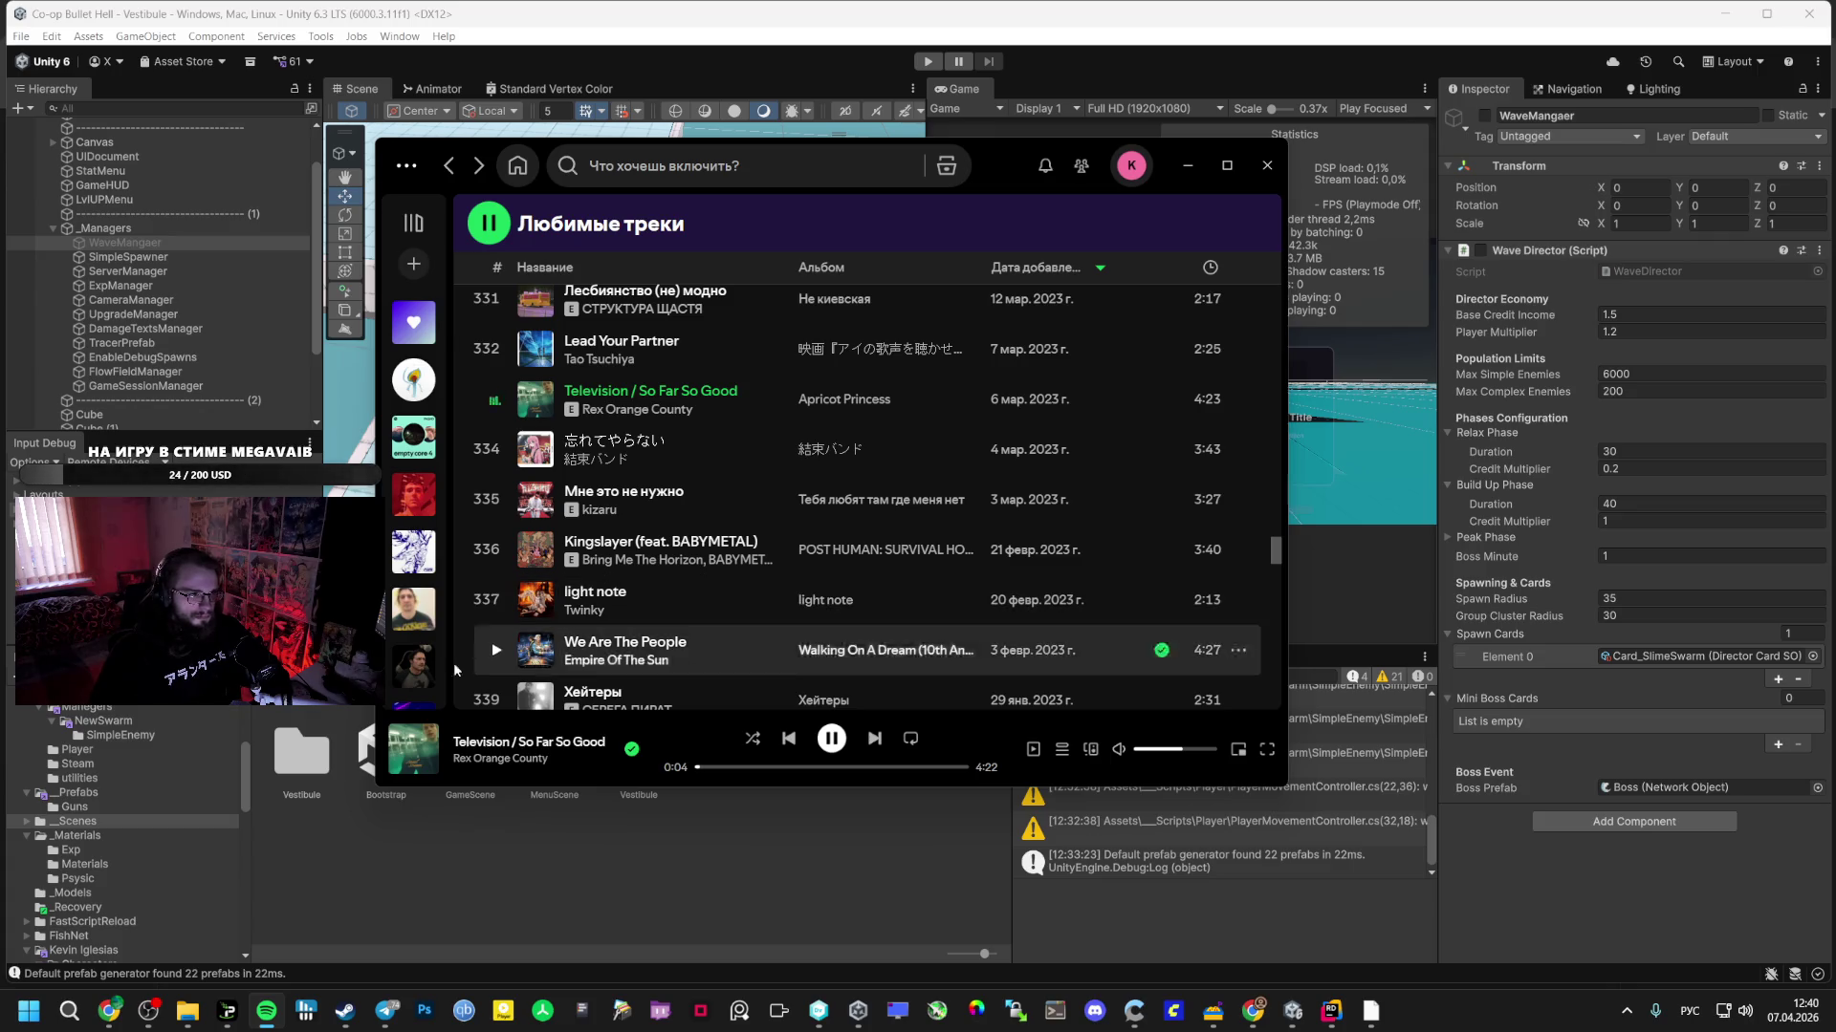
pyautogui.moveTo(110, 1011)
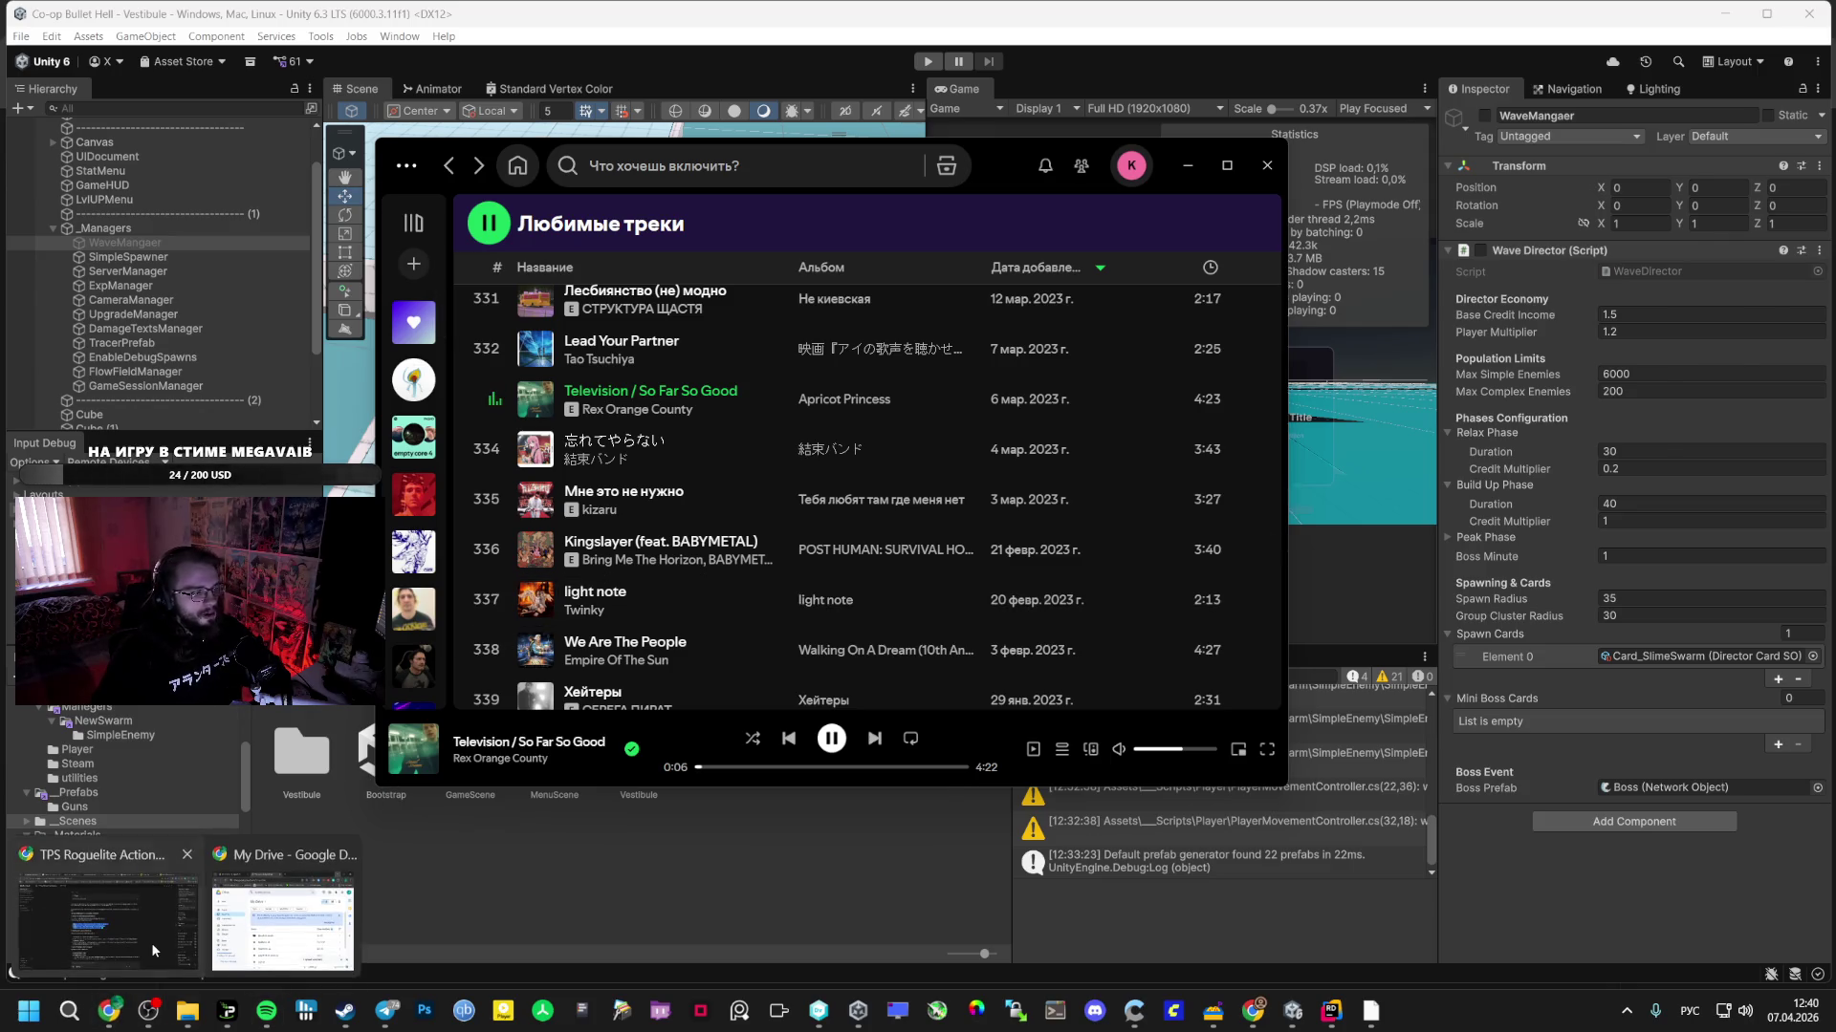
pyautogui.click(67, 913)
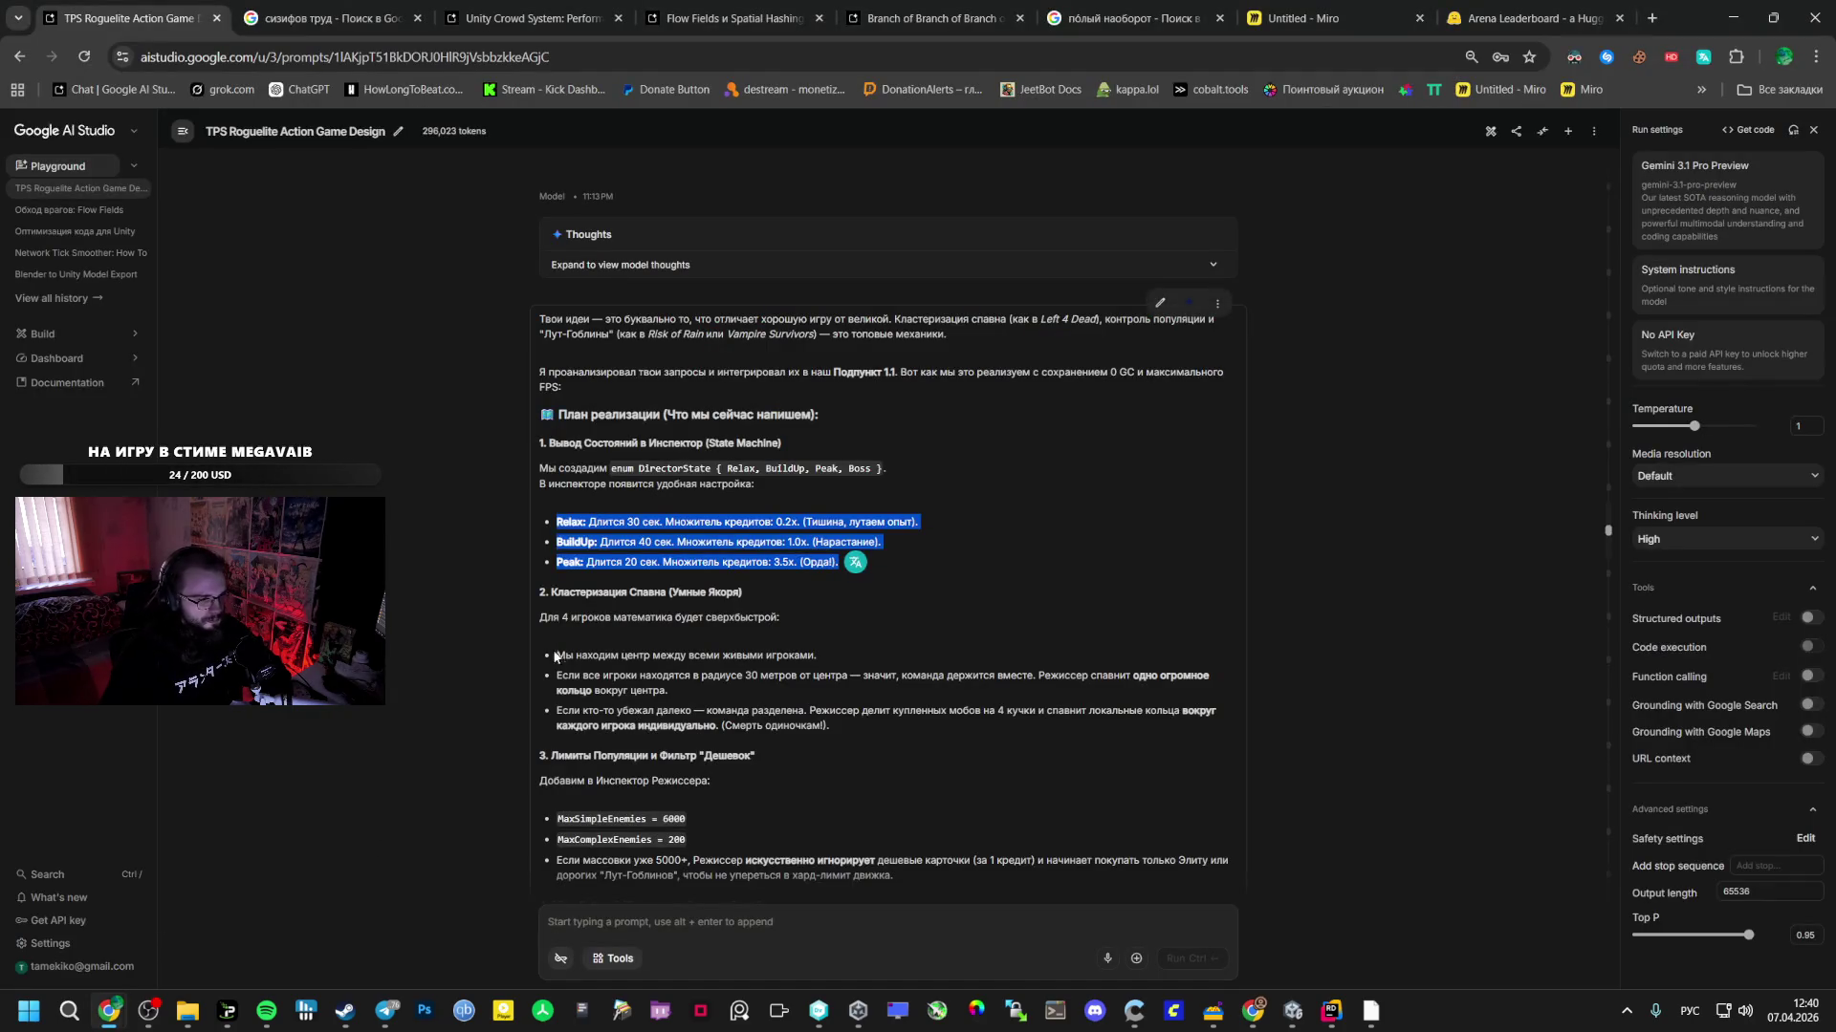
# - Read through Gemini's WaveDirector plan, briefly selecting the Кластеризация Спавна heading
pyautogui.scroll(-3, 550, 642)
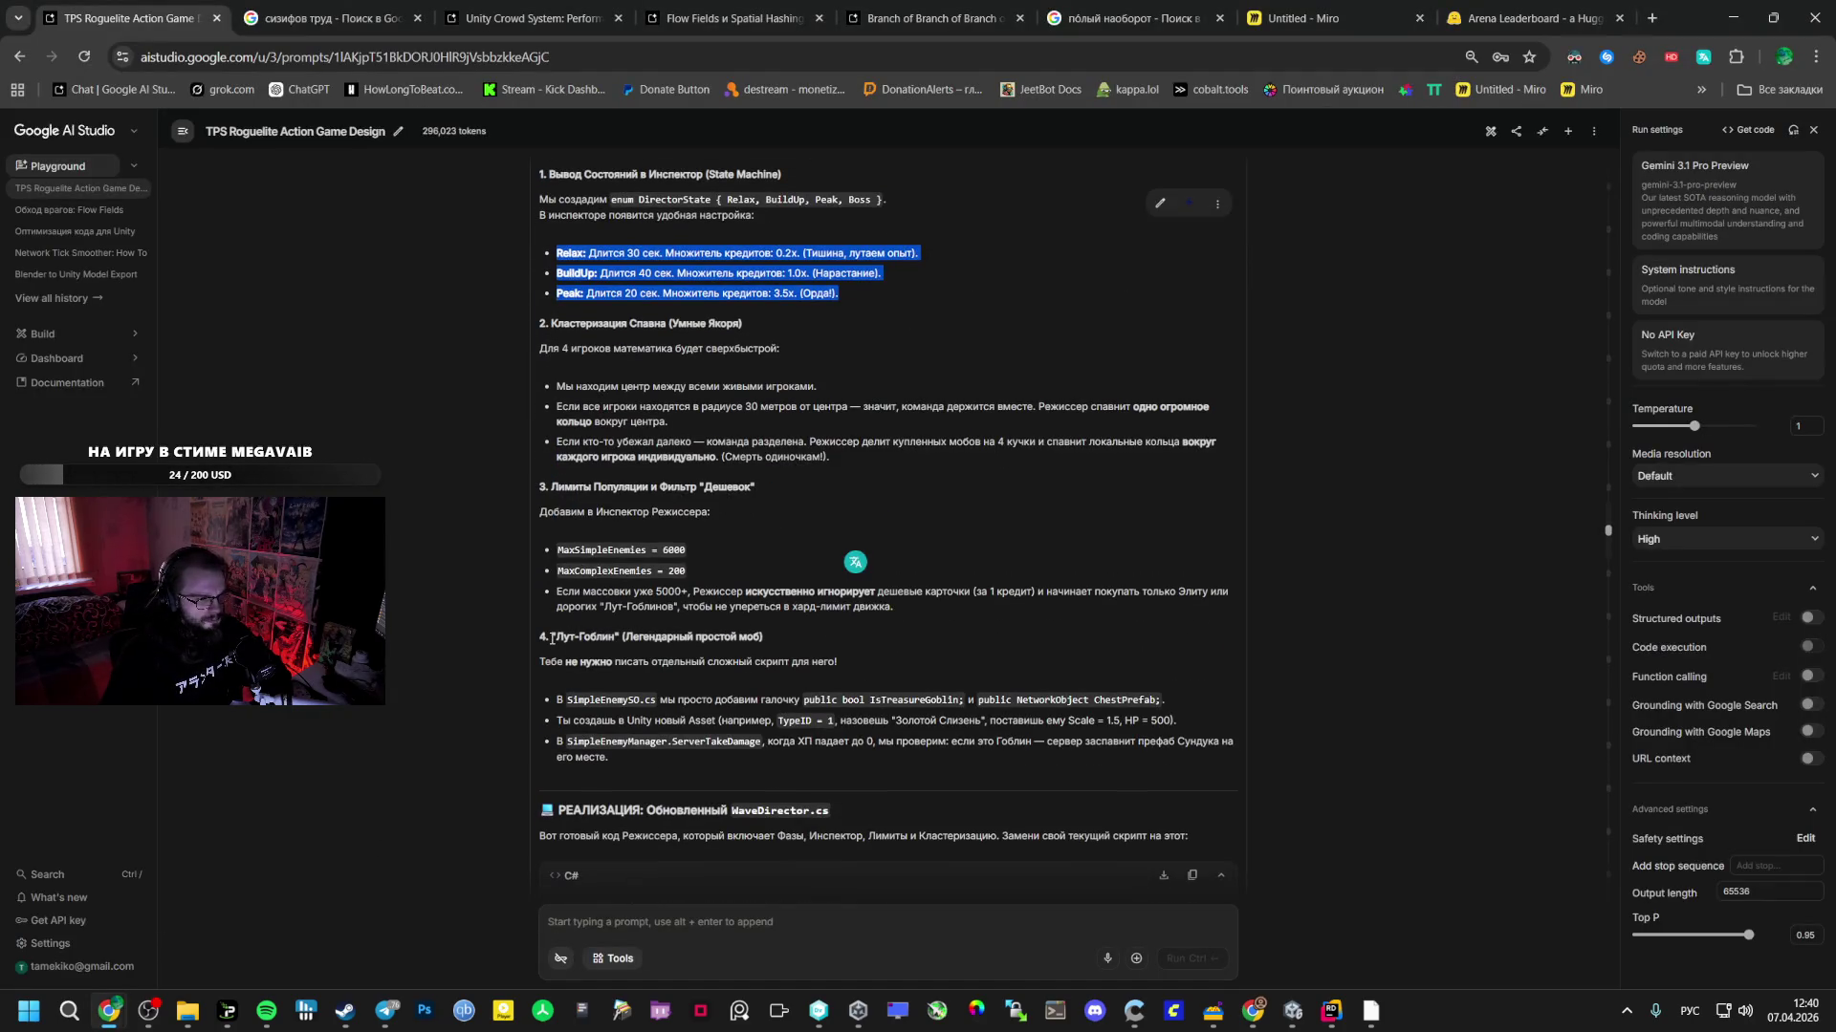
pyautogui.scroll(1, 556, 393)
pyautogui.moveTo(552, 413); pyautogui.dragTo(669, 414)
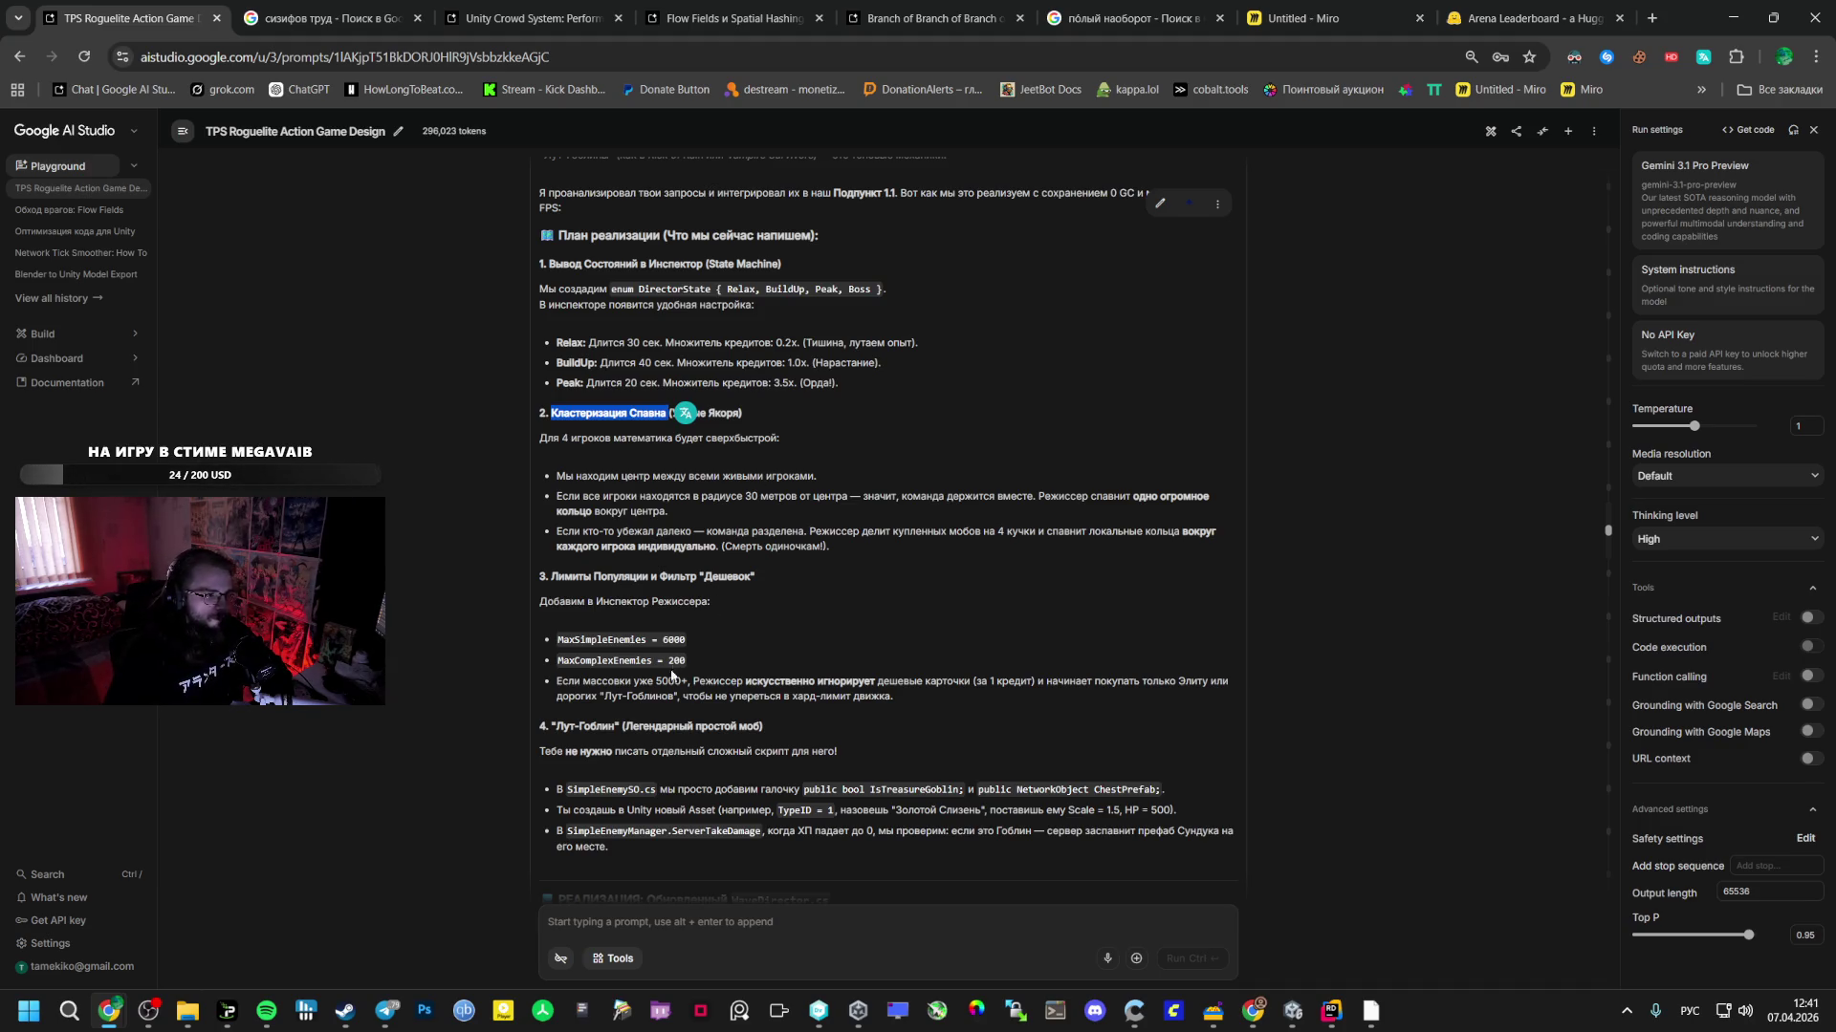
pyautogui.scroll(-2, 689, 650)
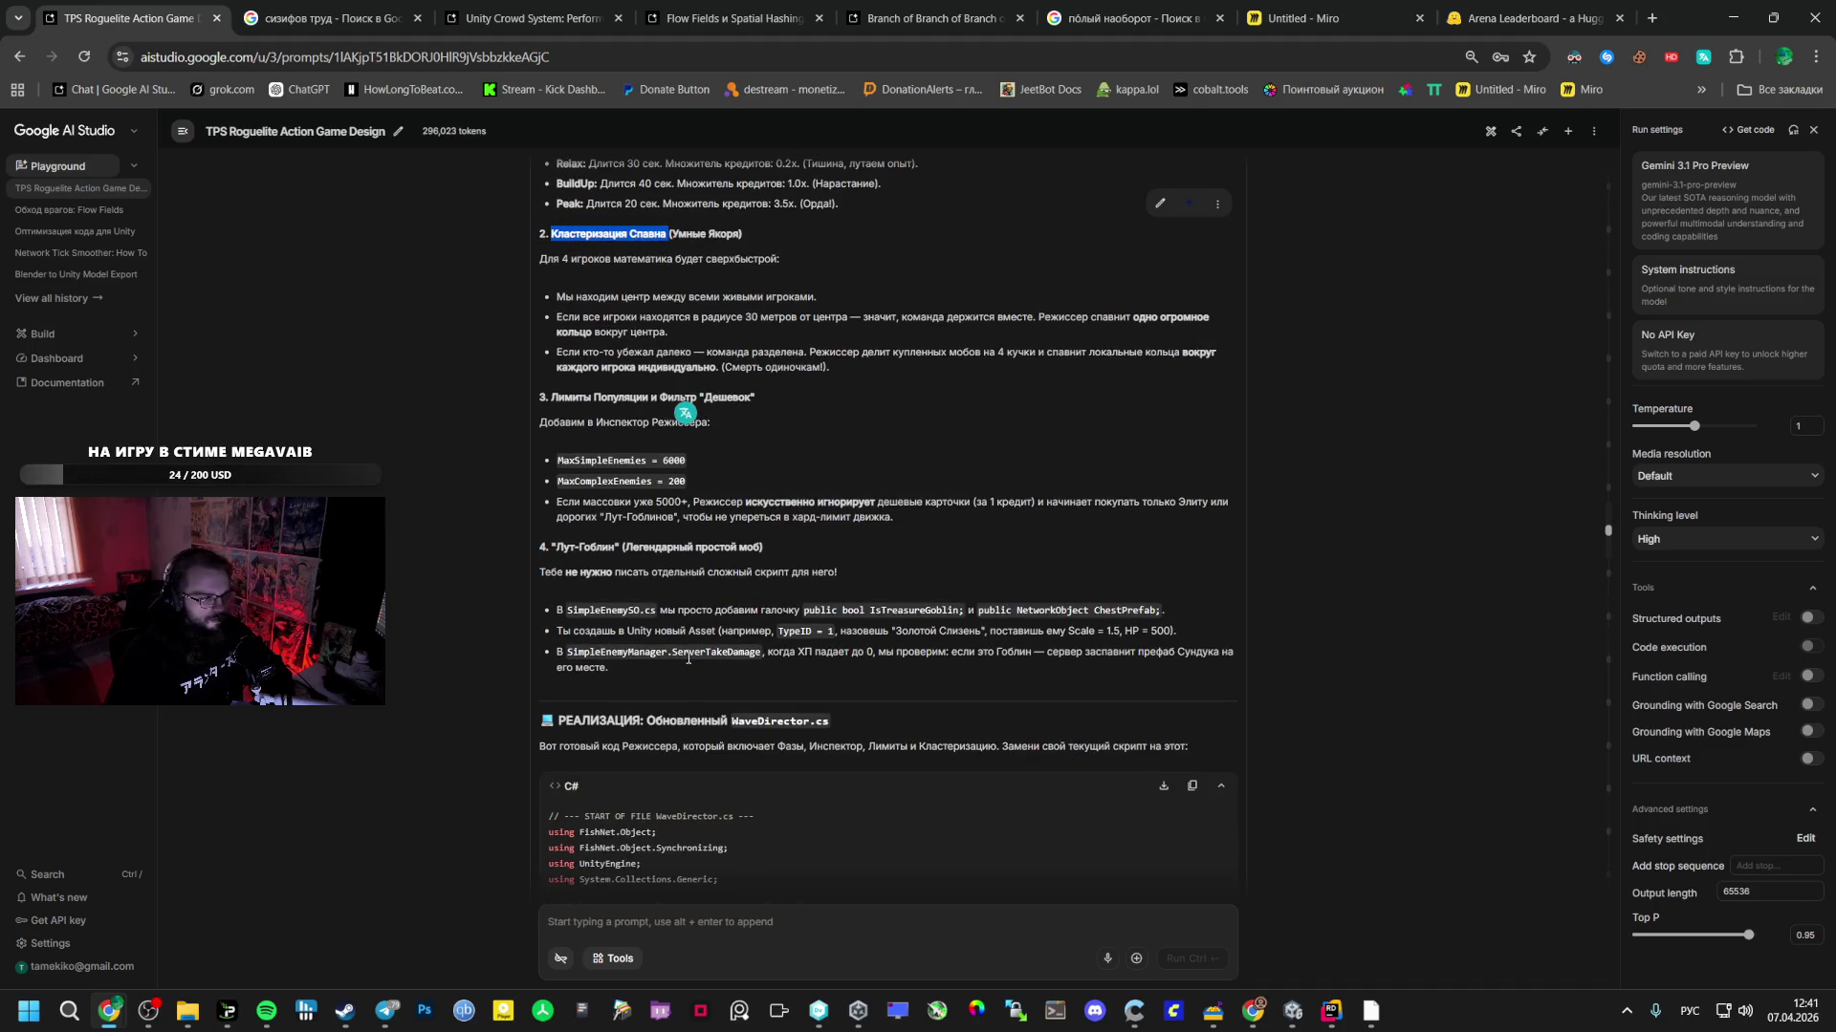
pyautogui.scroll(3, 552, 390)
pyautogui.click(553, 390)
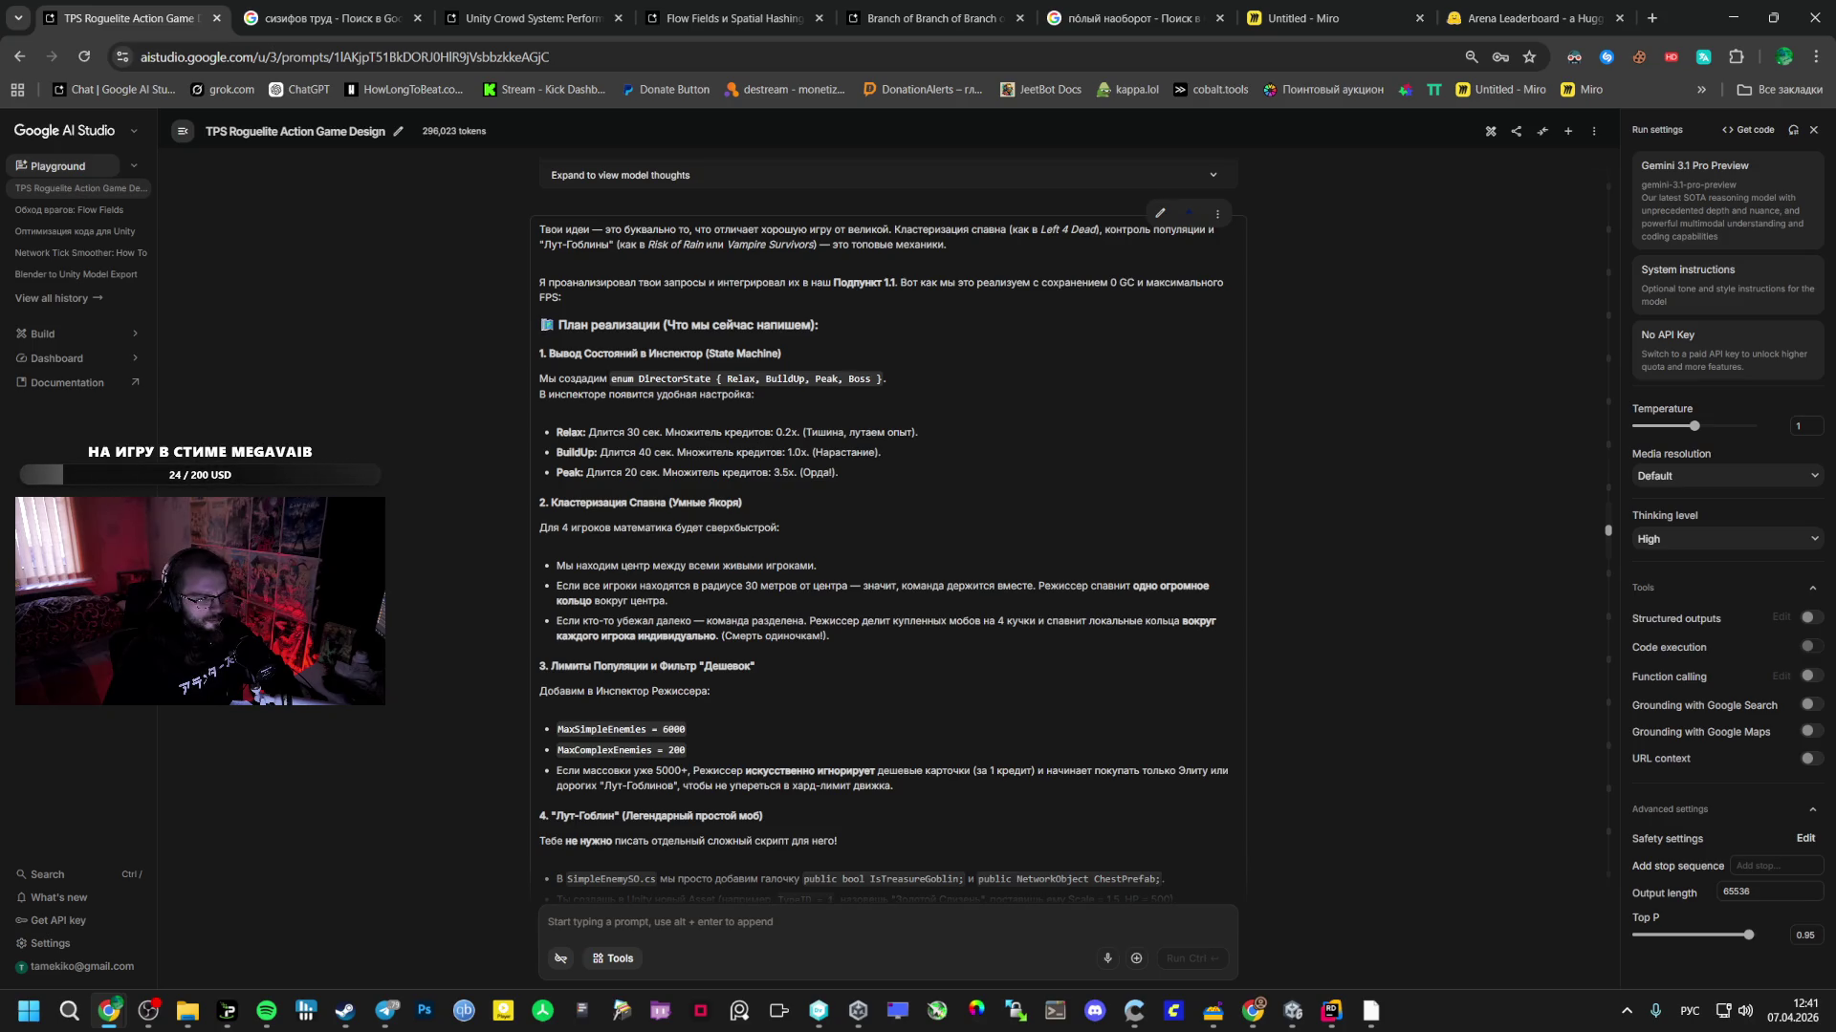
# - Read down to the hitbox-radius answer, then return to Unity's NewSwarm folder
pyautogui.scroll(-20, 658, 585)
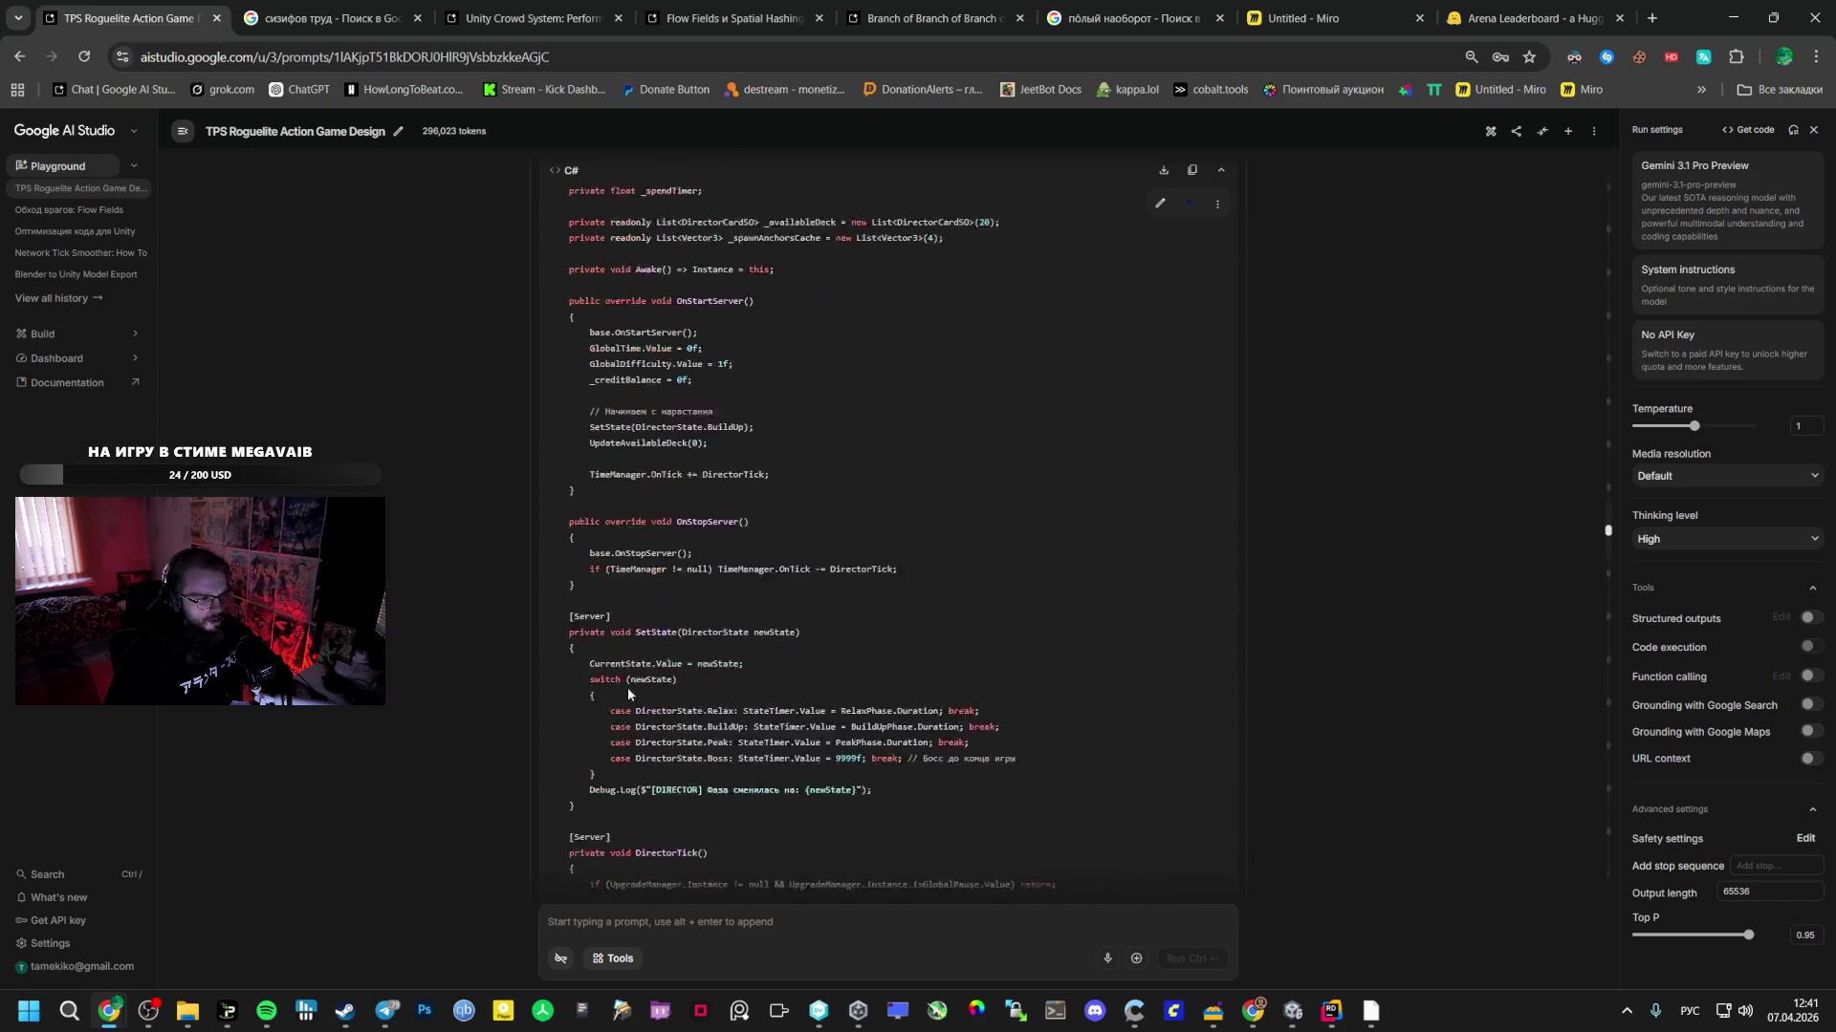
pyautogui.scroll(-20, 586, 685)
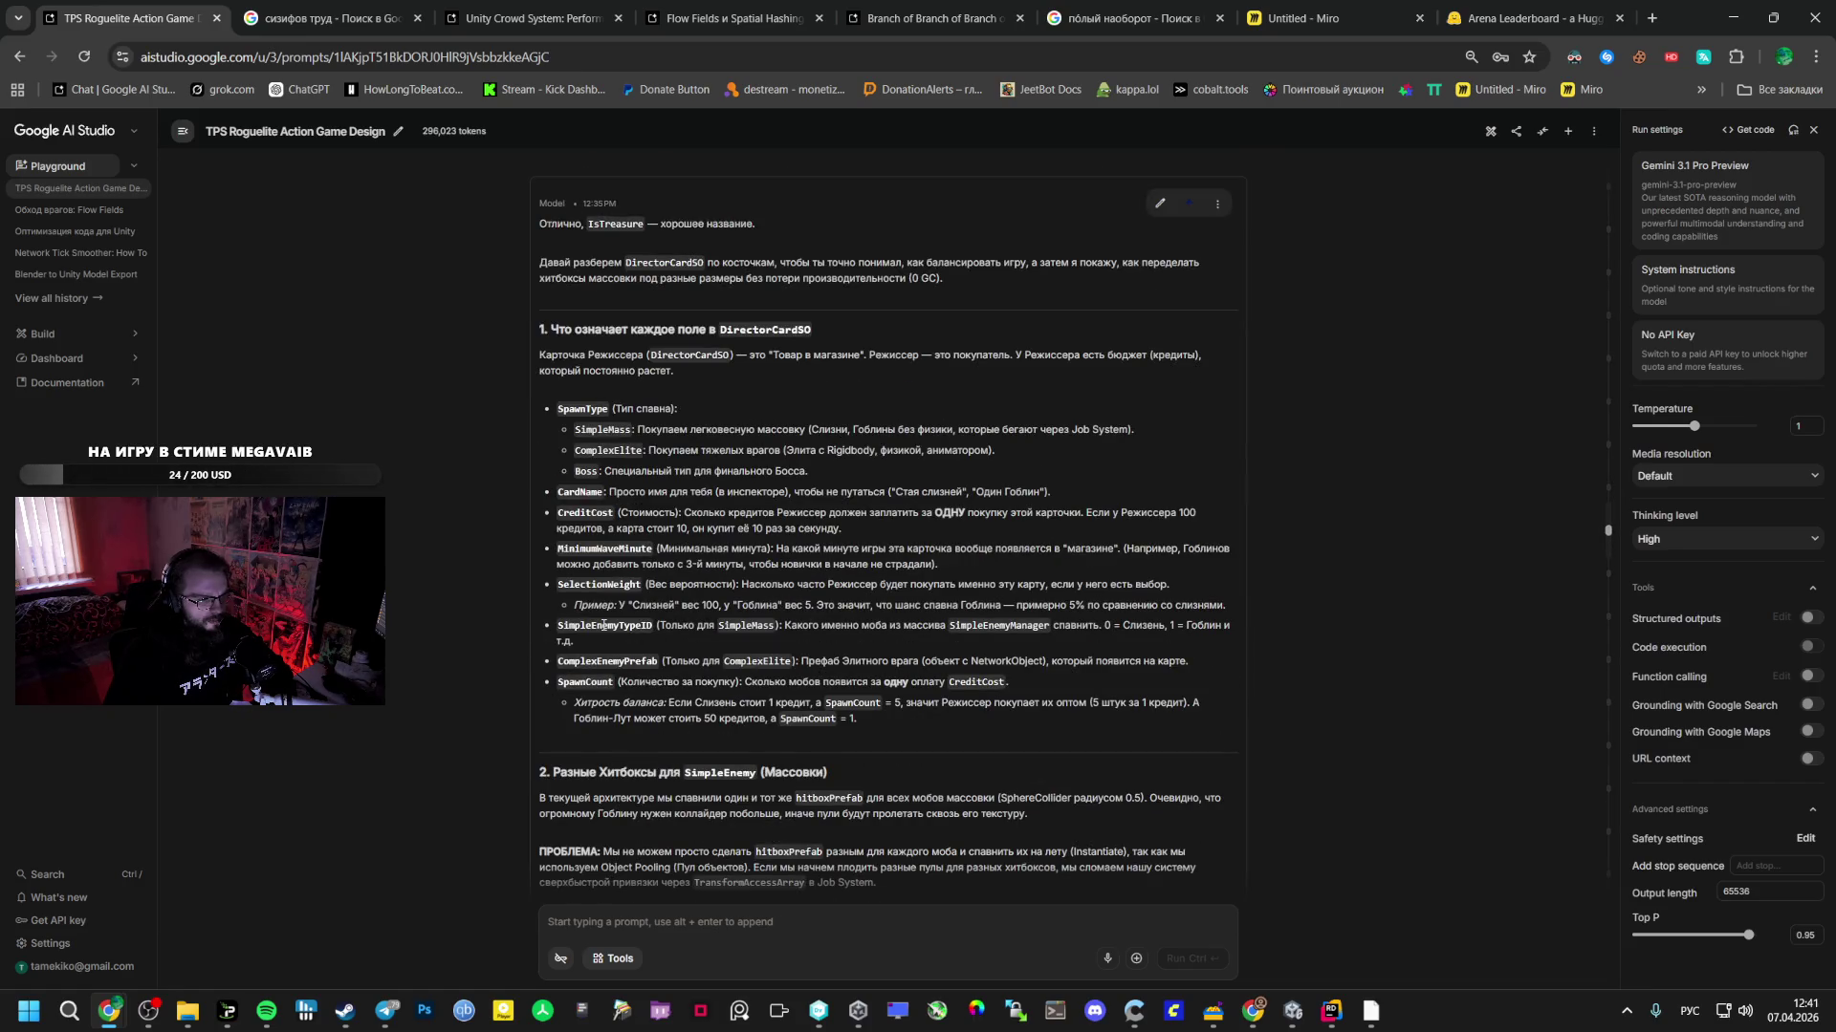
pyautogui.scroll(-15, 603, 625)
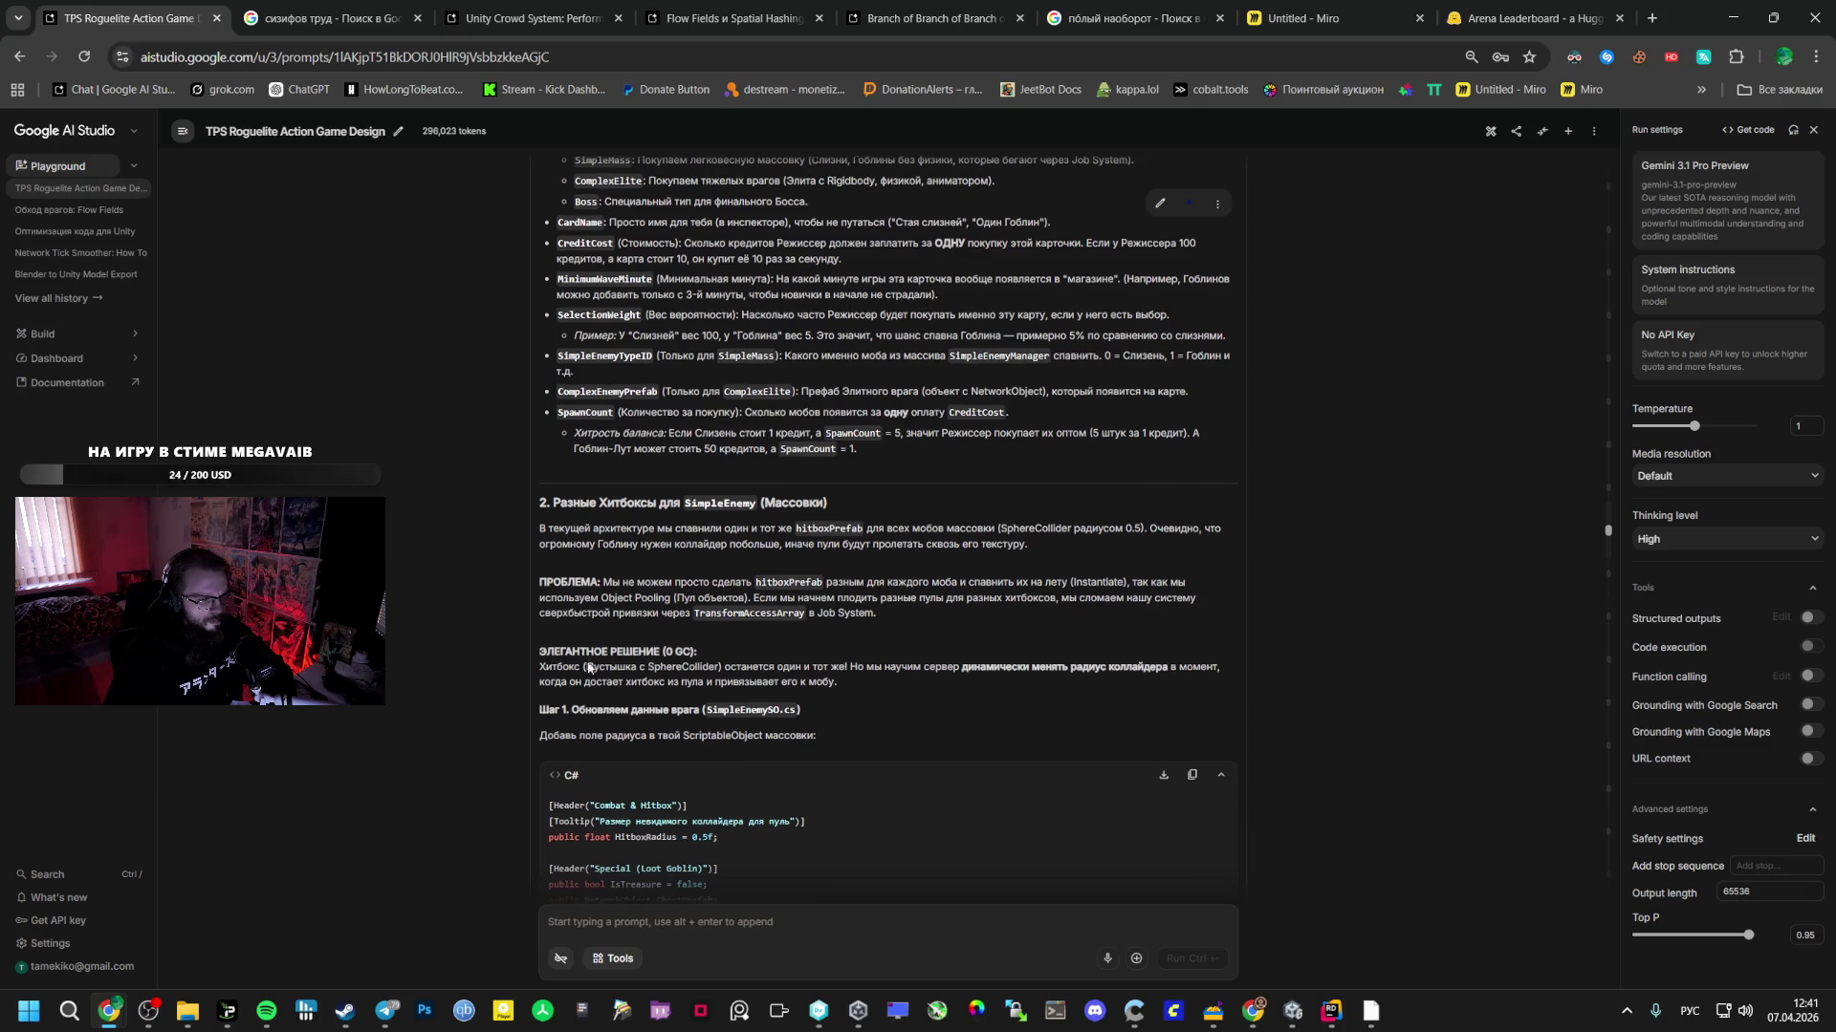
pyautogui.scroll(5, 591, 673)
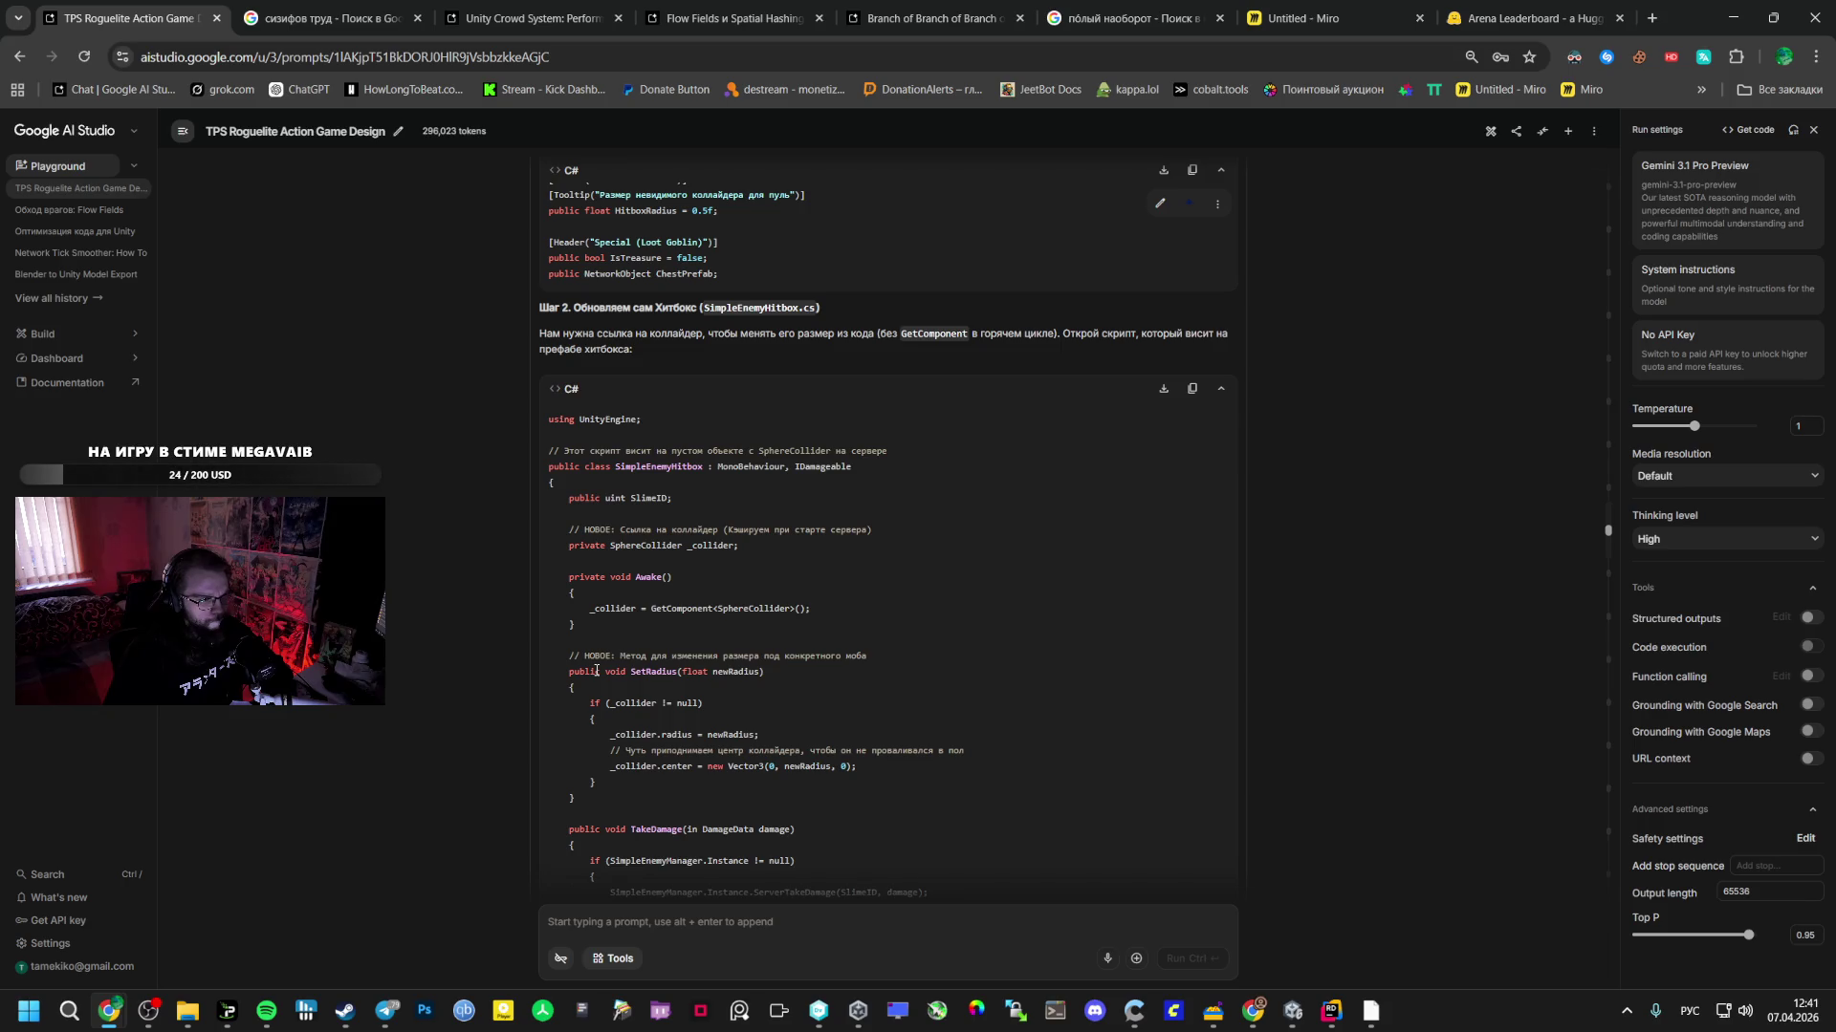
pyautogui.click(1294, 1010)
pyautogui.click(149, 747)
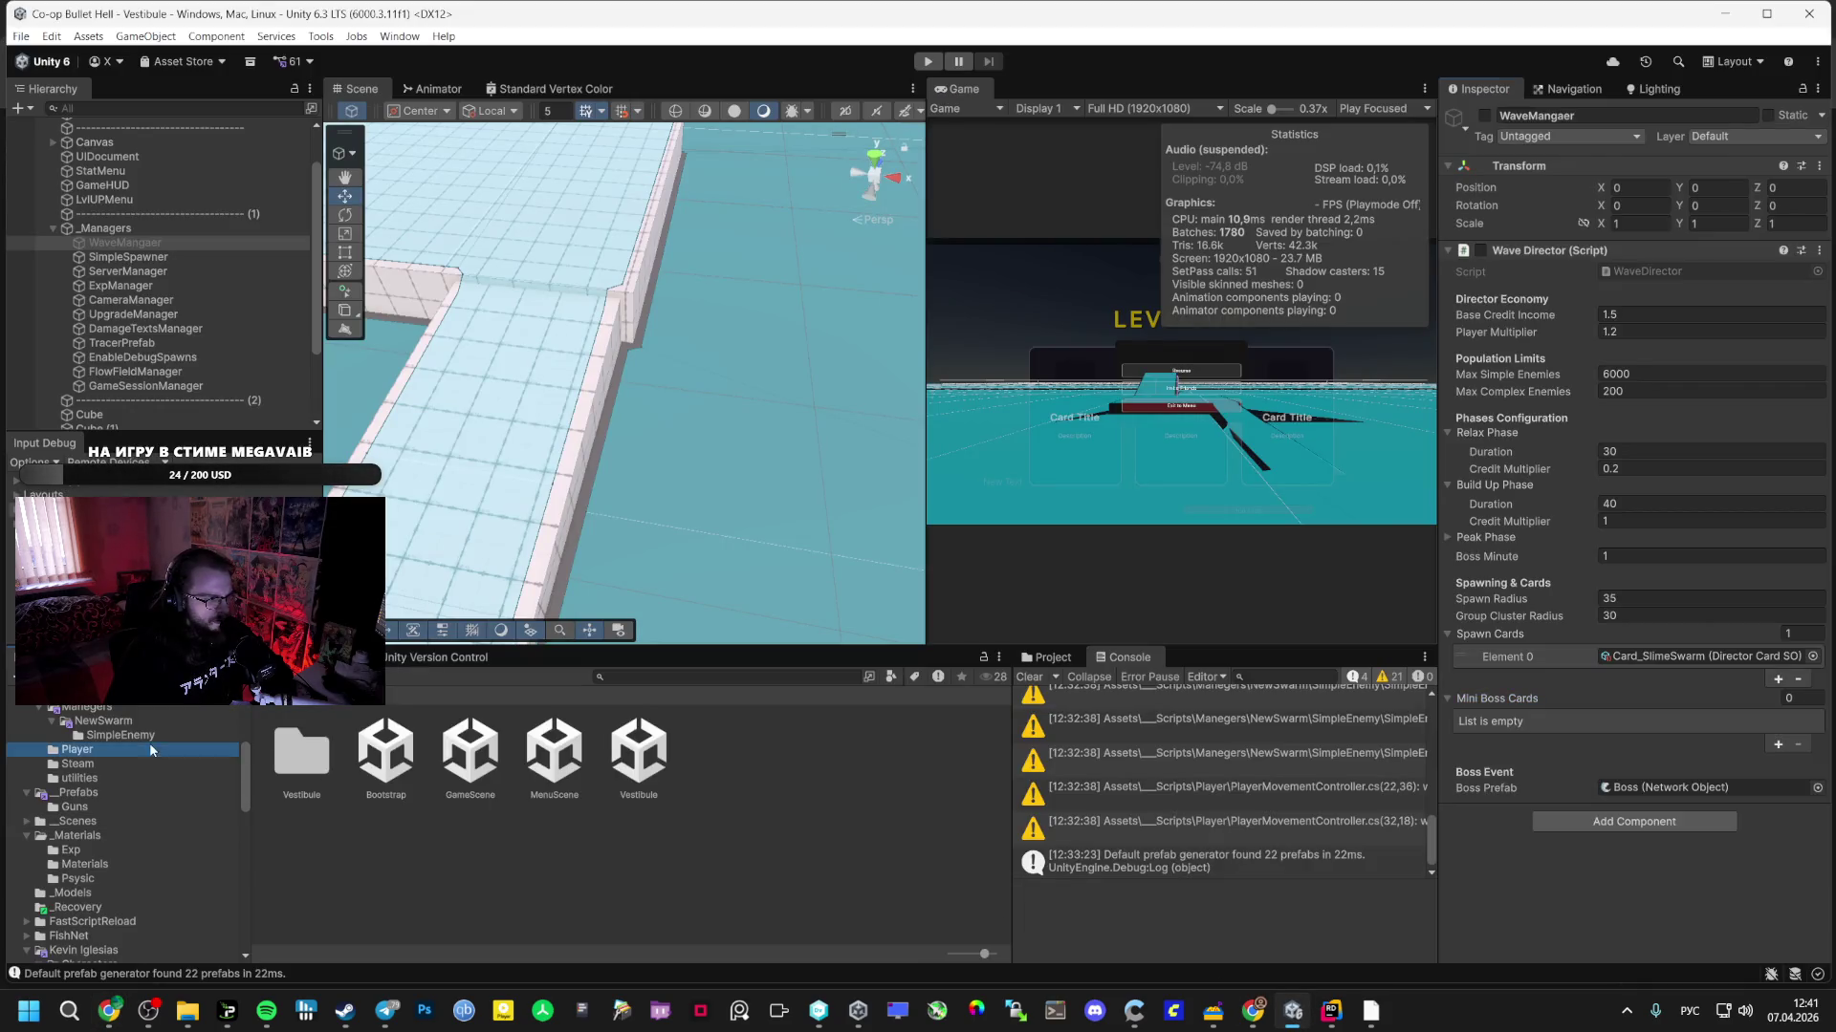
# - Browse to Enemies > SimpleMobs and compare the Goblin and Slime enemy assets
pyautogui.click(153, 704)
pyautogui.click(136, 729)
pyautogui.scroll(5, 124, 813)
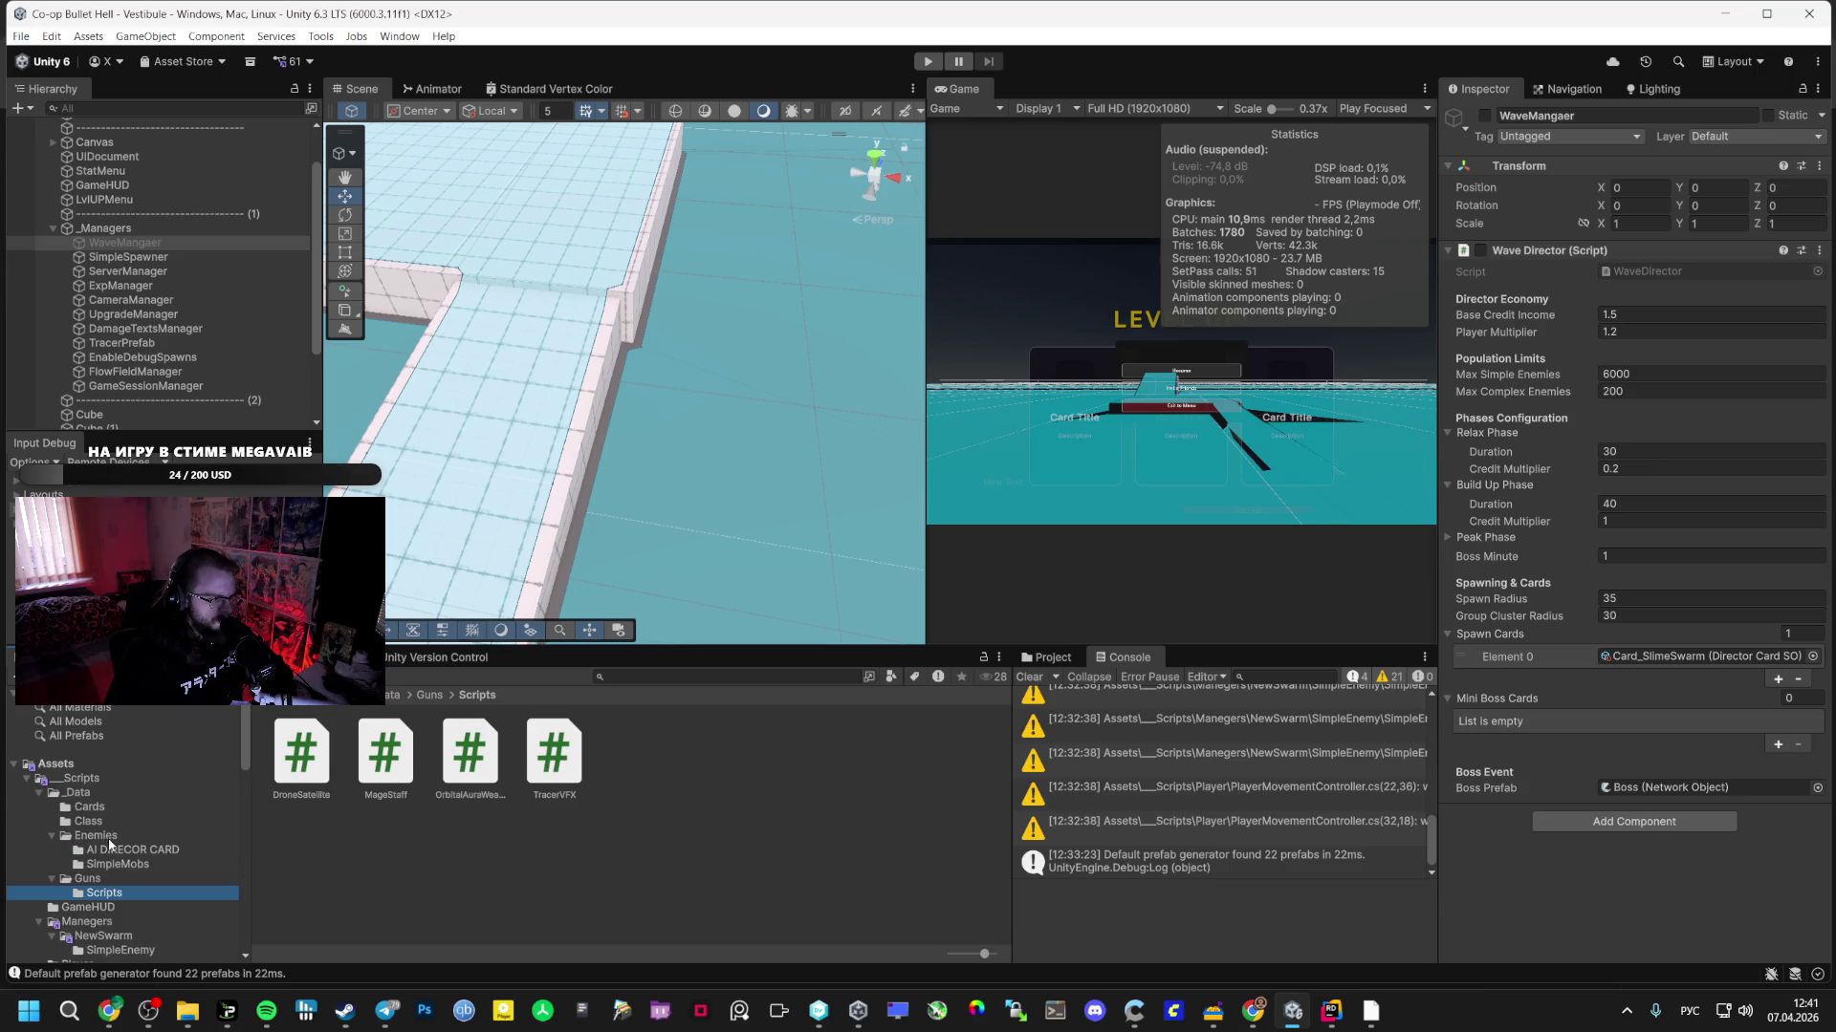
pyautogui.click(108, 837)
pyautogui.doubleClick(385, 755)
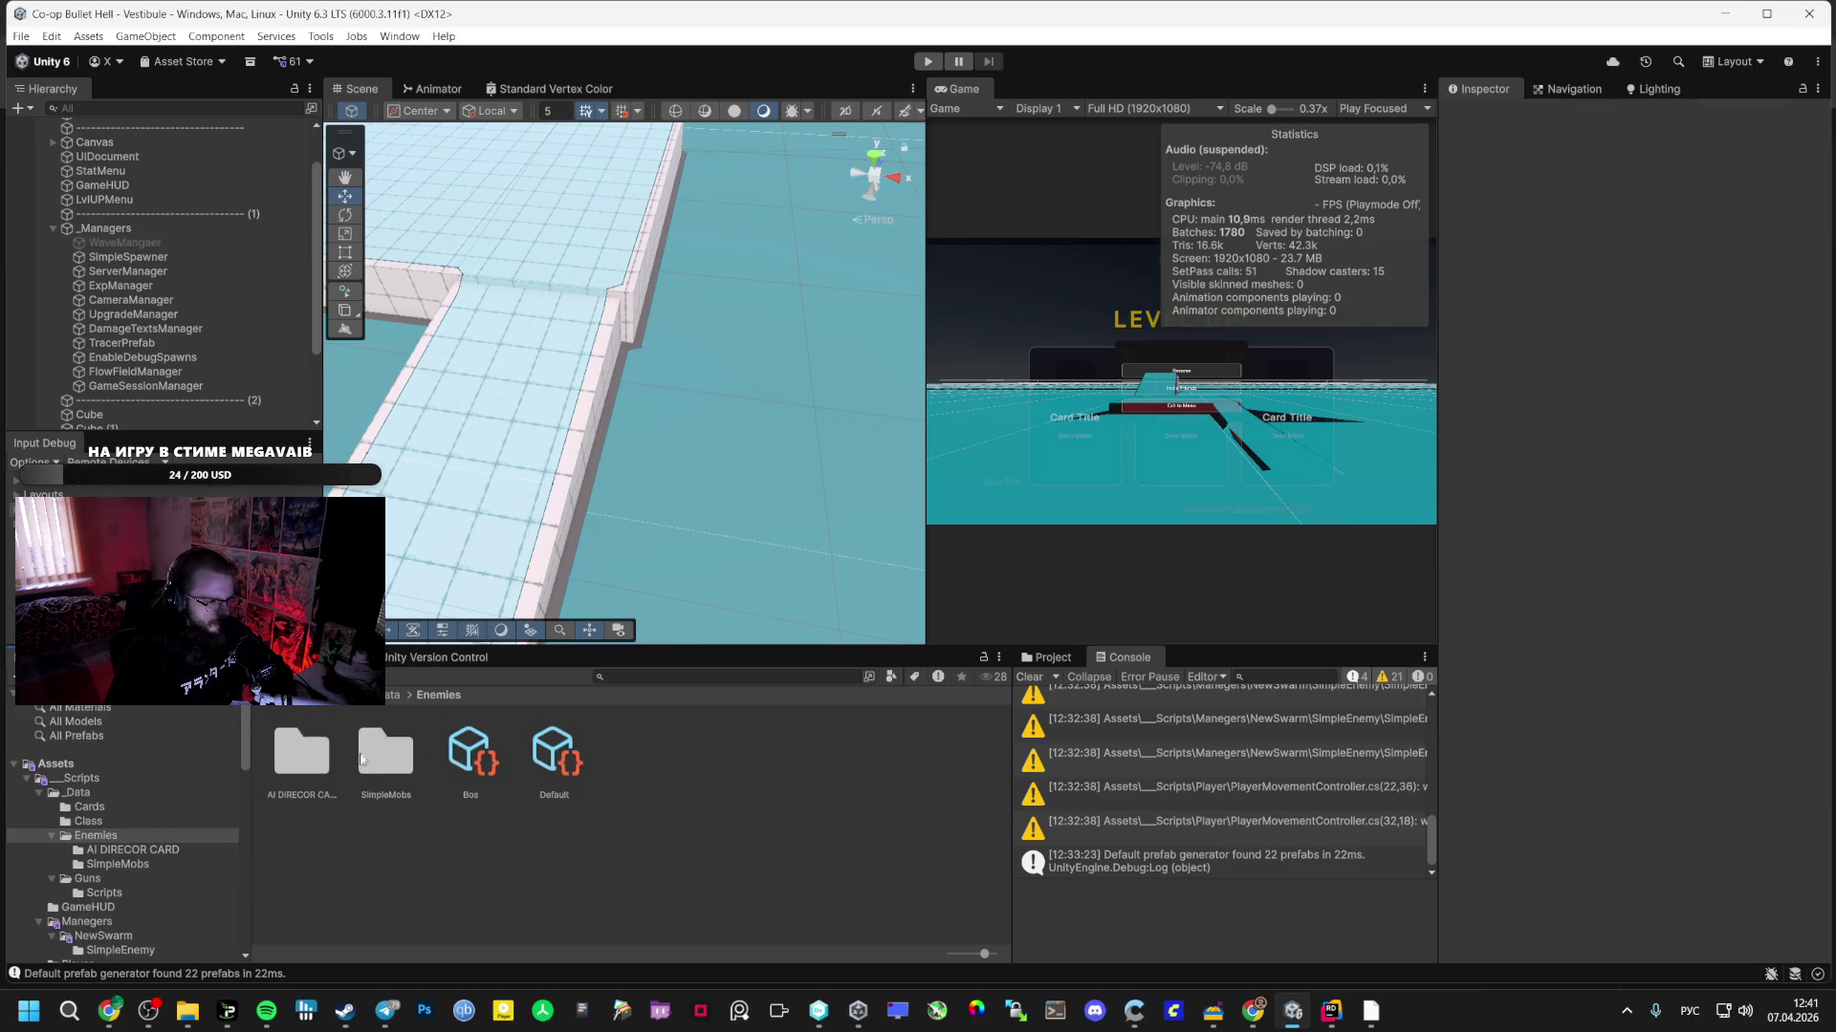
pyautogui.press('Right')
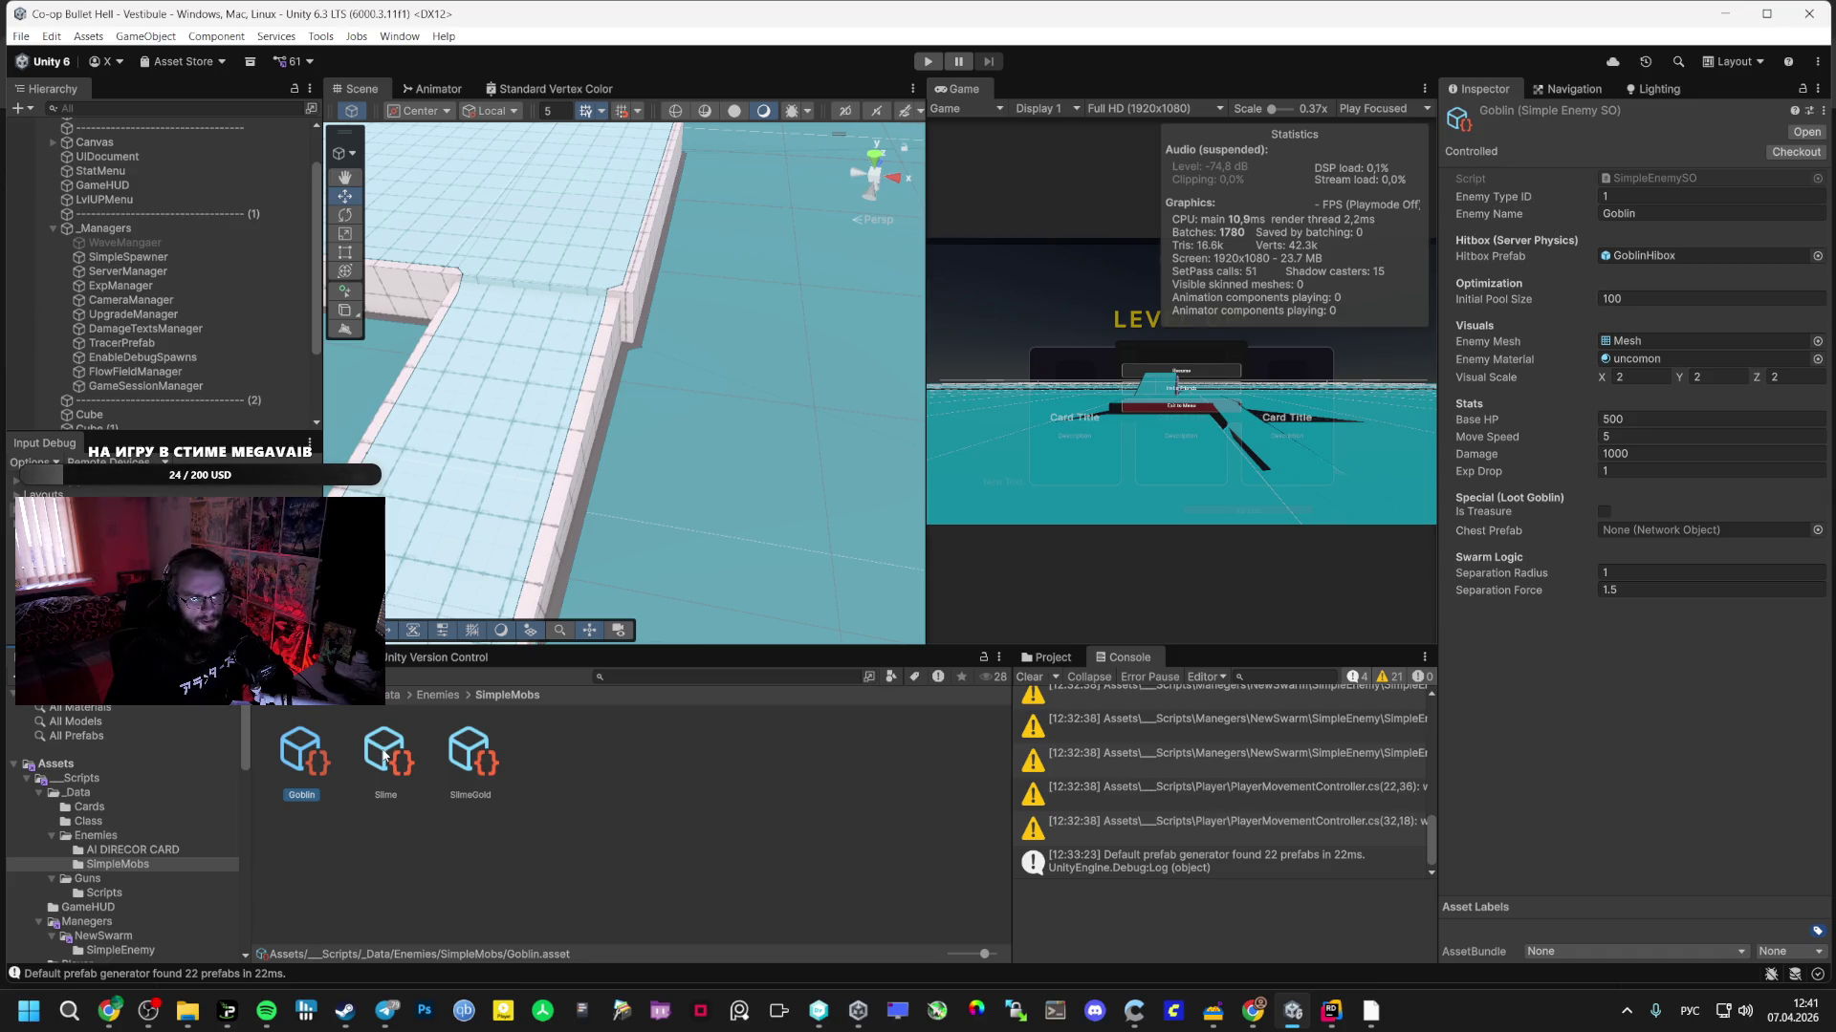
pyautogui.click(385, 755)
pyautogui.press('Left')
pyautogui.press('Right')
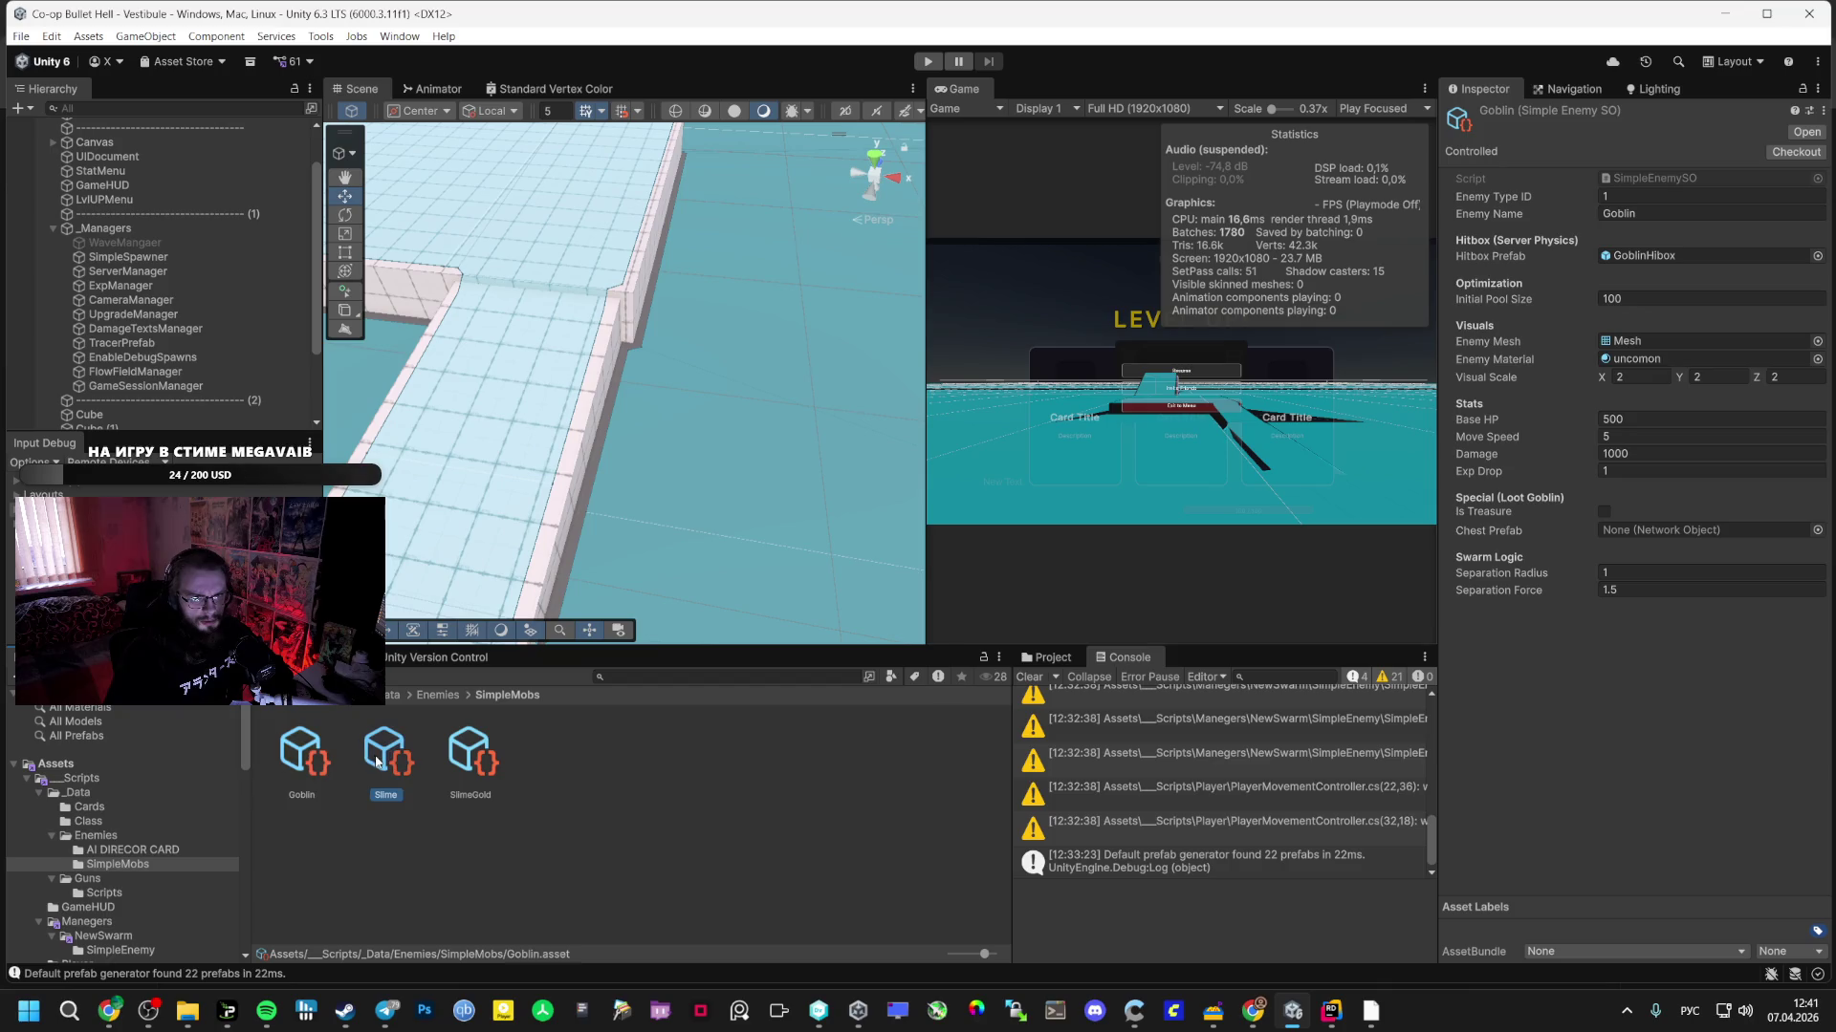
pyautogui.click(322, 765)
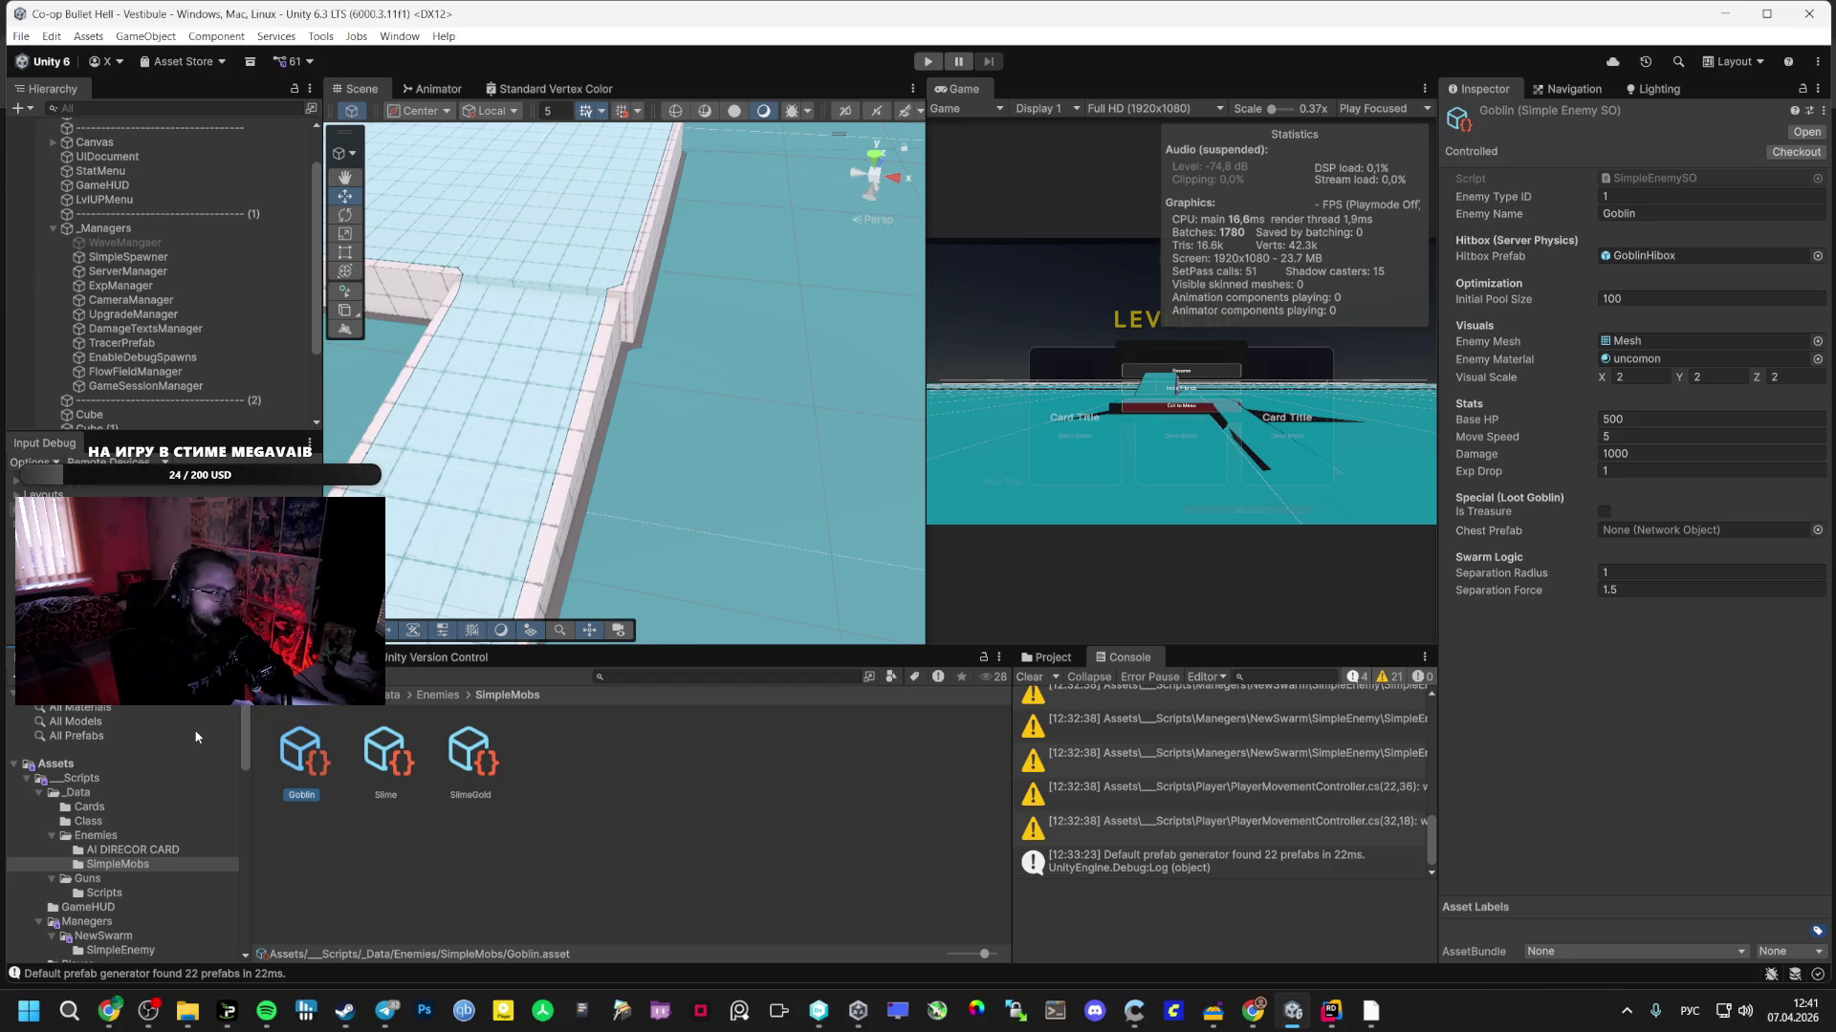
# - Load the Bootstrap scene from the _Scenes folder
pyautogui.scroll(-3, 153, 742)
pyautogui.click(78, 900)
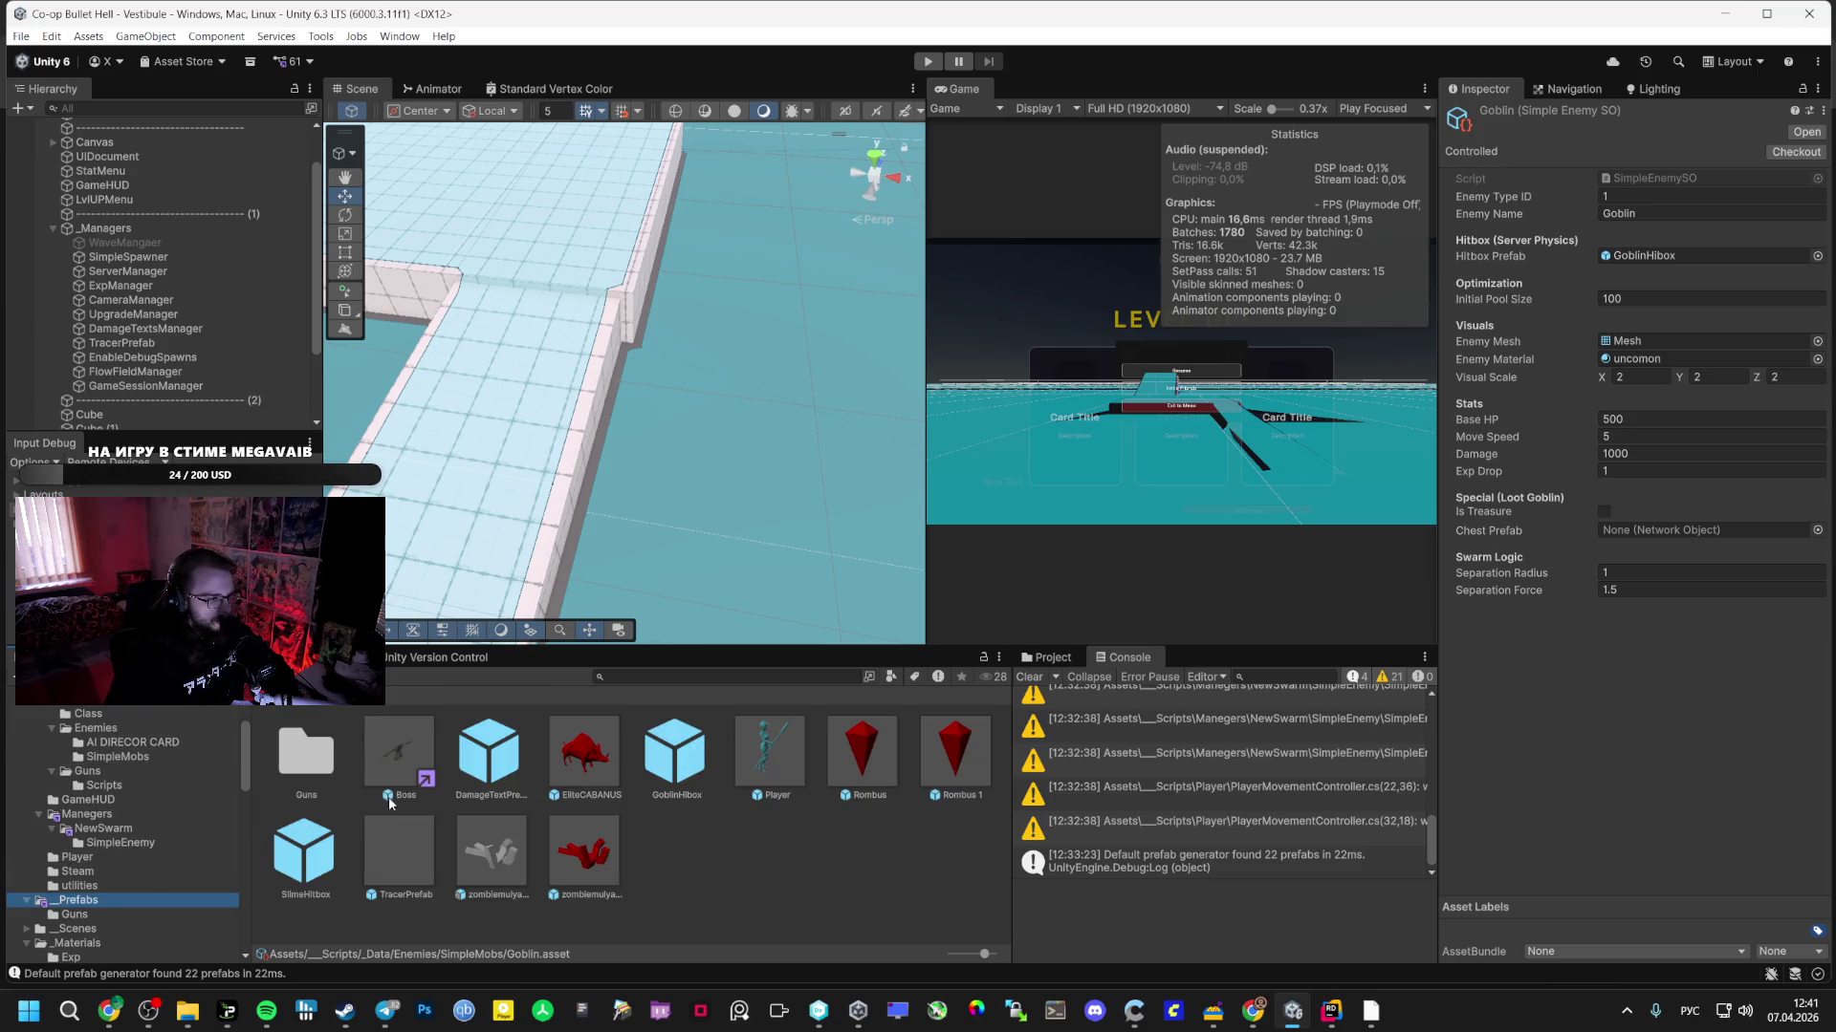
pyautogui.scroll(-3, 132, 853)
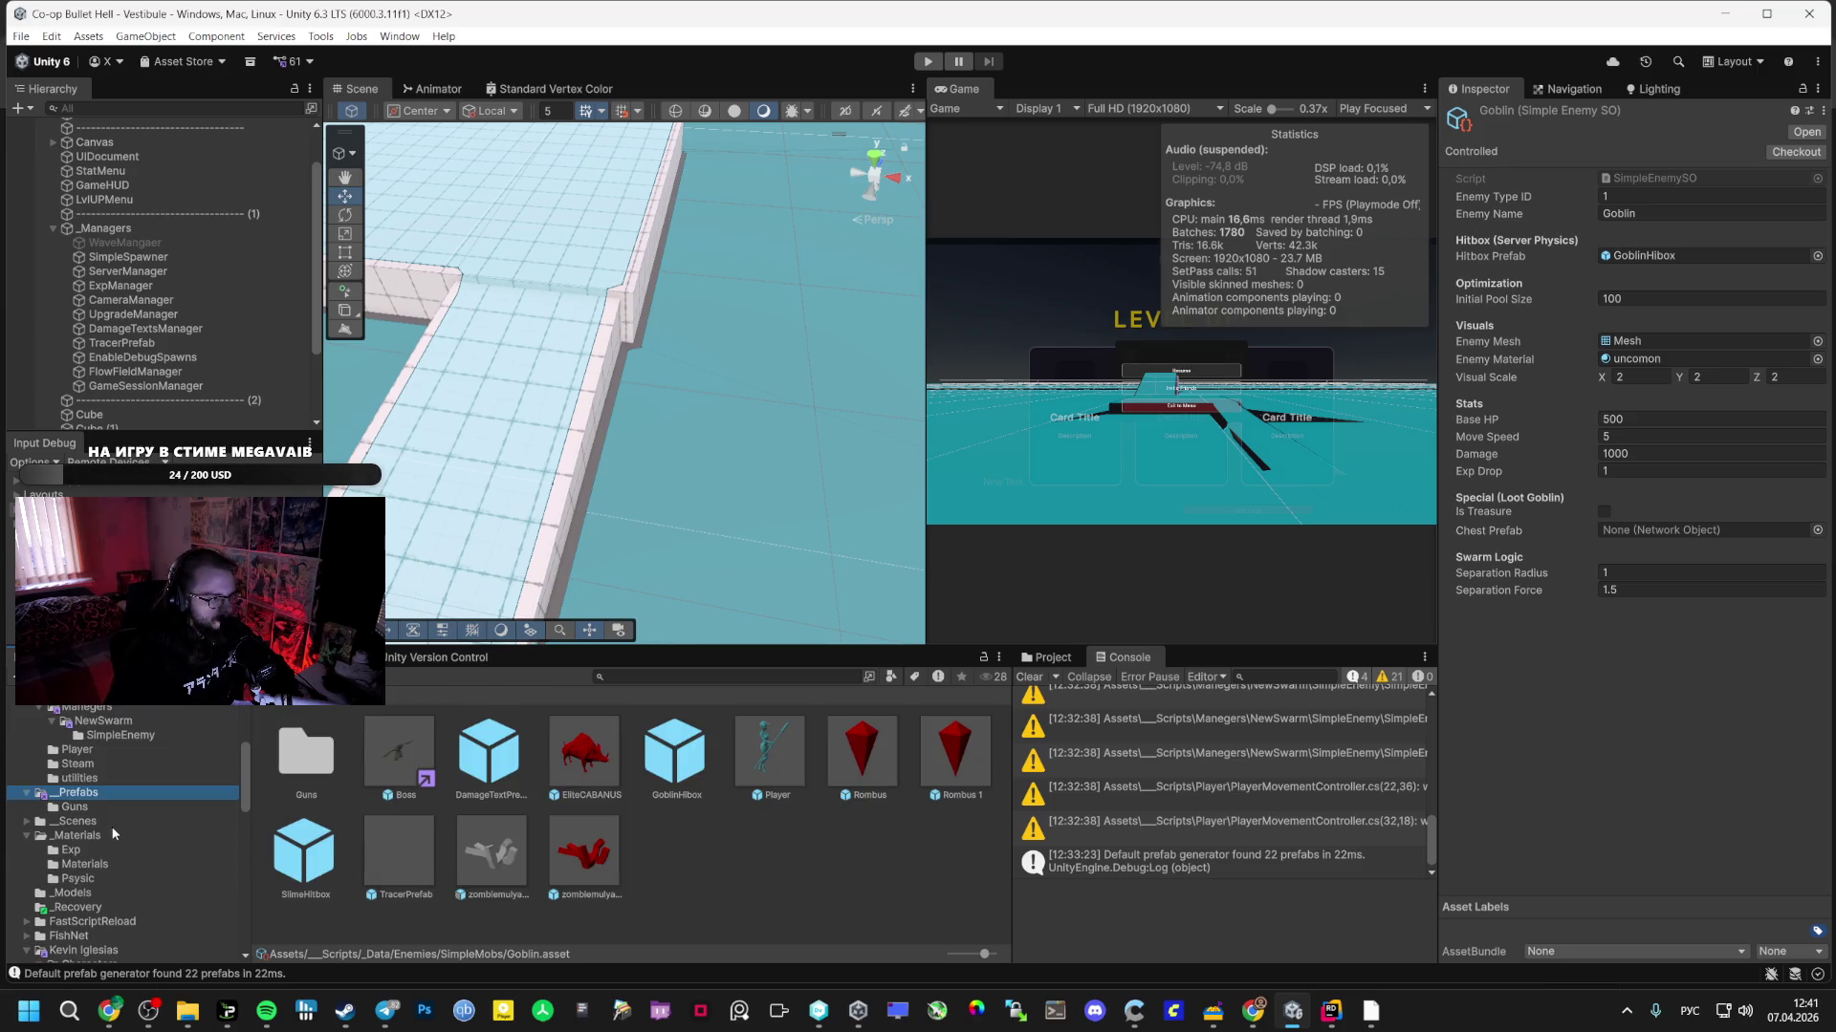
pyautogui.click(112, 822)
pyautogui.doubleClick(392, 780)
# - In the Gemini chat, scroll up to ШАГ 1 and copy its ProjectileManager code block
pyautogui.moveTo(119, 1010)
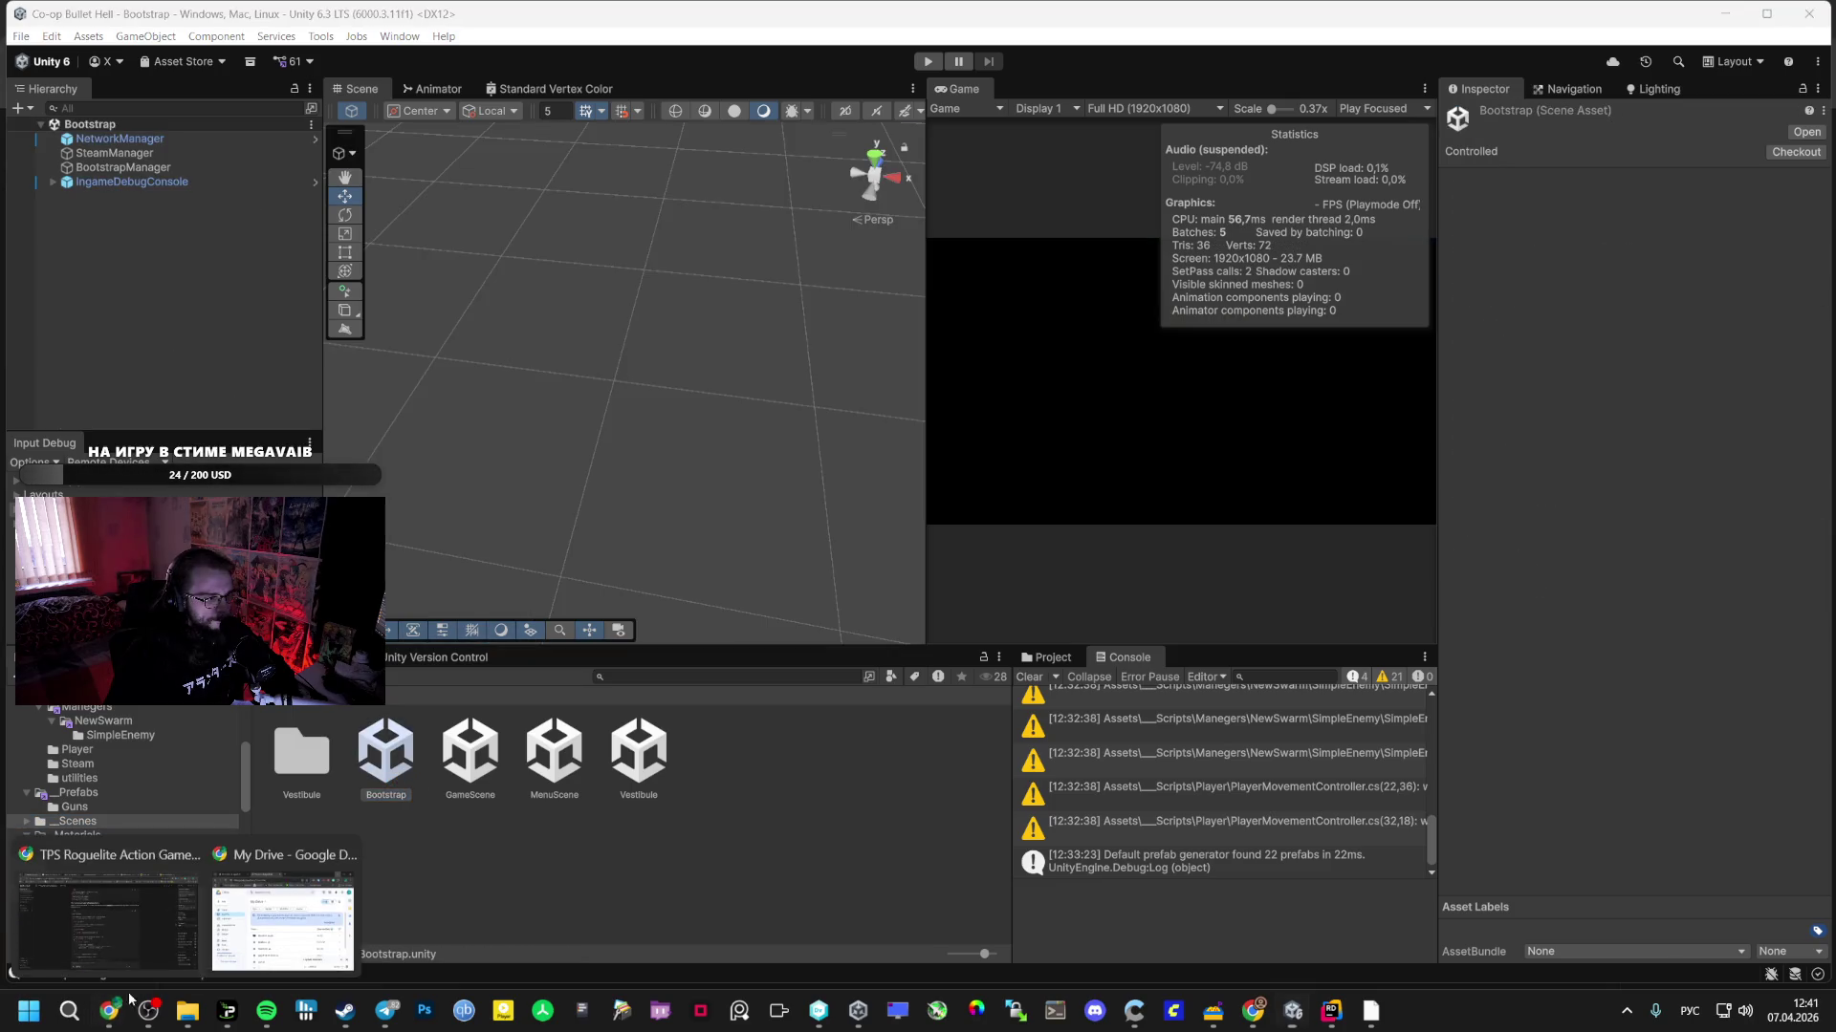
pyautogui.click(108, 909)
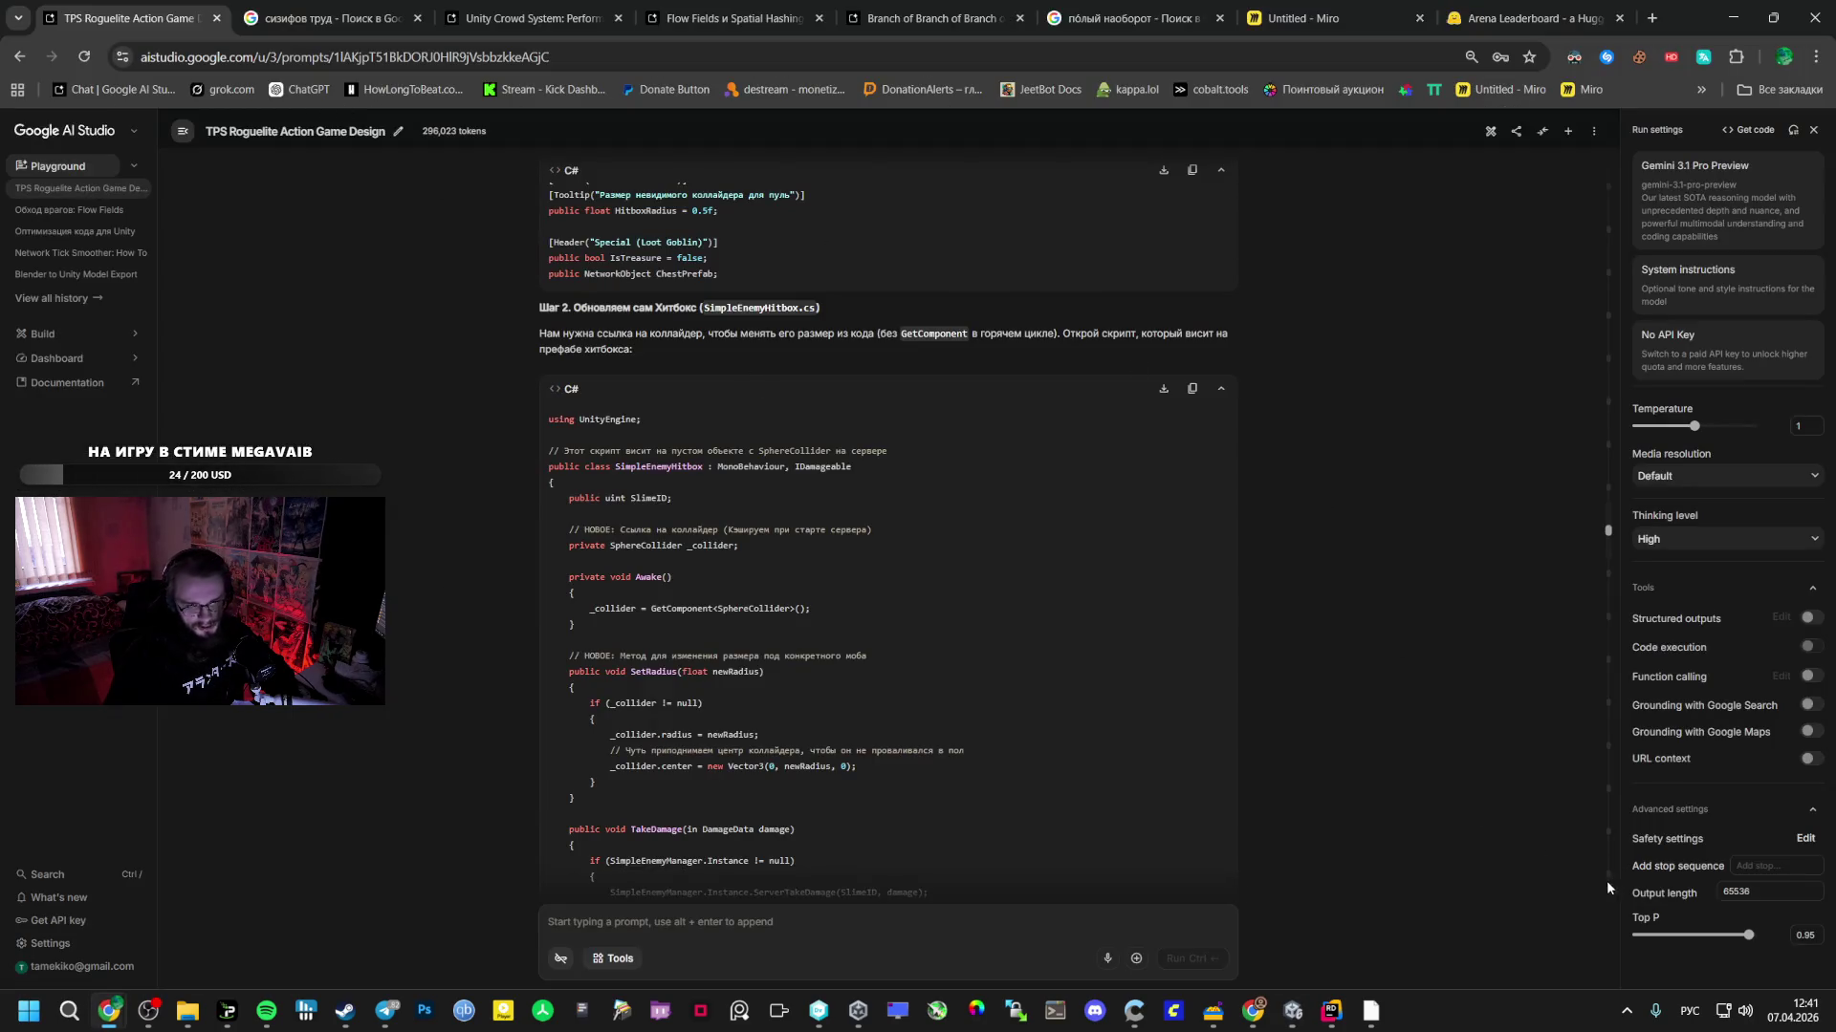
pyautogui.click(1607, 861)
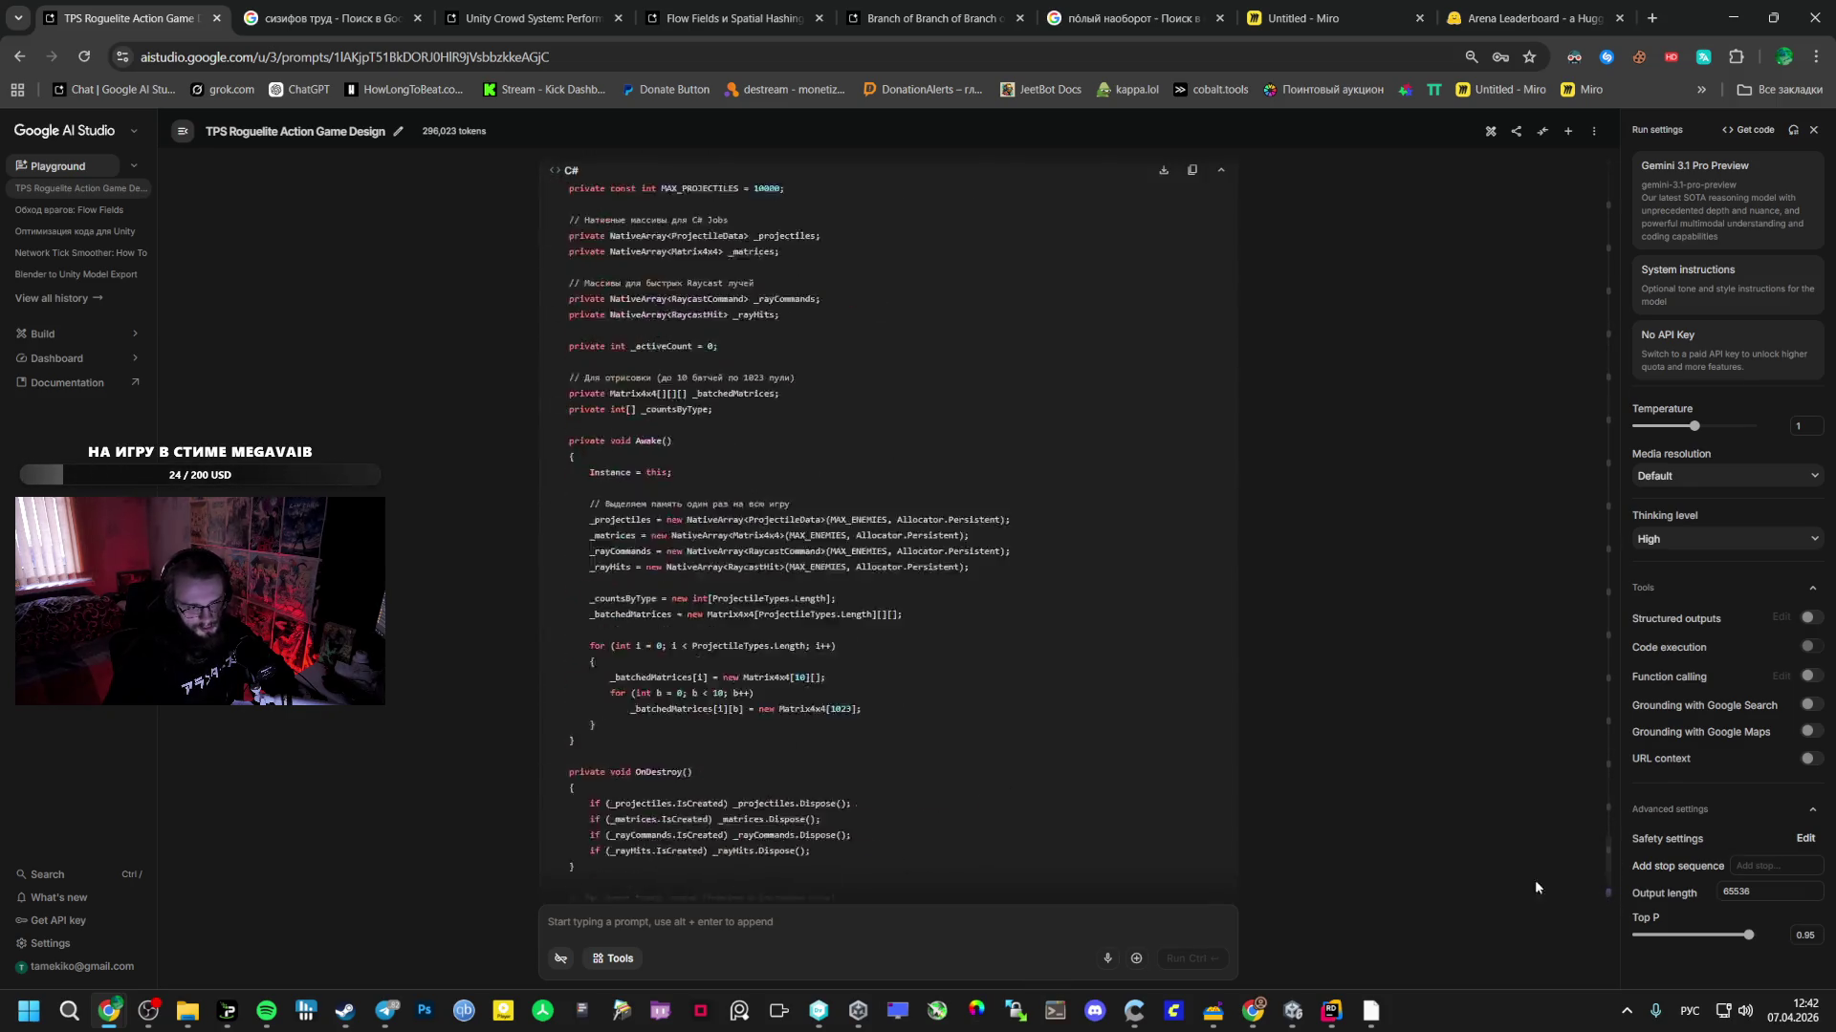
pyautogui.scroll(5, 679, 699)
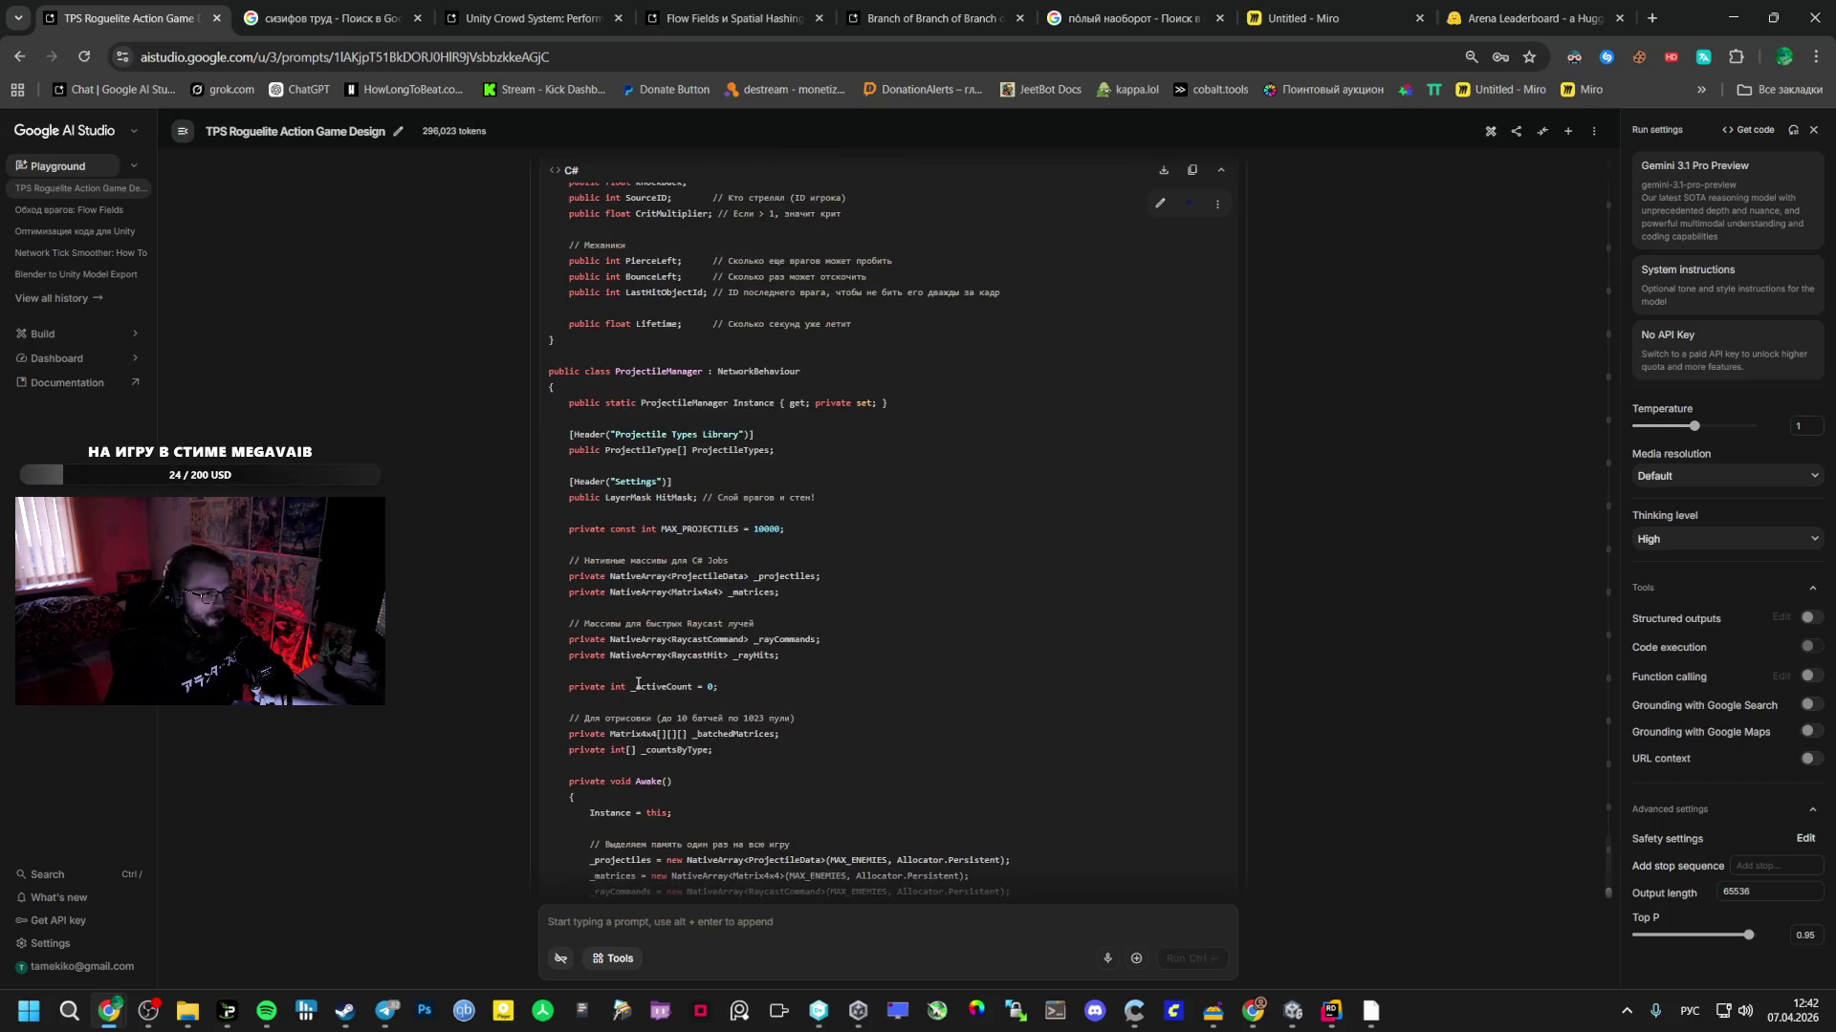
pyautogui.scroll(4, 659, 693)
pyautogui.scroll(5, 636, 688)
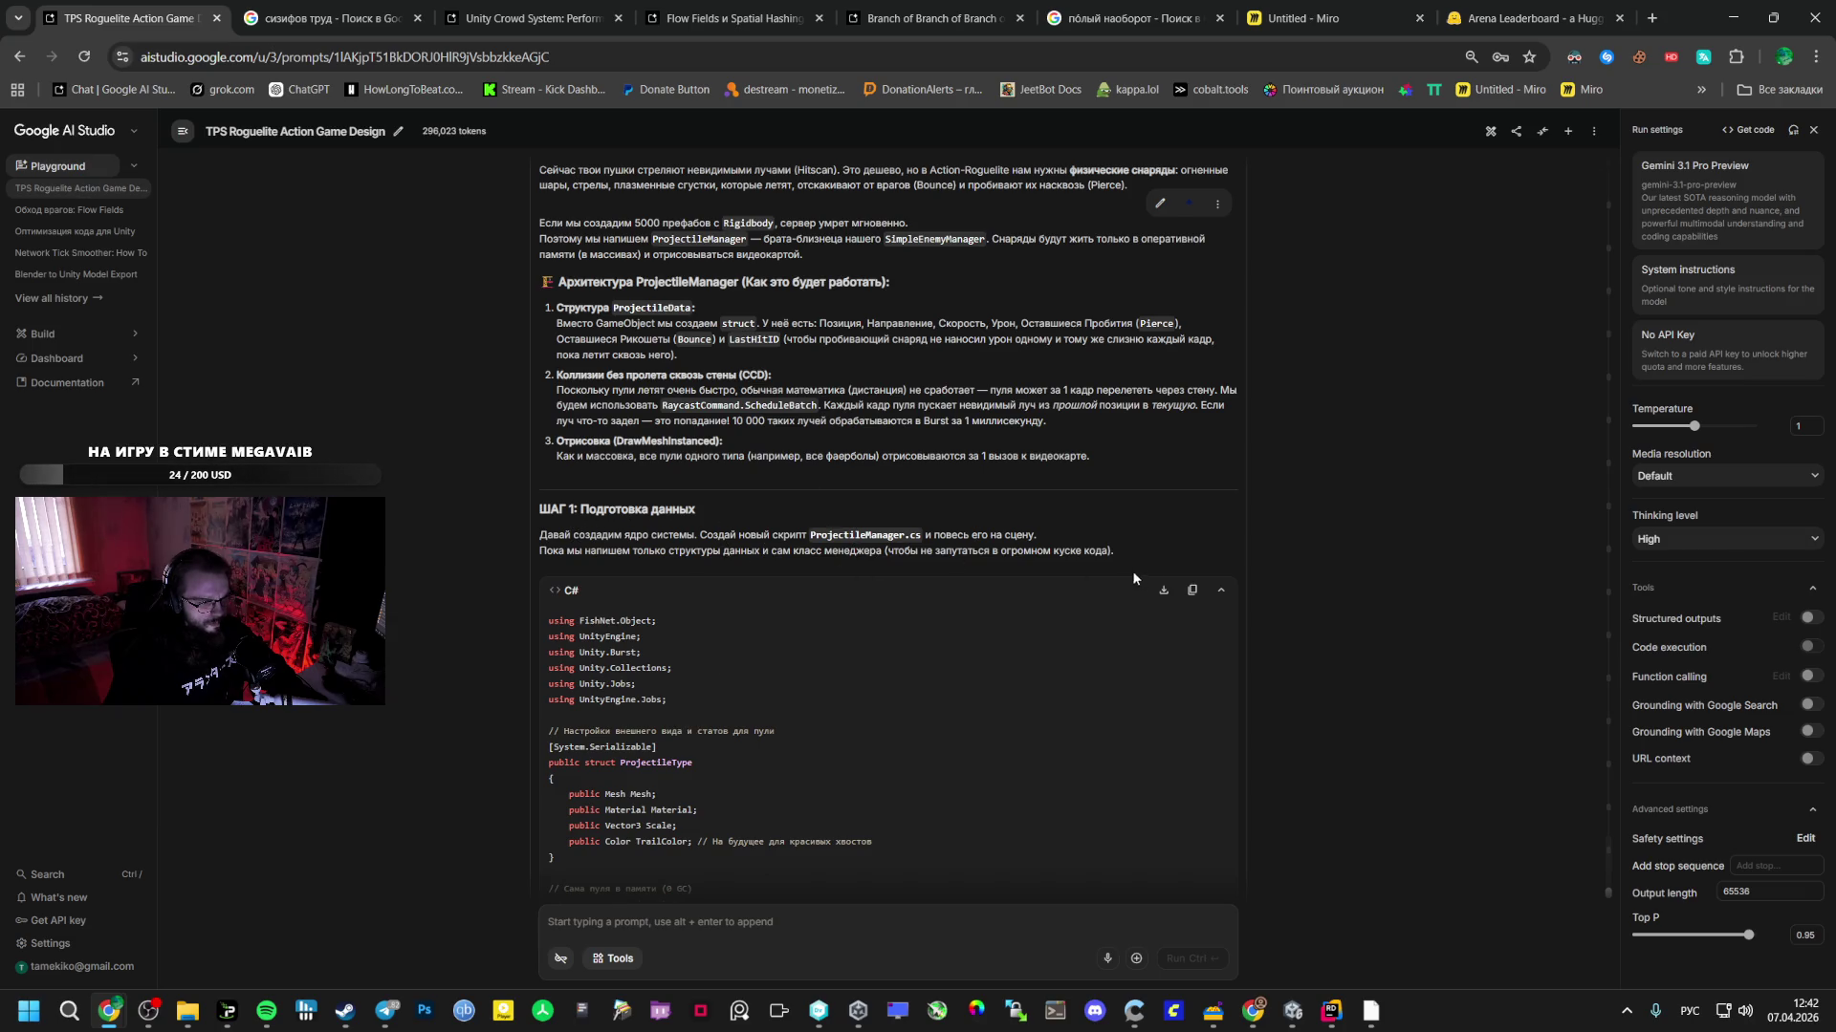
pyautogui.click(1191, 590)
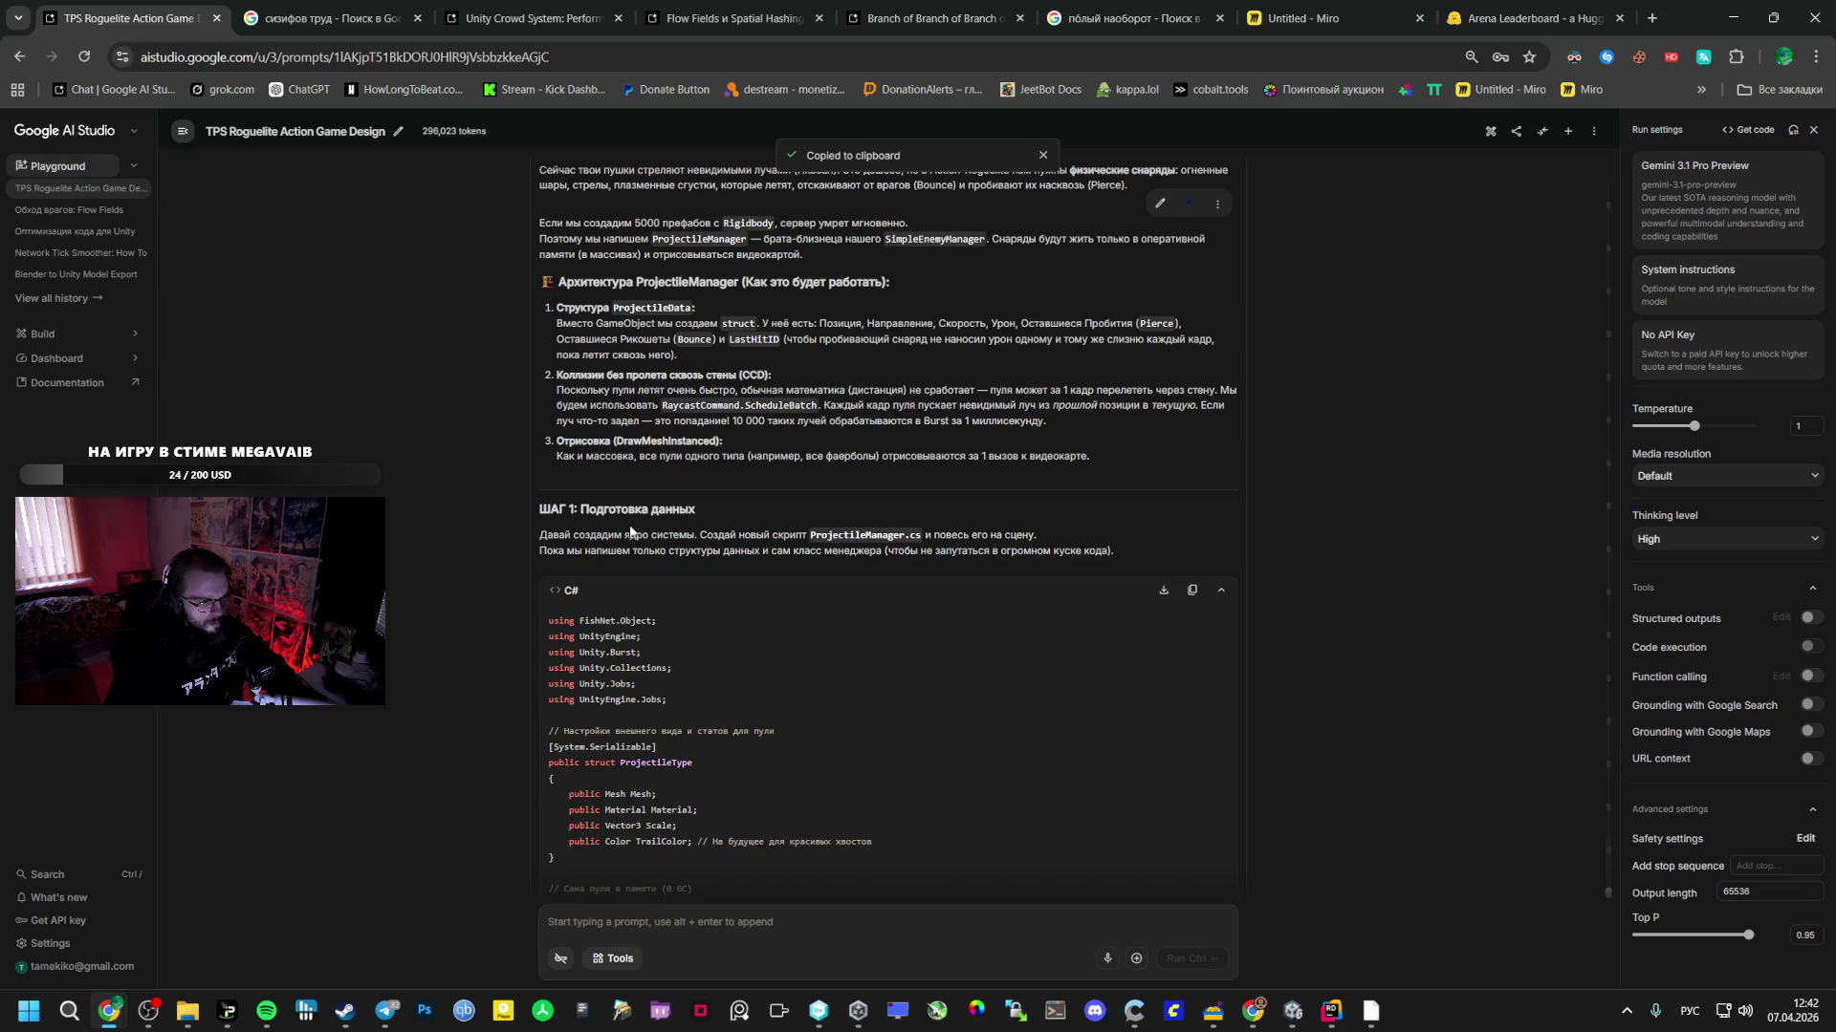
# - Select the class name ProjectileManager, then open Unity's Manegers scripts folder
pyautogui.hotkey('alt', 'Tab')
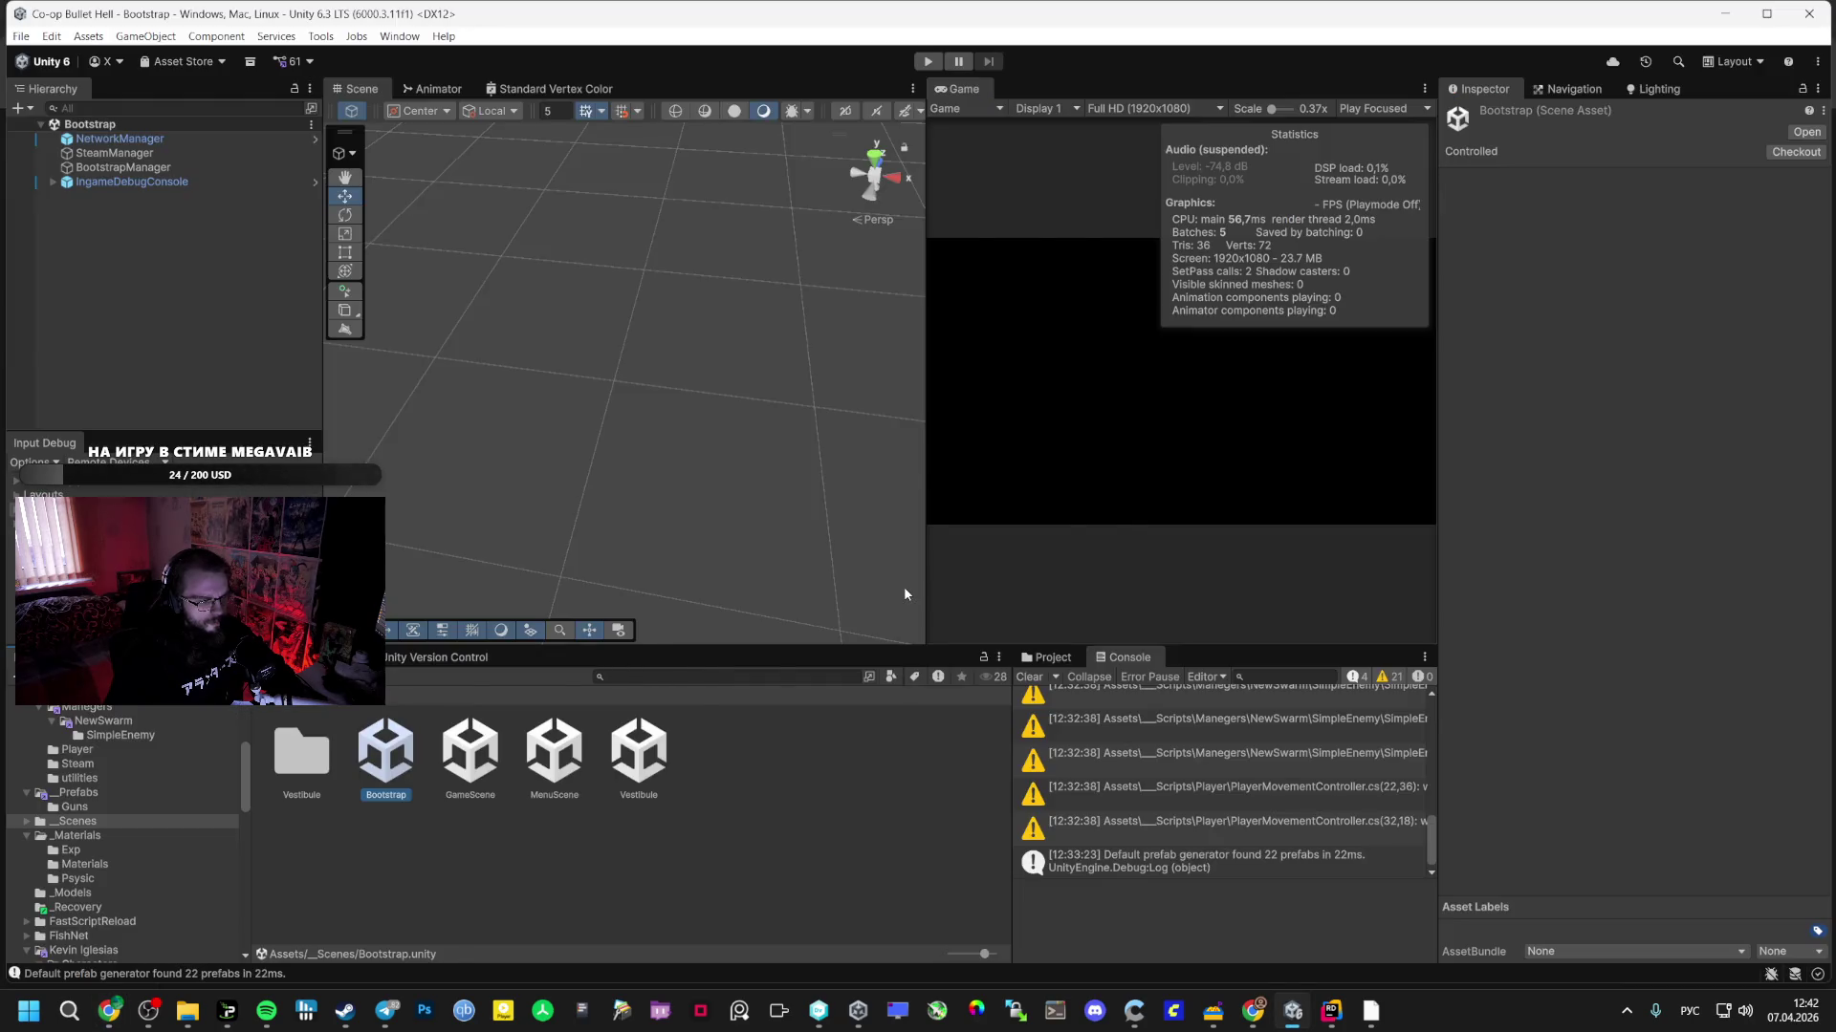
pyautogui.hotkey('alt', 'Tab')
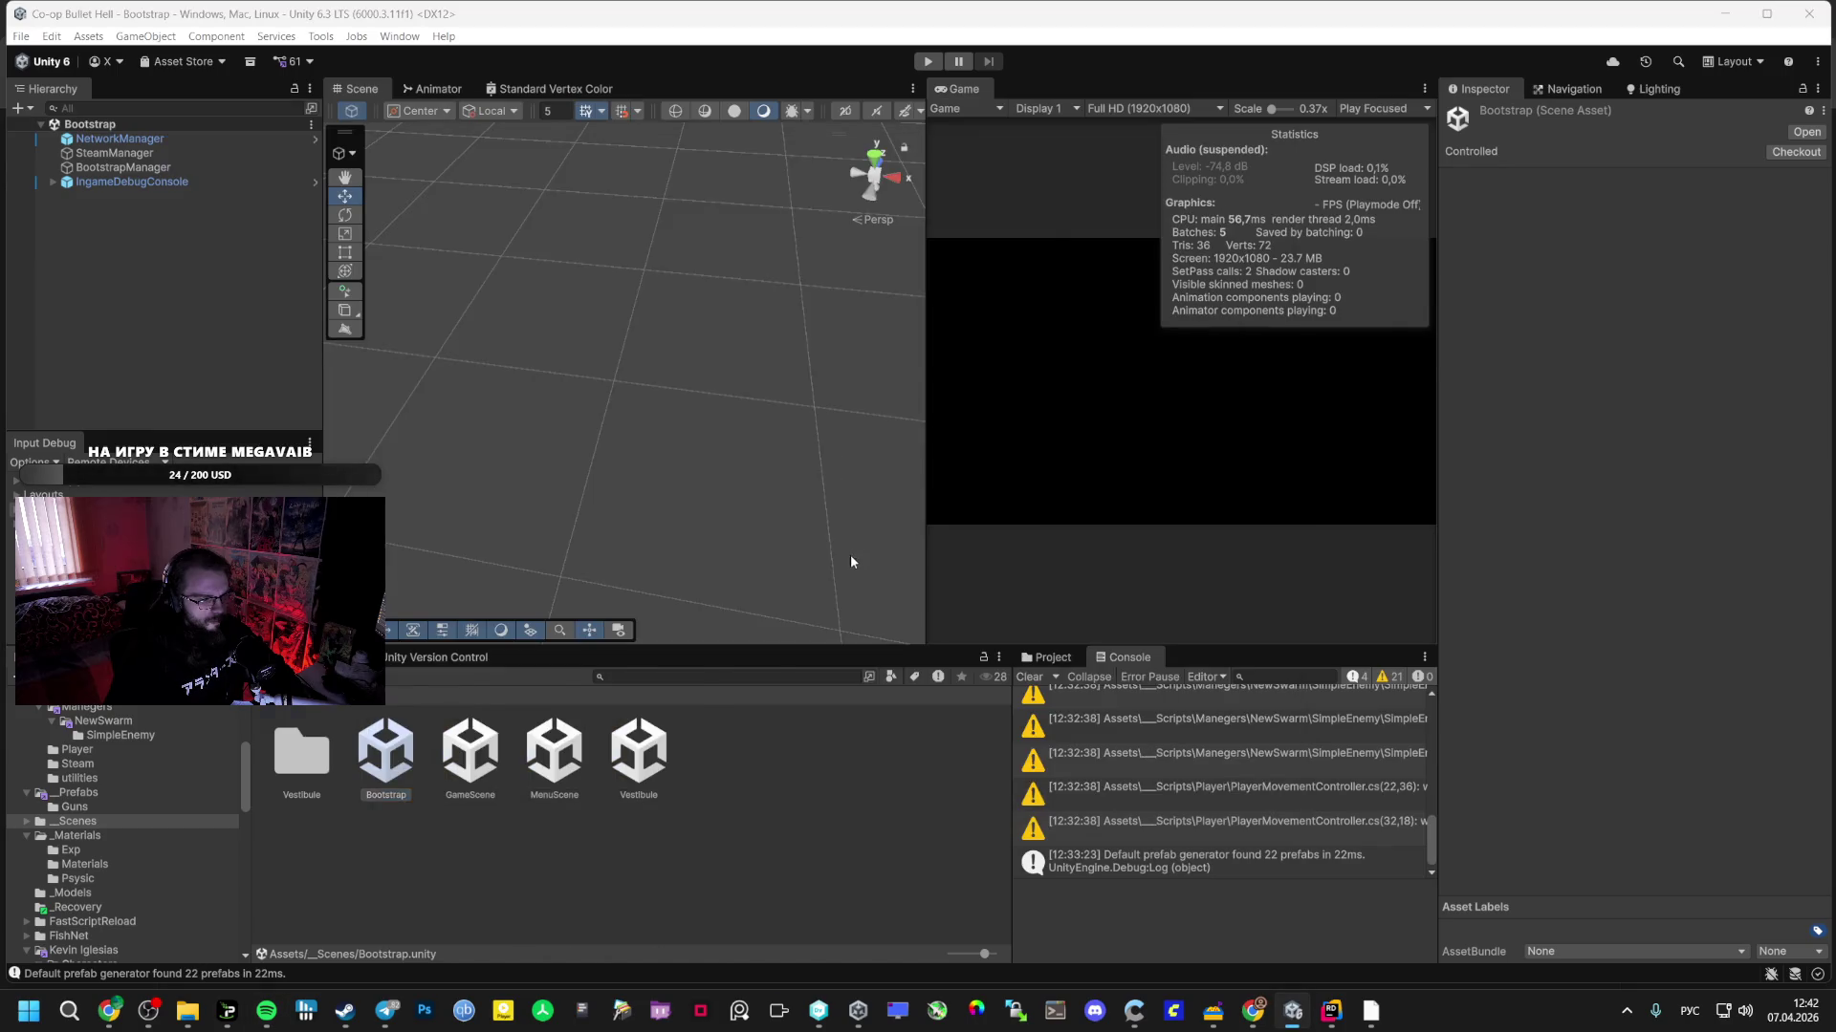
pyautogui.hotkey('alt', 'Tab')
pyautogui.scroll(-5, 653, 541)
pyautogui.doubleClick(653, 546)
pyautogui.scroll(-5, 653, 541)
pyautogui.doubleClick(660, 461)
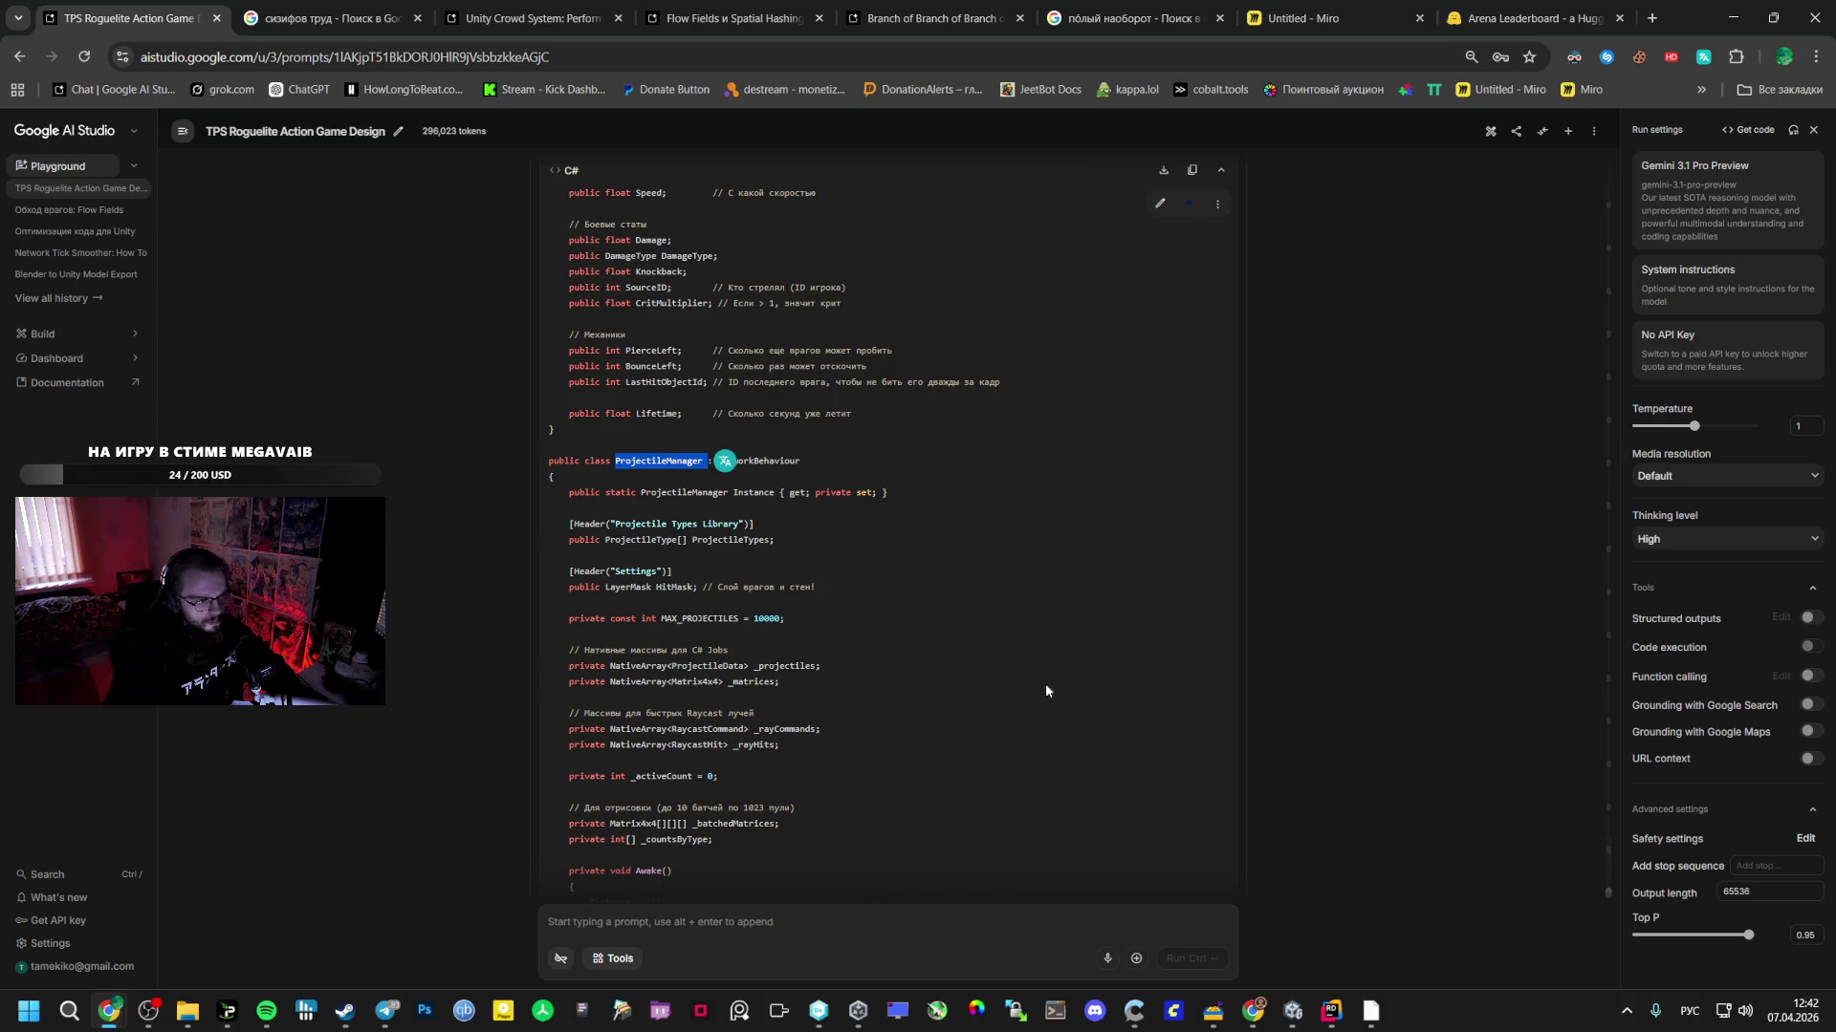
pyautogui.click(1293, 1010)
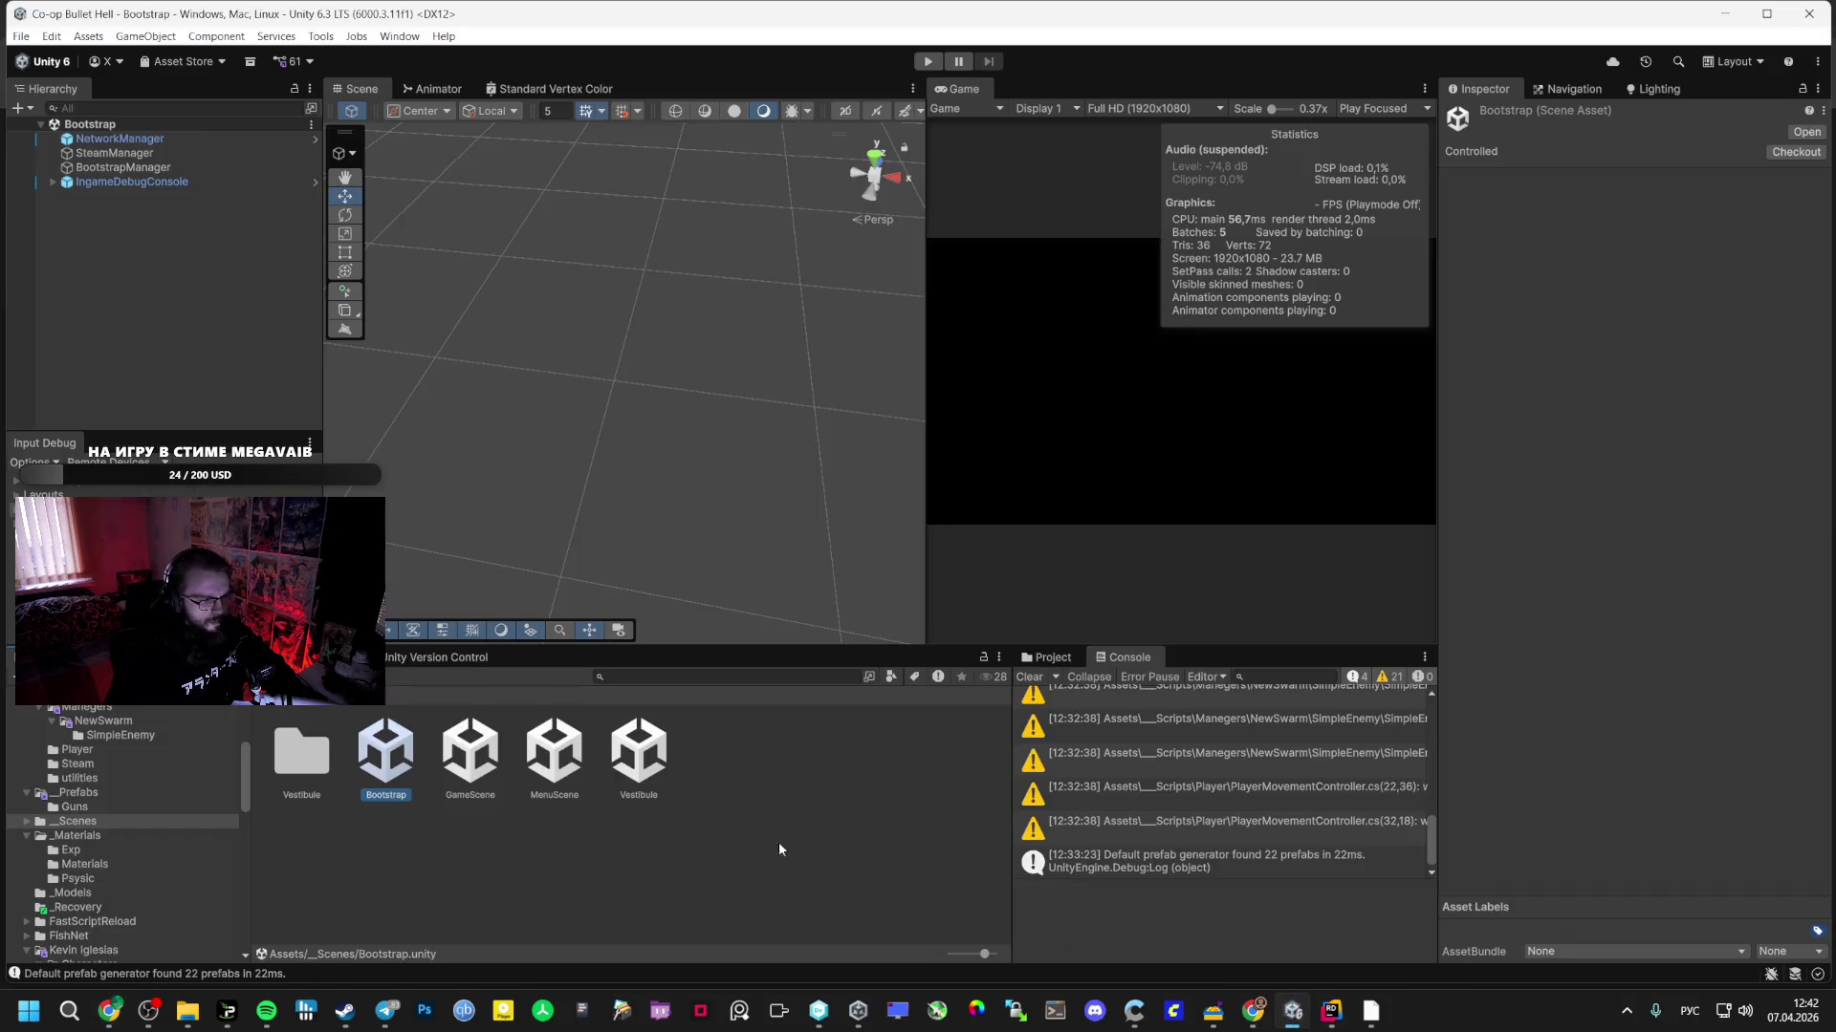
pyautogui.scroll(2, 121, 831)
pyautogui.click(90, 815)
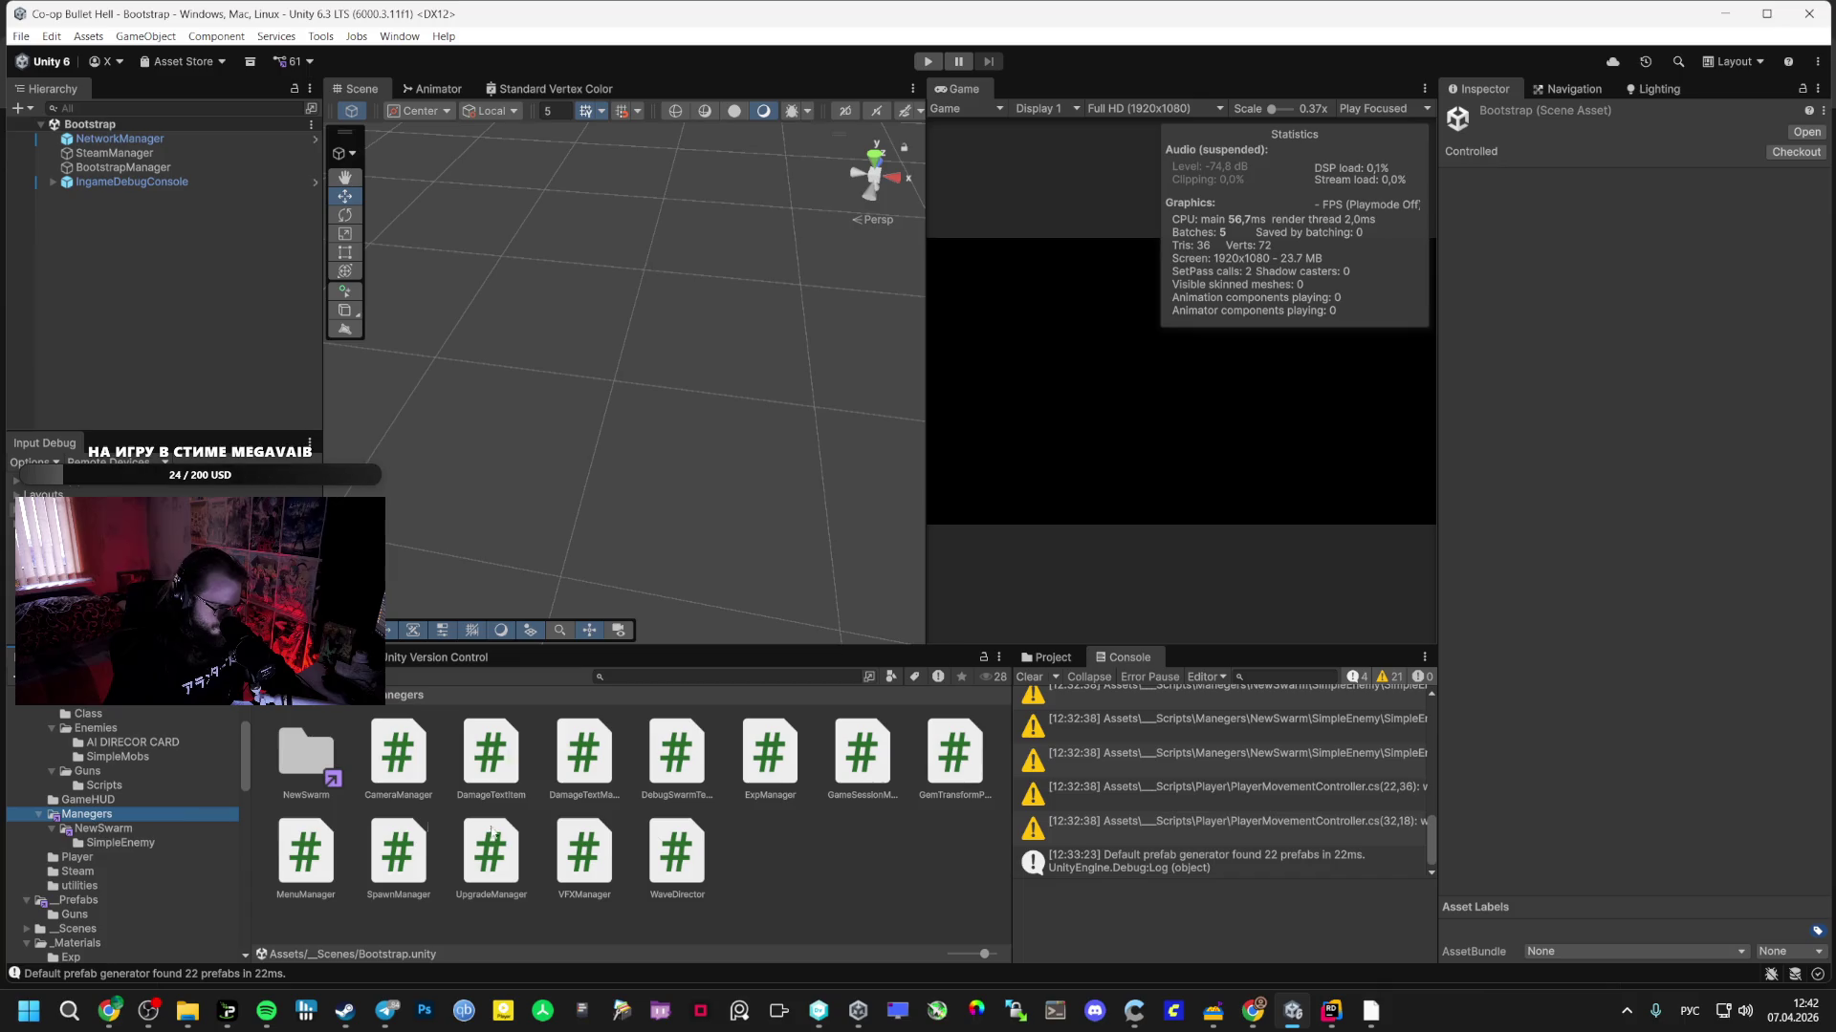
# - Create a MonoBehaviour script named ProjectileManager in Manegers and open it for editing
pyautogui.rightClick(862, 820)
pyautogui.moveTo(1051, 315)
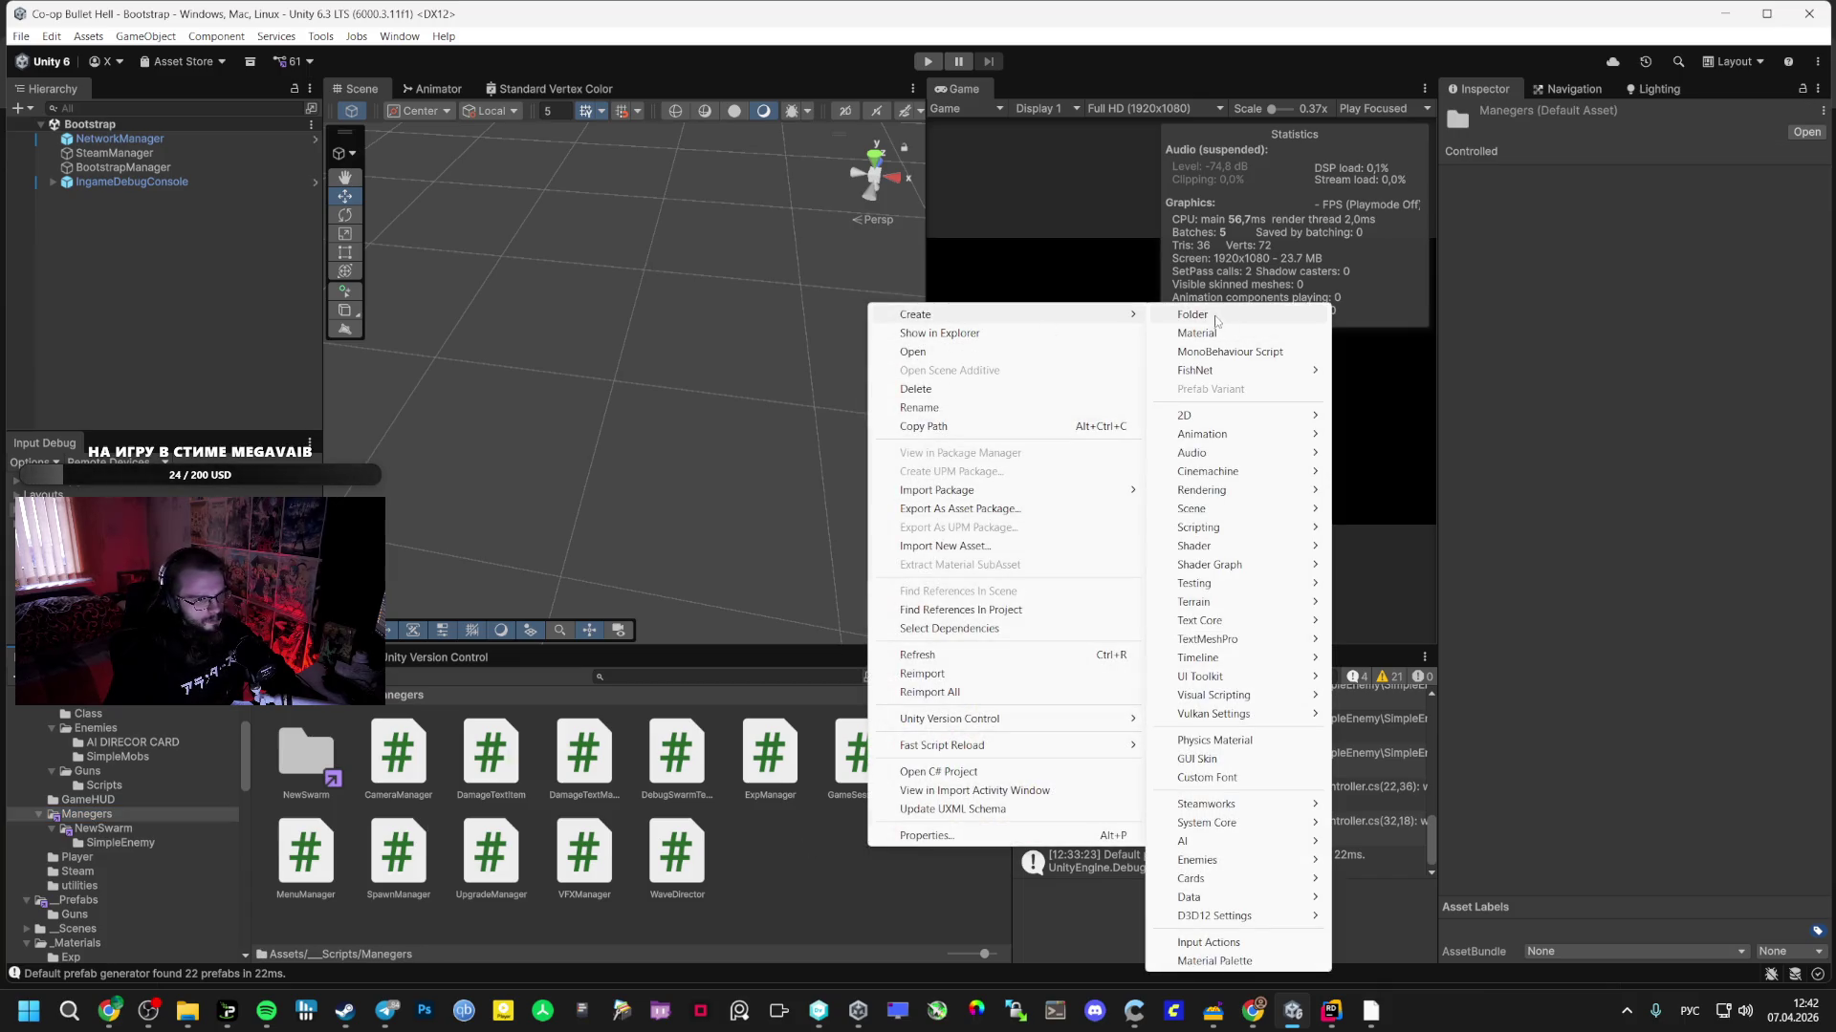
pyautogui.click(1230, 352)
pyautogui.write('ProjectileManager')
pyautogui.press('Return')
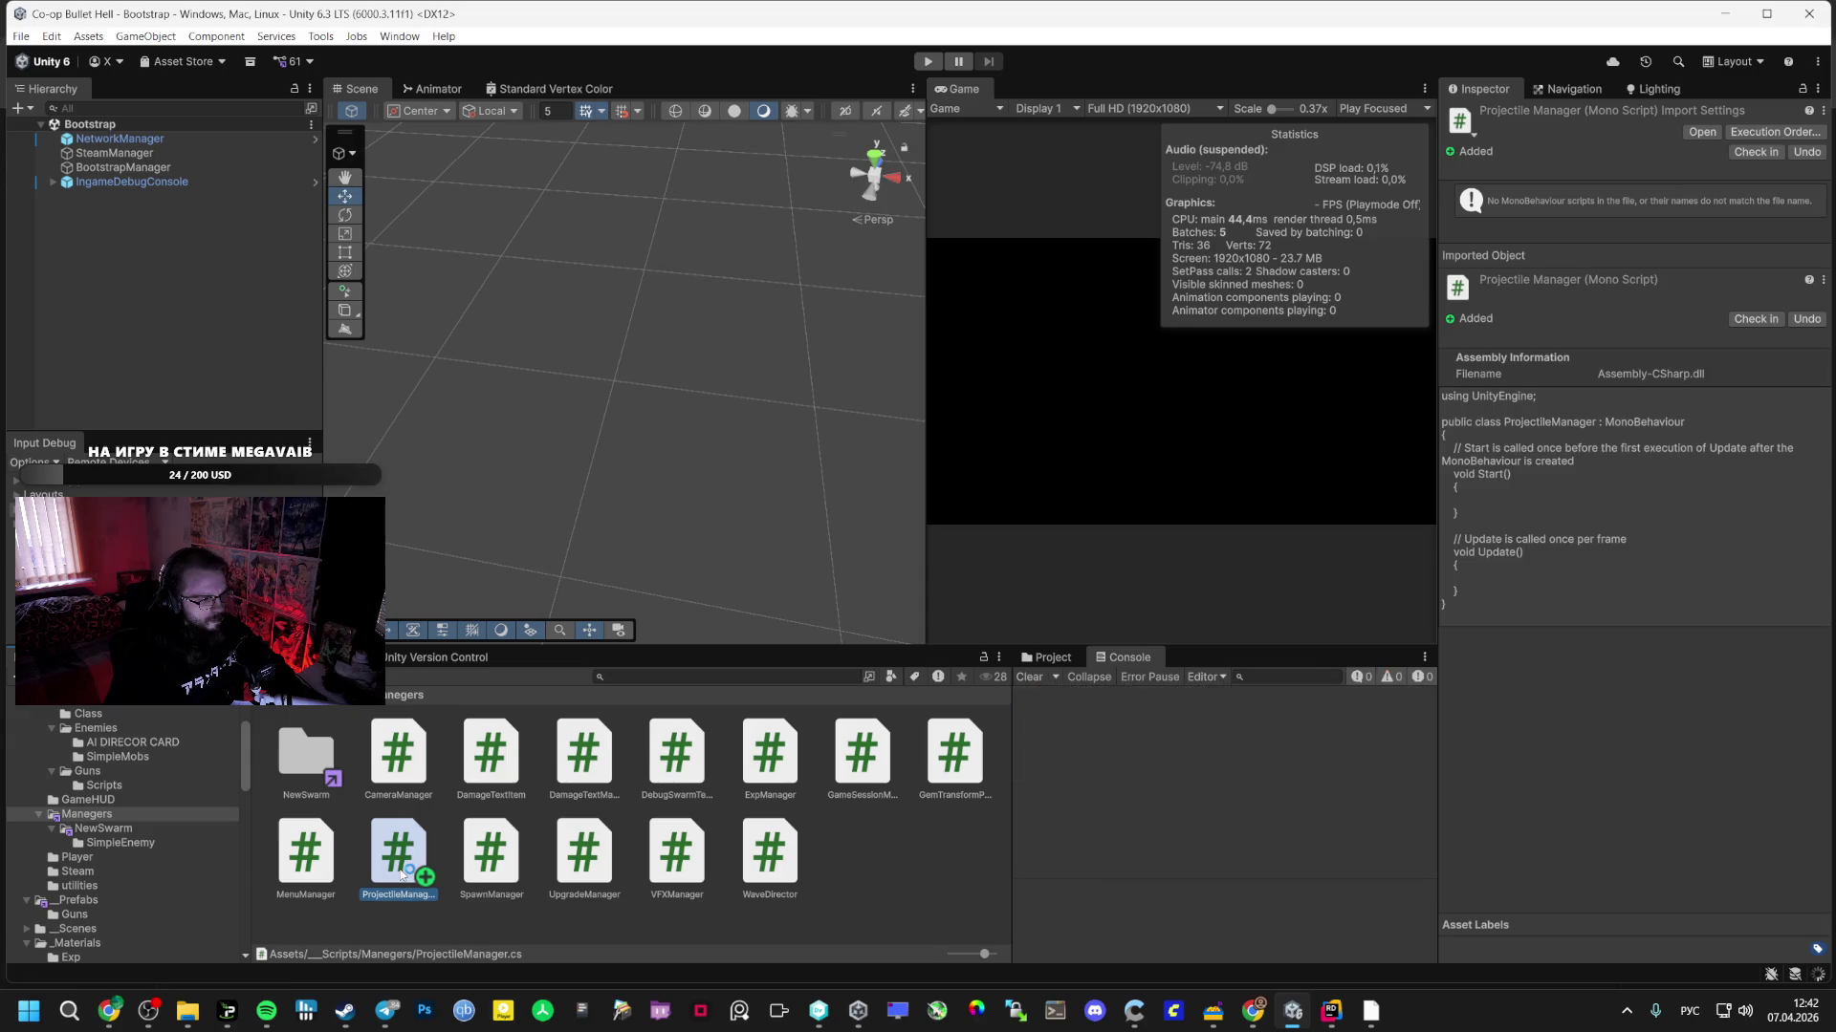
pyautogui.doubleClick(397, 851)
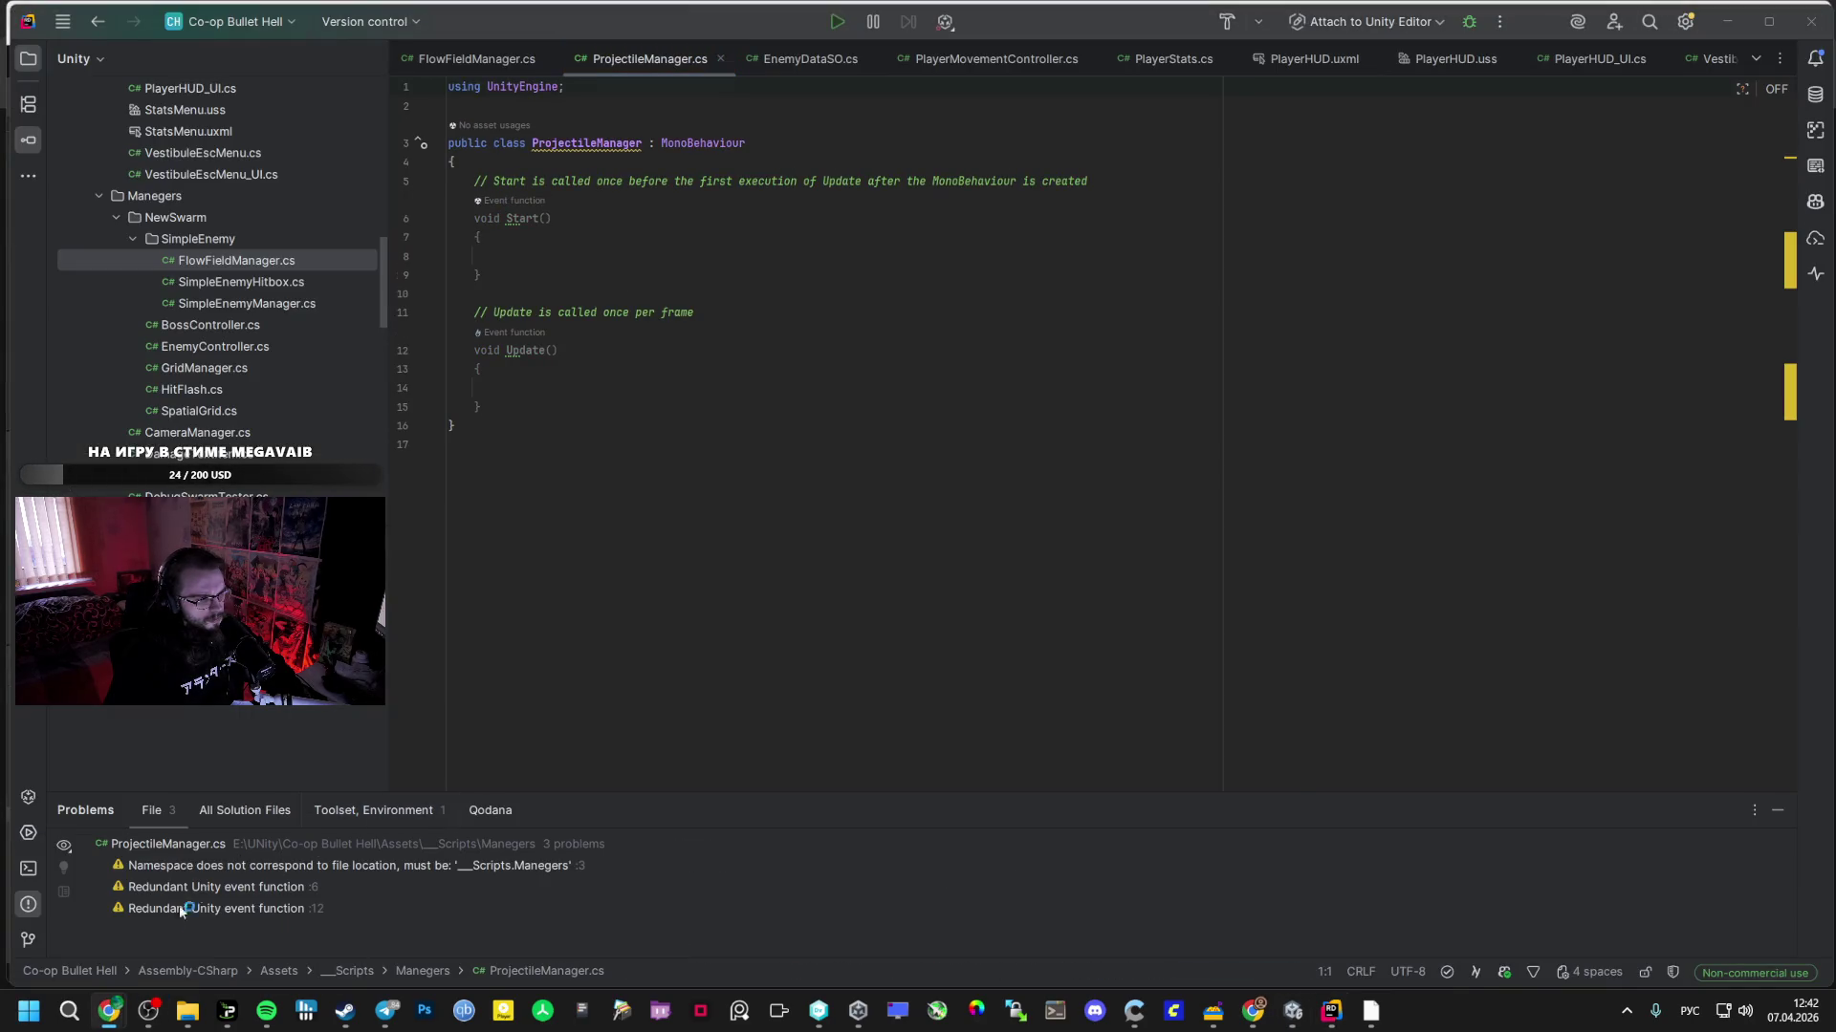
# - Copy Gemini's ProjectileManager code and paste it over the script template in Rider
pyautogui.moveTo(115, 1010)
pyautogui.click(108, 918)
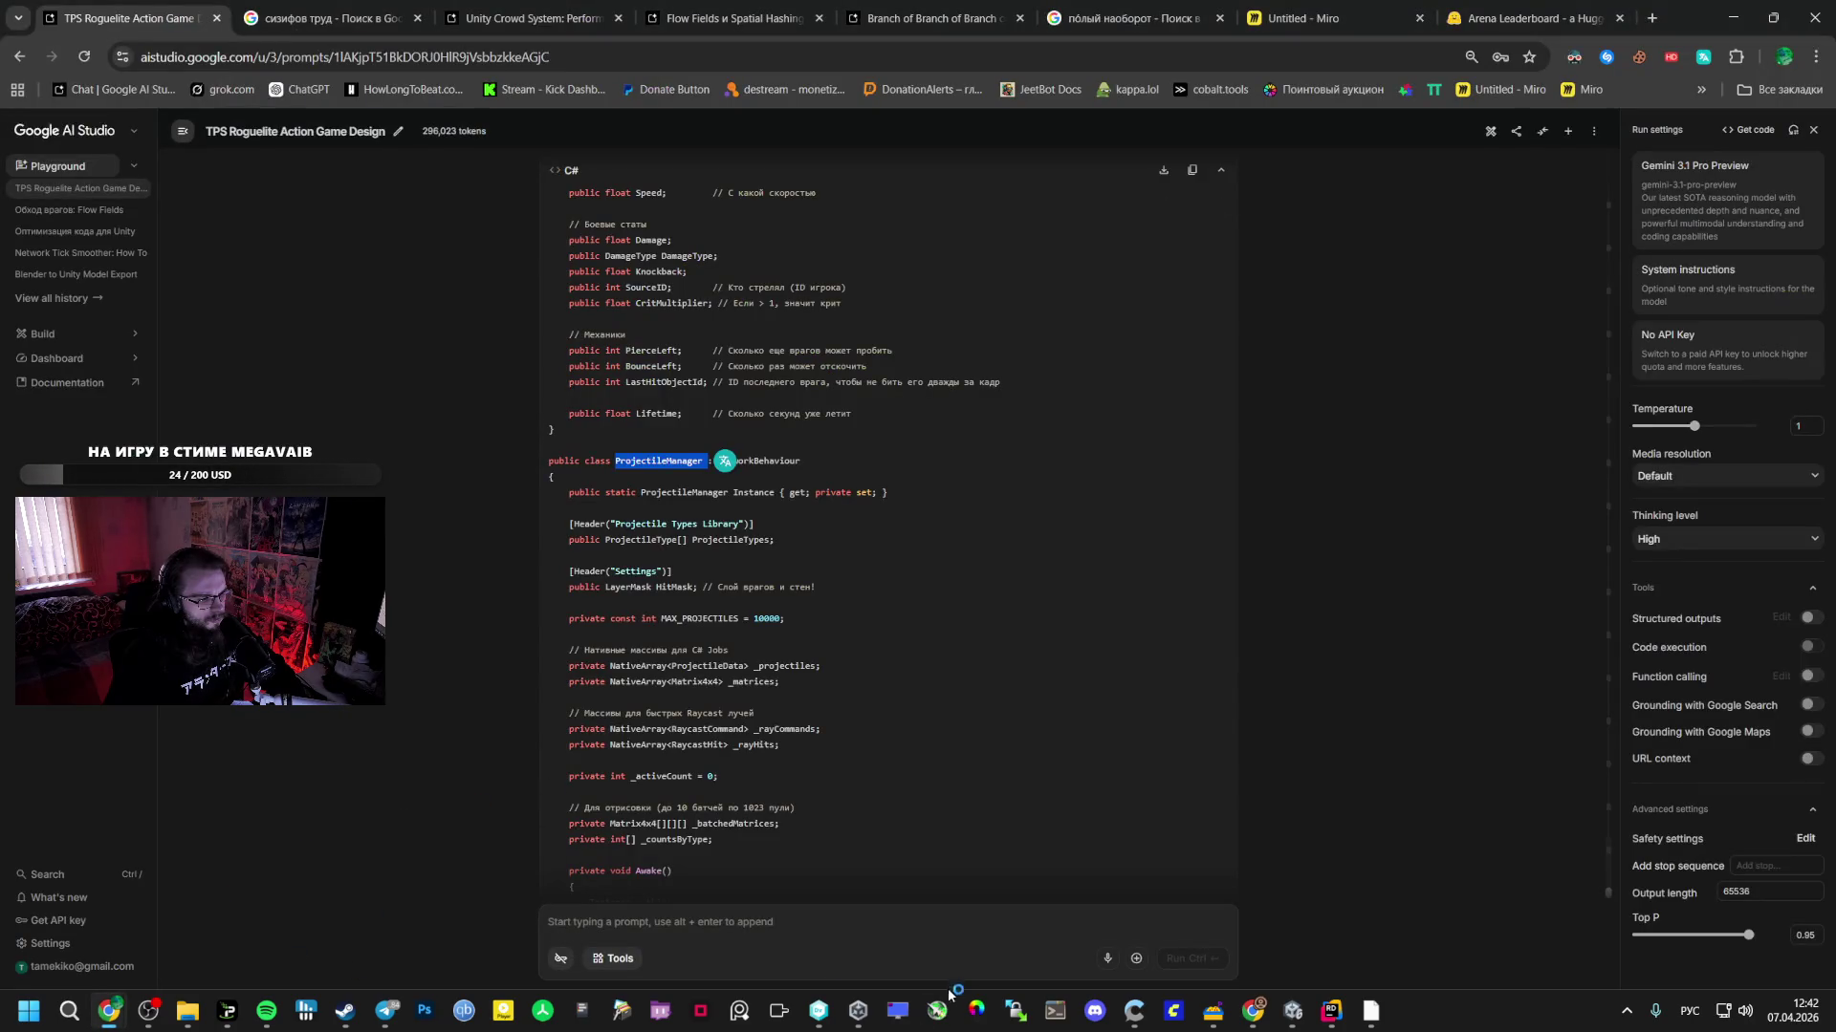
pyautogui.click(843, 1021)
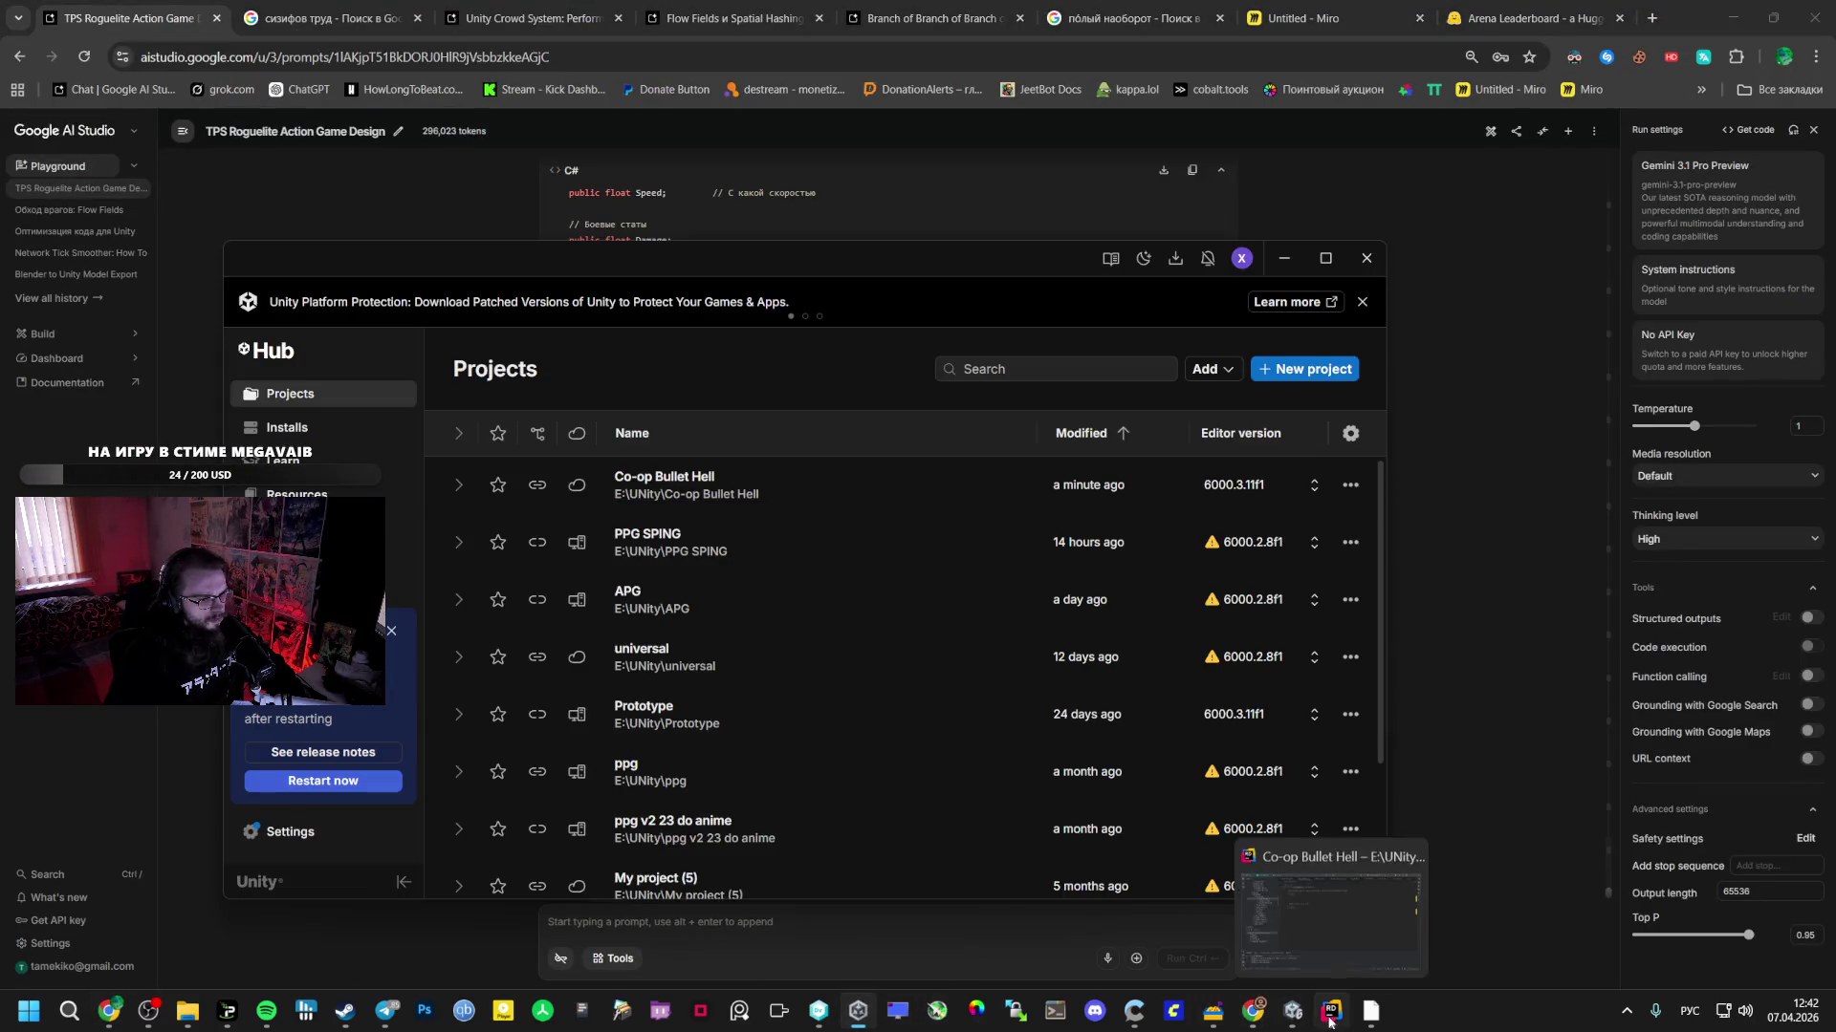
pyautogui.click(1293, 1015)
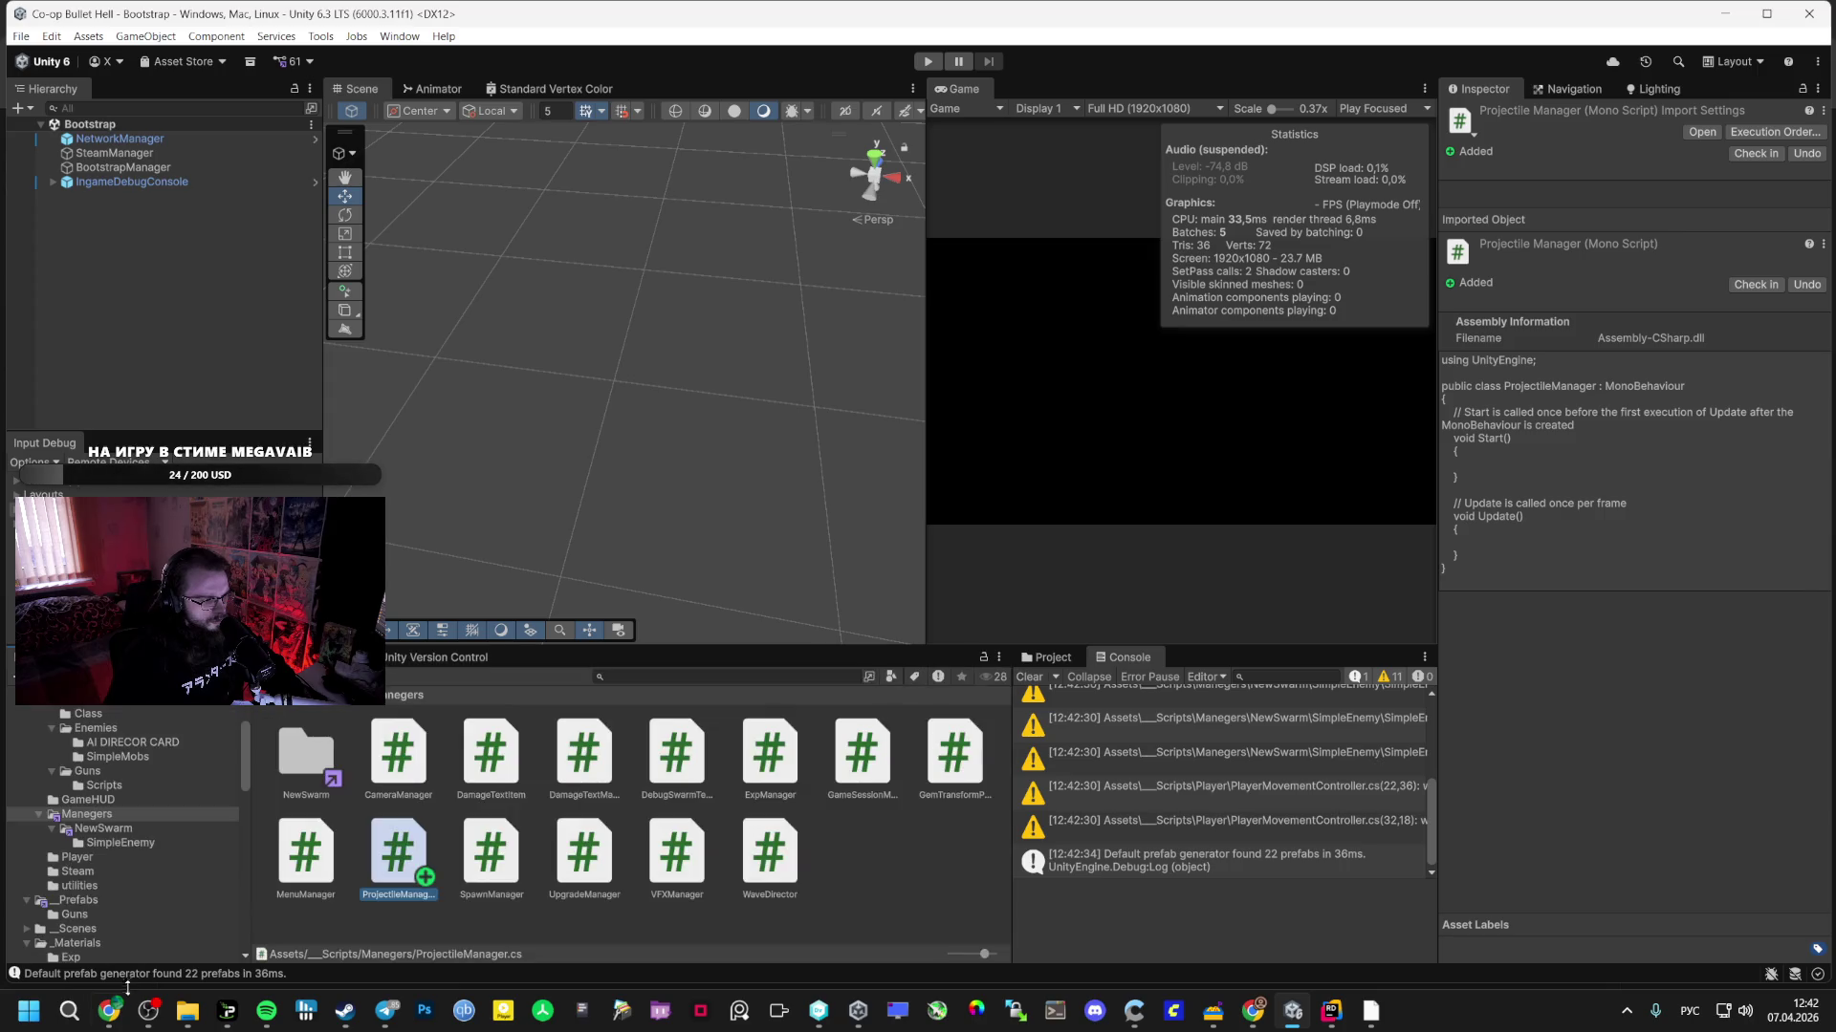
pyautogui.moveTo(109, 1012)
pyautogui.click(135, 910)
pyautogui.click(1191, 169)
pyautogui.click(1332, 1012)
pyautogui.hotkey('ctrl', 'v')
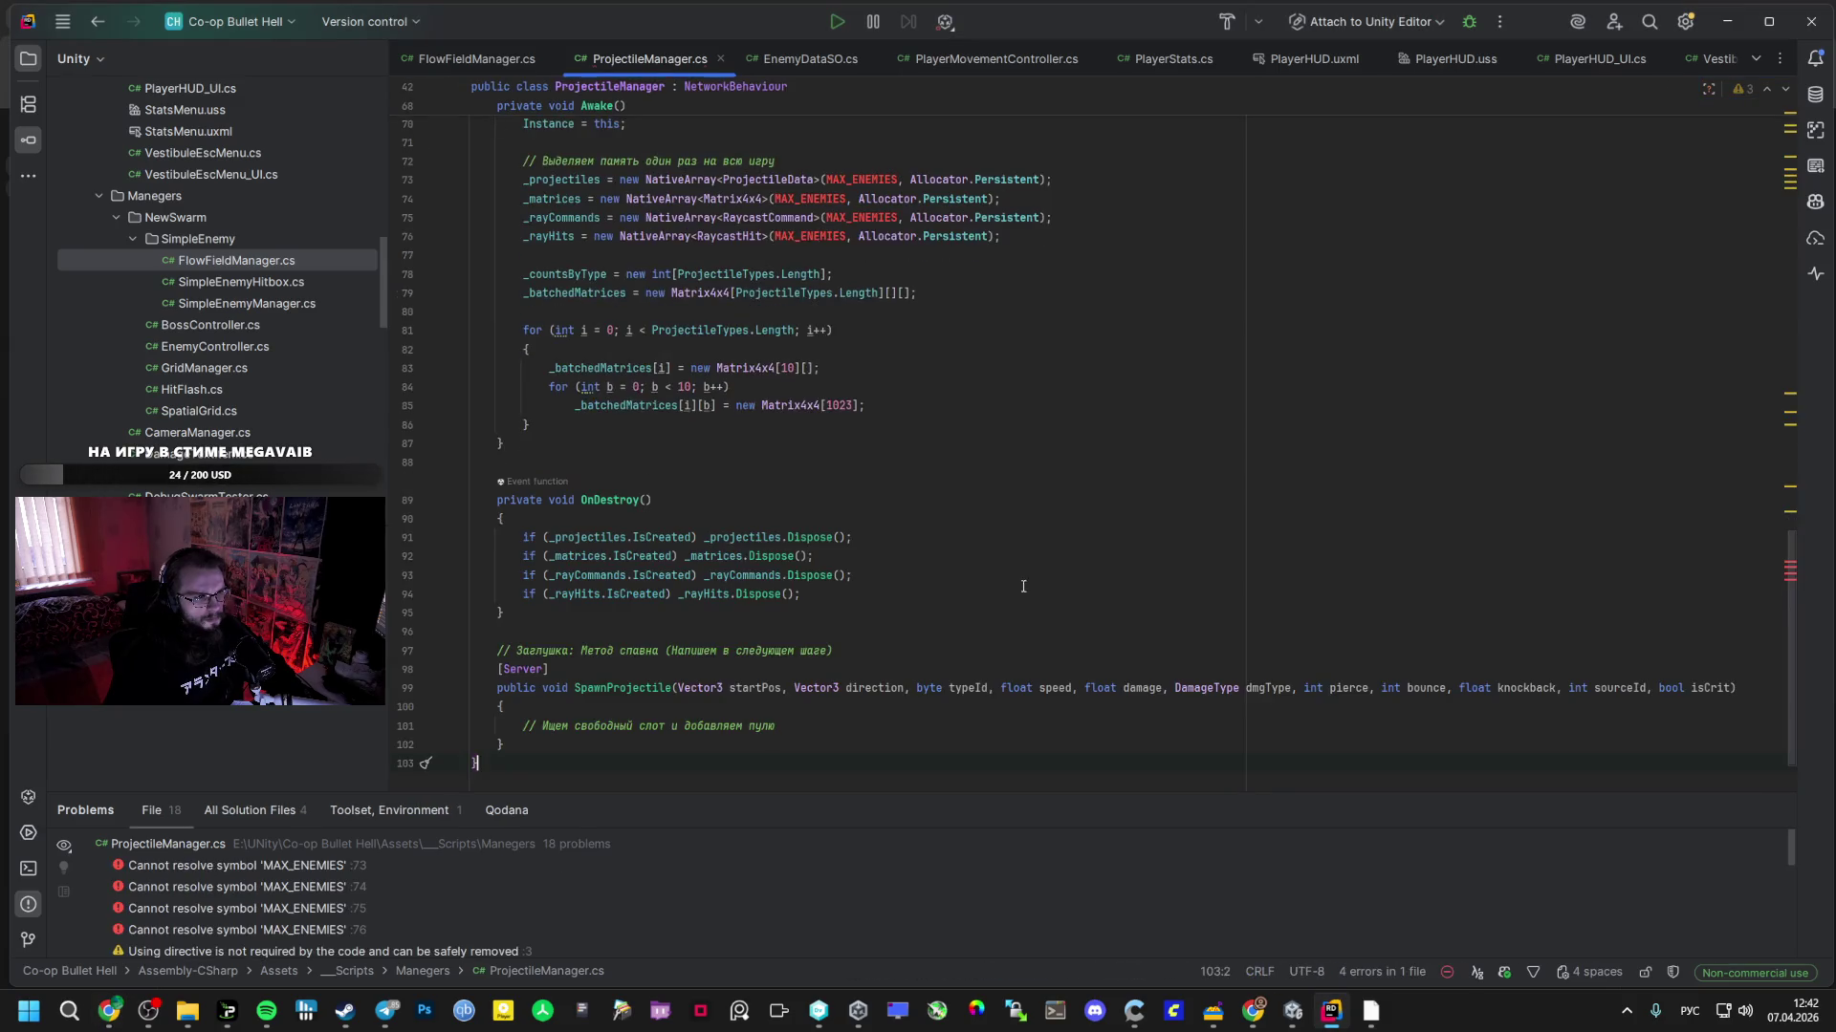
# - Check the unresolved MAX_ENEMIES error and pick up the MAX_PROJECTILES constant from line 52
pyautogui.scroll(2, 956, 430)
pyautogui.click(802, 278)
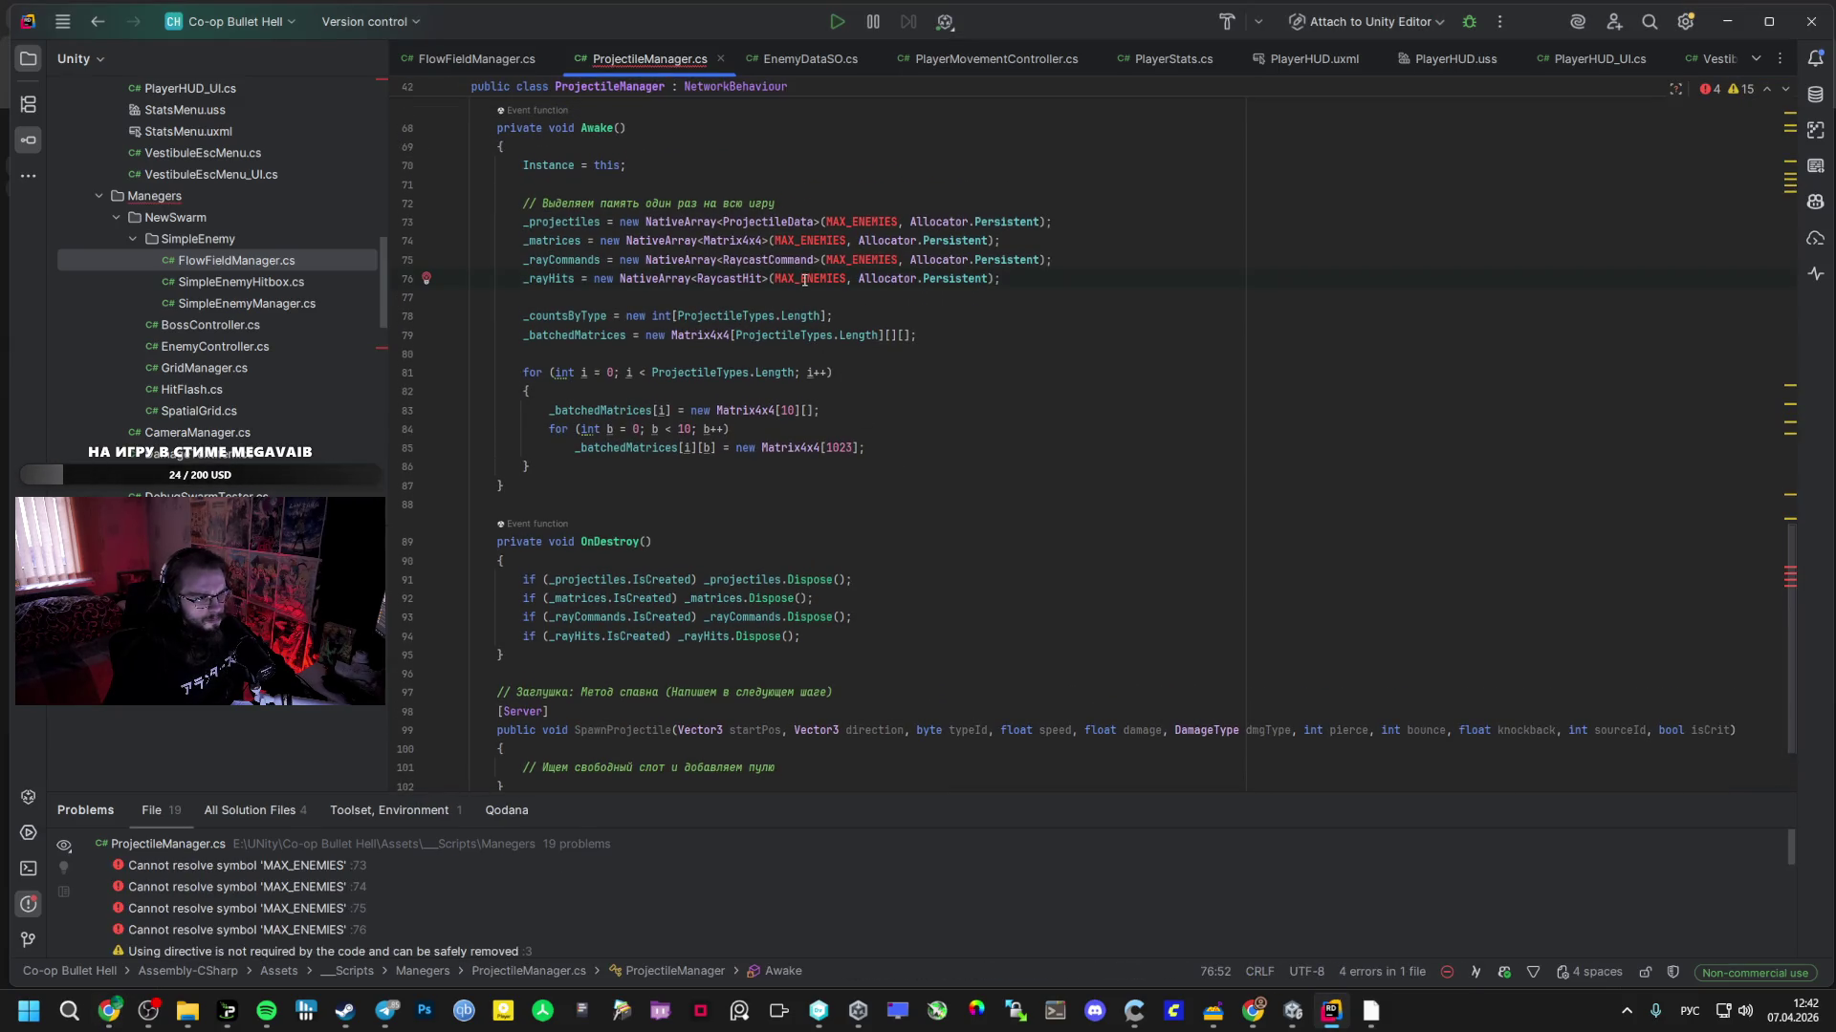
pyautogui.hotkey('alt', 'Return')
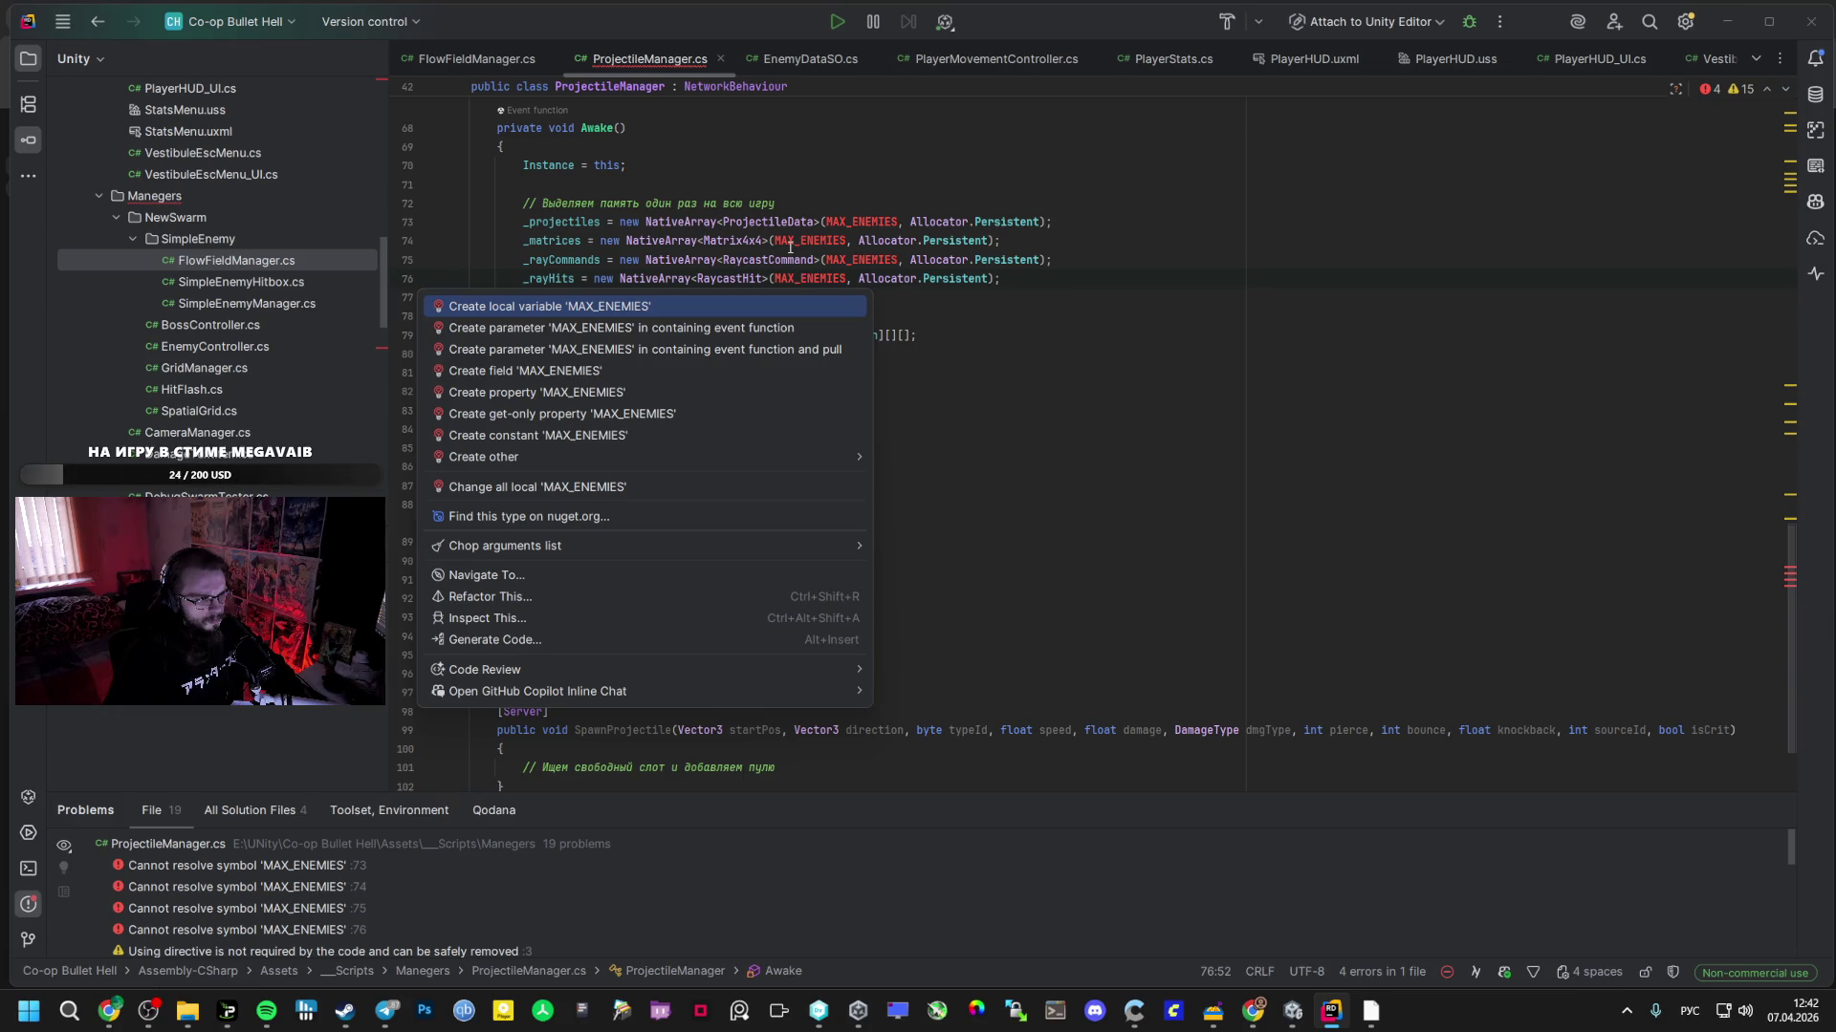
pyautogui.click(790, 241)
pyautogui.scroll(10, 683, 595)
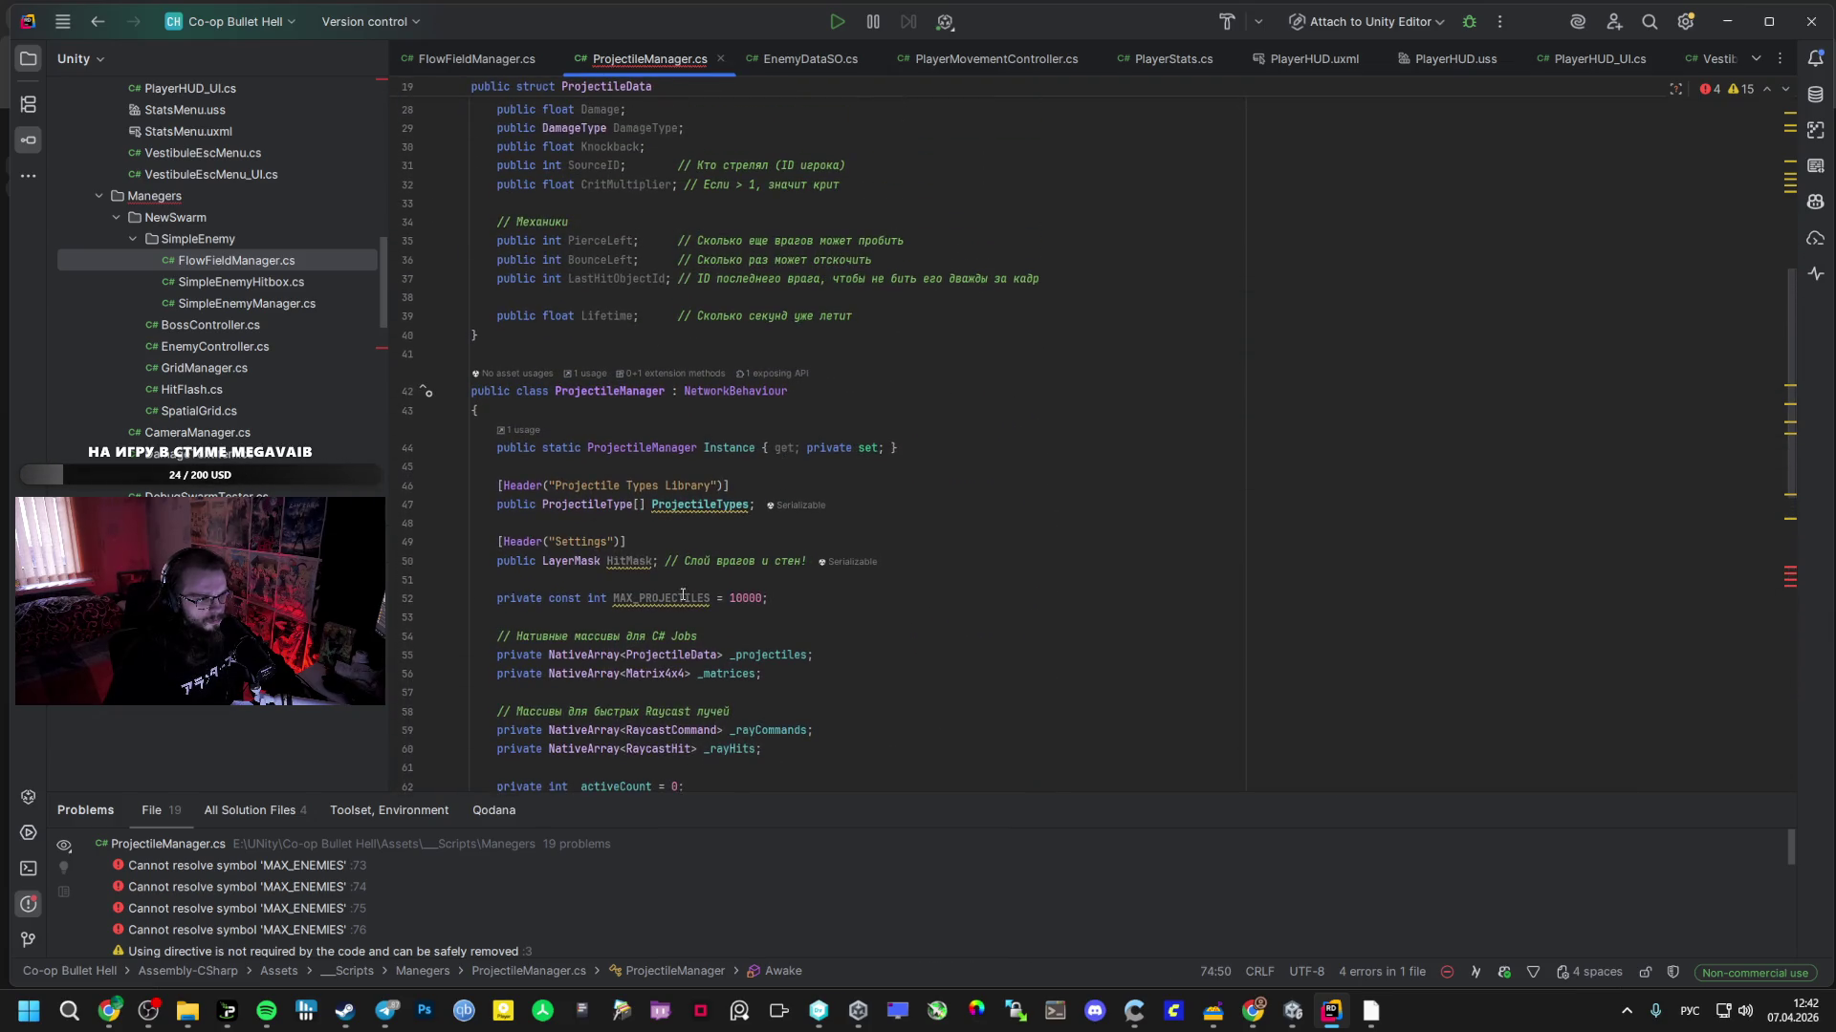
pyautogui.moveTo(710, 598); pyautogui.dragTo(617, 598)
pyautogui.hotkey('ctrl', 'c')
# - Replace MAX_ENEMIES with MAX_PROJECTILES on lines 73 through 76
pyautogui.scroll(-5, 898, 558)
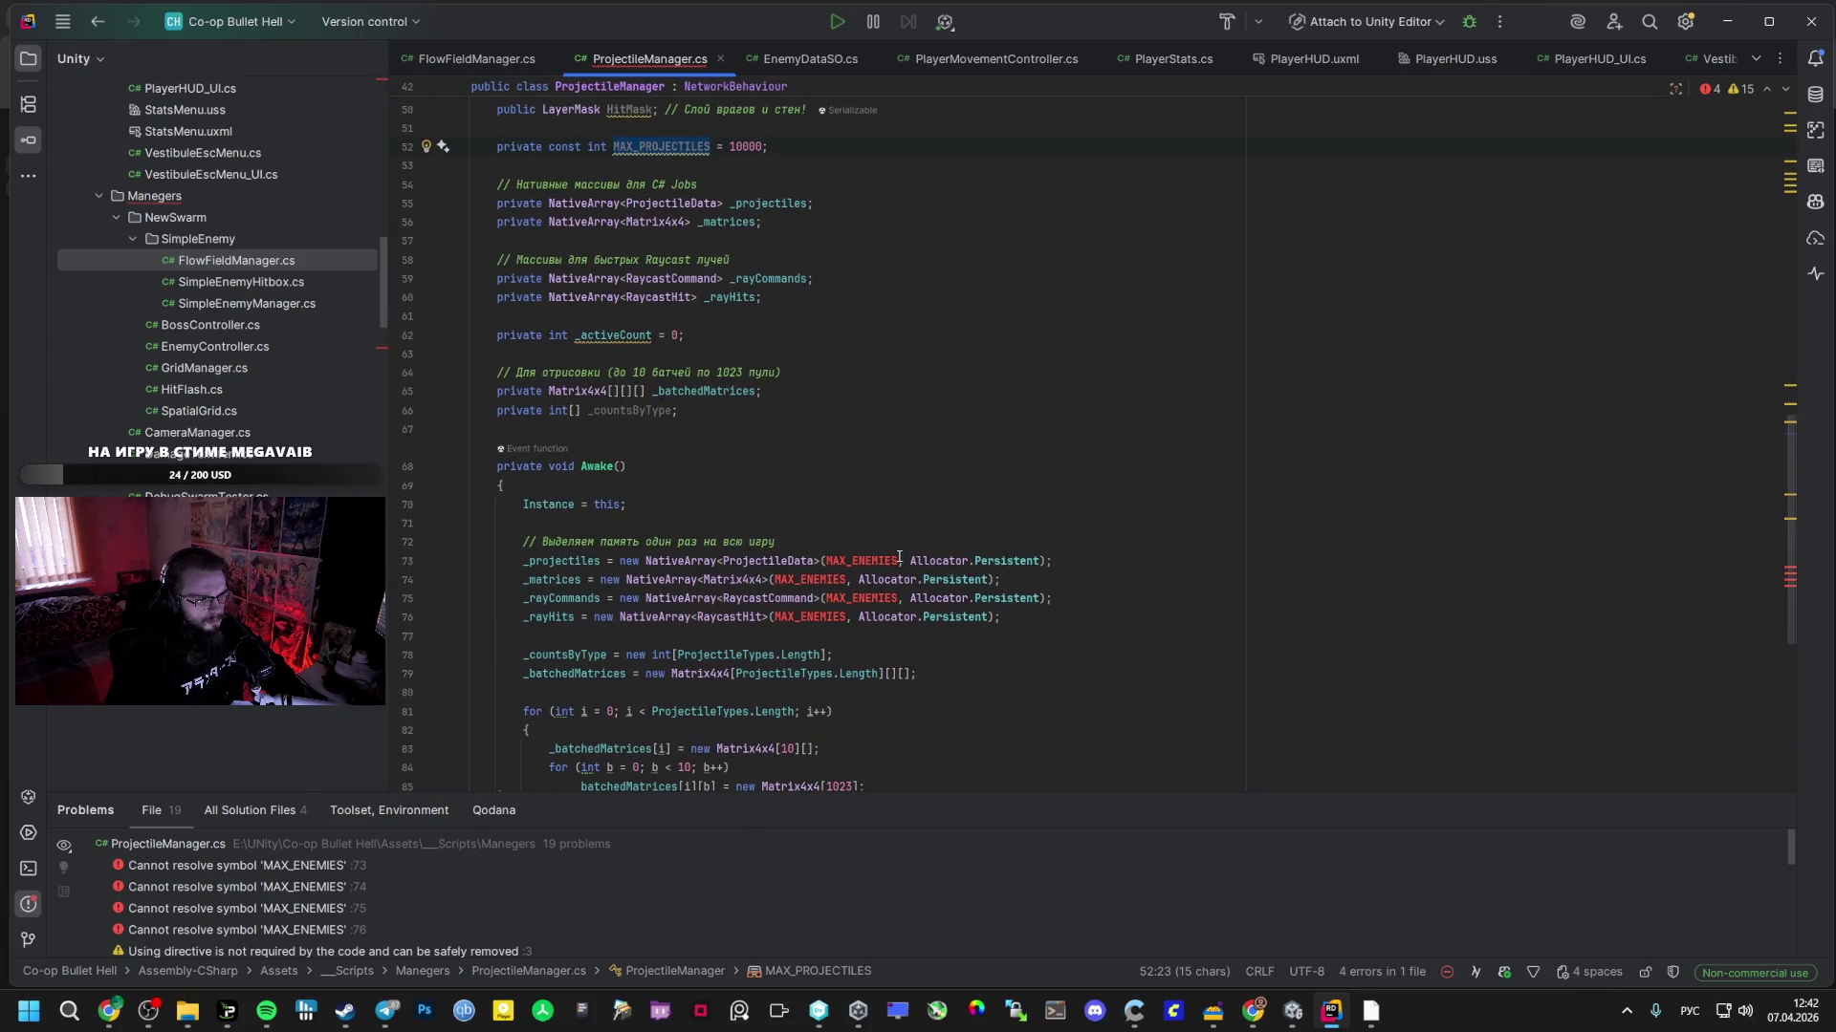
pyautogui.doubleClick(851, 561)
pyautogui.hotkey('ctrl', 'v')
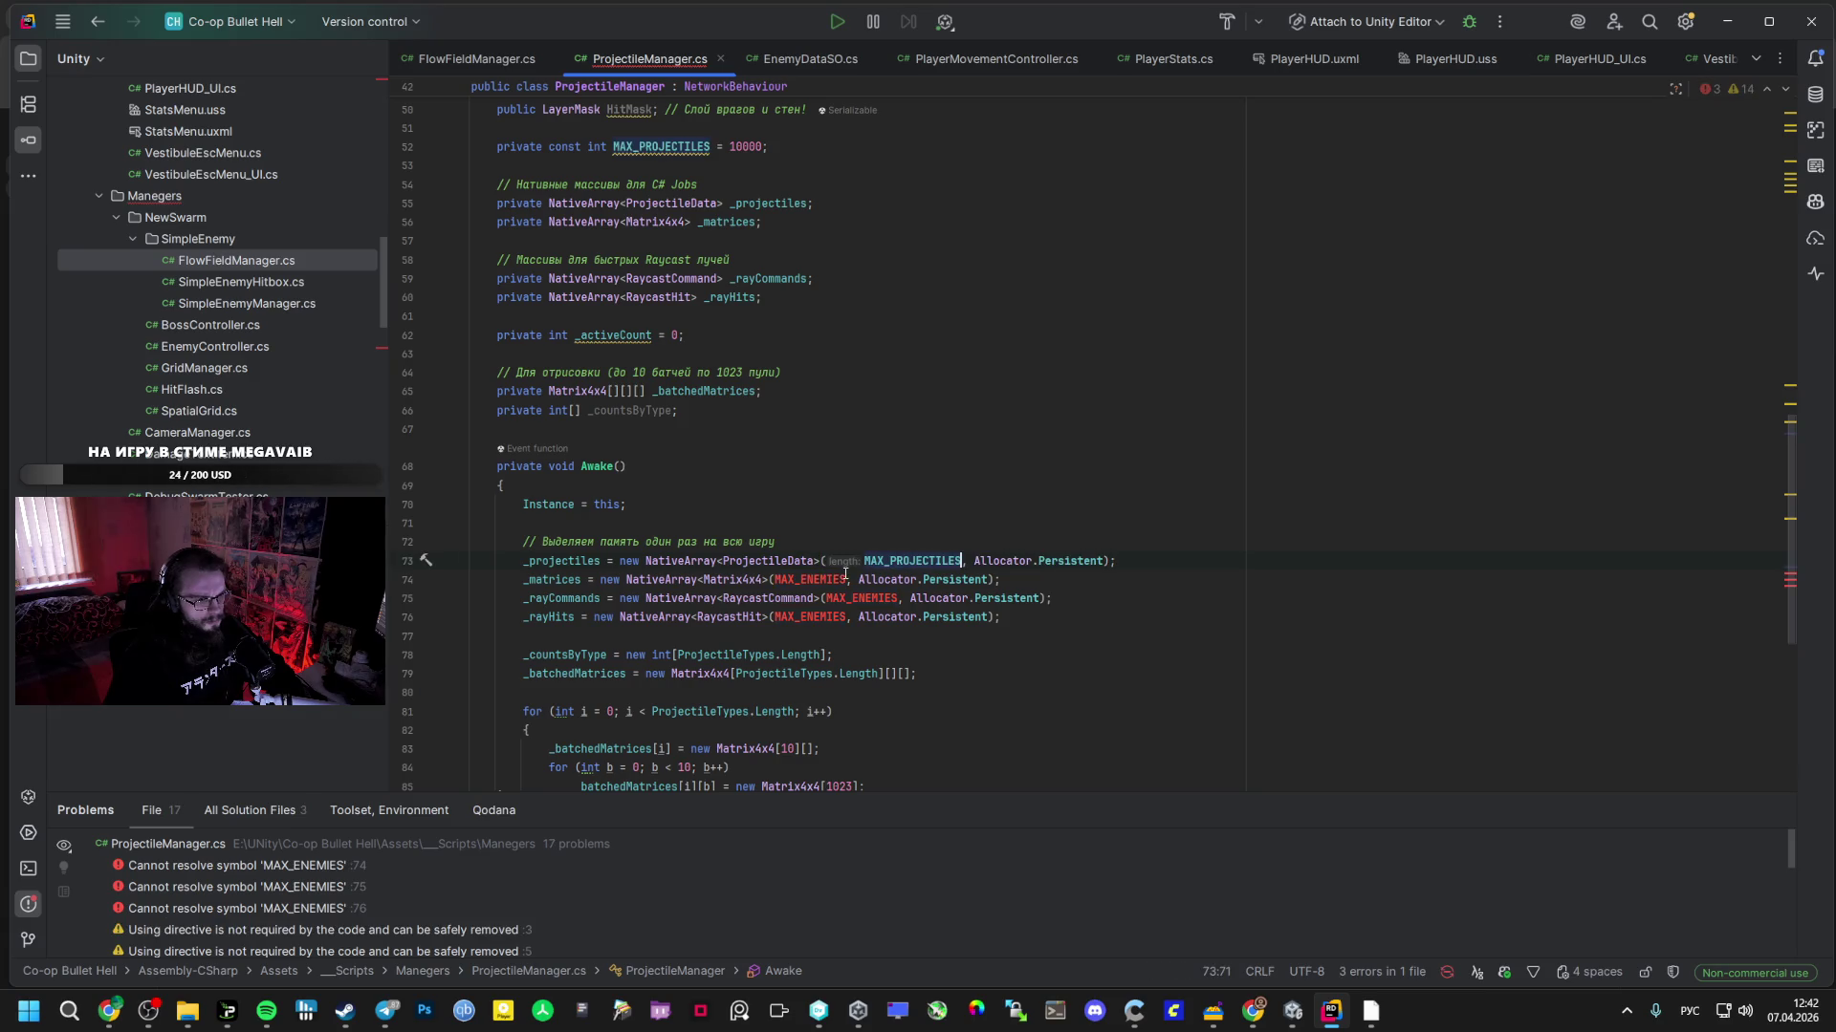
pyautogui.doubleClick(779, 580)
pyautogui.hotkey('ctrl', 'v')
pyautogui.doubleClick(832, 599)
pyautogui.hotkey('ctrl', 'v')
pyautogui.doubleClick(786, 617)
pyautogui.hotkey('ctrl', 'v')
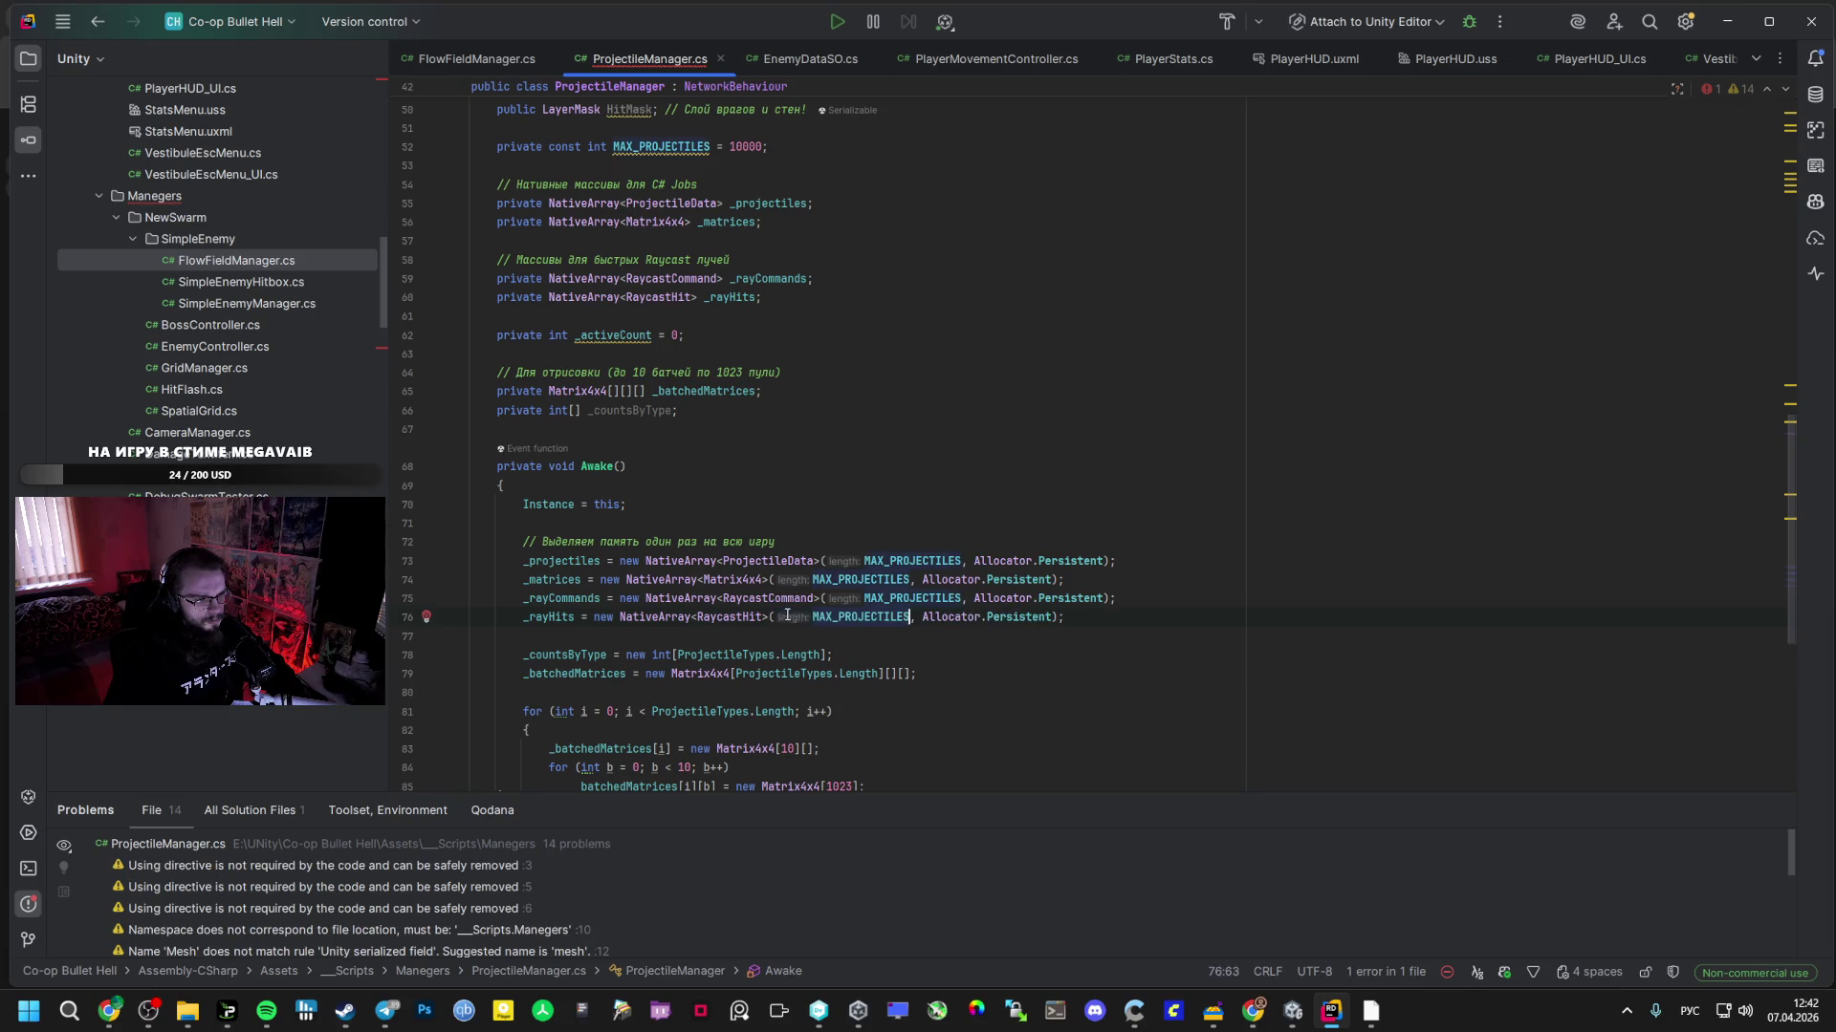
pyautogui.scroll(-8, 785, 617)
pyautogui.hotkey('alt', 'Tab')
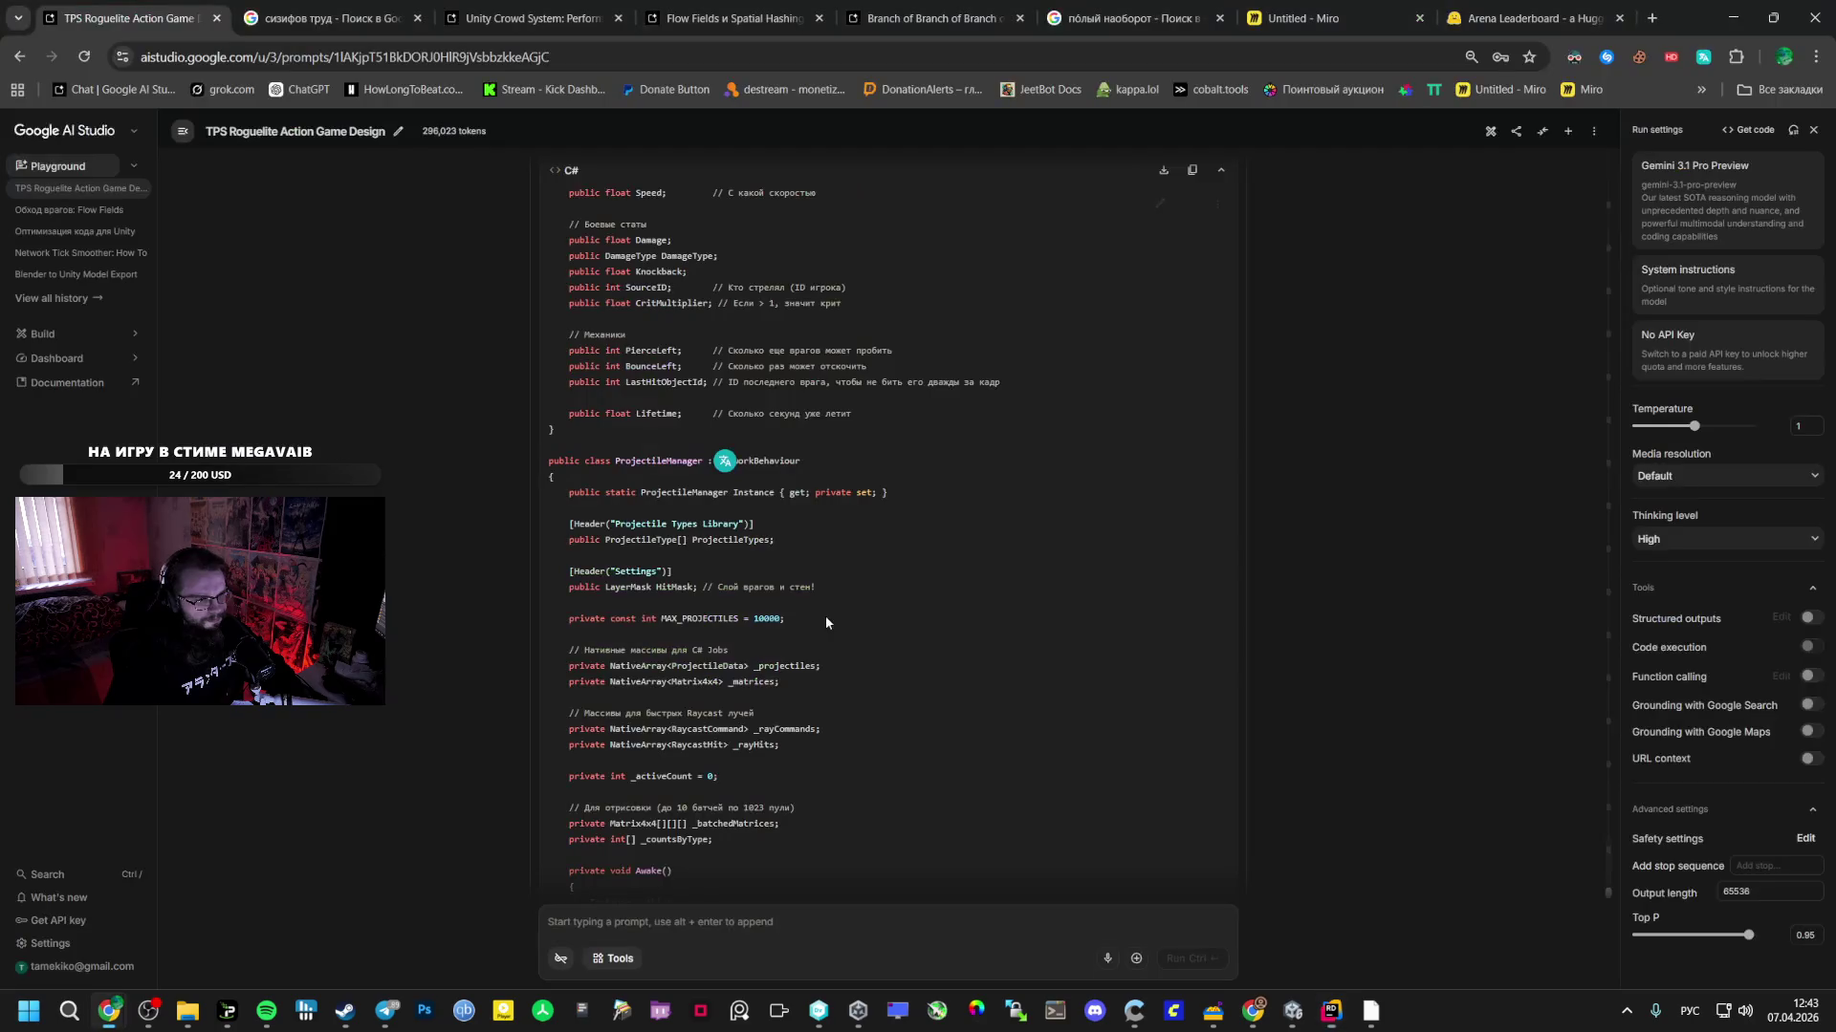
# - Scroll the ProjectileManager code down to 'Подготовка слоев', then open Unity's _Prefabs folder
pyautogui.scroll(-1, 824, 621)
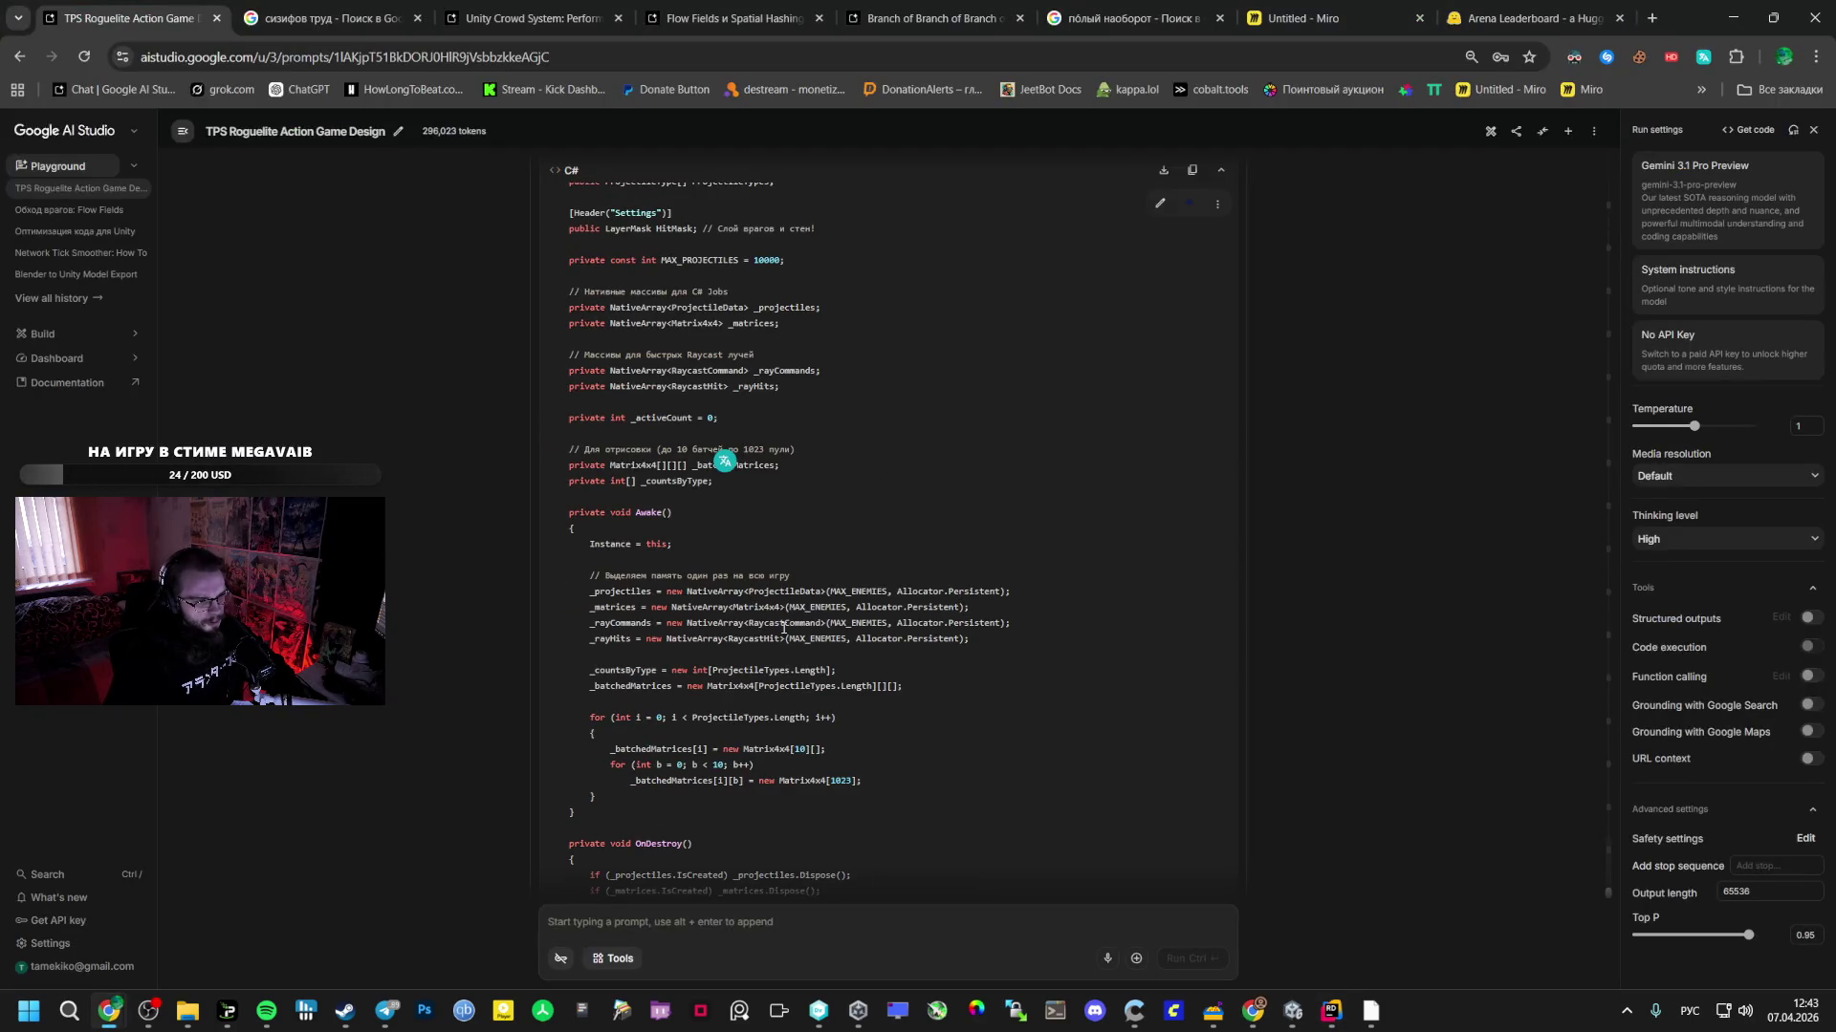
pyautogui.scroll(6, 669, 638)
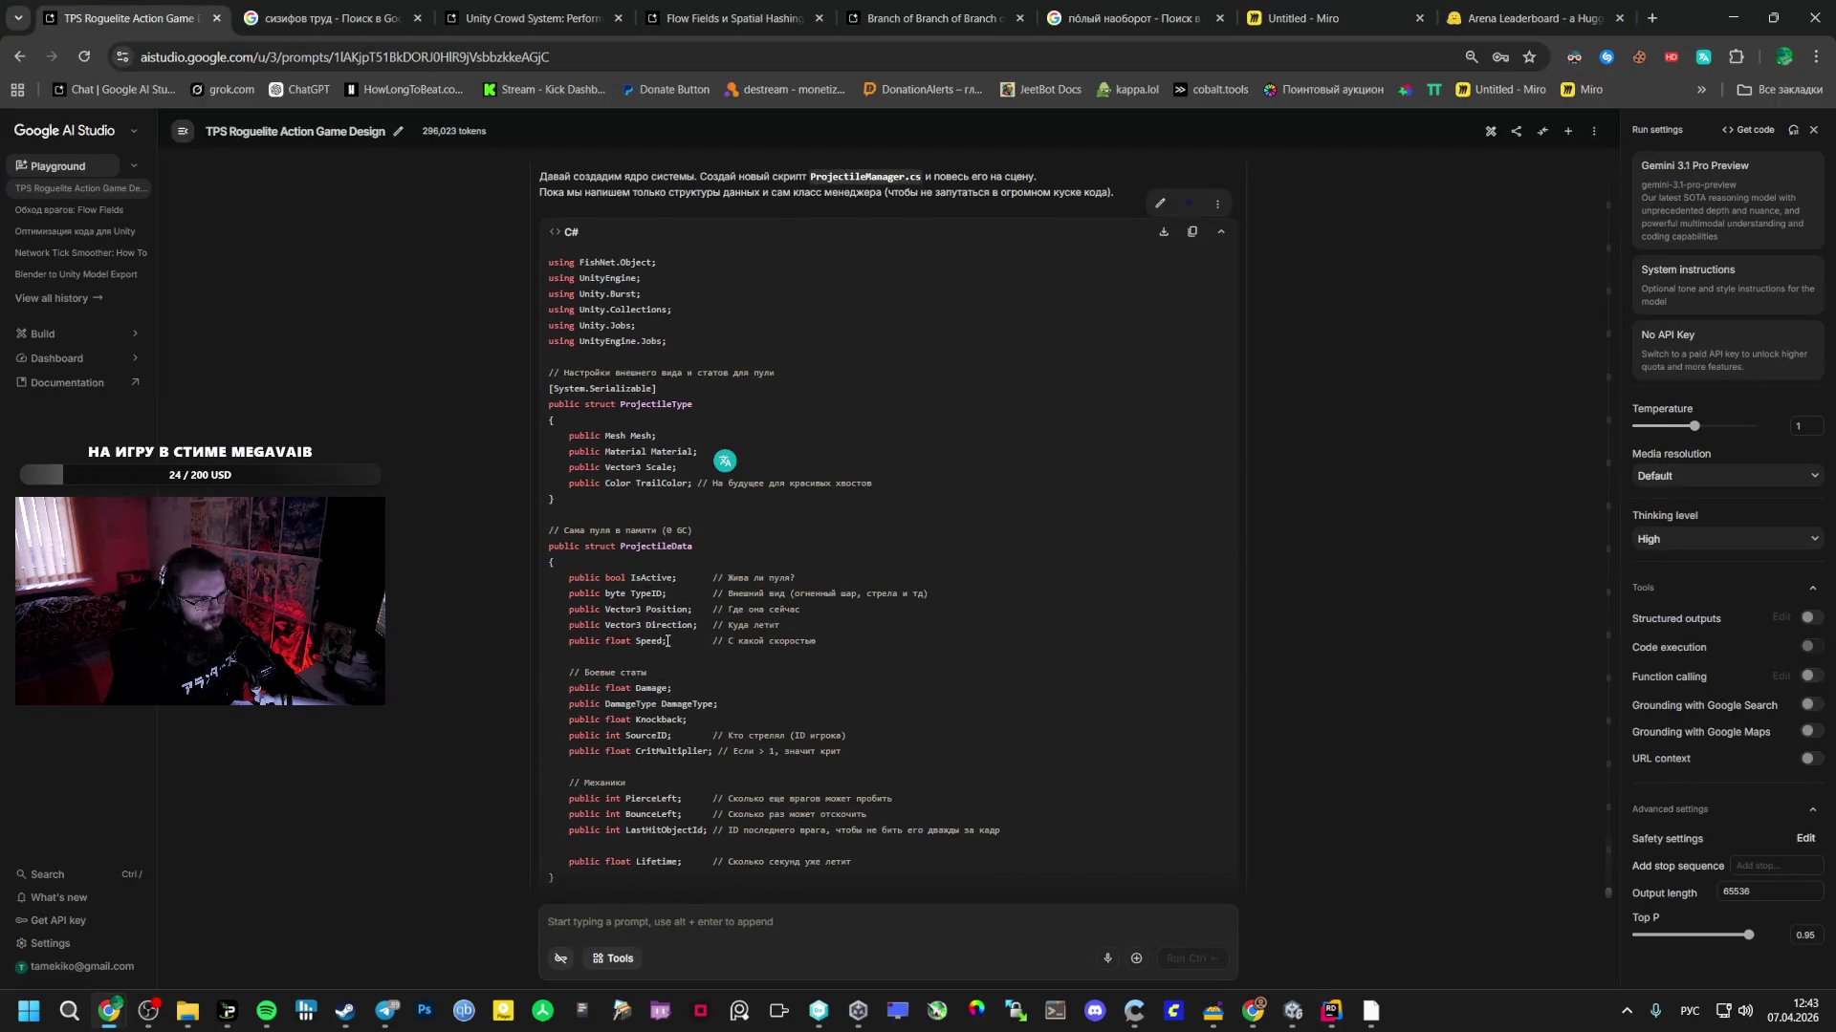
pyautogui.scroll(-10, 668, 641)
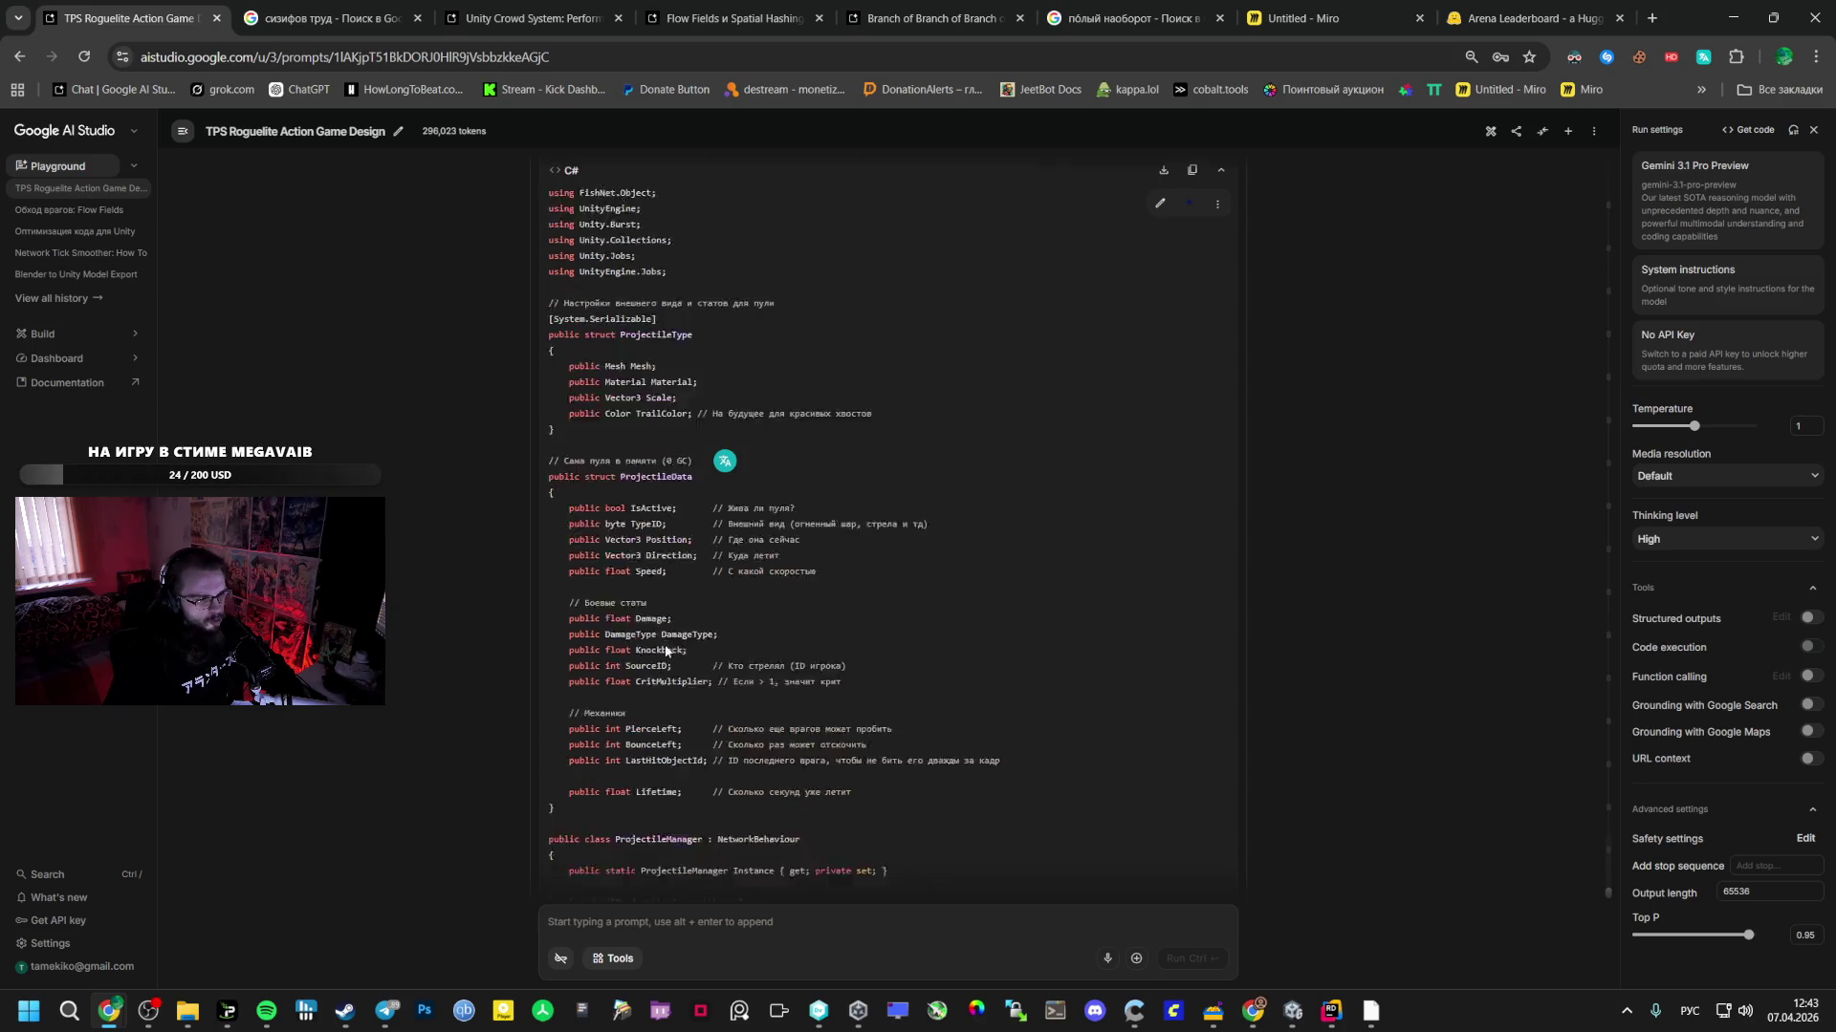
pyautogui.scroll(-4, 667, 646)
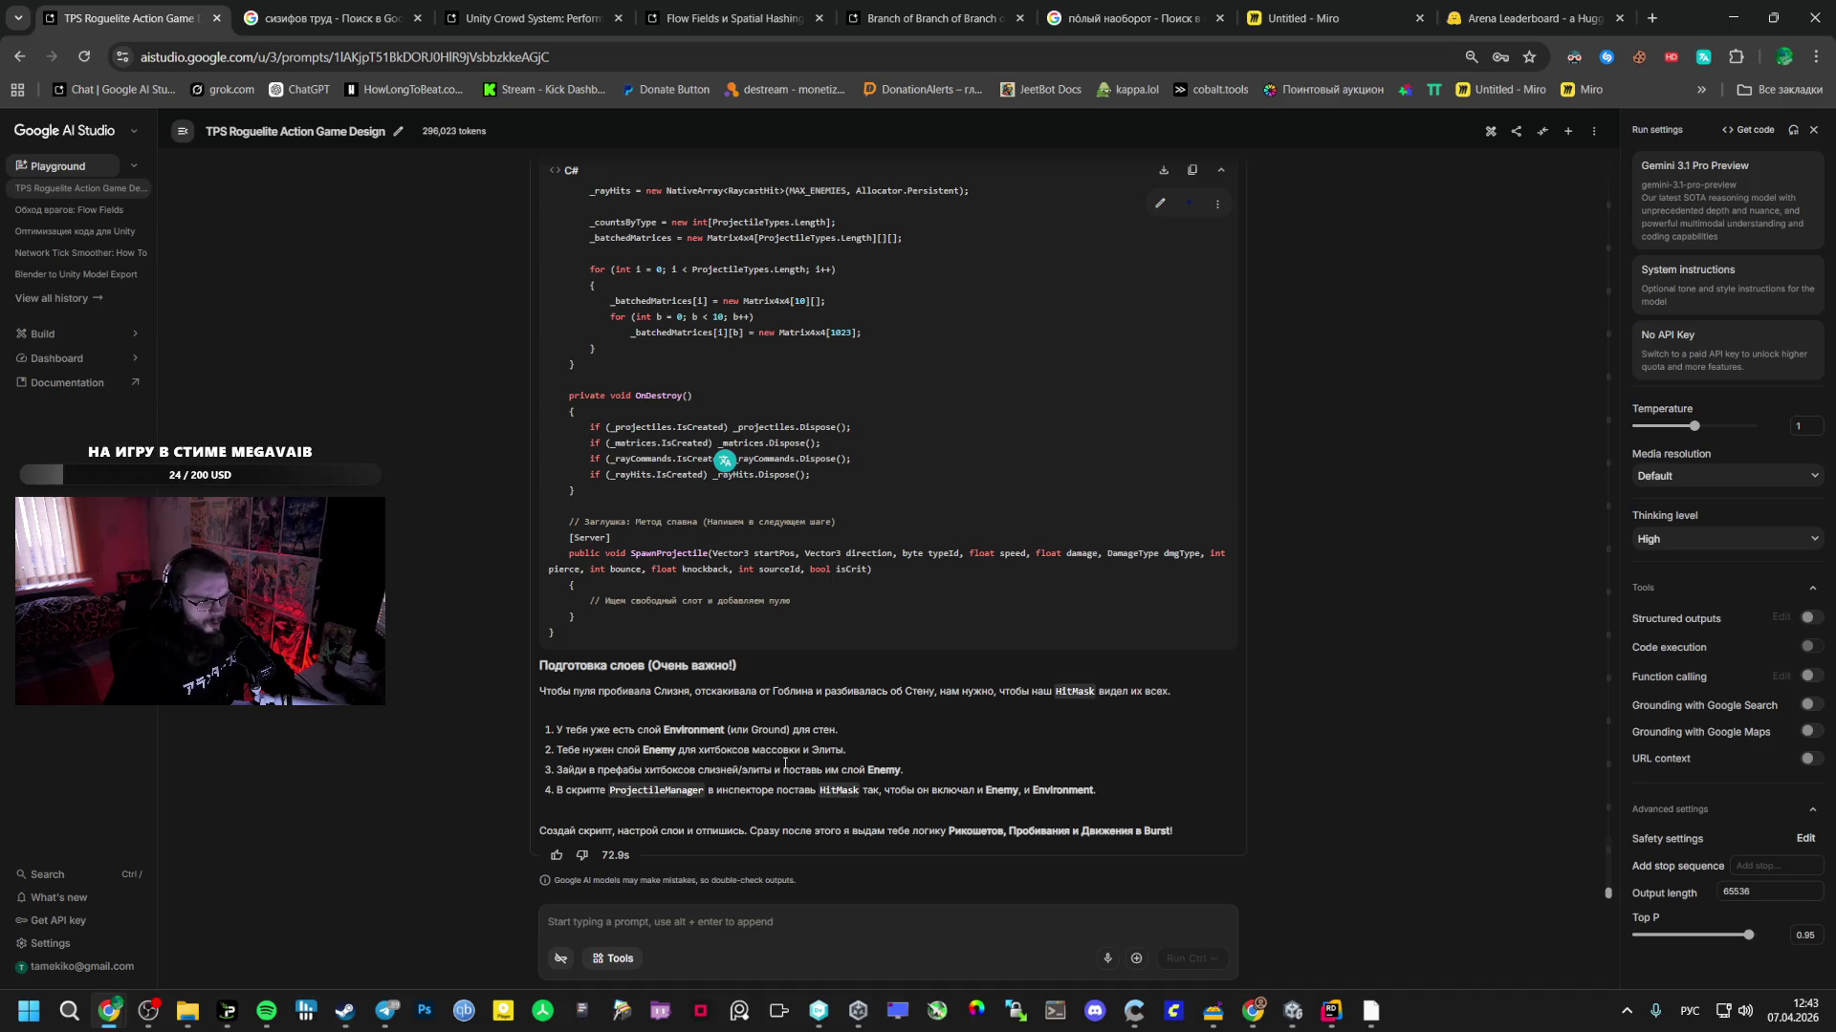
pyautogui.hotkey('alt', 'Tab')
pyautogui.click(77, 857)
# - Open the GoblinHibox prefab and check its layer, leaving it unchanged
pyautogui.click(79, 900)
pyautogui.click(656, 750)
pyautogui.doubleClick(656, 751)
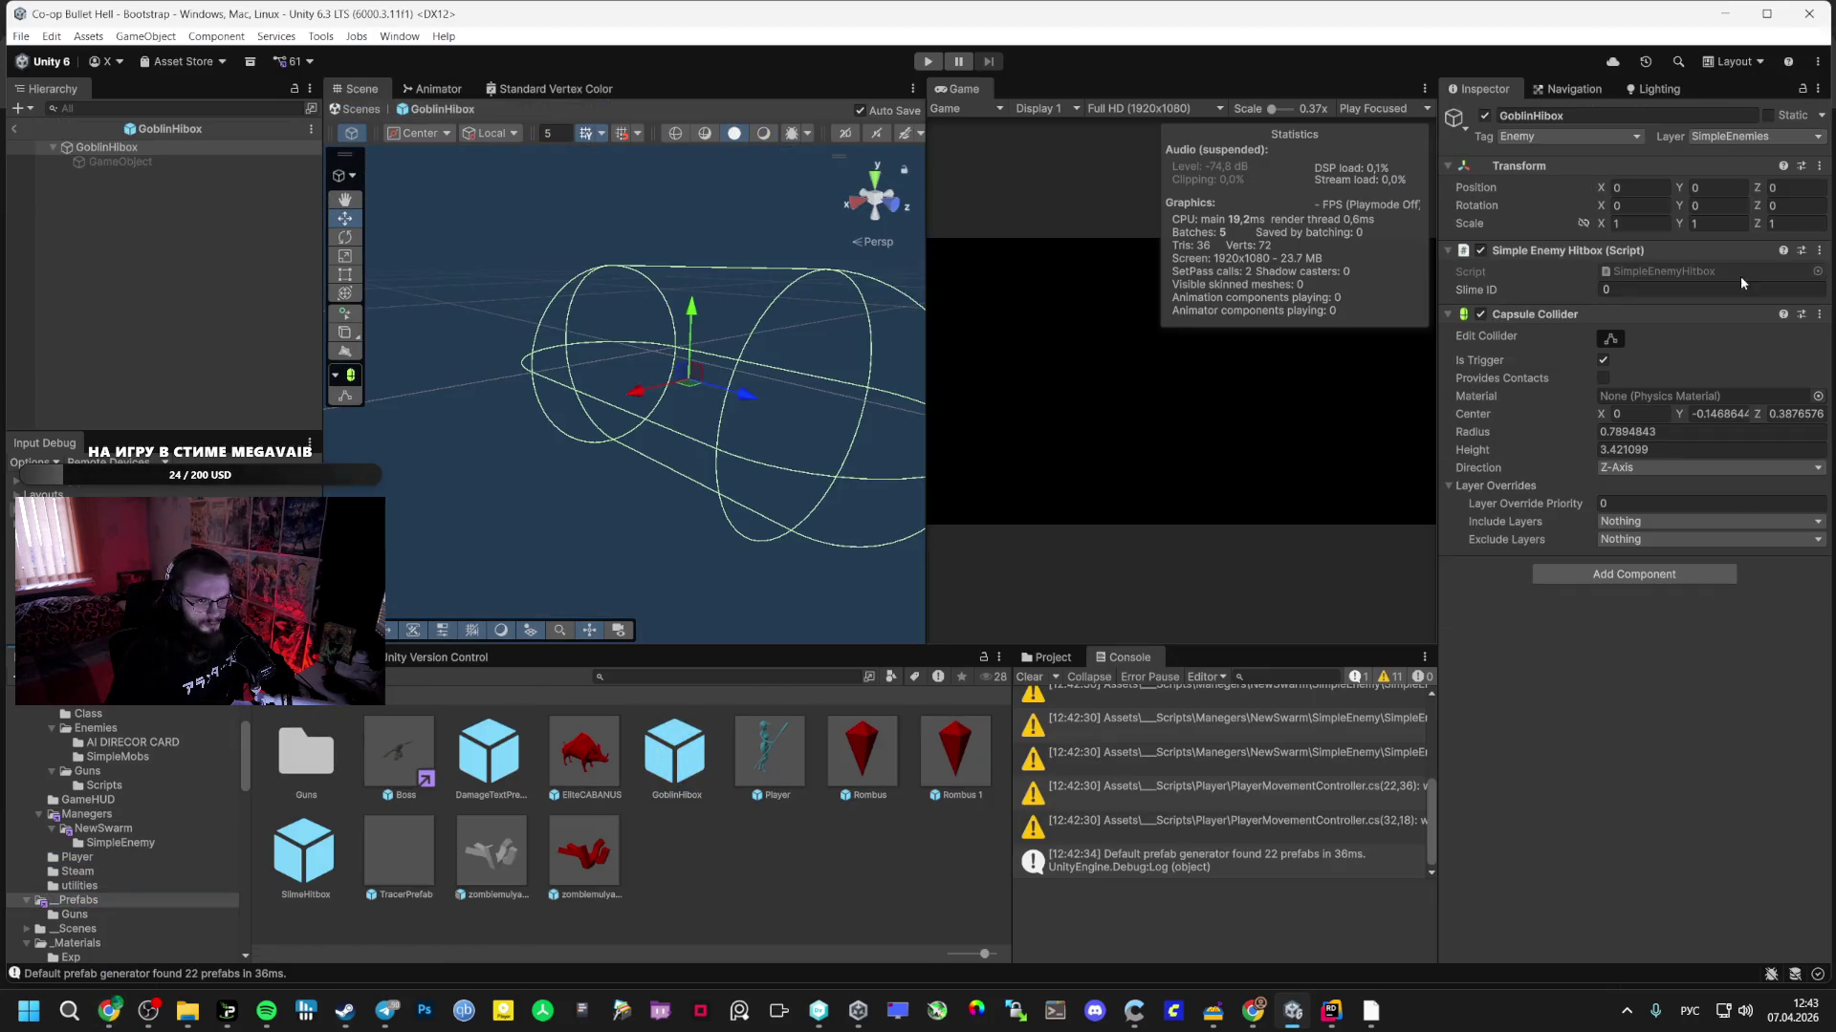
pyautogui.click(1749, 139)
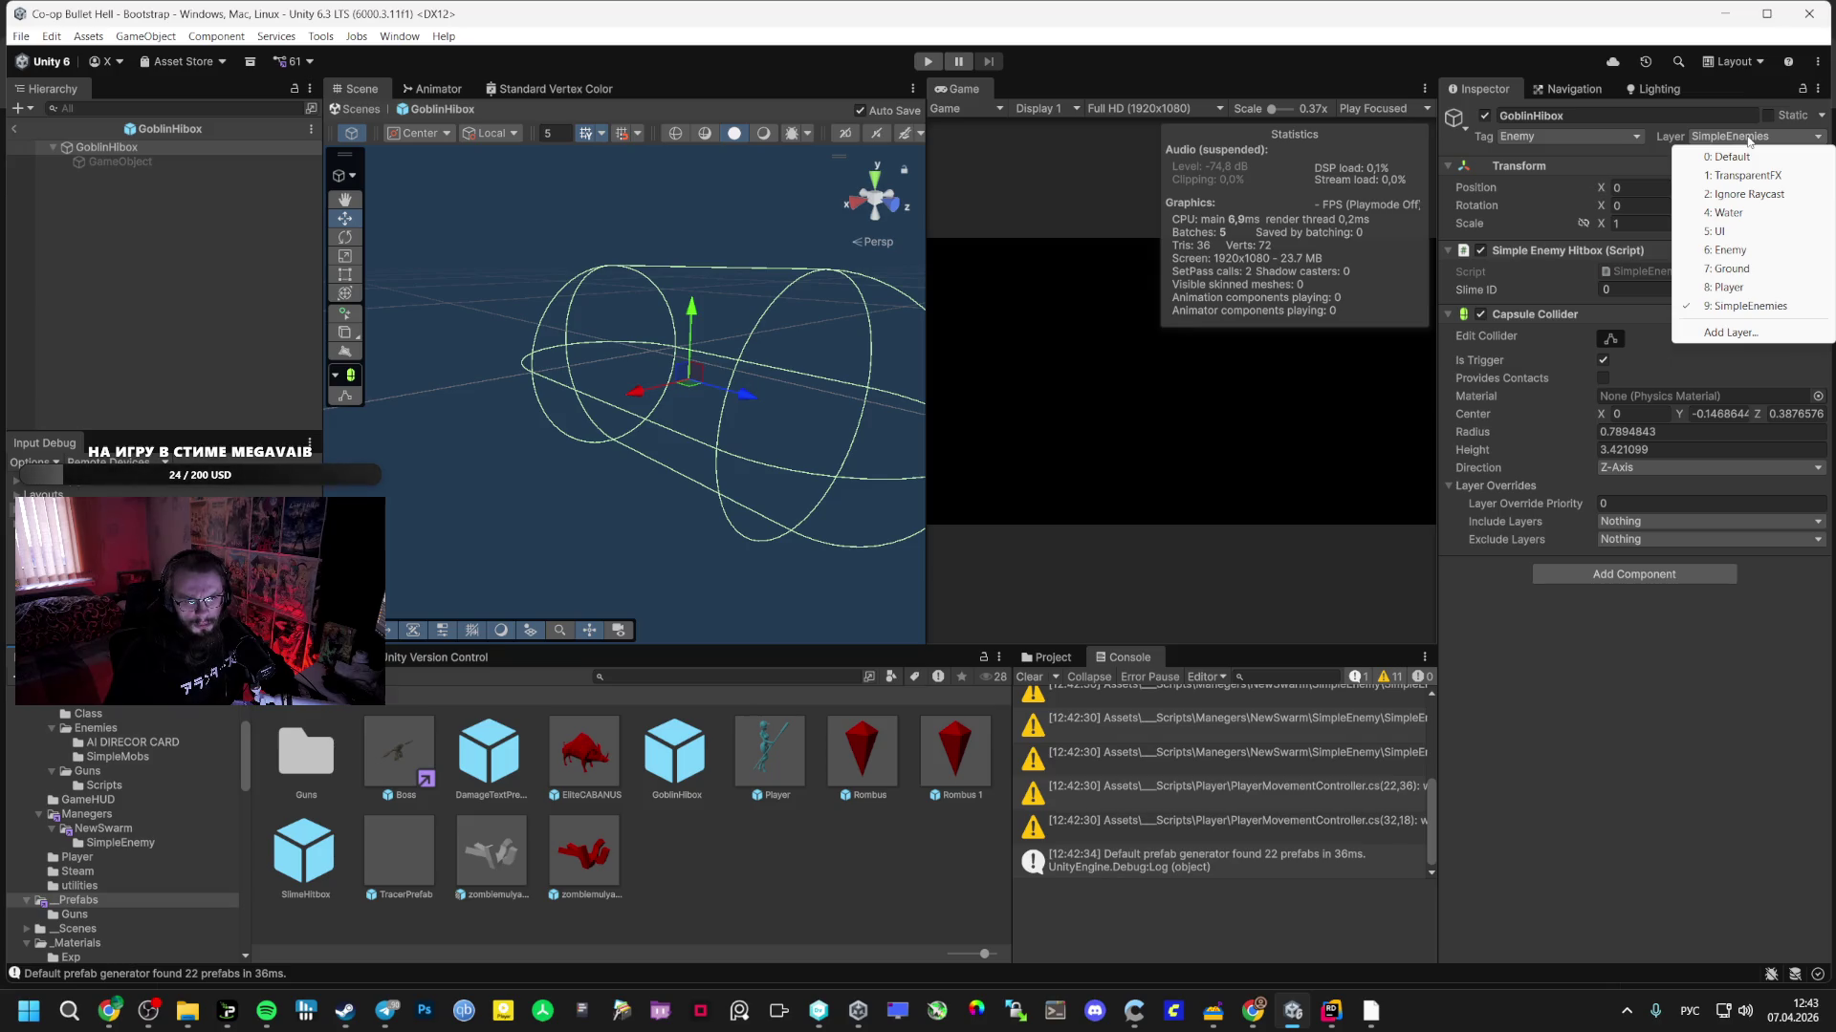
pyautogui.click(1639, 749)
pyautogui.click(1745, 136)
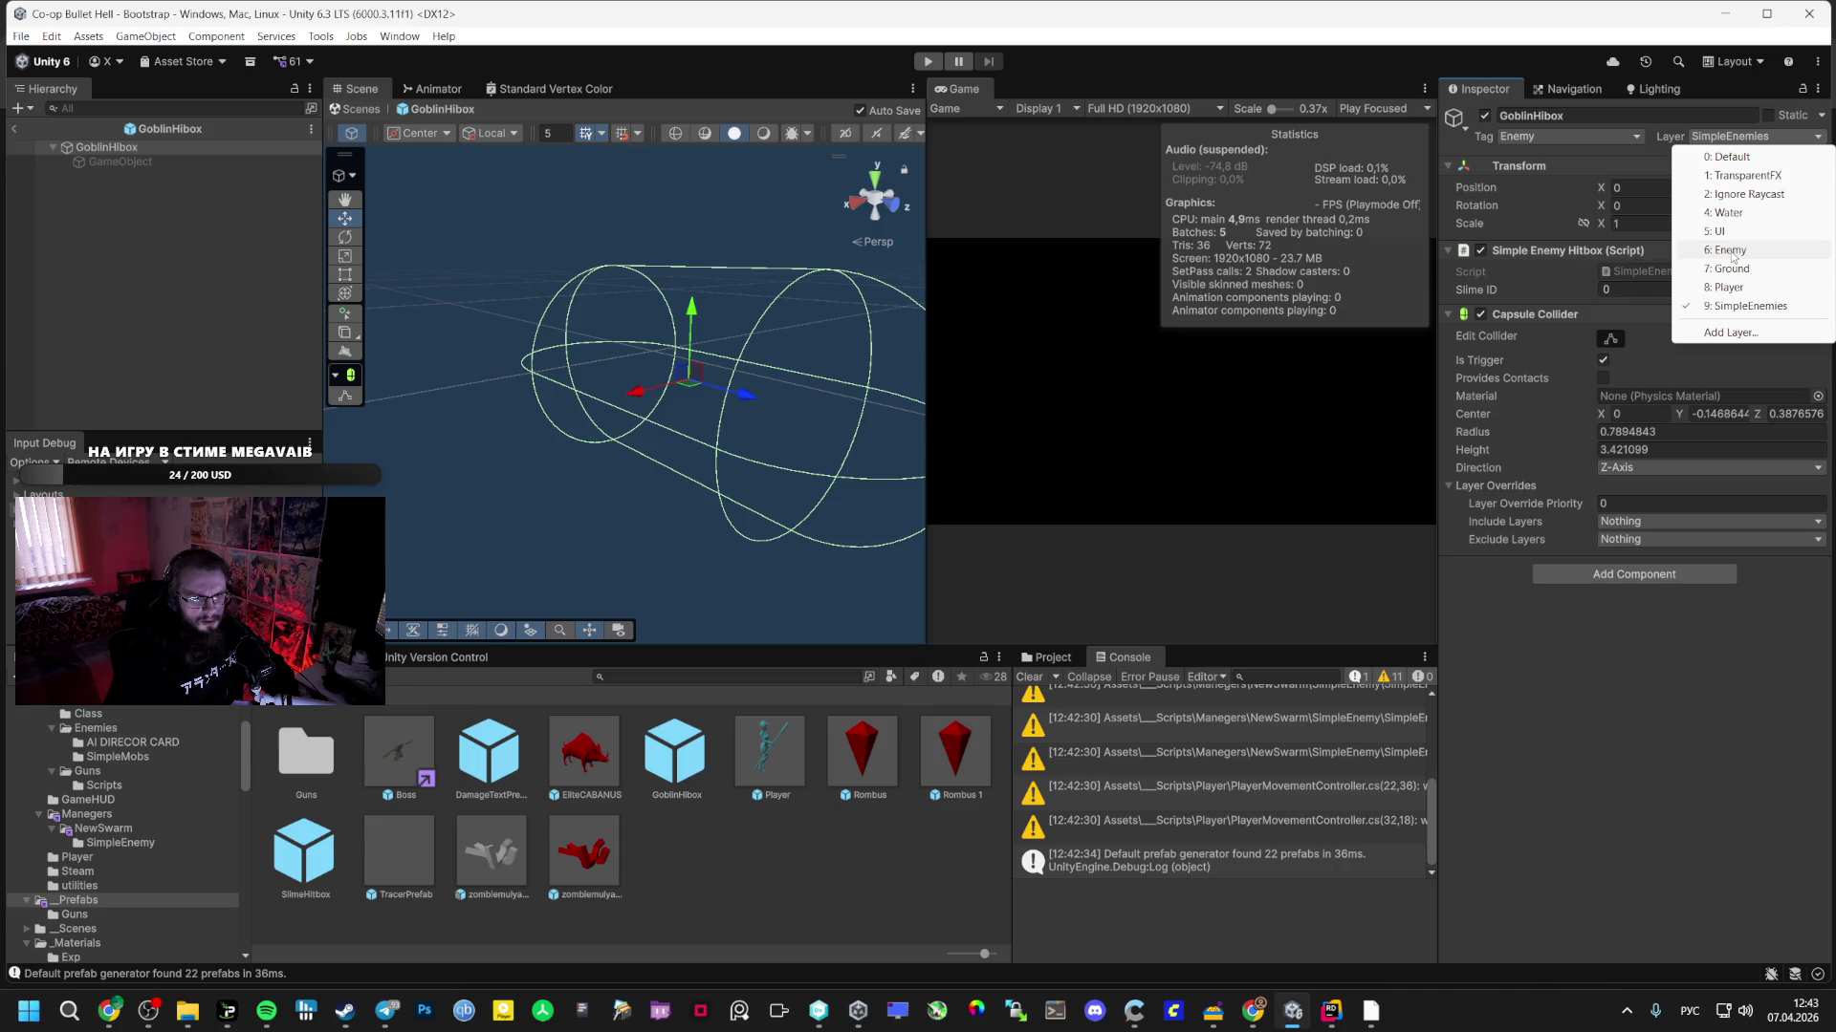
pyautogui.click(1529, 814)
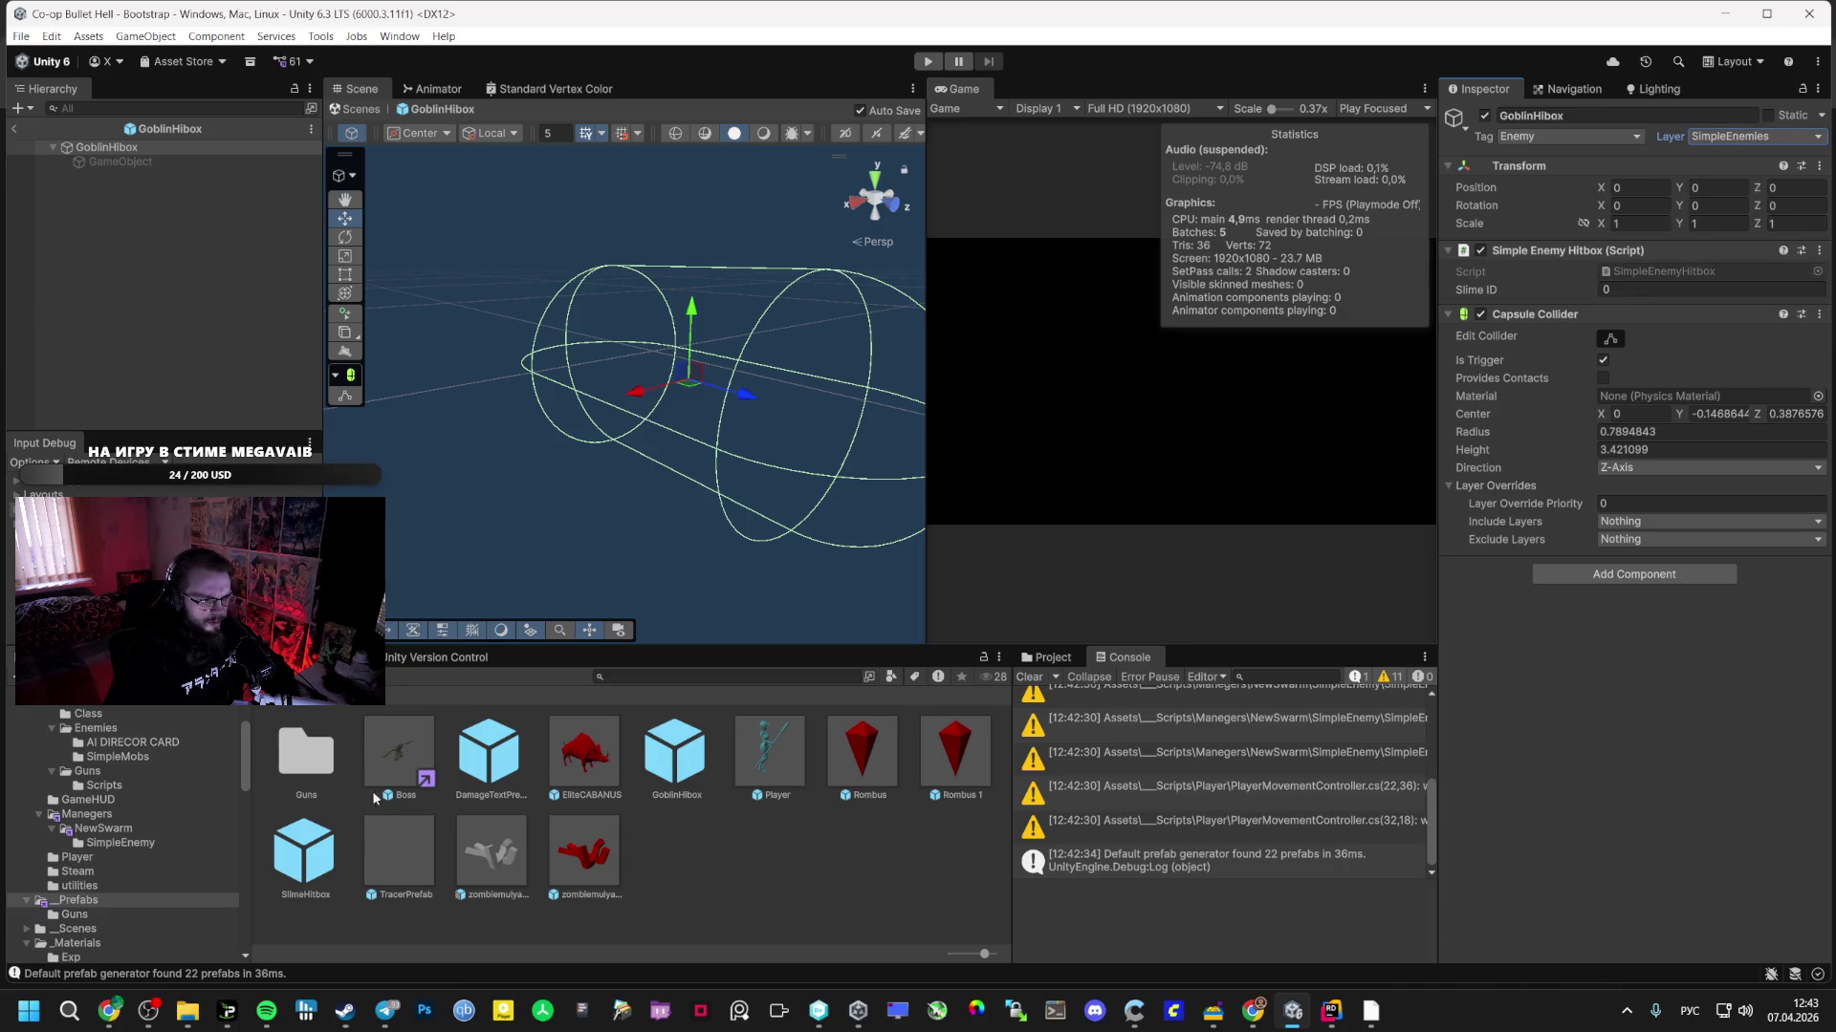
# - Open the SlimeHitbox prefab and set its layer to 6: Enemy
pyautogui.doubleClick(304, 853)
pyautogui.click(1754, 136)
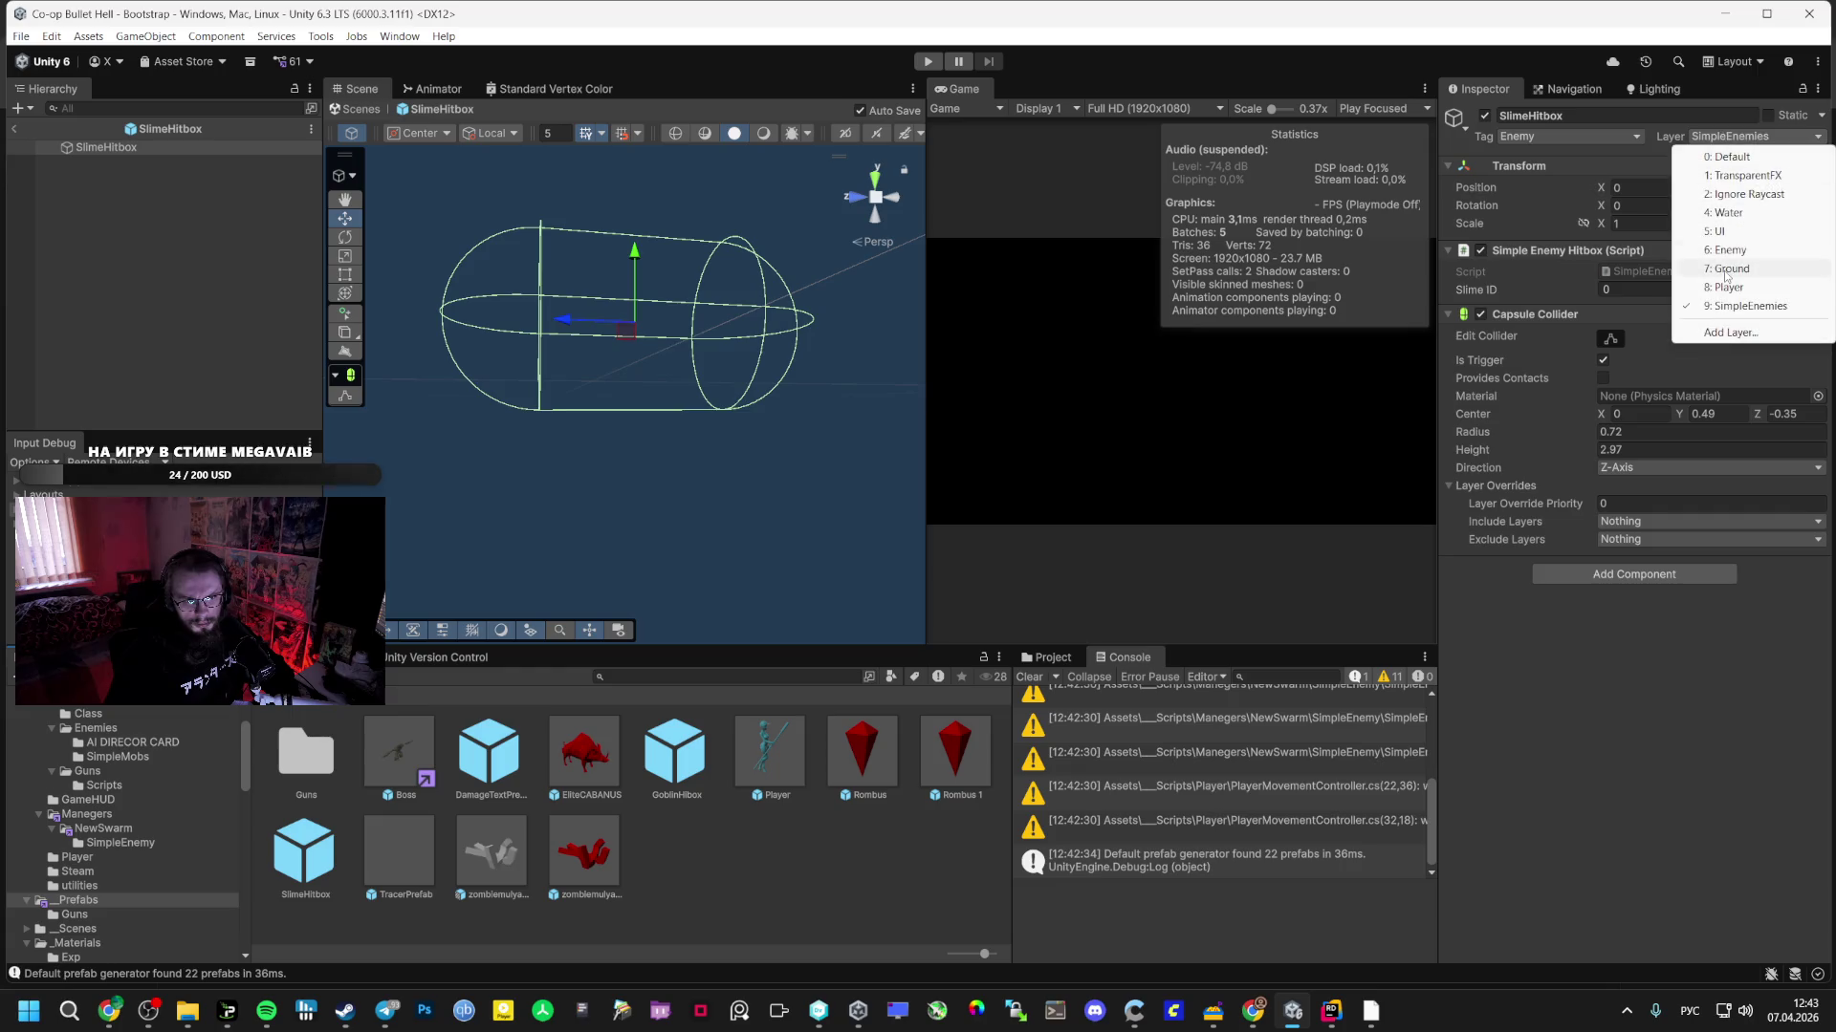
pyautogui.click(1752, 252)
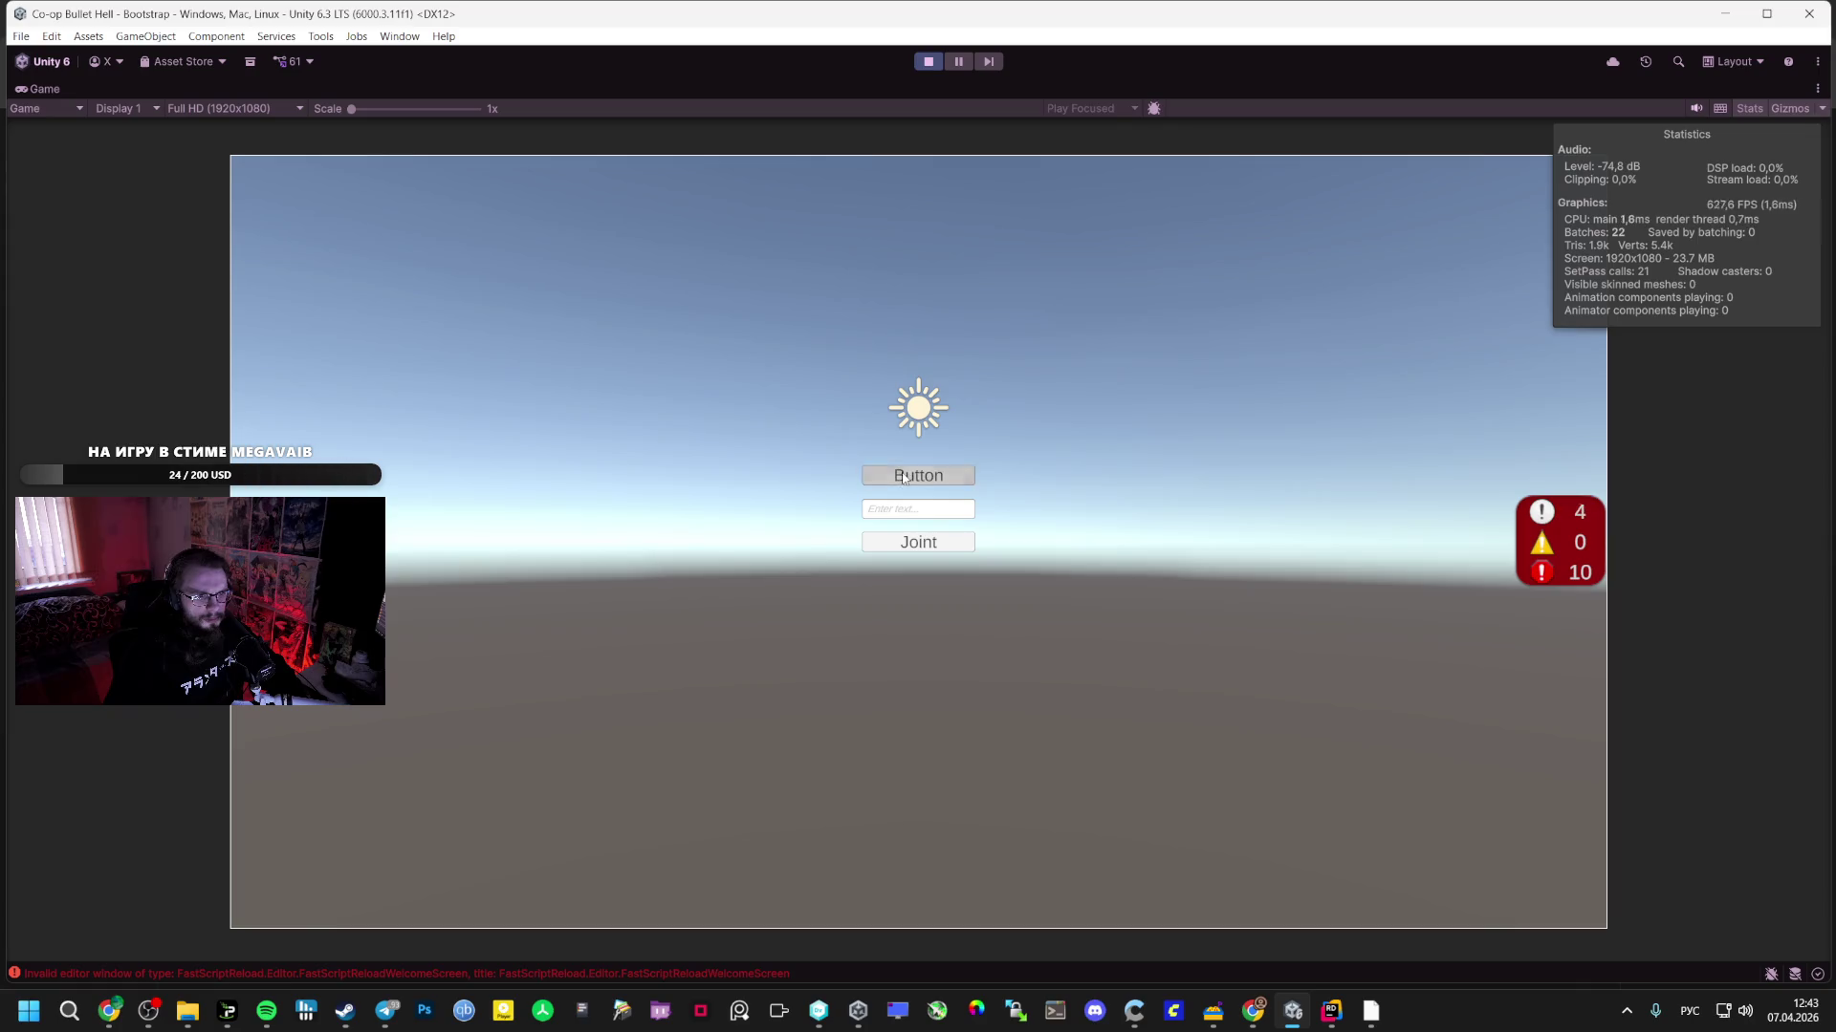
# - Create a lobby, walk among the red enemies toggling auto-fire with F, then exit play mode
pyautogui.click(918, 476)
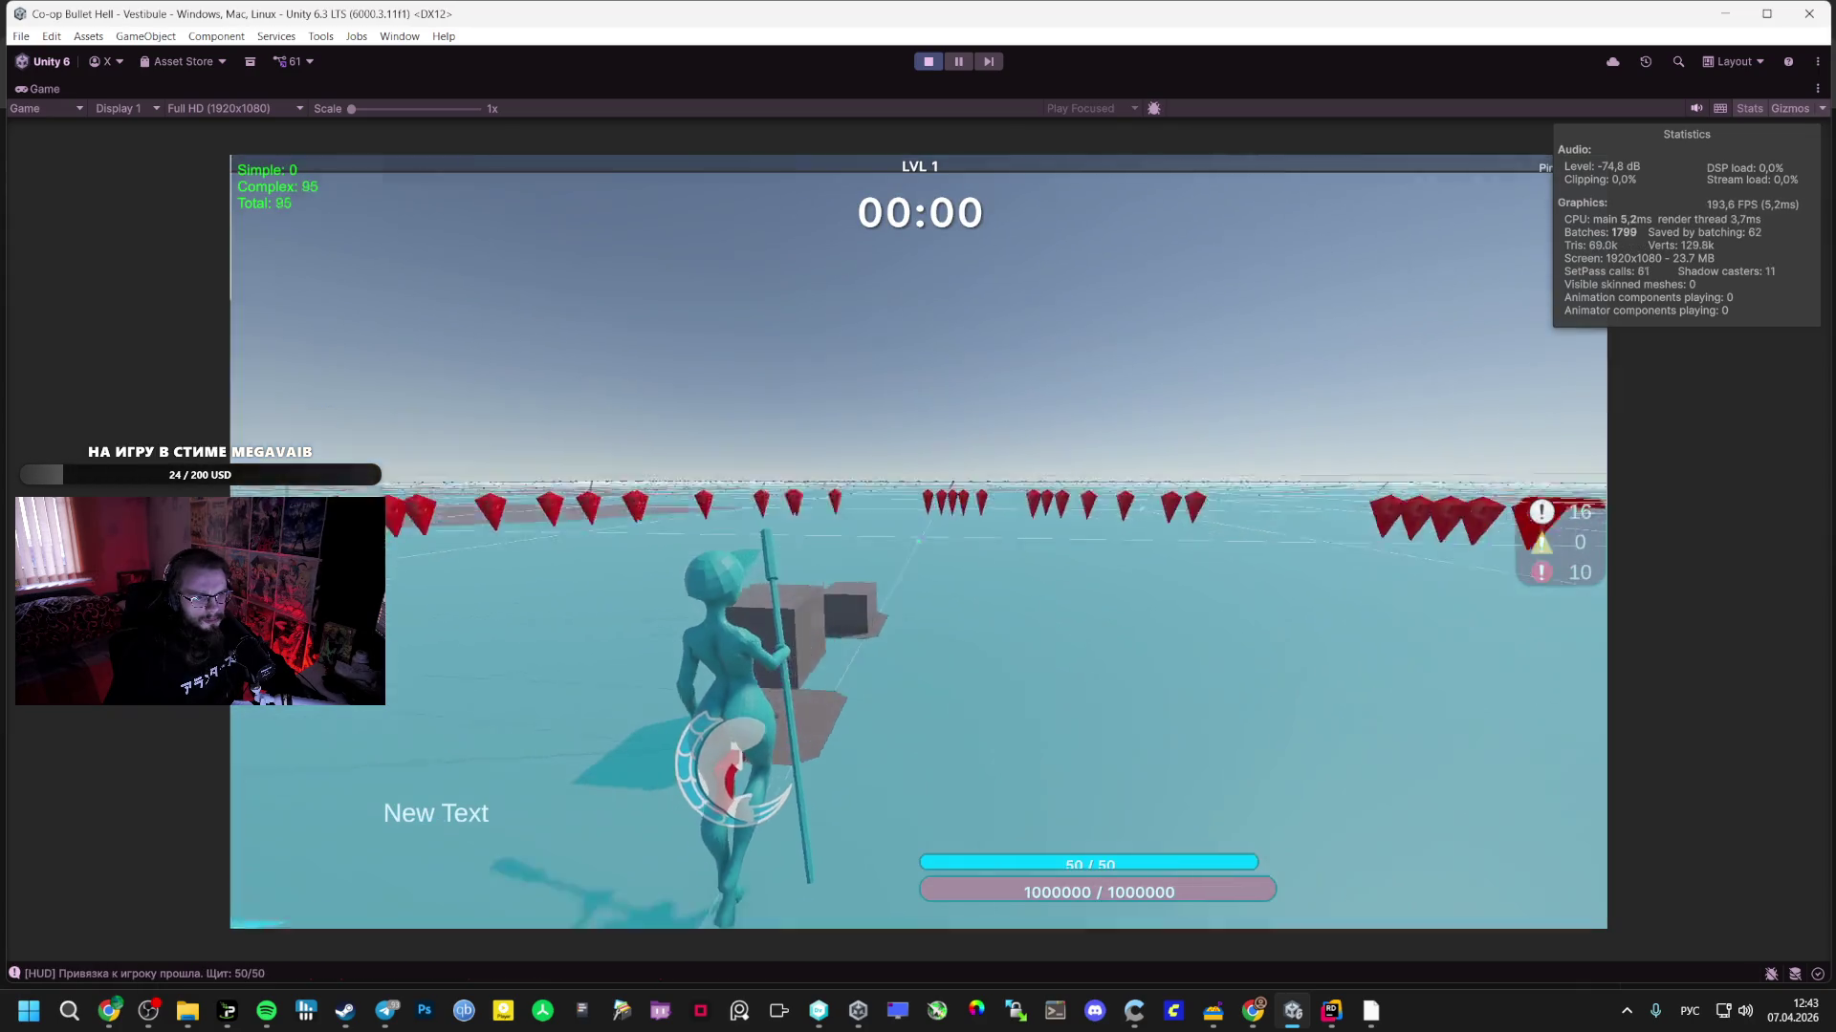
pyautogui.press('w')
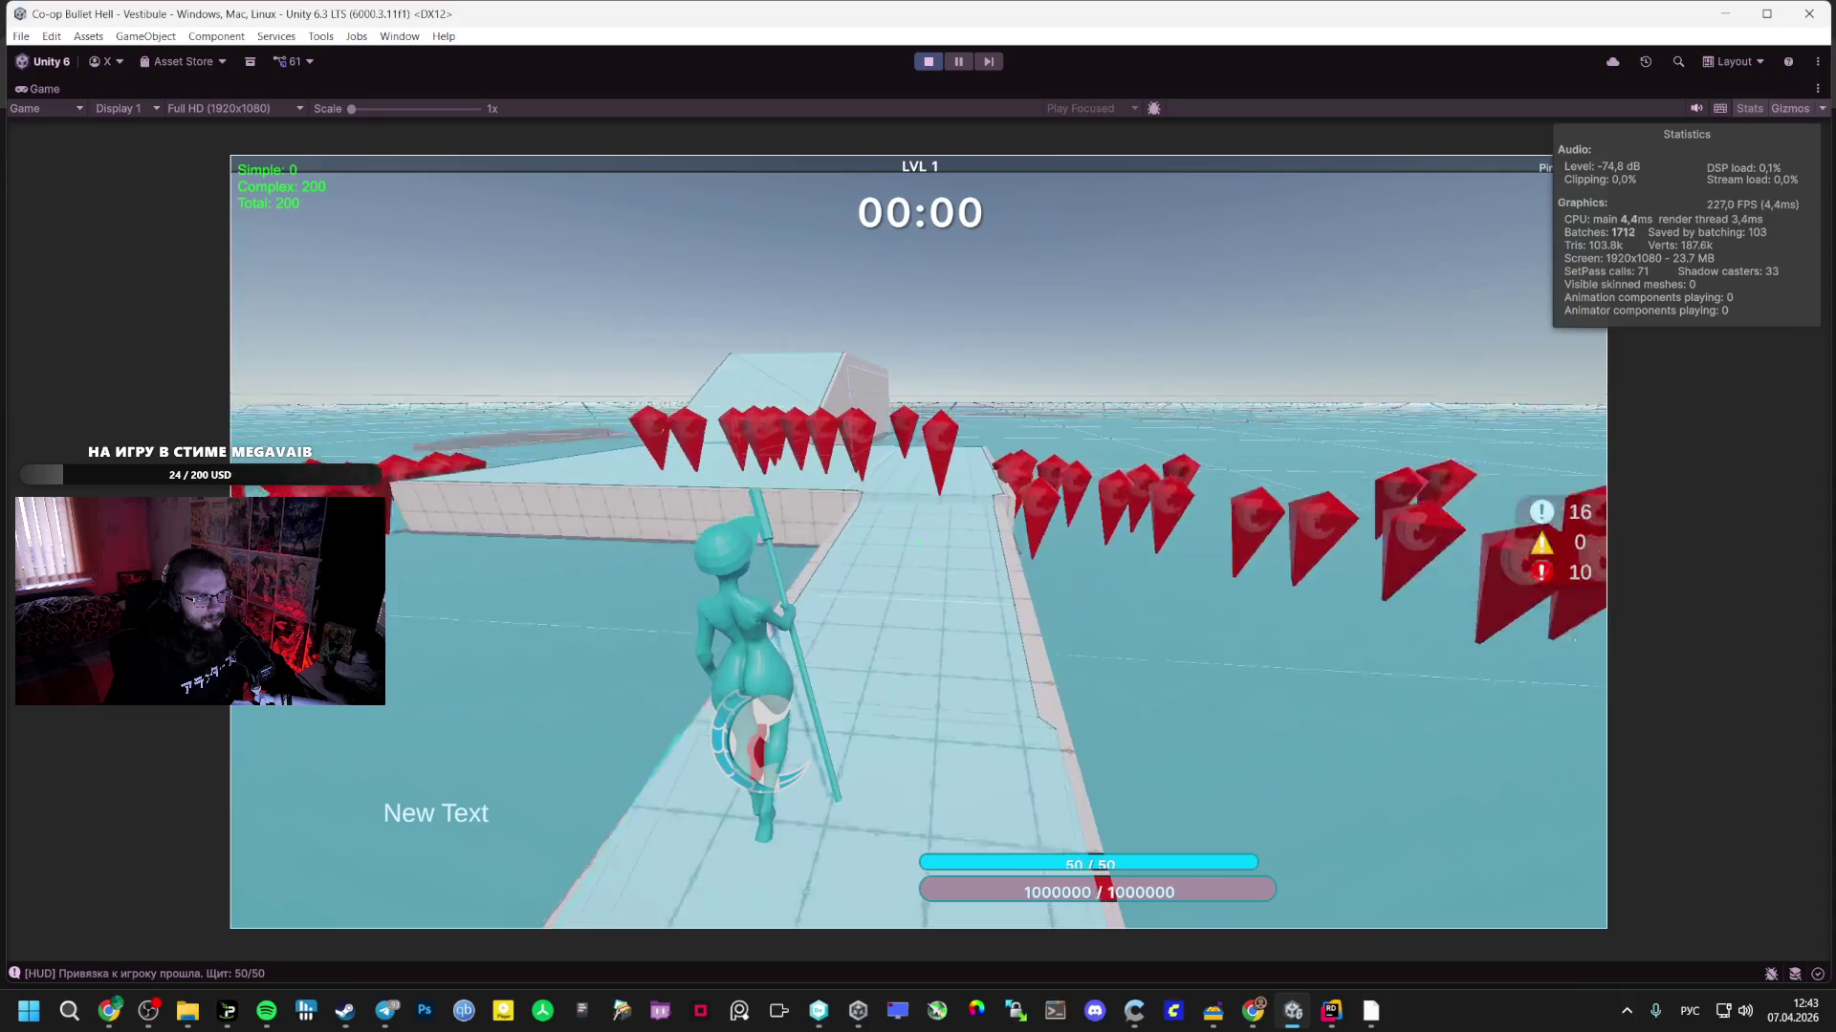
pyautogui.press('w')
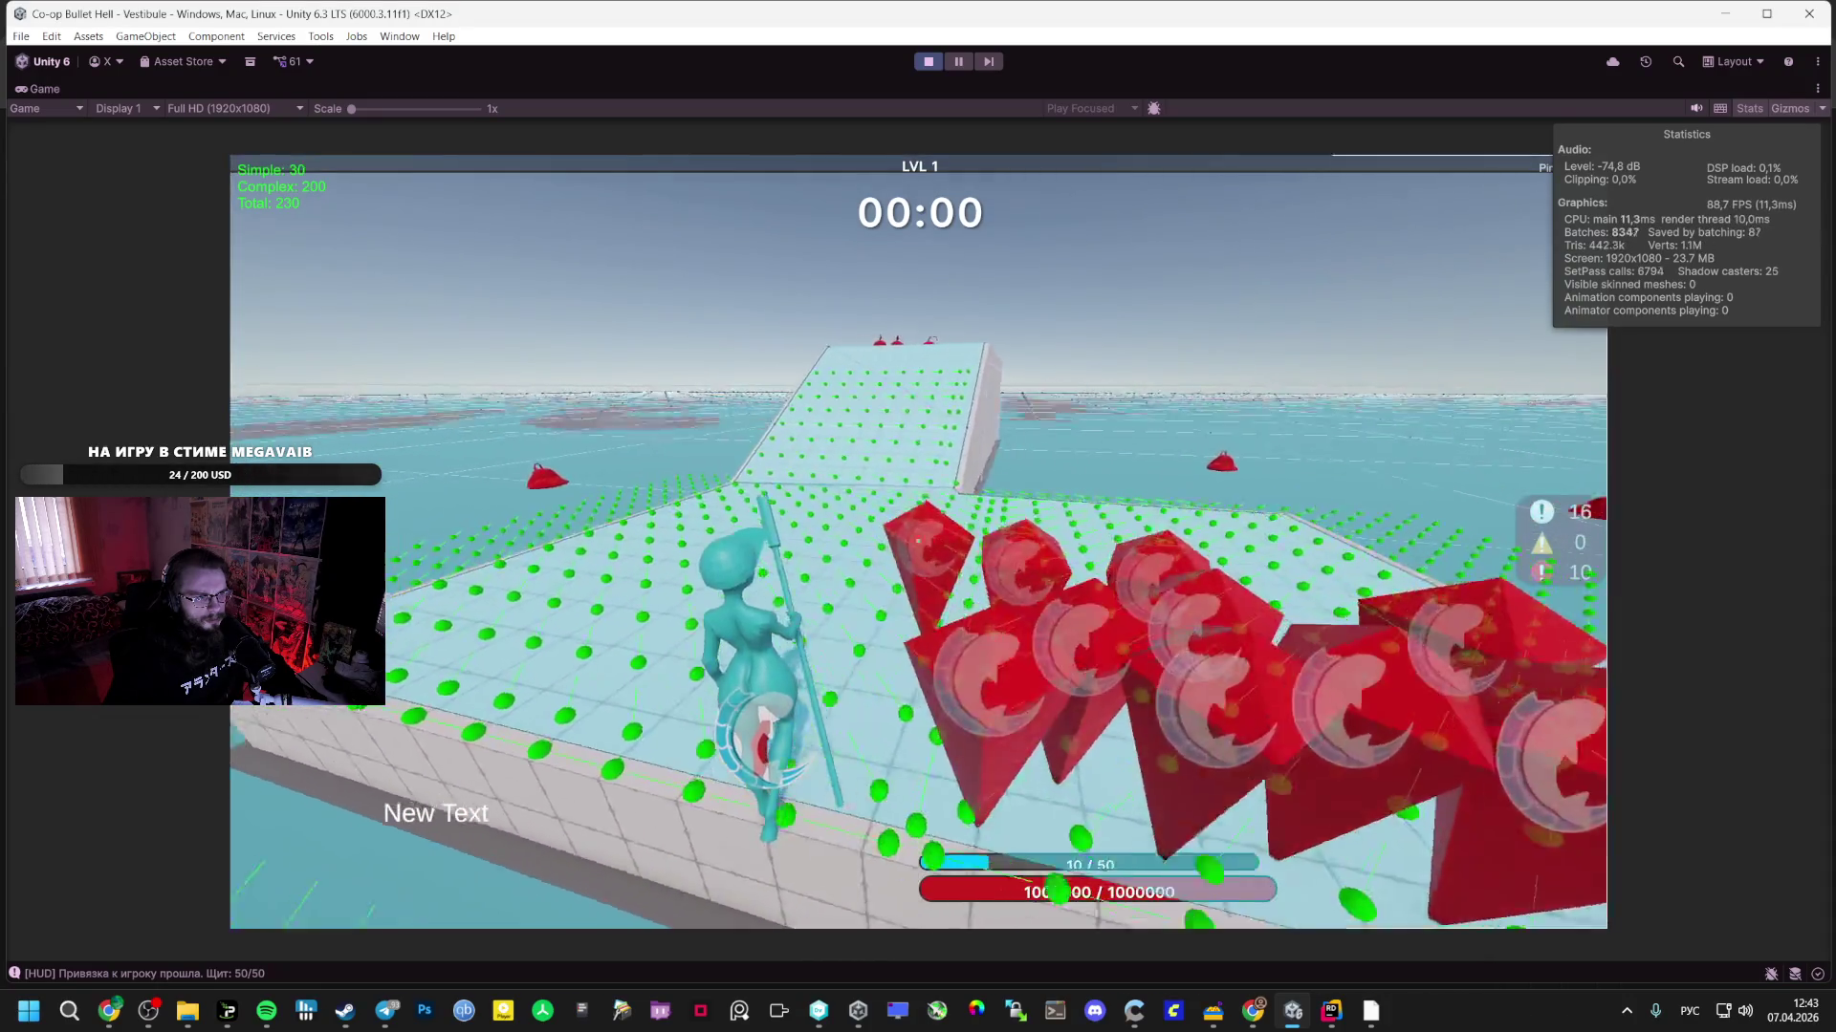
pyautogui.press('f')
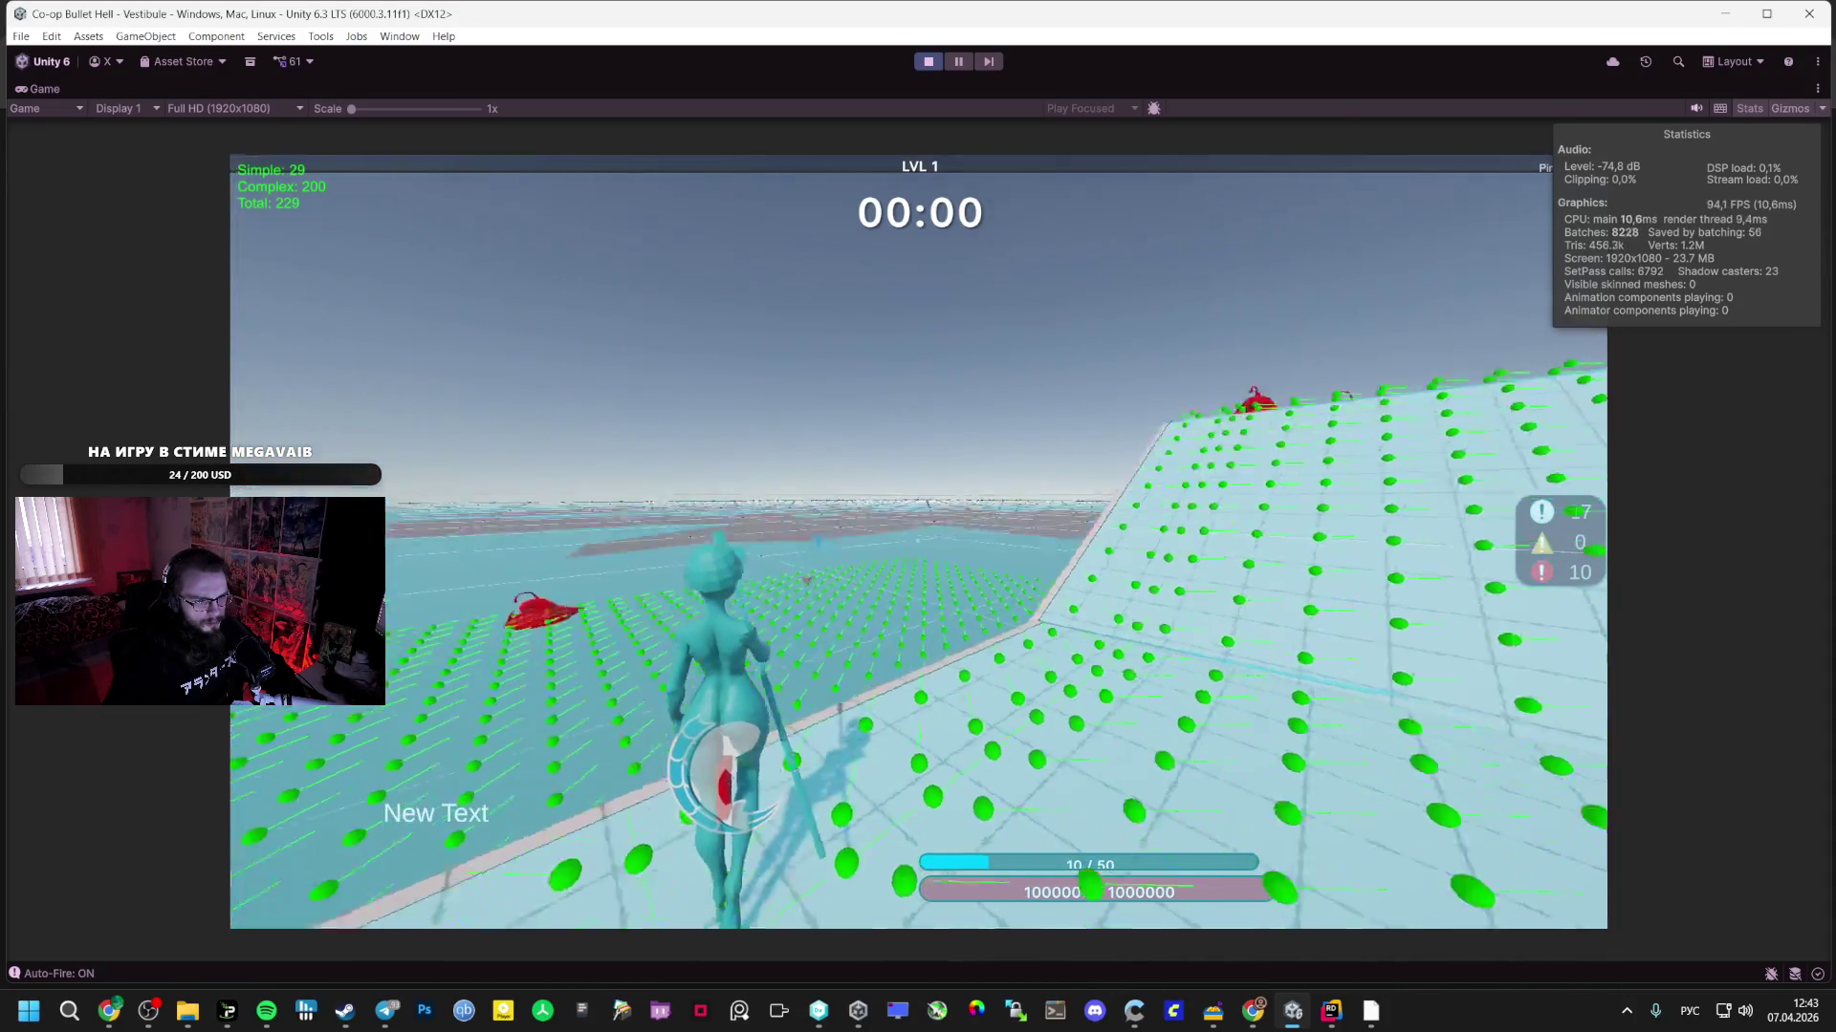
pyautogui.press('a')
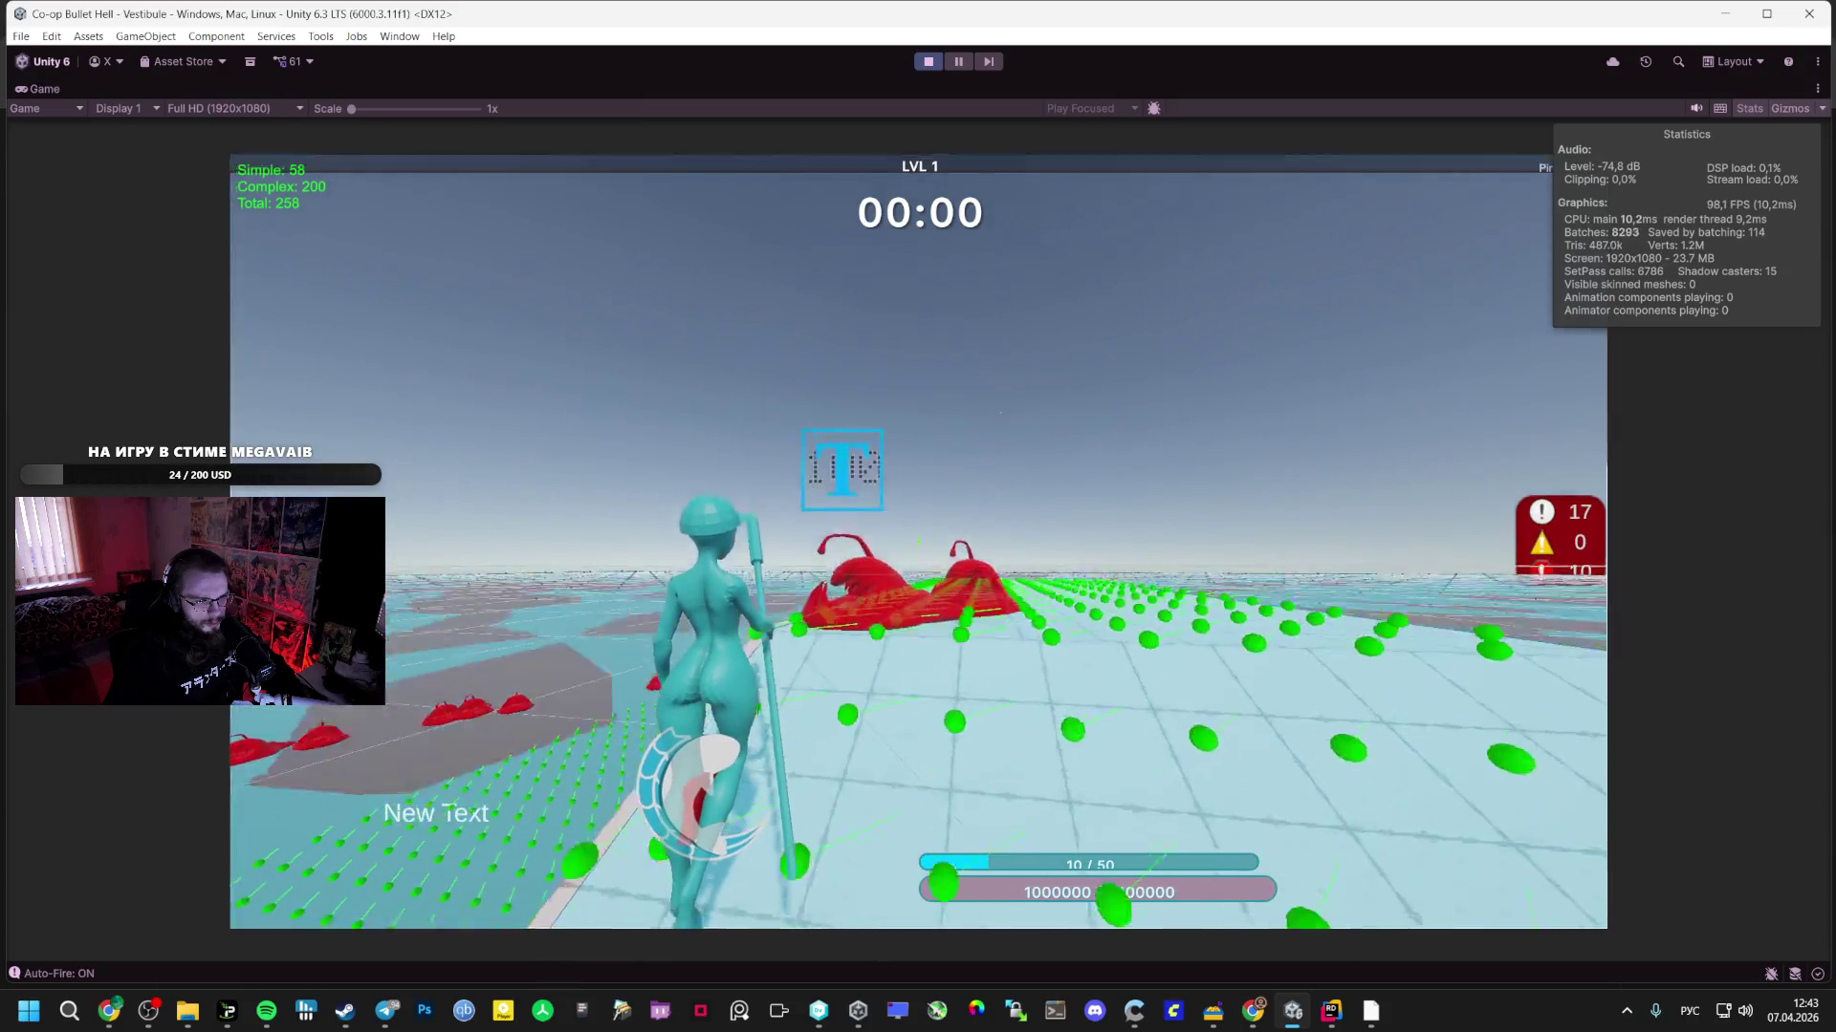
pyautogui.press('f')
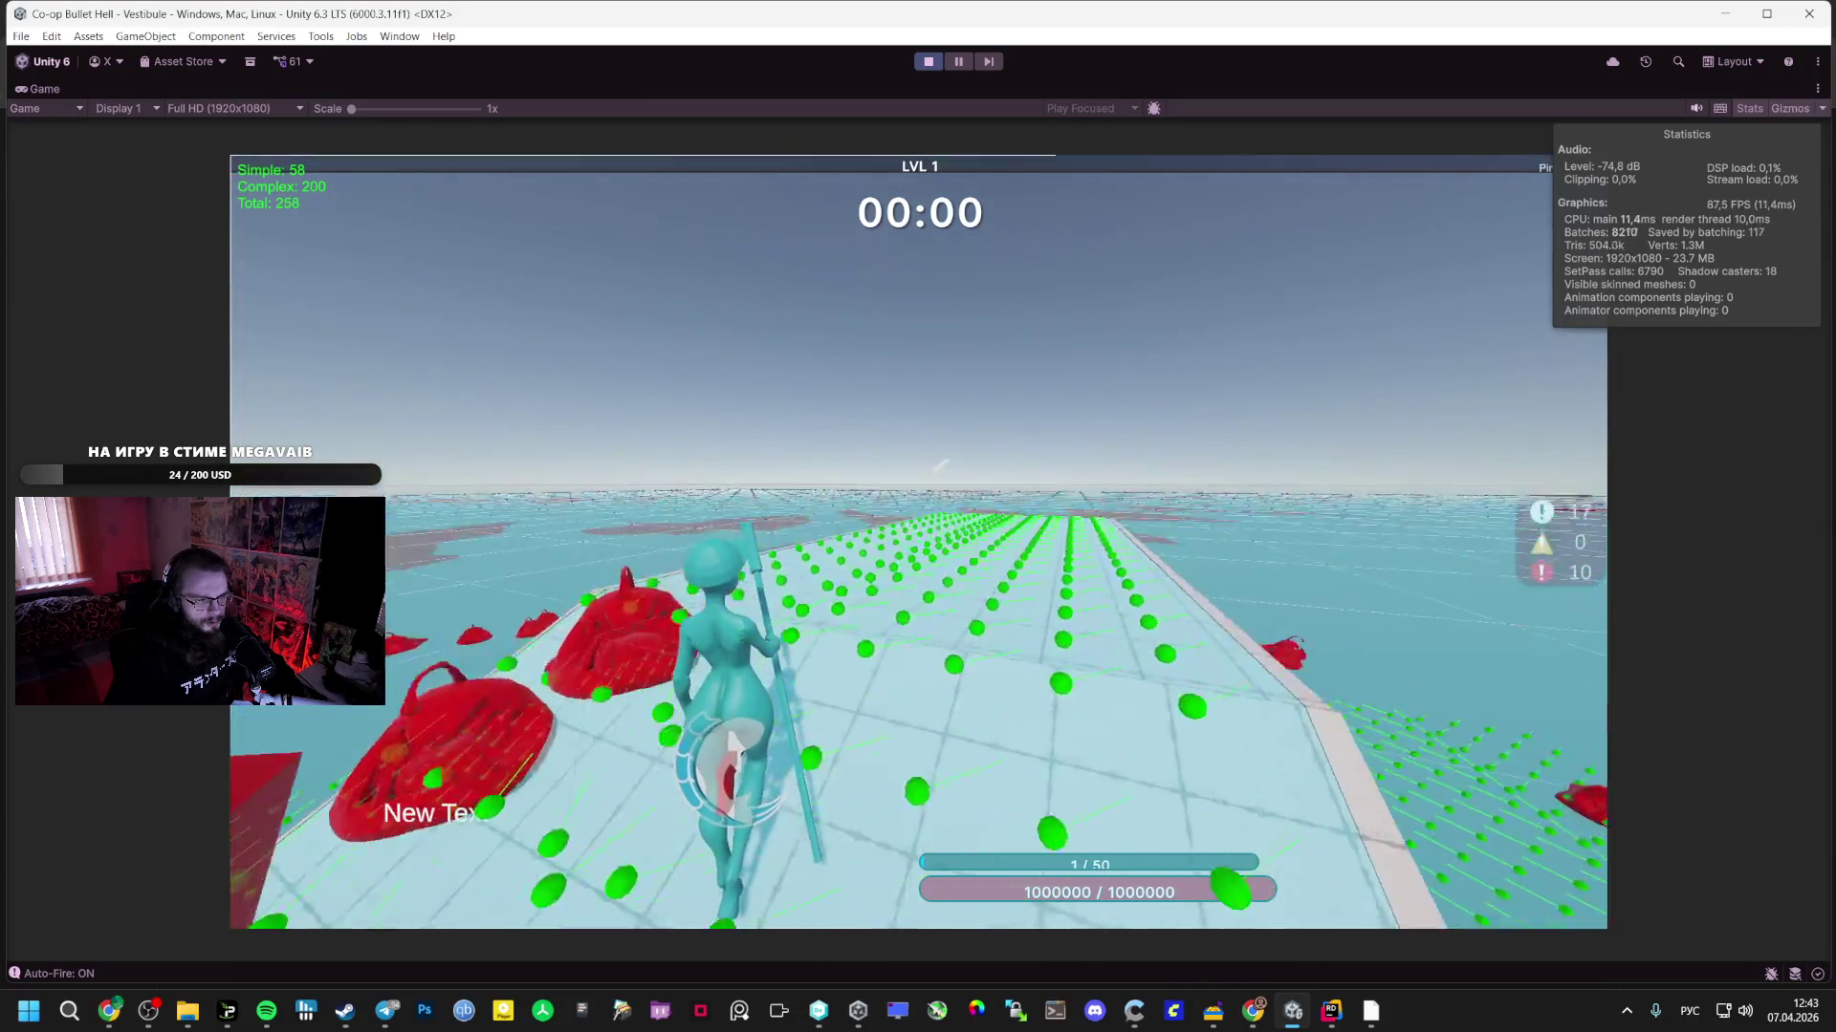
pyautogui.press('Escape')
pyautogui.hotkey('ctrl', 'p')
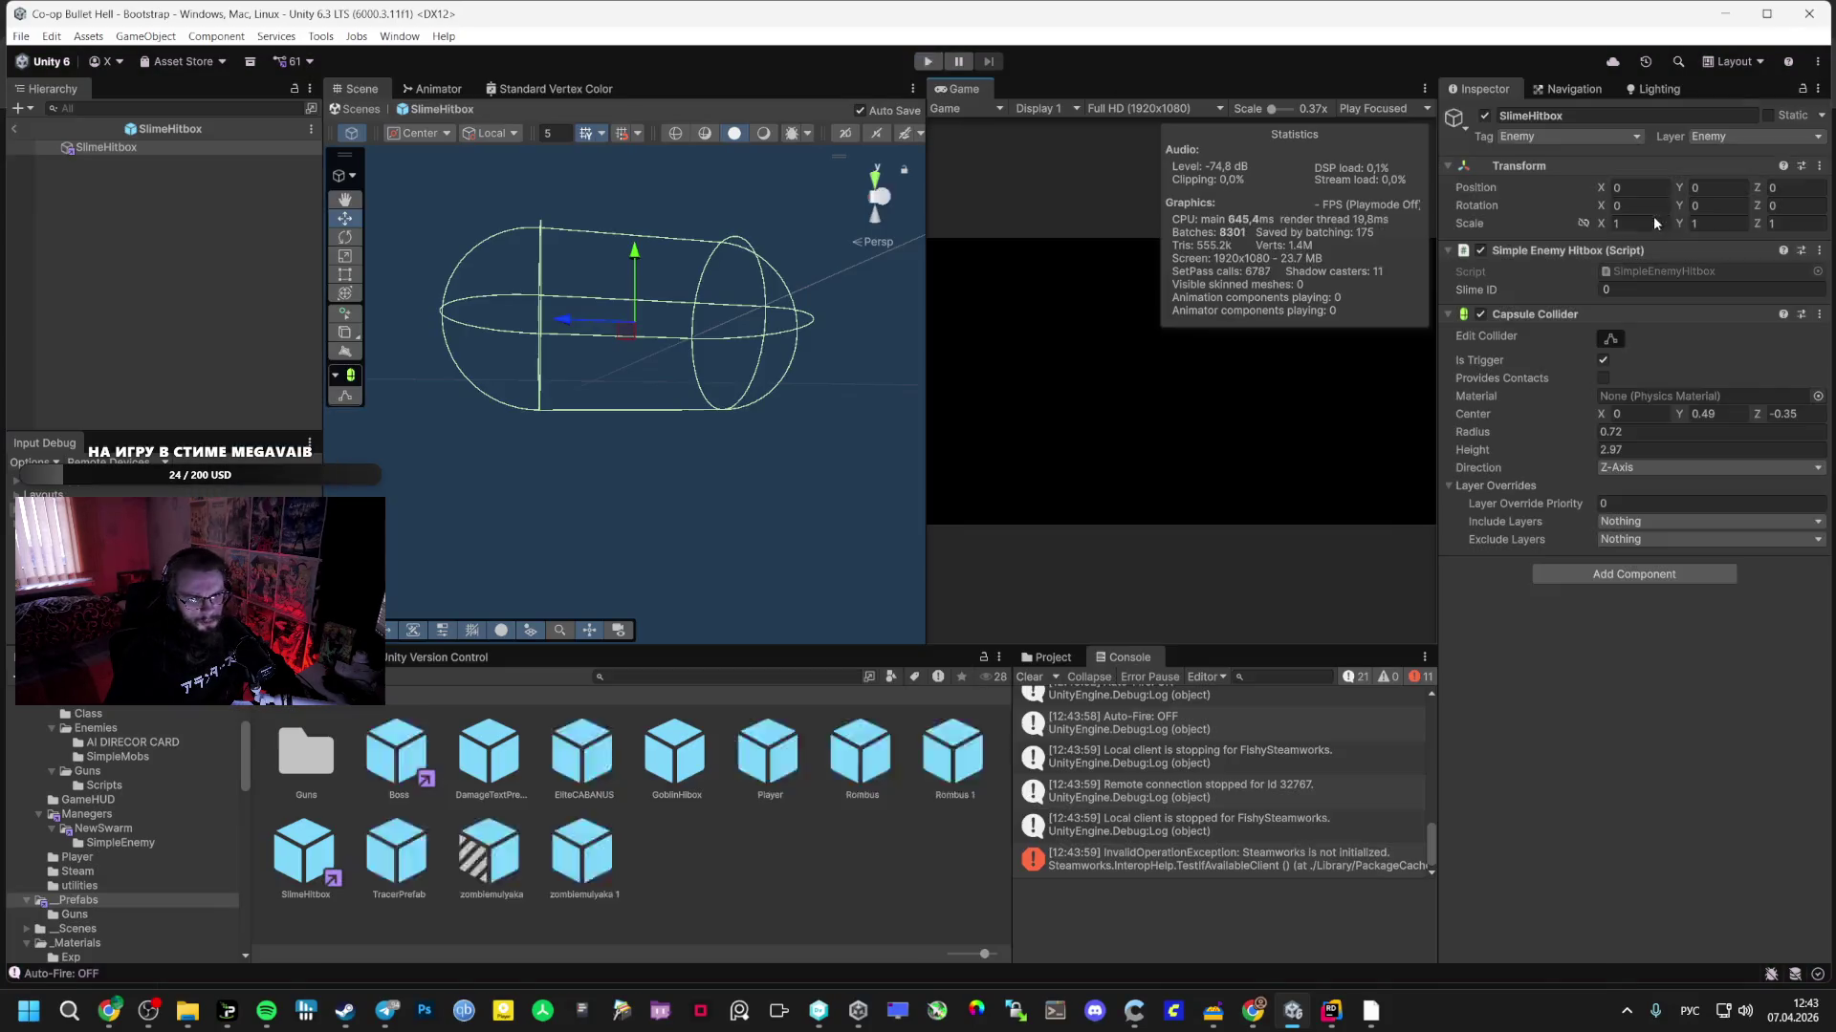
# - Open SimpleEnemyManager.cs in Rider and search the file for 'SimpleEnemy'
pyautogui.click(1329, 1012)
pyautogui.doubleClick(296, 306)
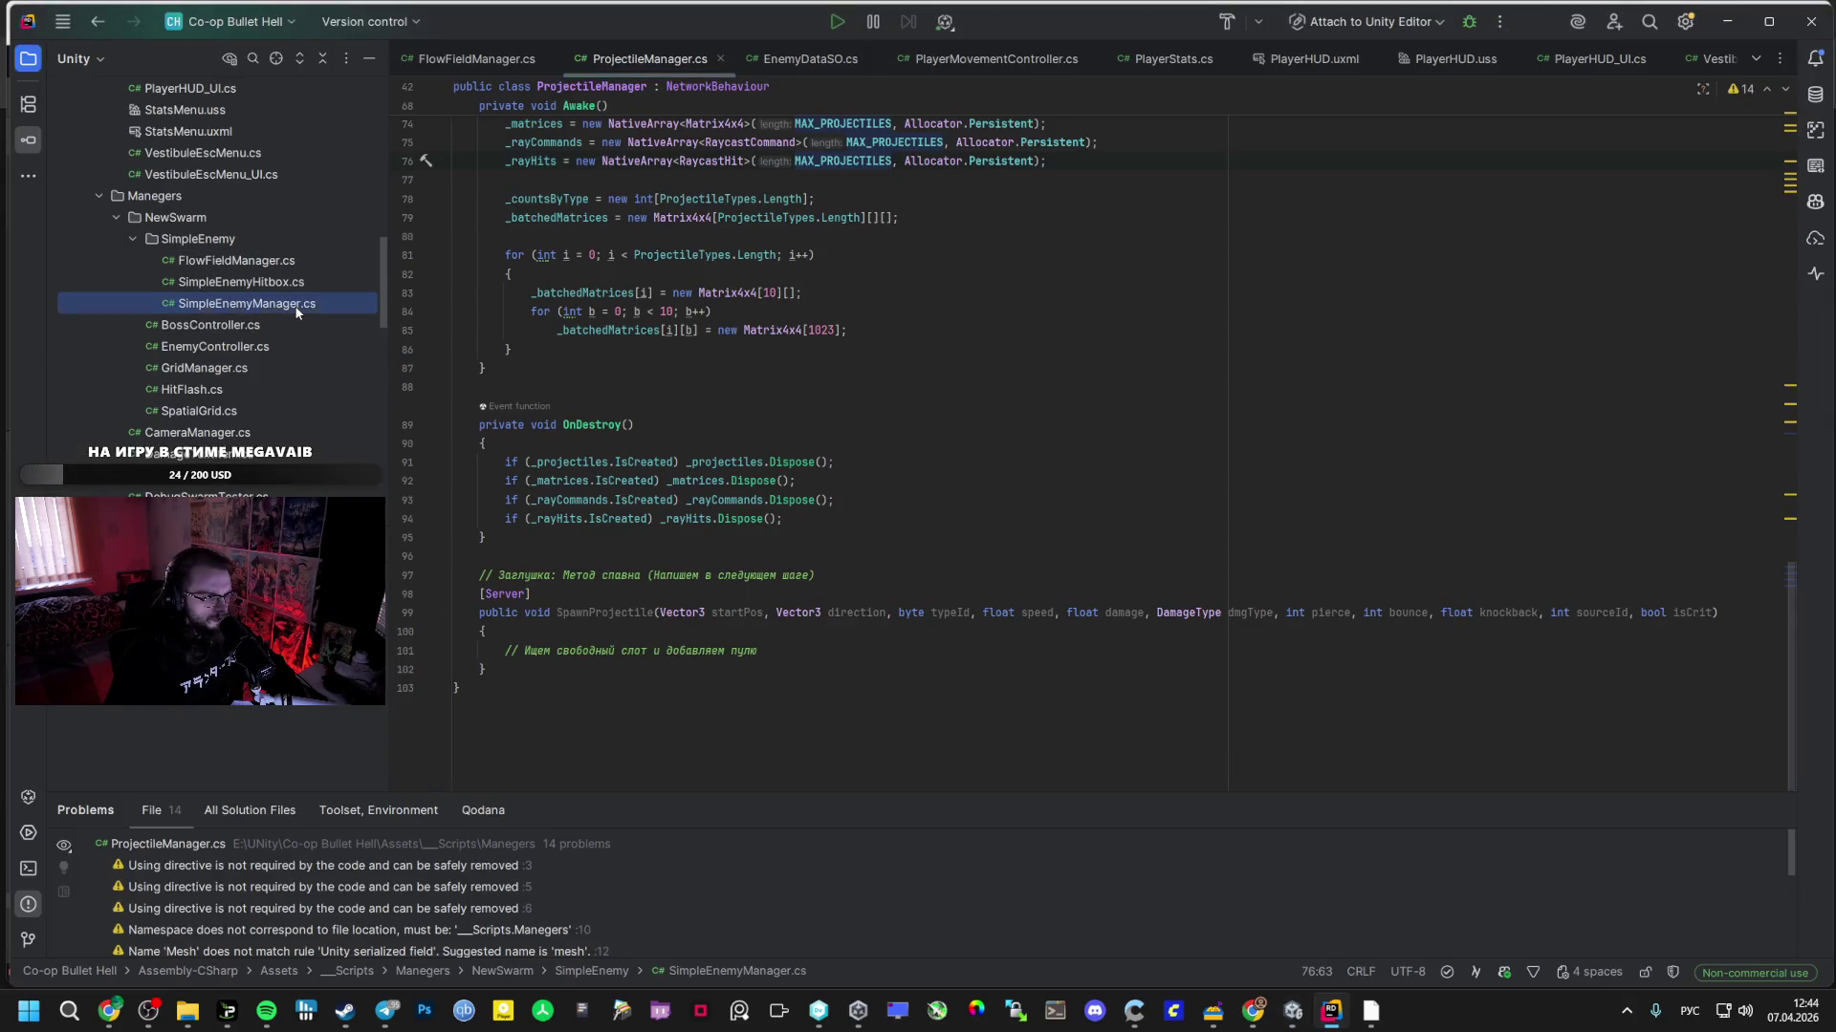
pyautogui.write('ышы')
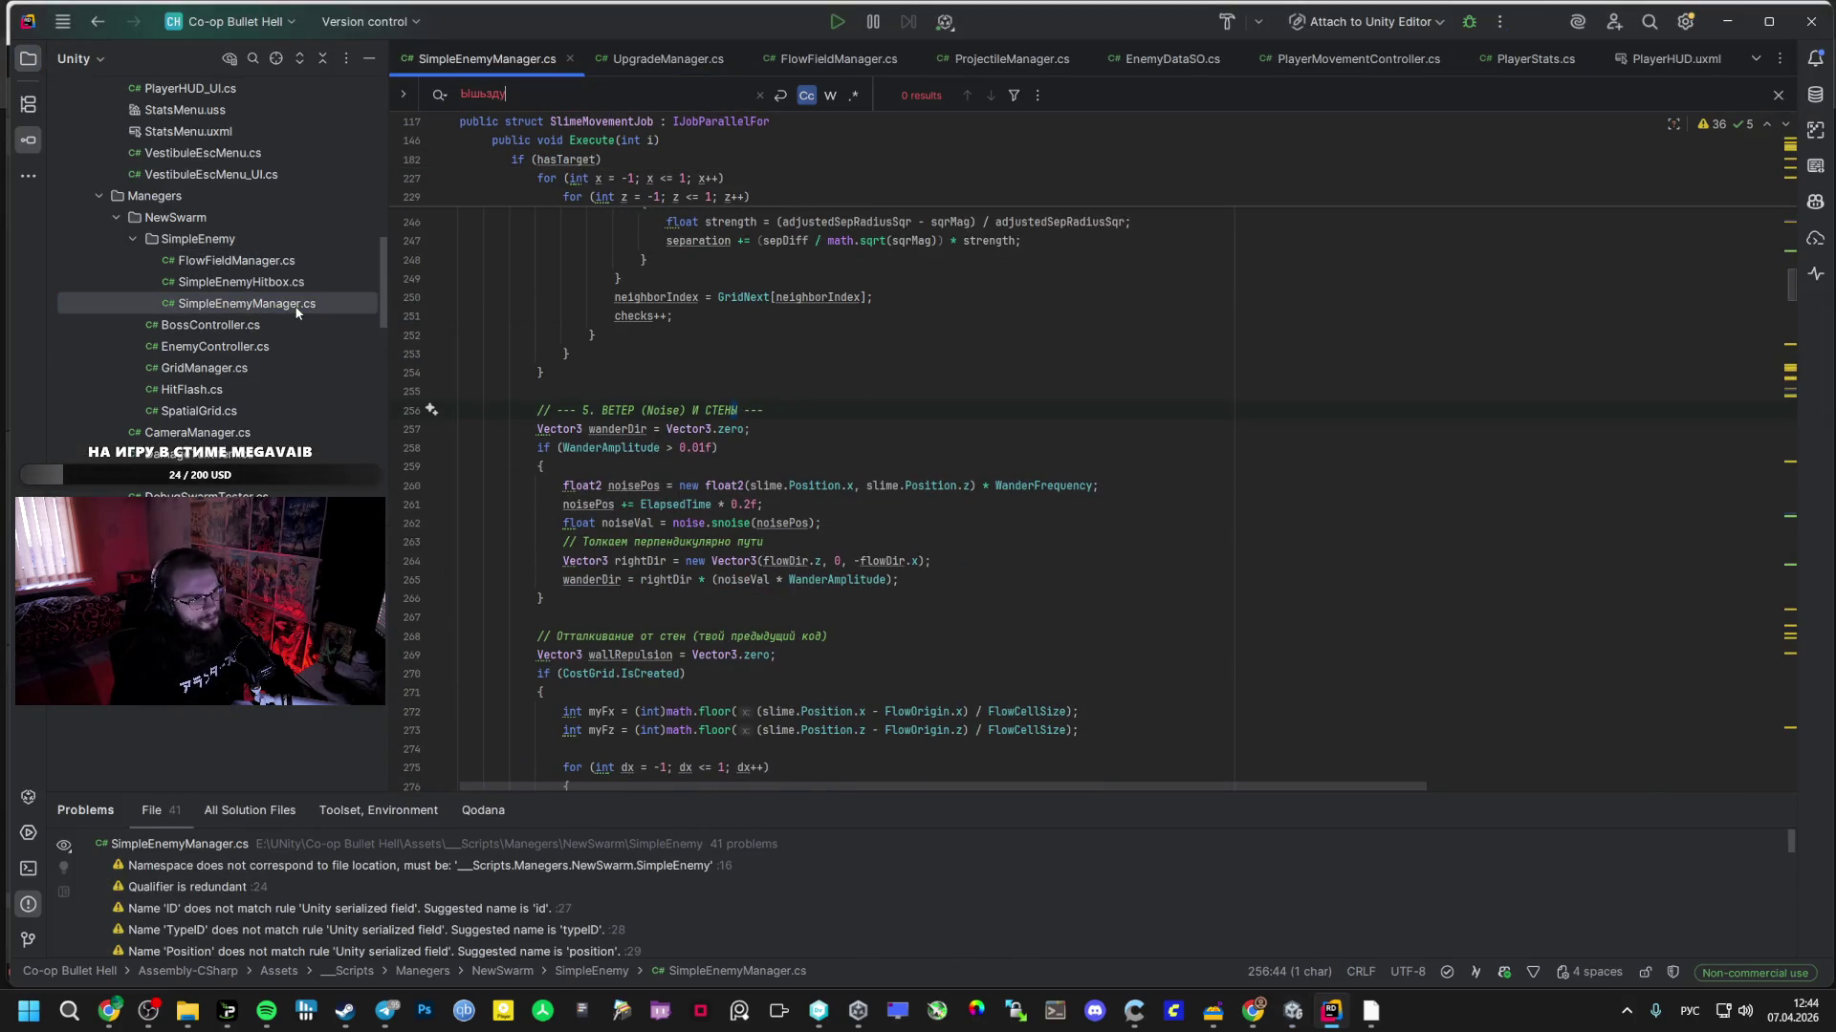
pyautogui.hotkey('alt', 'shift')
pyautogui.press('BackSpace')
pyautogui.press('BackSpace')
pyautogui.press('BackSpace')
pyautogui.write('Sim')
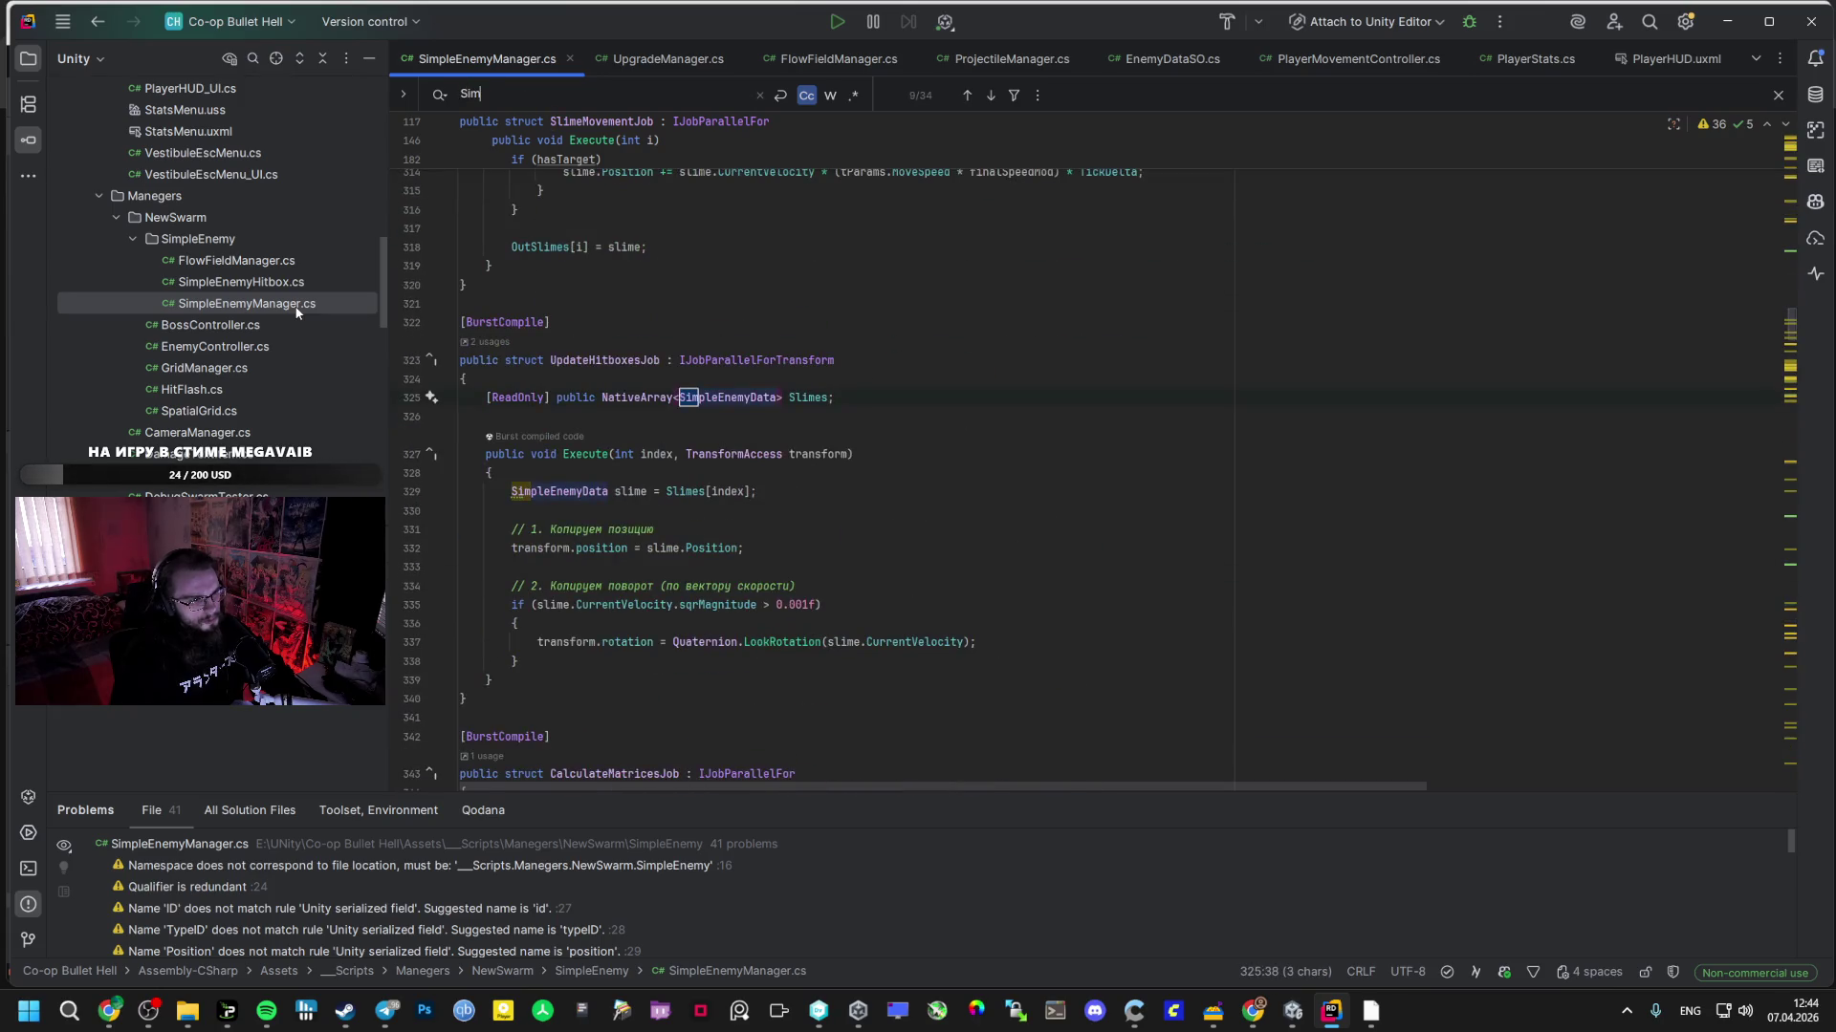
pyautogui.write('pleEnemy')
pyautogui.press('Home')
pyautogui.write('T')
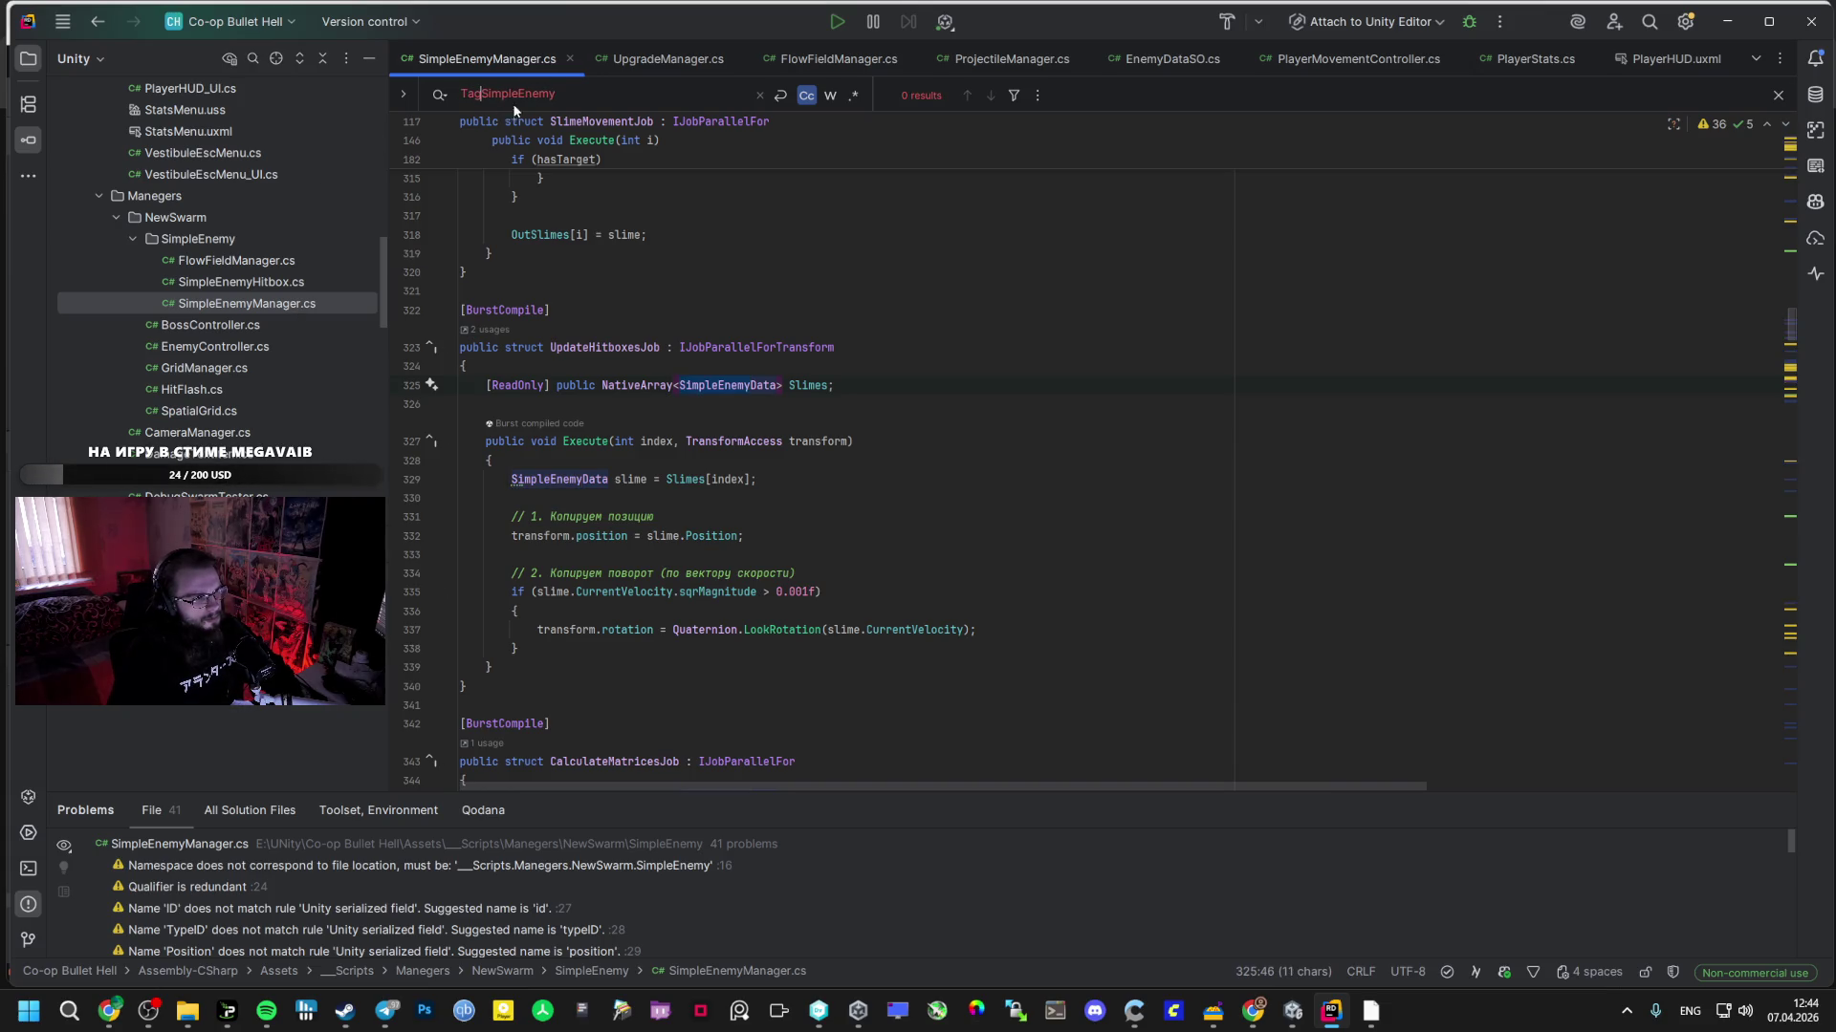
# - Search for 'Layer' to find the serialized GroundMask LayerMask field
pyautogui.scroll(-5, 478, 107)
pyautogui.hotkey('alt', 'Tab')
pyautogui.hotkey('alt', 'Tab')
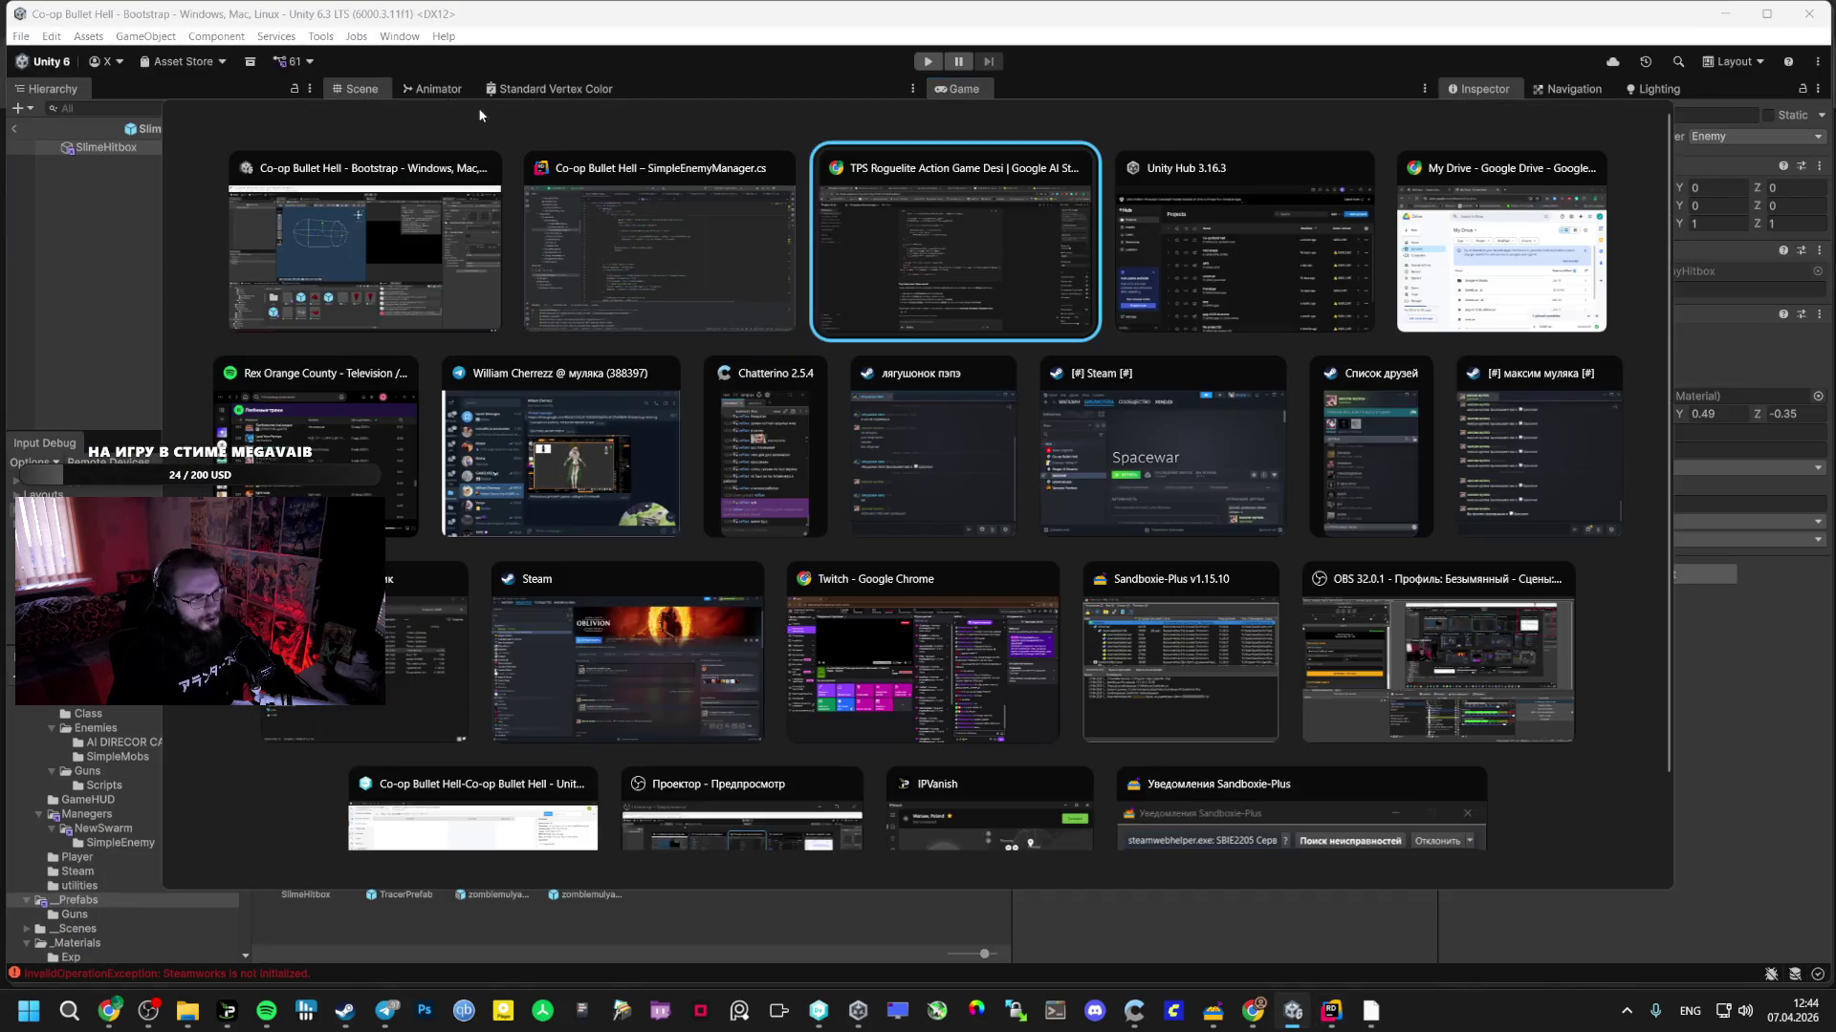
pyautogui.hotkey('alt', 'Tab')
pyautogui.hotkey('alt', 'Tab')
pyautogui.hotkey('alt', 'Tab')
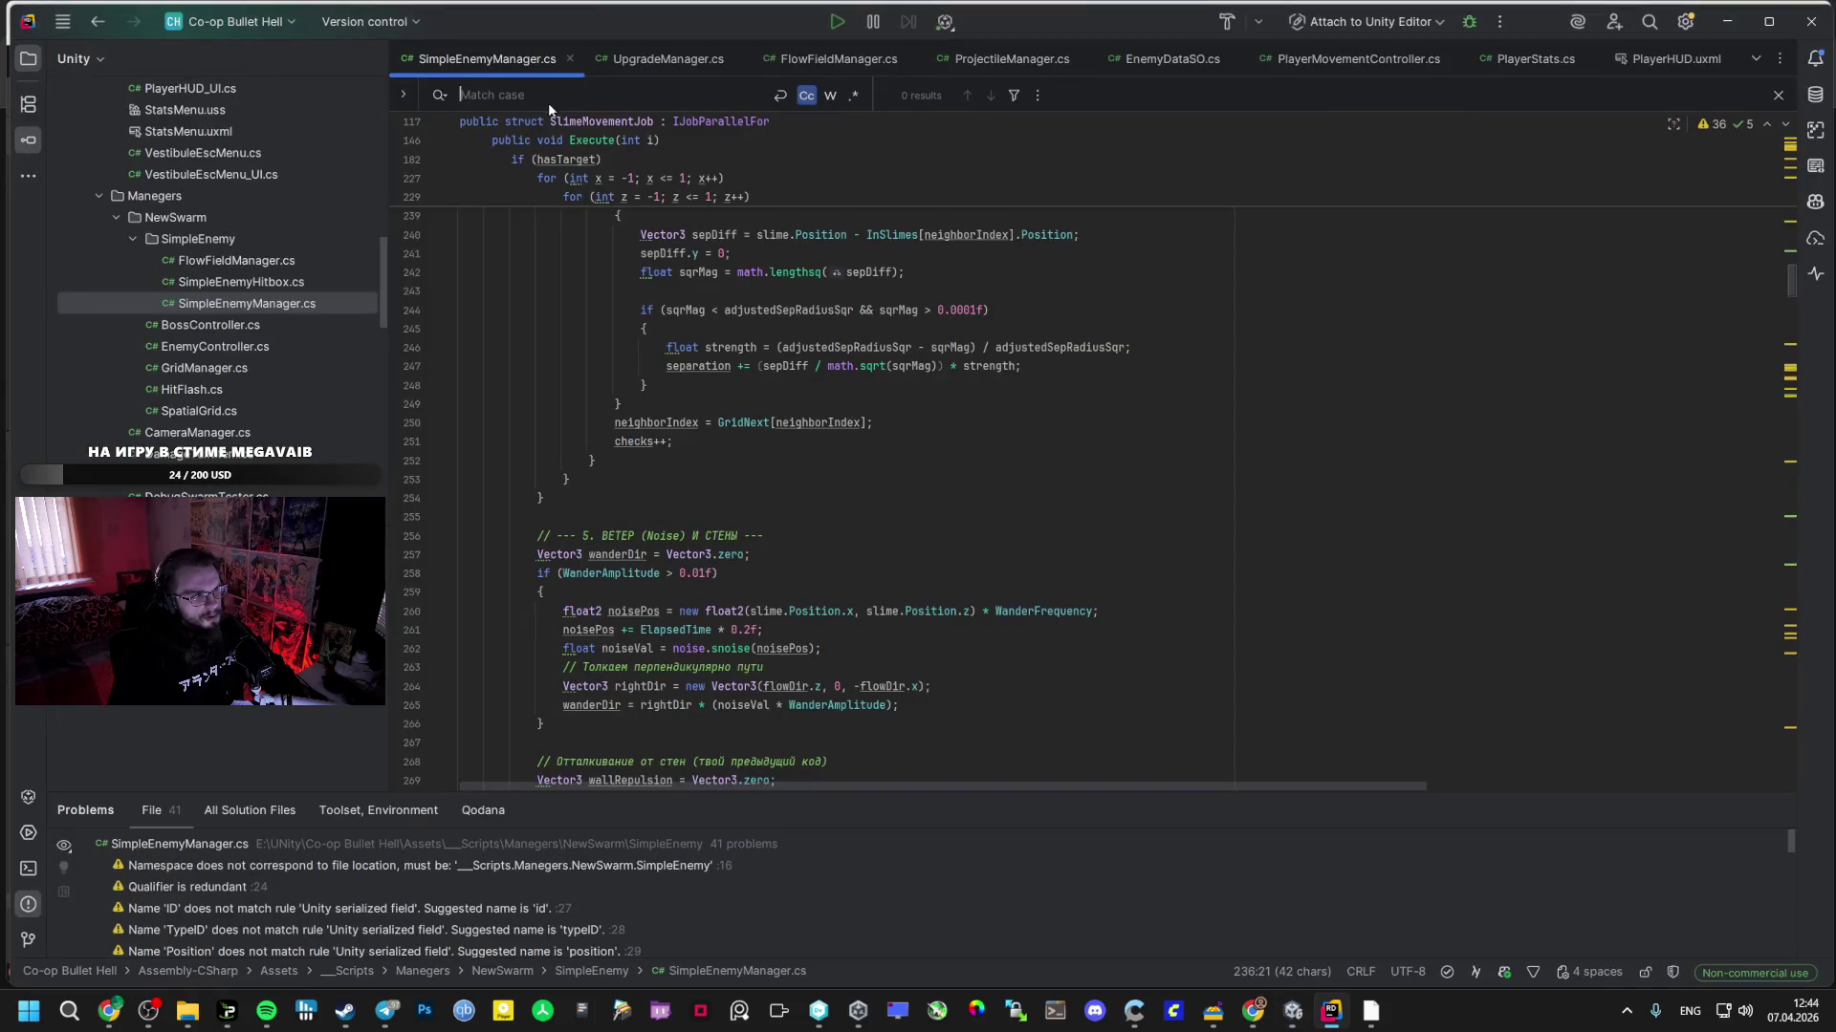
pyautogui.write('Layer')
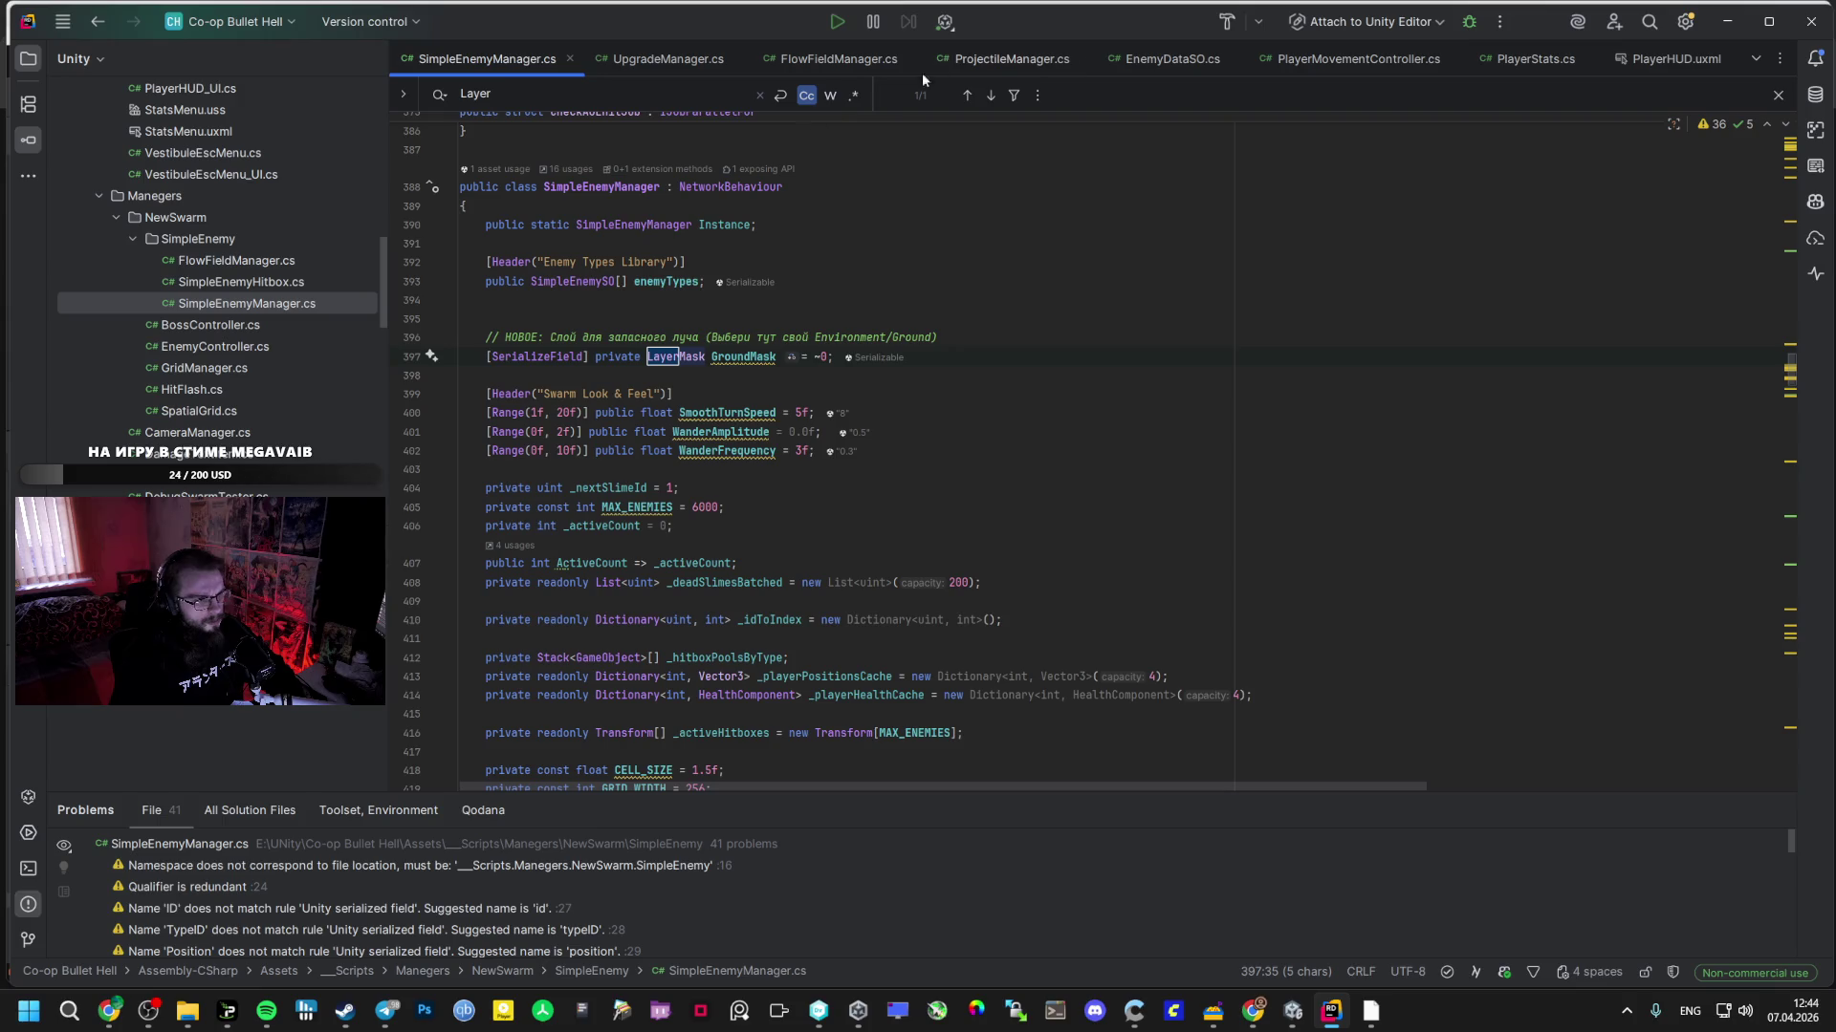
pyautogui.hotkey('alt', 'Tab')
pyautogui.hotkey('alt', 'Tab')
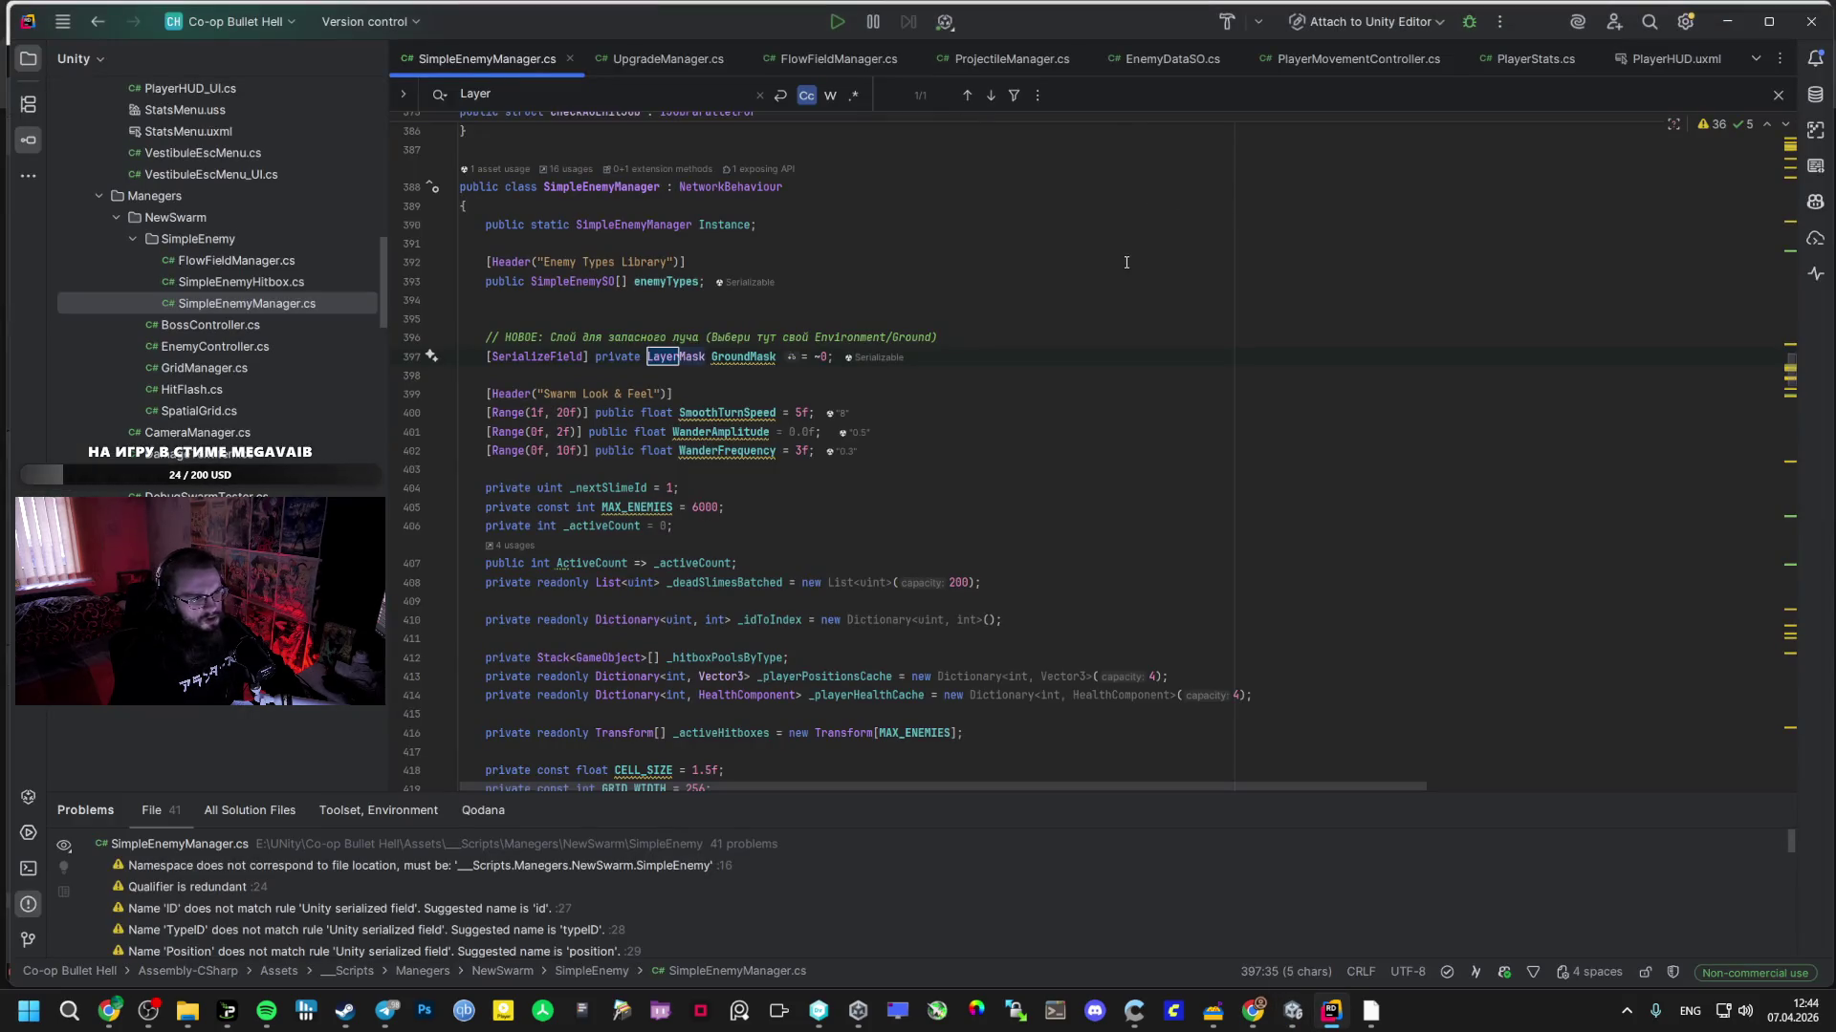
pyautogui.hotkey('alt', 'Tab')
pyautogui.hotkey('alt', 'Tab')
pyautogui.hotkey('alt', 'Tab')
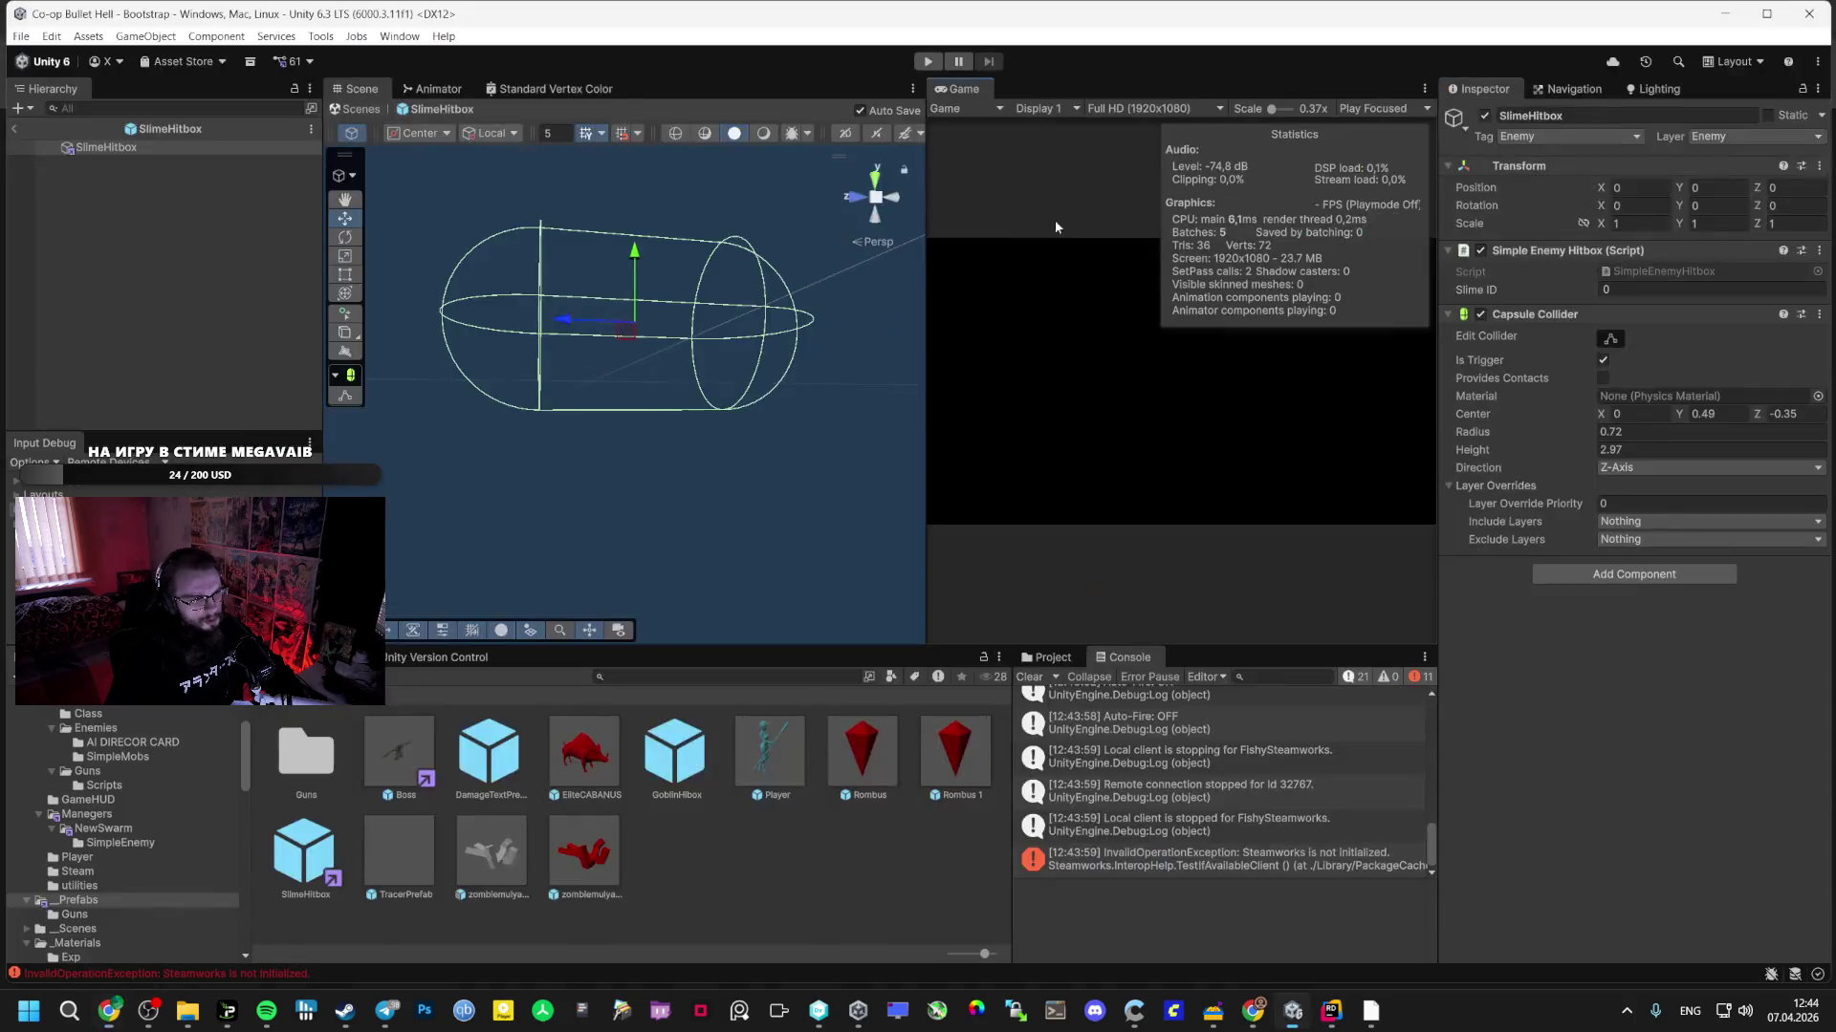
# - Put the GoblinHibox prefab and its children on the Enemy layer, re-enabling the boar mesh child
pyautogui.click(1749, 136)
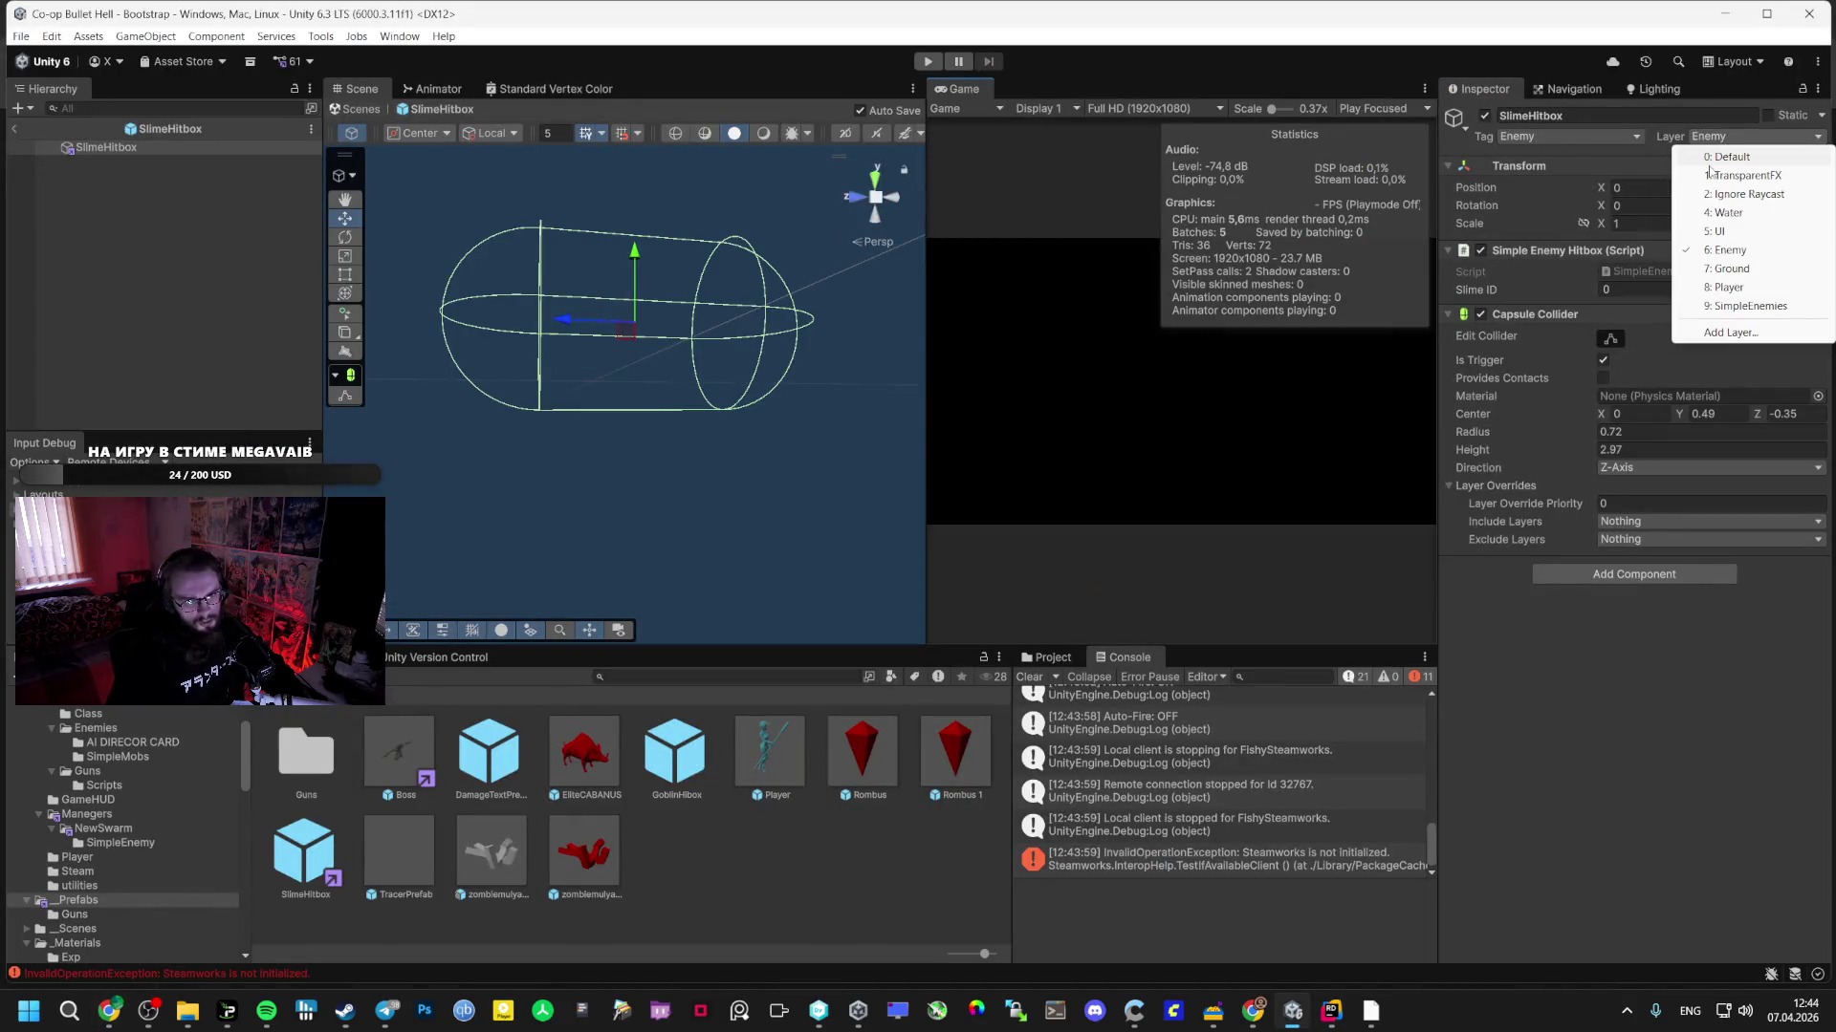
pyautogui.doubleClick(675, 755)
pyautogui.click(1755, 135)
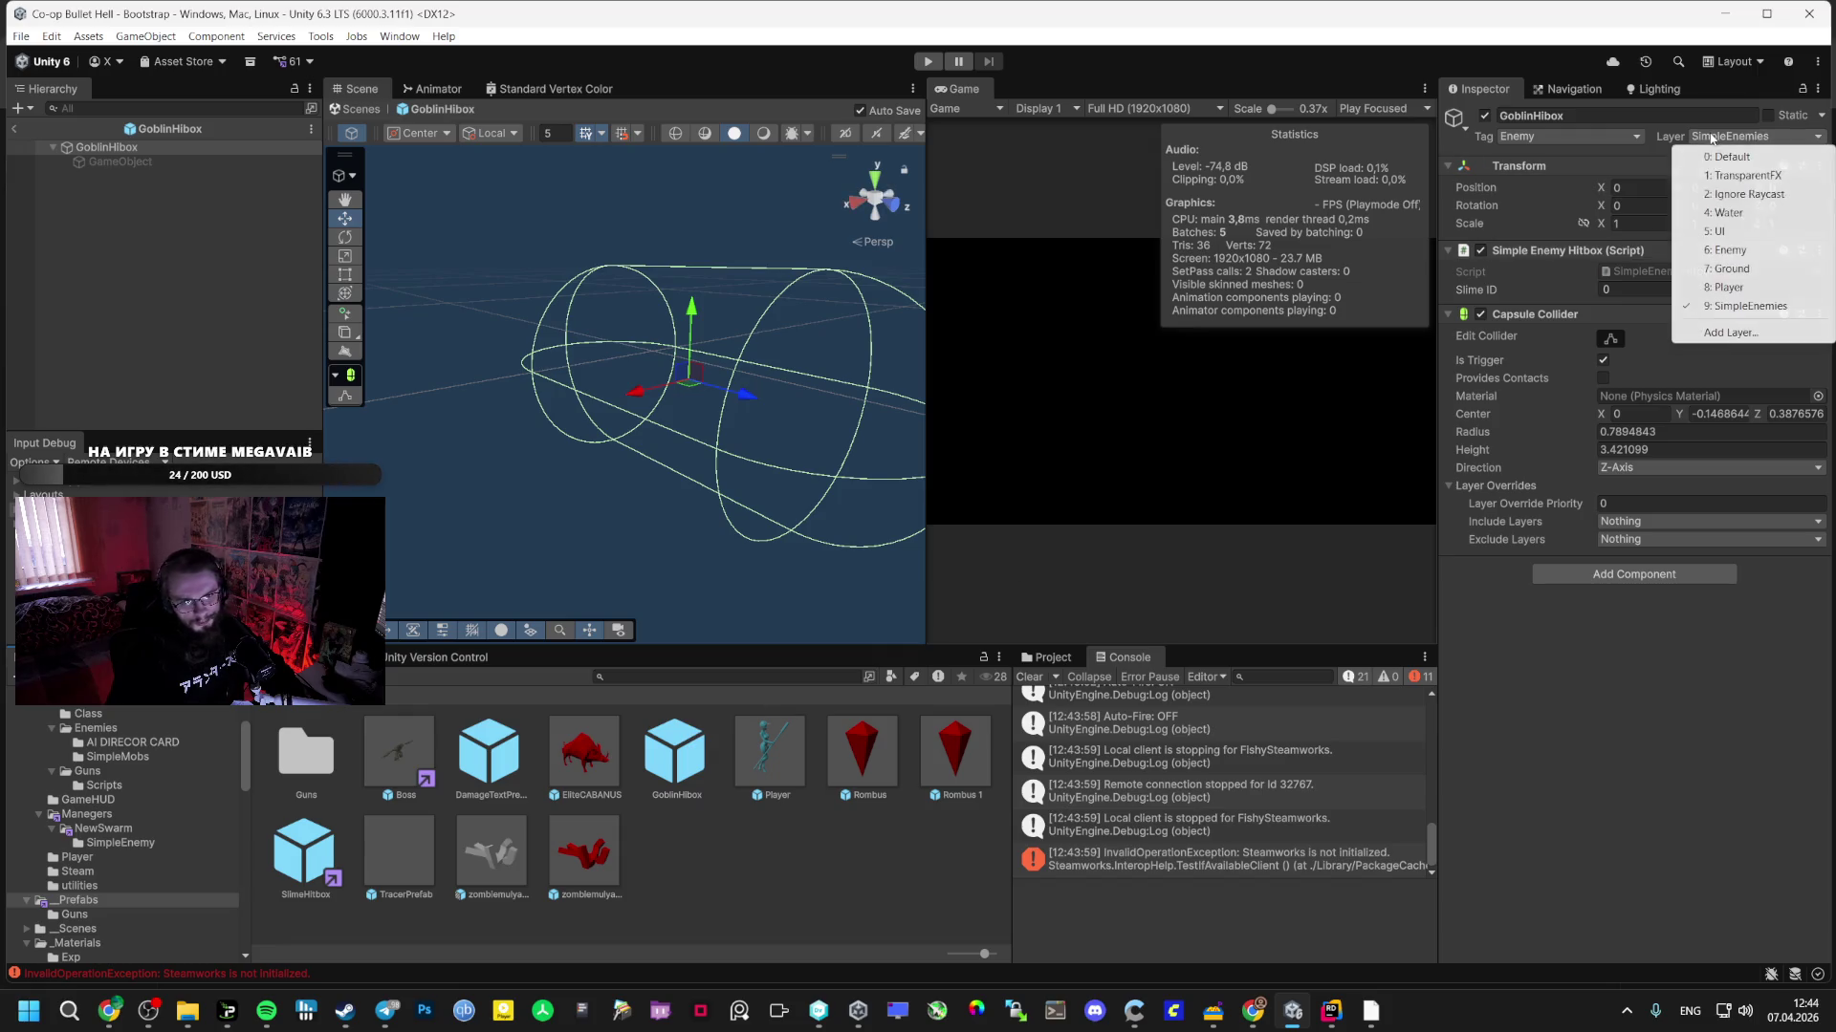
pyautogui.click(1728, 250)
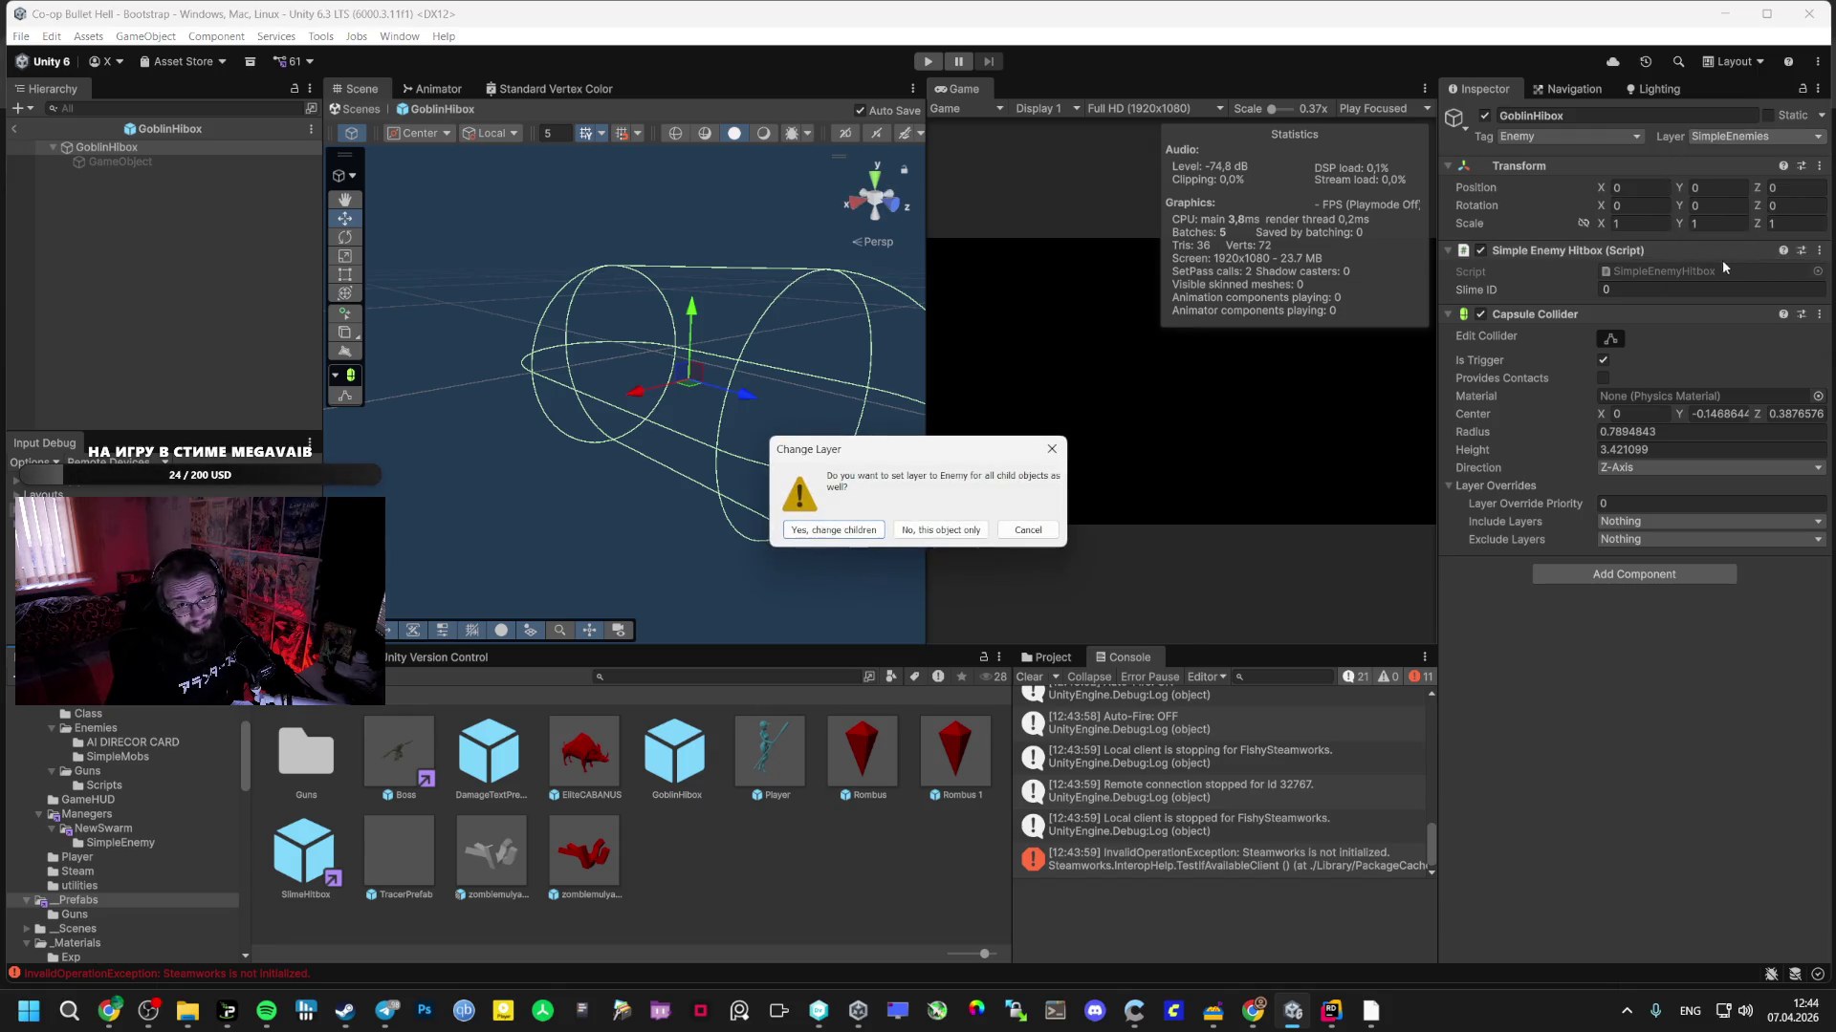
pyautogui.click(833, 529)
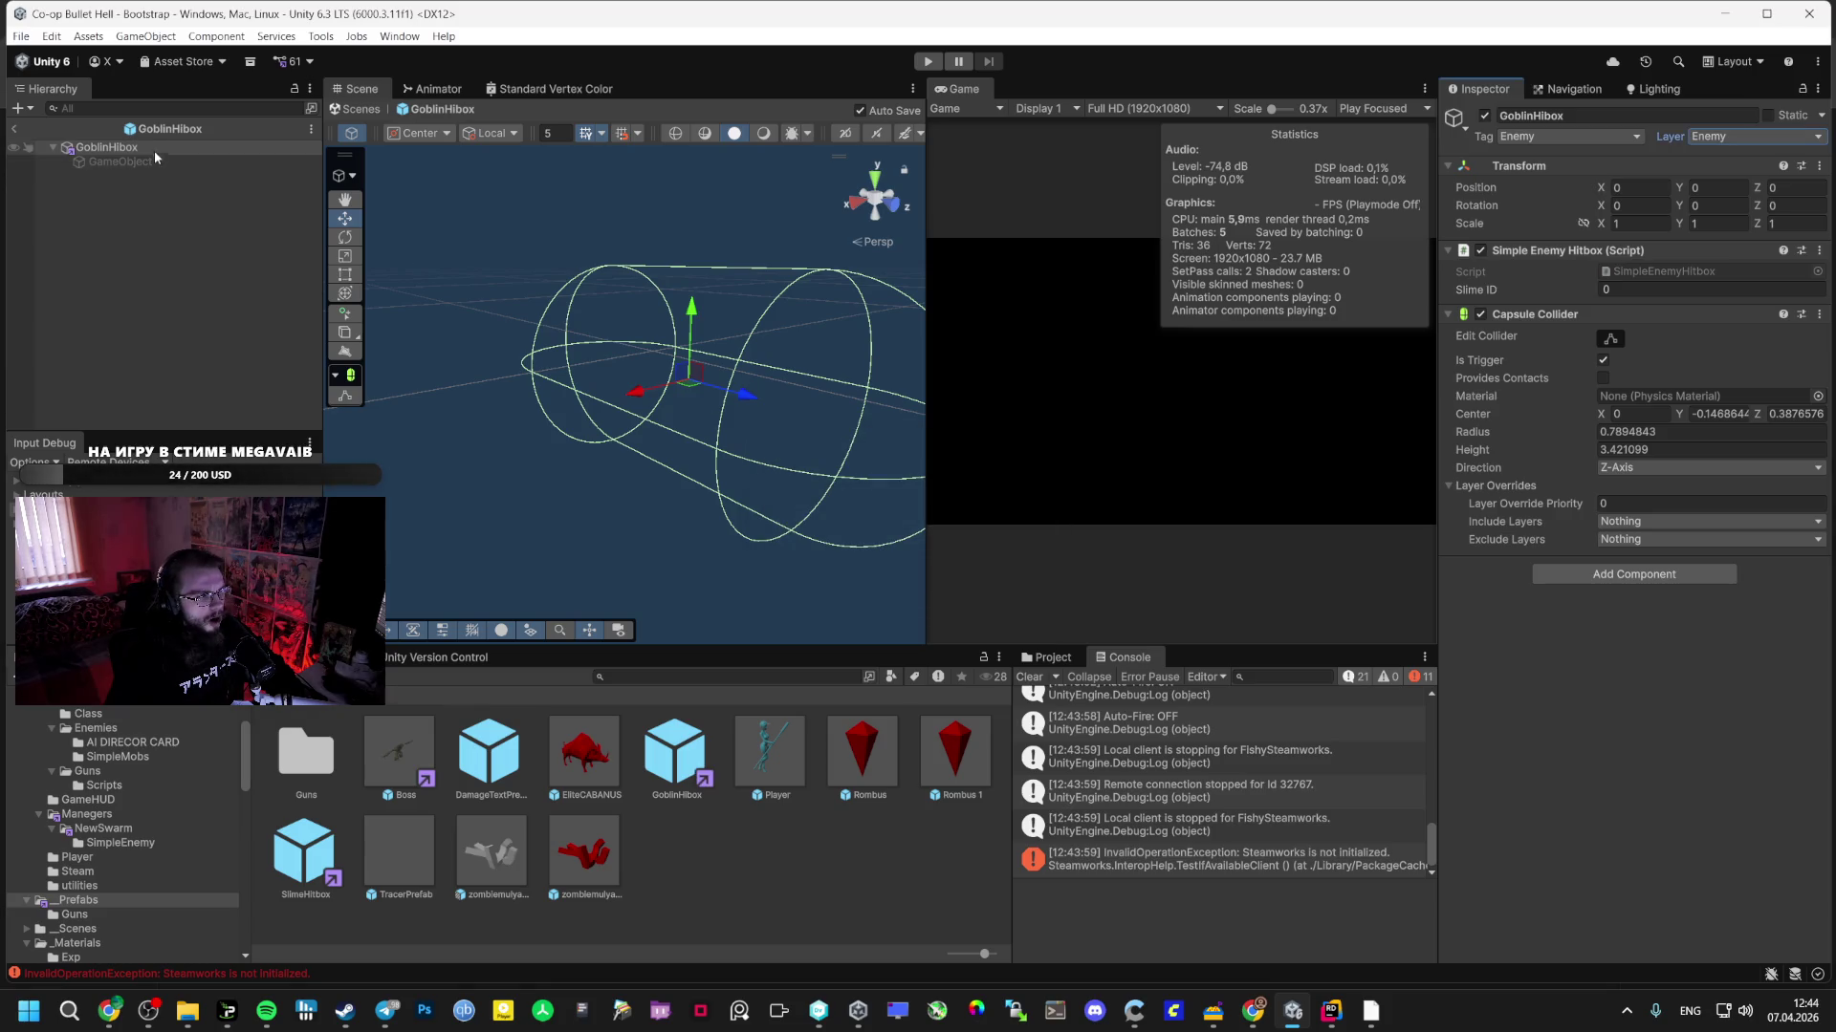
pyautogui.click(148, 163)
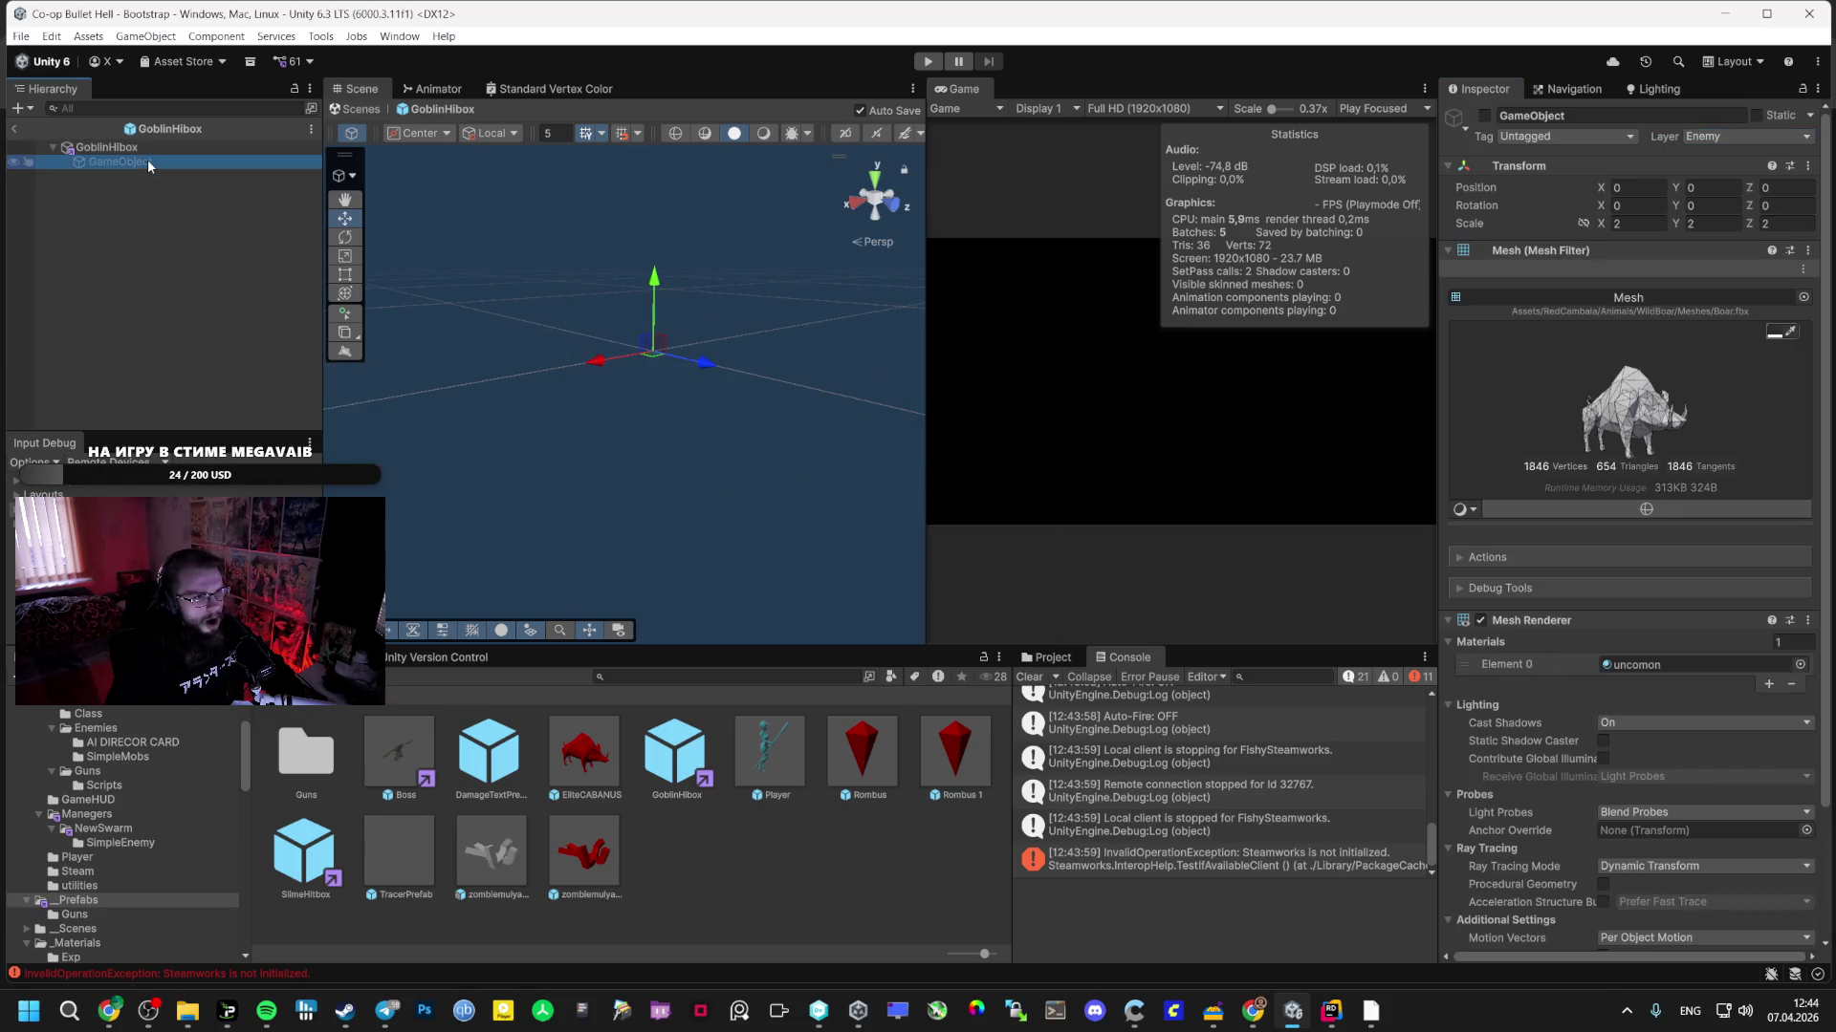
pyautogui.click(1484, 115)
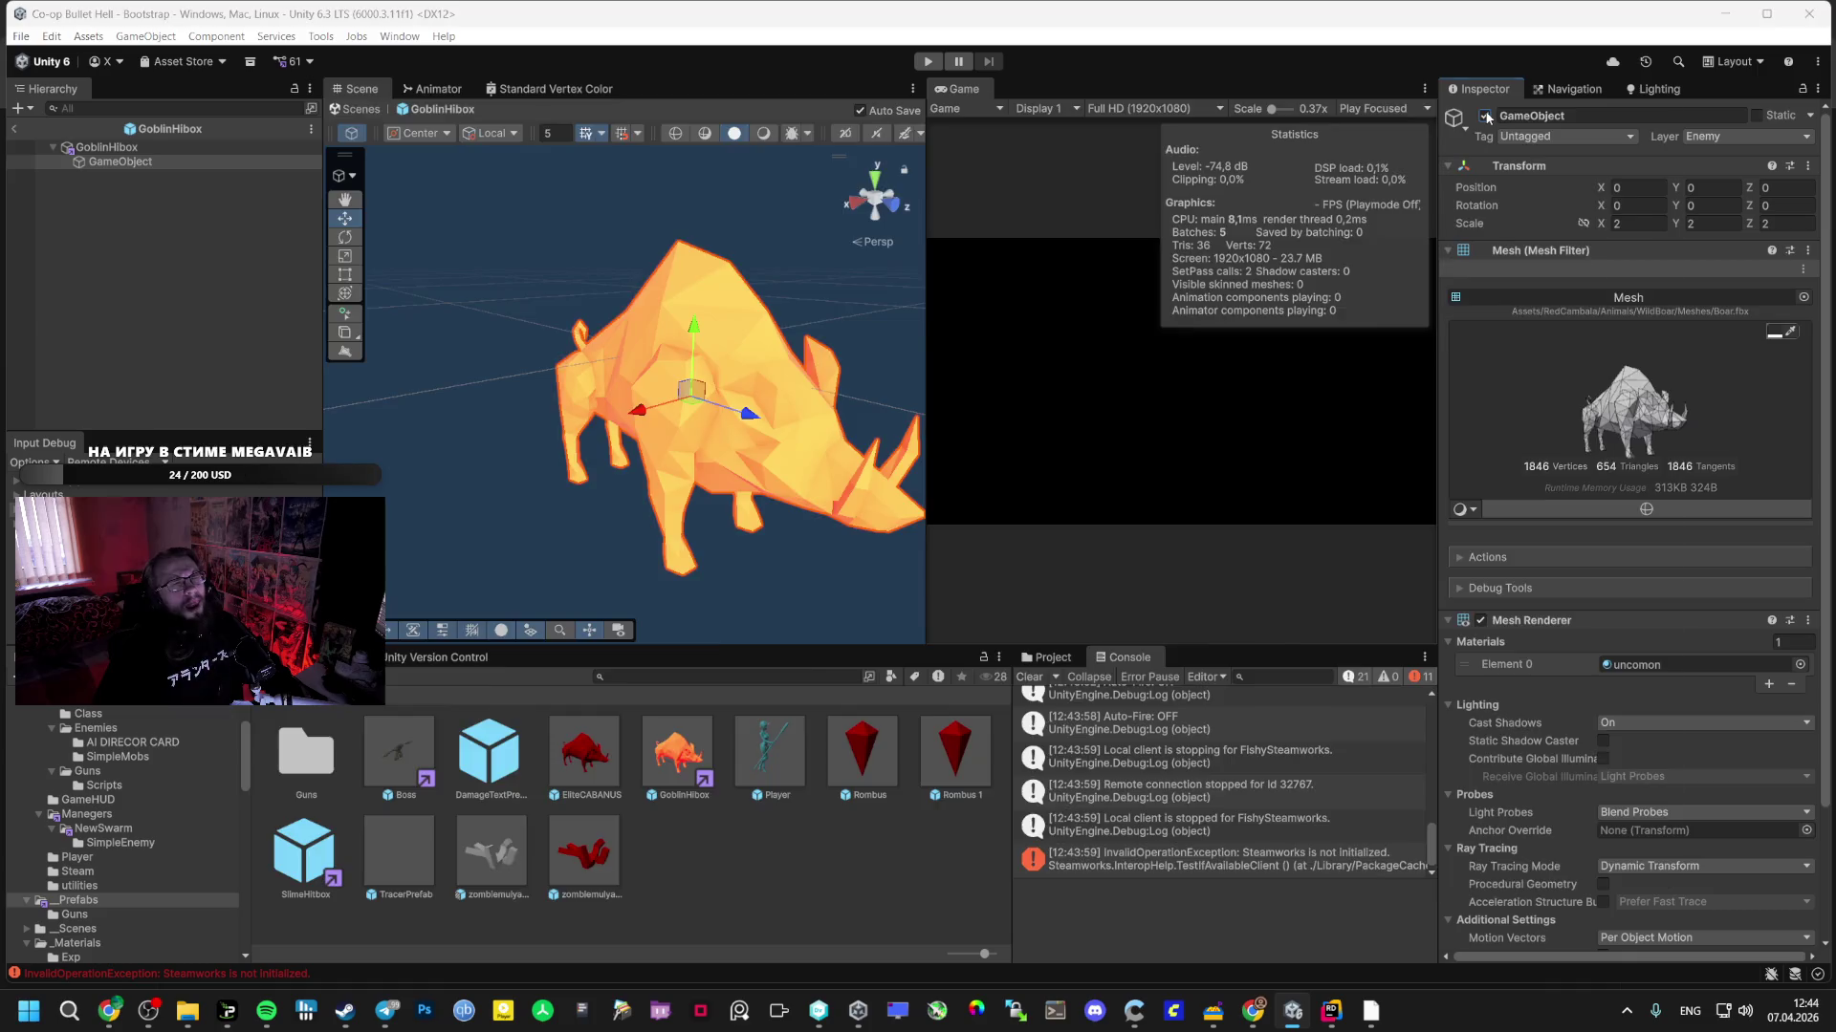
# - Play the track 'Lead Your Partner' in Spotify
pyautogui.hotkey('alt', 'Tab')
pyautogui.hotkey('alt', 'Tab')
pyautogui.hotkey('alt', 'Tab')
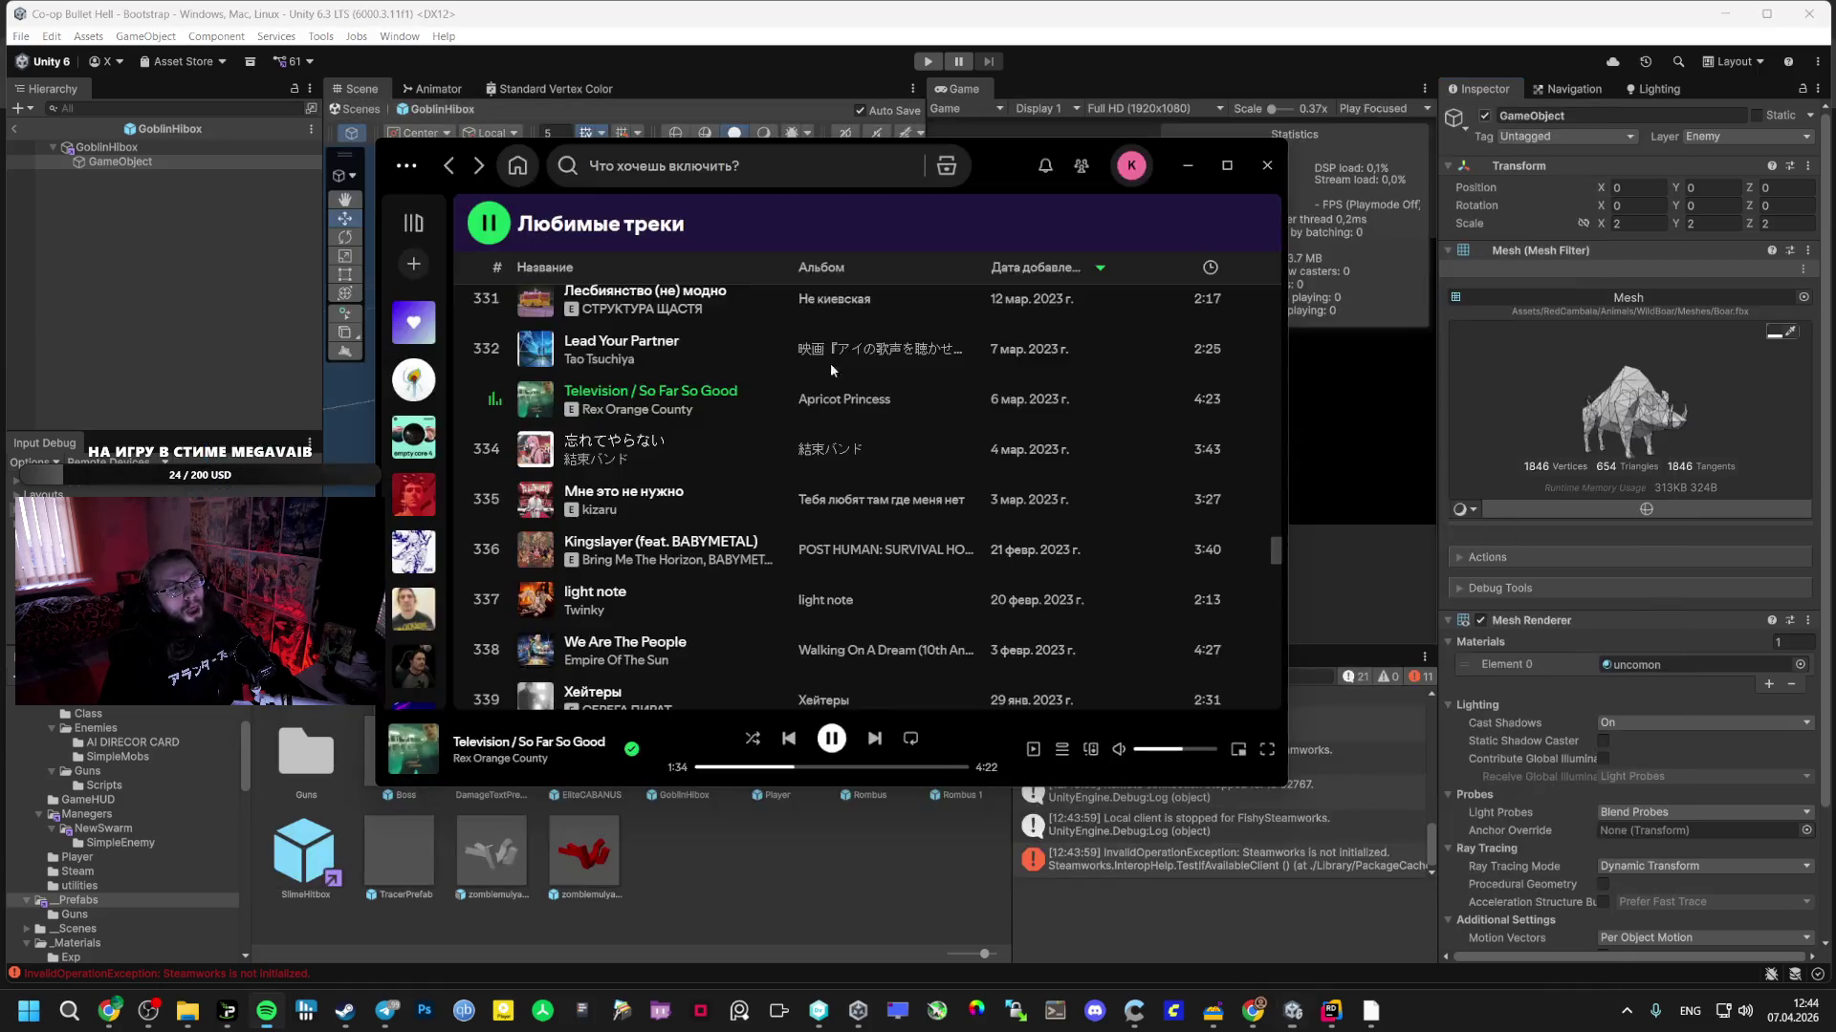
pyautogui.scroll(3, 830, 370)
pyautogui.doubleClick(1070, 530)
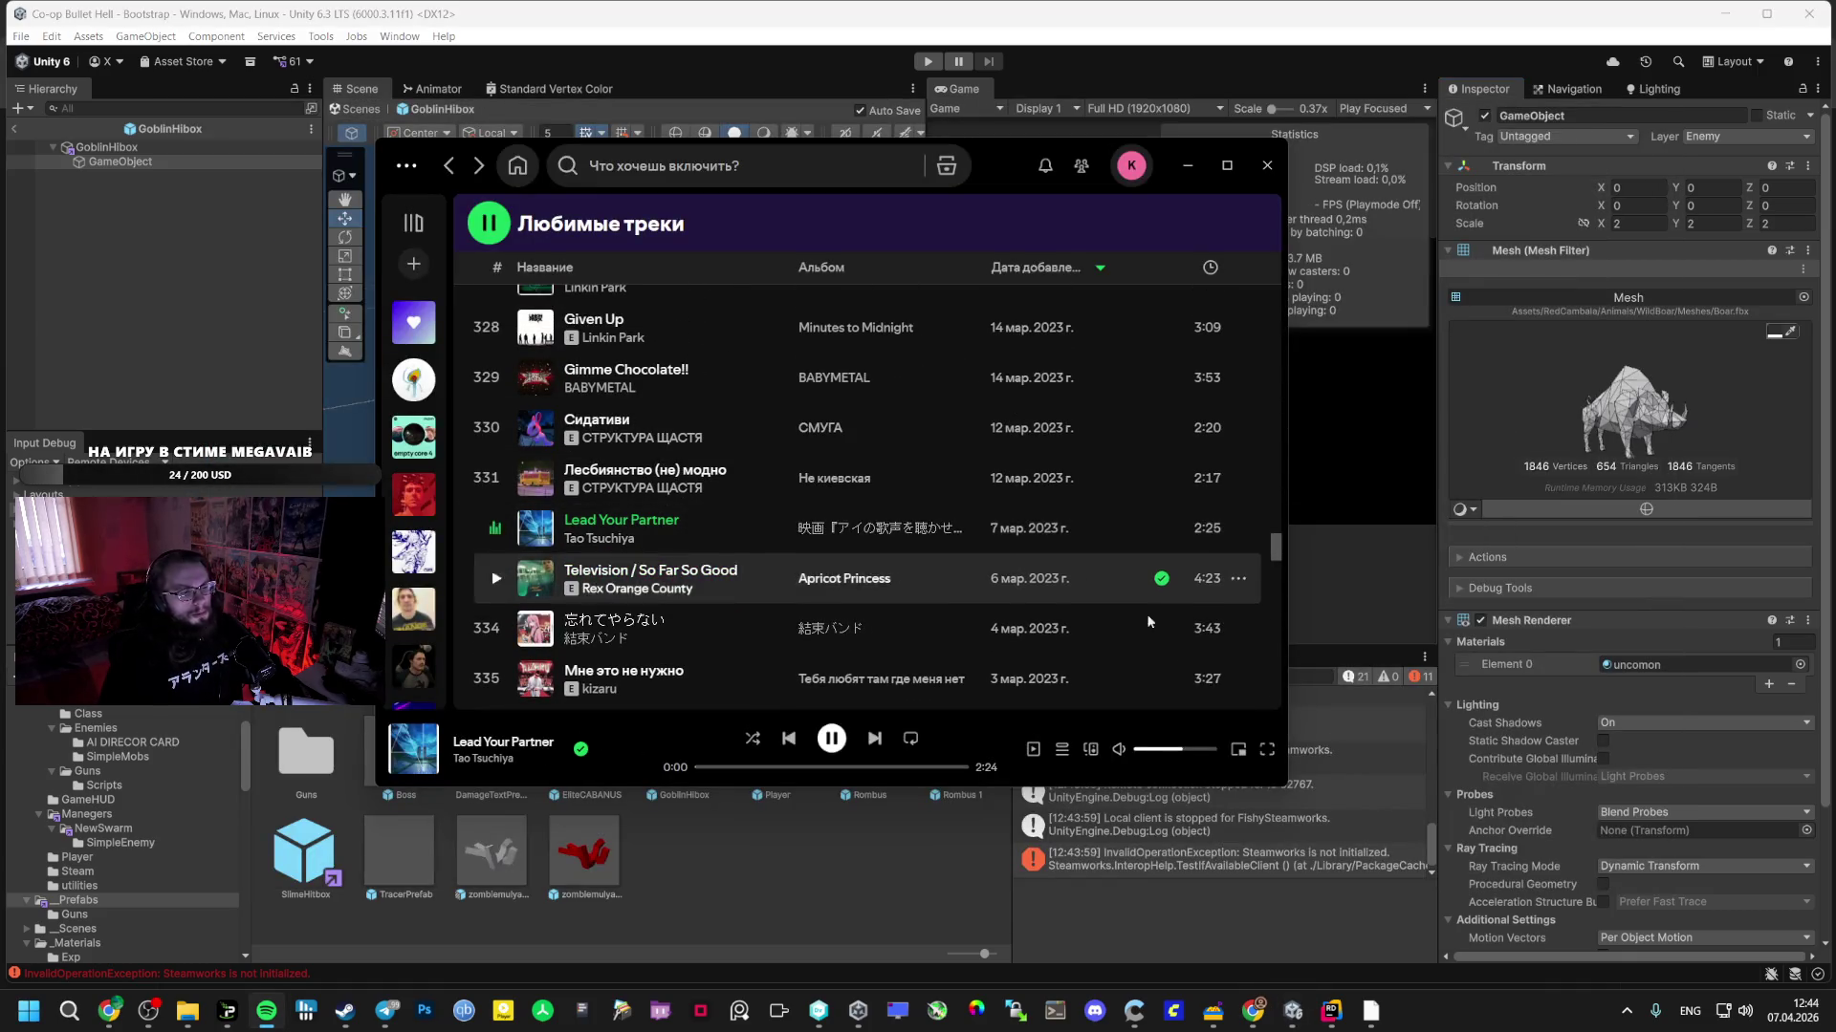
# - Disable the boar mesh object and exit GoblinHitbox prefab editing
pyautogui.click(352, 401)
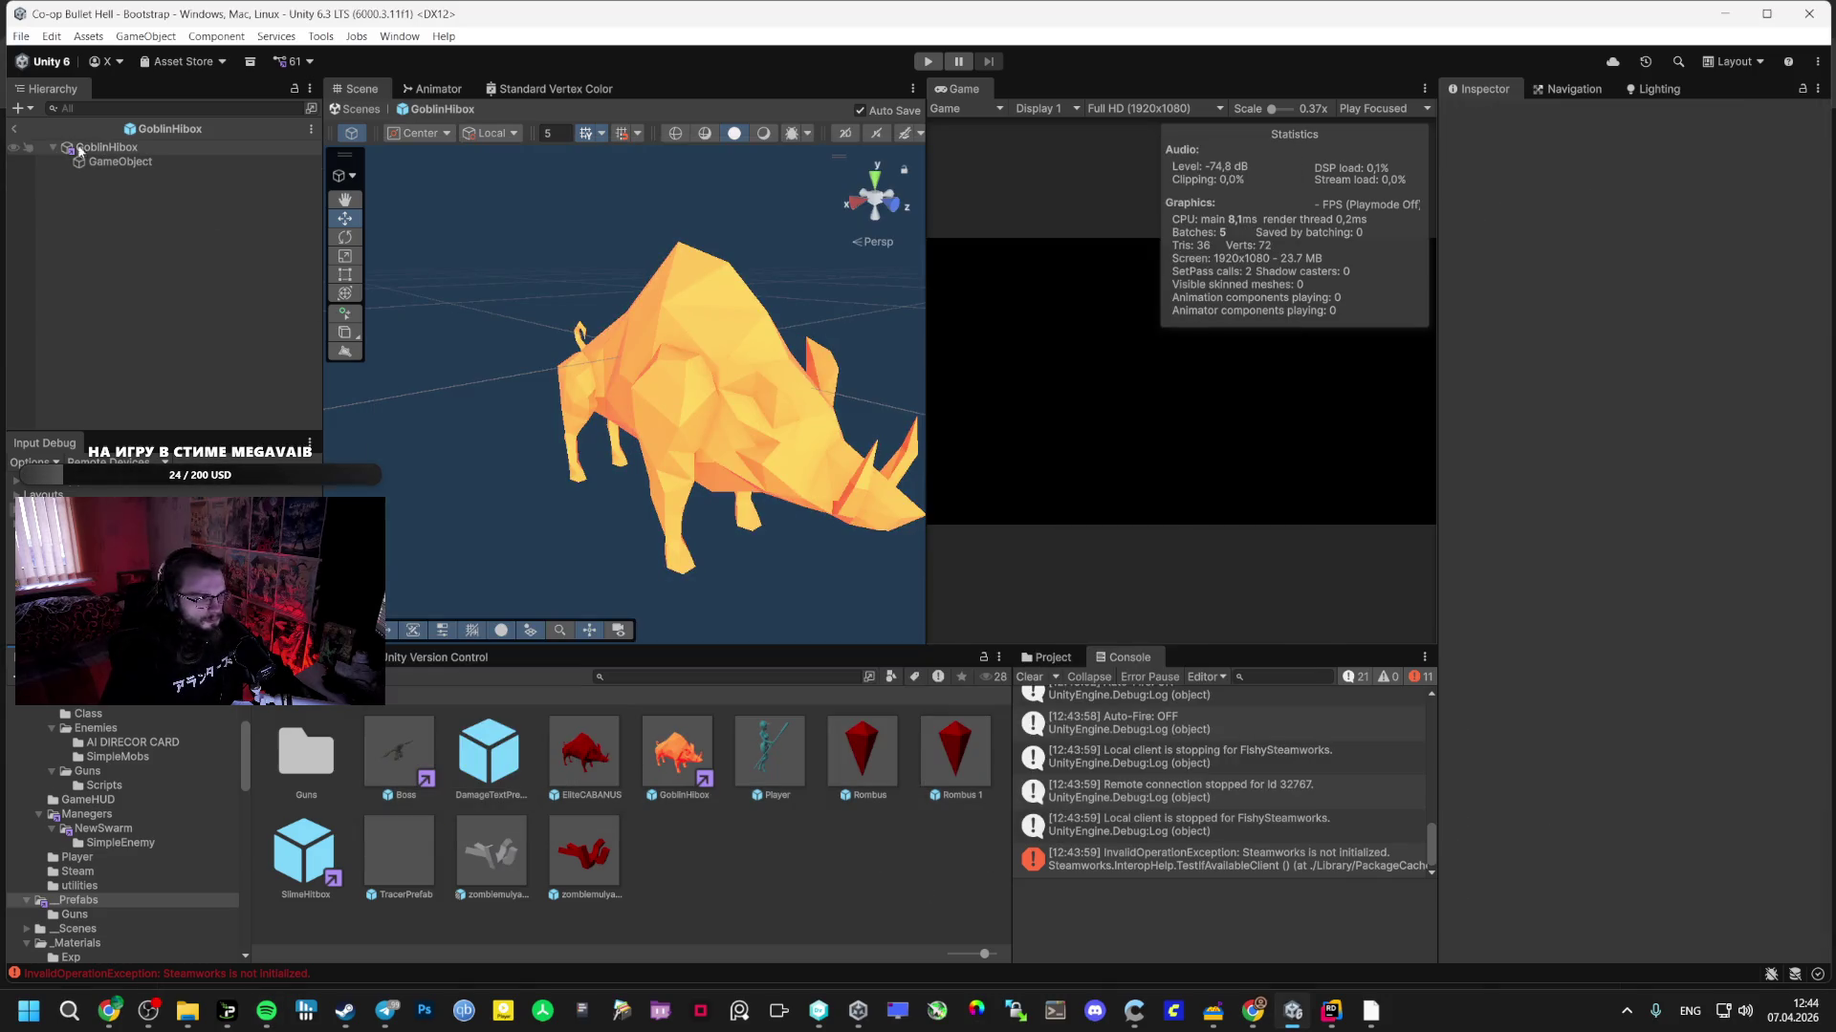
pyautogui.click(106, 162)
pyautogui.click(1484, 116)
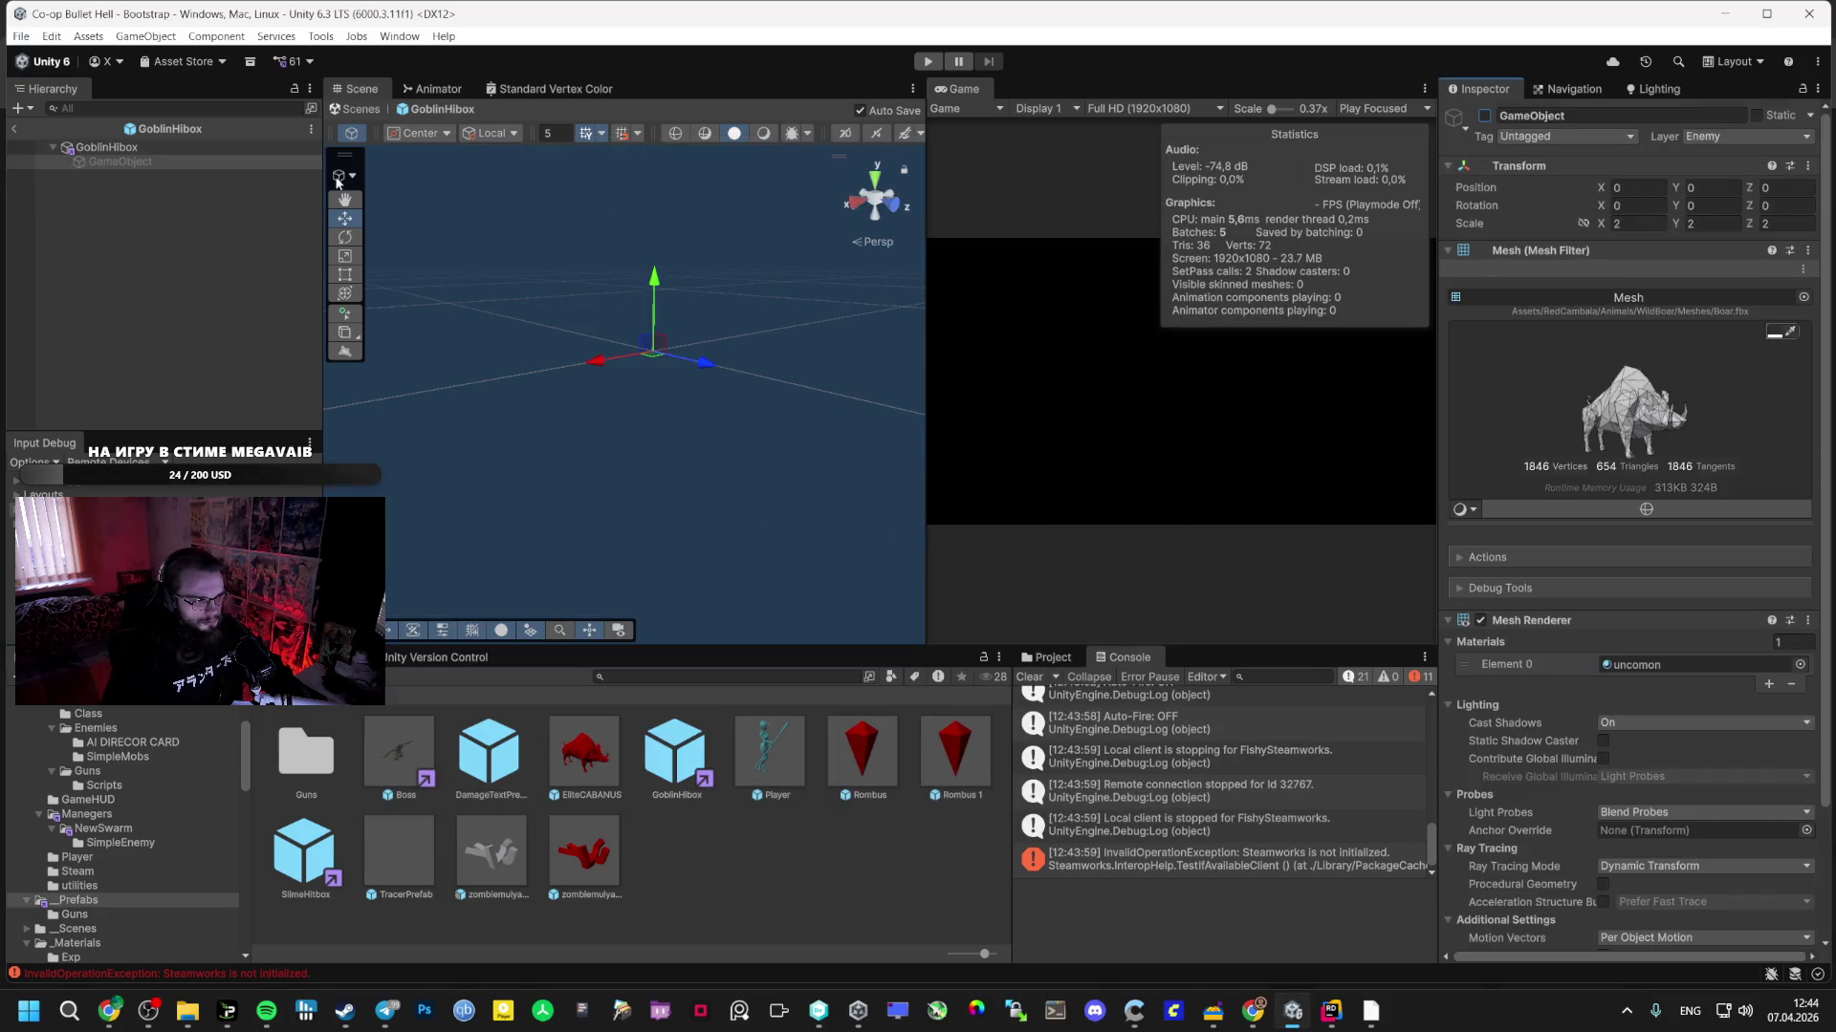
pyautogui.click(14, 128)
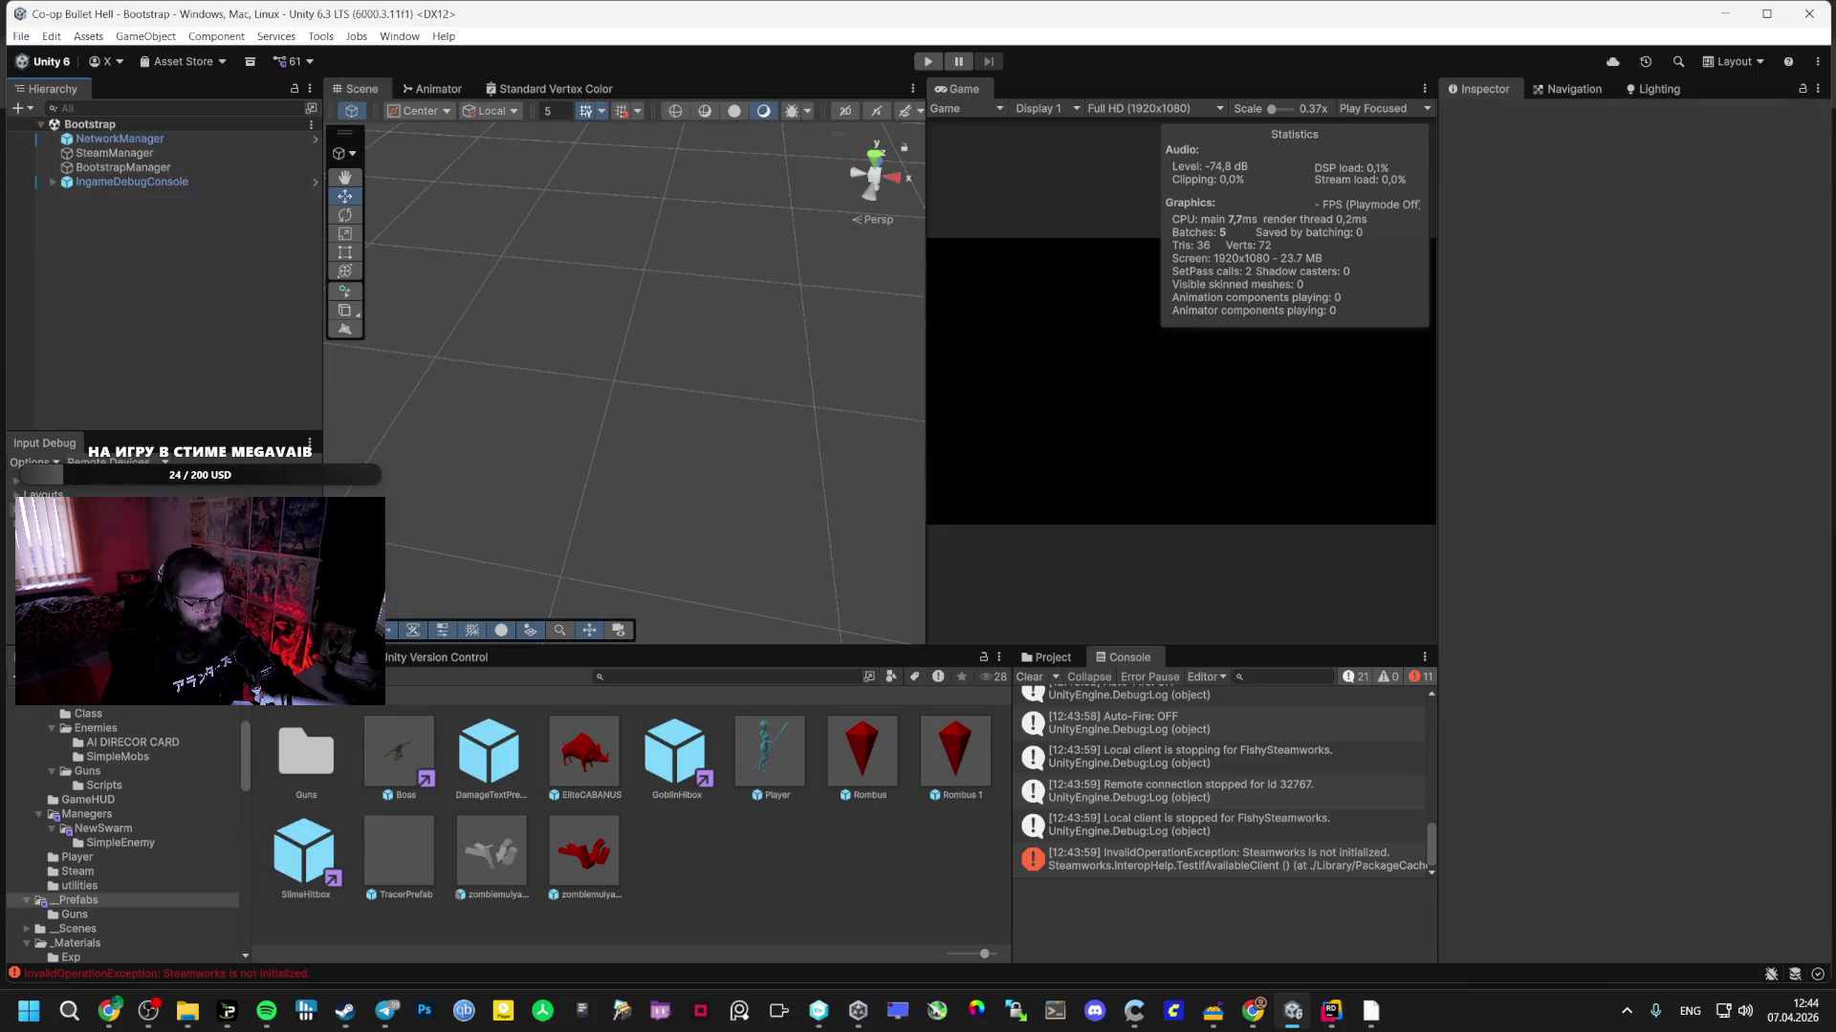
# - Read Gemini's layer-preparation steps about the Enemy layer and ProjectileManager in AI Studio
pyautogui.moveTo(127, 1015)
pyautogui.click(169, 926)
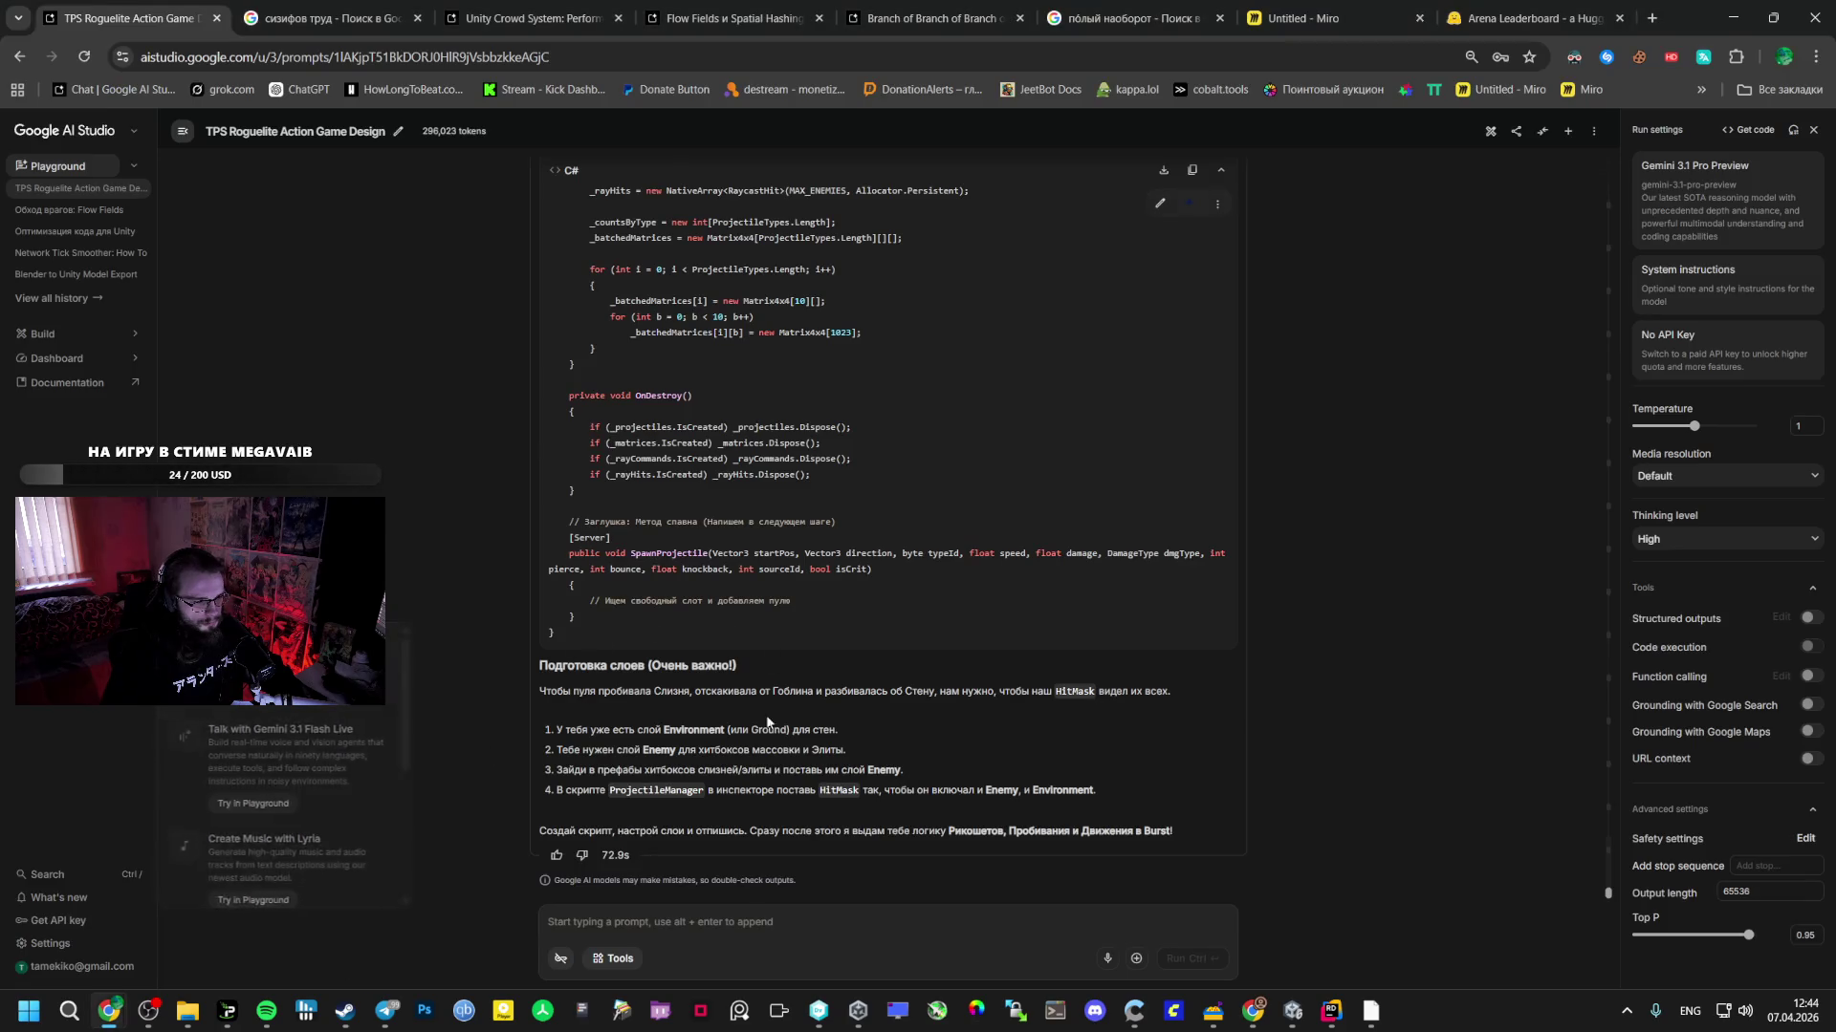
pyautogui.doubleClick(658, 750)
pyautogui.click(643, 765)
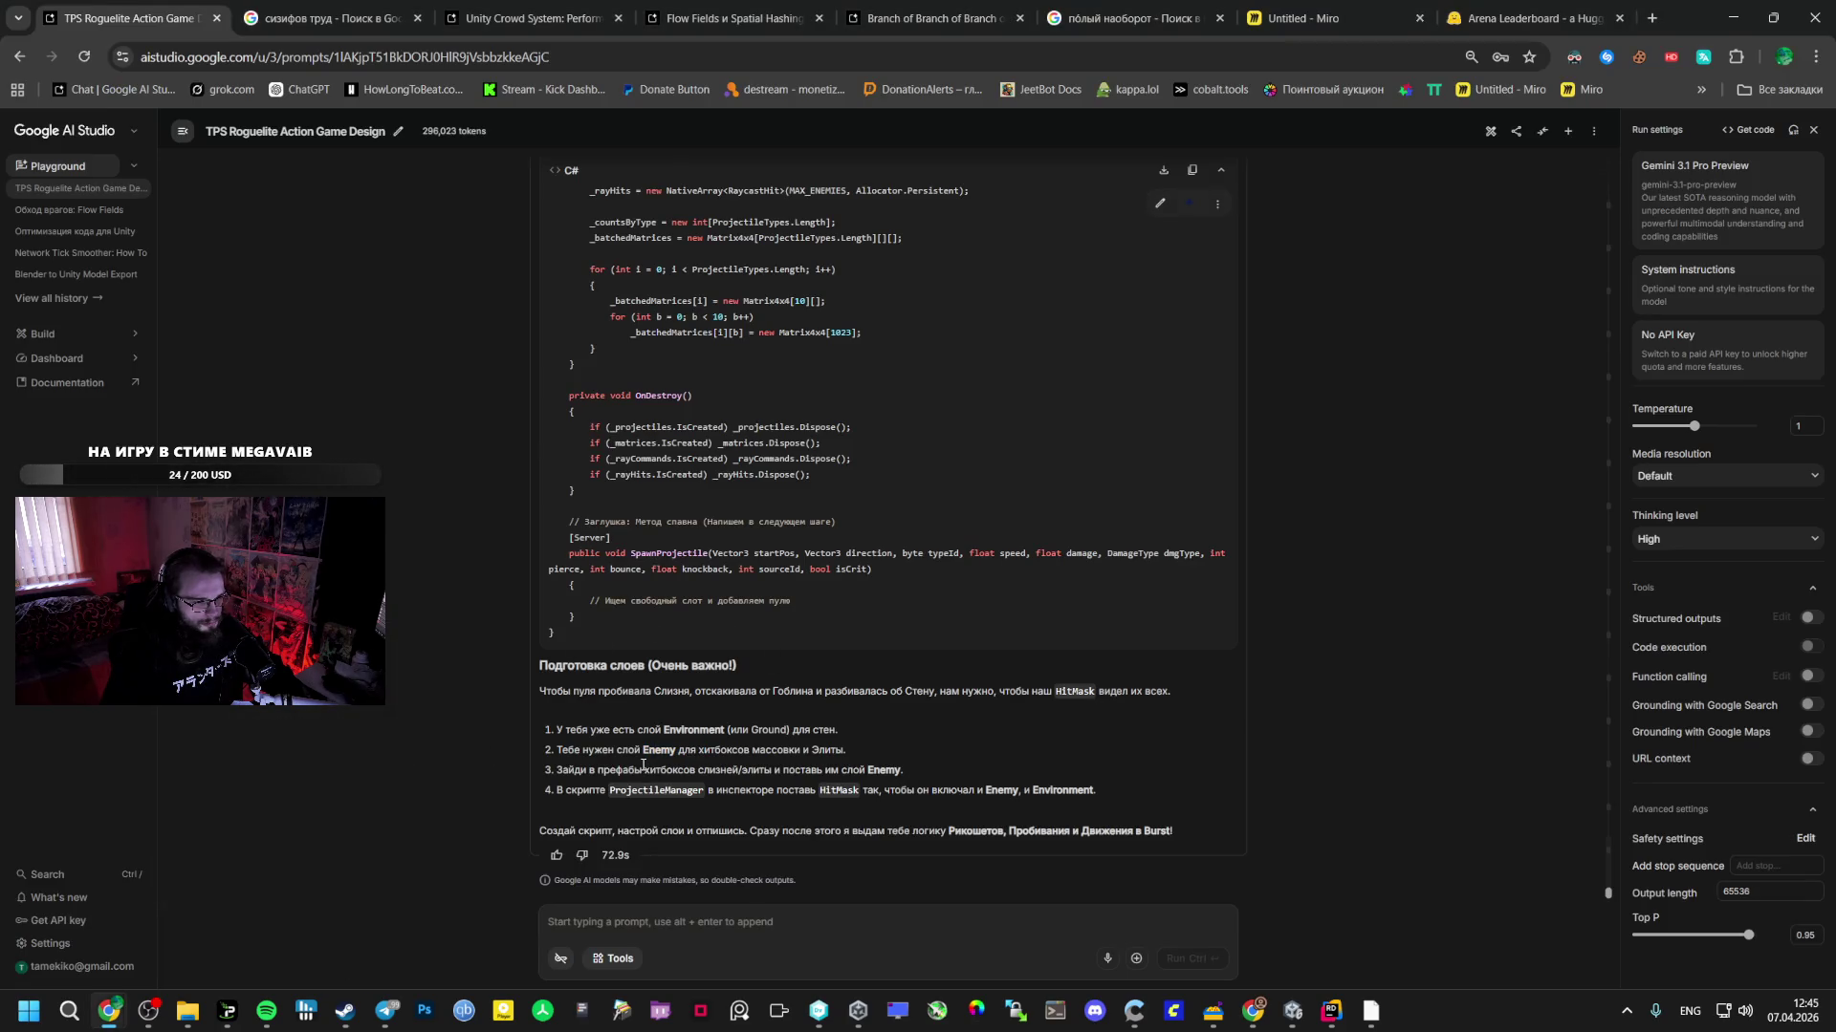
pyautogui.doubleClick(659, 790)
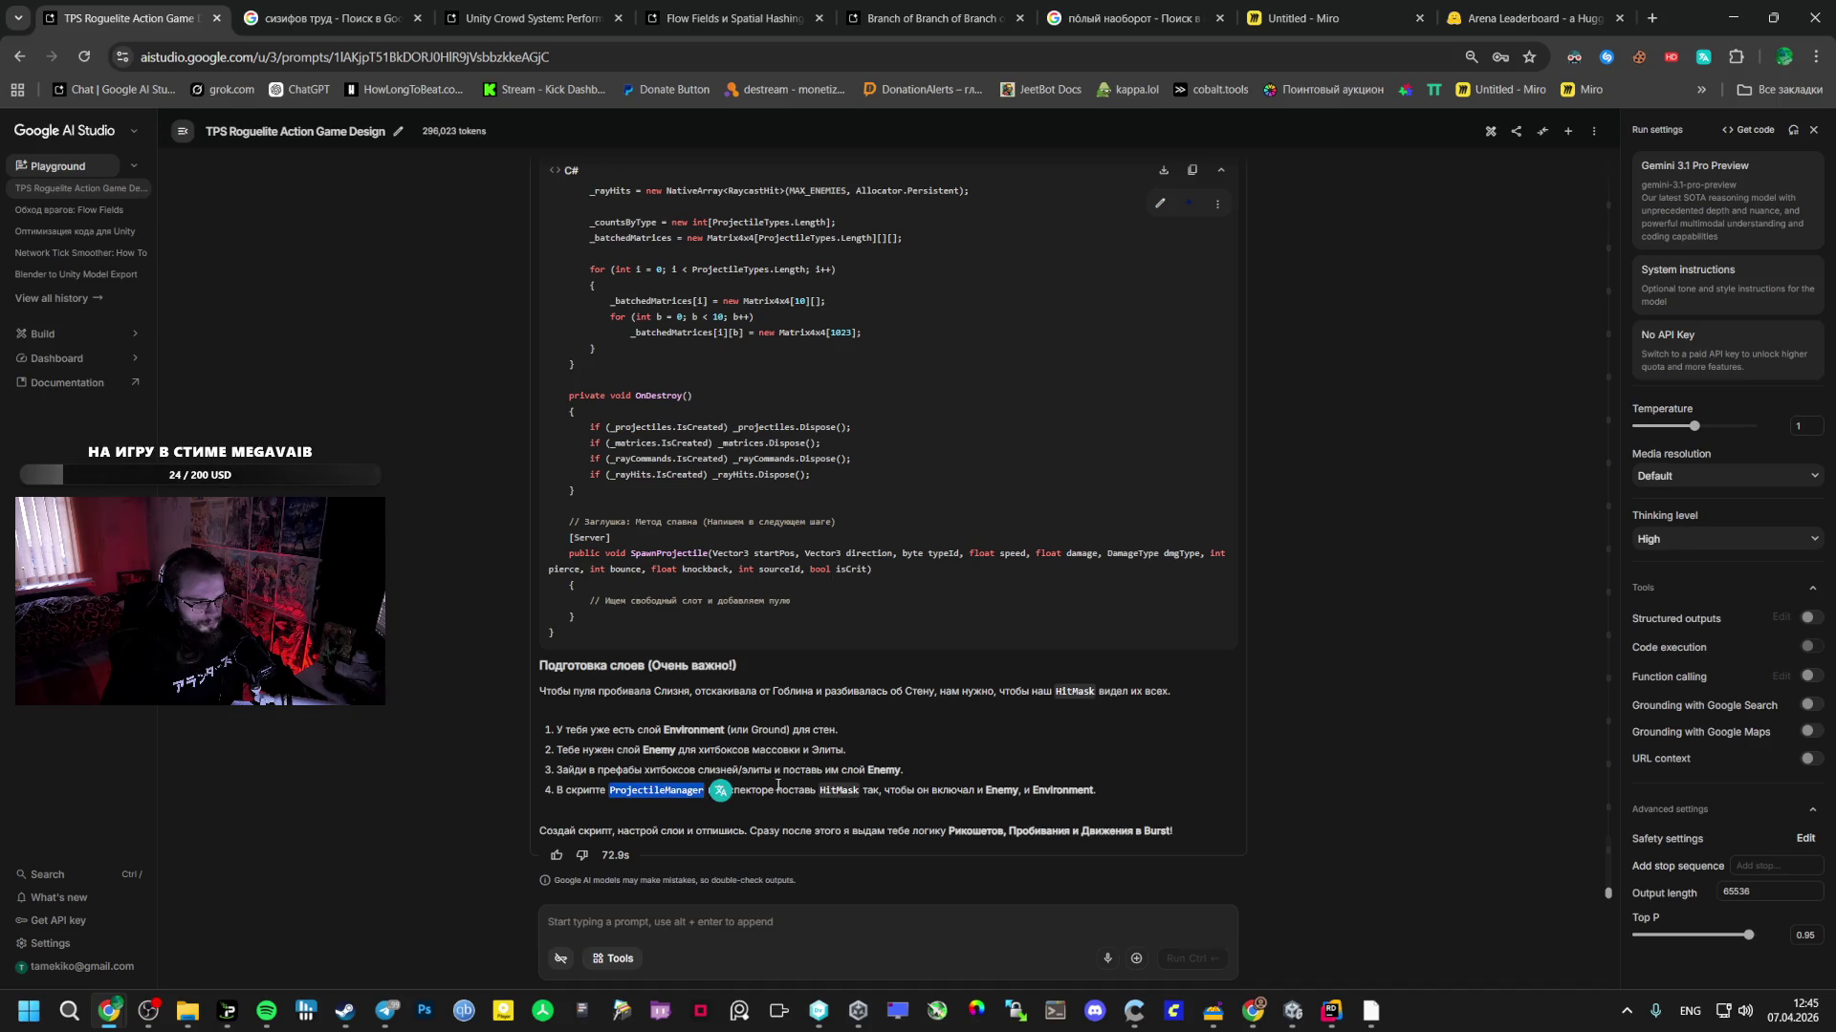
pyautogui.click(1292, 1011)
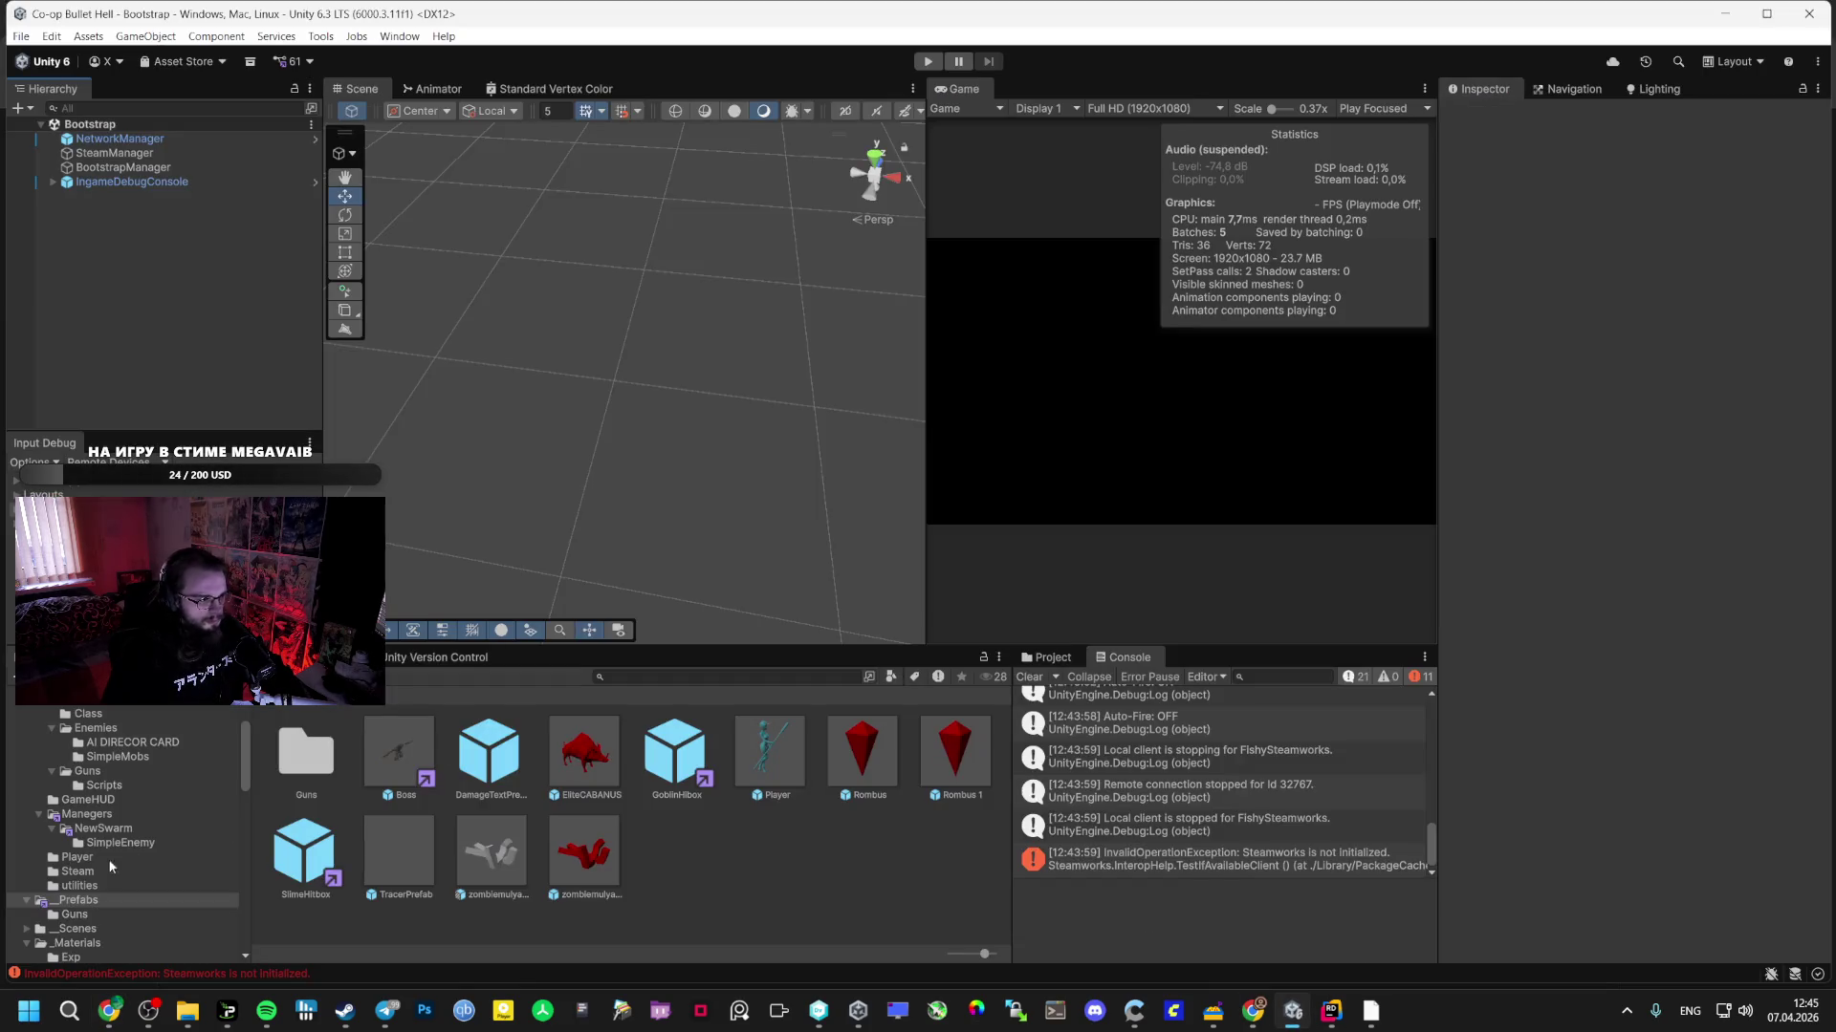
# - Open the Vestibule scene from the _Scenes folder
pyautogui.click(96, 886)
pyautogui.click(78, 928)
pyautogui.click(80, 942)
pyautogui.click(78, 928)
pyautogui.doubleClick(638, 753)
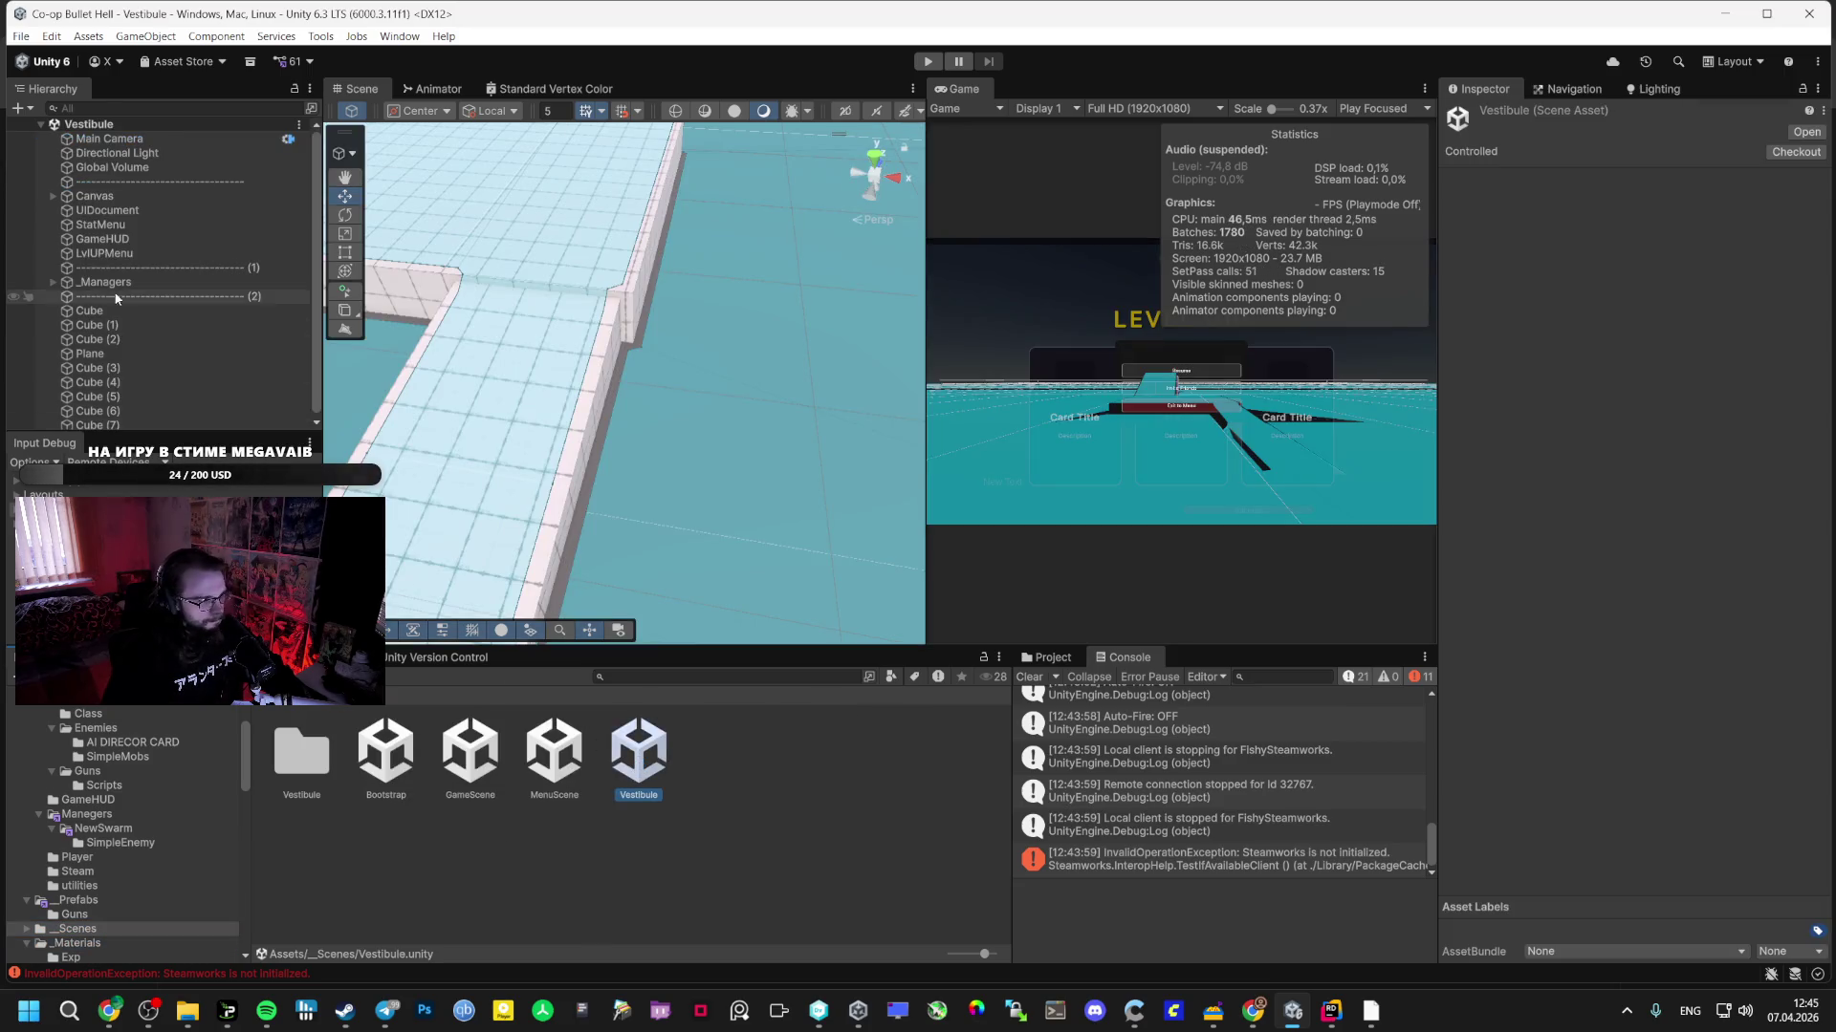
# - Create an empty 'ProjectileManager' under _Managers and attach the ProjectileManager script
pyautogui.click(54, 283)
pyautogui.rightClick(88, 250)
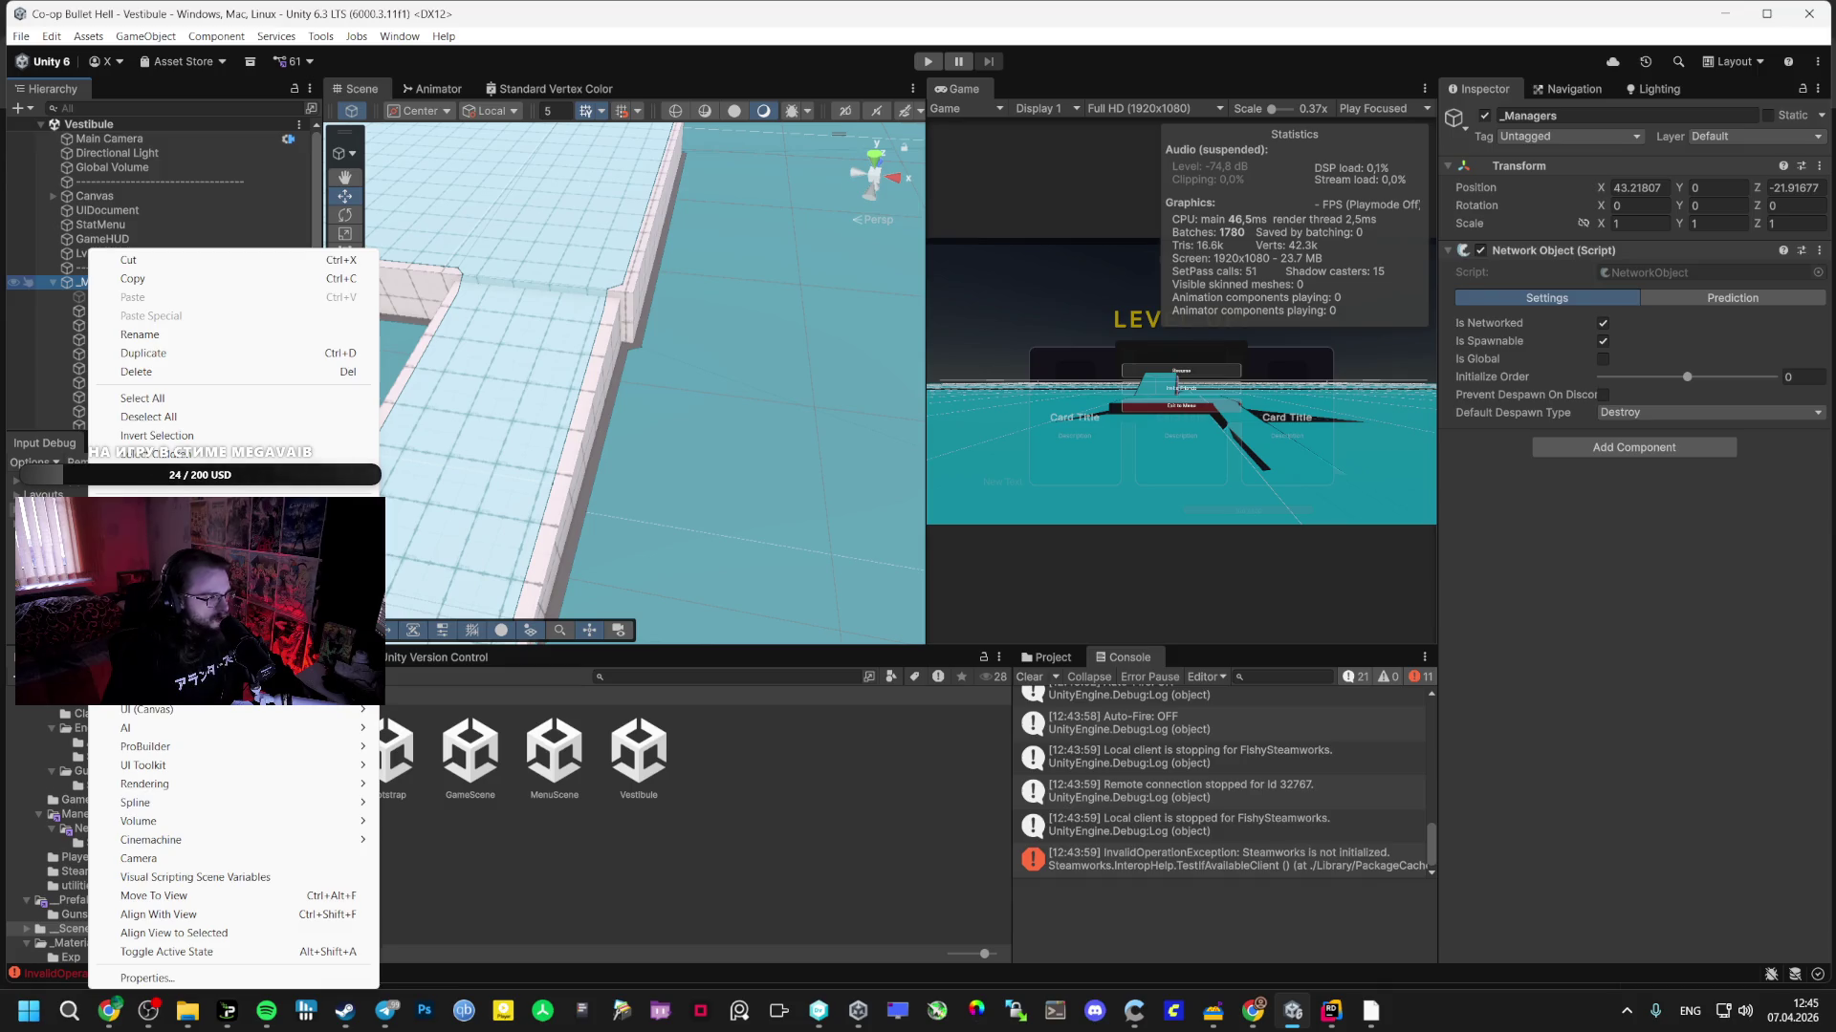
pyautogui.click(211, 367)
pyautogui.write('ProjectileManager')
pyautogui.click(212, 368)
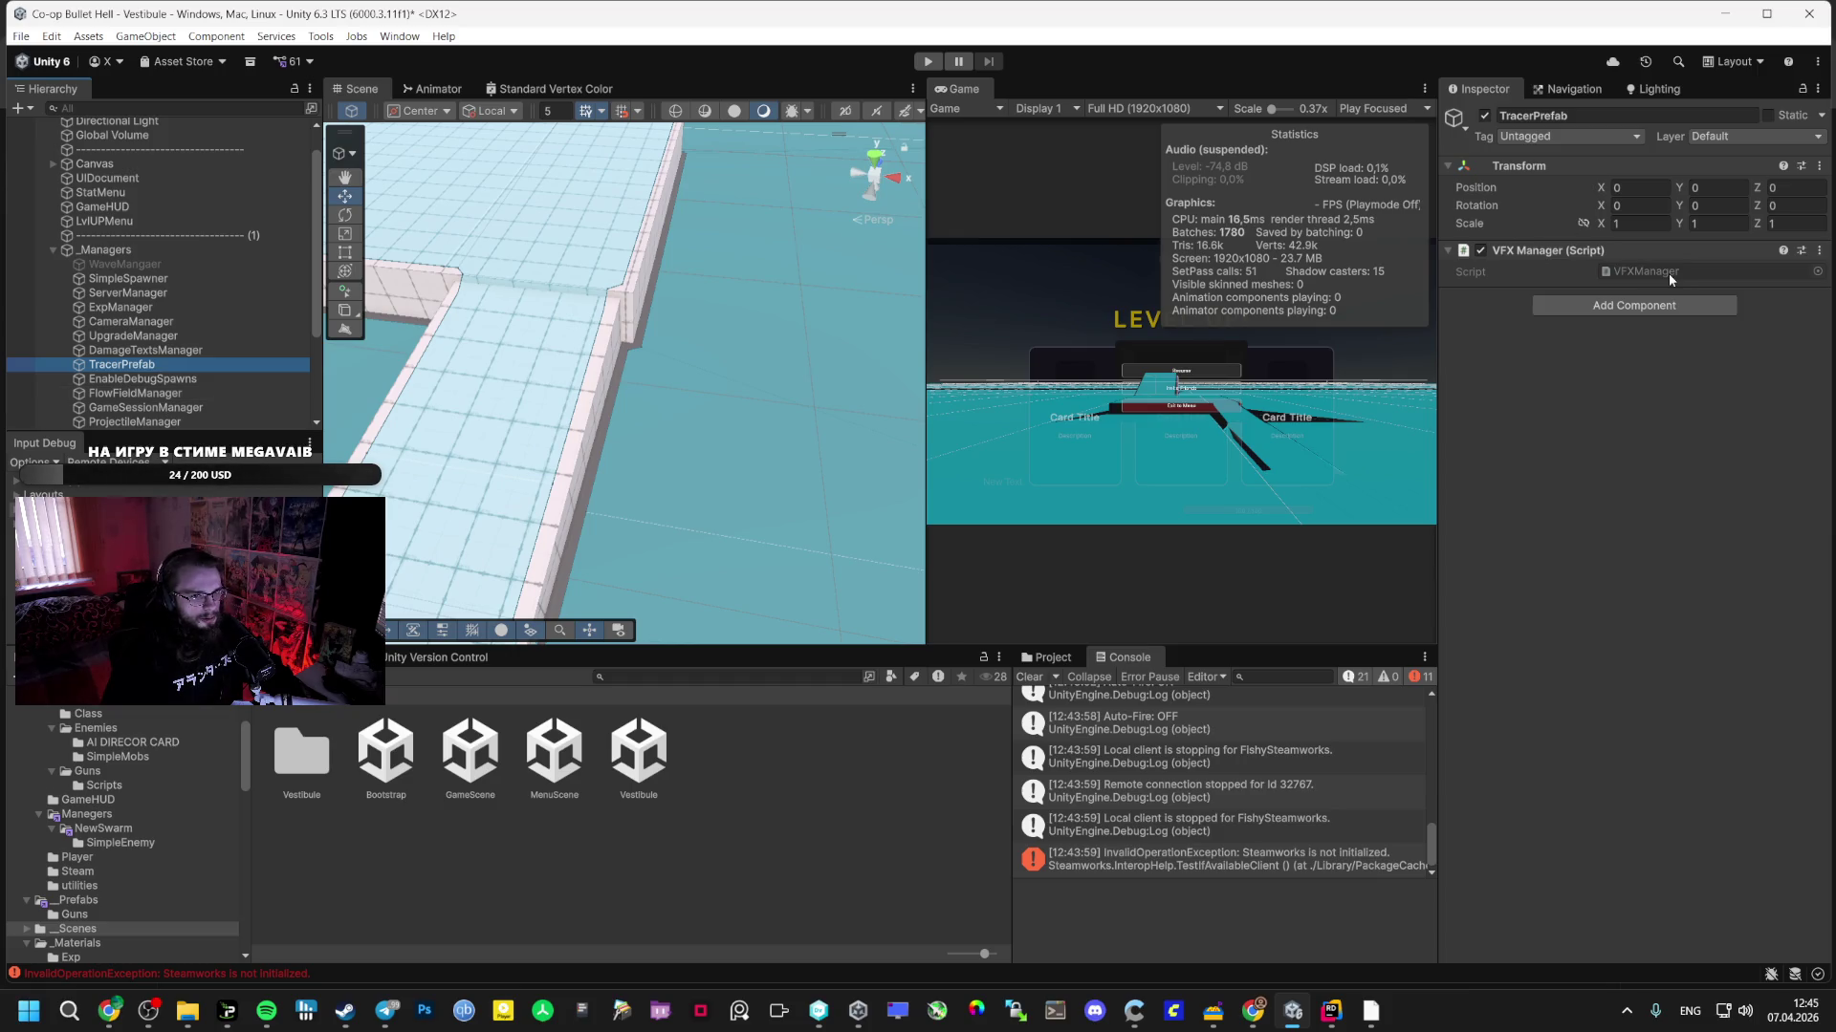
pyautogui.scroll(-3, 191, 287)
pyautogui.click(144, 299)
pyautogui.click(134, 313)
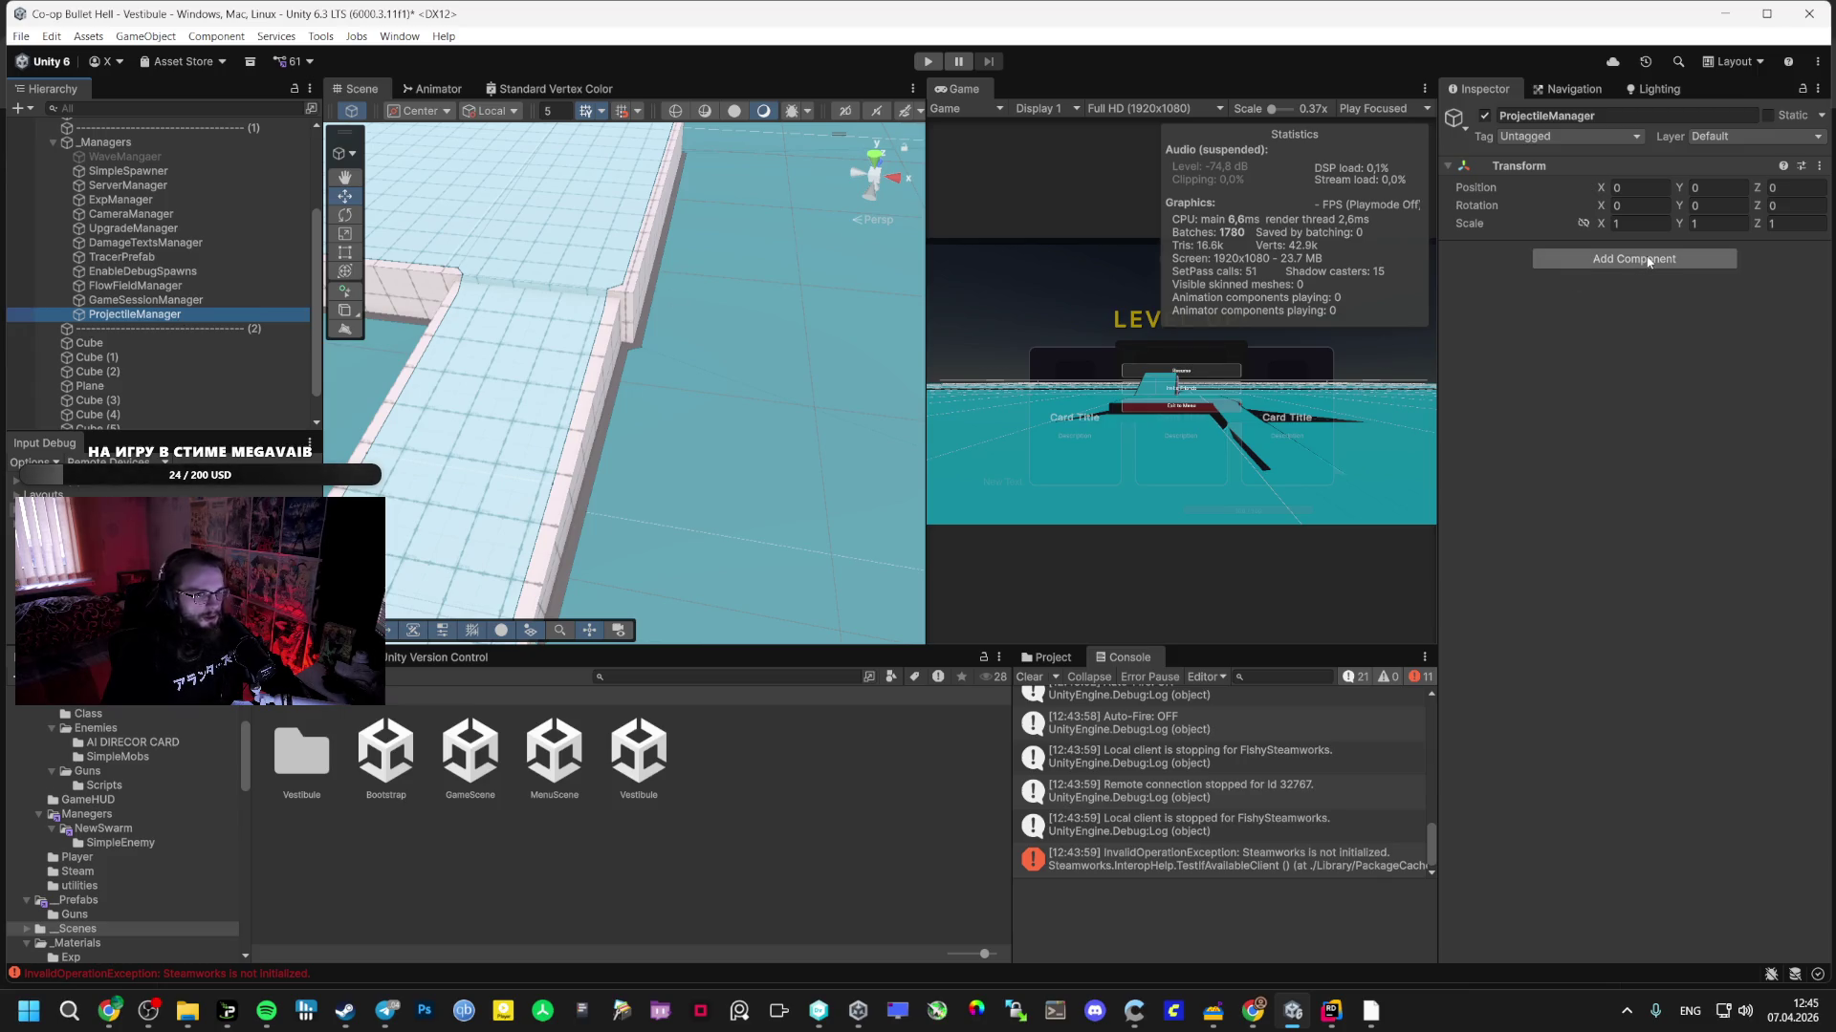
pyautogui.click(87, 814)
pyautogui.moveTo(398, 851)
pyautogui.mouseDown()
pyautogui.moveTo(1653, 525)
pyautogui.moveTo(1630, 283)
pyautogui.mouseUp()
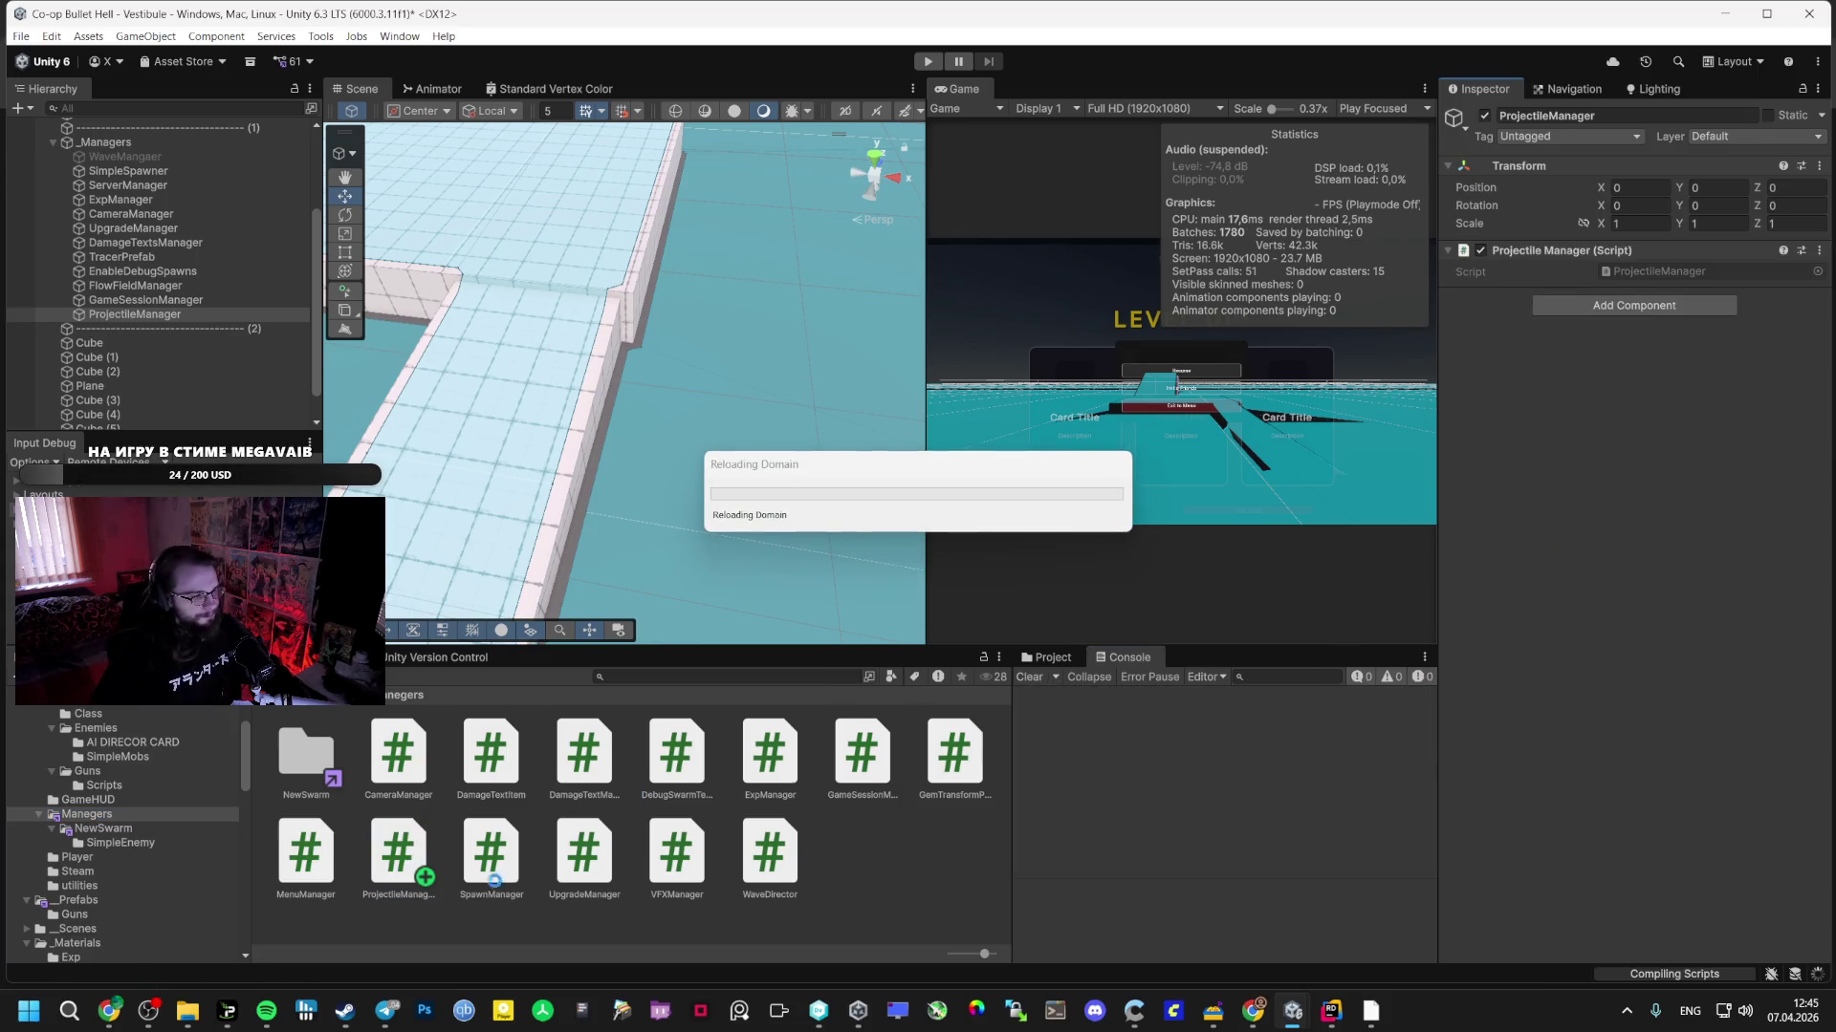
# - Set ProjectileManager's Hit Mask to Enemy and expand the Projectile Types list
pyautogui.click(256, 1025)
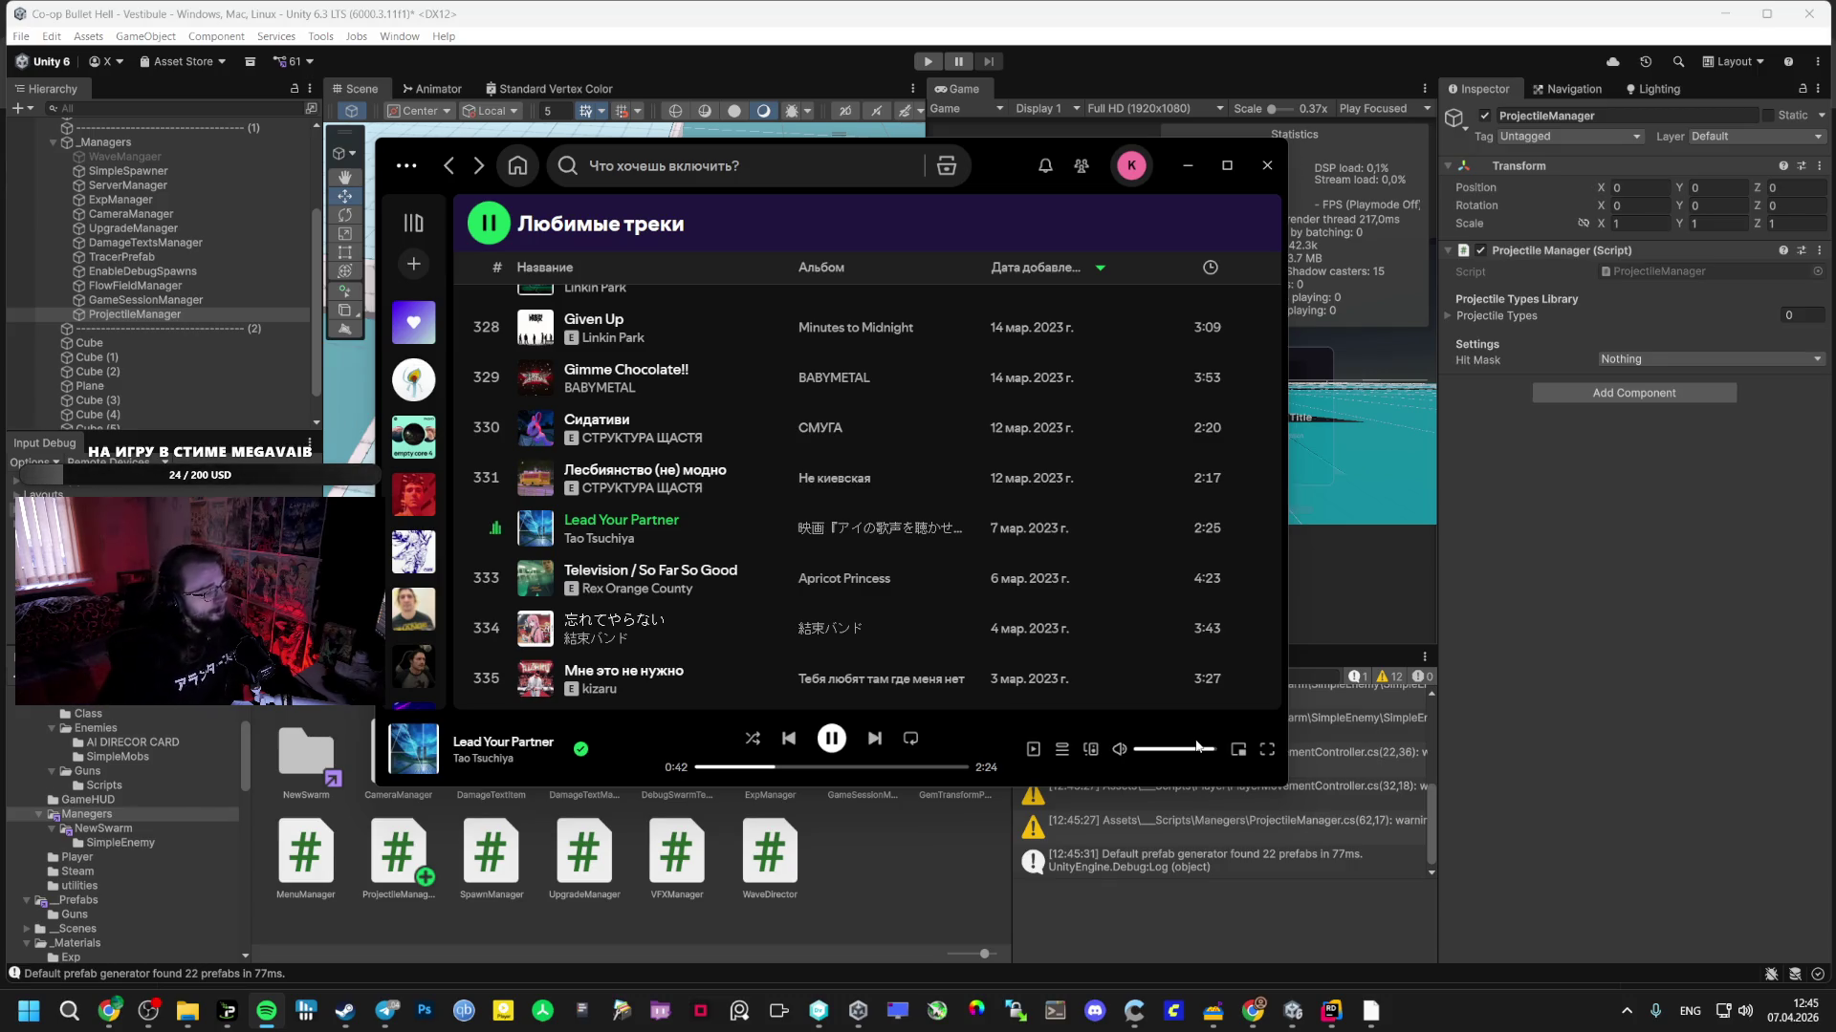
pyautogui.click(1492, 651)
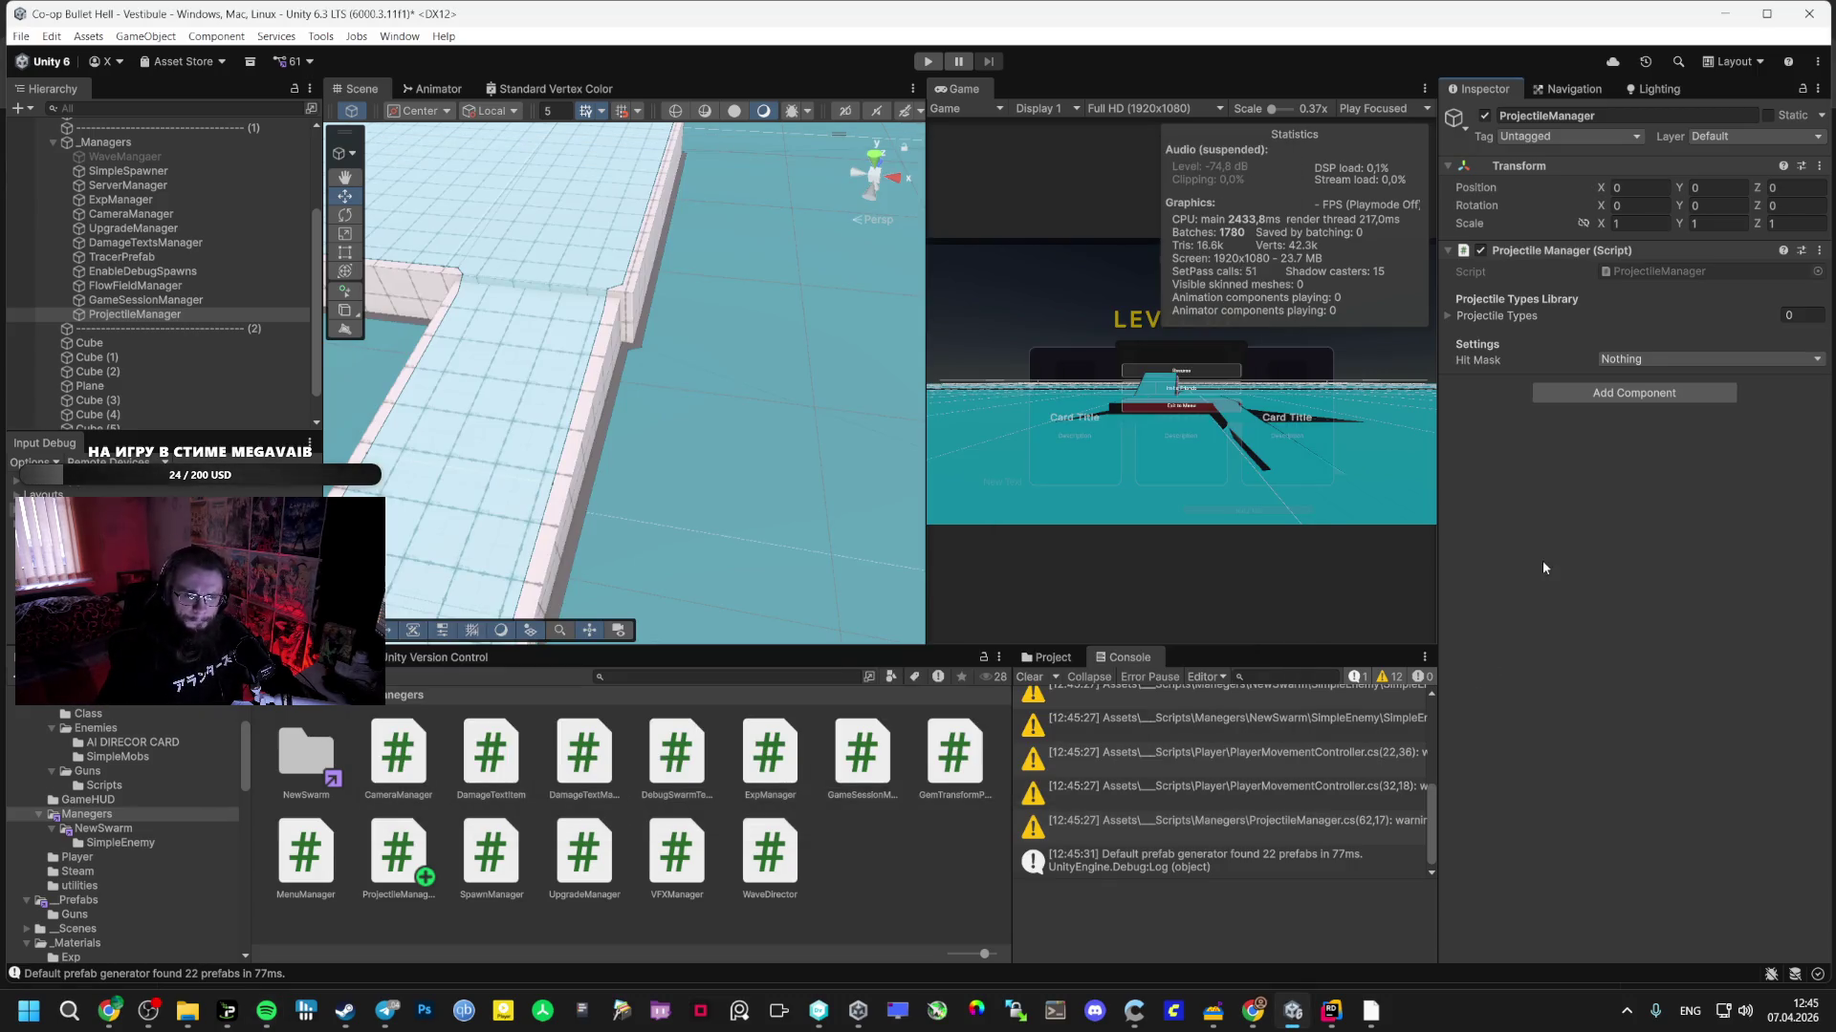
pyautogui.click(1625, 360)
pyautogui.click(1645, 509)
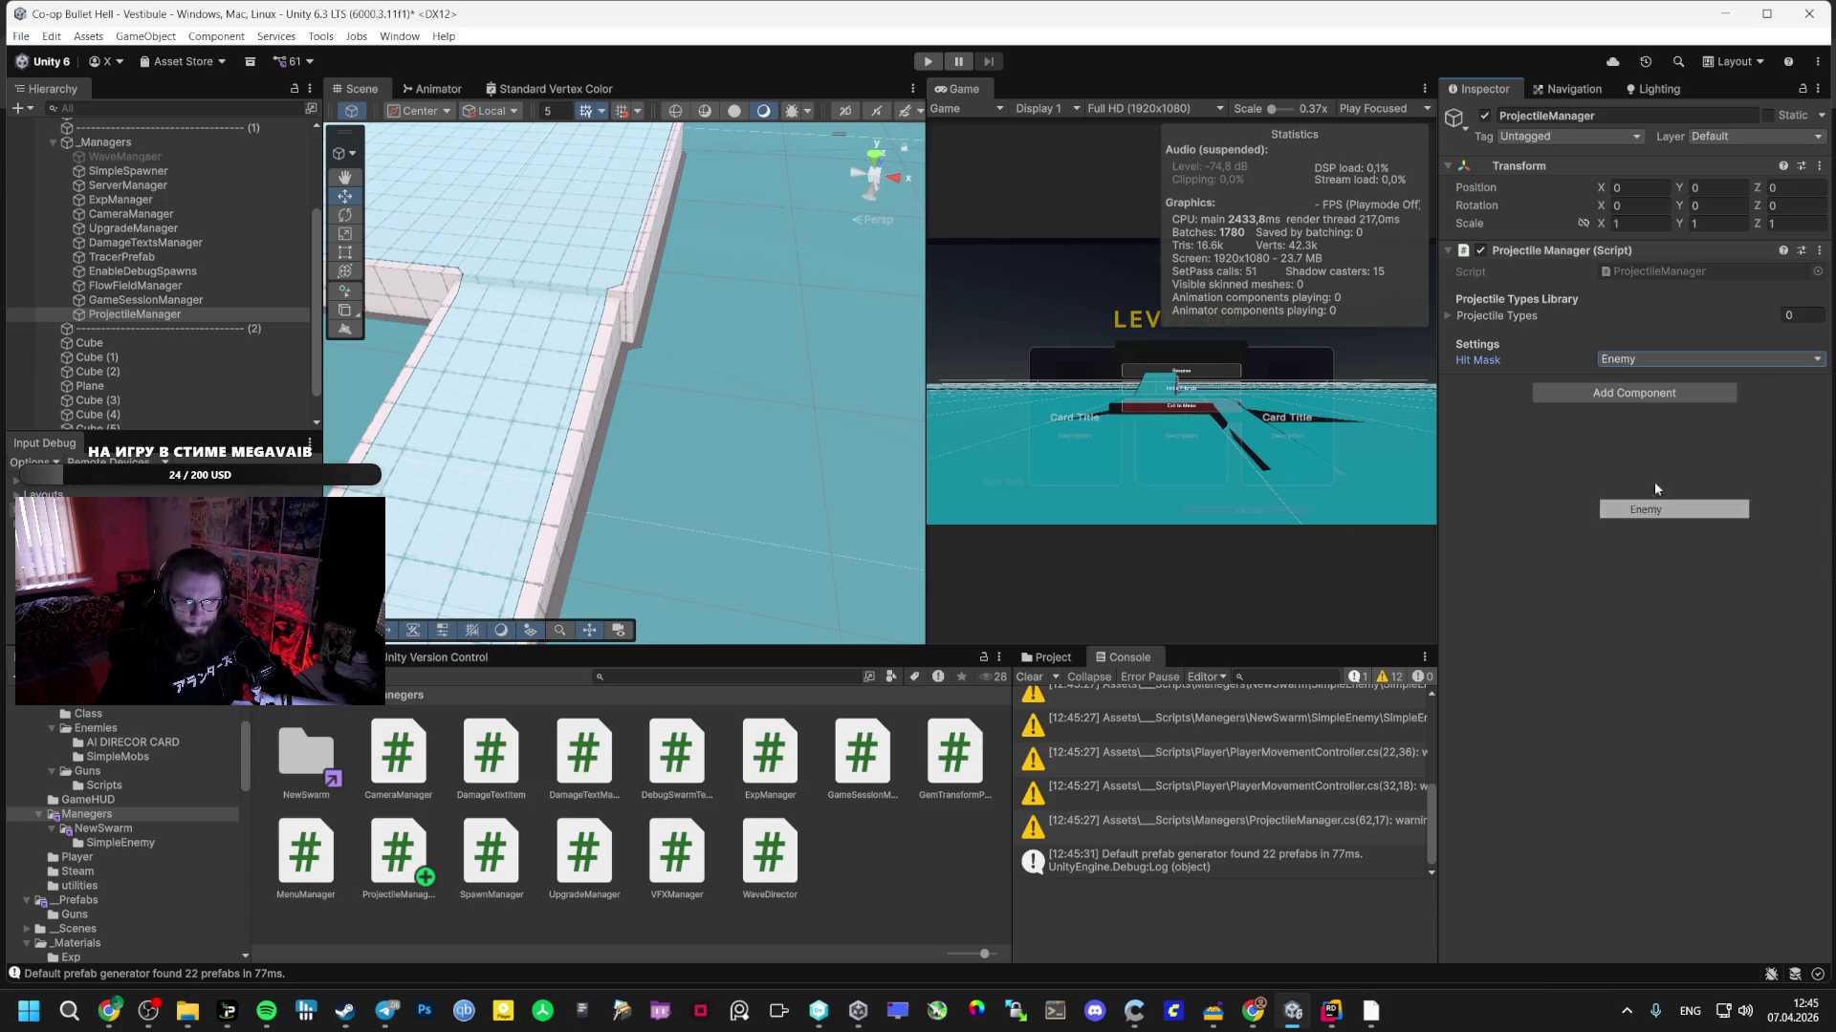
pyautogui.click(1452, 317)
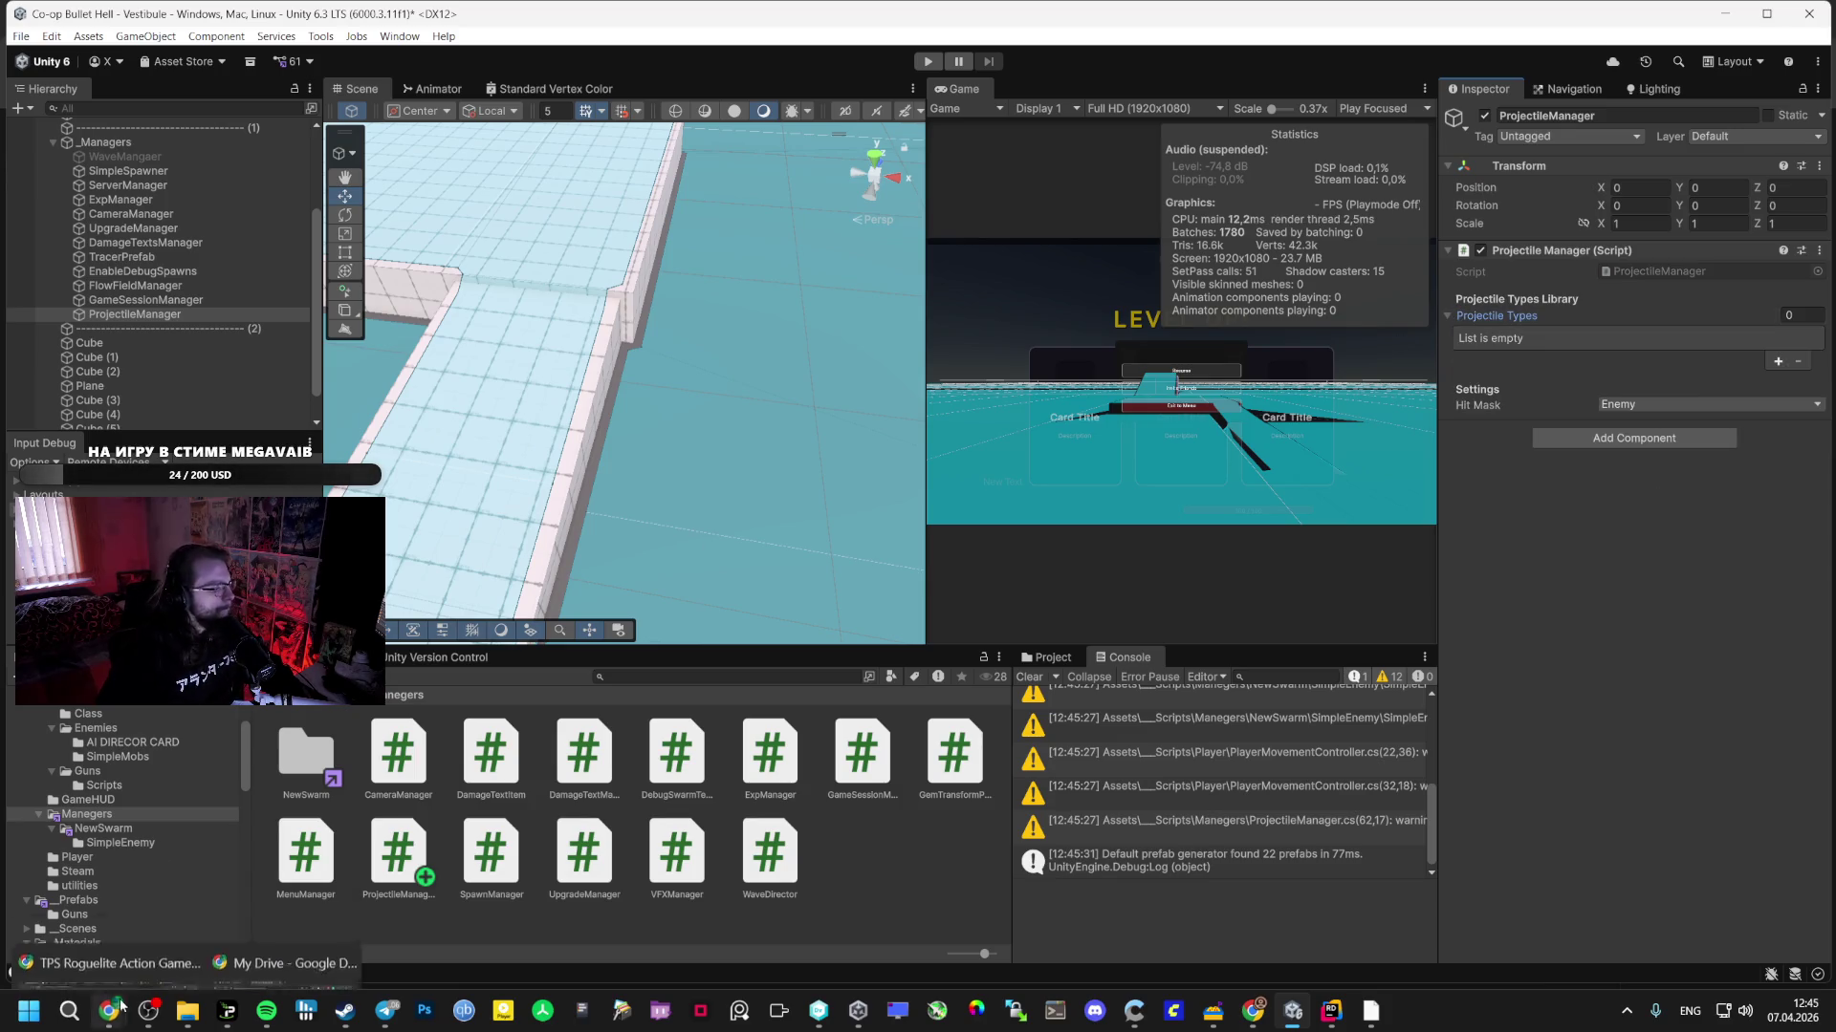
pyautogui.moveTo(110, 1011)
pyautogui.click(121, 950)
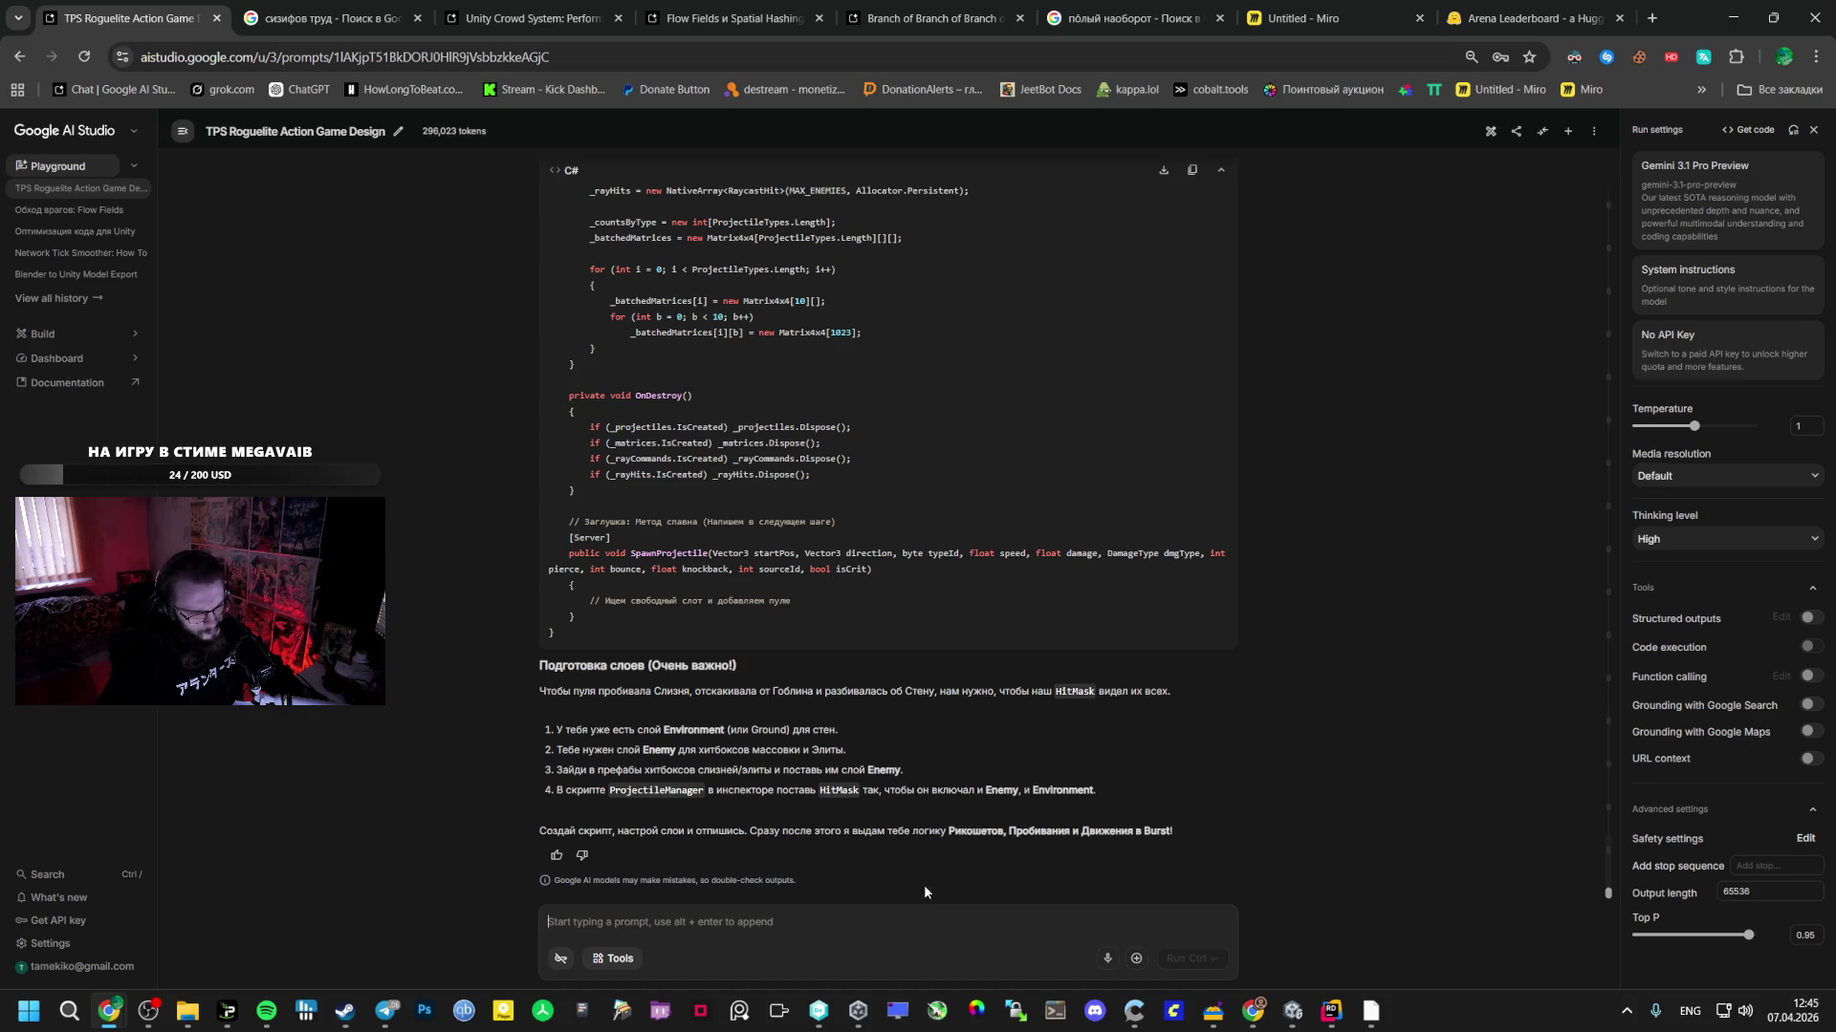
# - Add Ground to ProjectileManager's Hit Mask alongside Enemy
pyautogui.hotkey('alt', 'Tab')
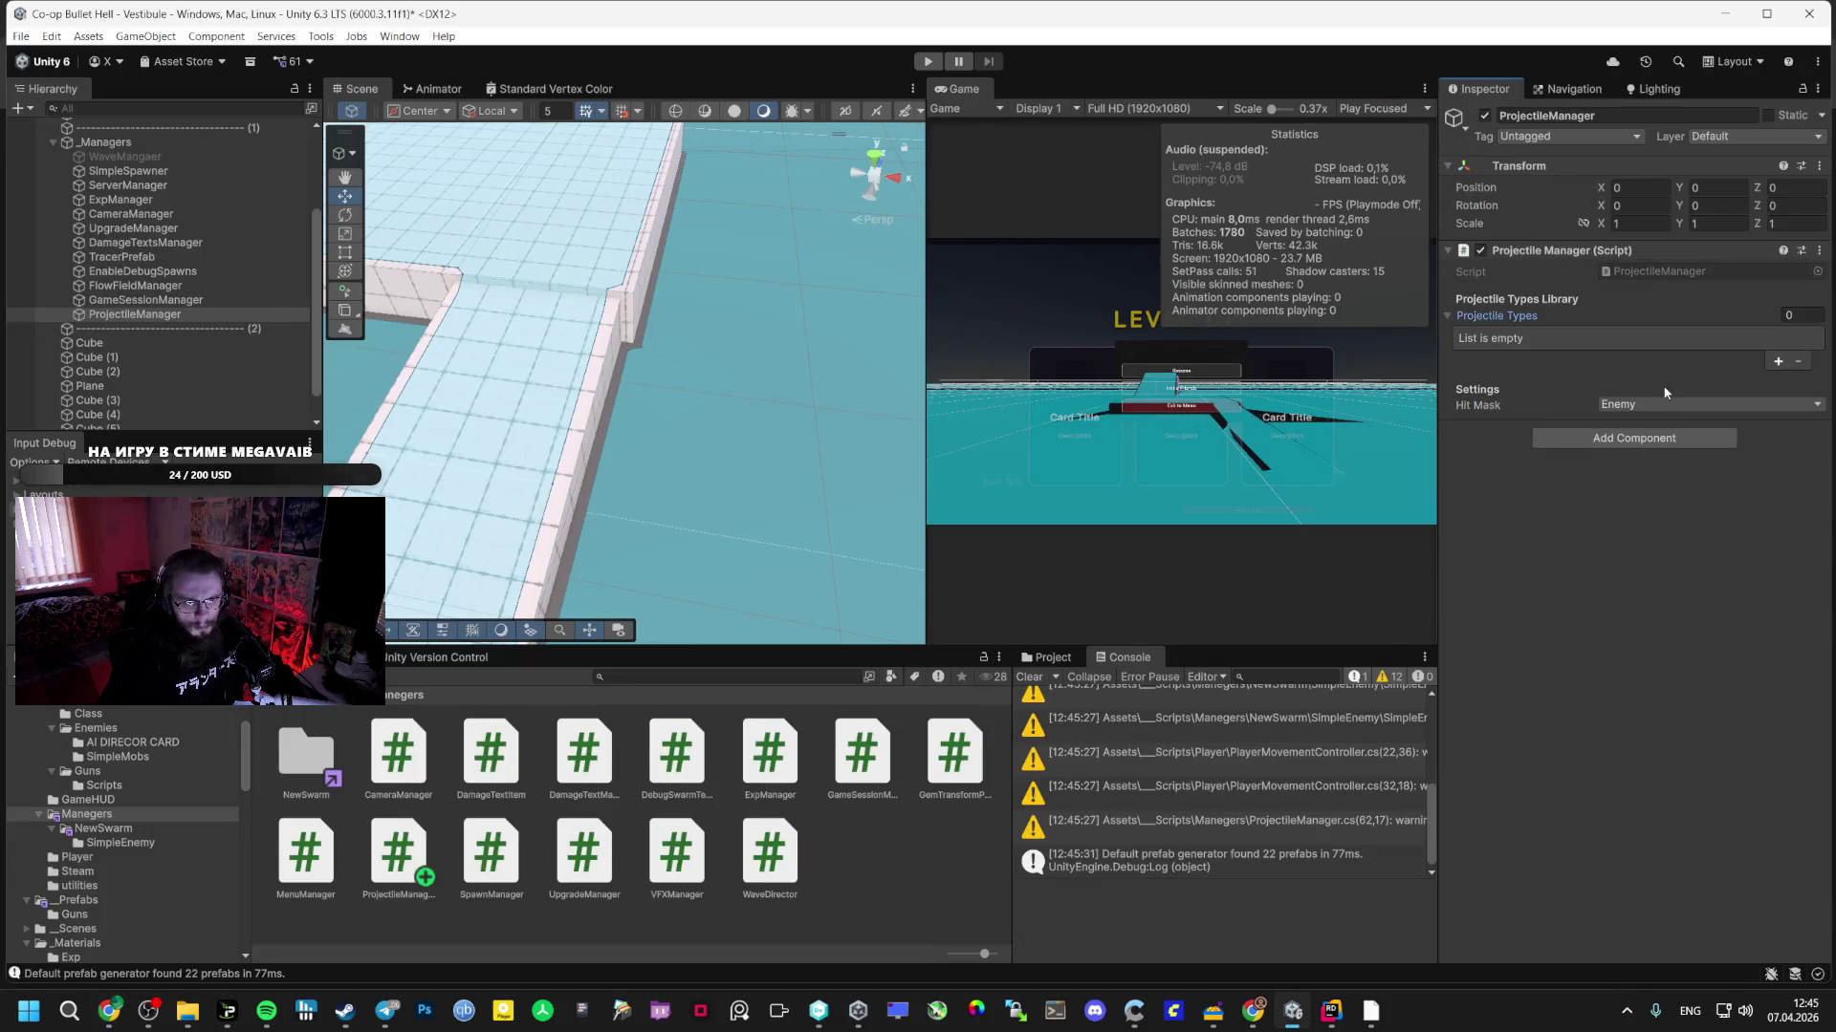
pyautogui.click(1652, 400)
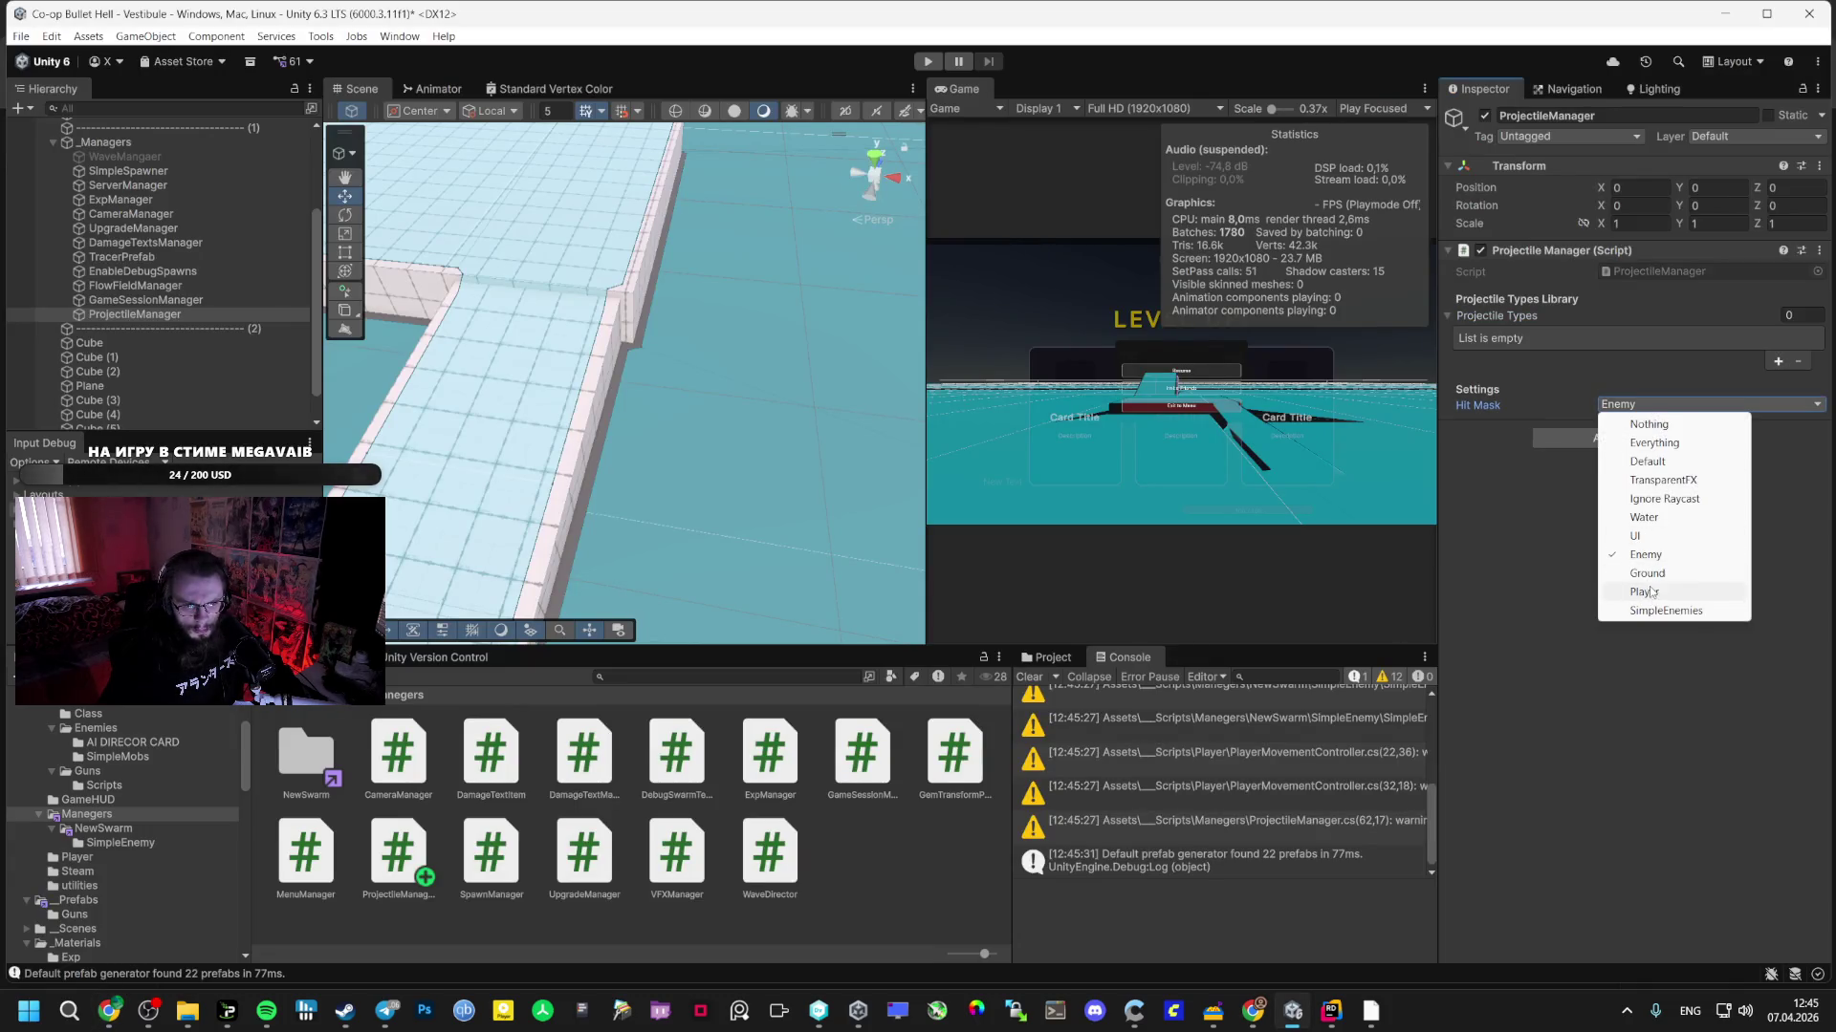
pyautogui.click(1646, 573)
# - Send Gemini the go-ahead message 'ДЕЛАЕМ' in AI Studio
pyautogui.hotkey('alt', 'Tab')
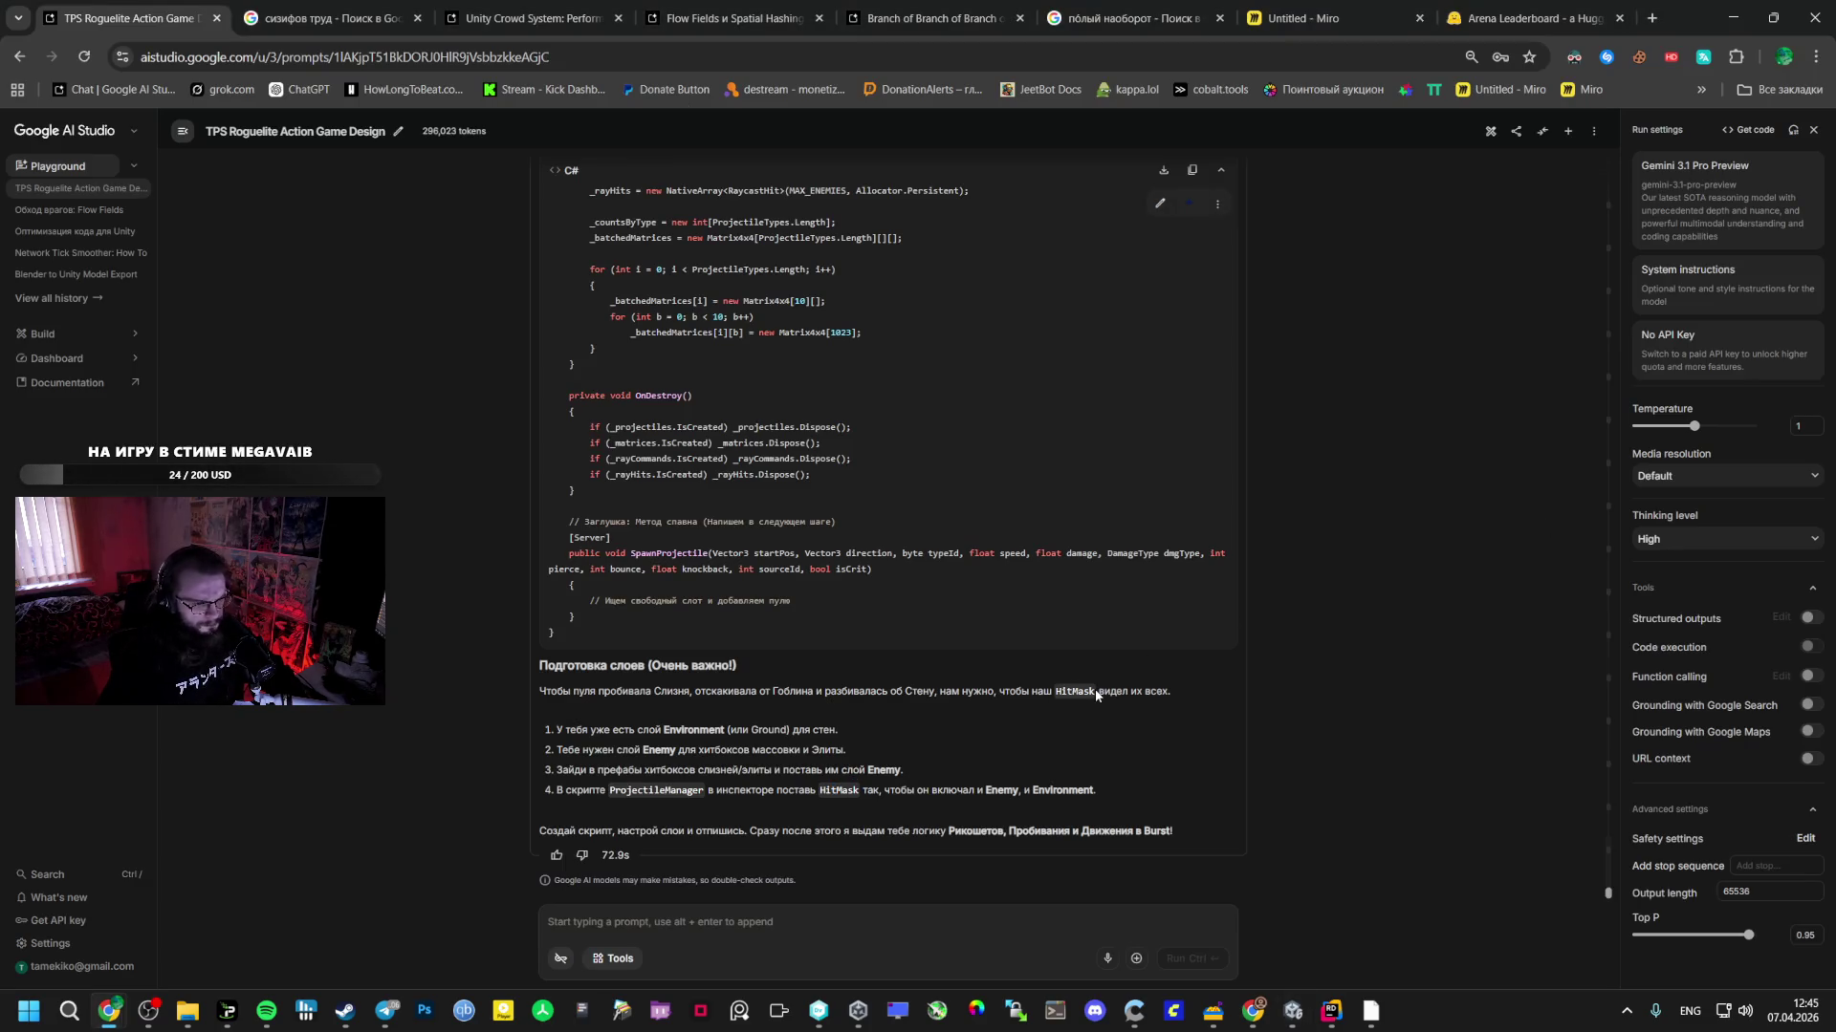
pyautogui.hotkey('alt', 'Tab')
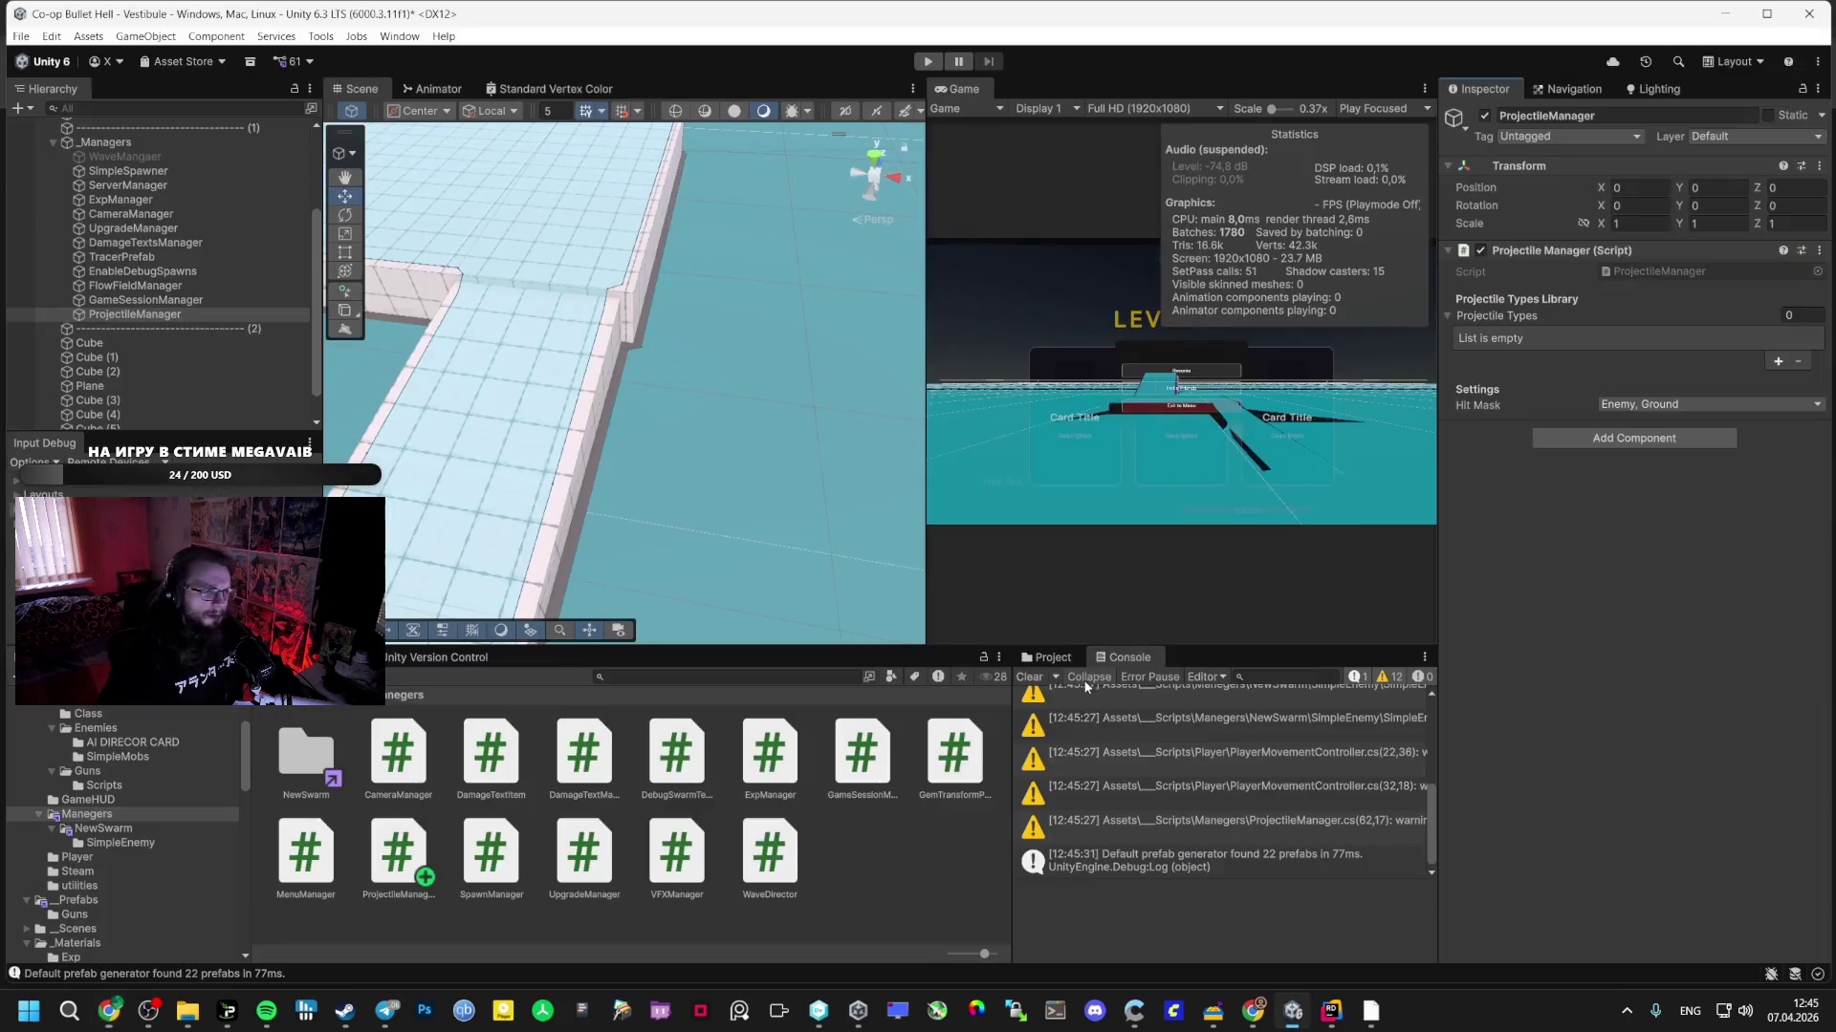
pyautogui.hotkey('alt', 'Tab')
pyautogui.hotkey('alt', 'Tab')
pyautogui.hotkey('alt', 'Tab')
pyautogui.hotkey('alt', 'Tab')
pyautogui.click(681, 920)
pyautogui.write('LFDF')
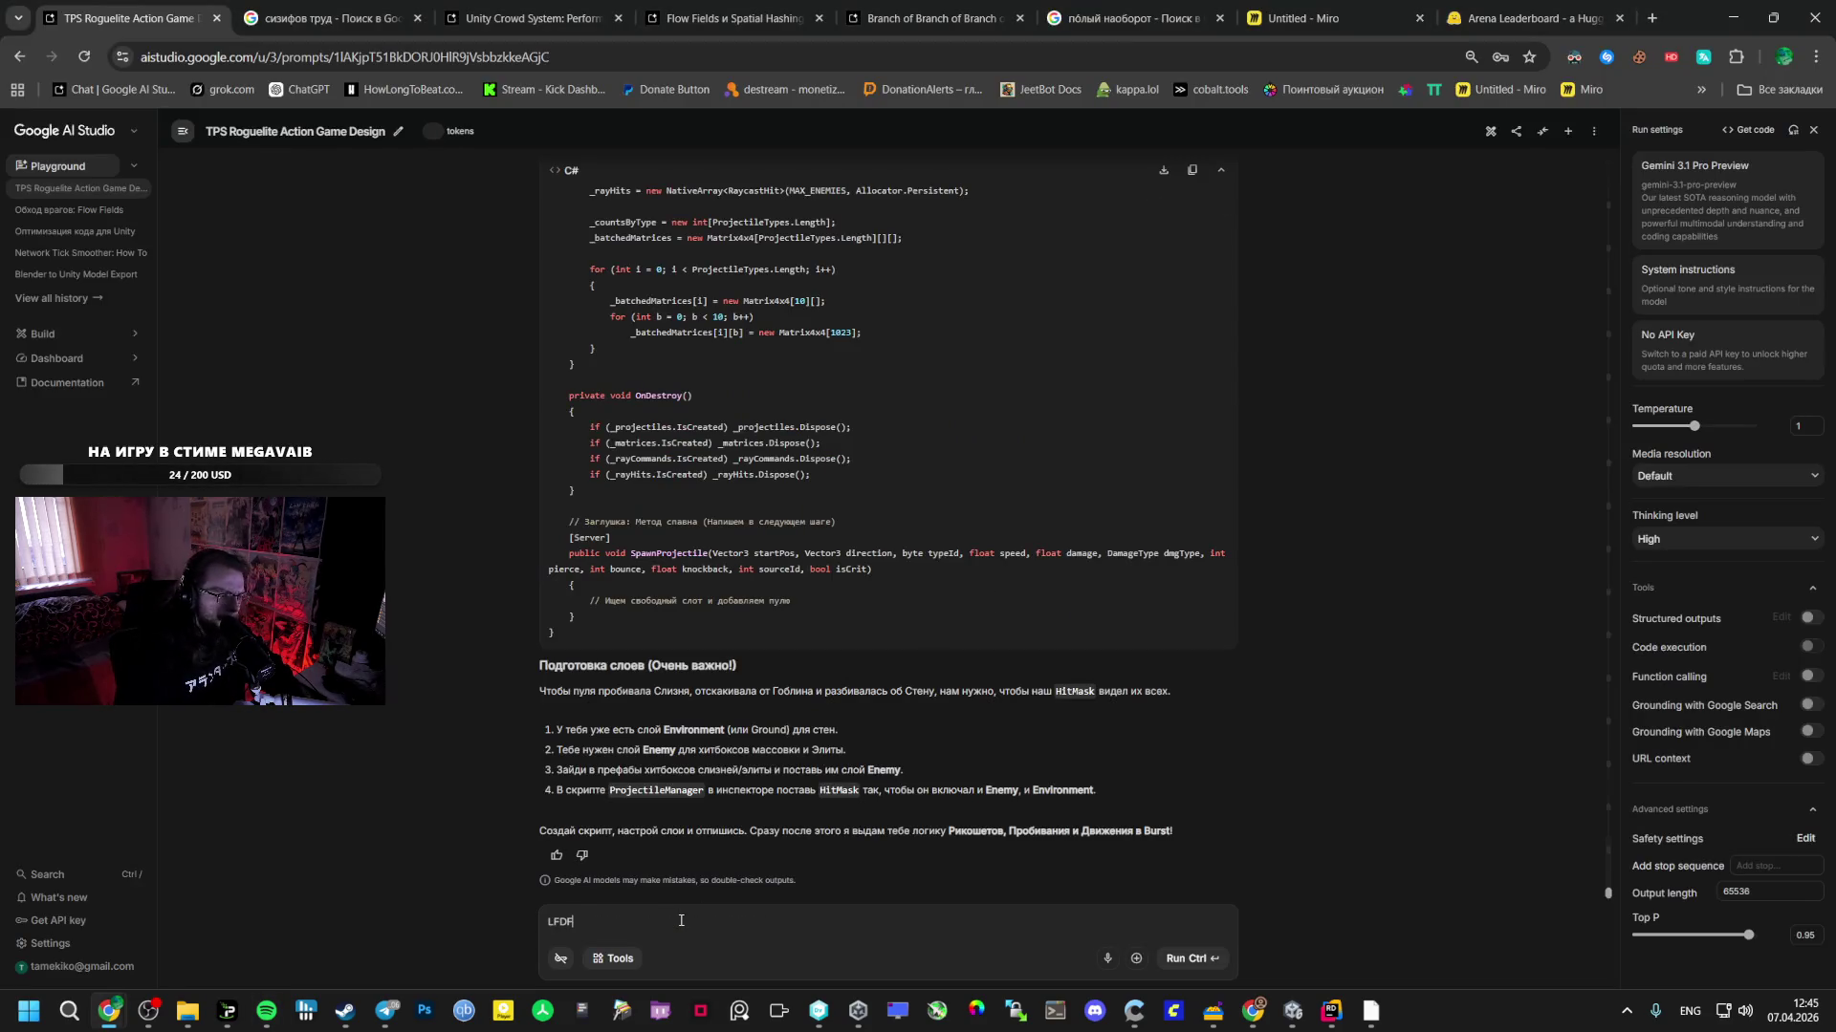
pyautogui.press('BackSpace')
pyautogui.write('да')
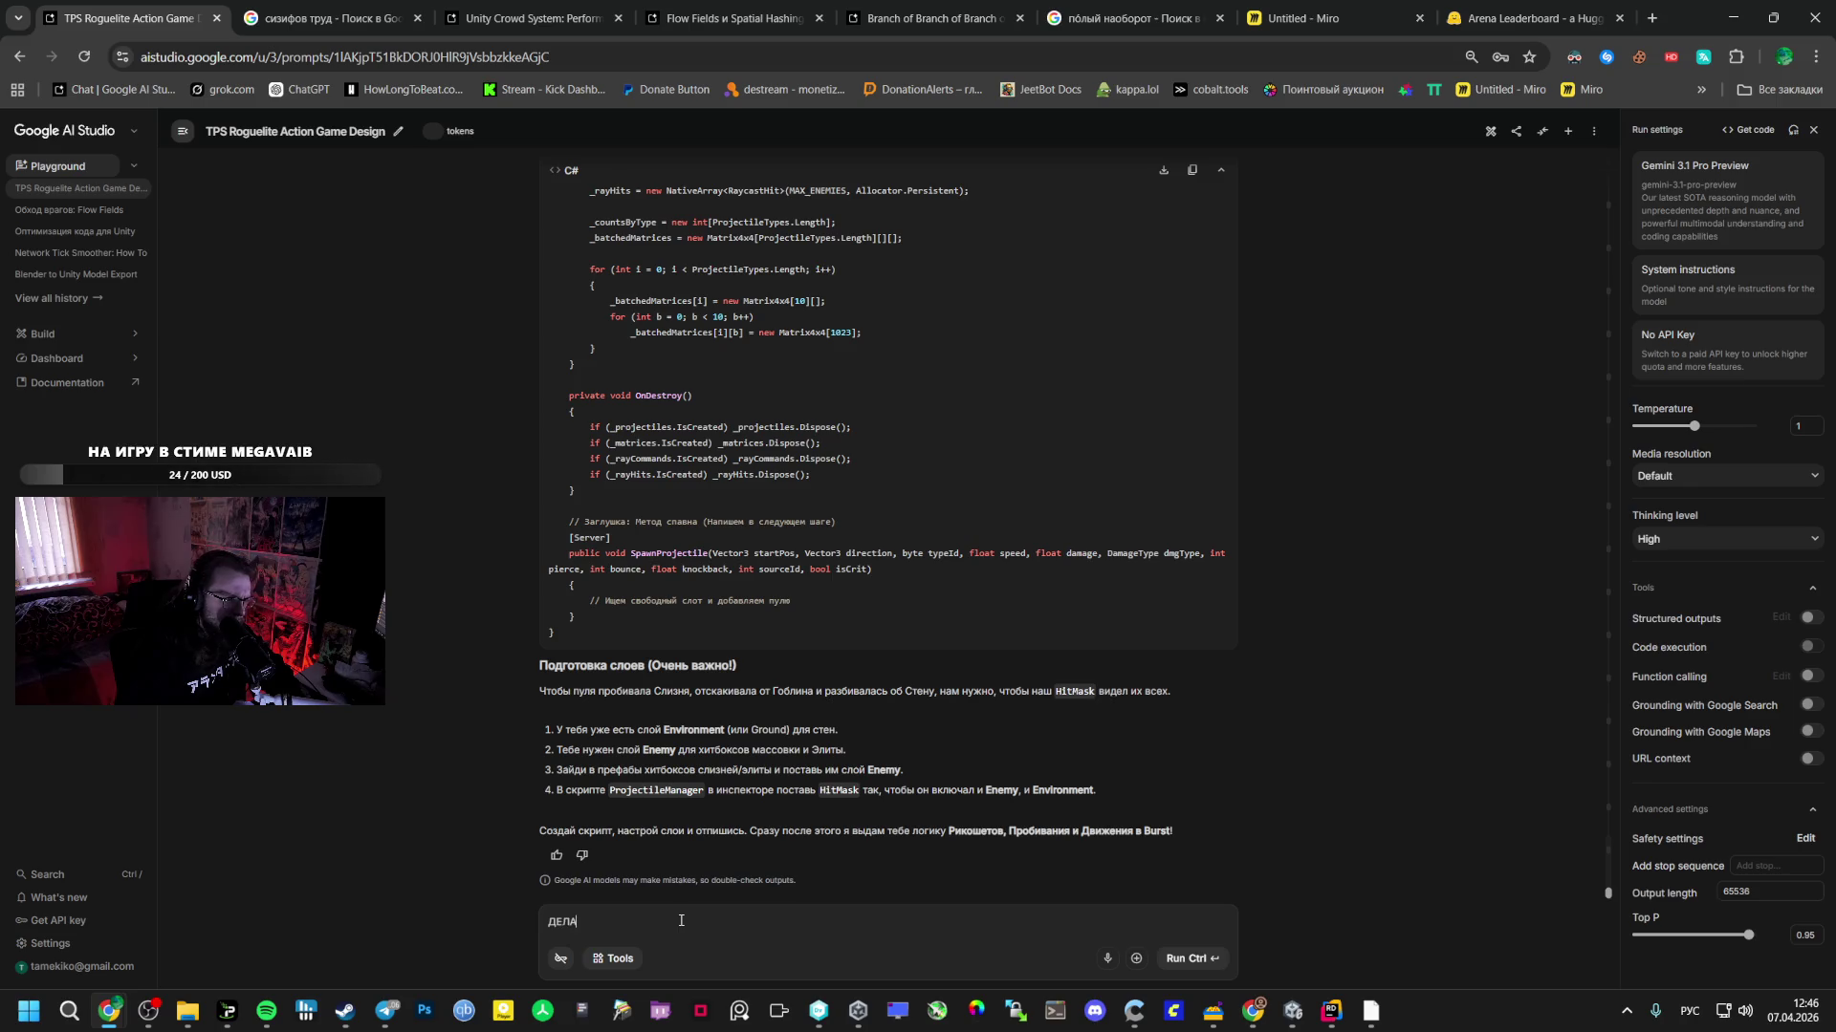
pyautogui.hotkey('ctrl', 'Return')
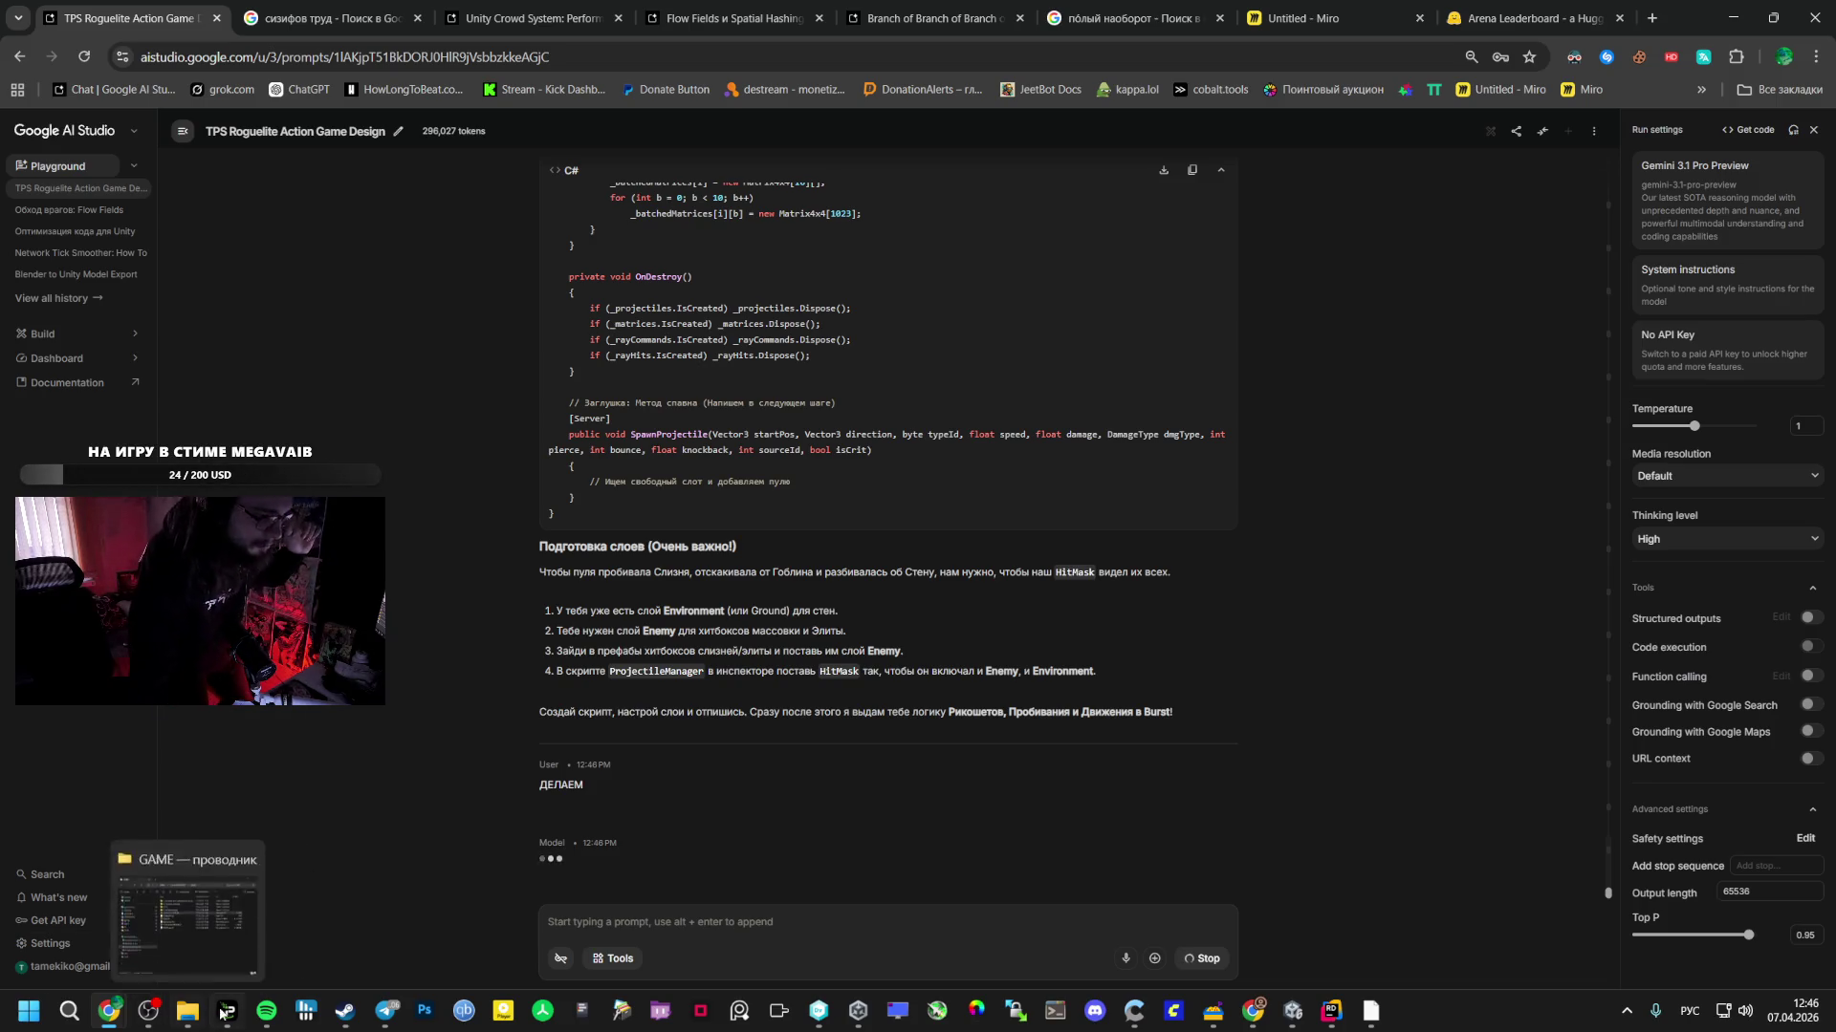
# - Bring the Spotify liked-tracks window to the front while Gemini's answer generates
pyautogui.click(263, 1013)
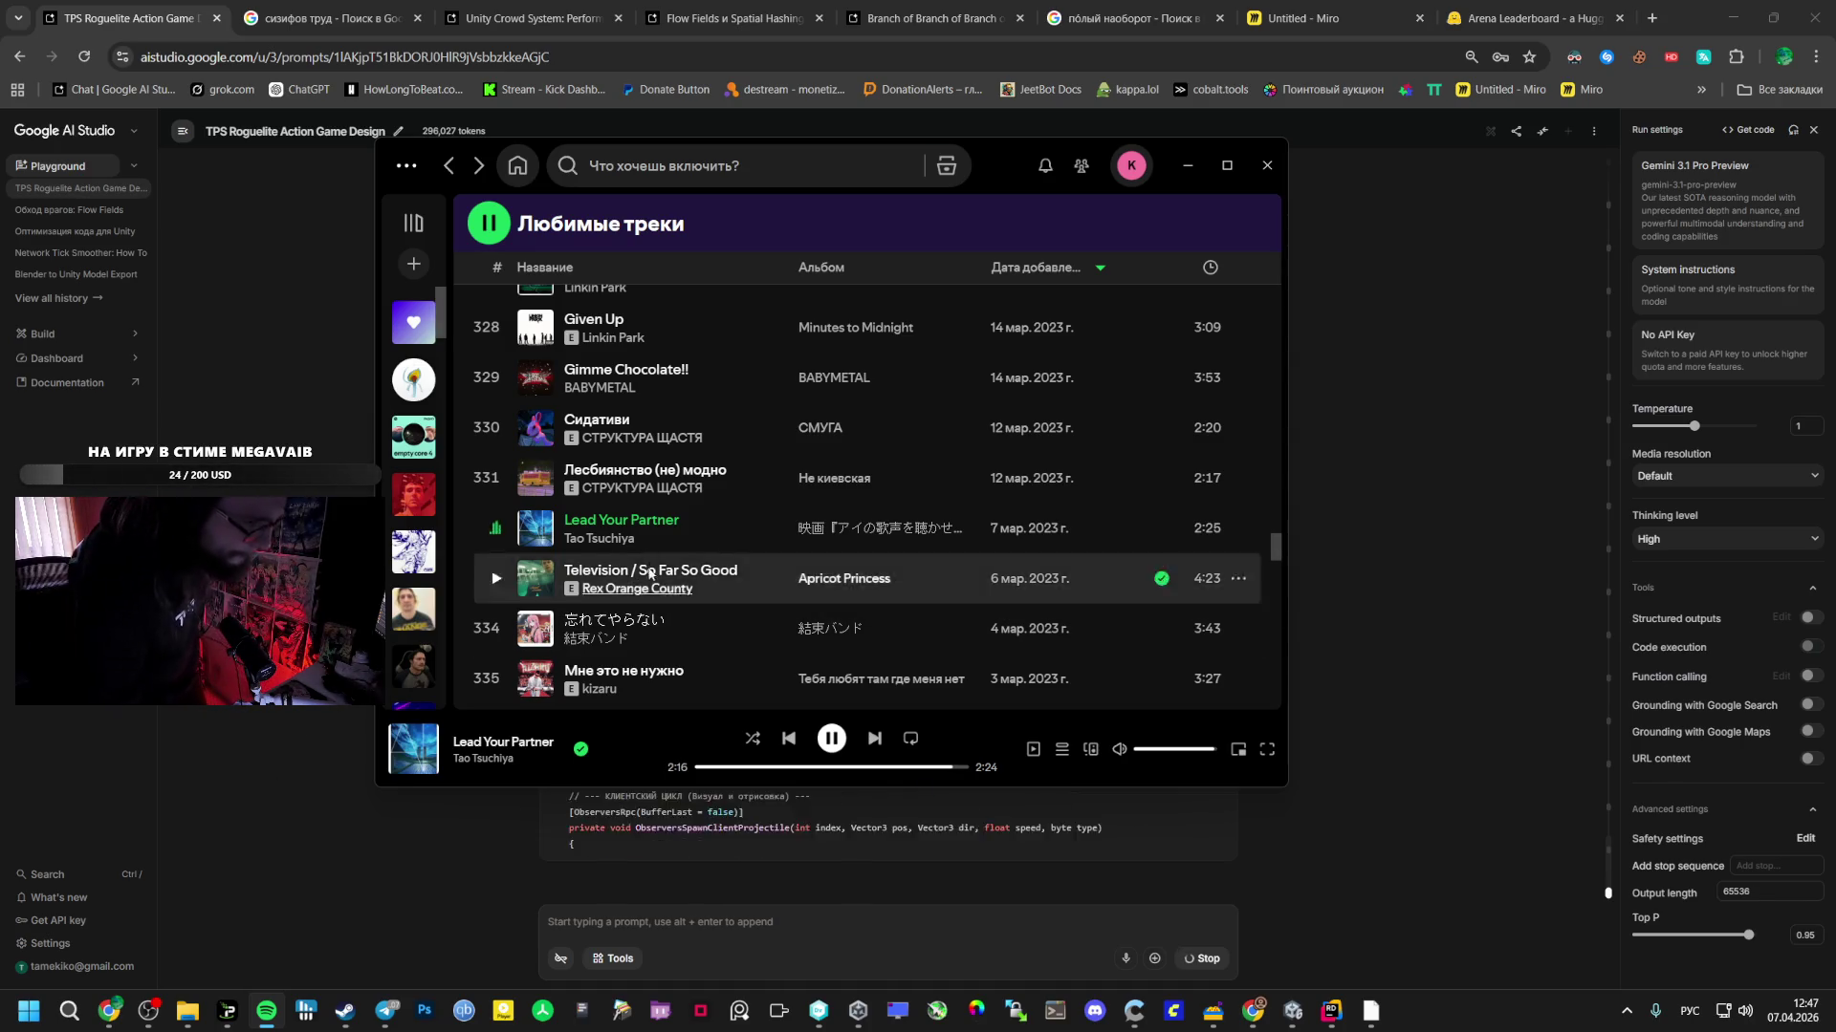
# - Skip through several liked tracks until Given Up by Linkin Park plays, then hide Spotify
pyautogui.click(496, 479)
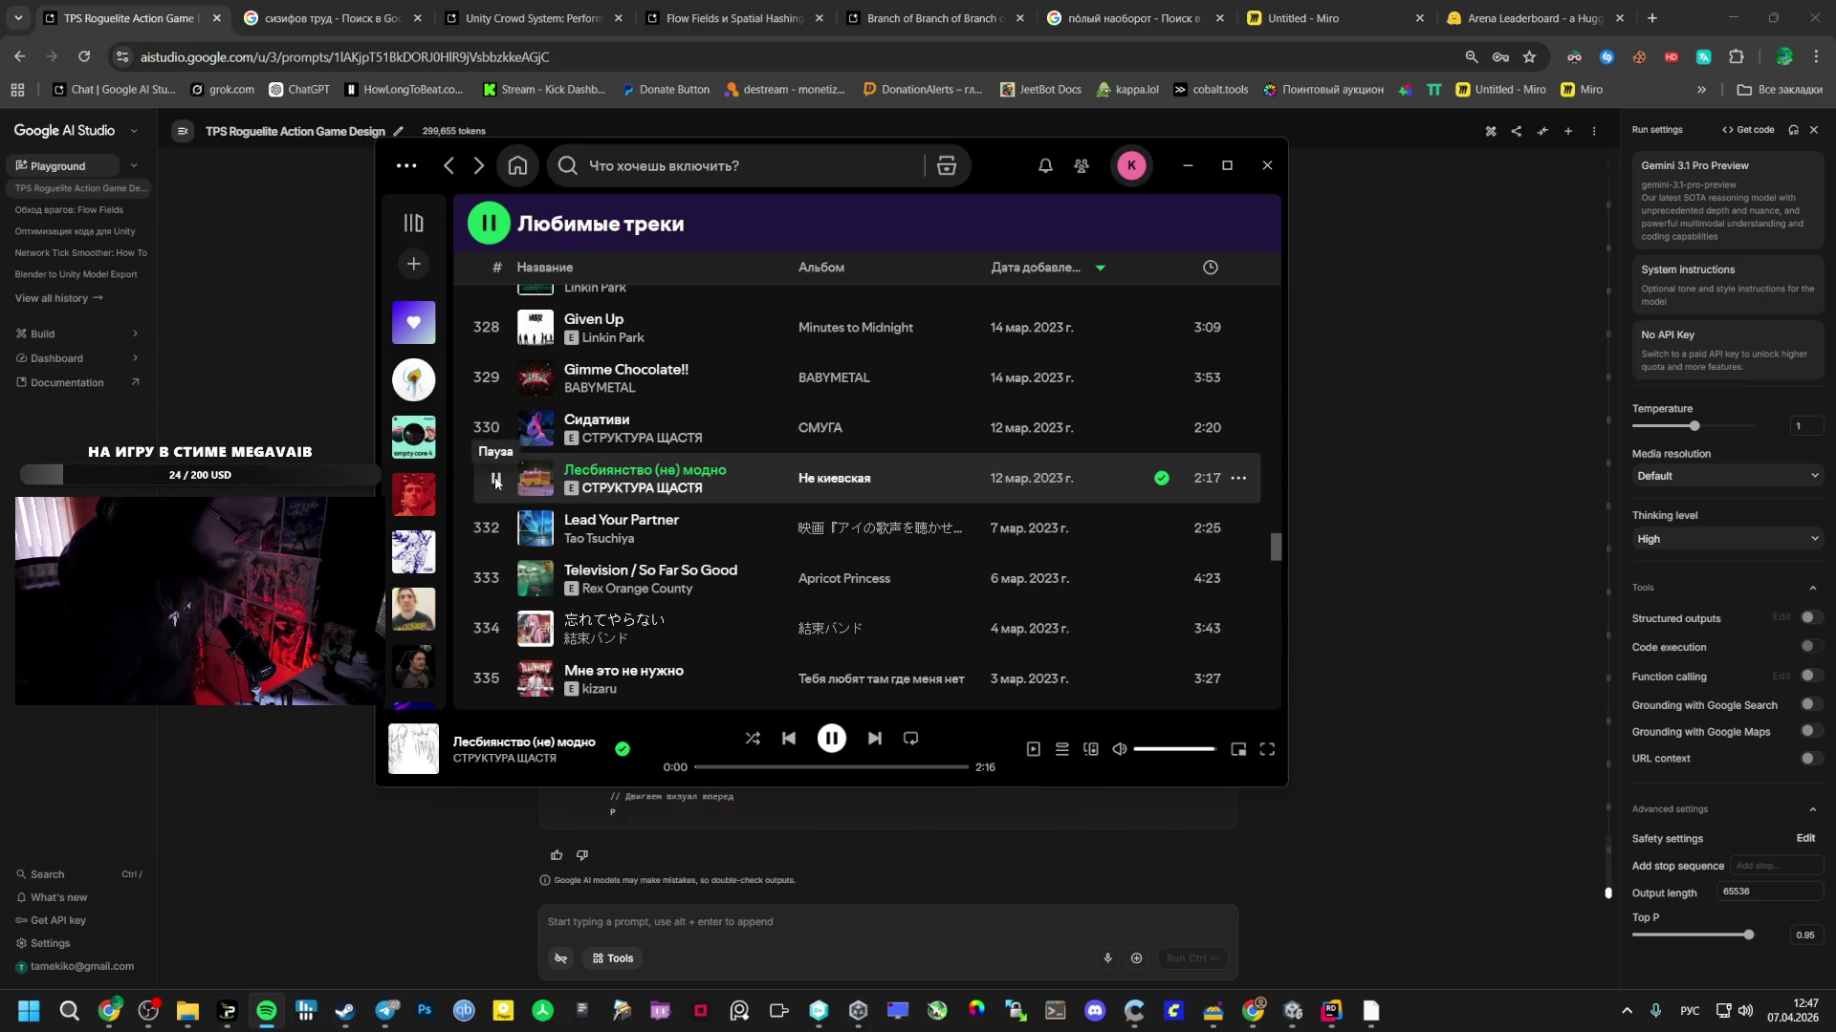
pyautogui.click(493, 428)
pyautogui.scroll(1, 533, 474)
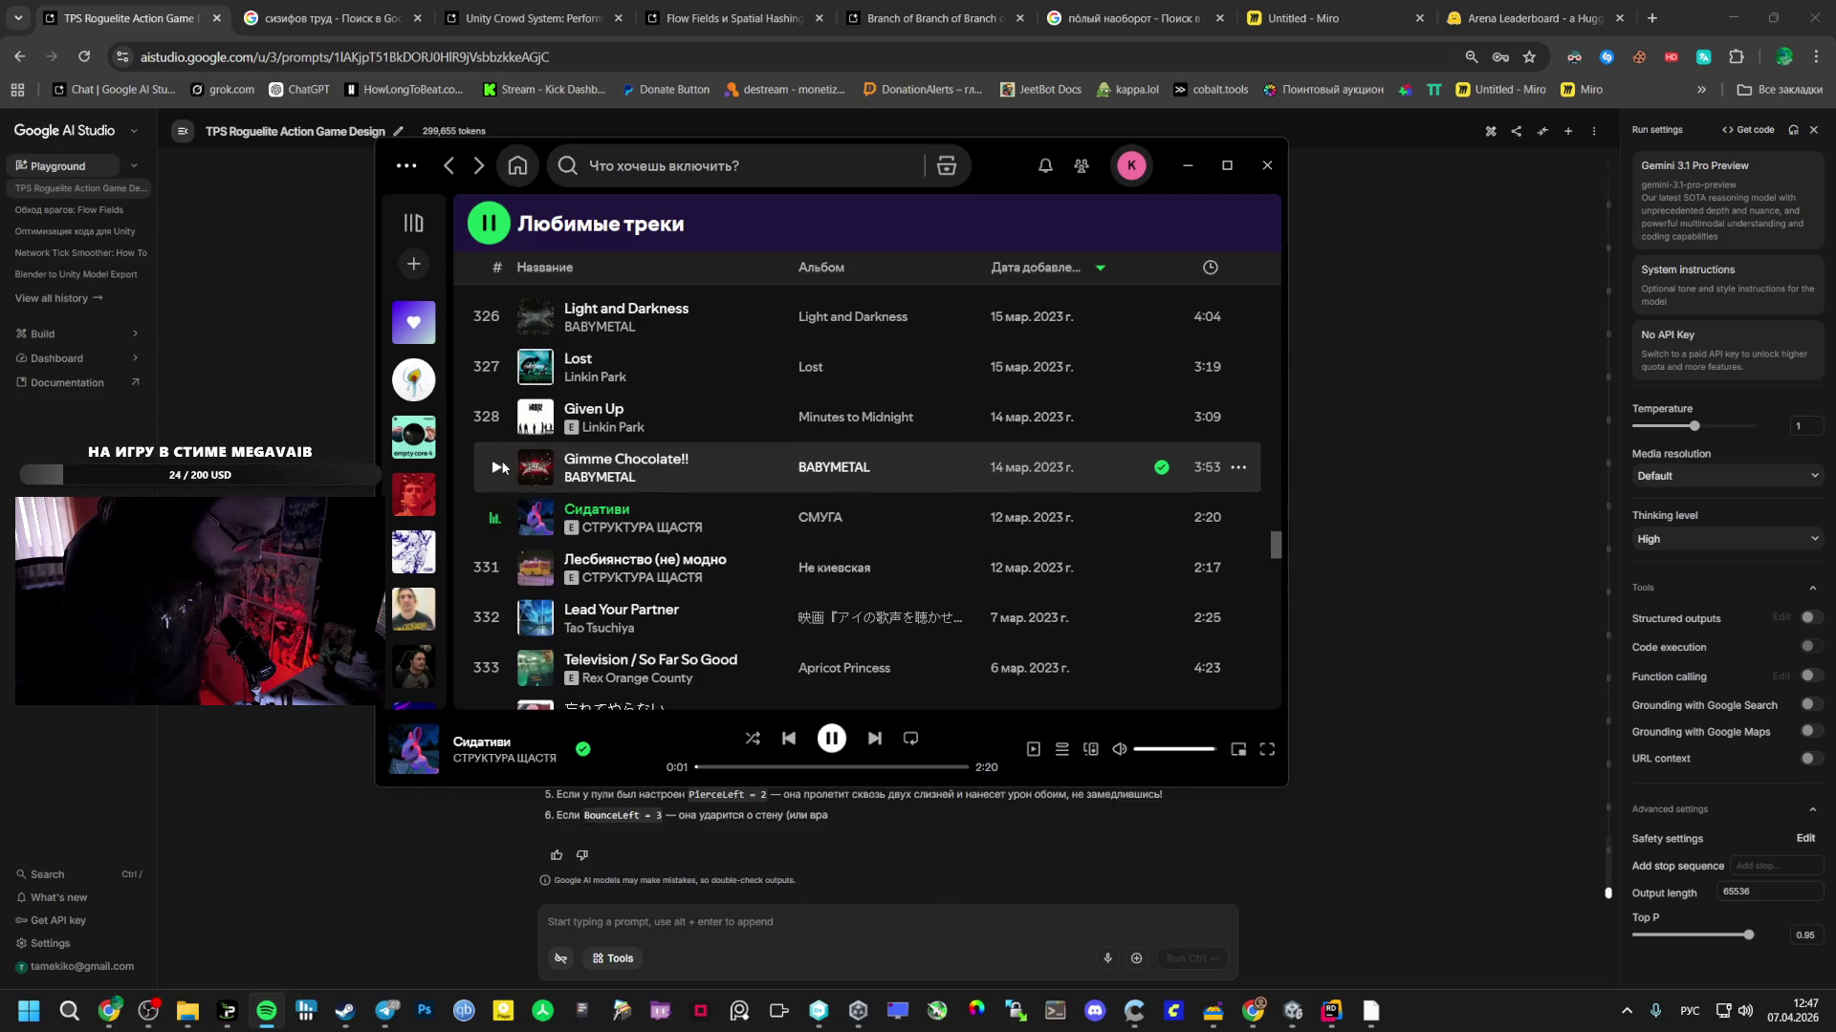
pyautogui.click(497, 466)
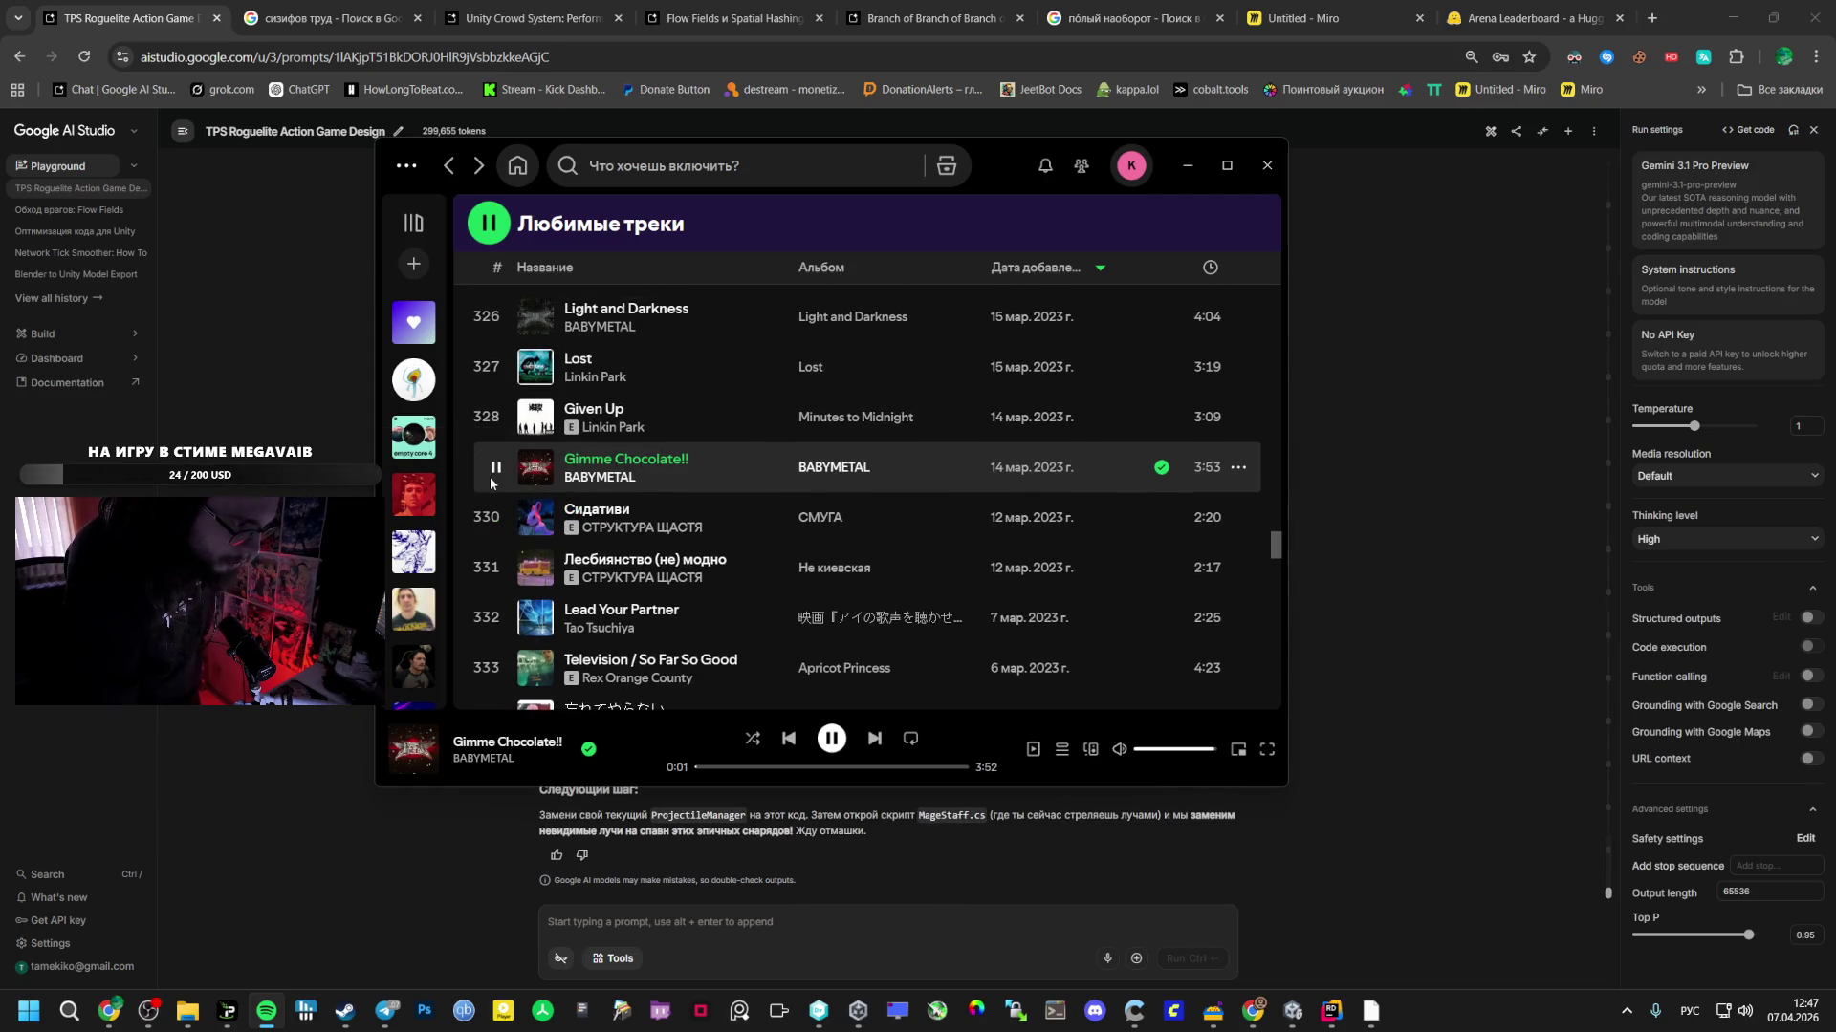
pyautogui.scroll(2, 493, 483)
pyautogui.click(496, 596)
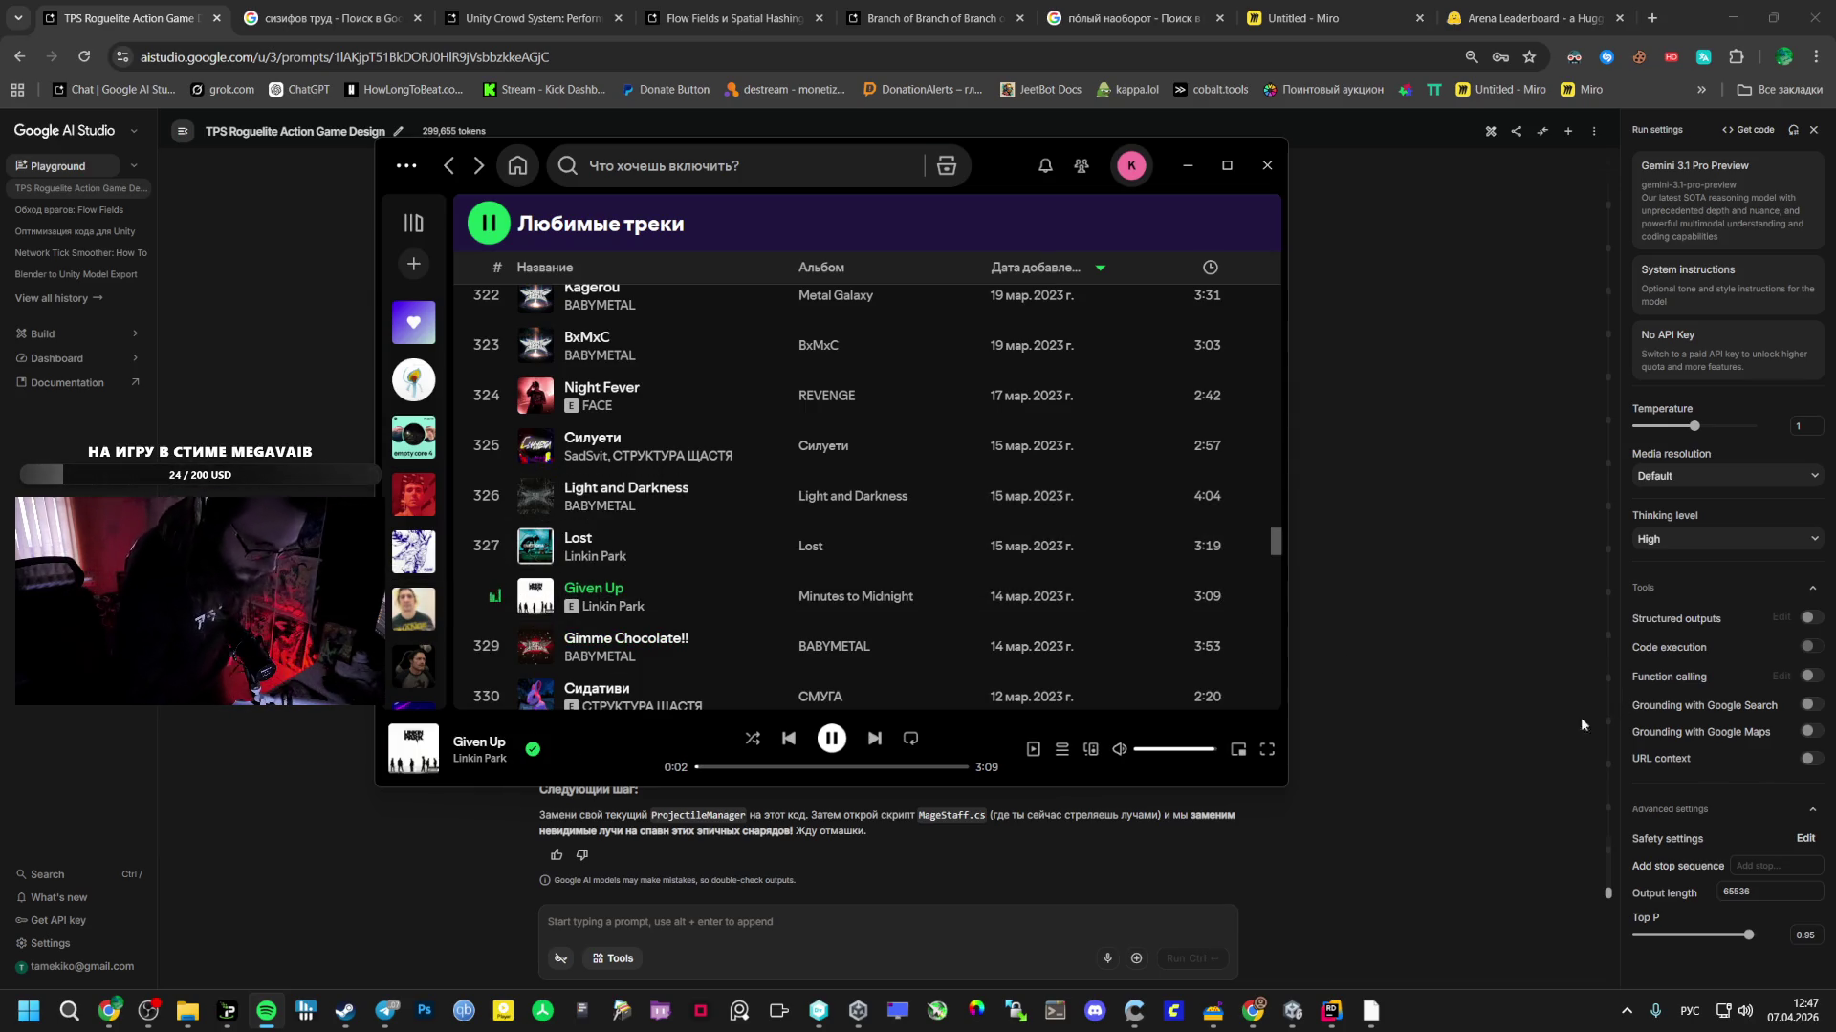
pyautogui.click(1380, 648)
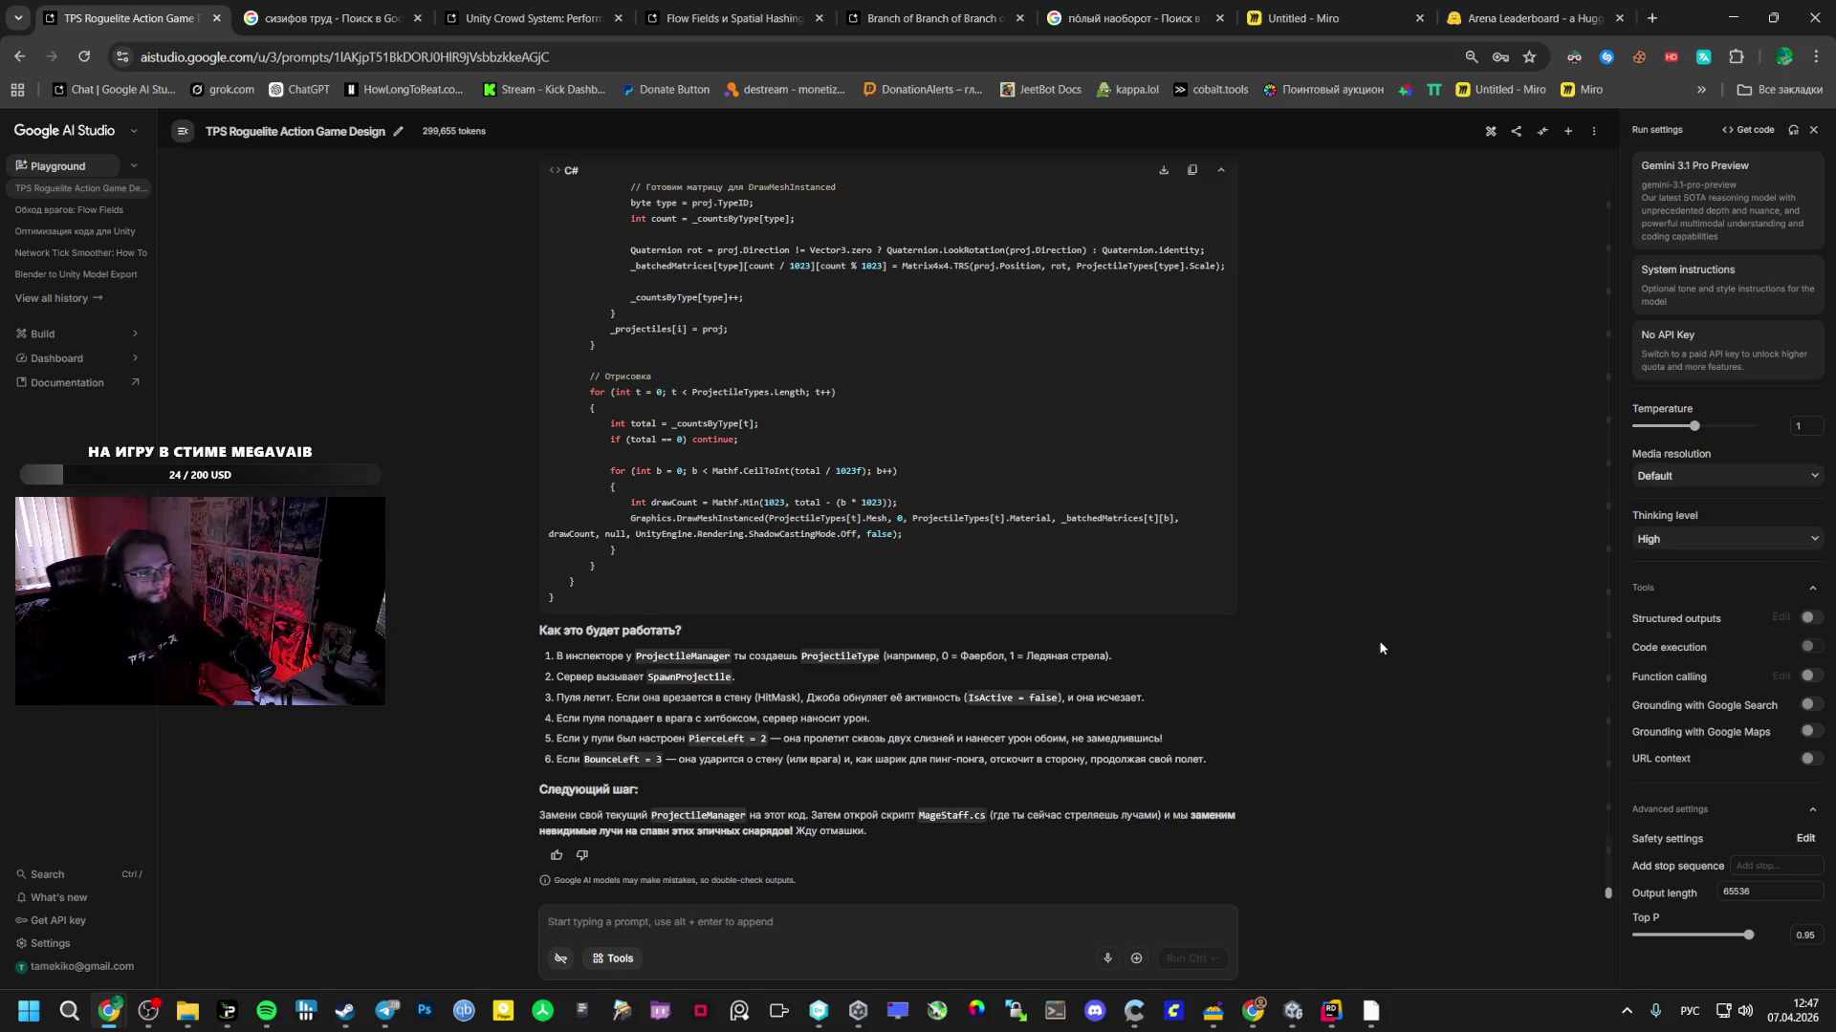
# - Scroll back up Gemini's reply to the ШАГ 1 Burst-job code
pyautogui.scroll(10, 939, 472)
pyautogui.scroll(4, 799, 449)
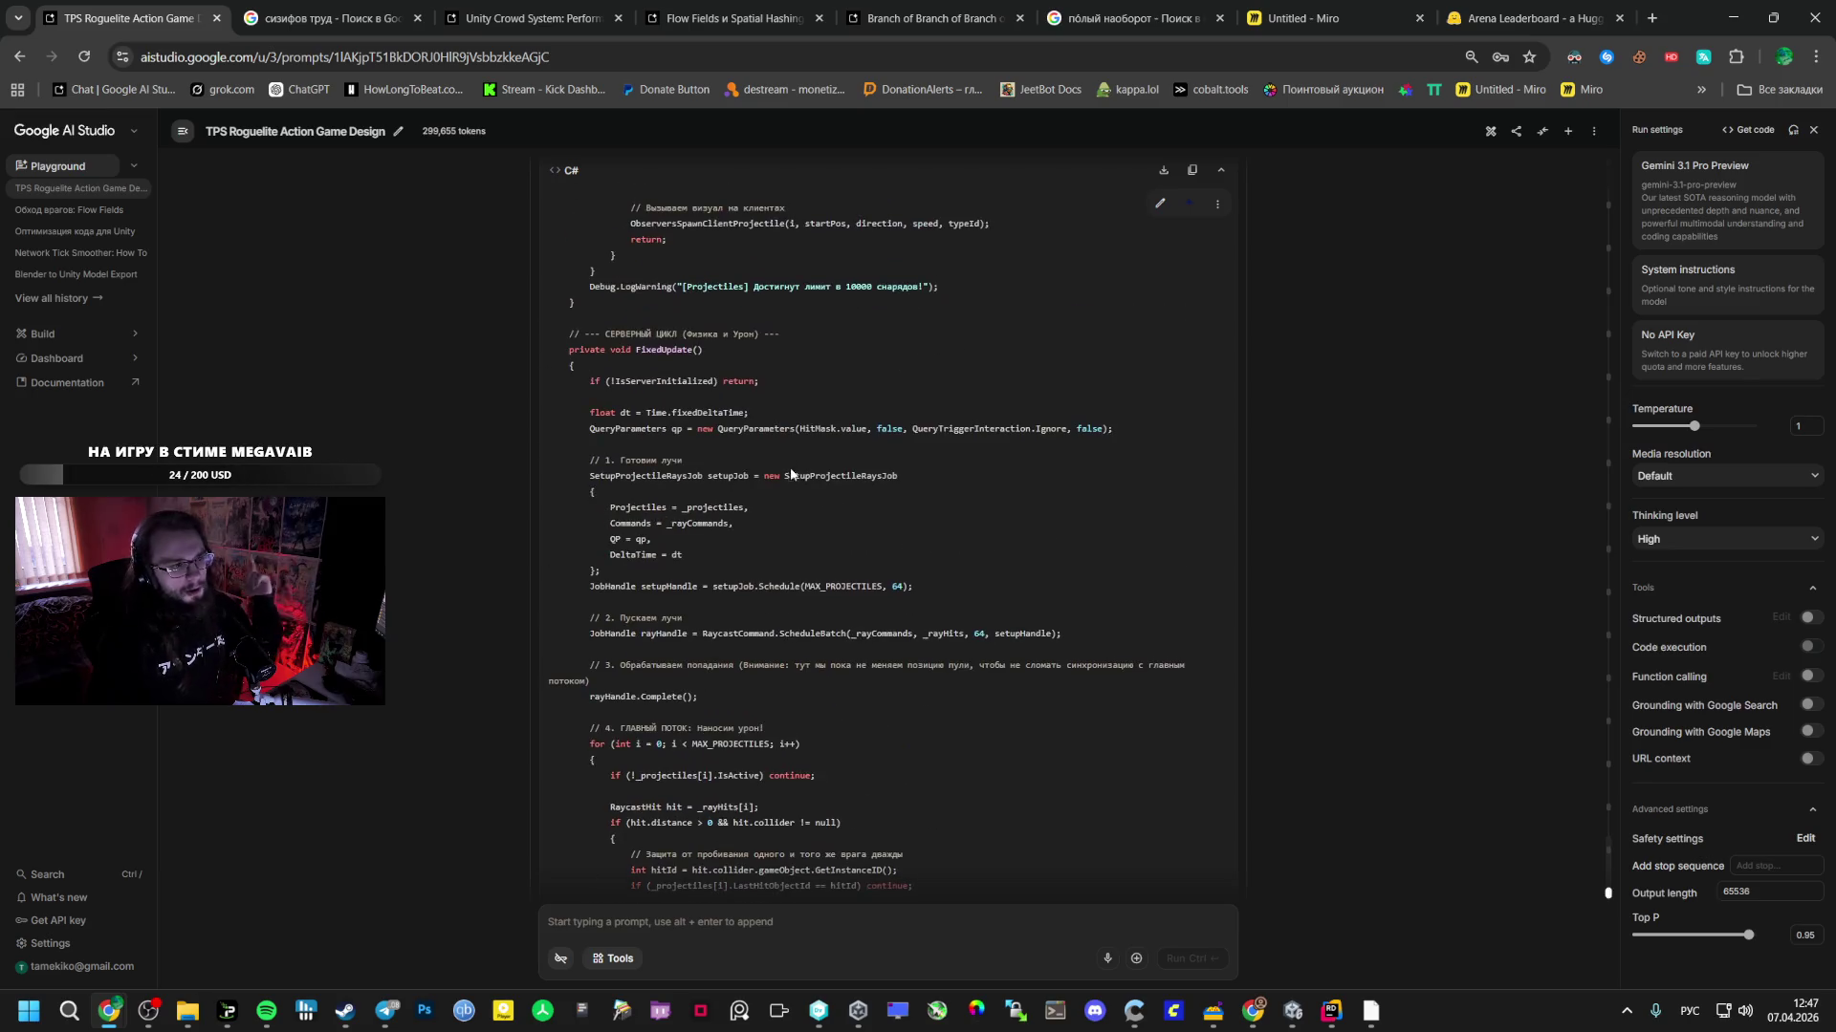
pyautogui.scroll(-4, 815, 462)
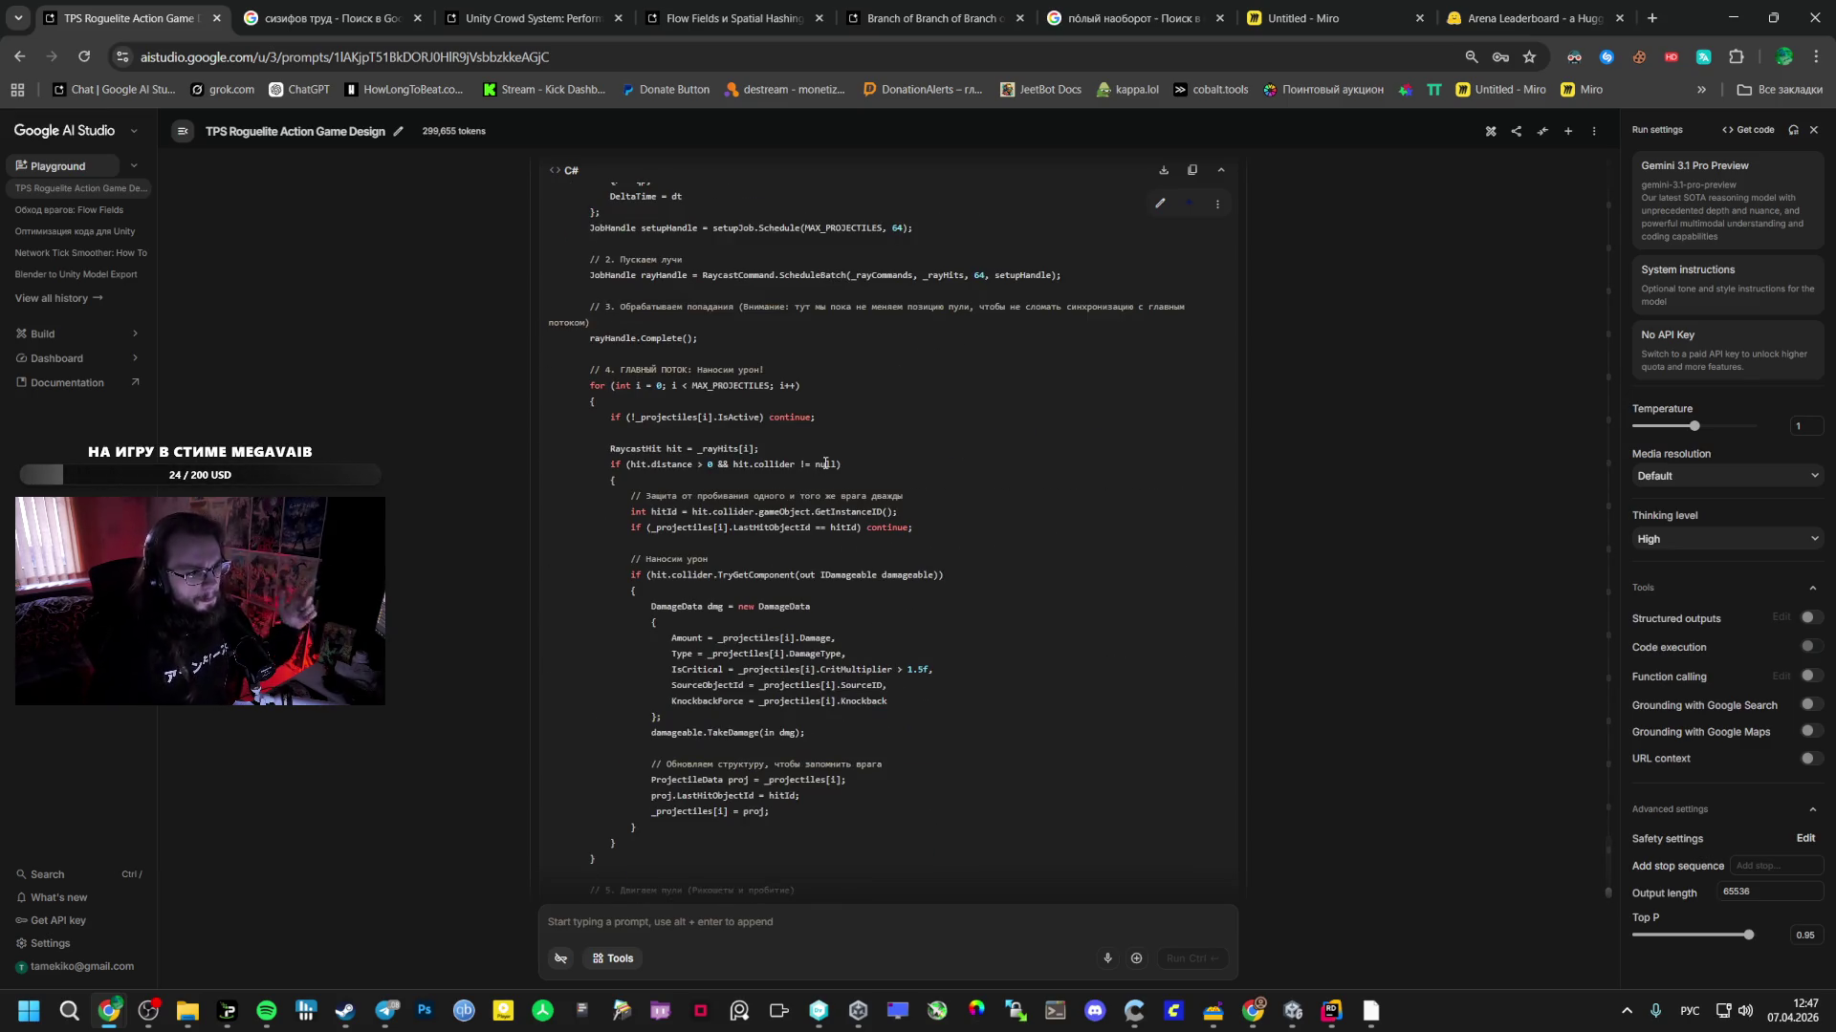
pyautogui.scroll(8, 737, 570)
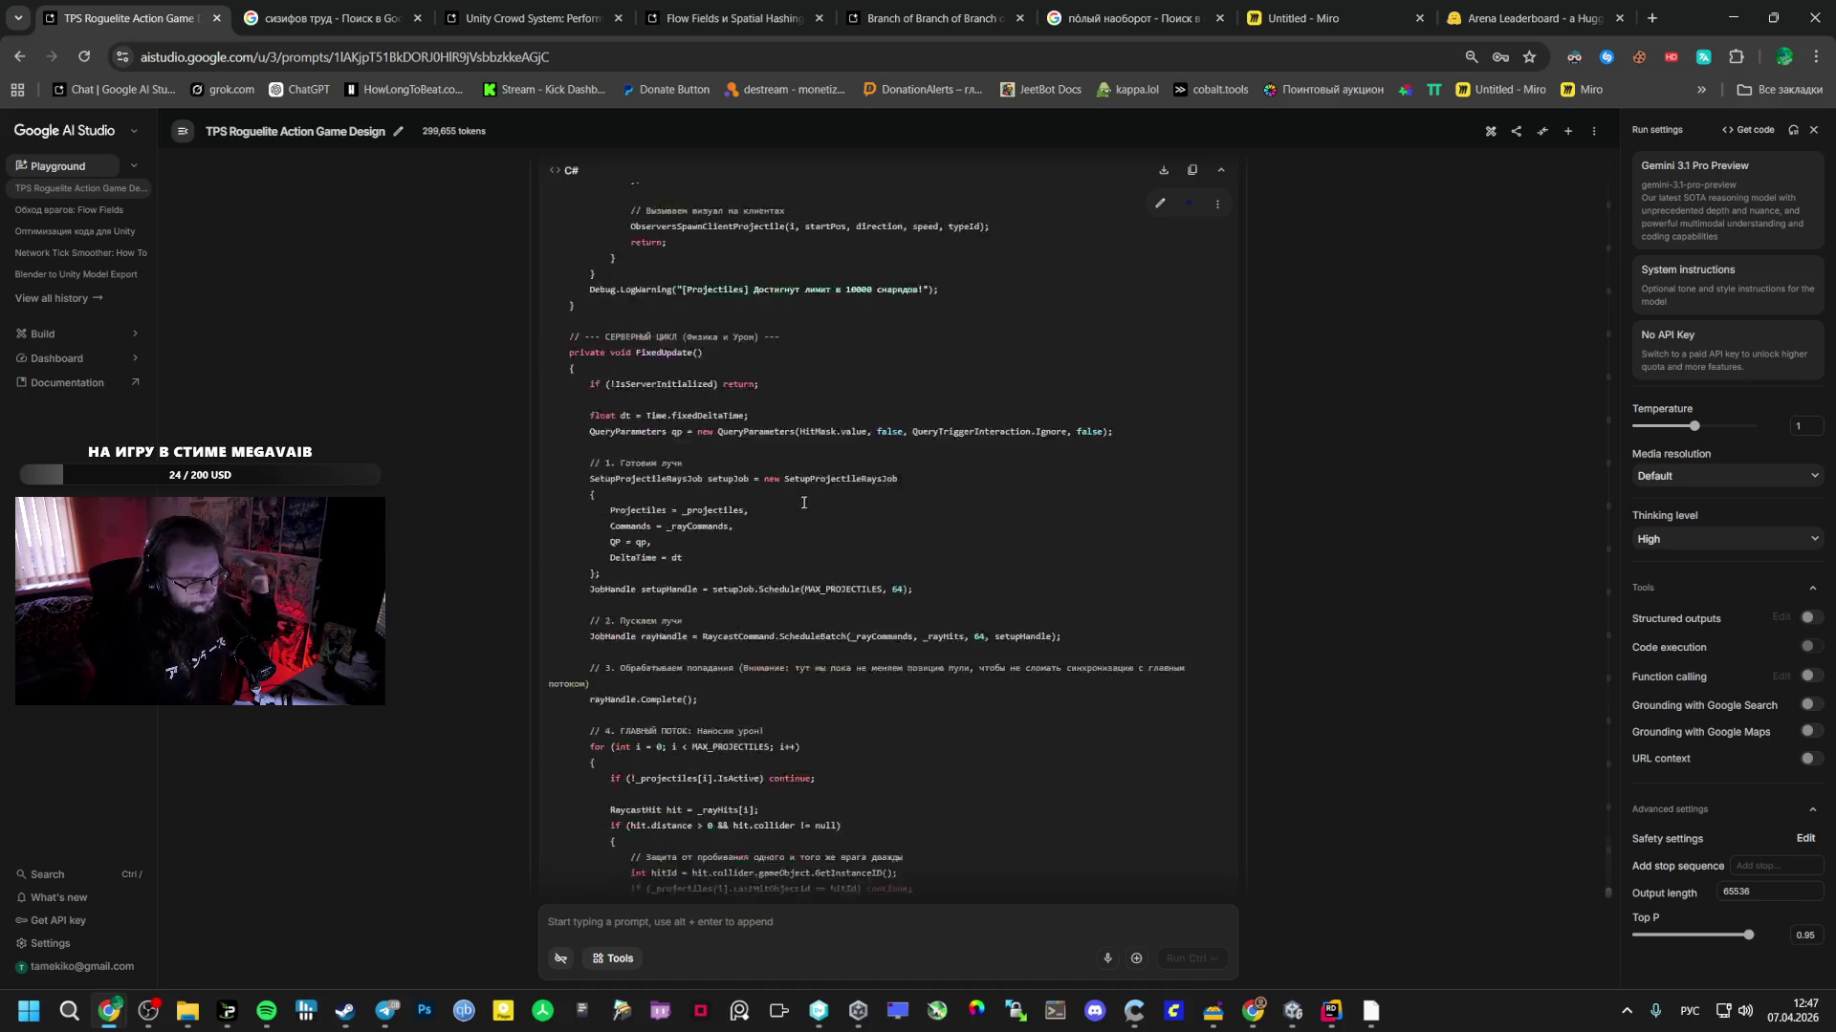
pyautogui.scroll(5, 737, 570)
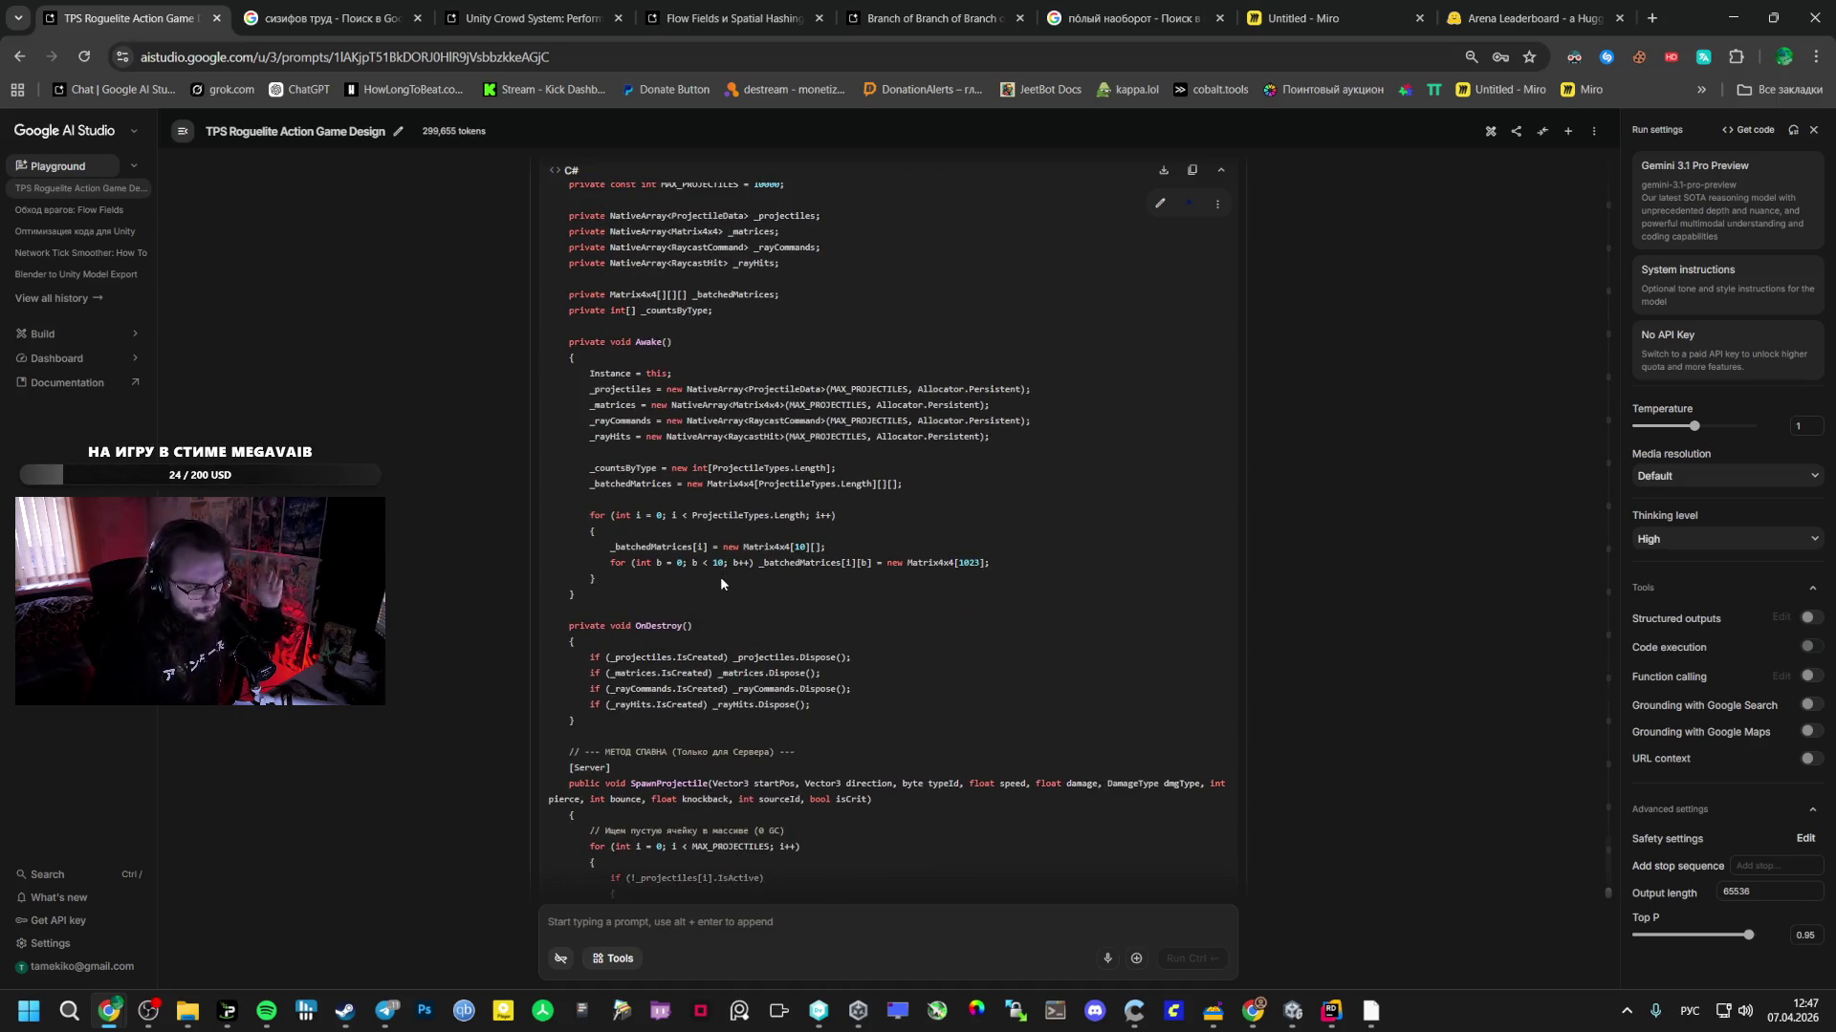
pyautogui.scroll(6, 720, 576)
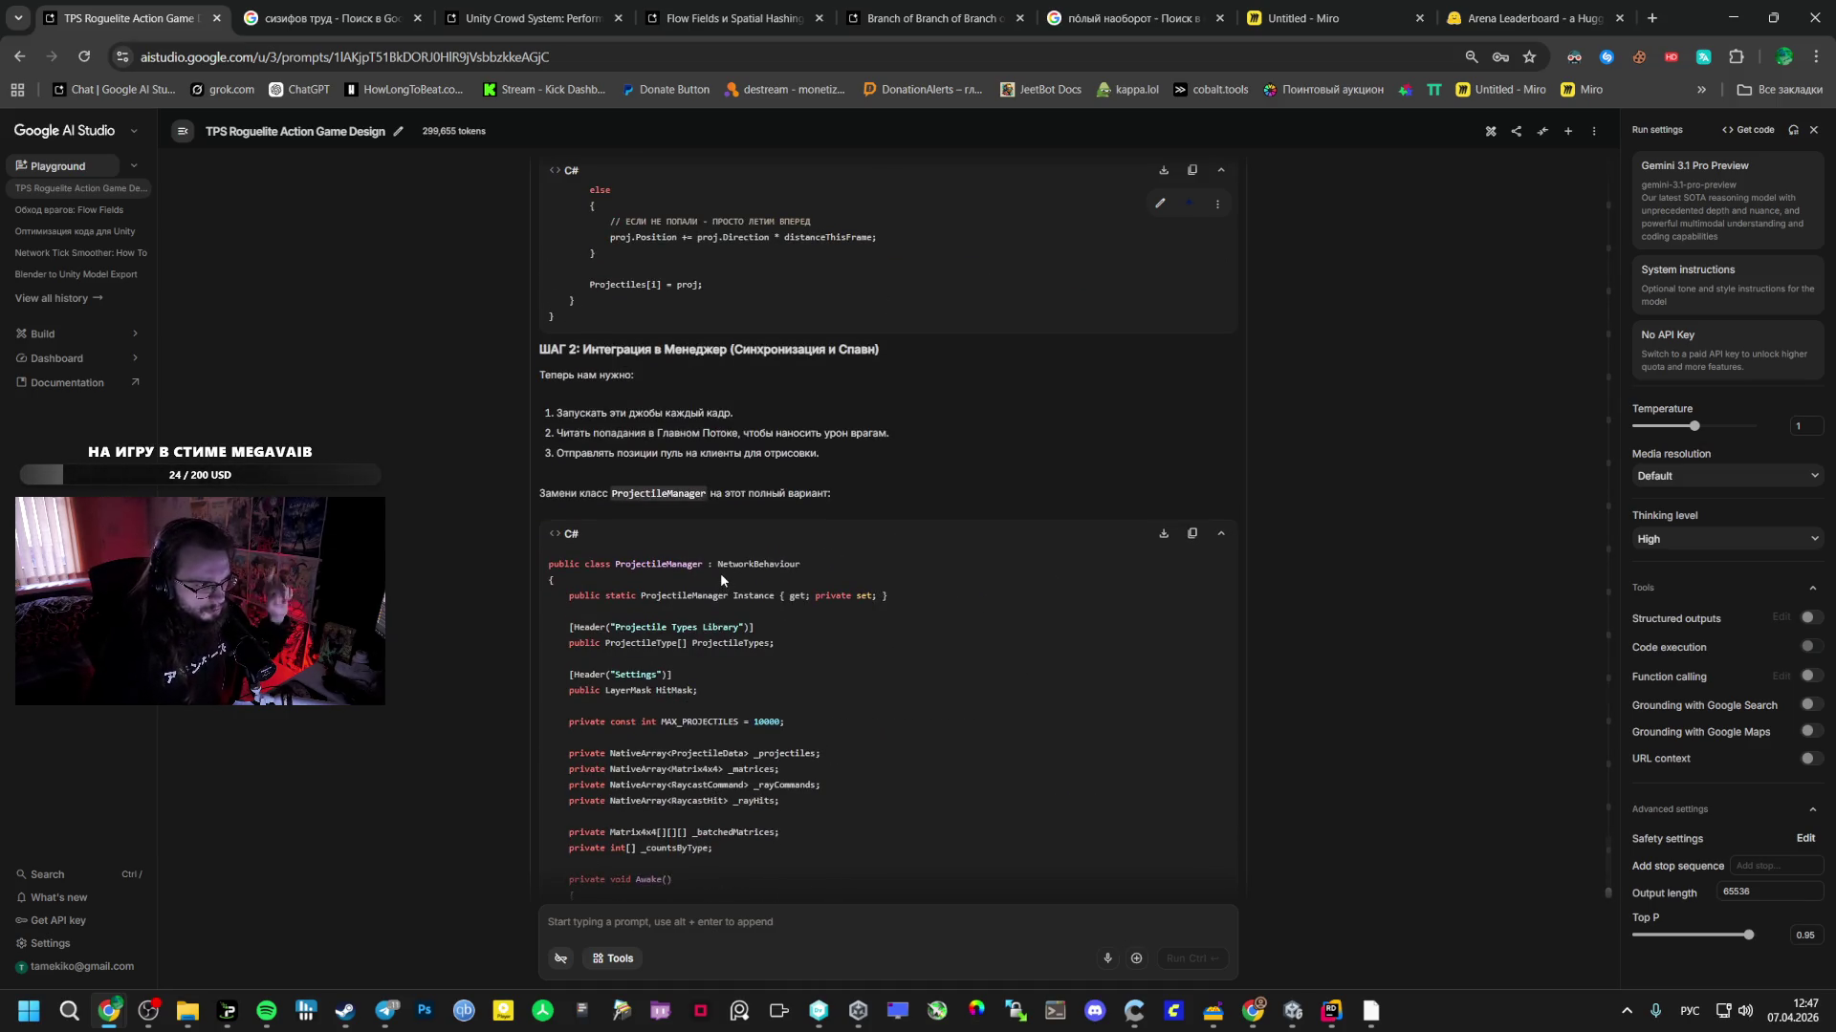
pyautogui.scroll(4, 720, 578)
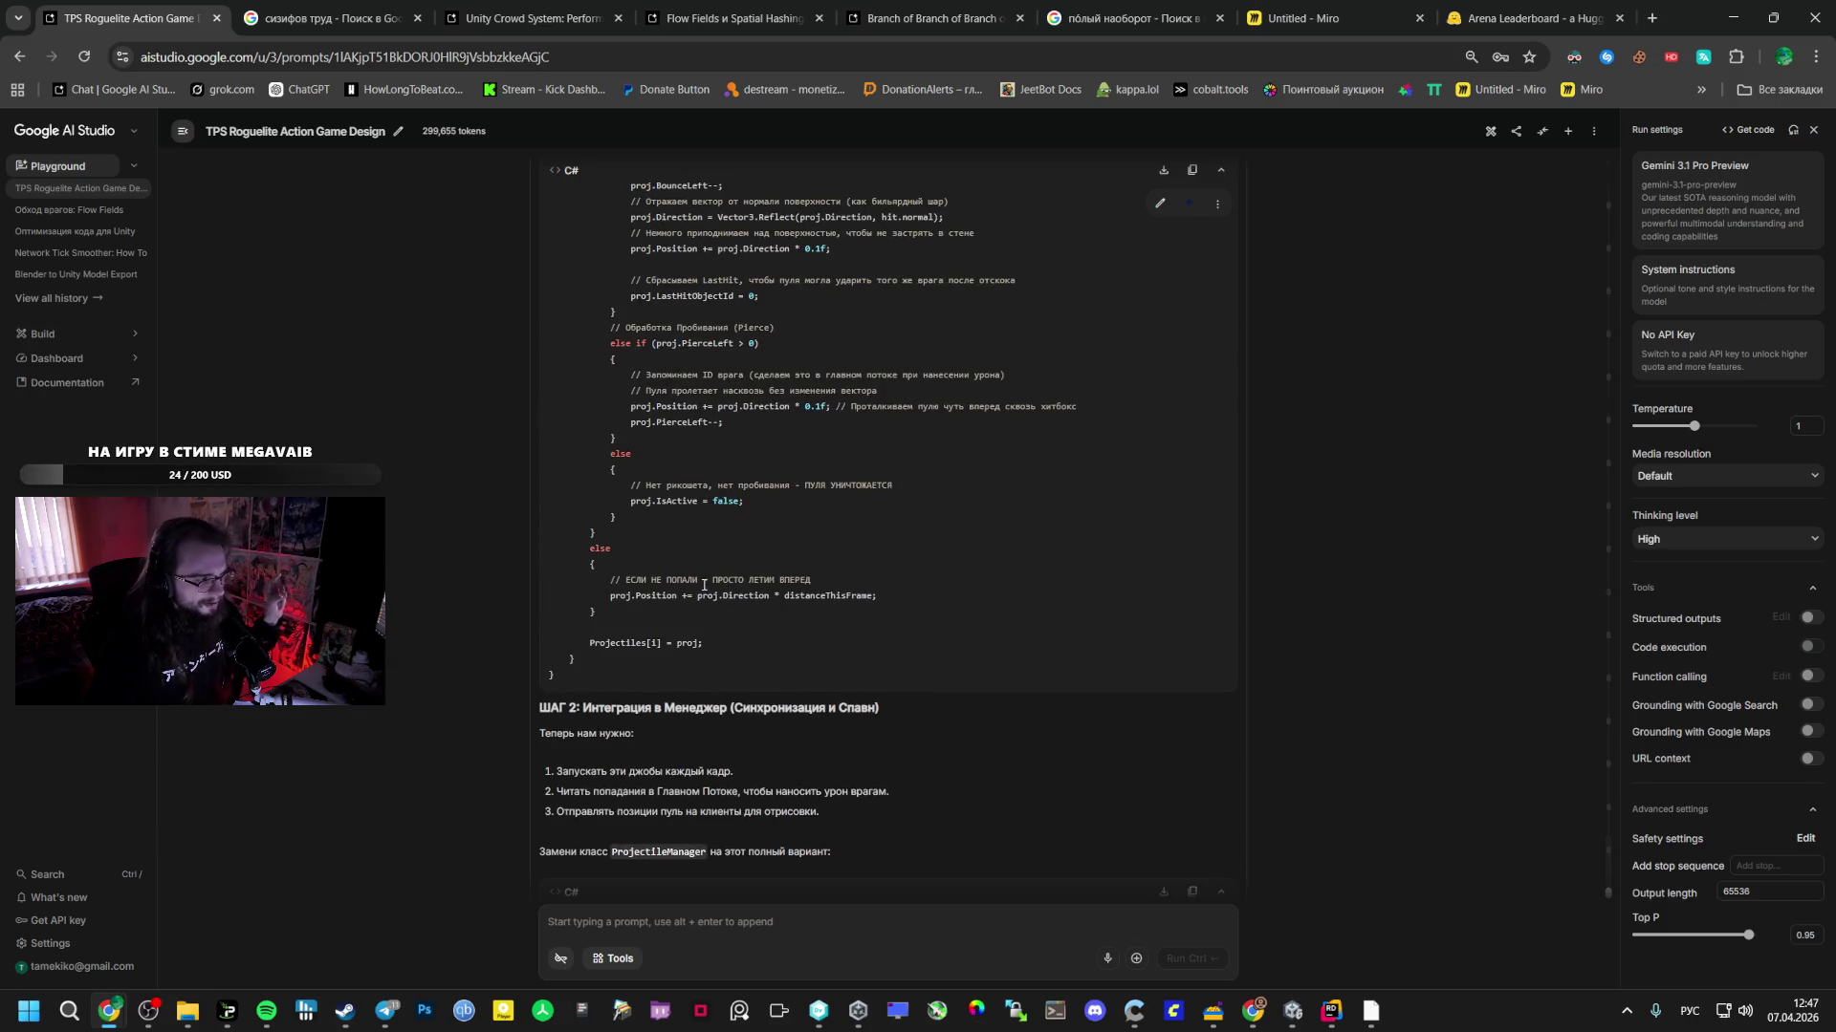
pyautogui.scroll(10, 705, 585)
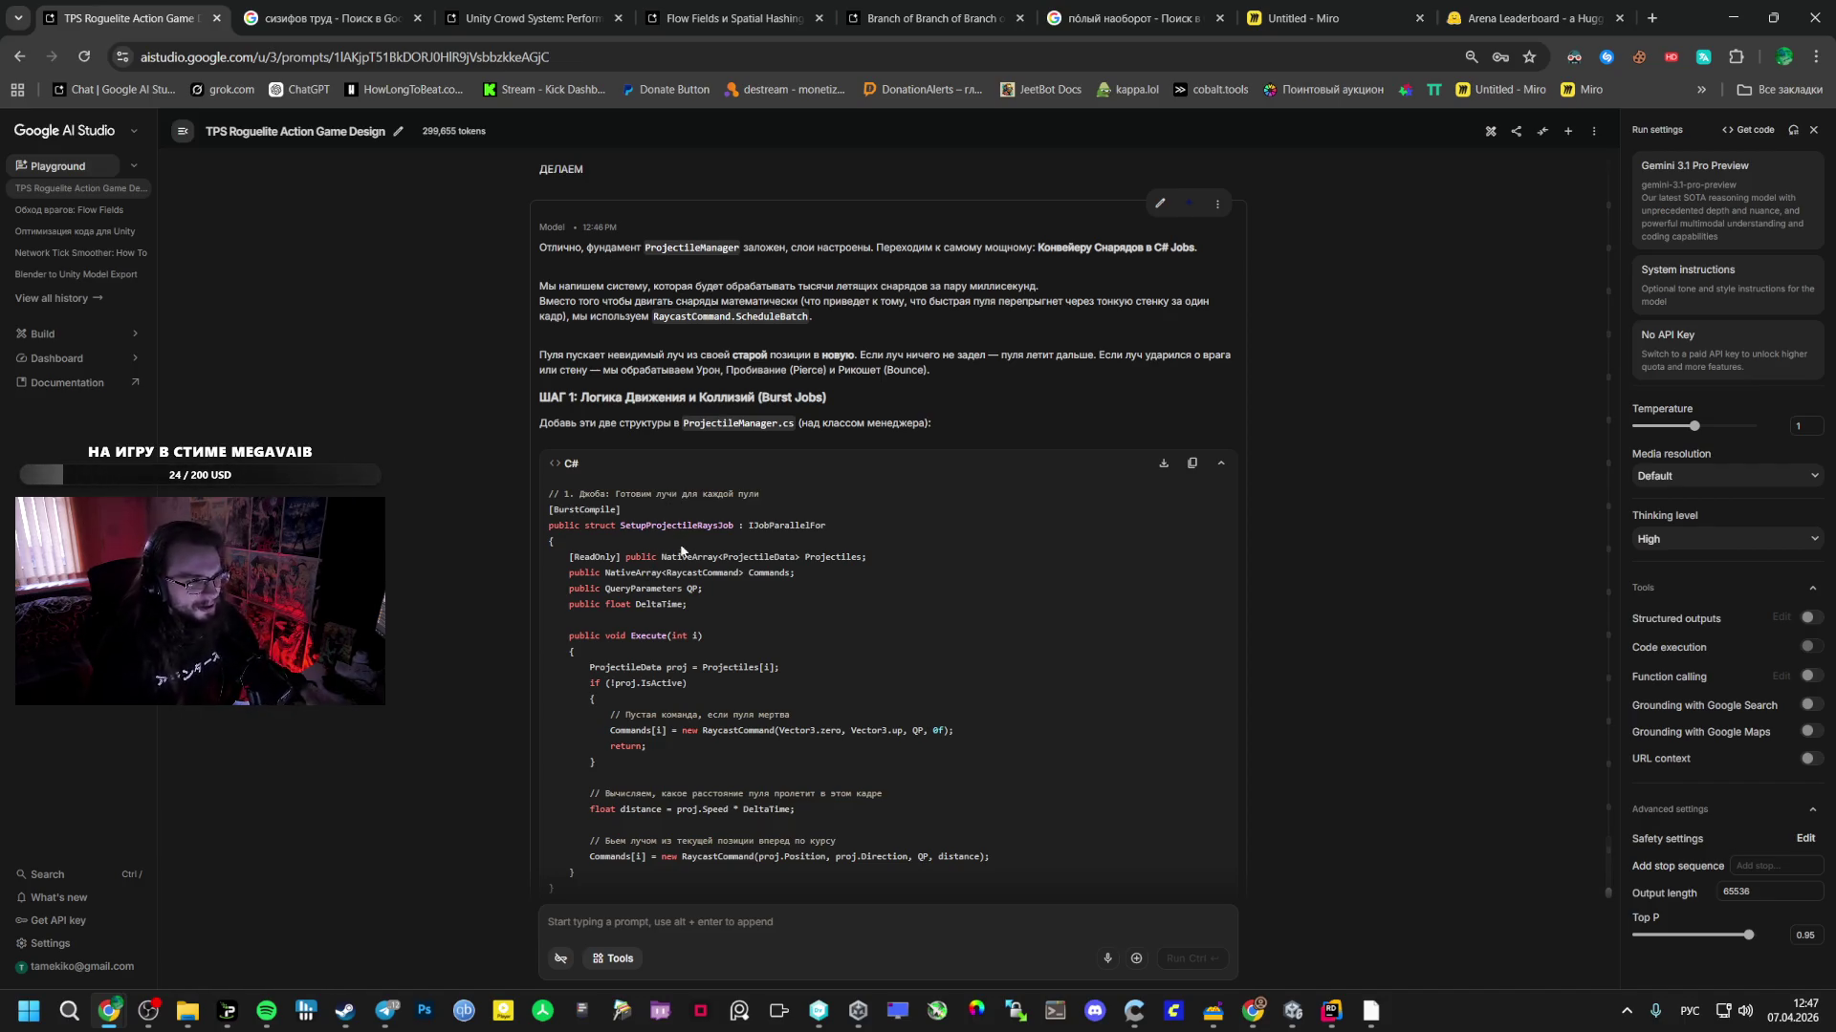
pyautogui.click(266, 1010)
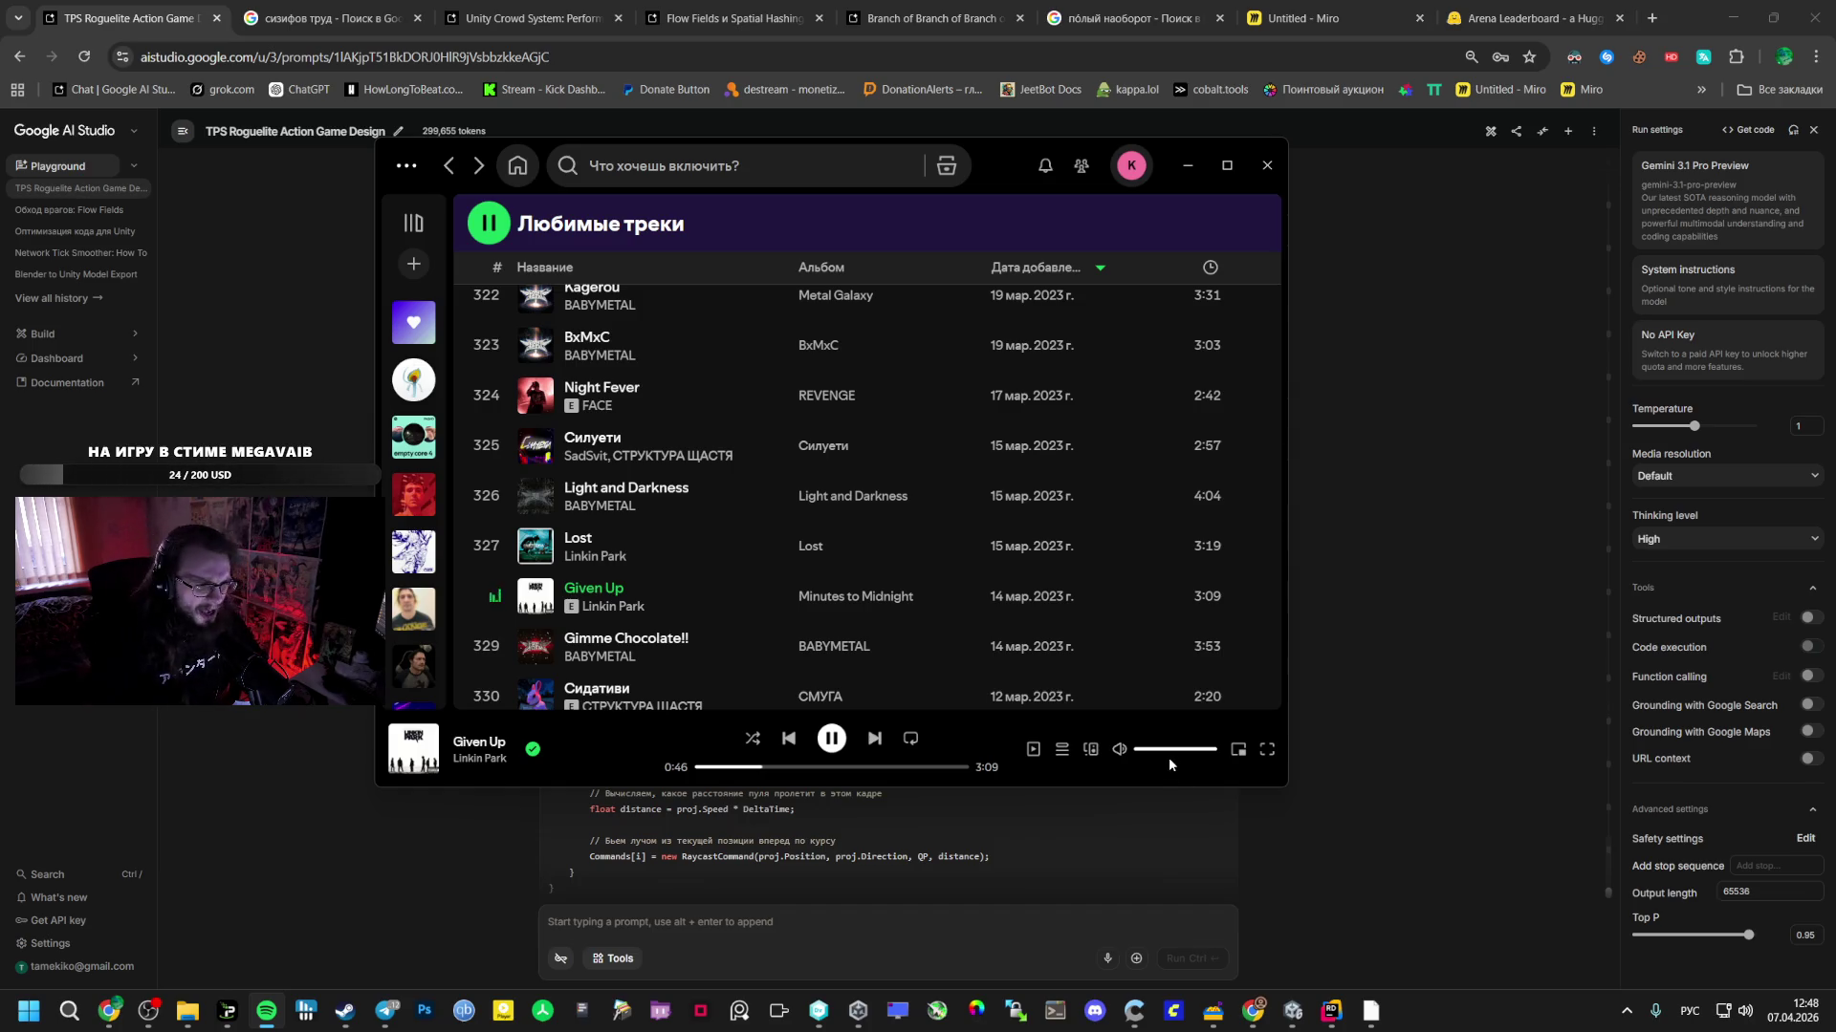
pyautogui.click(1336, 550)
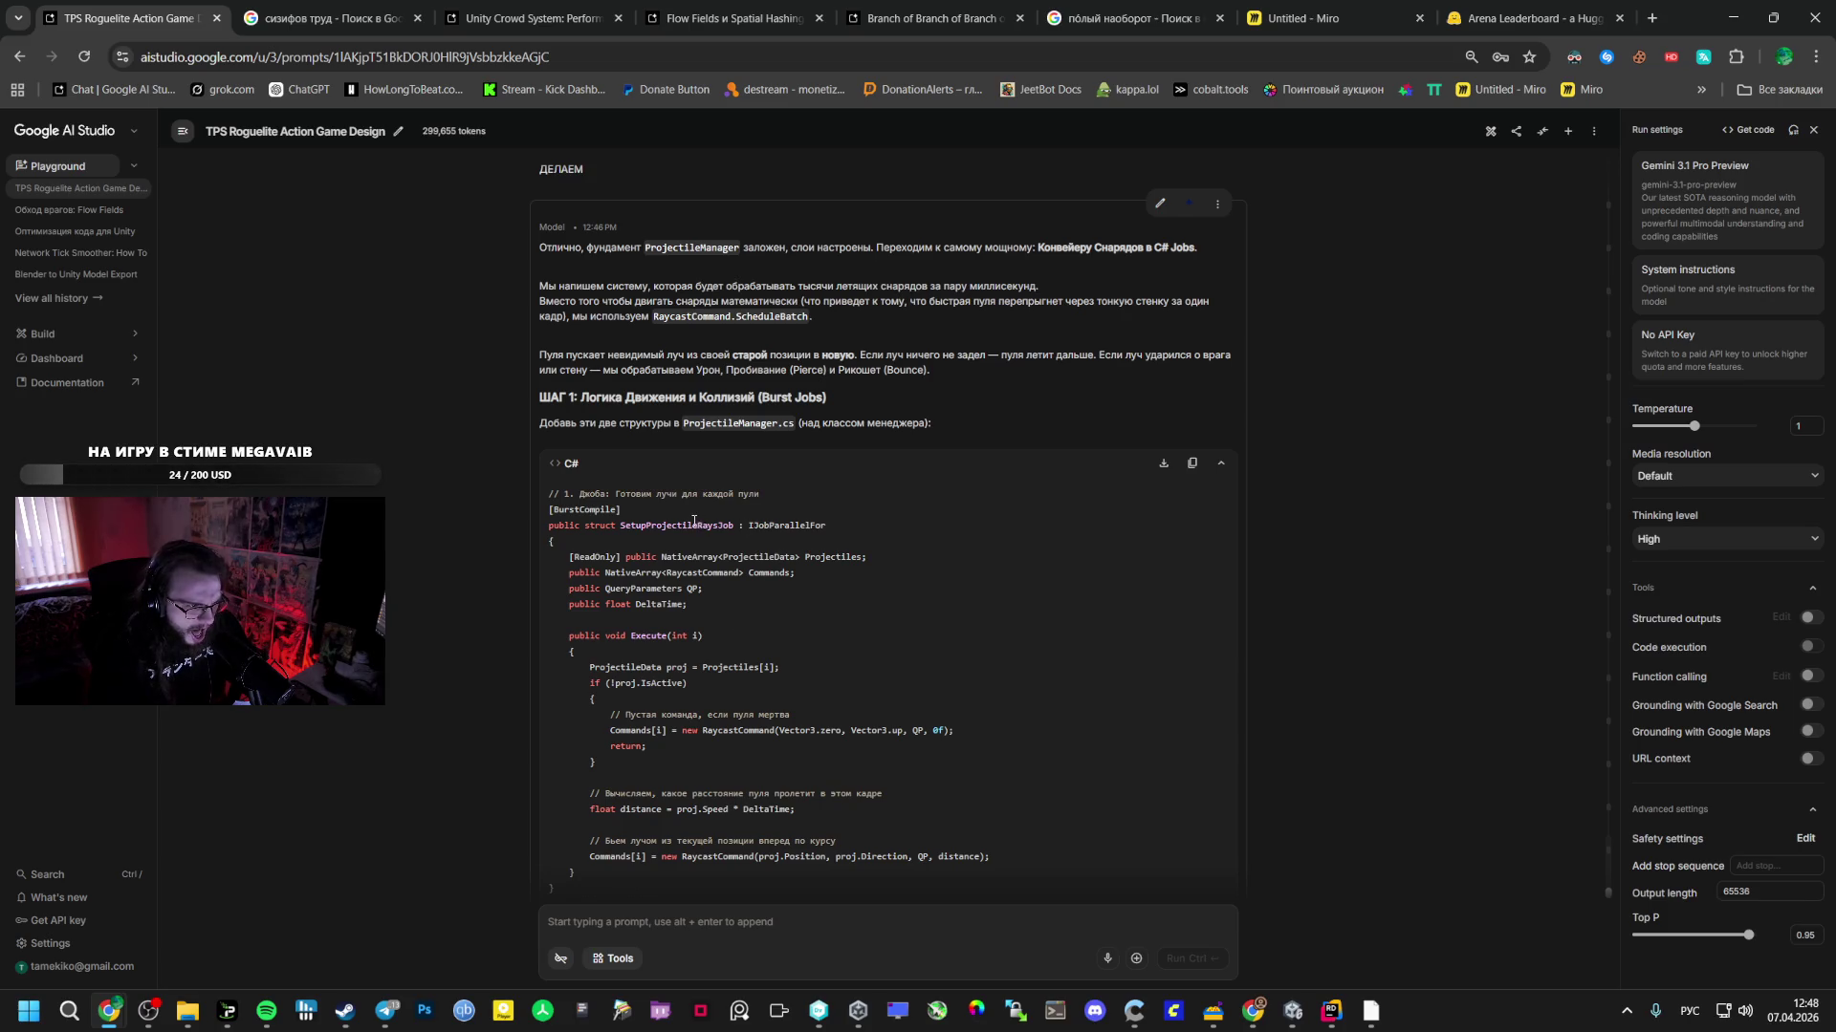
# - Select the SetupProjectileRaysJob and movement job struct code from ШАГ 1
pyautogui.doubleClick(694, 525)
pyautogui.click(742, 421)
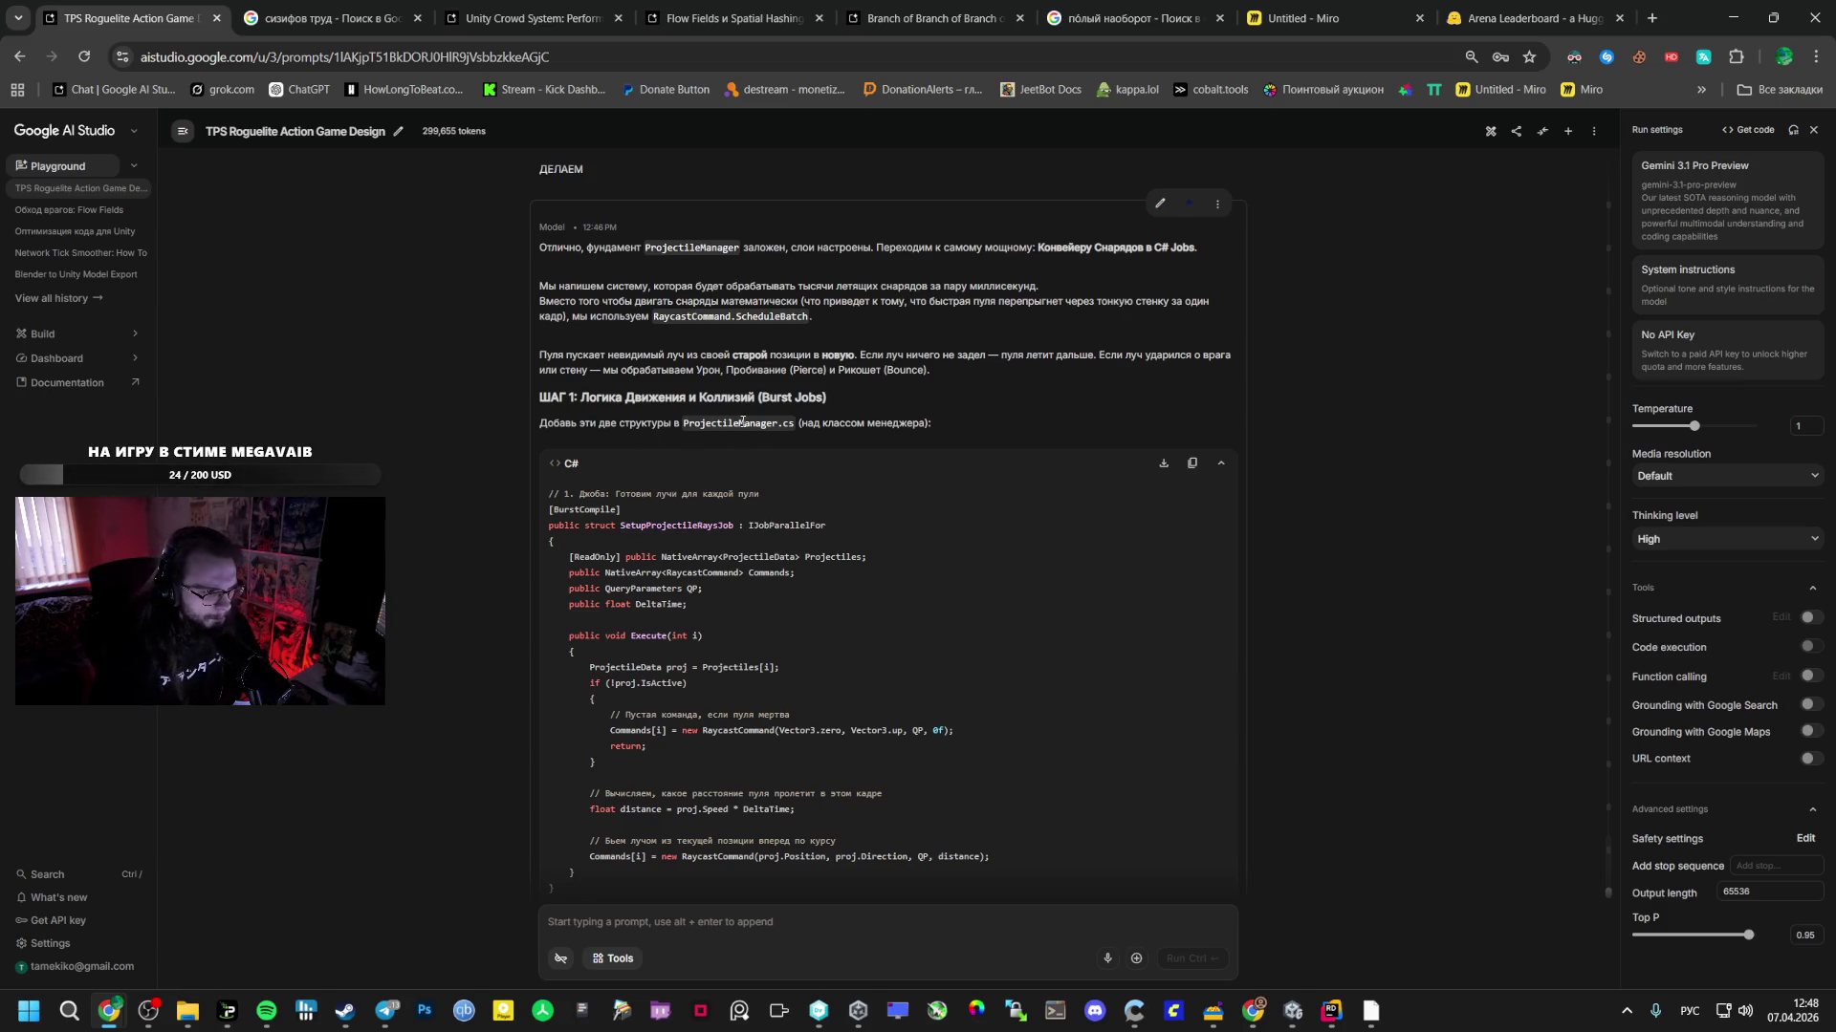
pyautogui.moveTo(567, 498)
pyautogui.mouseDown()
pyautogui.moveTo(669, 526)
pyautogui.moveTo(670, 822)
pyautogui.moveTo(665, 537)
pyautogui.moveTo(639, 555)
pyautogui.moveTo(573, 172)
pyautogui.moveTo(551, 404)
pyautogui.moveTo(669, 620)
pyautogui.moveTo(621, 726)
pyautogui.moveTo(612, 841)
pyautogui.moveTo(610, 669)
pyautogui.mouseUp()
pyautogui.hotkey('ctrl', 'c')
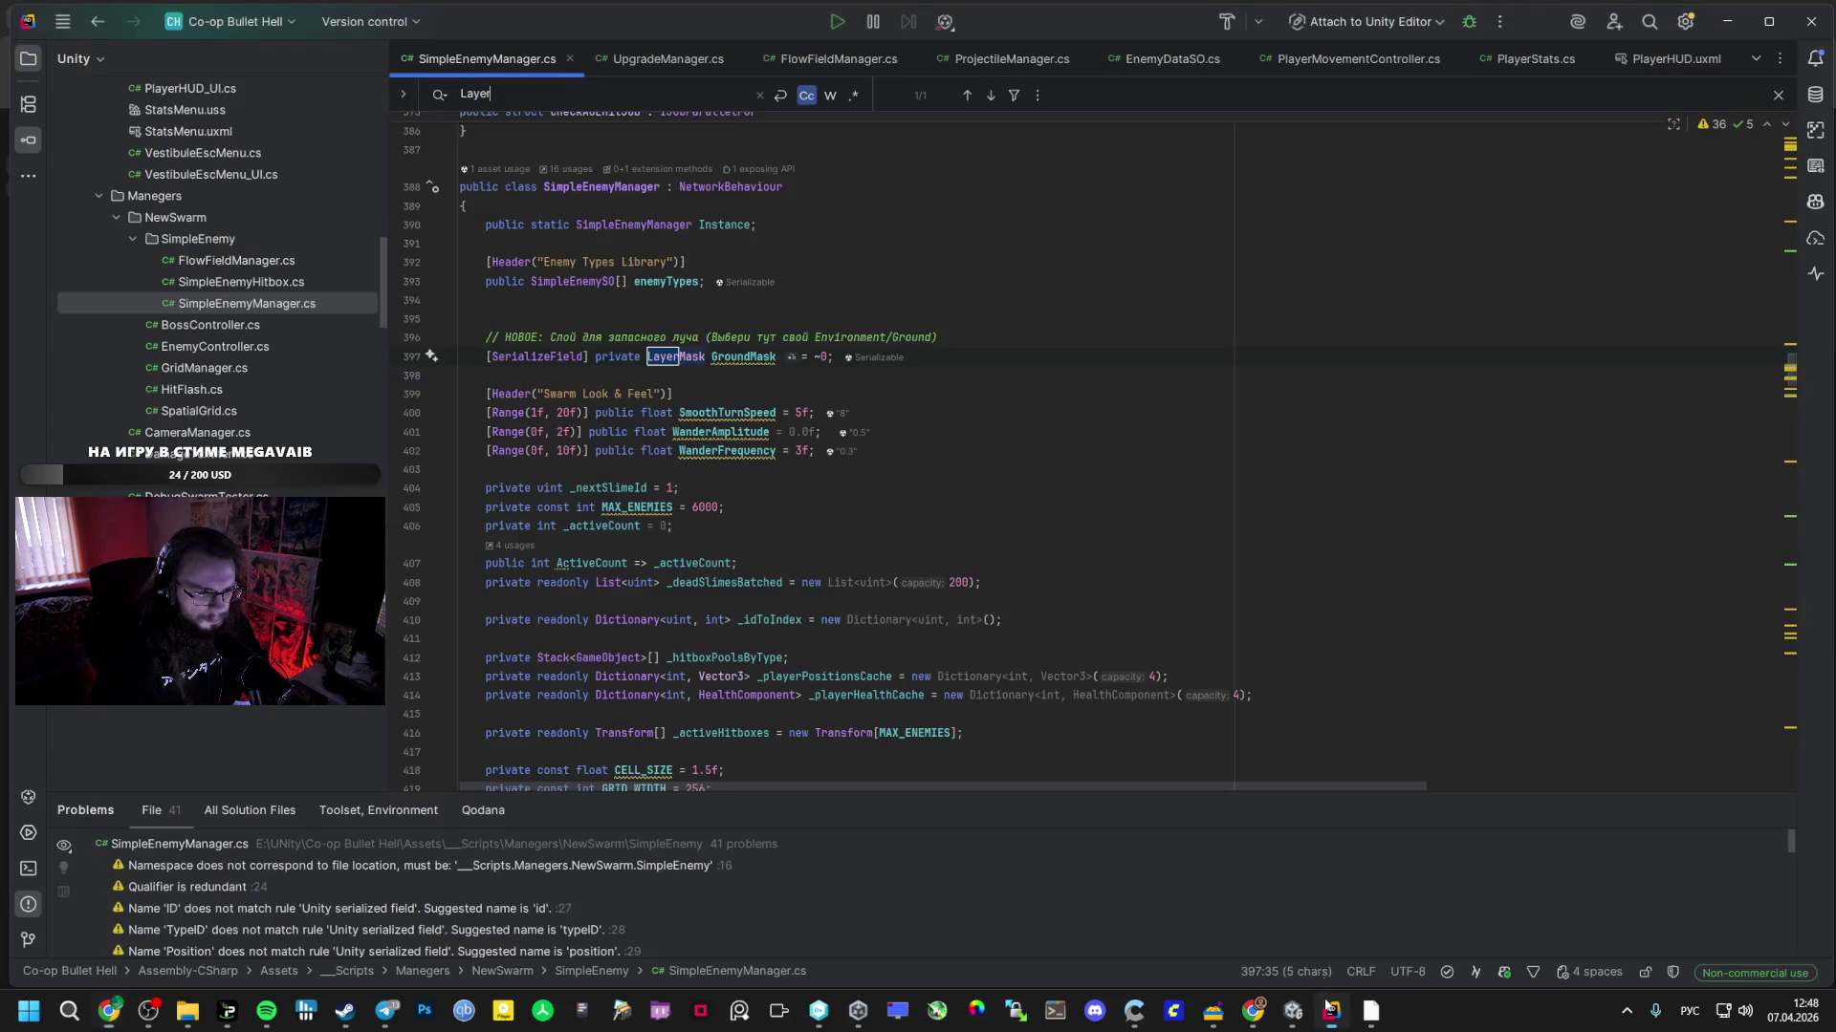
pyautogui.click(1331, 1012)
pyautogui.scroll(5, 647, 296)
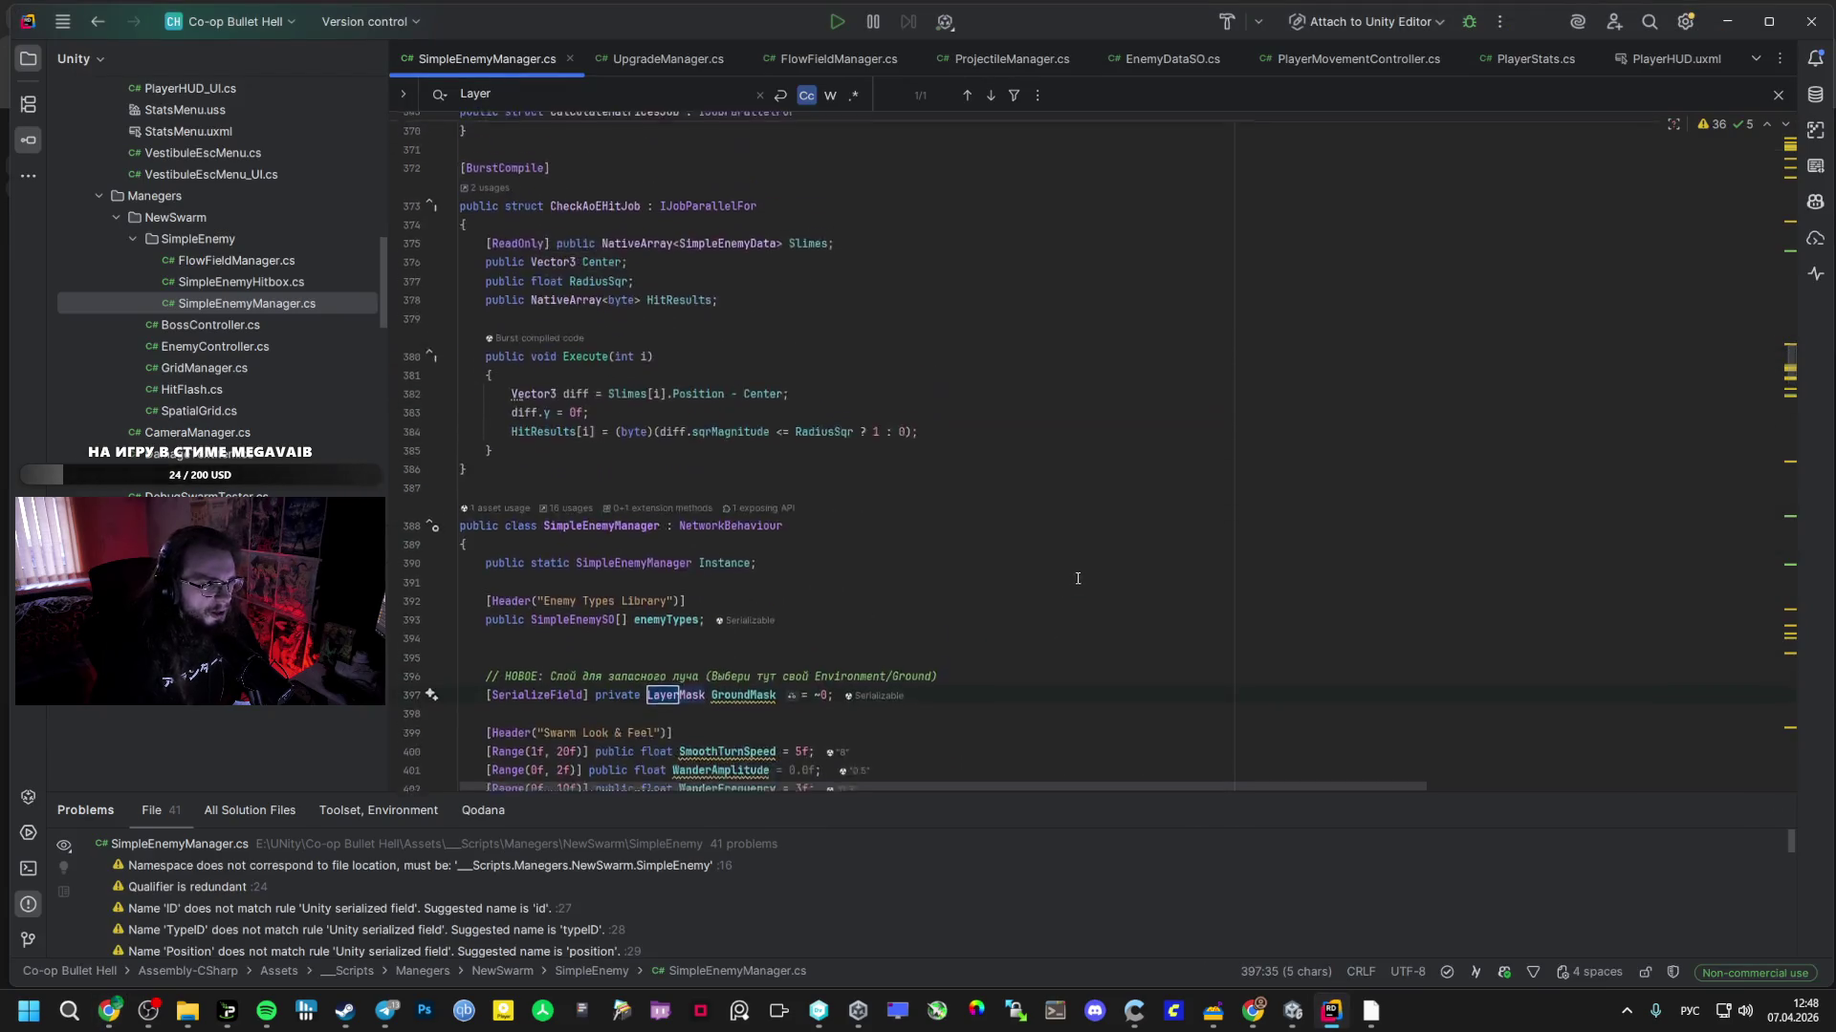
# - Paste the raycast and movement job structs after ProjectileData in ProjectileManager.cs
pyautogui.scroll(5, 648, 297)
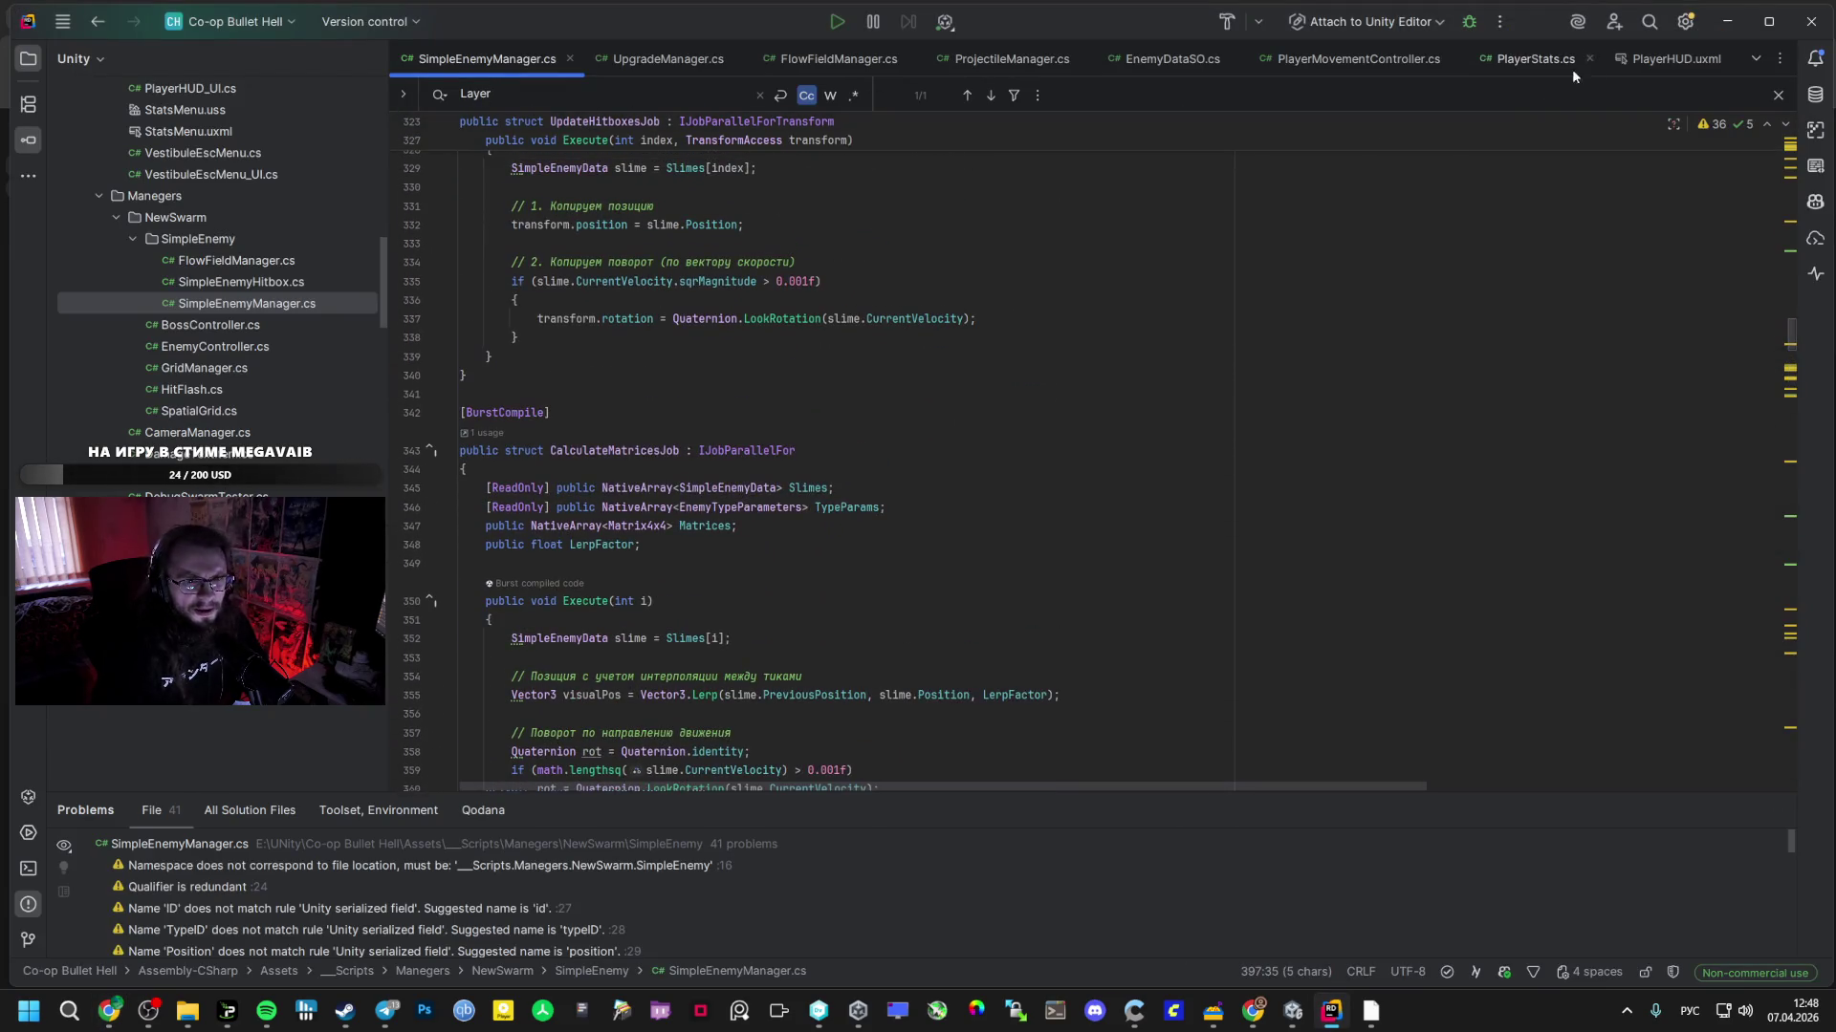
pyautogui.scroll(-5, 222, 399)
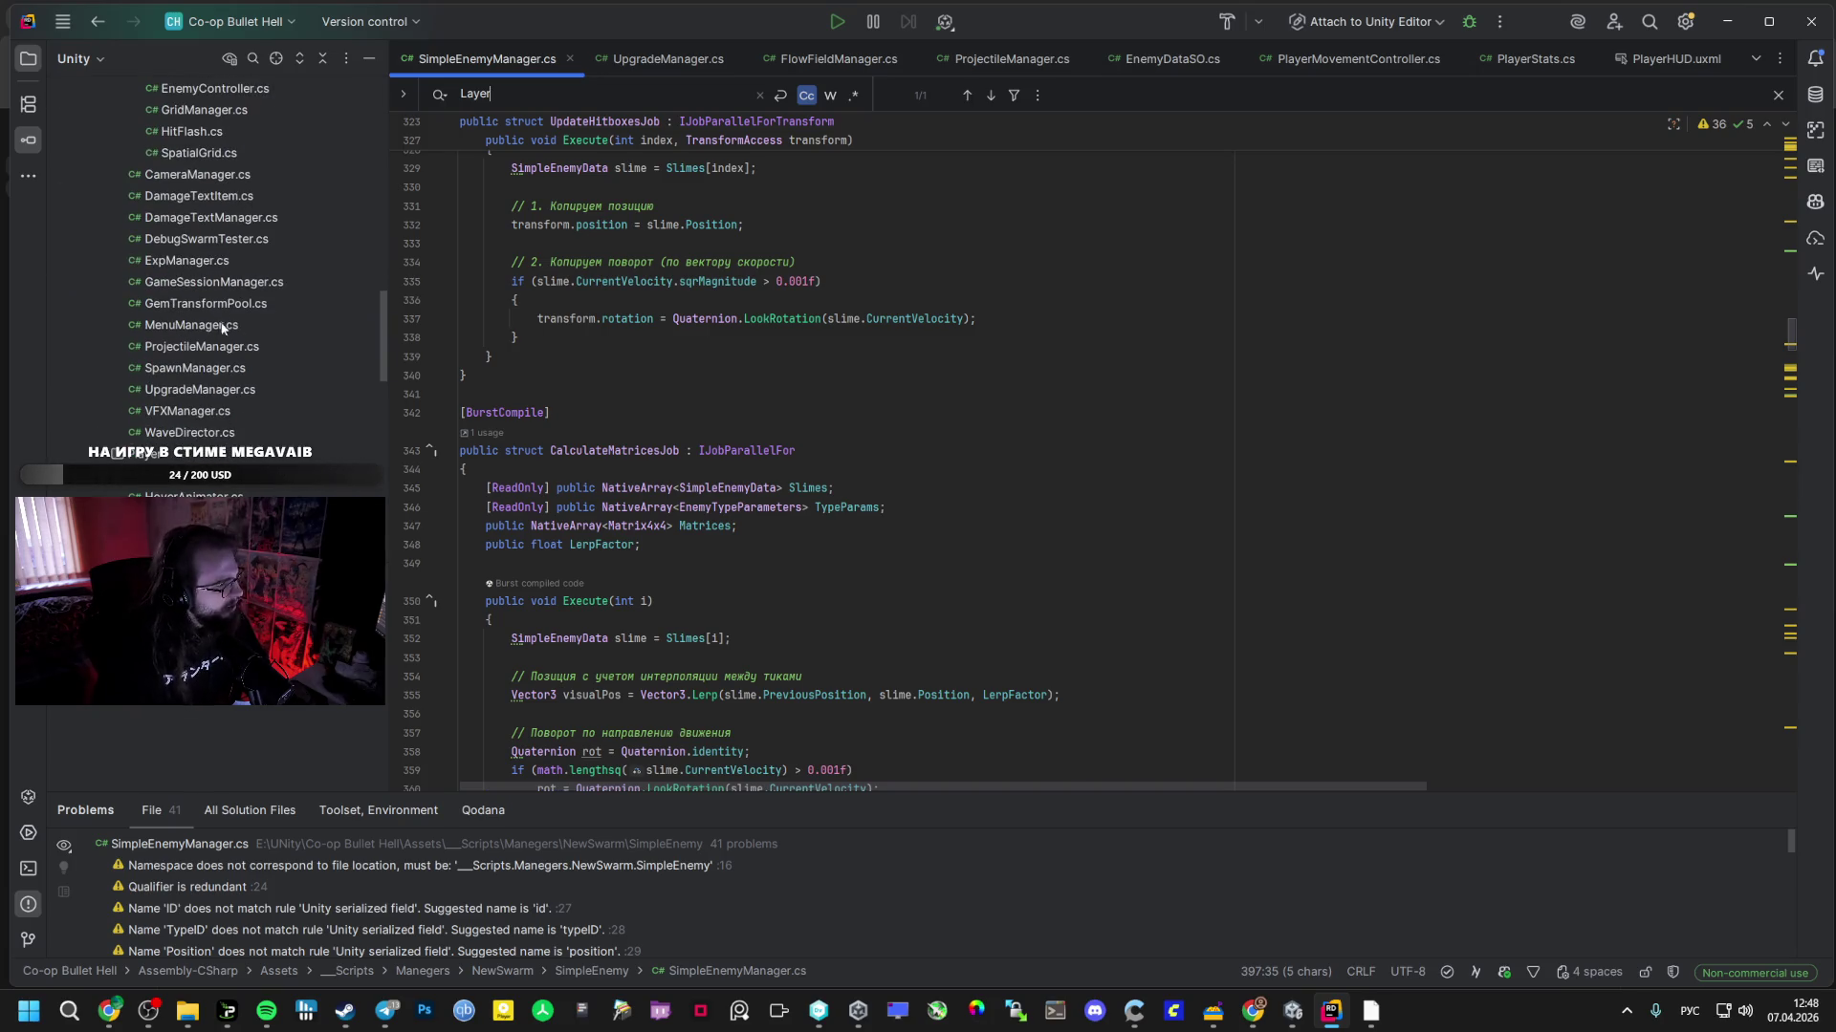
pyautogui.doubleClick(216, 346)
pyautogui.scroll(10, 1269, 384)
pyautogui.scroll(3, 1270, 385)
pyautogui.click(598, 203)
pyautogui.scroll(-6, 602, 267)
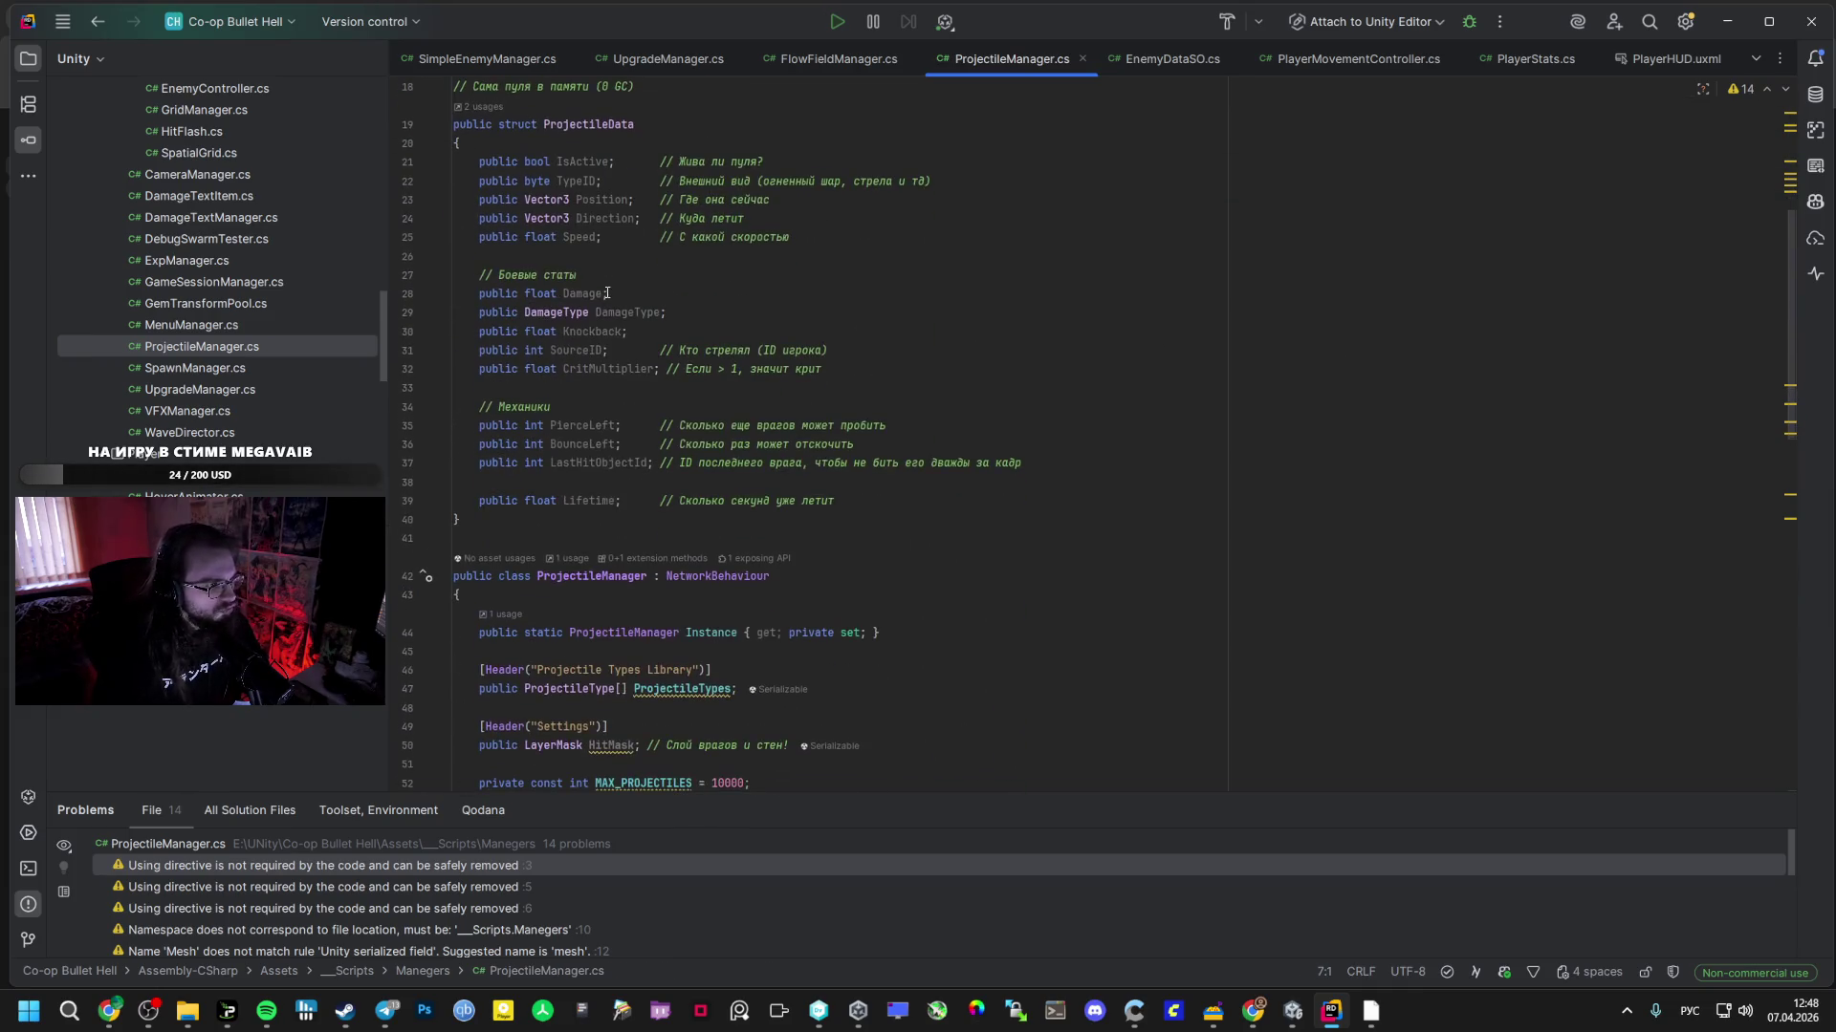
pyautogui.hotkey('ctrl', 'a')
pyautogui.hotkey('ctrl', 'v')
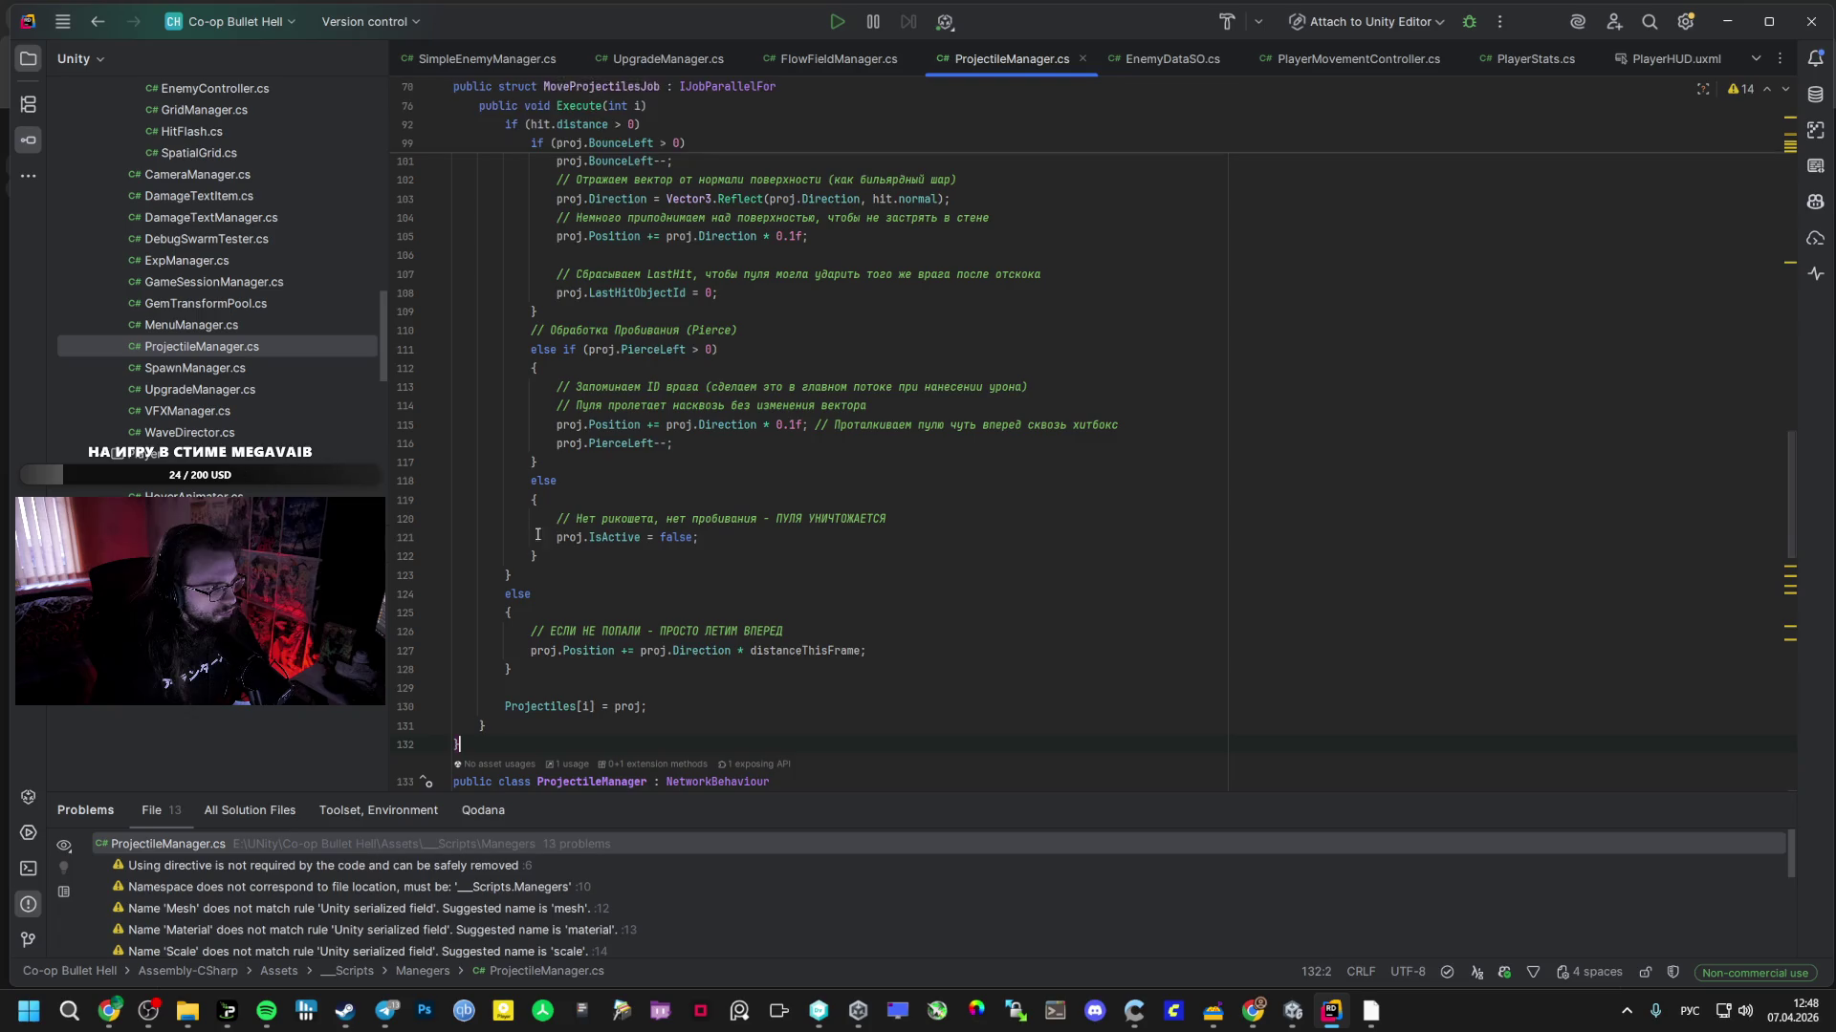
pyautogui.scroll(20, 619, 481)
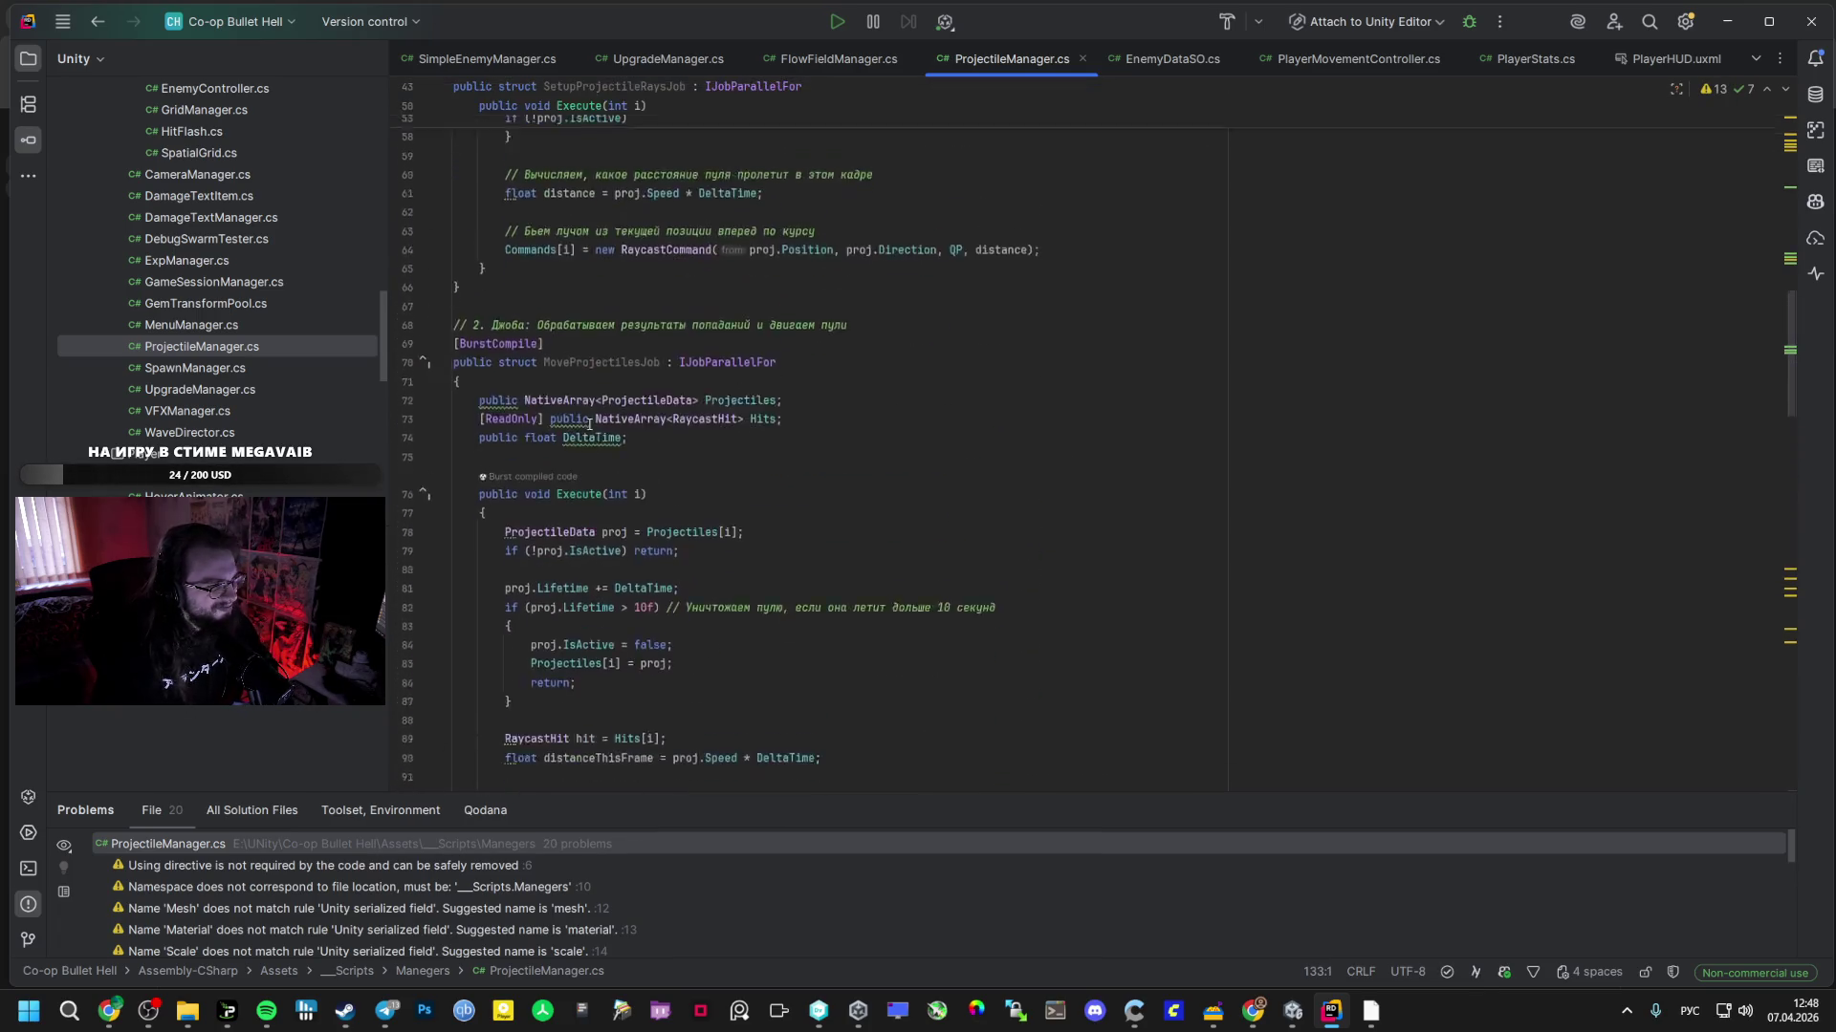
pyautogui.click(493, 395)
pyautogui.press('Return')
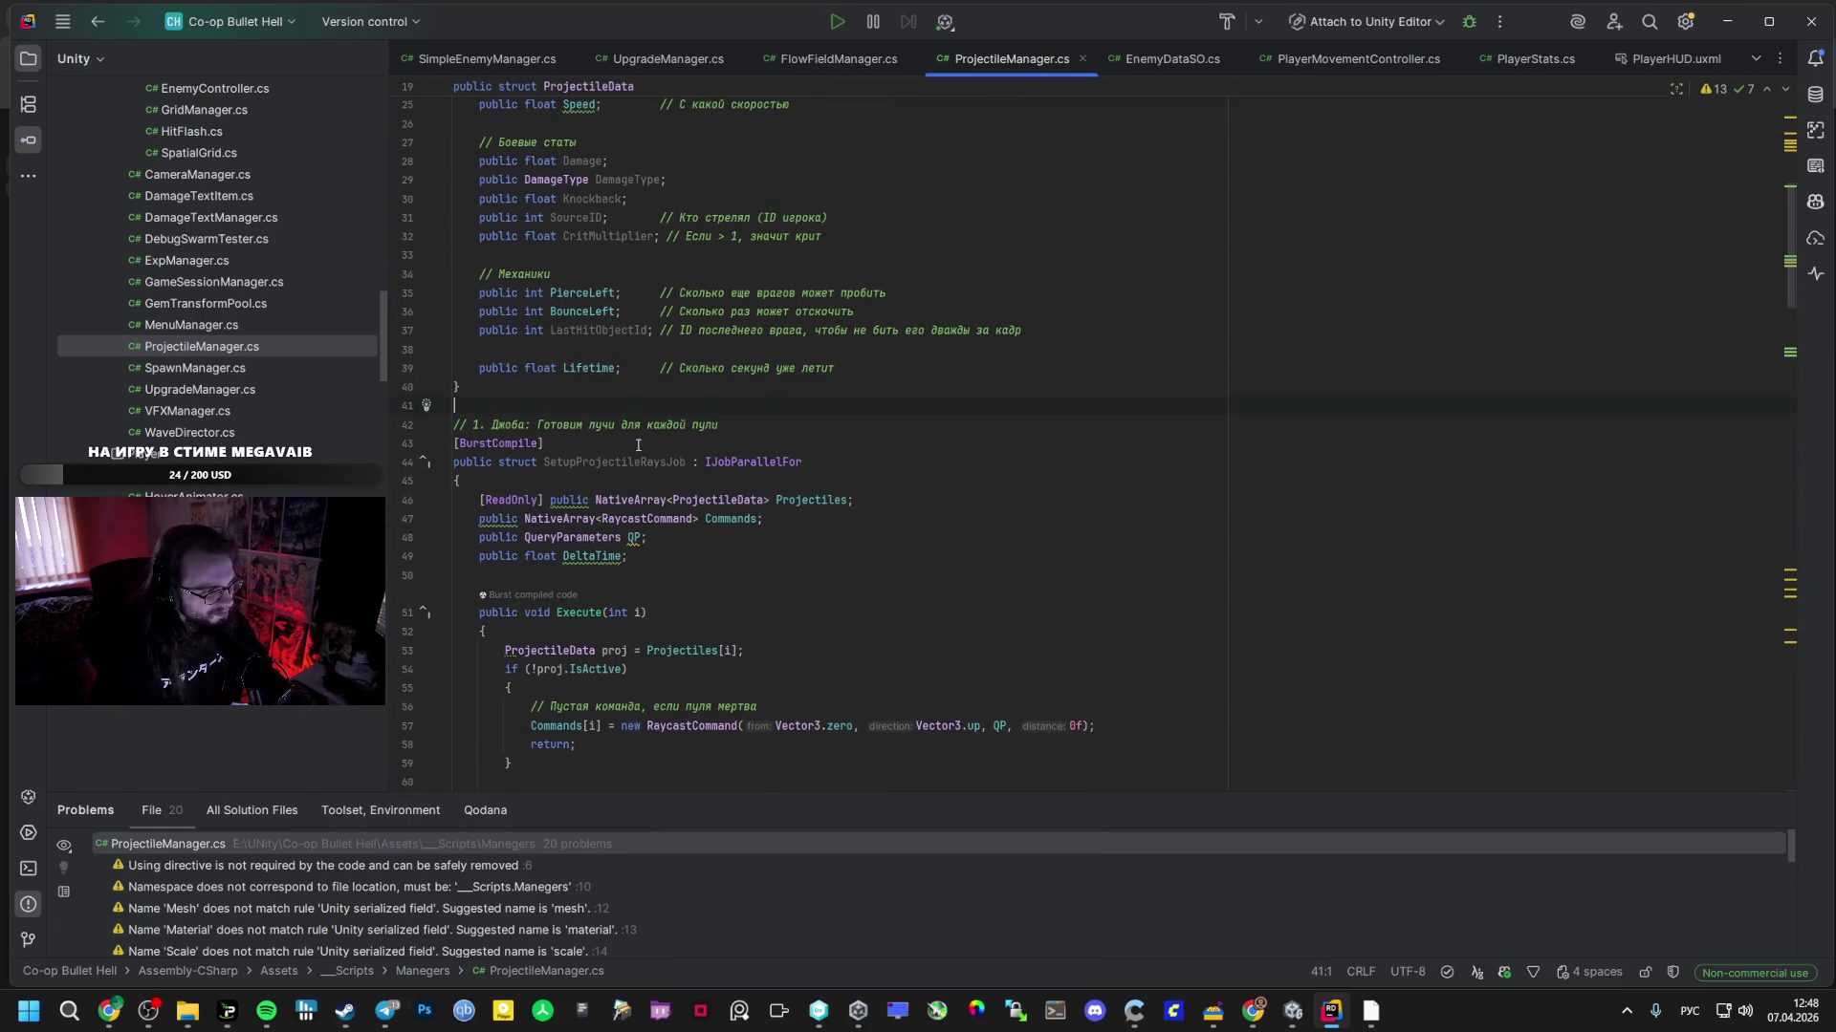
pyautogui.moveTo(706, 425); pyautogui.dragTo(555, 425)
pyautogui.scroll(-5, 669, 430)
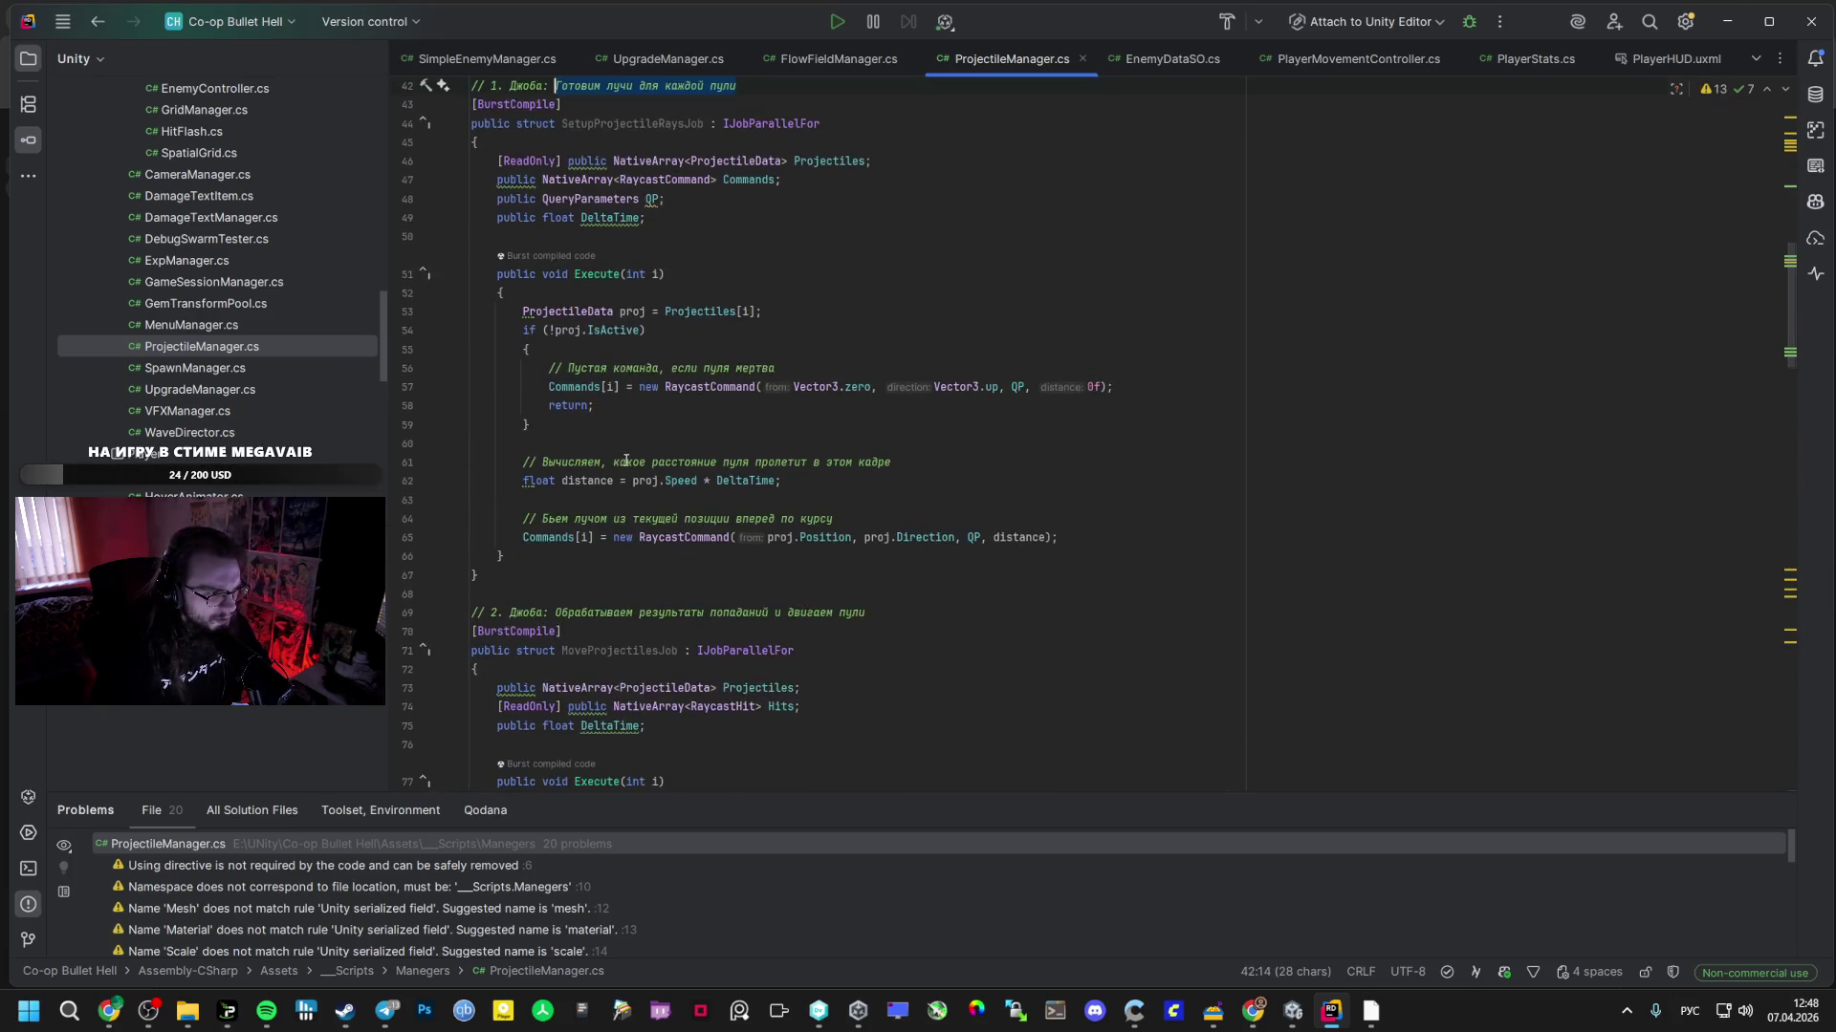
# - Select Gemini's complete new ProjectileManager class code in the chat
pyautogui.hotkey('alt', 'Tab')
pyautogui.scroll(-1, 659, 466)
pyautogui.click(667, 427)
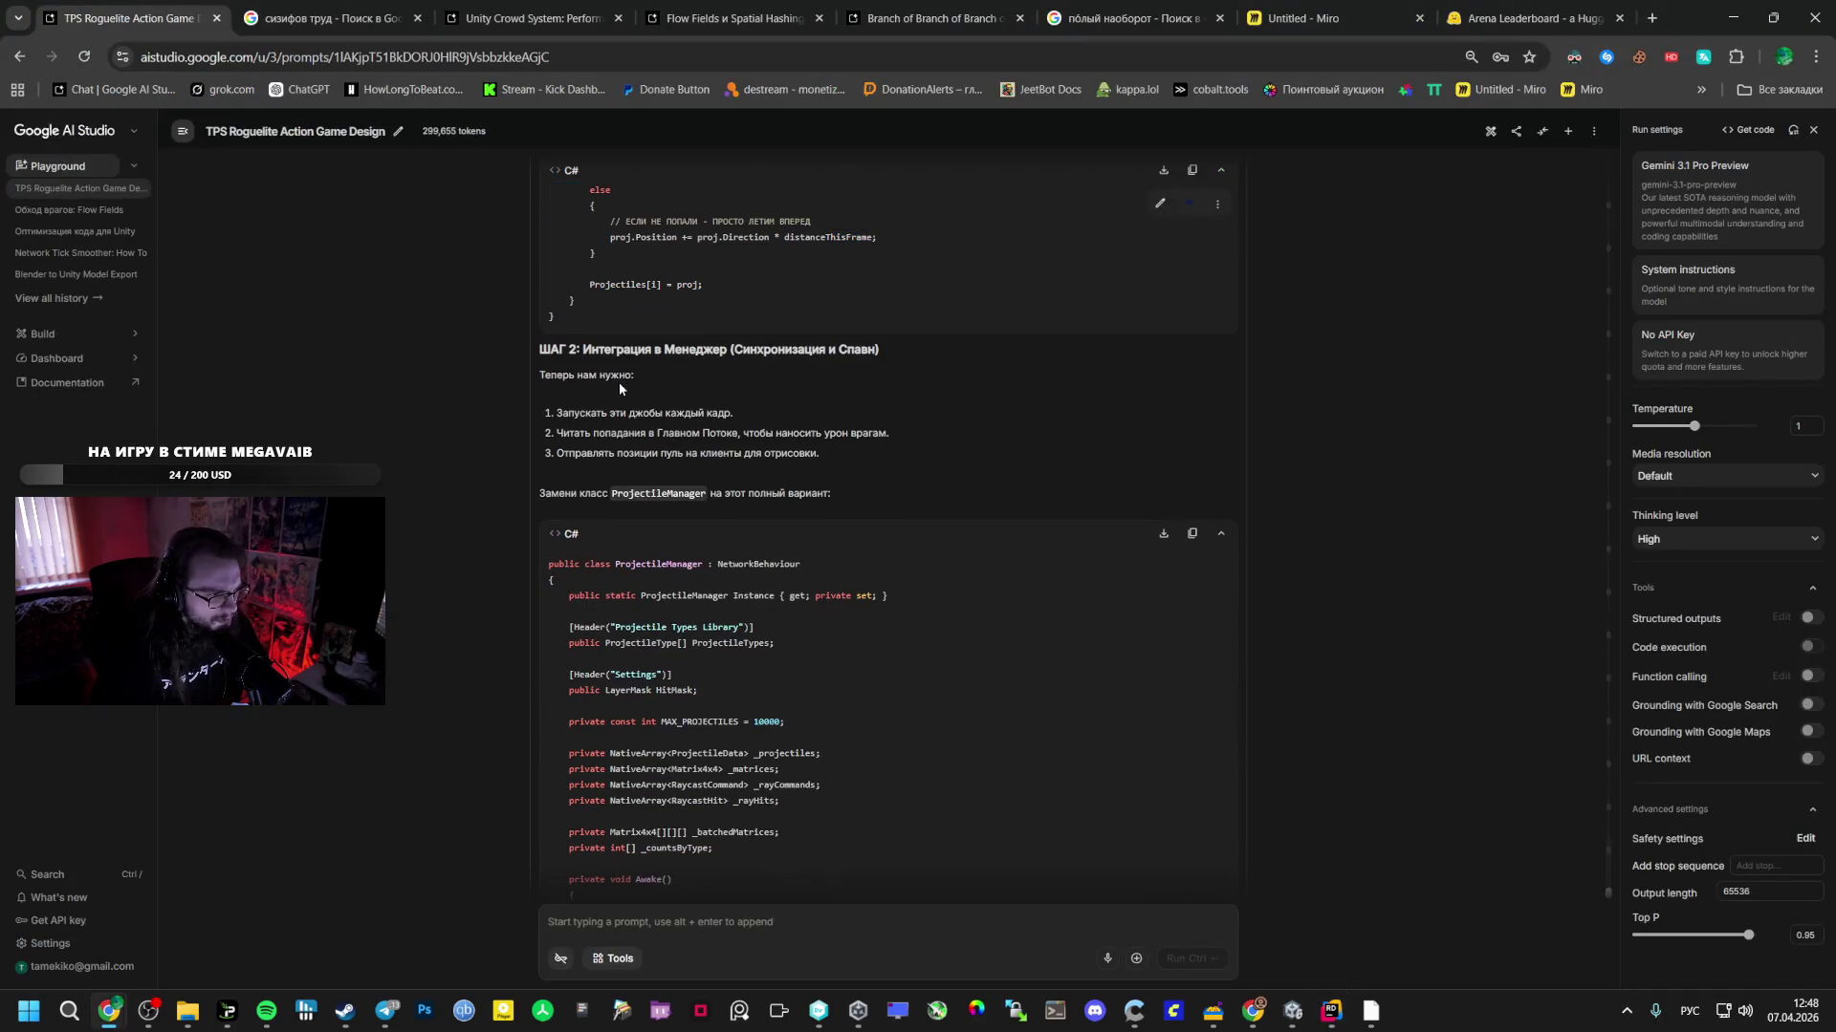
pyautogui.scroll(-10, 573, 585)
pyautogui.moveTo(559, 568); pyautogui.dragTo(600, 593)
pyautogui.scroll(-5, 593, 597)
# - Replace the old ProjectileManager class through the end of the file with the new version
pyautogui.click(1332, 1010)
pyautogui.scroll(-15, 501, 418)
pyautogui.click(468, 369)
pyautogui.hotkey('ctrl', 'shift', 'End')
pyautogui.hotkey('ctrl', 'v')
pyautogui.moveTo(1370, 1010)
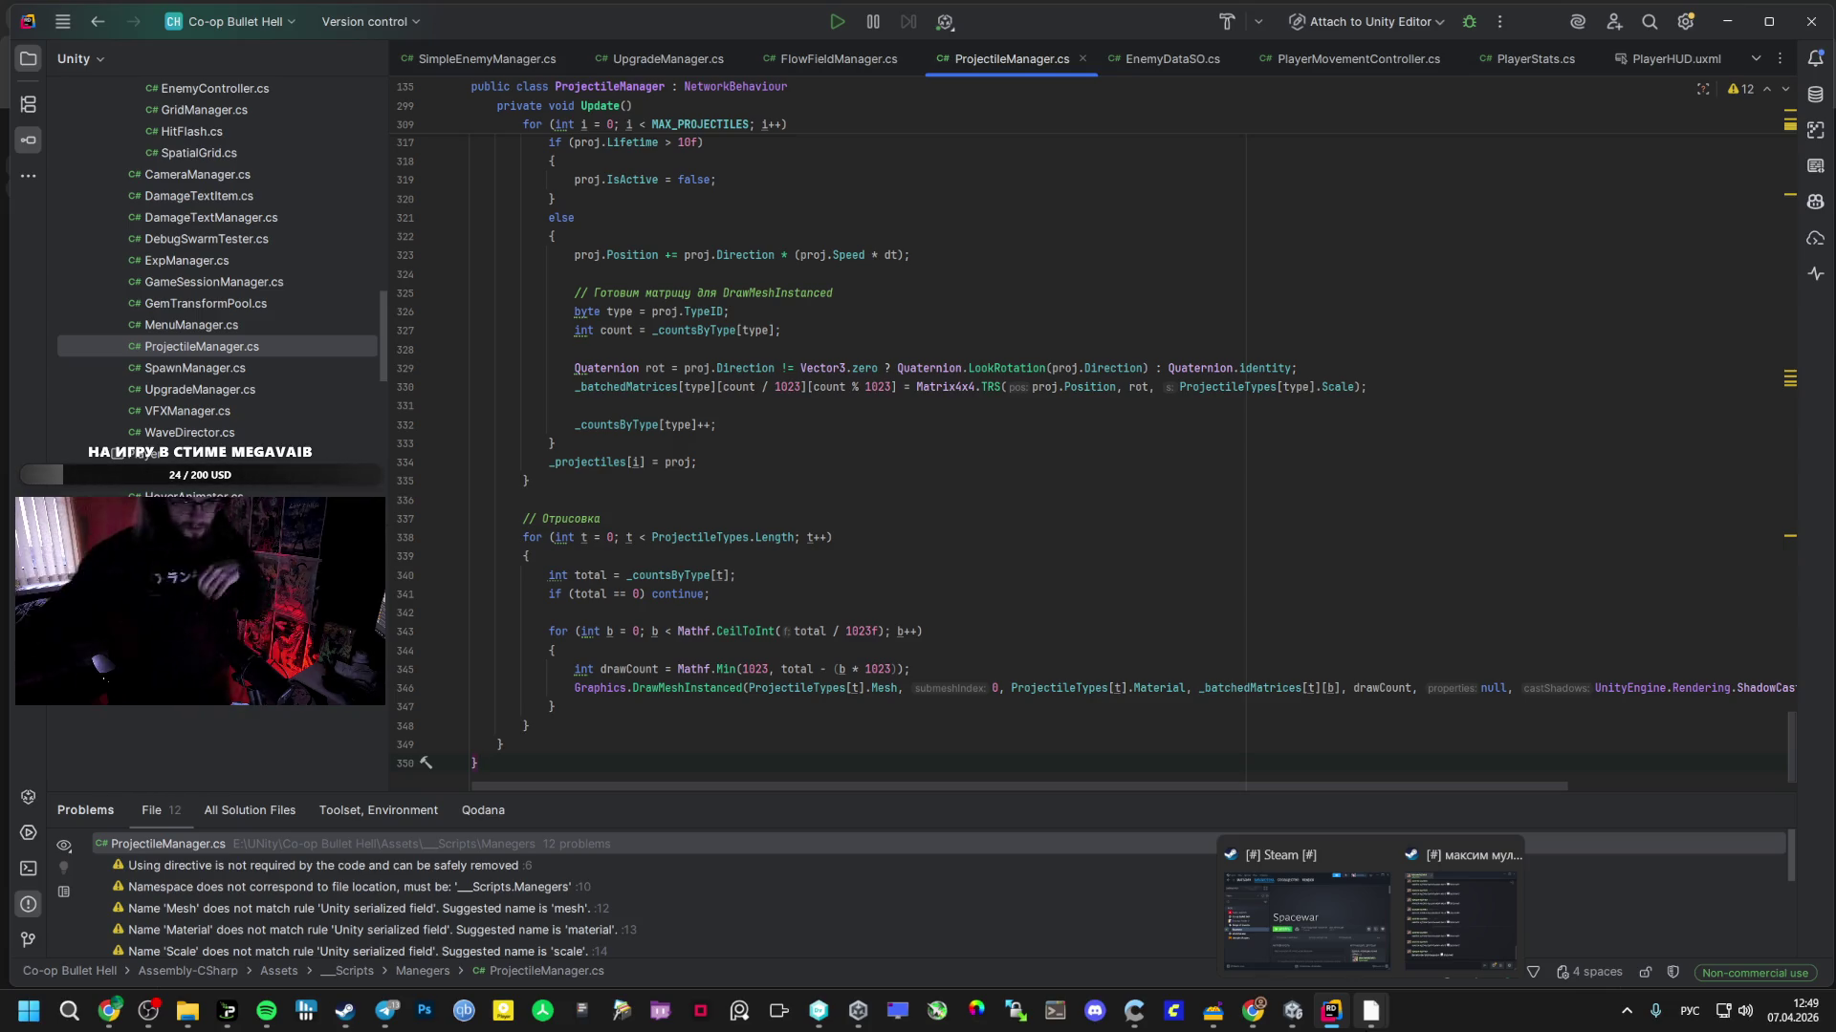
pyautogui.click(1293, 1010)
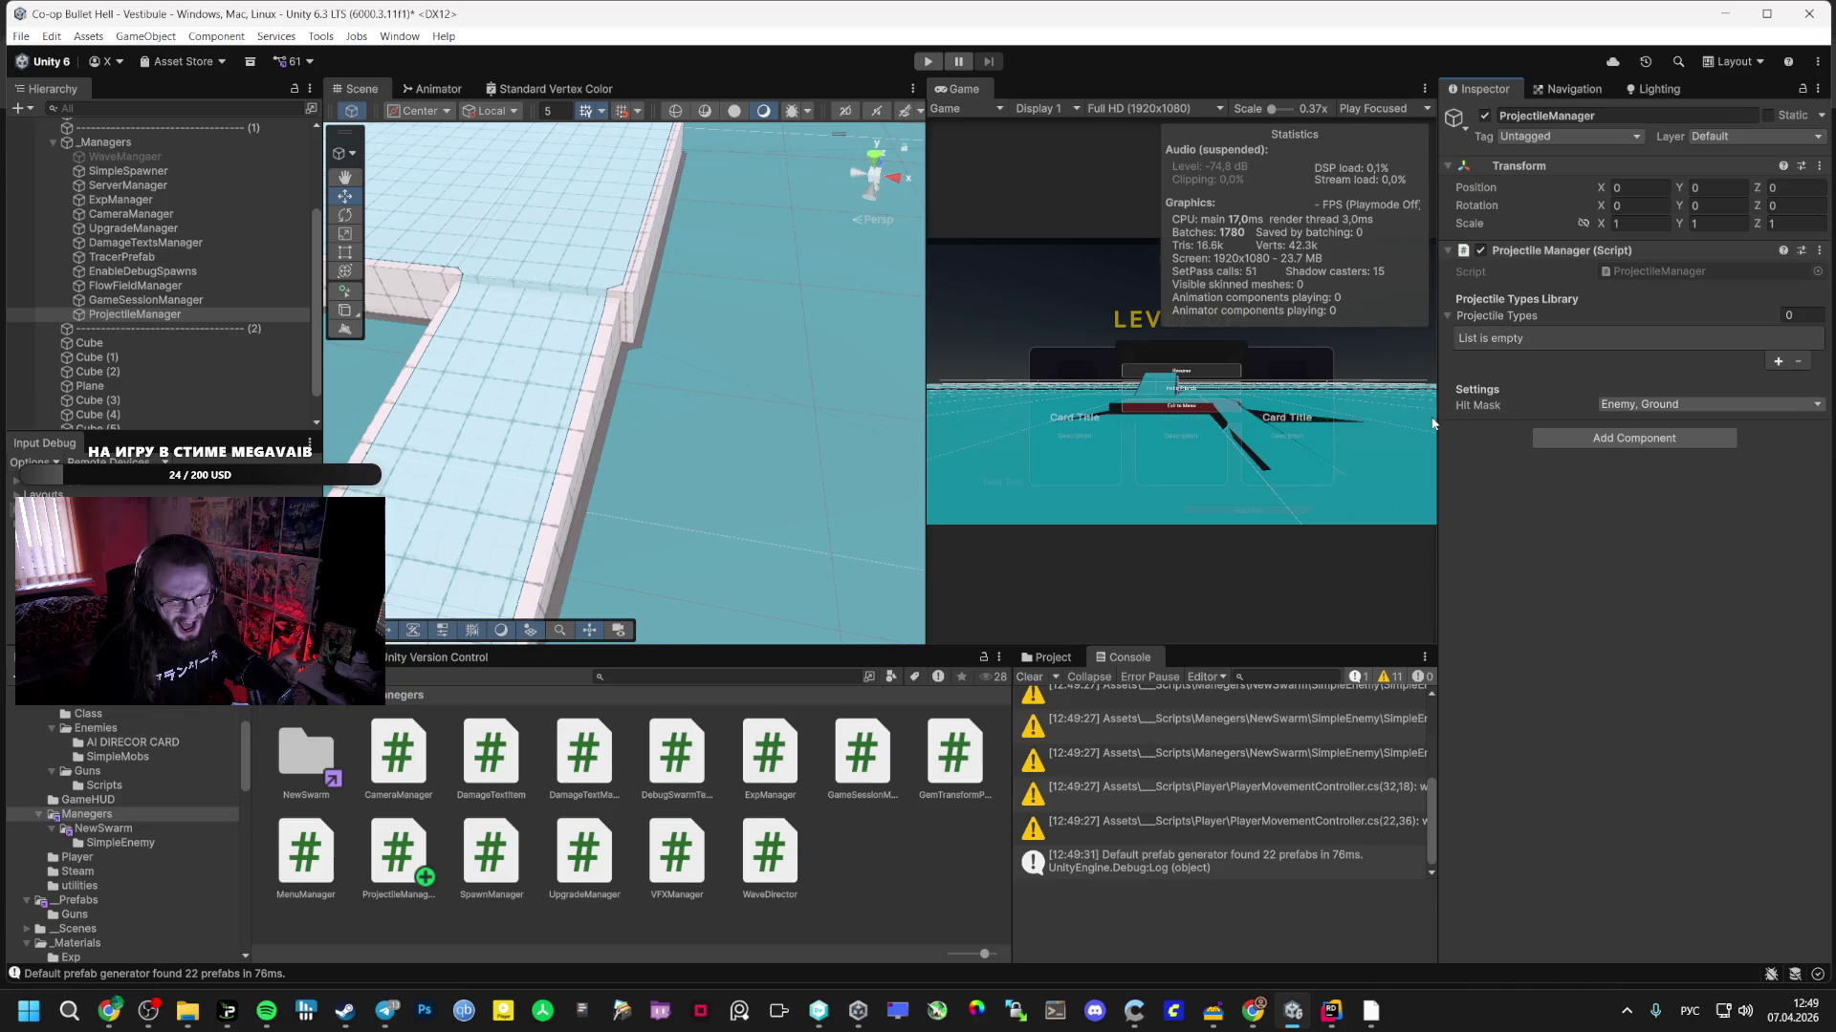
# - Add projectile type Element 0 using the Sphere mesh and TracerMat material
pyautogui.click(1777, 361)
pyautogui.click(1476, 338)
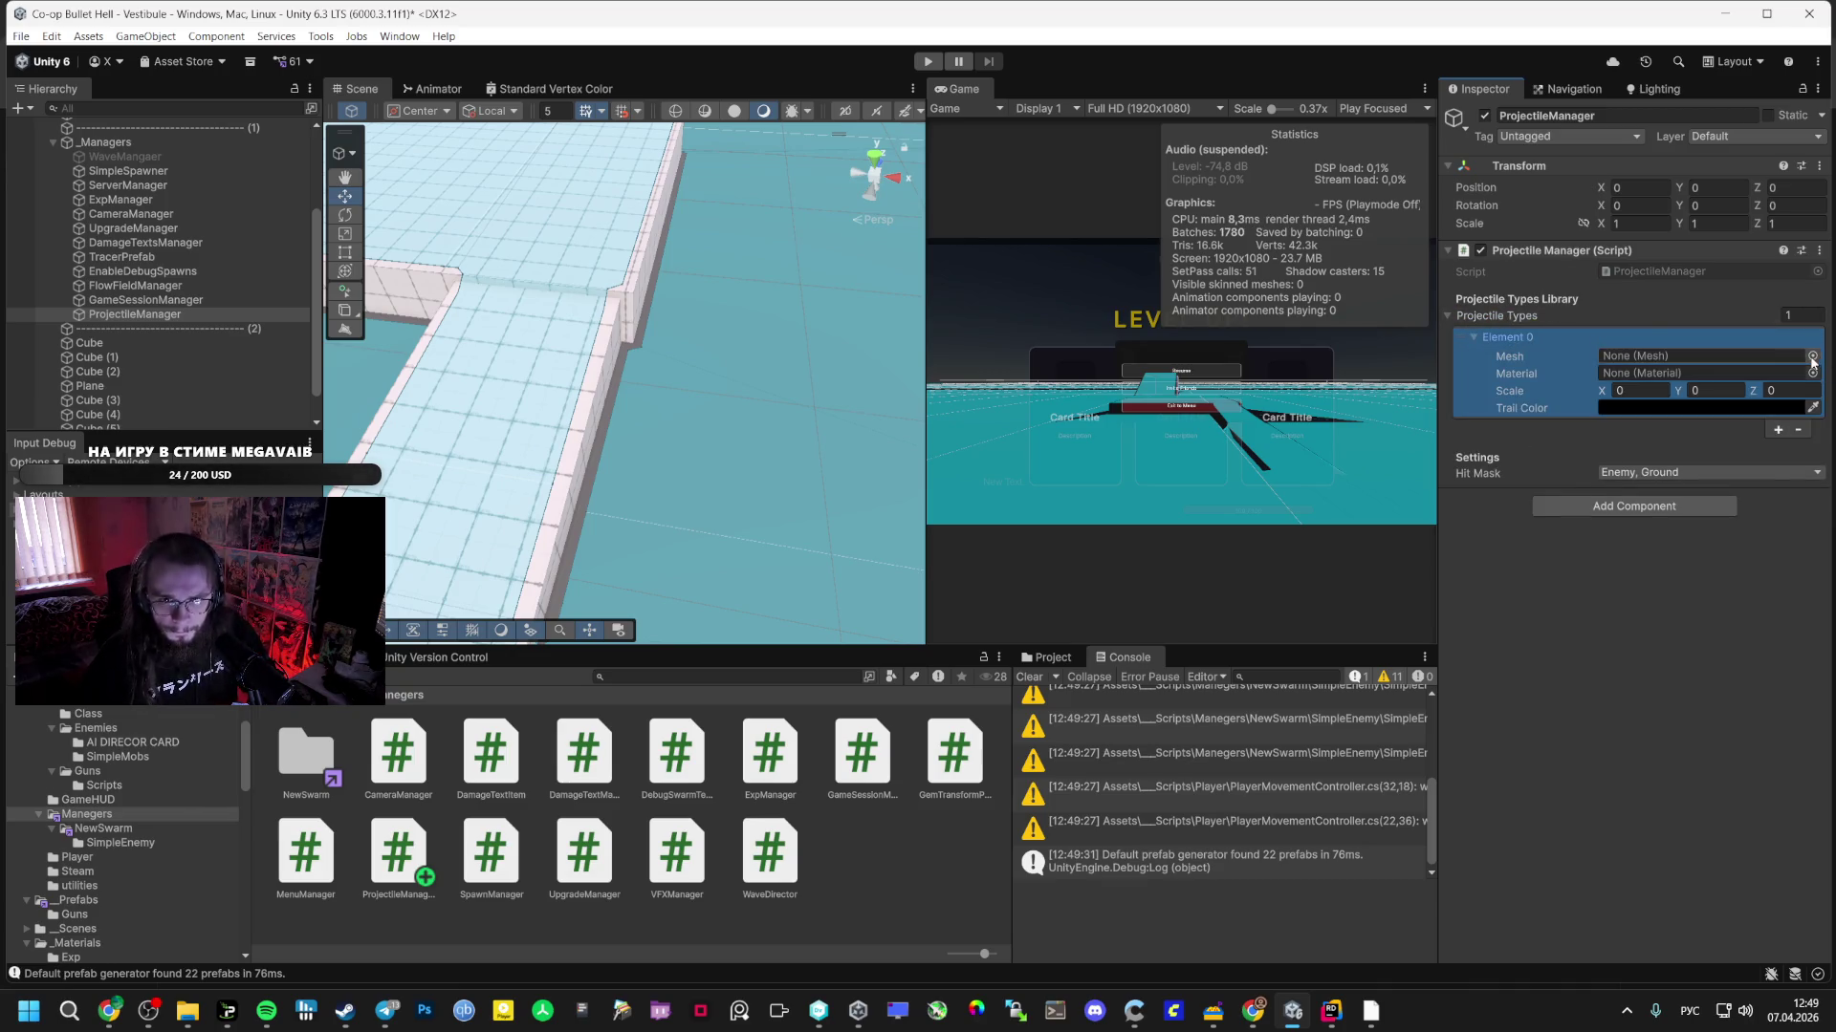
pyautogui.click(1812, 355)
pyautogui.moveTo(1506, 346); pyautogui.dragTo(755, 320)
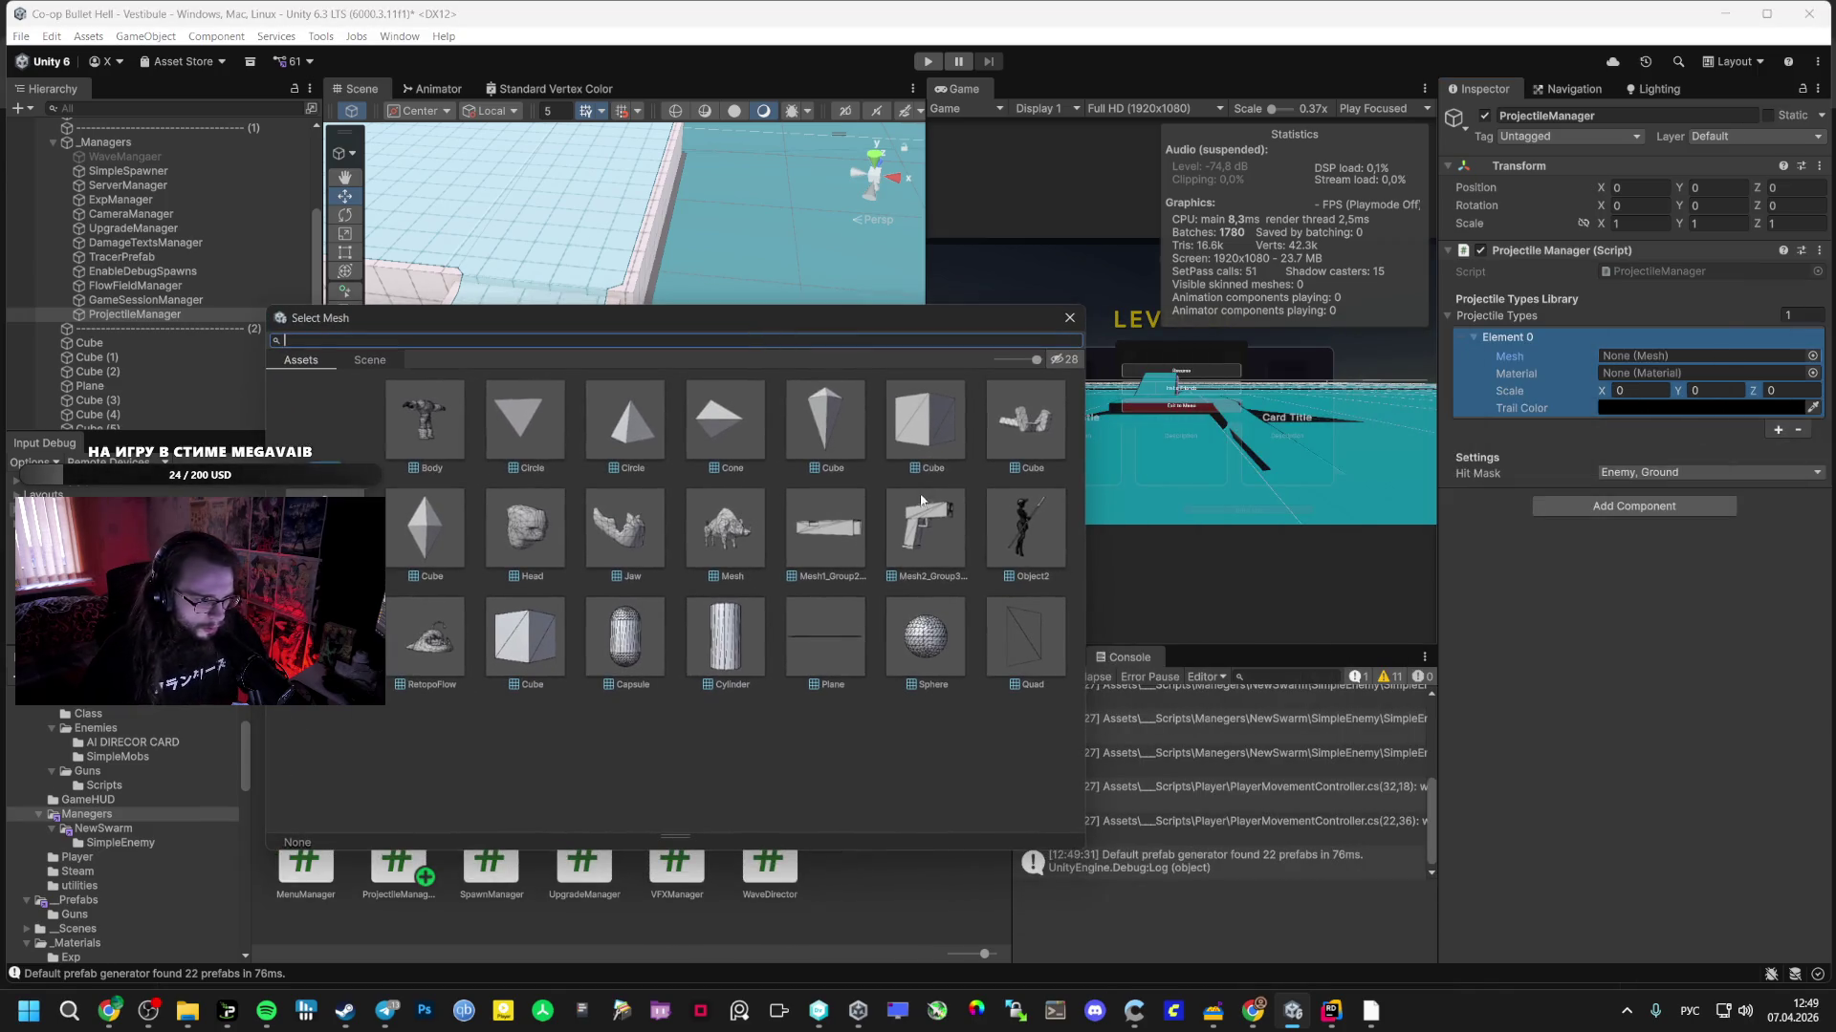
pyautogui.doubleClick(943, 647)
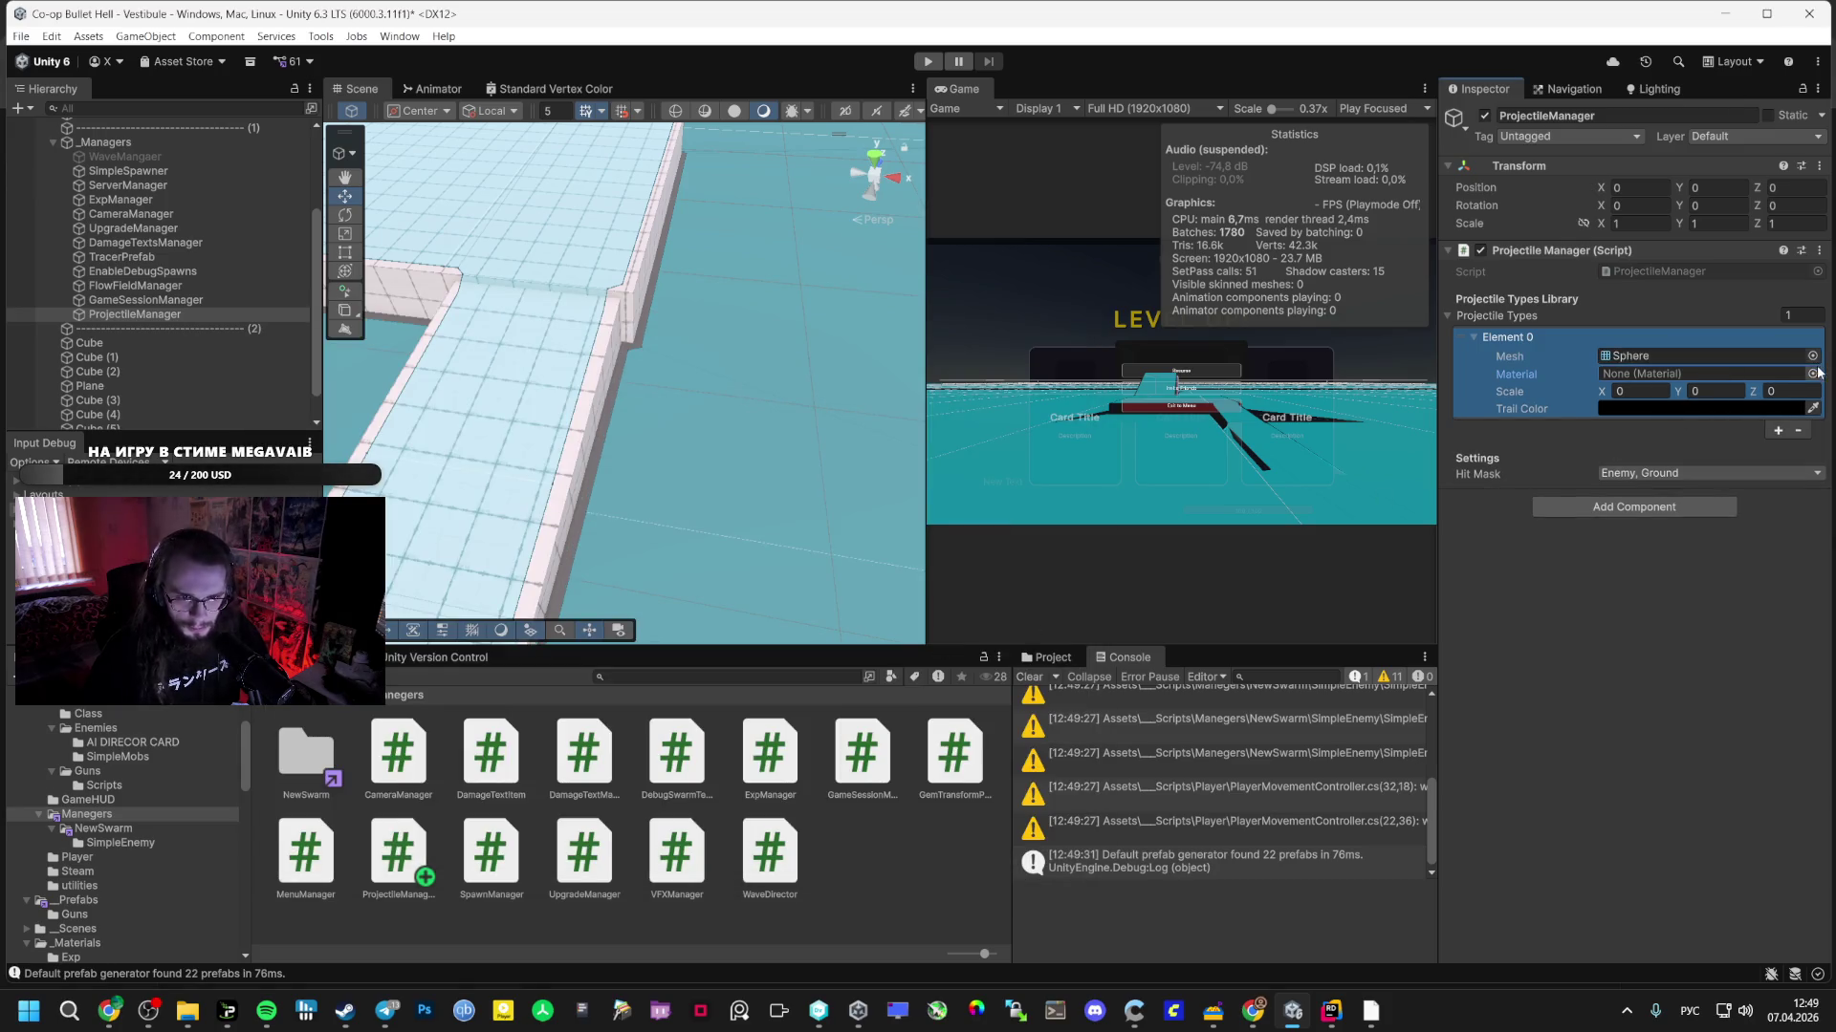
pyautogui.click(1812, 372)
pyautogui.scroll(-2, 1401, 495)
pyautogui.scroll(-10, 1401, 496)
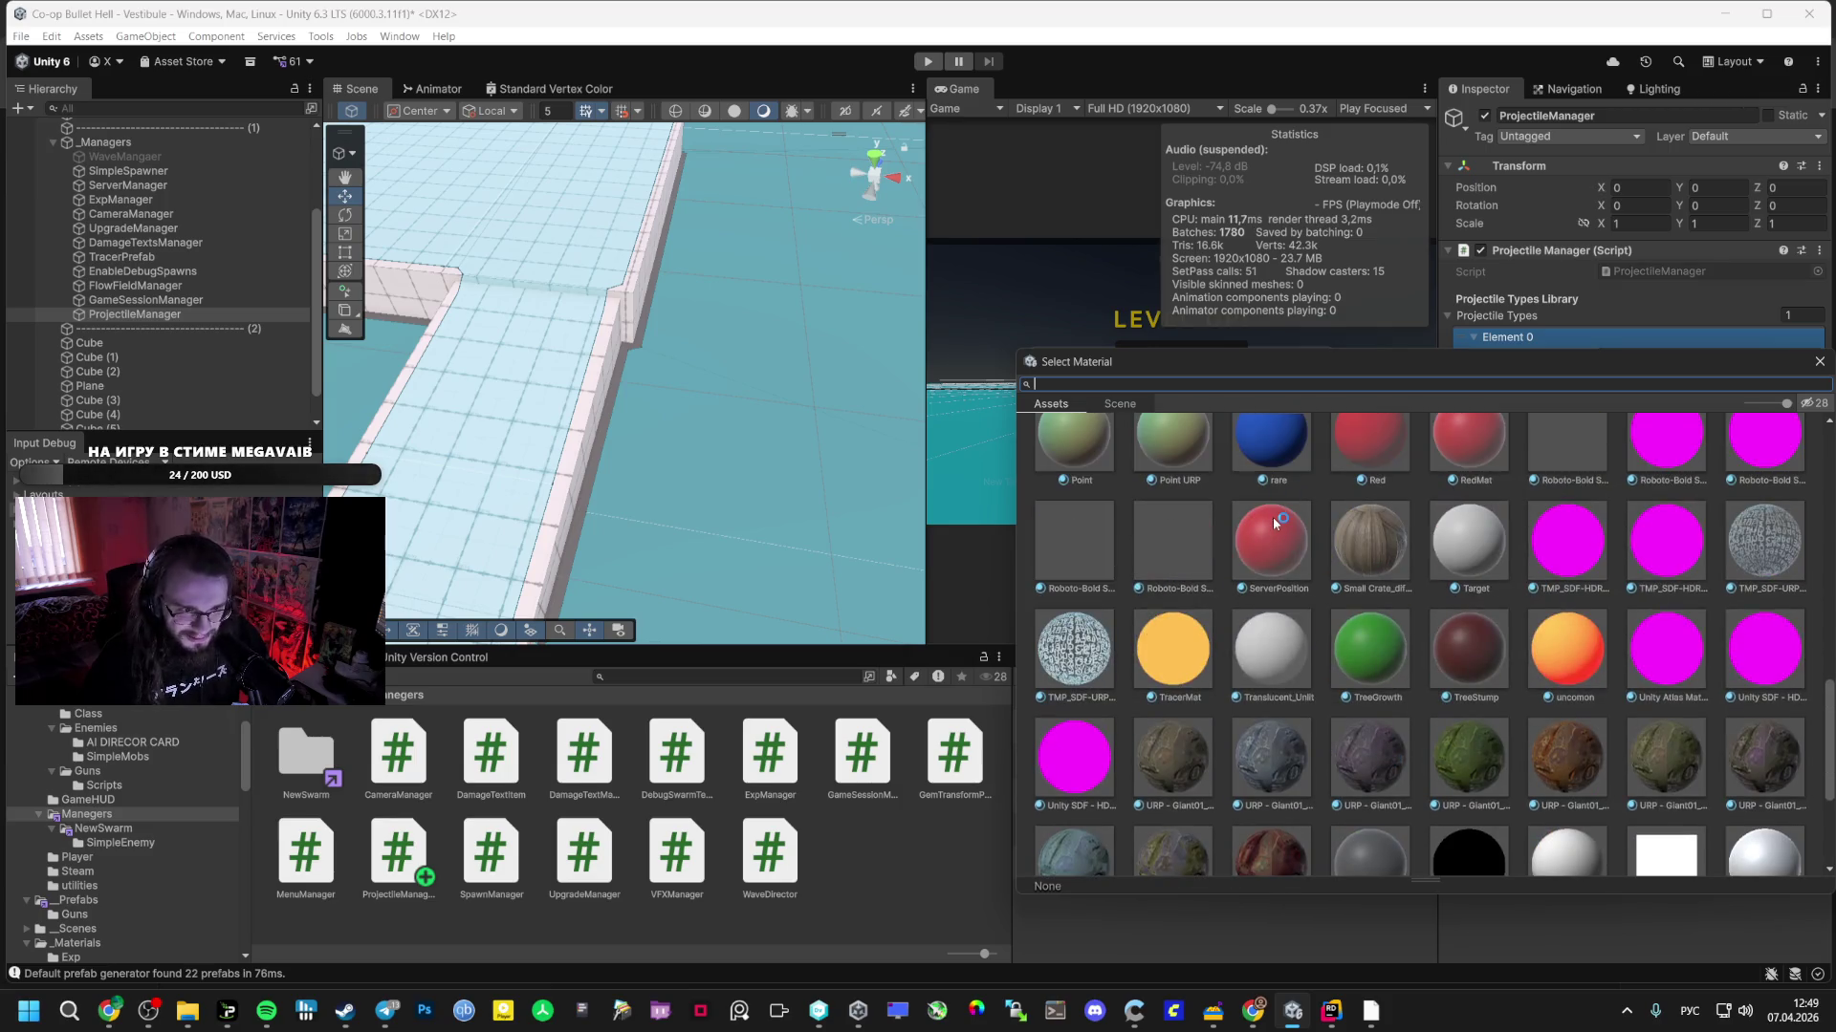
pyautogui.scroll(2, 1272, 522)
pyautogui.doubleClick(1173, 760)
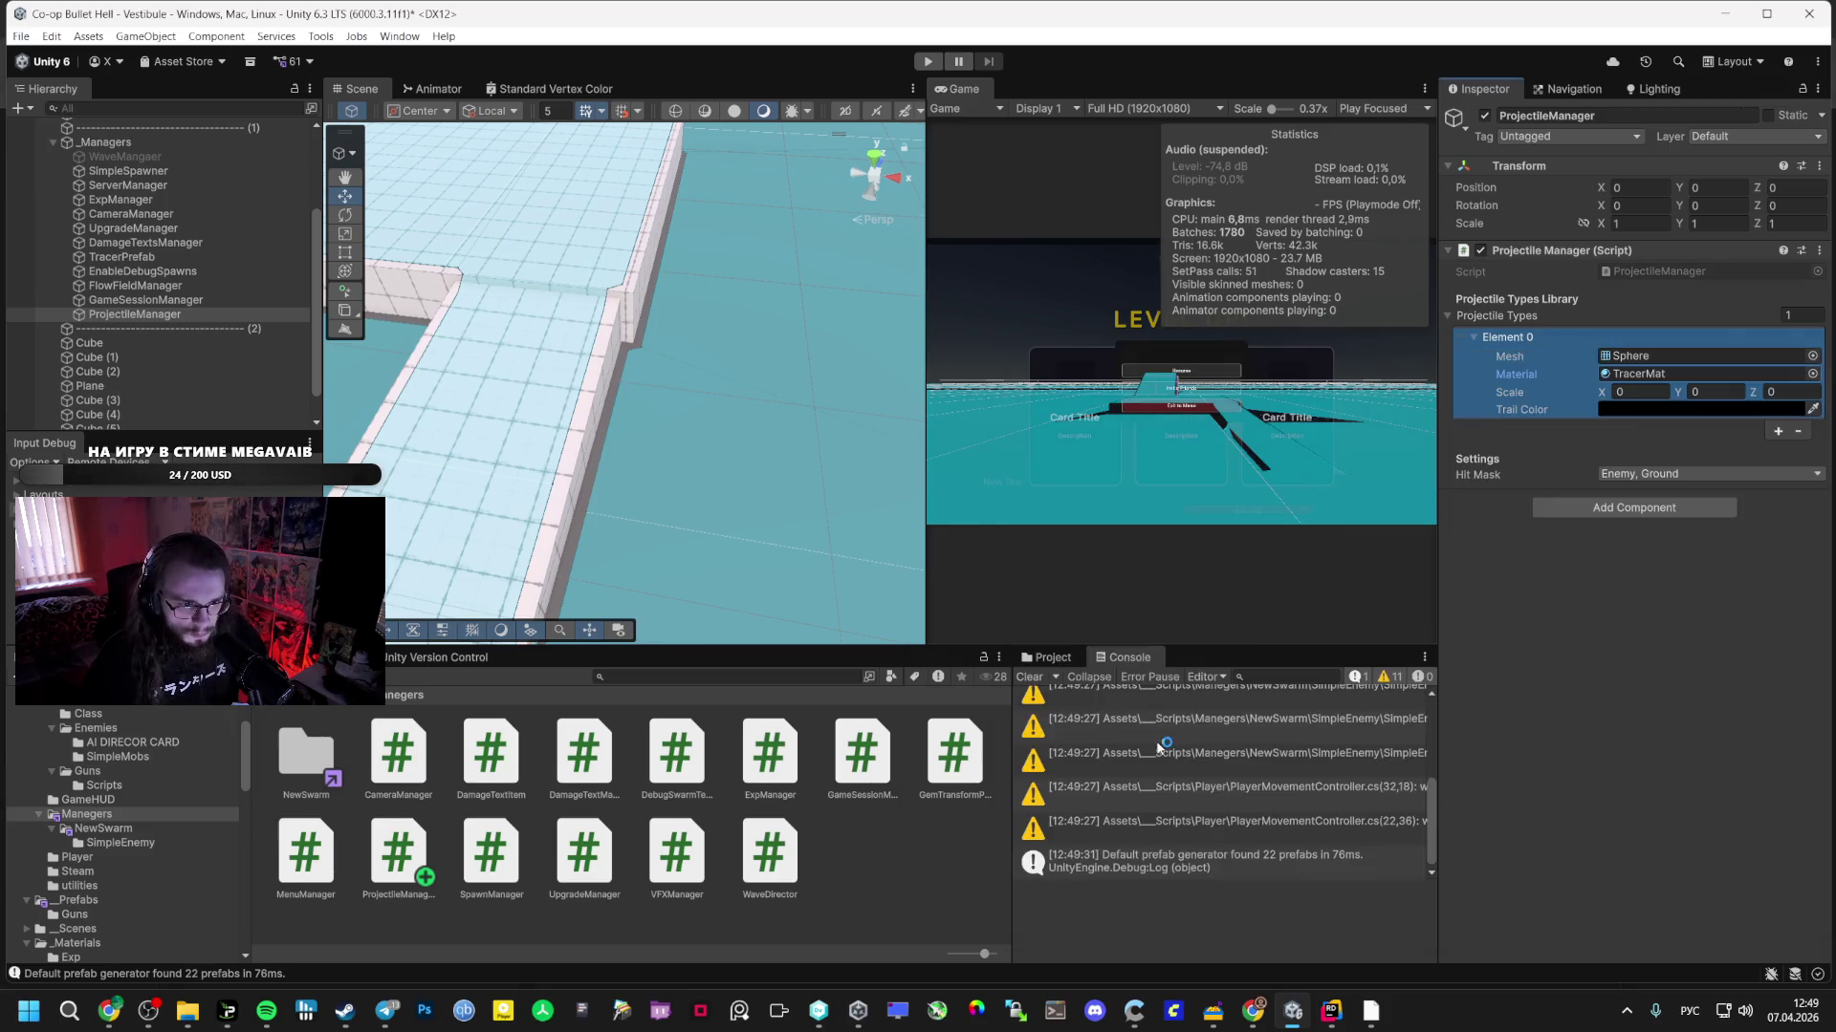
# - Set Element 0's scale to 1, 1, 1 and keep its trail colour black
pyautogui.click(1640, 392)
pyautogui.write('1')
pyautogui.click(1716, 392)
pyautogui.write('1')
pyautogui.click(1795, 392)
pyautogui.write('1')
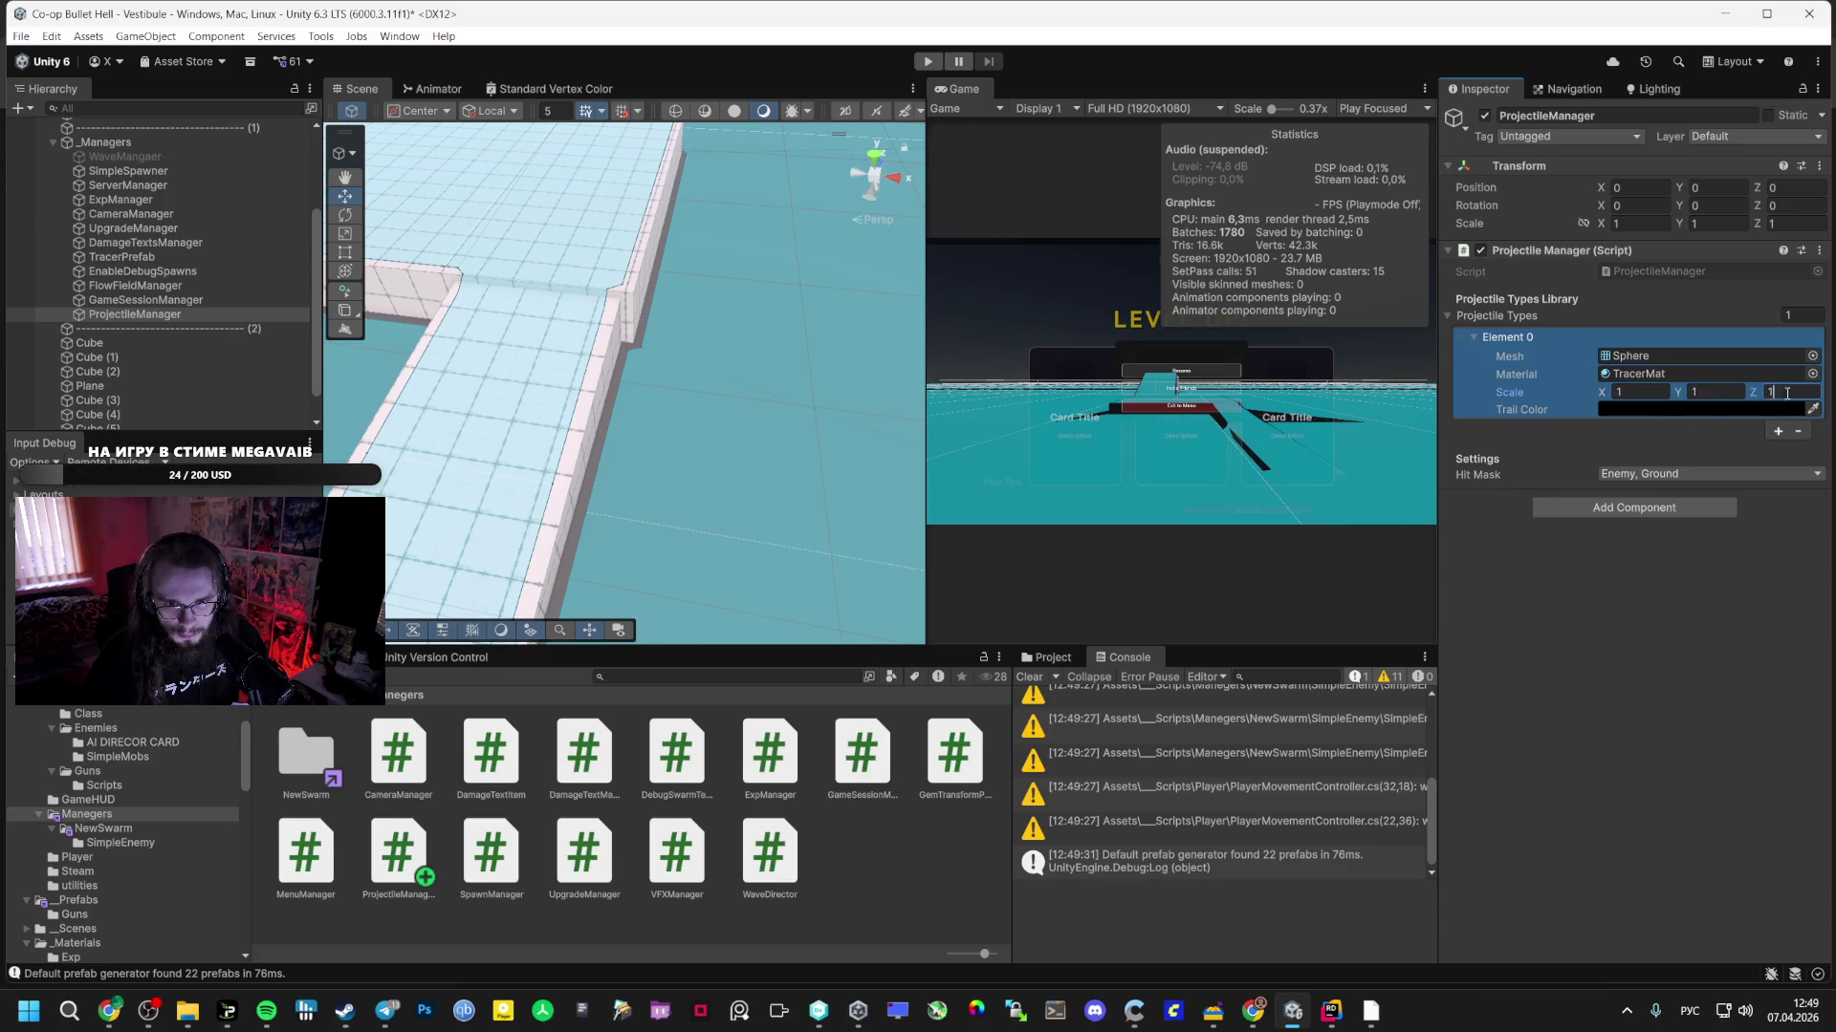
pyautogui.click(1786, 409)
pyautogui.moveTo(1805, 510); pyautogui.dragTo(1801, 490)
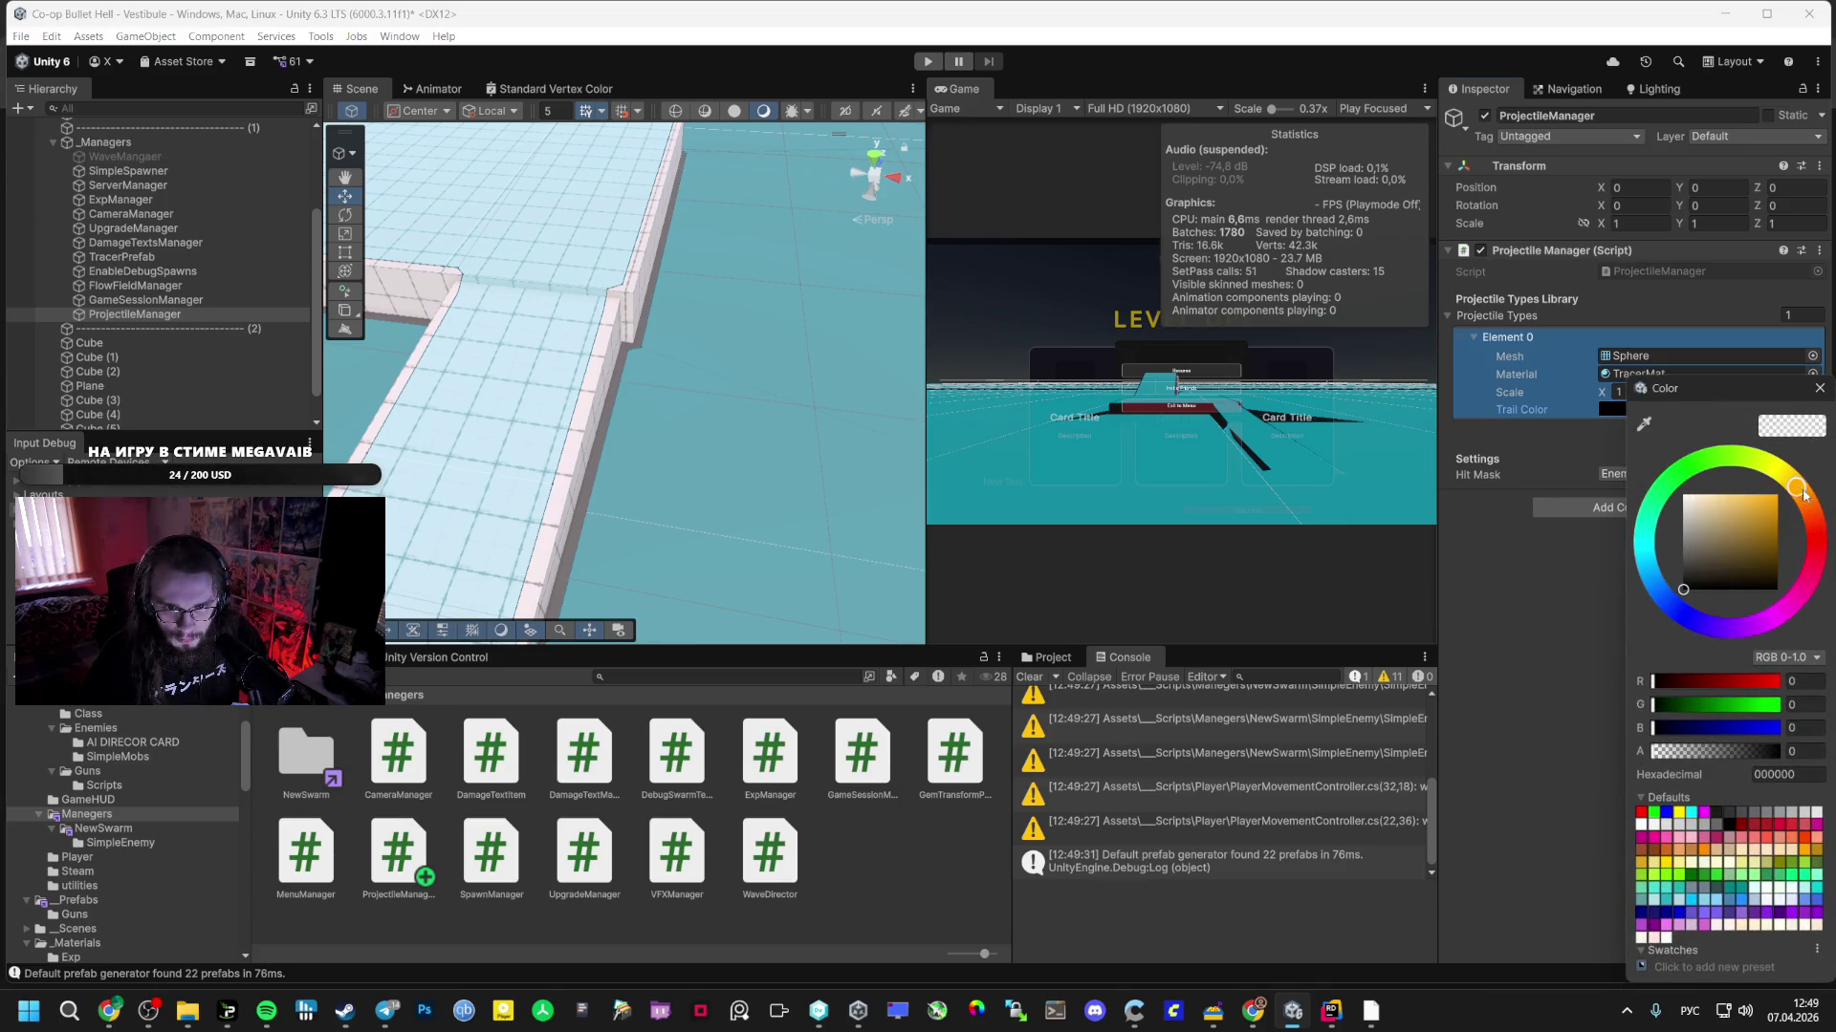
pyautogui.click(1819, 389)
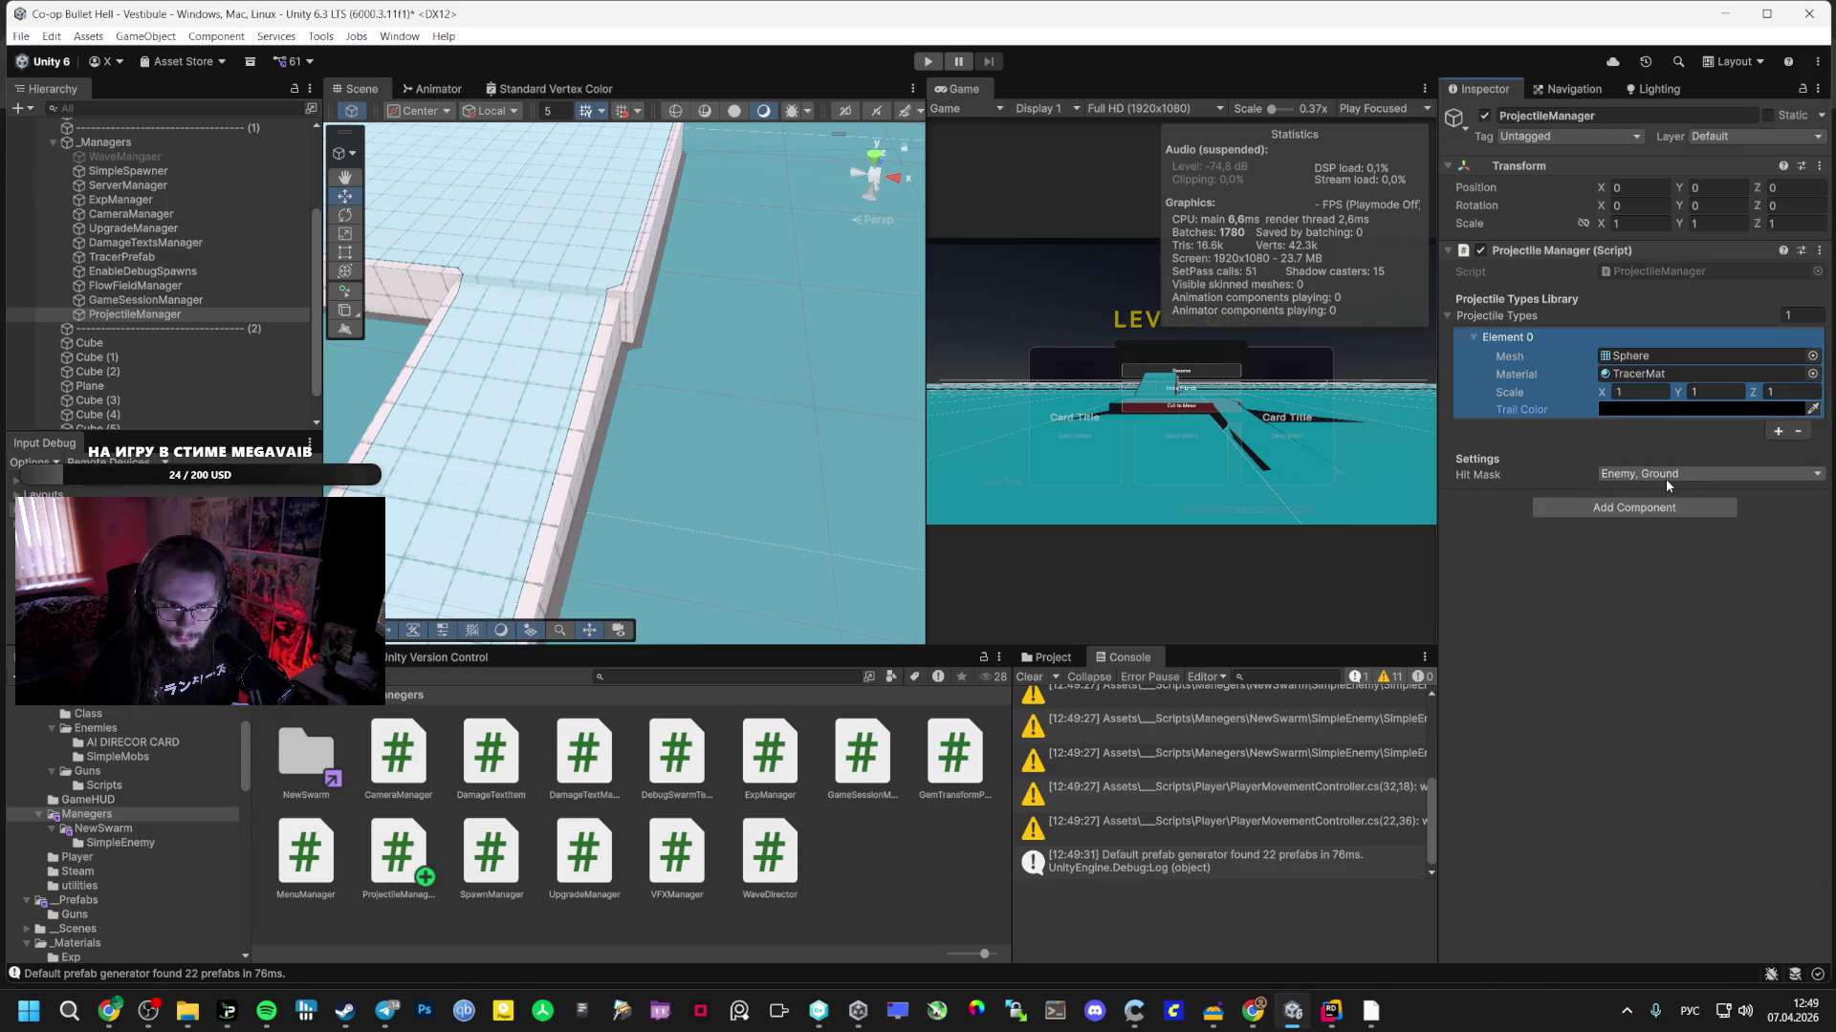
pyautogui.hotkey('alt', 'Tab')
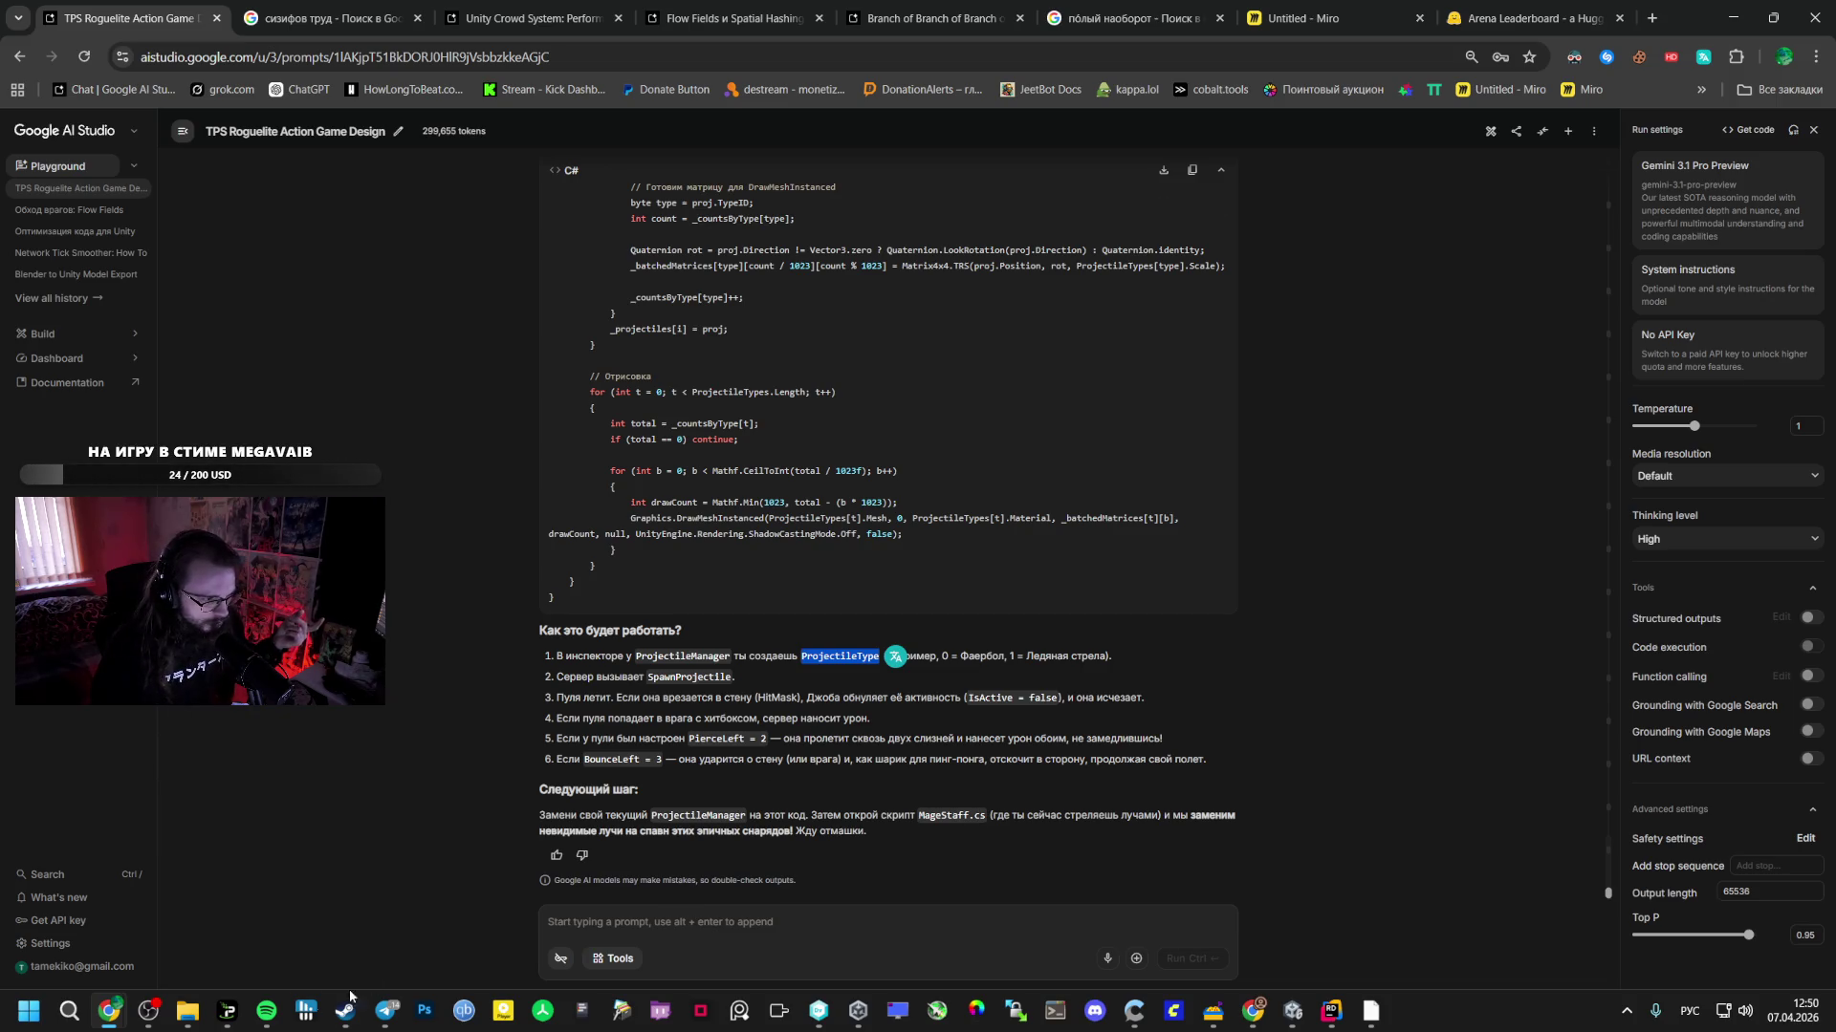
# - Pause the current song and start Linkin Park's Lost from Spotify's Liked Songs
pyautogui.click(266, 1011)
pyautogui.click(831, 738)
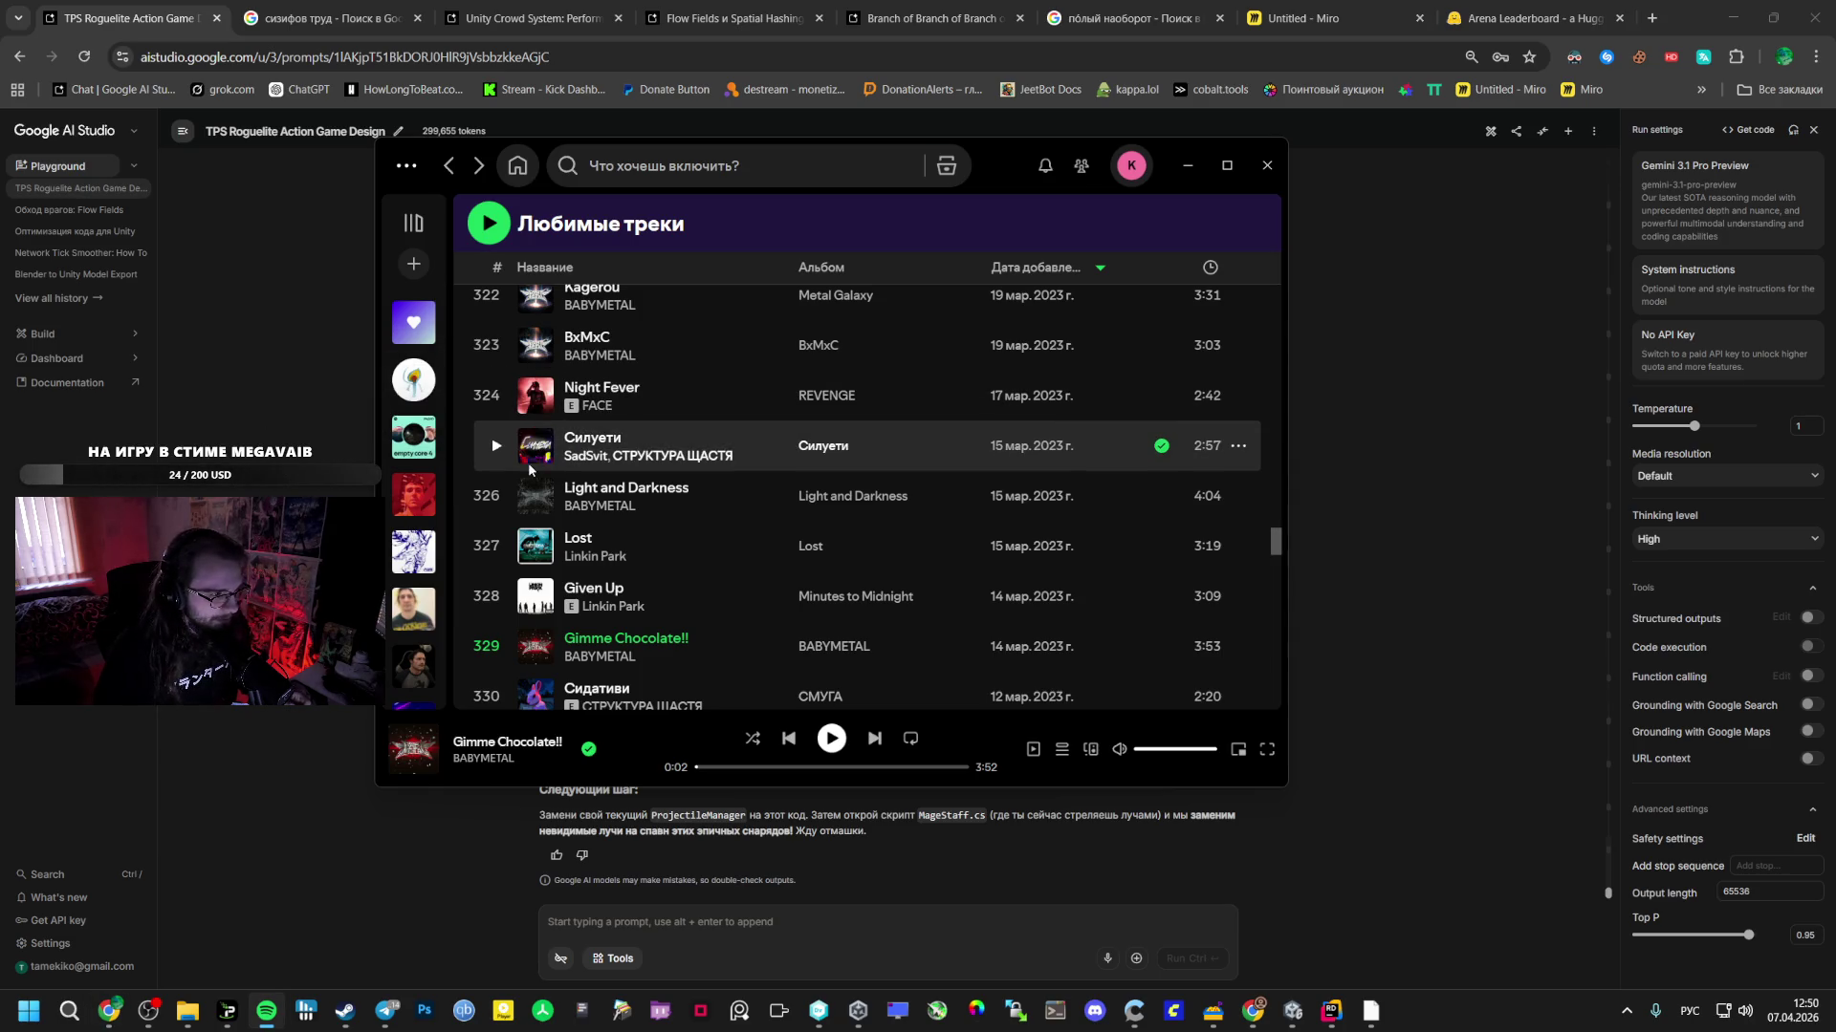
pyautogui.click(505, 546)
pyautogui.click(497, 546)
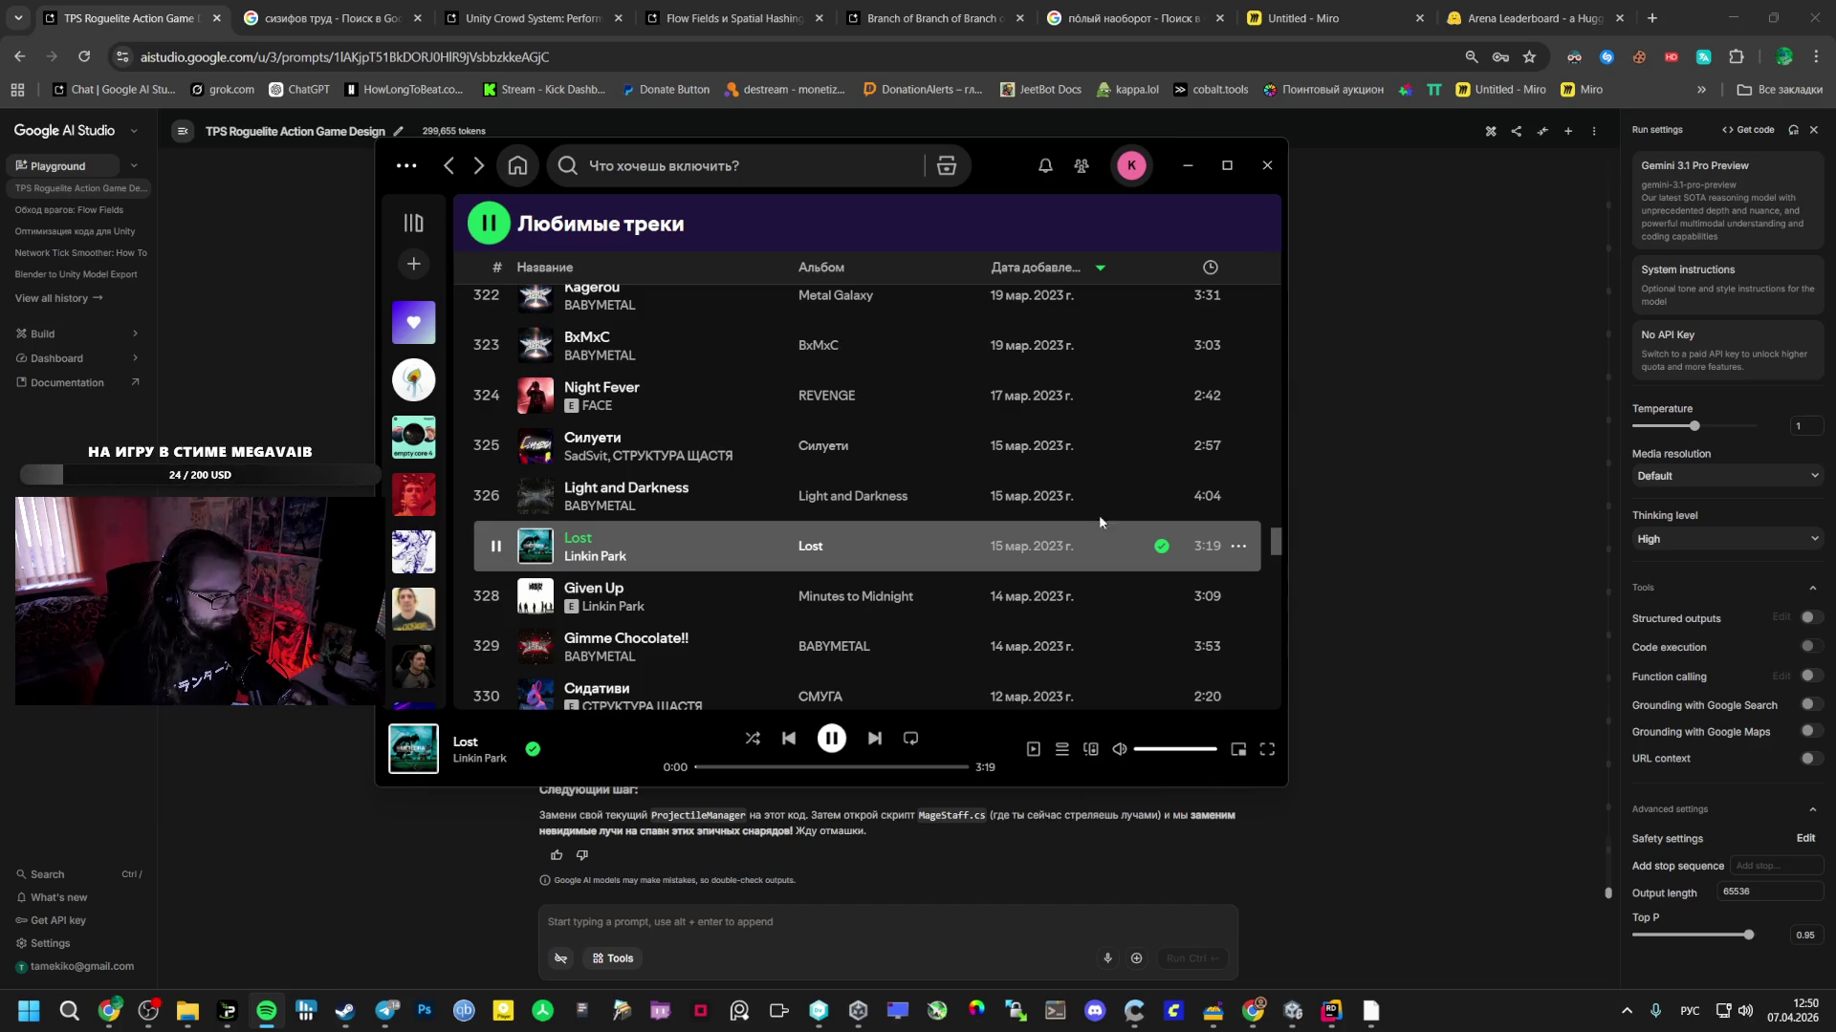
# - Voice-search the Kryvyi Rih weather in a new Chrome tab, then close it
pyautogui.click(1652, 18)
pyautogui.click(1258, 427)
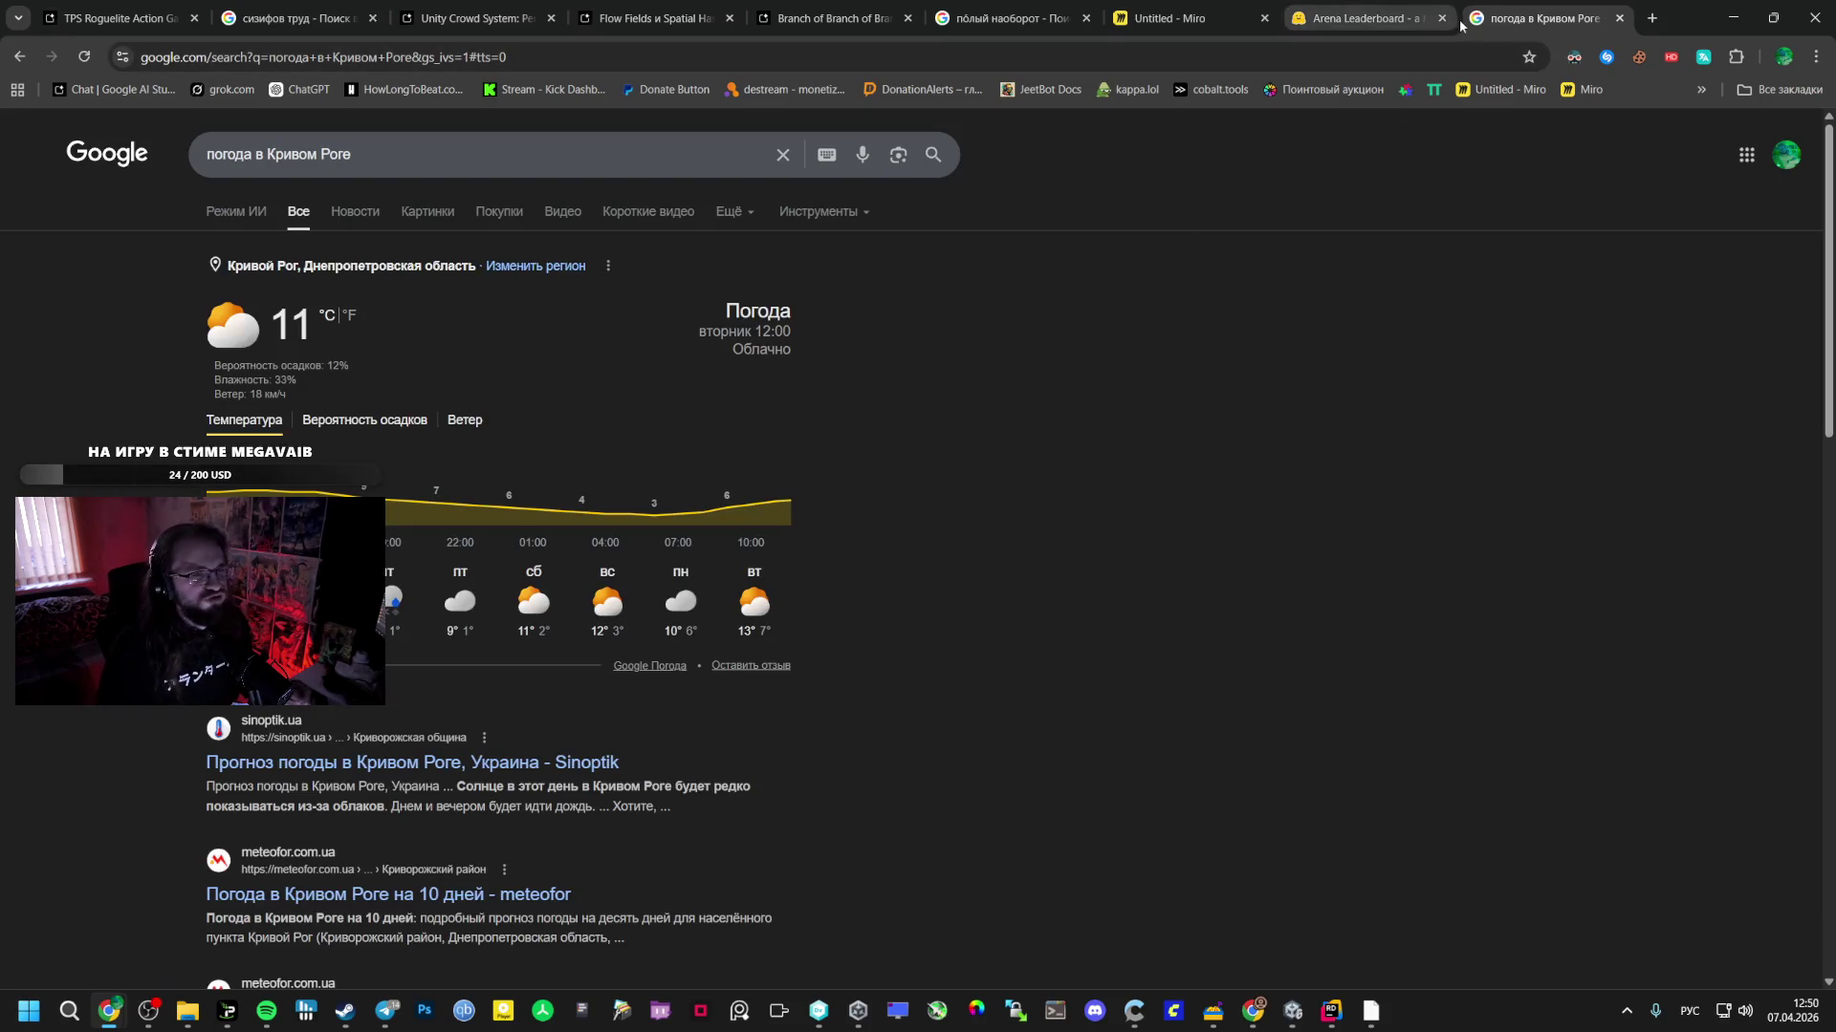
pyautogui.click(1619, 17)
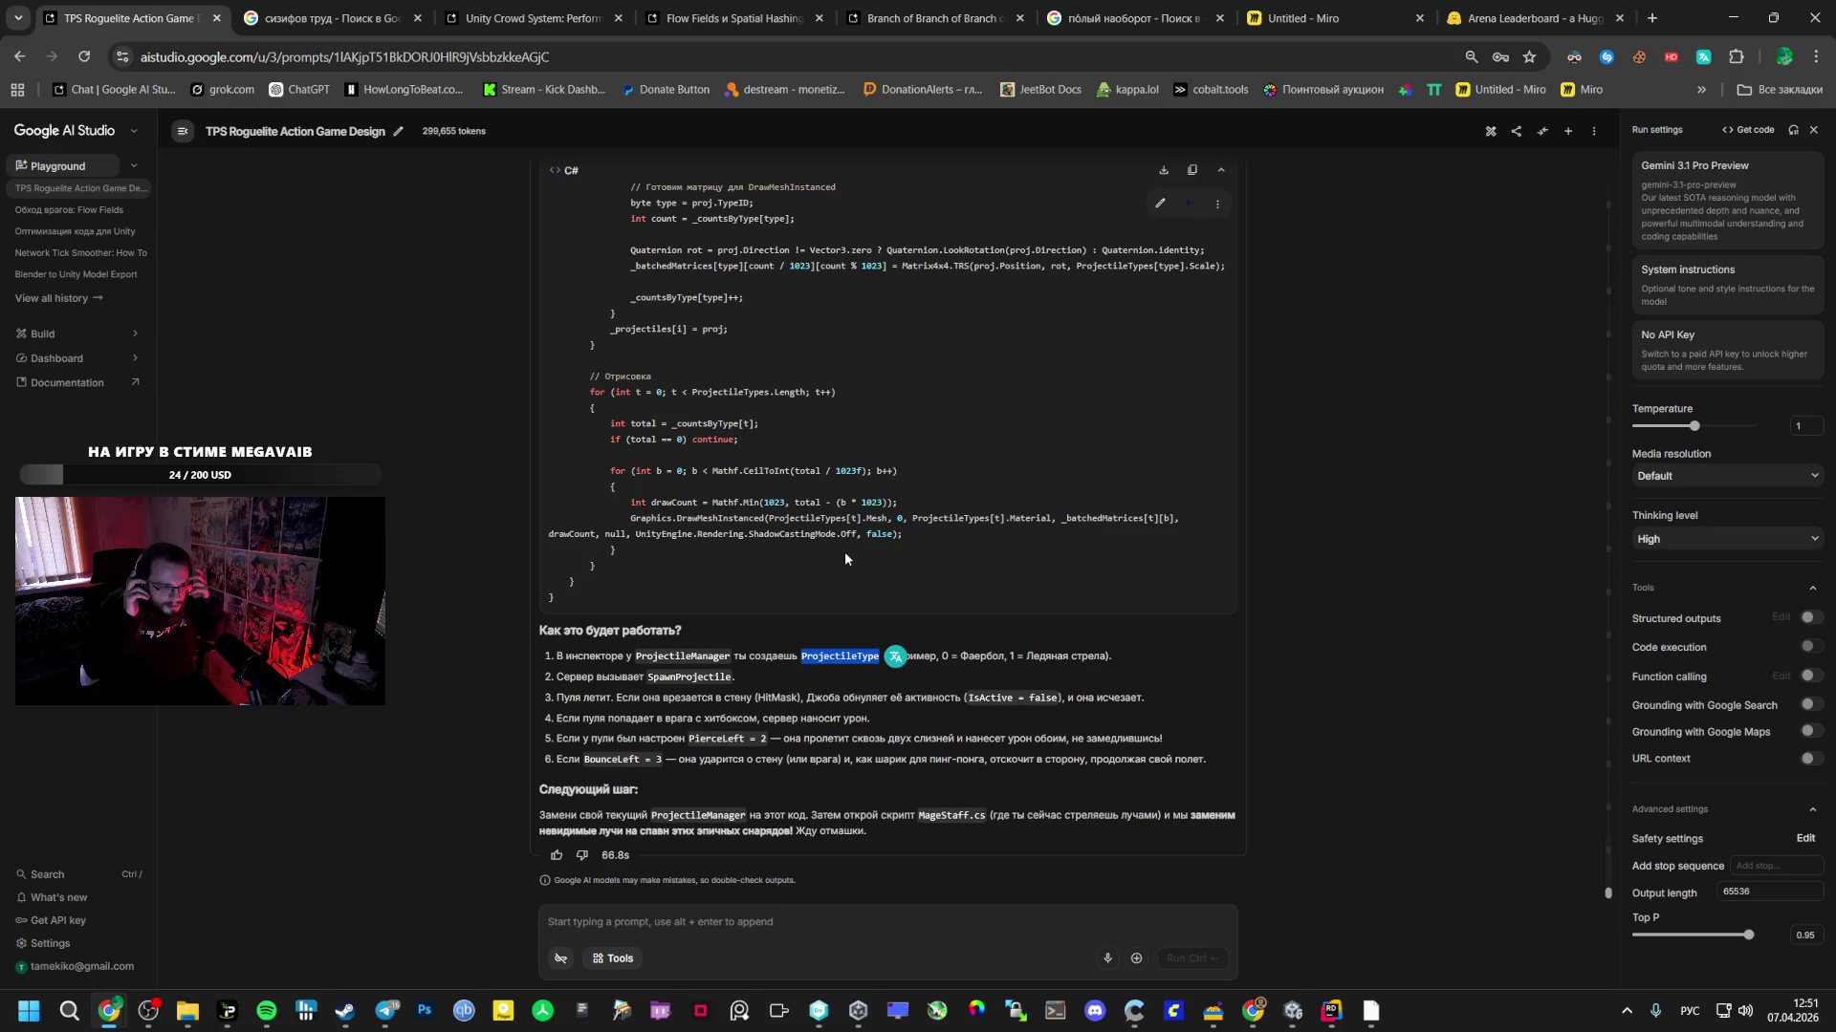
# - Lower Spotify's volume to about 80%
pyautogui.click(266, 1012)
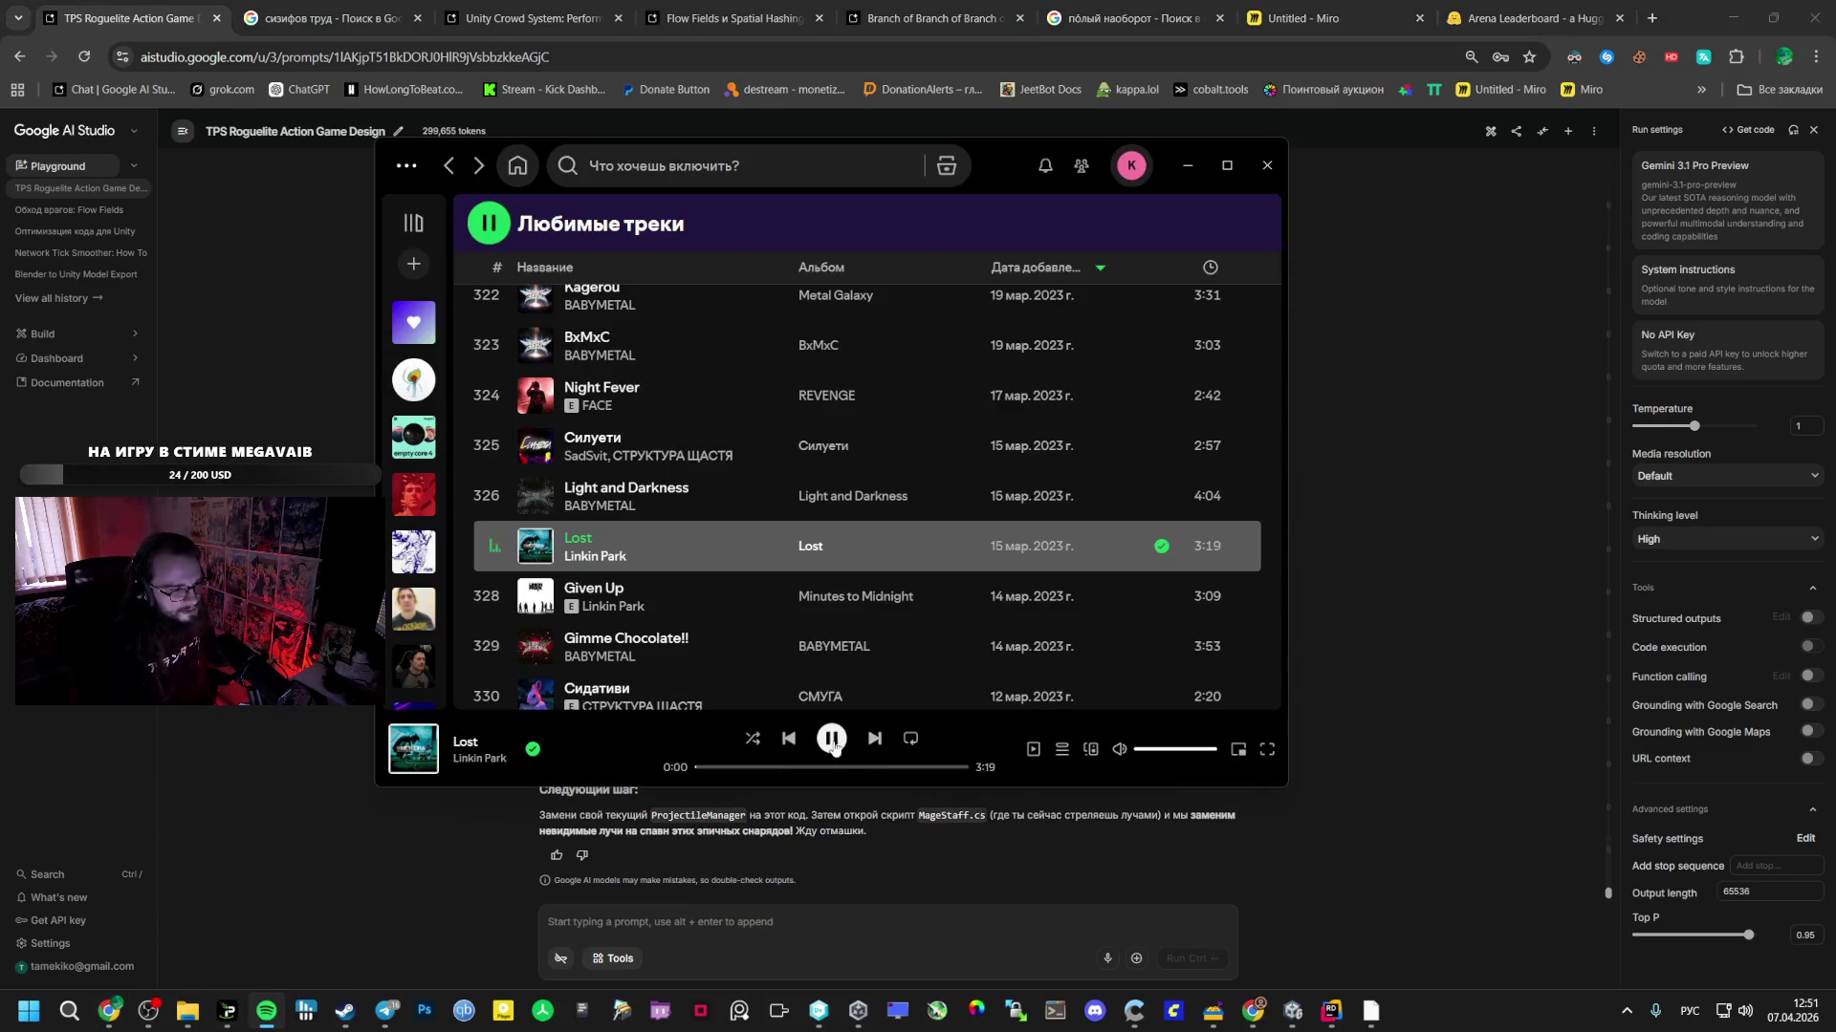
pyautogui.click(497, 597)
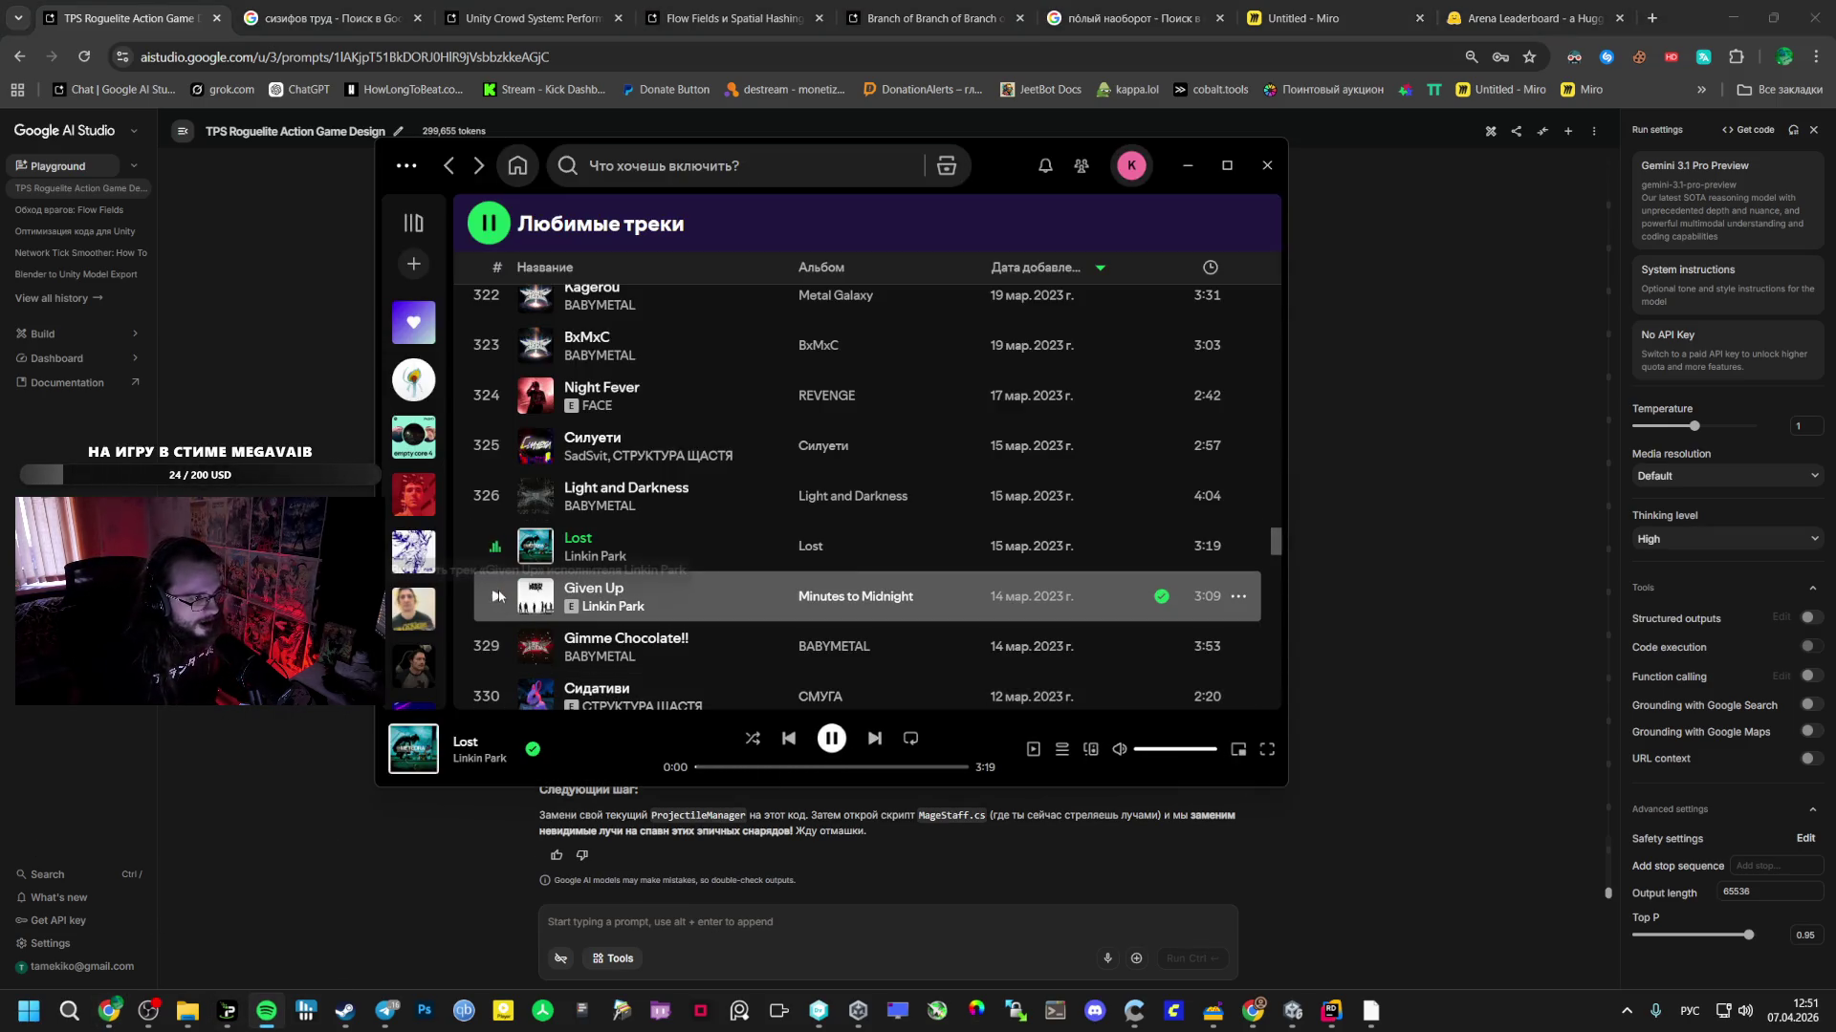
pyautogui.moveTo(1174, 752); pyautogui.dragTo(1193, 757)
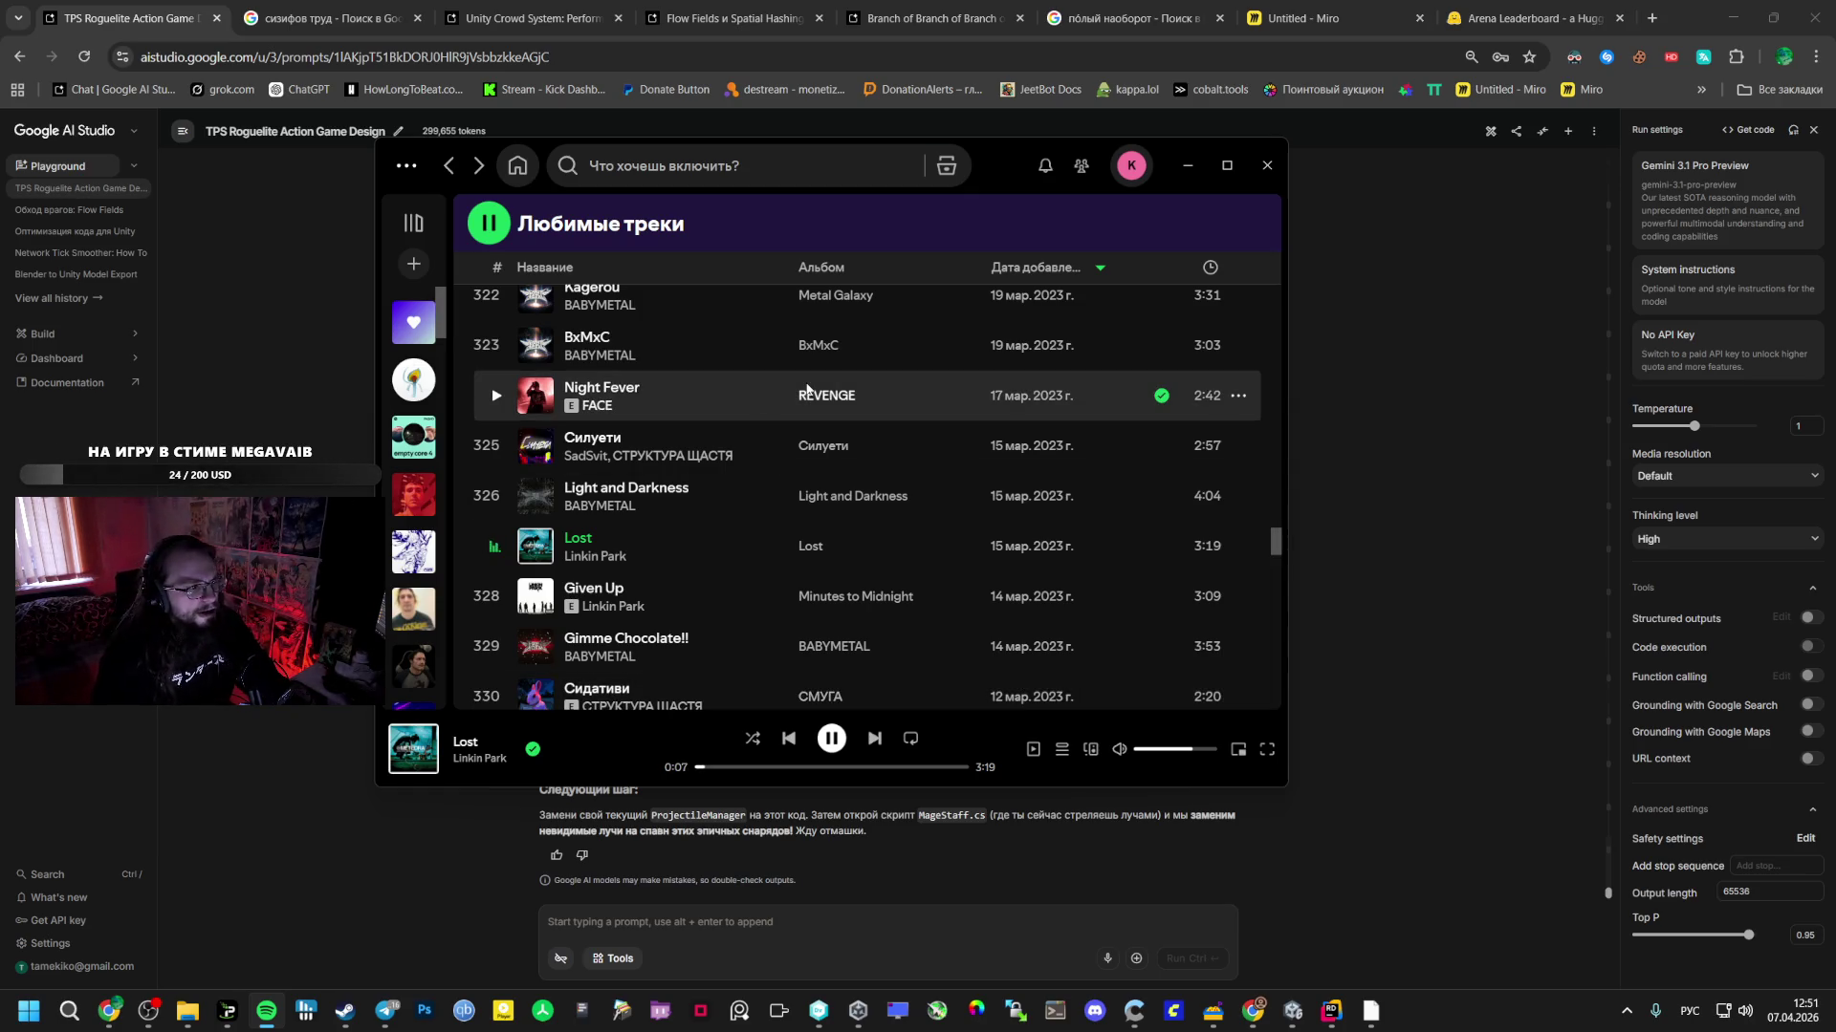
# - Scroll Gemini's reply to SpawnProjectile and highlight its projectile field assignments
pyautogui.click(1385, 658)
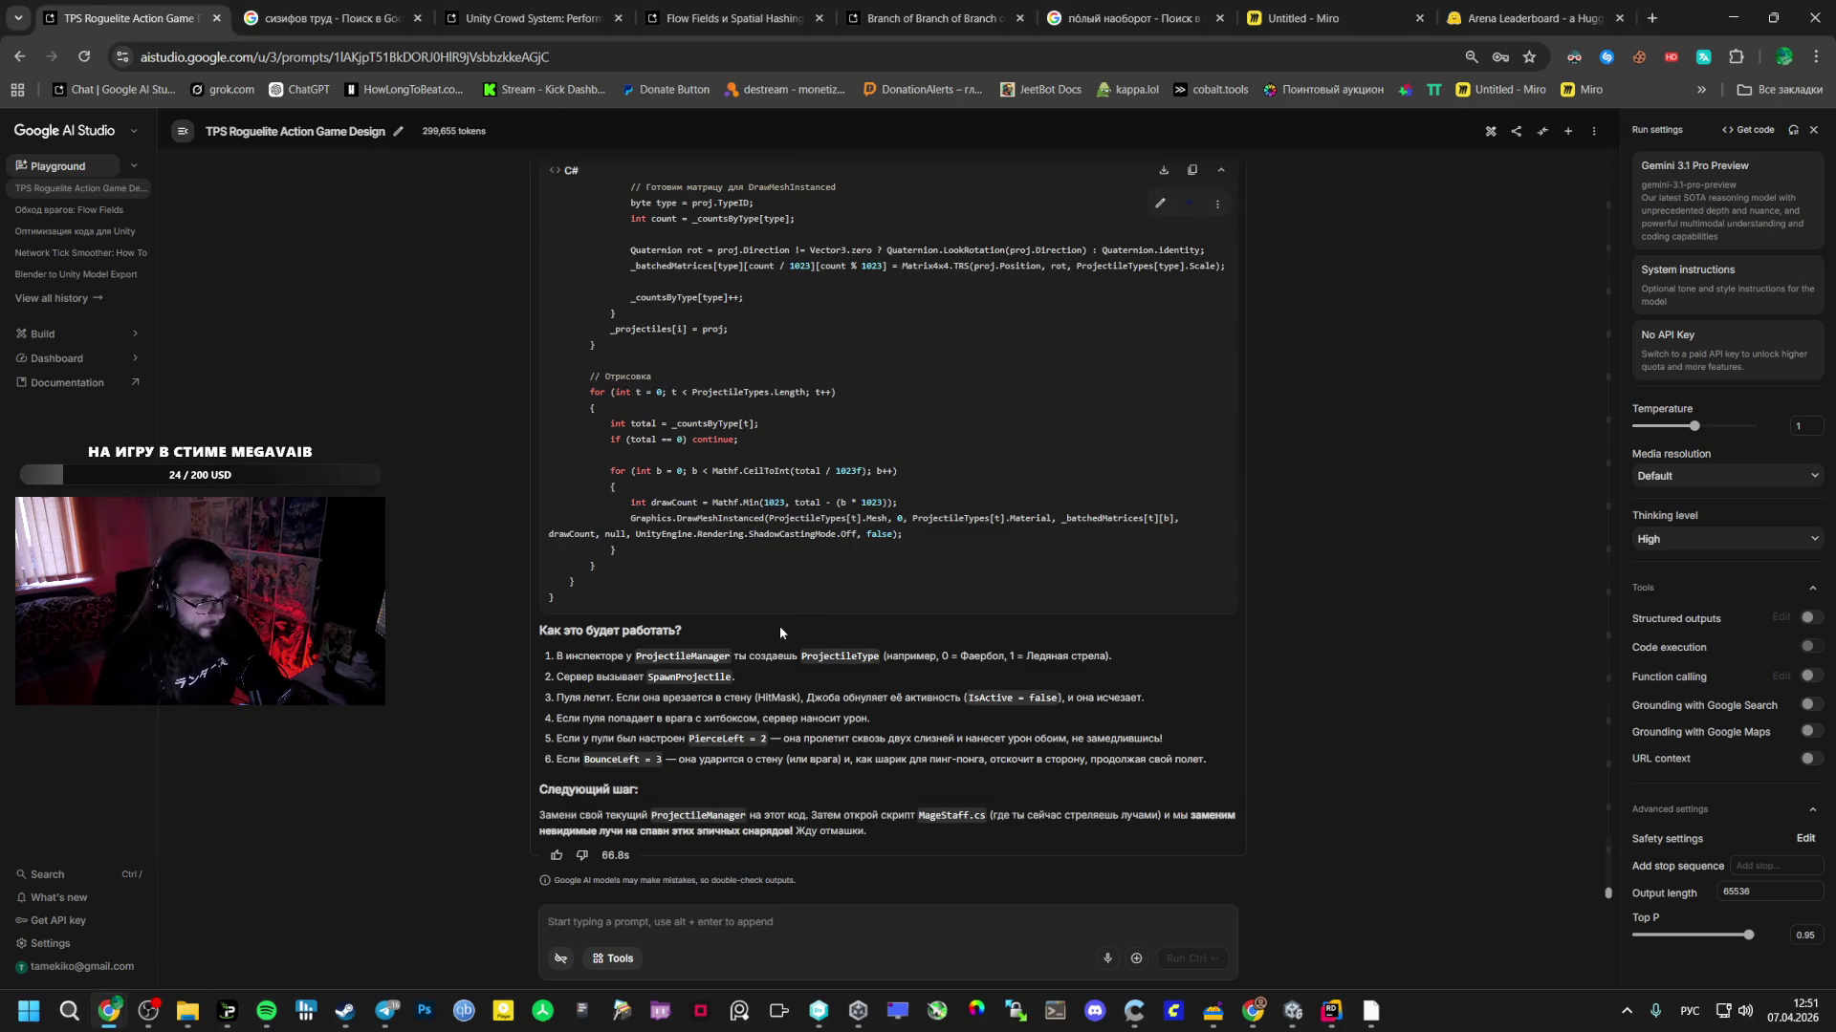
pyautogui.scroll(10, 788, 623)
pyautogui.scroll(15, 755, 545)
pyautogui.scroll(15, 736, 524)
pyautogui.scroll(-6, 742, 524)
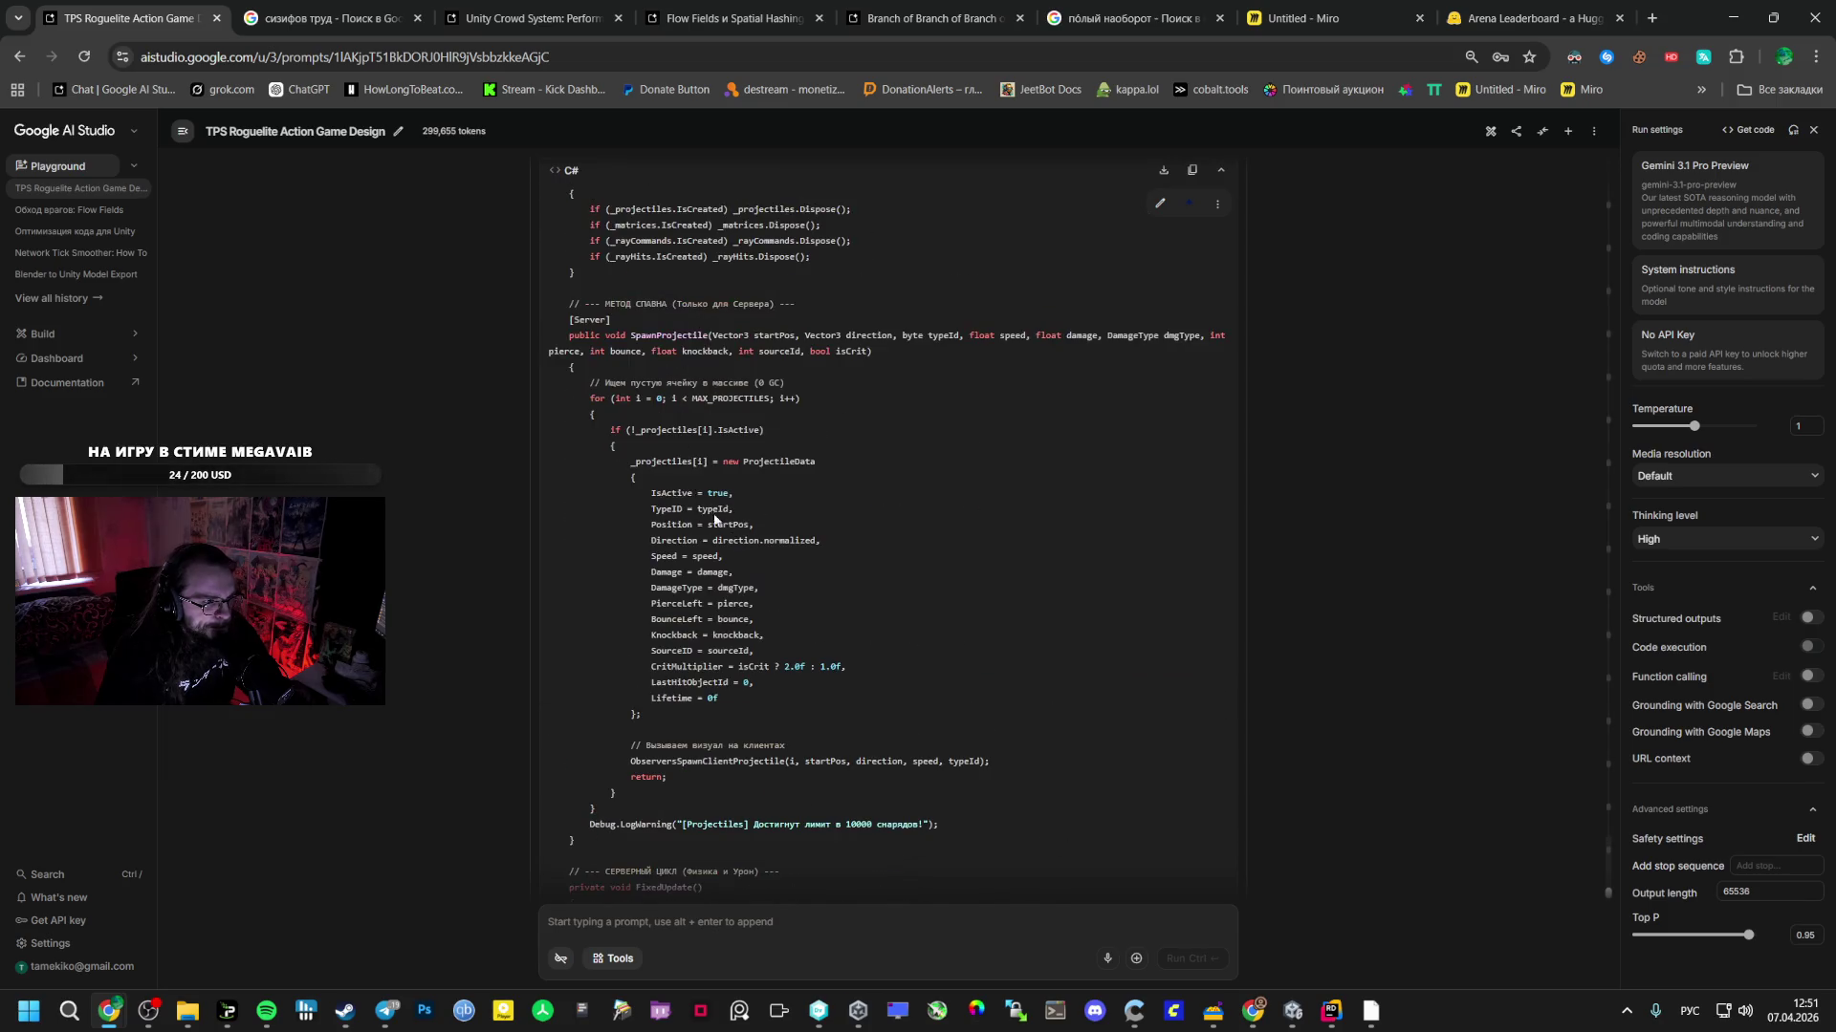
pyautogui.moveTo(651, 493)
pyautogui.mouseDown()
pyautogui.moveTo(755, 587)
pyautogui.moveTo(760, 697)
pyautogui.moveTo(716, 697)
pyautogui.mouseUp()
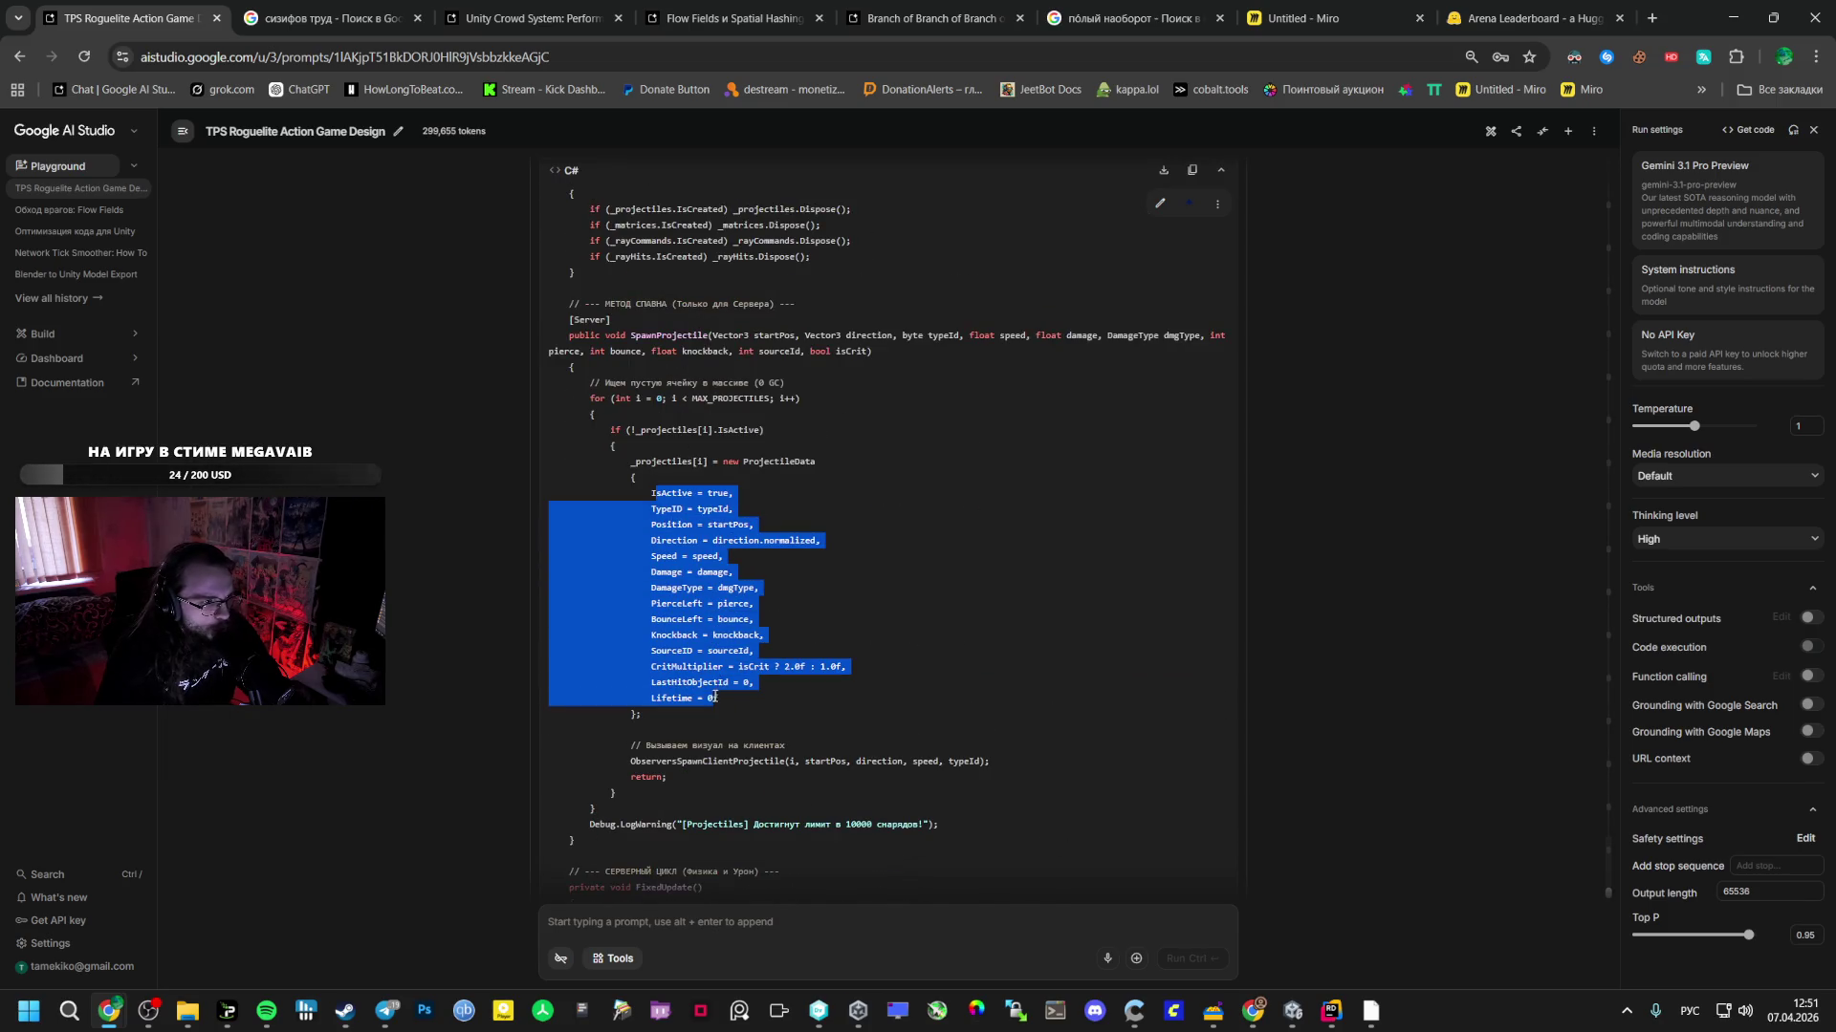
pyautogui.click(689, 602)
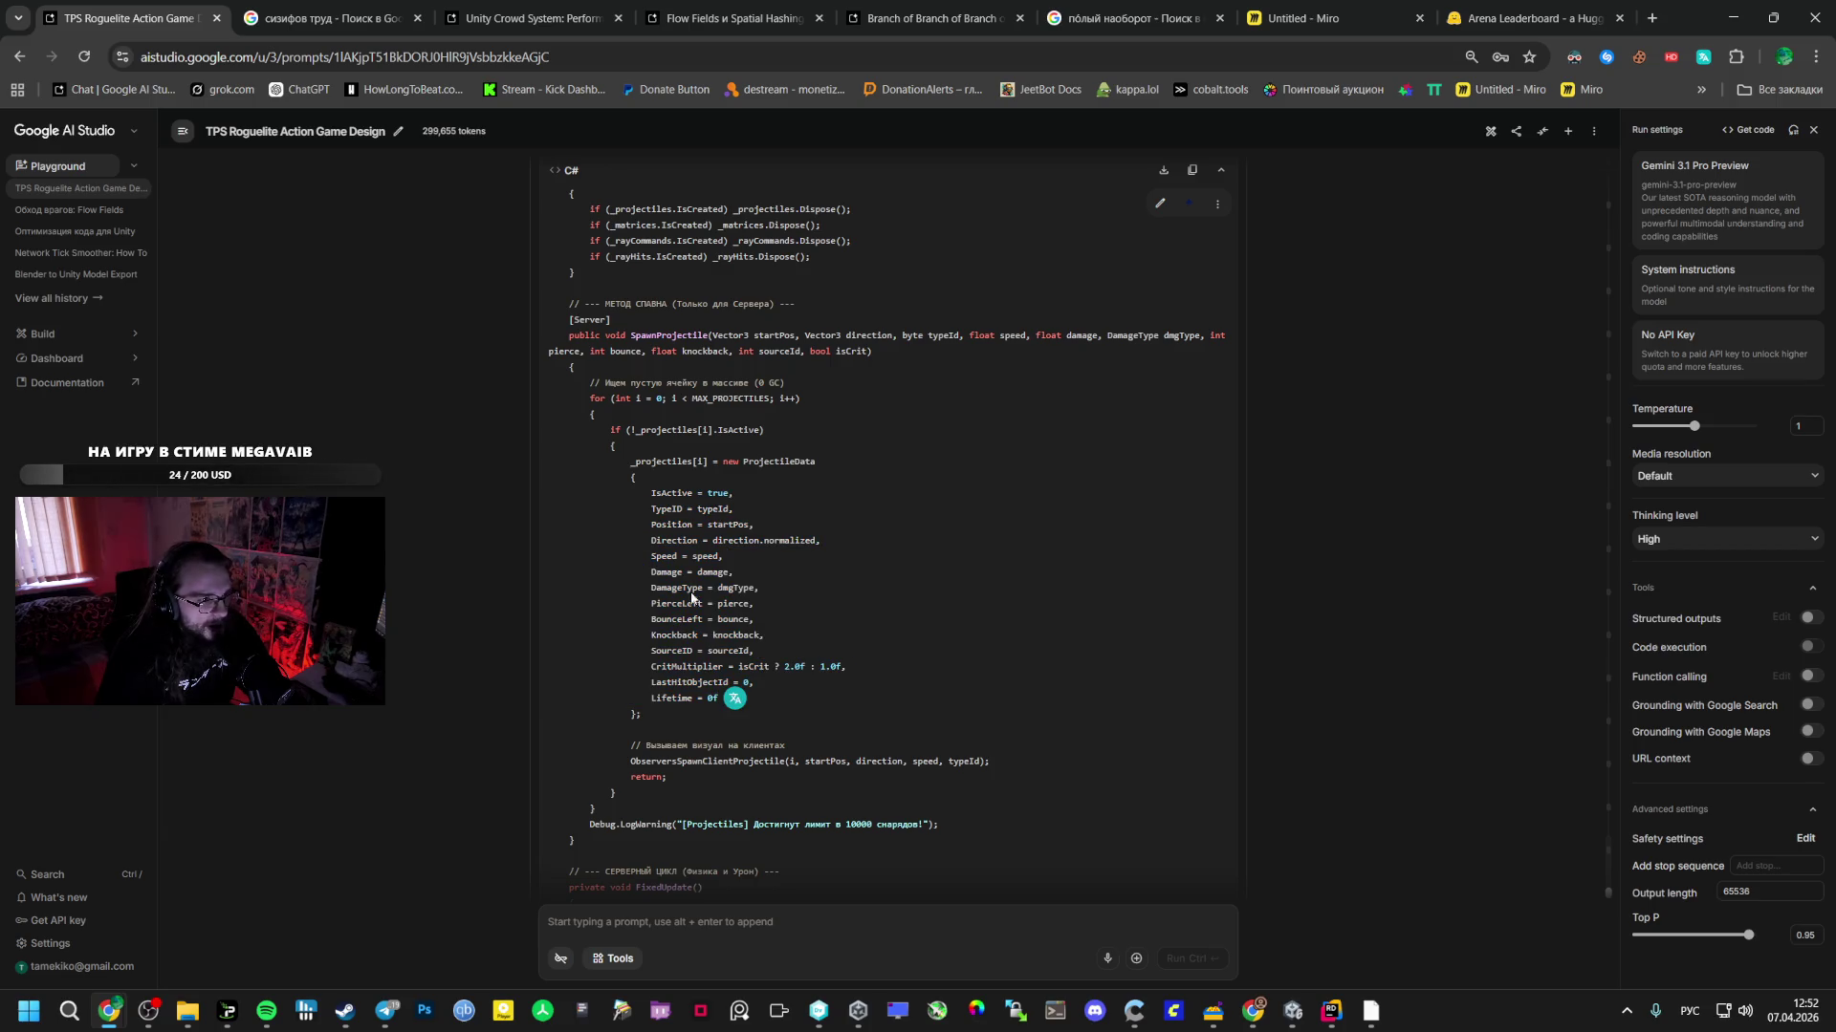
# - Highlight the Speed, PierceLeft, BounceLeft, Knockback, SourceID, LastHitObjectId and Lifetime lines in turn
pyautogui.moveTo(713, 542); pyautogui.dragTo(795, 541)
pyautogui.moveTo(655, 557)
pyautogui.mouseDown()
pyautogui.moveTo(732, 563)
pyautogui.moveTo(723, 589)
pyautogui.moveTo(803, 619)
pyautogui.mouseUp()
pyautogui.click(664, 605)
pyautogui.click(803, 619)
pyautogui.moveTo(651, 620); pyautogui.dragTo(758, 622)
pyautogui.click(649, 635)
pyautogui.moveTo(649, 635); pyautogui.dragTo(799, 641)
pyautogui.click(800, 641)
pyautogui.moveTo(651, 651); pyautogui.dragTo(846, 668)
pyautogui.moveTo(651, 682)
pyautogui.mouseDown()
pyautogui.moveTo(751, 687)
pyautogui.moveTo(759, 708)
pyautogui.mouseUp()
pyautogui.click(751, 687)
pyautogui.scroll(-10, 760, 707)
pyautogui.scroll(-10, 725, 749)
pyautogui.click(664, 910)
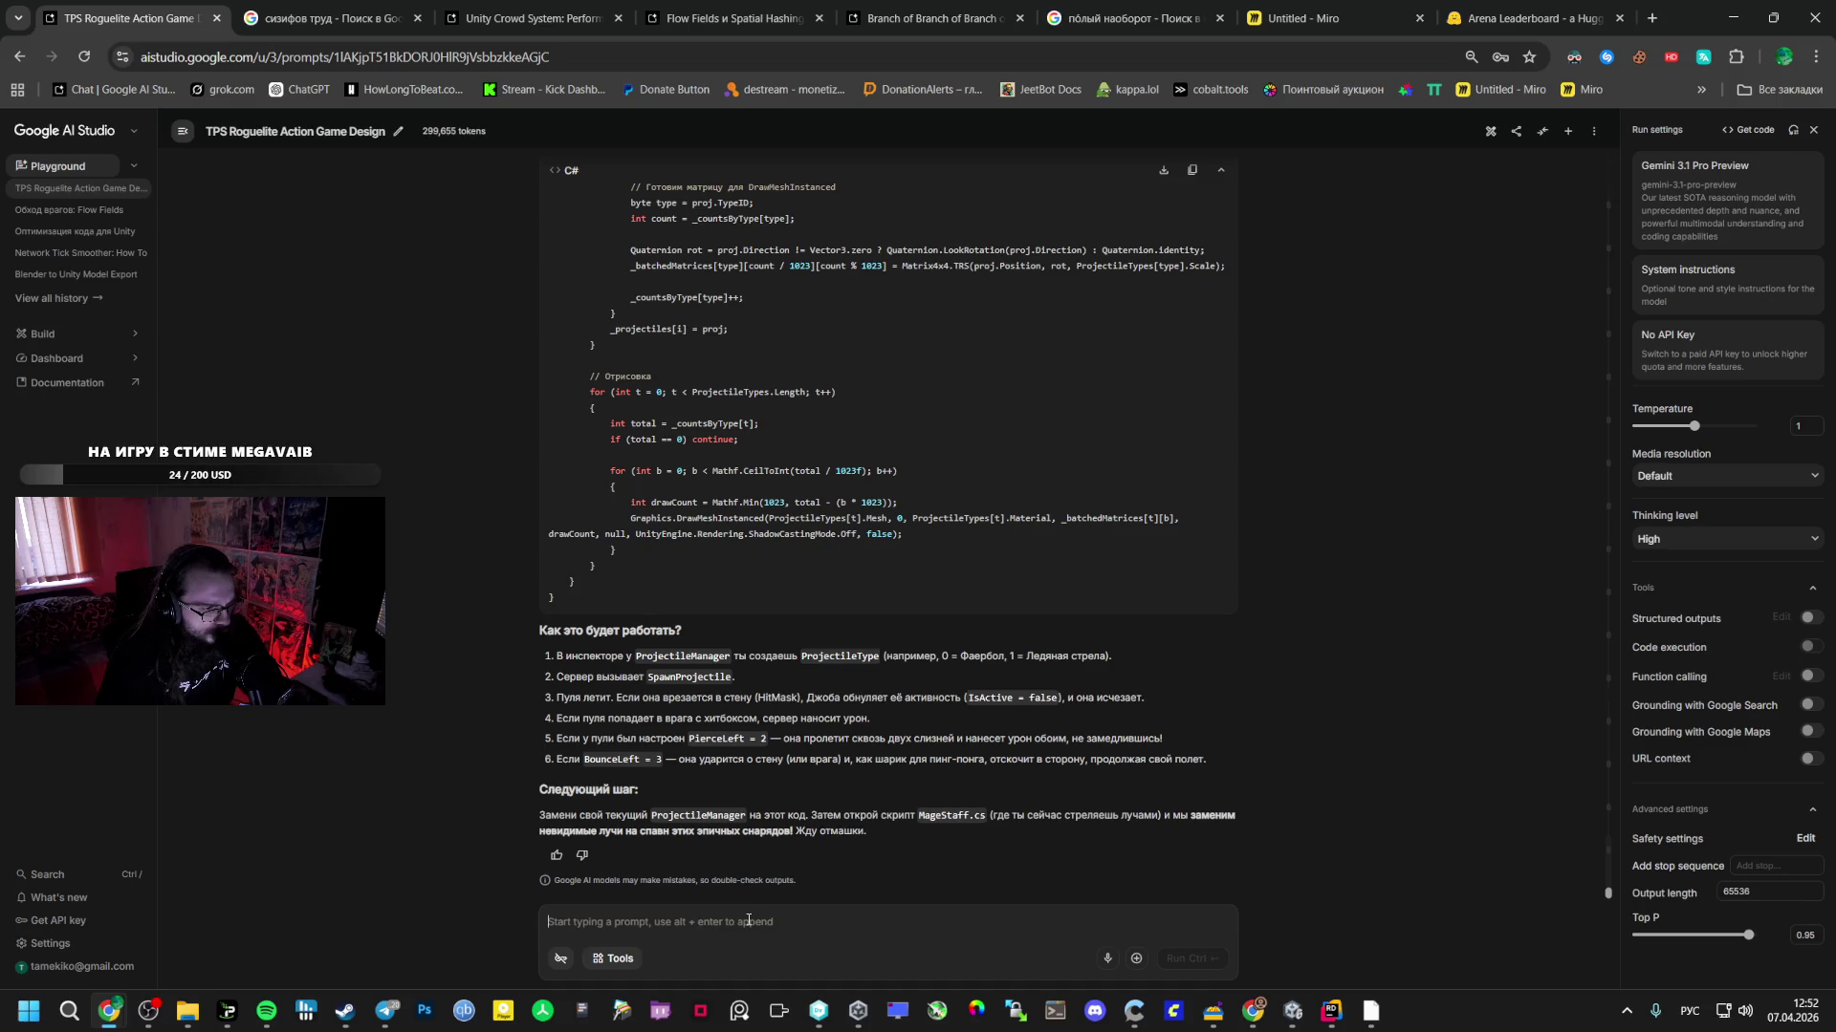
# - Send Gemini the reply 'Делаем,' with Ctrl+Enter, then check Telegram and Spotify
pyautogui.write('Де')
pyautogui.press('BackSpace')
pyautogui.press('BackSpace')
pyautogui.write('Д')
pyautogui.write('ем,')
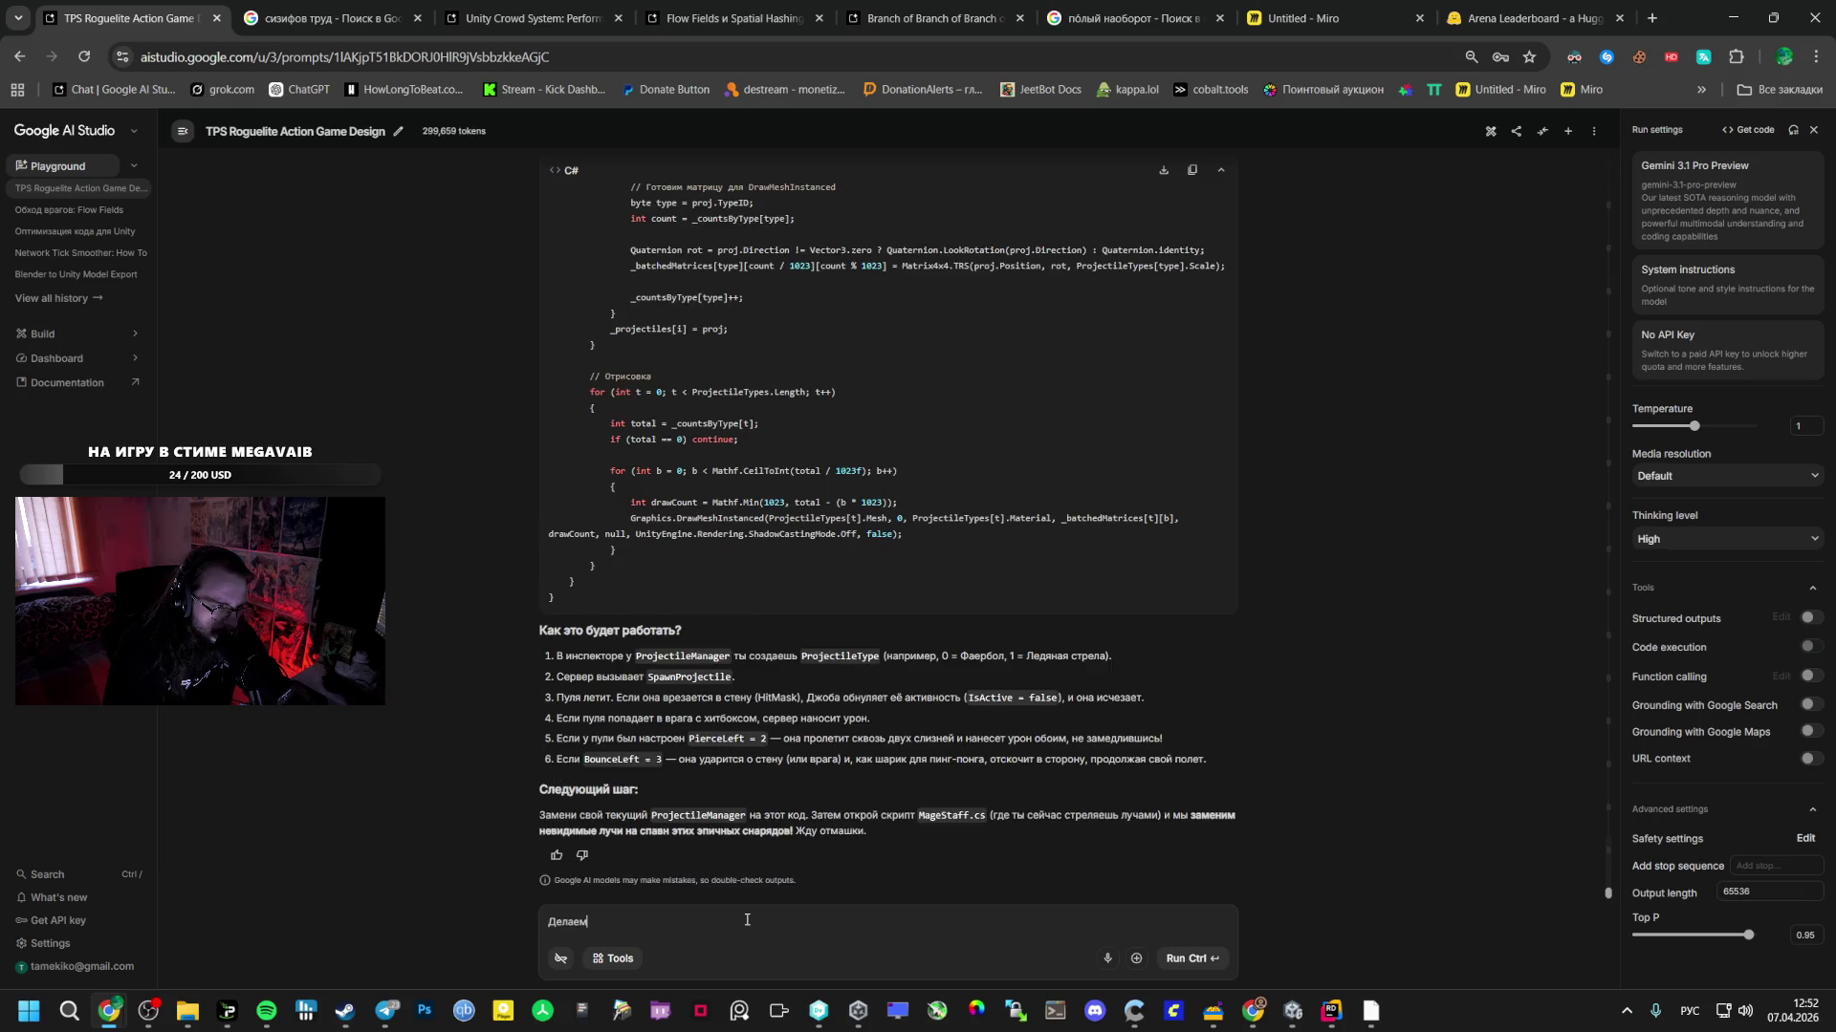
pyautogui.hotkey('ctrl', 'Return')
pyautogui.click(386, 1008)
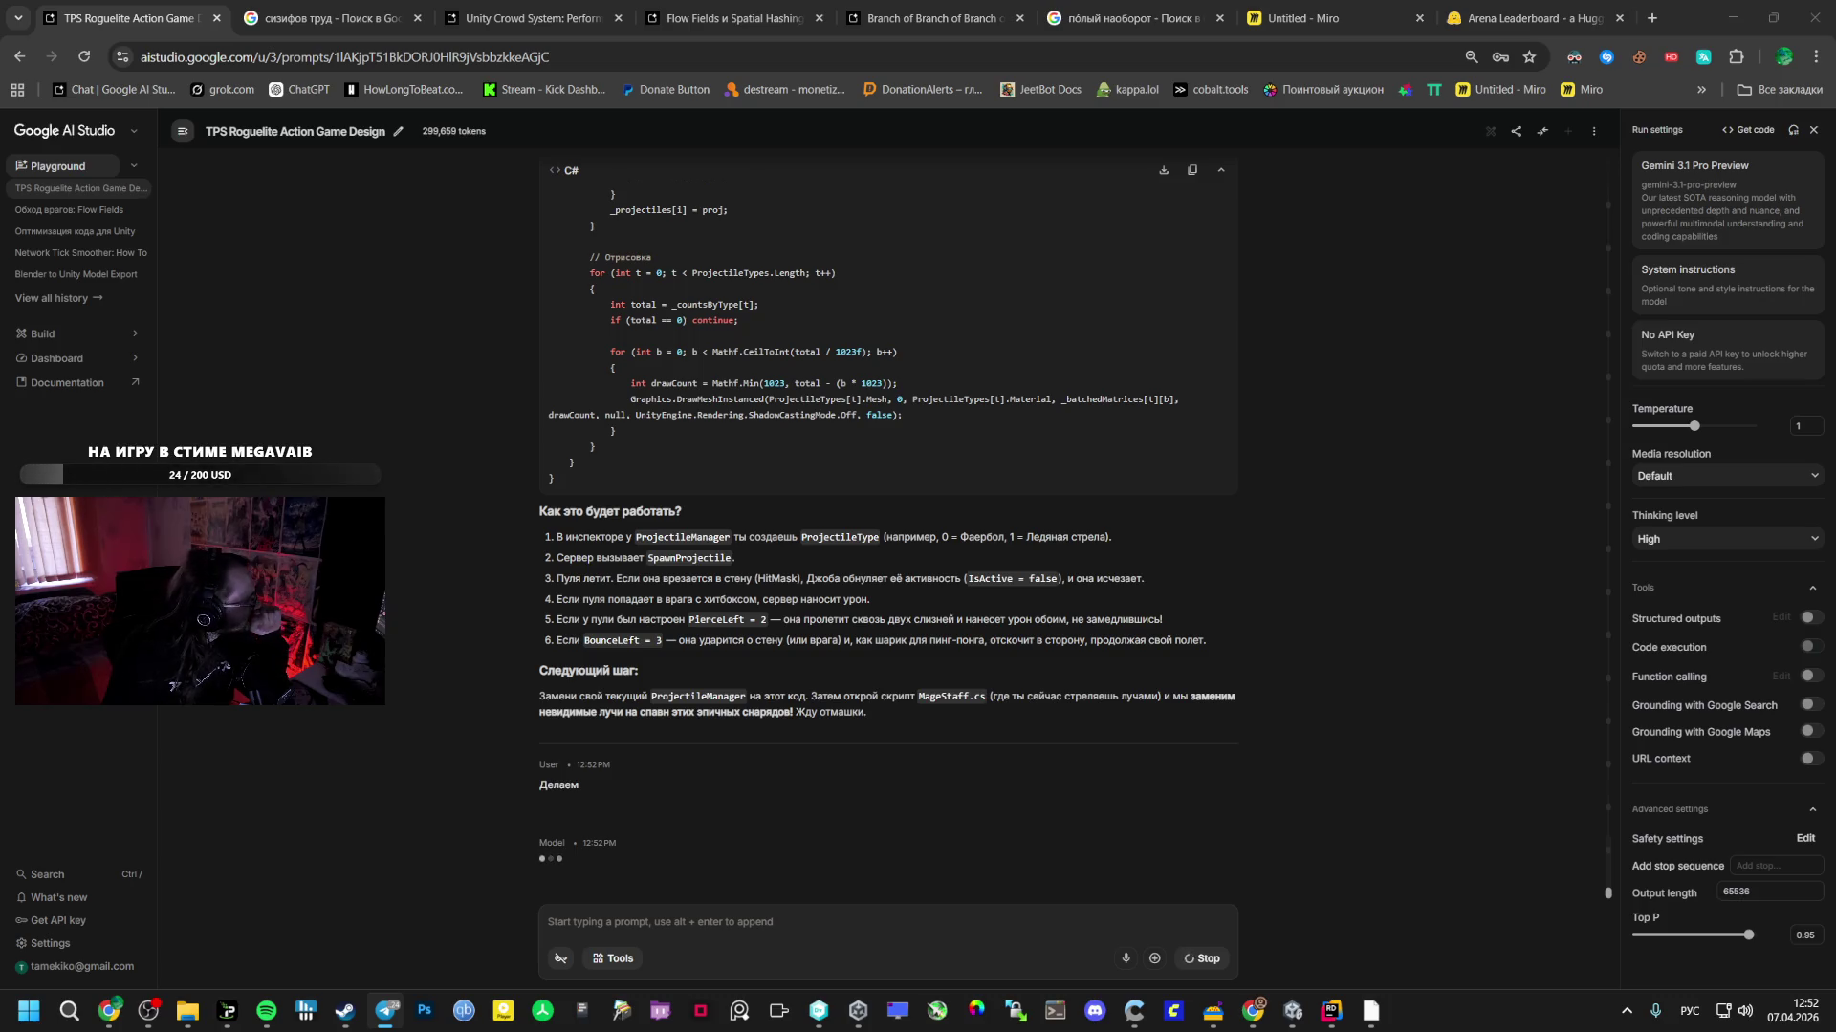
pyautogui.click(265, 1010)
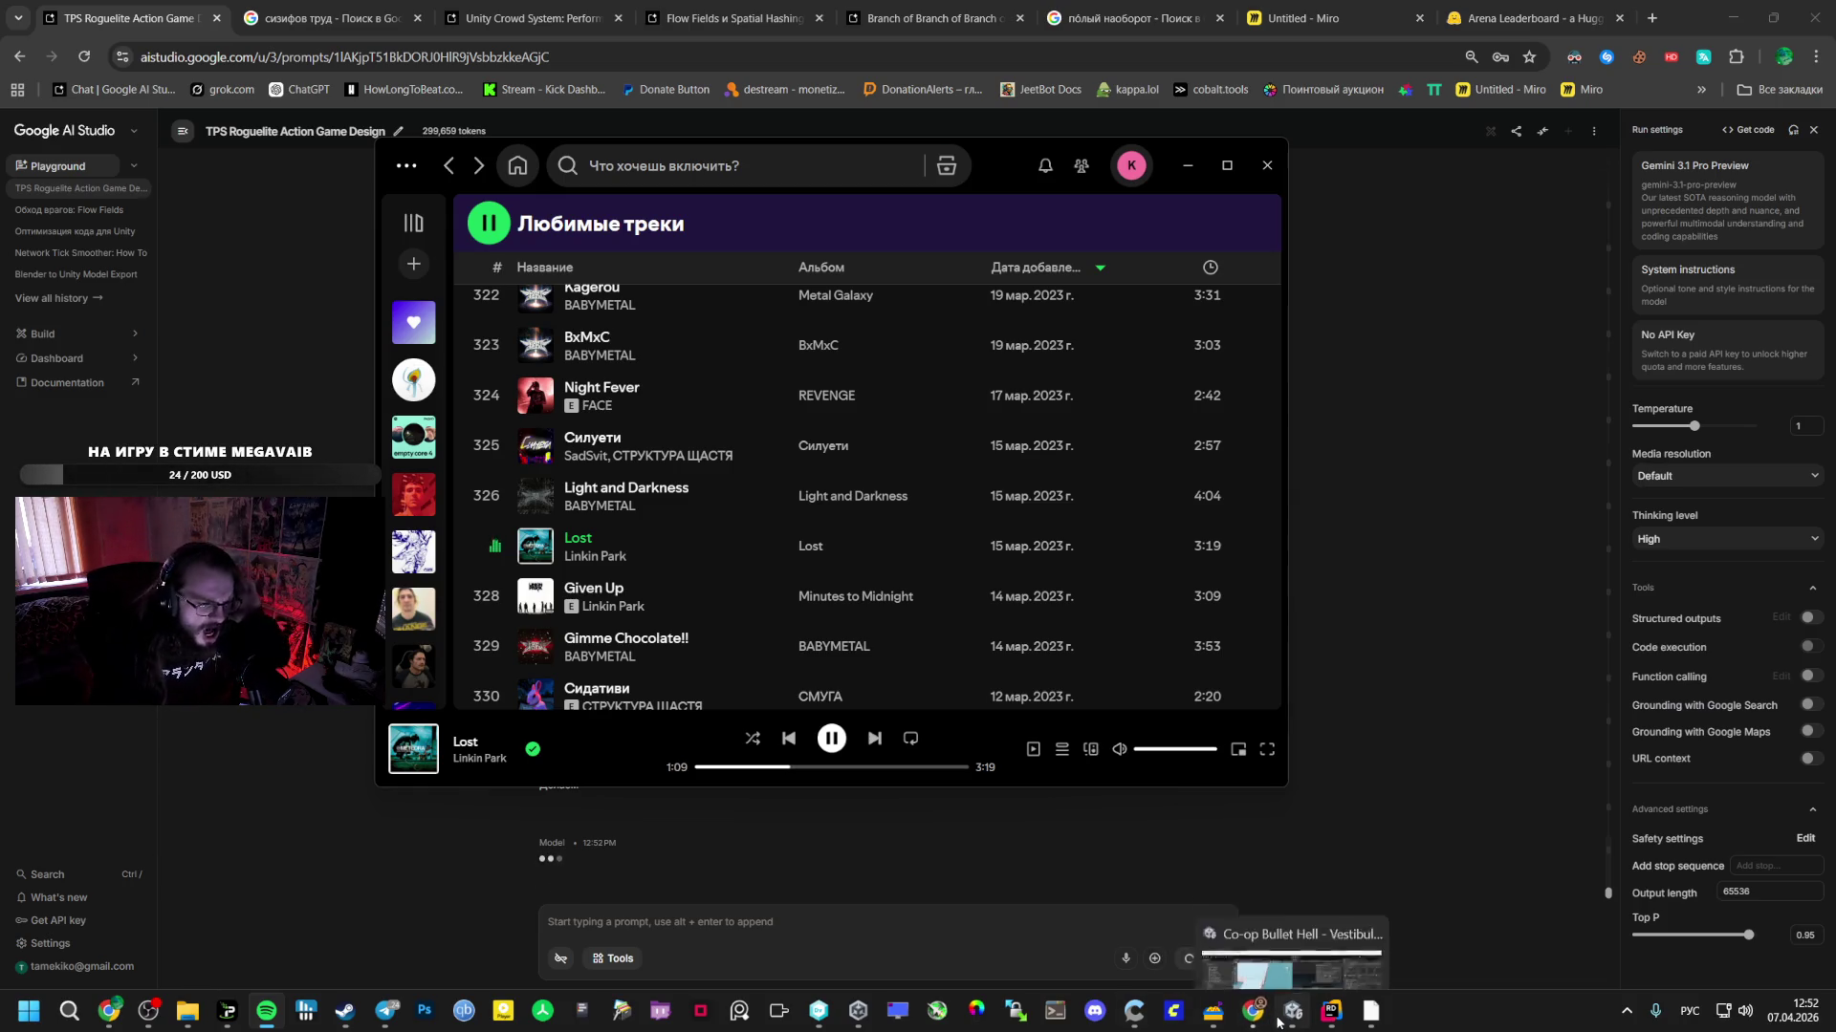
# - Play SadSvit's Касета from Liked Songs and hide Spotify behind AI Studio
pyautogui.click(1275, 1019)
pyautogui.click(1252, 1012)
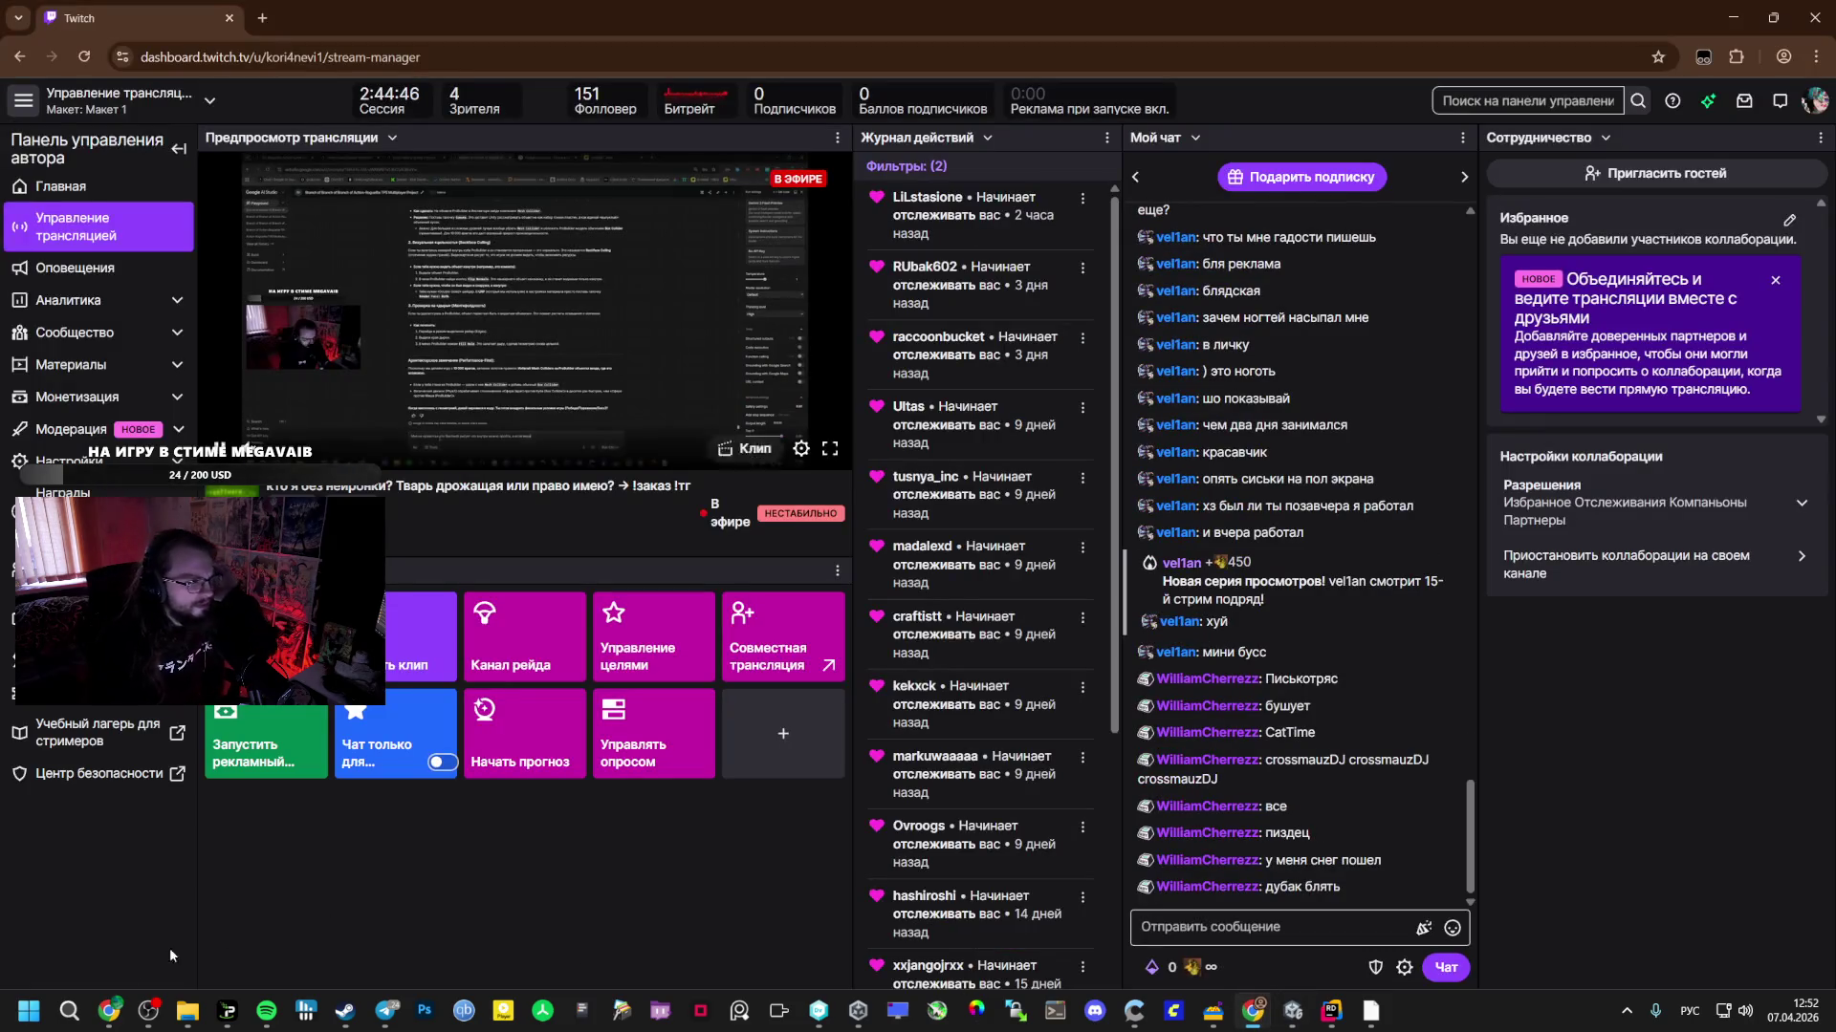
pyautogui.click(110, 918)
pyautogui.click(267, 1012)
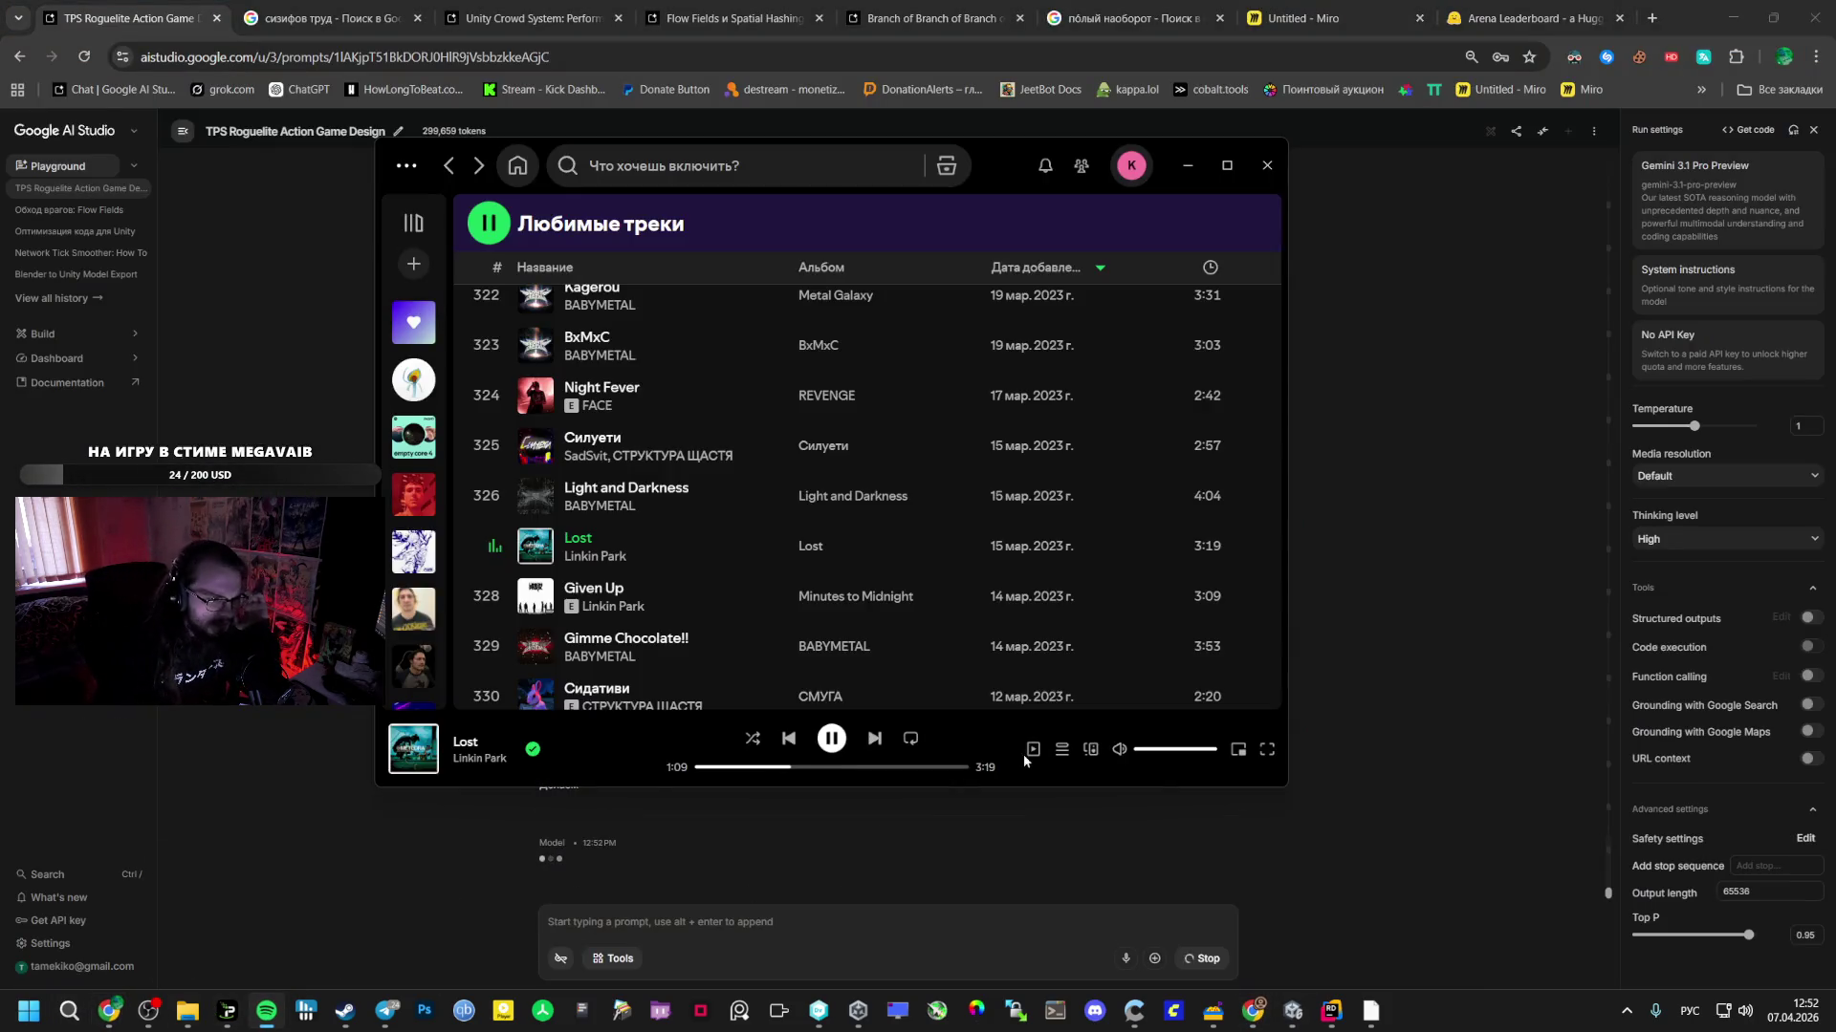
pyautogui.scroll(3, 525, 472)
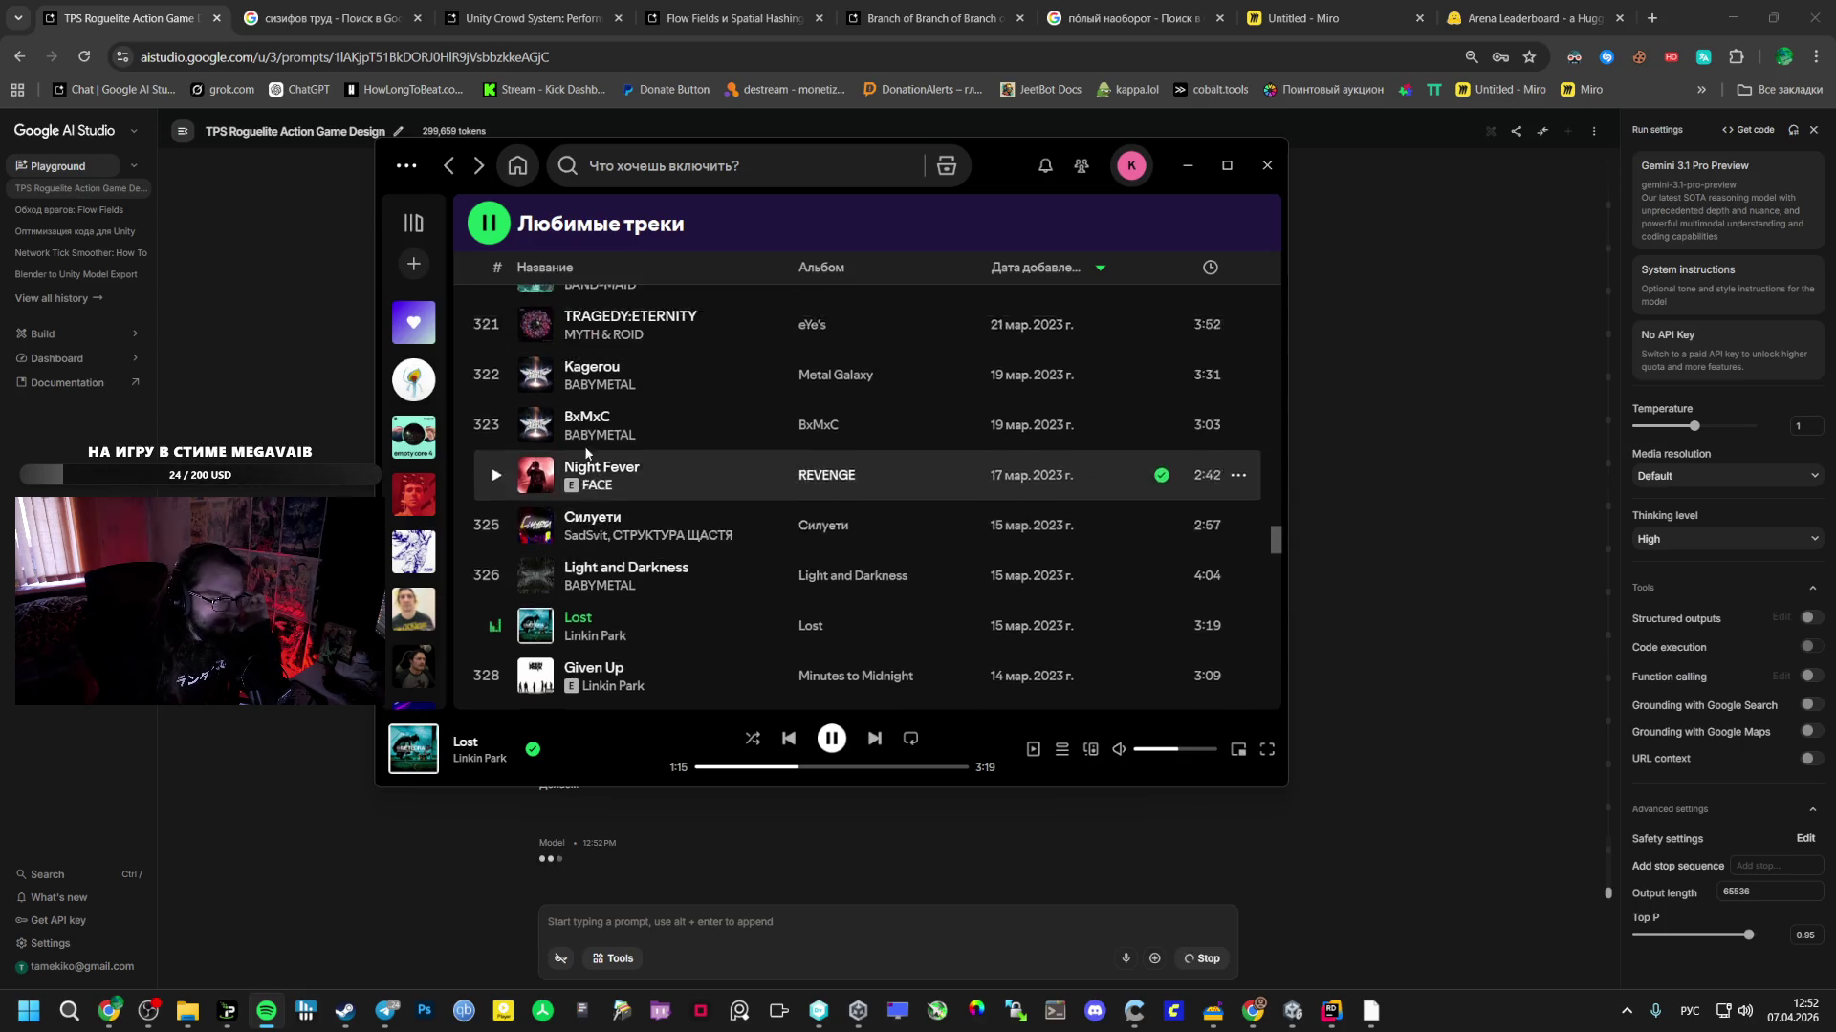
pyautogui.scroll(5, 524, 472)
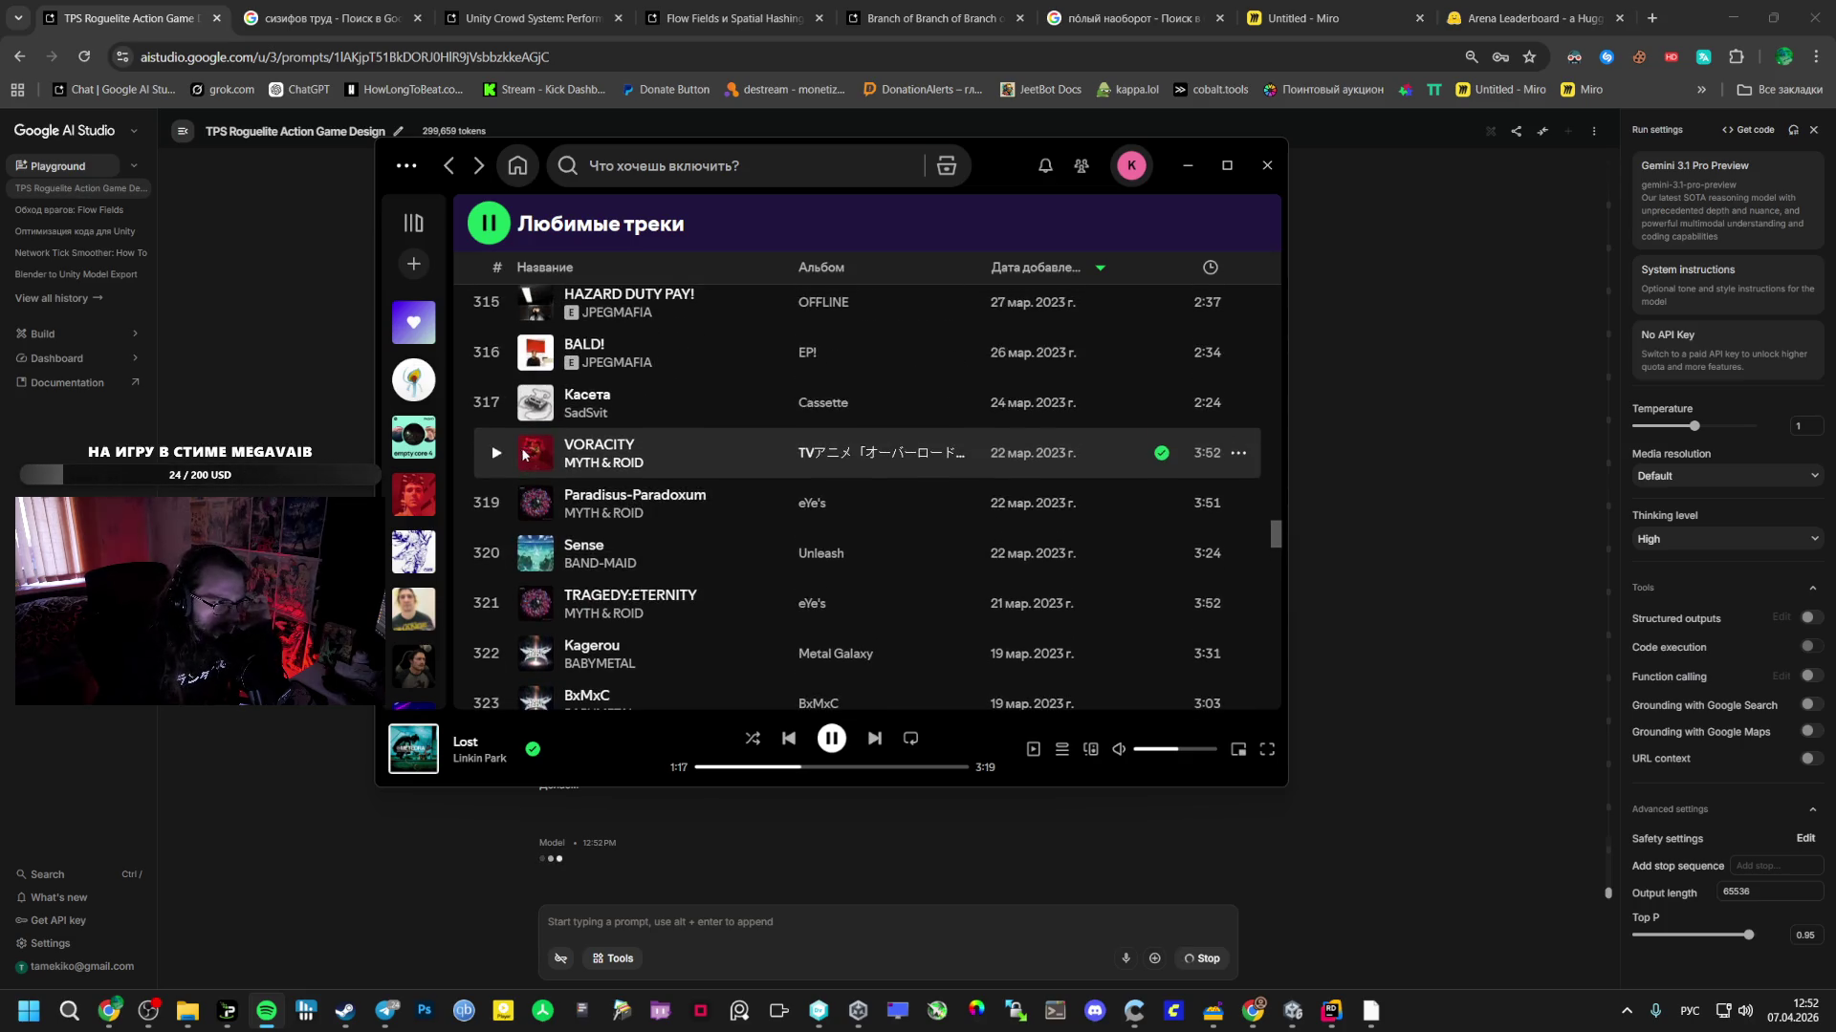
pyautogui.doubleClick(533, 579)
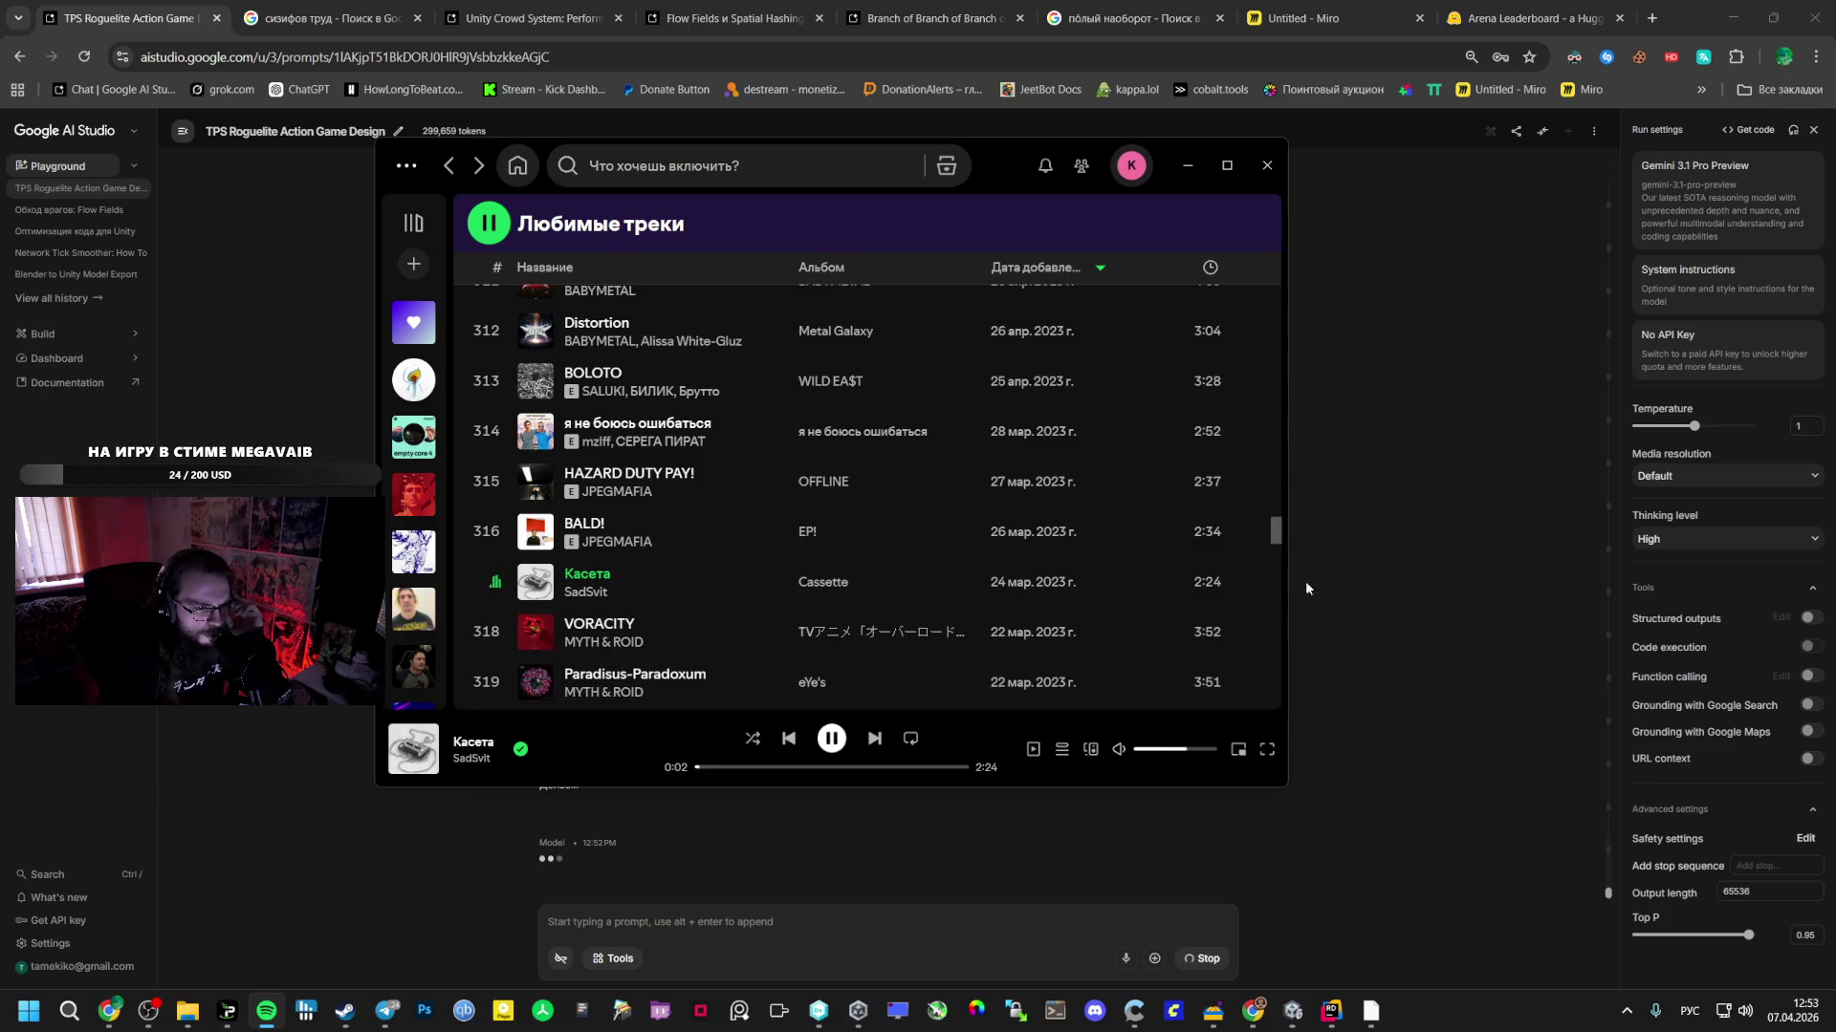
pyautogui.hotkey('alt', 'Tab')
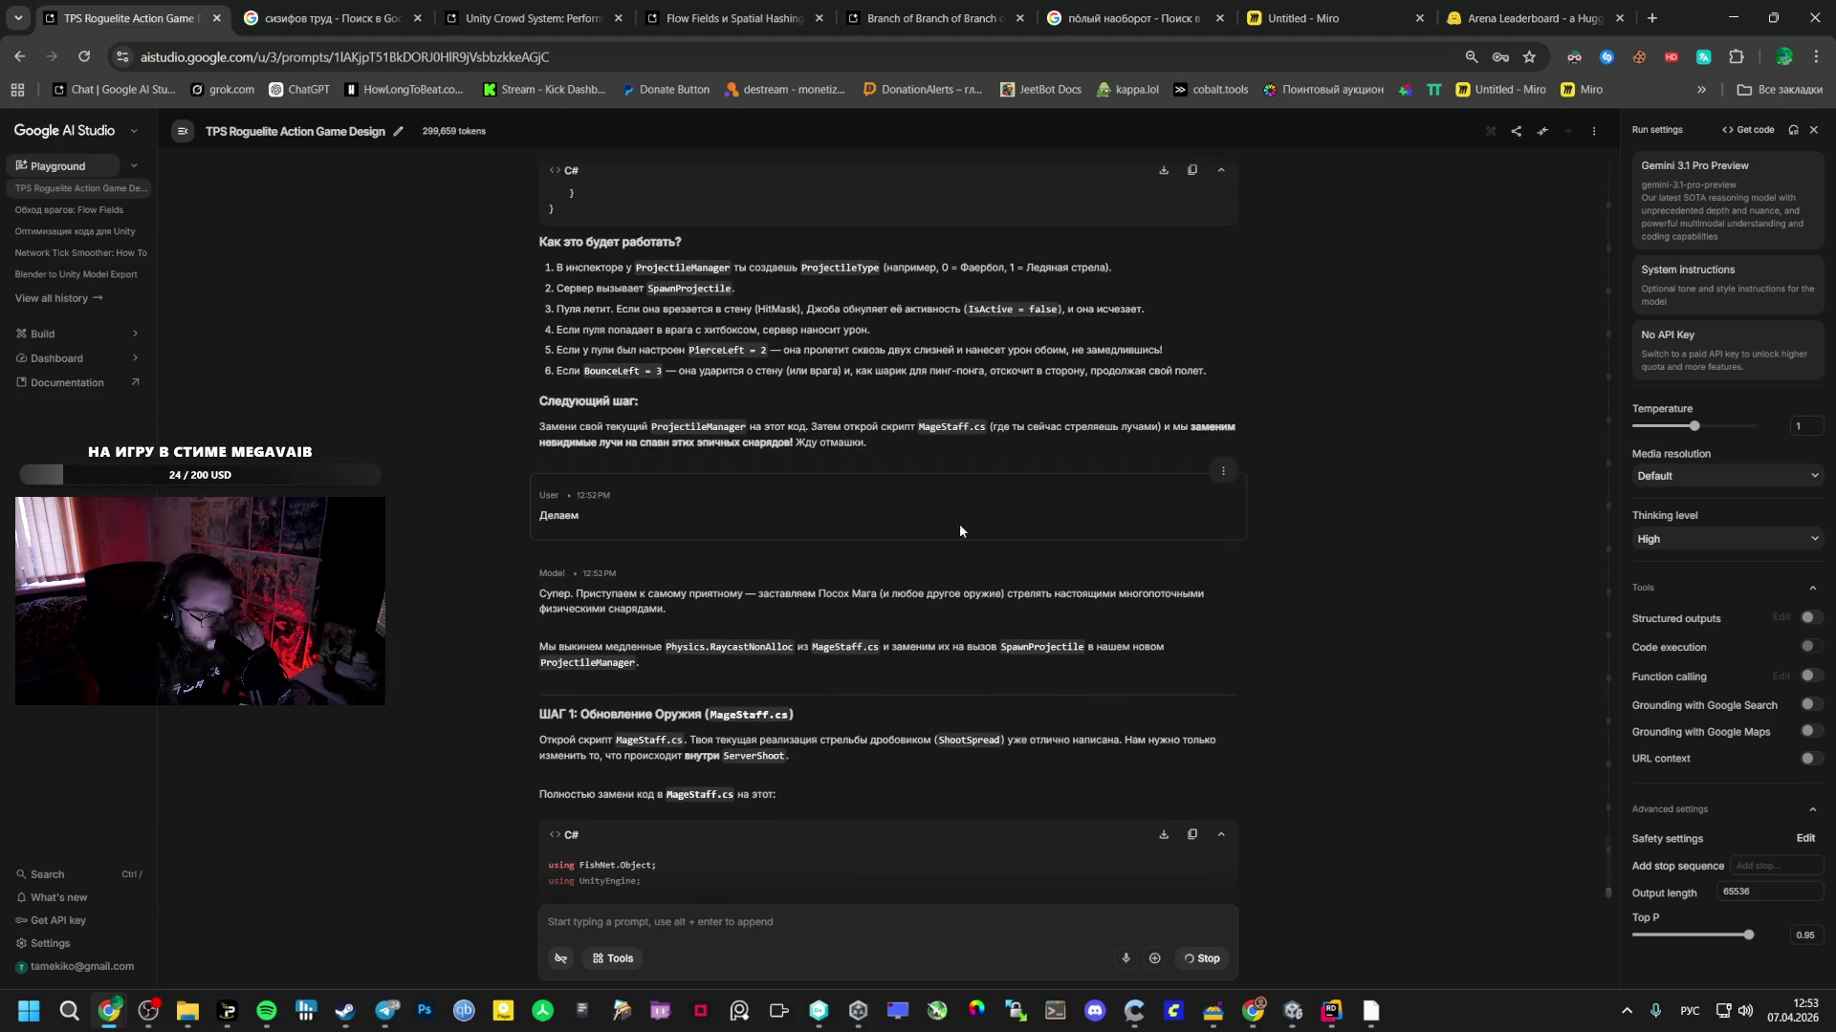
# - Copy the MageStaff.cs code block from Gemini's ШАГ 1 reply
pyautogui.moveTo(281, 1002)
pyautogui.scroll(-4, 713, 684)
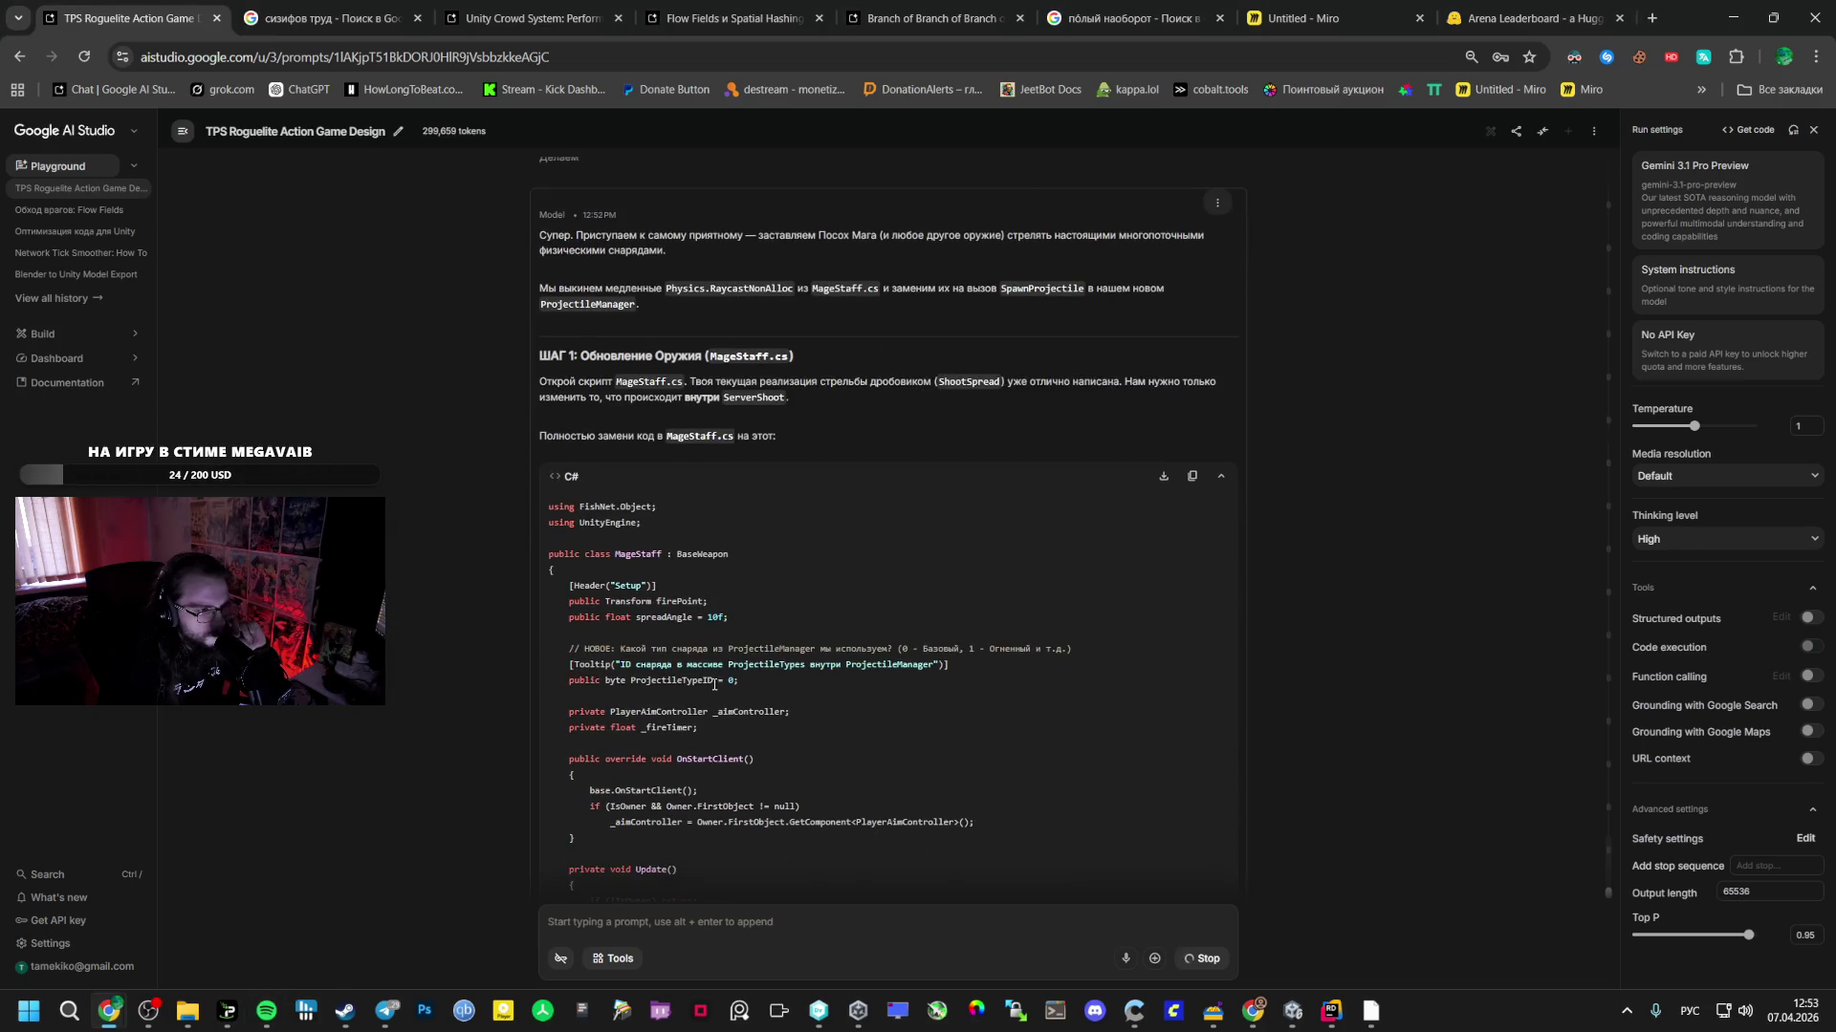
pyautogui.click(1191, 476)
pyautogui.scroll(-10, 977, 564)
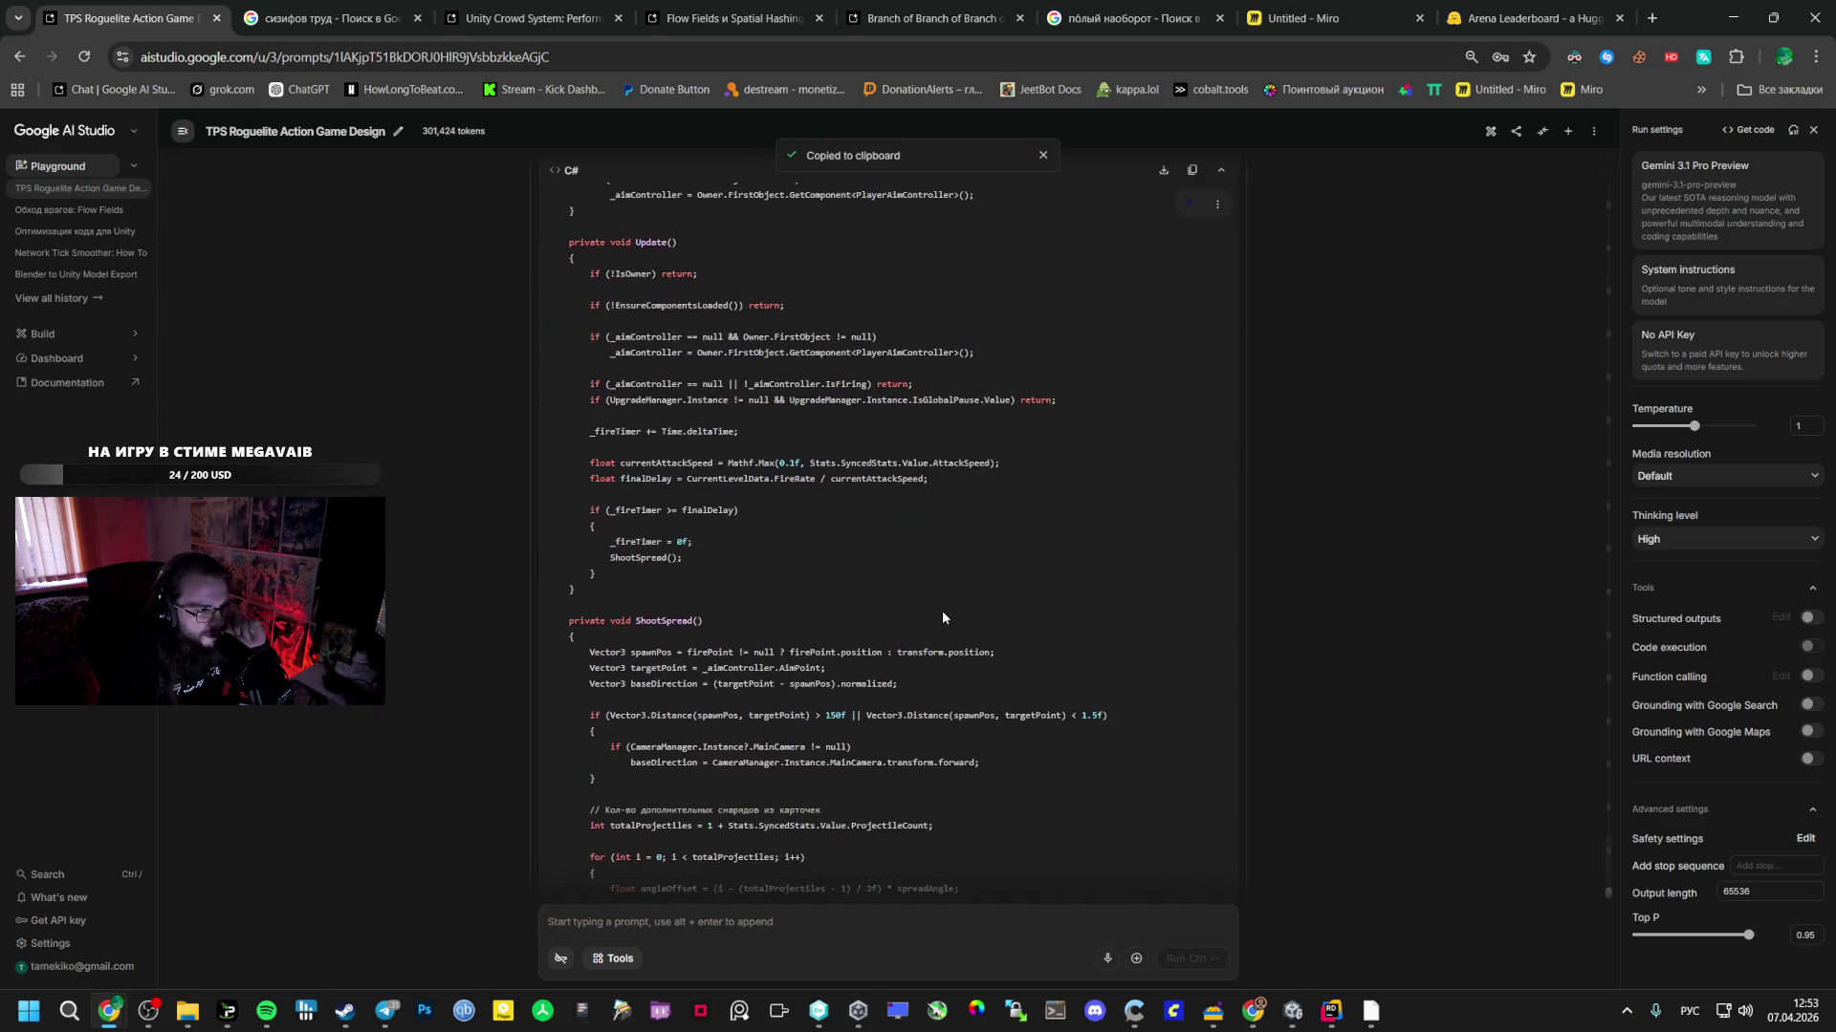
pyautogui.scroll(15, 922, 627)
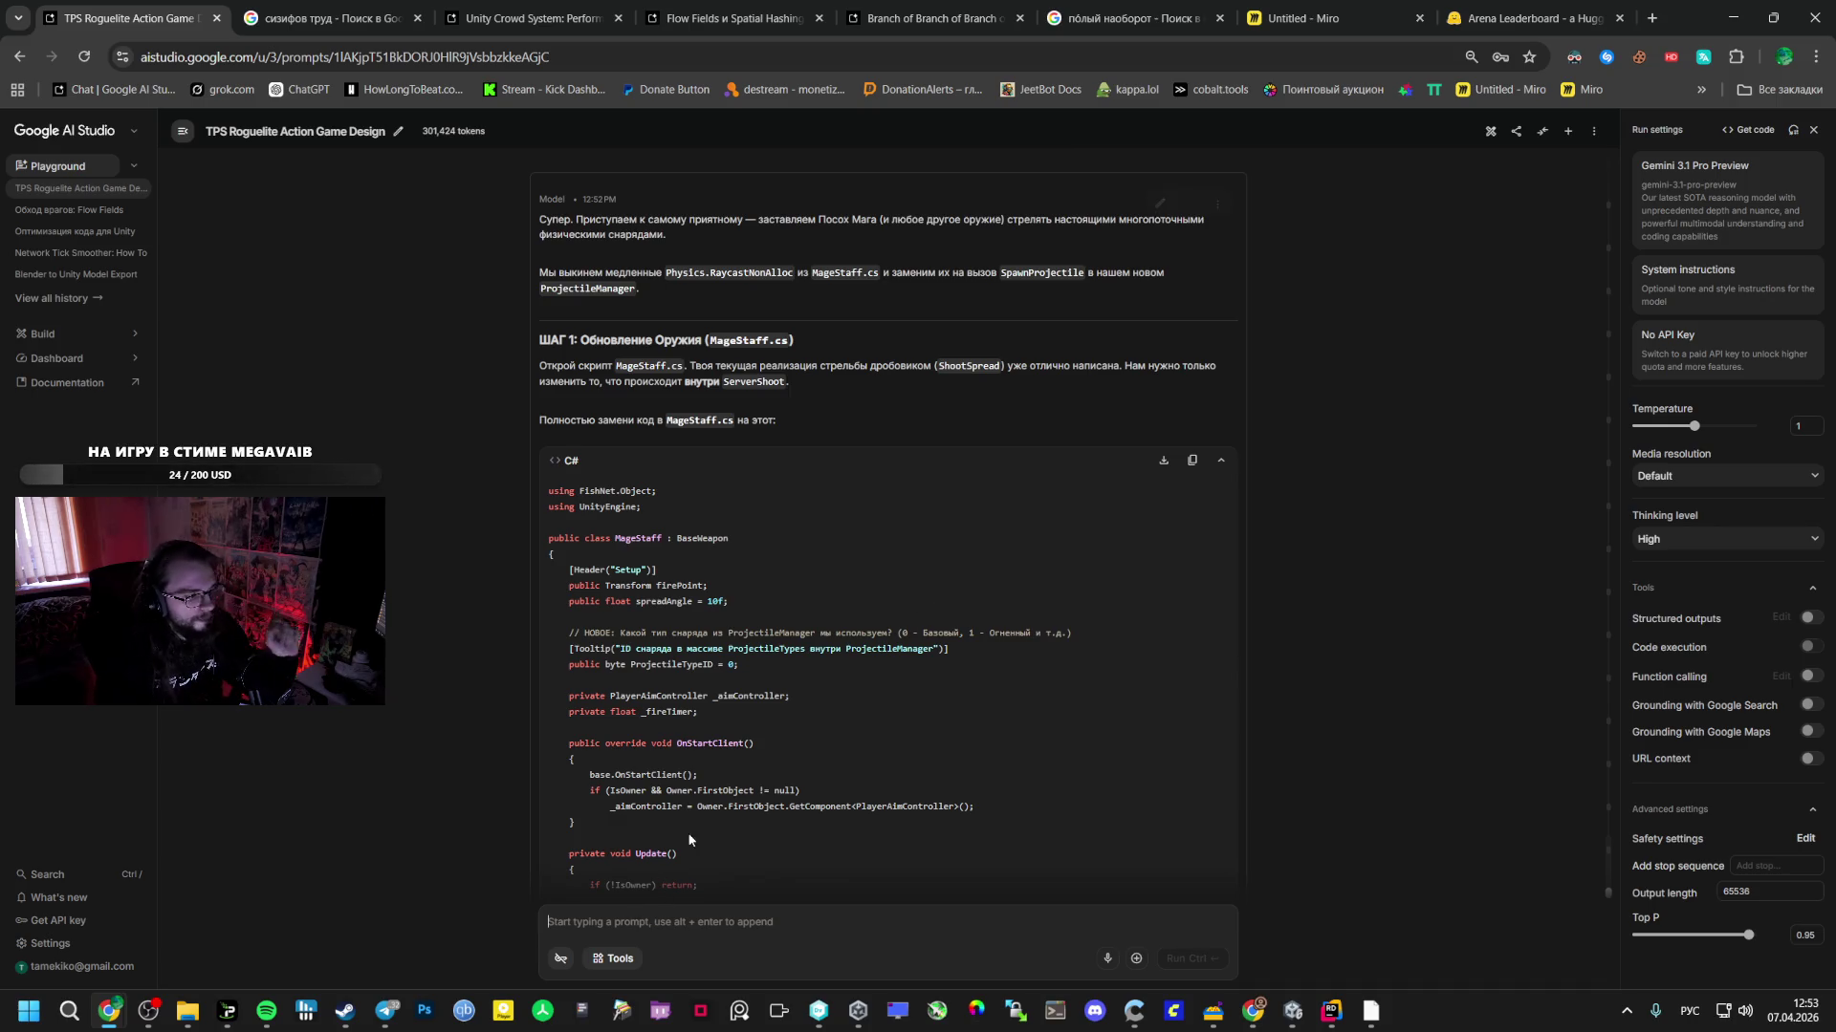
# - Draft a follow-up asking to simplify setup by moving weapon settings into the cards
pyautogui.write('Можно')
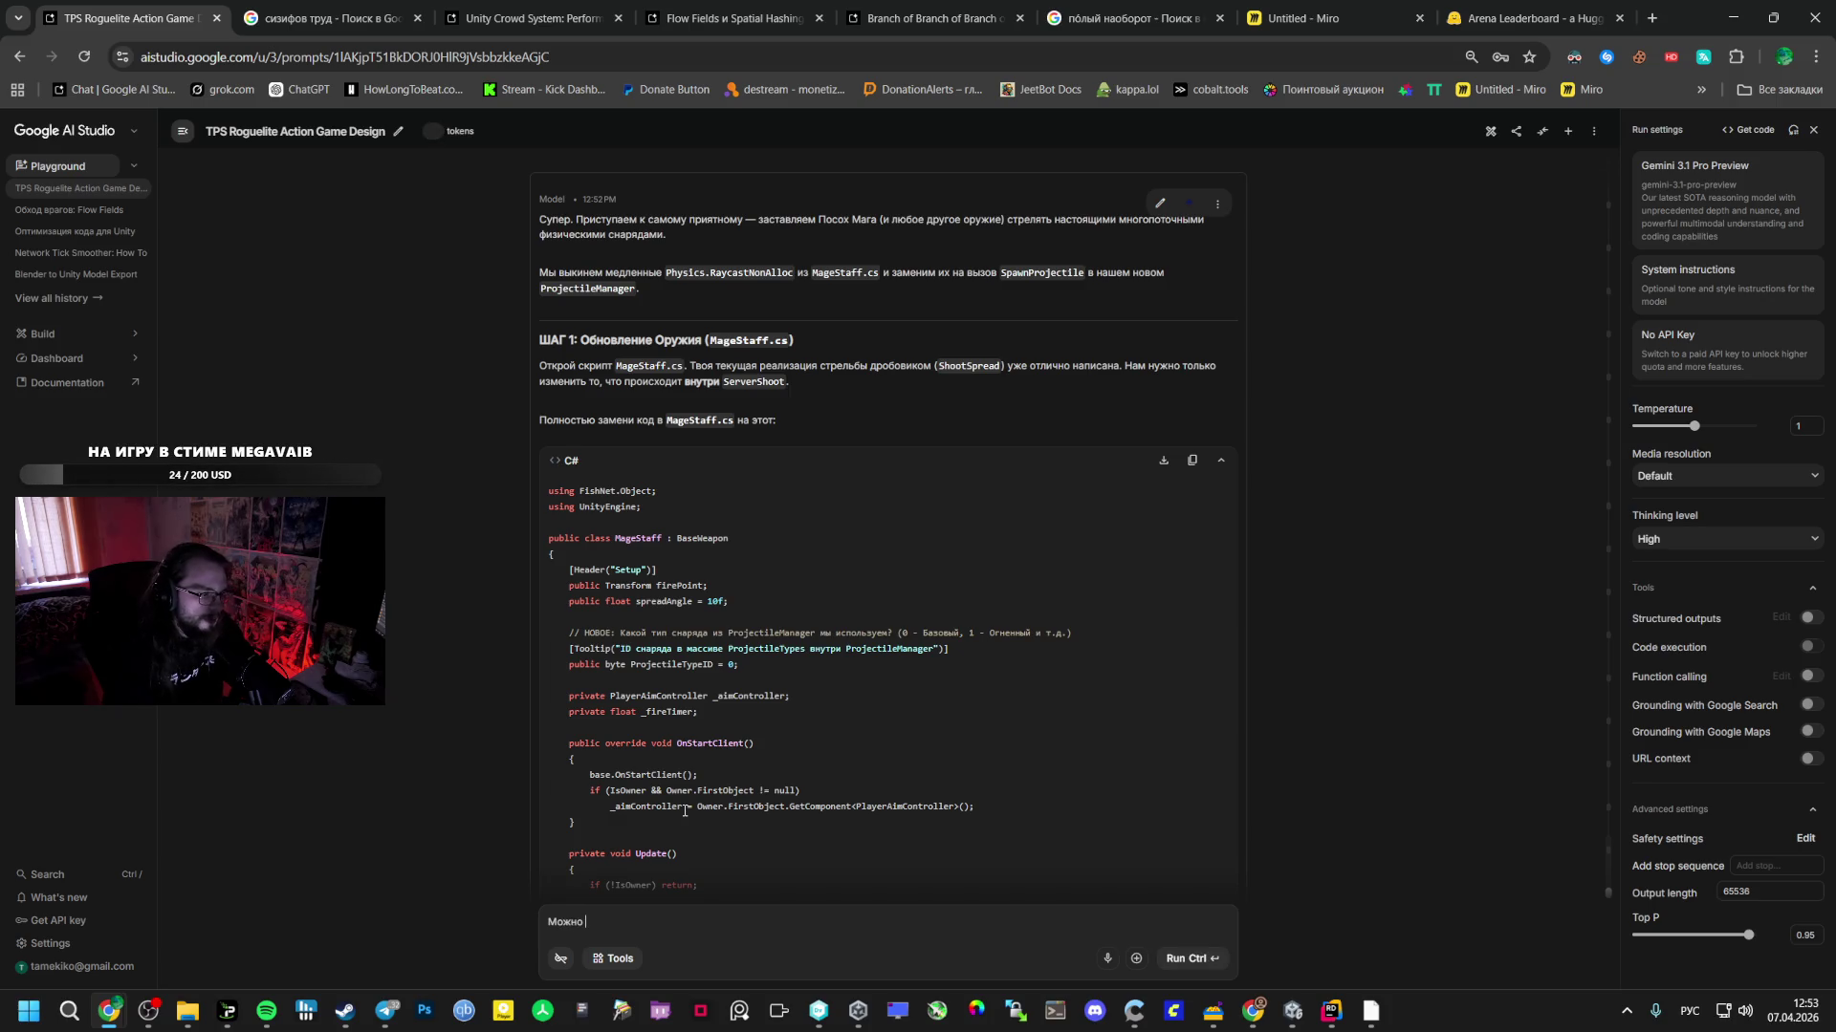
pyautogui.write(' как то упростить? В кар')
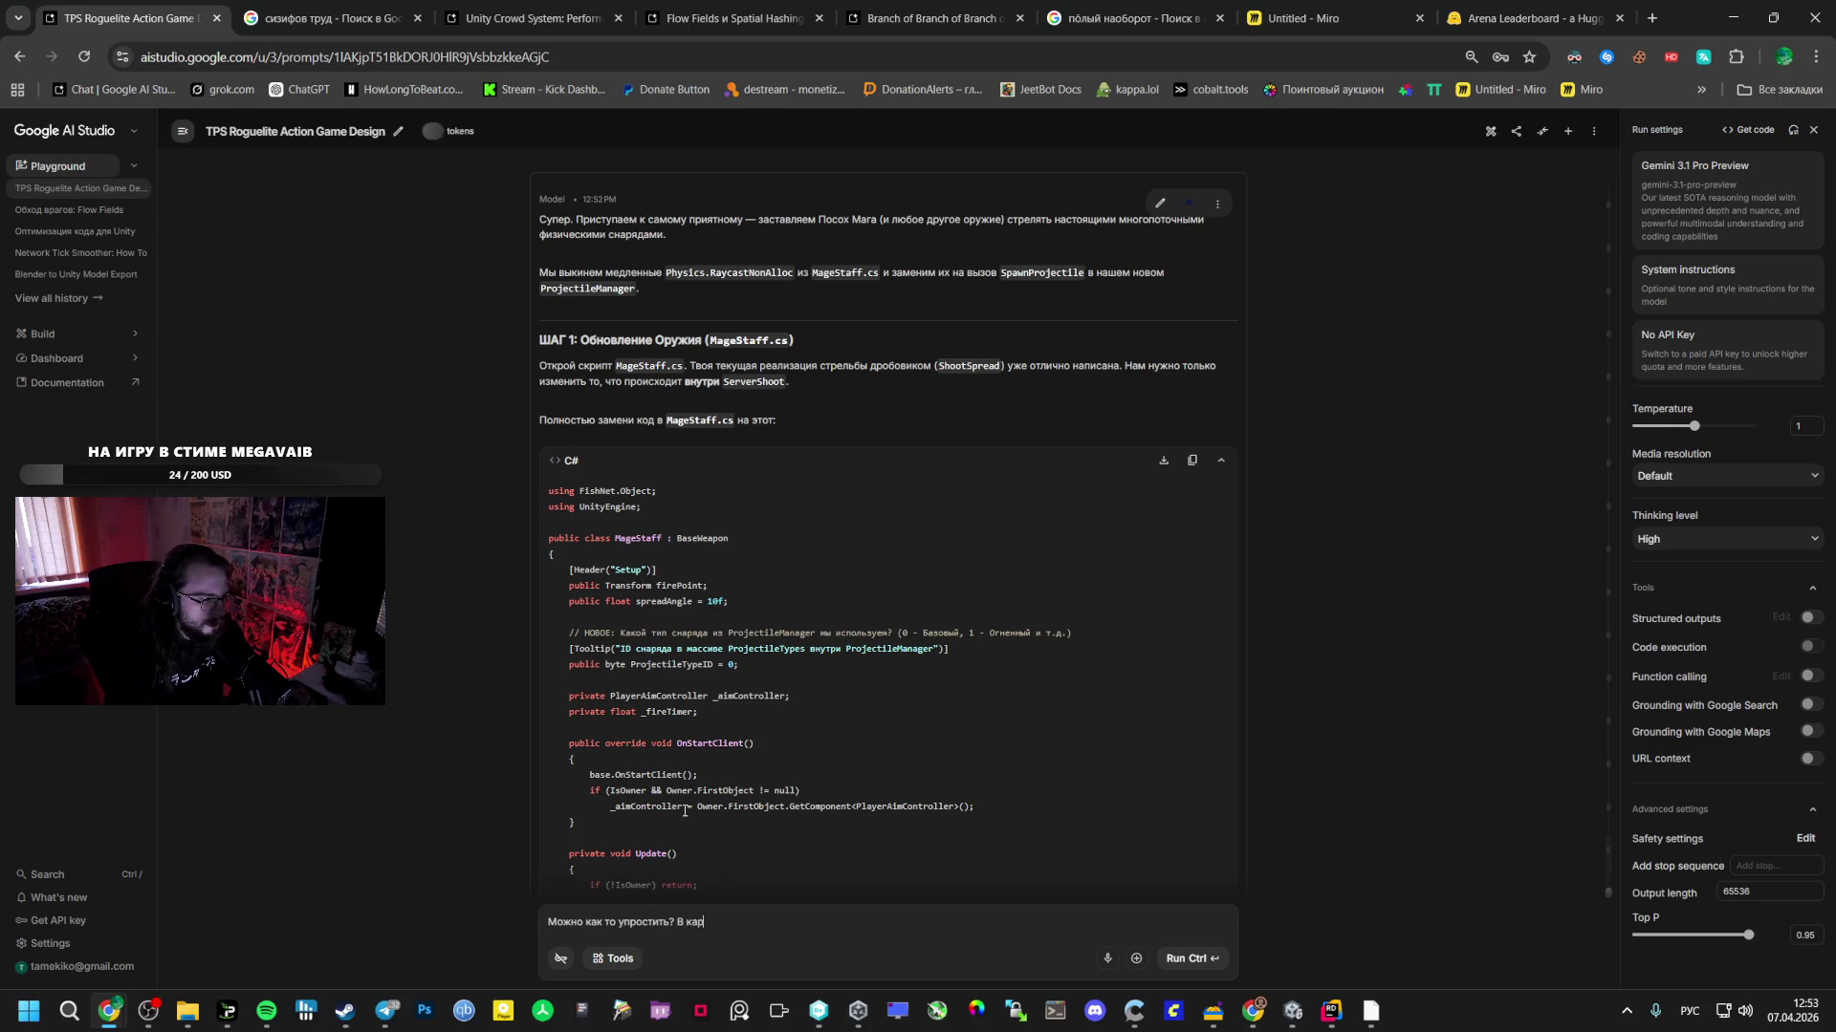
pyautogui.write('точки что ли перенести оружия')
pyautogui.hotkey('alt', 'Tab')
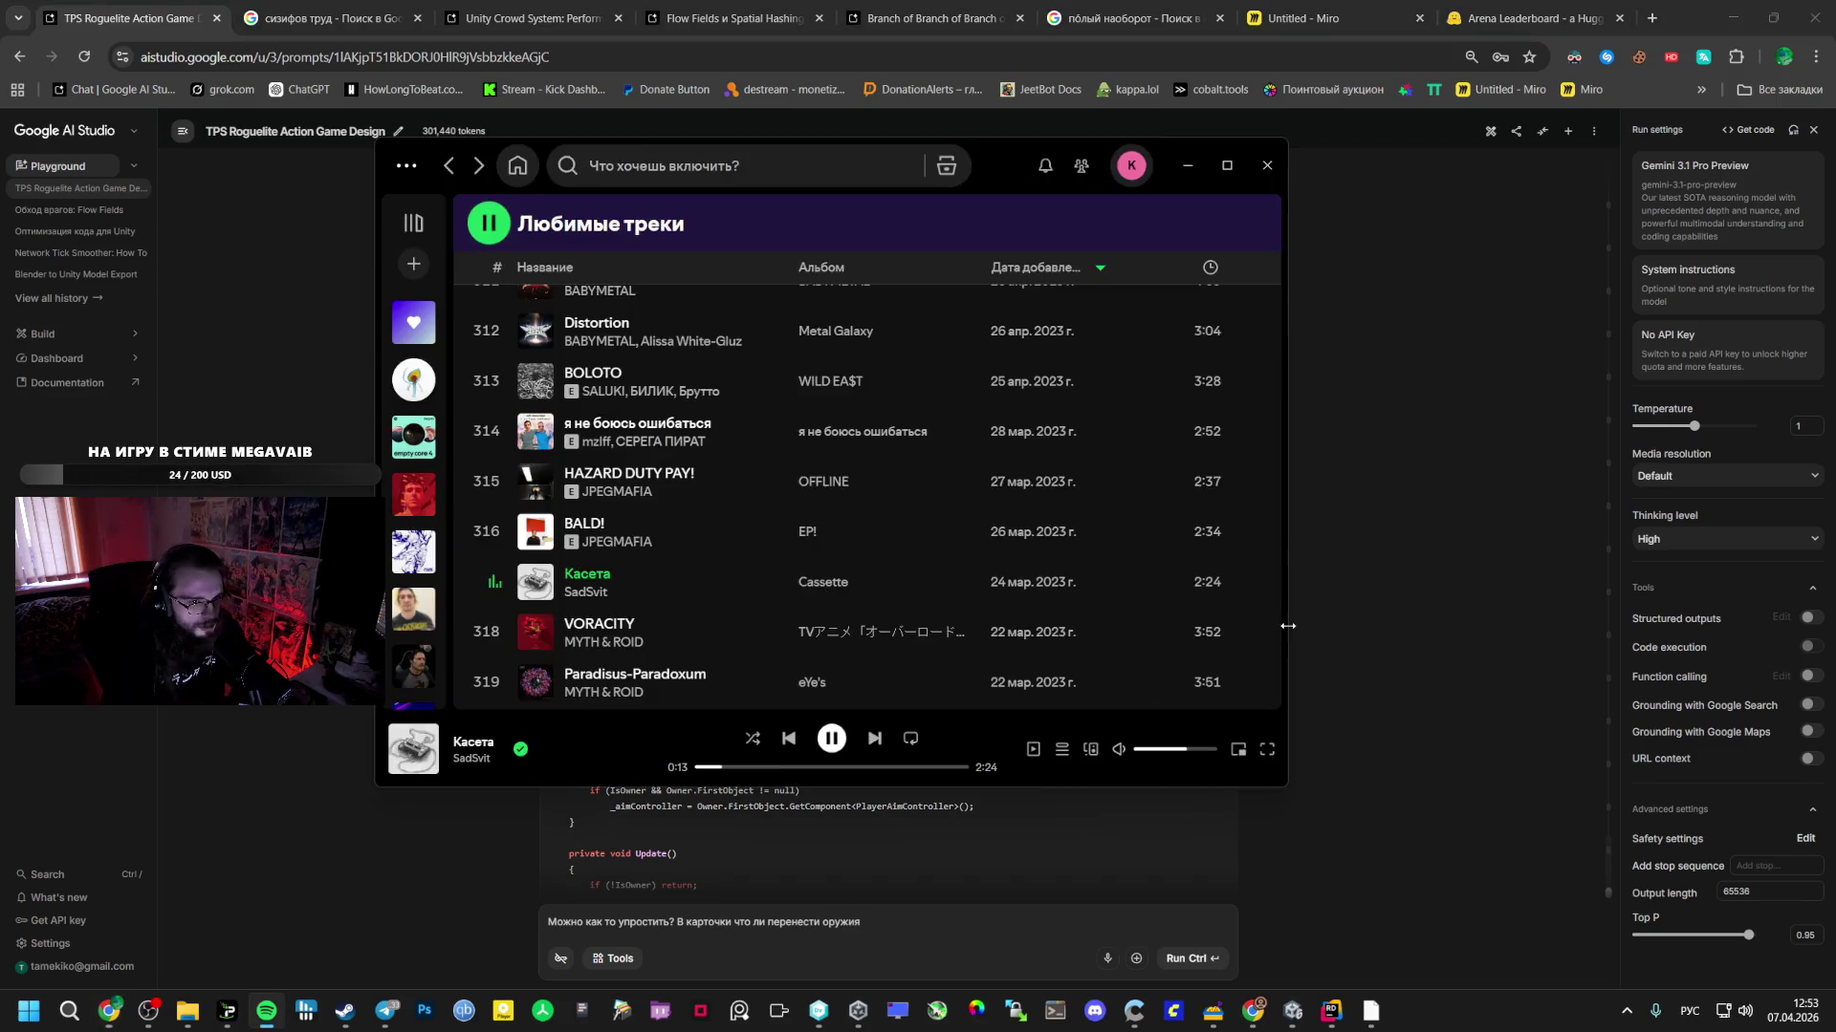
pyautogui.hotkey('alt', 'Tab')
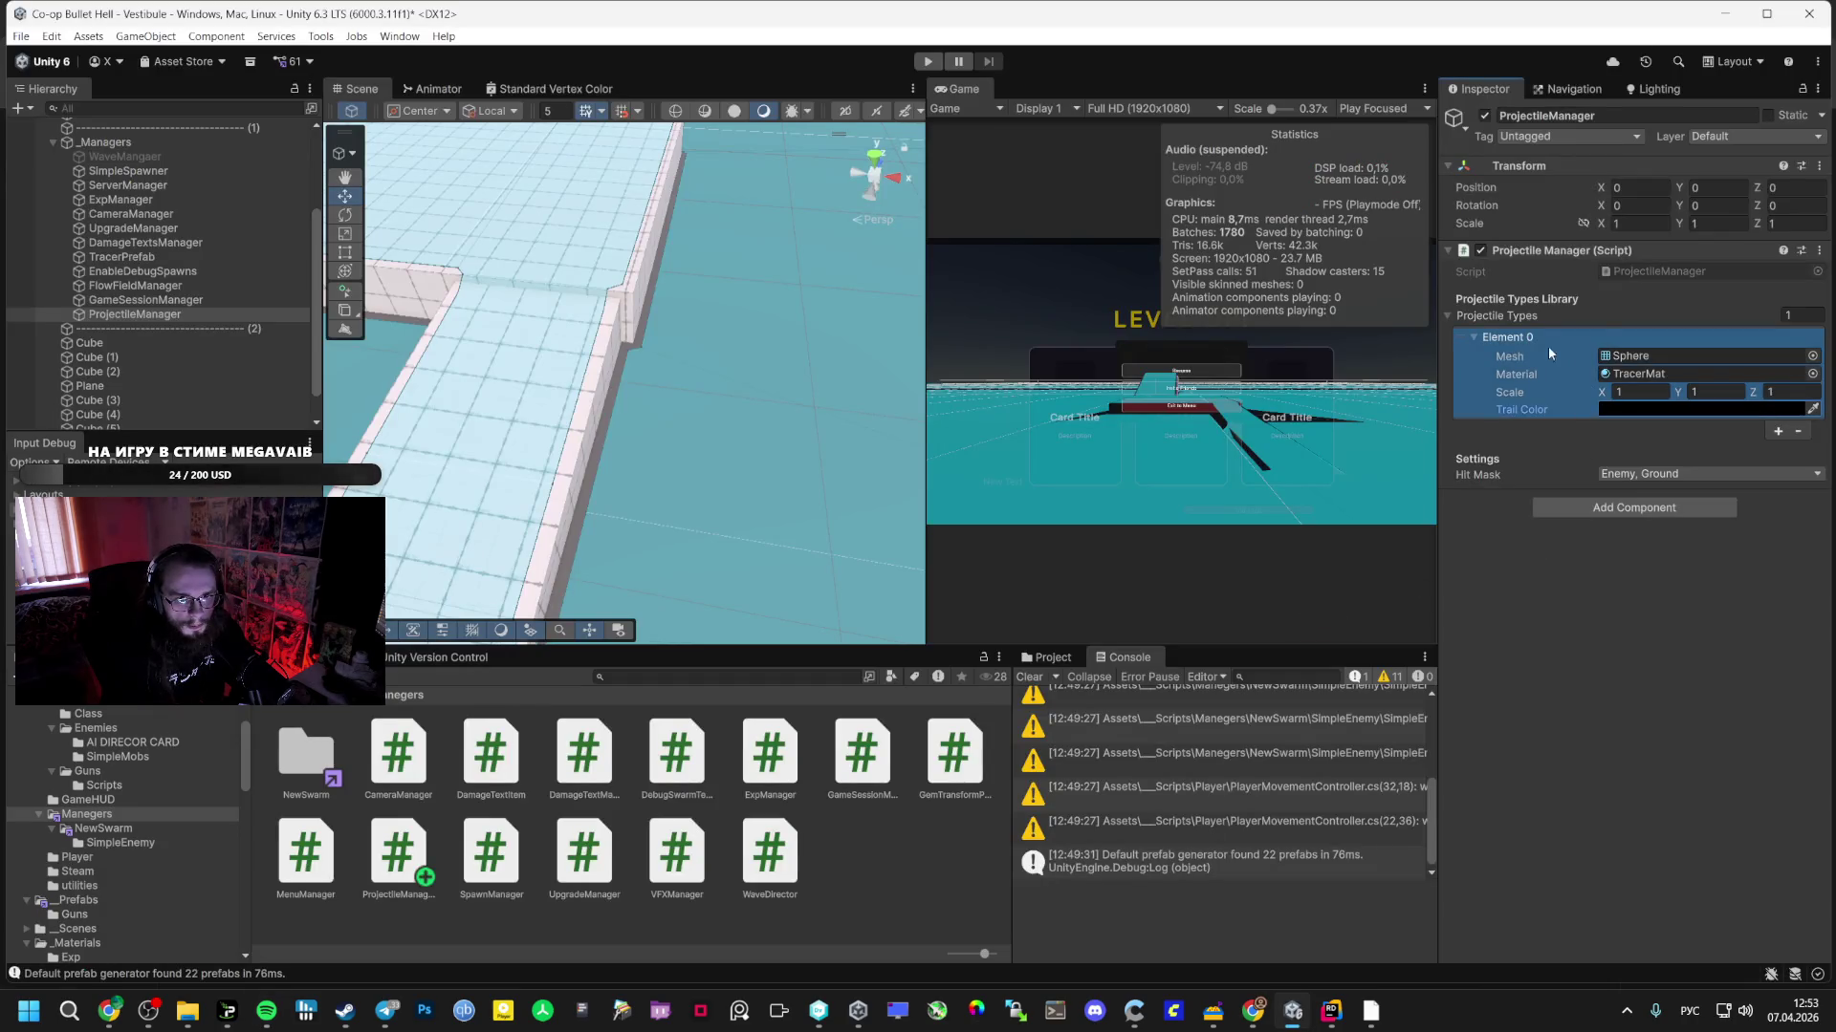
pyautogui.hotkey('alt', 'Tab')
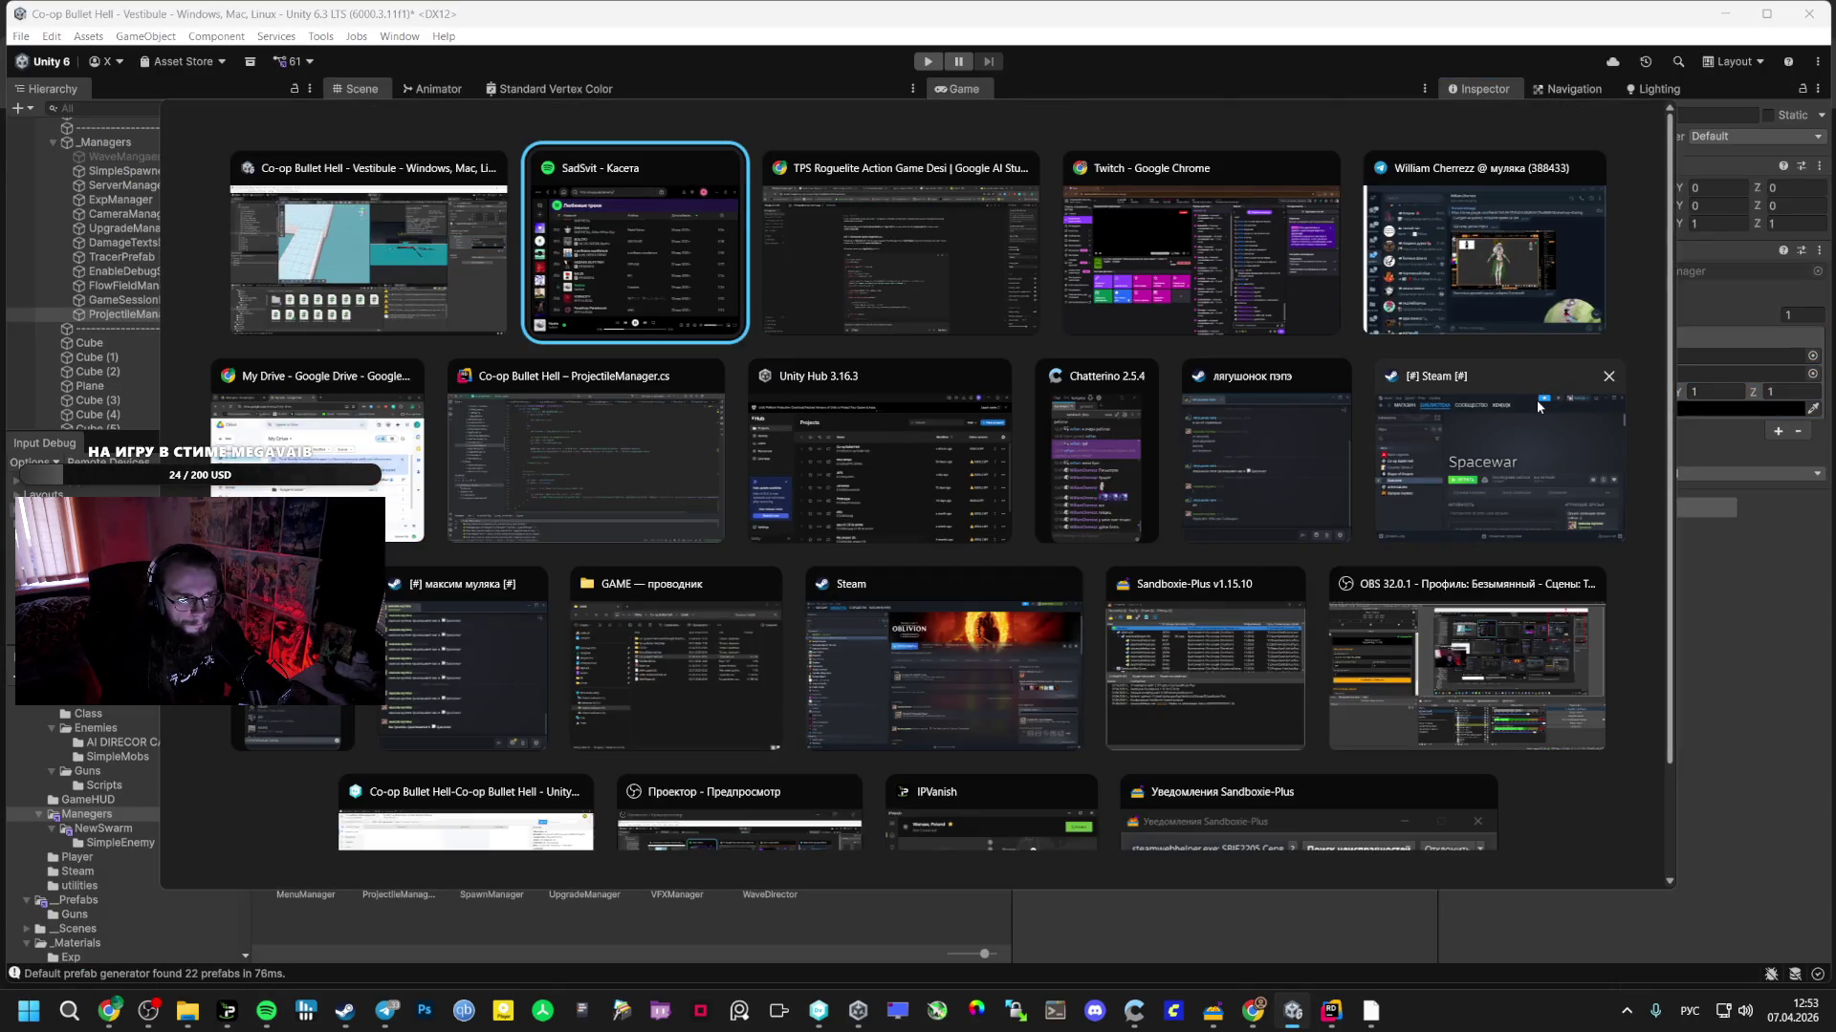
pyautogui.hotkey('alt', 'Tab')
pyautogui.write('а то сейчас настраивать ')
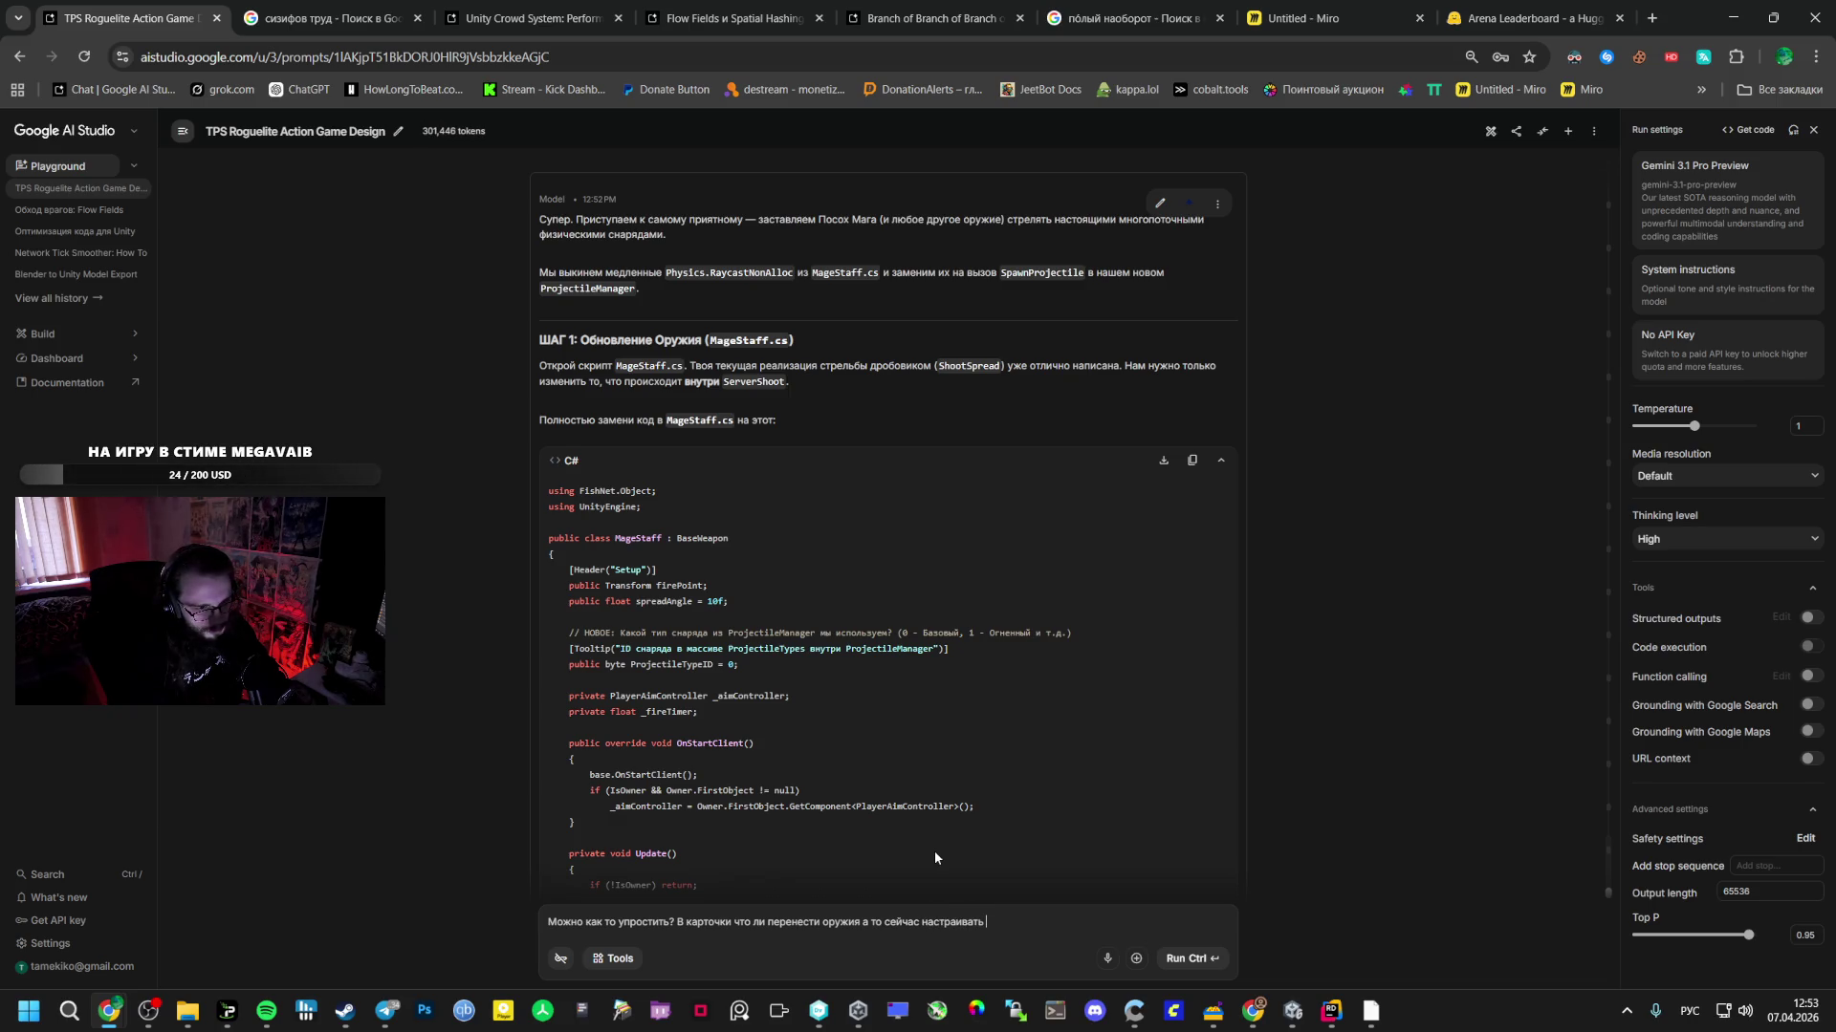
pyautogui.write('все в раз')
pyautogui.write('ных местах')
pyautogui.write(' это')
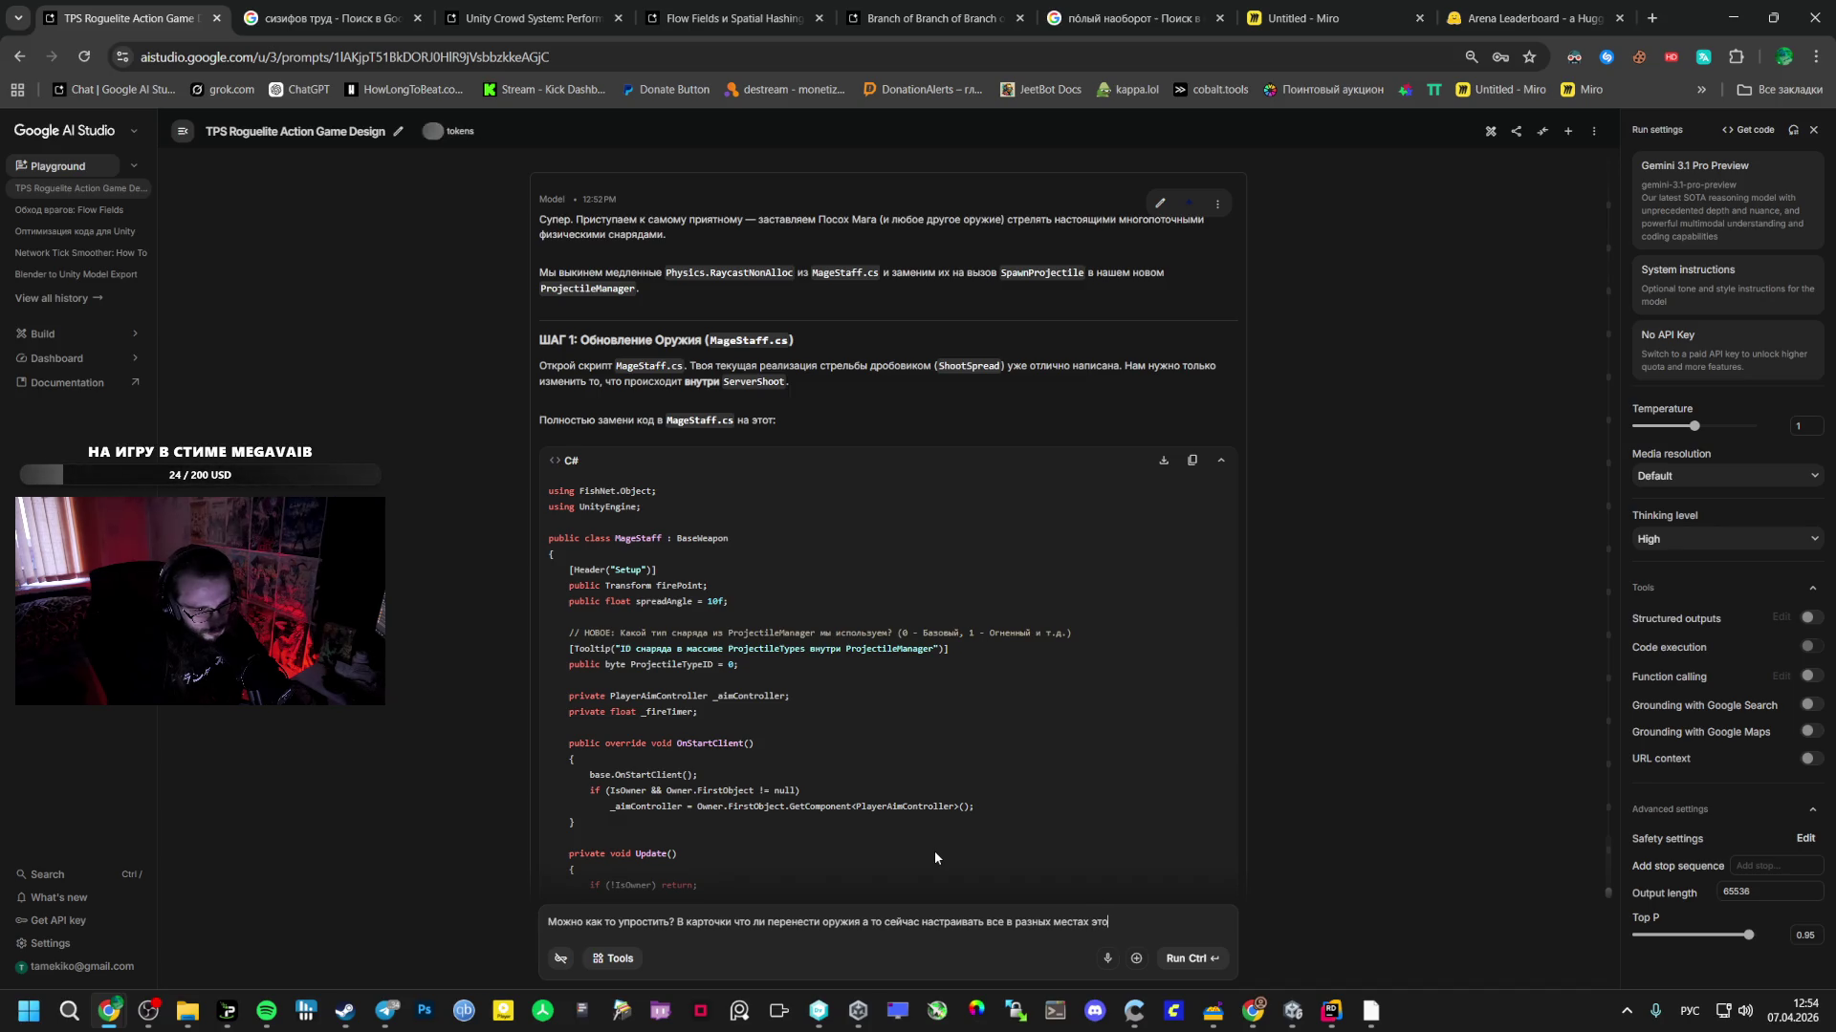
pyautogui.press('BackSpace')
pyautogui.press('BackSpace')
pyautogui.press('BackSpace')
pyautogui.write('не удобно.')
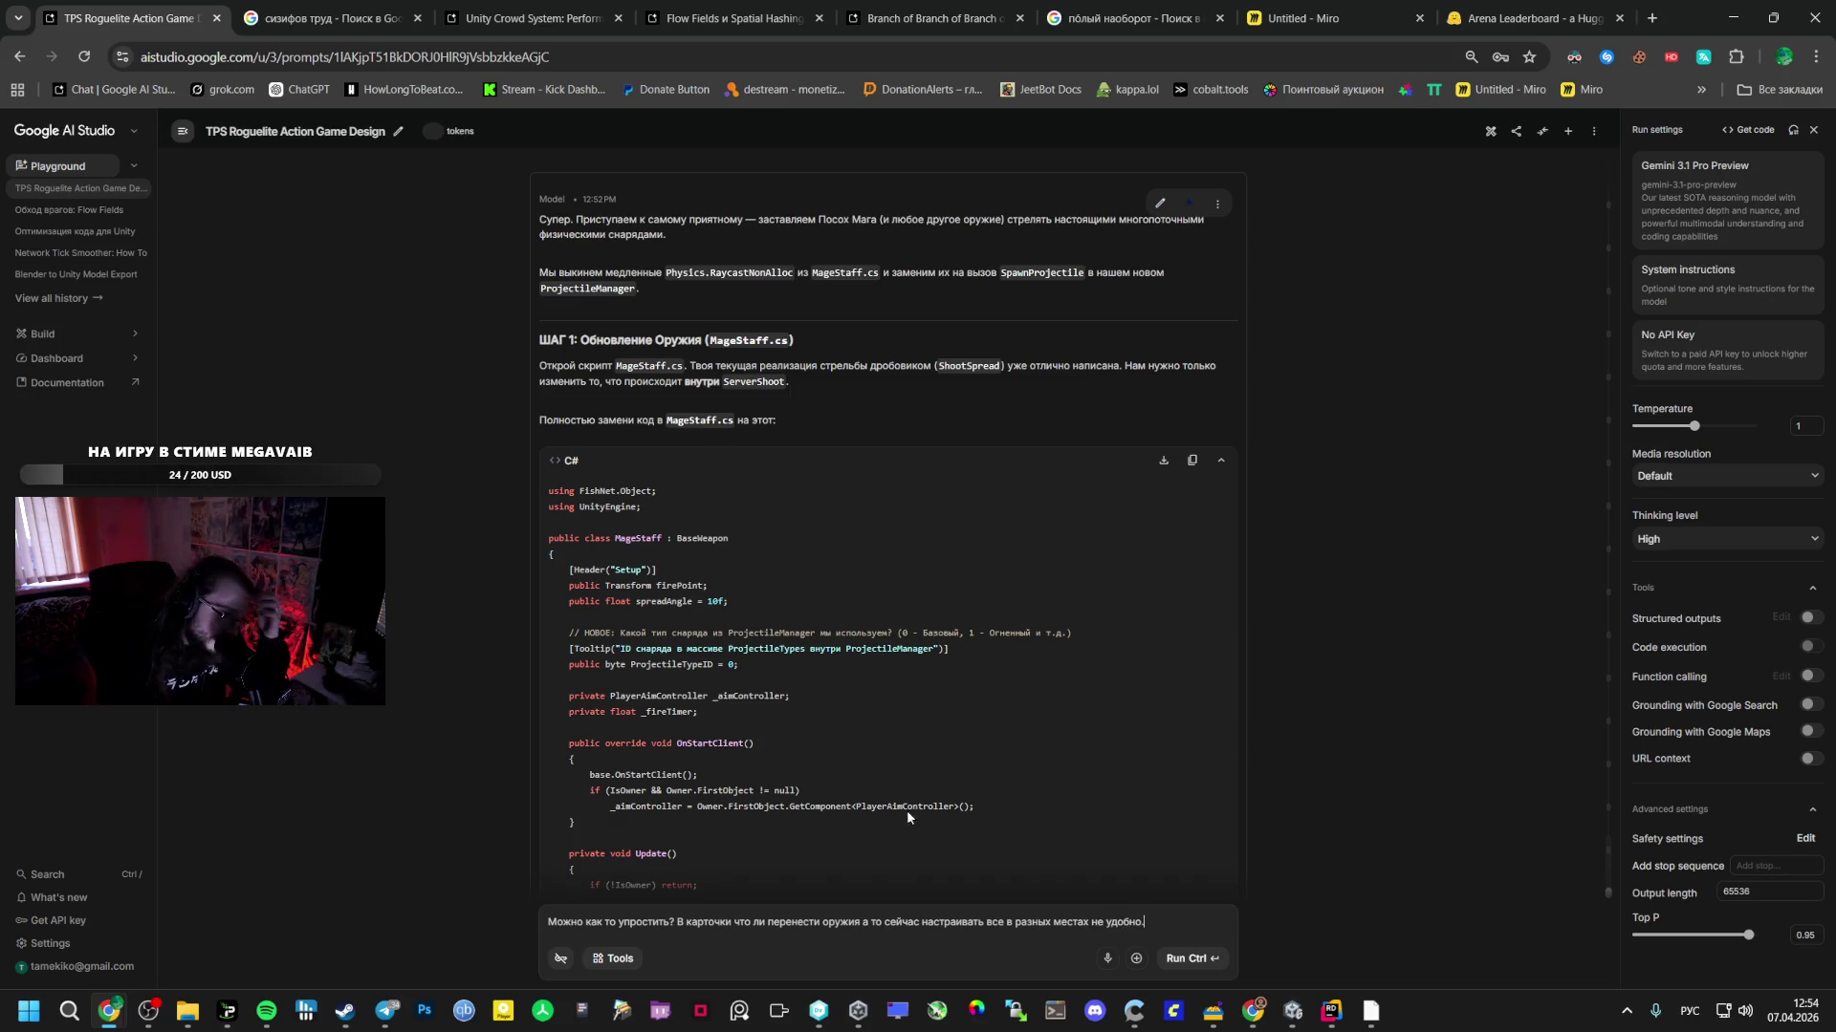
# - Copy the updated MageStaff code from Gemini's reply
pyautogui.scroll(-5, 838, 707)
pyautogui.scroll(-5, 835, 701)
pyautogui.scroll(3, 755, 686)
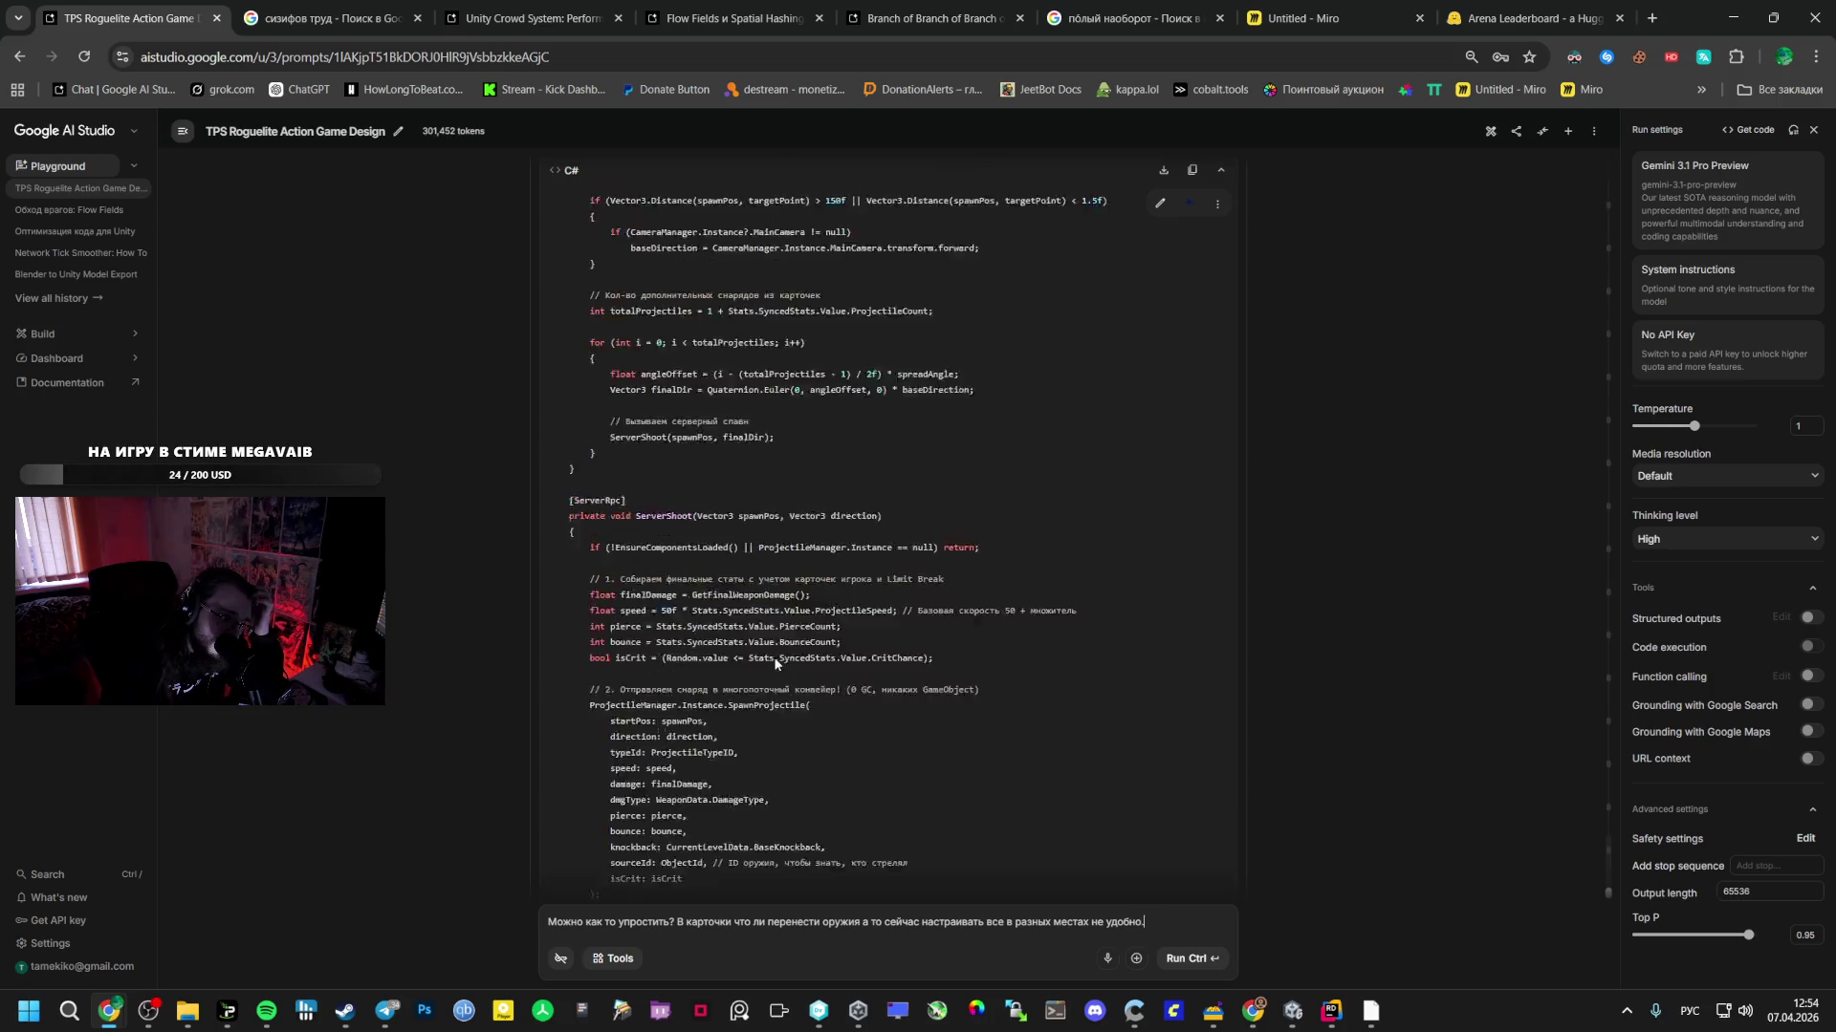
pyautogui.scroll(6, 1080, 435)
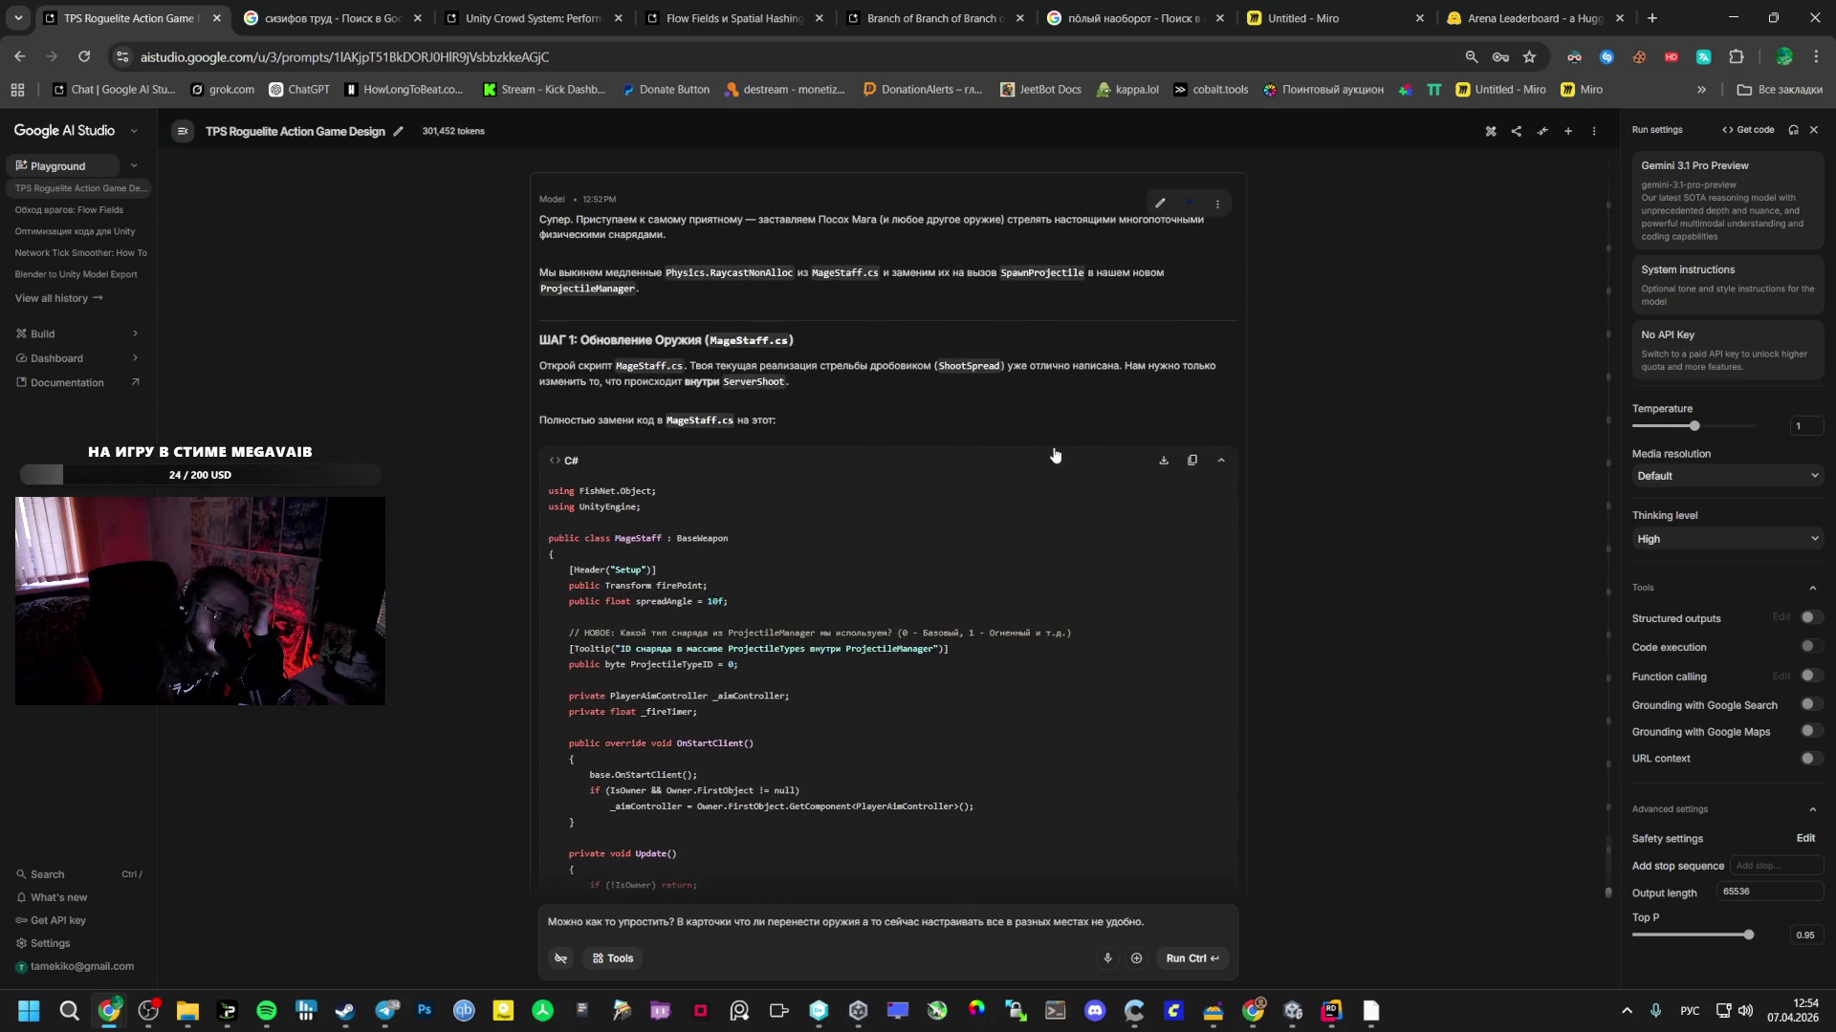
pyautogui.click(1192, 460)
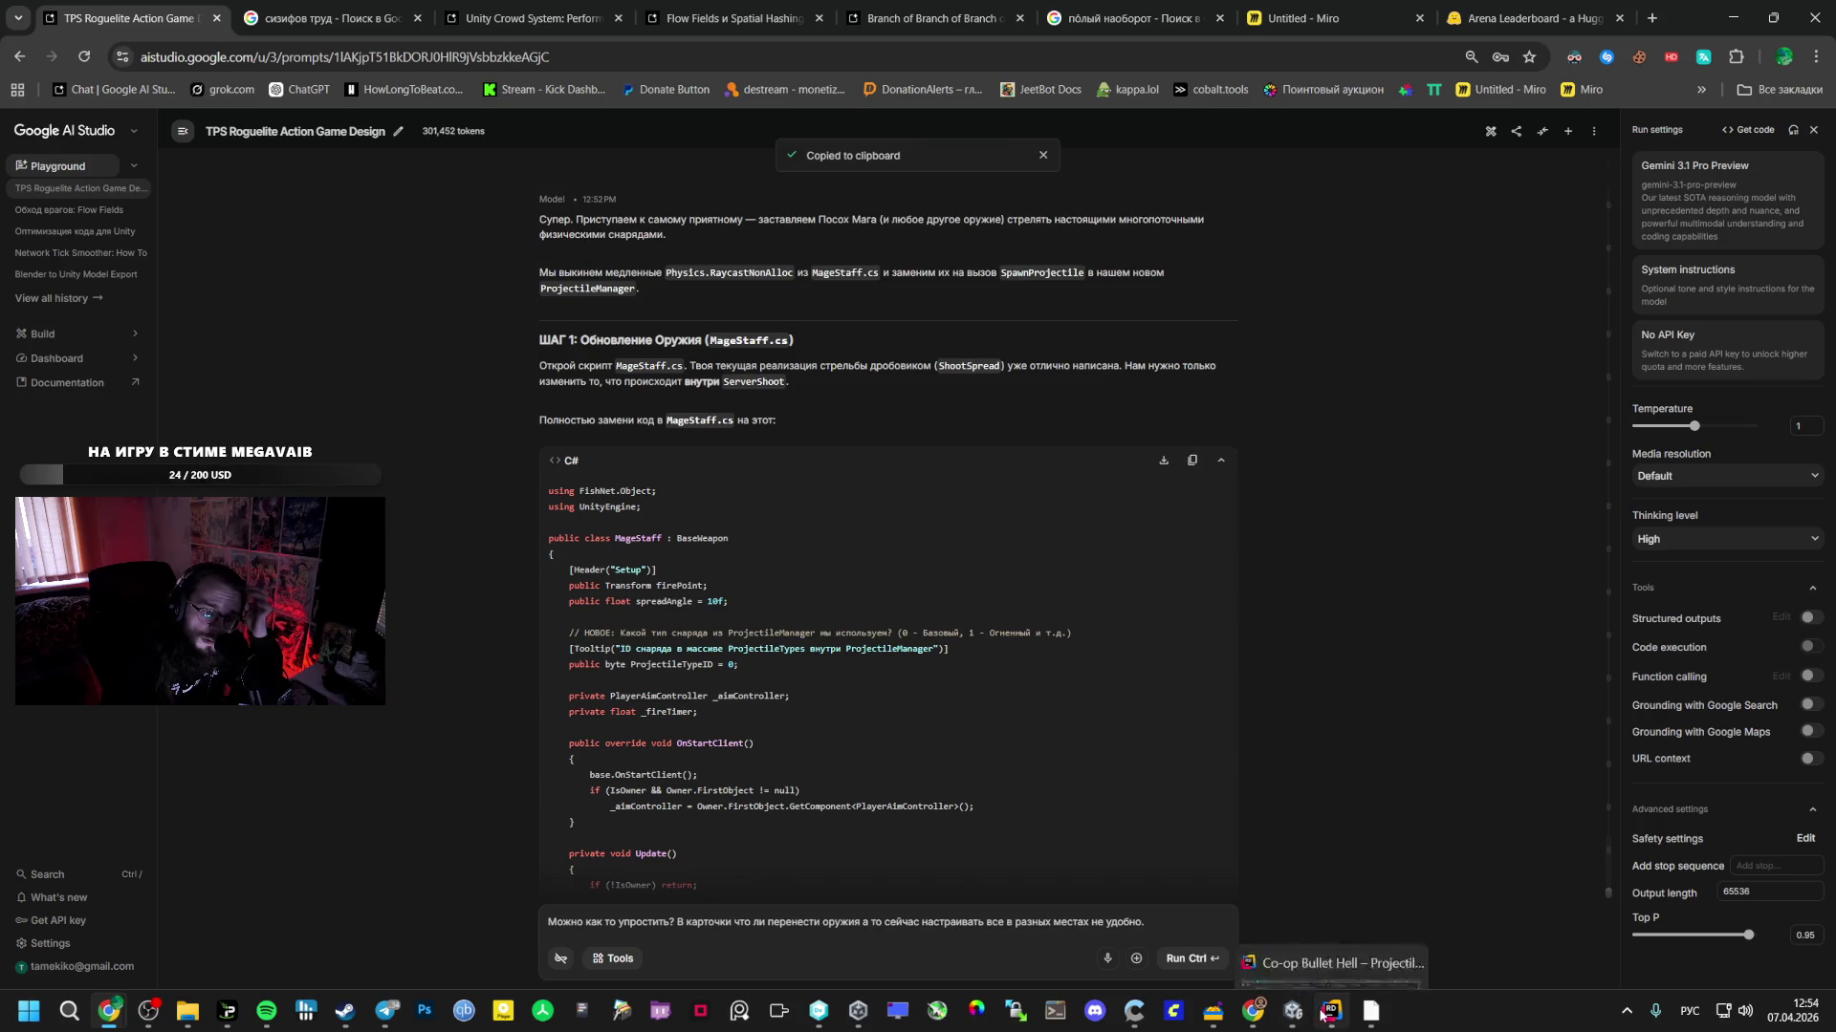
# - Open MageStaff.cs from Rider's project tree and replace it with the copied code
pyautogui.click(1332, 1010)
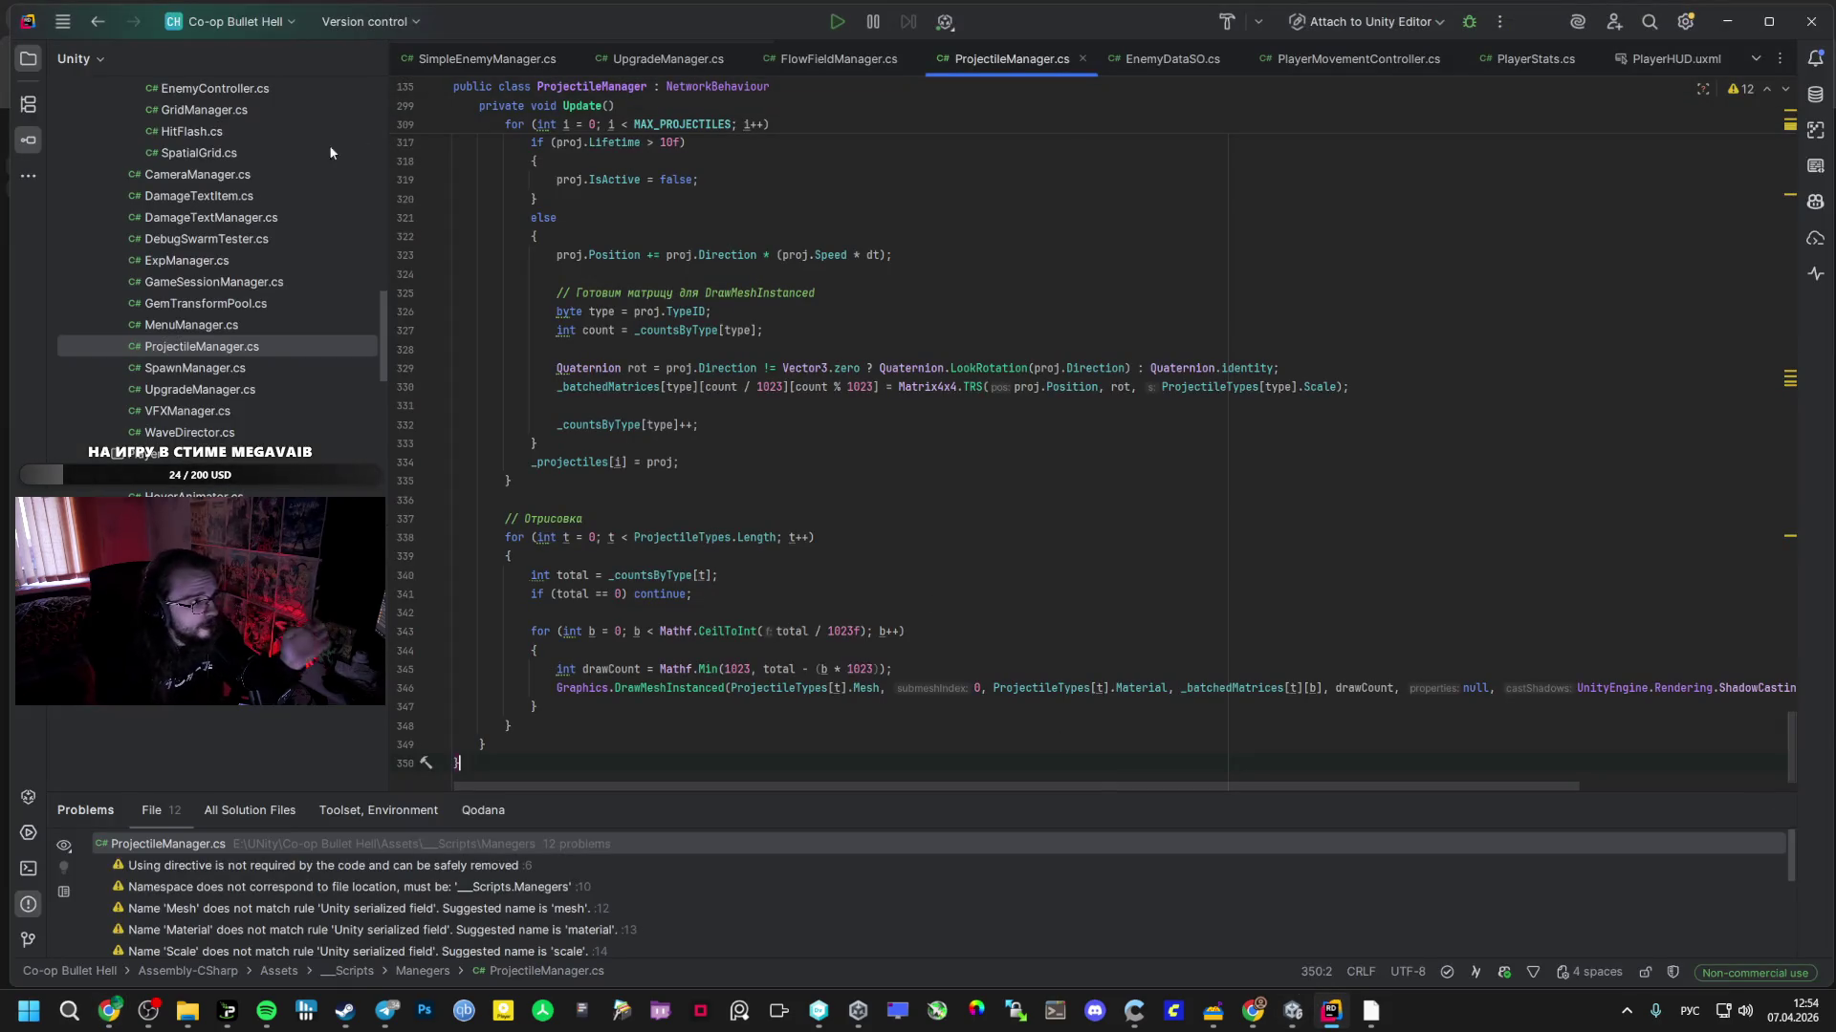
pyautogui.scroll(3, 252, 283)
pyautogui.scroll(8, 254, 284)
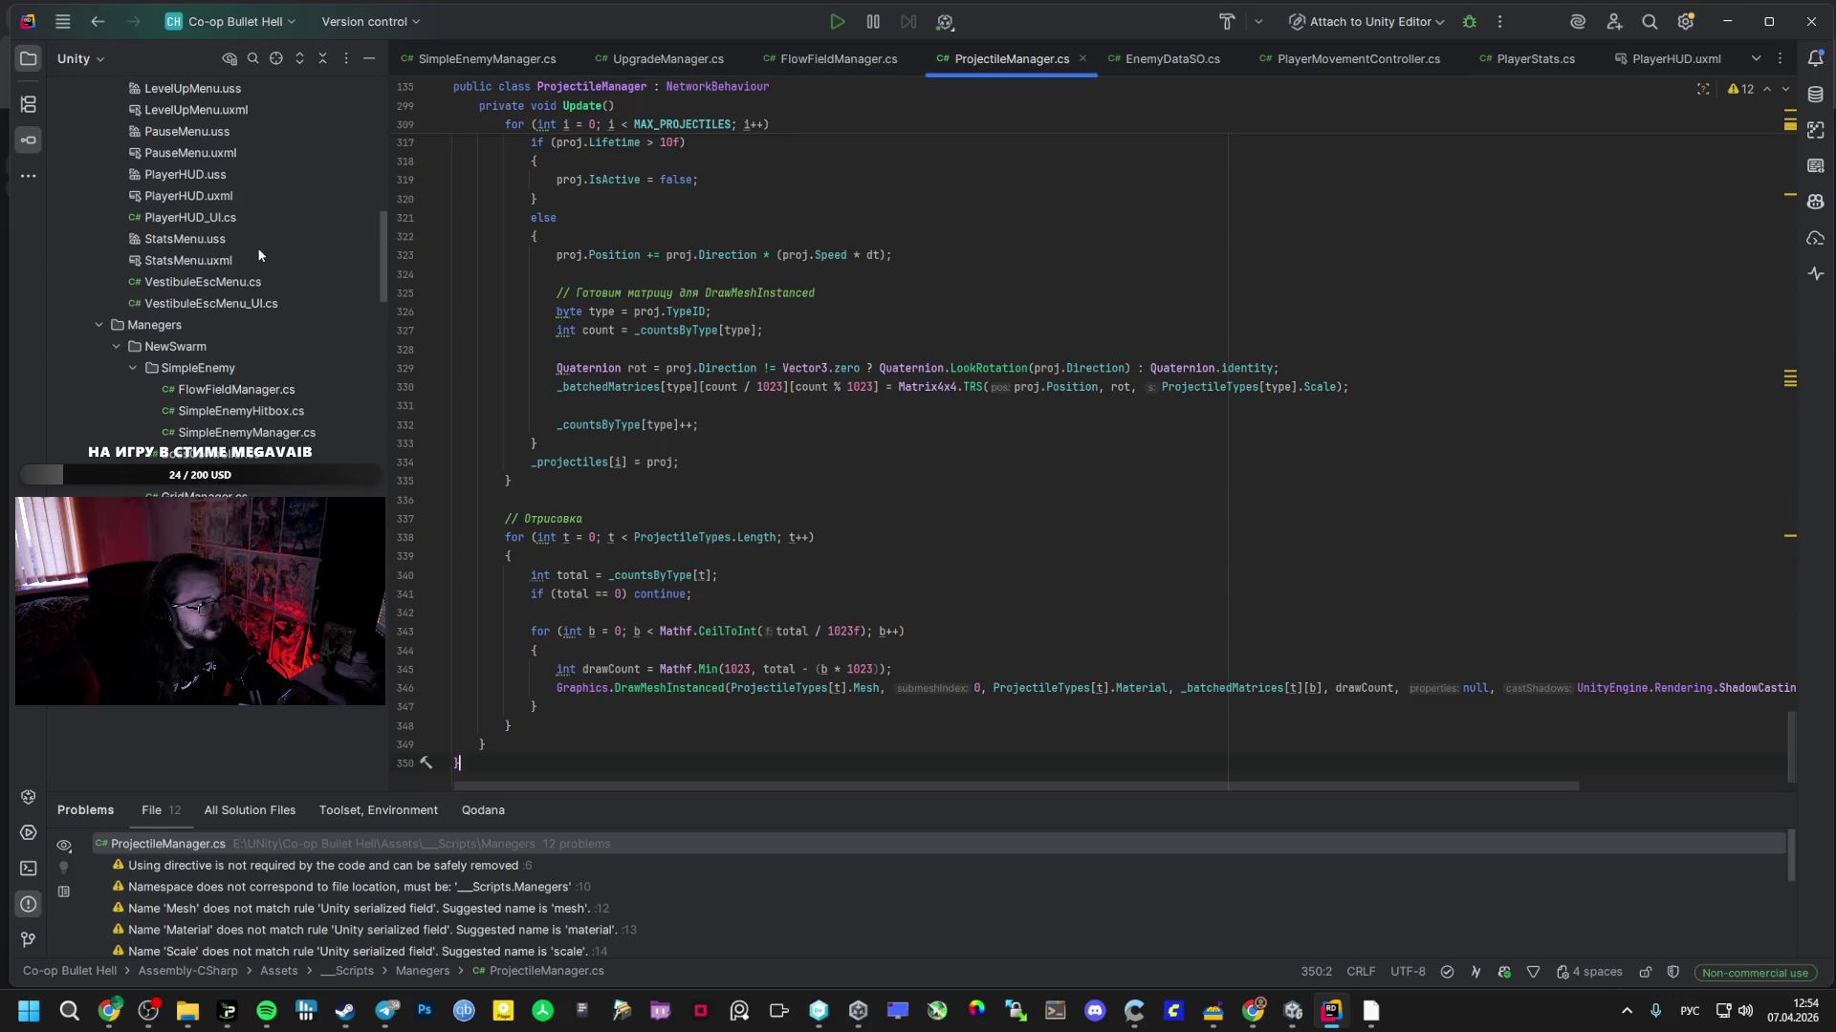
pyautogui.scroll(-8, 255, 239)
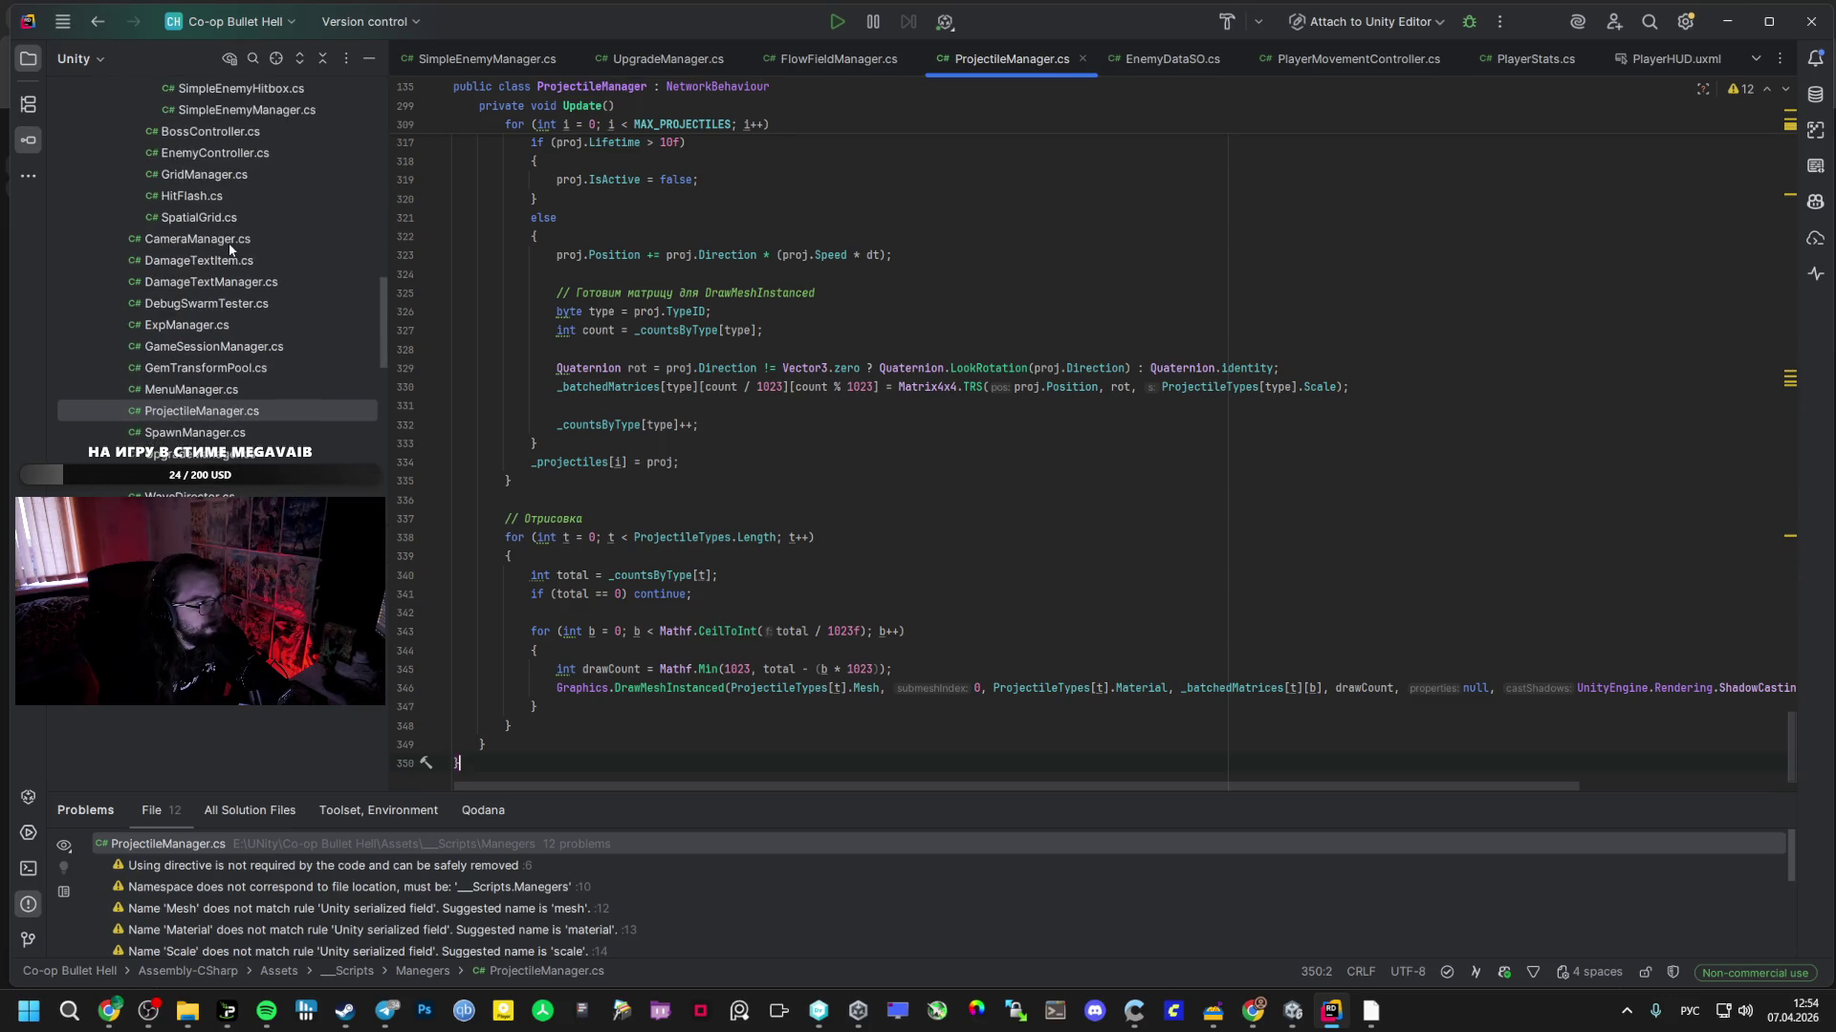
pyautogui.scroll(2, 211, 248)
pyautogui.scroll(4, 204, 248)
pyautogui.scroll(10, 202, 246)
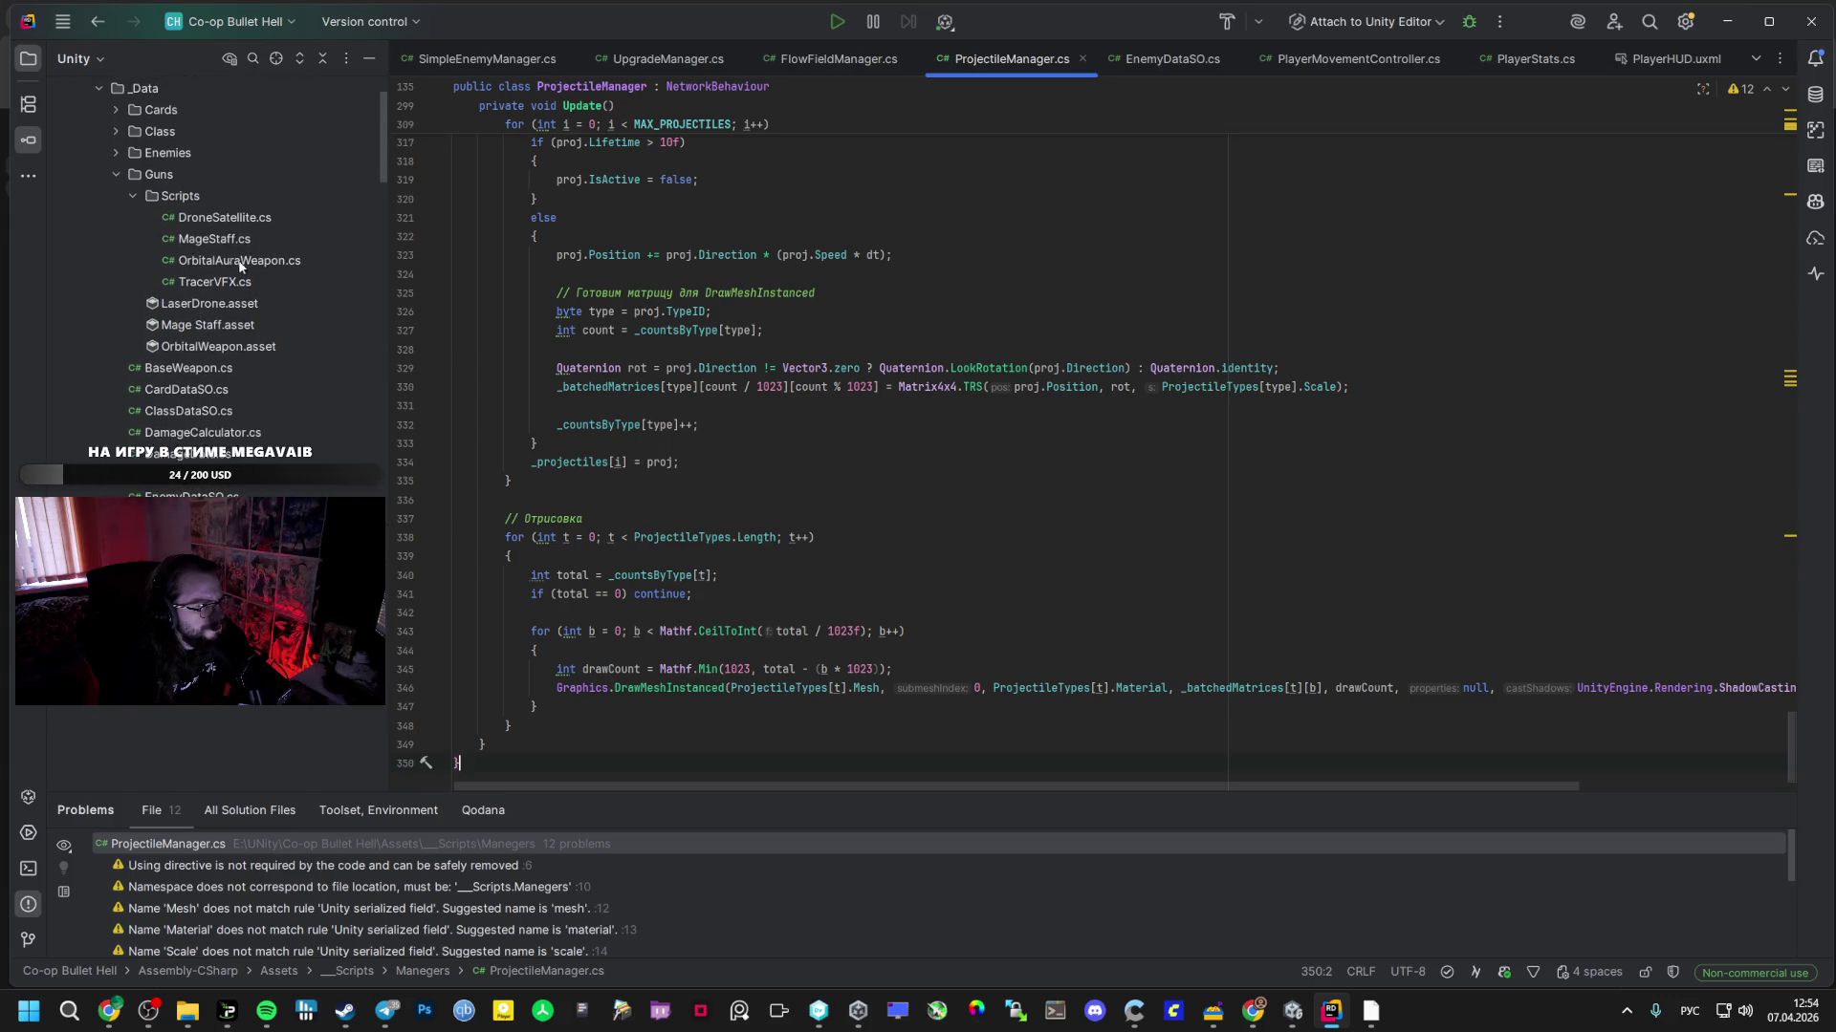
pyautogui.doubleClick(229, 238)
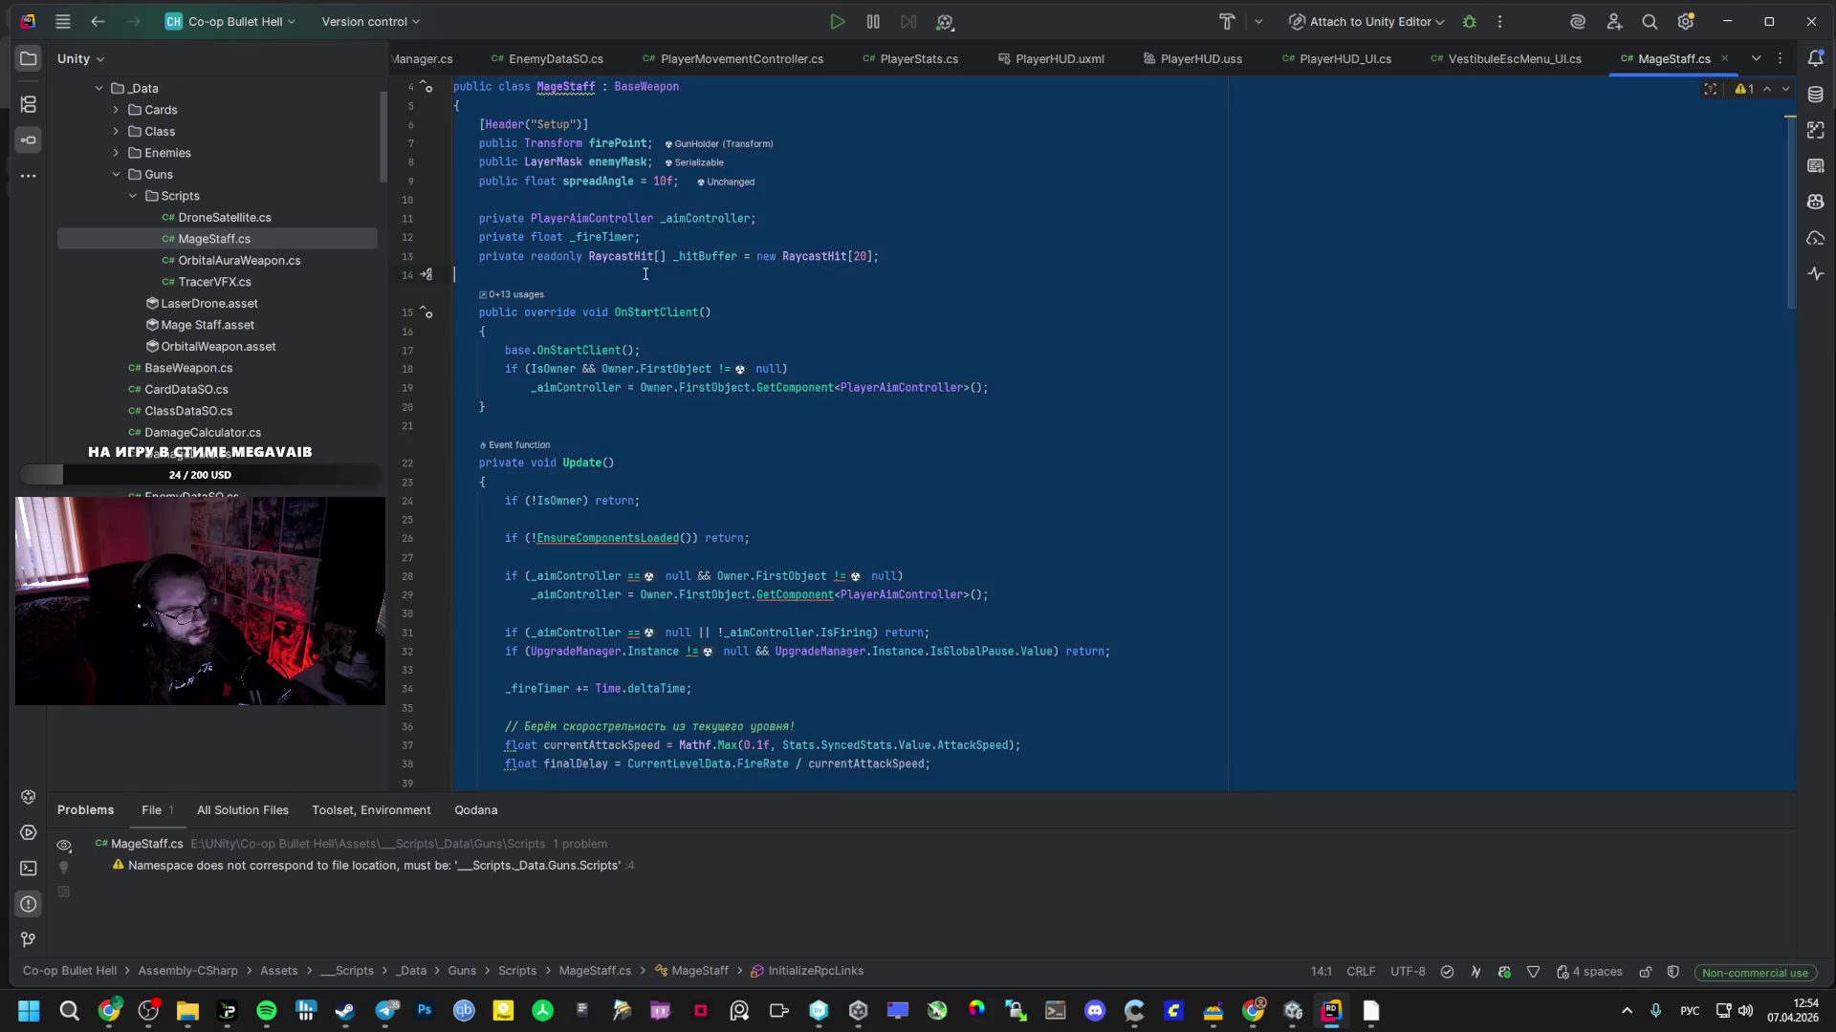
pyautogui.scroll(-10, 646, 274)
# - Return to the AI Studio chat and read ШАГ 2's Projectile Types setup
pyautogui.hotkey('alt', 'Tab')
pyautogui.press('Tab')
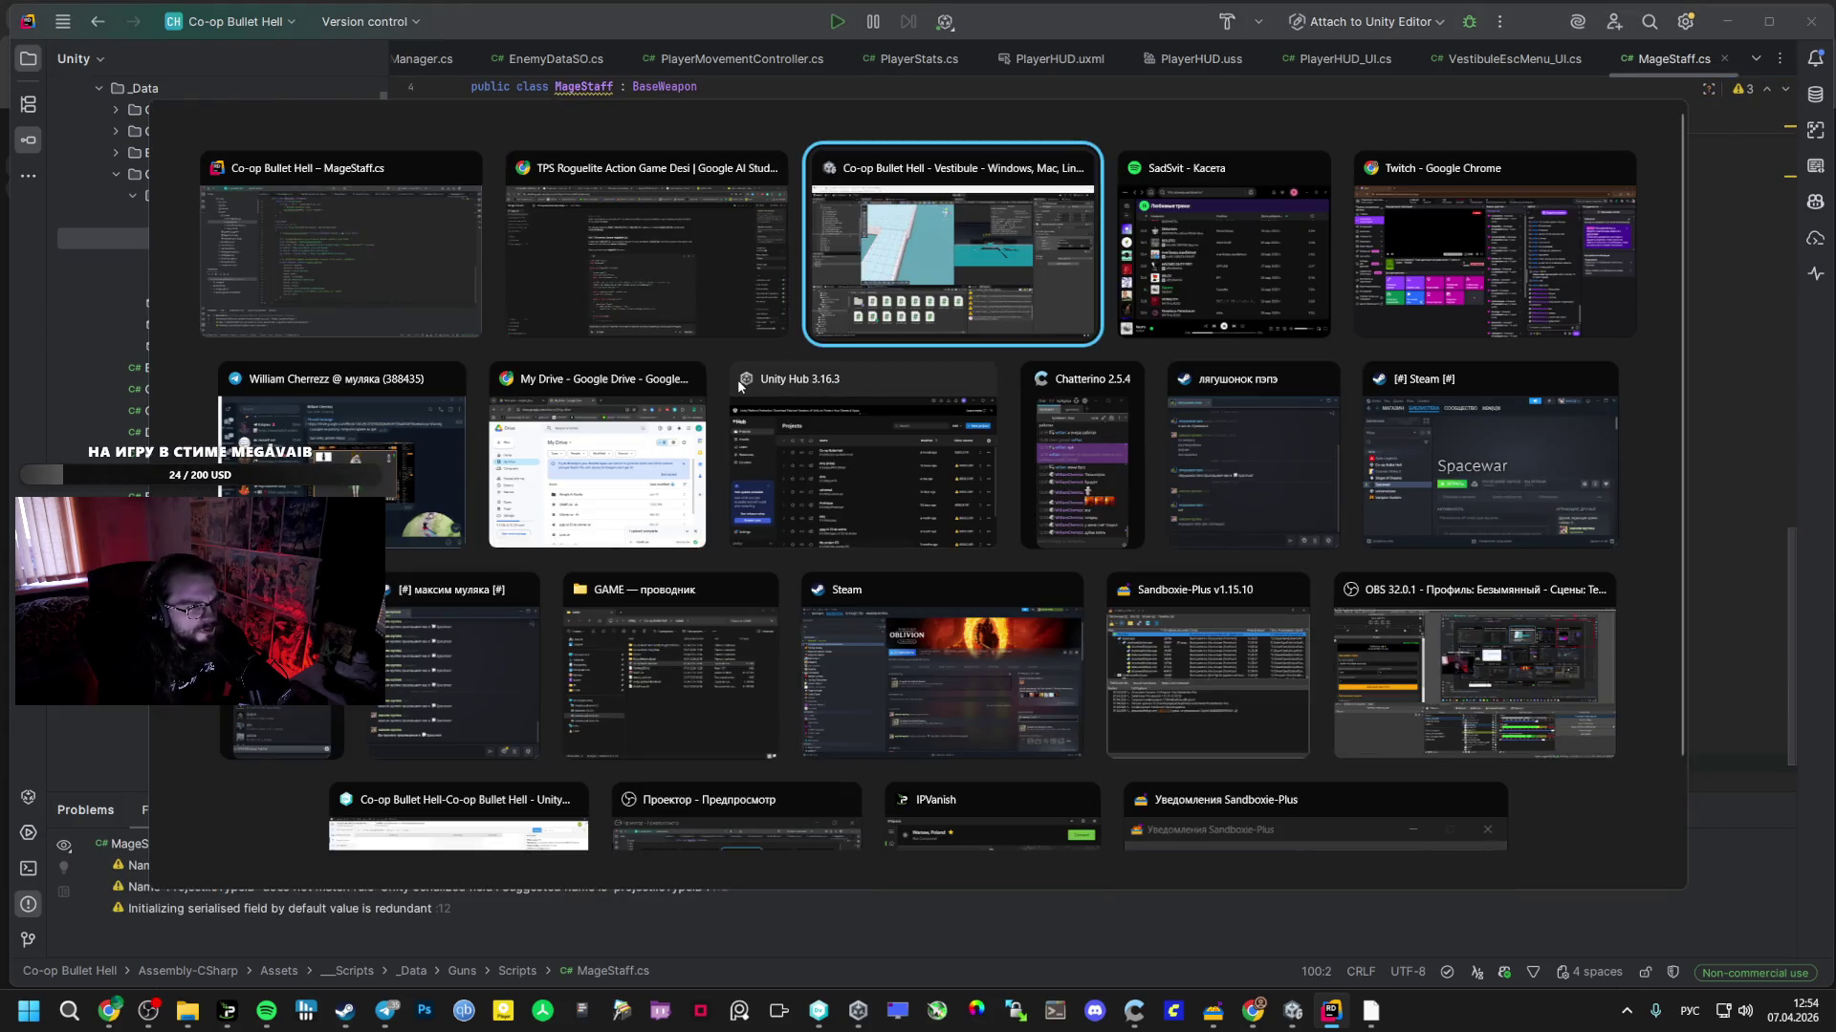
pyautogui.click(779, 316)
pyautogui.scroll(-15, 743, 413)
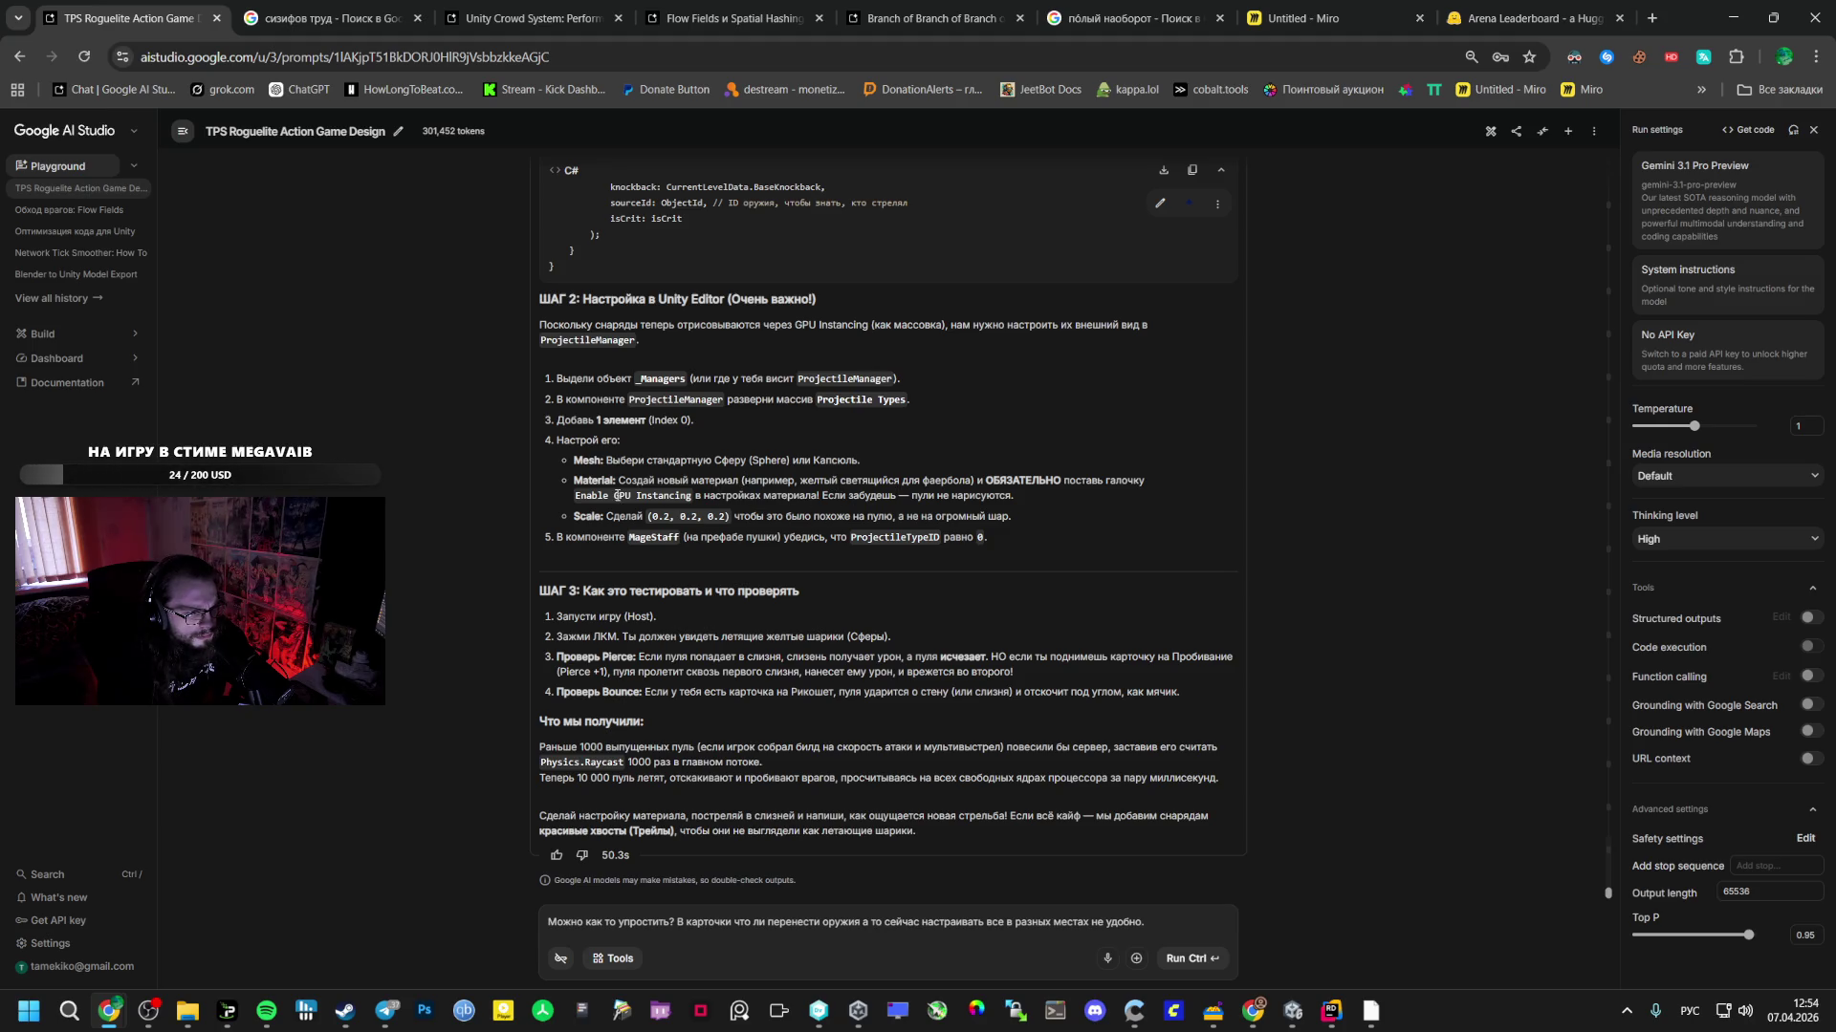
pyautogui.hotkey('alt', 'Tab')
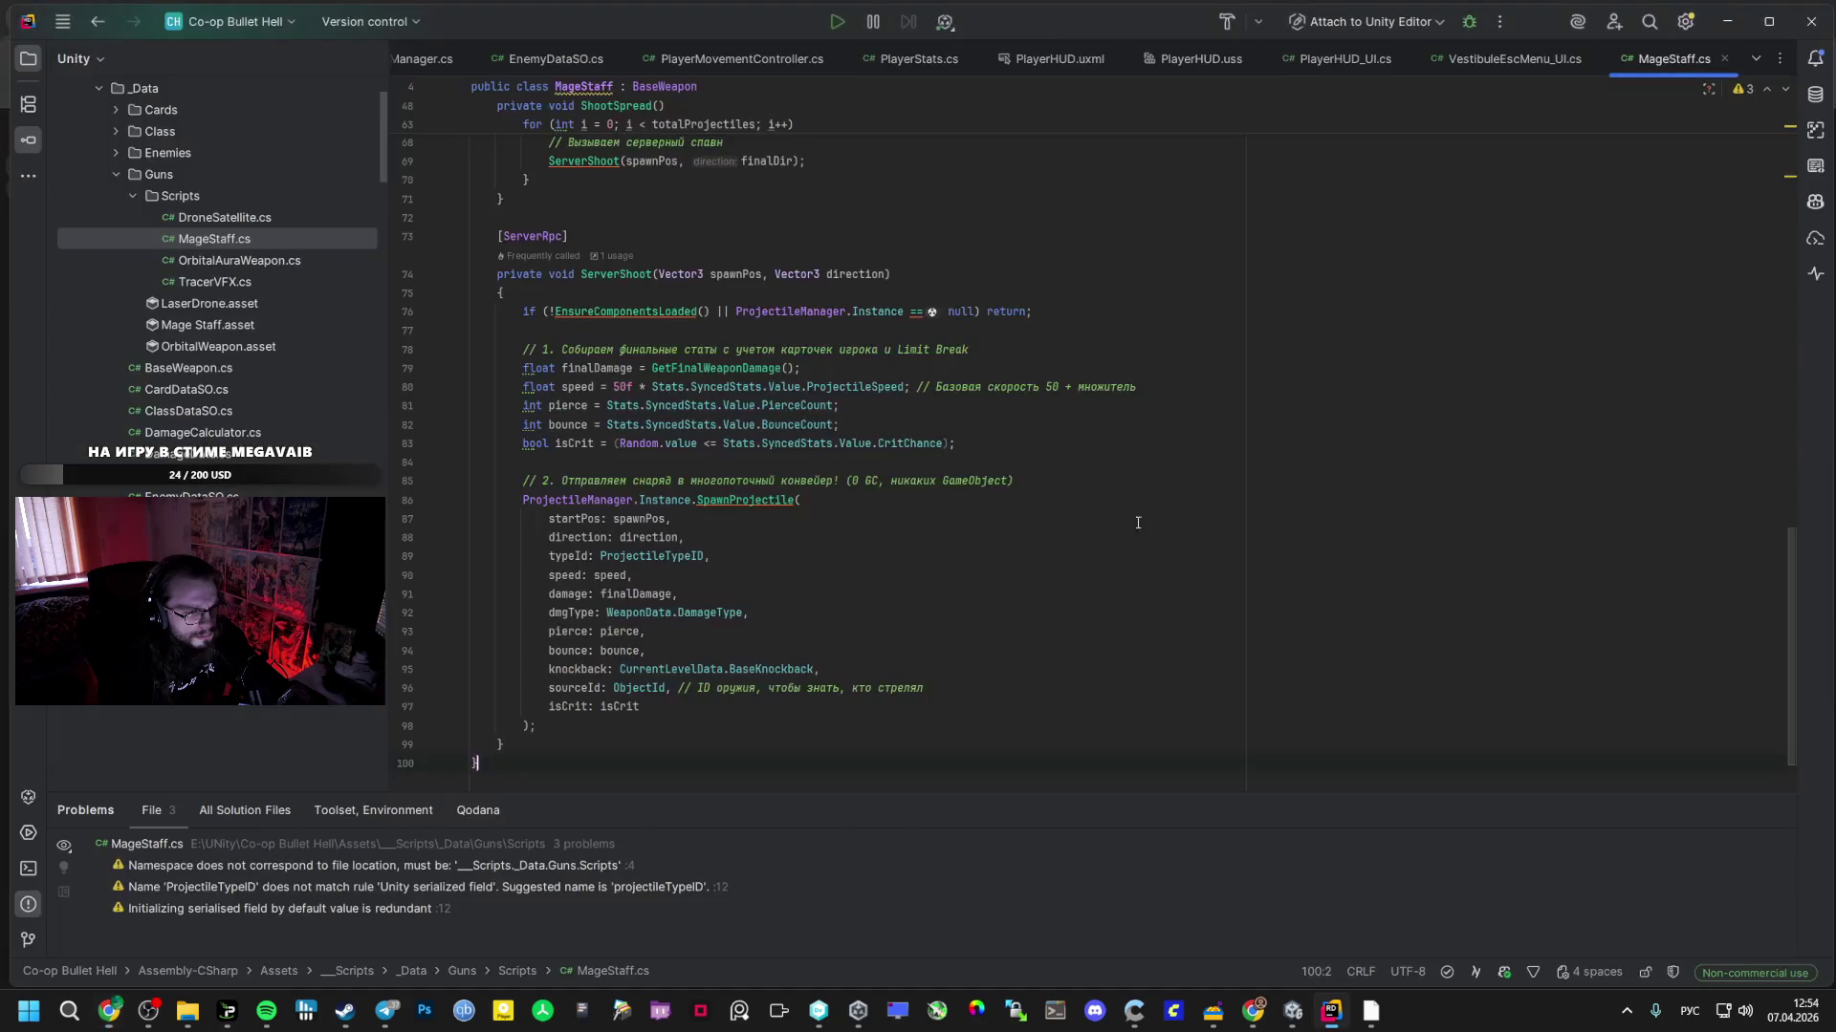
pyautogui.hotkey('alt', 'Tab')
pyautogui.press('Tab')
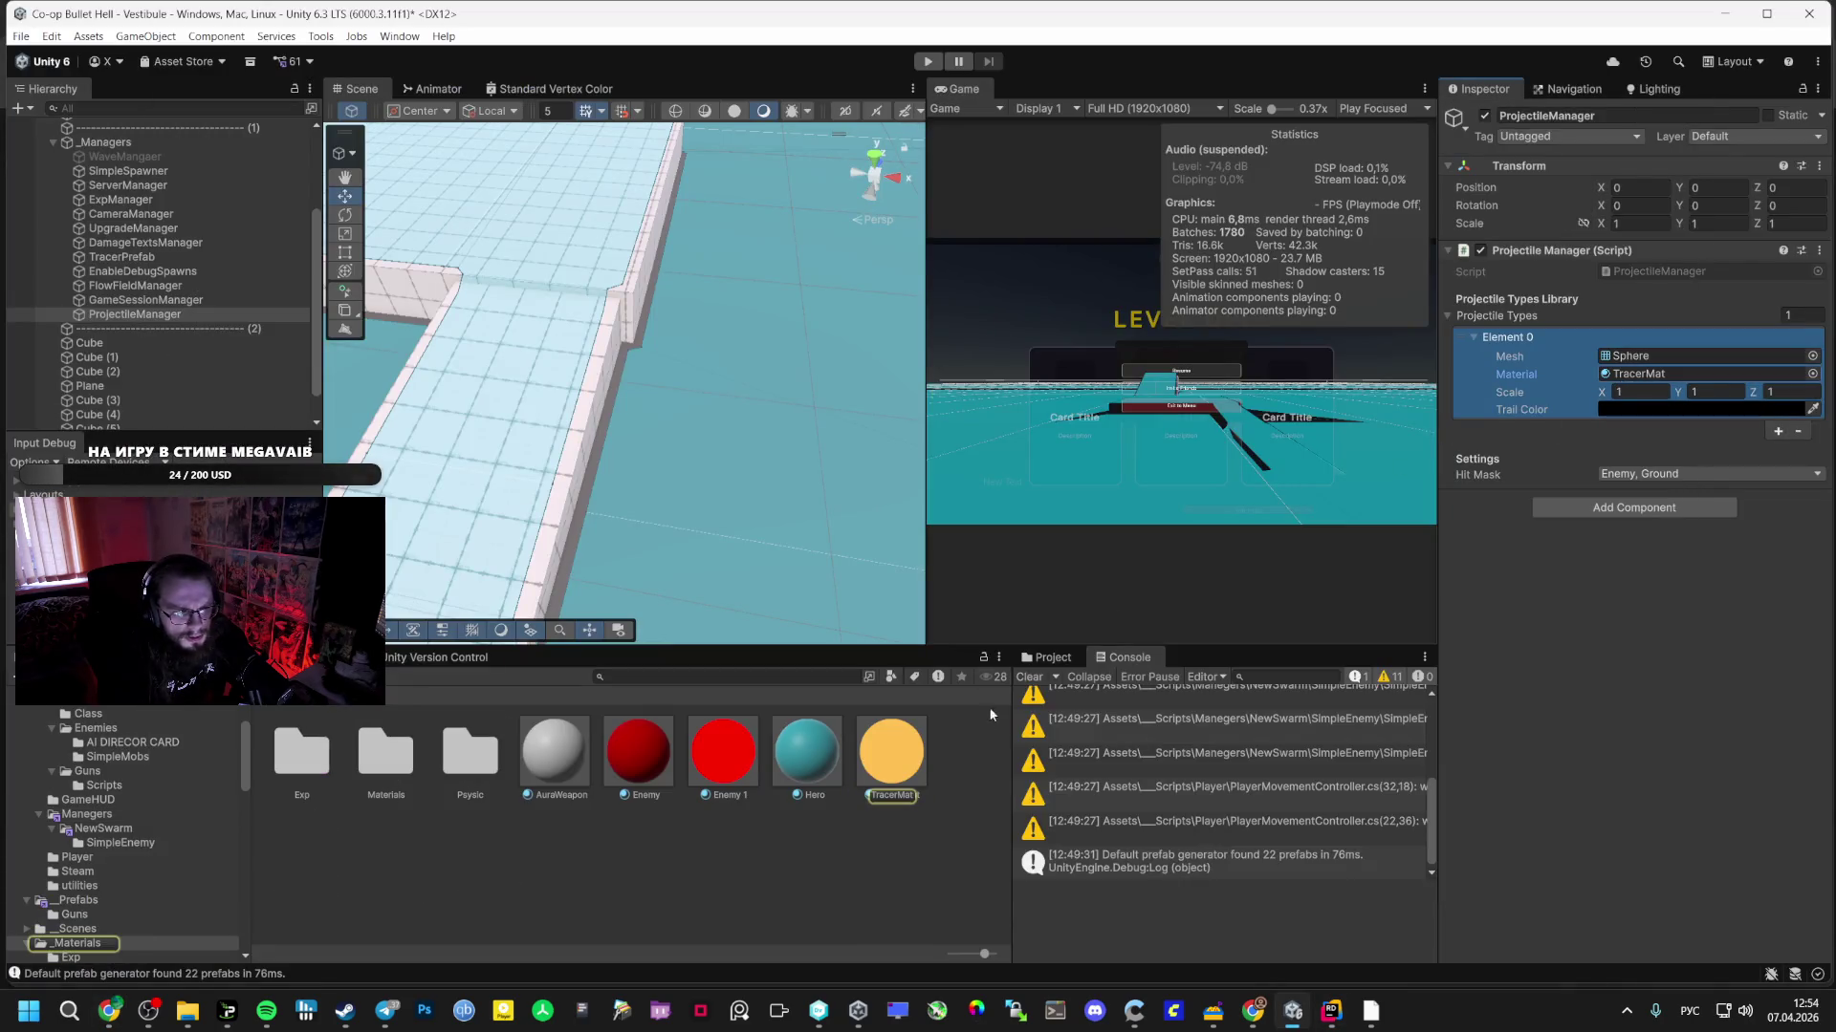
pyautogui.click(891, 756)
pyautogui.hotkey('alt', 'Tab')
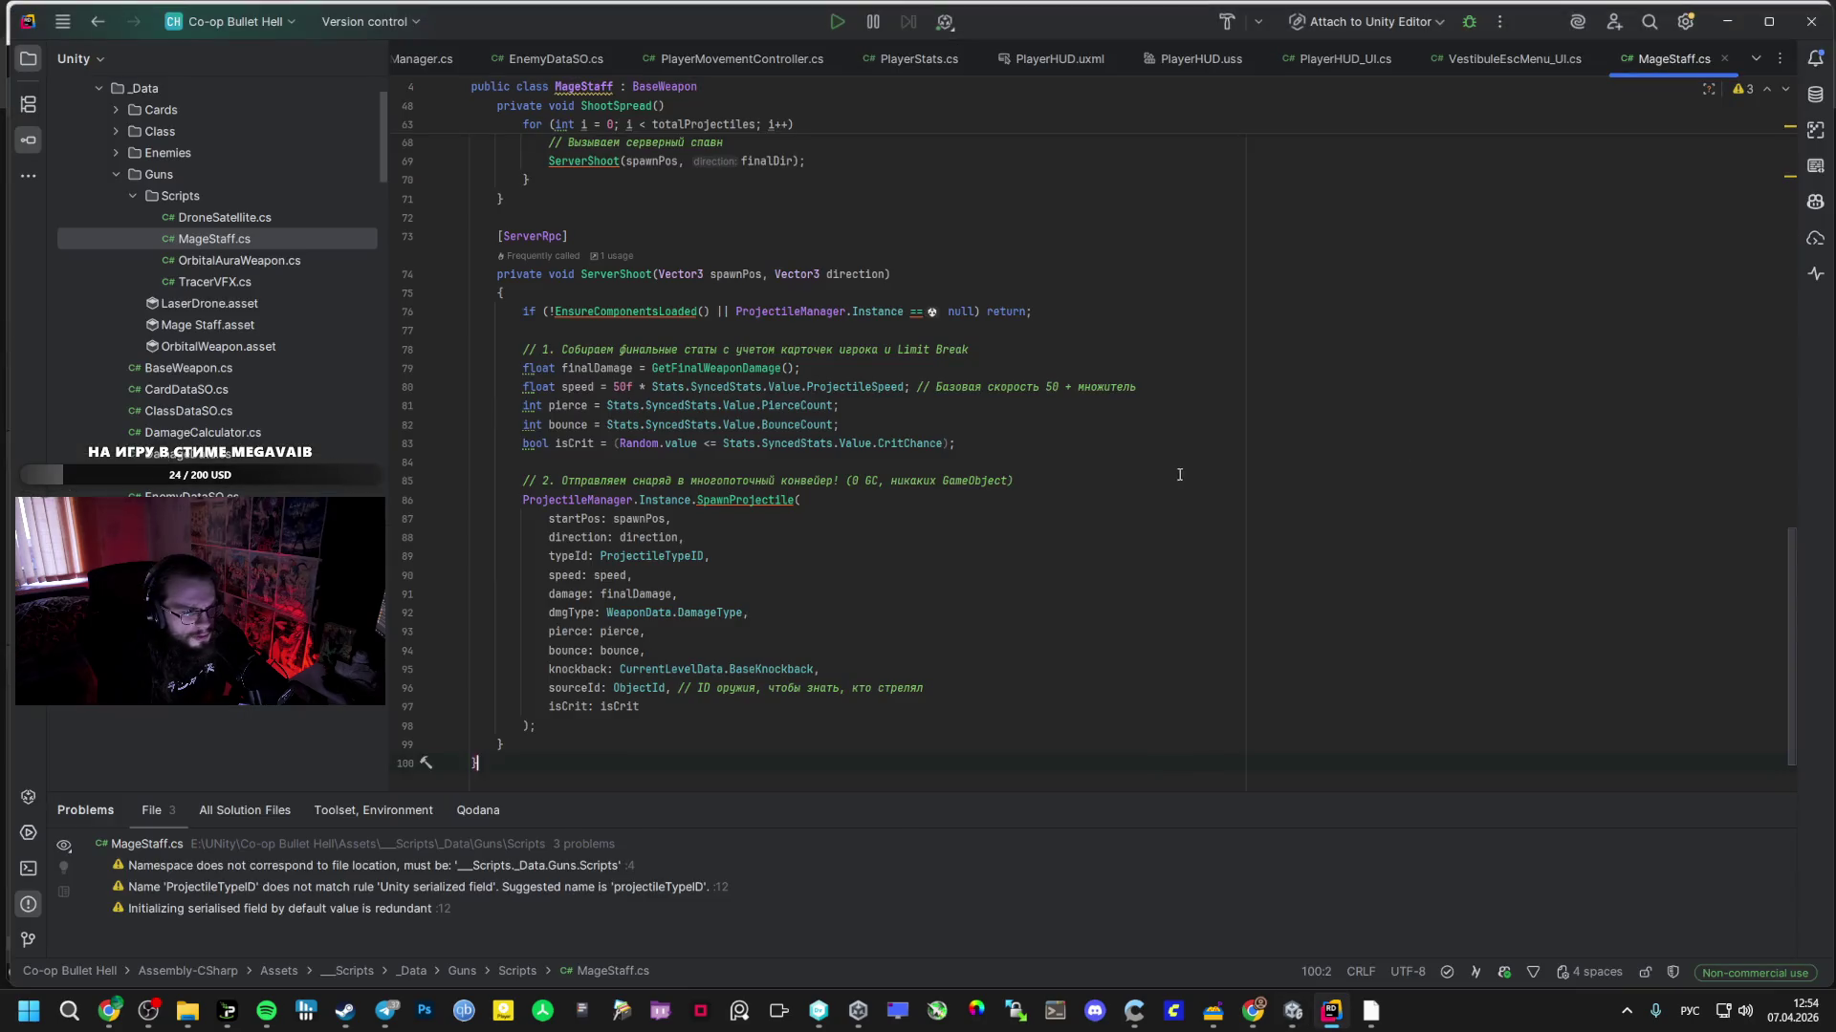
pyautogui.hotkey('alt', 'Tab')
pyautogui.press('Tab')
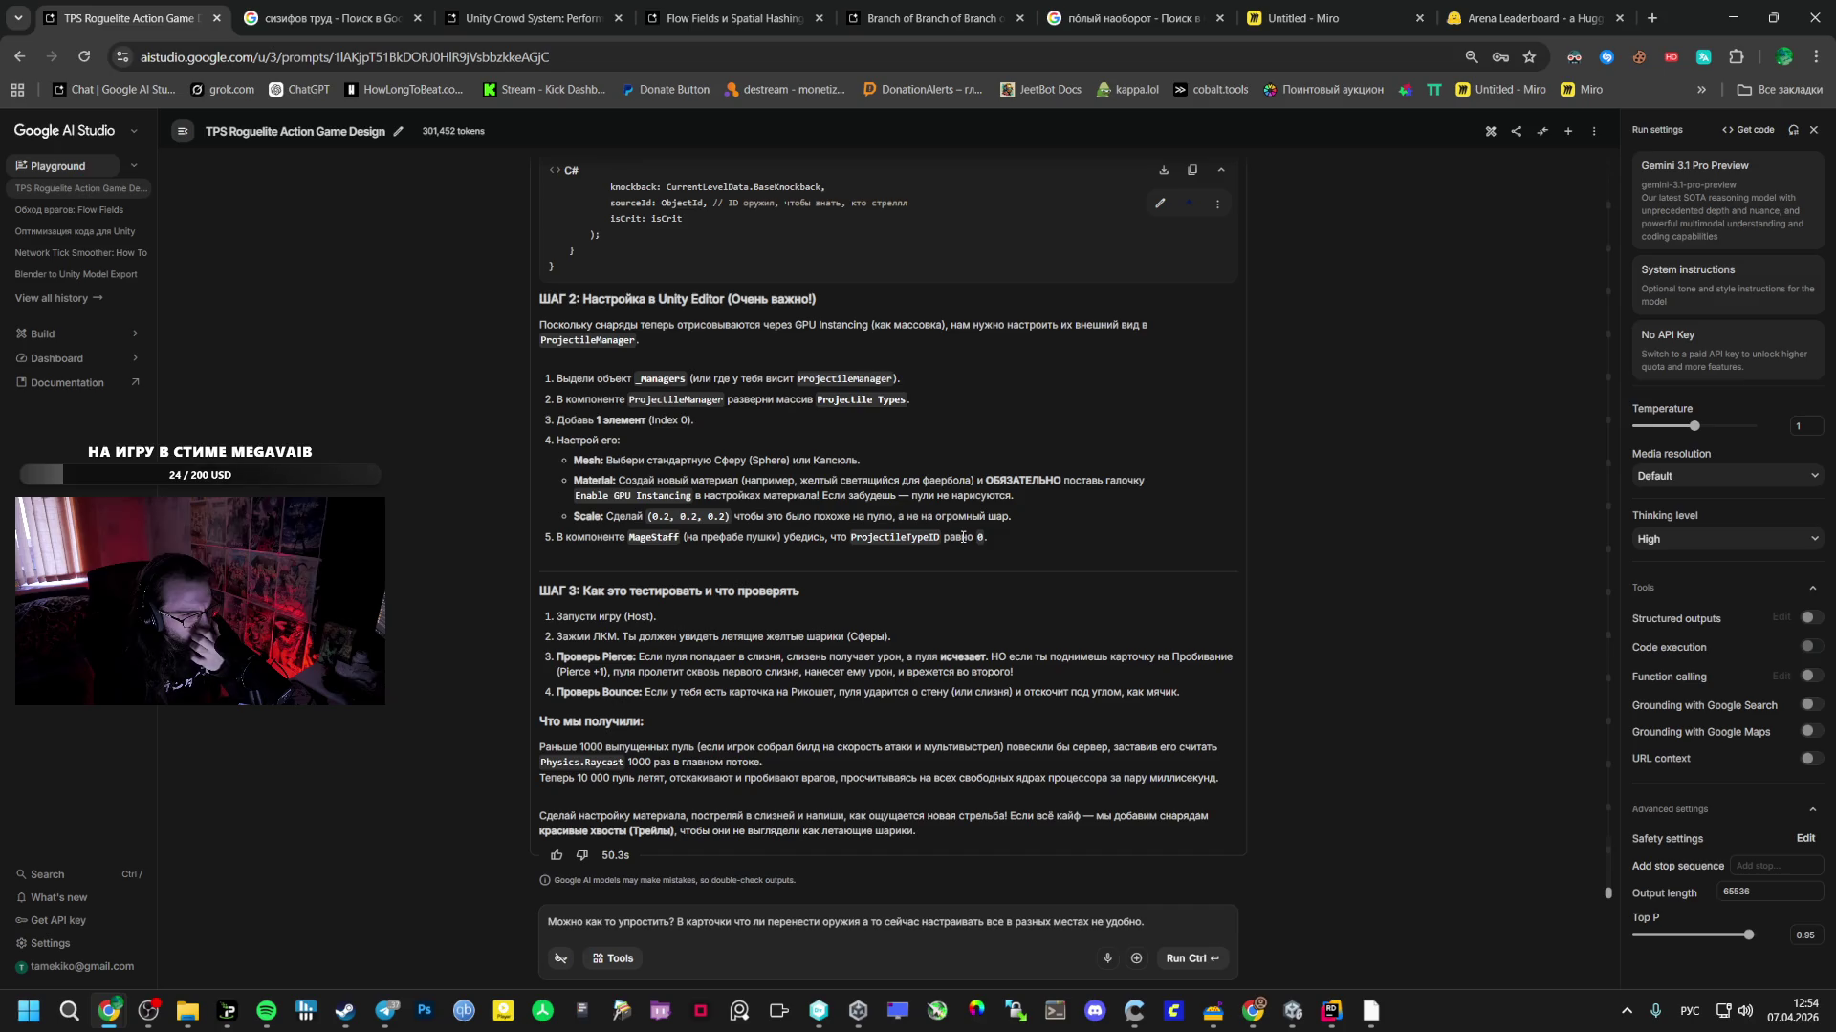
pyautogui.doubleClick(660, 518)
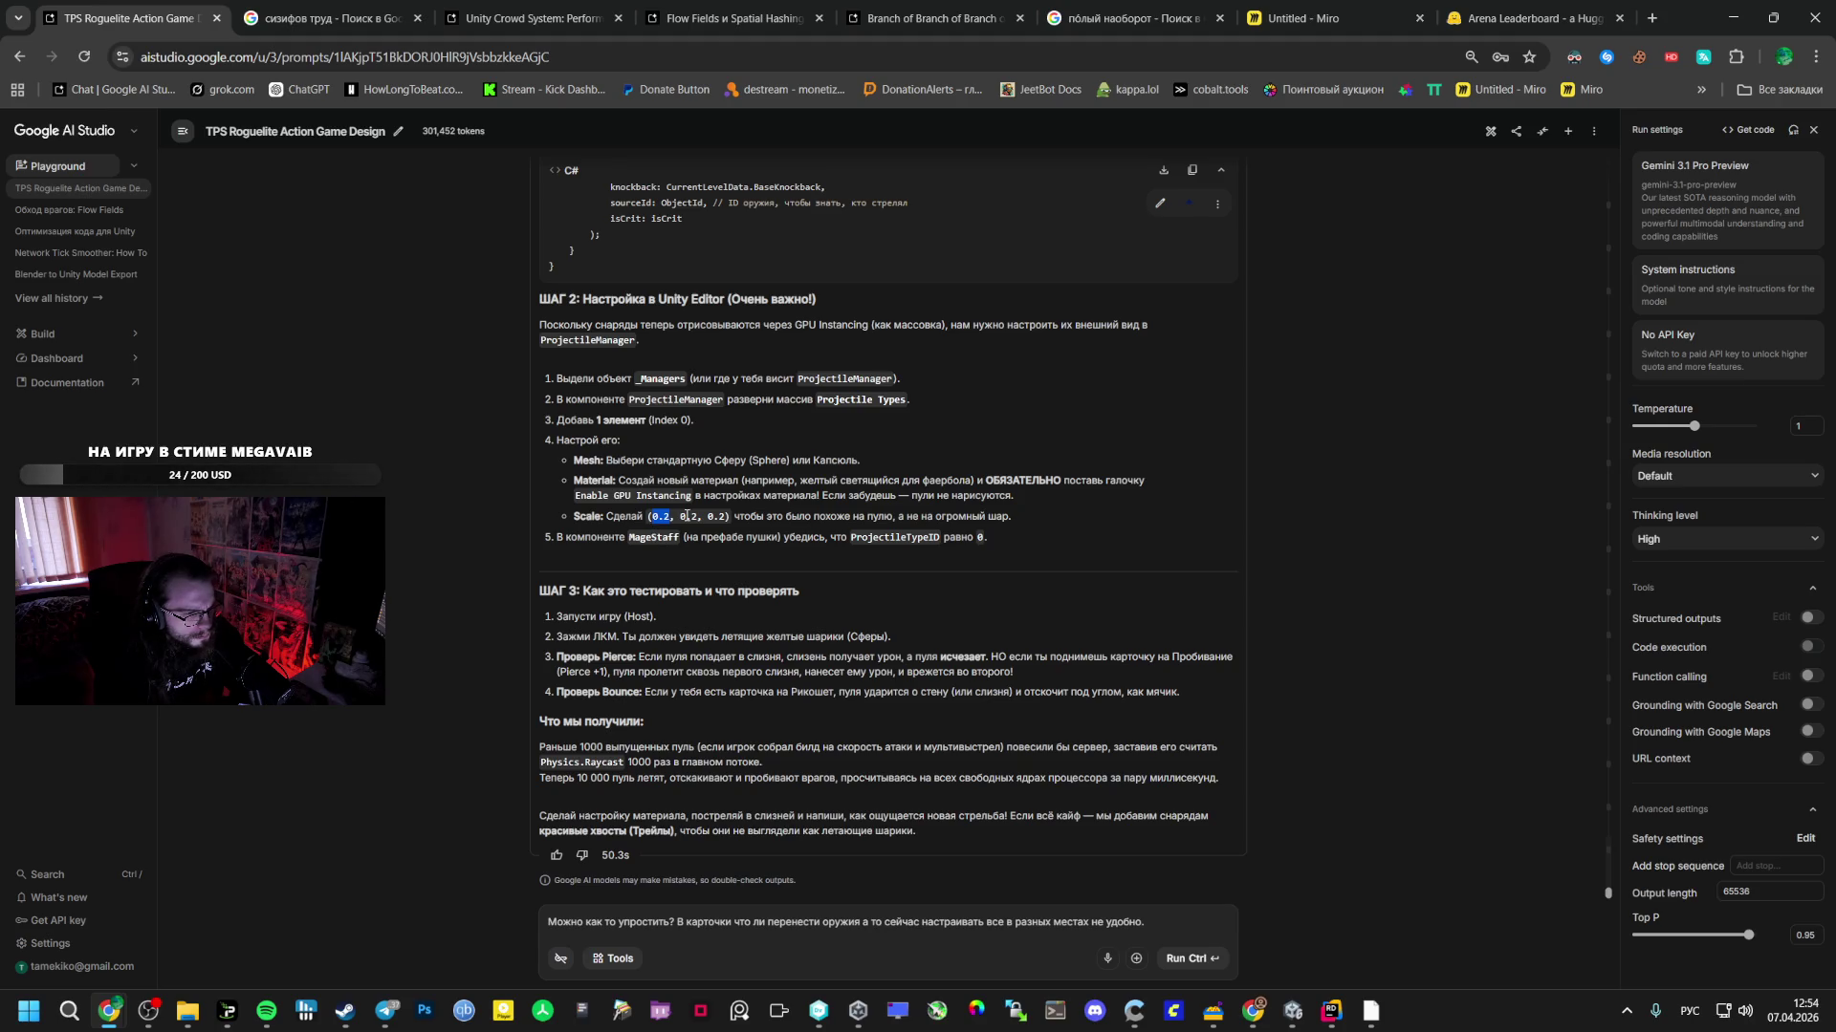
pyautogui.hotkey('alt', 'Tab')
pyautogui.hotkey('alt', 'Tab')
pyautogui.hotkey('alt', 'Tab')
pyautogui.hotkey('alt', 'Tab')
pyautogui.hotkey('alt', 'Tab')
pyautogui.hotkey('alt', 'Tab')
pyautogui.hotkey('alt', 'Tab')
pyautogui.hotkey('alt', 'Tab')
pyautogui.hotkey('alt', 'Tab')
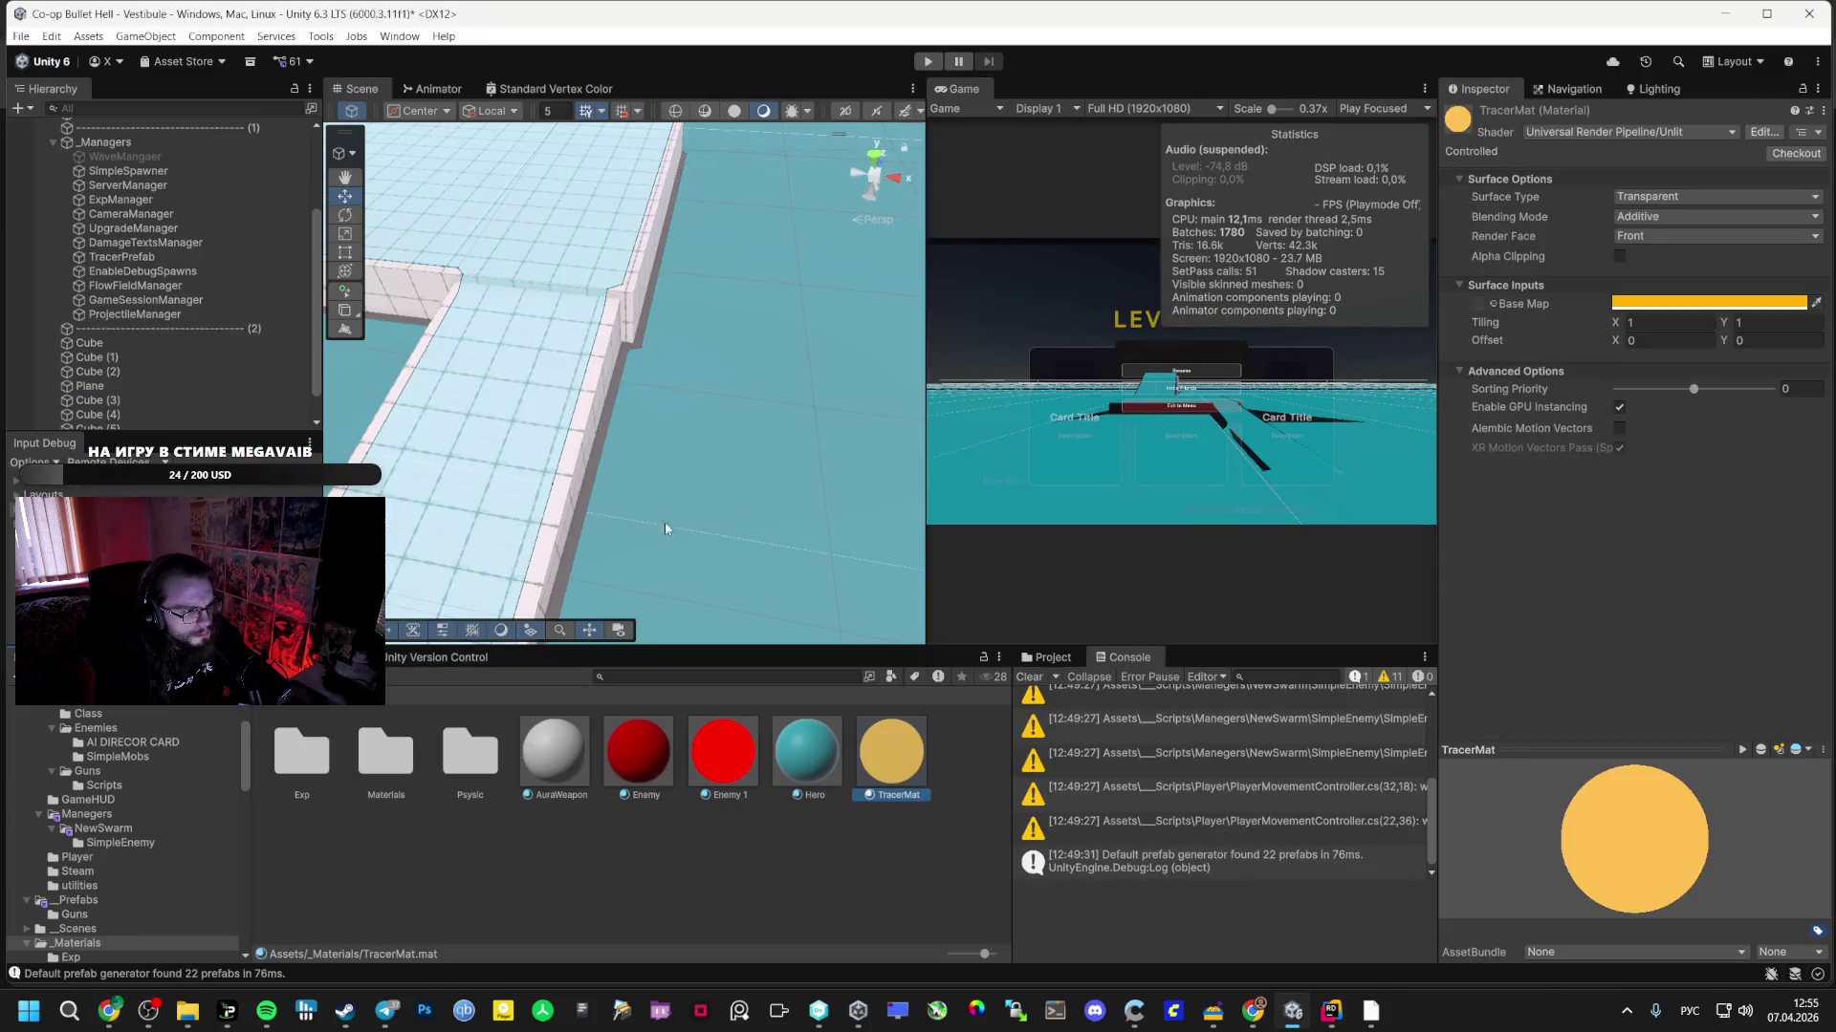
# - Select the MageStaffWeapon prefab in _Prefabs/Guns and confirm its Projectile Type ID is 0
pyautogui.click(77, 914)
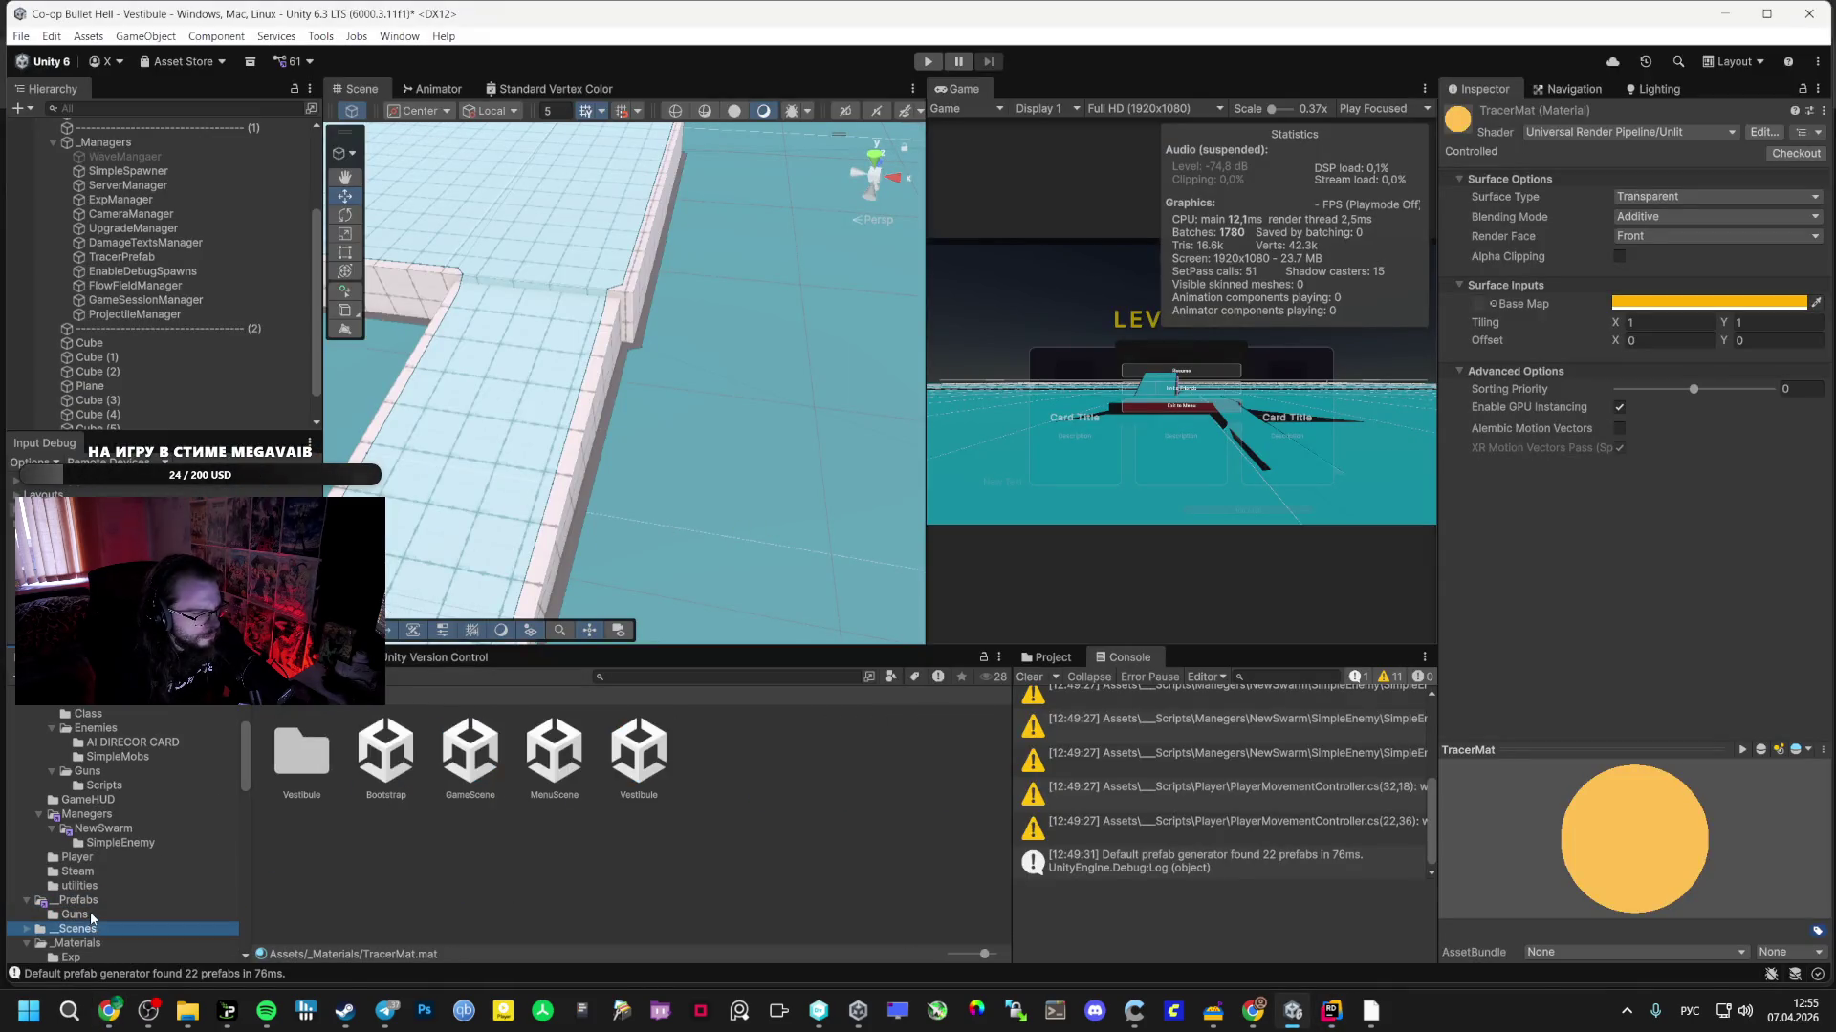
pyautogui.click(469, 750)
pyautogui.scroll(-3, 1574, 543)
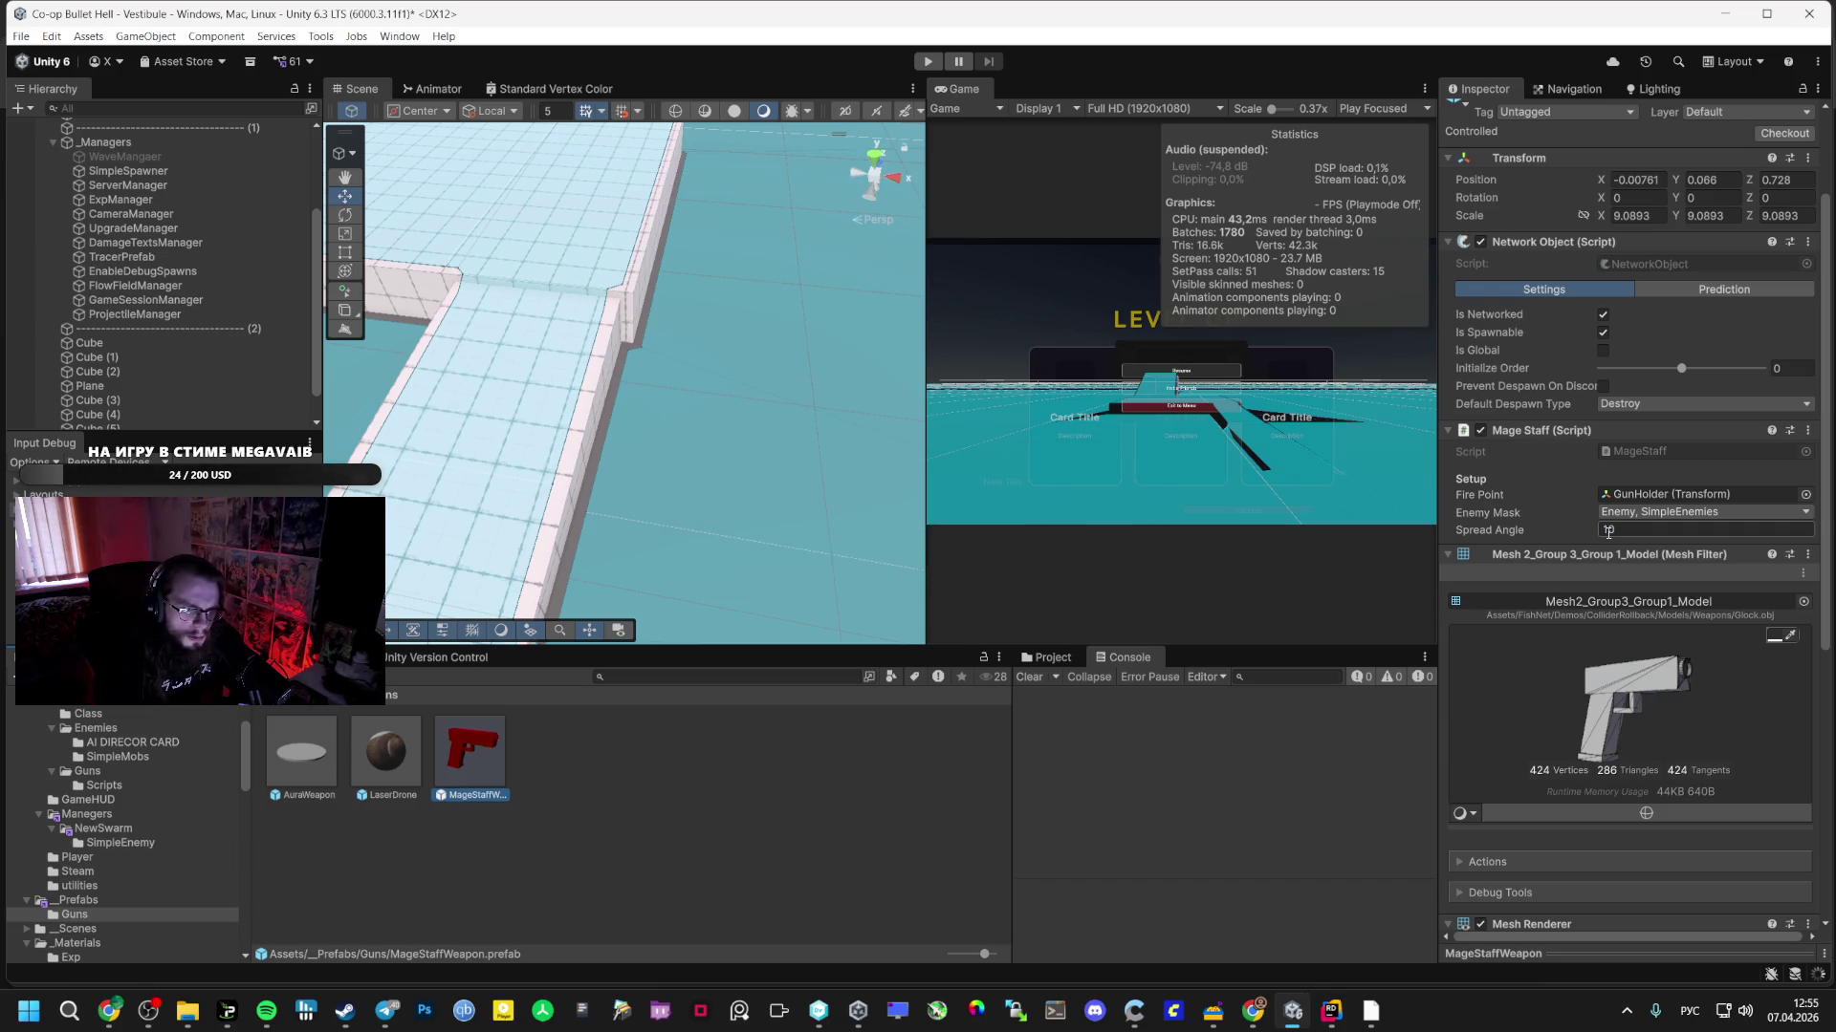
pyautogui.scroll(-3, 1560, 549)
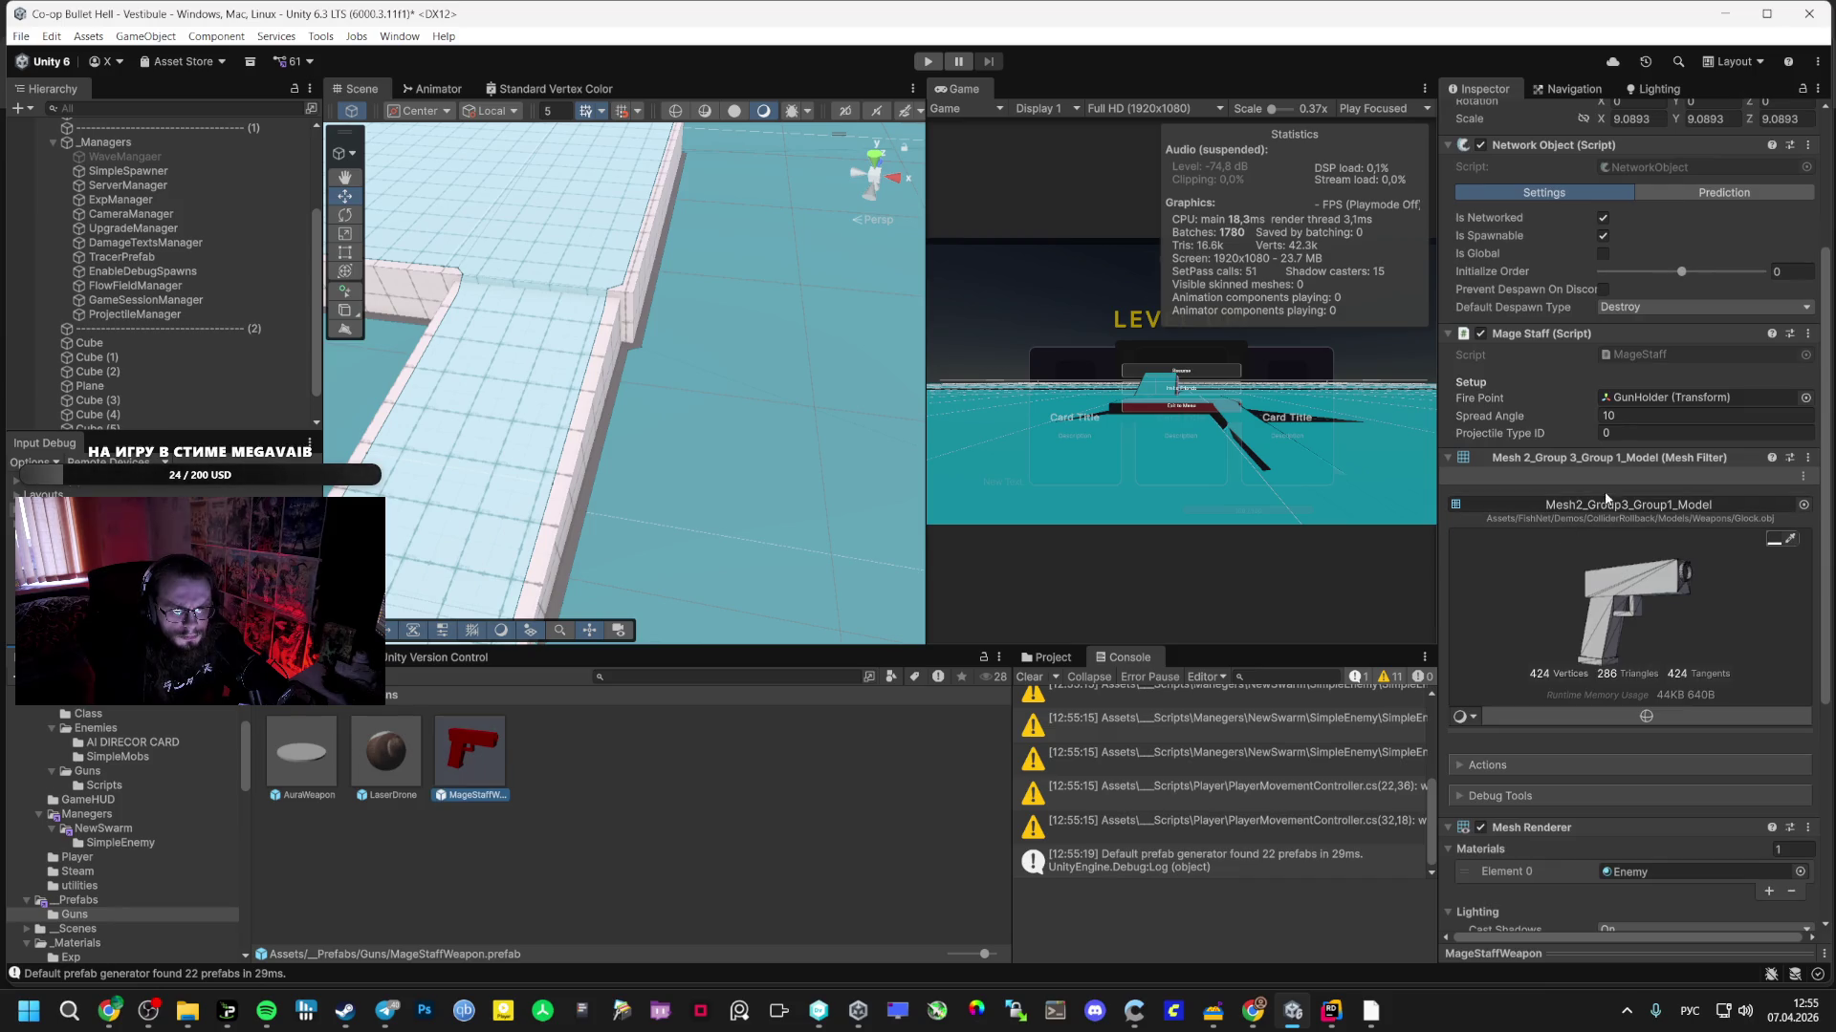
pyautogui.click(1623, 432)
pyautogui.hotkey('alt', 'Tab')
pyautogui.hotkey('alt', 'Tab')
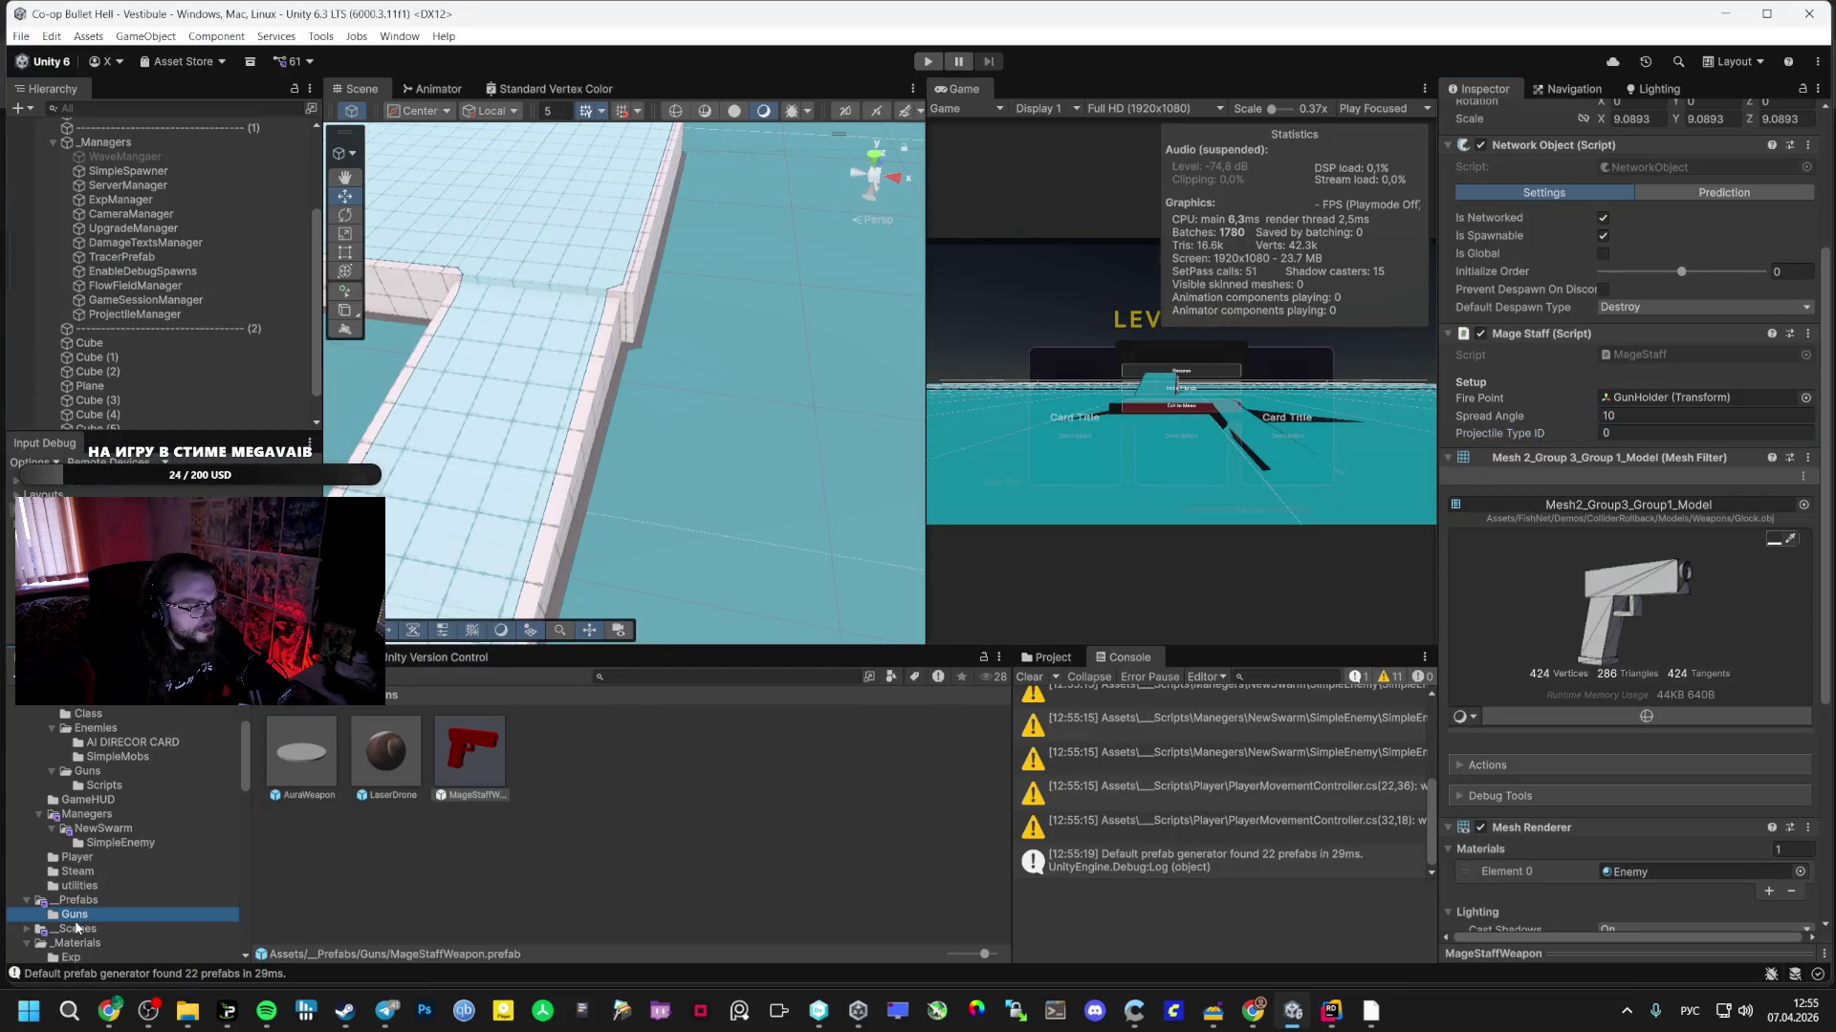
# - Open the Bootstrap scene from _Scenes, then sample Distortion and Haten ni raimei in Spotify
pyautogui.click(76, 929)
pyautogui.doubleClick(386, 755)
pyautogui.click(266, 1010)
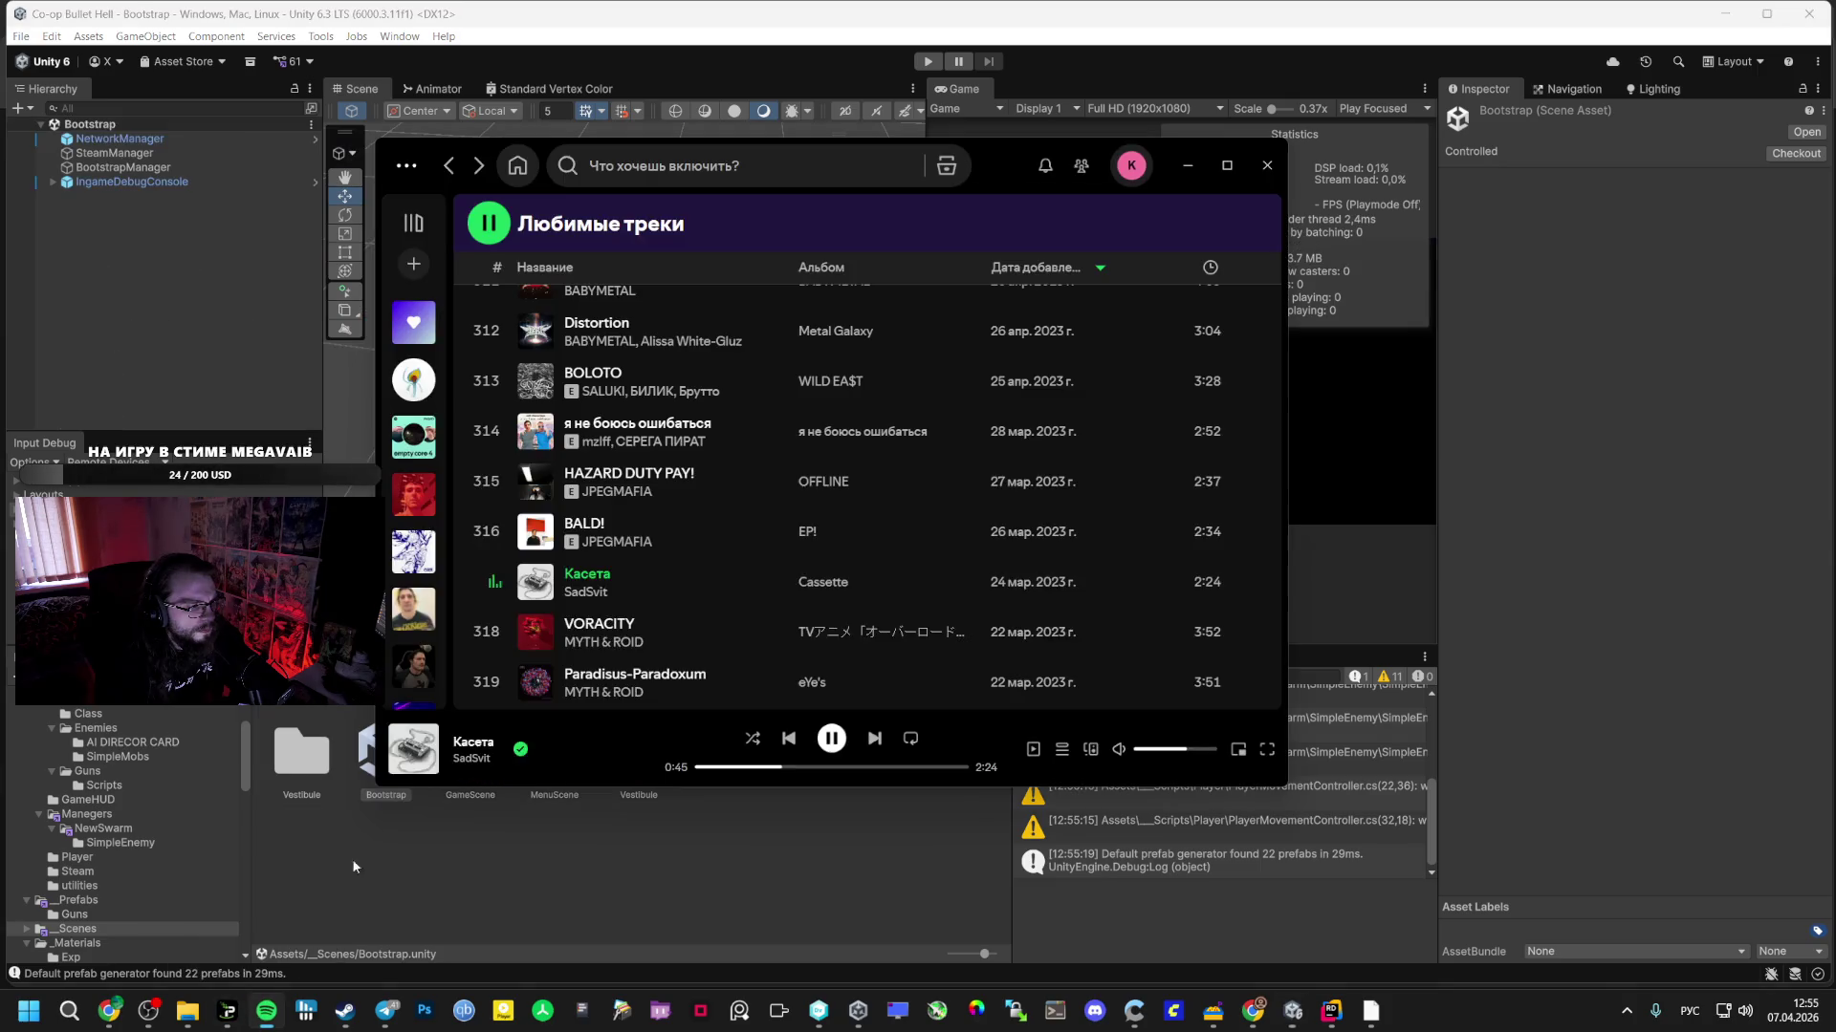
pyautogui.scroll(1, 592, 524)
pyautogui.click(495, 521)
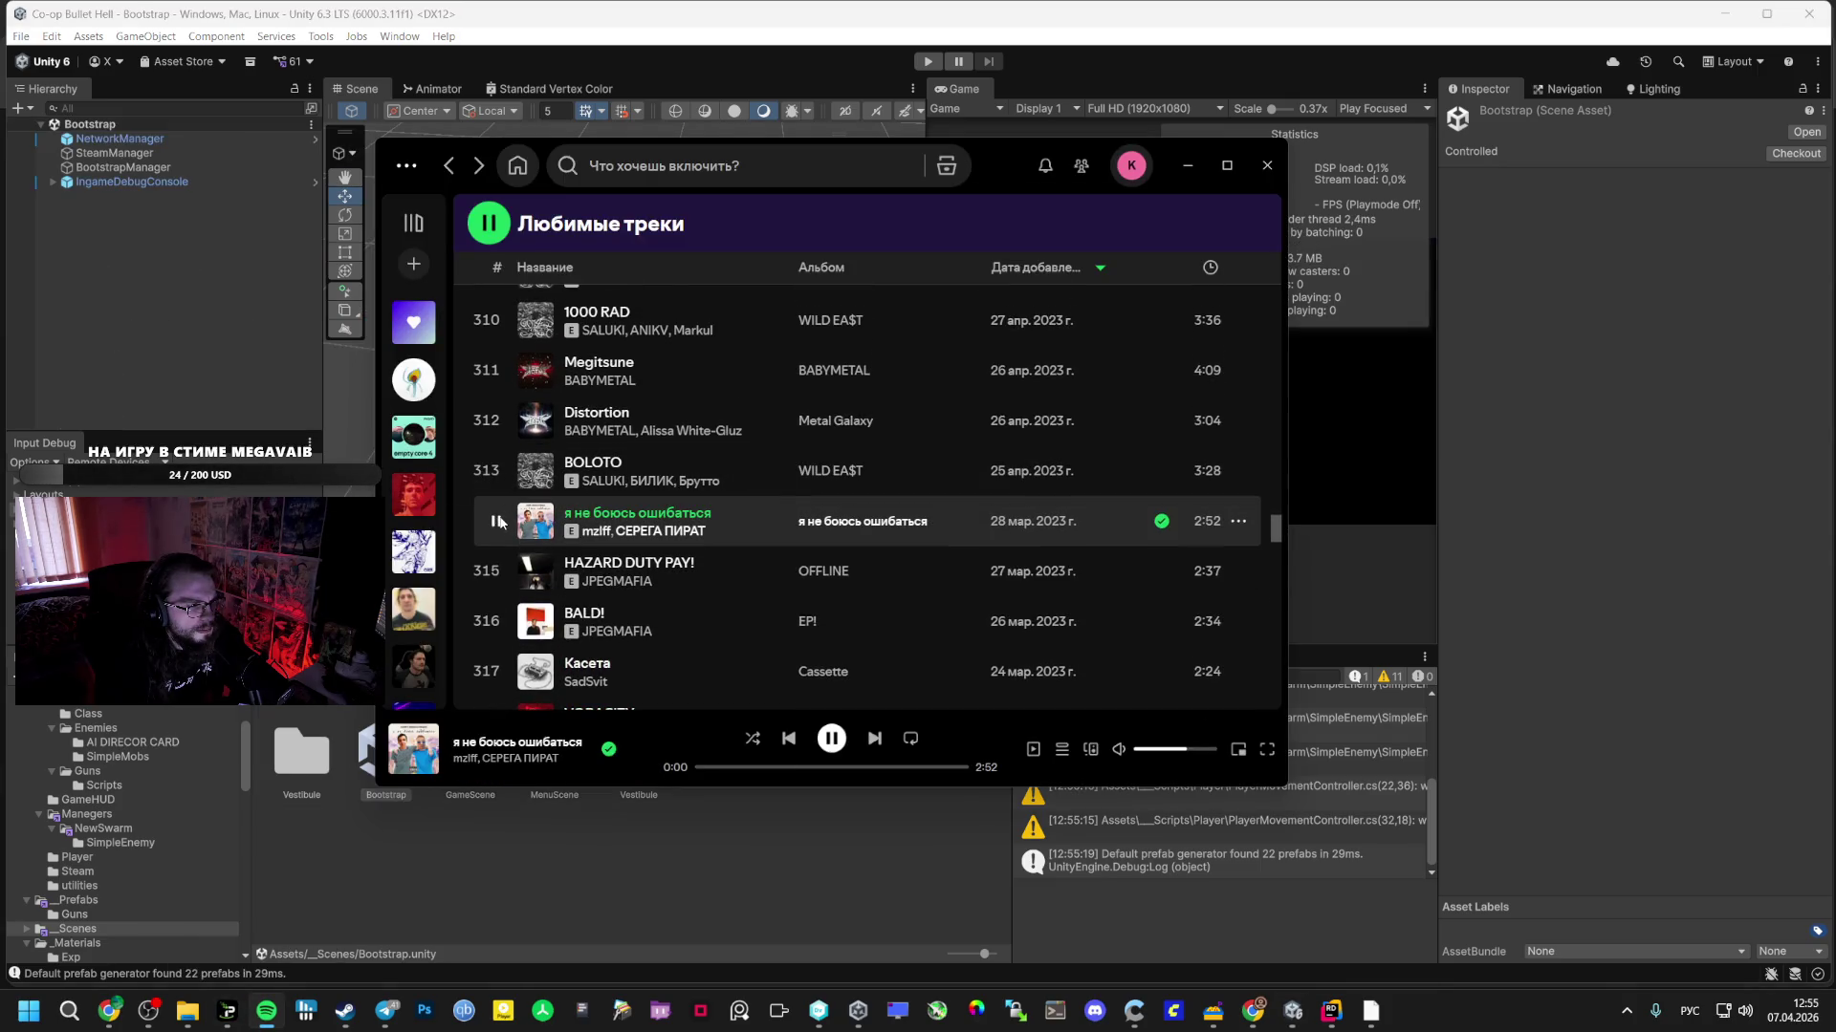
pyautogui.click(495, 421)
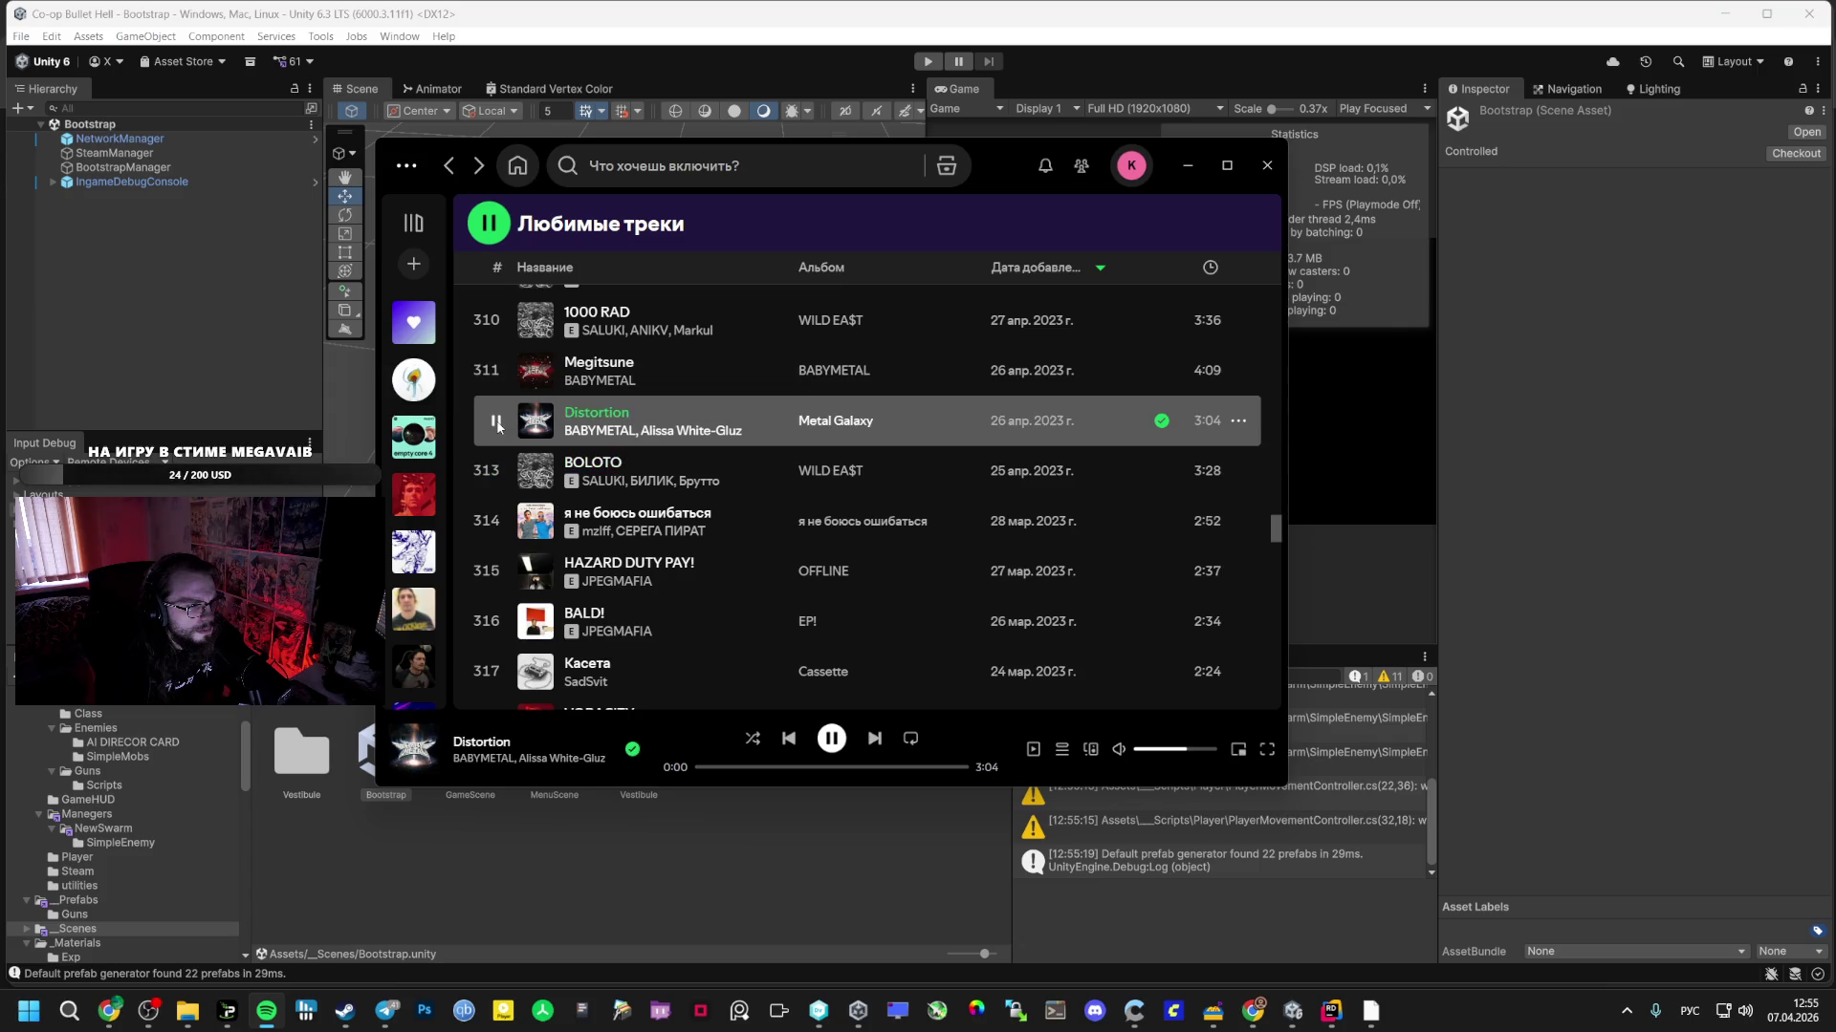
pyautogui.scroll(3, 500, 435)
pyautogui.click(495, 488)
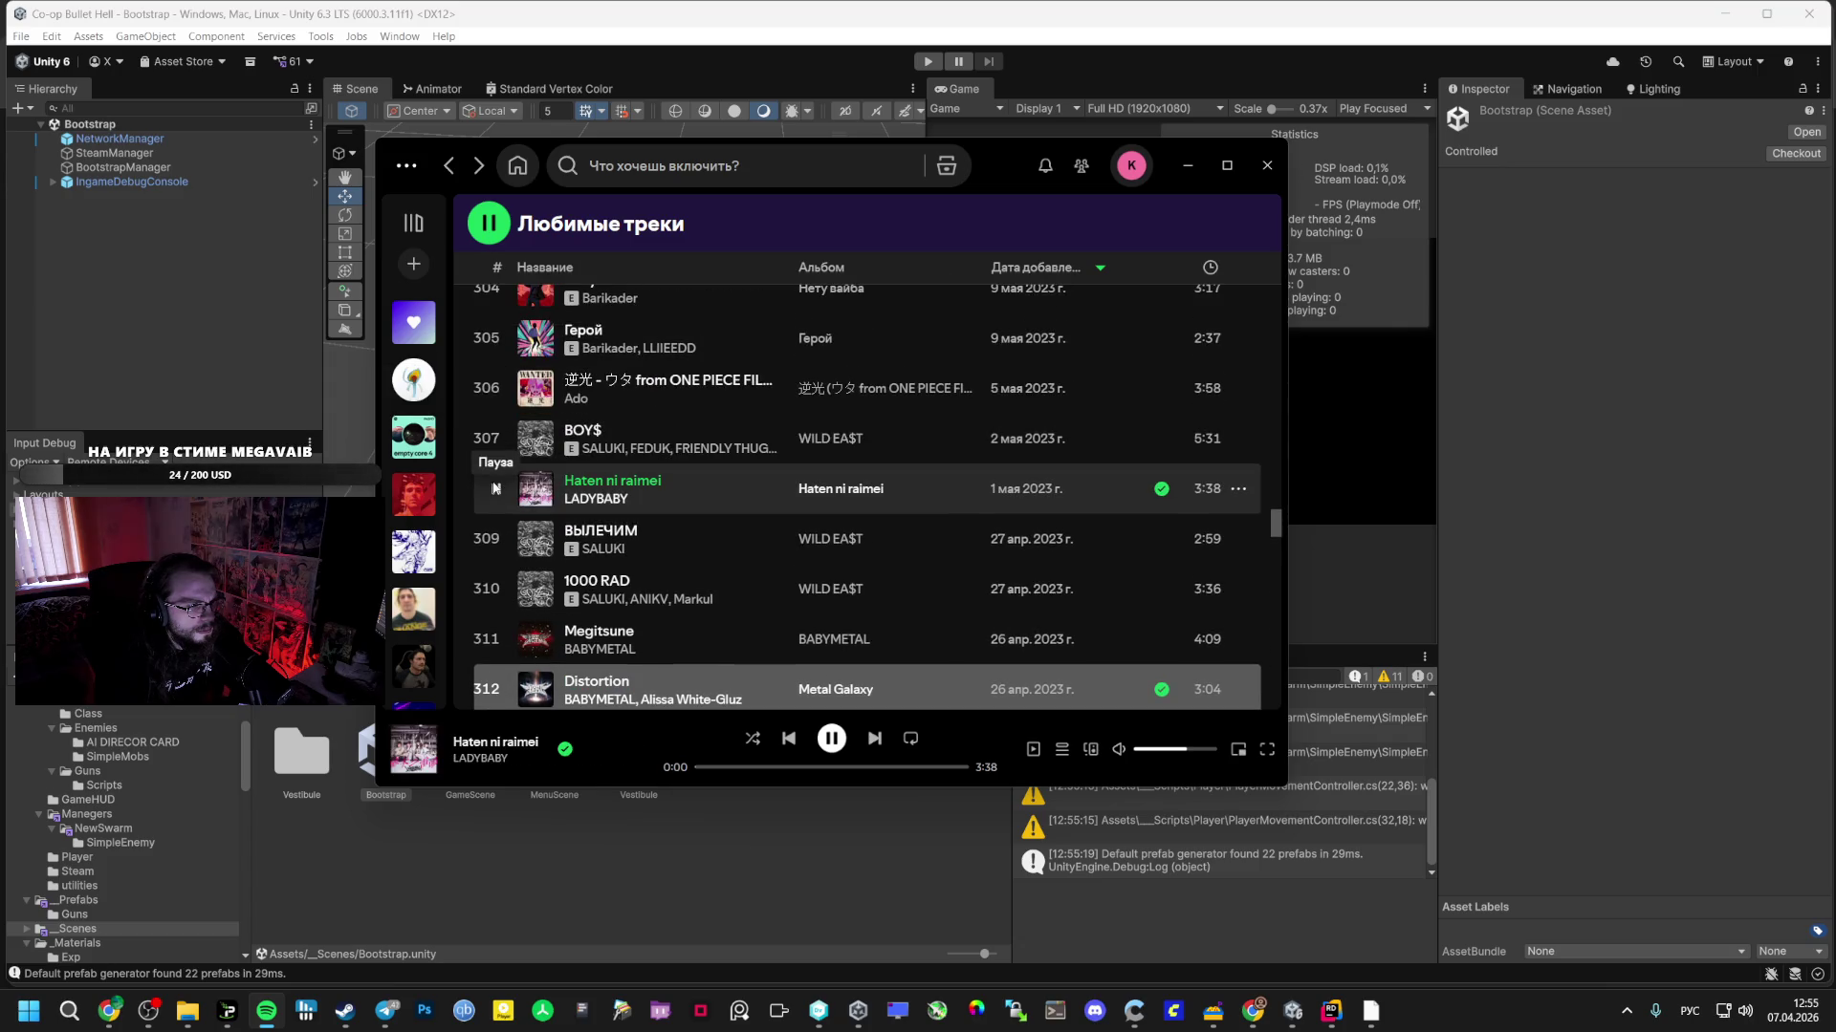
pyautogui.click(726, 767)
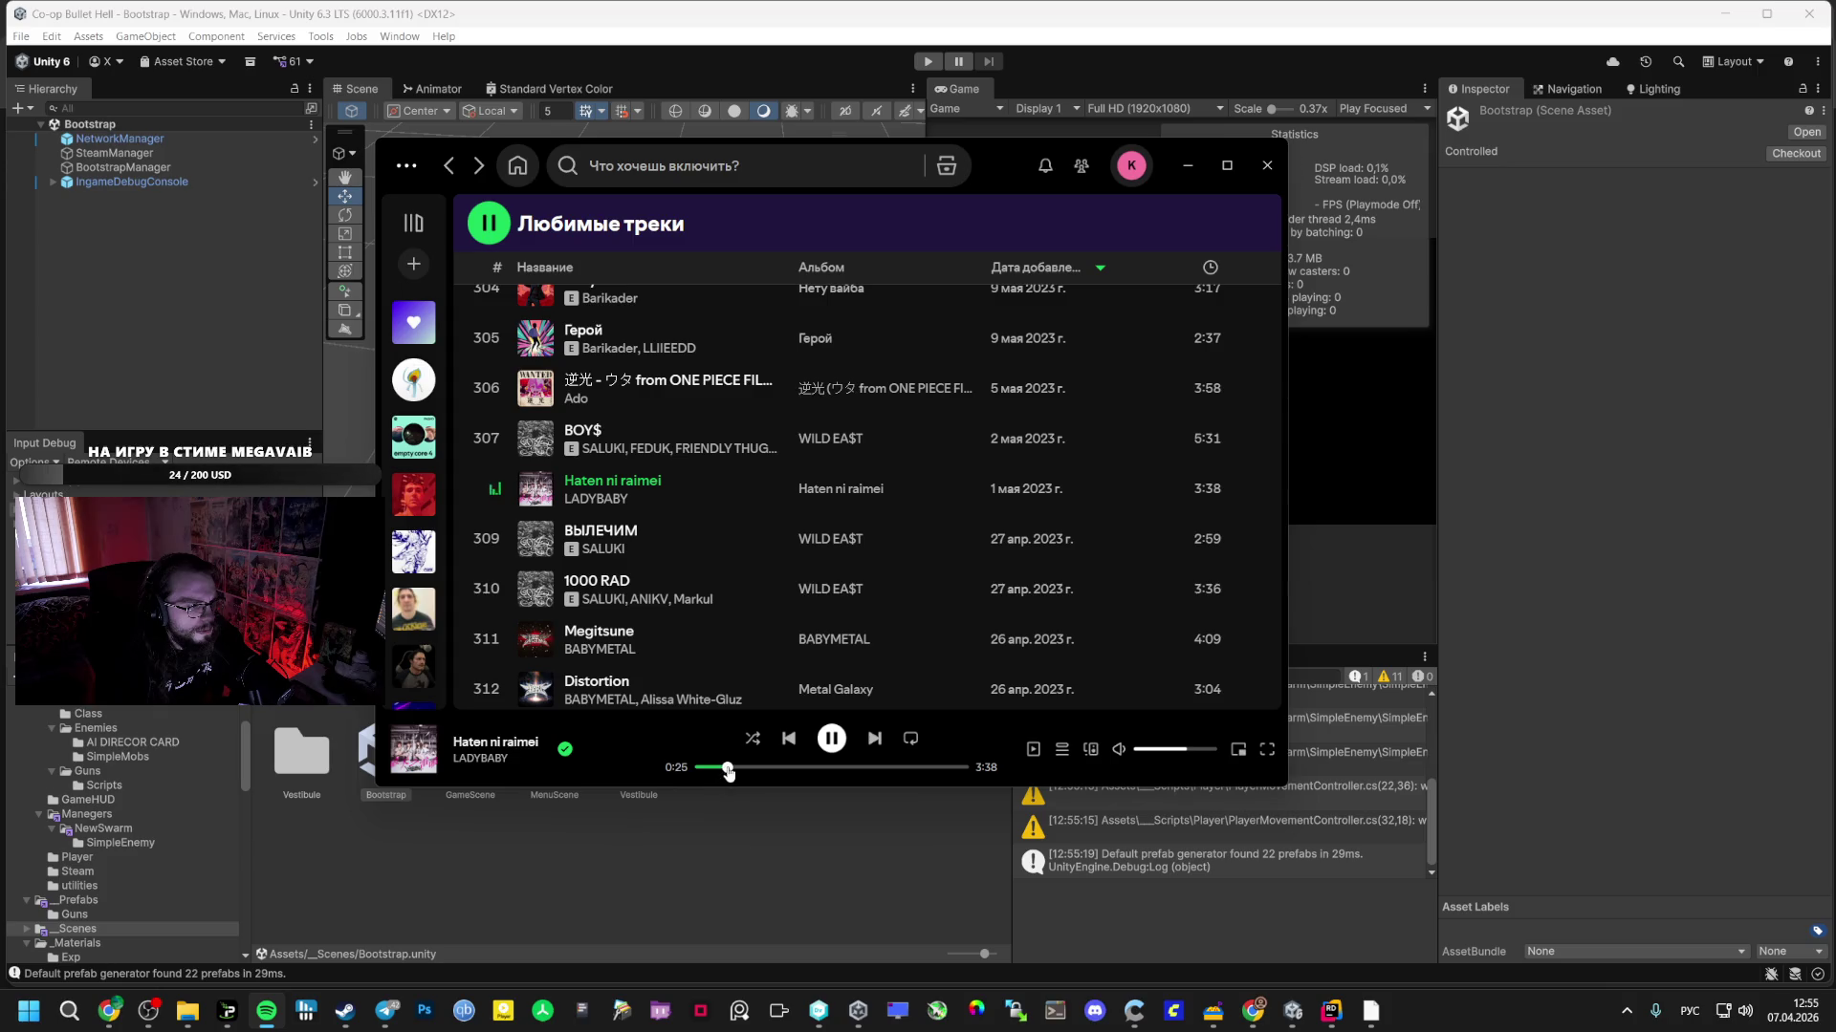
# - Leave Герой playing from about 0:02 and return to the Unity editor
pyautogui.scroll(3, 498, 526)
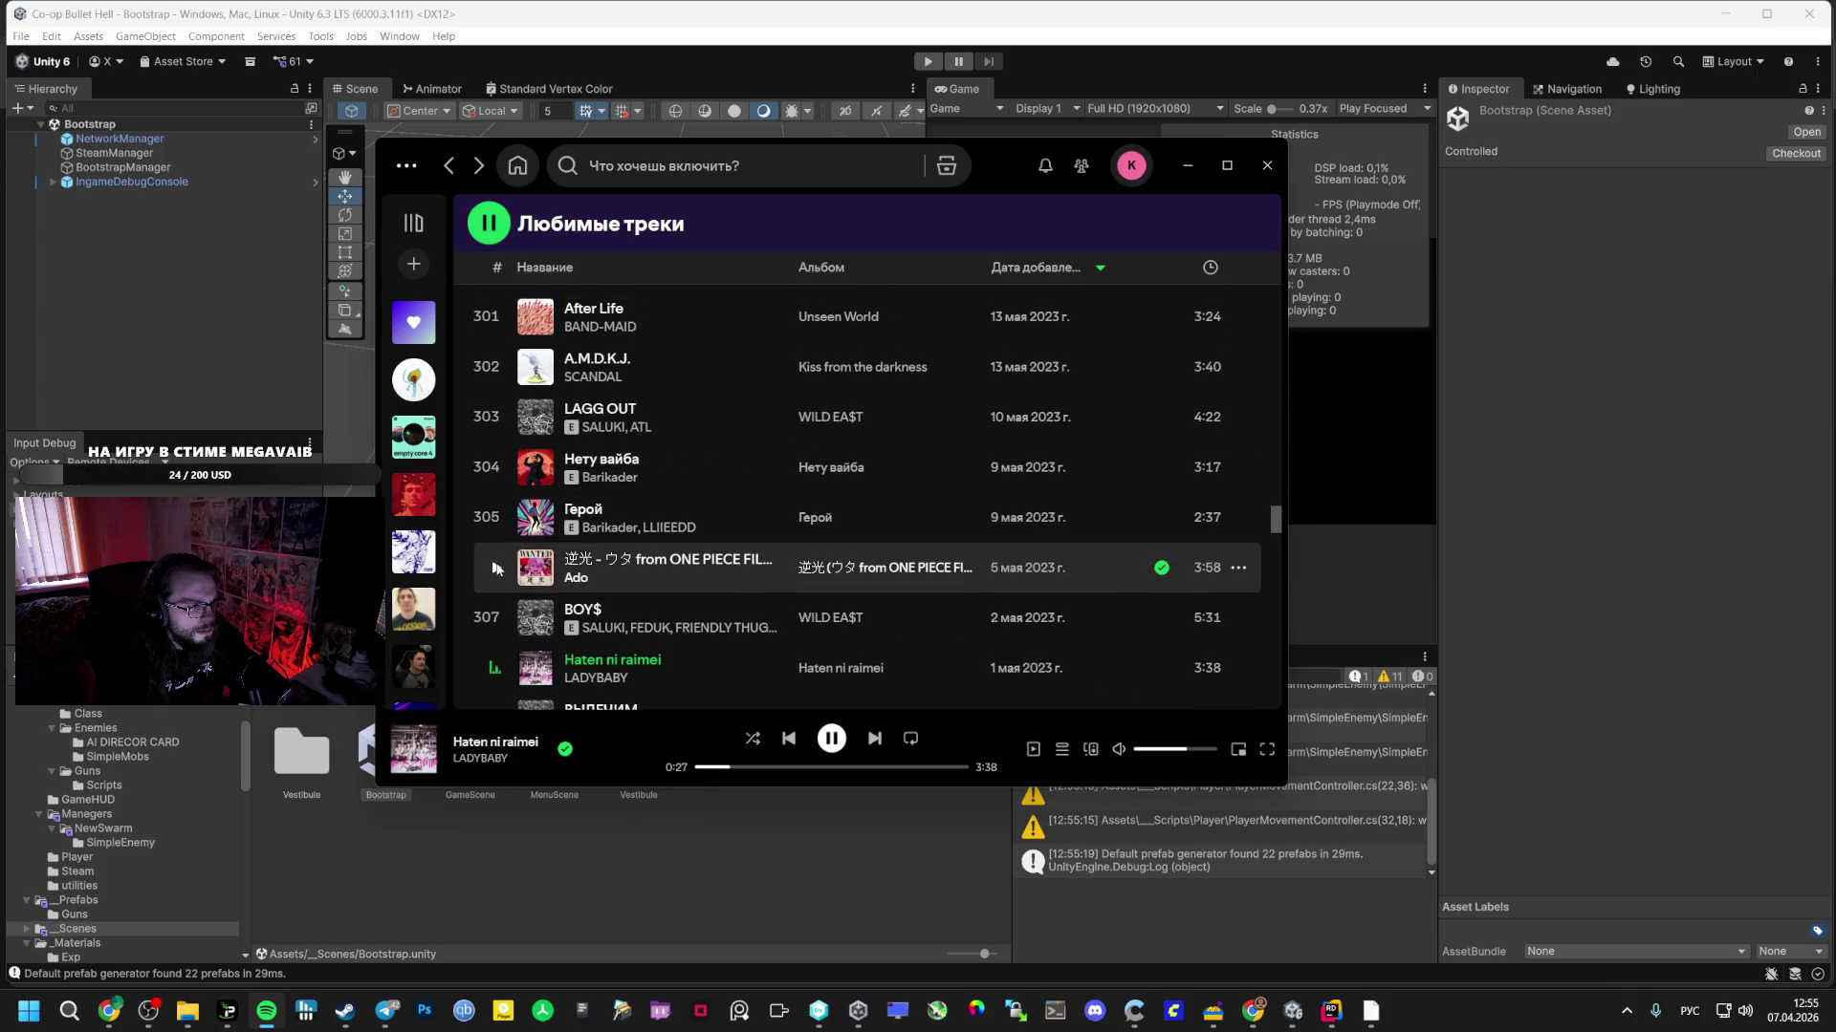
pyautogui.click(497, 568)
pyautogui.click(495, 518)
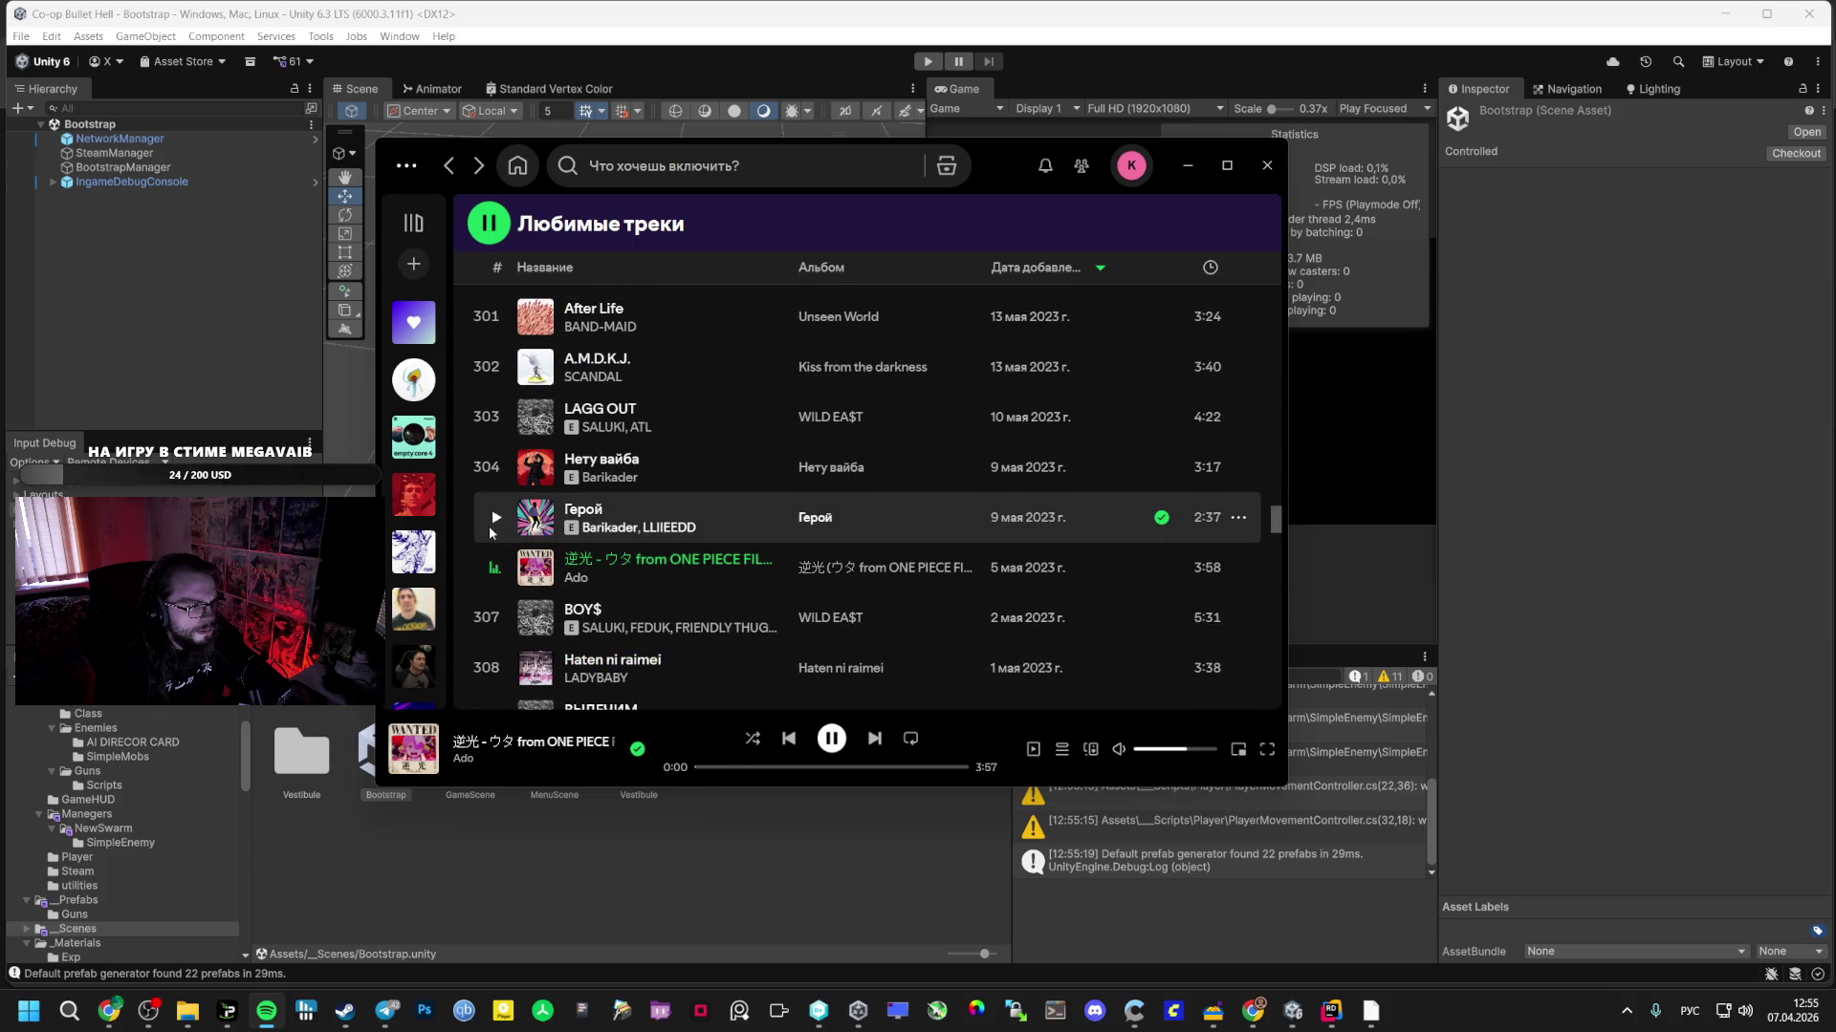
pyautogui.click(505, 477)
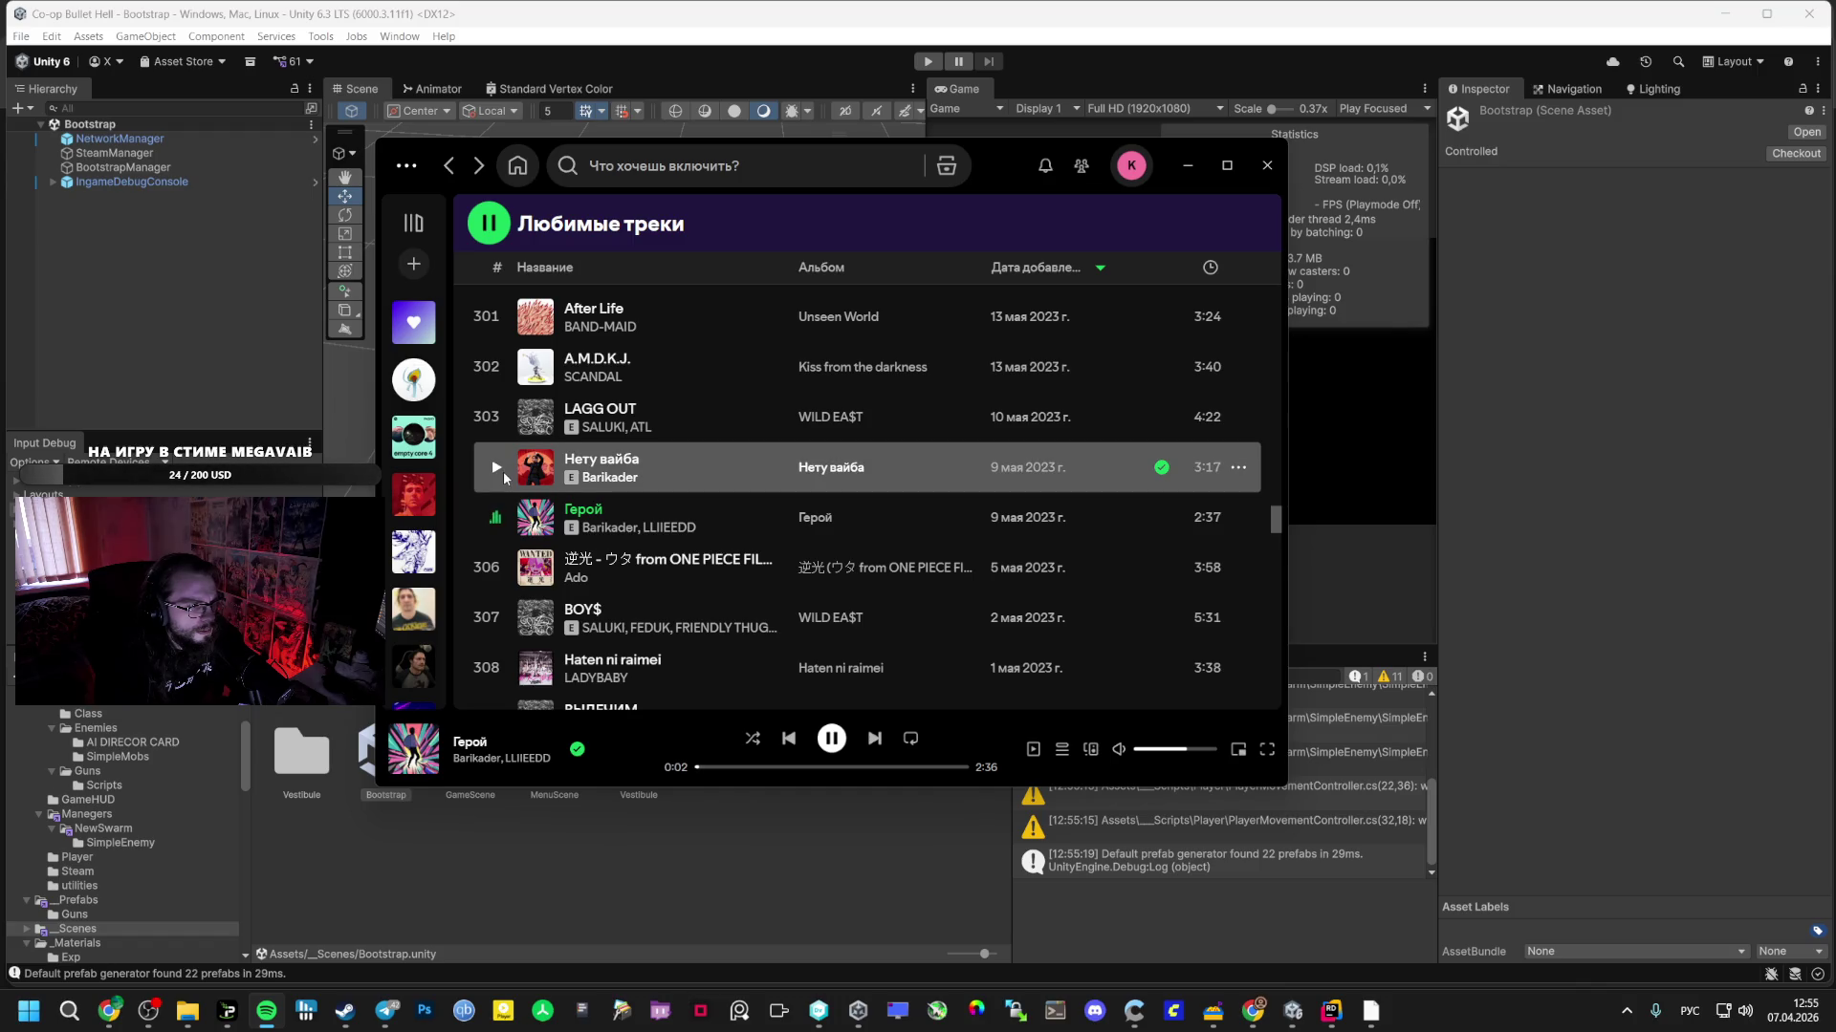
pyautogui.moveTo(708, 767); pyautogui.dragTo(736, 768)
pyautogui.click(699, 767)
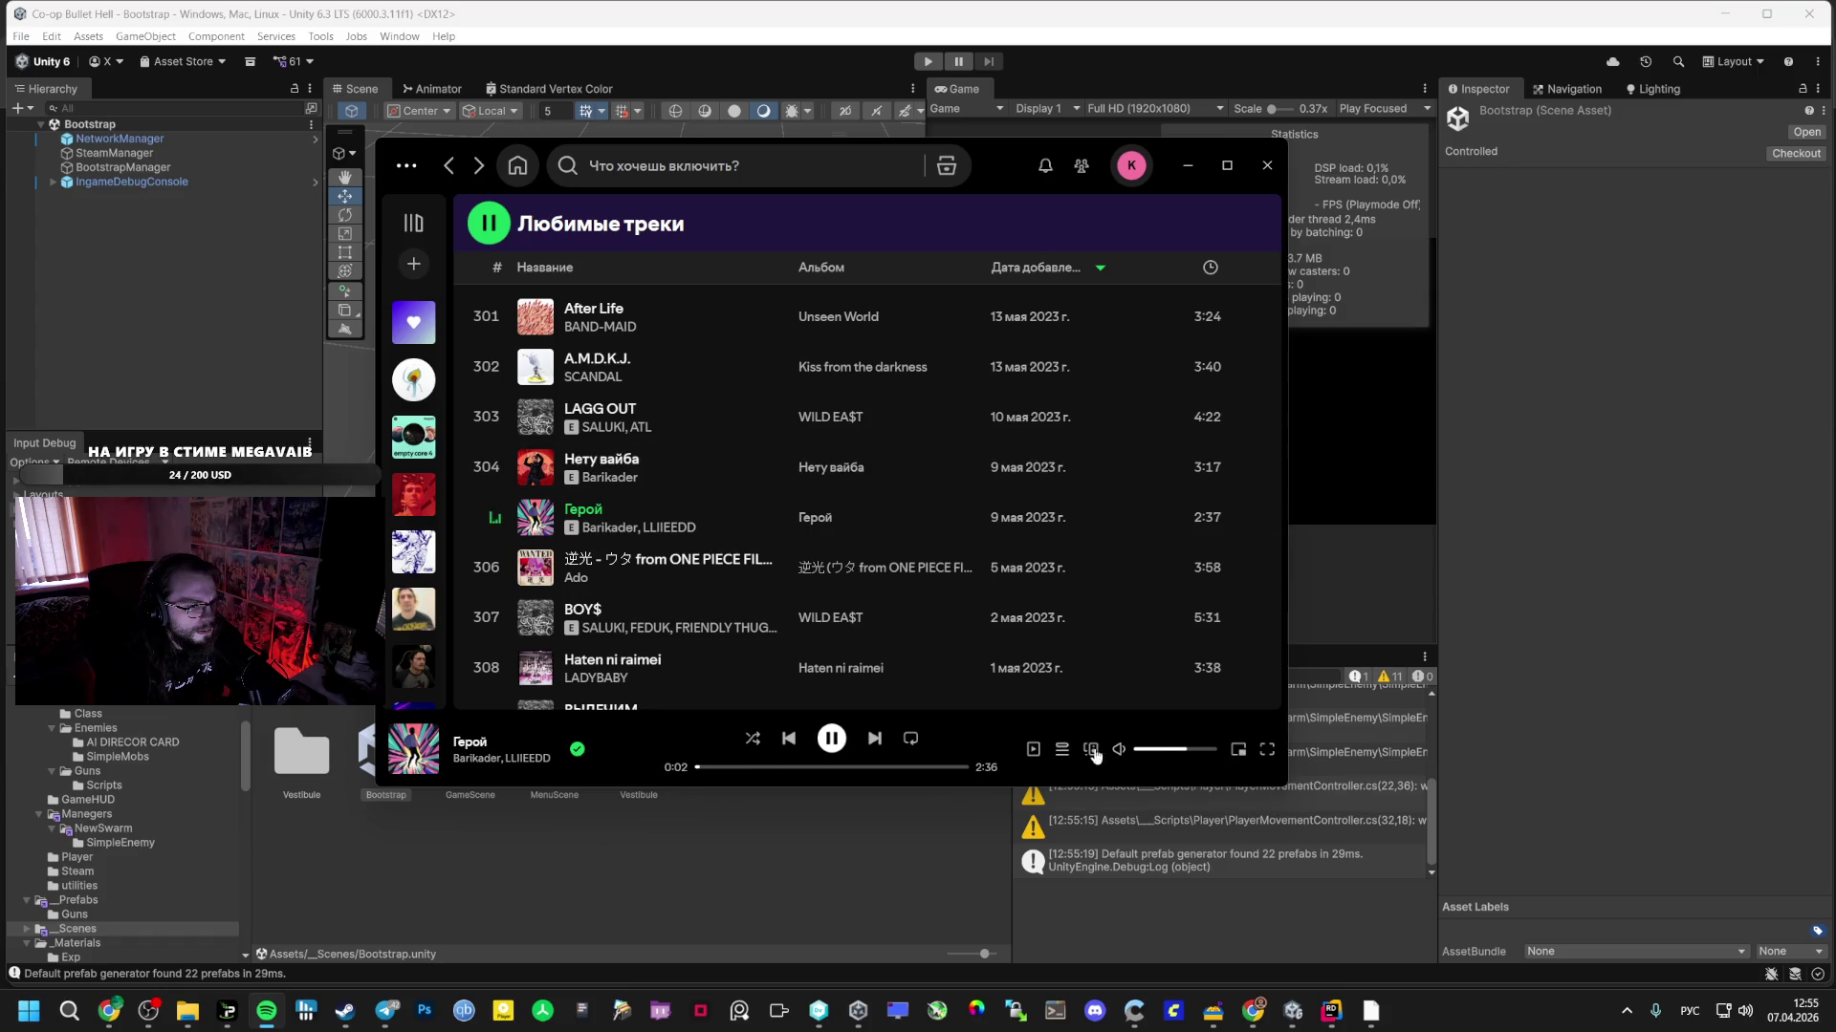
pyautogui.click(704, 904)
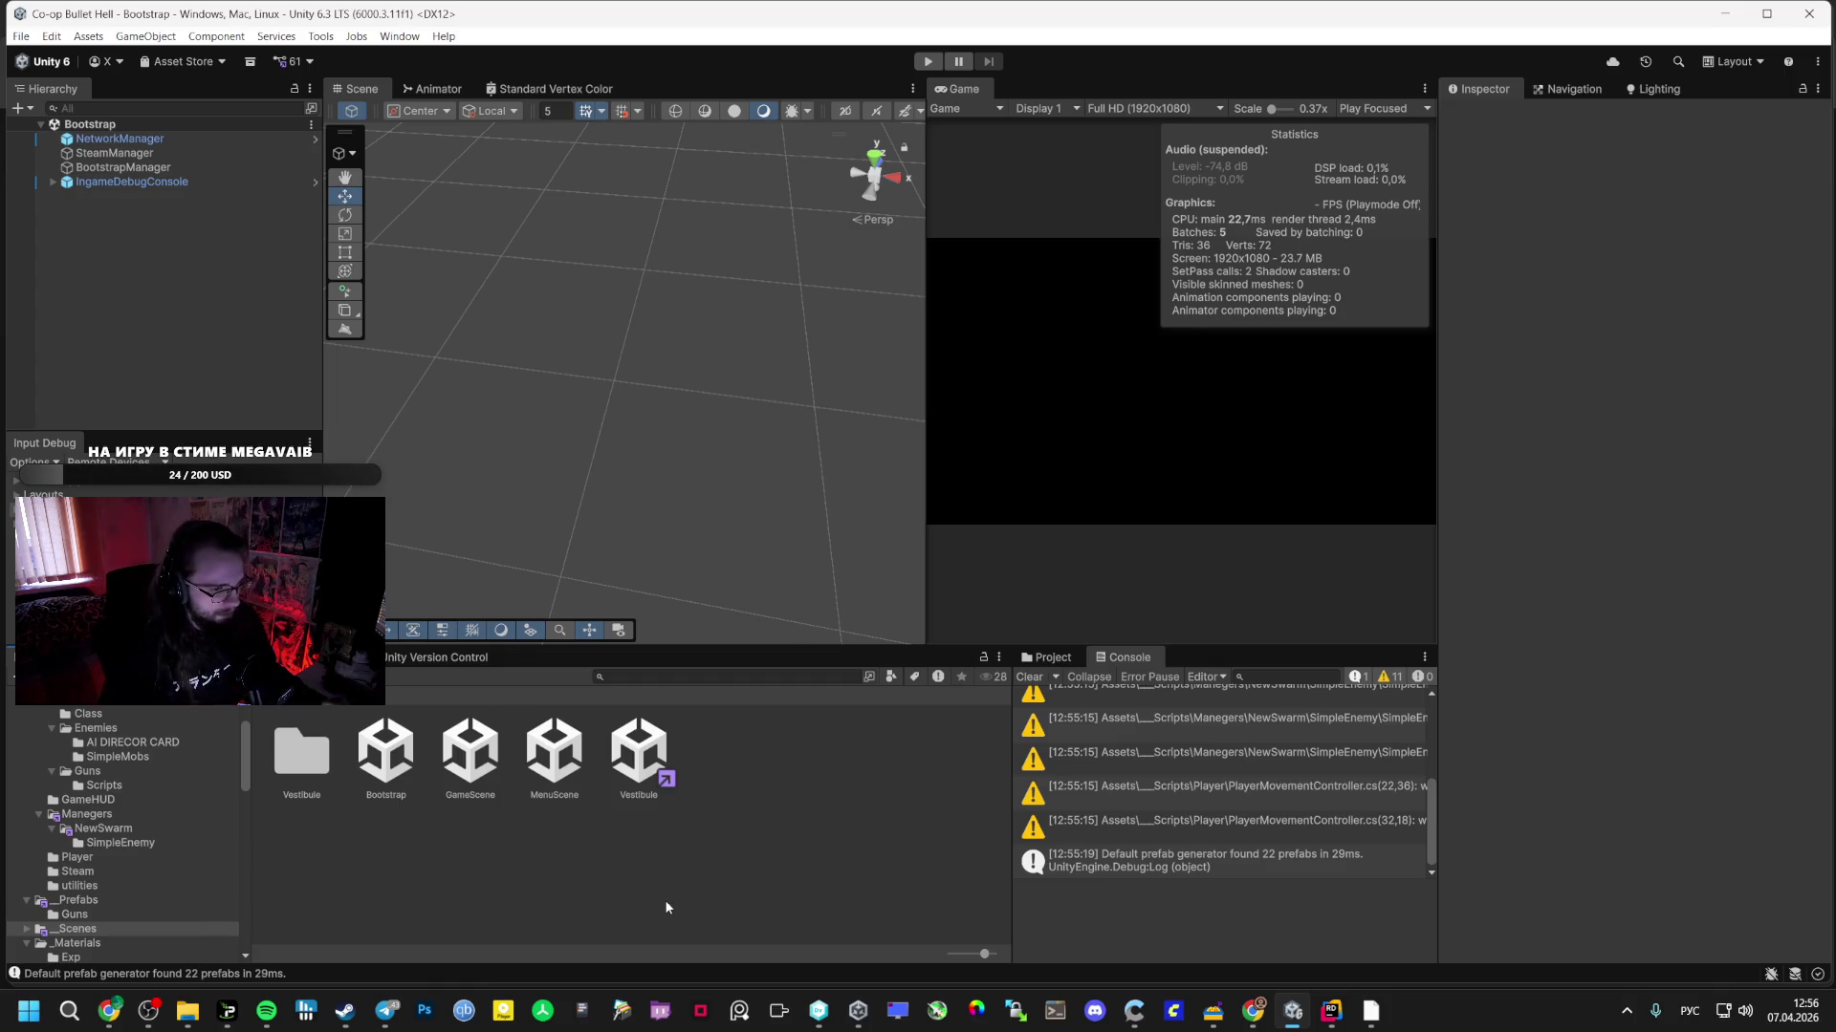
# - Play-test in a maximized Game view by creating a lobby, then stop Play mode
pyautogui.click(927, 62)
pyautogui.hotkey('shift', 'space')
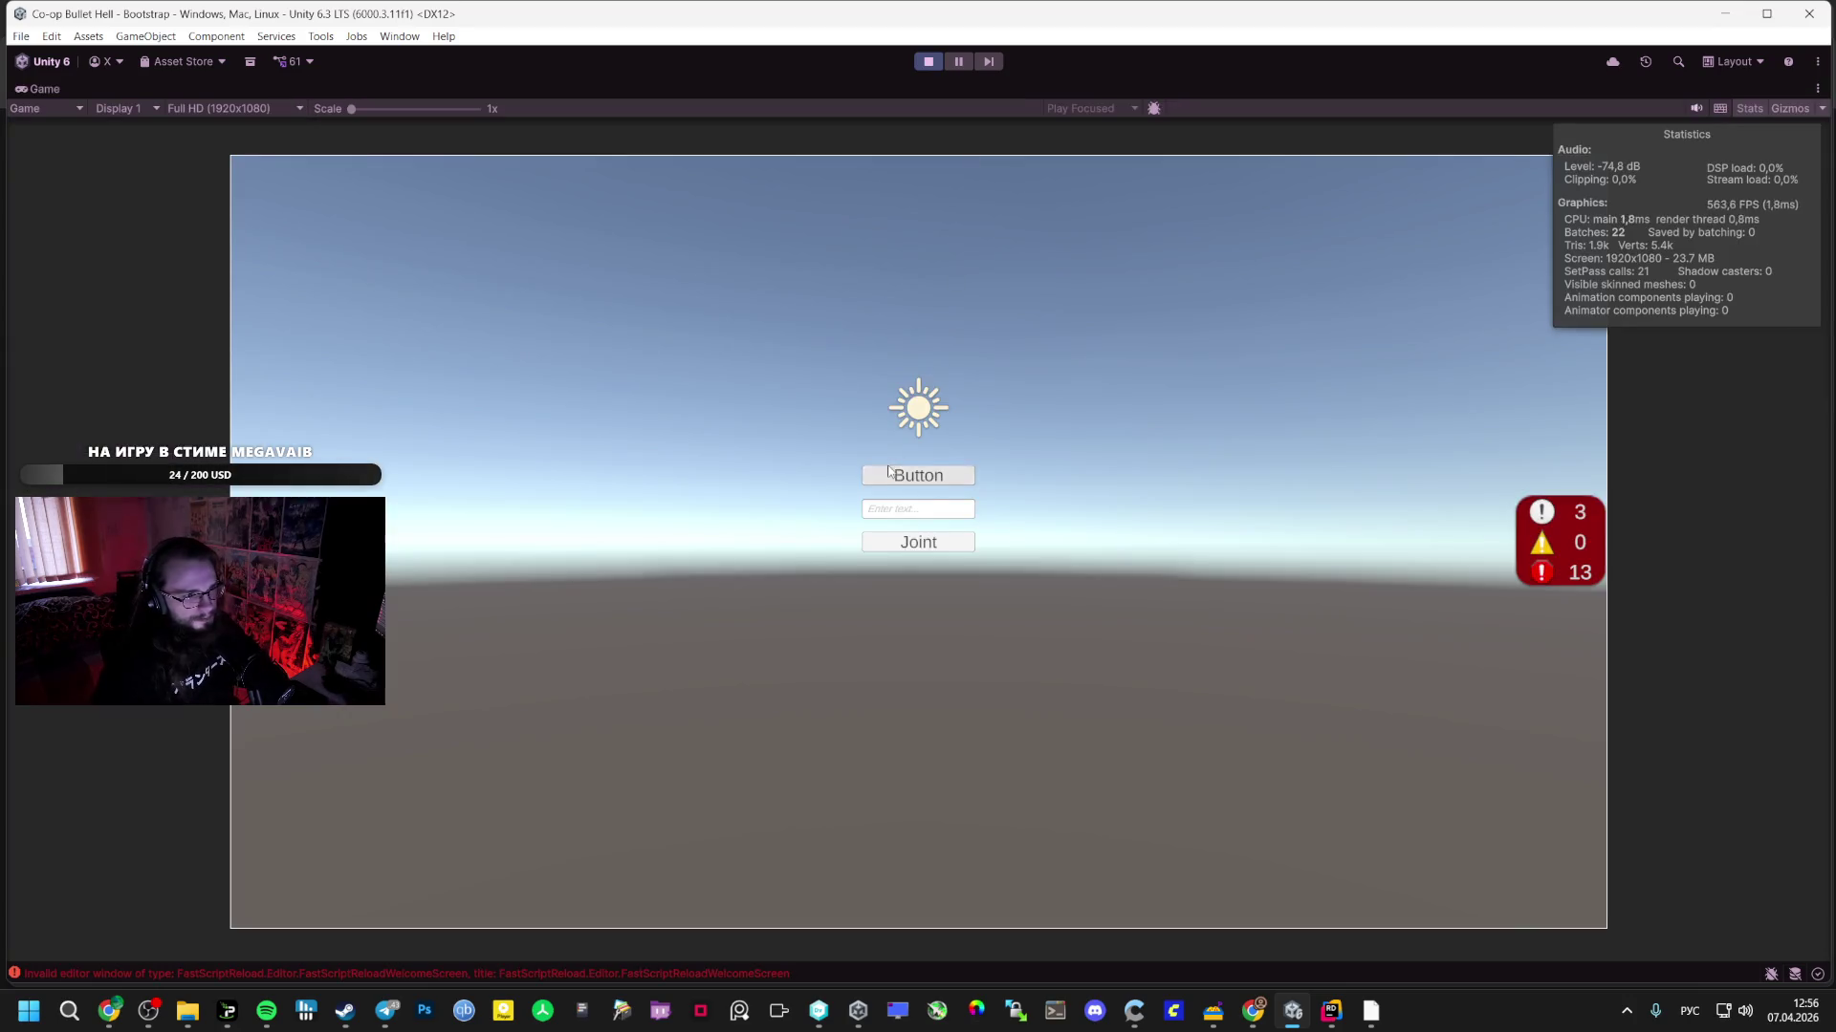
pyautogui.click(920, 475)
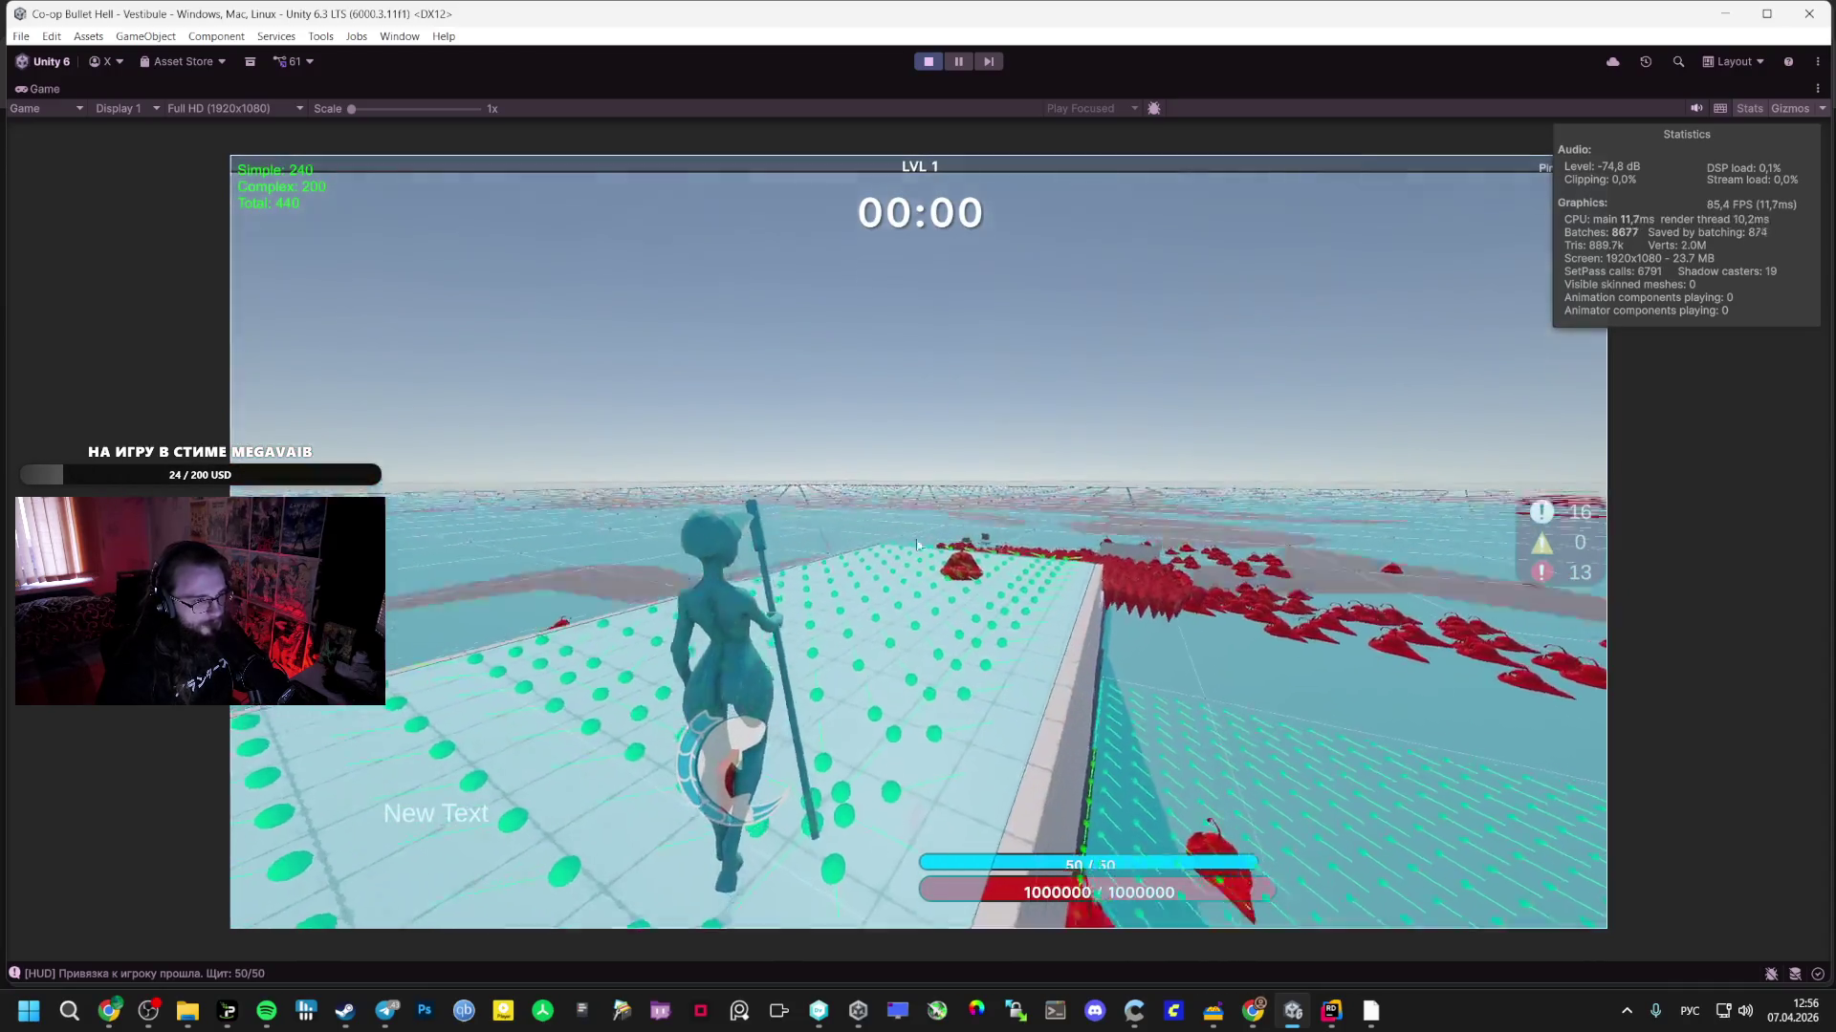
pyautogui.click(928, 61)
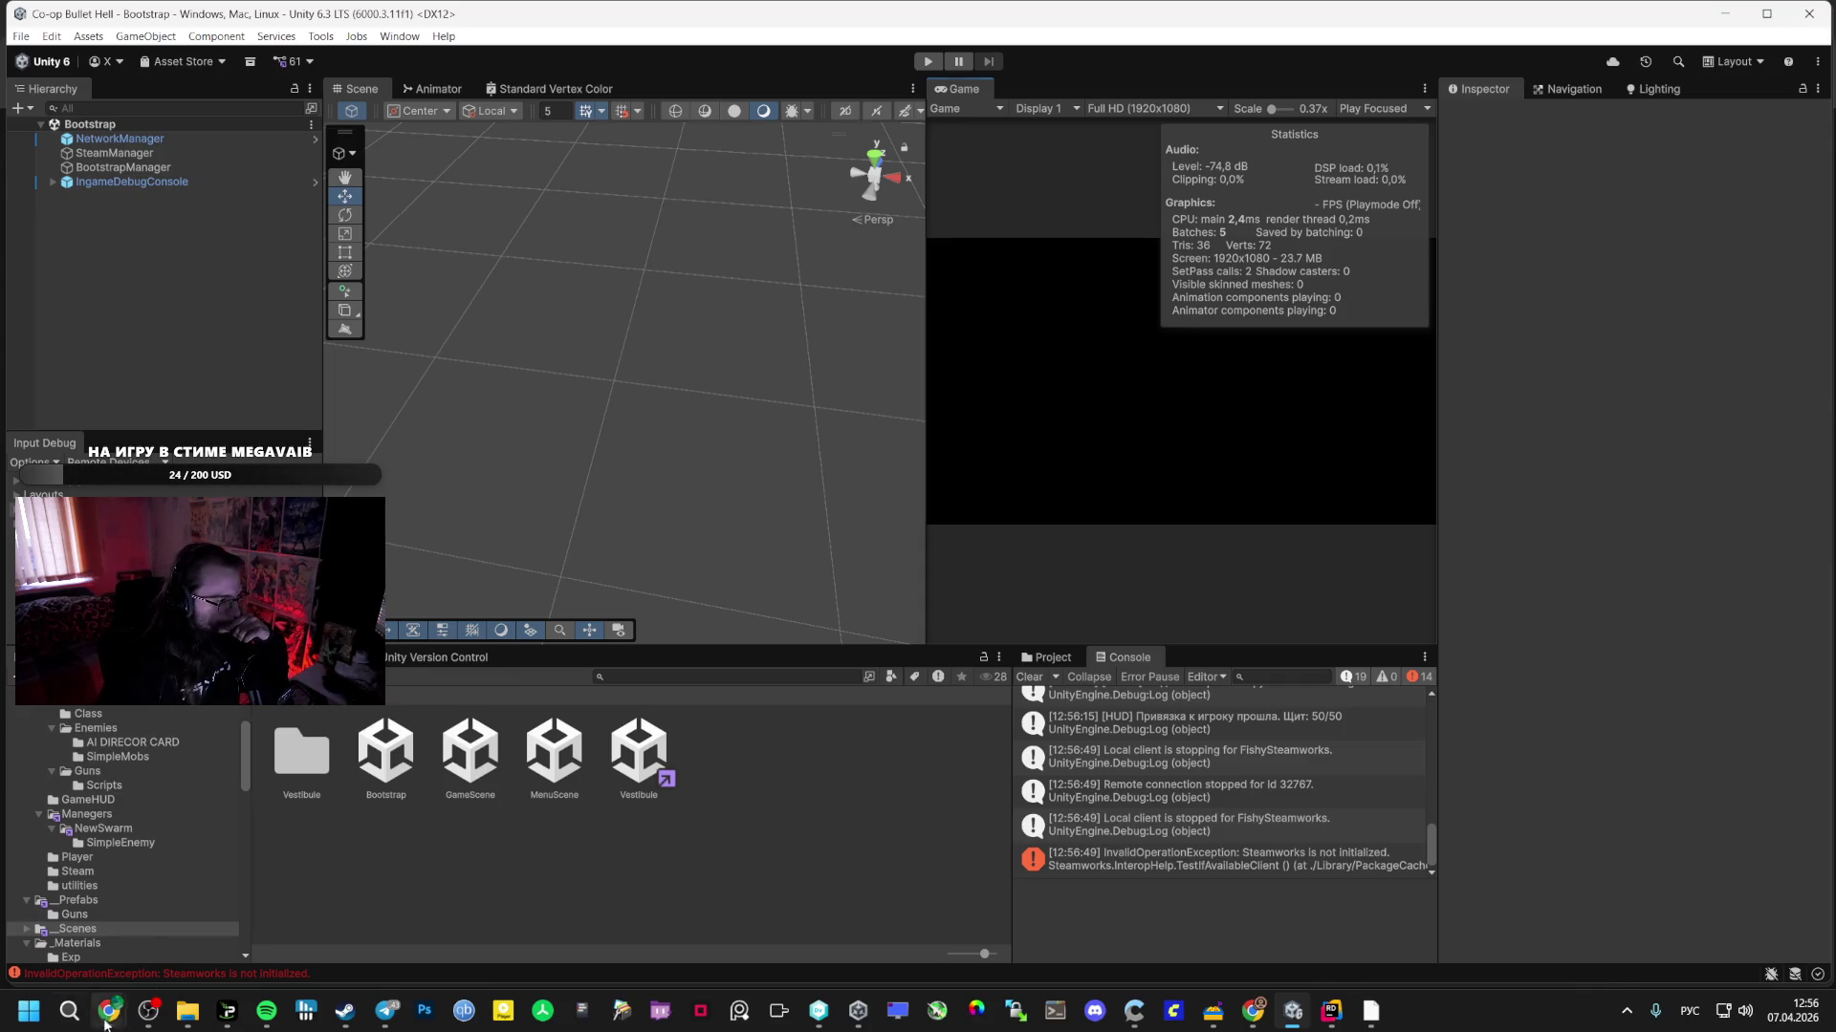
pyautogui.moveTo(109, 1011)
pyautogui.click(135, 952)
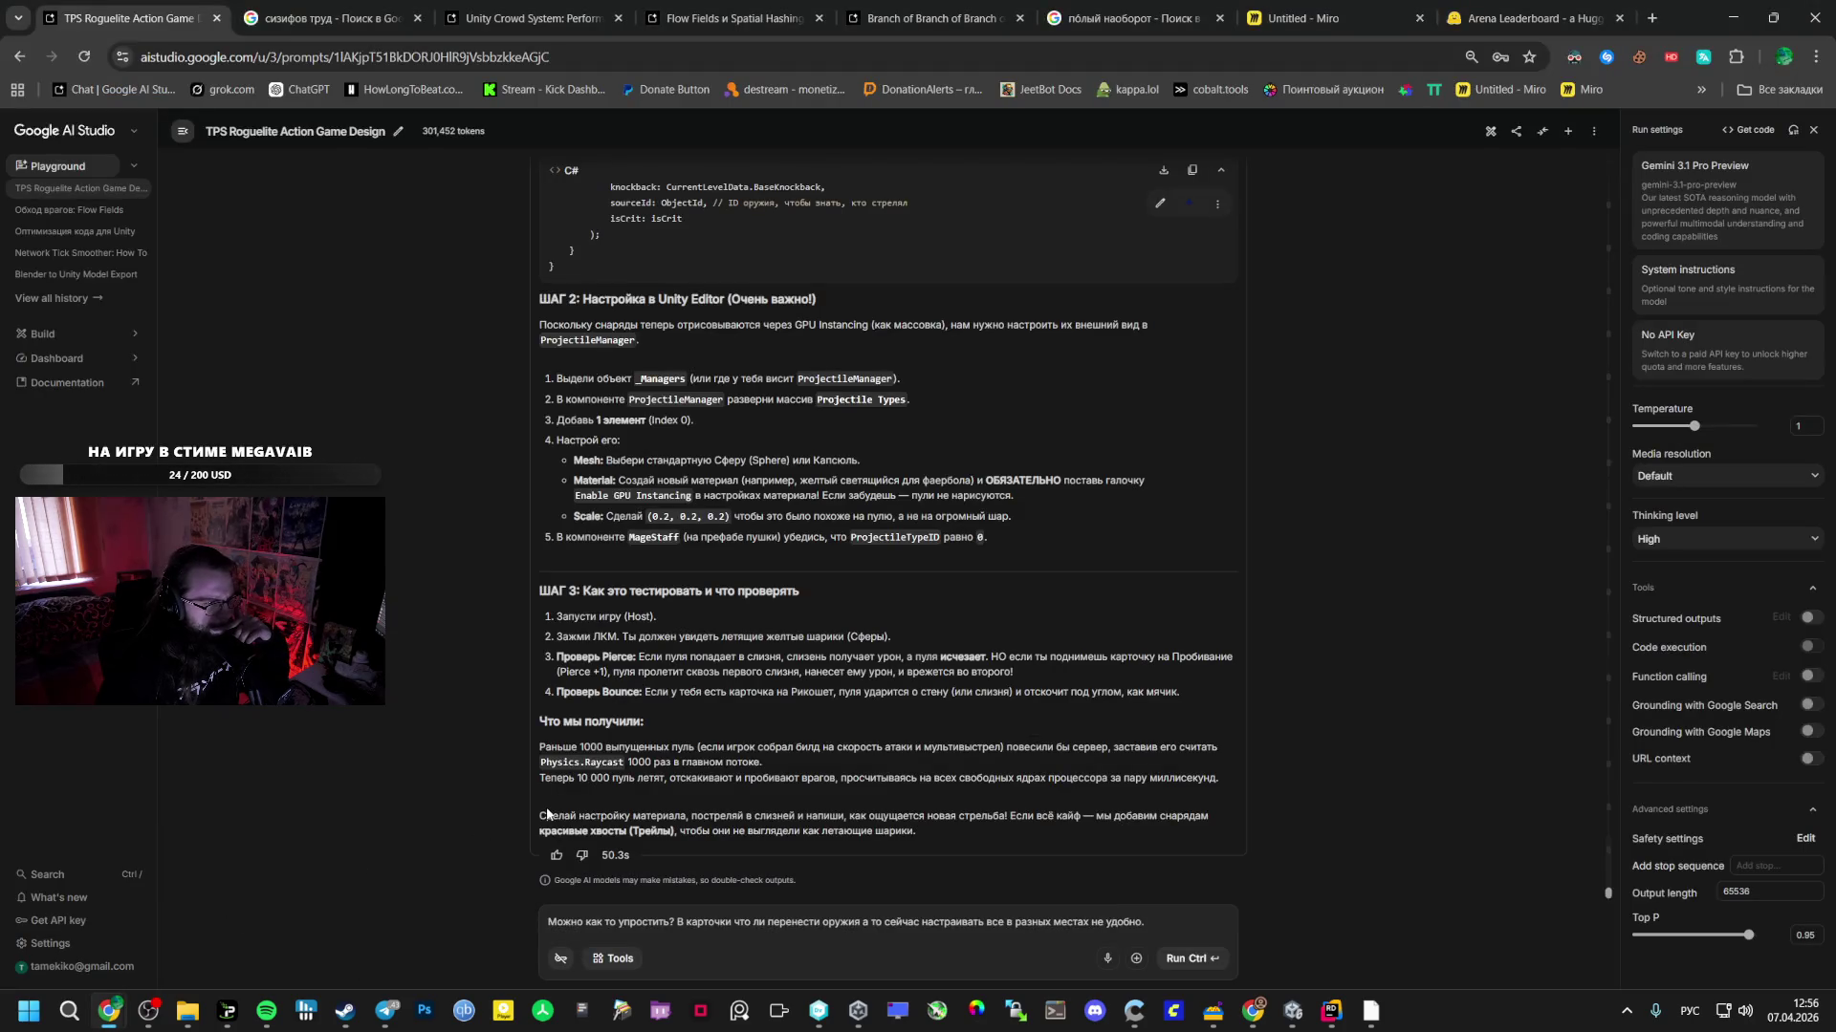
# - Erase the old unsent draft from the TPS Roguelite Action Game Design chat prompt
pyautogui.scroll(2, 546, 814)
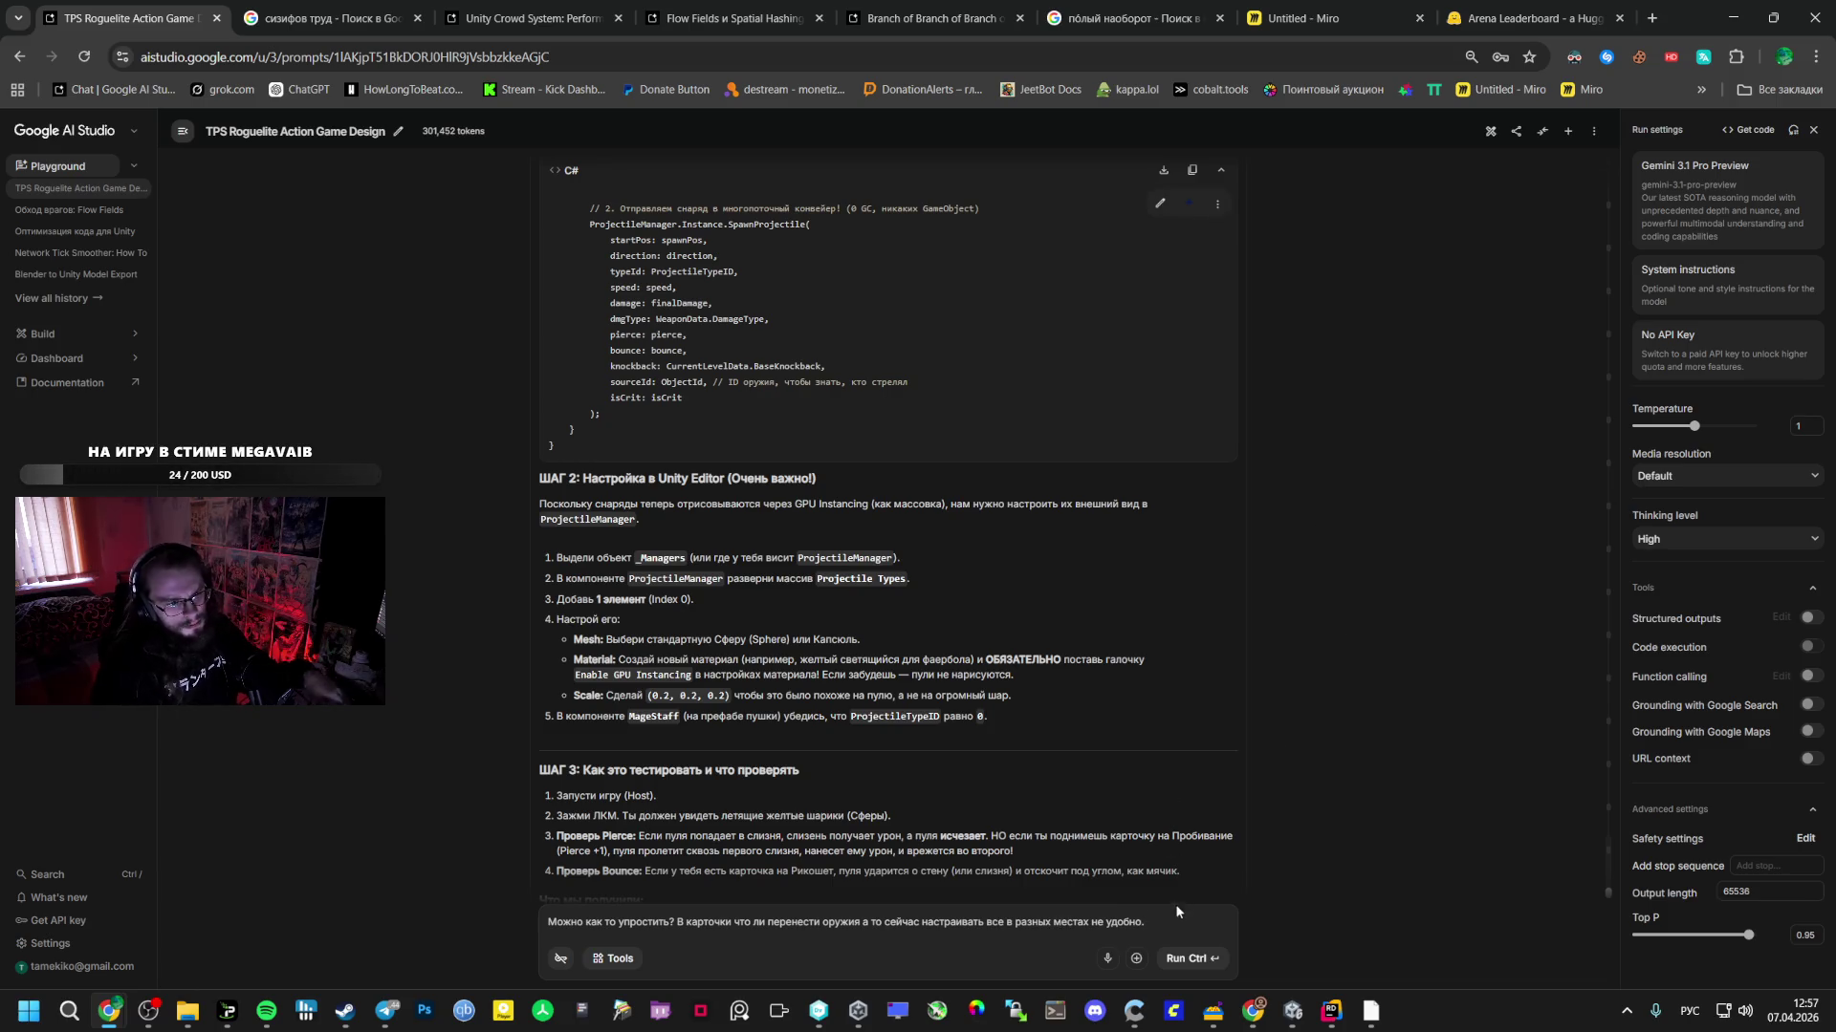
pyautogui.hotkey('ctrl', 'a')
pyautogui.press('BackSpace')
pyautogui.click(386, 1010)
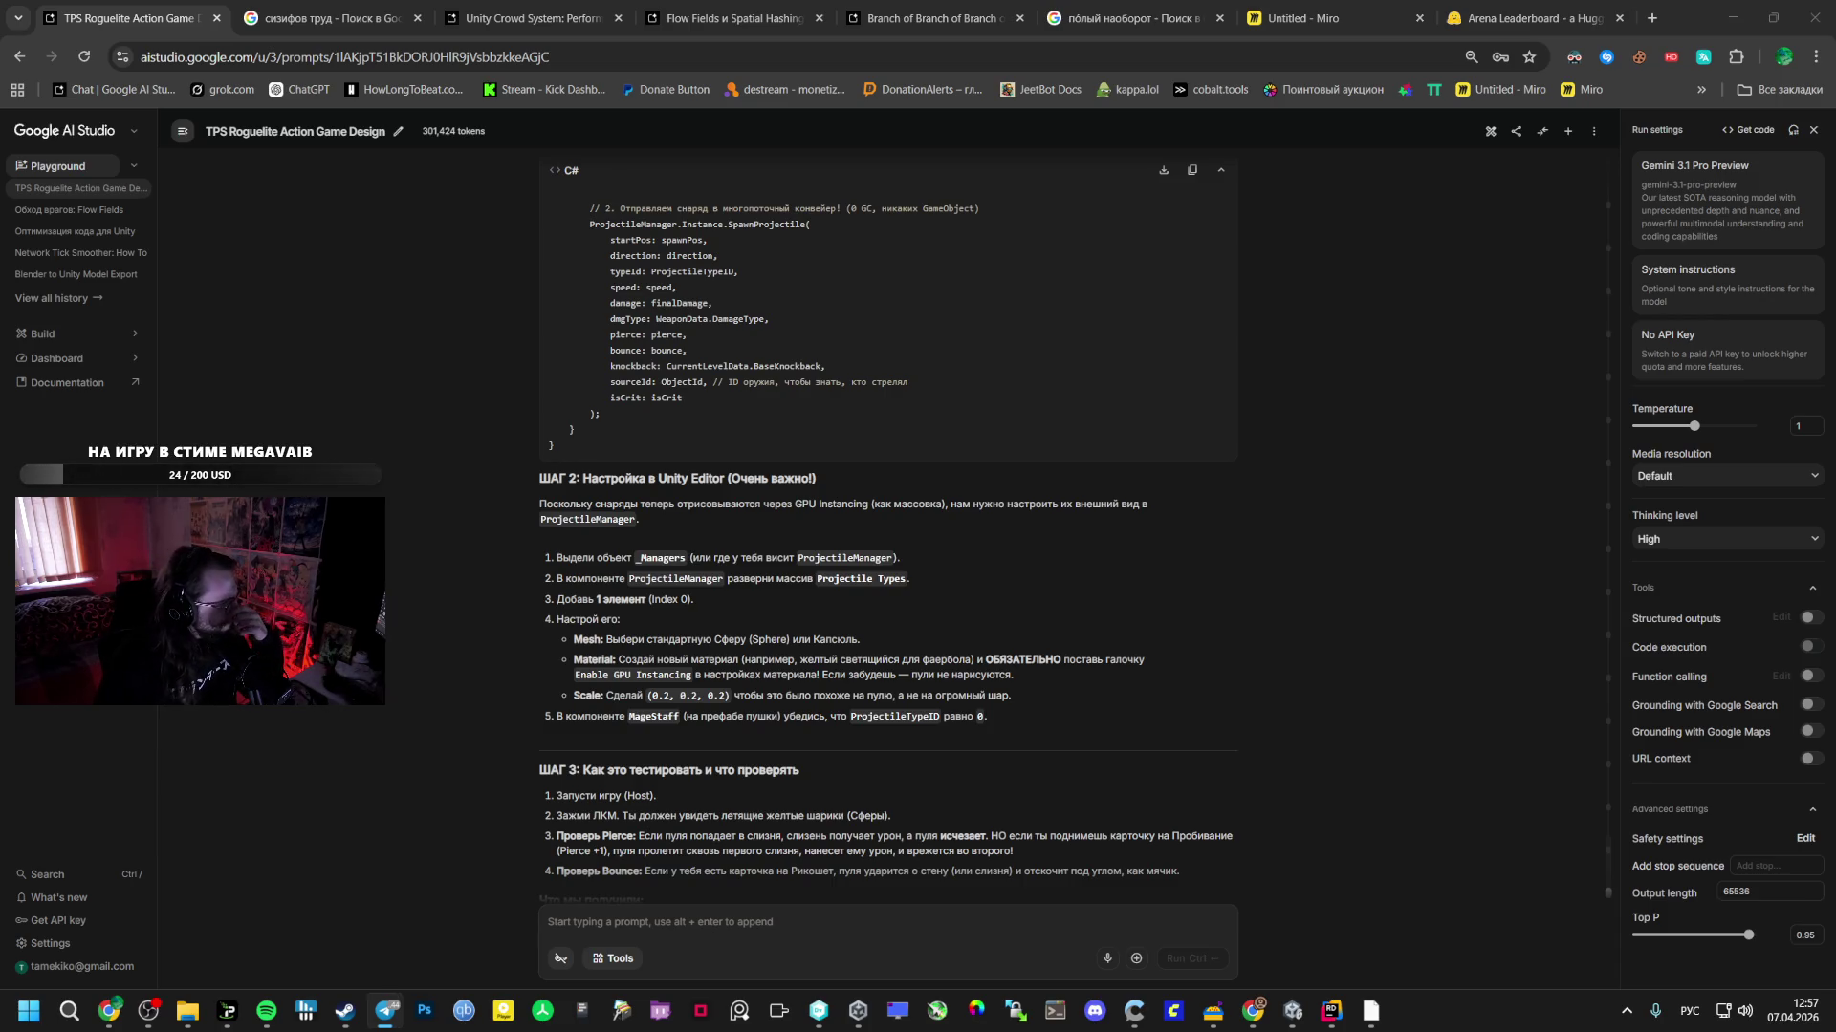
# - With Gemini 3 Flash Preview selected, send 'Чето не регает,' reporting the projectile hits aren't registering
pyautogui.click(1711, 201)
pyautogui.click(1580, 344)
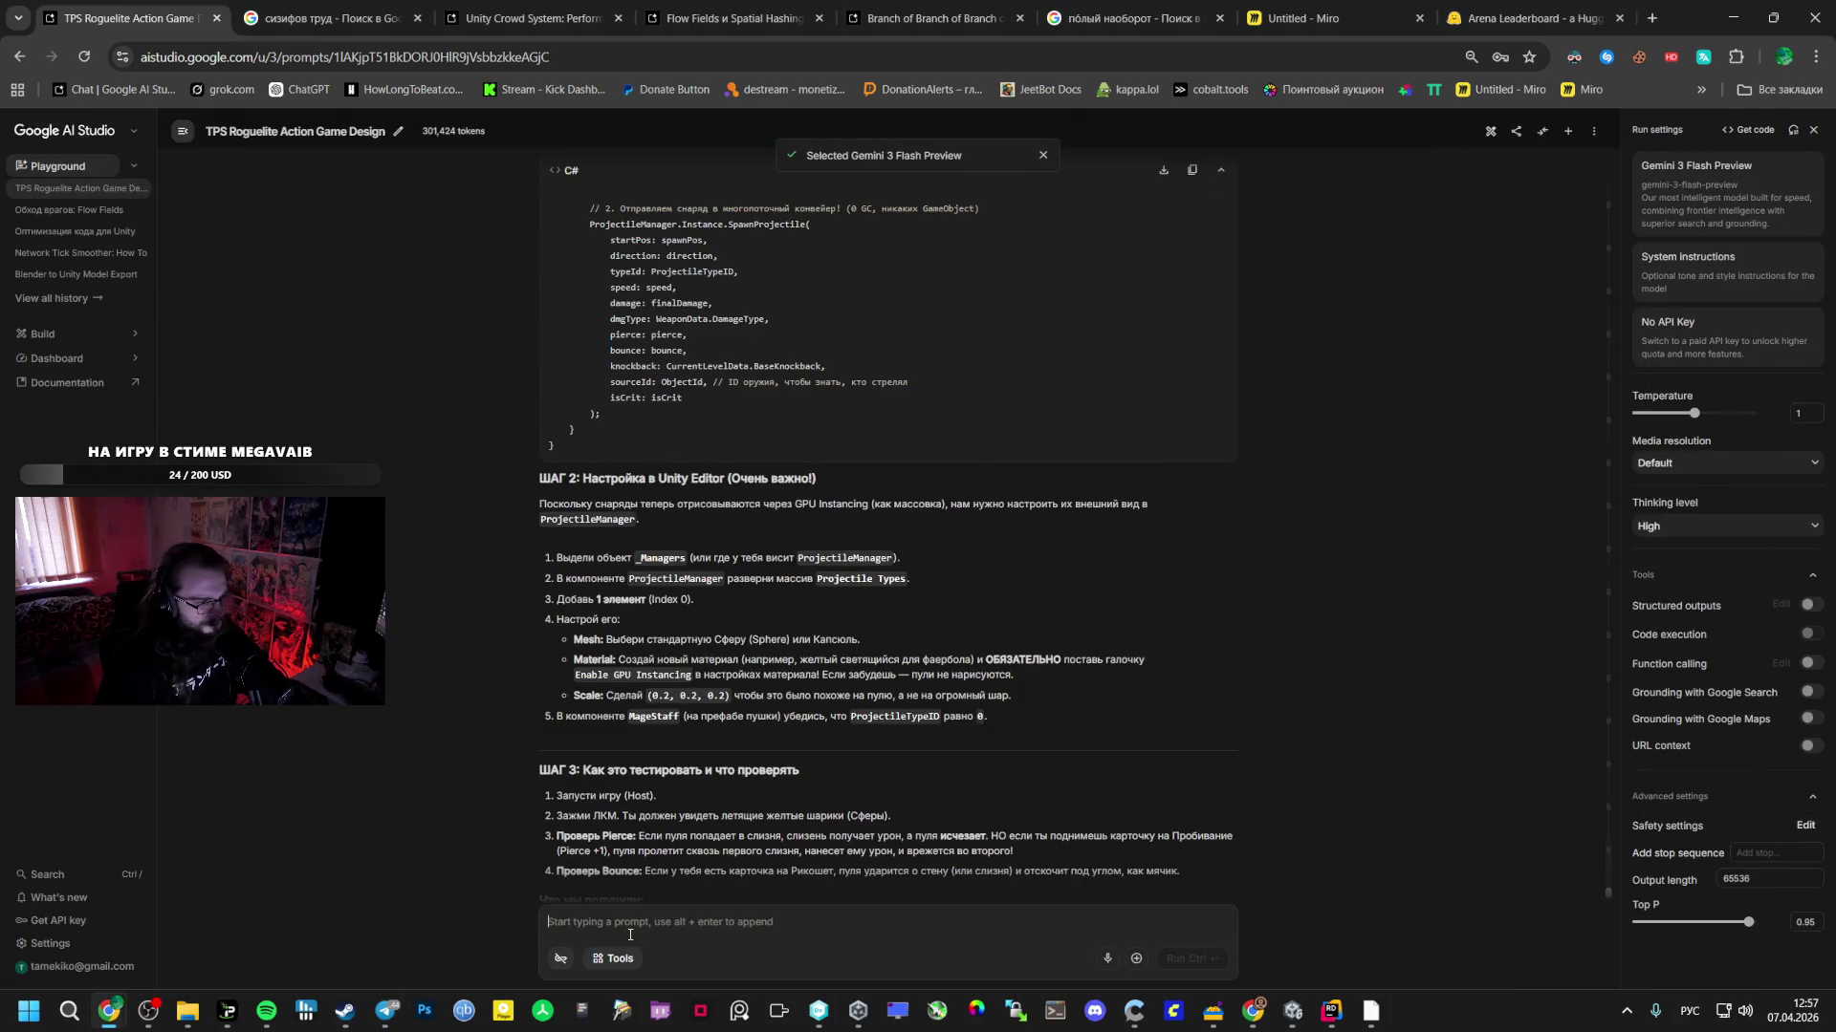
pyautogui.write('Чето не ре')
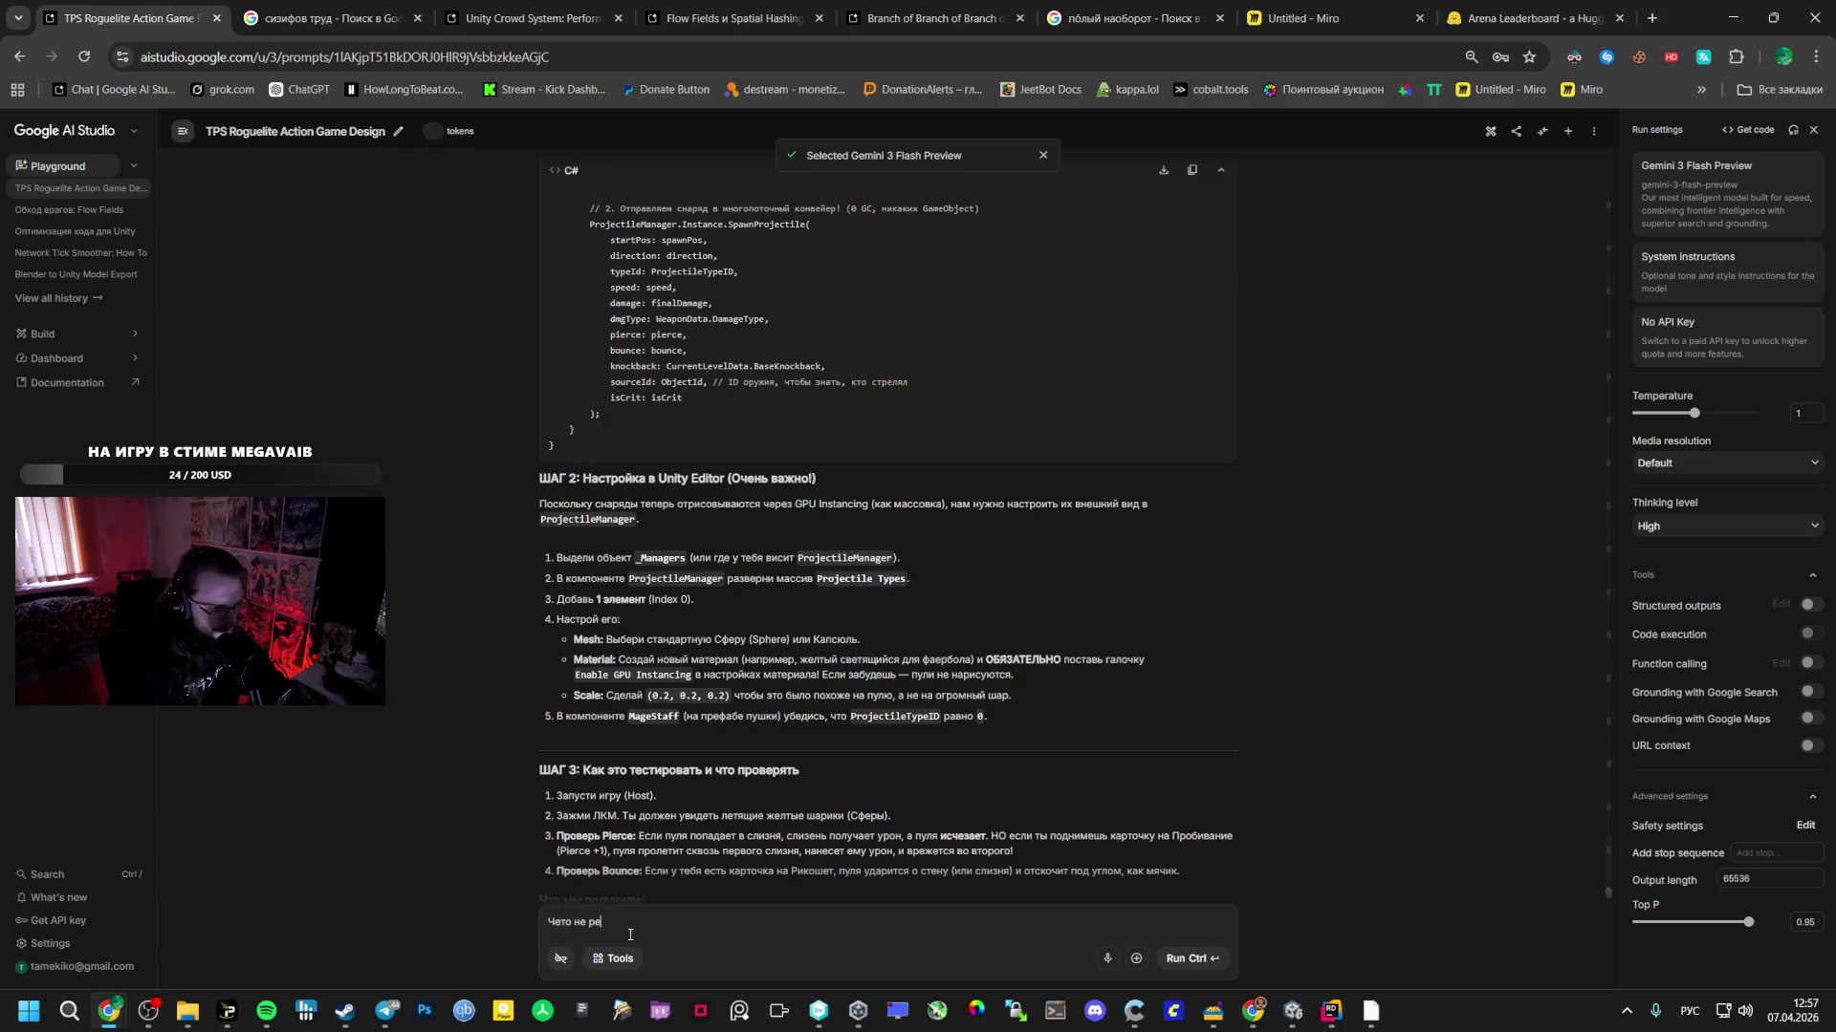
pyautogui.write('гает.')
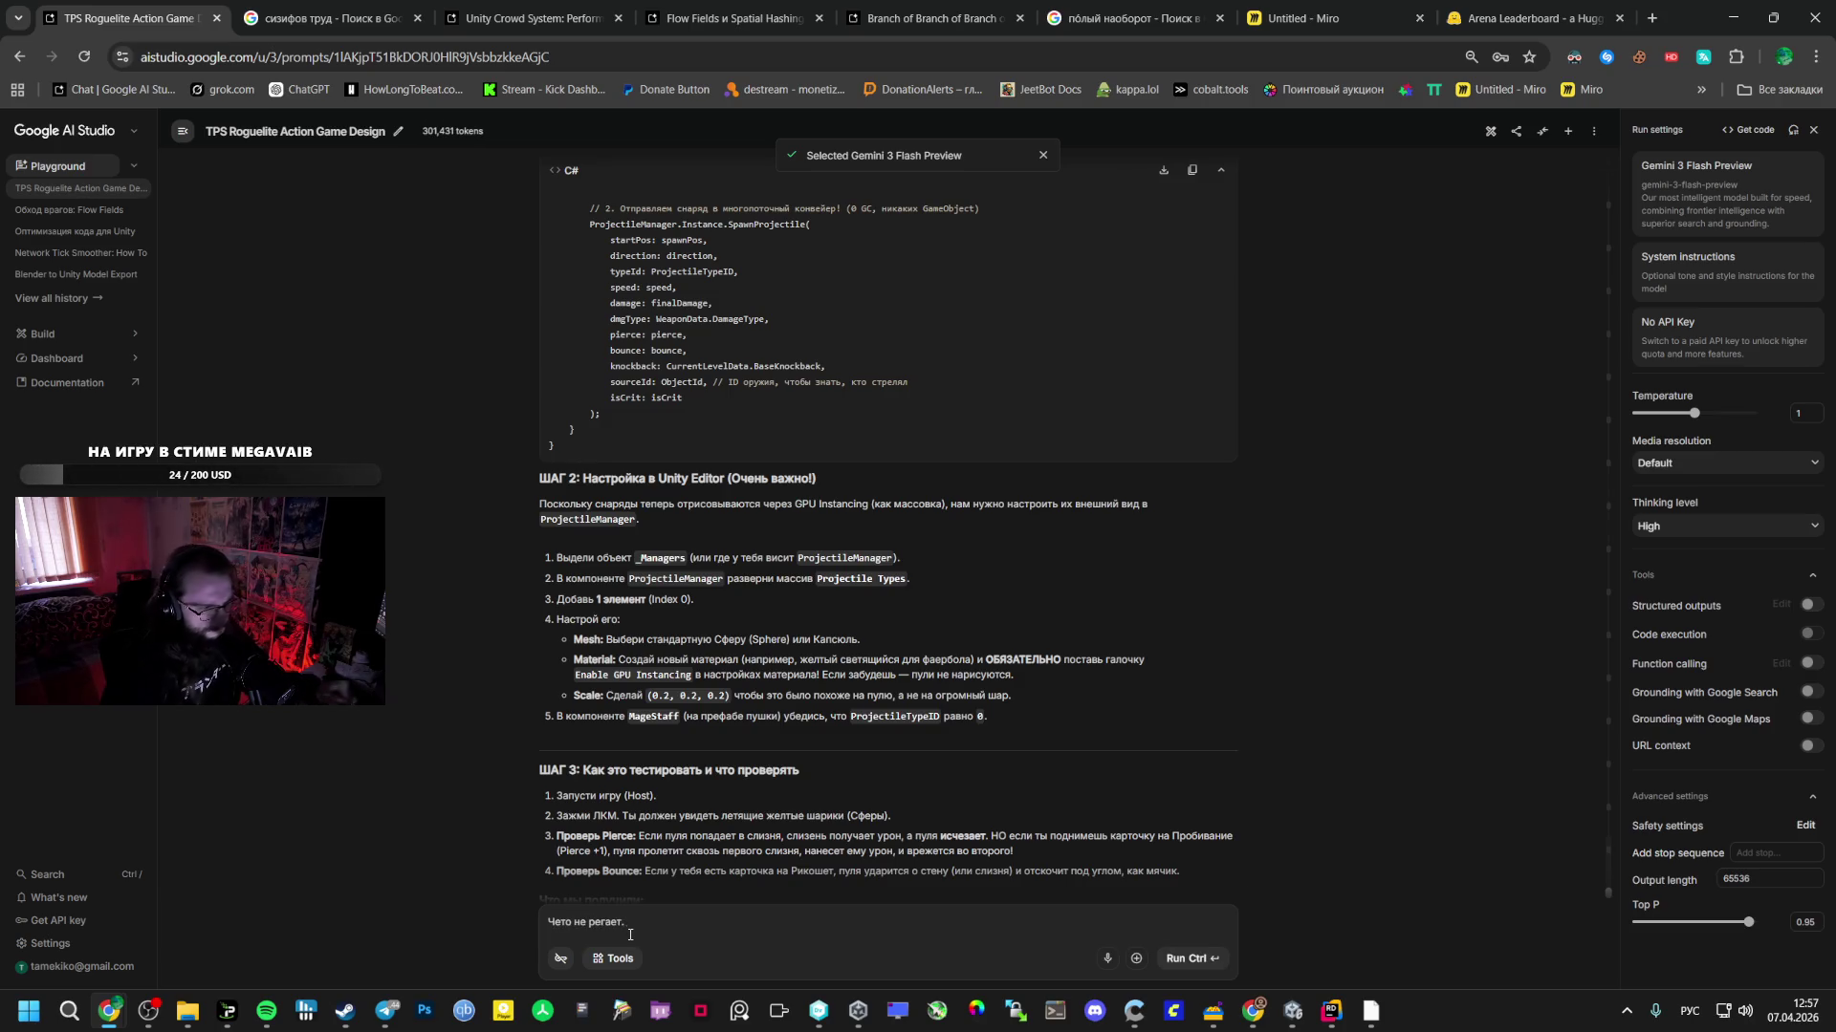
pyautogui.scroll(-2, 673, 803)
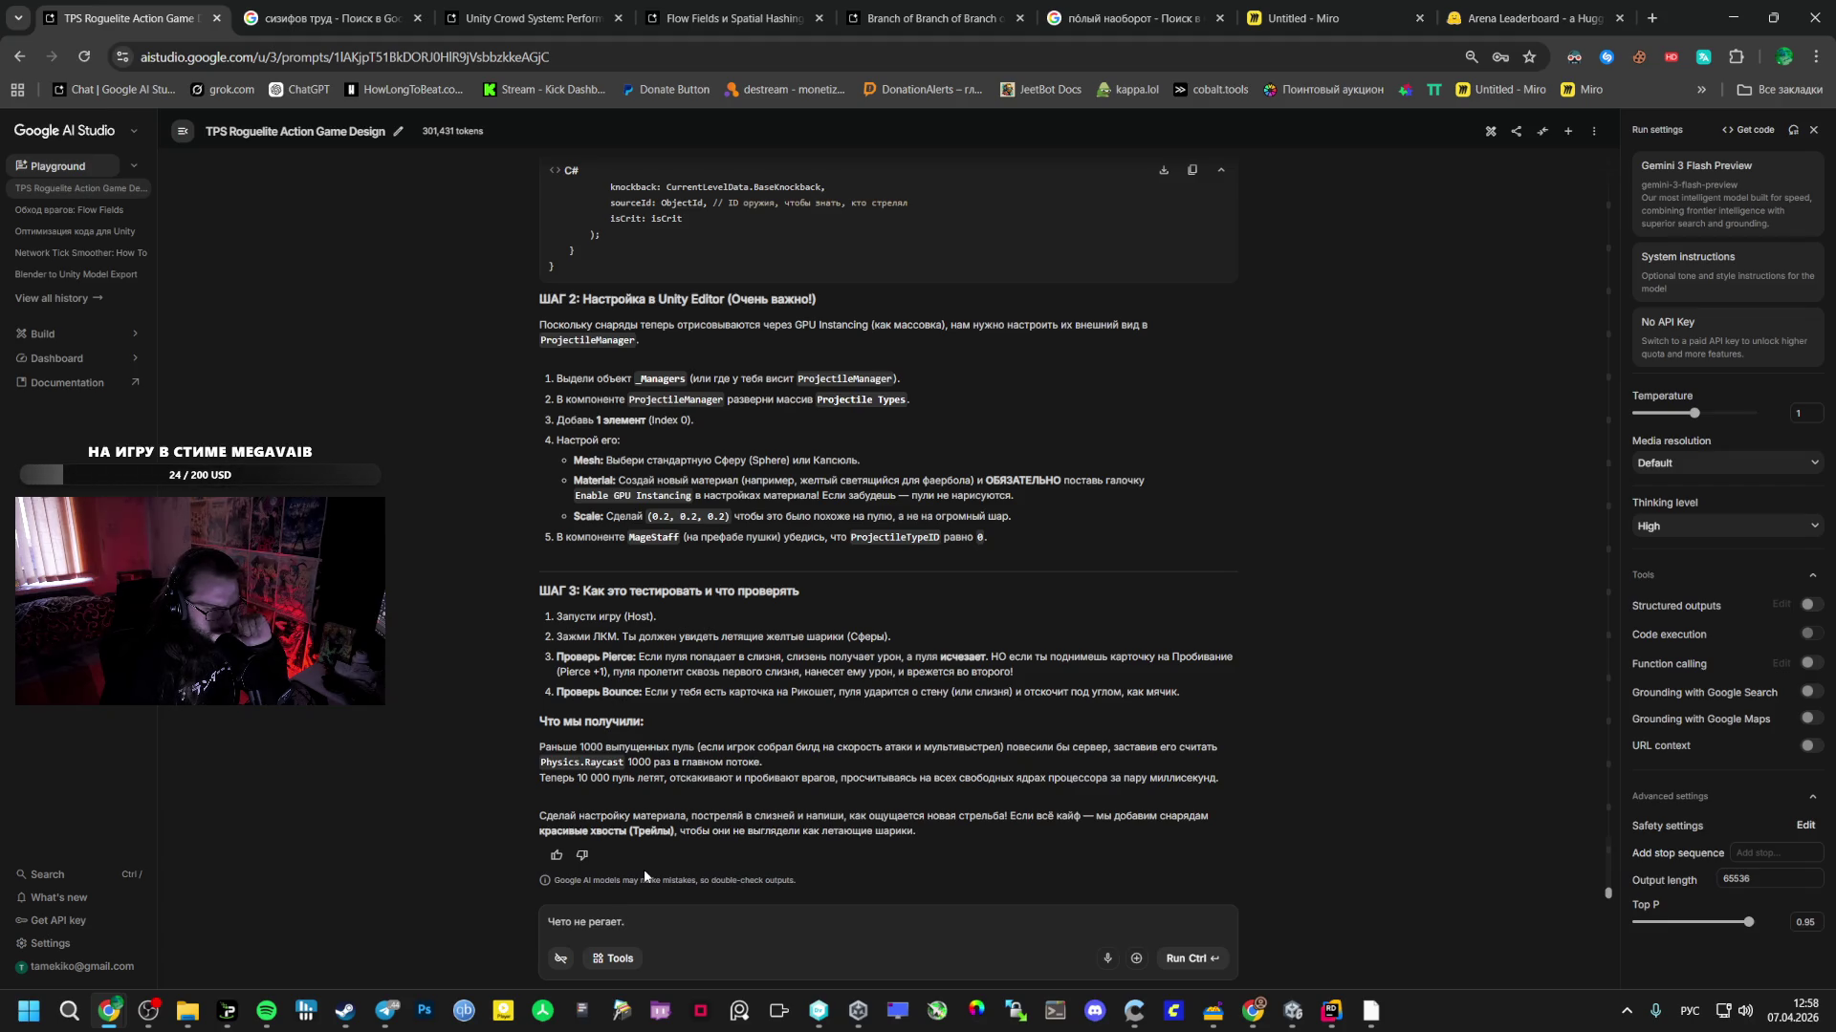
pyautogui.press('BackSpace')
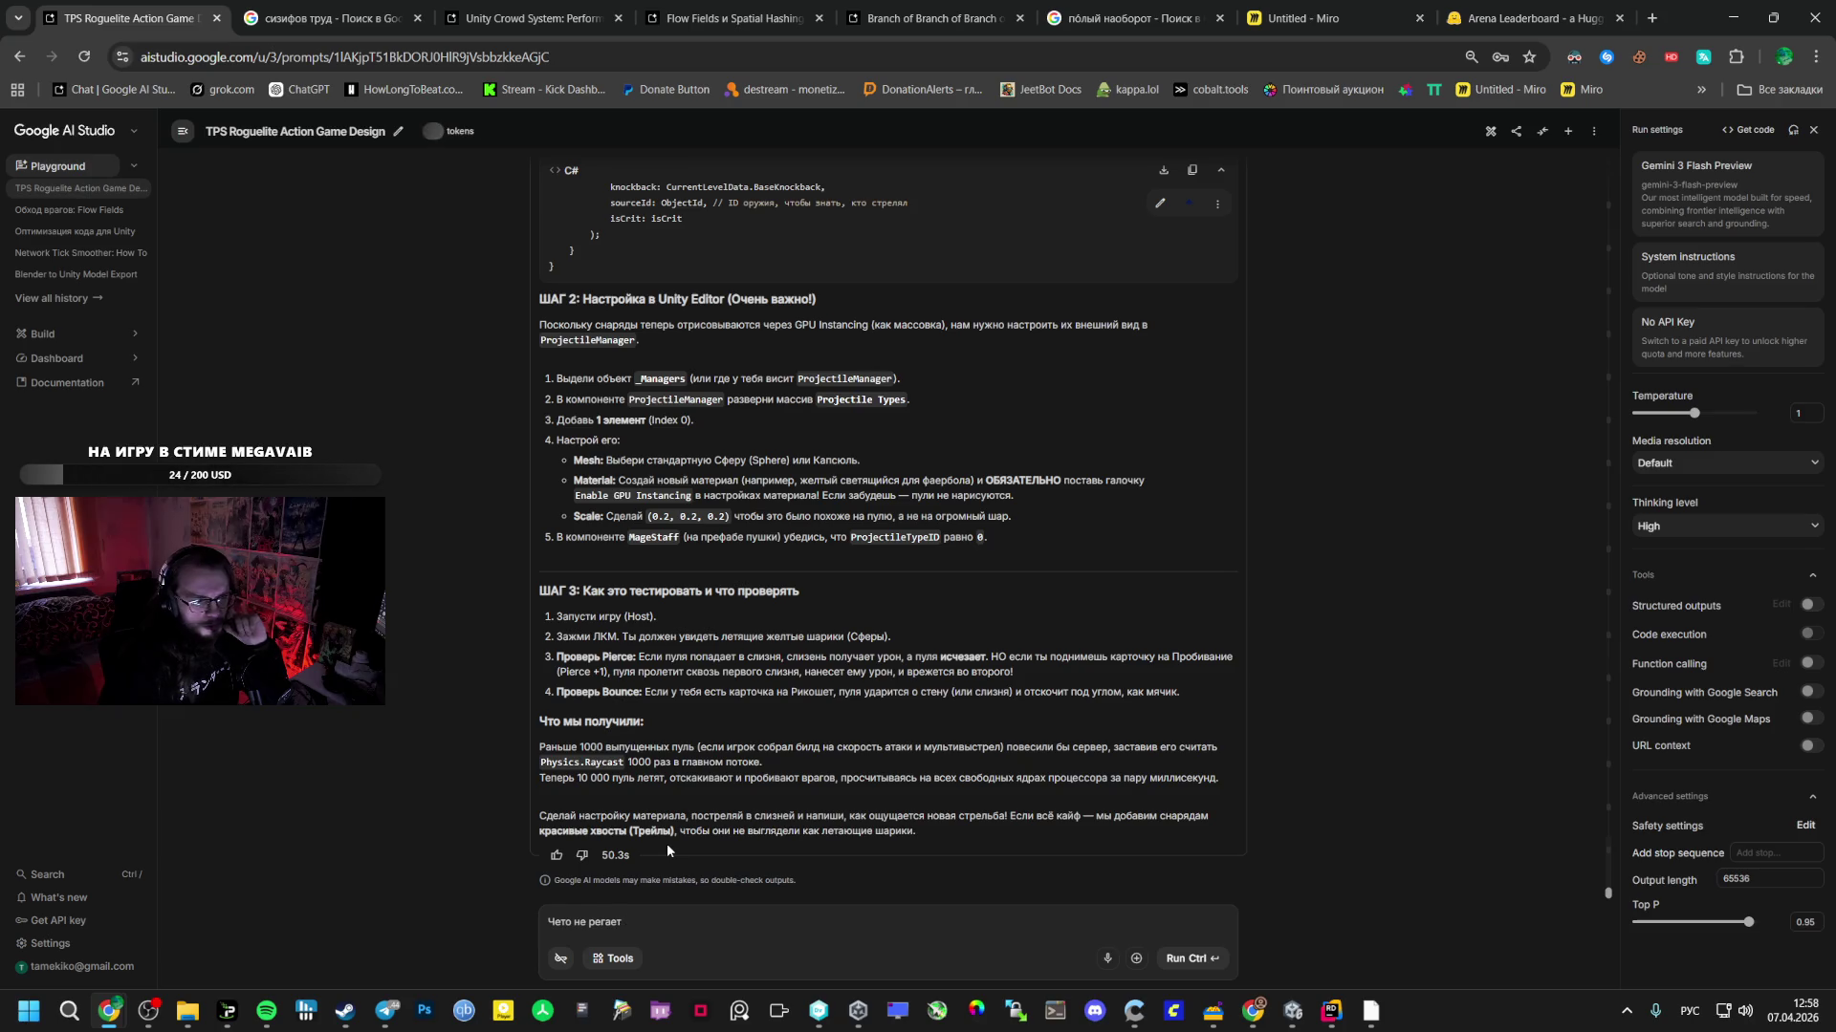
pyautogui.hotkey('shift', 'Return')
pyautogui.press('BackSpace')
pyautogui.write(',')
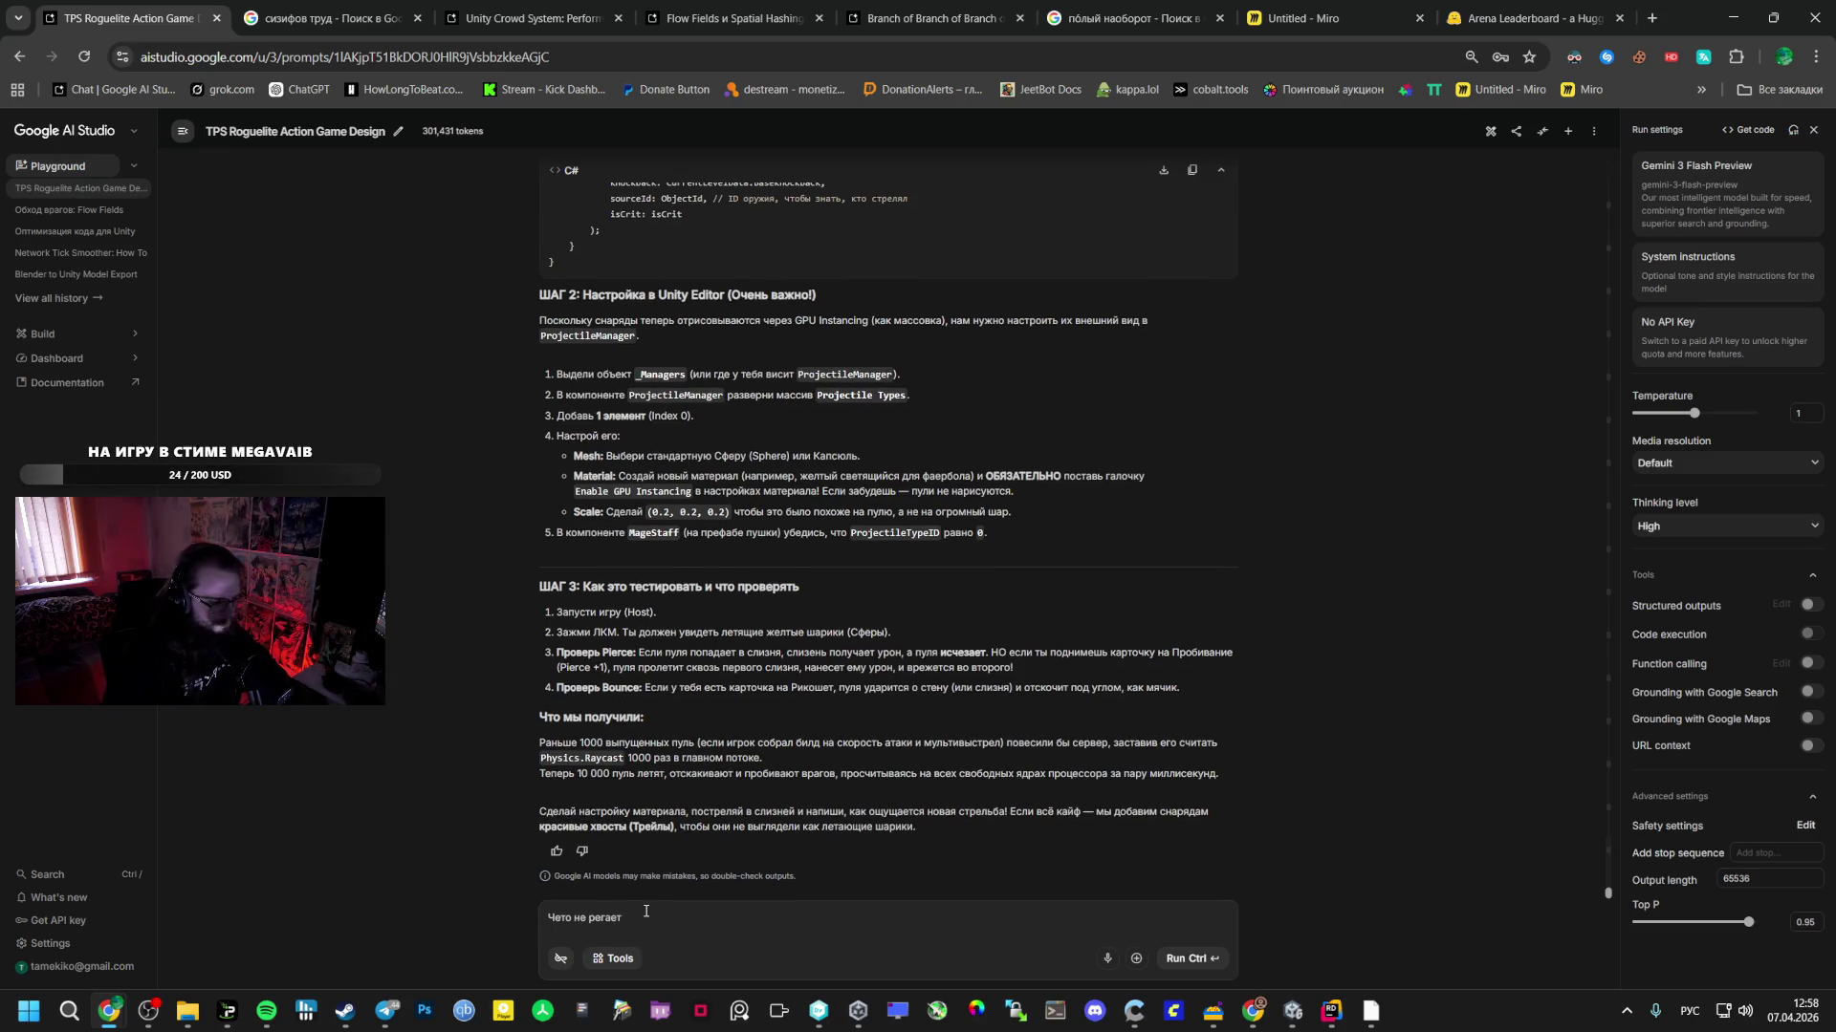
pyautogui.hotkey('ctrl', 'Return')
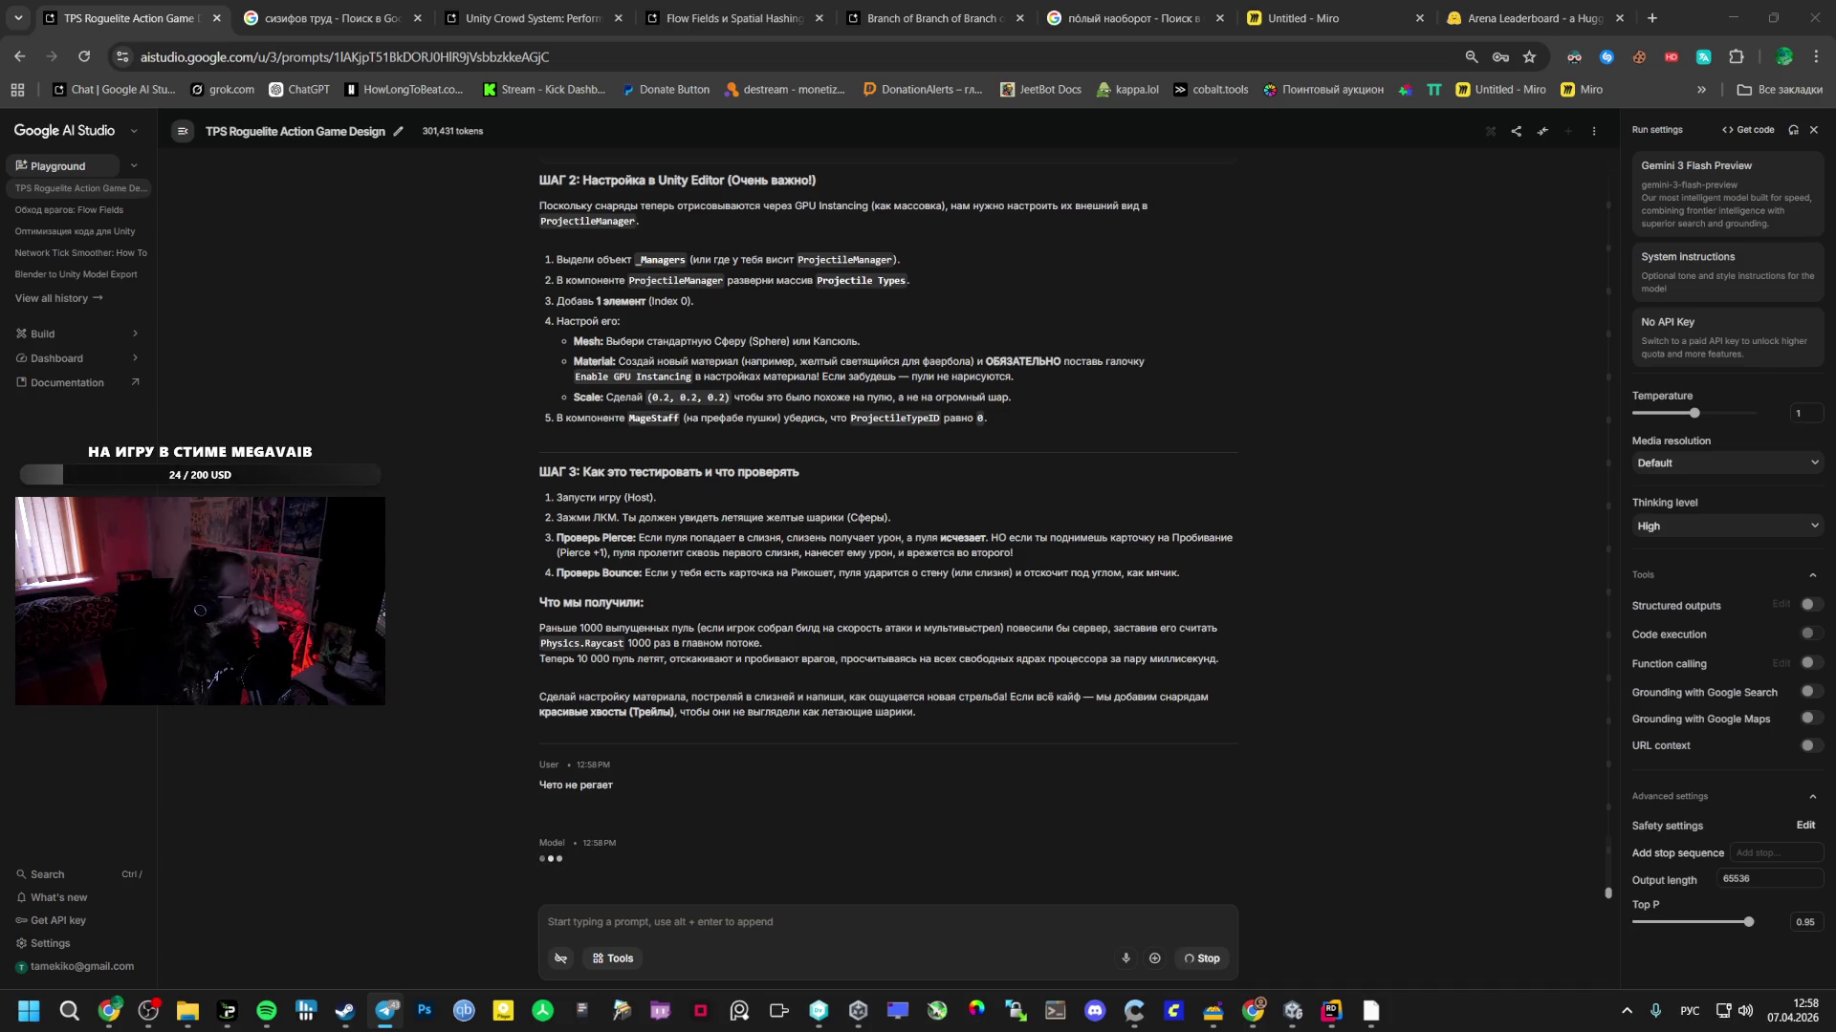
pyautogui.moveTo(0, 74); pyautogui.dragTo(882, 96)
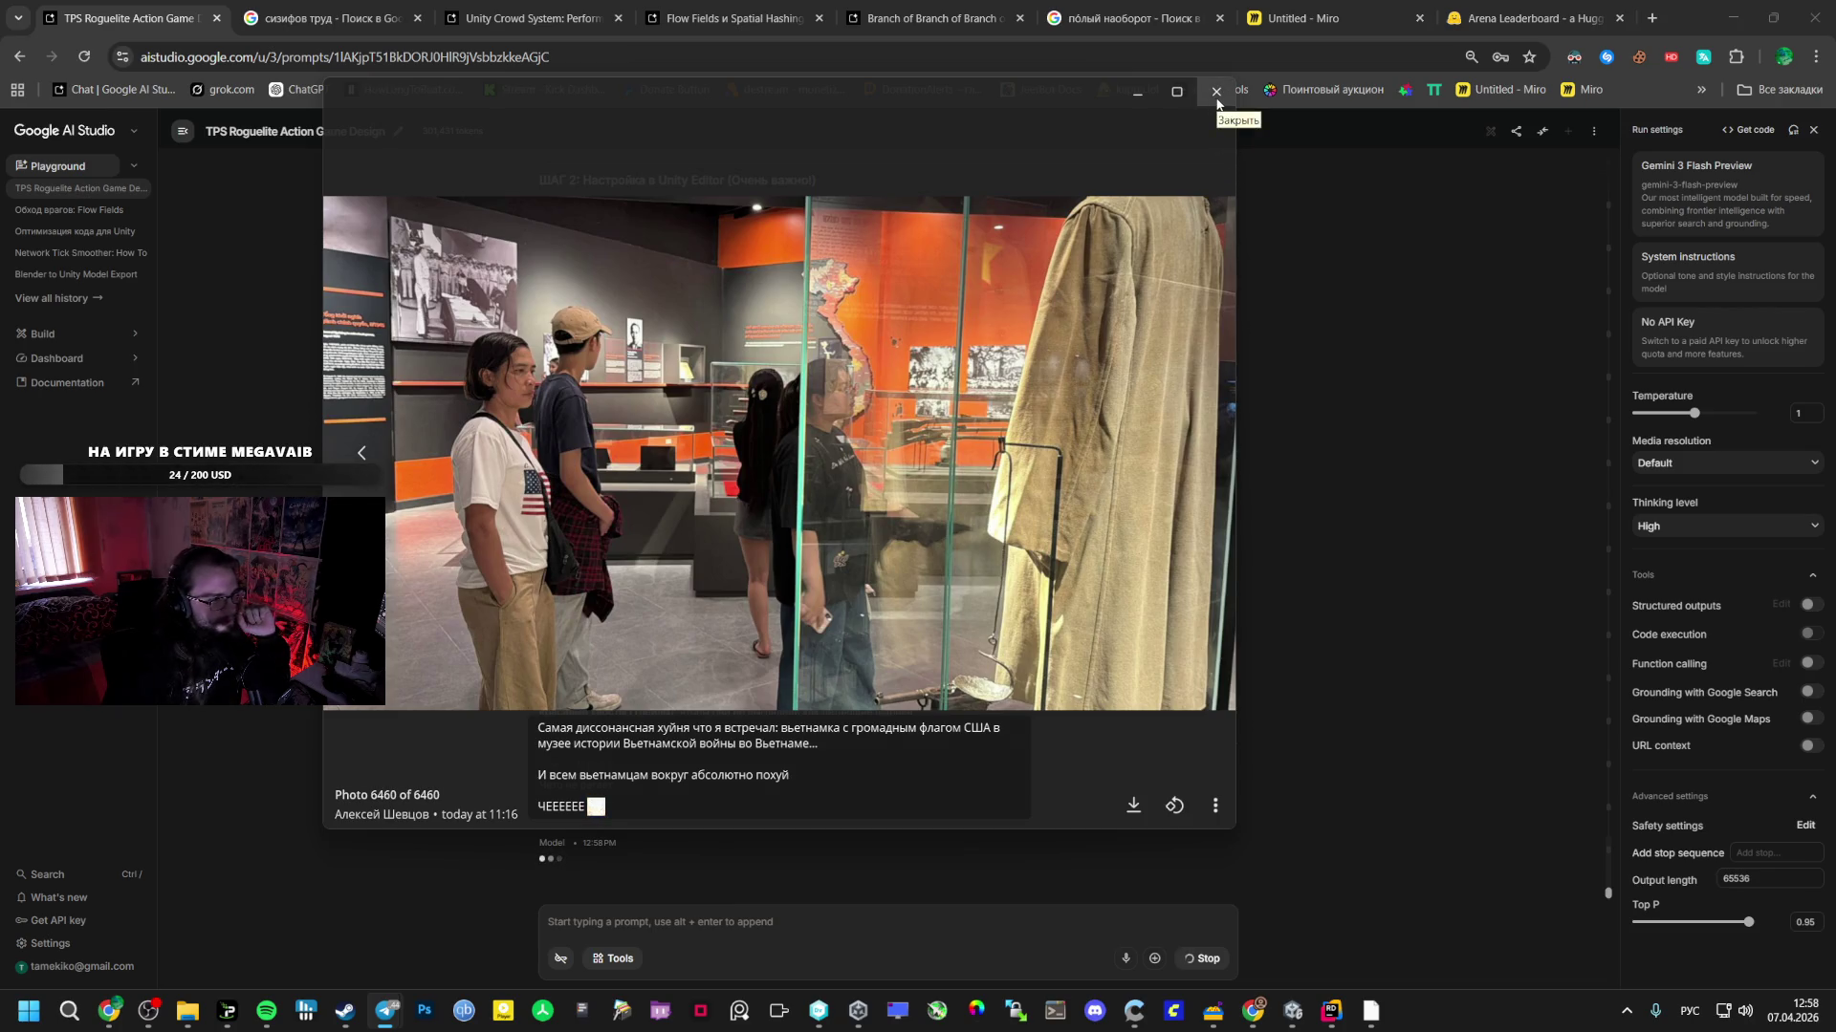
pyautogui.click(1216, 94)
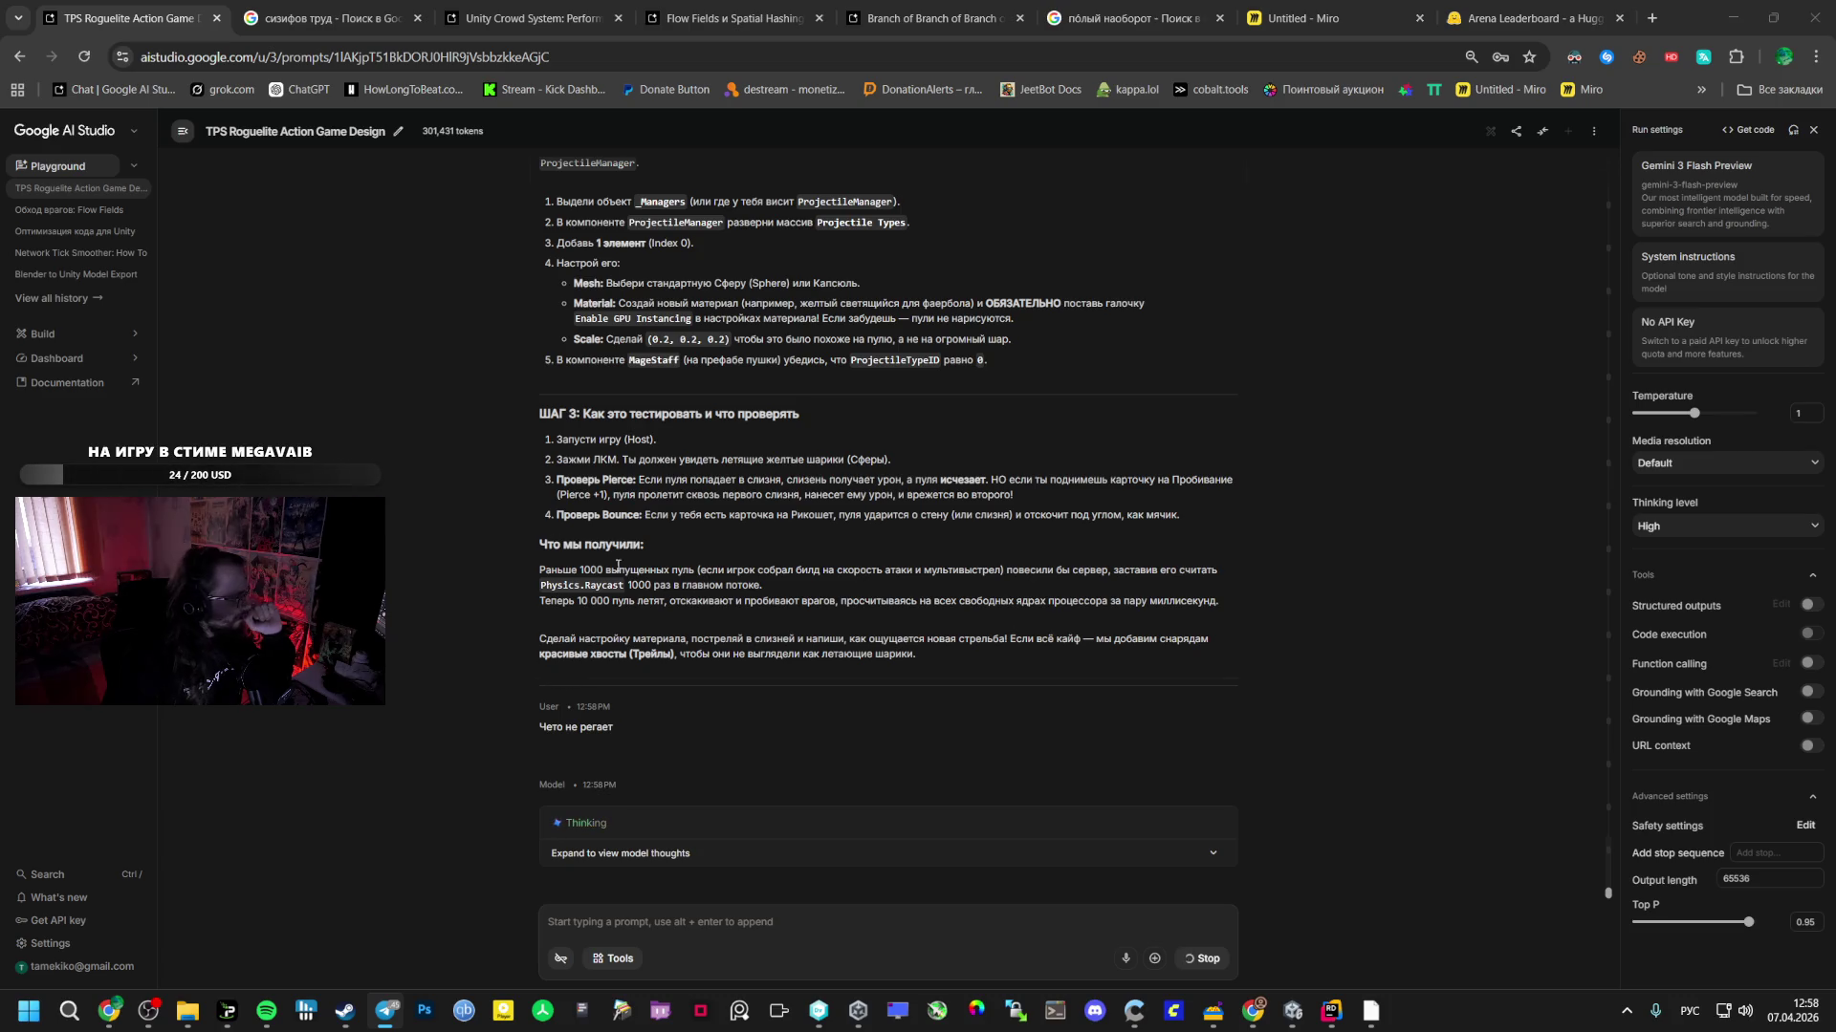
# - Nudge the Spotify volume slider up slightly, then scroll down through Gemini's answer
pyautogui.click(266, 1010)
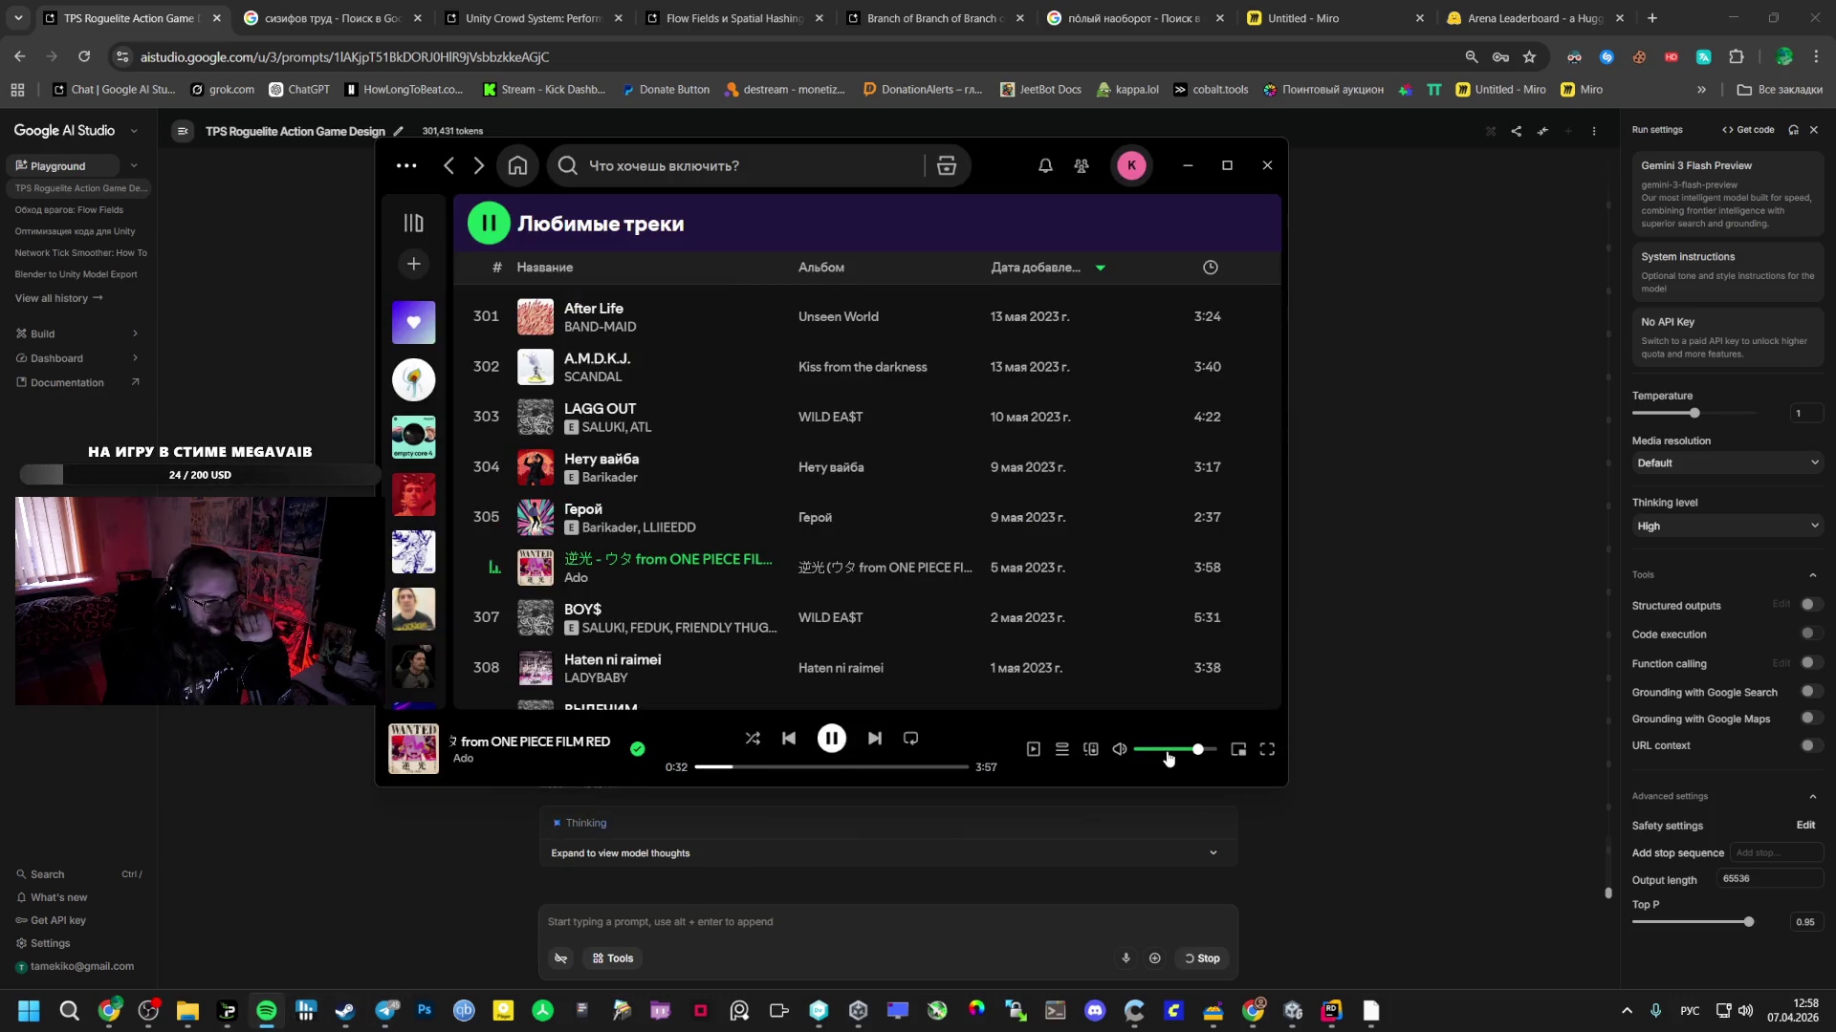
pyautogui.moveTo(1152, 753); pyautogui.dragTo(1166, 751)
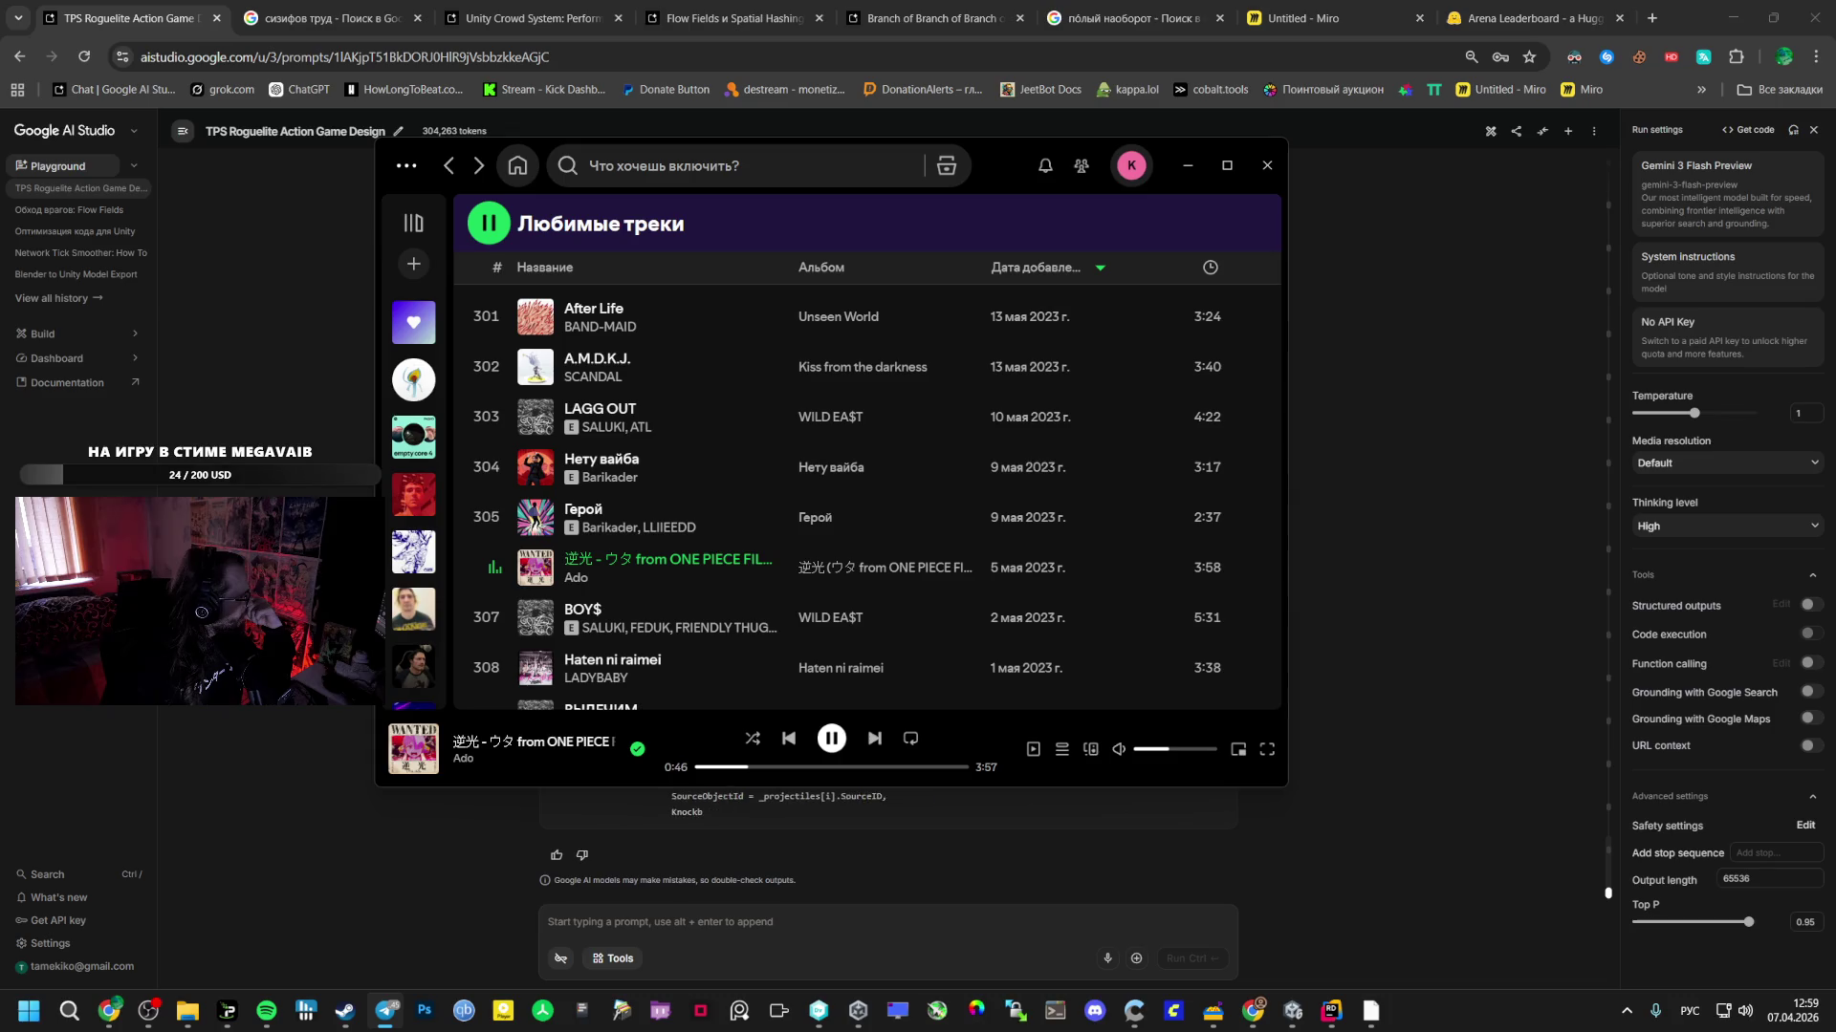
pyautogui.scroll(-3, 889, 822)
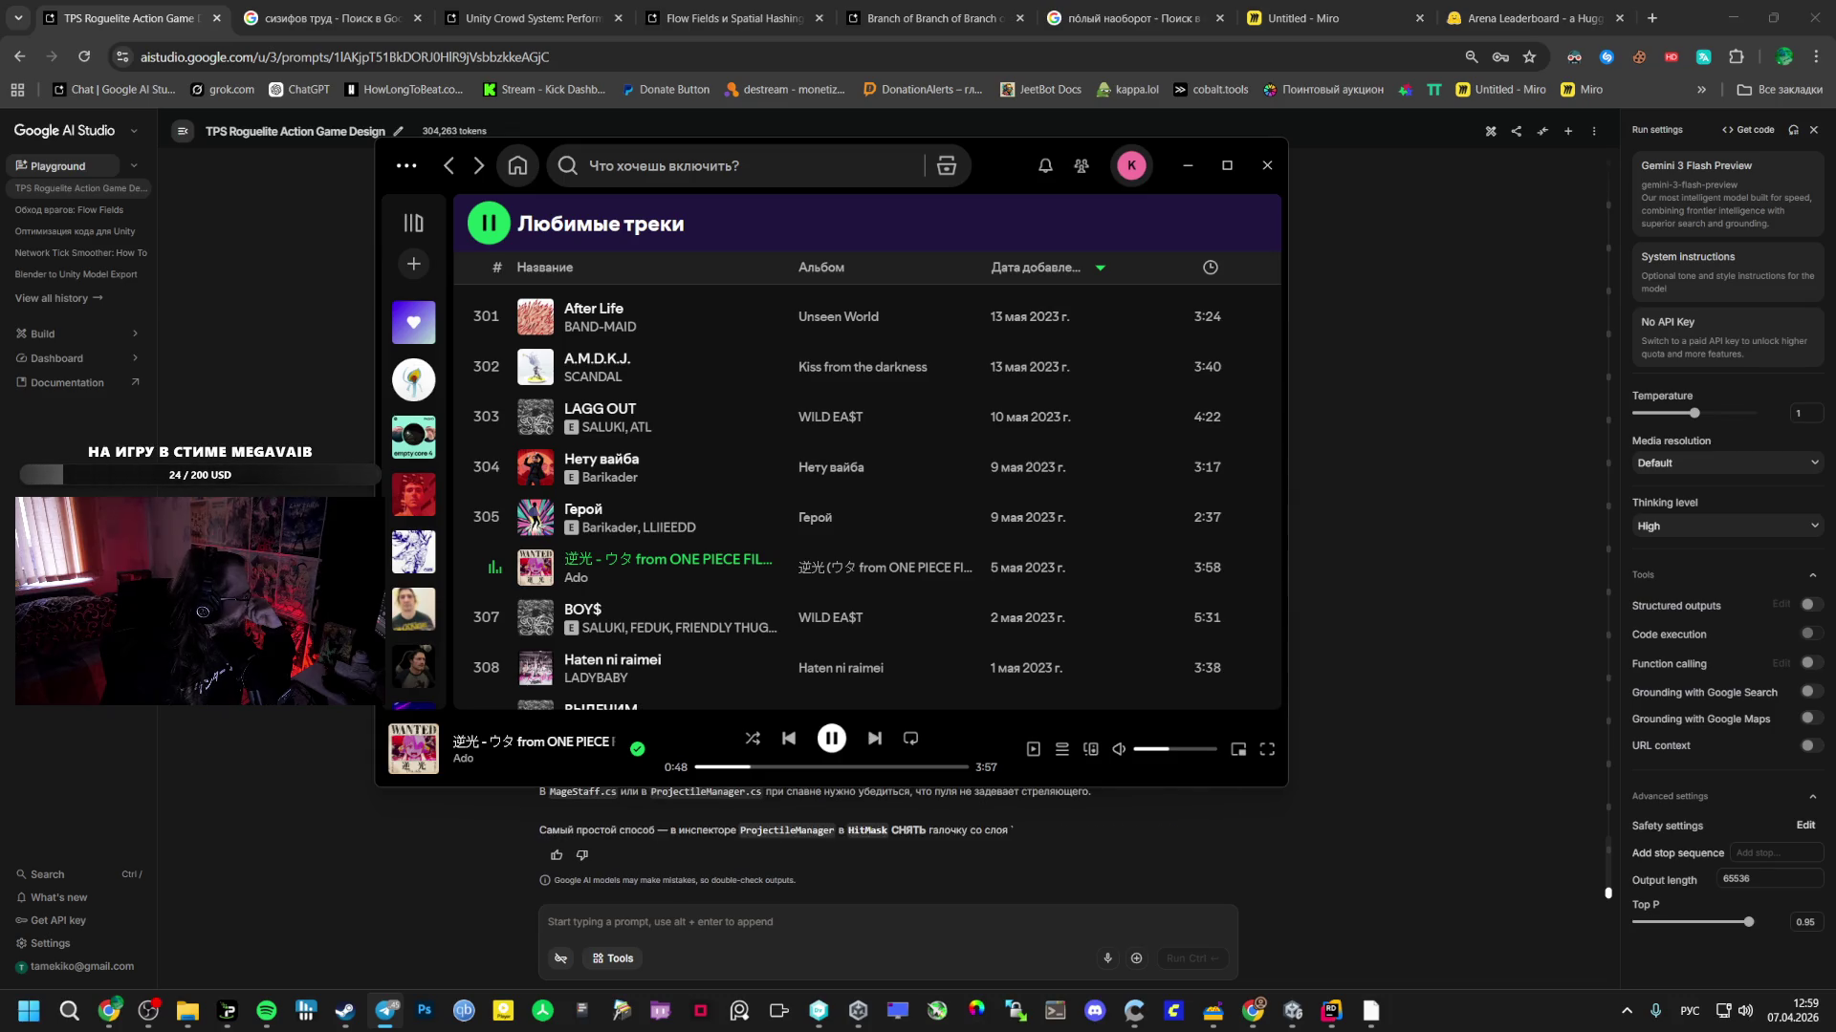
pyautogui.scroll(-5, 889, 813)
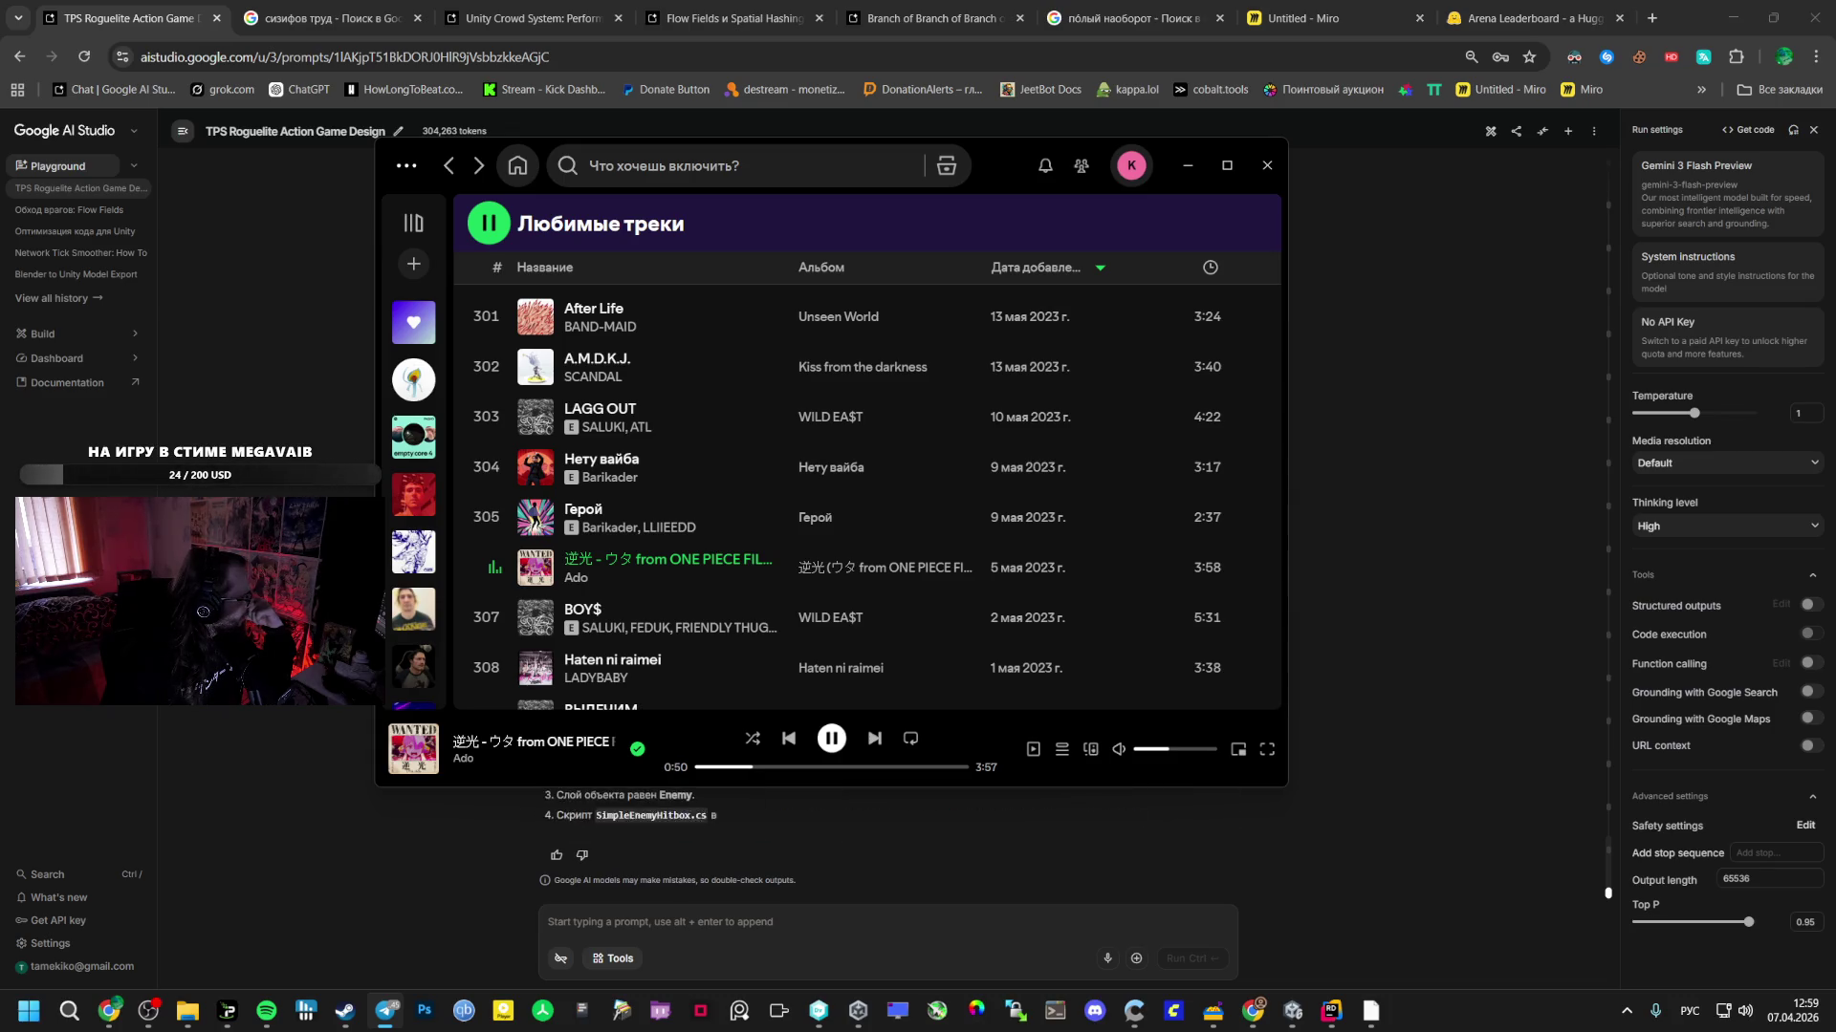
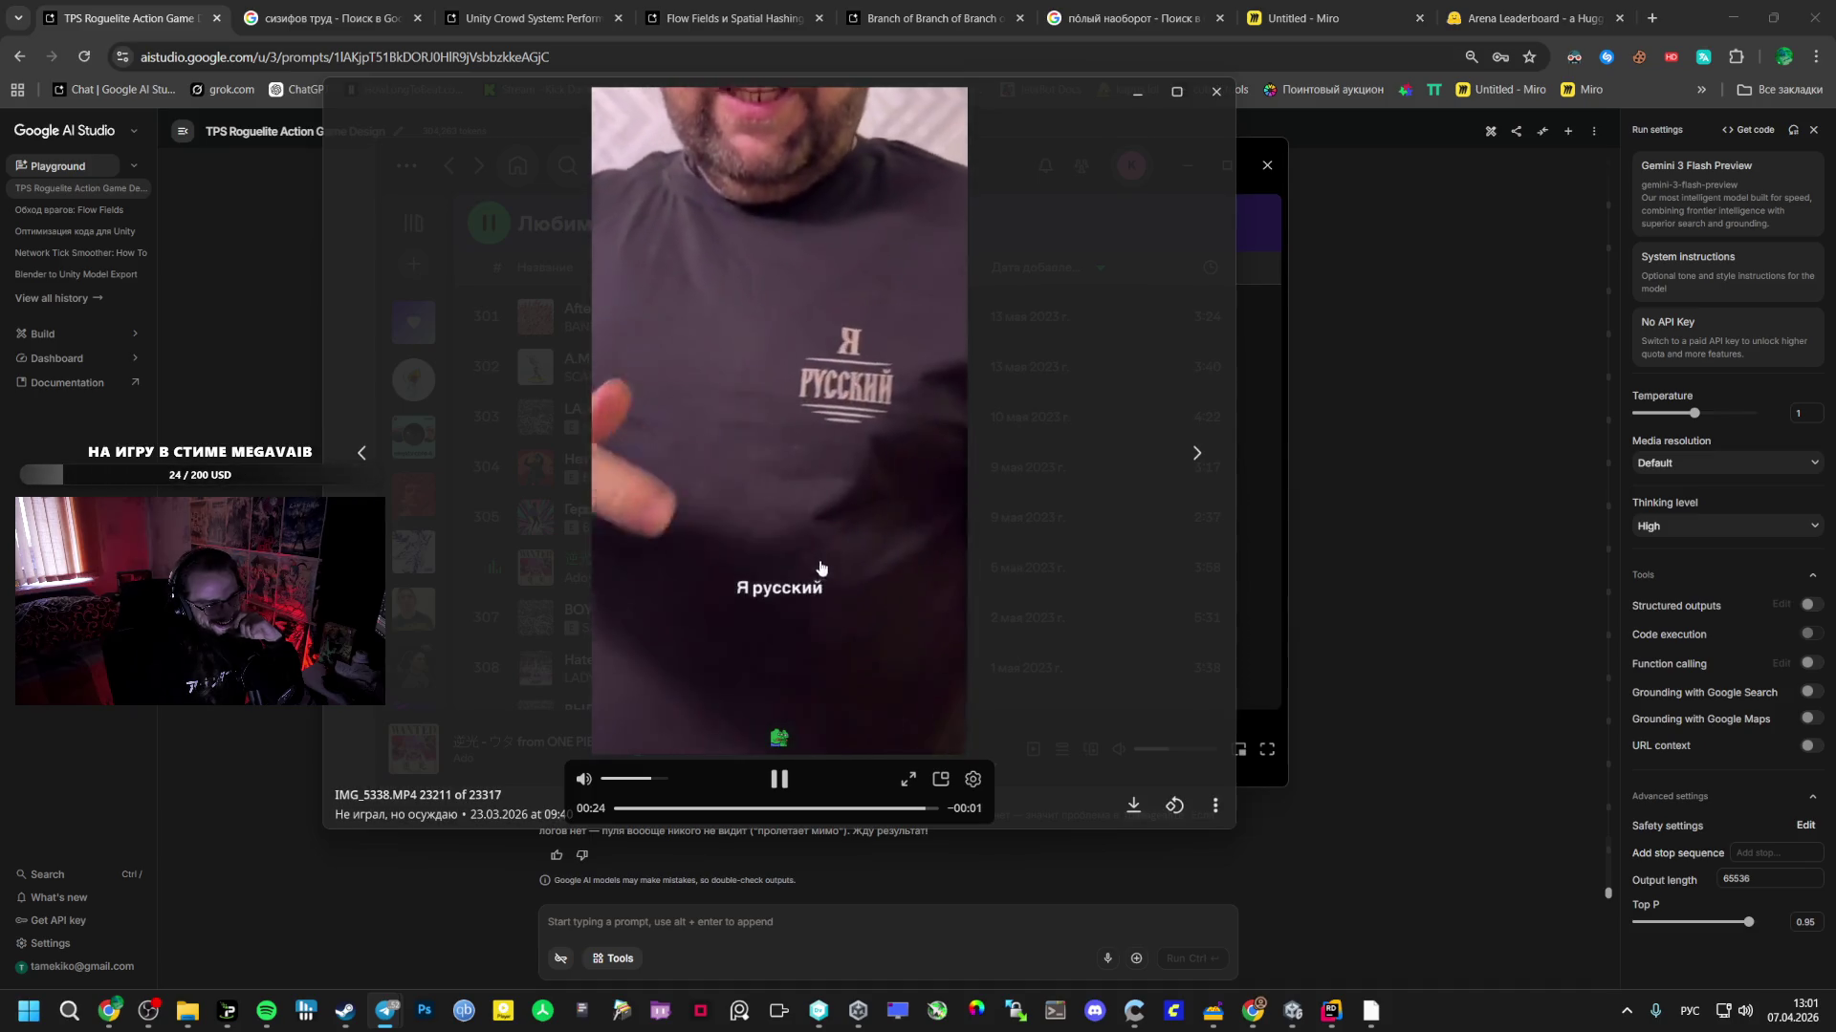
# - Close the phone video, scroll back up the Spotify liked songs, and switch to Unity
pyautogui.click(1057, 227)
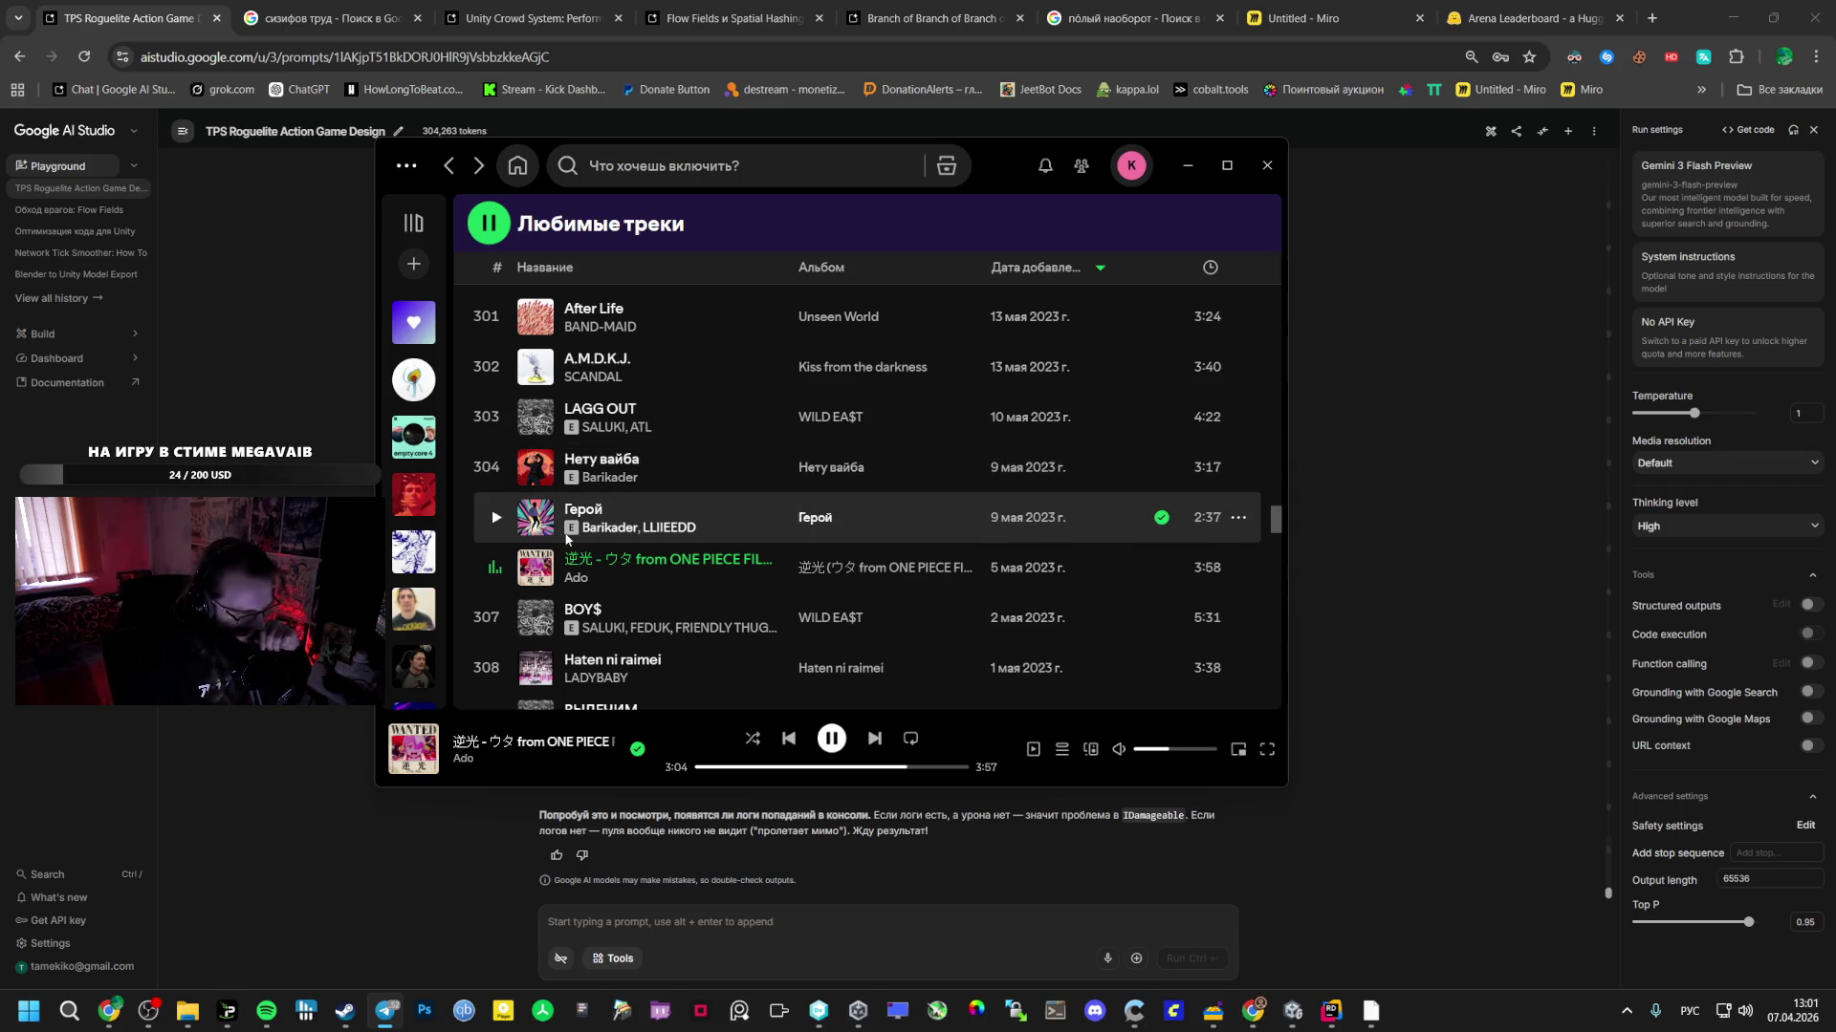
pyautogui.scroll(1, 503, 446)
pyautogui.scroll(3, 497, 469)
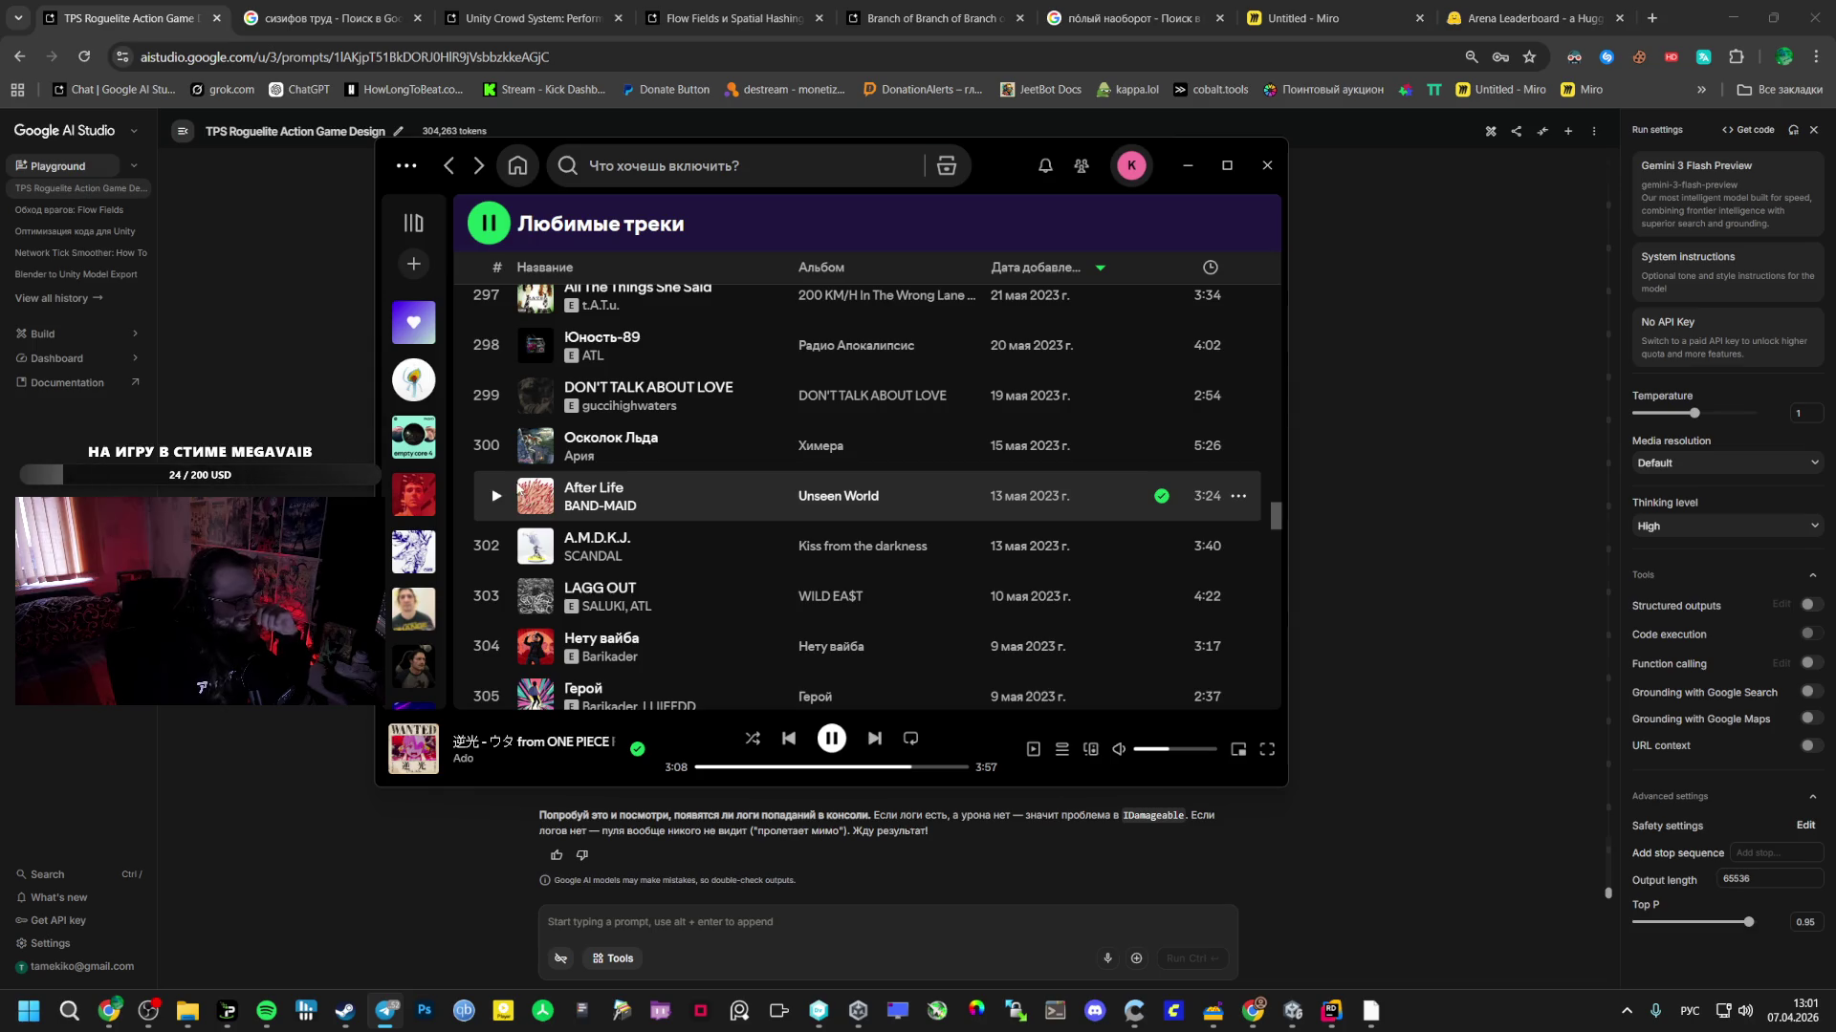
pyautogui.click(1292, 1011)
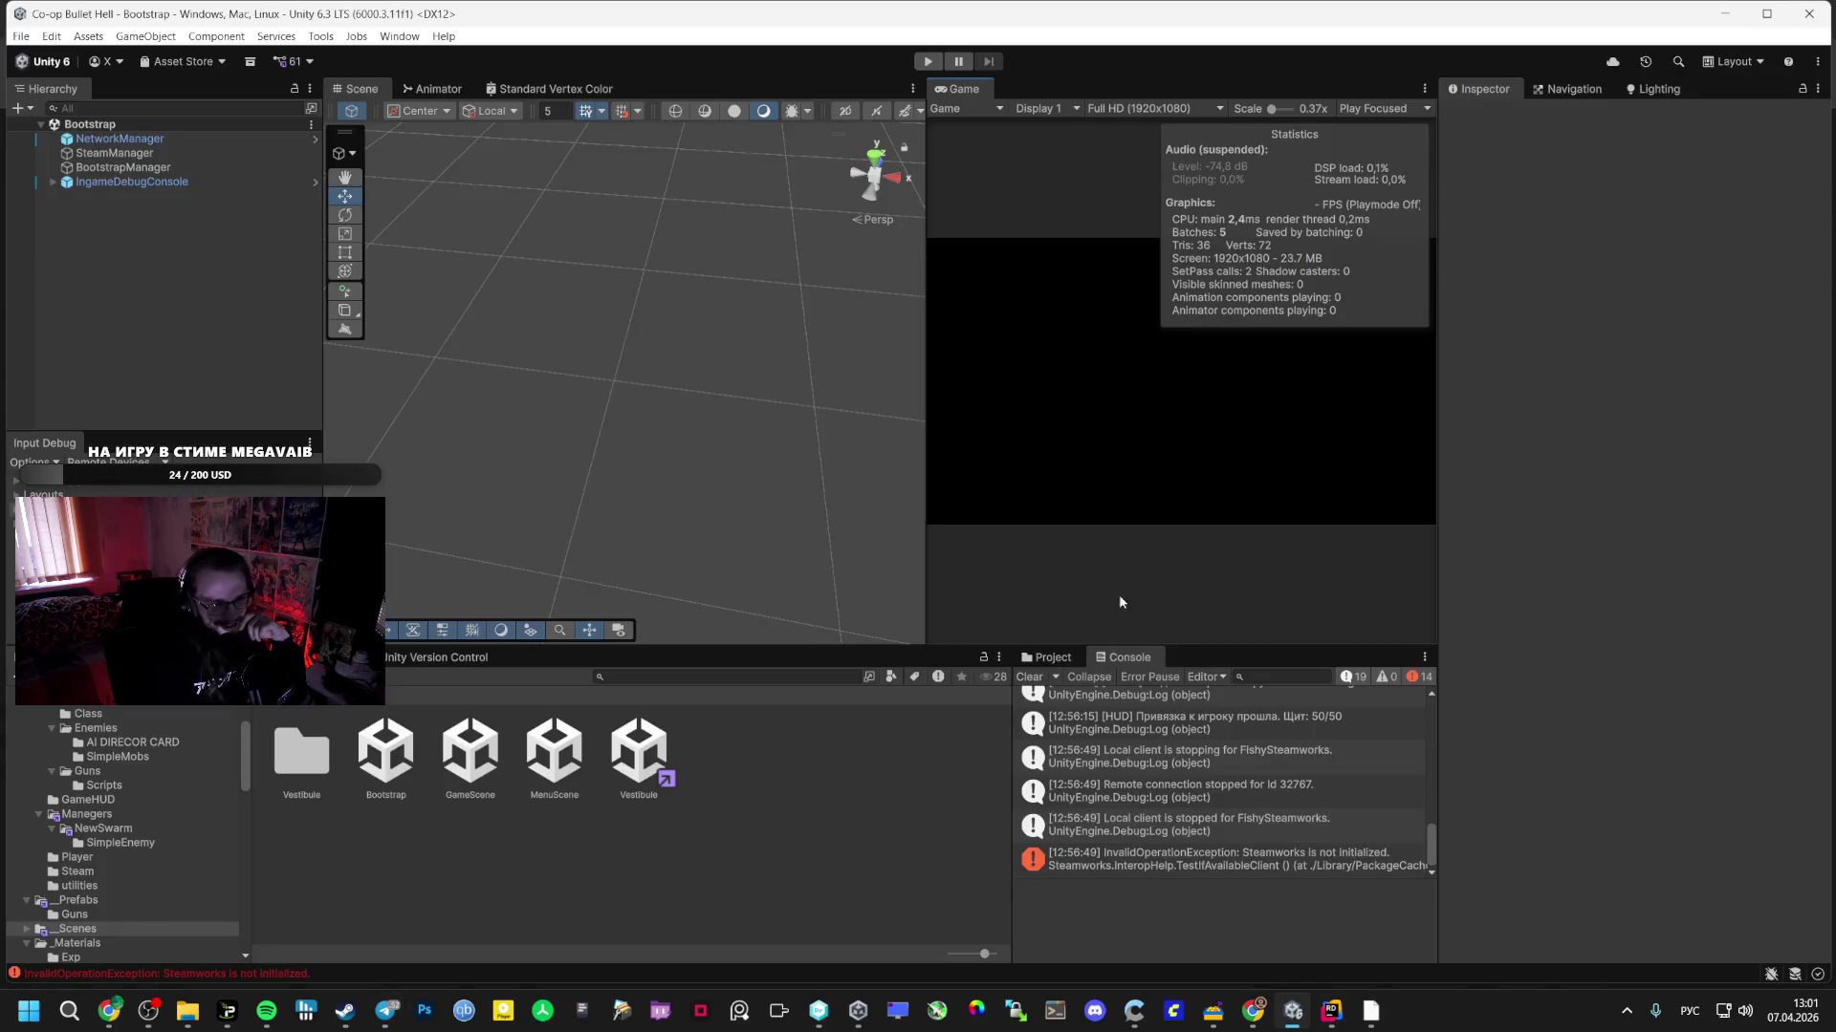
# - Enter Play mode and start a session that loads the Vestibule level's 230-enemy swarm
pyautogui.click(928, 62)
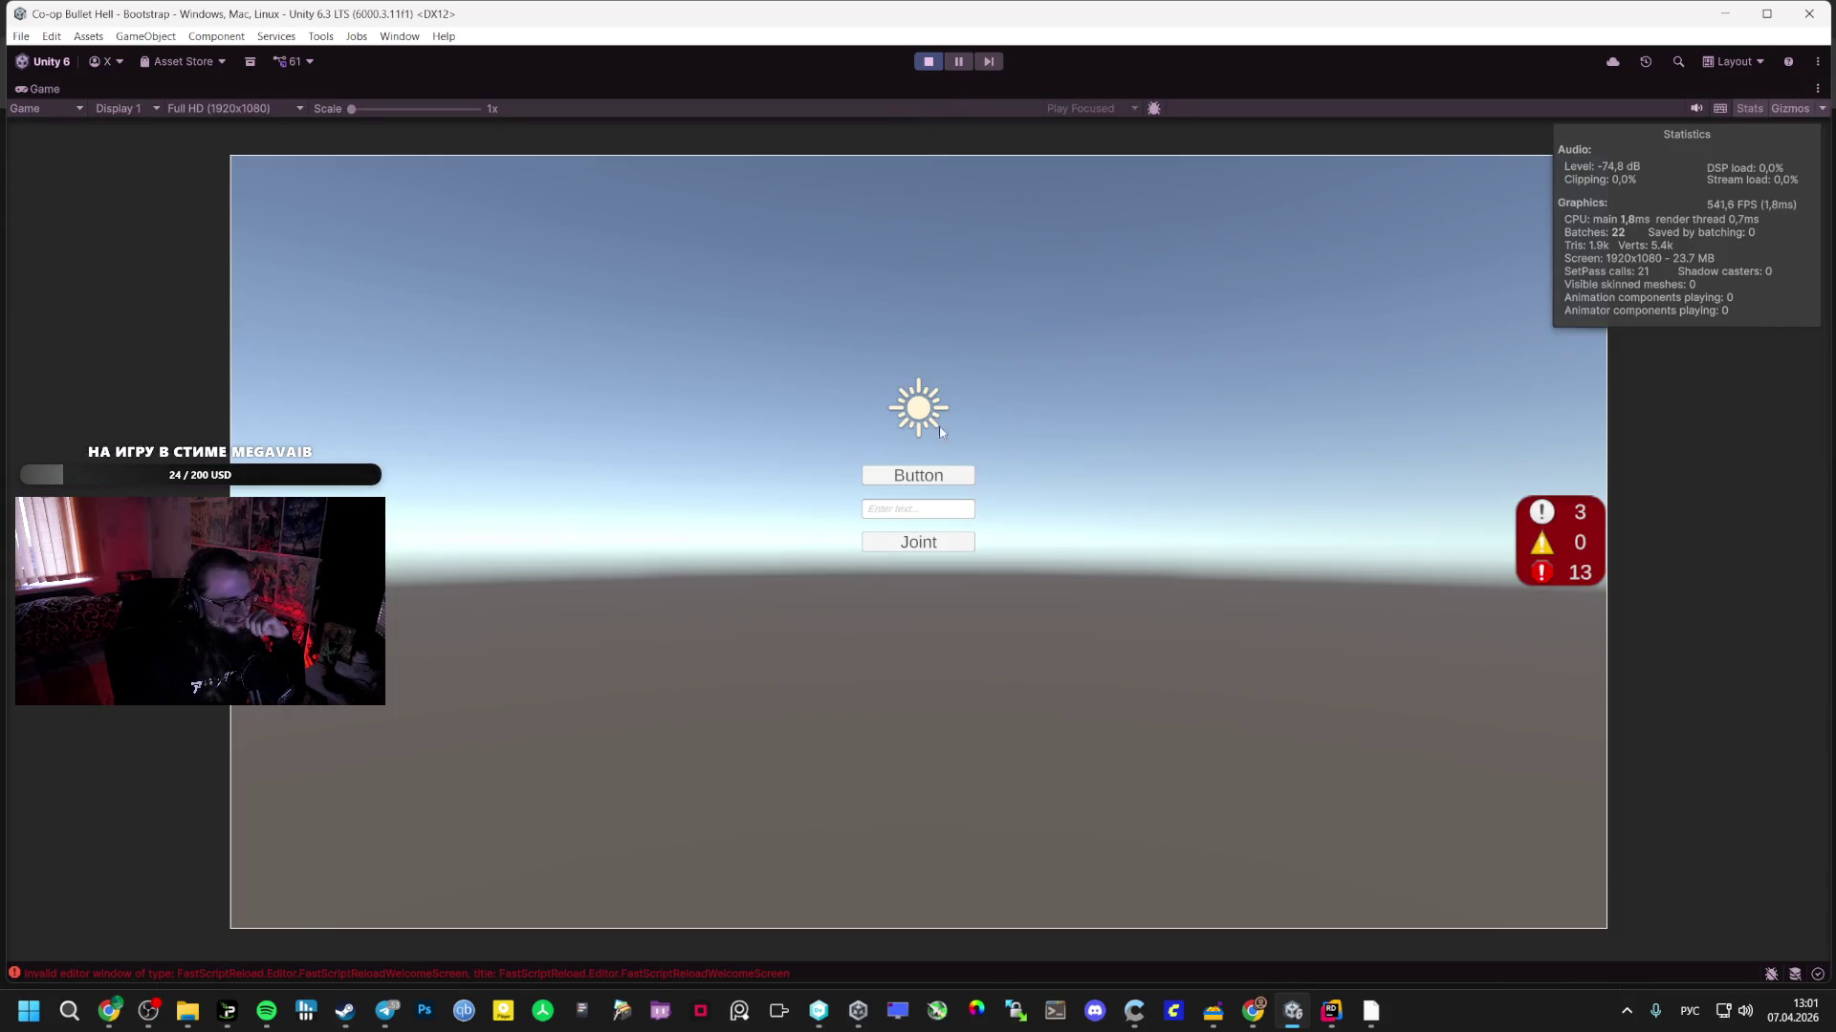
pyautogui.click(918, 475)
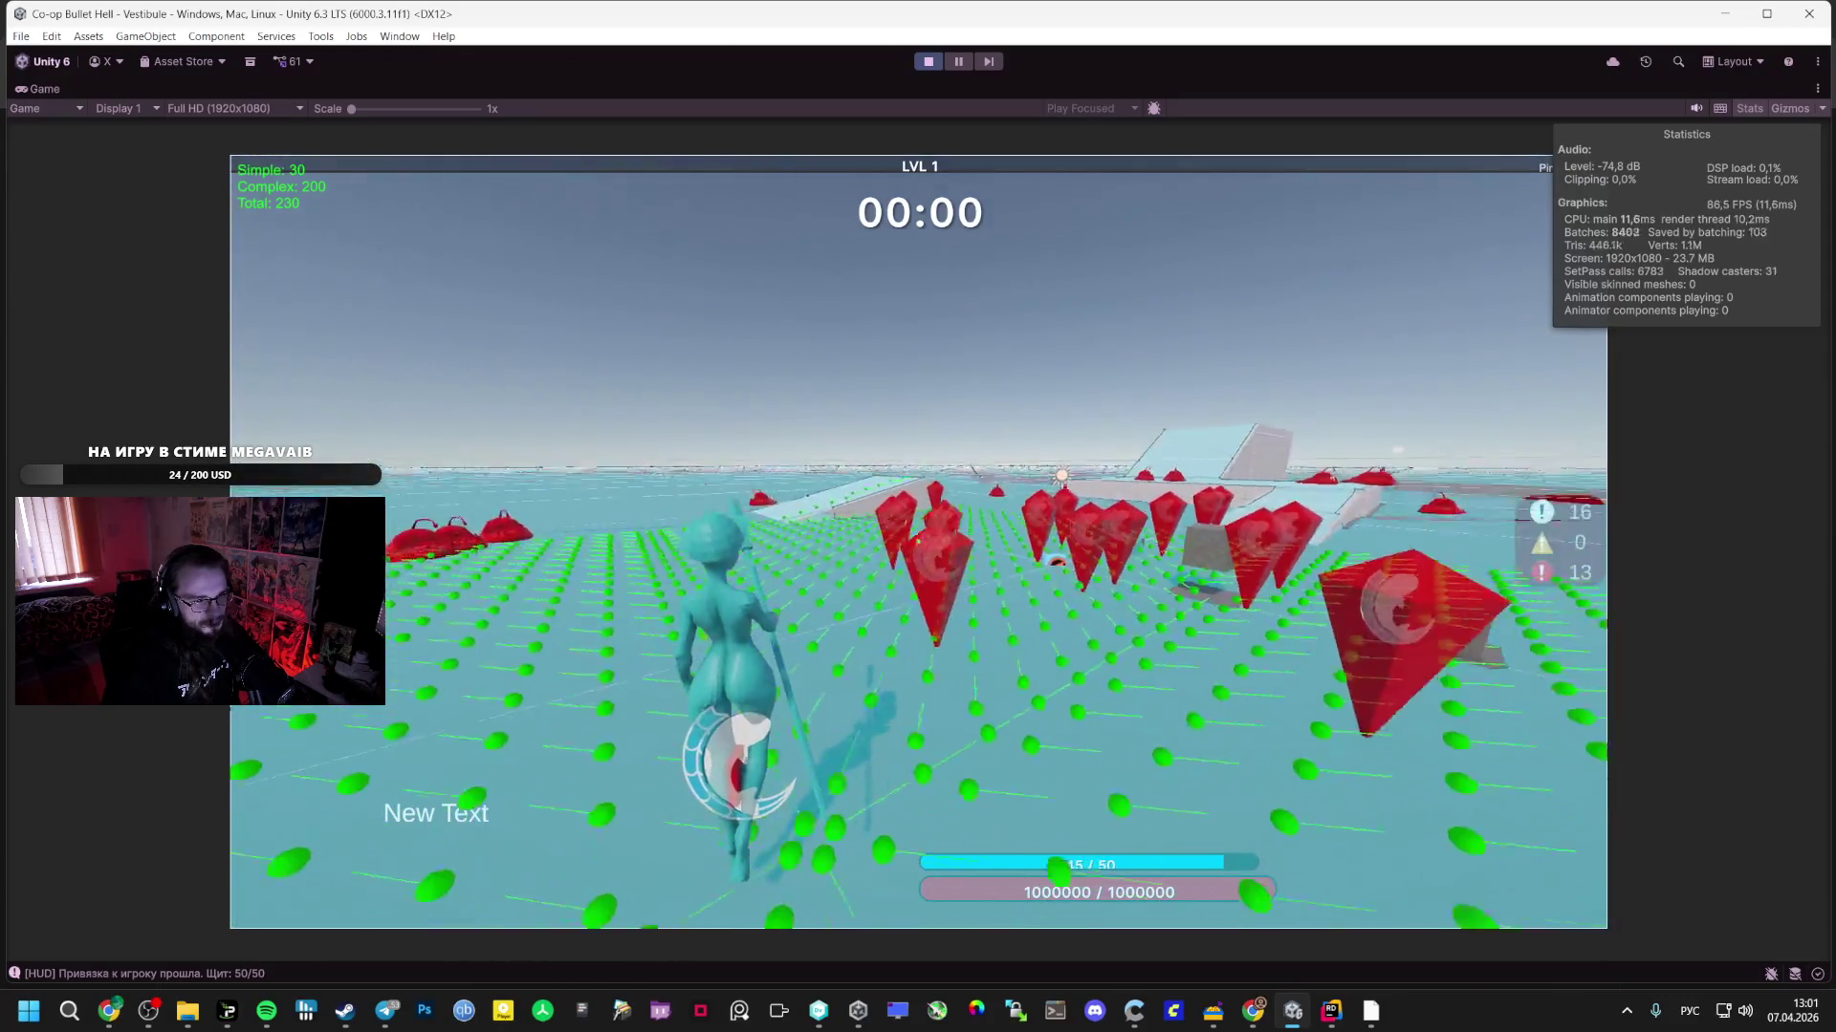
# - Fight through the Vestibule waves until the 1,000,000 HP mega-boss appears, then pause
pyautogui.press('Escape')
pyautogui.press('Escape')
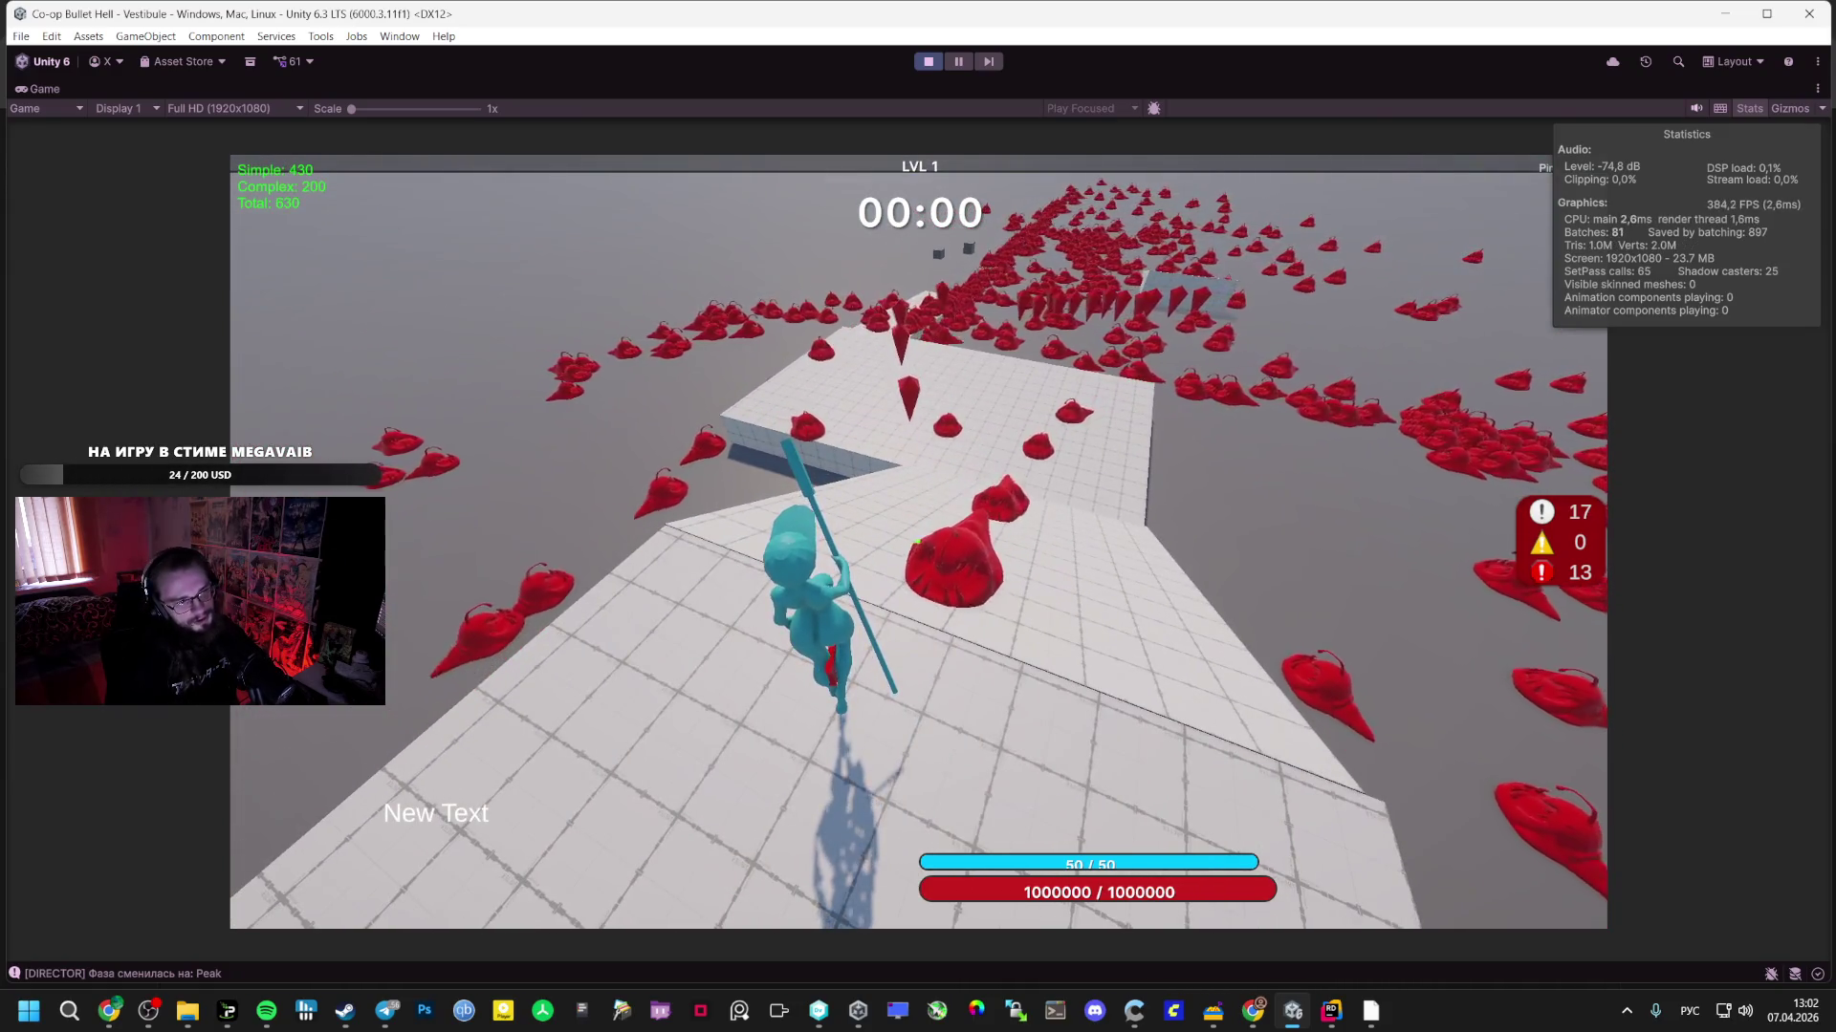
pyautogui.press('w')
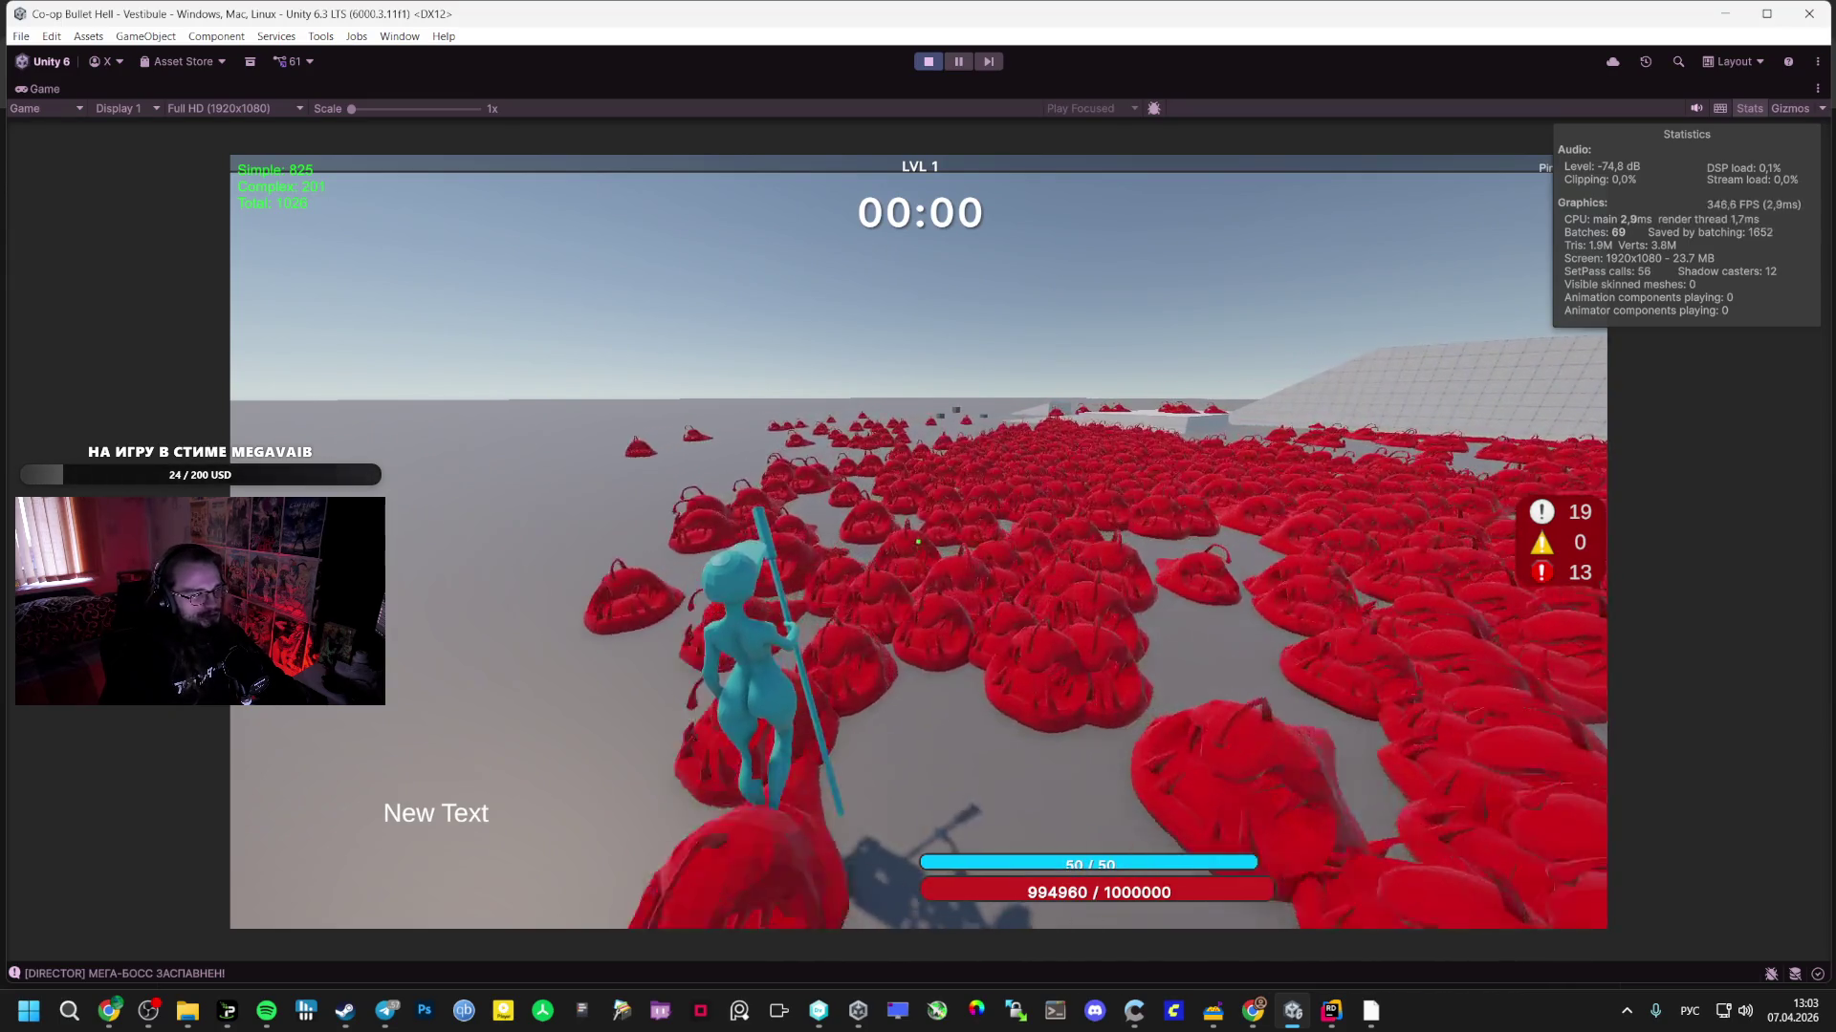
pyautogui.press('Escape')
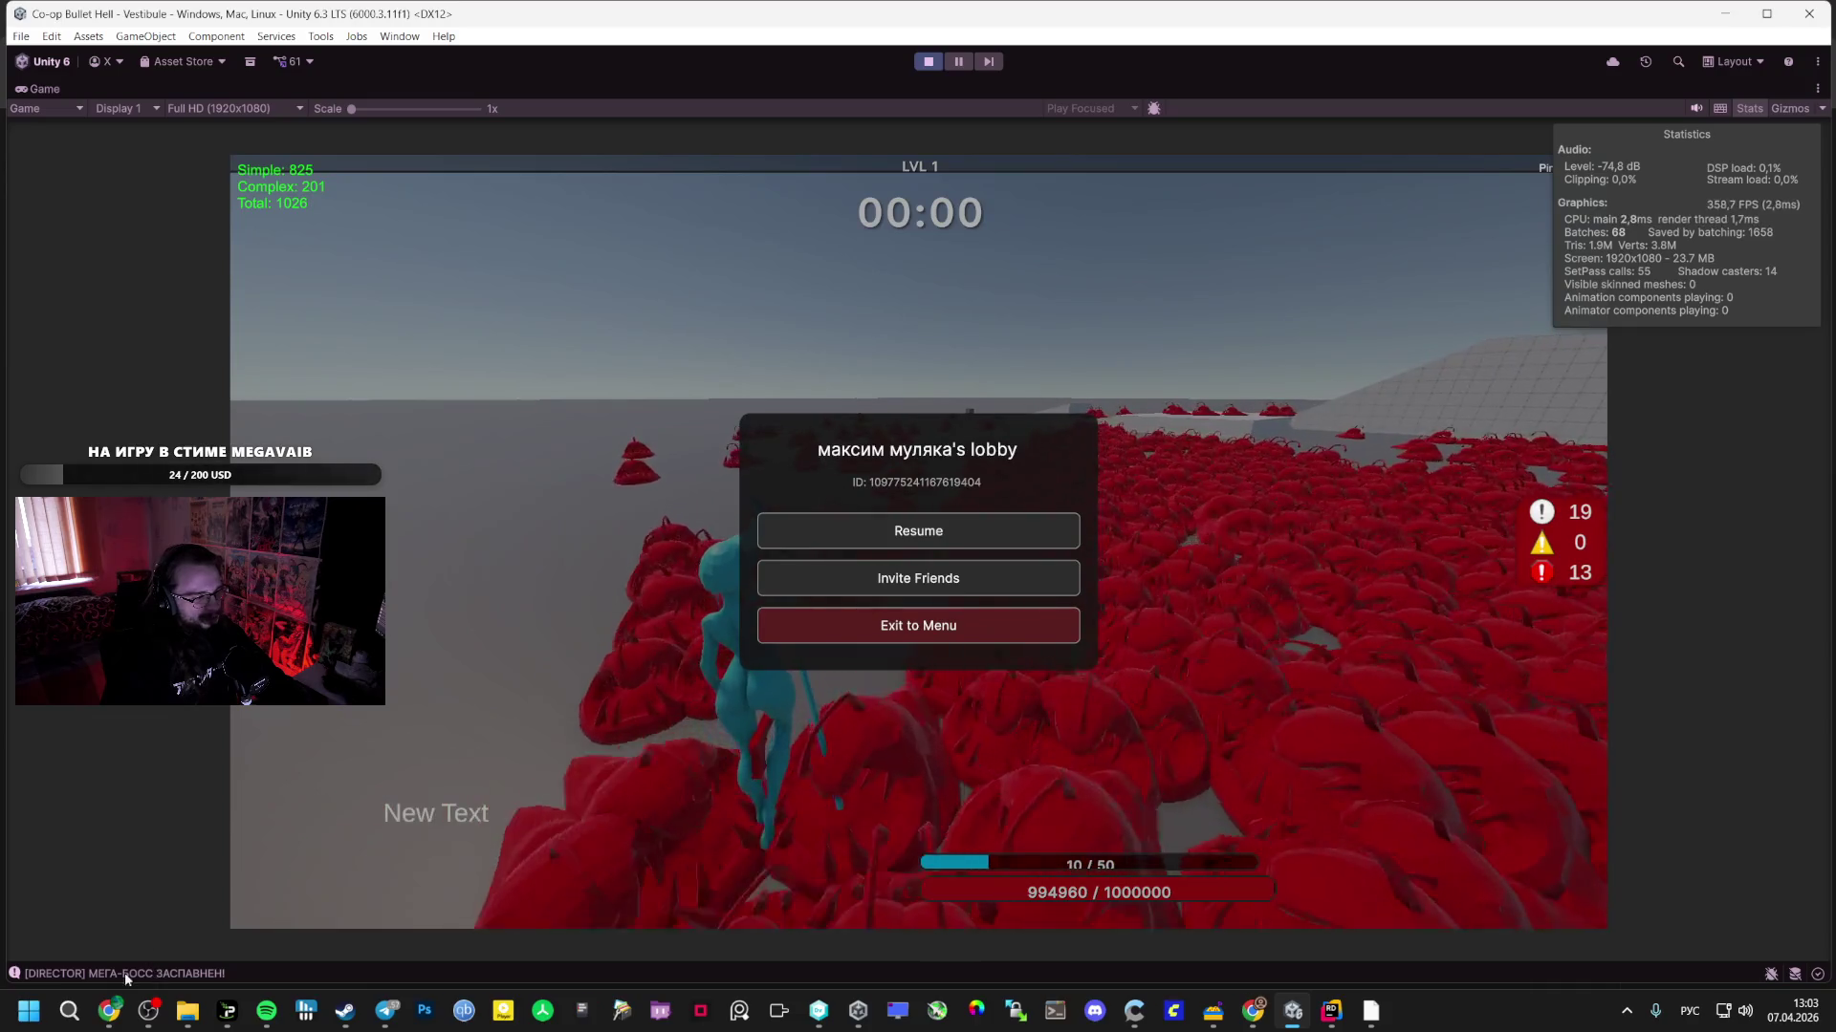
# - Open the Console, inspect the Peak, Boss and mega-boss phase log entries, then resume play
pyautogui.click(137, 973)
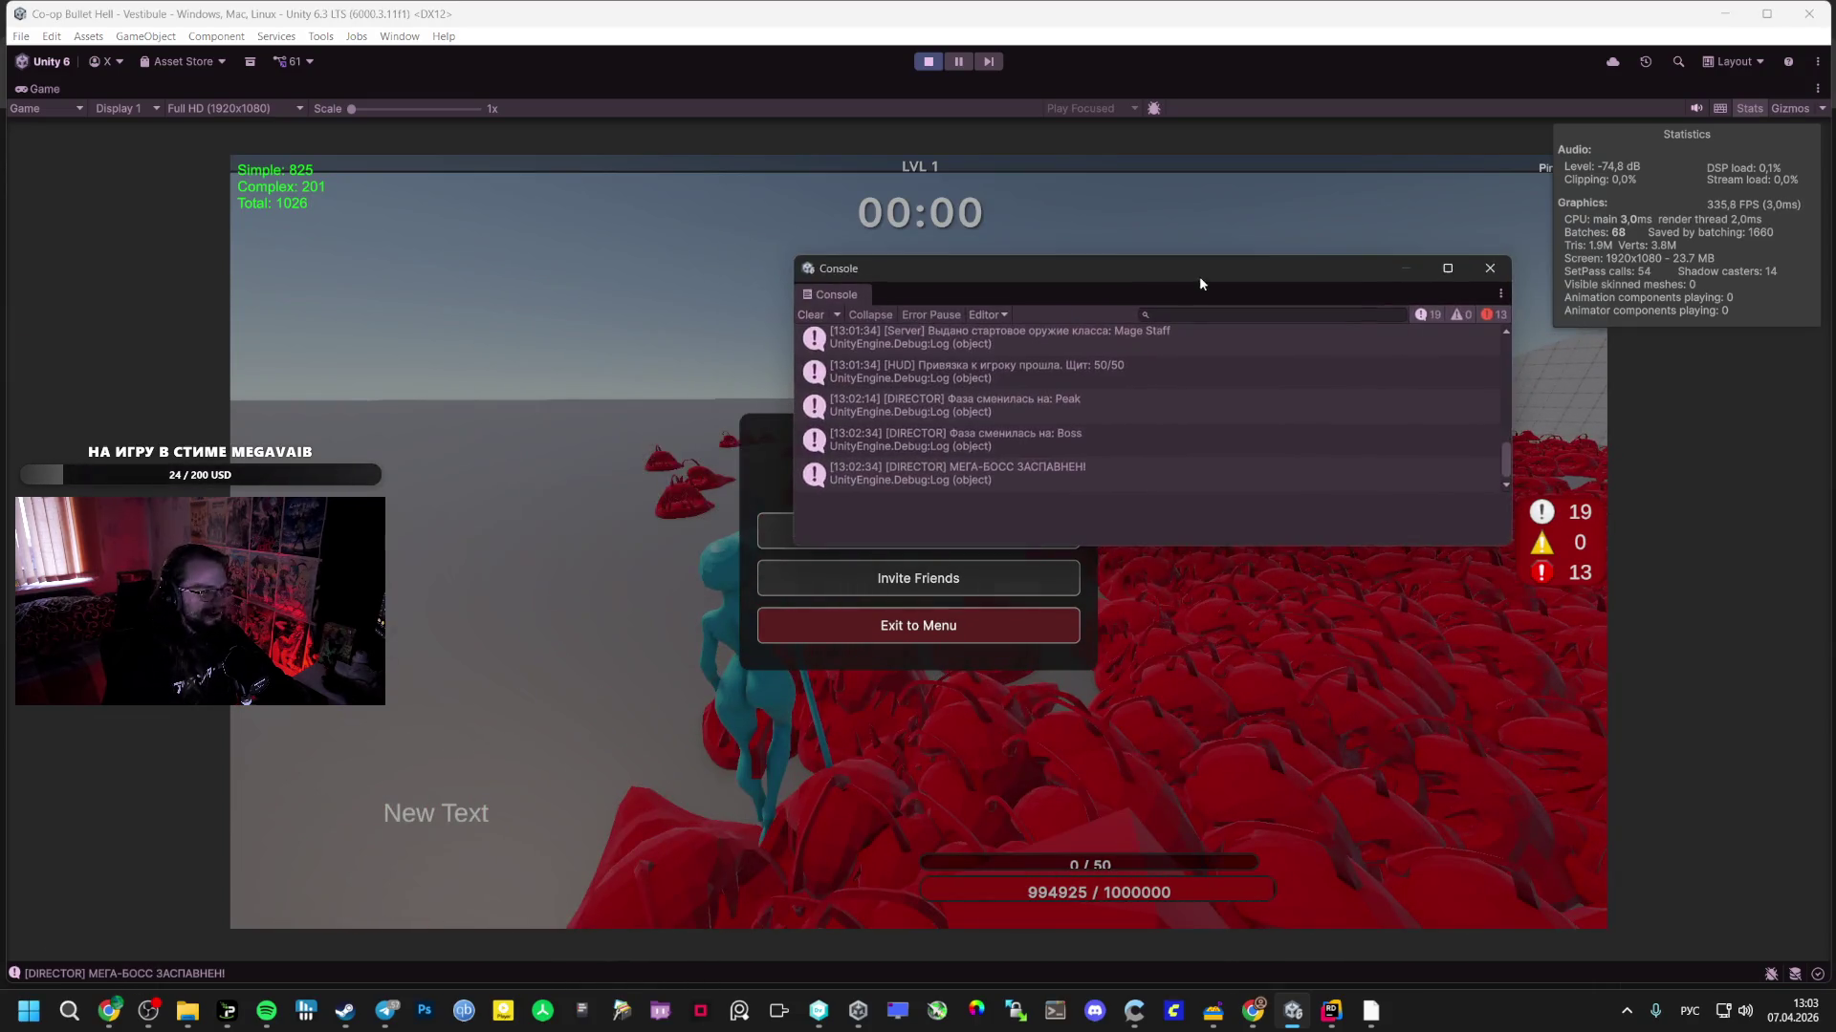
pyautogui.click(1070, 472)
pyautogui.click(1075, 440)
pyautogui.click(1089, 410)
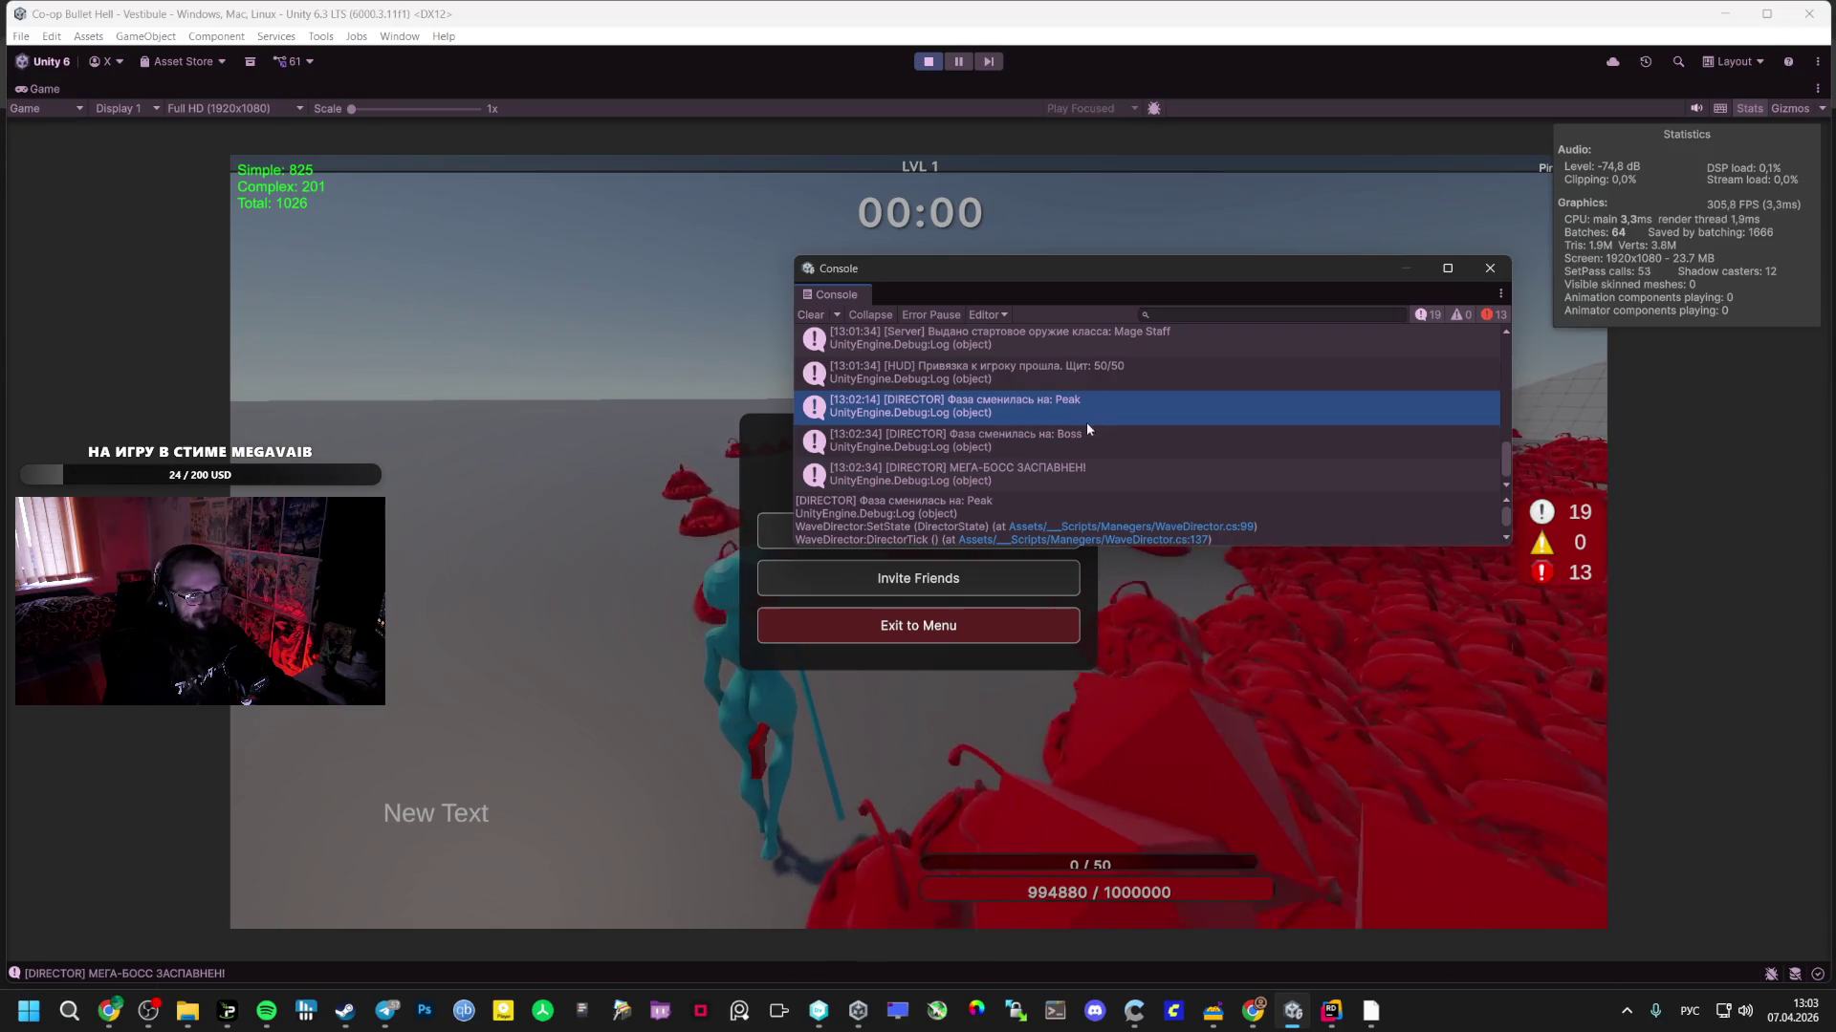
pyautogui.click(1063, 446)
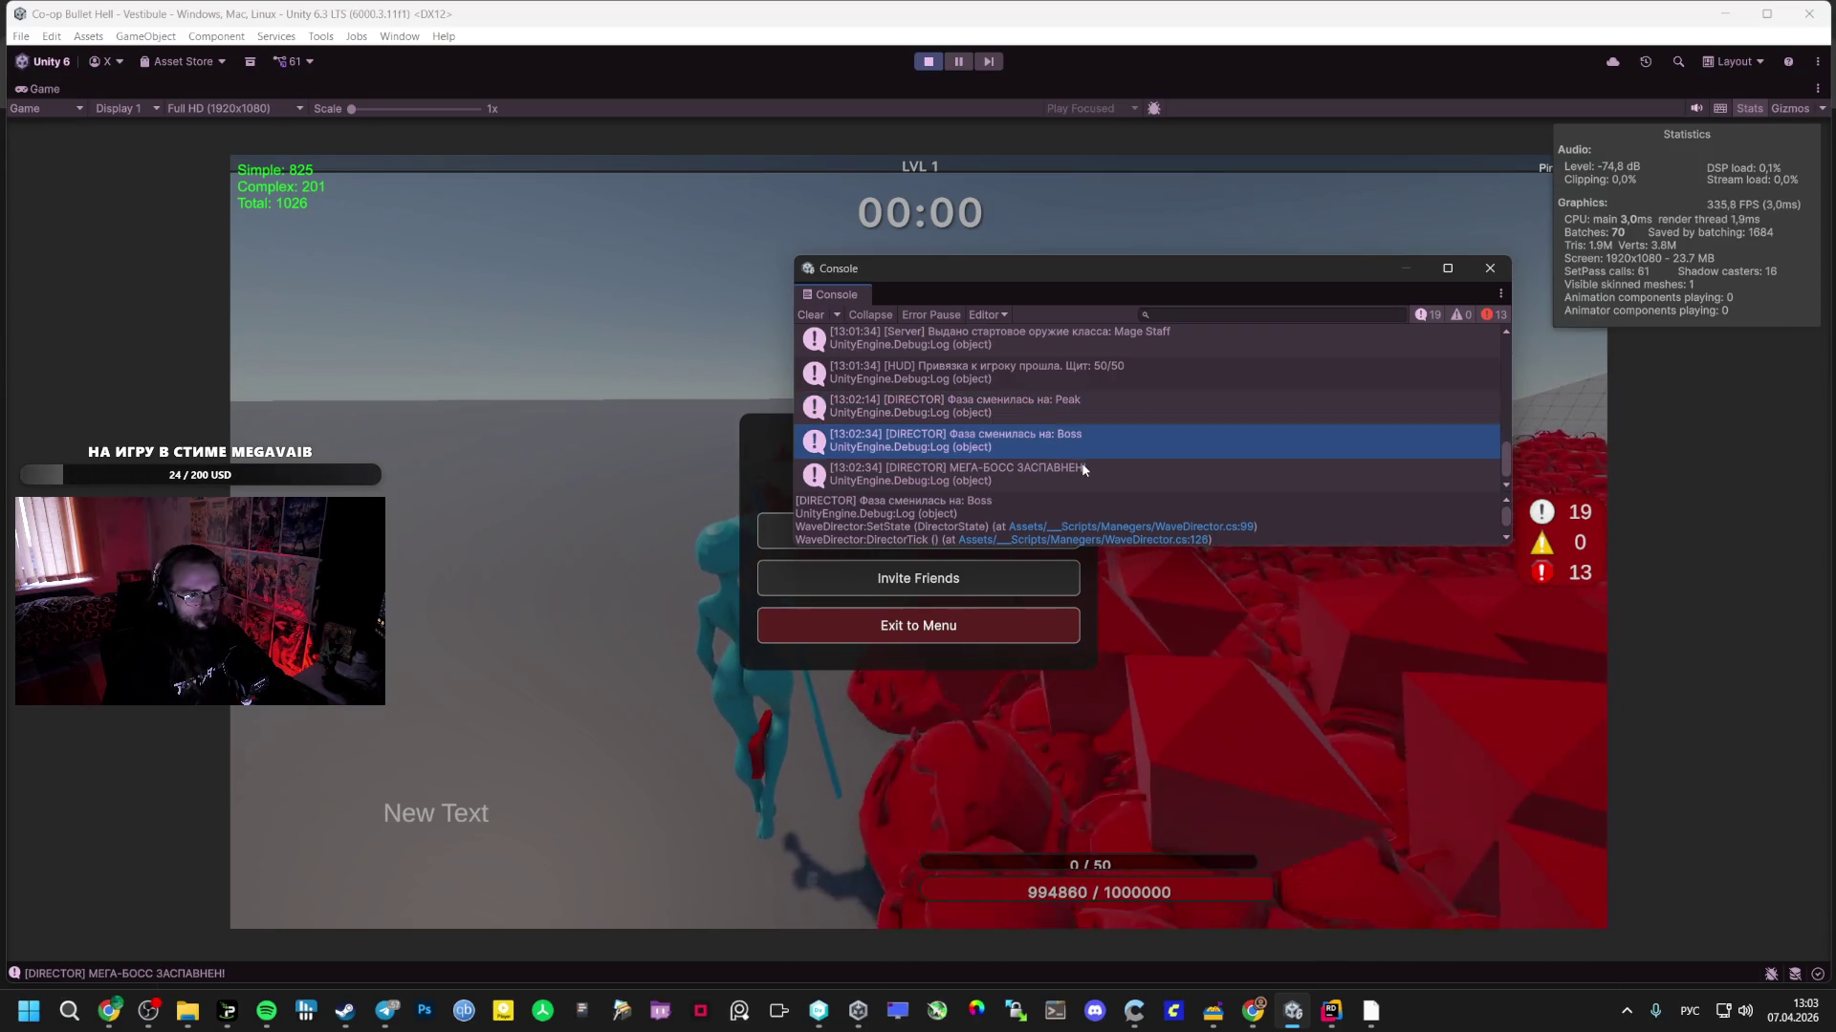
pyautogui.click(1085, 469)
pyautogui.moveTo(1155, 287); pyautogui.dragTo(0, 268)
pyautogui.press('Escape')
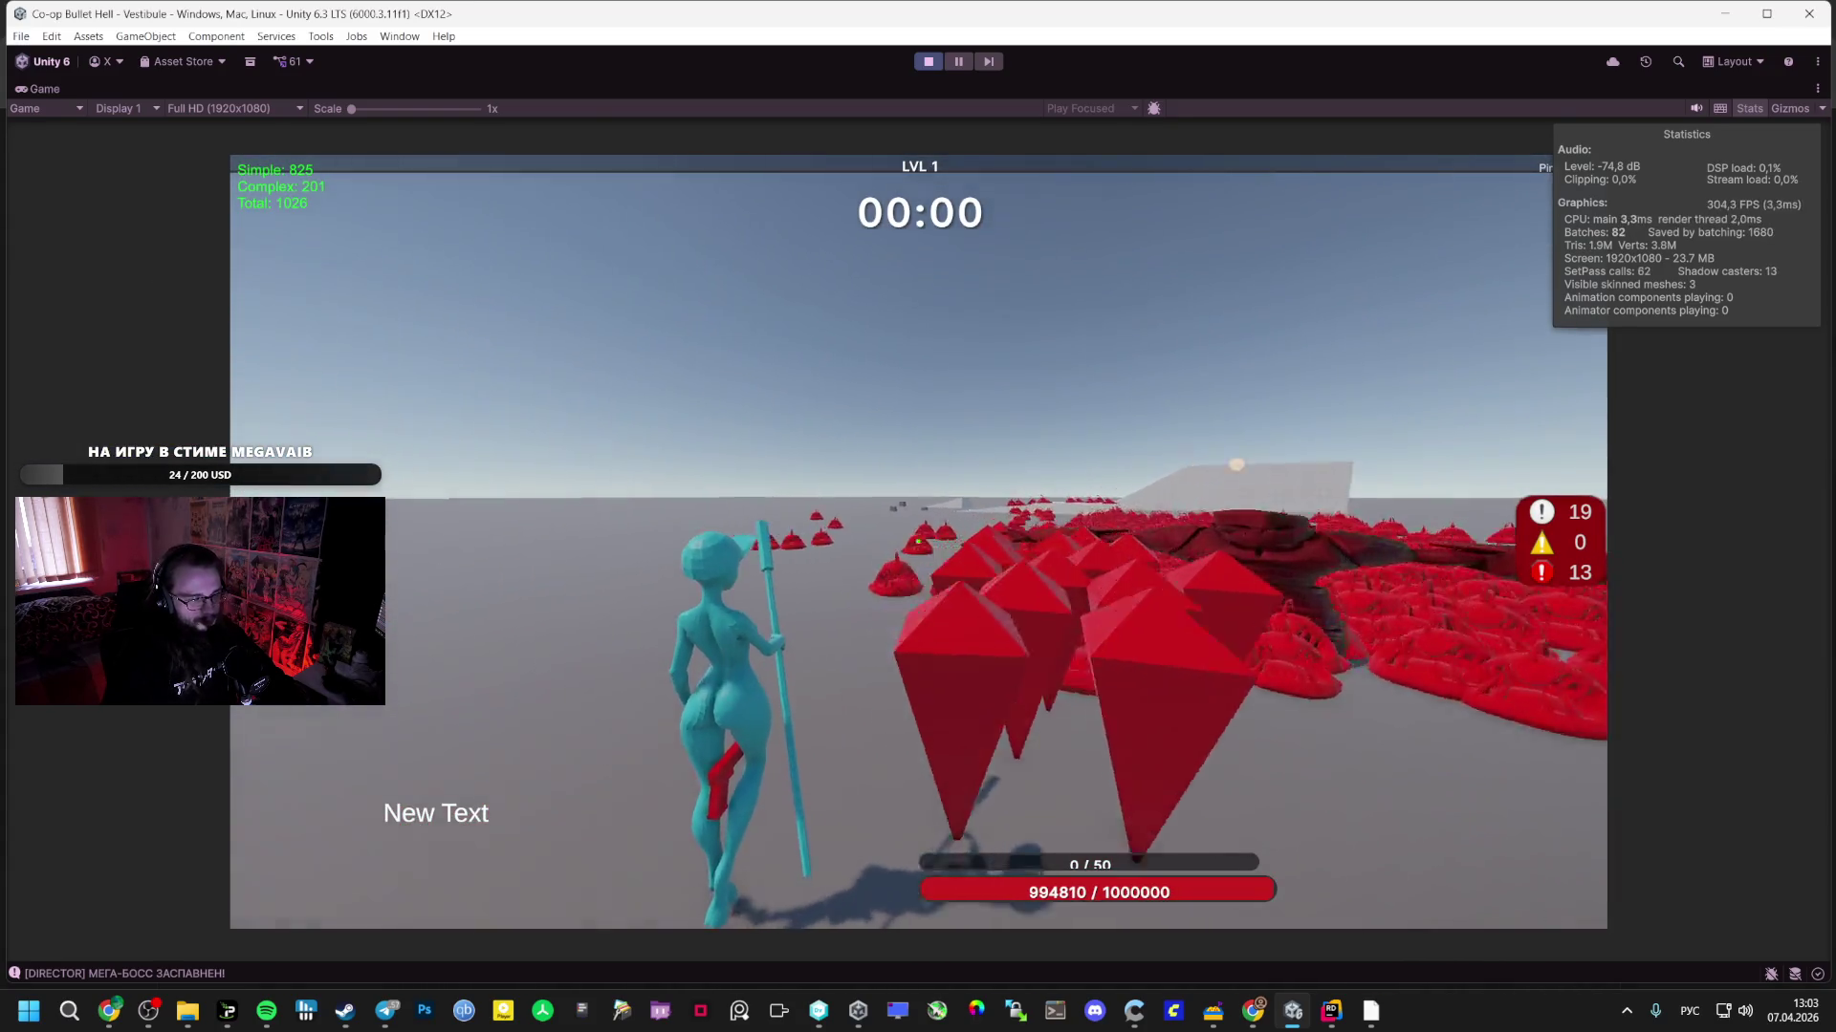
# - Keep fighting the mega-boss with several pause-and-resume breaks, then stop Play mode
pyautogui.press('Escape')
pyautogui.press('Escape')
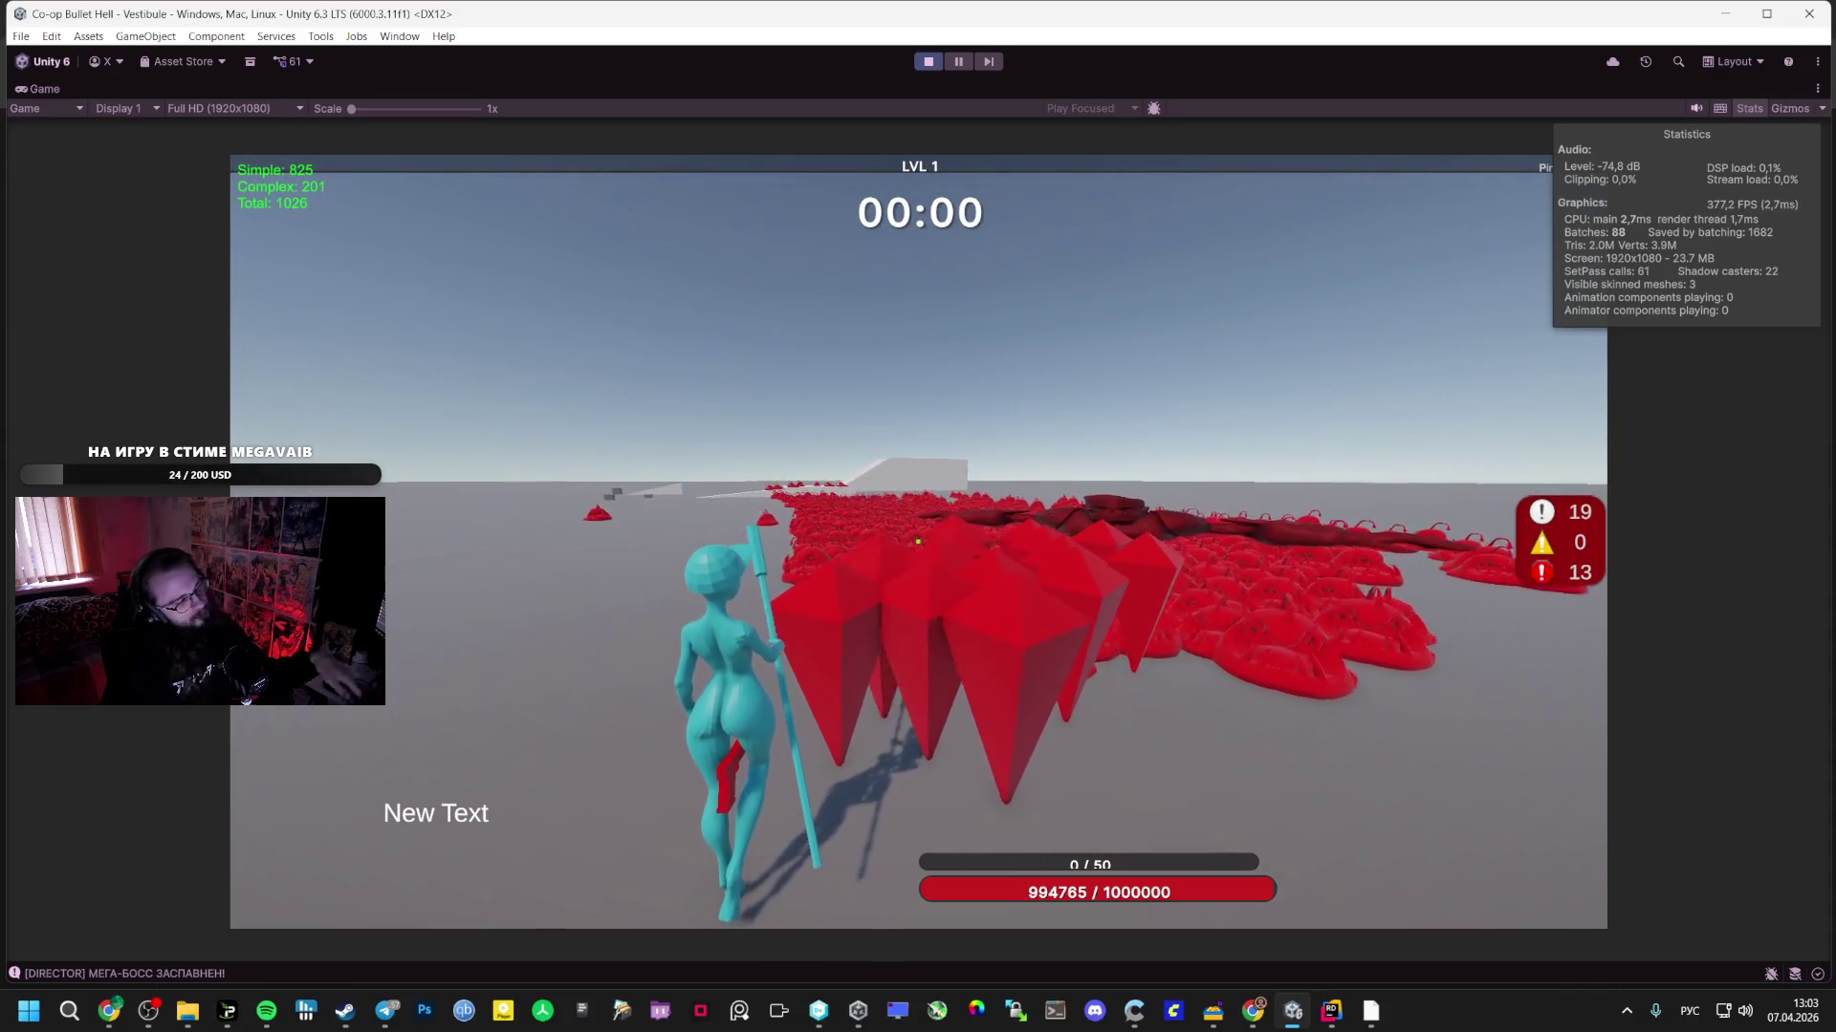
pyautogui.press('Escape')
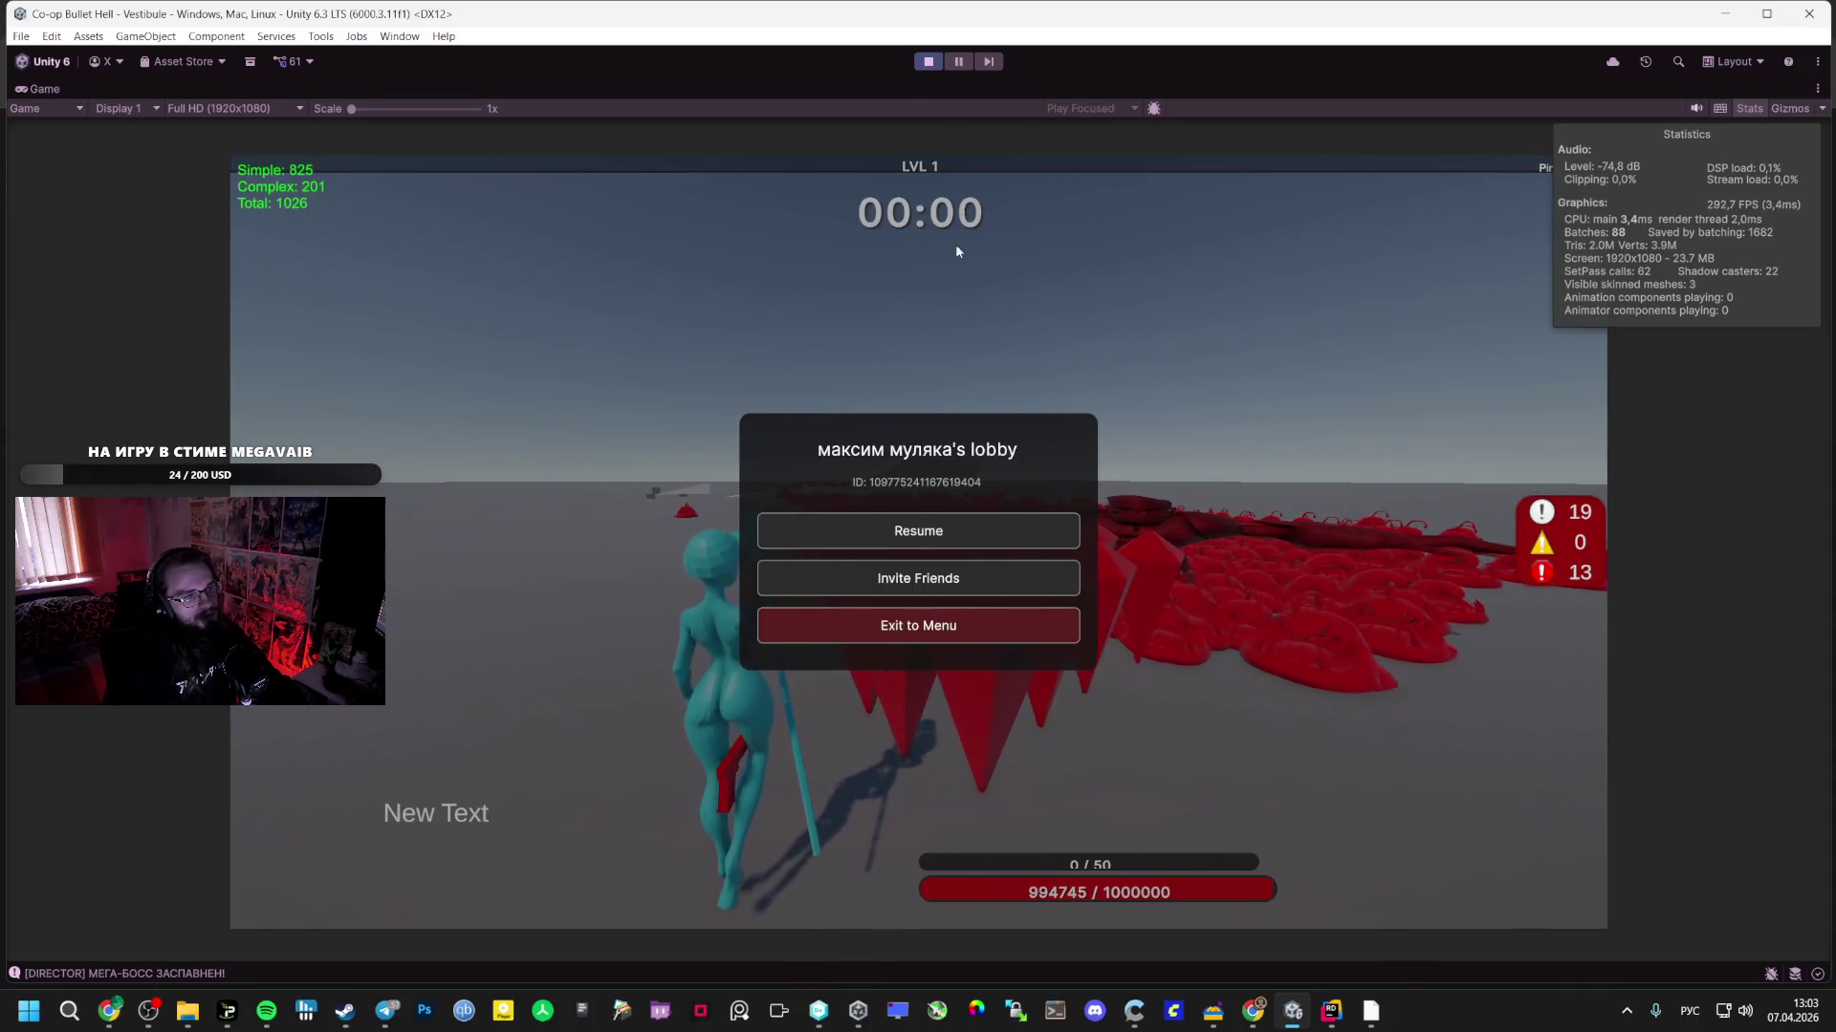
pyautogui.click(936, 524)
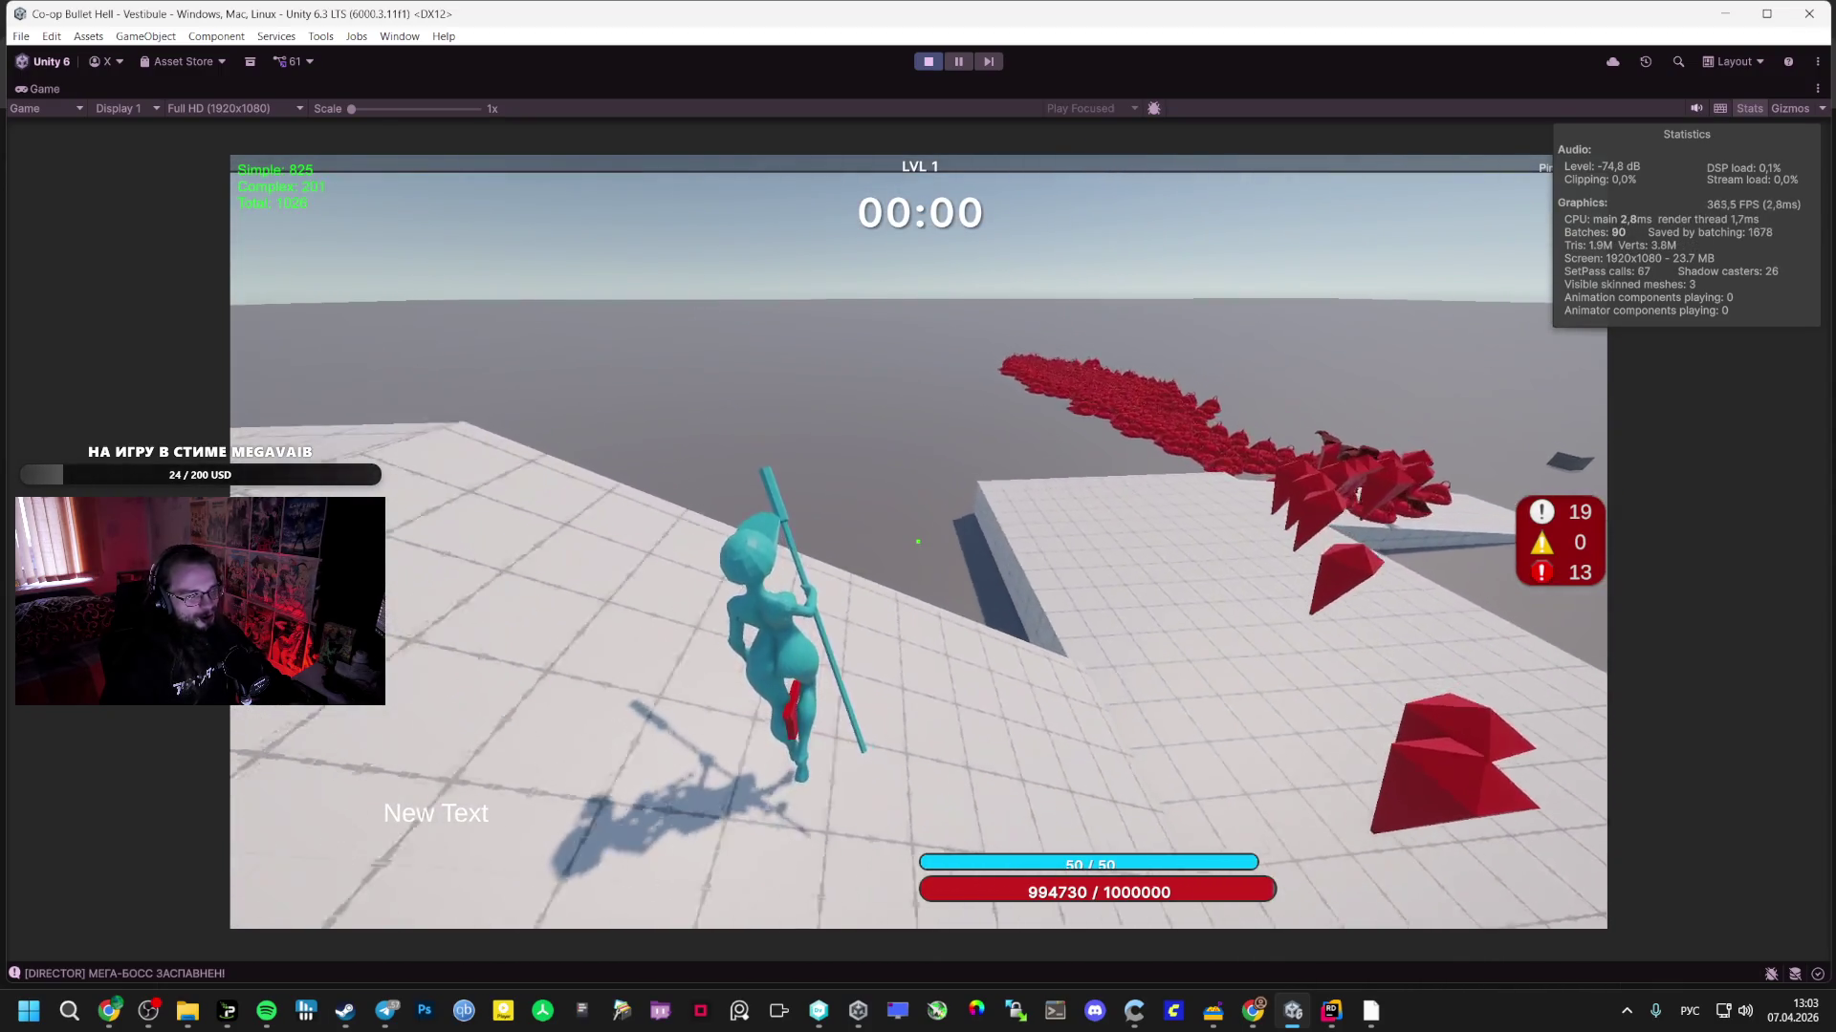
pyautogui.press('Escape')
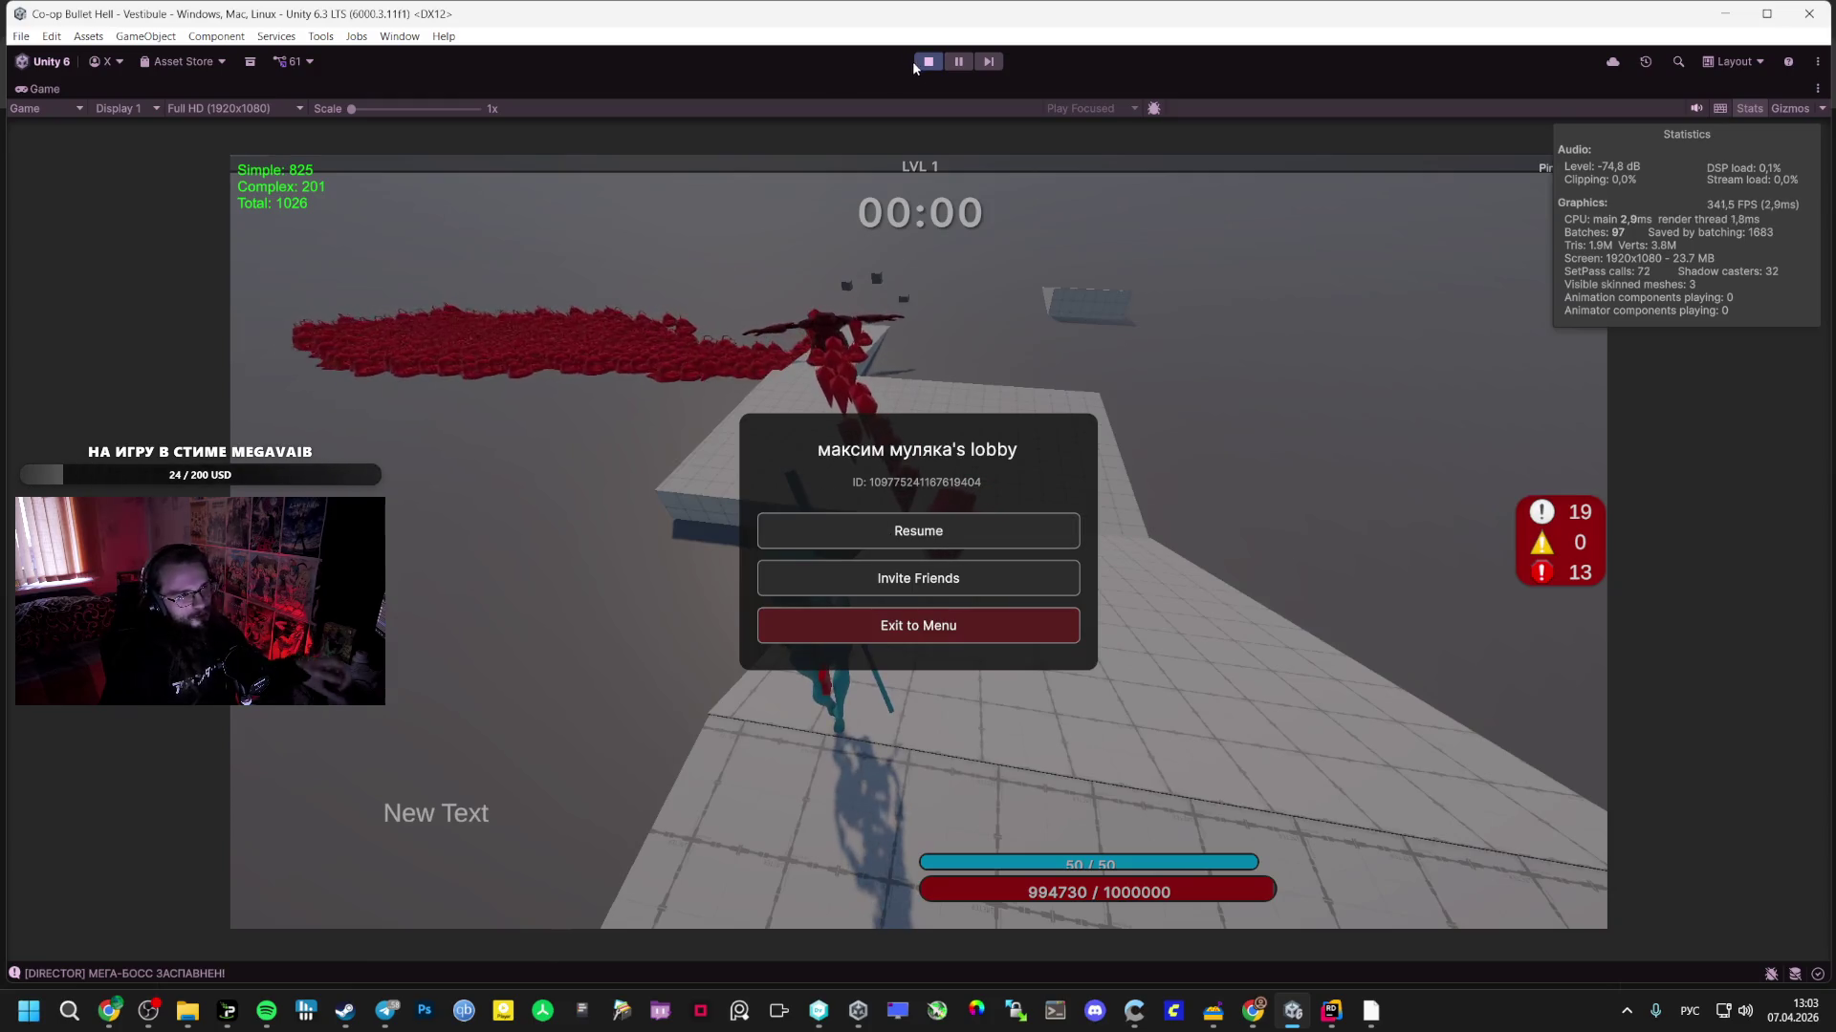
pyautogui.click(921, 546)
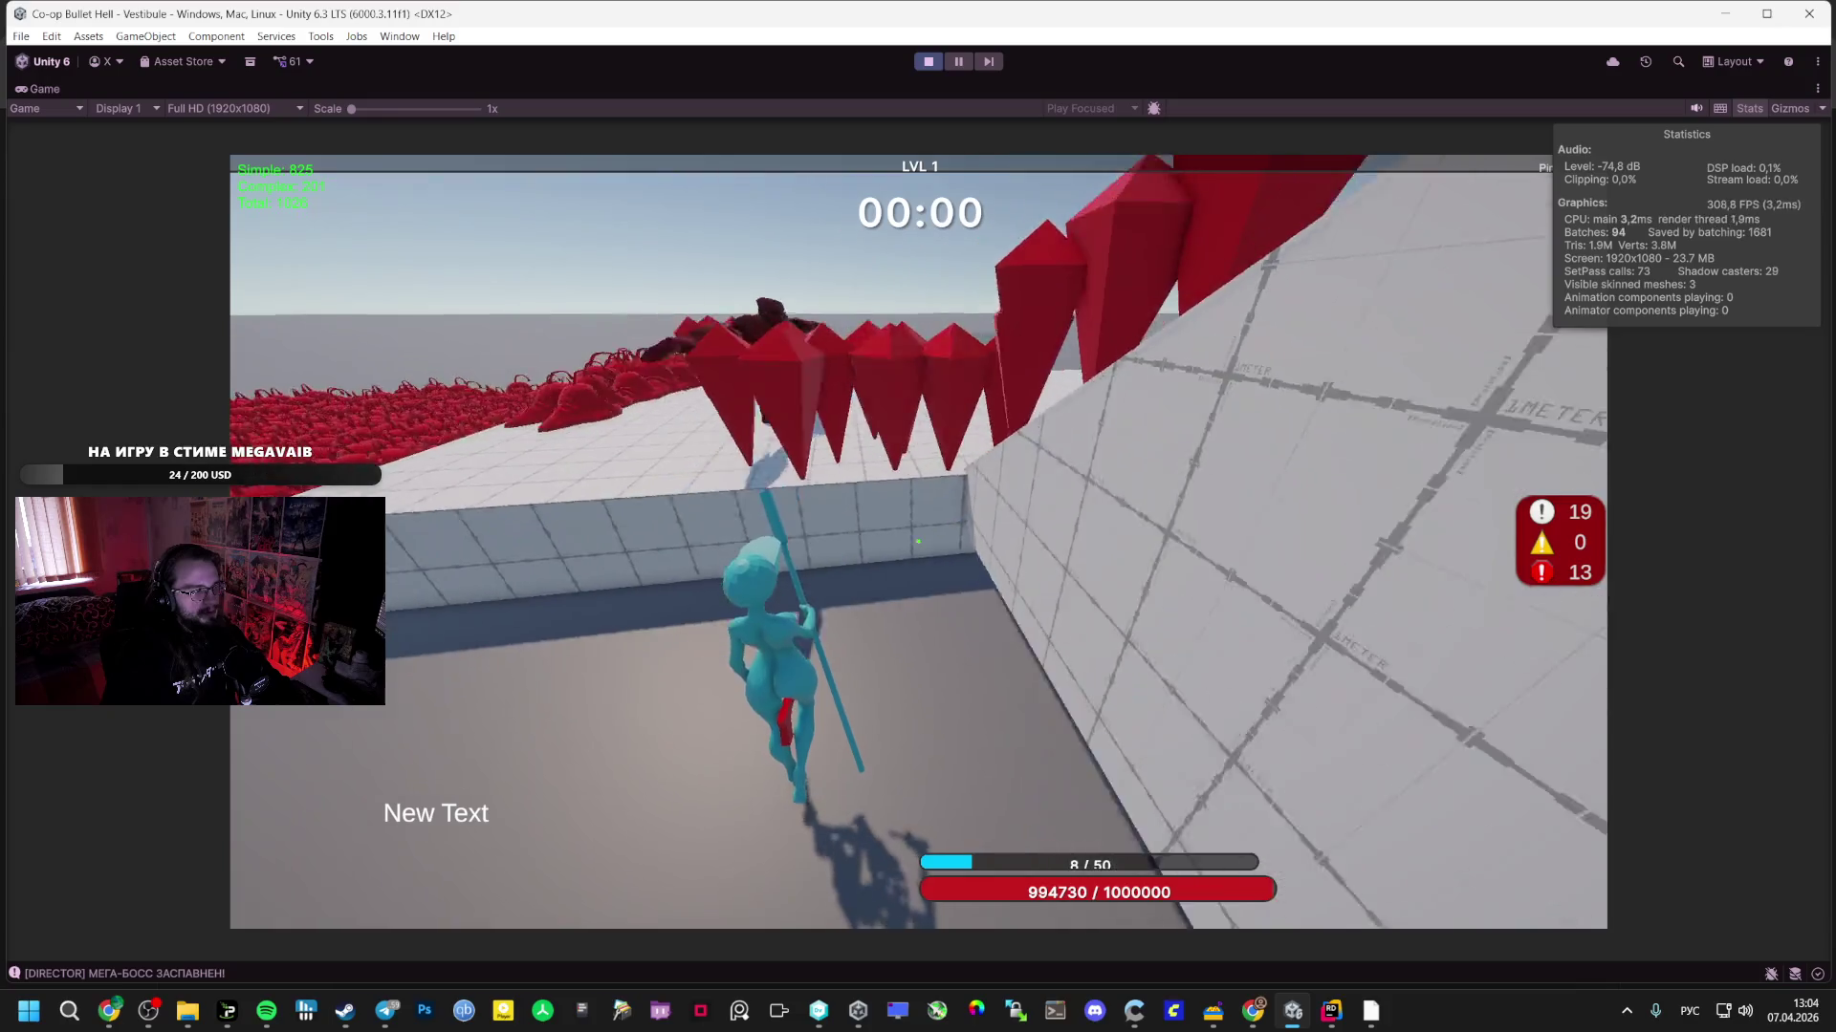
pyautogui.press('Escape')
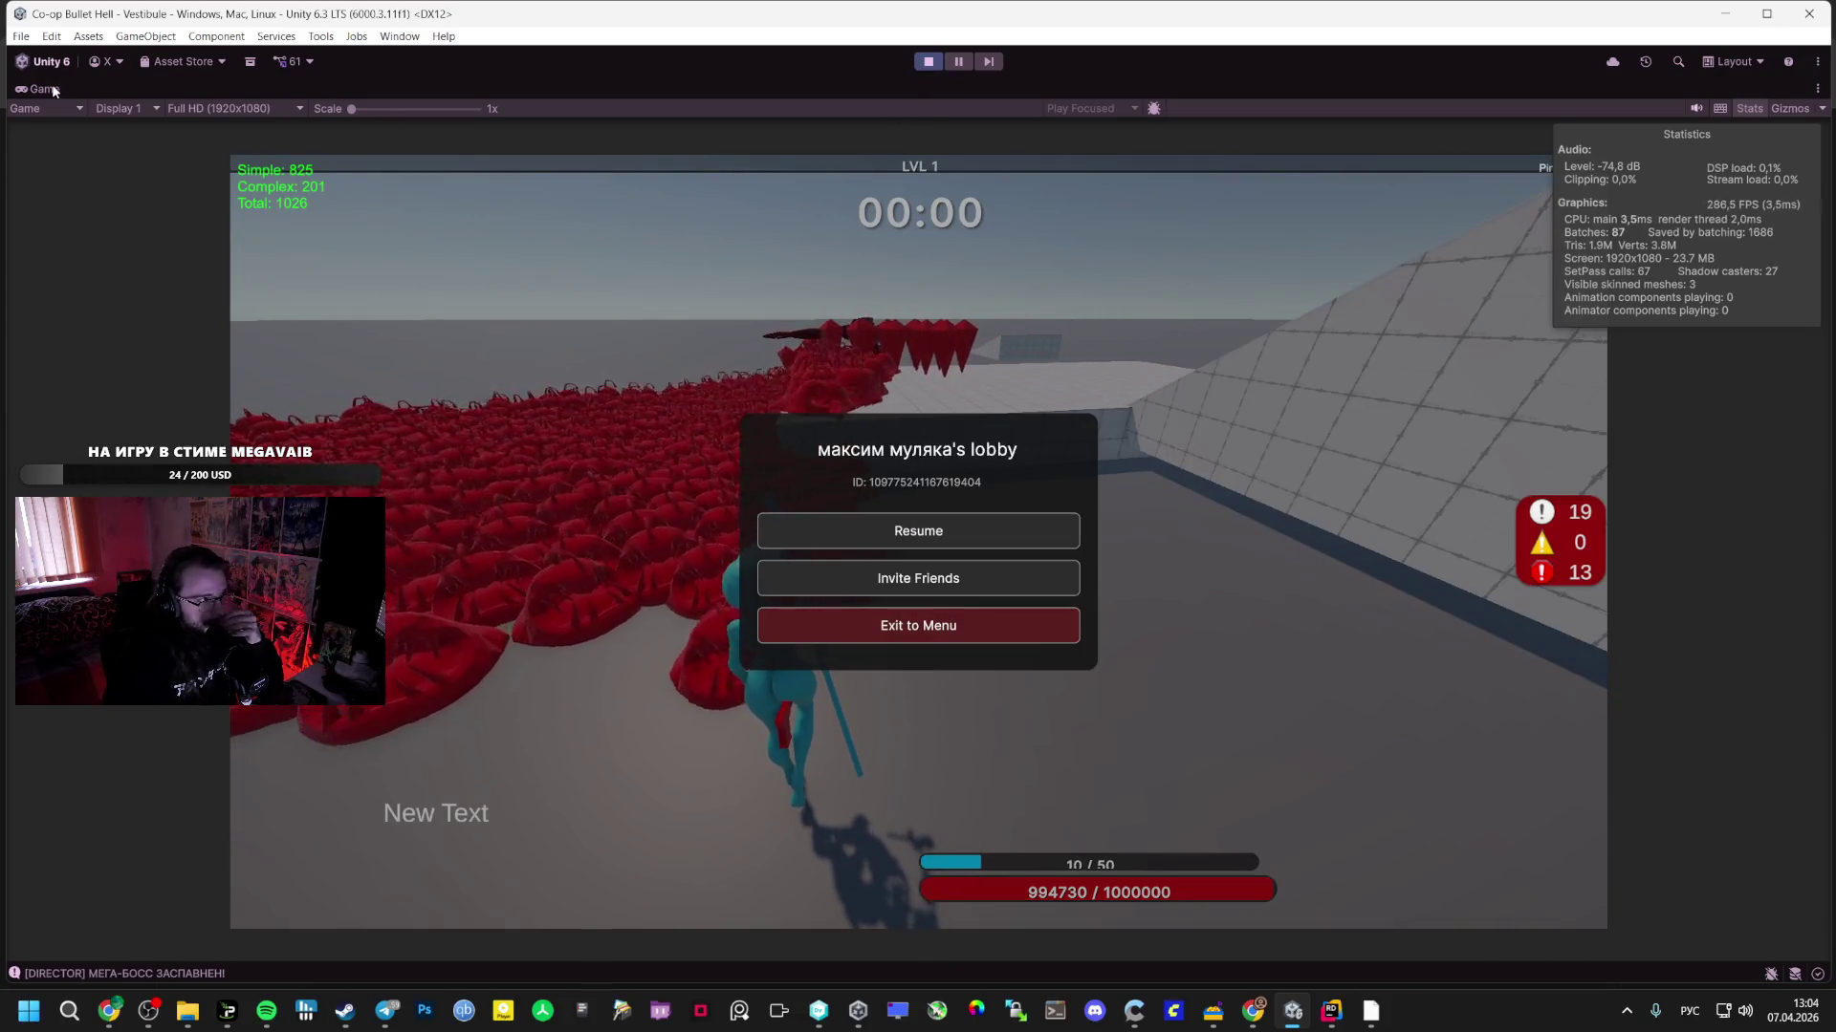
pyautogui.click(930, 64)
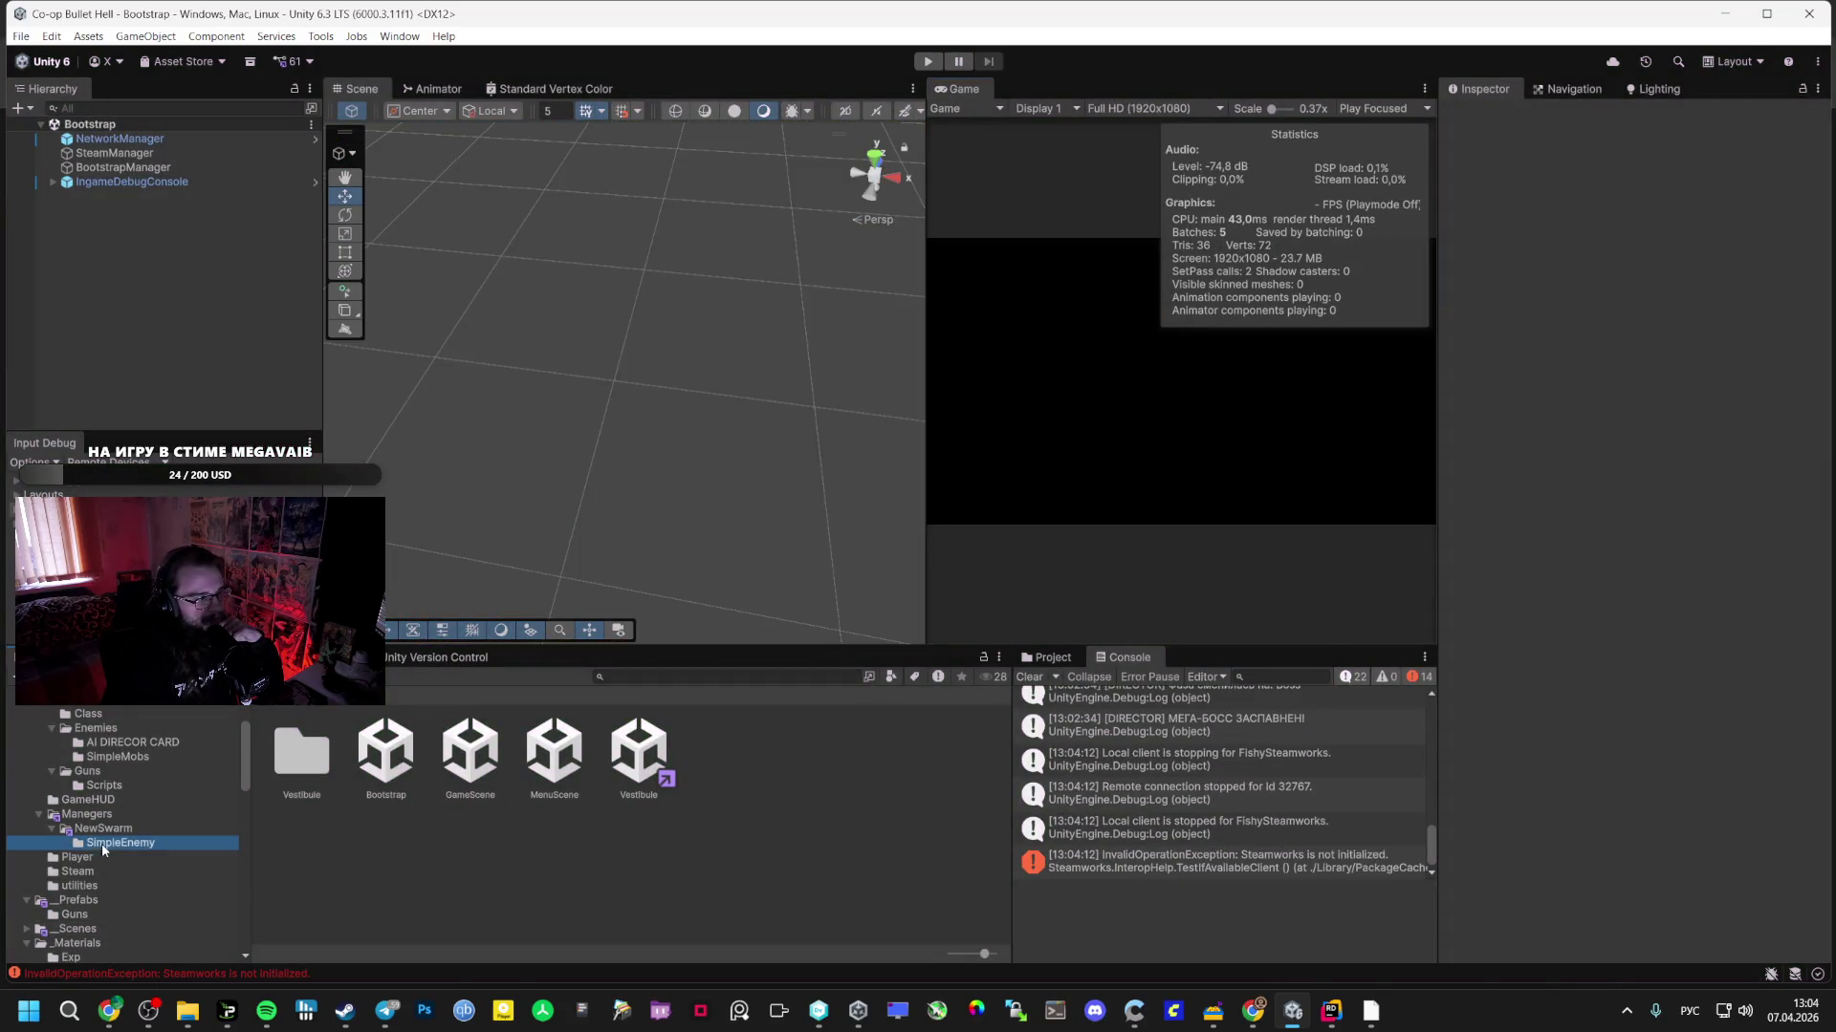
# - Show the three C# scripts in the SimpleEnemy folder, then bring Spotify to the front
pyautogui.click(101, 843)
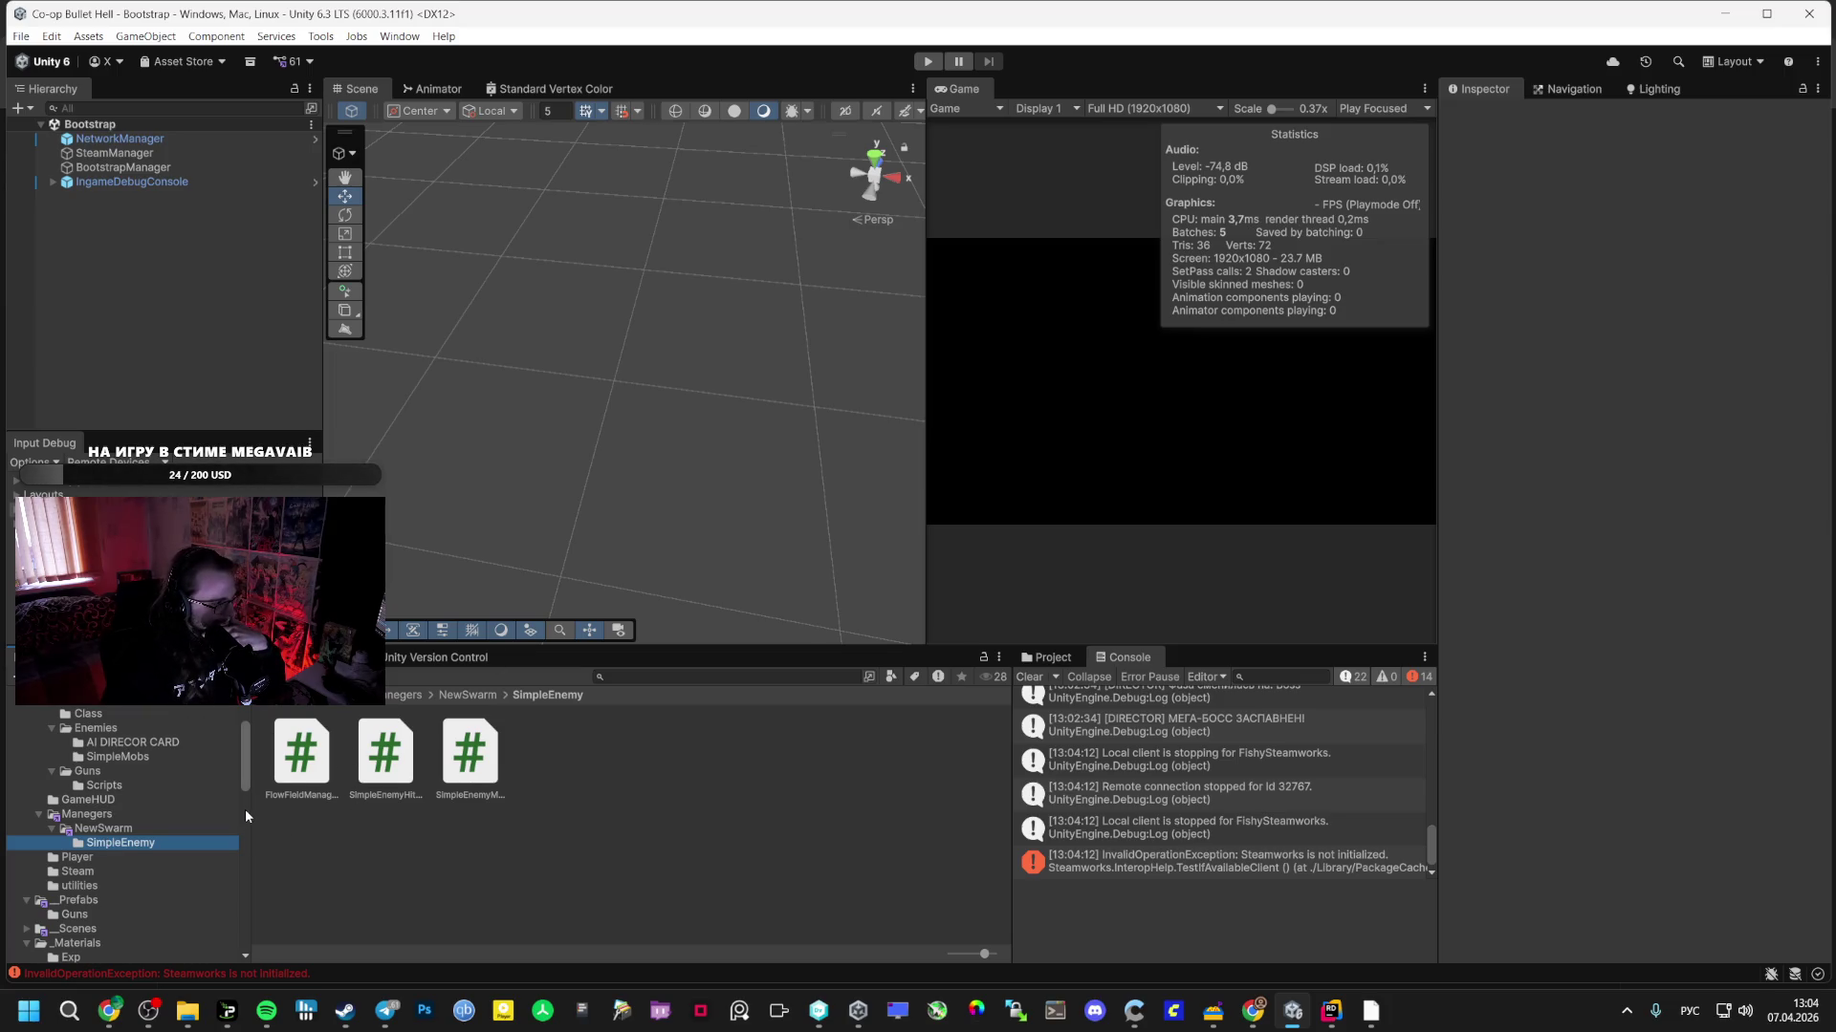
pyautogui.moveTo(149, 999)
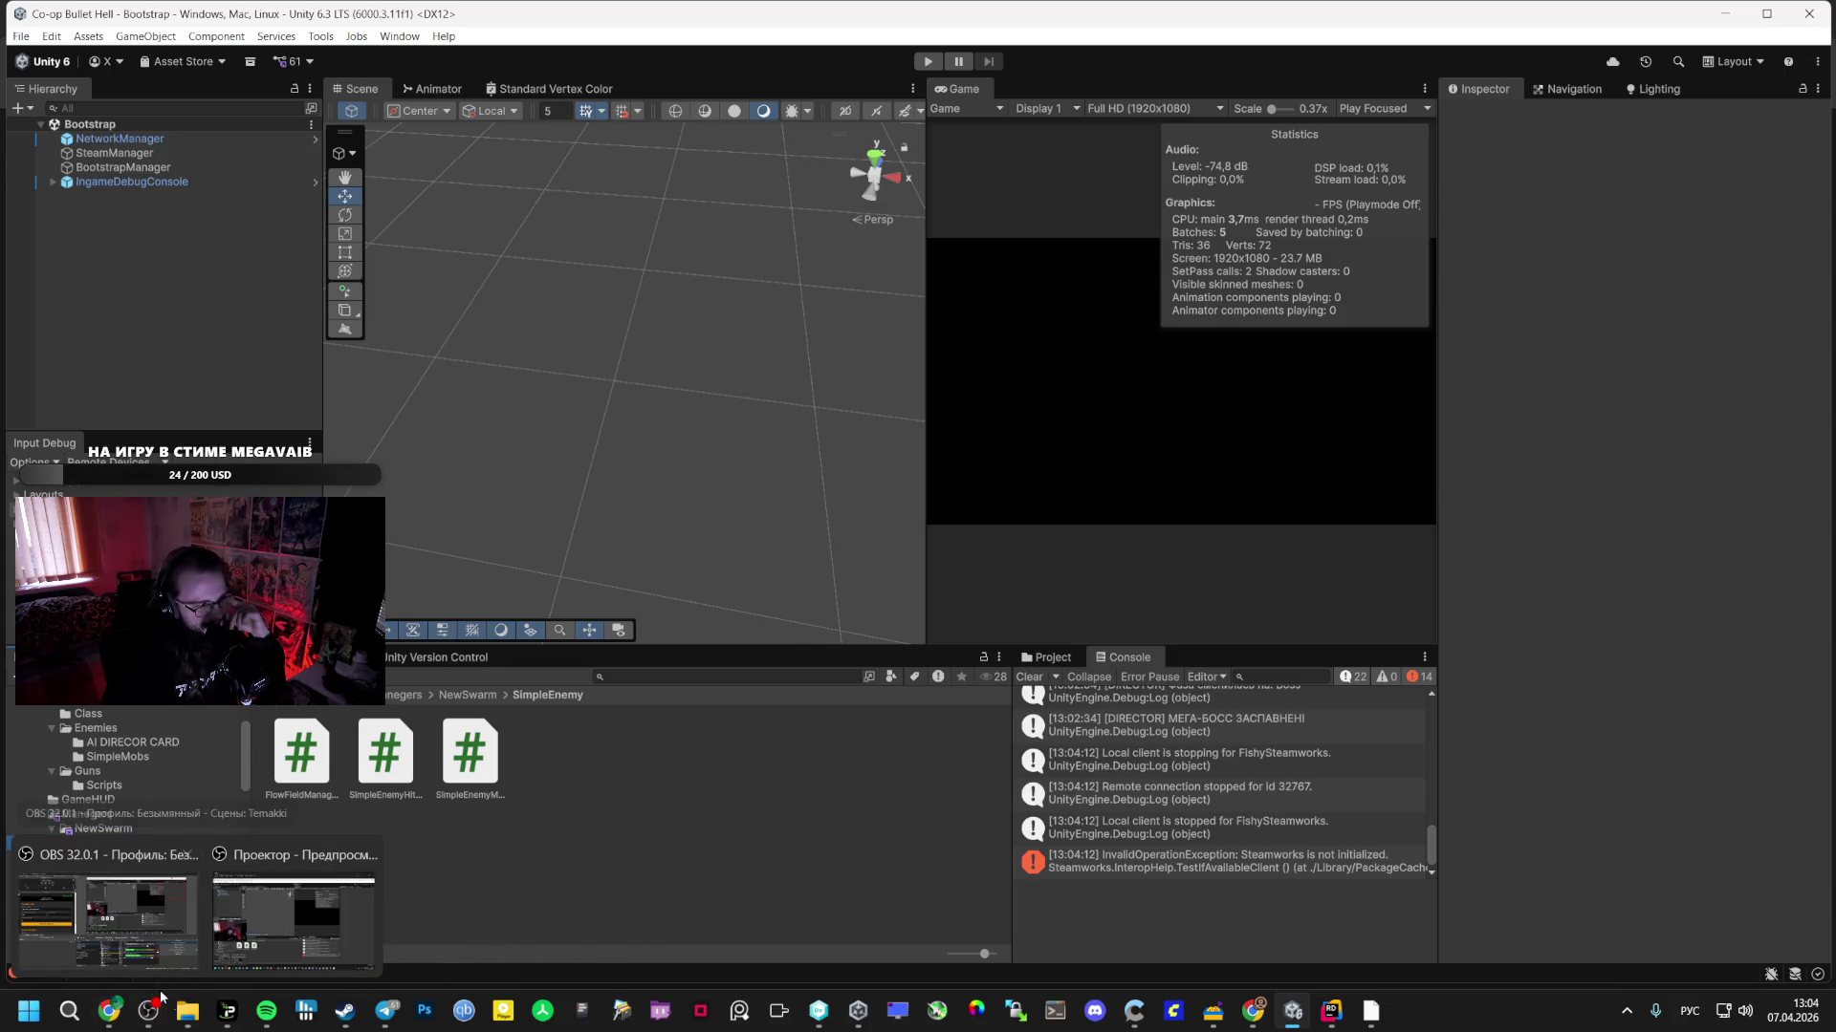
pyautogui.click(266, 1017)
# - Play Юность-89 by ATL from Liked Songs, then return to Unity and the browser
pyautogui.scroll(-8, 568, 660)
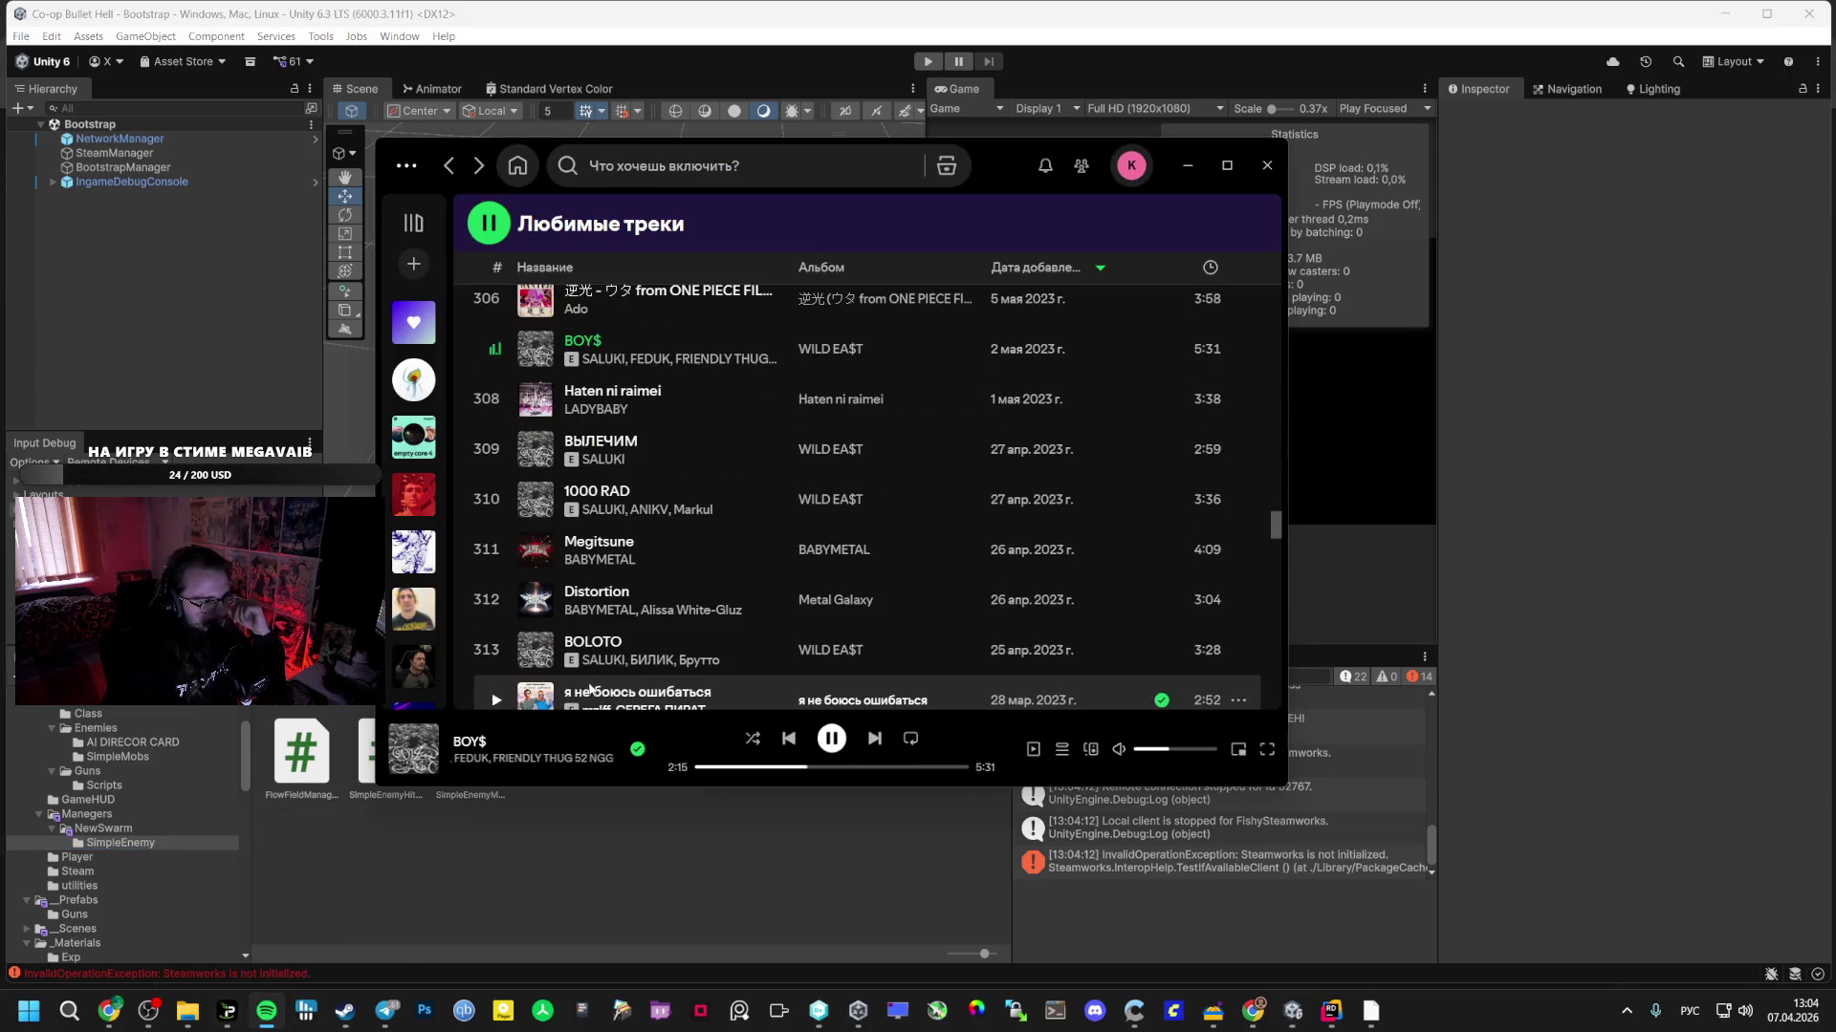
pyautogui.scroll(7, 555, 621)
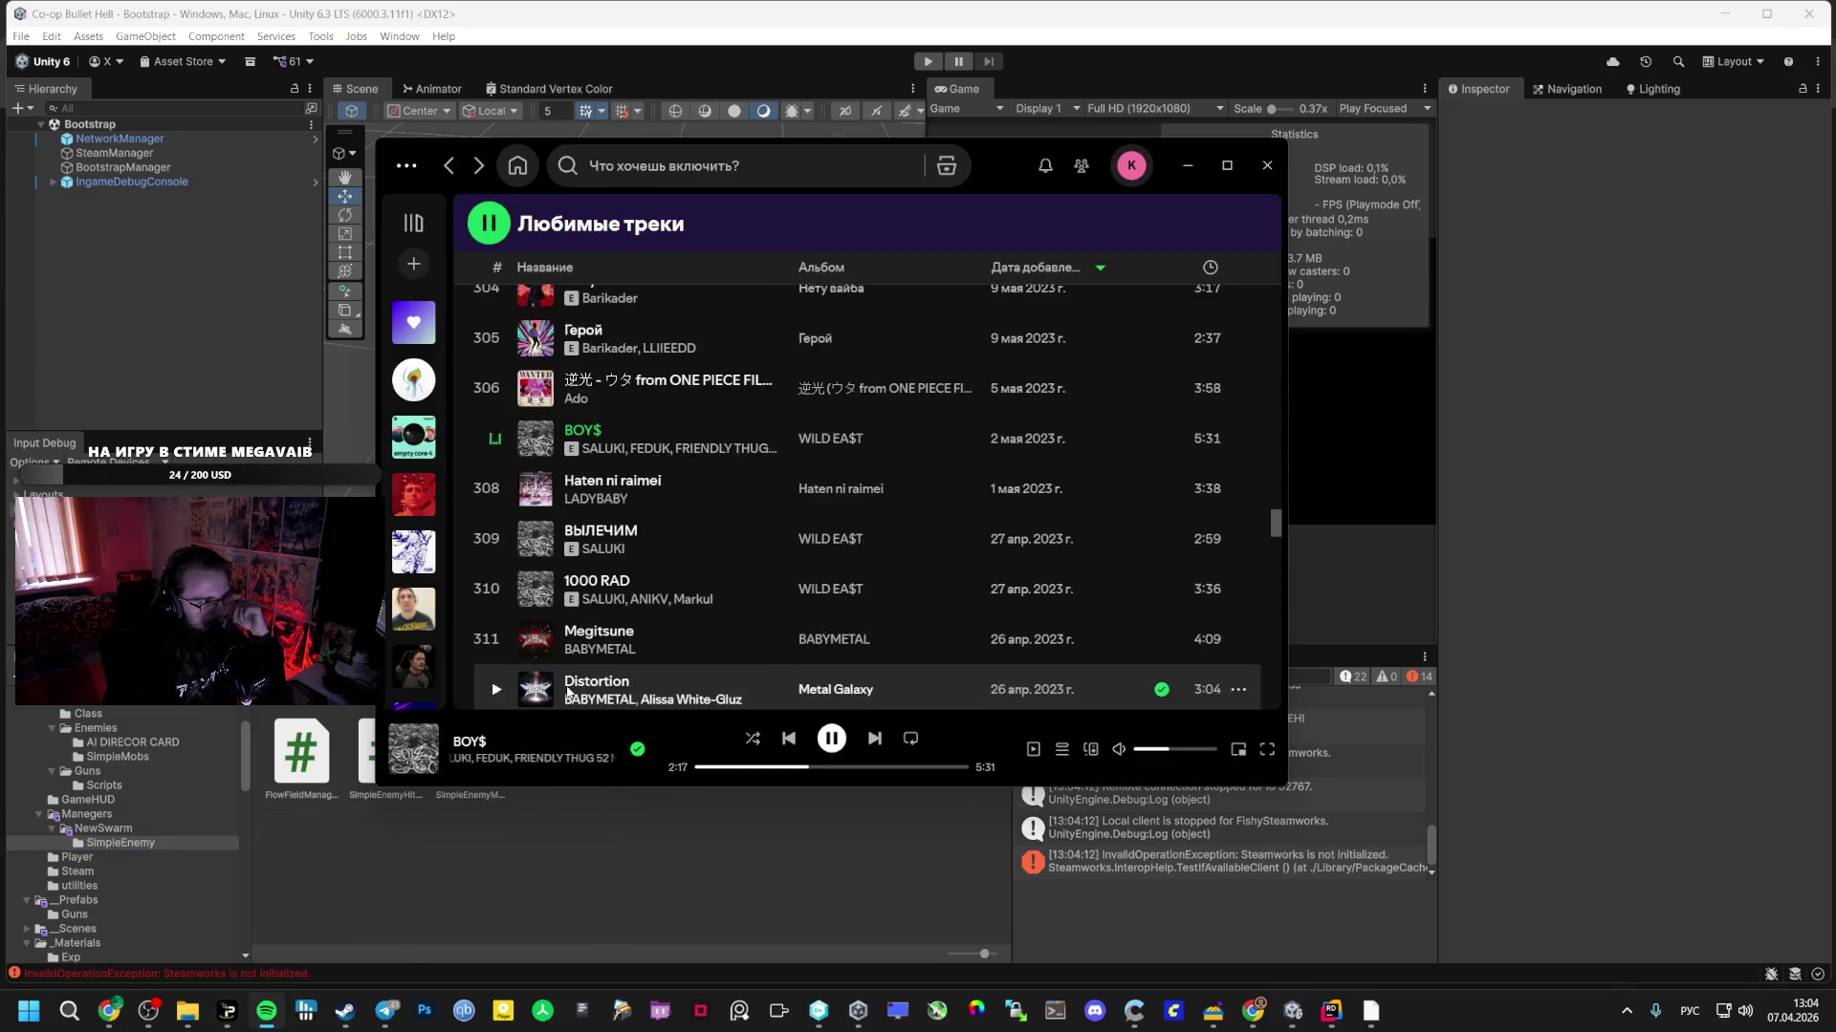
pyautogui.scroll(1, 529, 468)
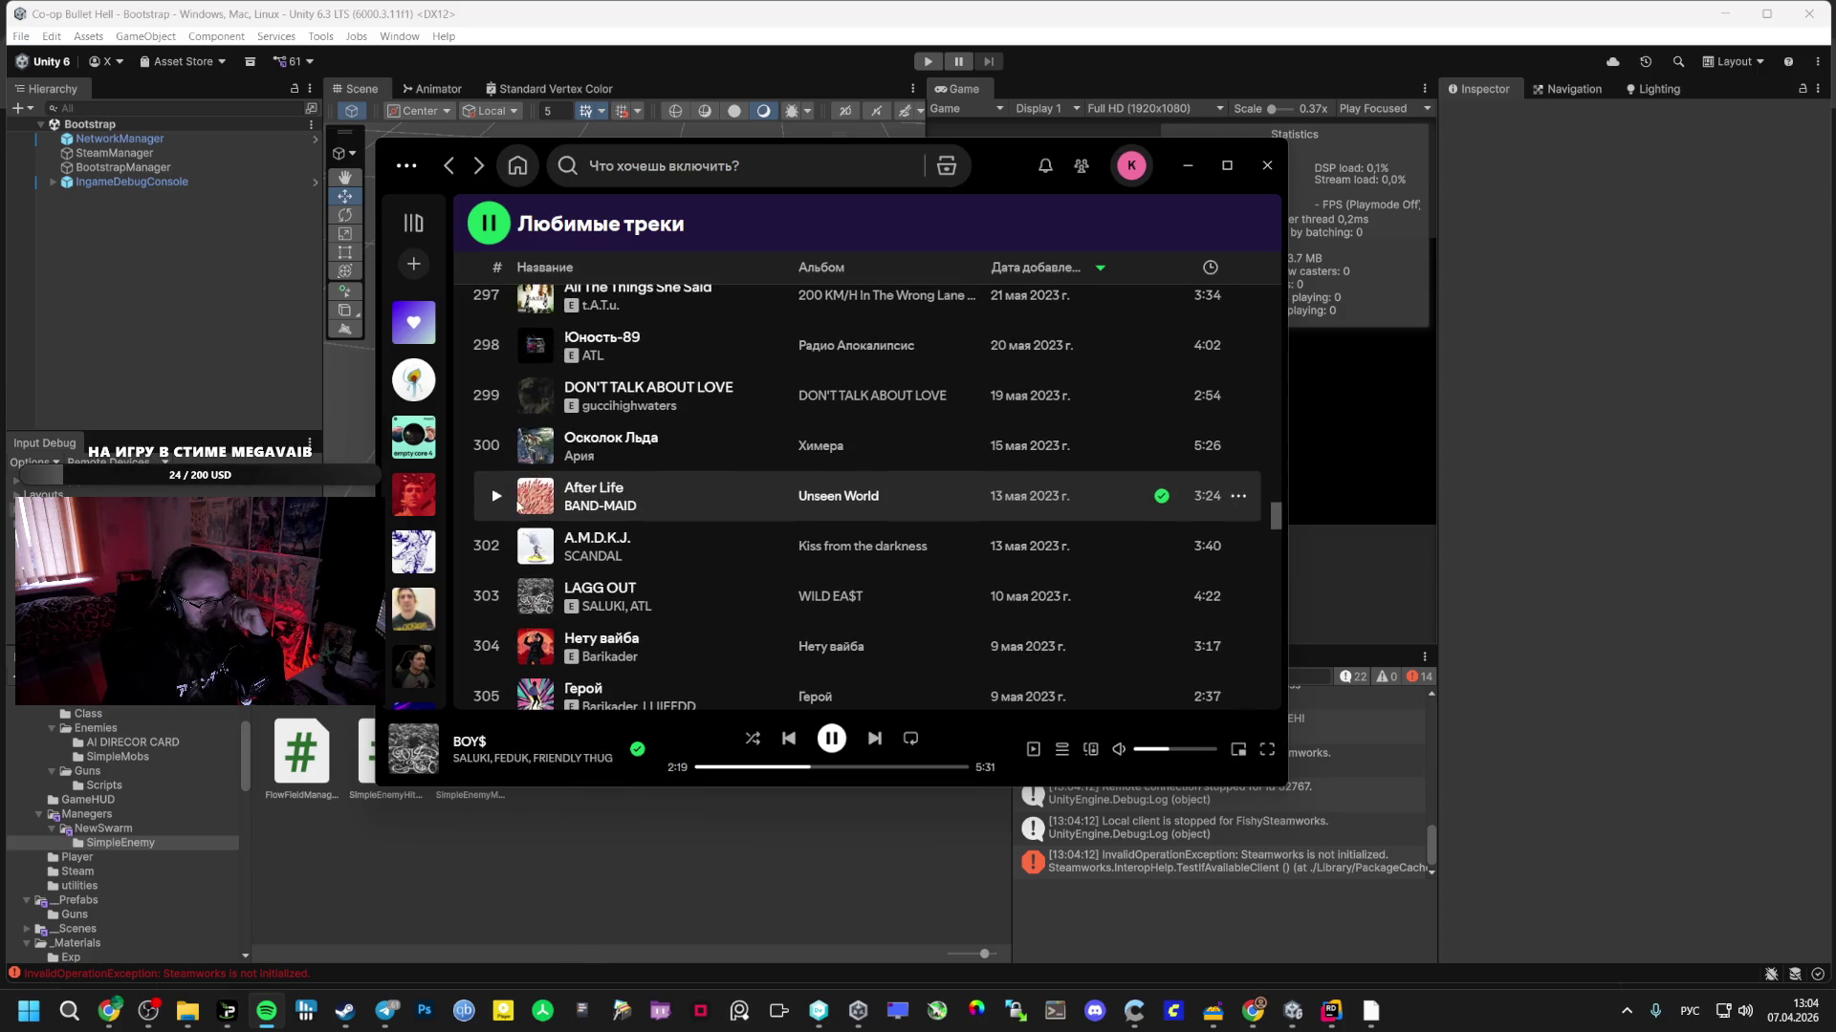
pyautogui.scroll(2, 496, 473)
pyautogui.click(499, 529)
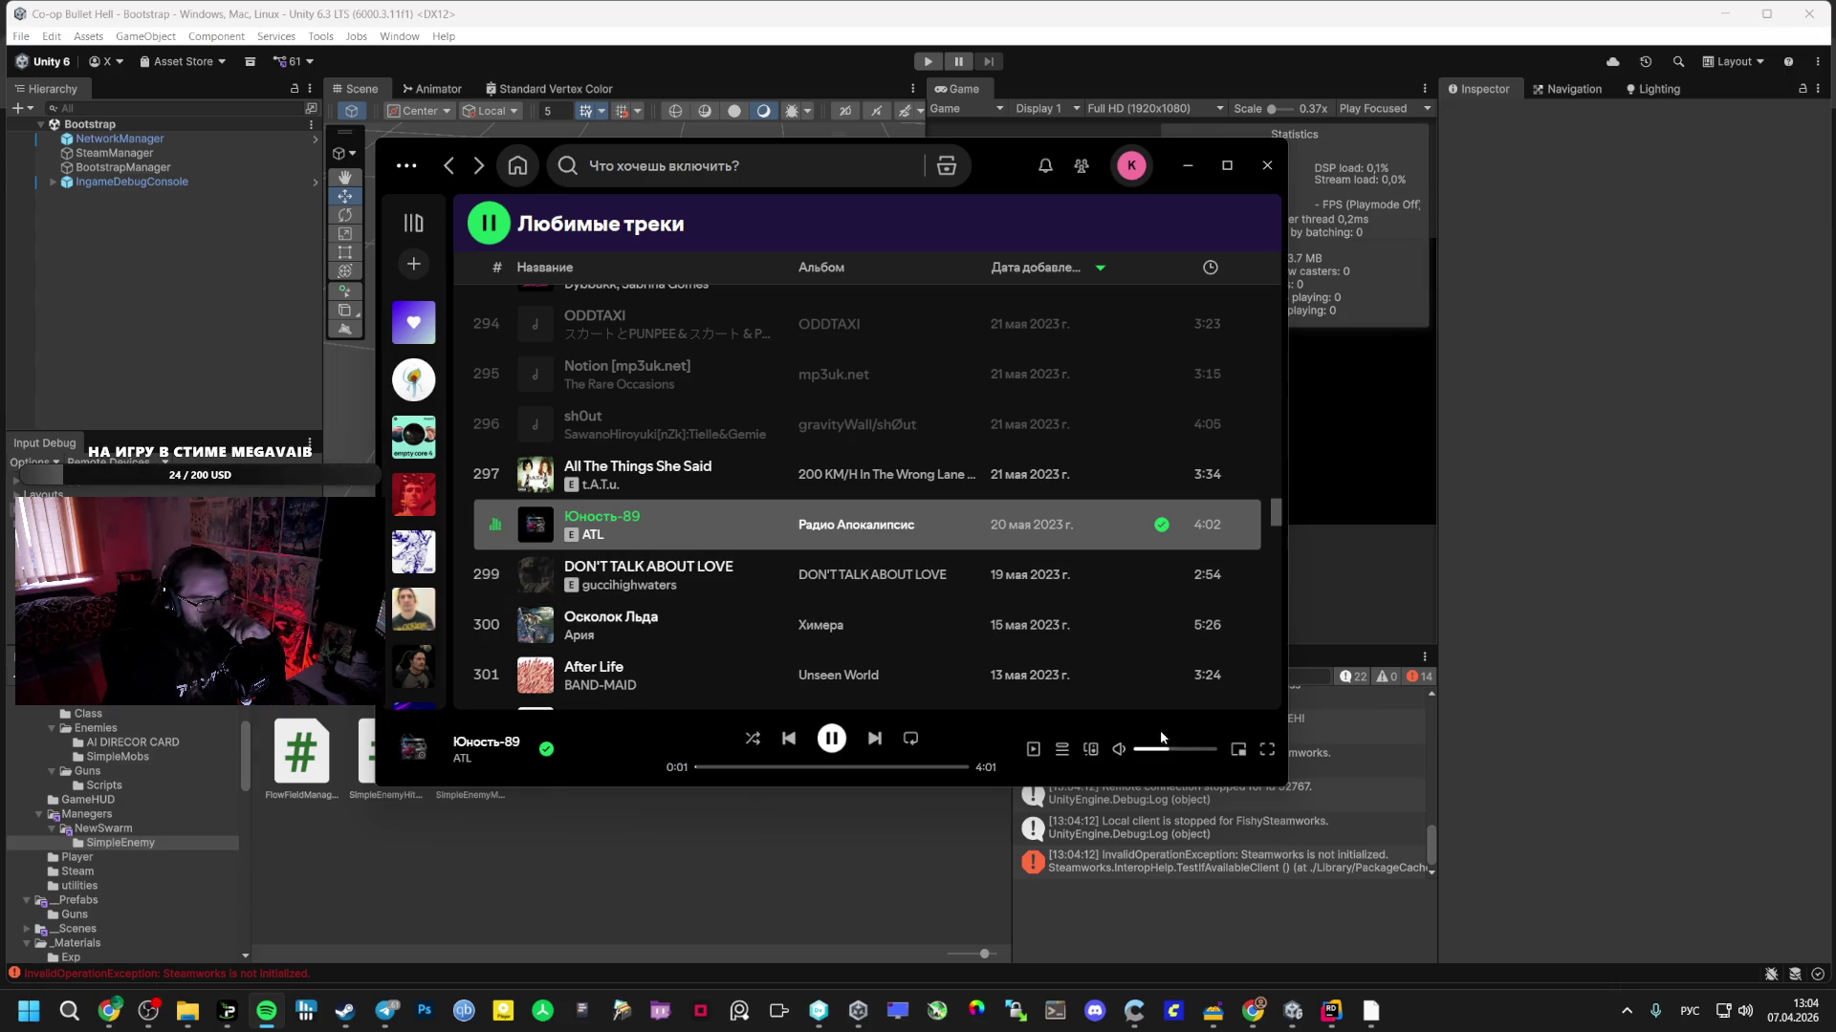
pyautogui.click(562, 894)
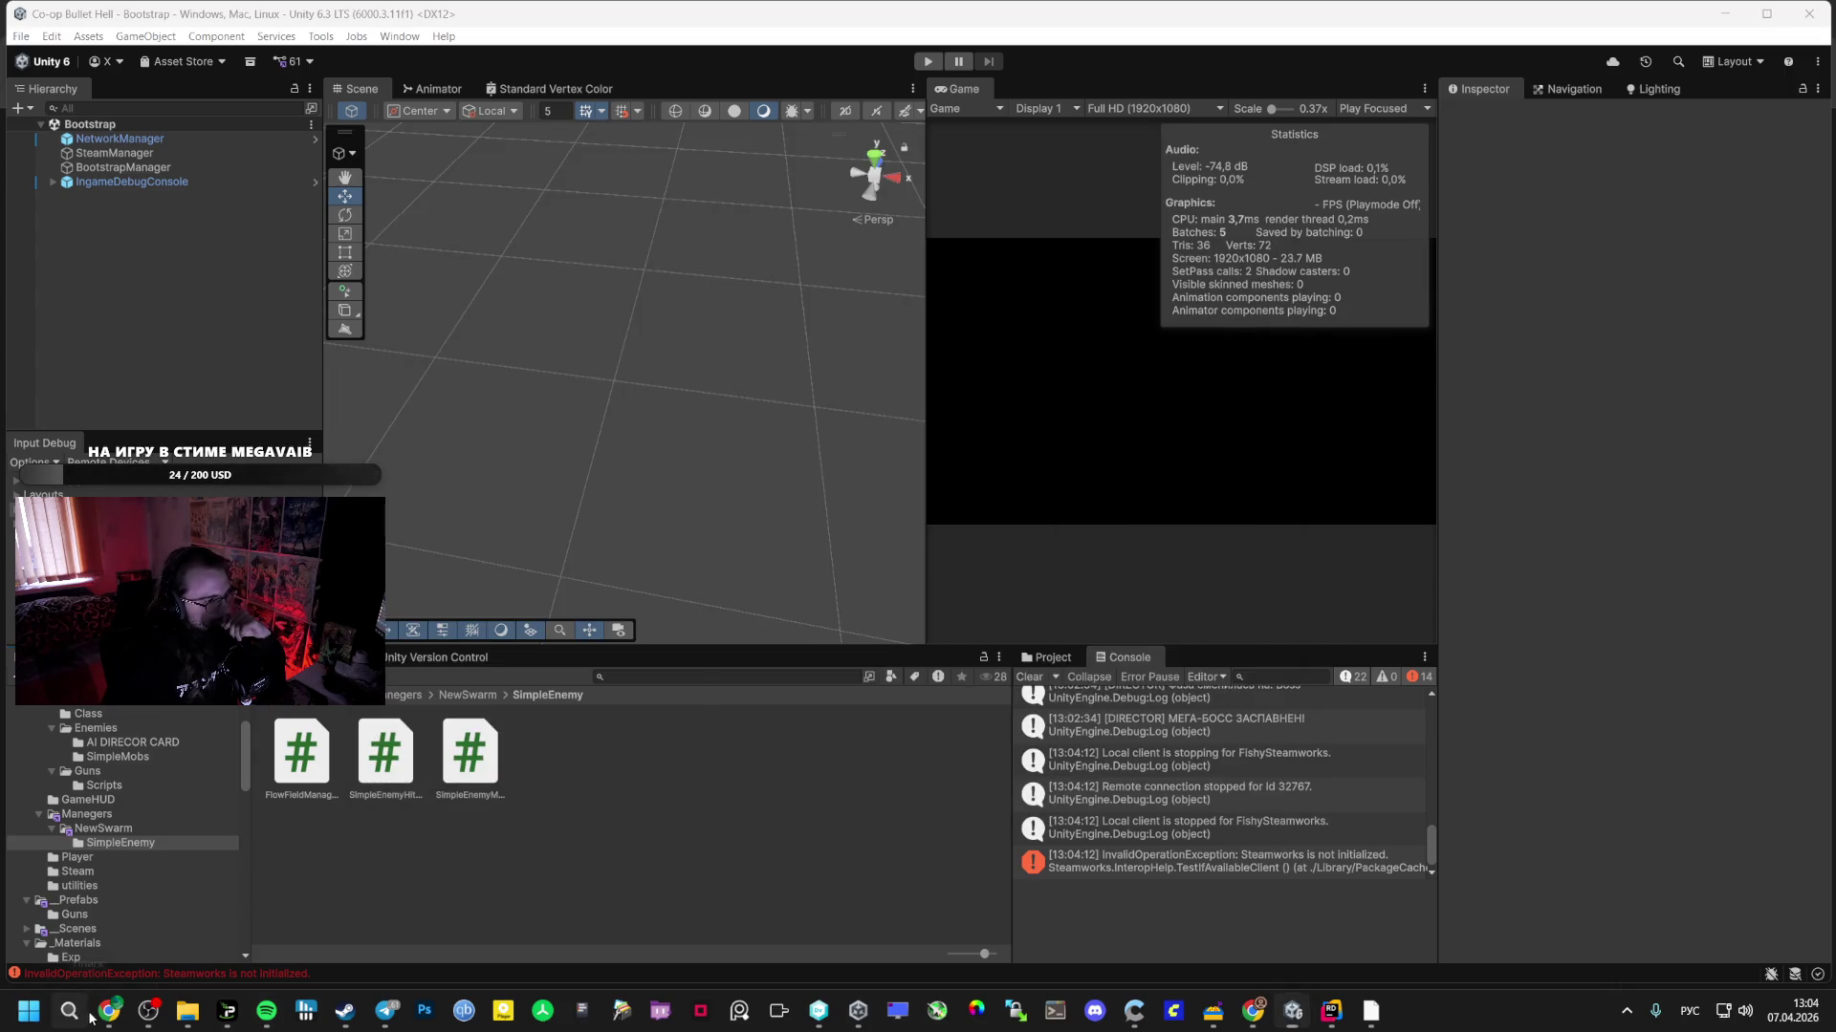
pyautogui.click(109, 1010)
# - Switch to the Miro MEGAVAIB board tab and zoom around its layout
pyautogui.hotkey('ctrl', '7')
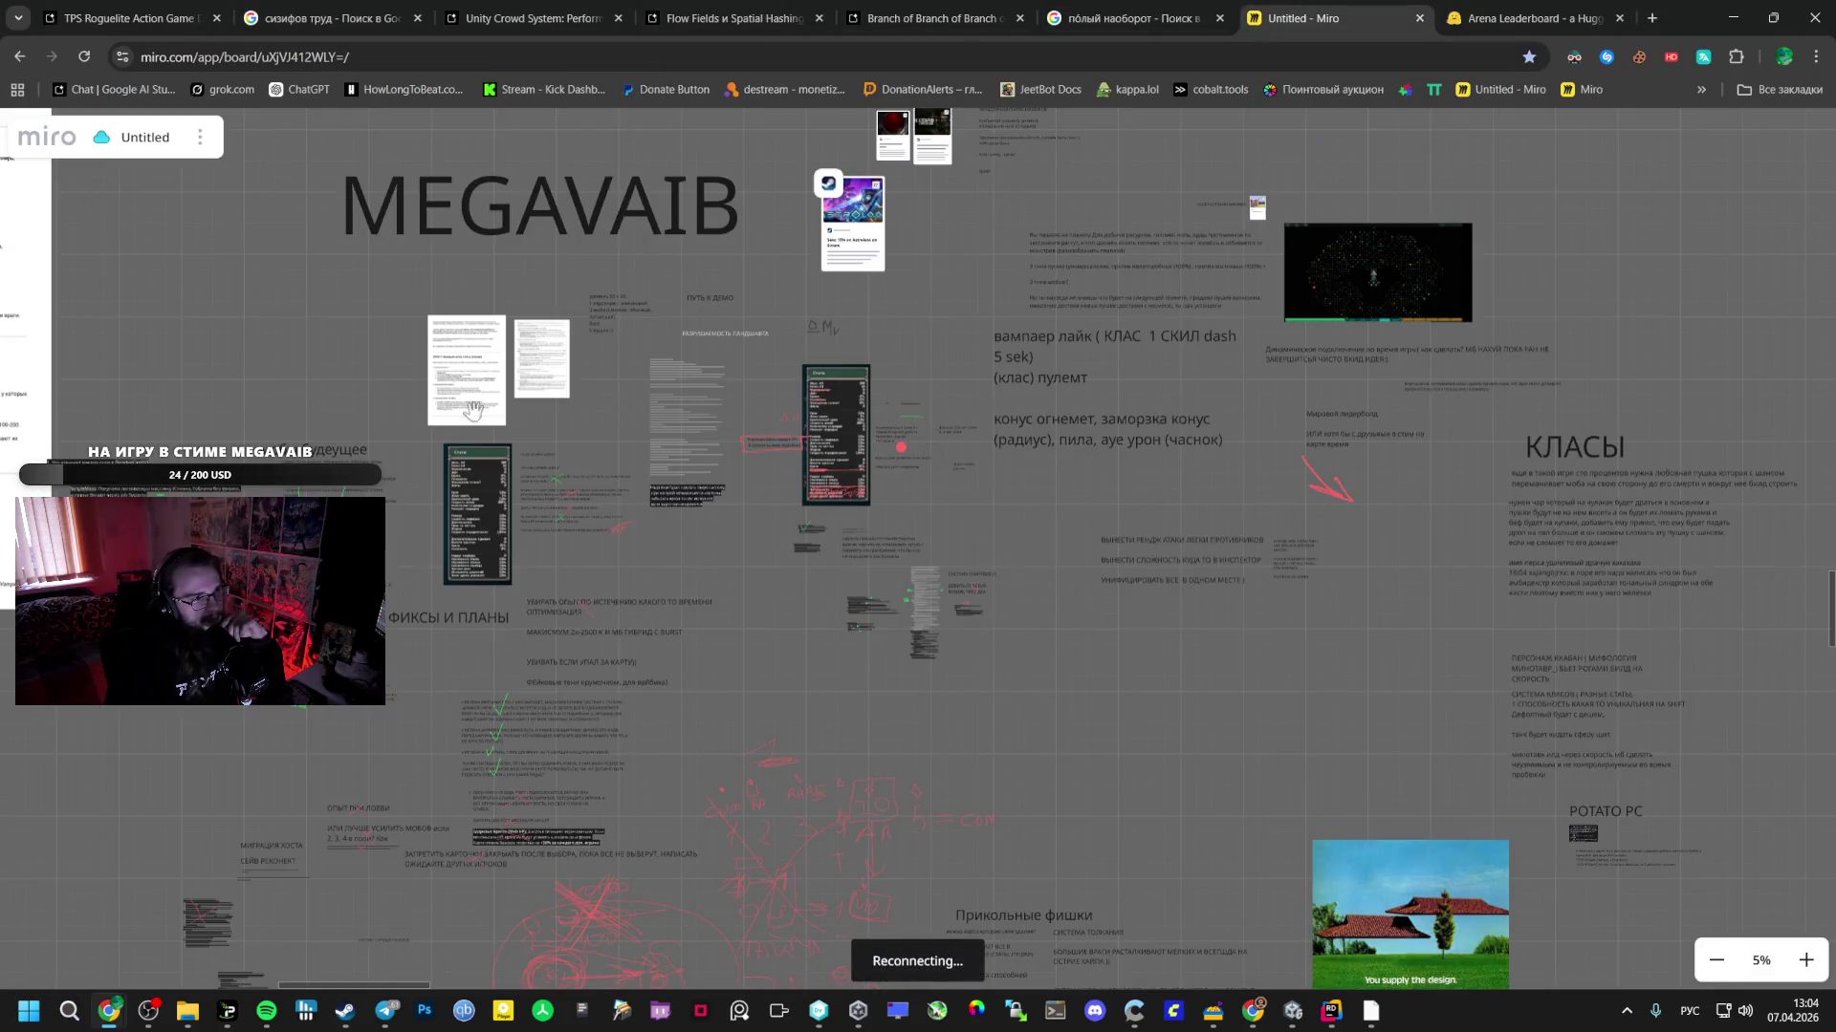
pyautogui.scroll(-3, 918, 525)
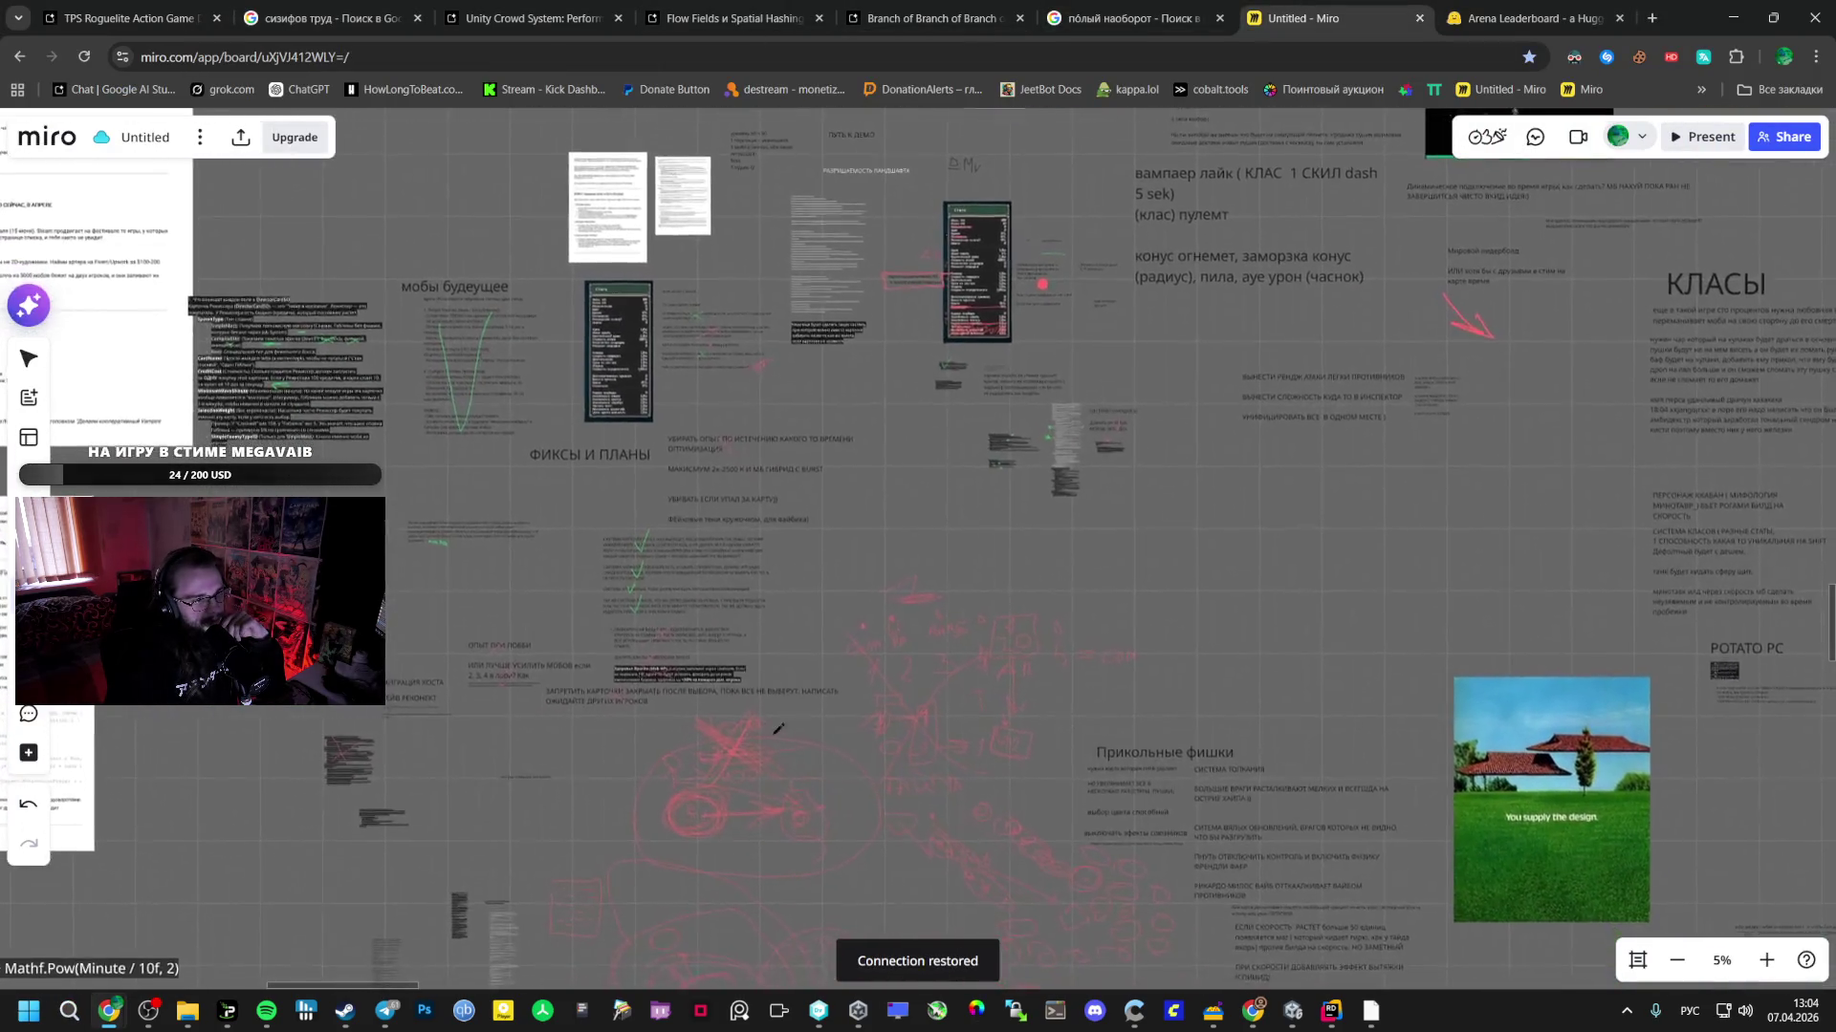
pyautogui.scroll(-3, 648, 639)
pyautogui.scroll(5, 579, 669)
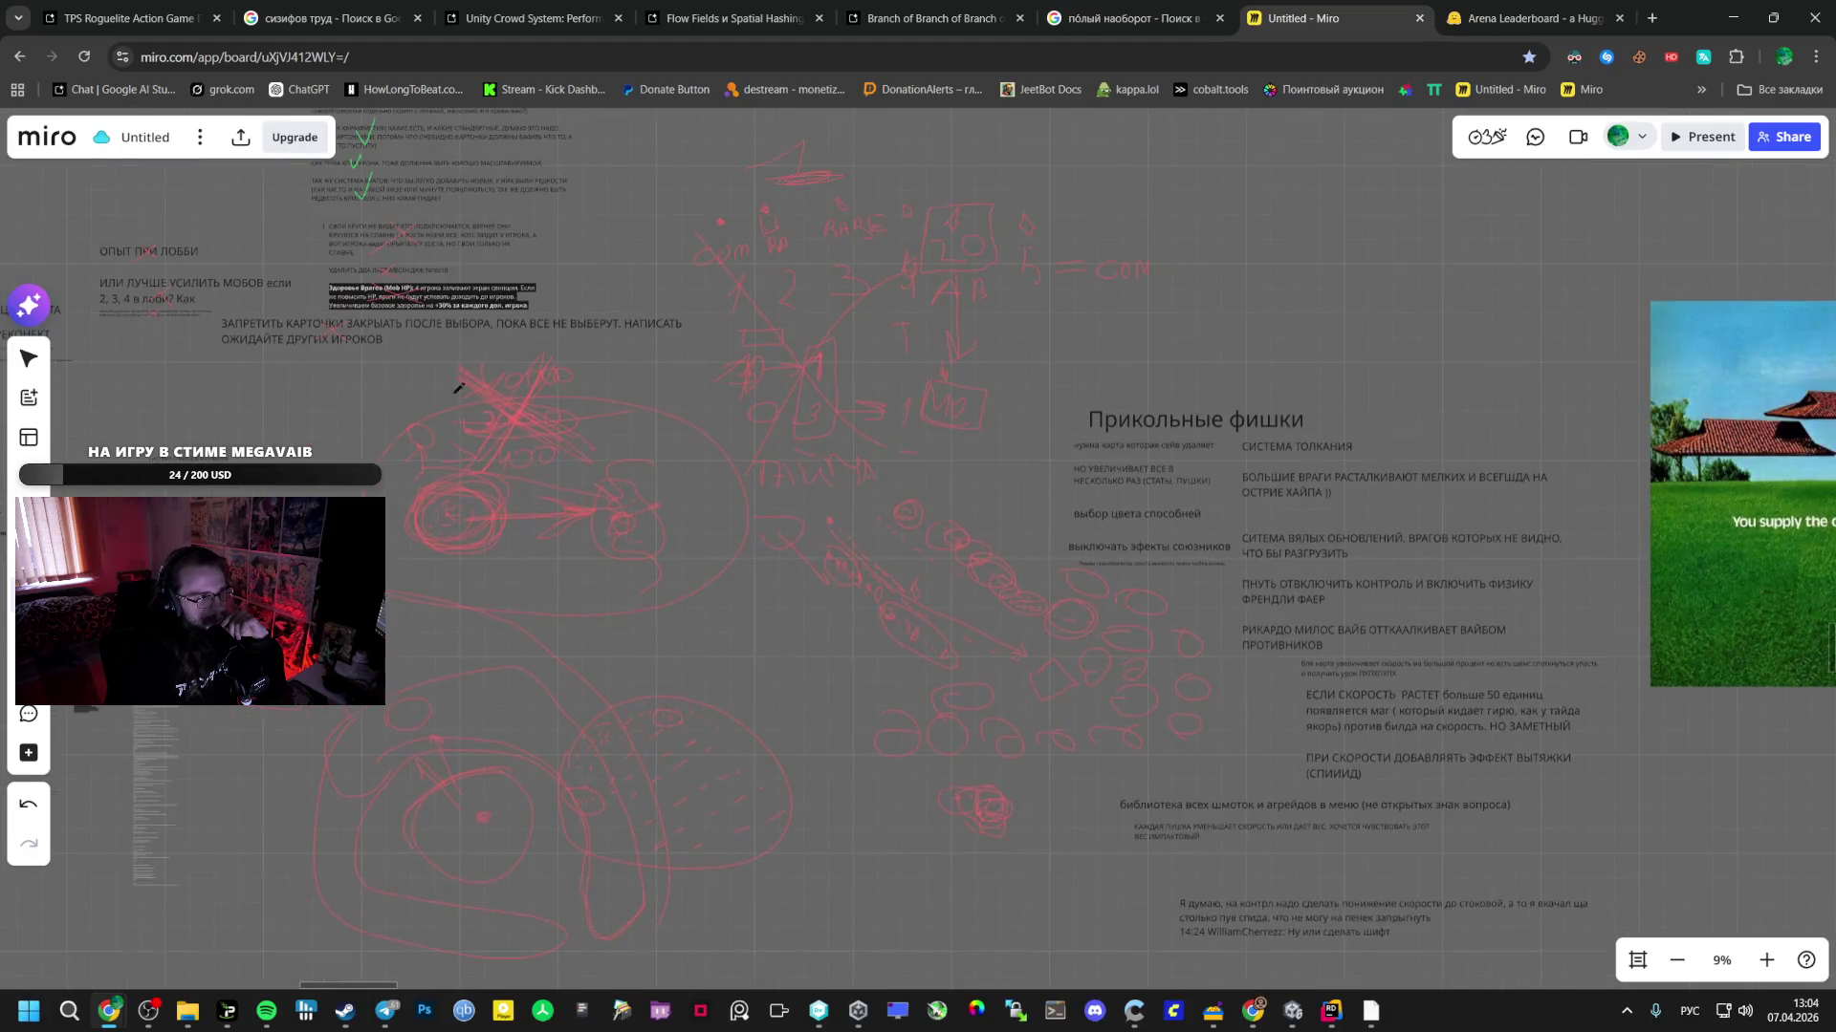
pyautogui.scroll(5, 732, 573)
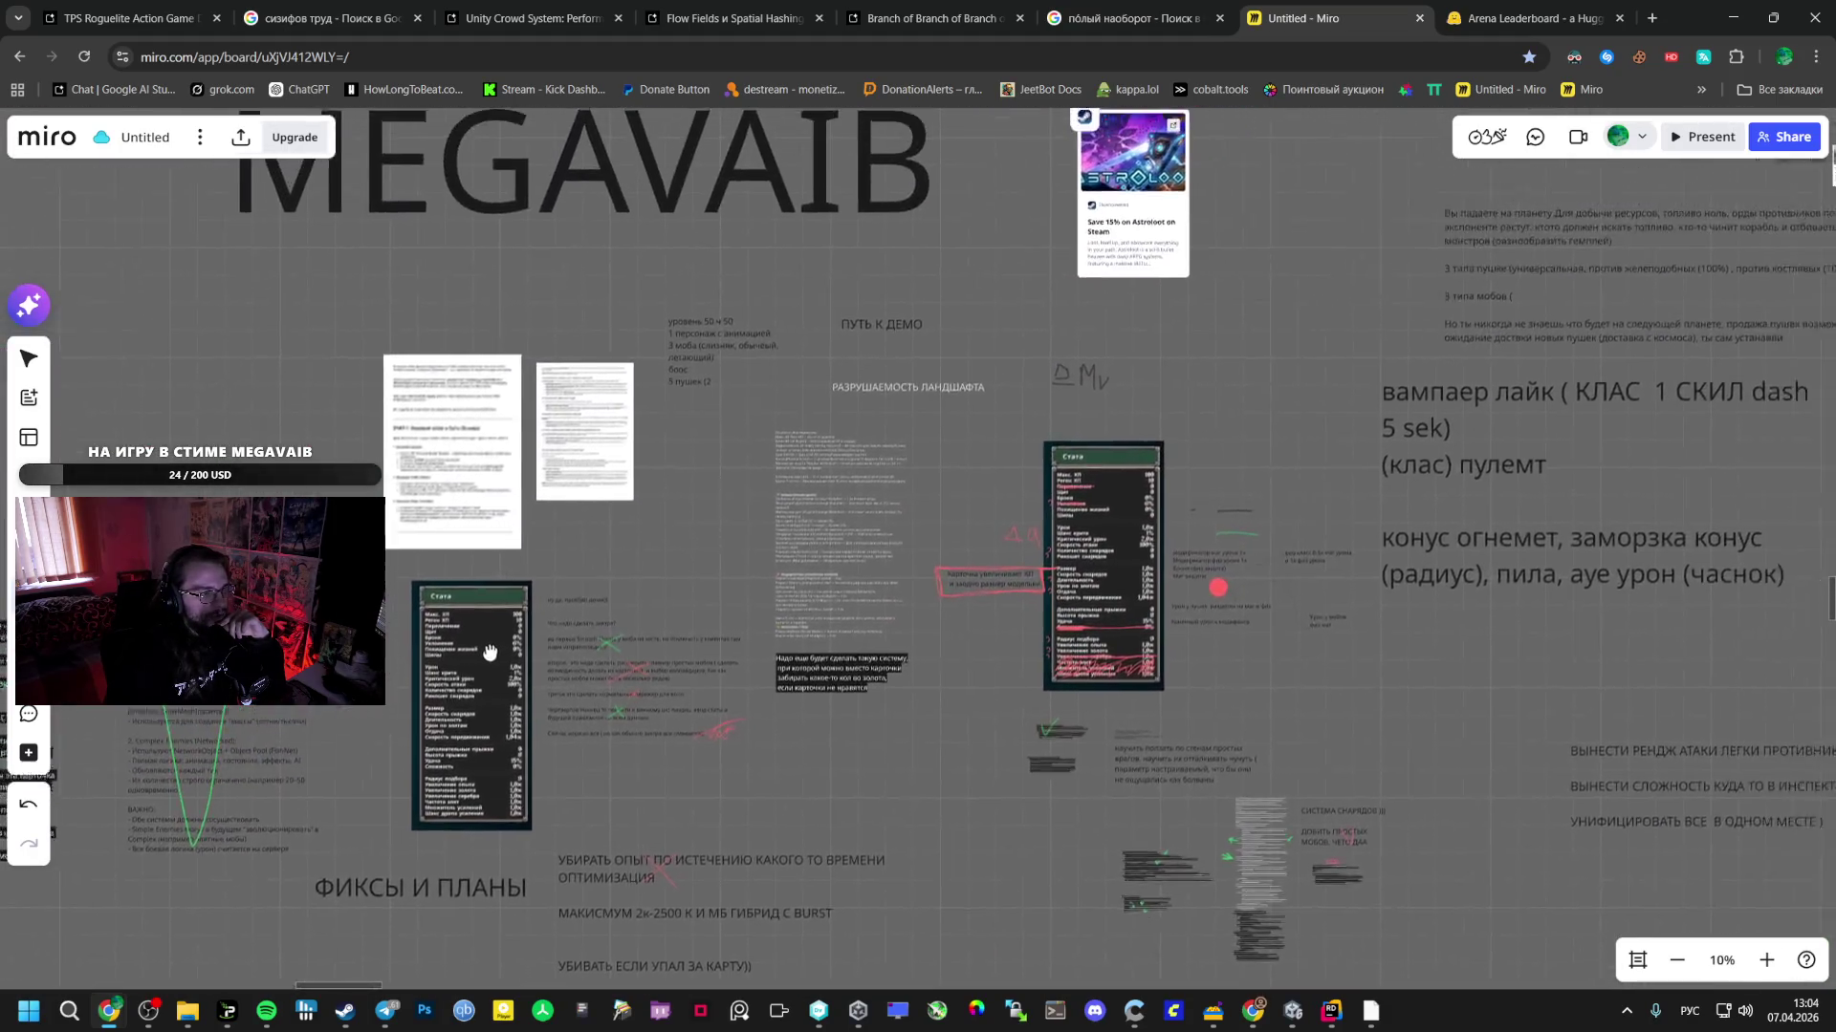
pyautogui.scroll(10, 572, 593)
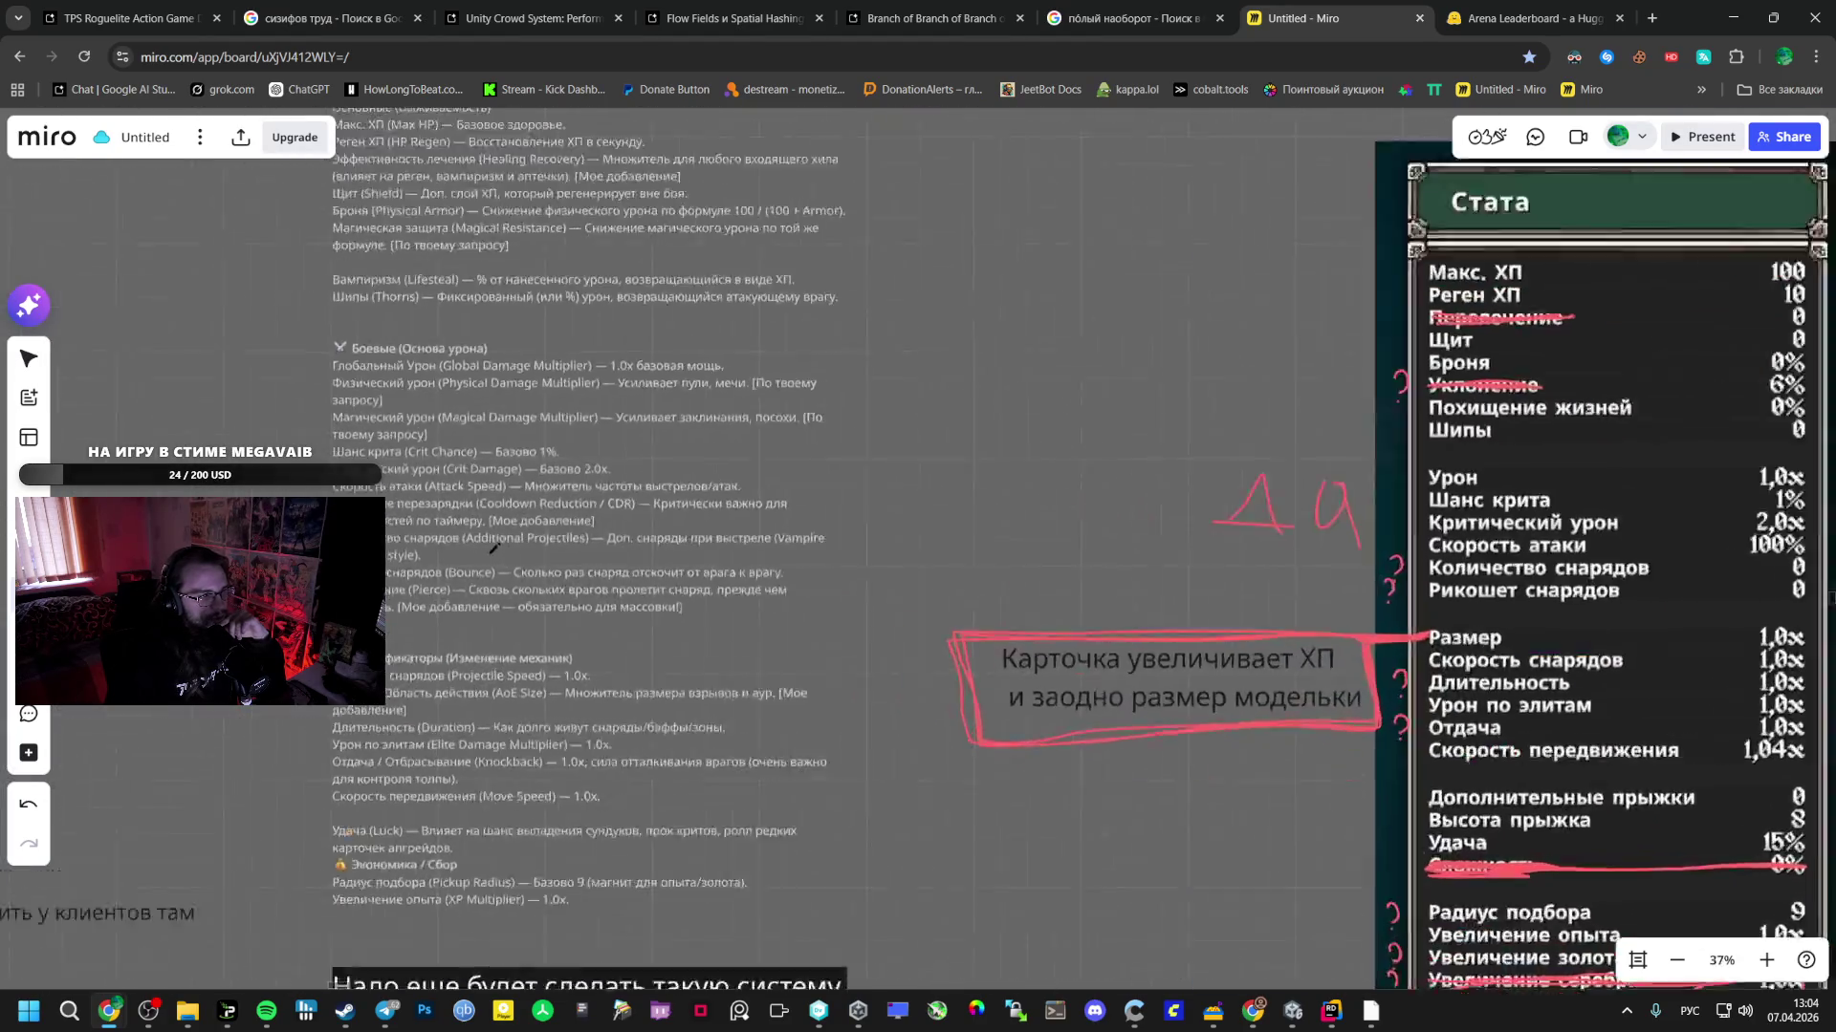
pyautogui.scroll(-4, 418, 516)
pyautogui.scroll(-3, 471, 405)
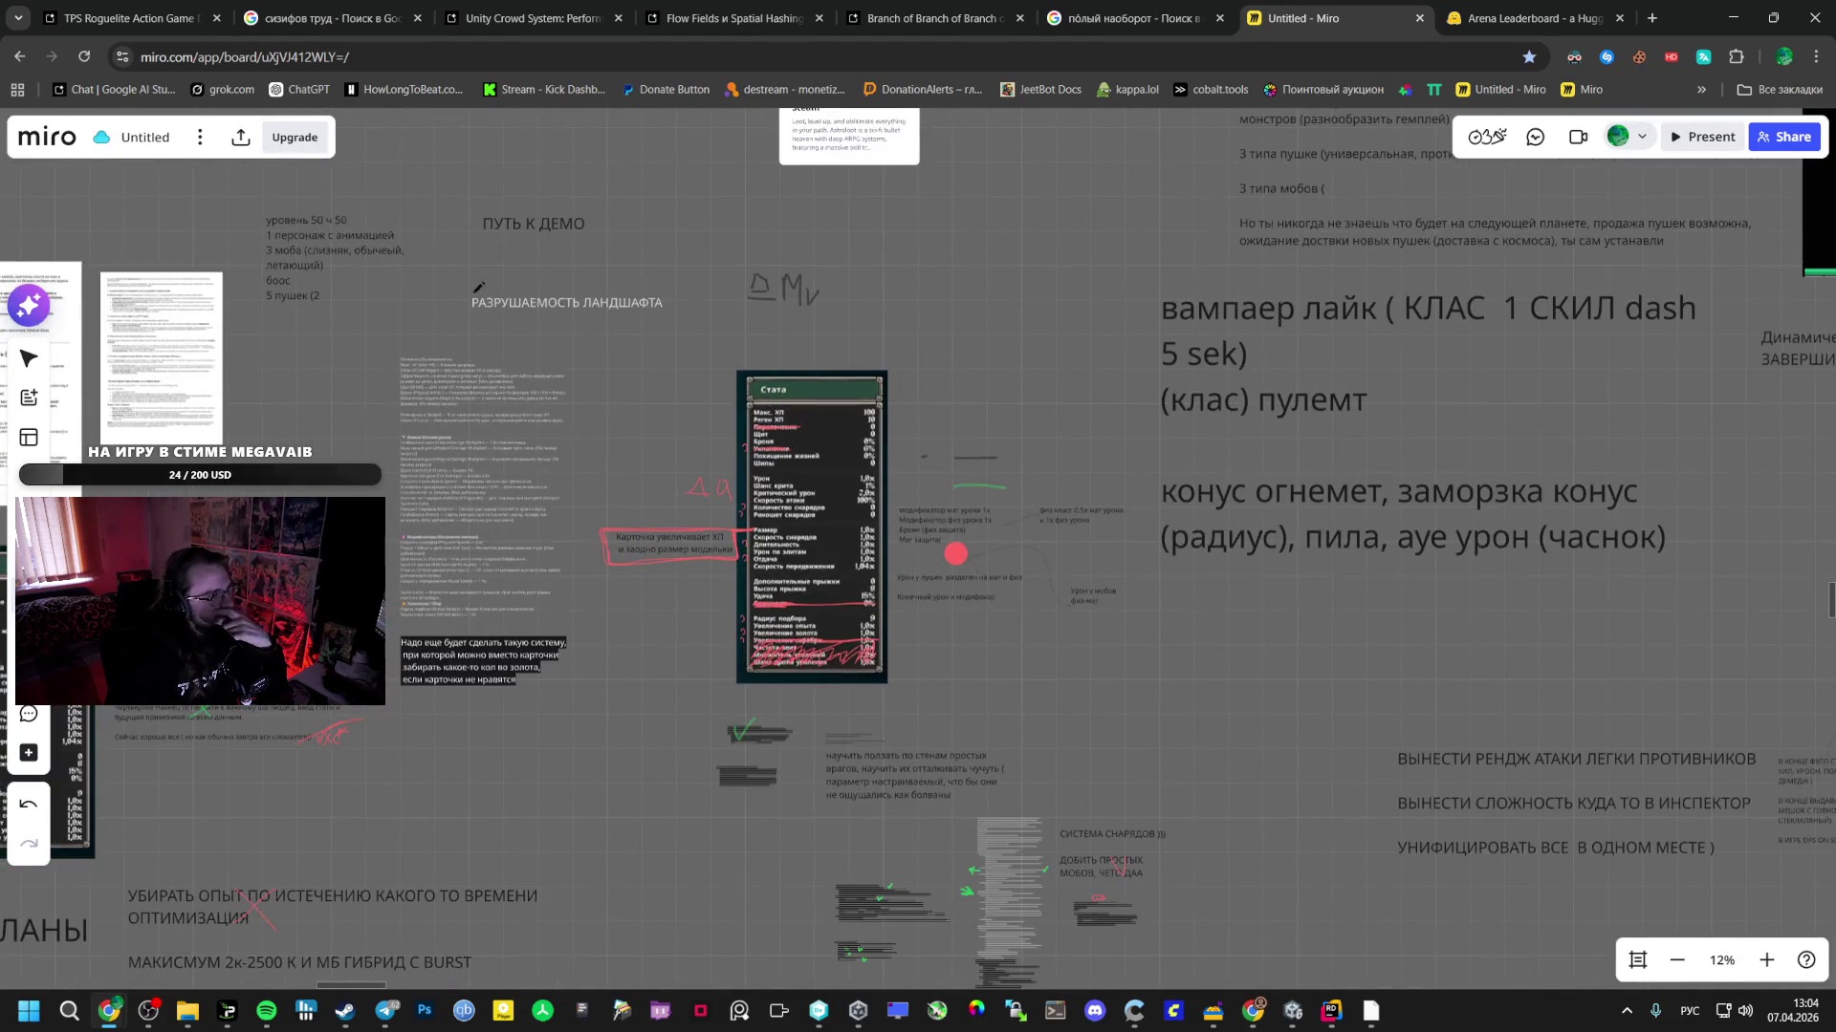
pyautogui.scroll(3, 459, 669)
pyautogui.scroll(5, 454, 794)
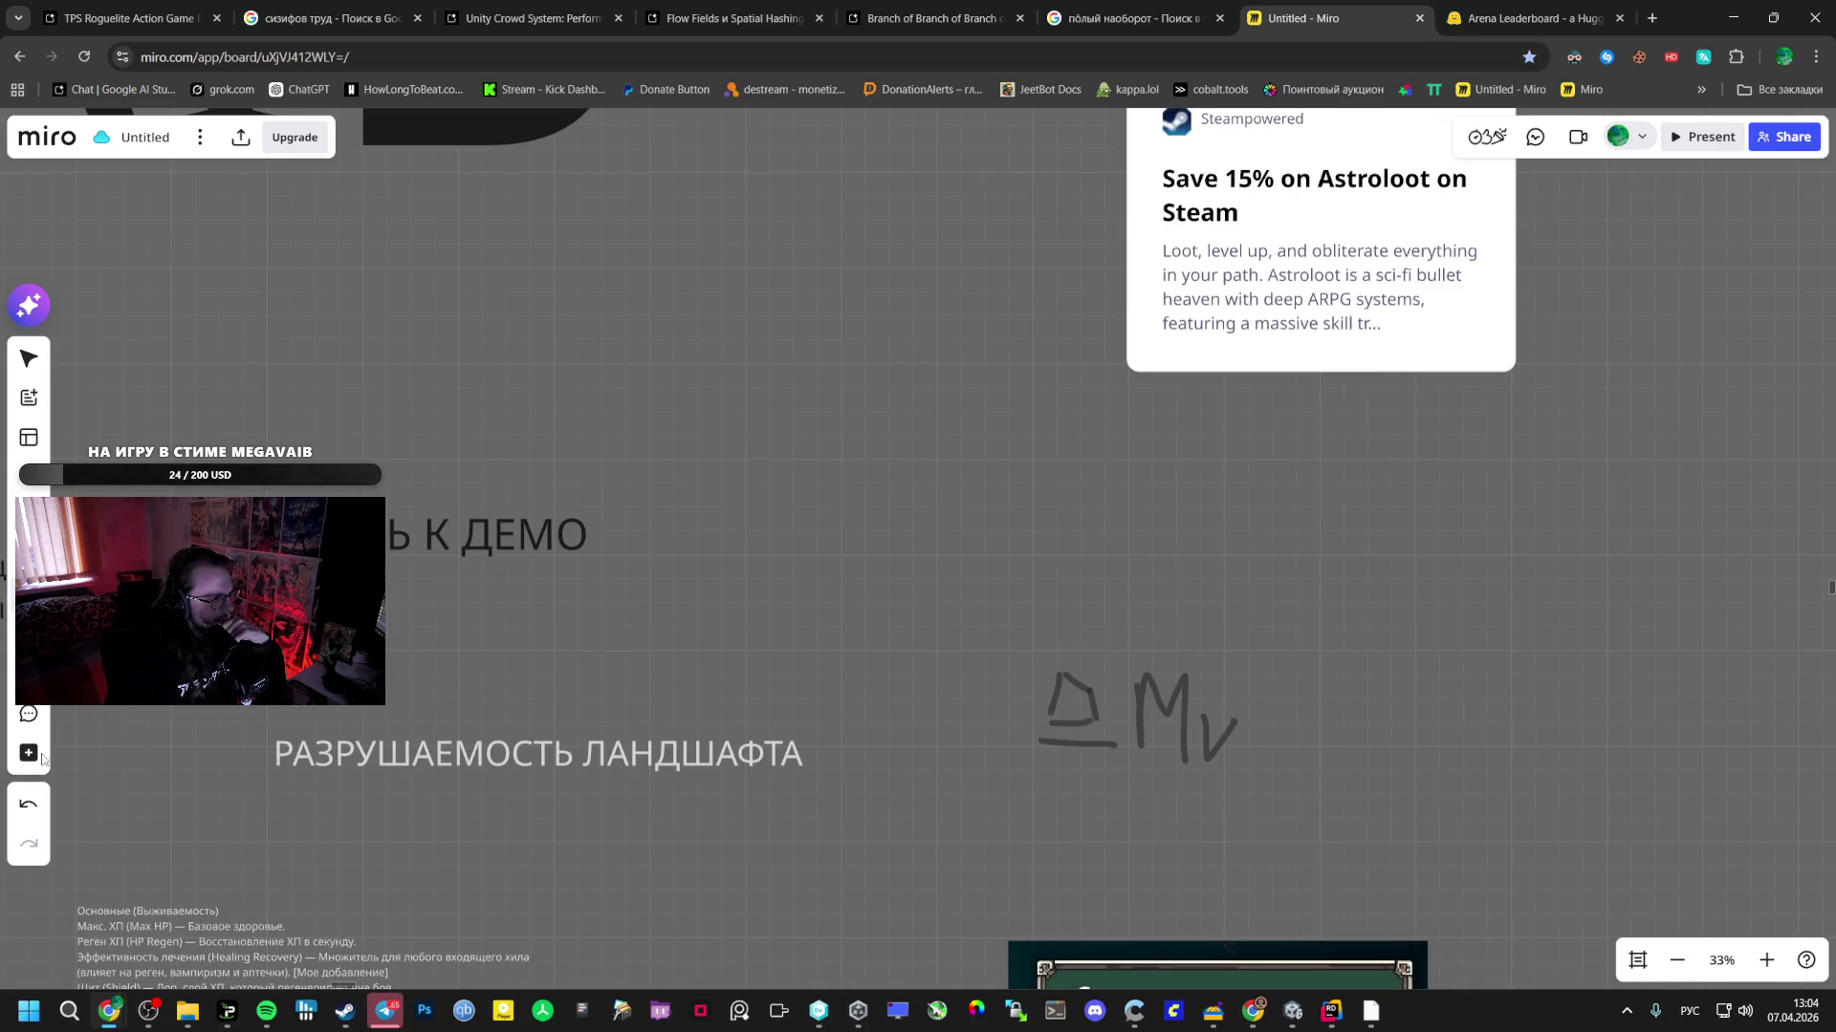
pyautogui.scroll(-5, 437, 762)
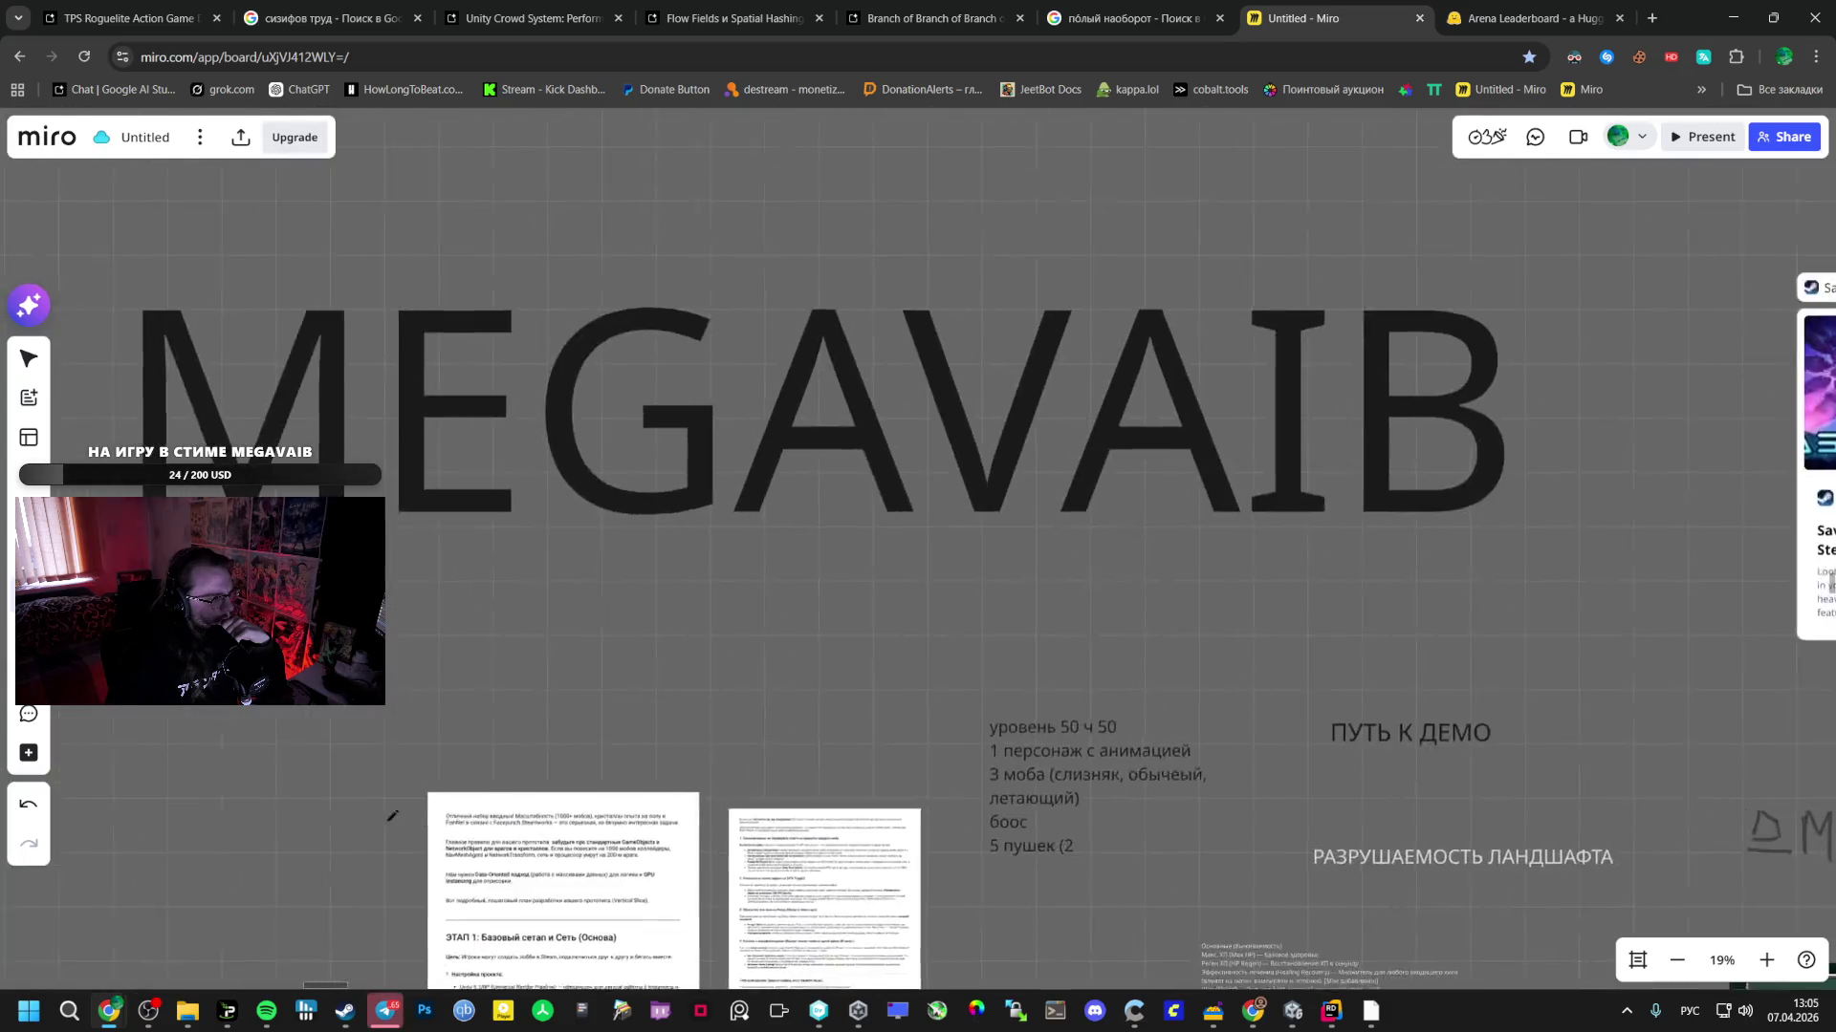
pyautogui.scroll(-1, 450, 755)
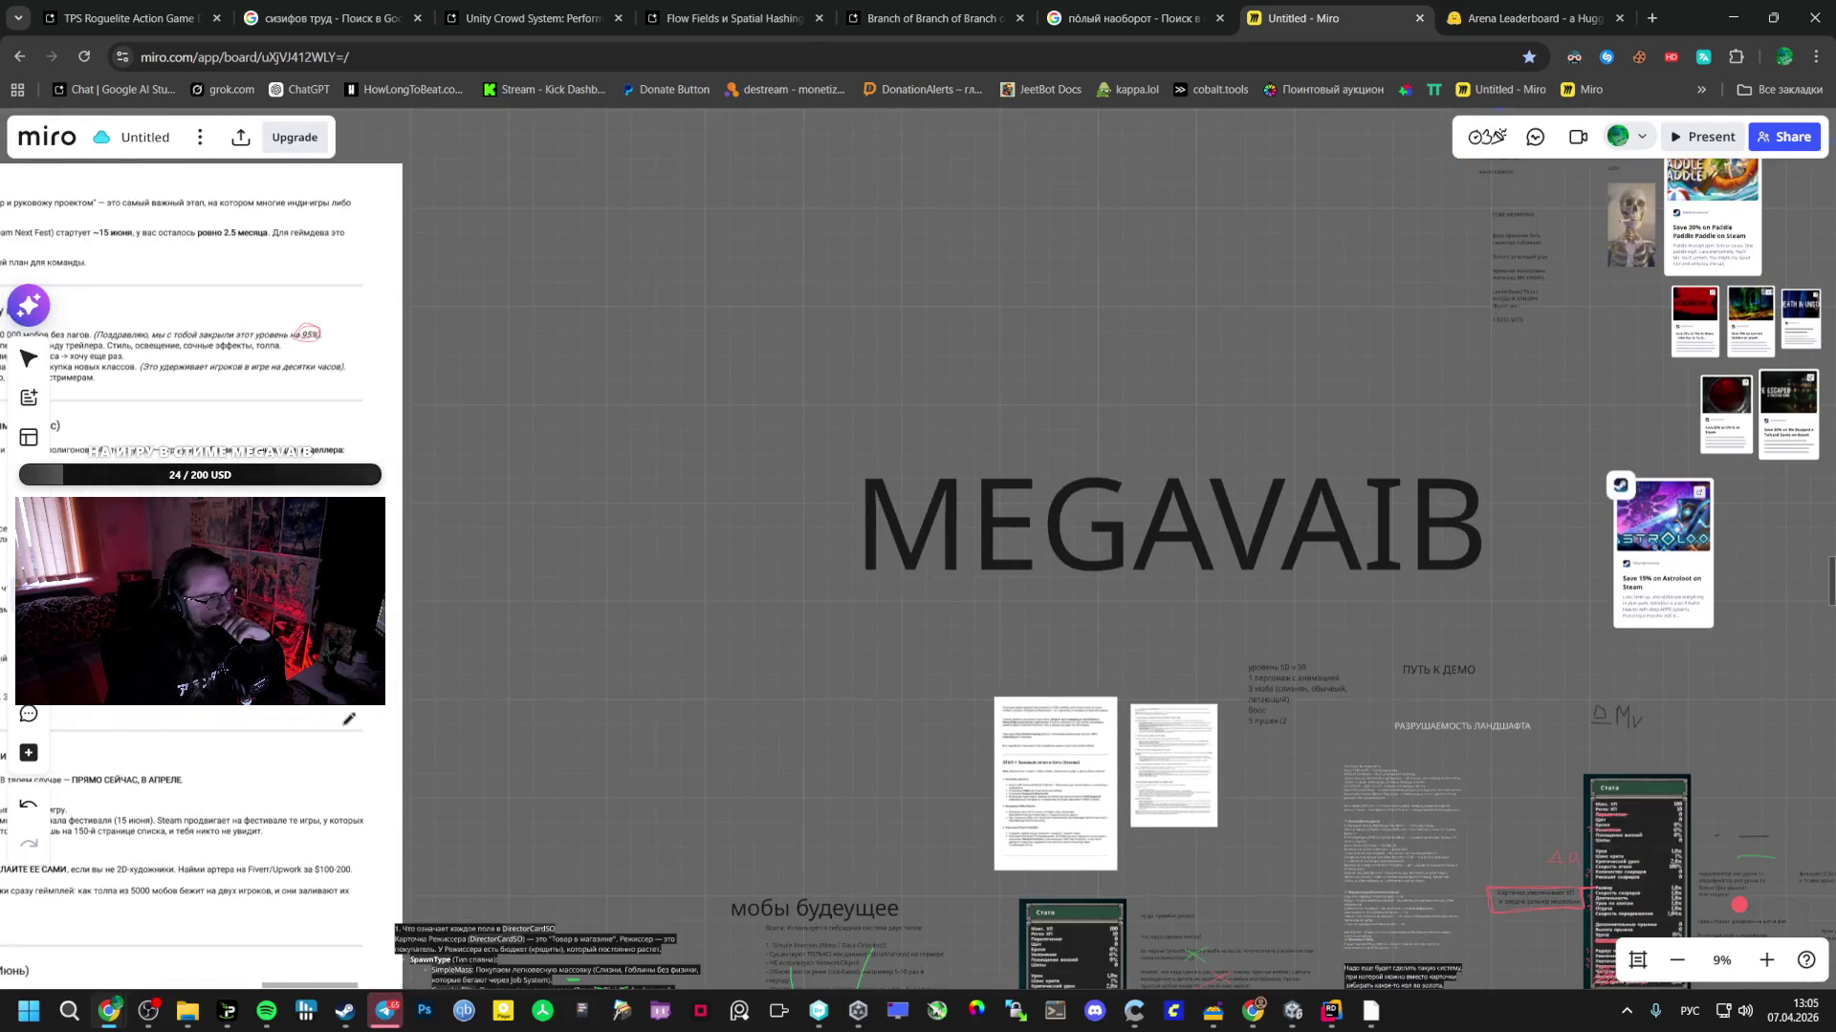
pyautogui.scroll(-2, 411, 637)
# - Pan to the character concept art: horned dryad, witch, demon girls and beast warrior
pyautogui.hscroll(-5, 411, 638)
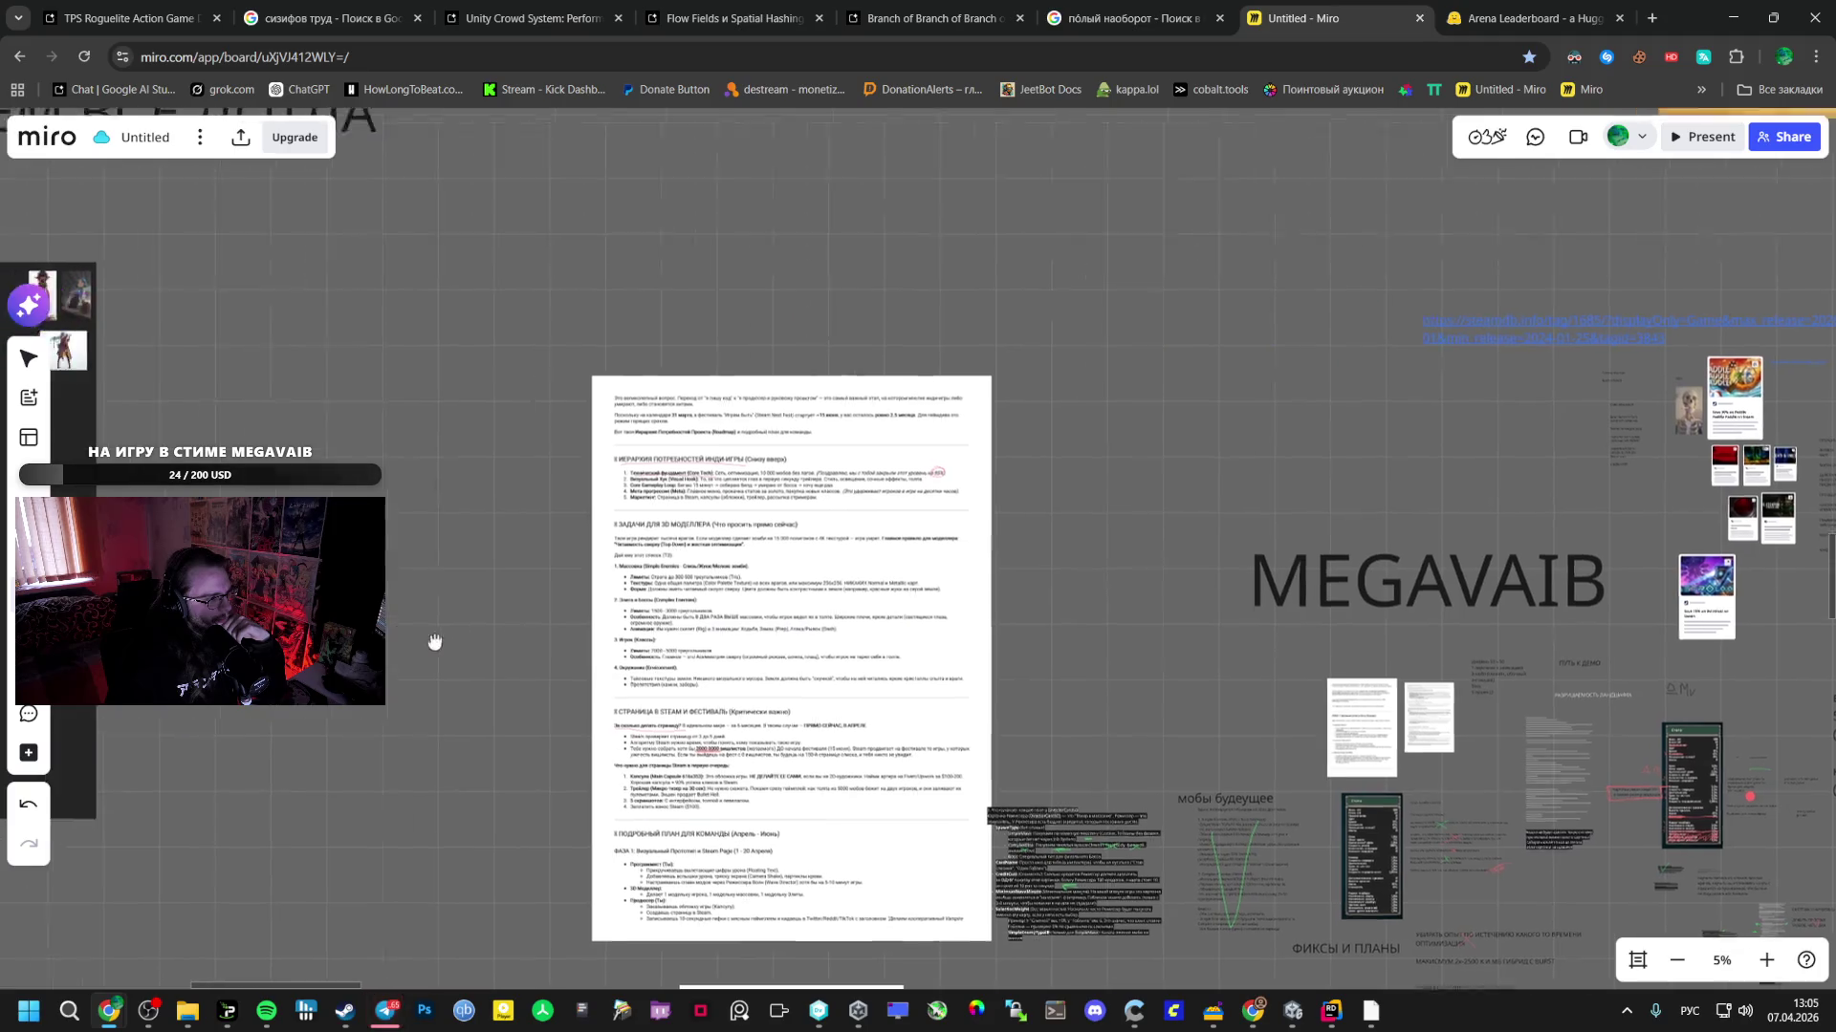
pyautogui.hscroll(-10, 411, 638)
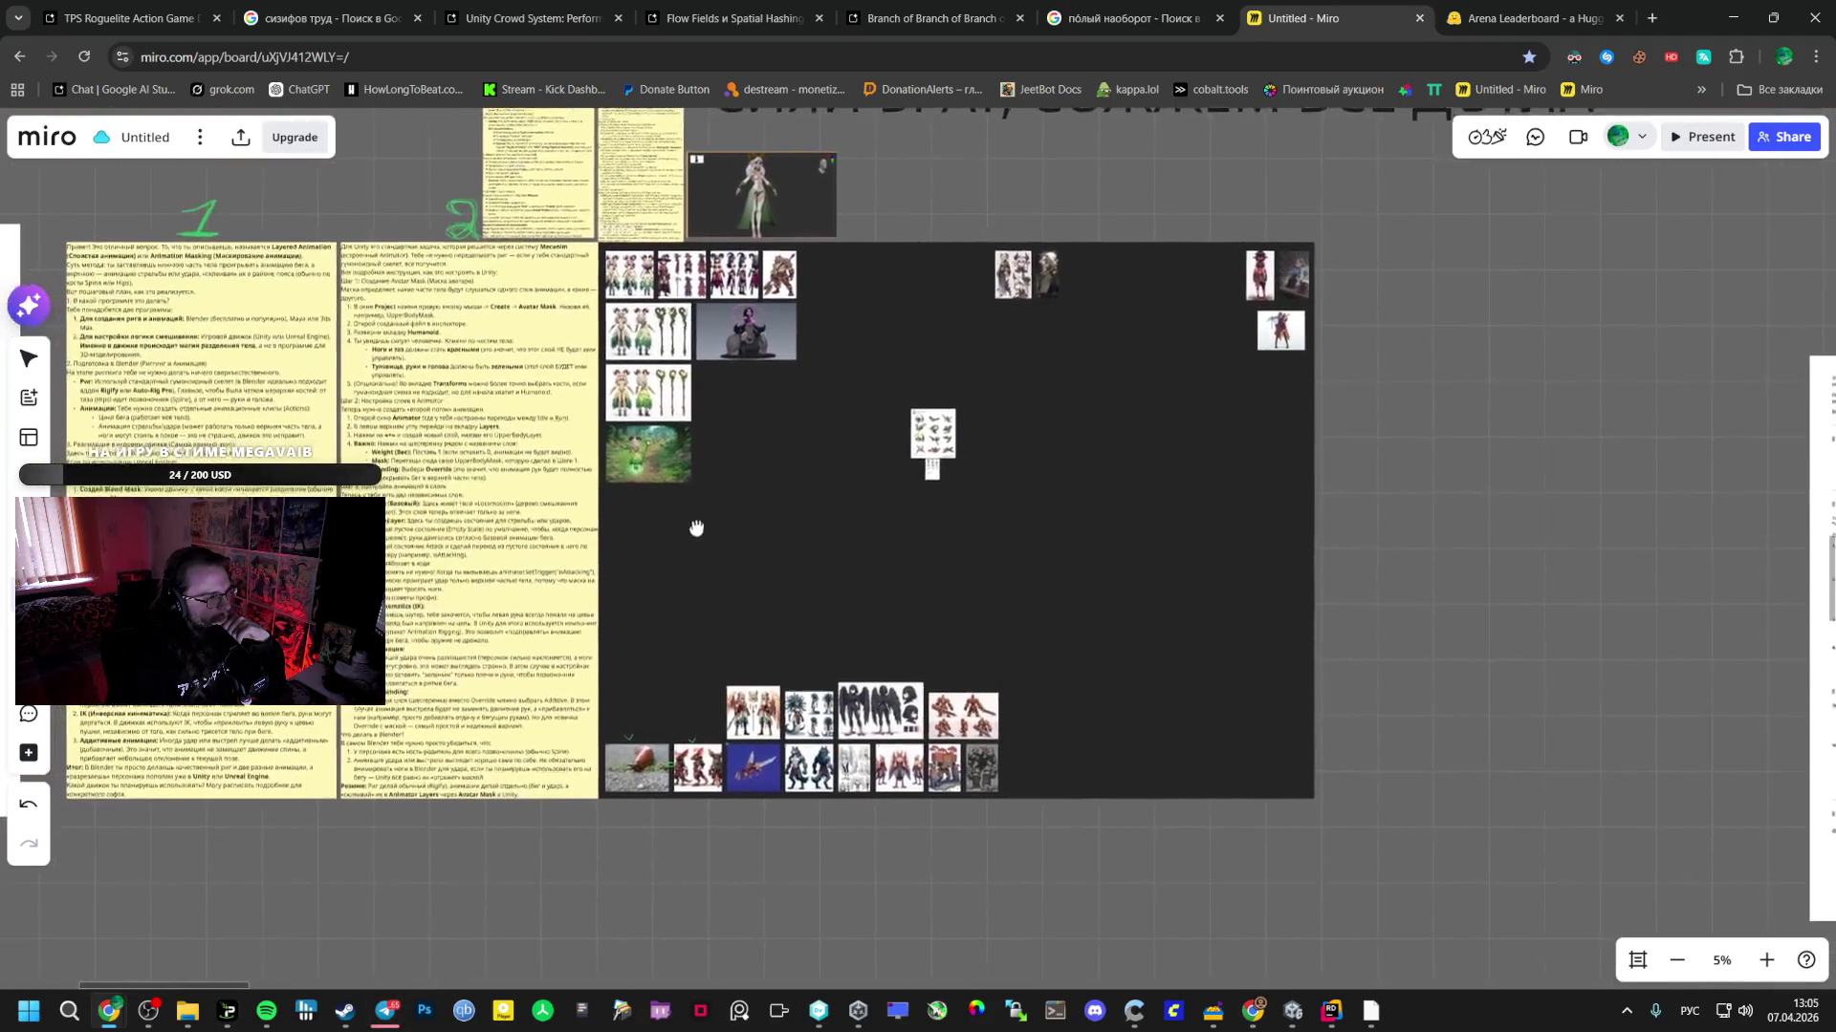
pyautogui.moveTo(695, 528)
pyautogui.mouseDown()
pyautogui.moveTo(898, 512)
pyautogui.moveTo(706, 568)
pyautogui.mouseUp()
pyautogui.scroll(5, 707, 569)
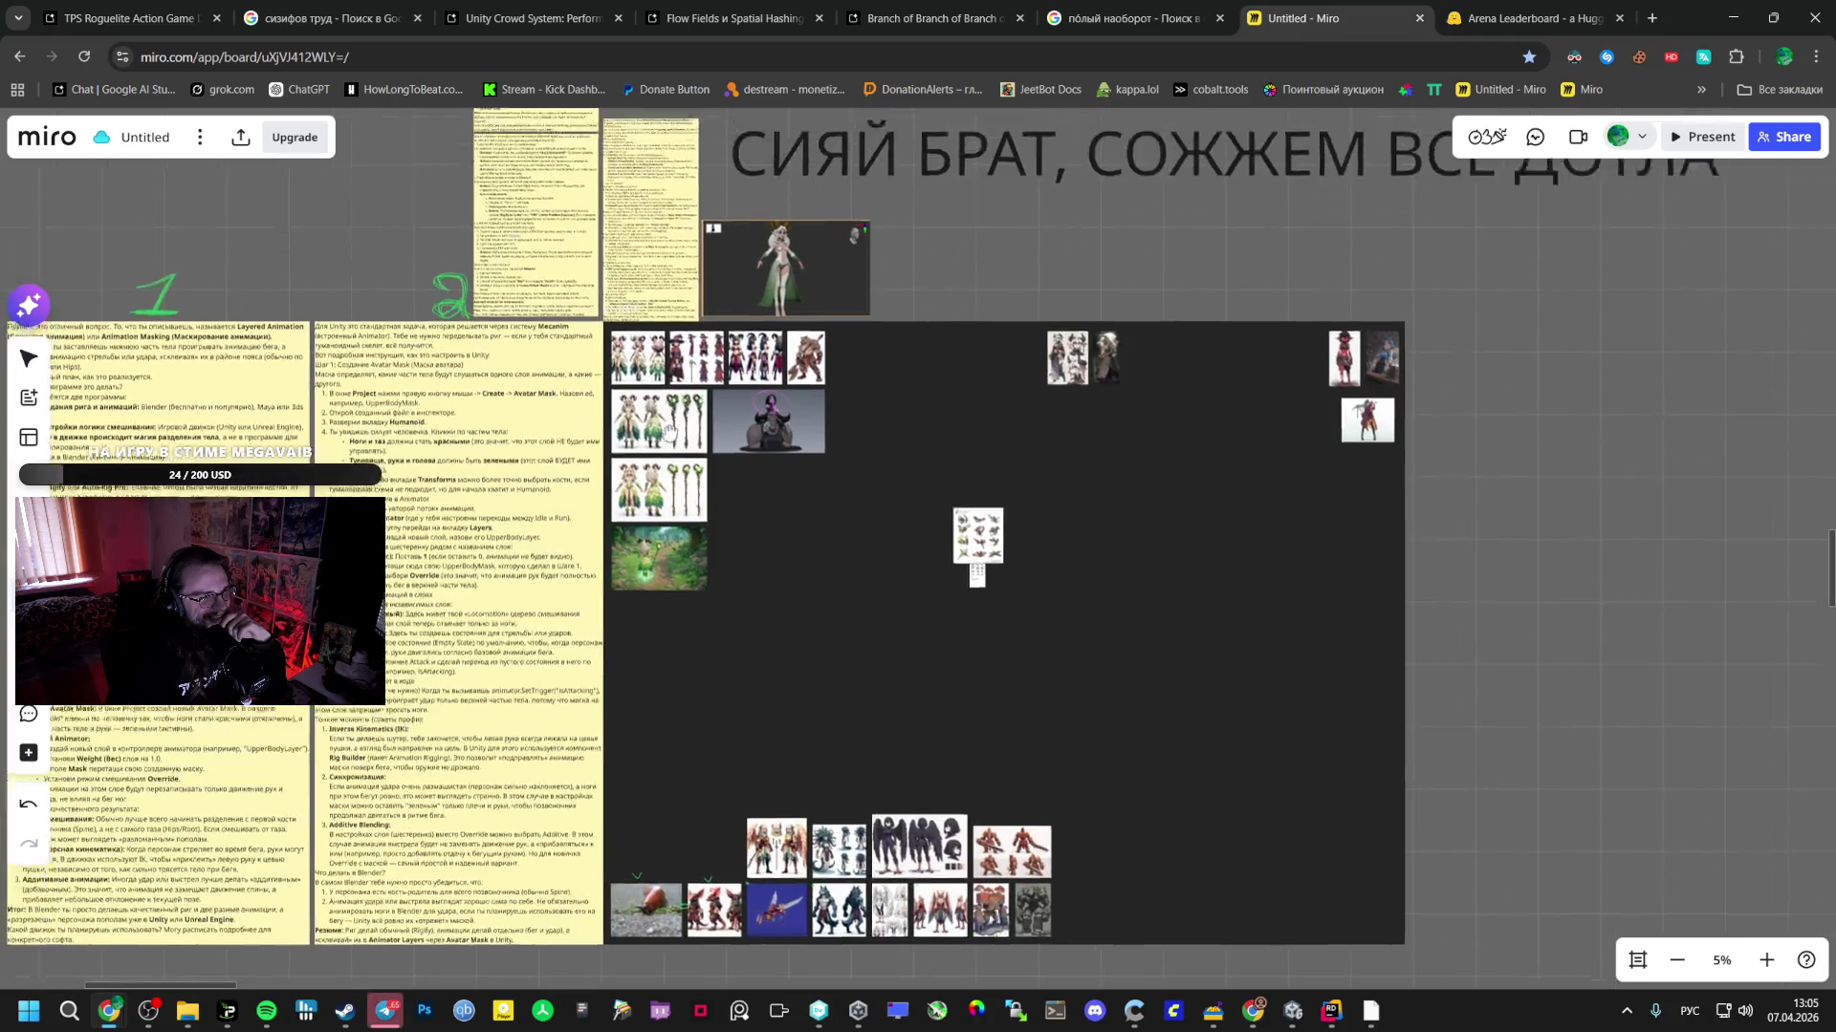
pyautogui.scroll(5, 597, 555)
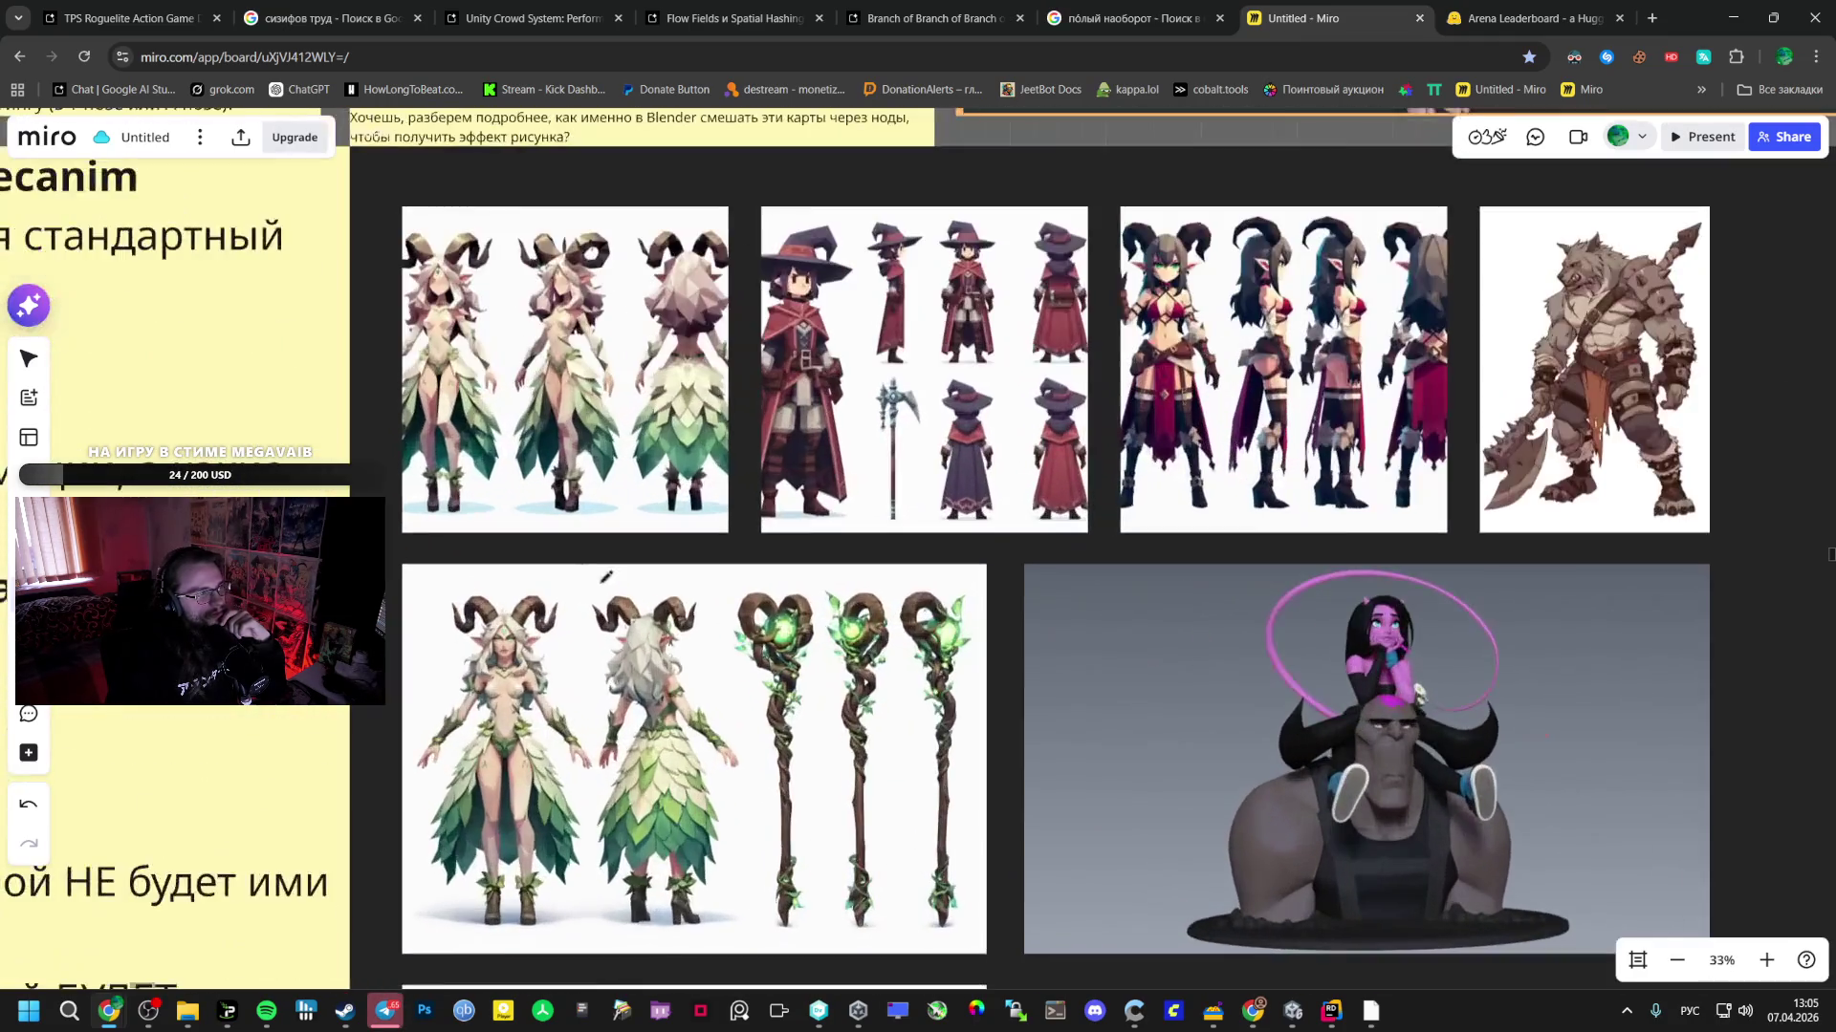
pyautogui.scroll(-3, 608, 576)
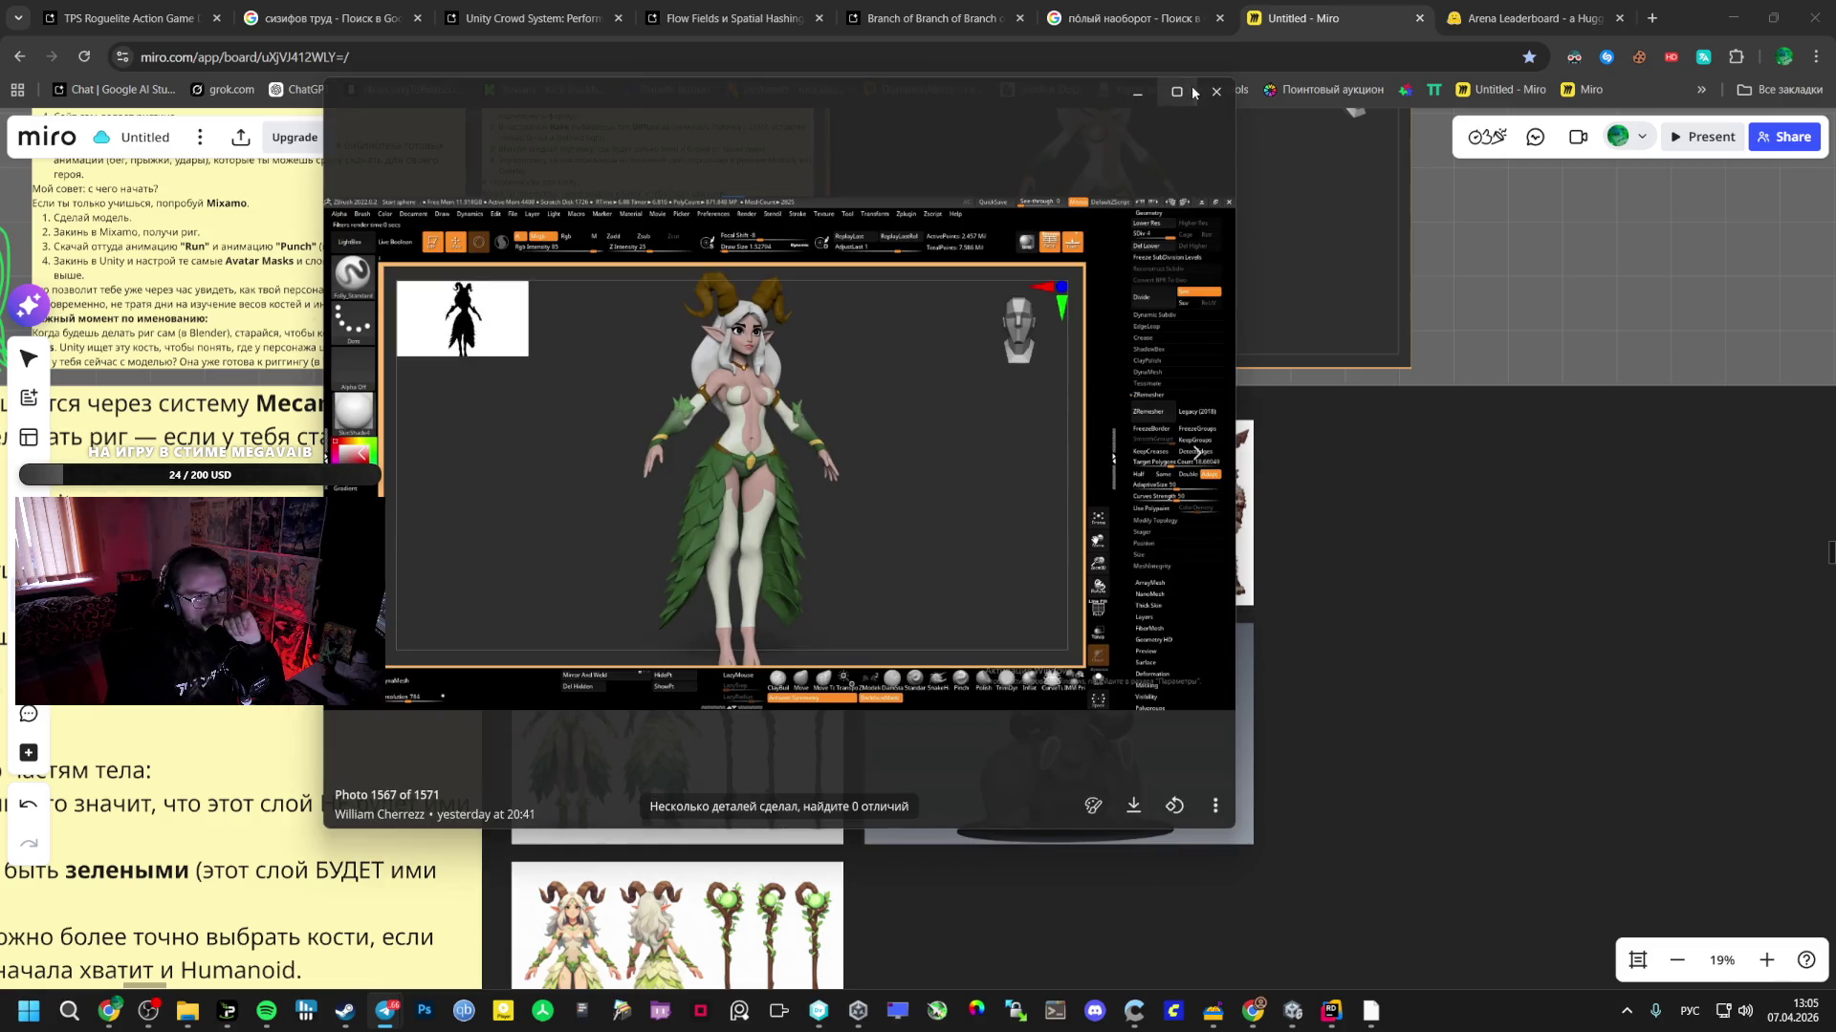
# - View the horned elf sculpt photo full-screen, then restore it and move it to the right edge
pyautogui.click(1192, 91)
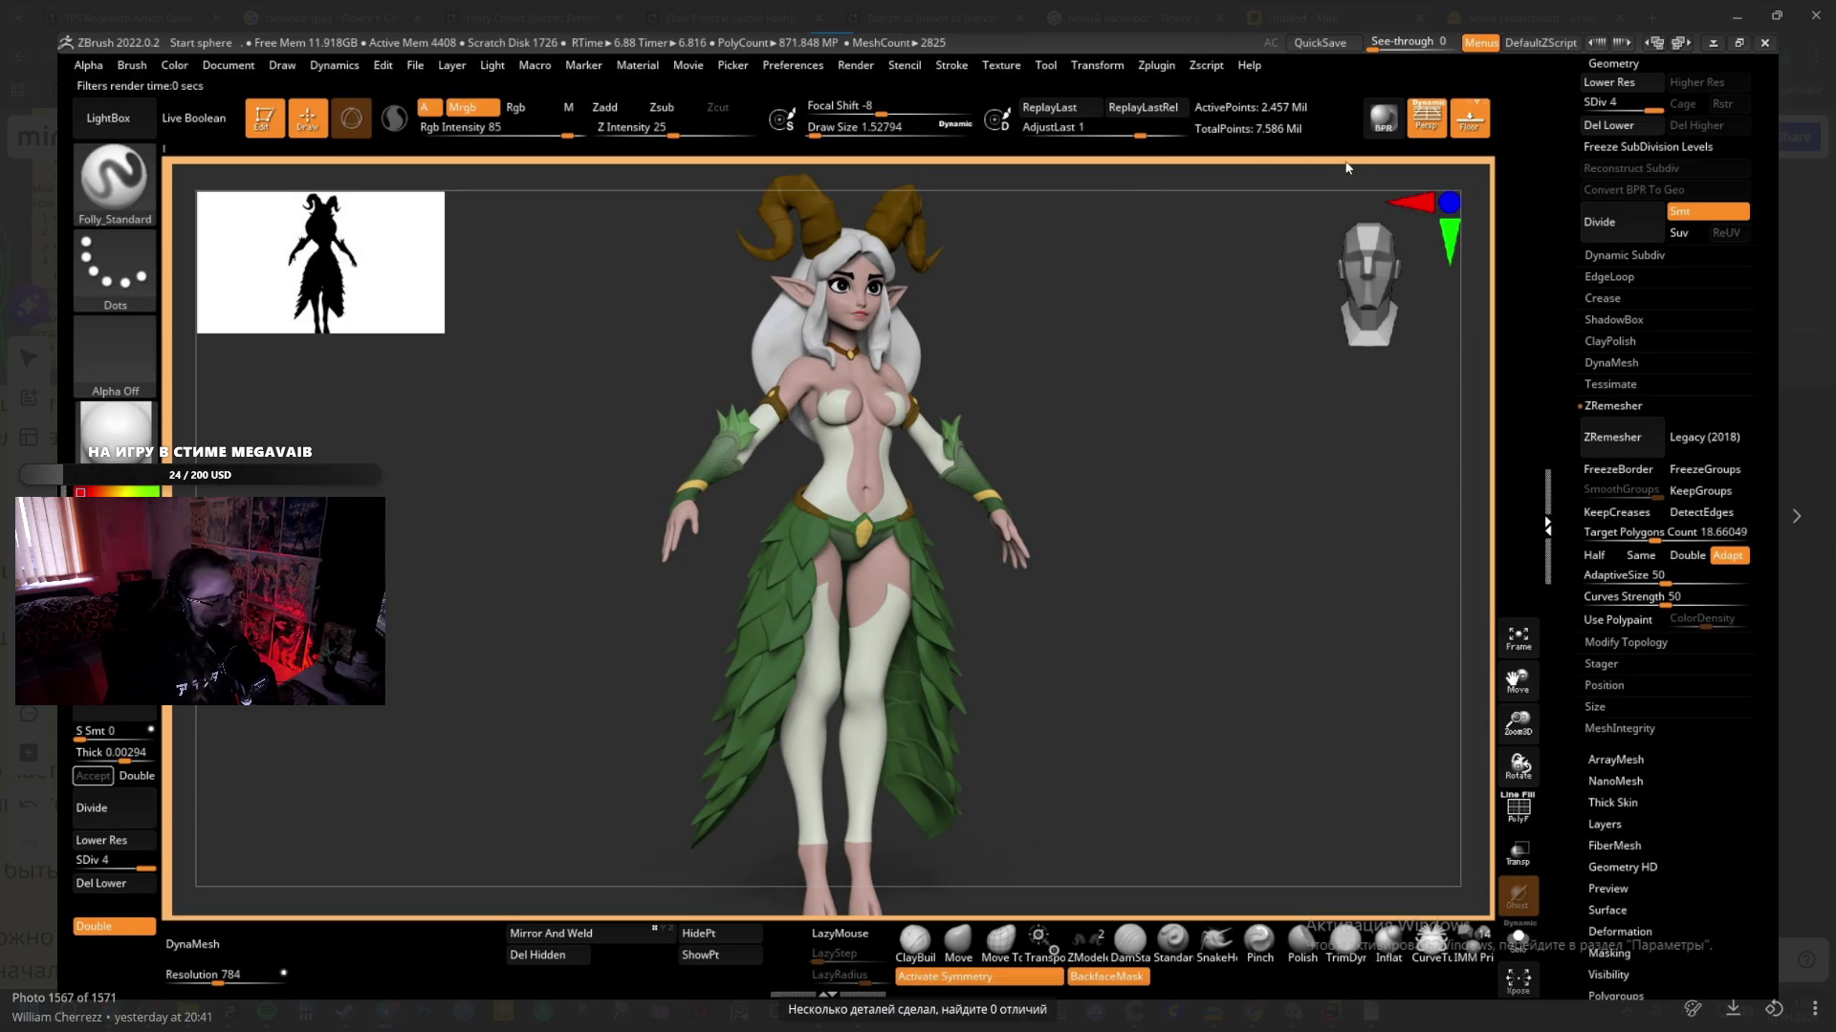
pyautogui.click(1778, 15)
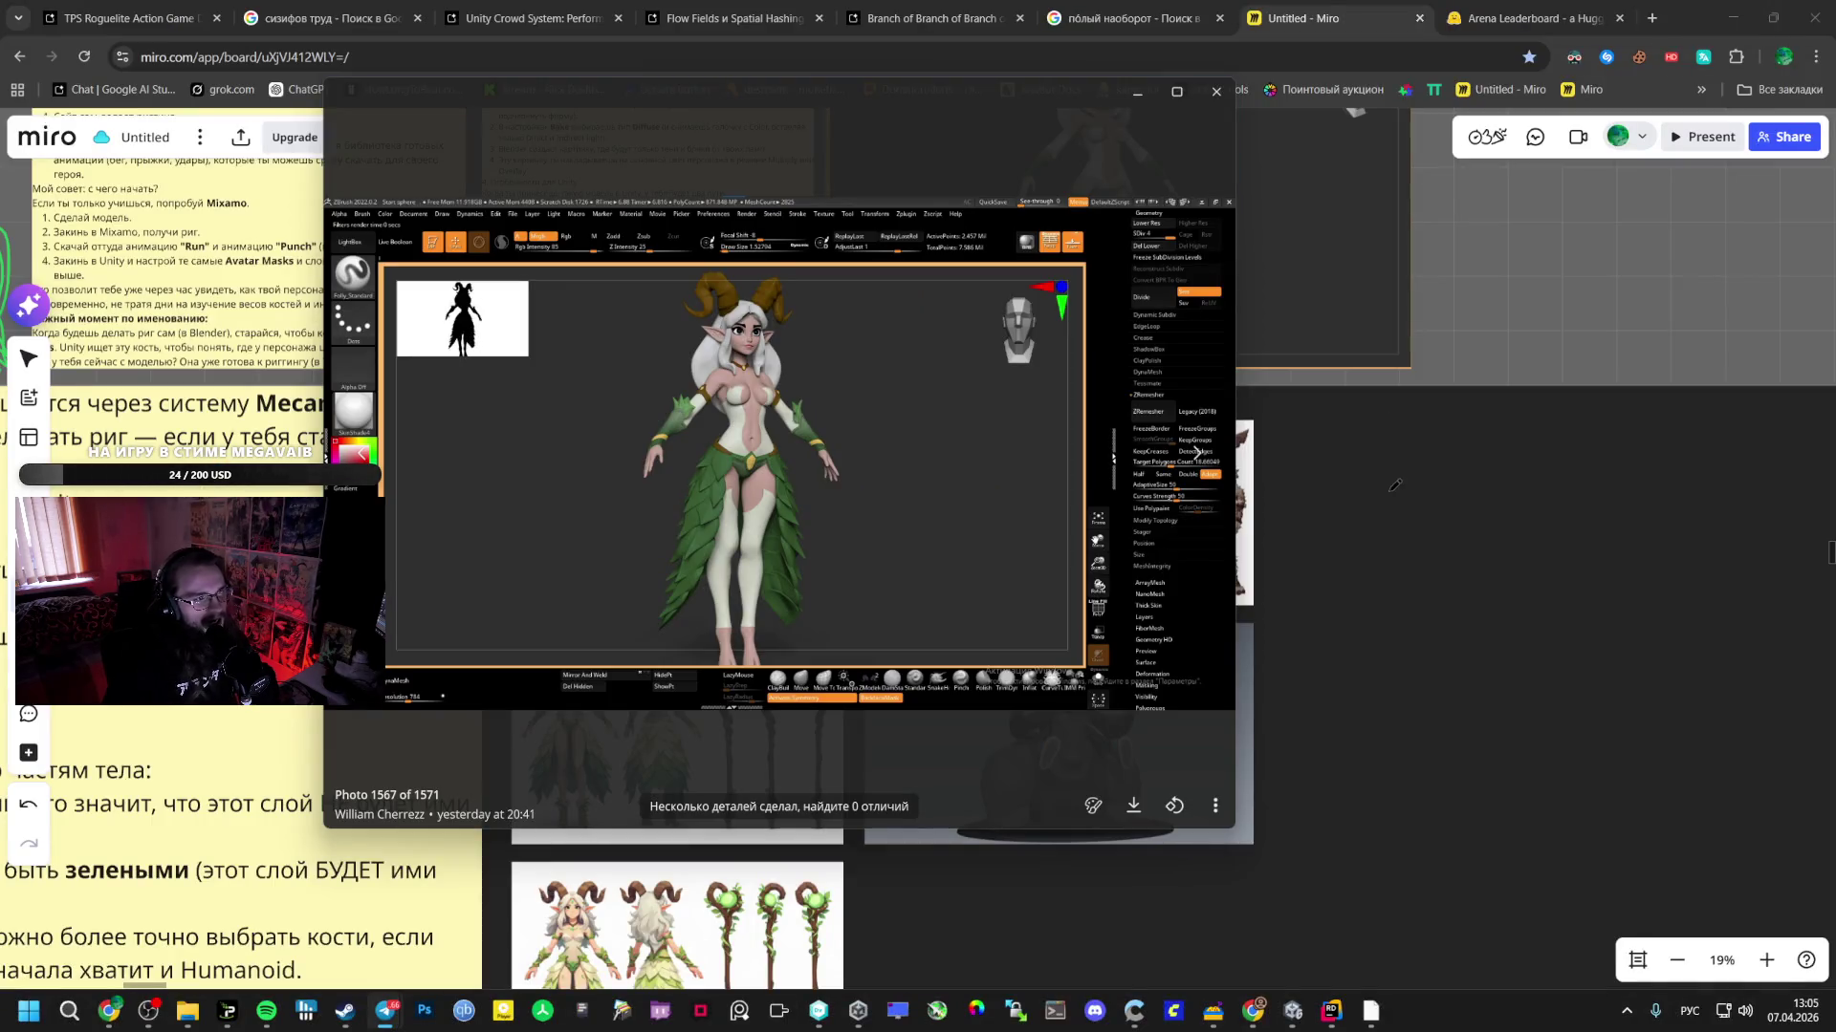
pyautogui.moveTo(973, 237)
pyautogui.mouseDown()
pyautogui.moveTo(1692, 190)
pyautogui.moveTo(1668, 187)
pyautogui.mouseUp()
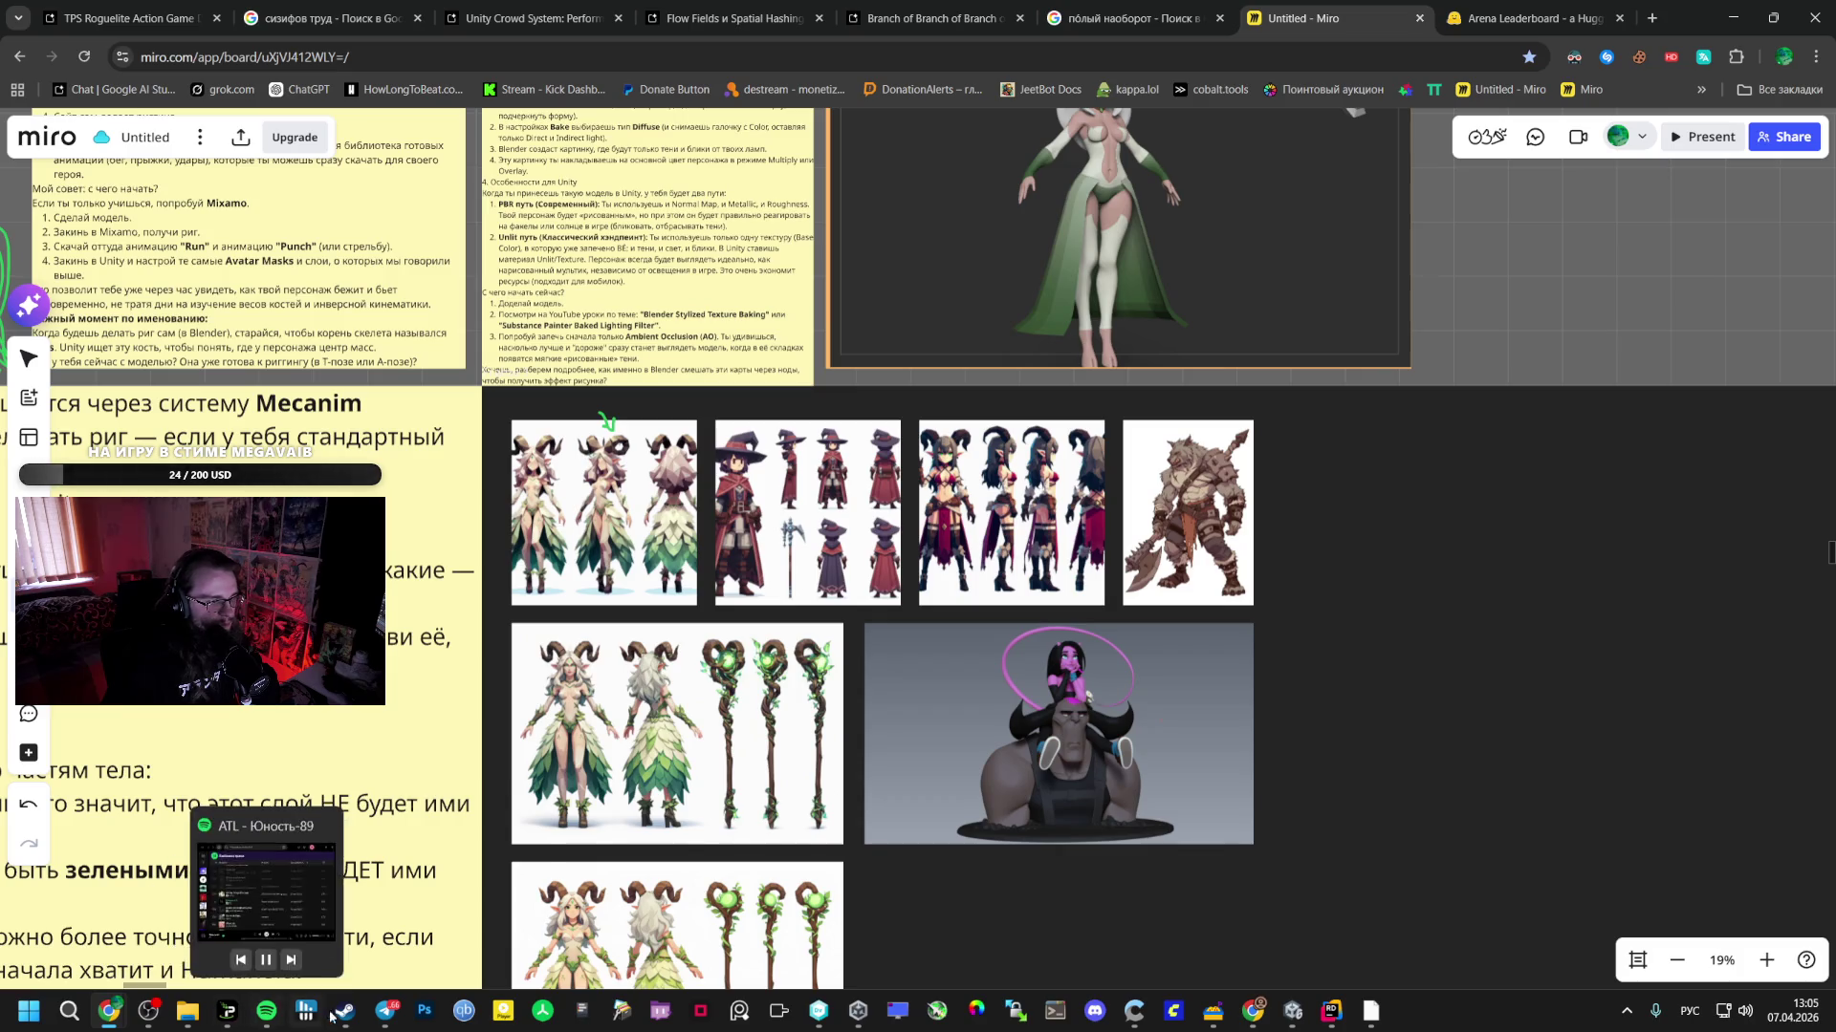
# - Bring the horned elf sculpt photo back up for another look, then close it
pyautogui.moveTo(385, 1011)
pyautogui.click(473, 908)
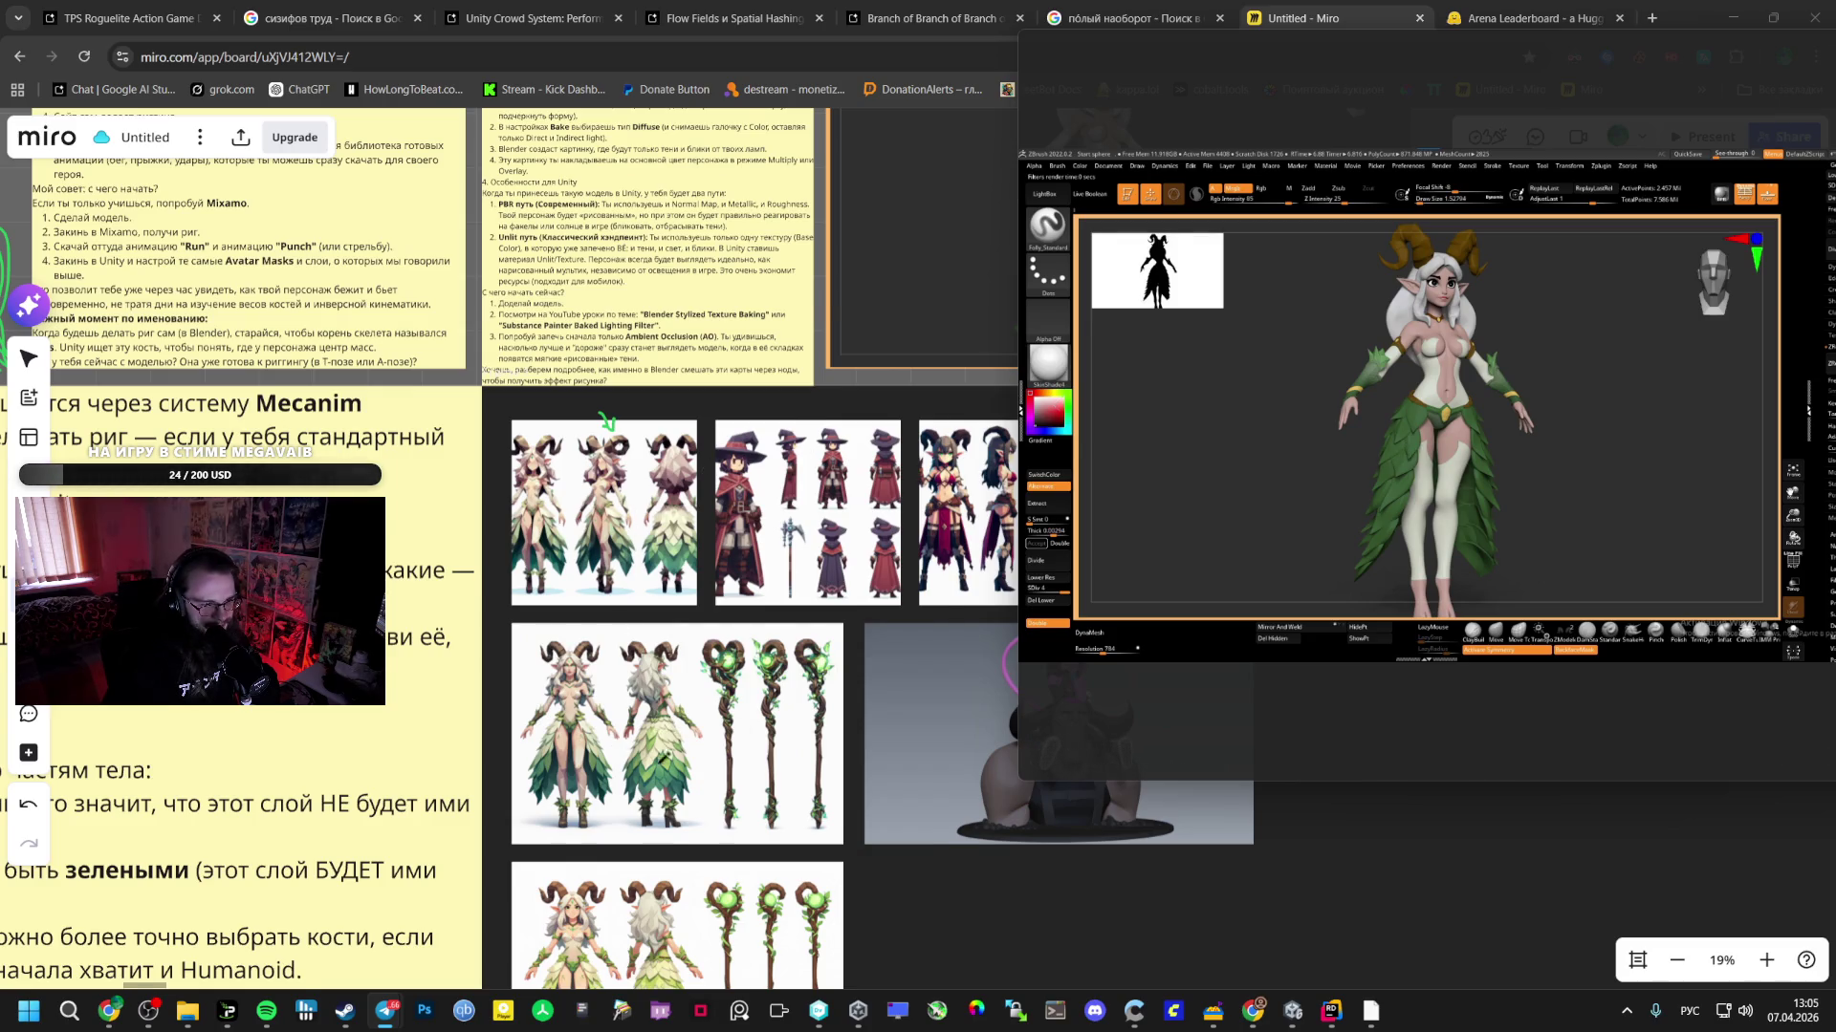
pyautogui.scroll(-3, 676, 753)
pyautogui.click(757, 763)
# - Pan along the row of creature concept images and centre the stone golem sheet
pyautogui.scroll(-3, 852, 762)
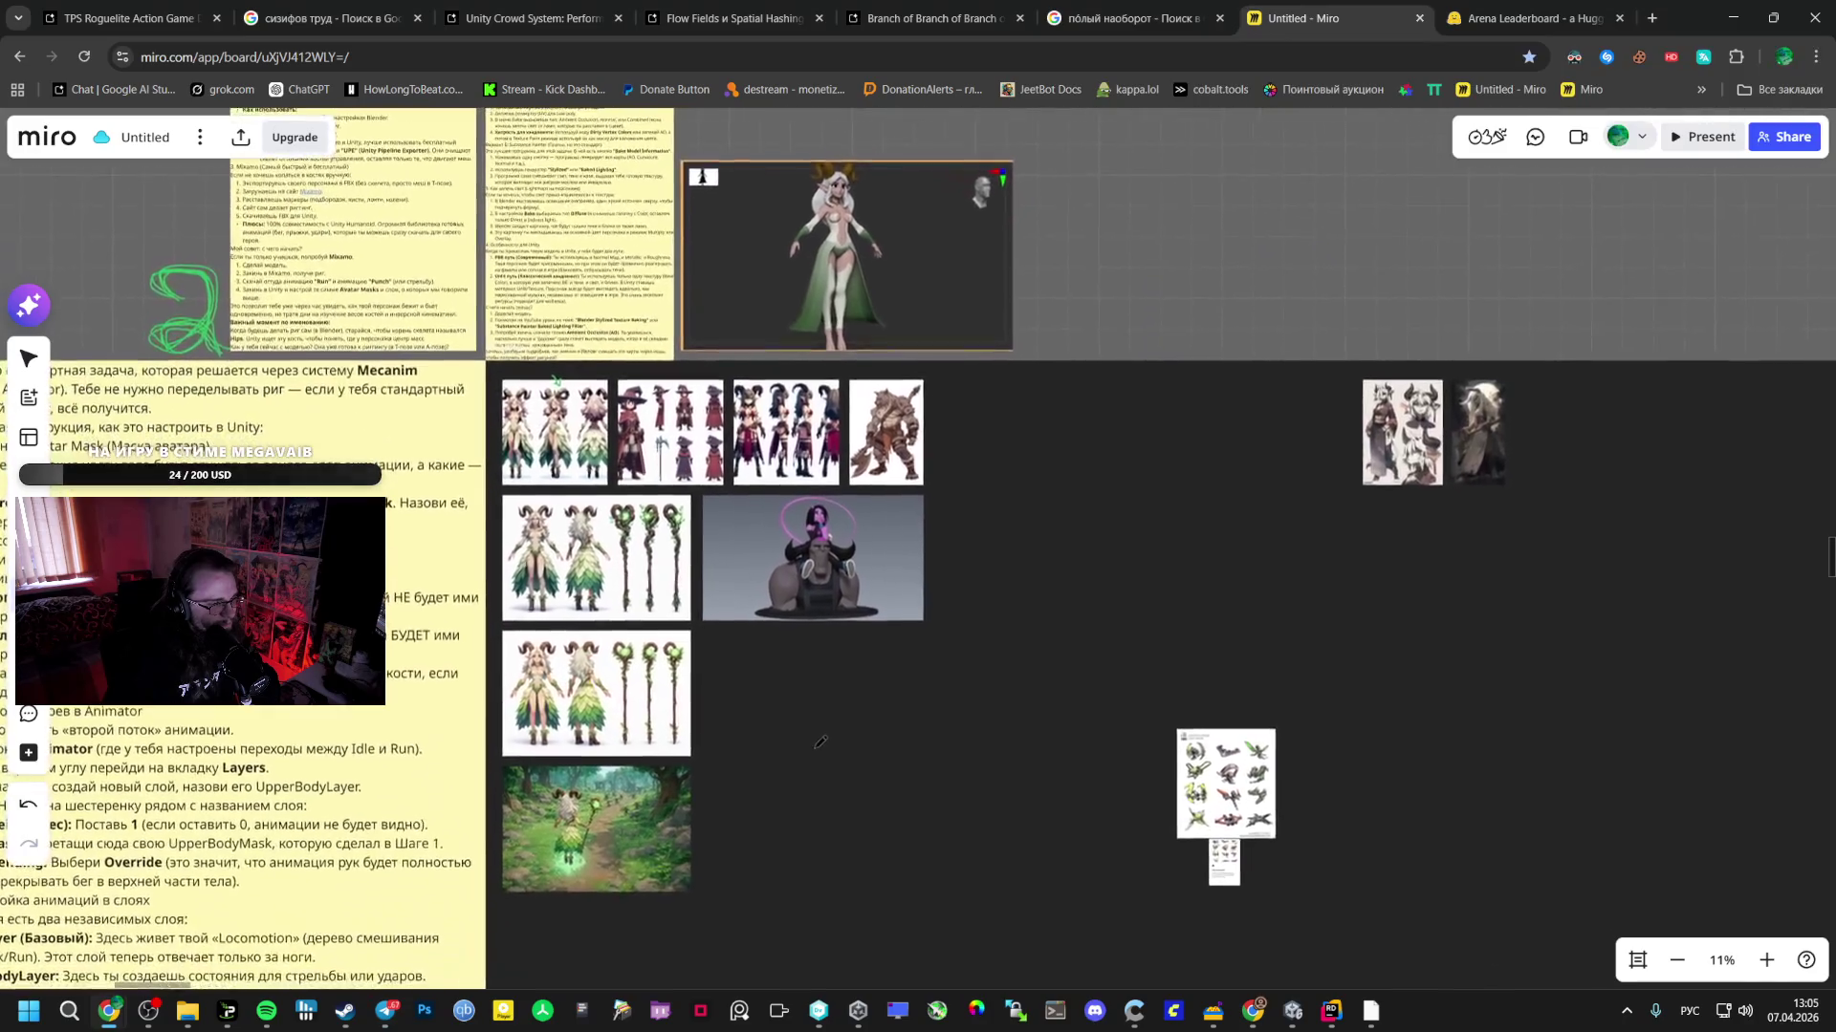
pyautogui.scroll(-5, 820, 742)
pyautogui.scroll(3, 760, 451)
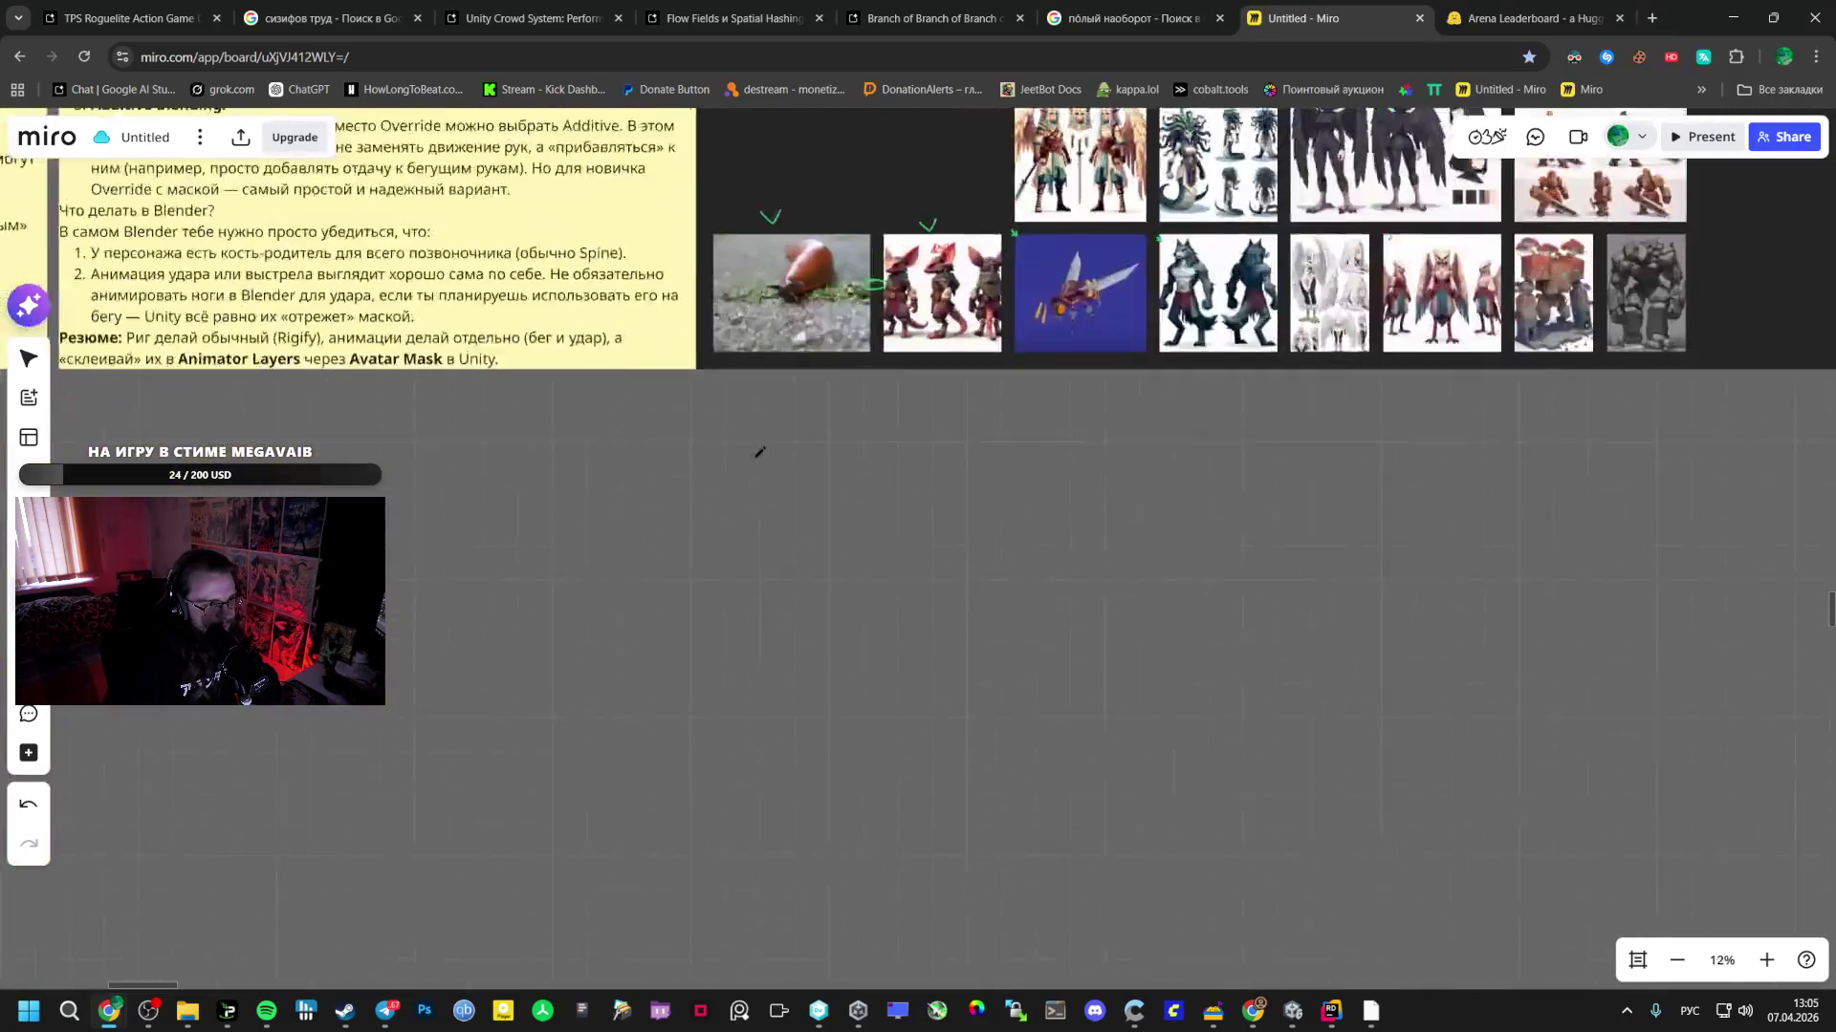
pyautogui.scroll(6, 760, 451)
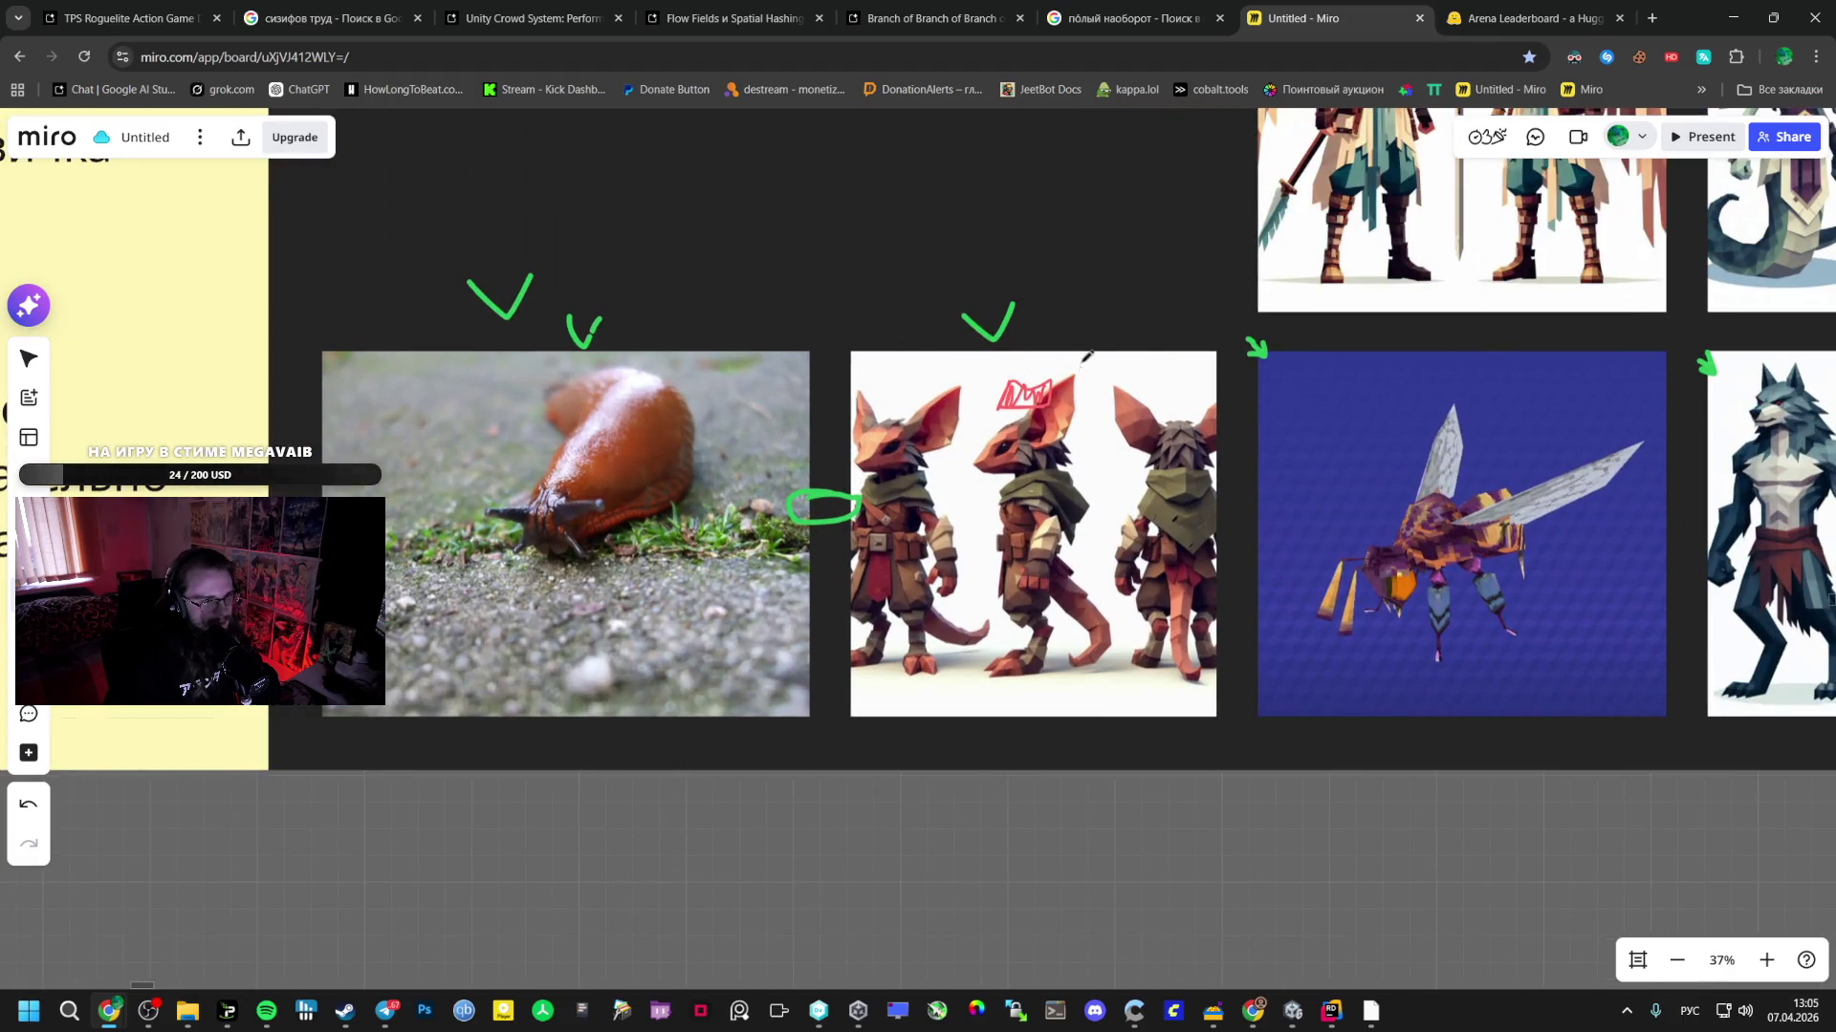
pyautogui.hscroll(8, 1168, 327)
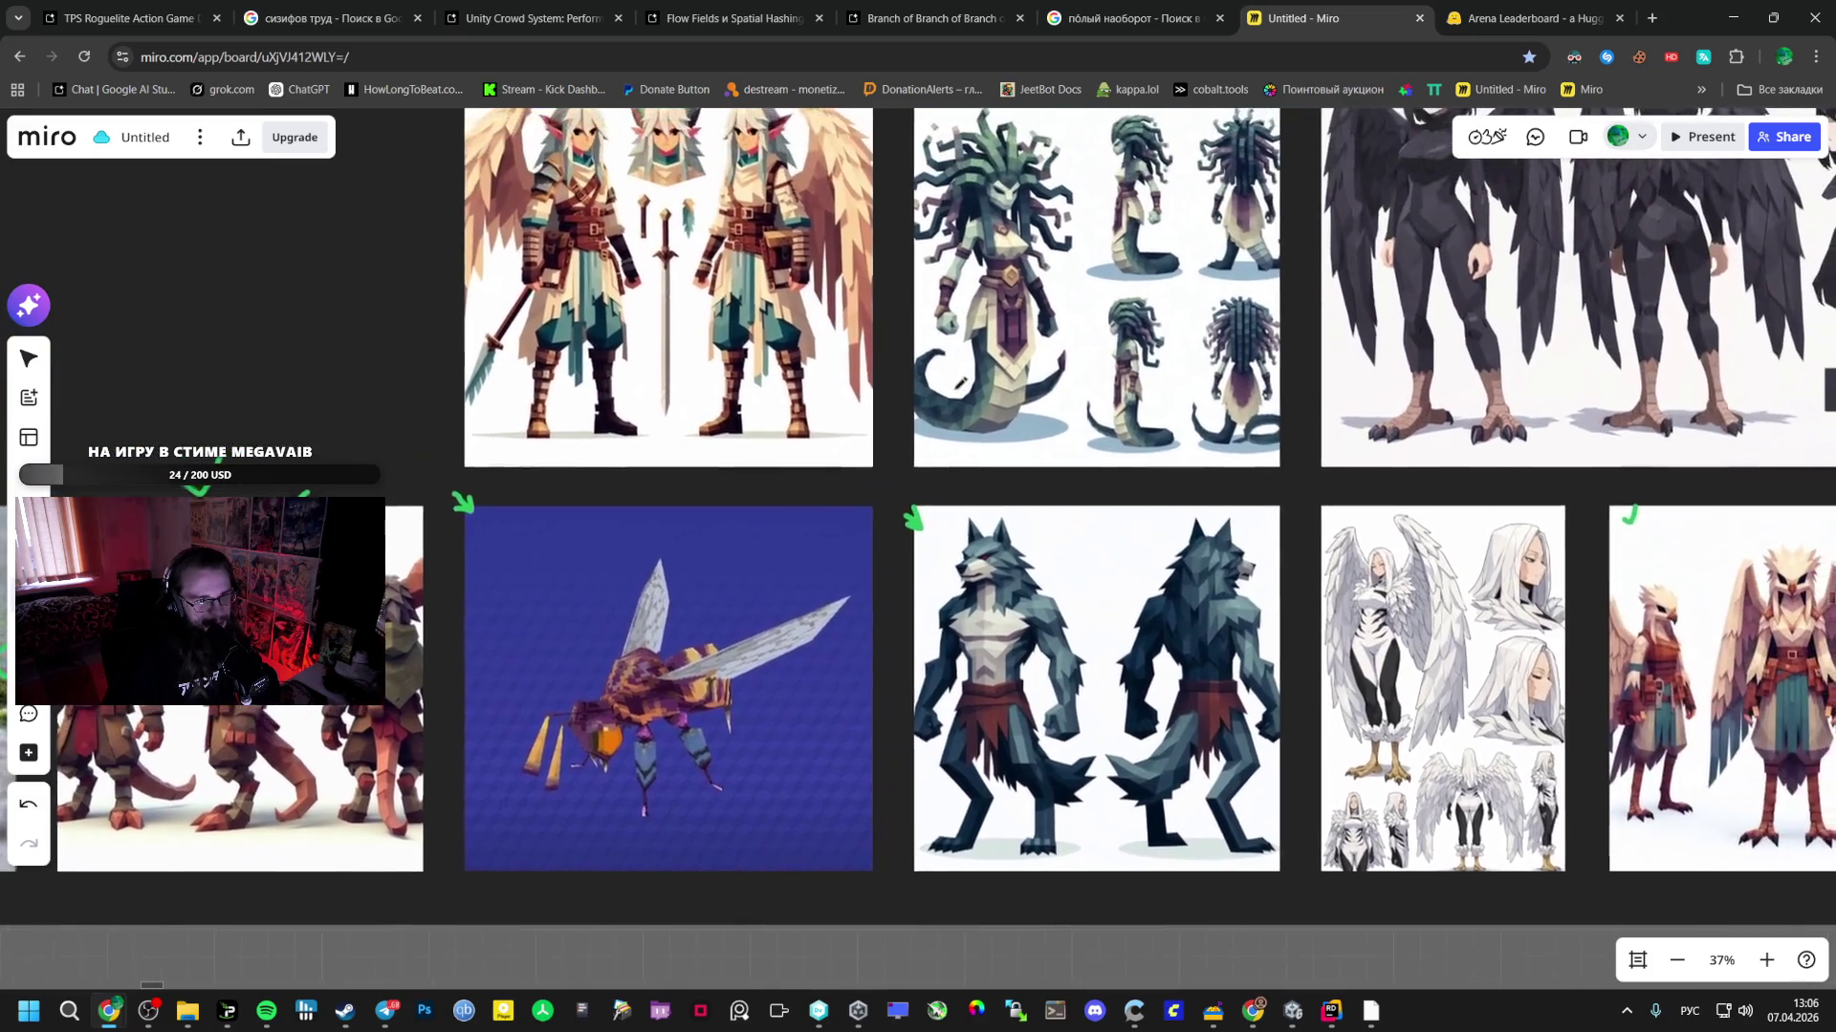
pyautogui.moveTo(958, 382); pyautogui.dragTo(265, 433)
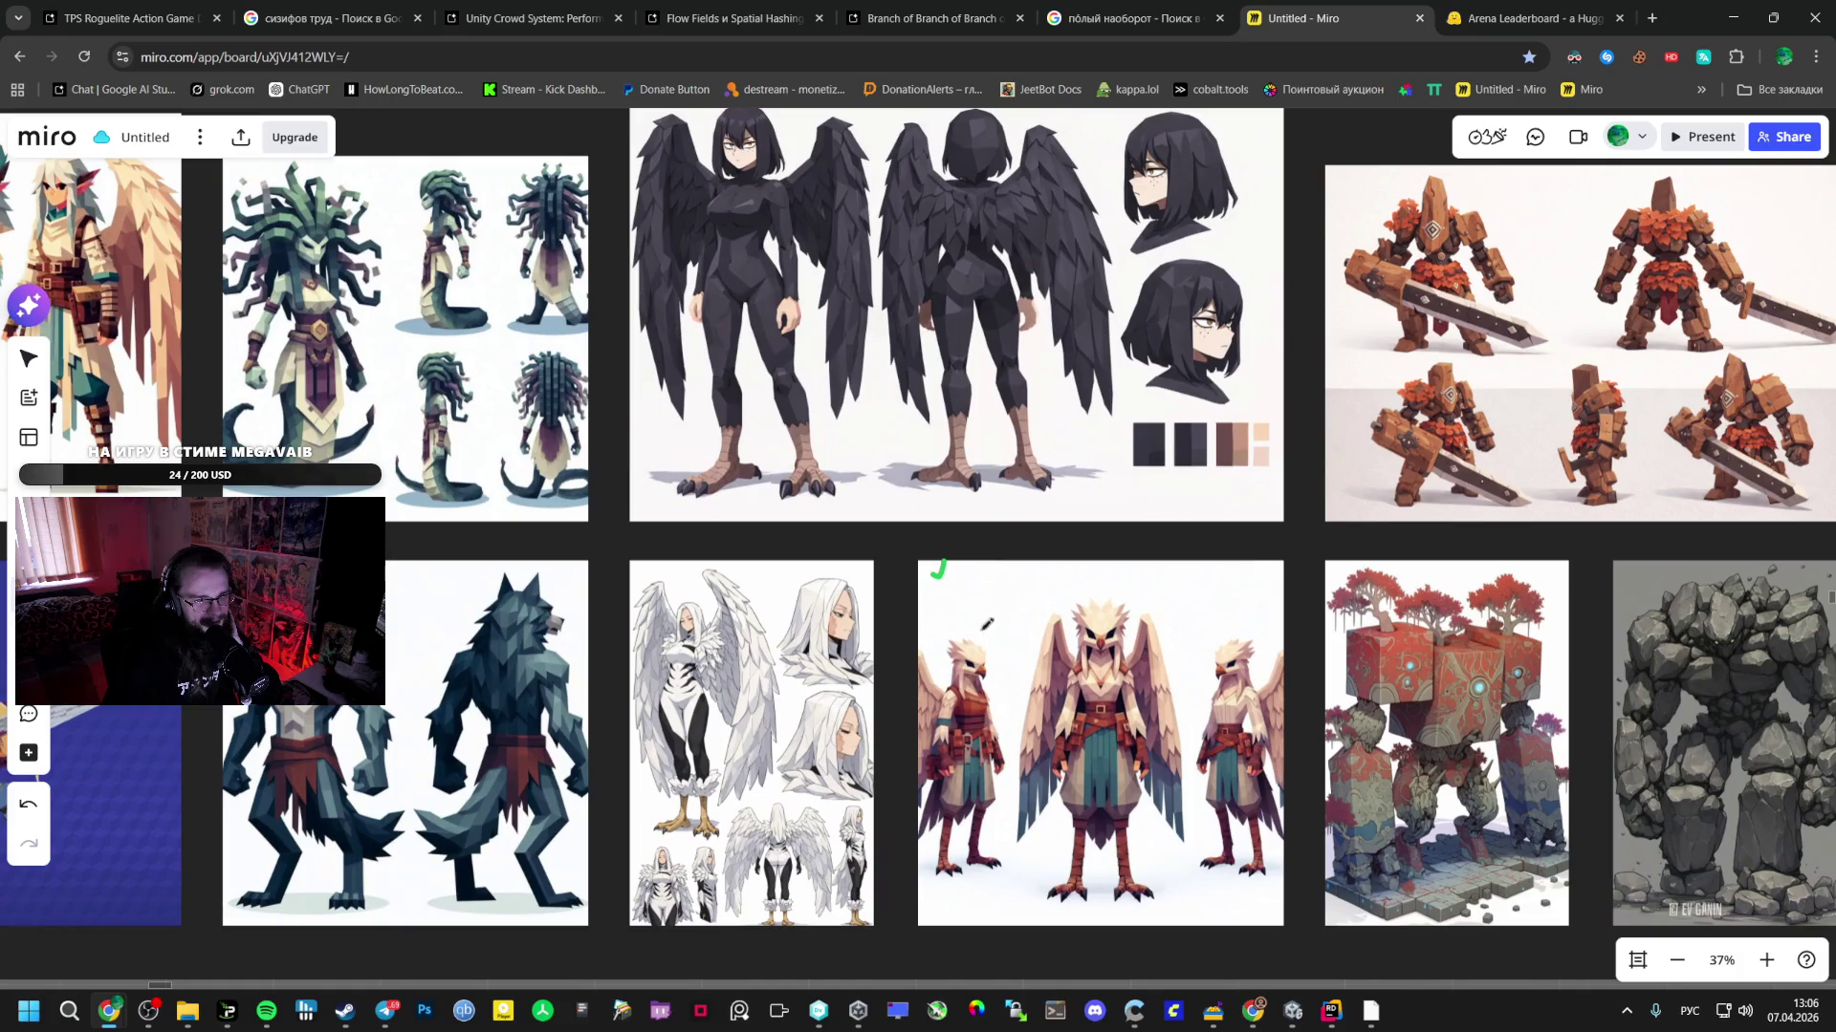
pyautogui.scroll(2, 886, 538)
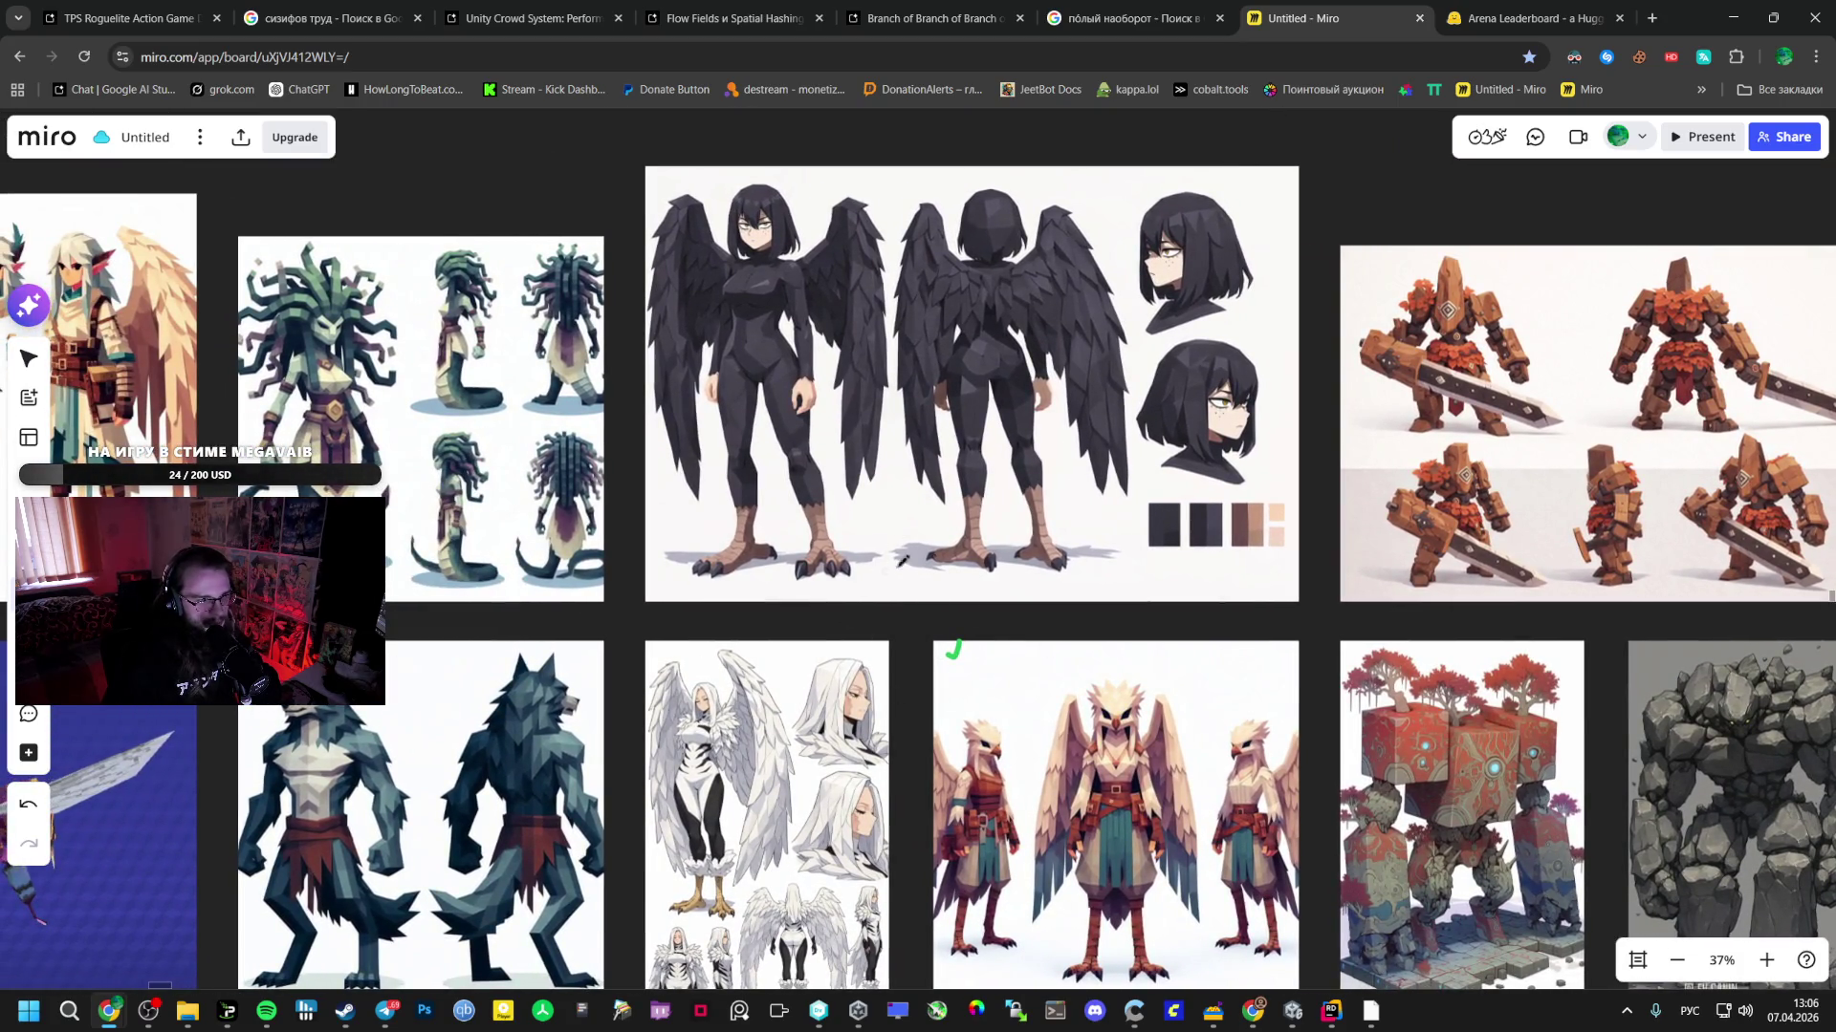
pyautogui.moveTo(1273, 586); pyautogui.dragTo(751, 594)
pyautogui.scroll(3, 534, 426)
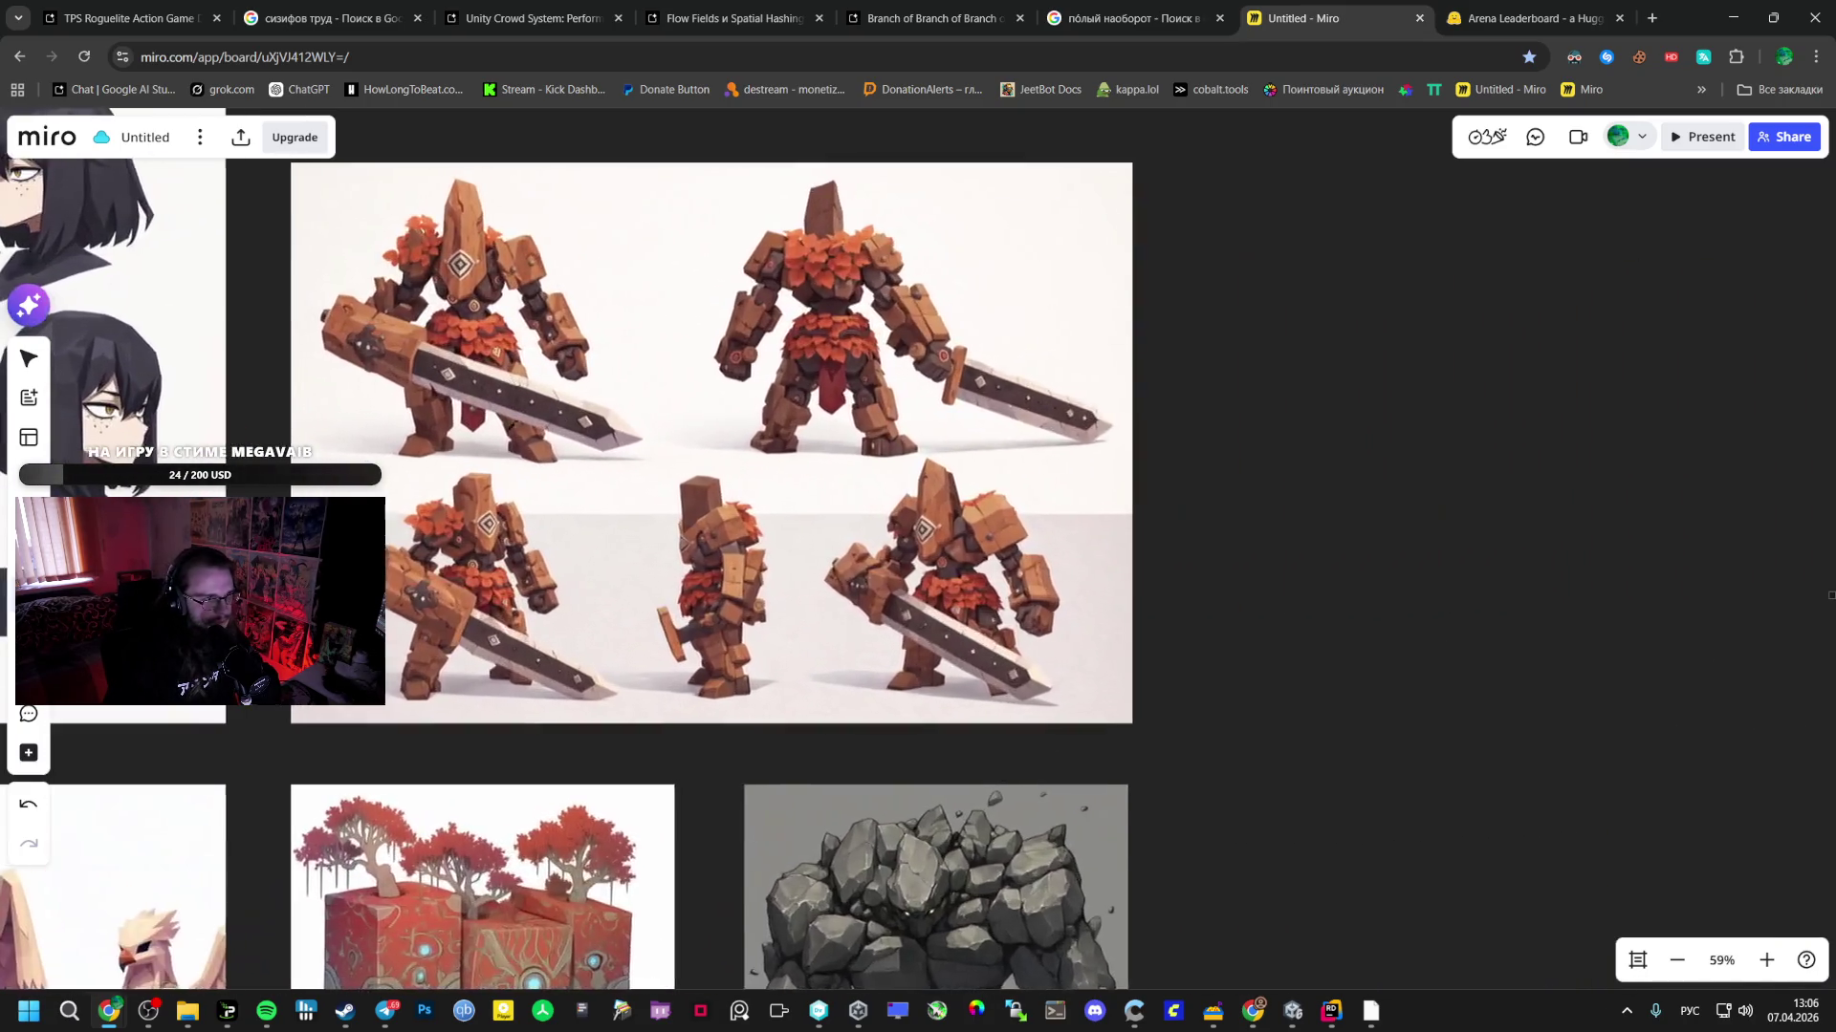
pyautogui.scroll(3, 534, 426)
pyautogui.moveTo(534, 425); pyautogui.dragTo(511, 534)
# - Zoom around the remaining character sheets and pan over to the cow and rabbit characters
pyautogui.scroll(-4, 699, 608)
pyautogui.scroll(-5, 699, 608)
pyautogui.hscroll(-8, 623, 507)
pyautogui.scroll(3, 574, 505)
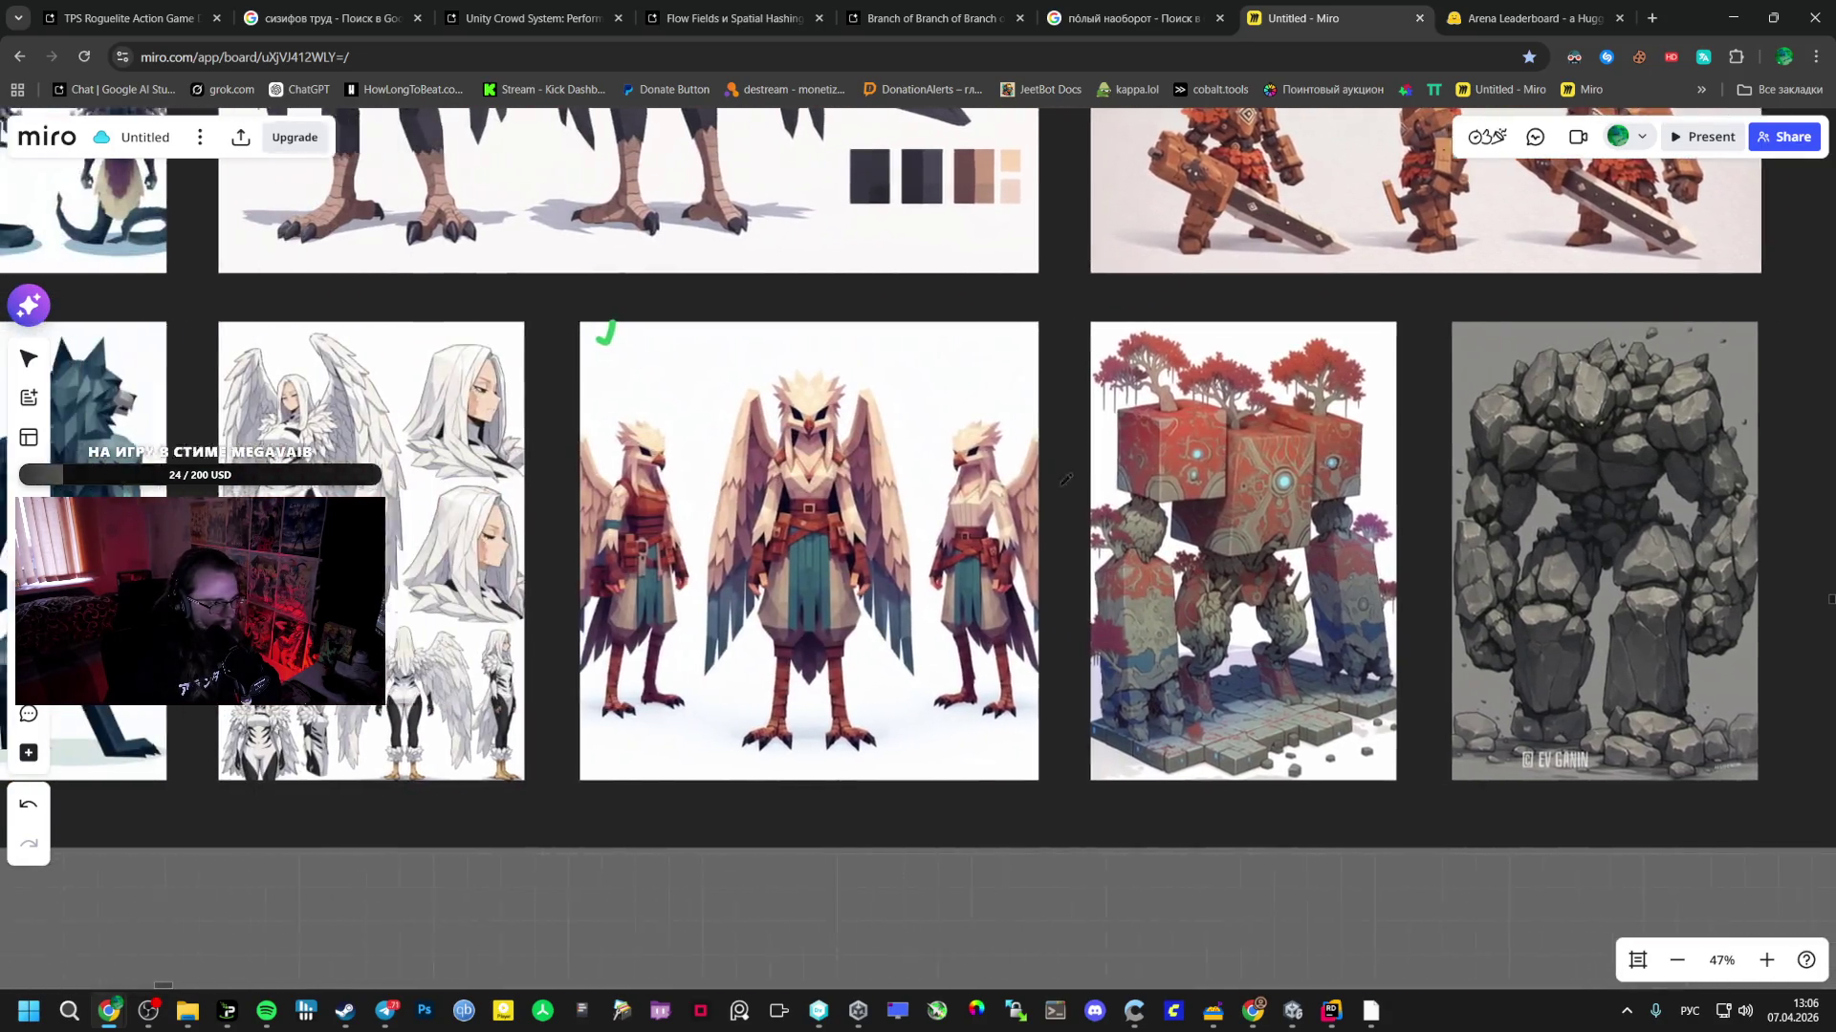
pyautogui.scroll(-4, 538, 506)
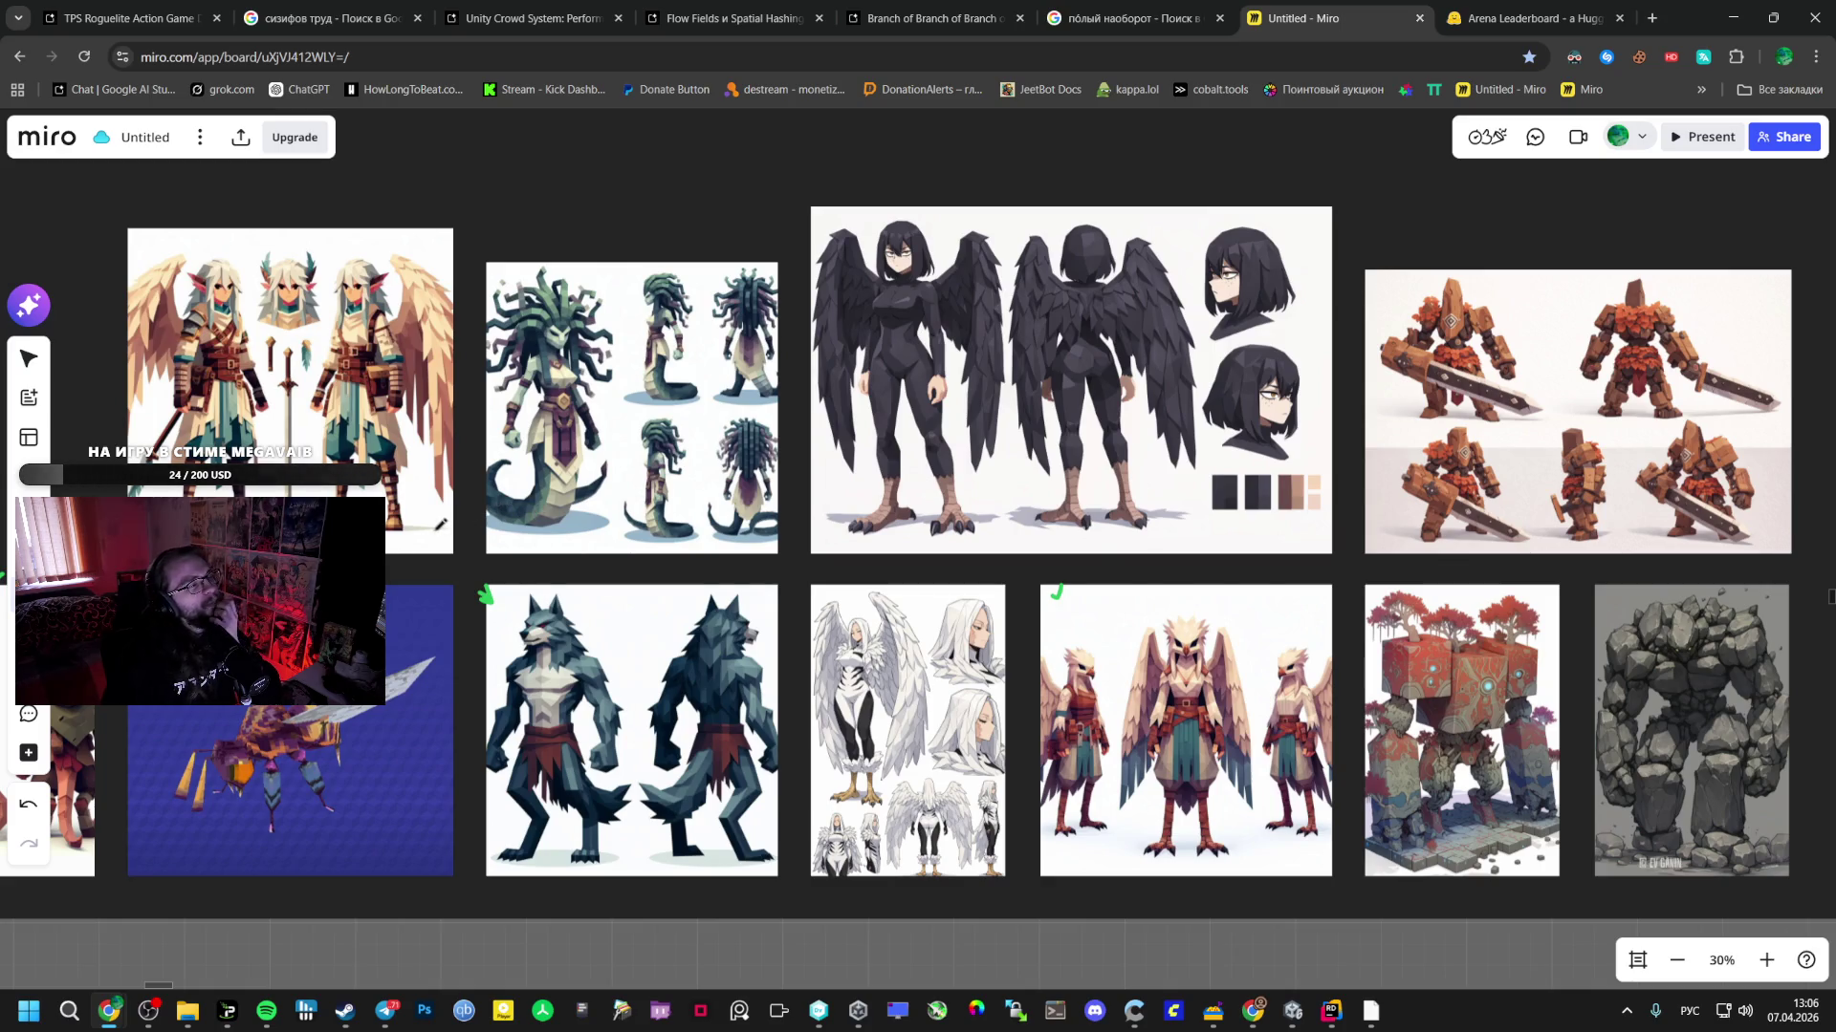
pyautogui.scroll(-5, 476, 384)
pyautogui.scroll(5, 573, 459)
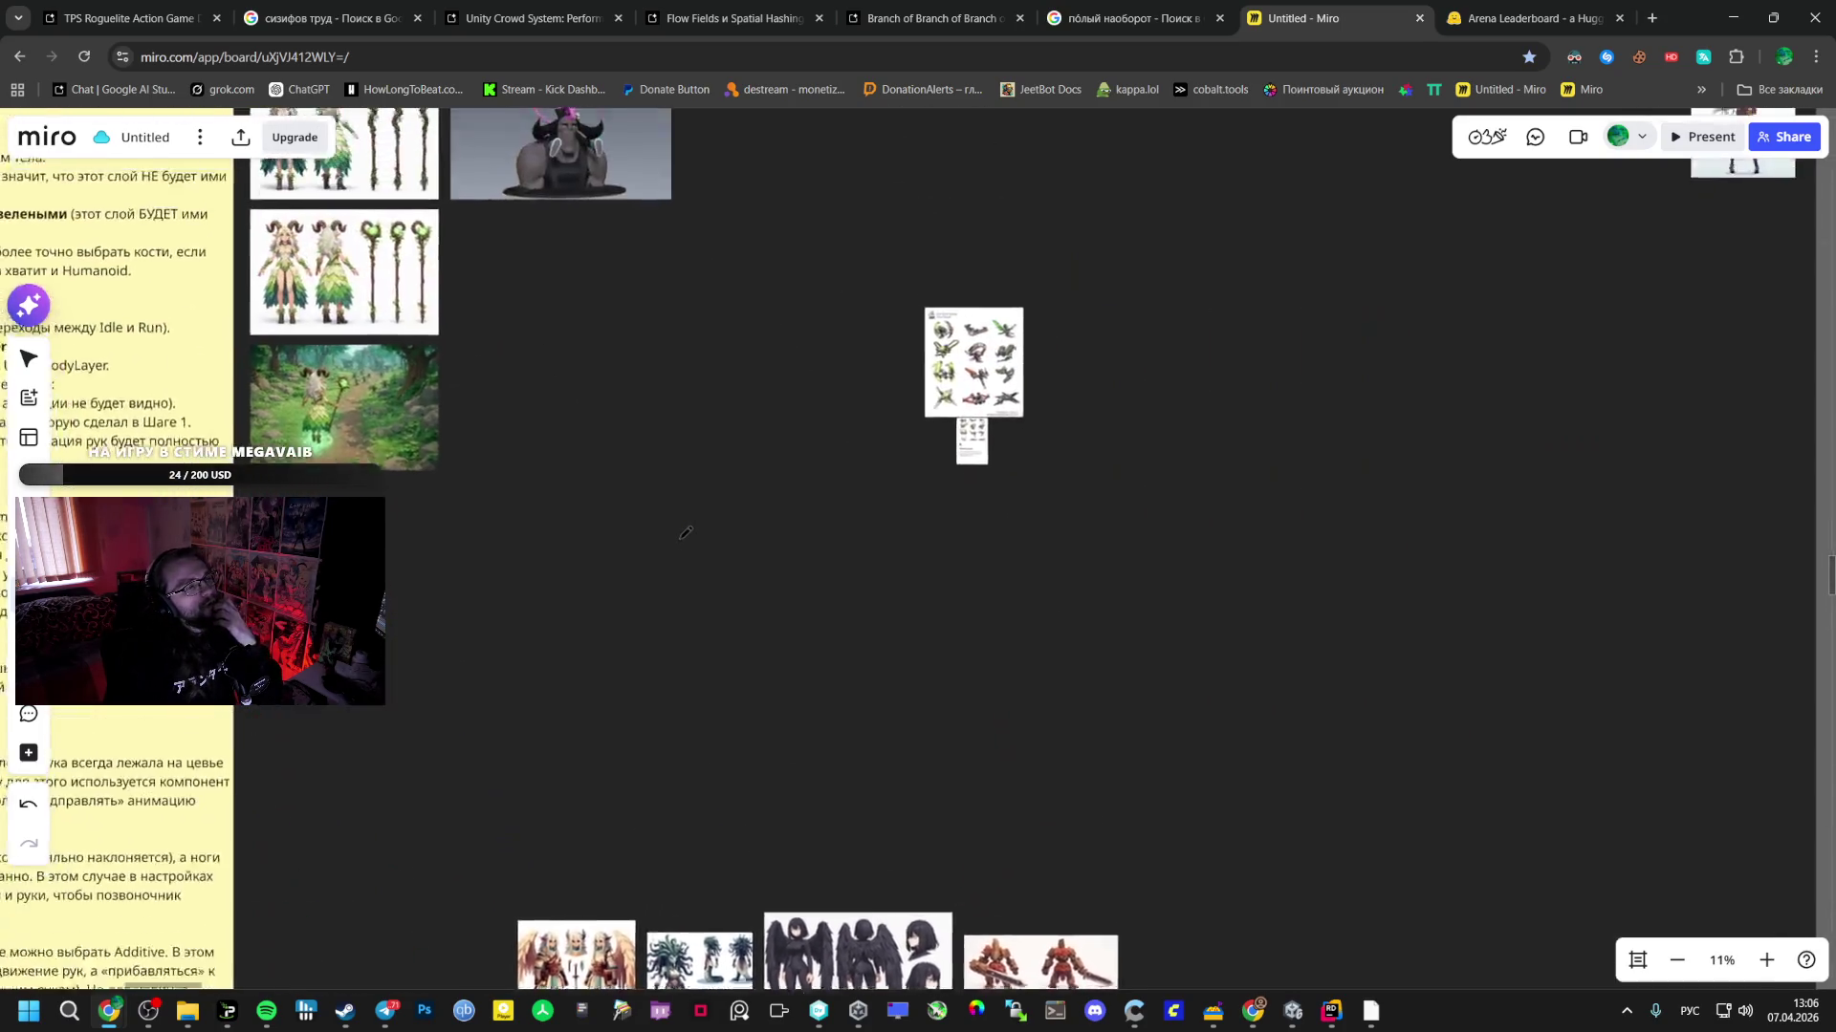
pyautogui.scroll(3, 669, 526)
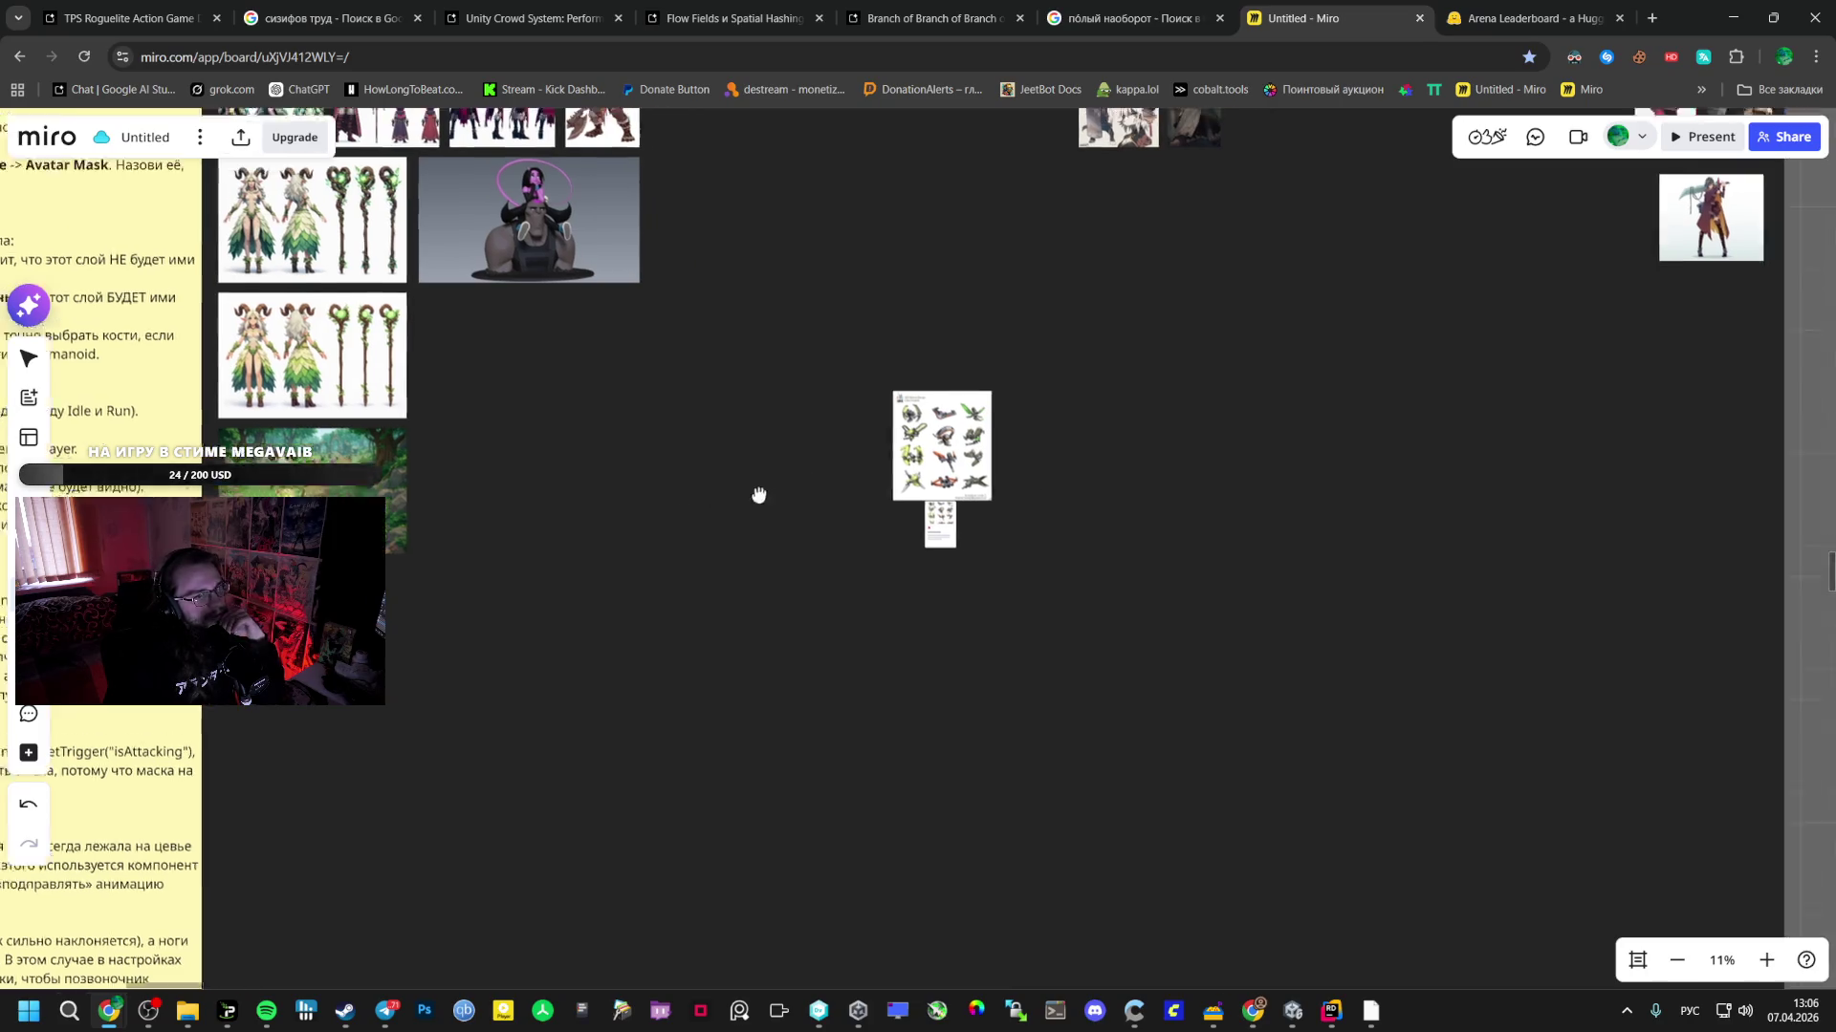
pyautogui.scroll(4, 892, 489)
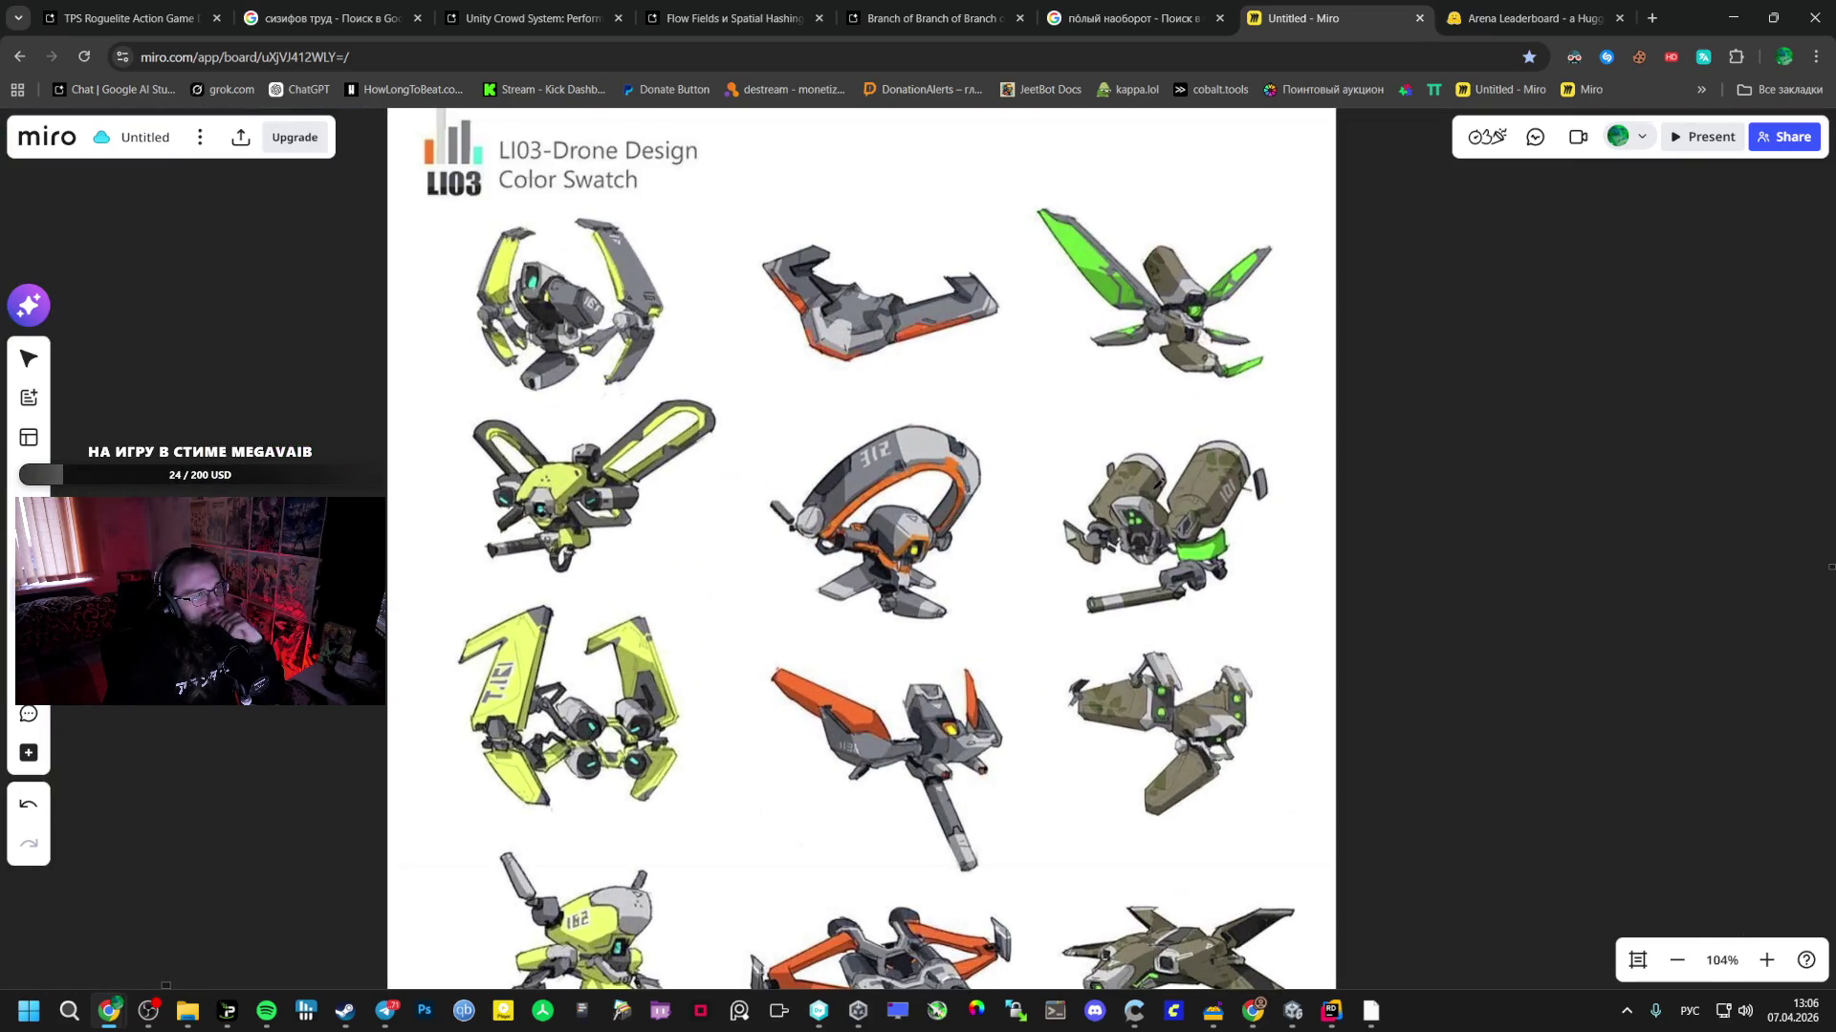
pyautogui.scroll(-5, 678, 556)
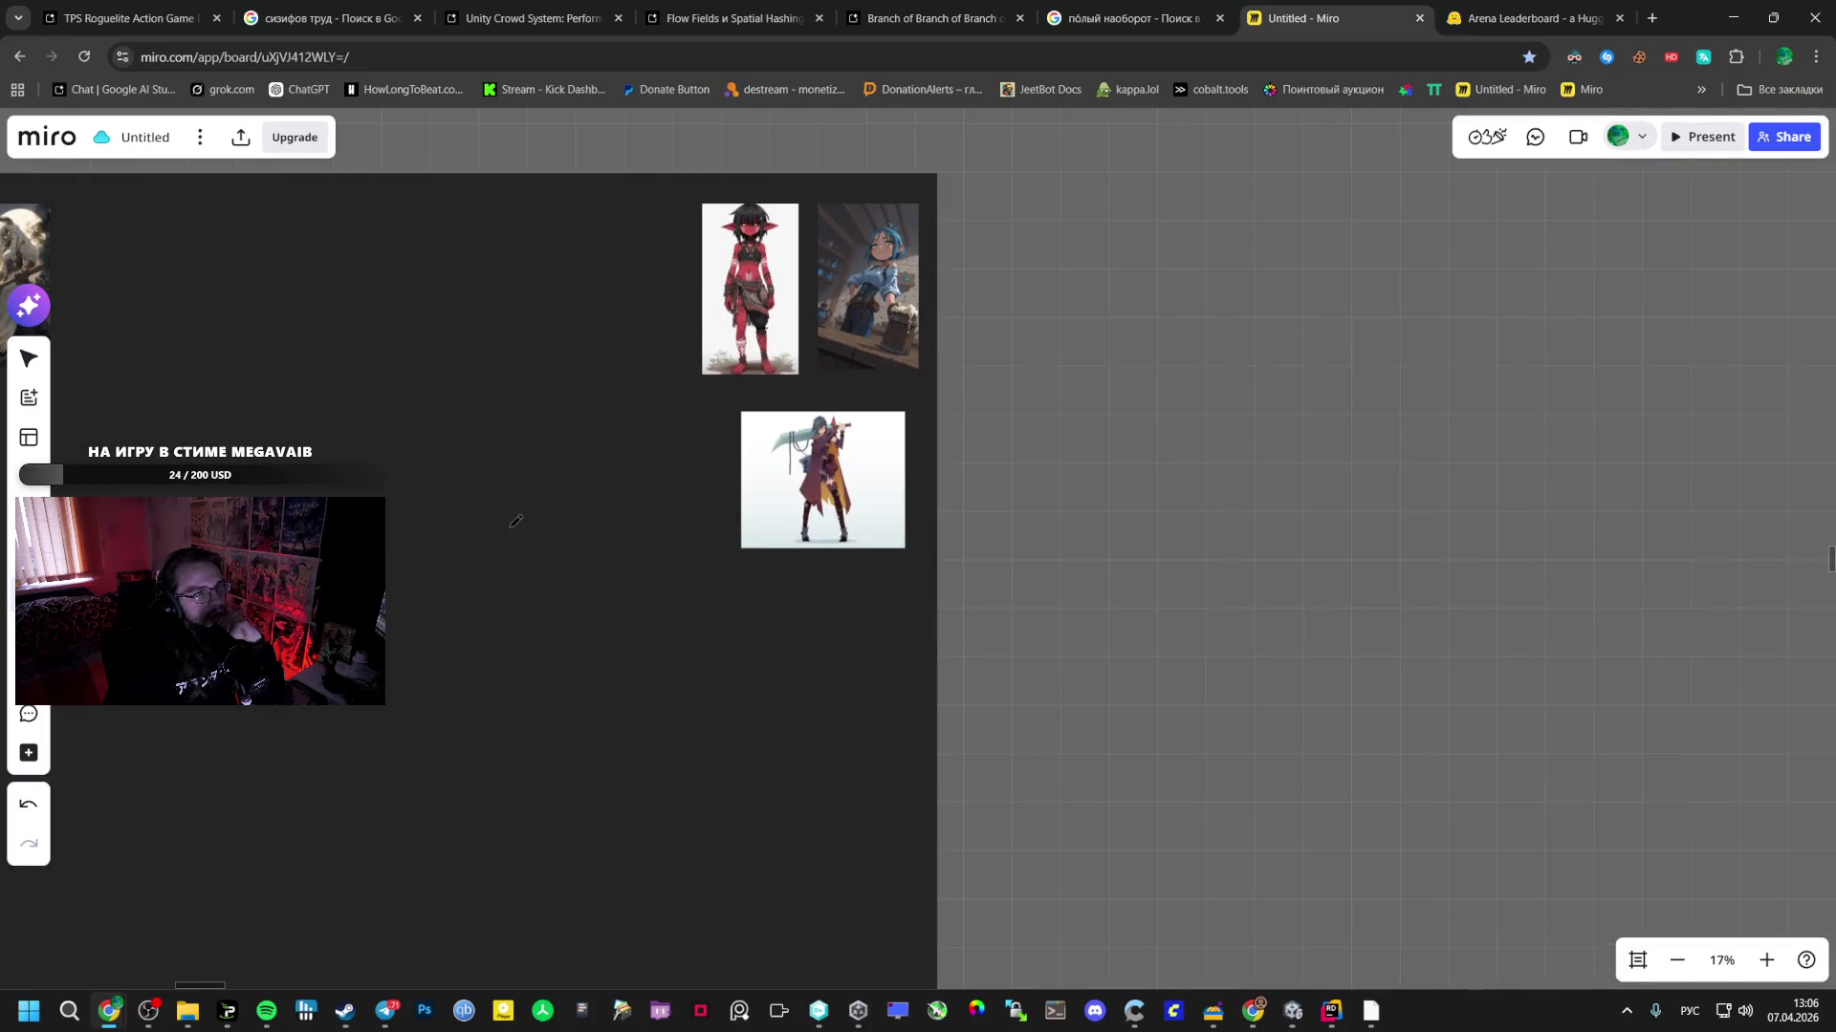
pyautogui.moveTo(678, 556); pyautogui.dragTo(1317, 687)
# - Zoom in on the cow-girl and rabbit images, view the ZBrush photo, then close the viewer
pyautogui.scroll(5, 775, 441)
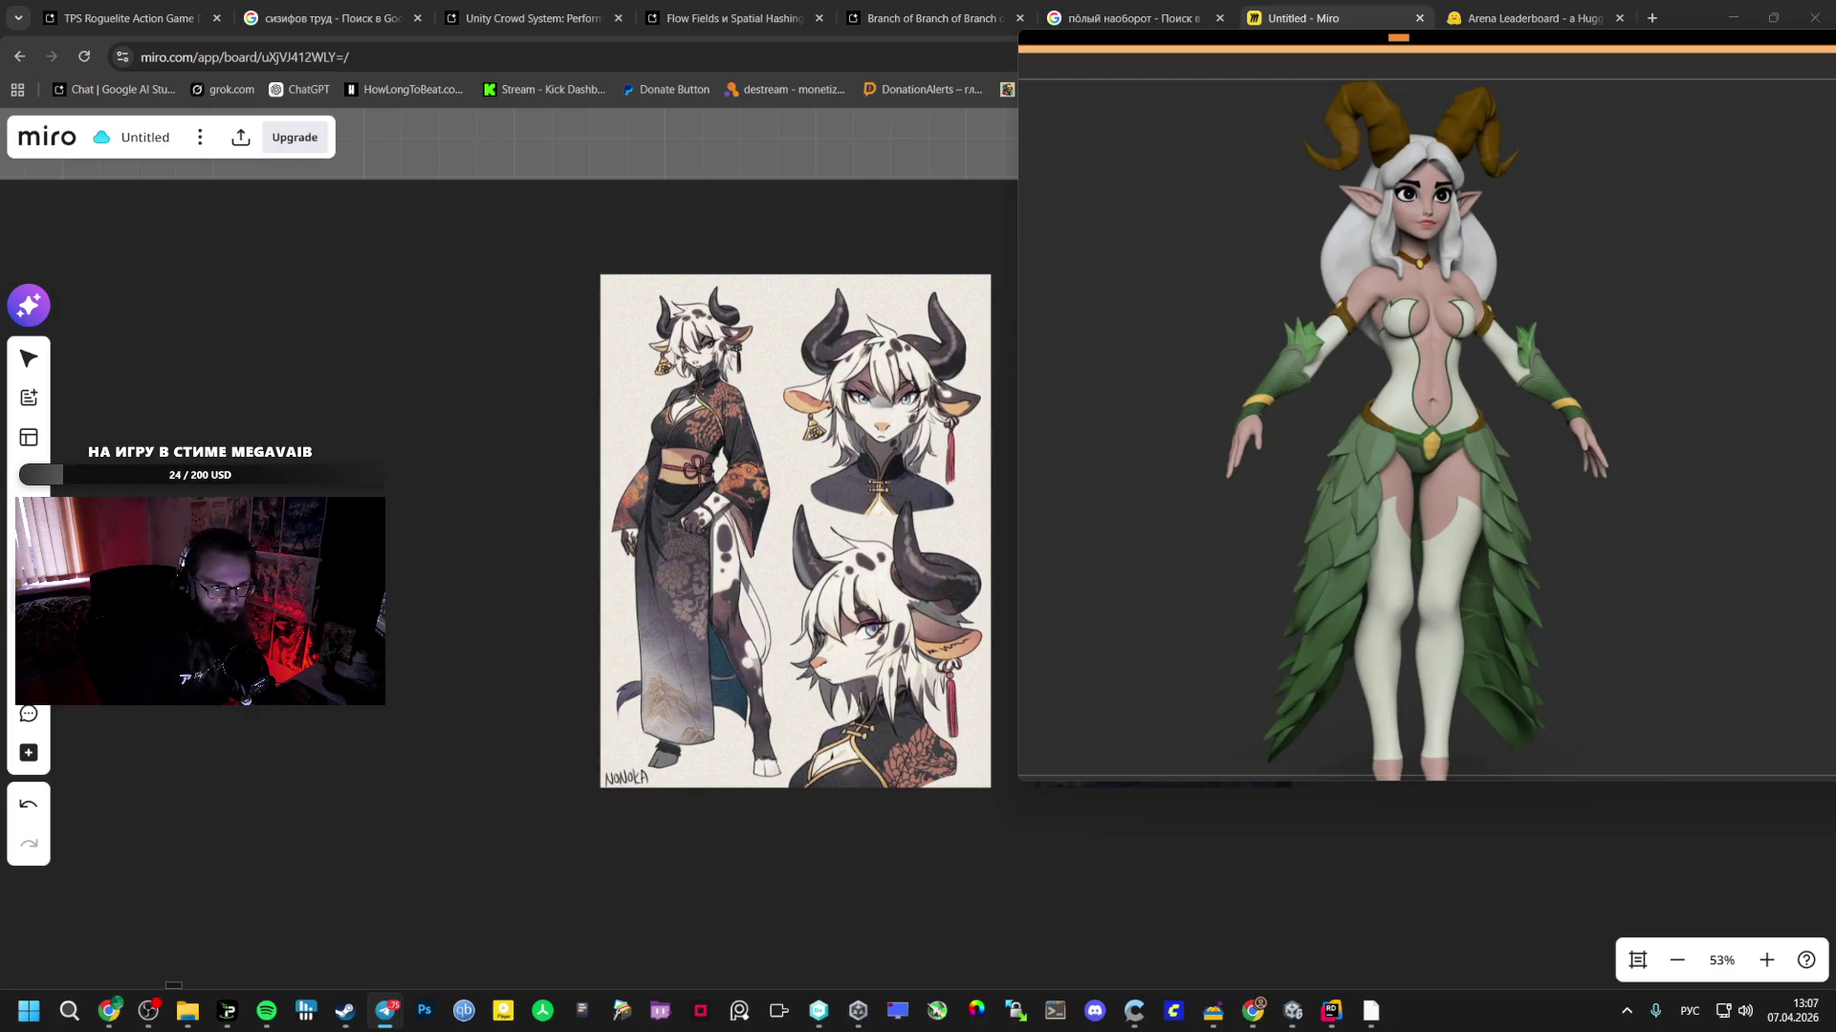
pyautogui.press('Left')
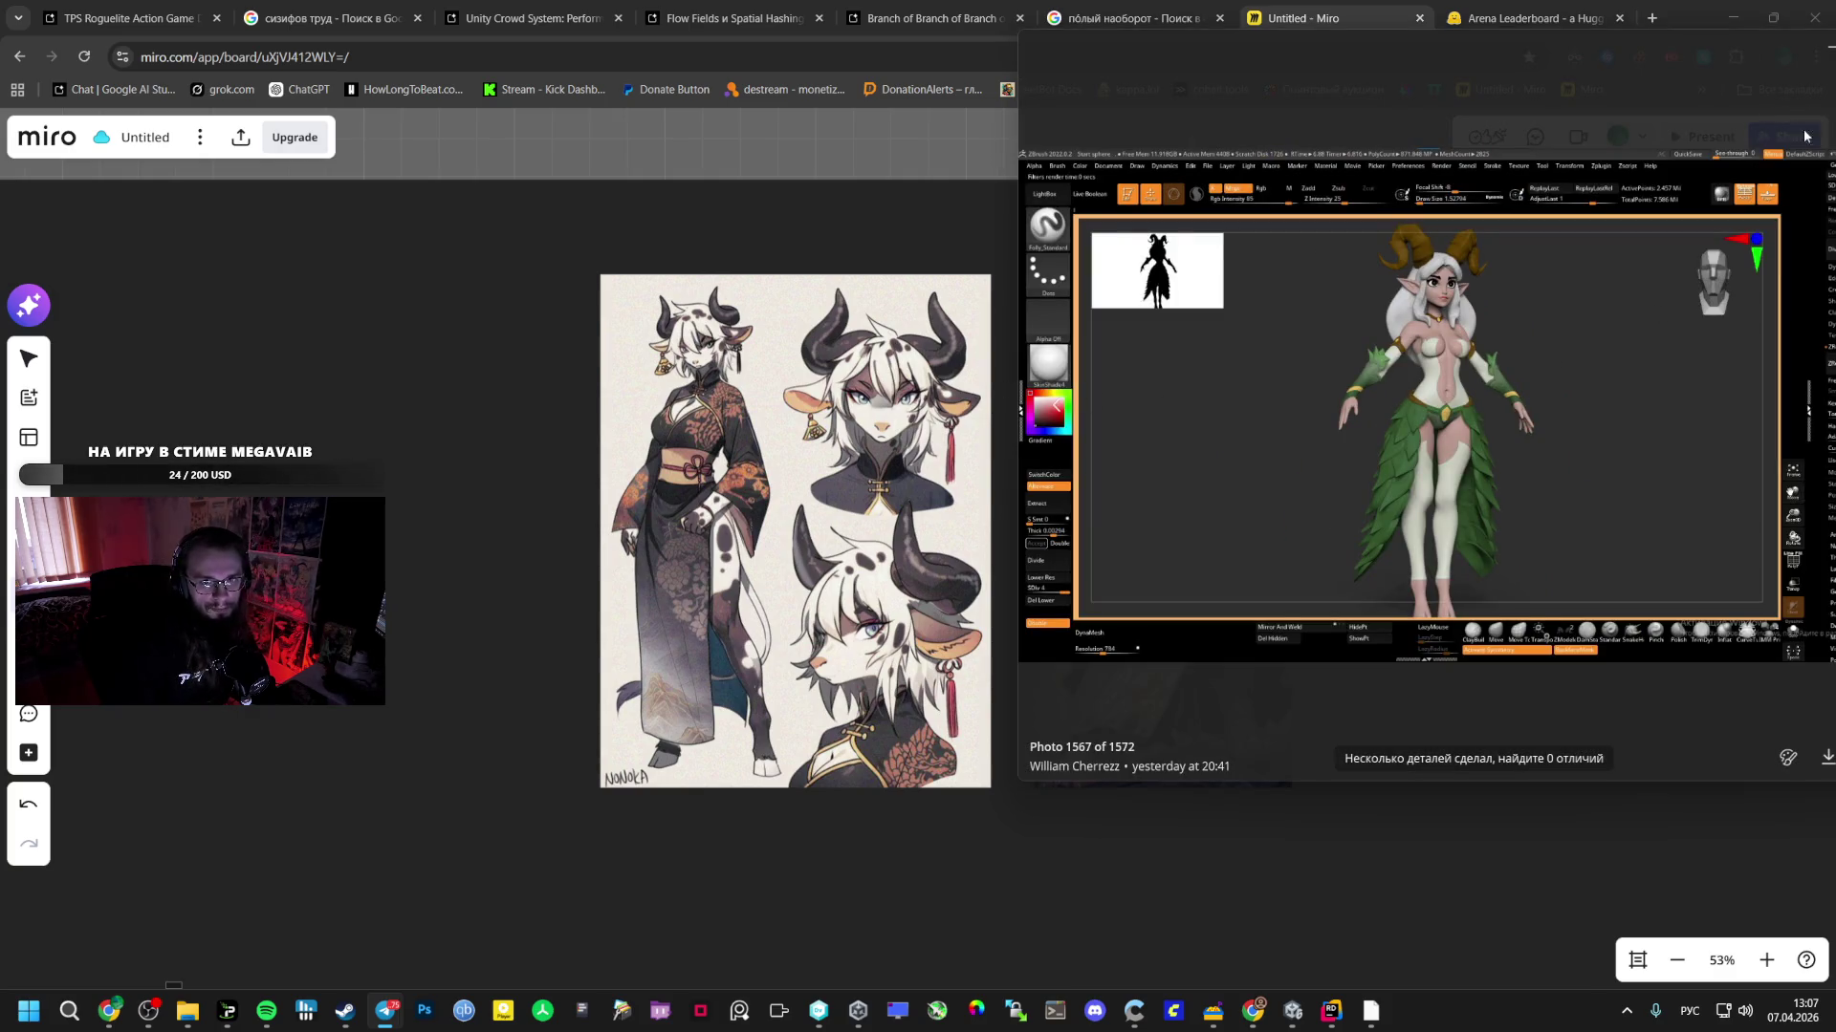
pyautogui.moveTo(1624, 186); pyautogui.dragTo(1446, 233)
pyautogui.press('Escape')
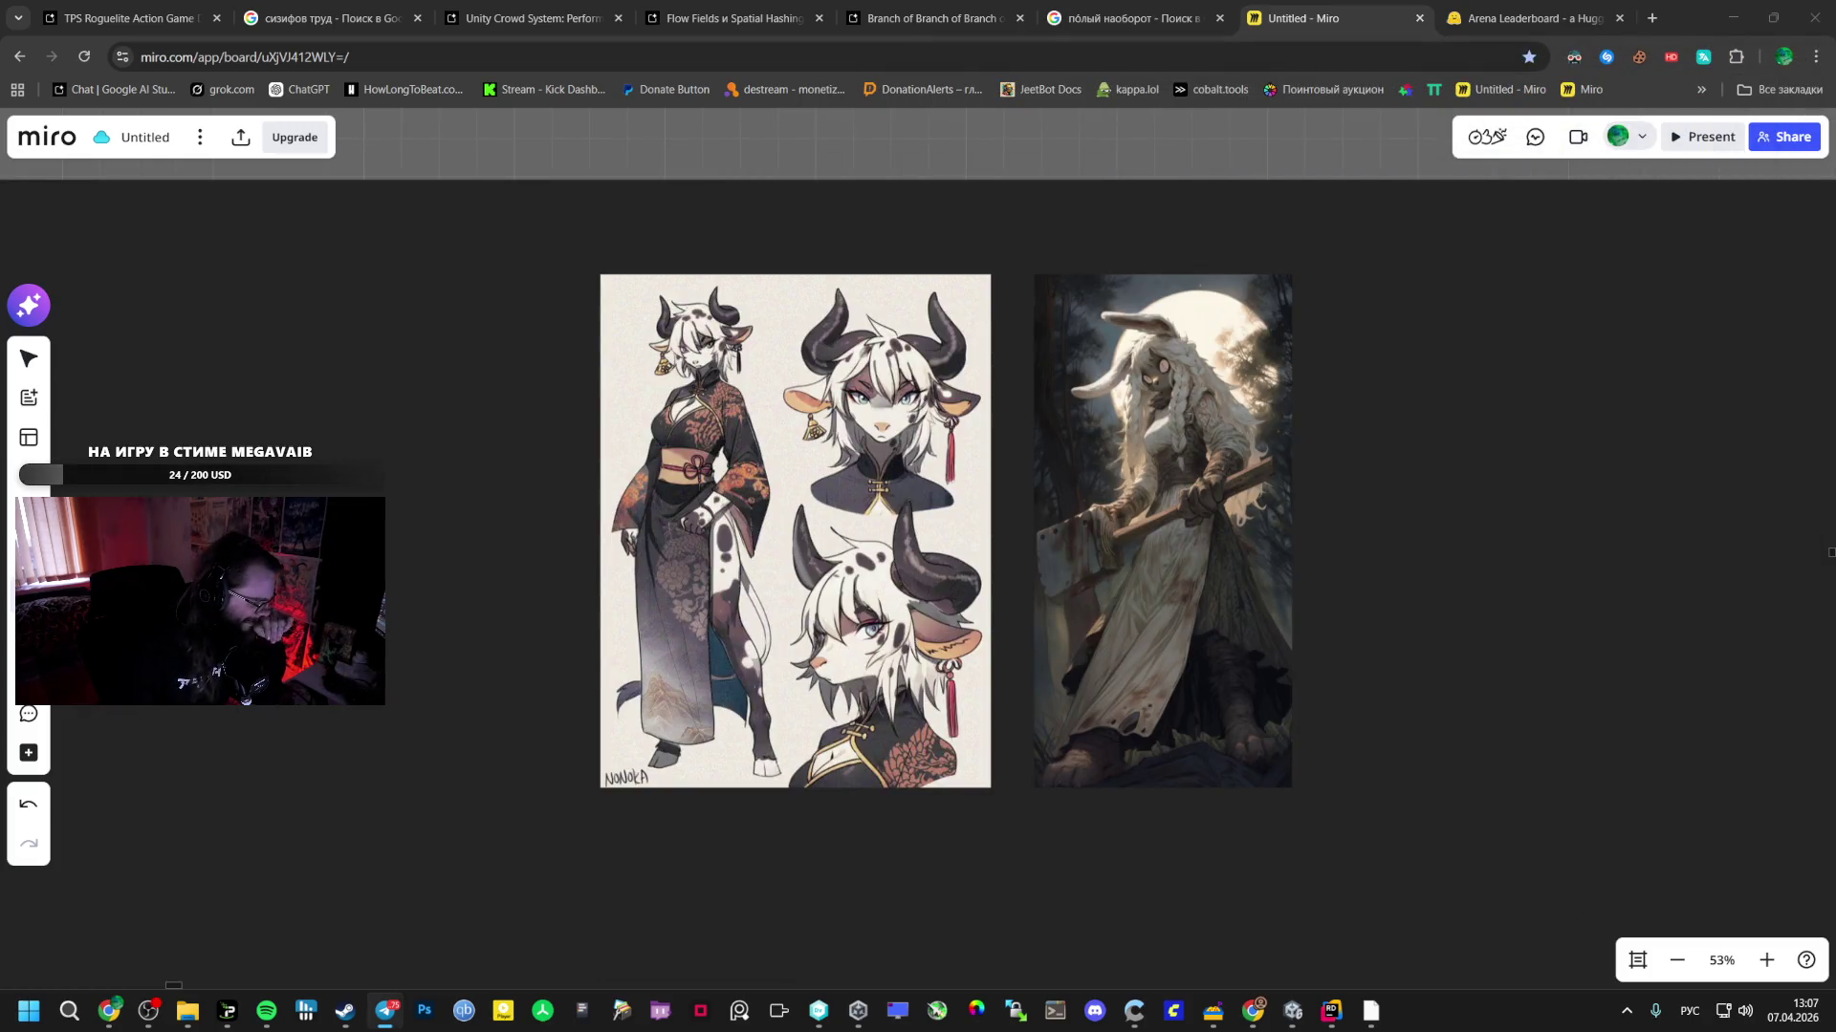
pyautogui.scroll(-5, 963, 479)
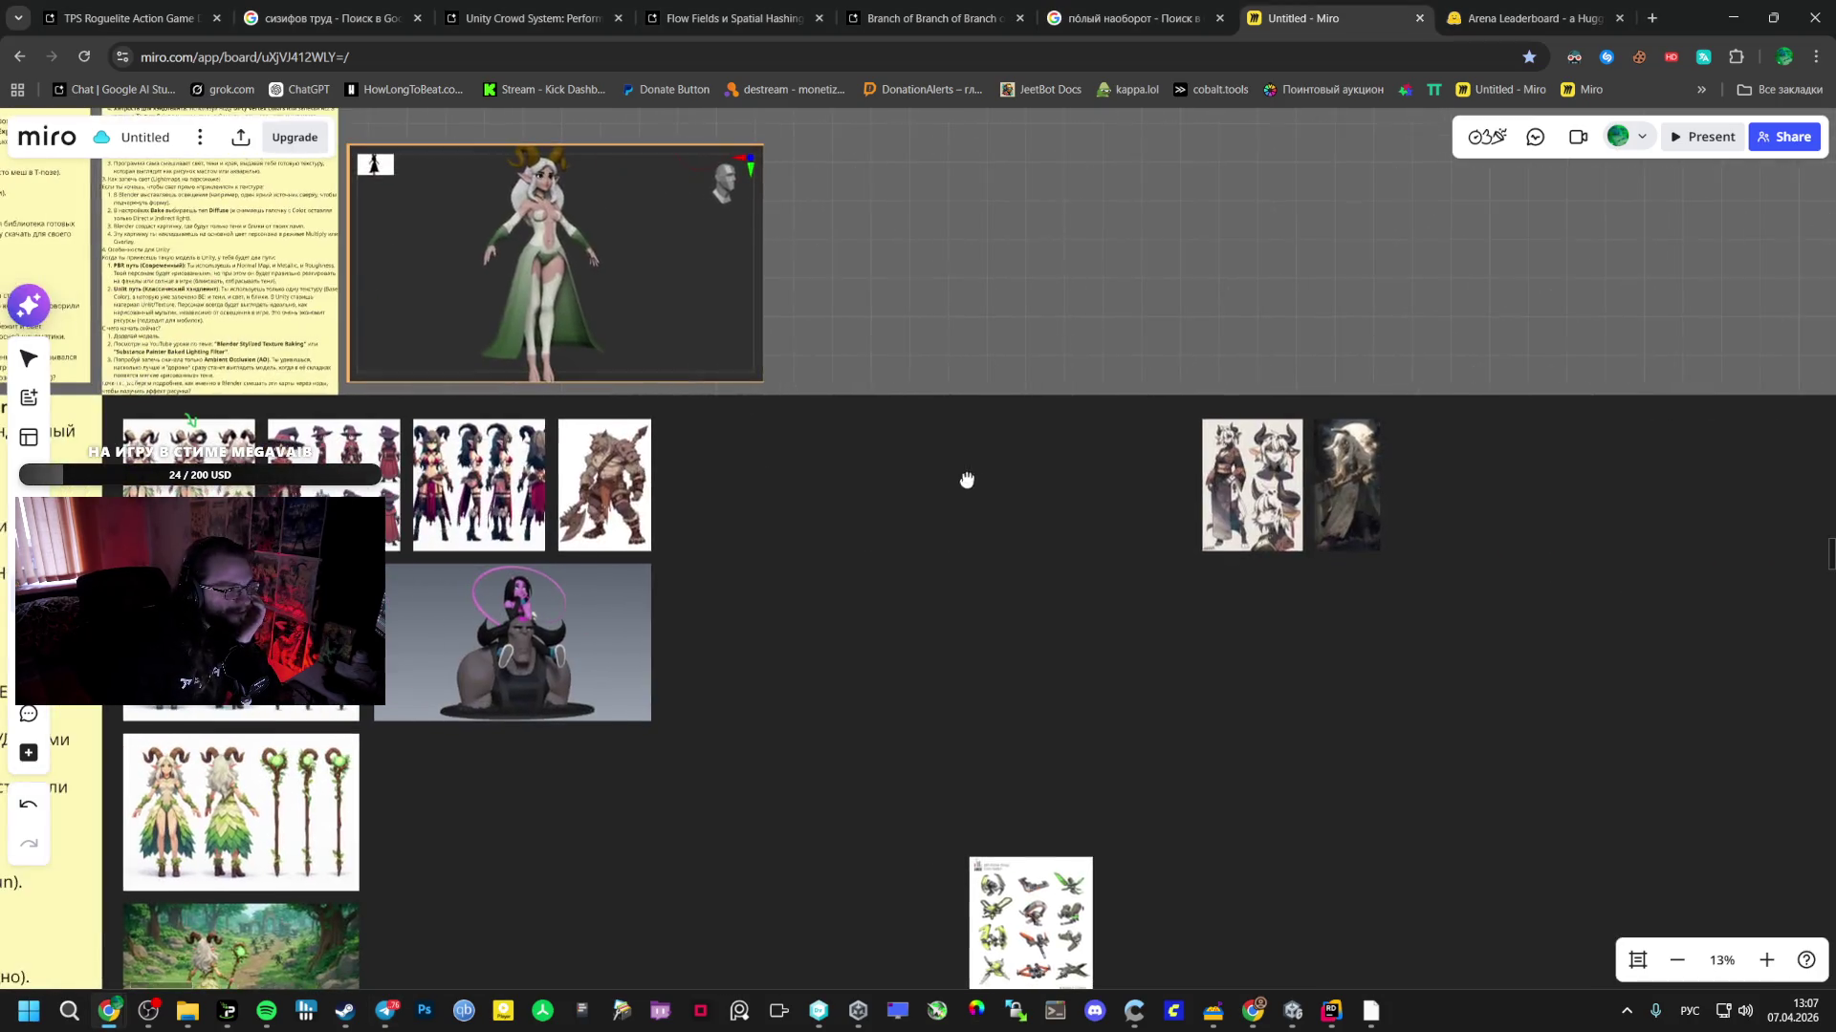
# - Zoom into the werewolf sheet, then zoom out to 17% and 9% to survey nearby notes
pyautogui.scroll(4, 582, 414)
pyautogui.scroll(5, 583, 414)
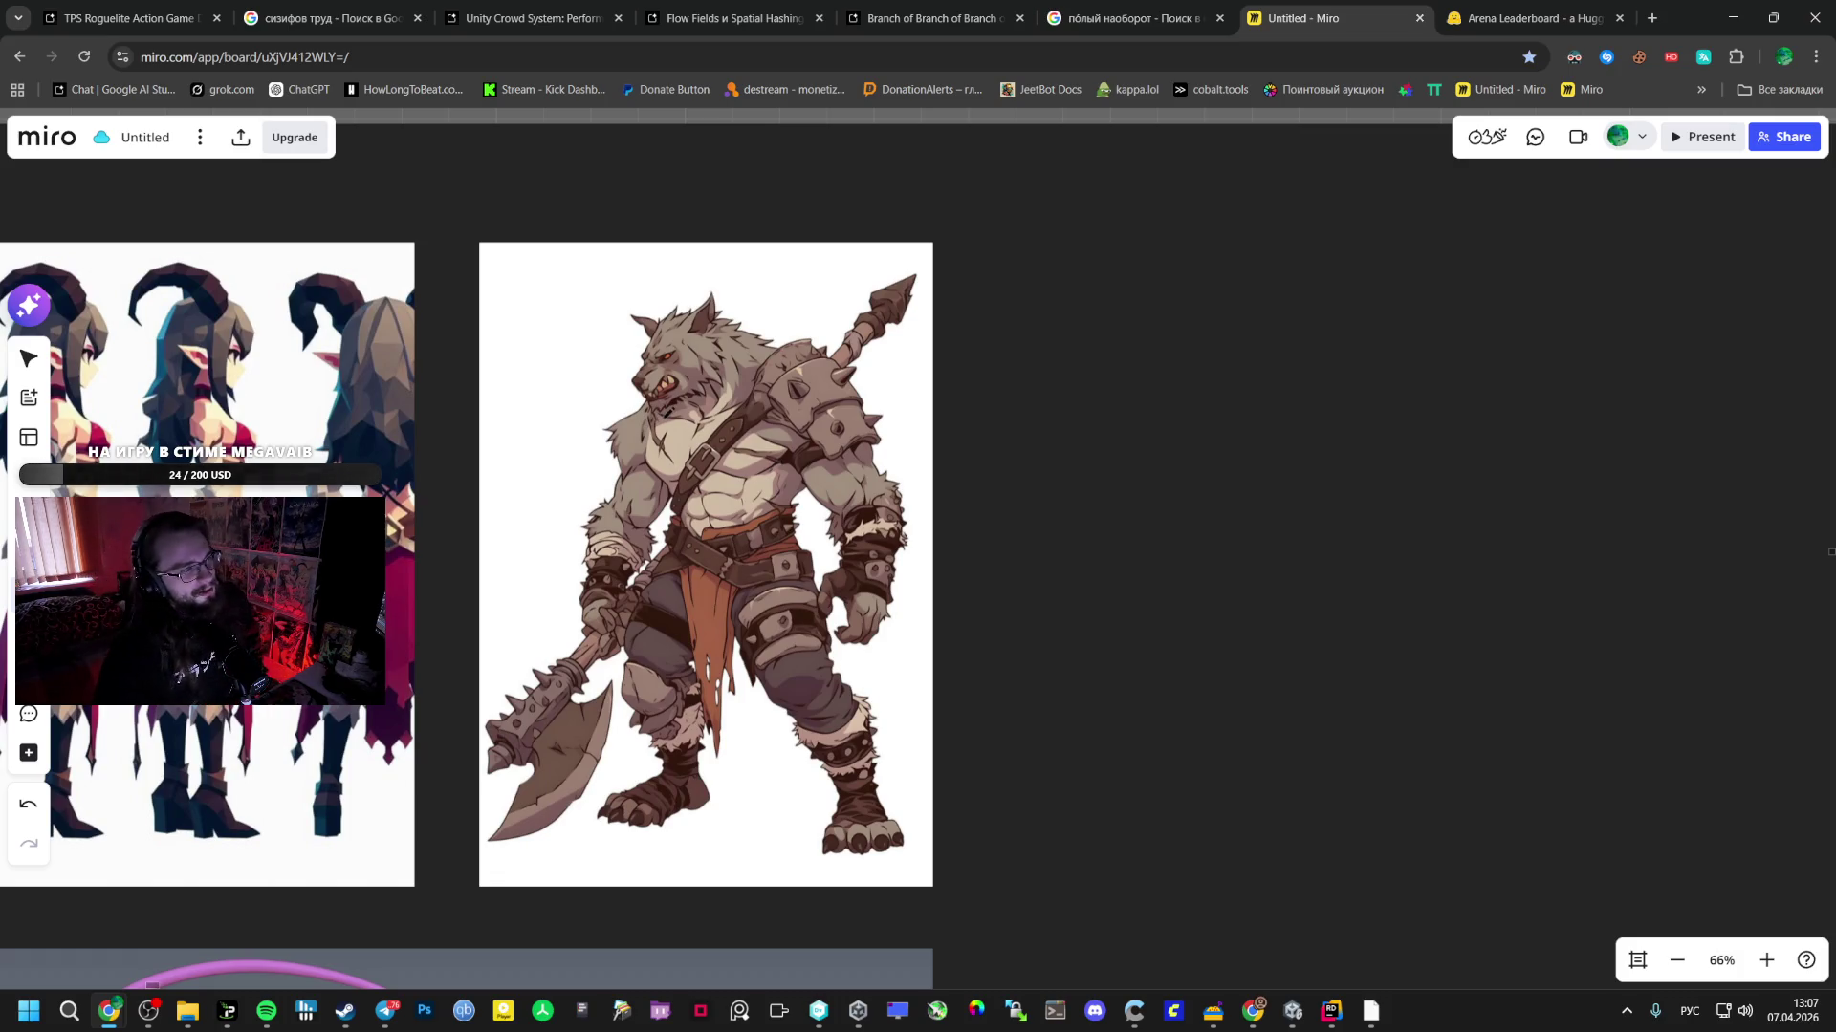
pyautogui.scroll(-5, 774, 545)
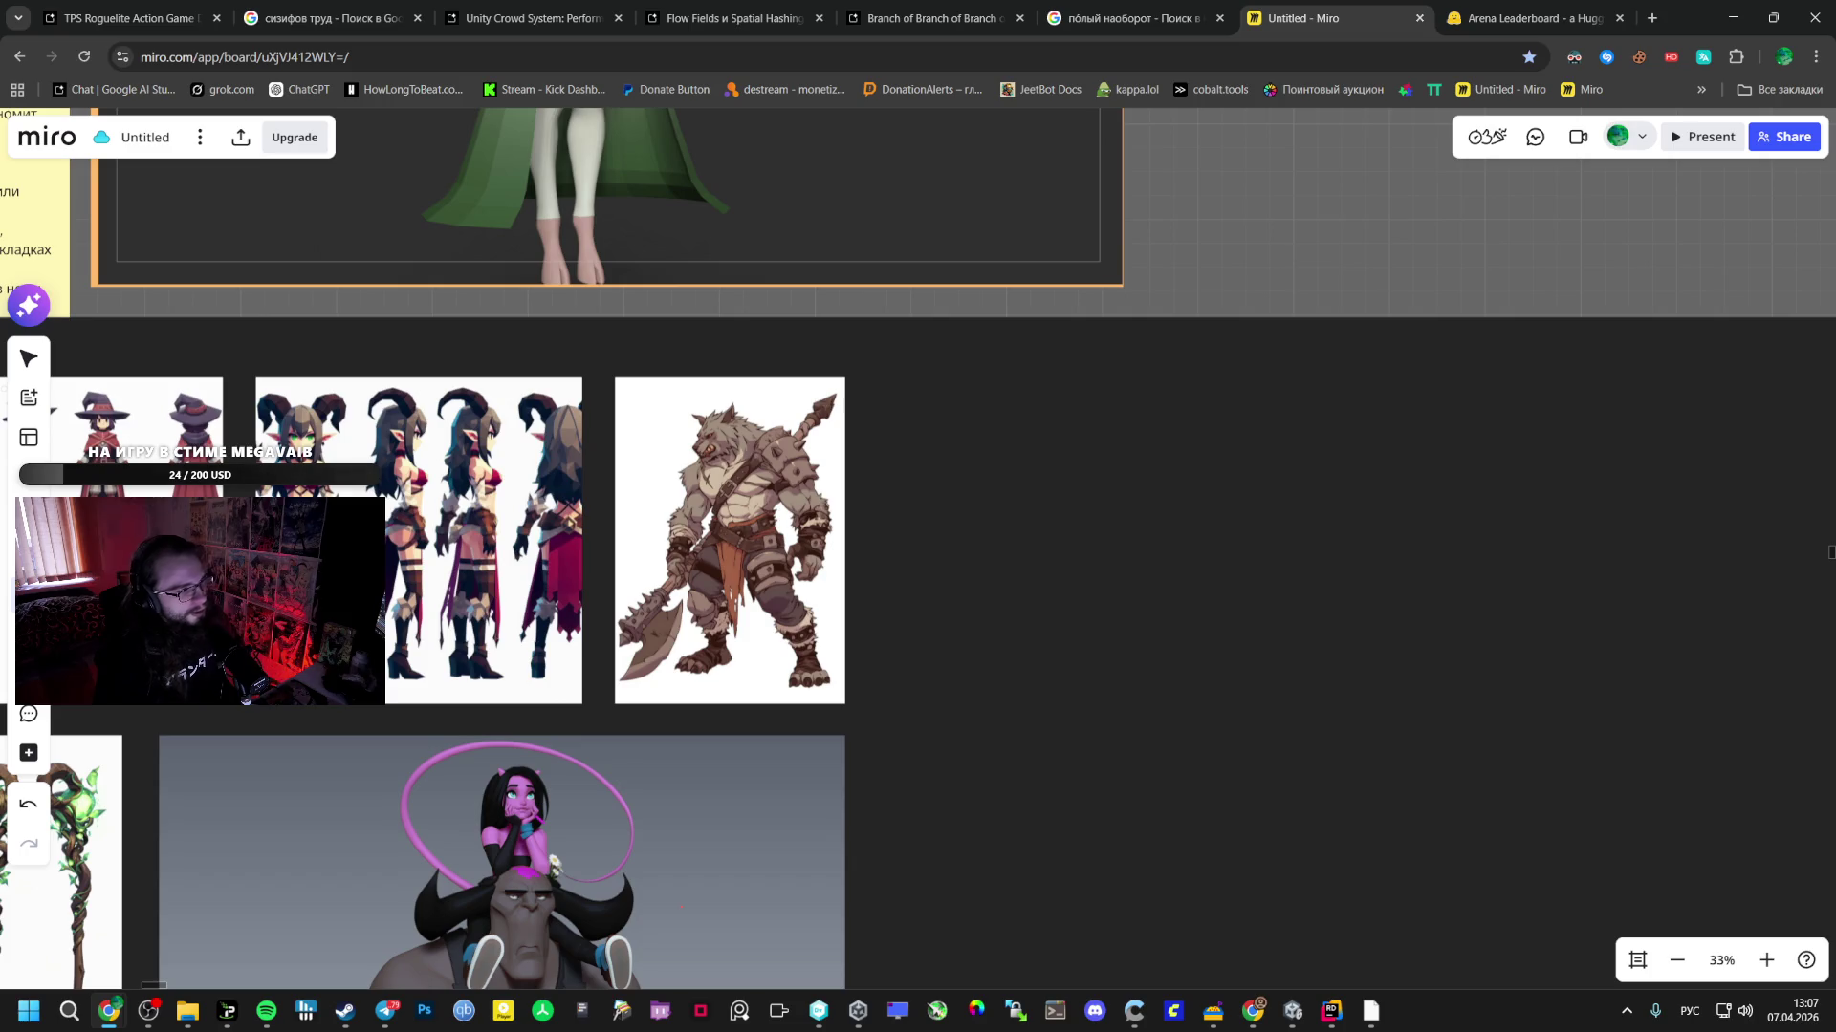
pyautogui.scroll(-5, 646, 472)
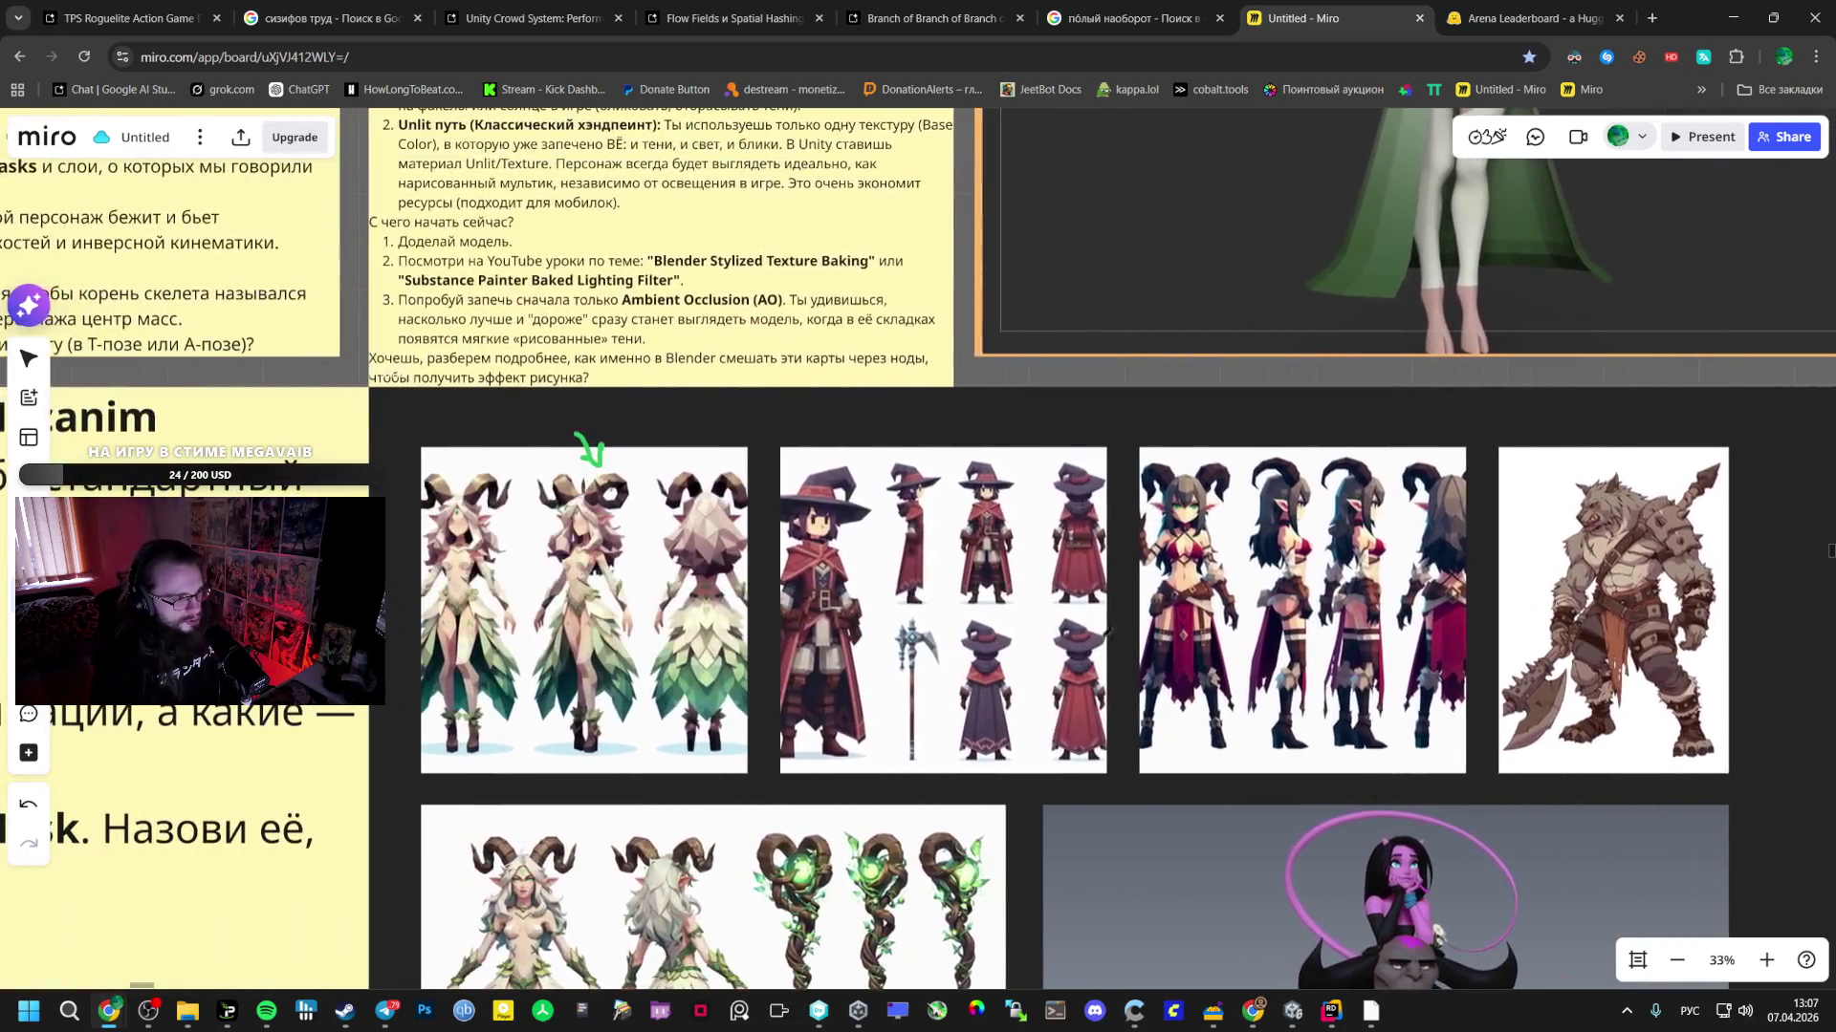
pyautogui.hscroll(5, 737, 448)
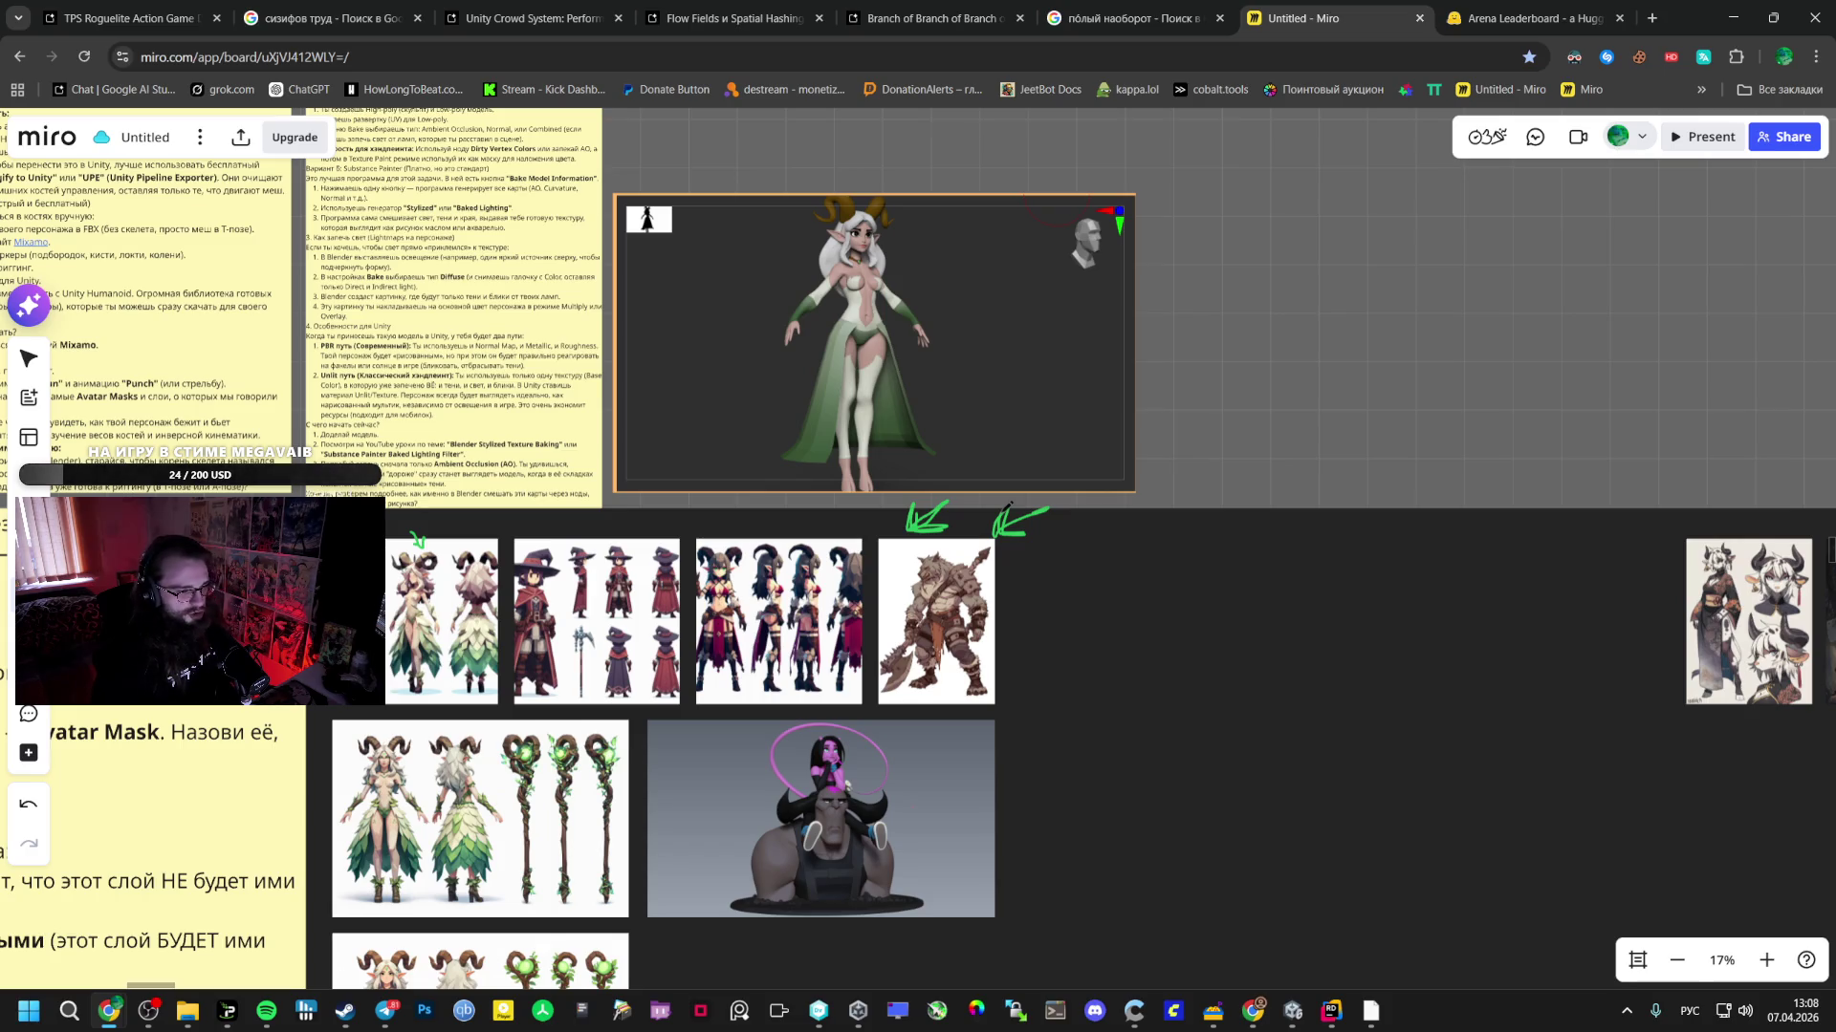
# - Bring the Unity editor with the Bootstrap scene back to the front
pyautogui.hotkey('alt', 'Tab')
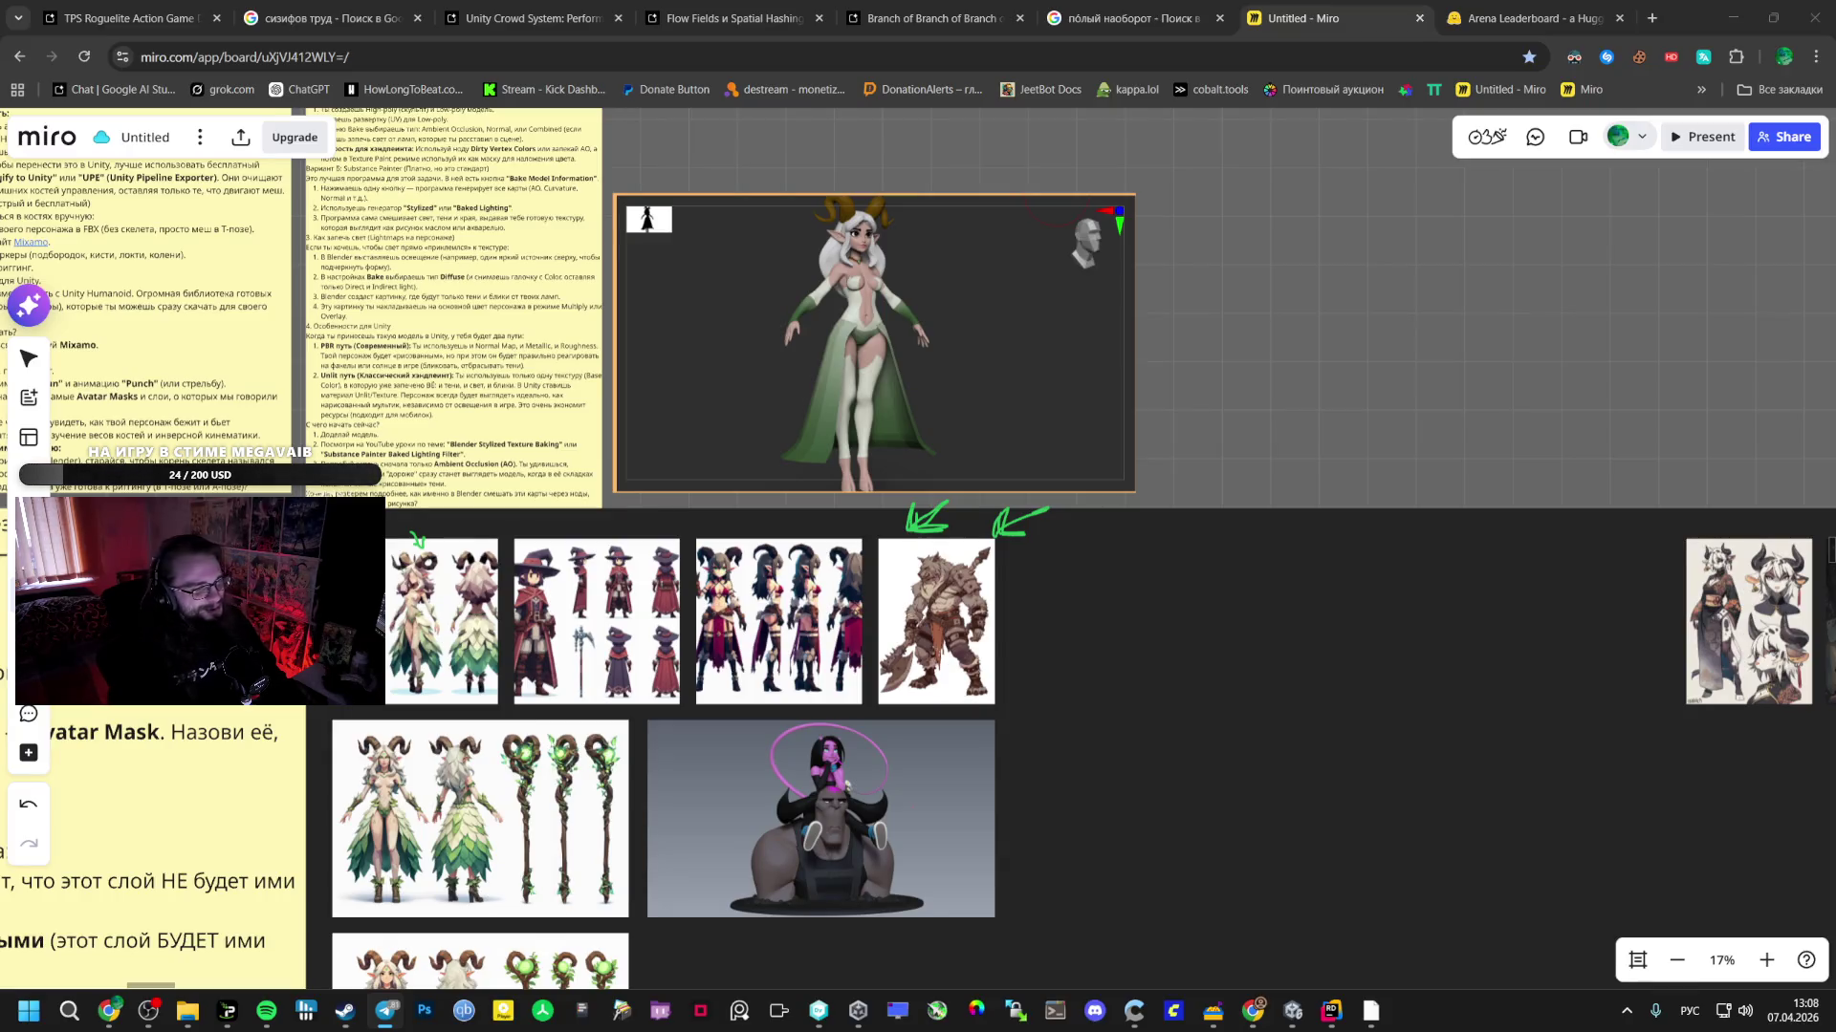
pyautogui.scroll(-5, 873, 440)
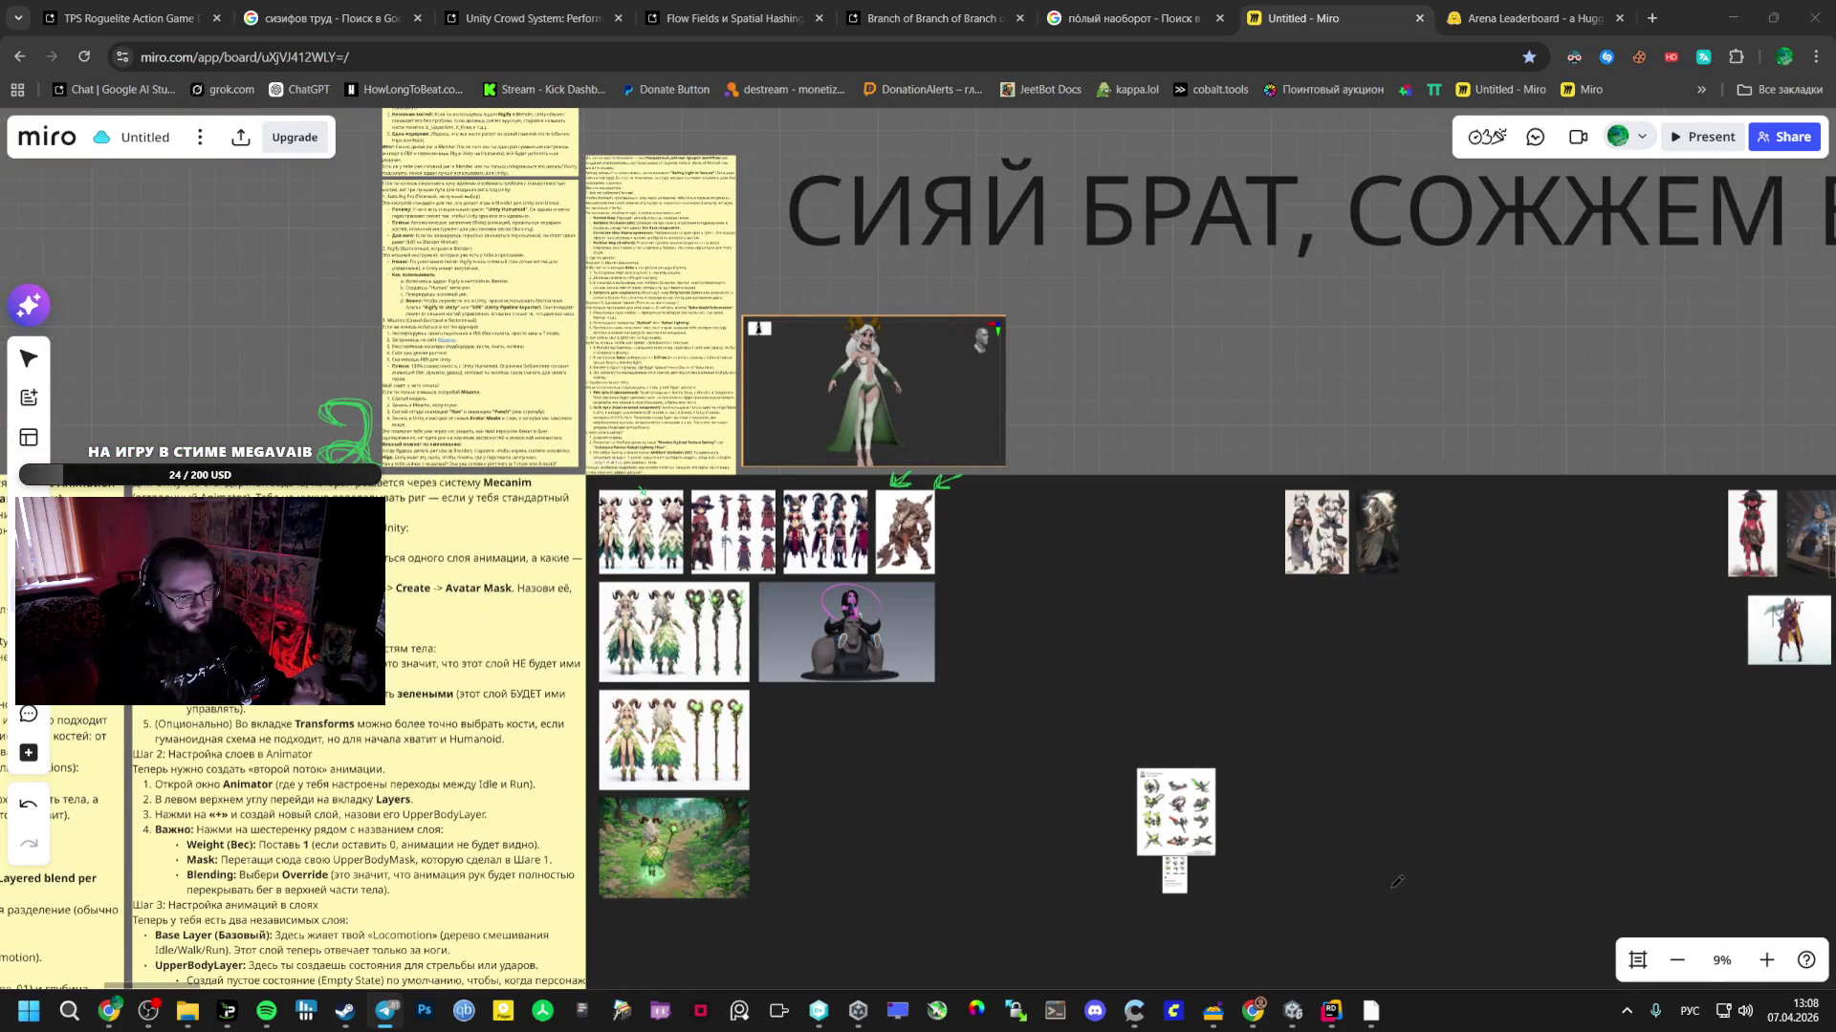
pyautogui.click(1254, 990)
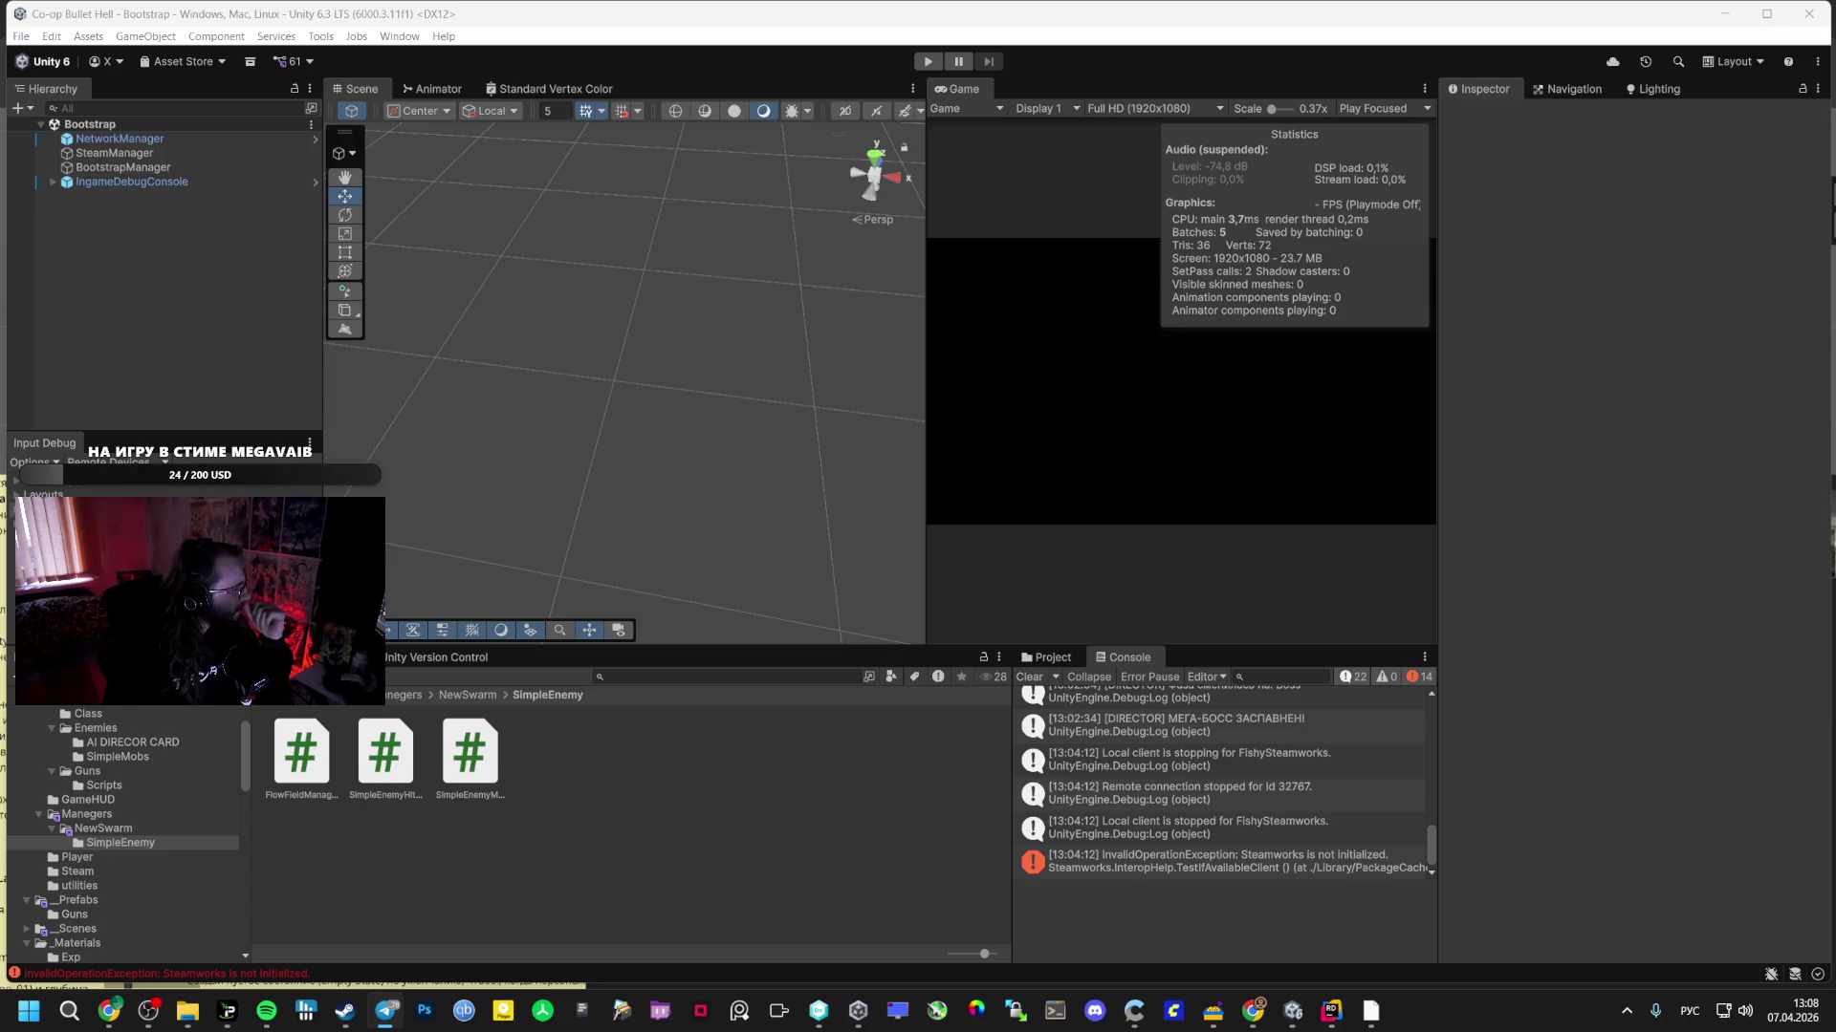
# - Zoom the Miro board out to 5% and centre its notes, image grid and heading
pyautogui.moveTo(109, 1010)
pyautogui.click(106, 932)
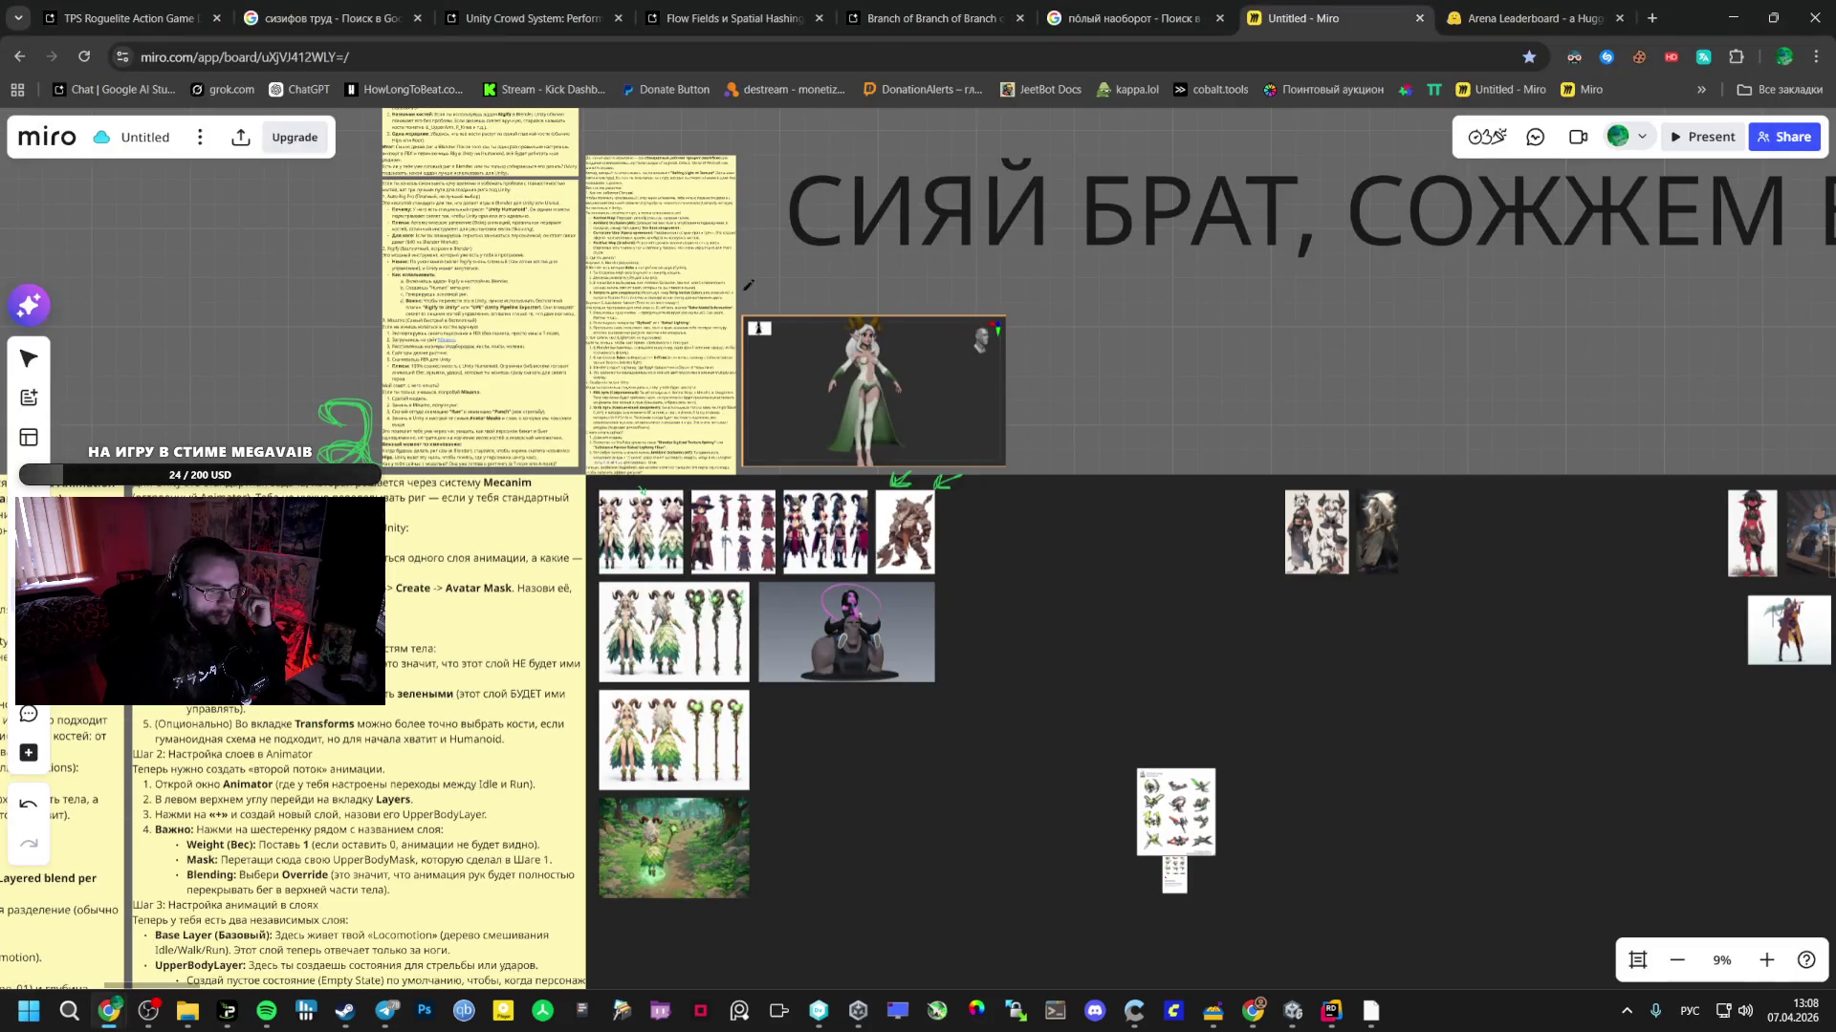
pyautogui.scroll(-5, 819, 230)
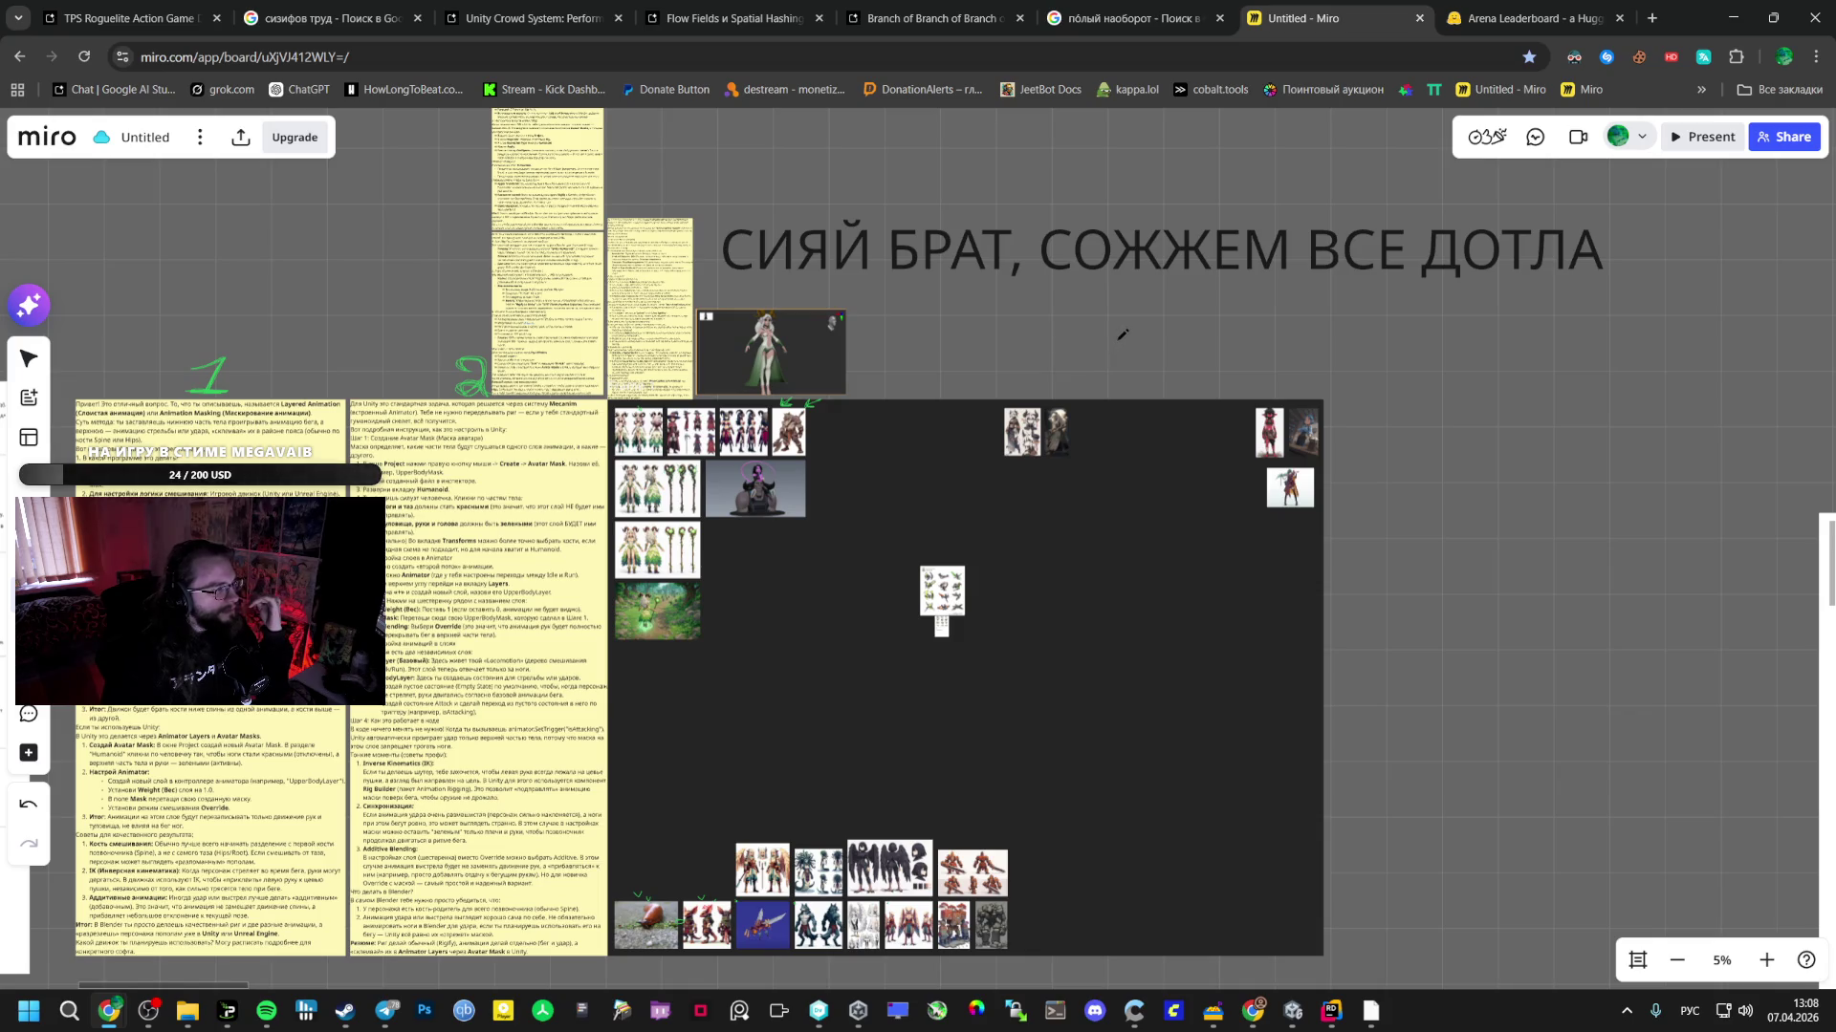
pyautogui.moveTo(1124, 334)
pyautogui.mouseDown()
pyautogui.moveTo(1449, 282)
pyautogui.moveTo(1661, 287)
pyautogui.moveTo(1128, 312)
pyautogui.mouseUp()
pyautogui.click(564, 18)
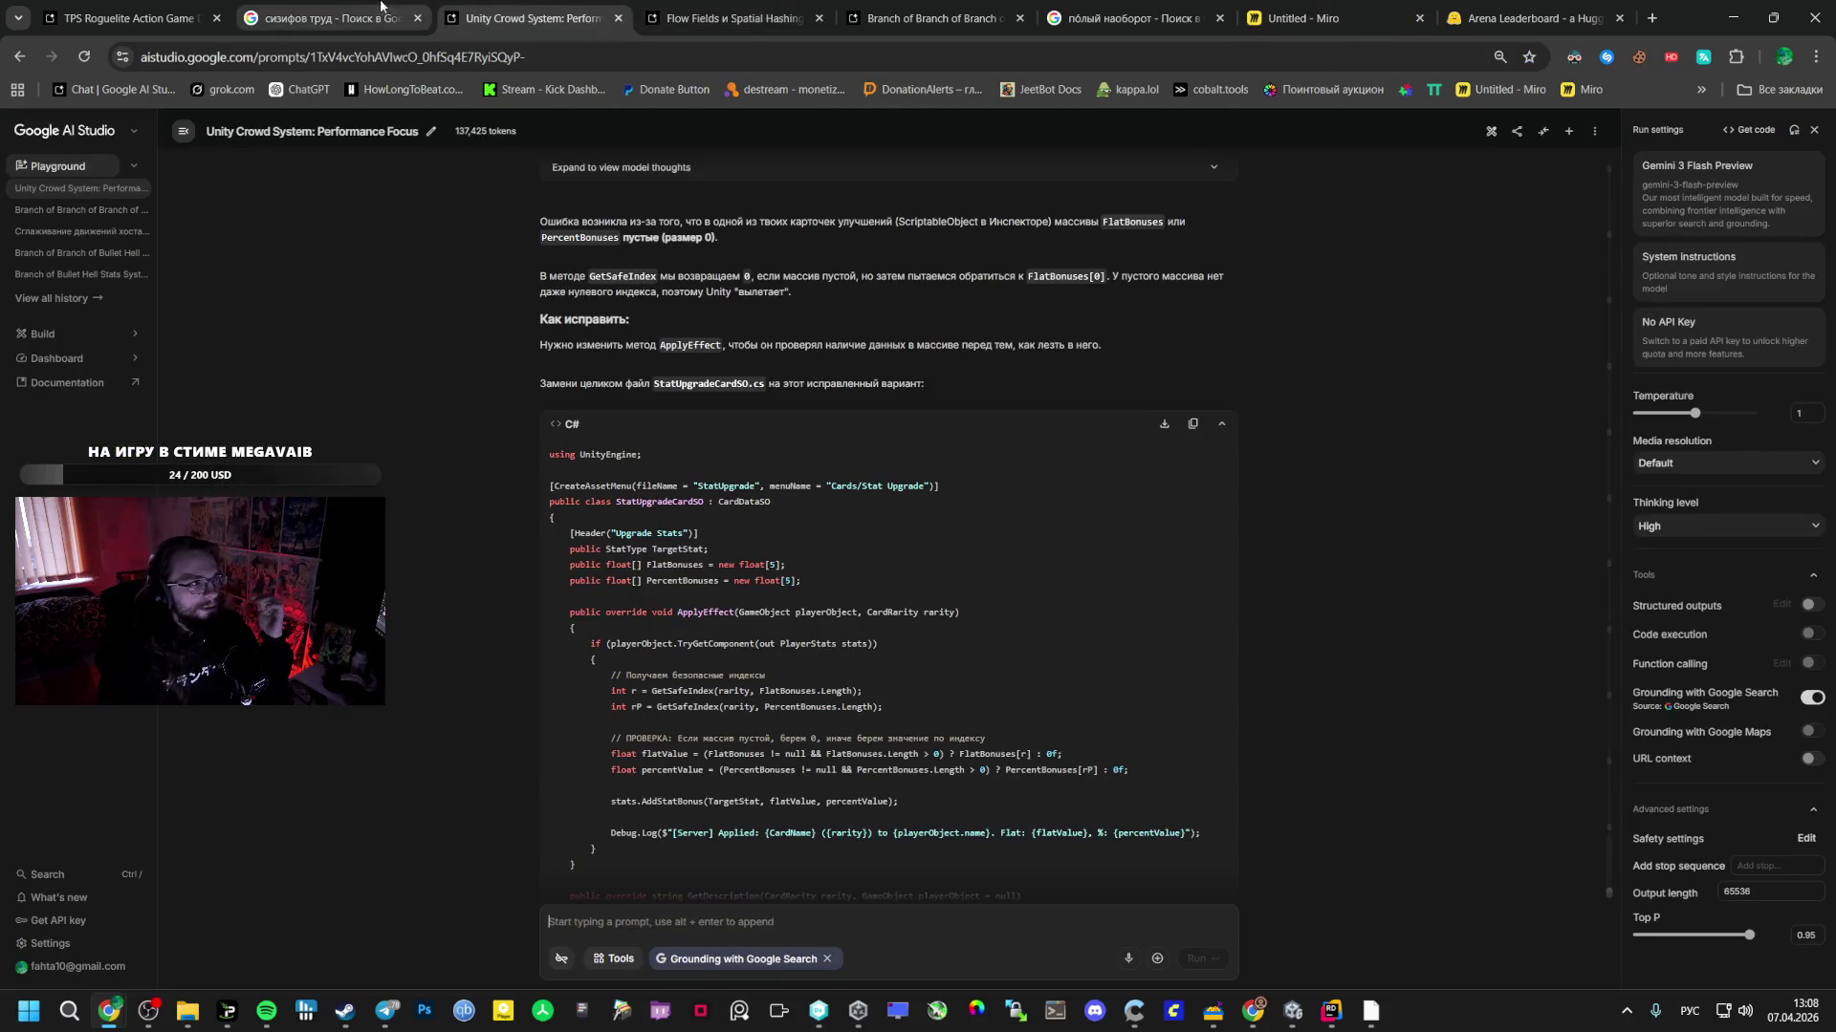
# - Open the TPS Roguelite Action Game Design chat and scroll to the projectile hit-registration diagnosis
pyautogui.click(124, 18)
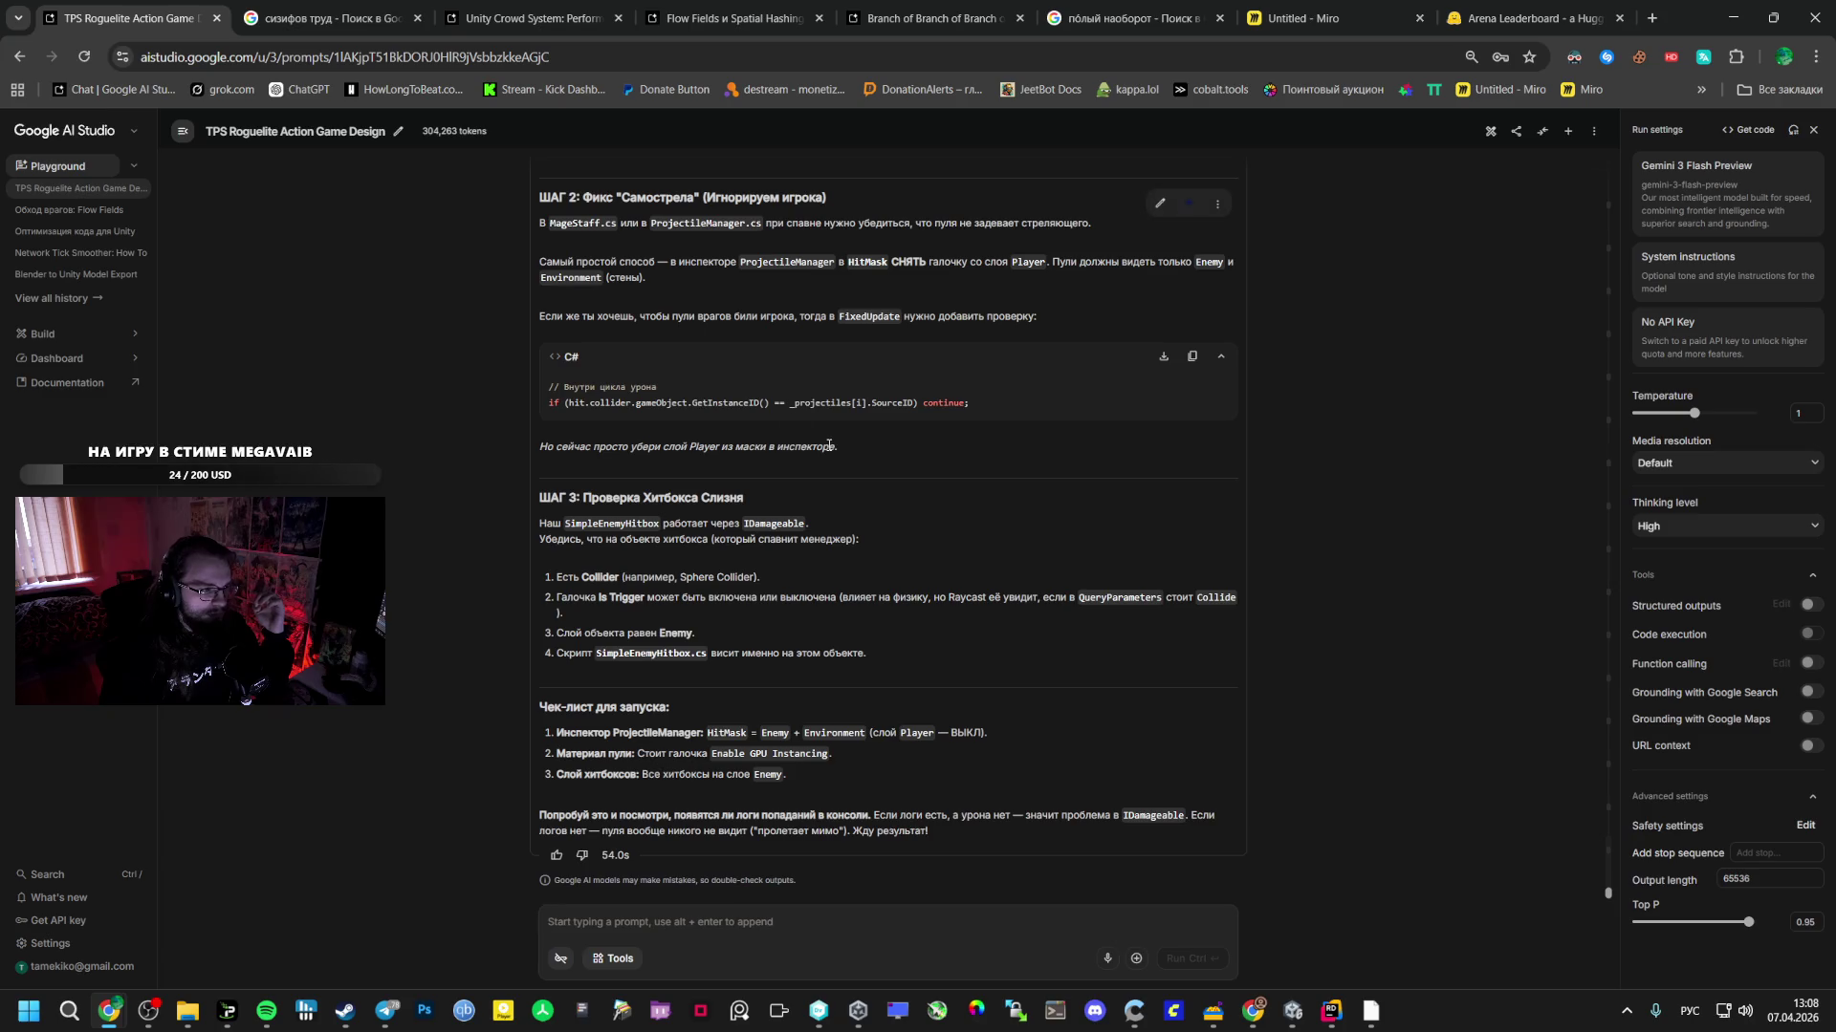
pyautogui.scroll(5, 835, 461)
pyautogui.scroll(10, 836, 462)
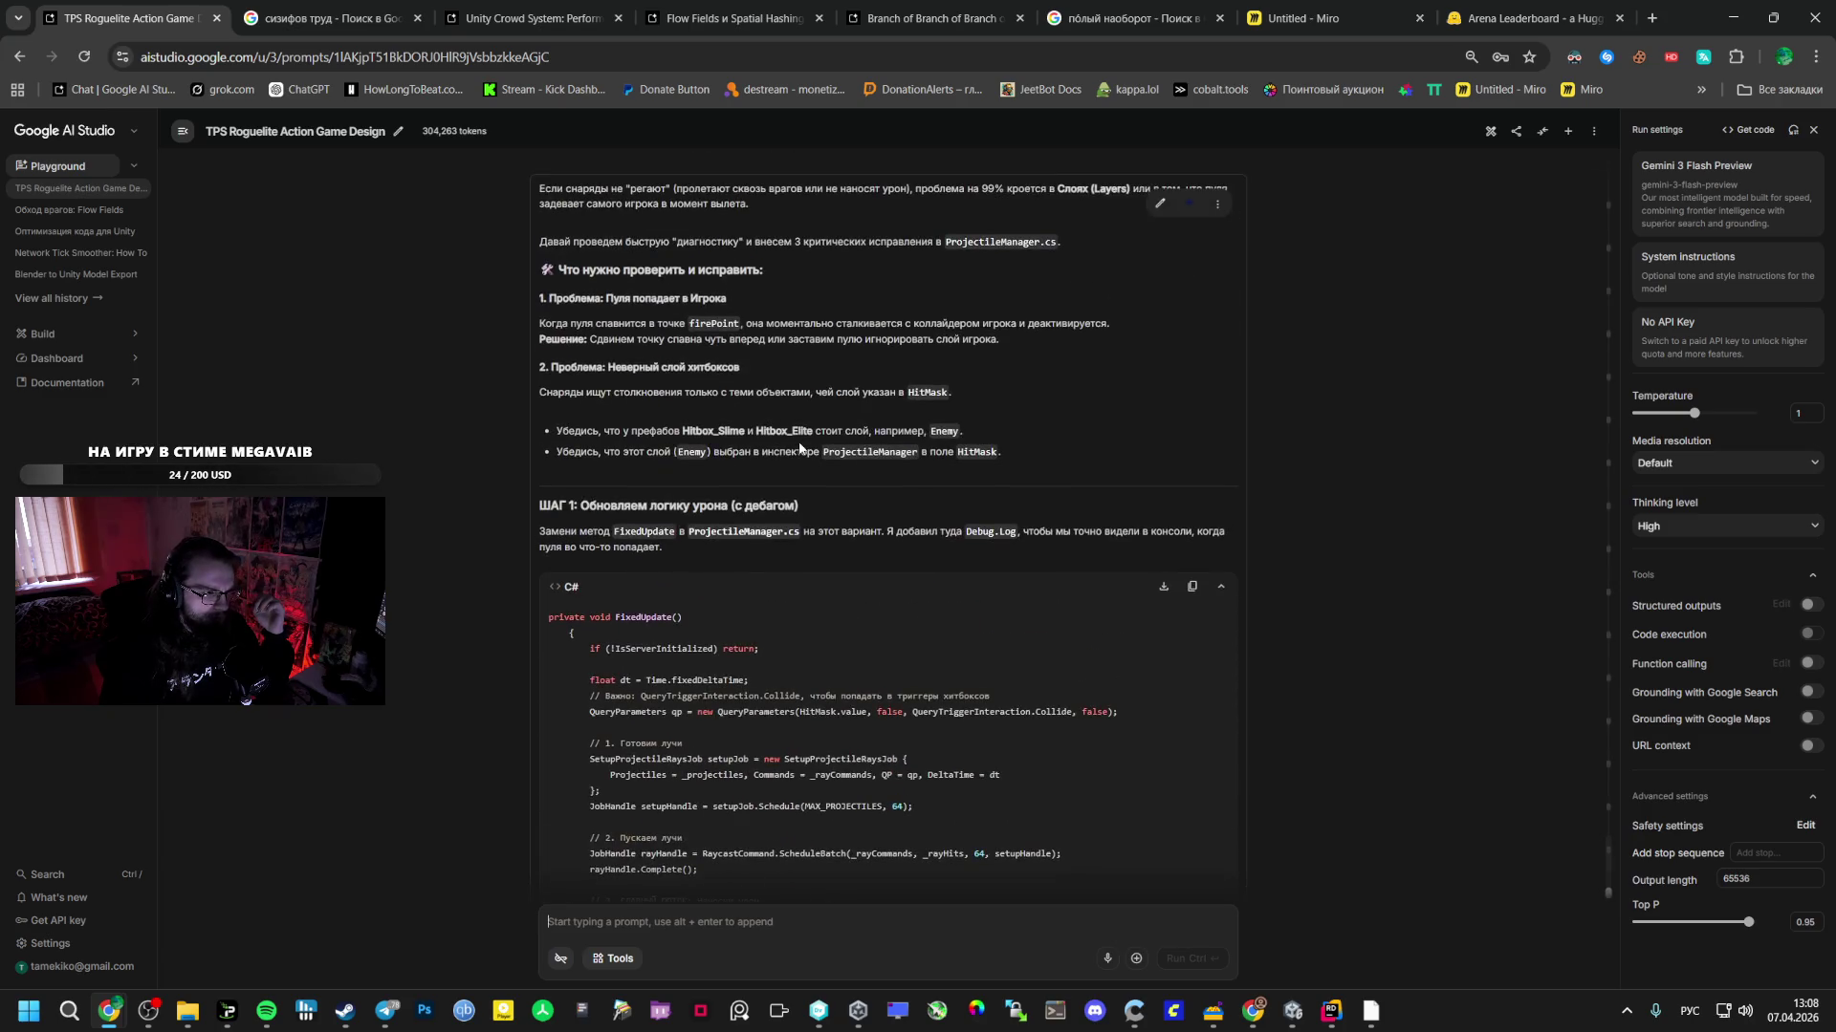
pyautogui.scroll(4, 799, 446)
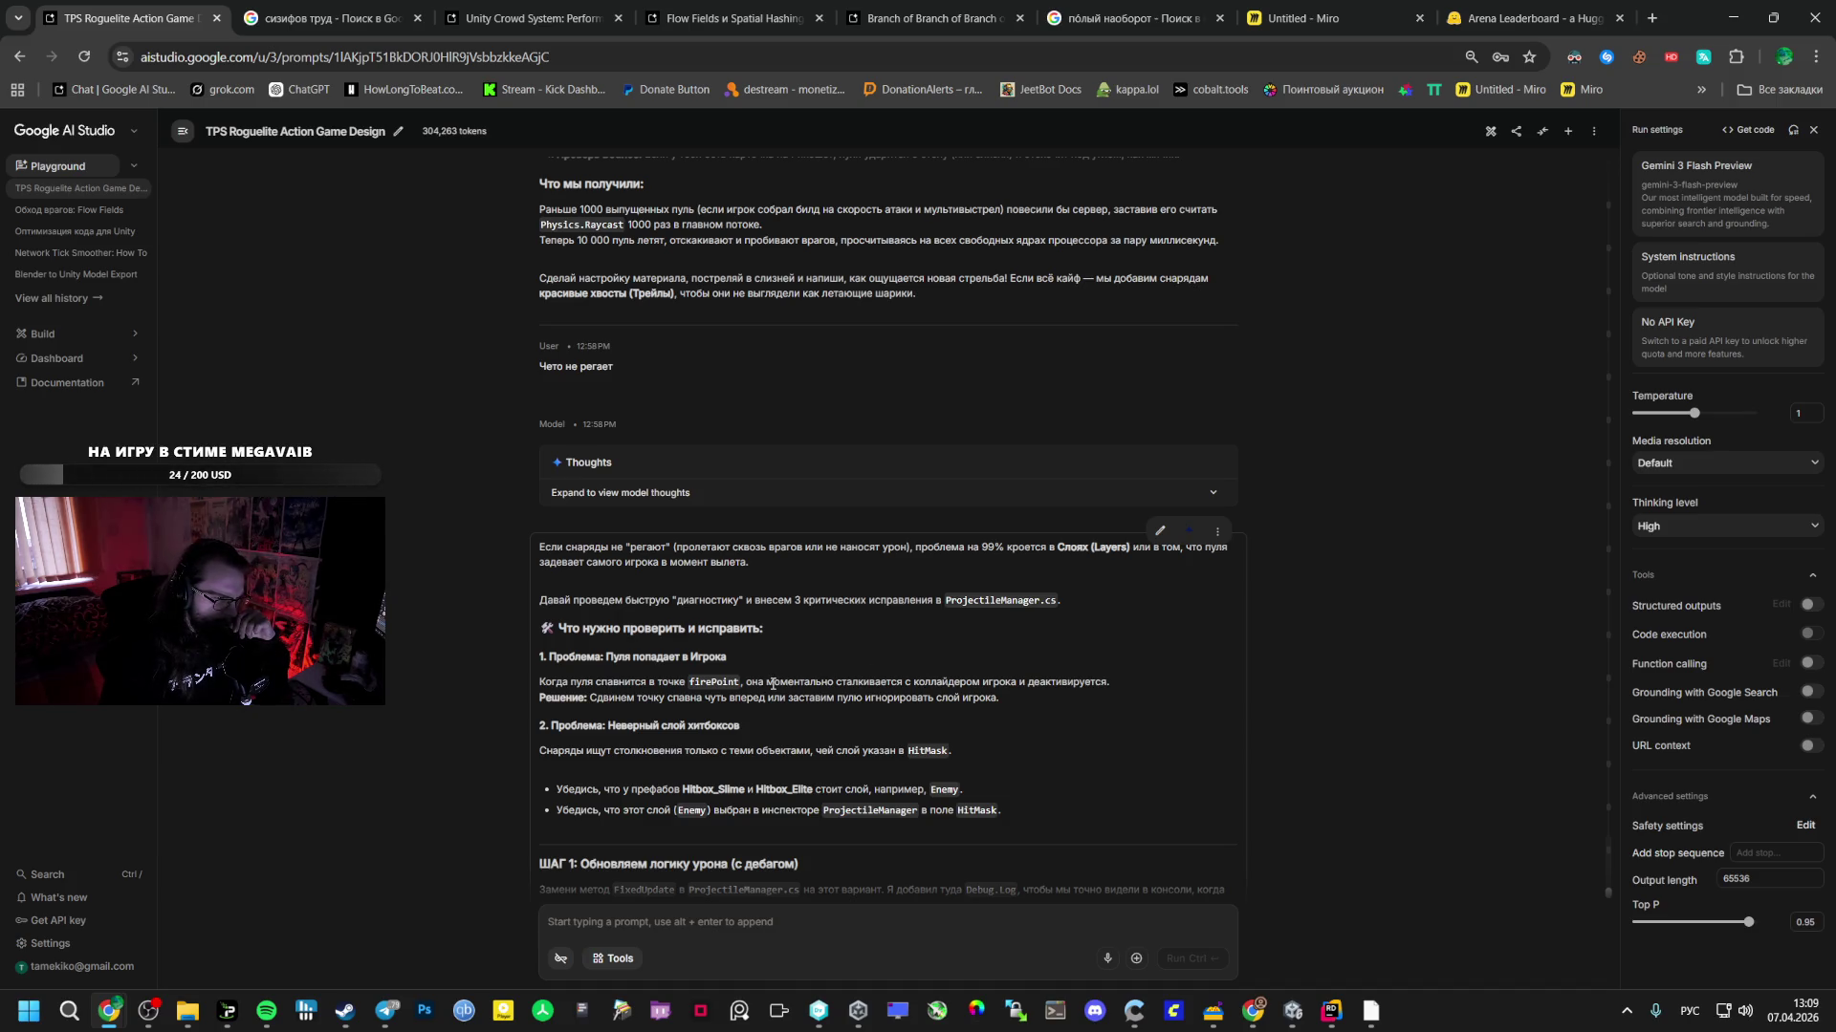
pyautogui.scroll(-2, 773, 686)
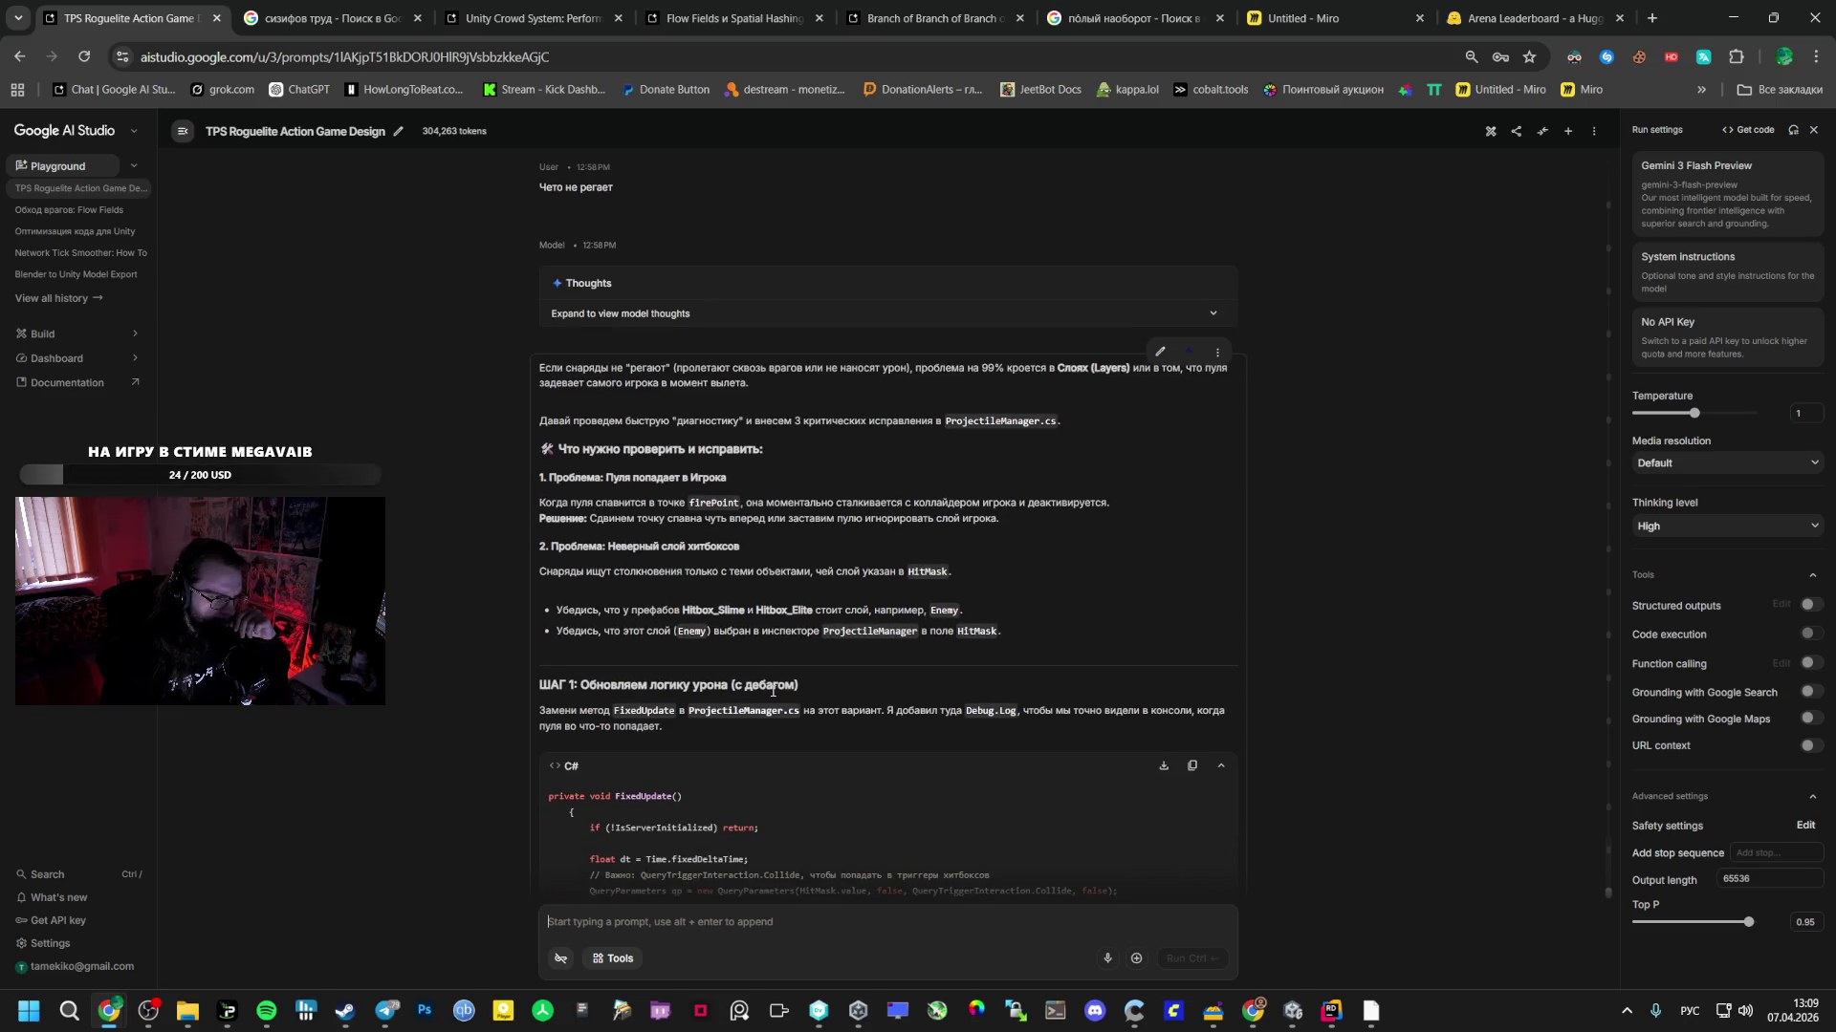